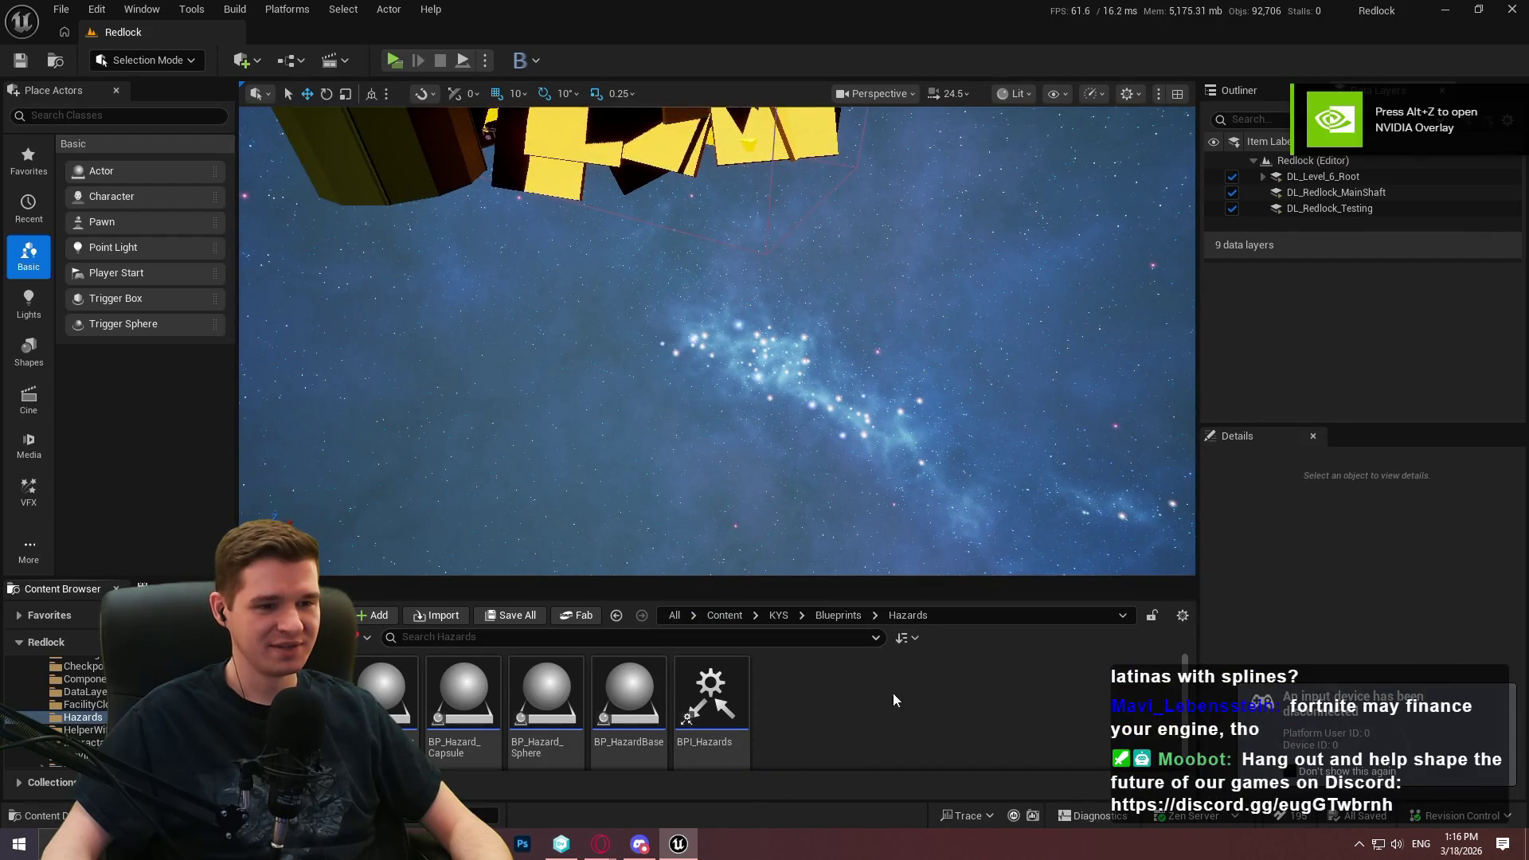
Browse the Content Browser to the Blueprints > Platforms > Moving folder
{"action": "left_click", "coordinate": [840, 613]}
{"action": "scroll", "coordinate": [914, 729], "scroll_direction": "down", "scroll_amount": 3}
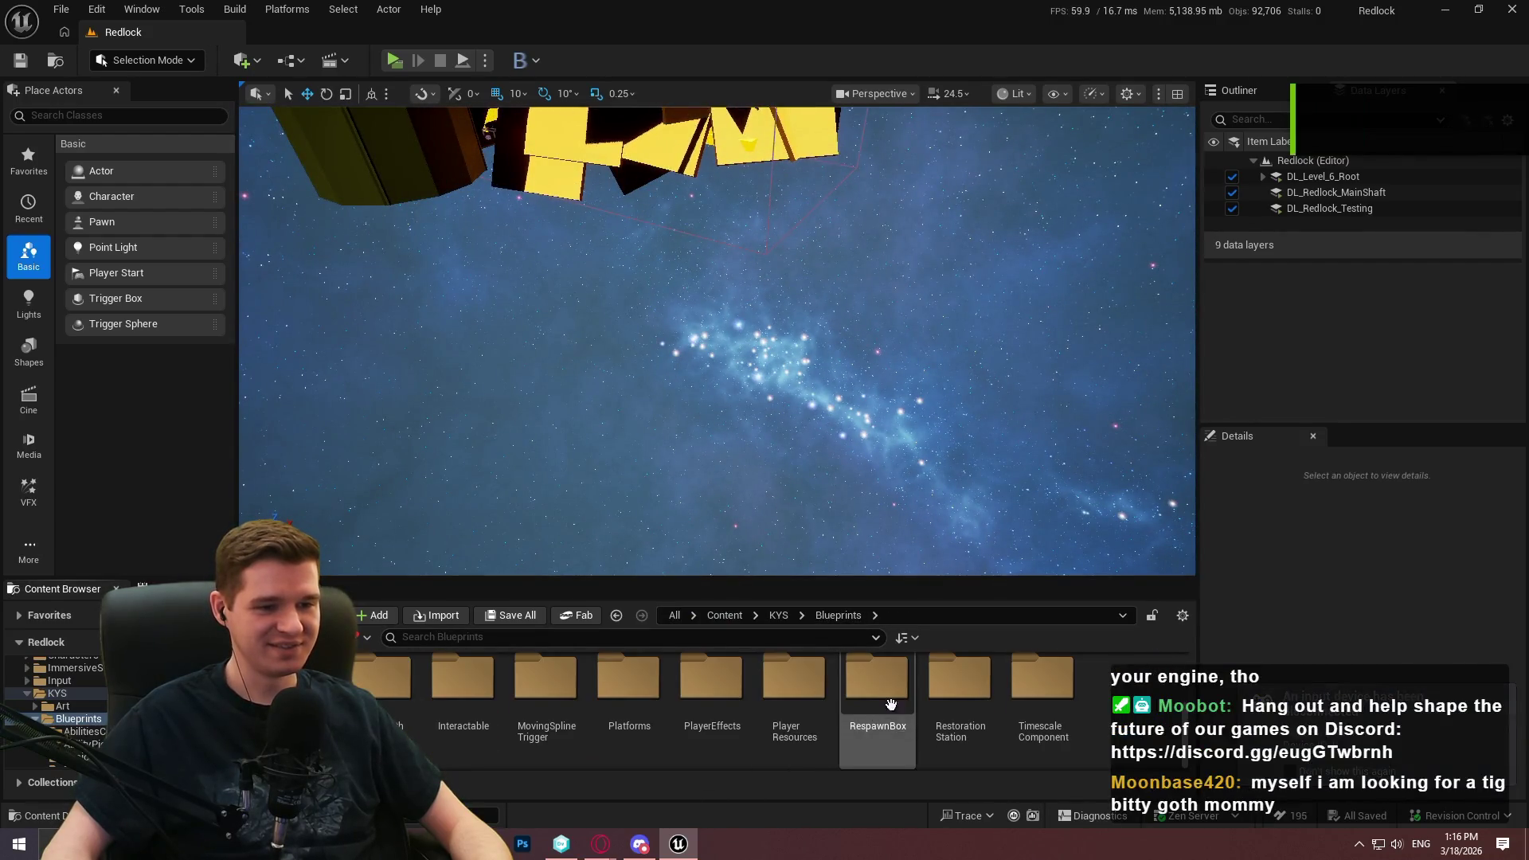
{"action": "double_click", "coordinate": [622, 695]}
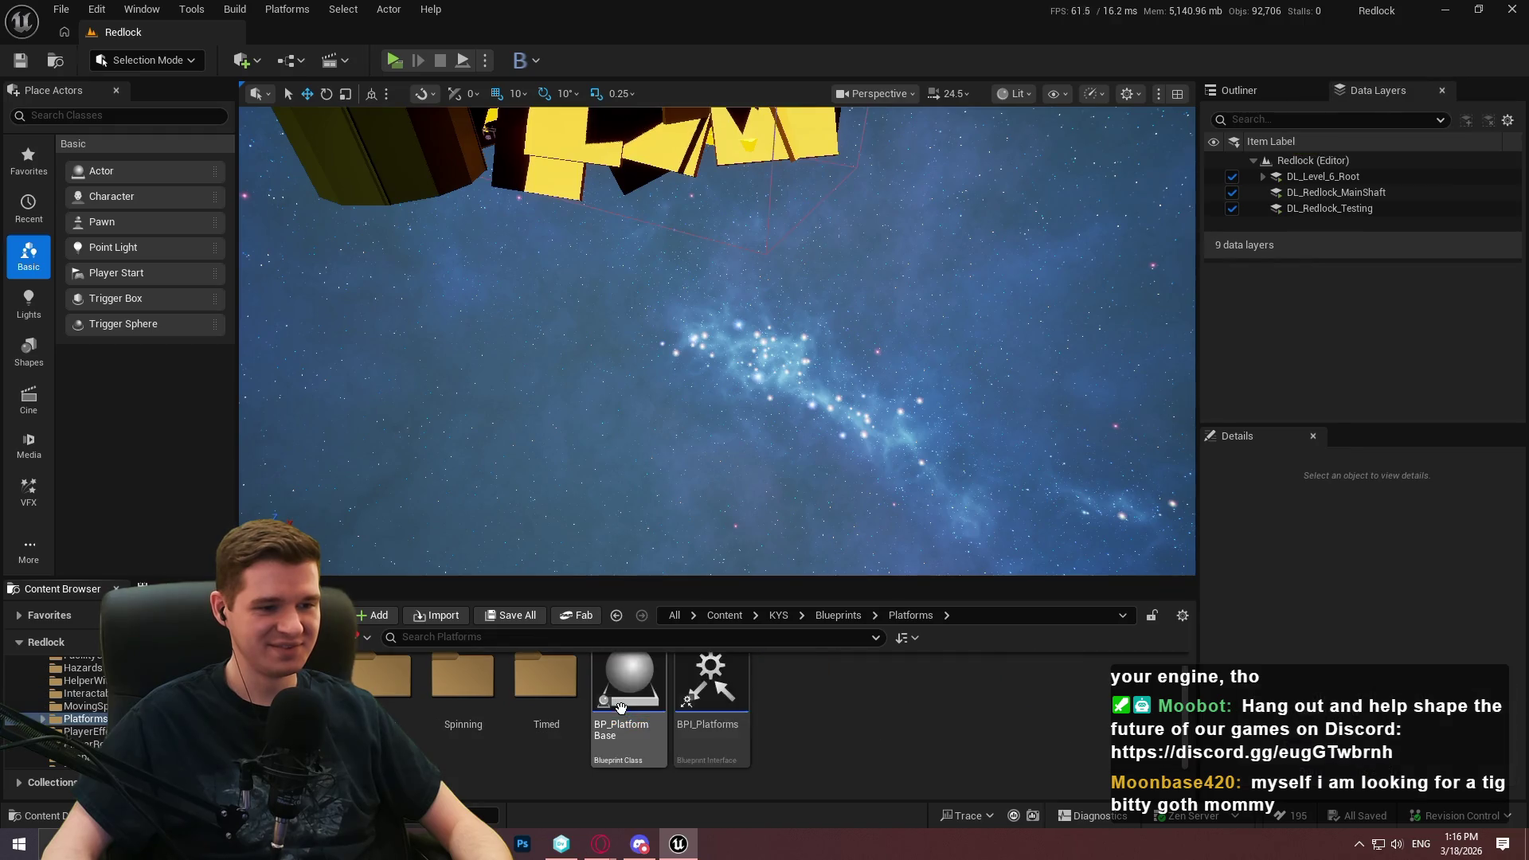
{"action": "double_click", "coordinate": [390, 680]}
Drag BP_MovingPlatform_Spline into the level, undo it, then place it again
{"action": "mouse_move", "coordinate": [629, 685]}
{"action": "left_mouse_down"}
{"action": "mouse_move", "coordinate": [628, 327]}
{"action": "mouse_move", "coordinate": [645, 321]}
{"action": "left_mouse_up"}
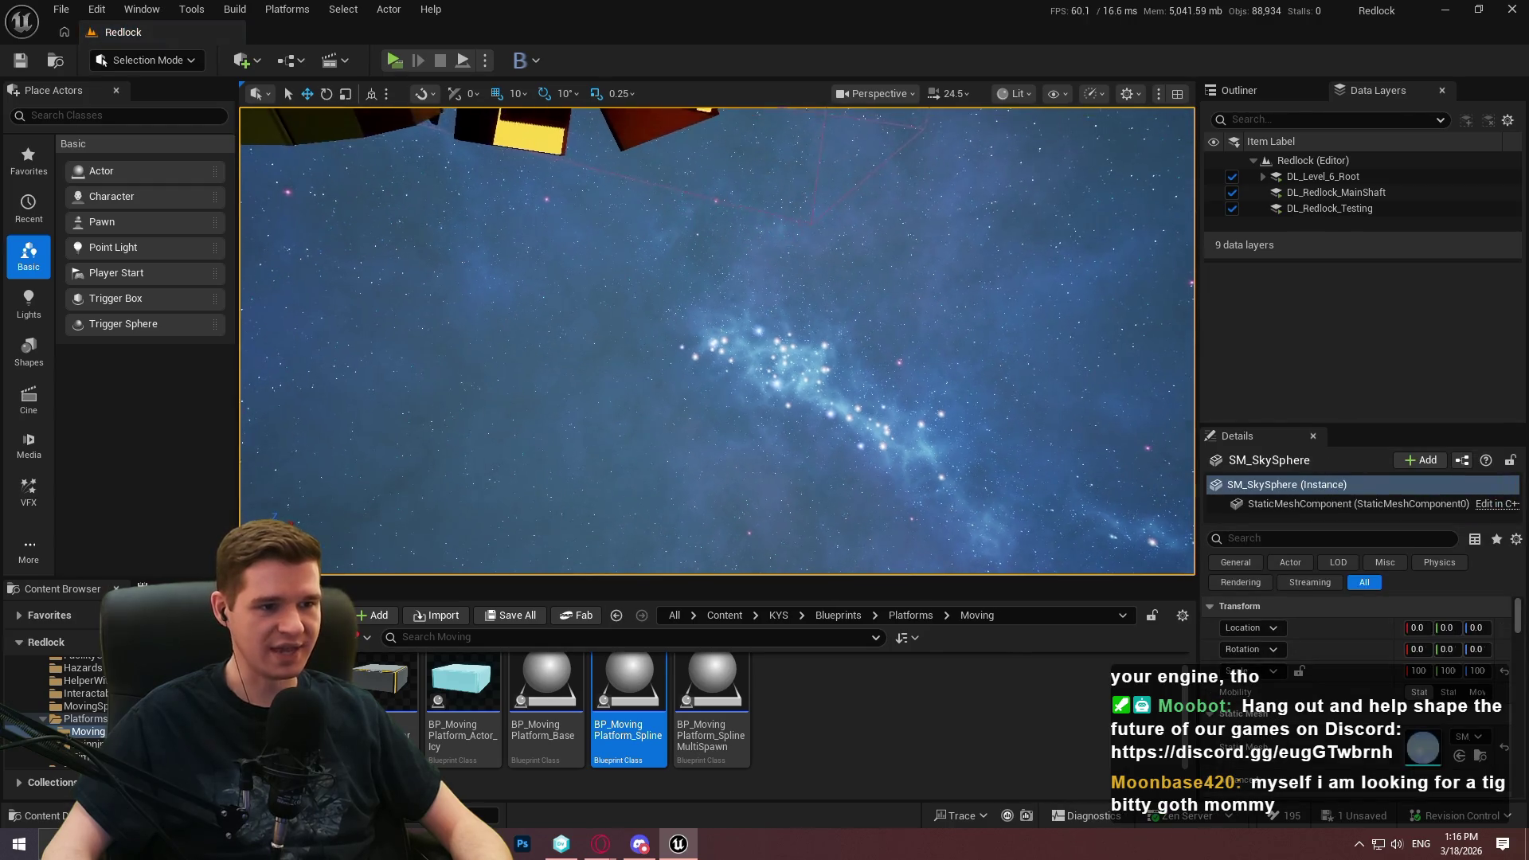
{"action": "key", "text": "ctrl+z"}
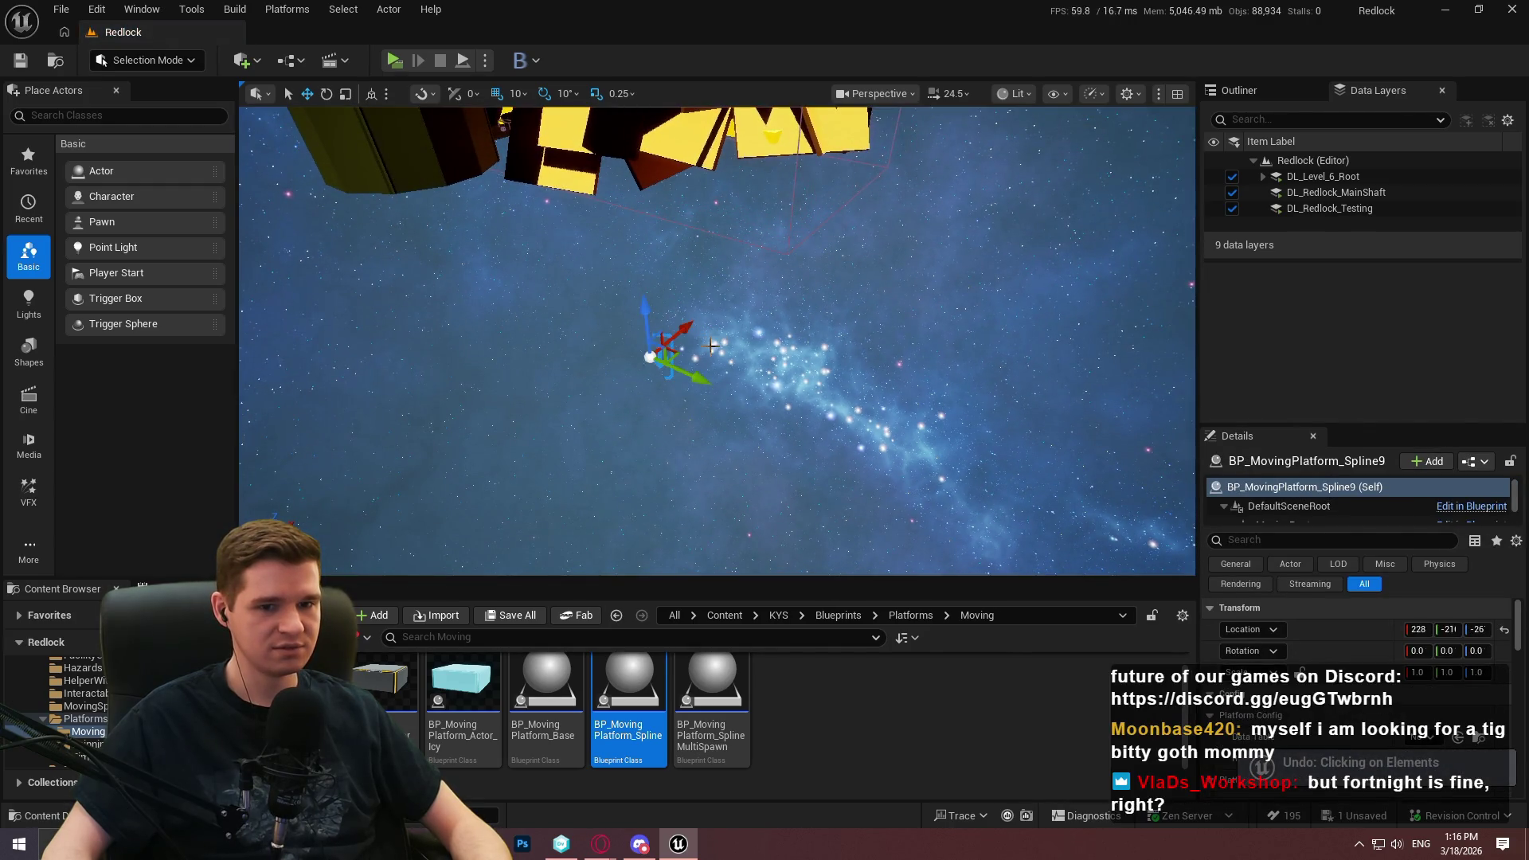
{"action": "key", "text": "ctrl+z"}
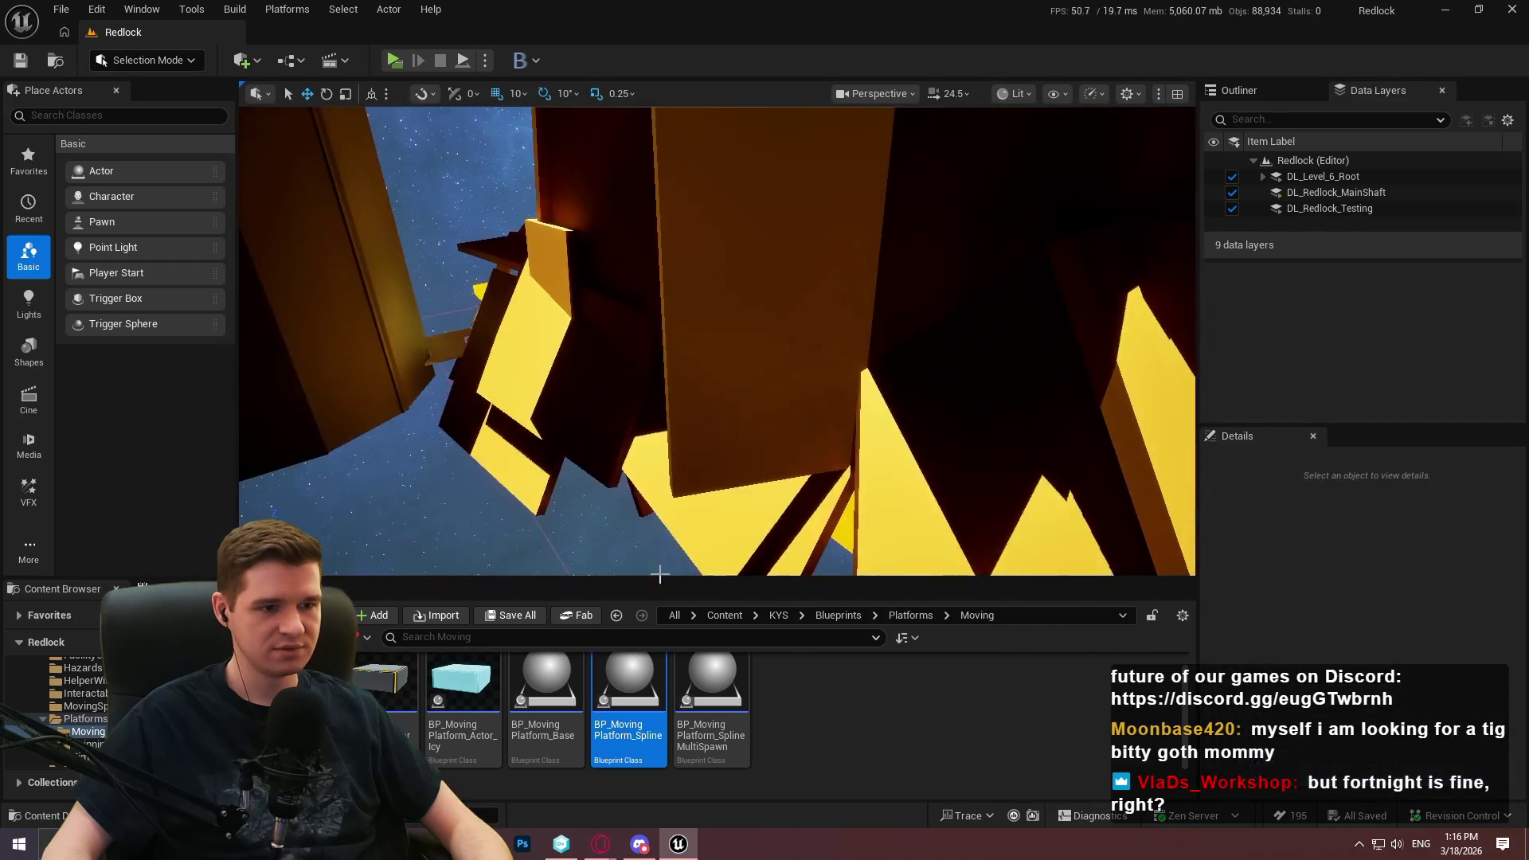
{"action": "mouse_move", "coordinate": [625, 724]}
{"action": "left_mouse_down"}
{"action": "mouse_move", "coordinate": [717, 261]}
{"action": "mouse_move", "coordinate": [296, 380]}
{"action": "mouse_move", "coordinate": [724, 369]}
{"action": "left_mouse_up"}
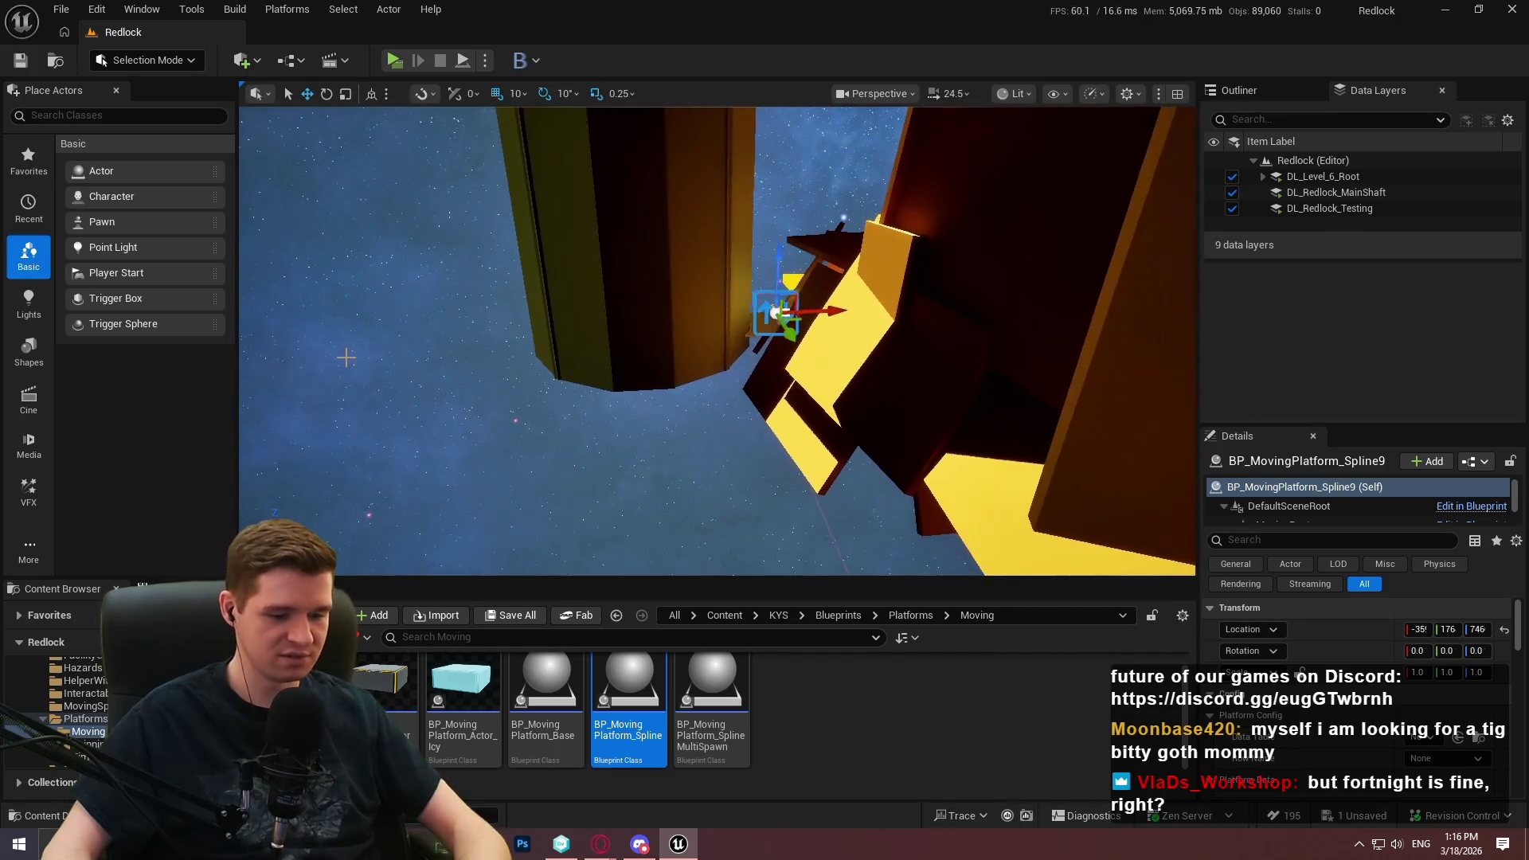
{"action": "key", "text": "F11"}
{"action": "mouse_move", "coordinate": [604, 343]}
{"action": "left_mouse_down"}
{"action": "mouse_move", "coordinate": [926, 287]}
{"action": "mouse_move", "coordinate": [1194, 311]}
{"action": "mouse_move", "coordinate": [872, 316]}
{"action": "mouse_move", "coordinate": [854, 478]}
{"action": "mouse_move", "coordinate": [1176, 510]}
{"action": "mouse_move", "coordinate": [1242, 183]}
{"action": "mouse_move", "coordinate": [242, 196]}
{"action": "left_mouse_up"}
Lower the selected spline point along Z and keep the spline platform selected
{"action": "left_click_drag", "start_coordinate": [144, 145], "coordinate": [201, 419]}
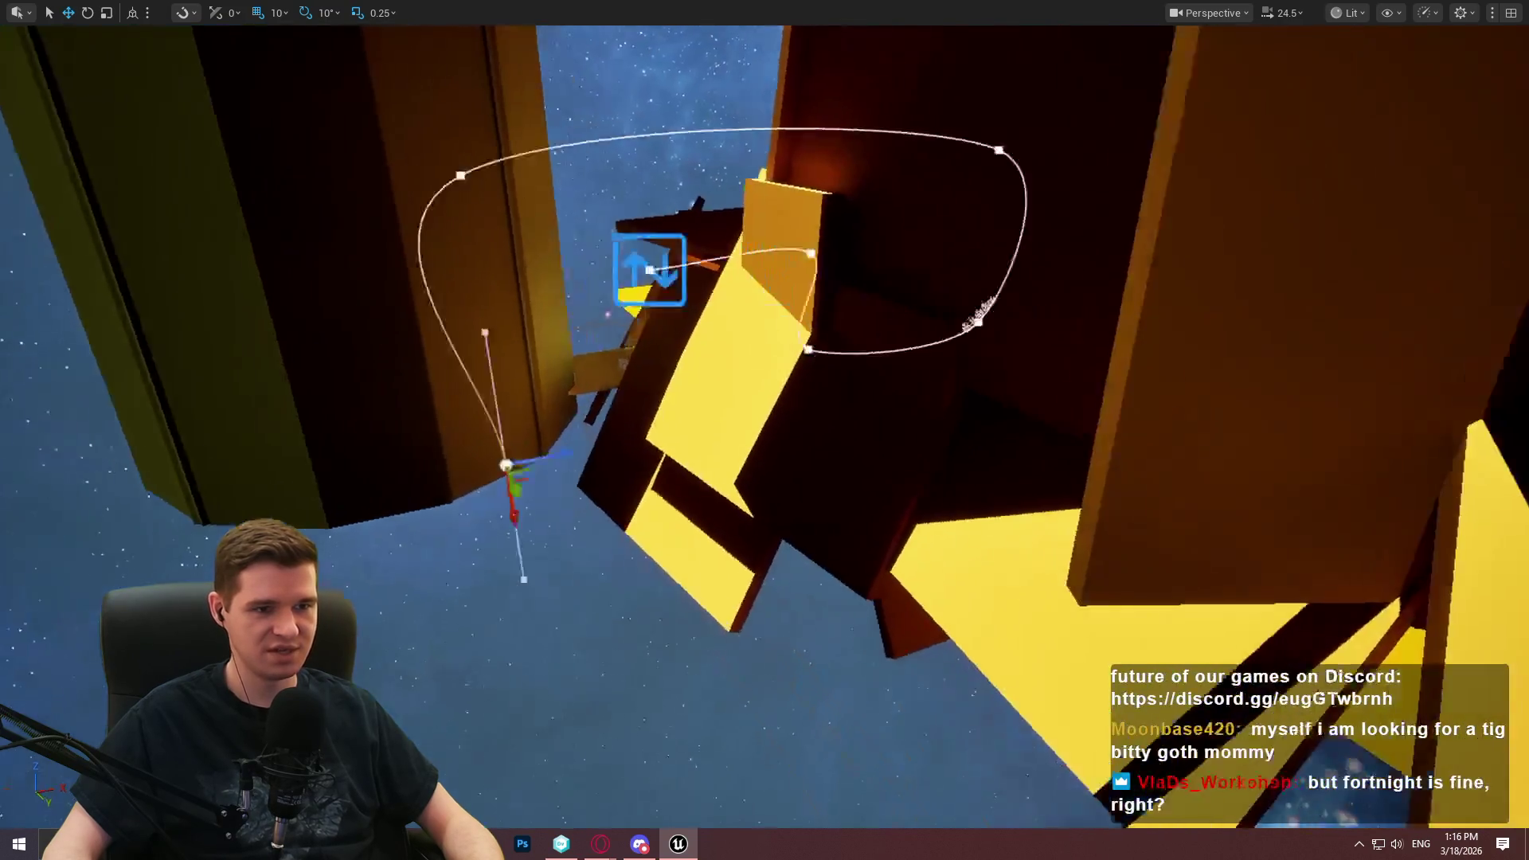
{"action": "mouse_move", "coordinate": [354, 413]}
{"action": "left_mouse_down"}
{"action": "mouse_move", "coordinate": [597, 613]}
{"action": "mouse_move", "coordinate": [1106, 777]}
{"action": "left_mouse_up"}
{"action": "left_click", "coordinate": [349, 404]}
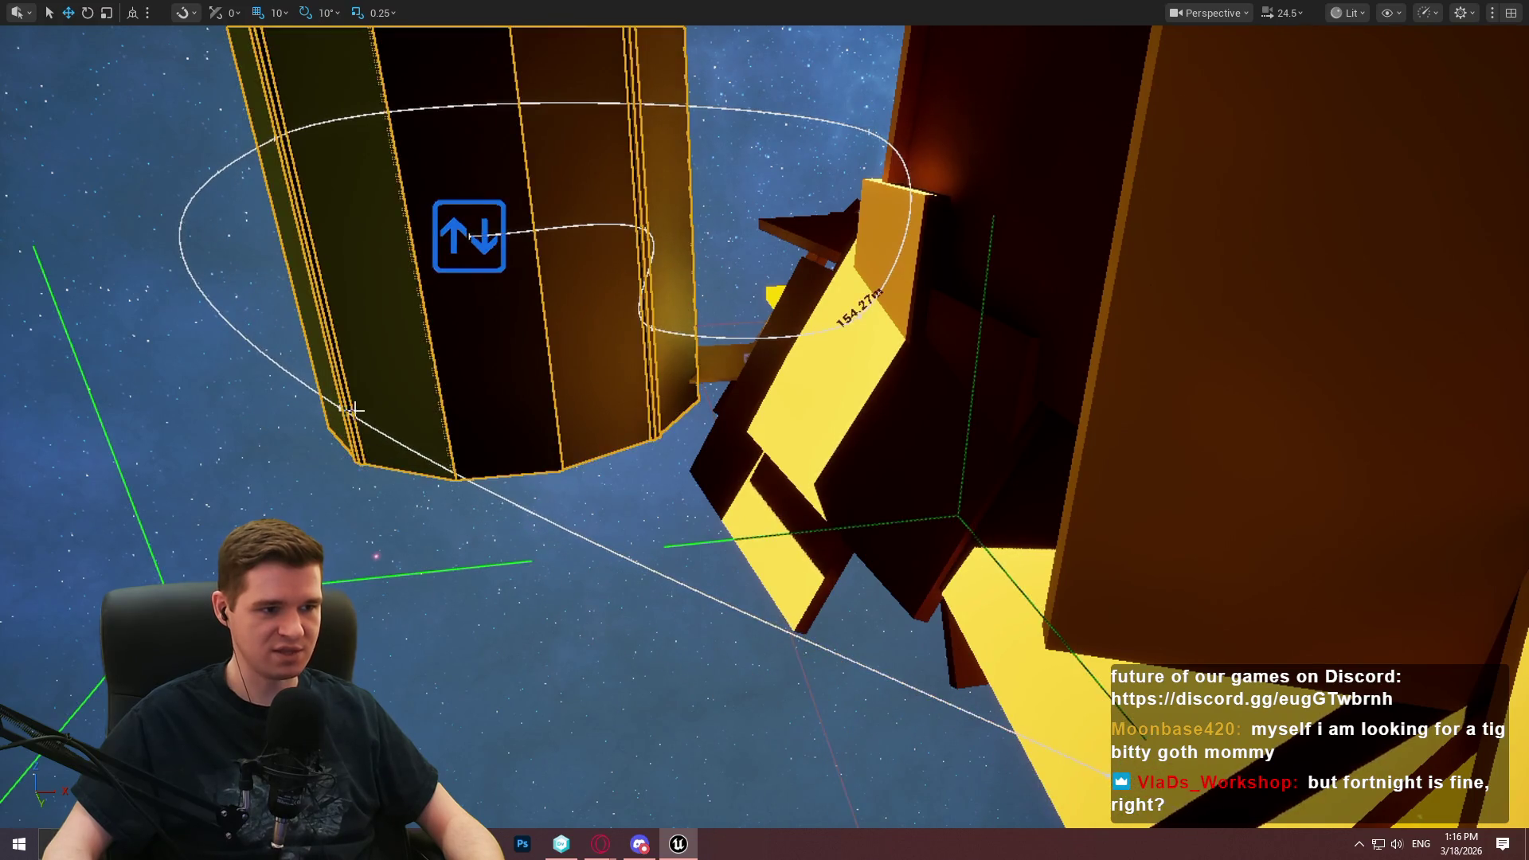
{"action": "left_click", "coordinate": [363, 399]}
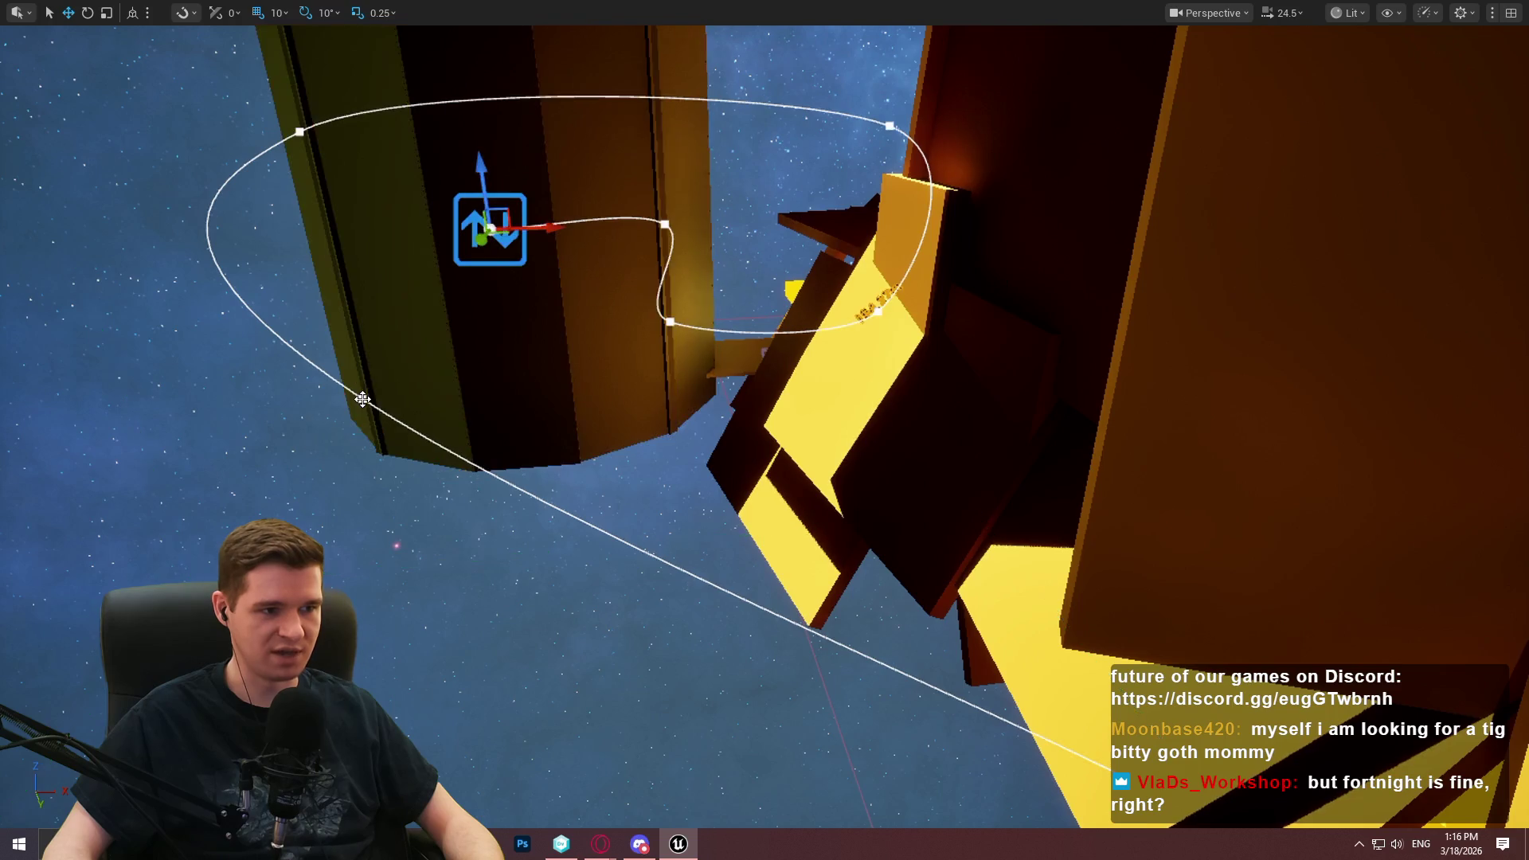
{"action": "mouse_move", "coordinate": [410, 336]}
{"action": "left_mouse_down"}
{"action": "mouse_move", "coordinate": [430, 303]}
{"action": "mouse_move", "coordinate": [402, 350]}
{"action": "mouse_move", "coordinate": [410, 336]}
{"action": "left_mouse_up"}
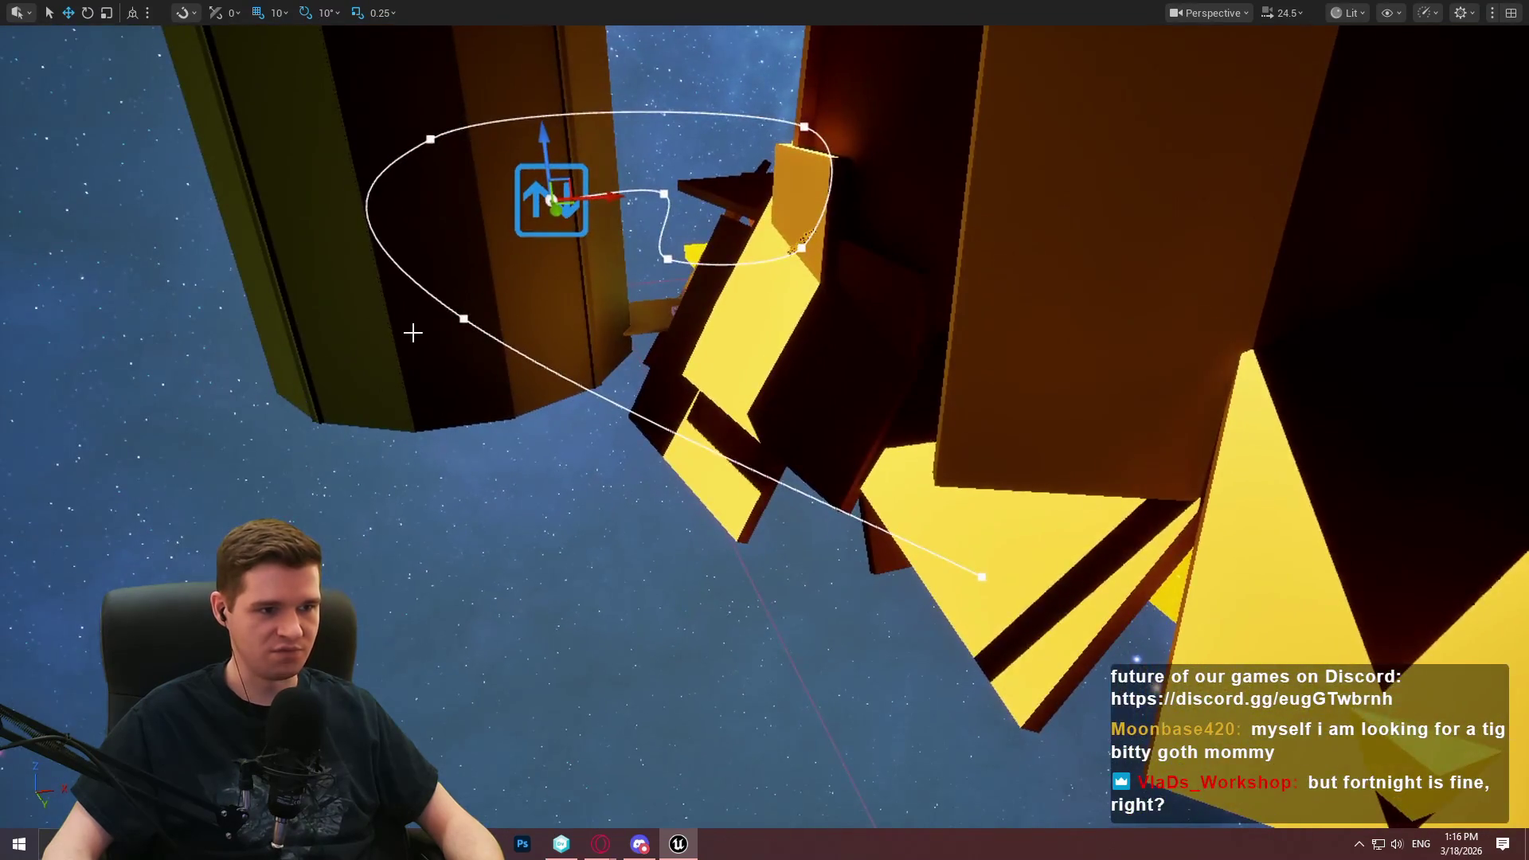
Add two points on the spline and bend the new section down toward the lower left
{"action": "left_click", "coordinate": [460, 316]}
{"action": "left_click", "coordinate": [465, 321]}
{"action": "mouse_move", "coordinate": [503, 289]}
{"action": "left_mouse_down"}
{"action": "mouse_move", "coordinate": [358, 398]}
{"action": "mouse_move", "coordinate": [4, 611]}
{"action": "left_mouse_up"}
{"action": "mouse_move", "coordinate": [786, 420]}
{"action": "left_mouse_down"}
{"action": "mouse_move", "coordinate": [748, 445]}
{"action": "mouse_move", "coordinate": [804, 398]}
{"action": "mouse_move", "coordinate": [776, 426]}
{"action": "mouse_move", "coordinate": [752, 337]}
{"action": "left_mouse_up"}
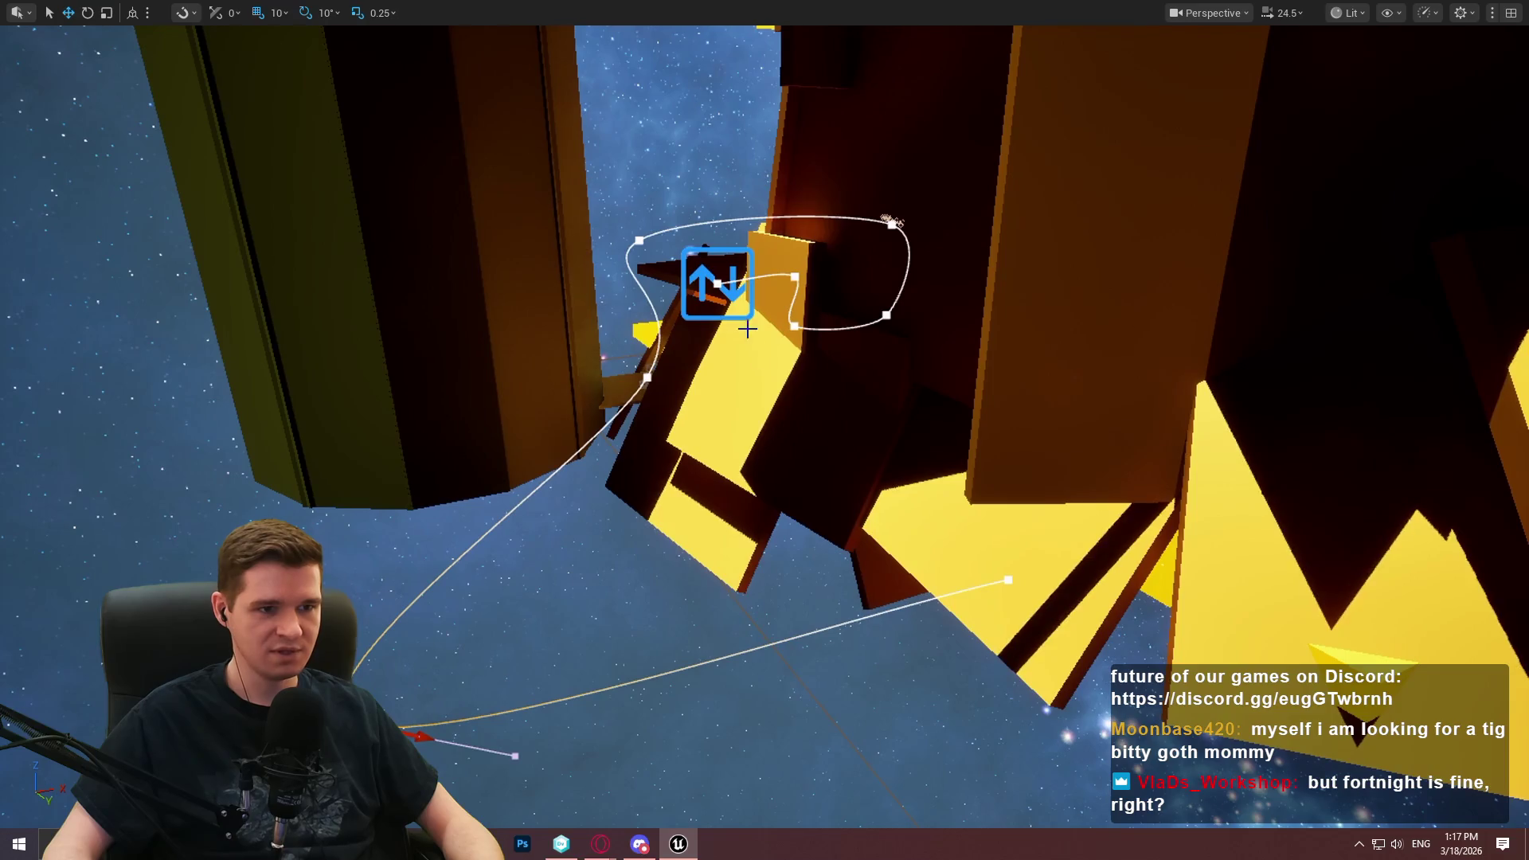
{"action": "left_click", "coordinate": [715, 284]}
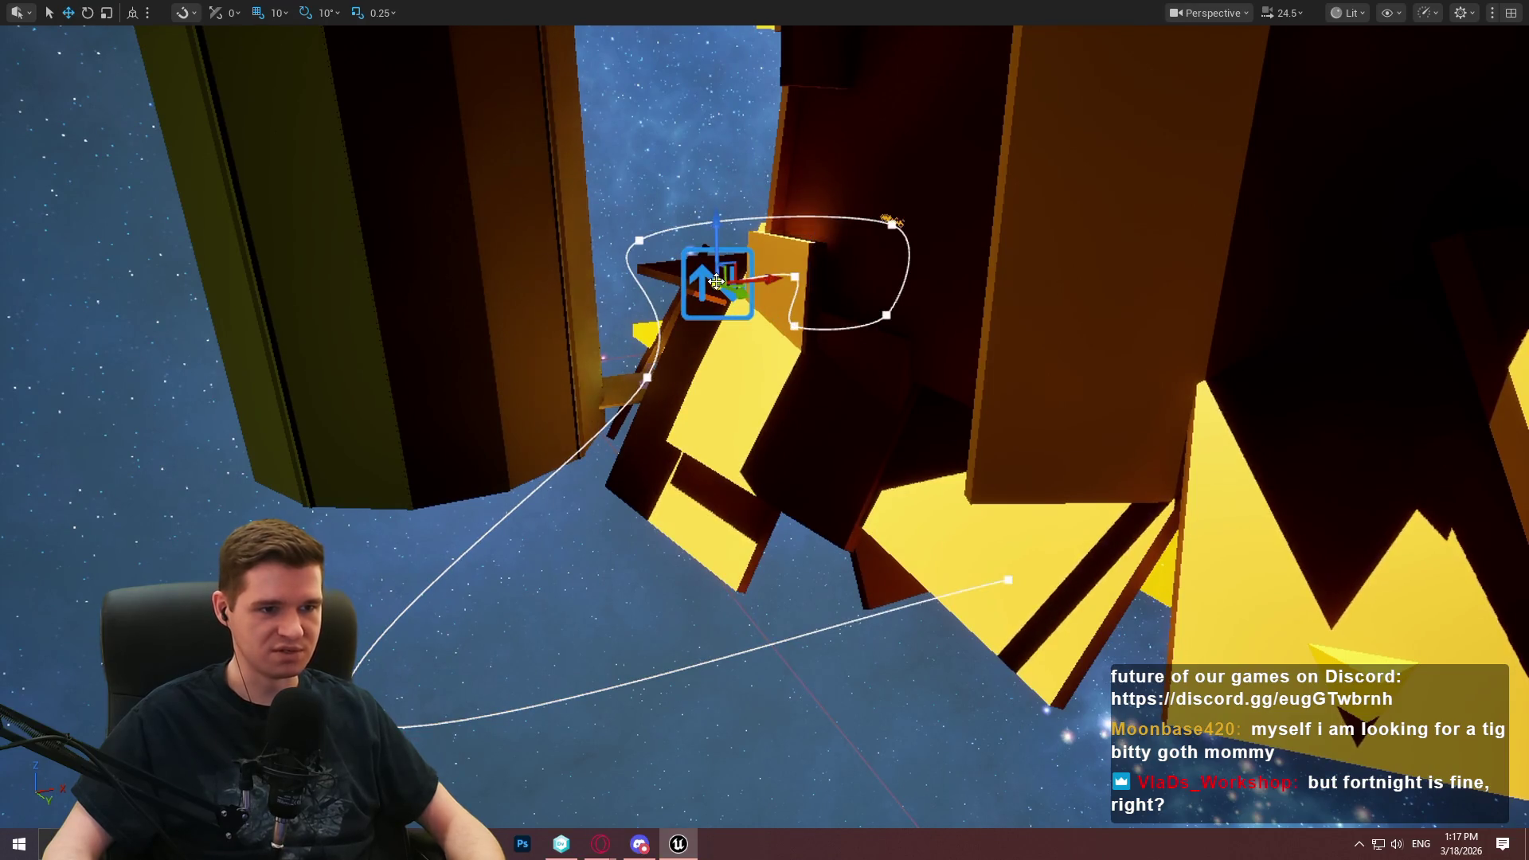
{"action": "key", "text": "F11"}
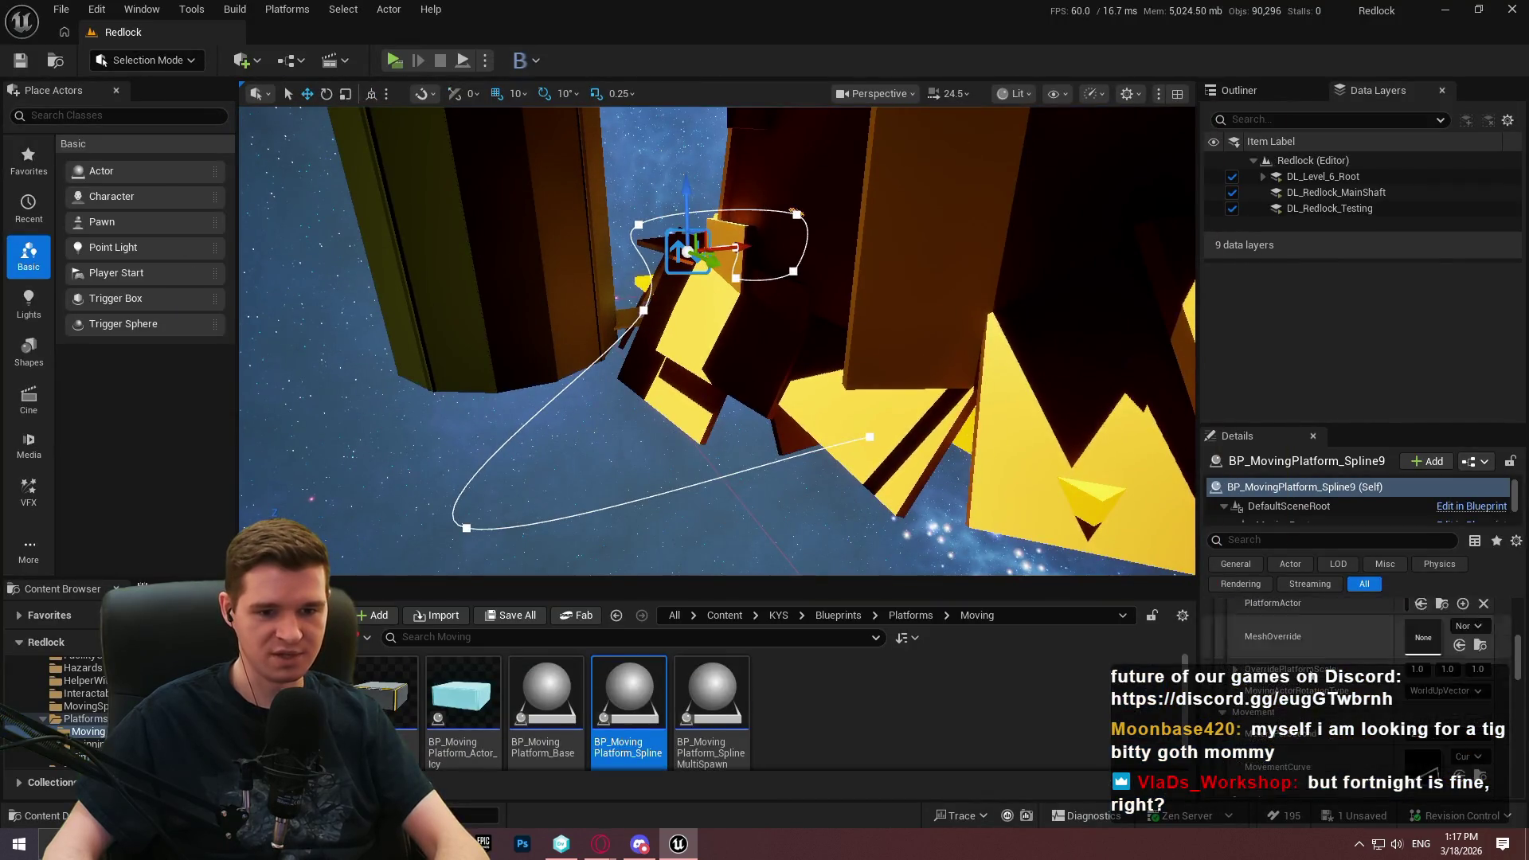
Run NormalizeSplinePointDistances on the platform's spline and zoom in to inspect the resampled points
{"action": "scroll", "coordinate": [1354, 677], "scroll_direction": "down", "scroll_amount": 5}
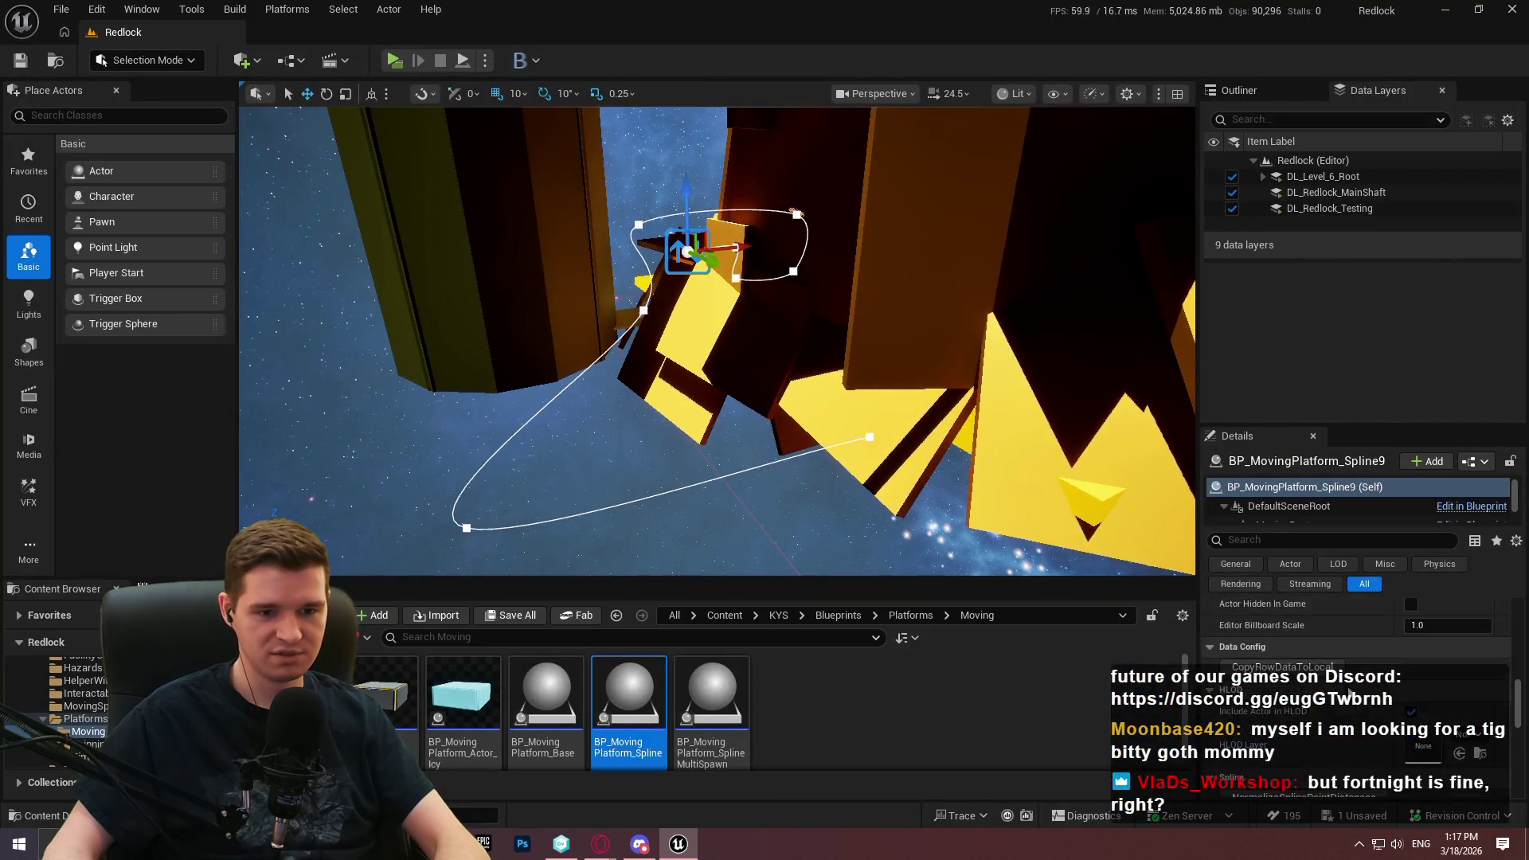
{"action": "left_click", "coordinate": [1411, 720]}
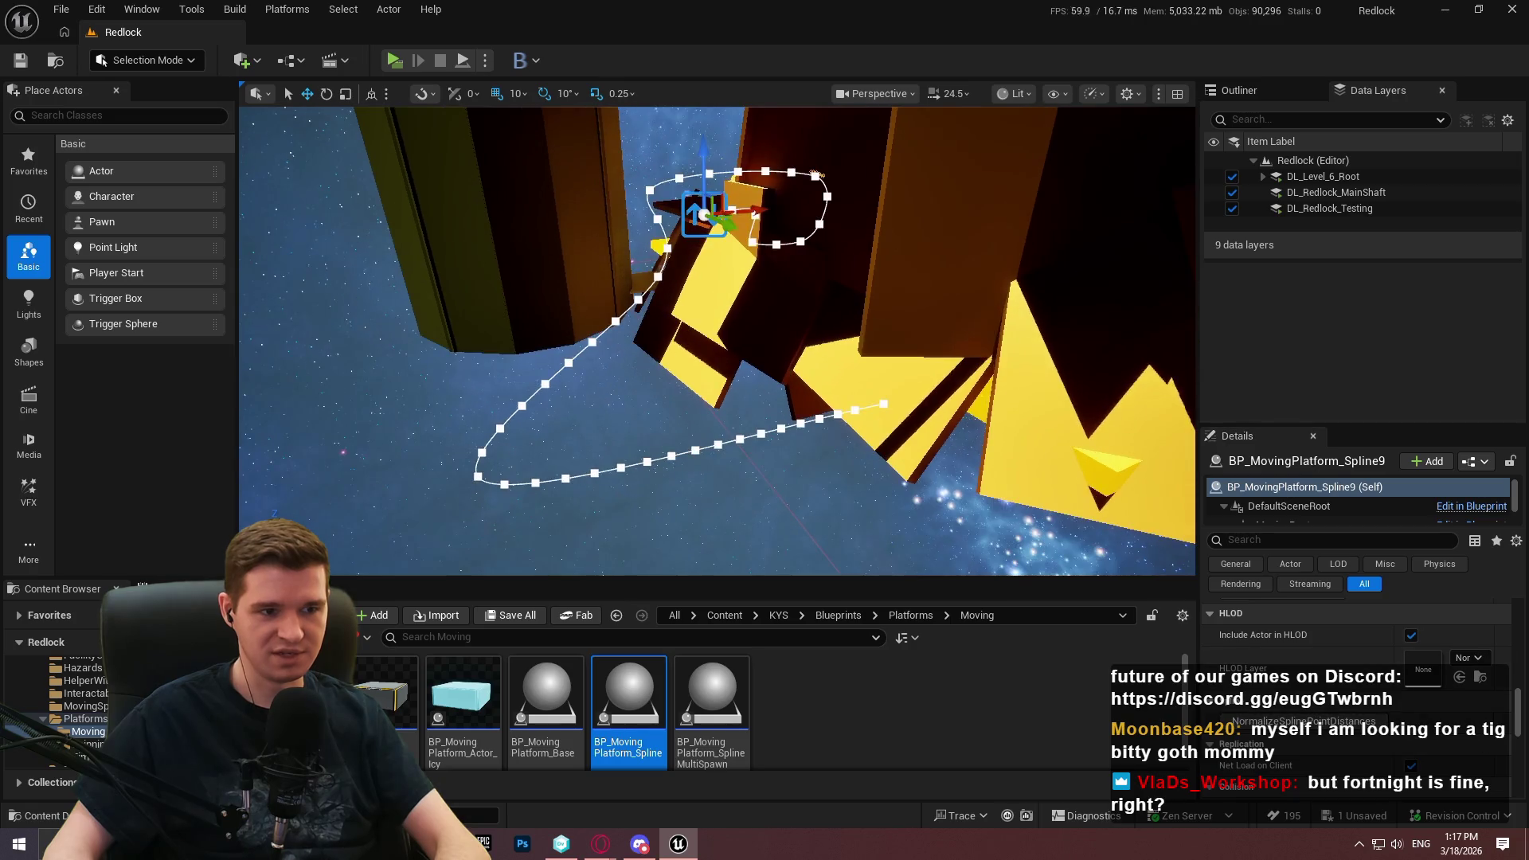
{"action": "key", "text": "F11"}
{"action": "scroll", "coordinate": [840, 314], "scroll_direction": "up", "scroll_amount": 3}
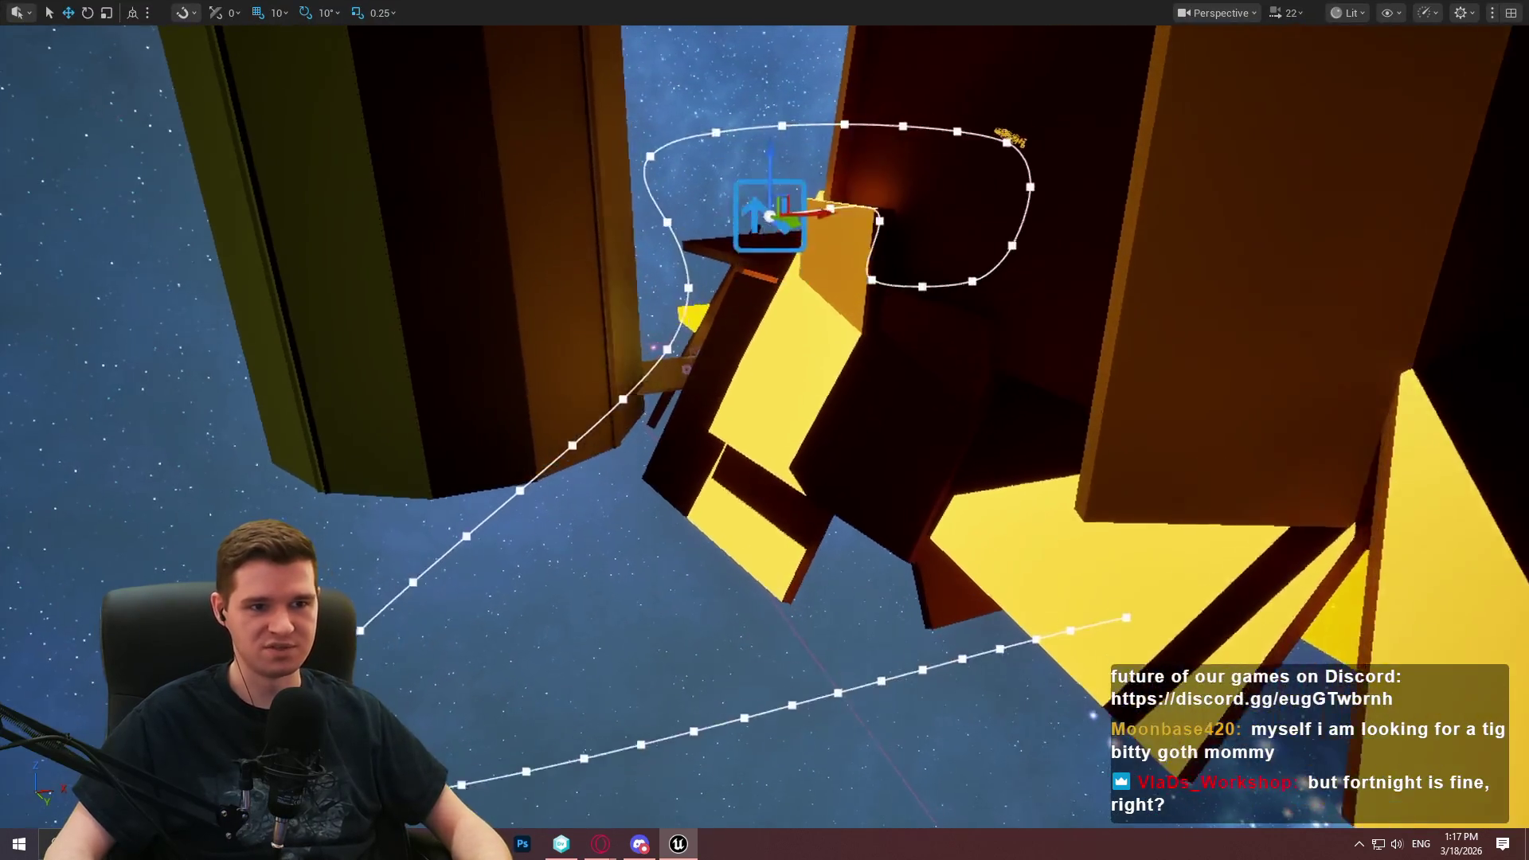
{"action": "scroll", "coordinate": [764, 430], "scroll_direction": "down", "scroll_amount": 3}
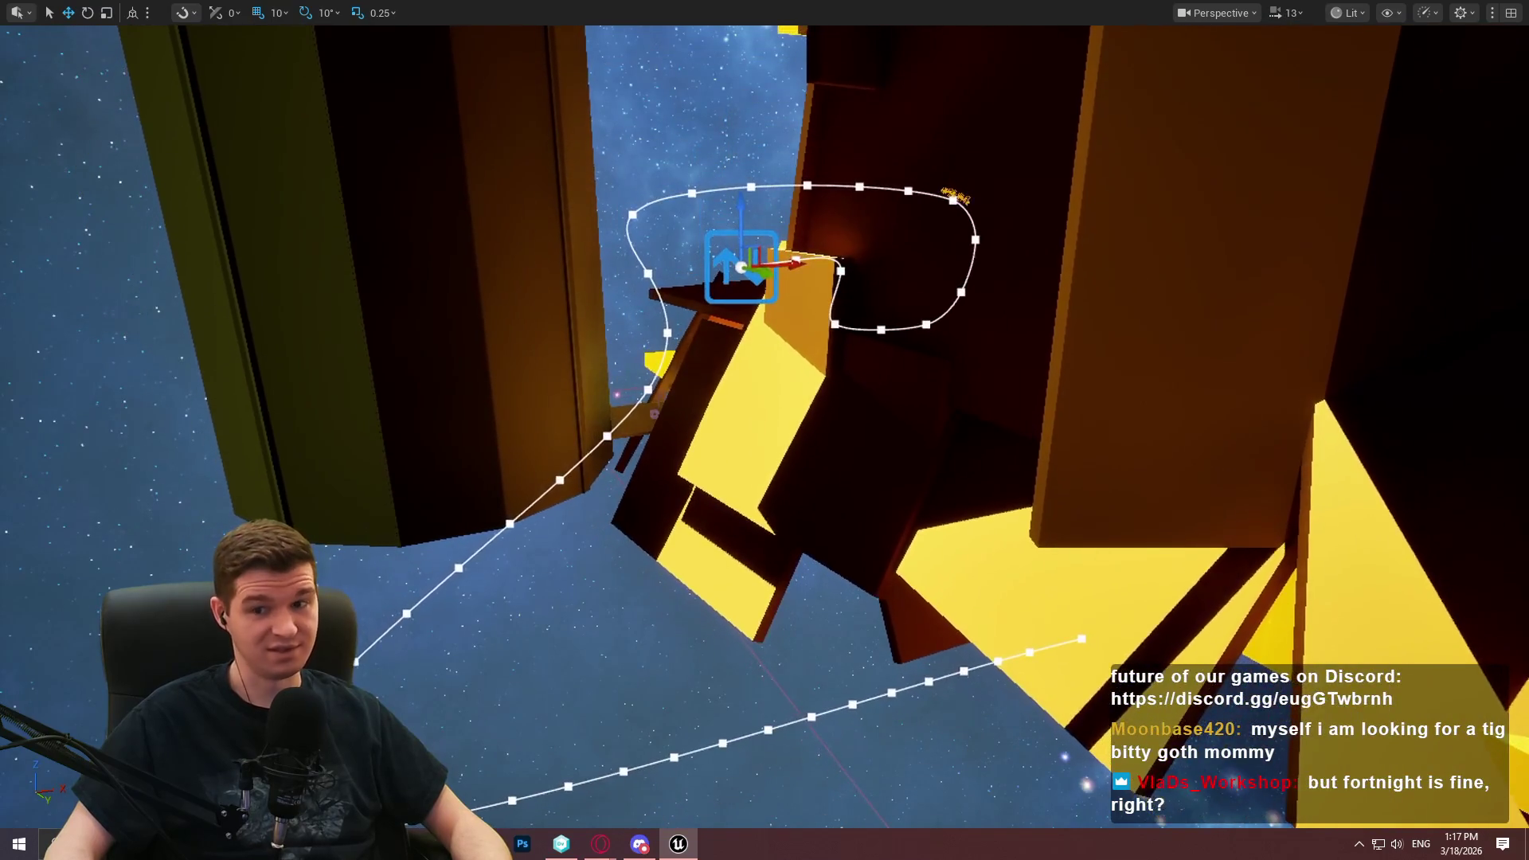
{"action": "scroll", "coordinate": [765, 429], "scroll_direction": "up", "scroll_amount": 2}
{"action": "scroll", "coordinate": [765, 430], "scroll_direction": "down", "scroll_amount": 2}
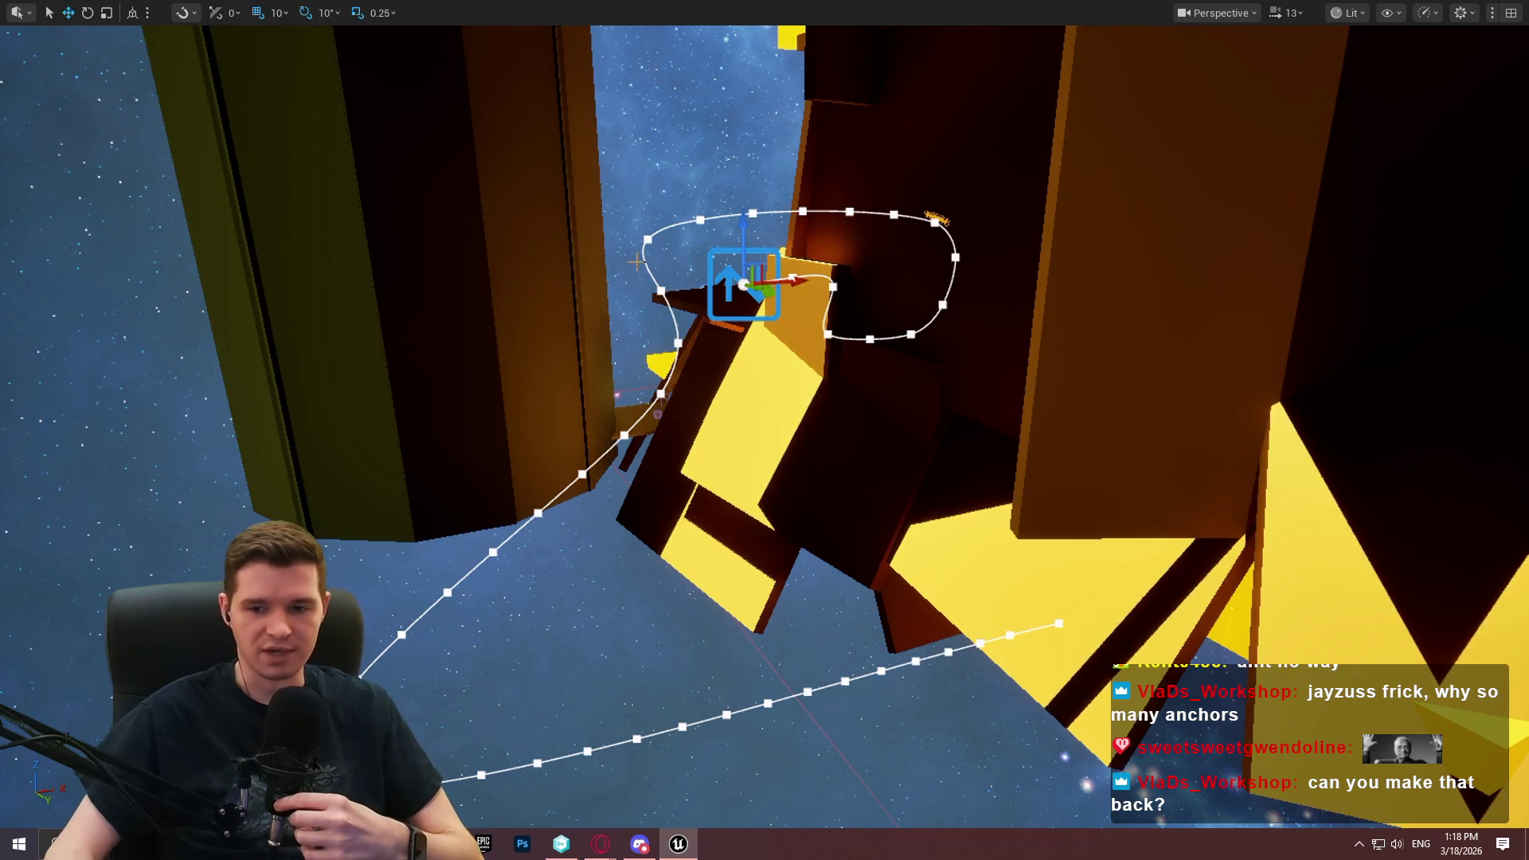
Move spline points near the pillar, delete one, and lift another onto the left pillar
{"action": "mouse_move", "coordinate": [1090, 347]}
{"action": "left_mouse_down"}
{"action": "mouse_move", "coordinate": [1020, 350]}
{"action": "mouse_move", "coordinate": [1067, 319]}
{"action": "mouse_move", "coordinate": [1027, 239]}
{"action": "mouse_move", "coordinate": [987, 211]}
{"action": "mouse_move", "coordinate": [545, 248]}
{"action": "left_mouse_up"}
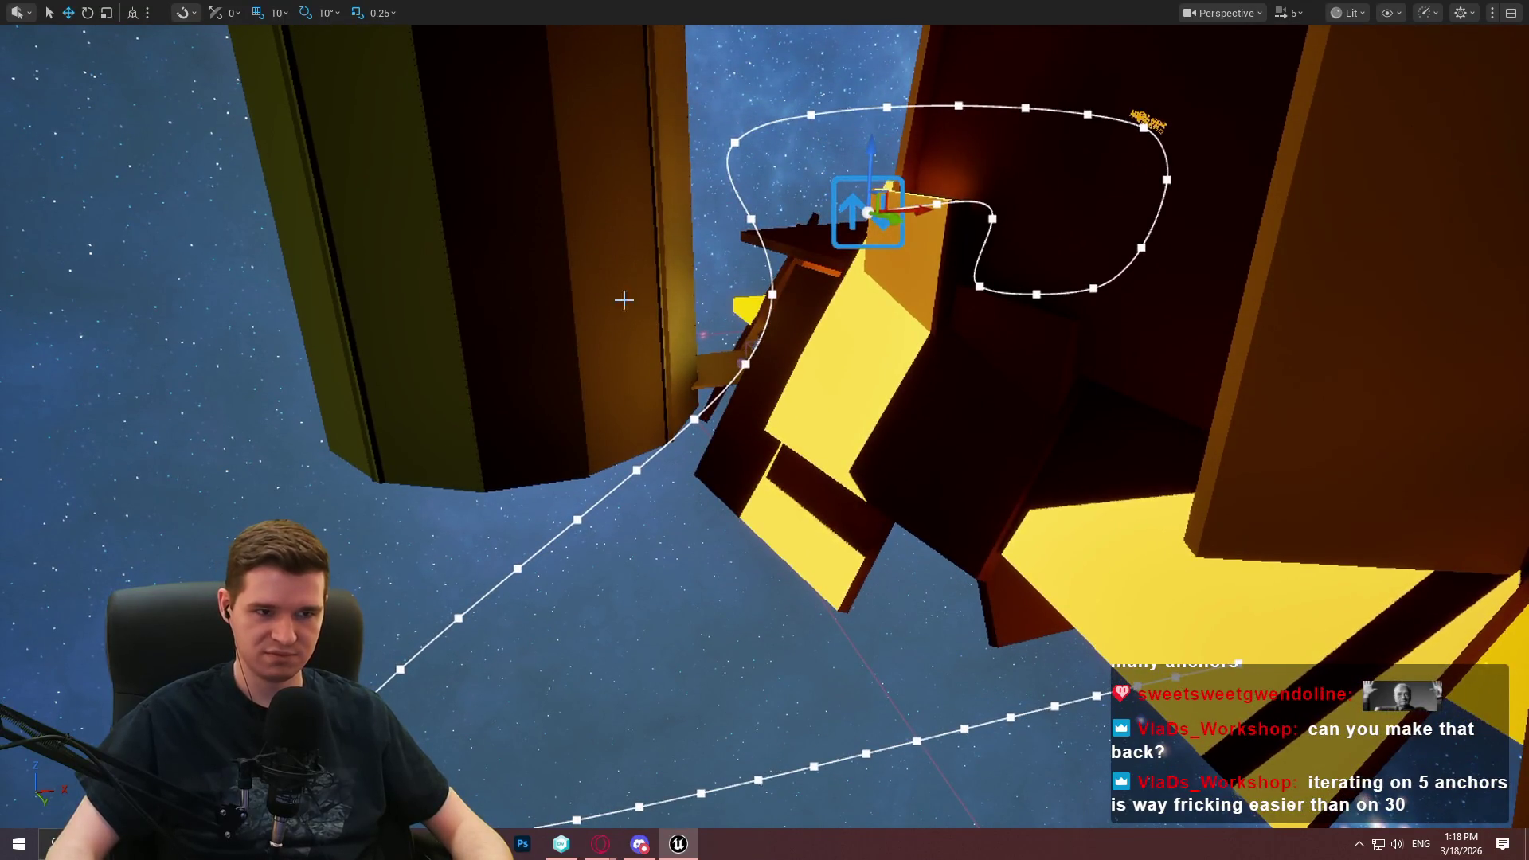
{"action": "left_click", "coordinate": [771, 293]}
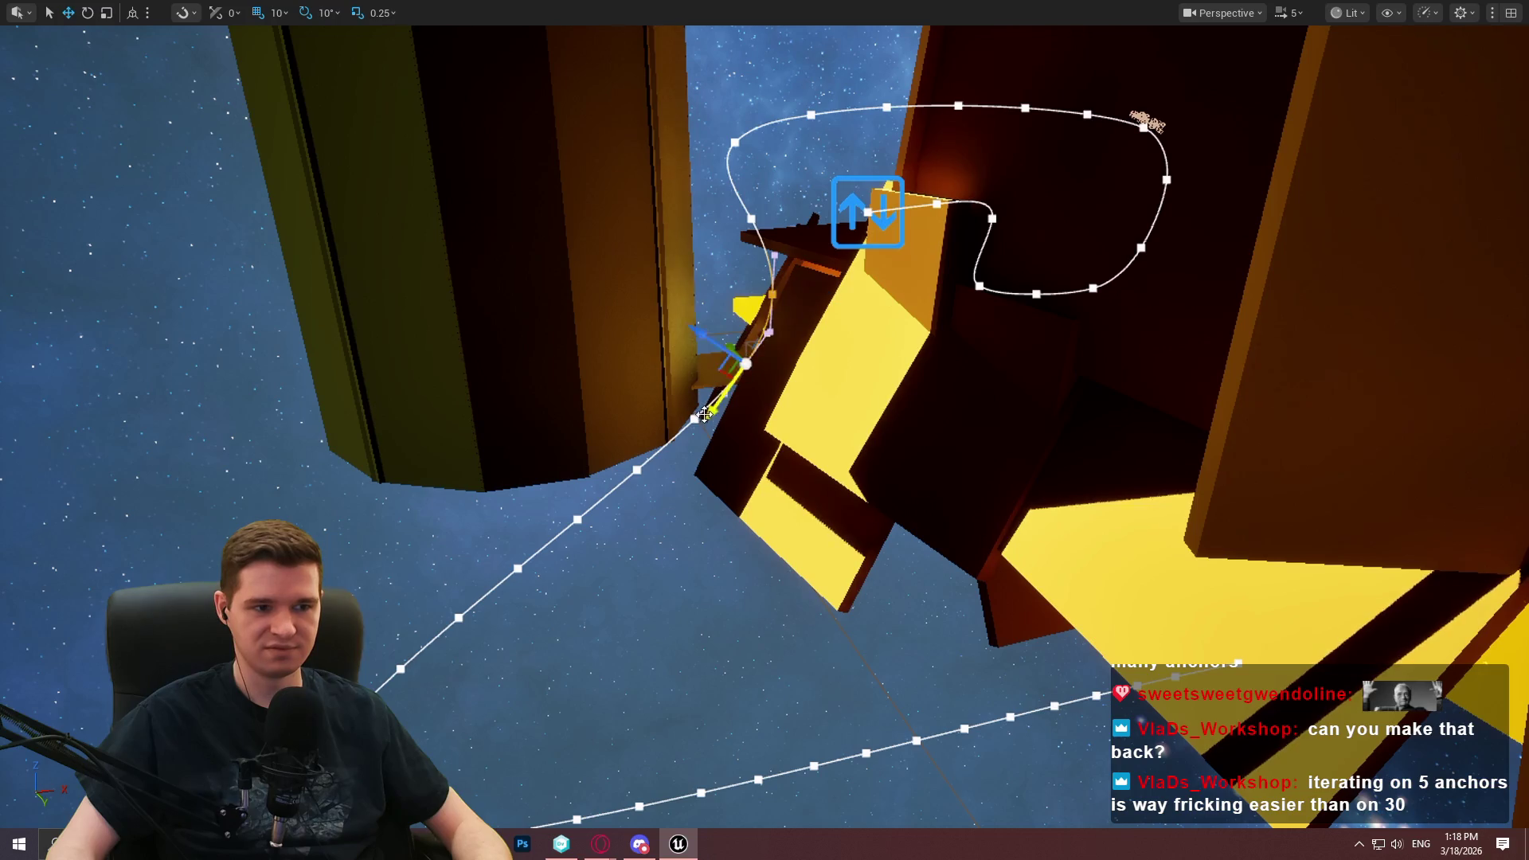
{"action": "mouse_move", "coordinate": [694, 418]}
{"action": "left_mouse_down"}
{"action": "mouse_move", "coordinate": [505, 231]}
{"action": "mouse_move", "coordinate": [625, 350]}
{"action": "left_mouse_up"}
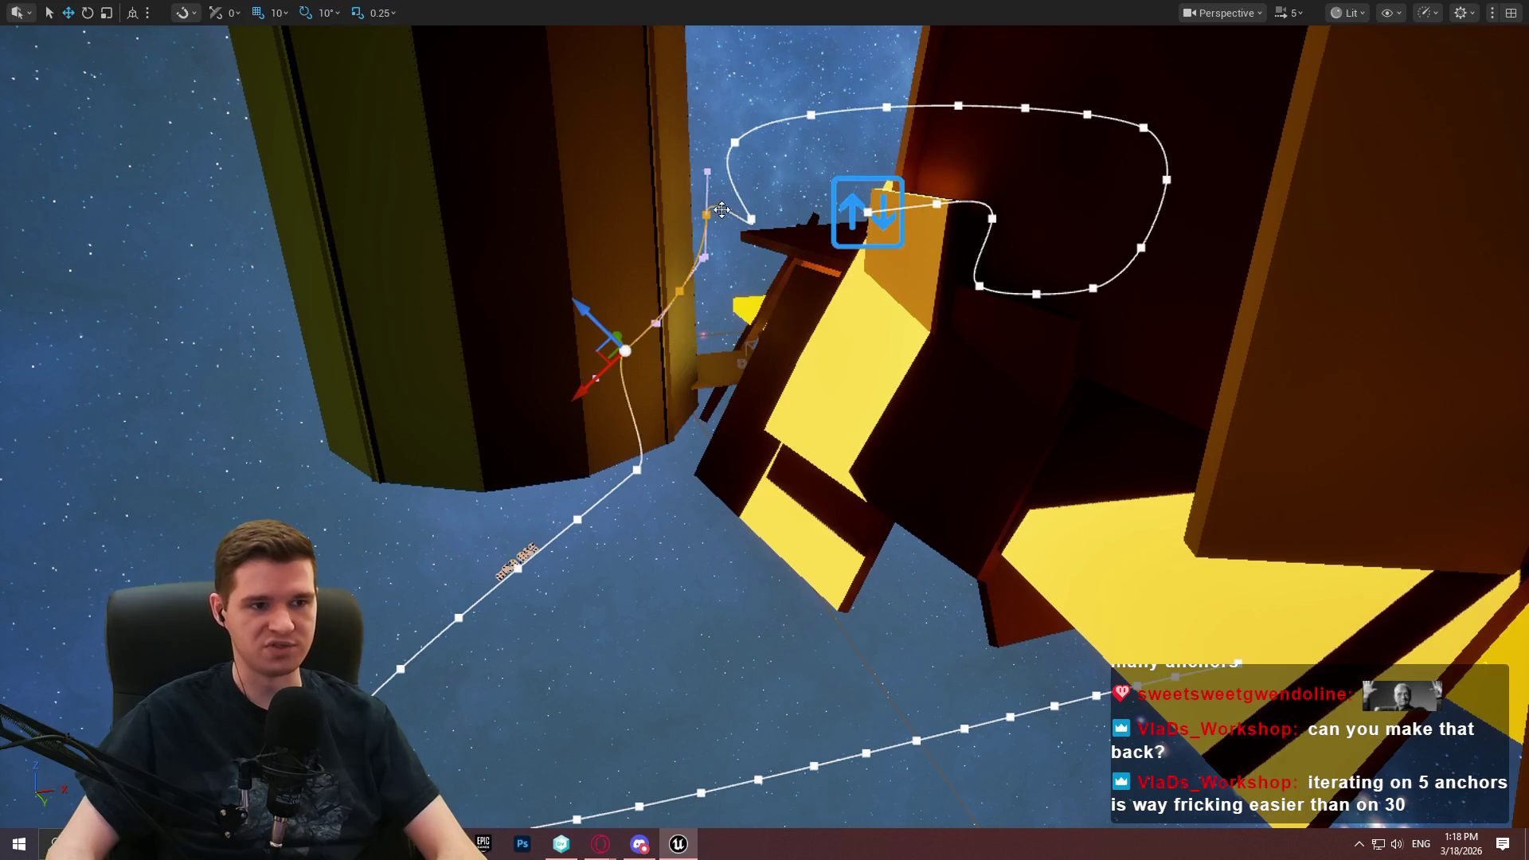
{"action": "left_click_drag", "start_coordinate": [711, 215], "coordinate": [680, 295]}
{"action": "key", "text": "Delete"}
{"action": "left_click_drag", "start_coordinate": [596, 327], "coordinate": [391, 121]}
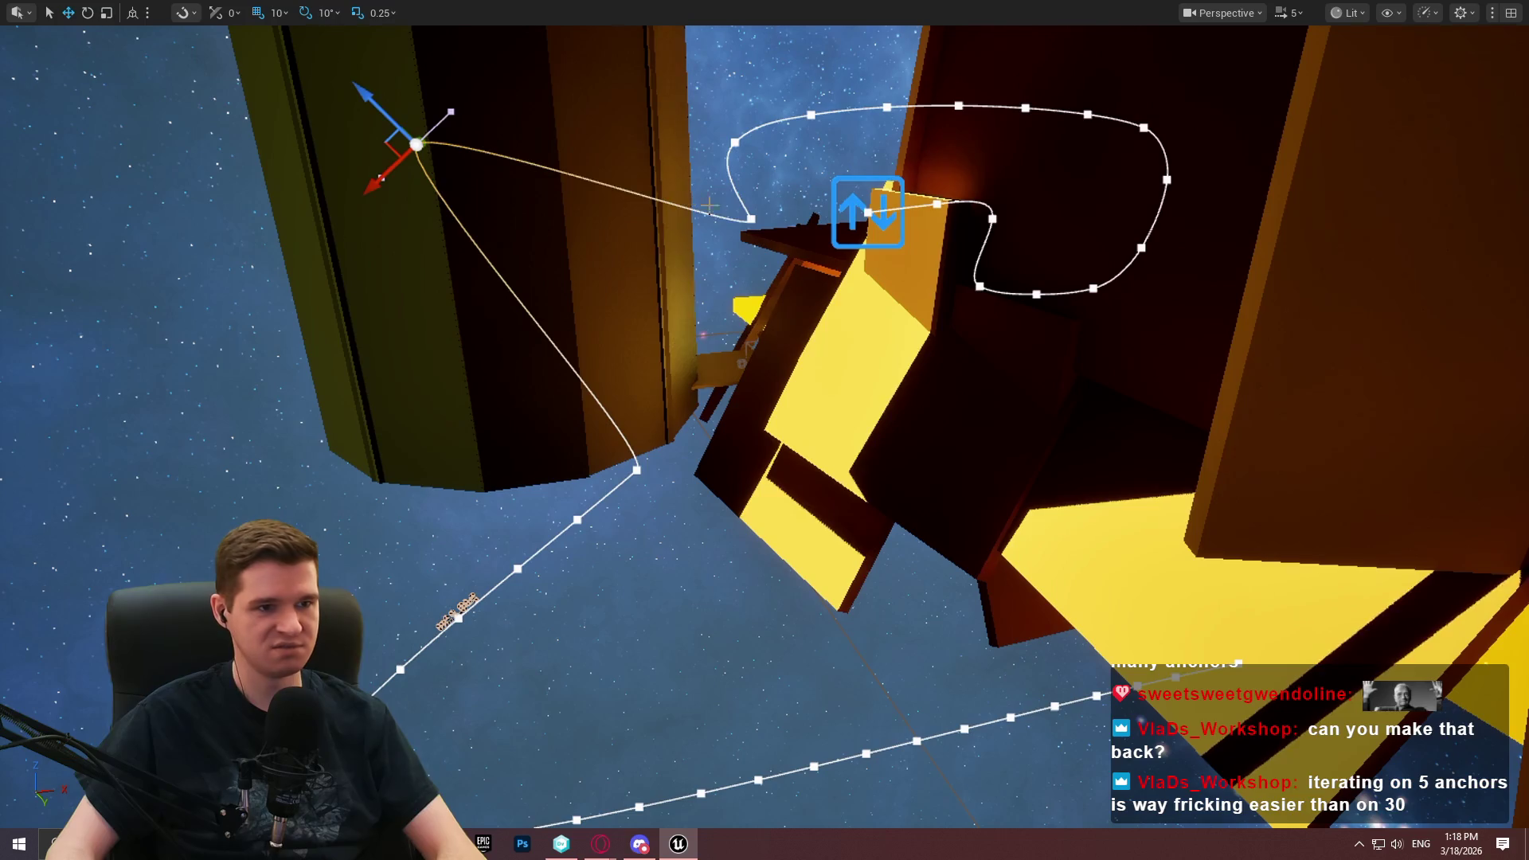
Delete a point on the top loop and pull another upper-loop point upward
{"action": "left_click", "coordinate": [812, 114]}
{"action": "key", "text": "Delete"}
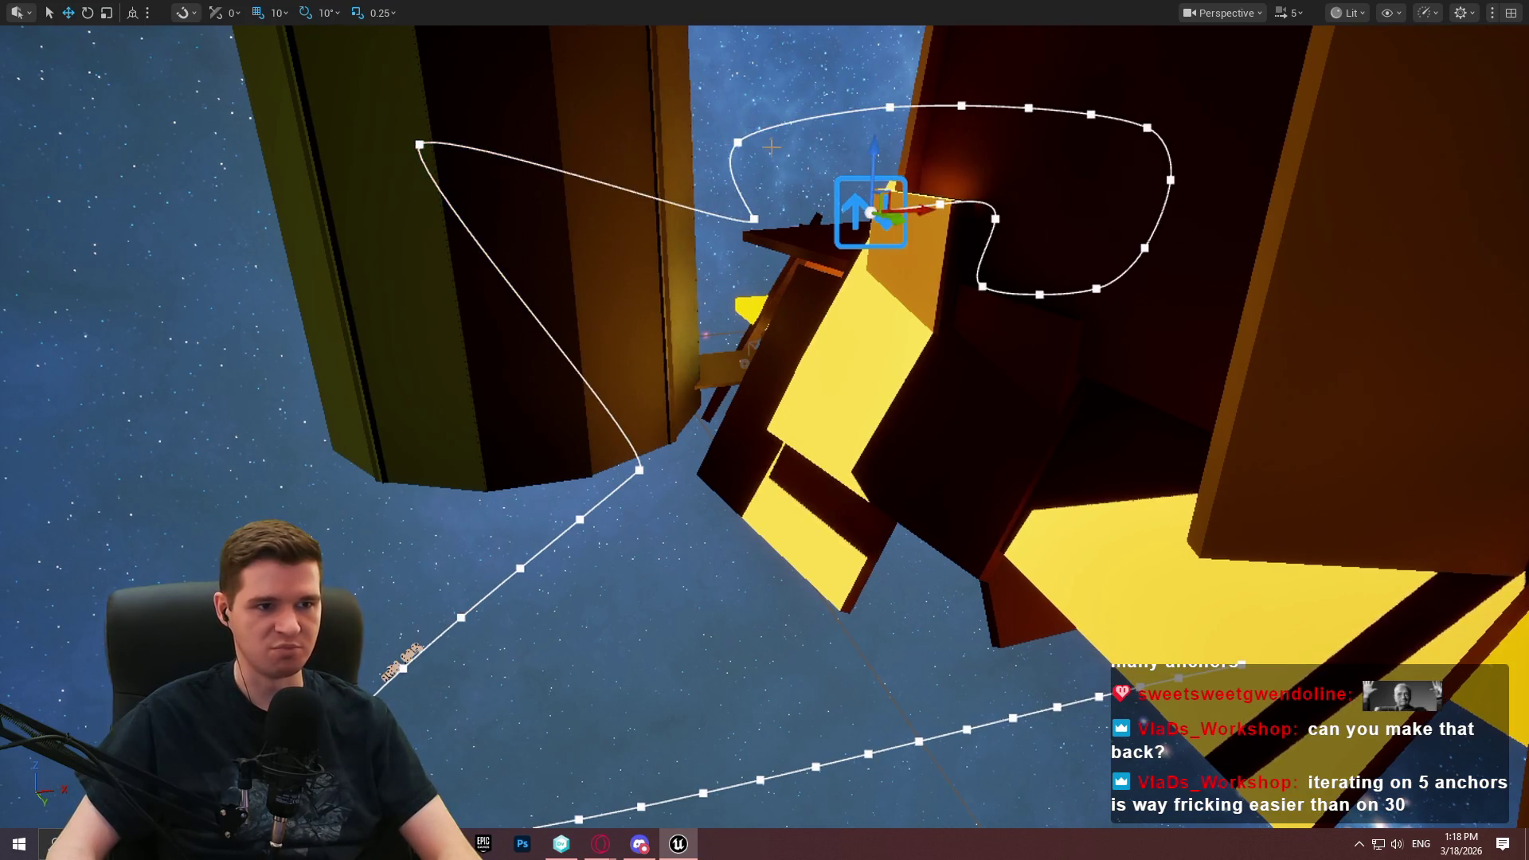
{"action": "left_click", "coordinate": [738, 142]}
{"action": "left_click_drag", "start_coordinate": [742, 158], "coordinate": [700, 181]}
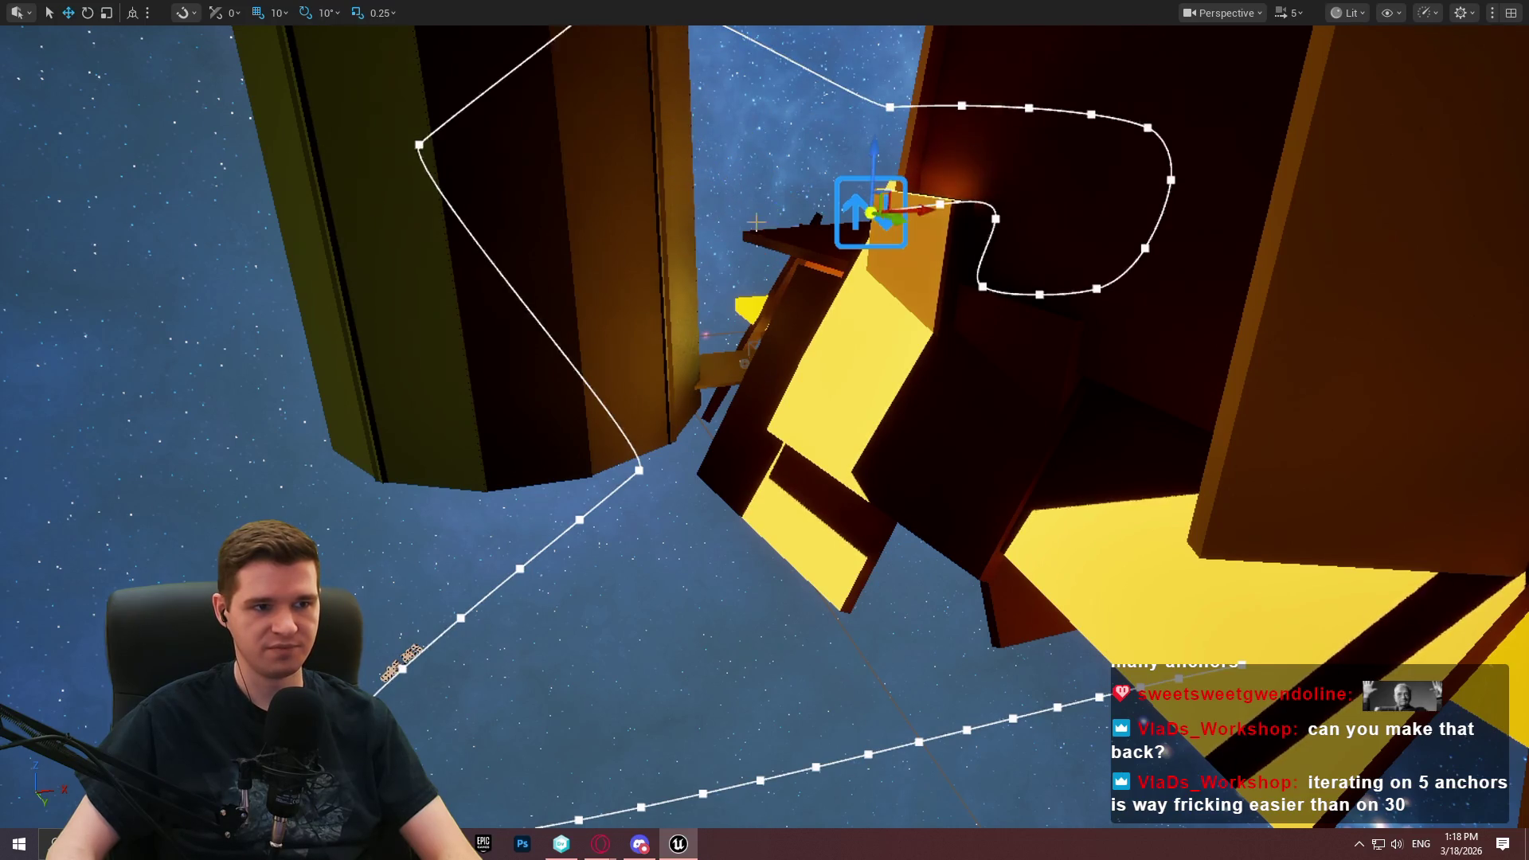
{"action": "key", "text": "f"}
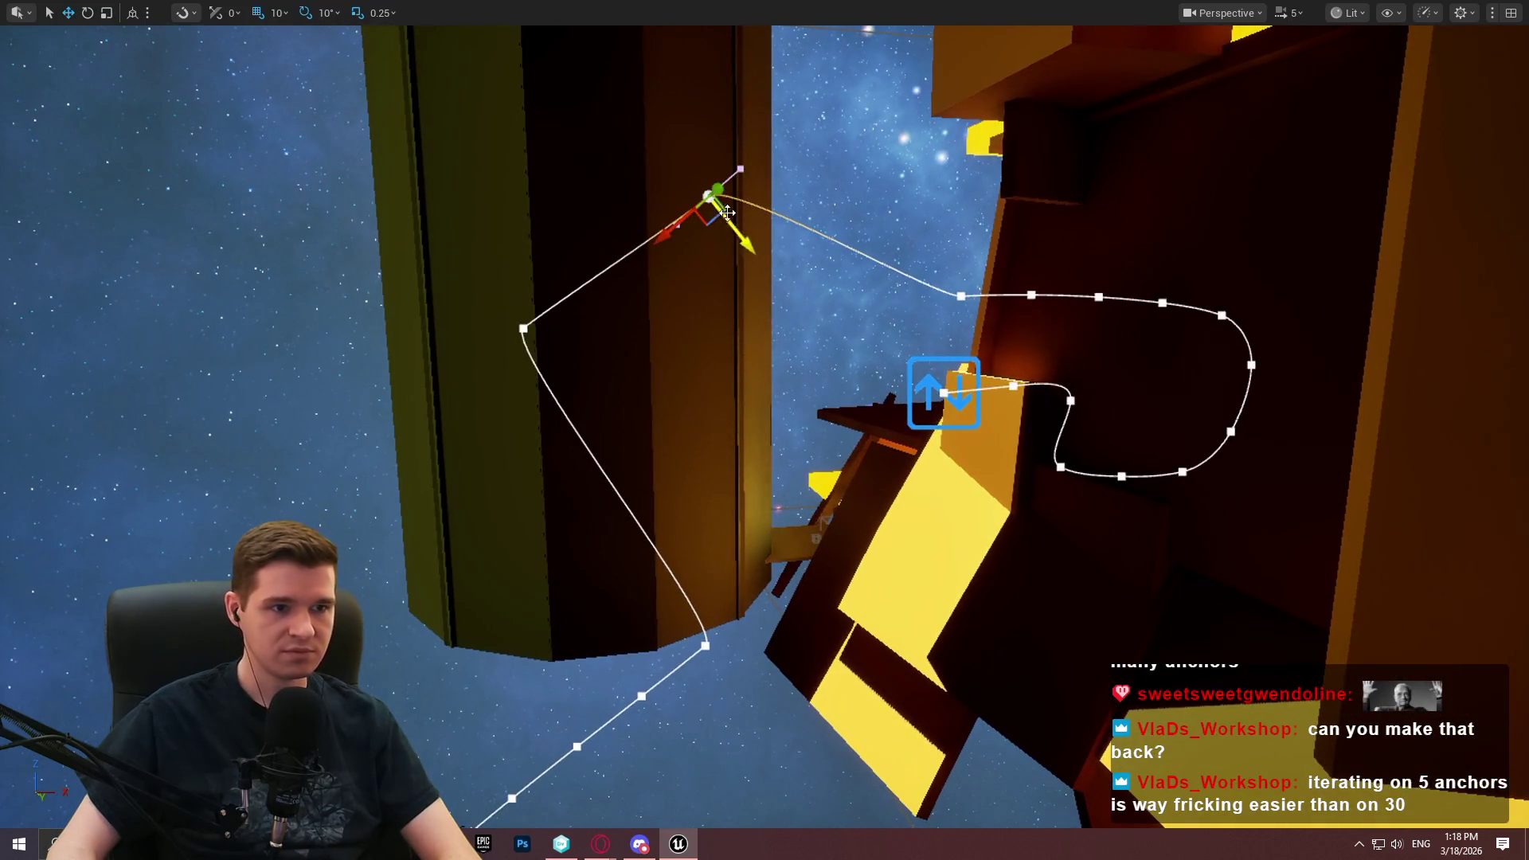
{"action": "key", "text": "F11"}
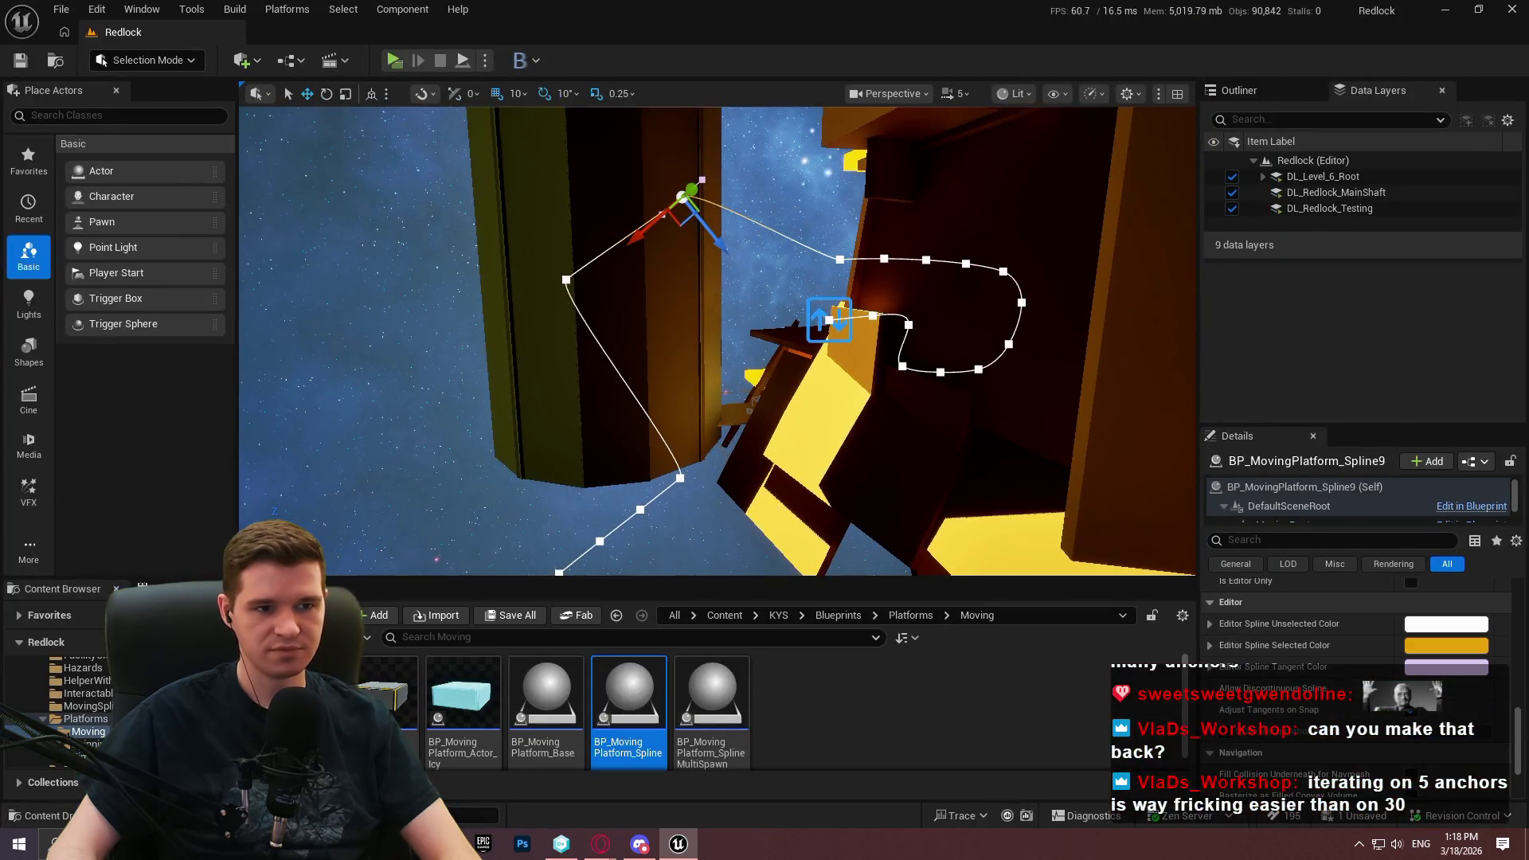
Reselect the spline moving platform and frame the whole spline in view
{"action": "left_click", "coordinate": [829, 320]}
{"action": "left_click", "coordinate": [830, 320]}
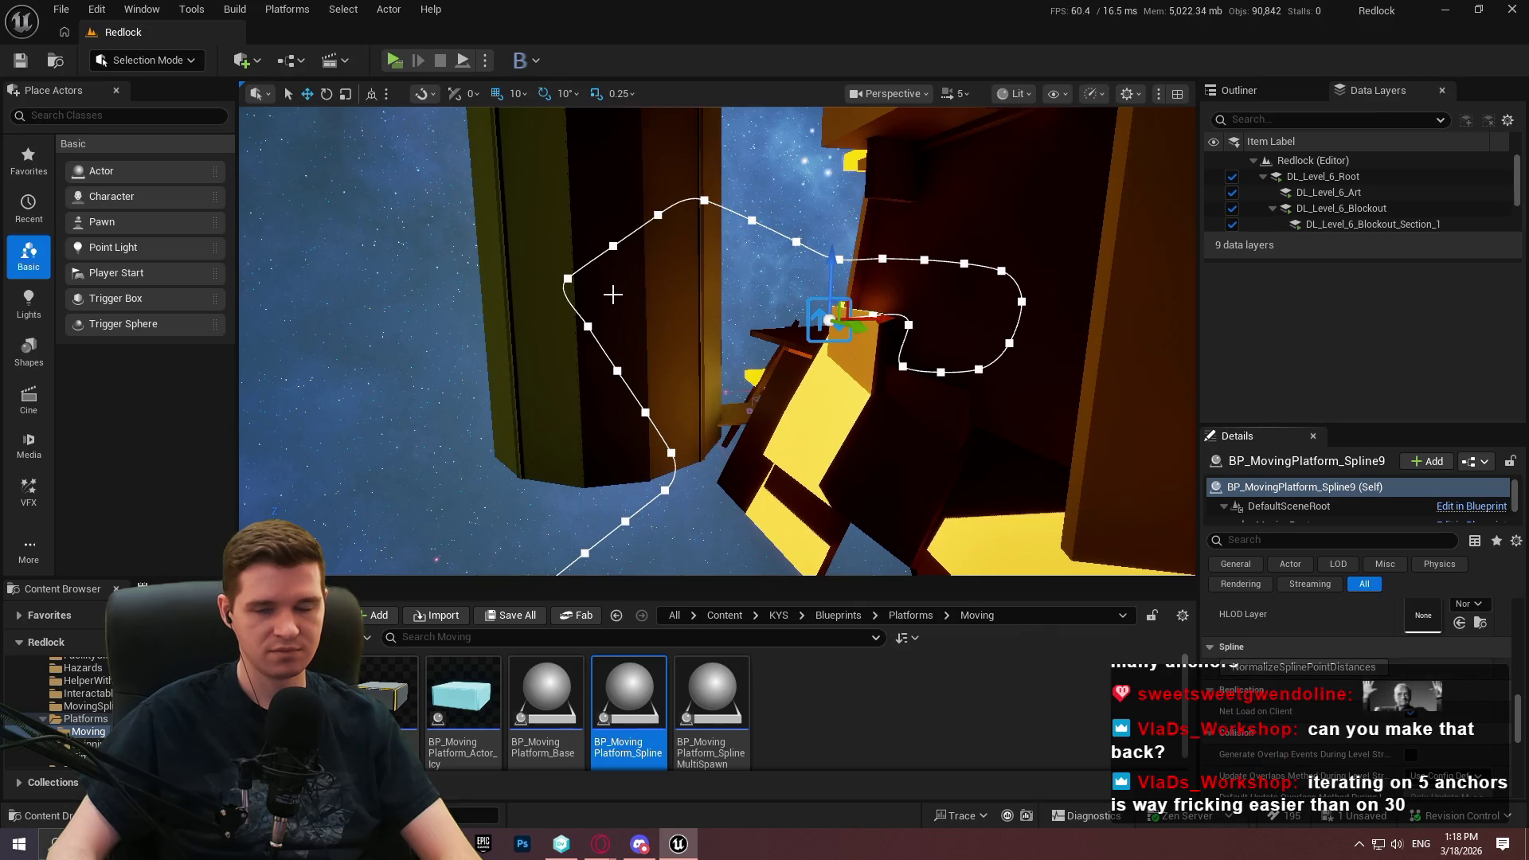
{"action": "scroll", "coordinate": [725, 202], "scroll_direction": "up", "scroll_amount": 5}
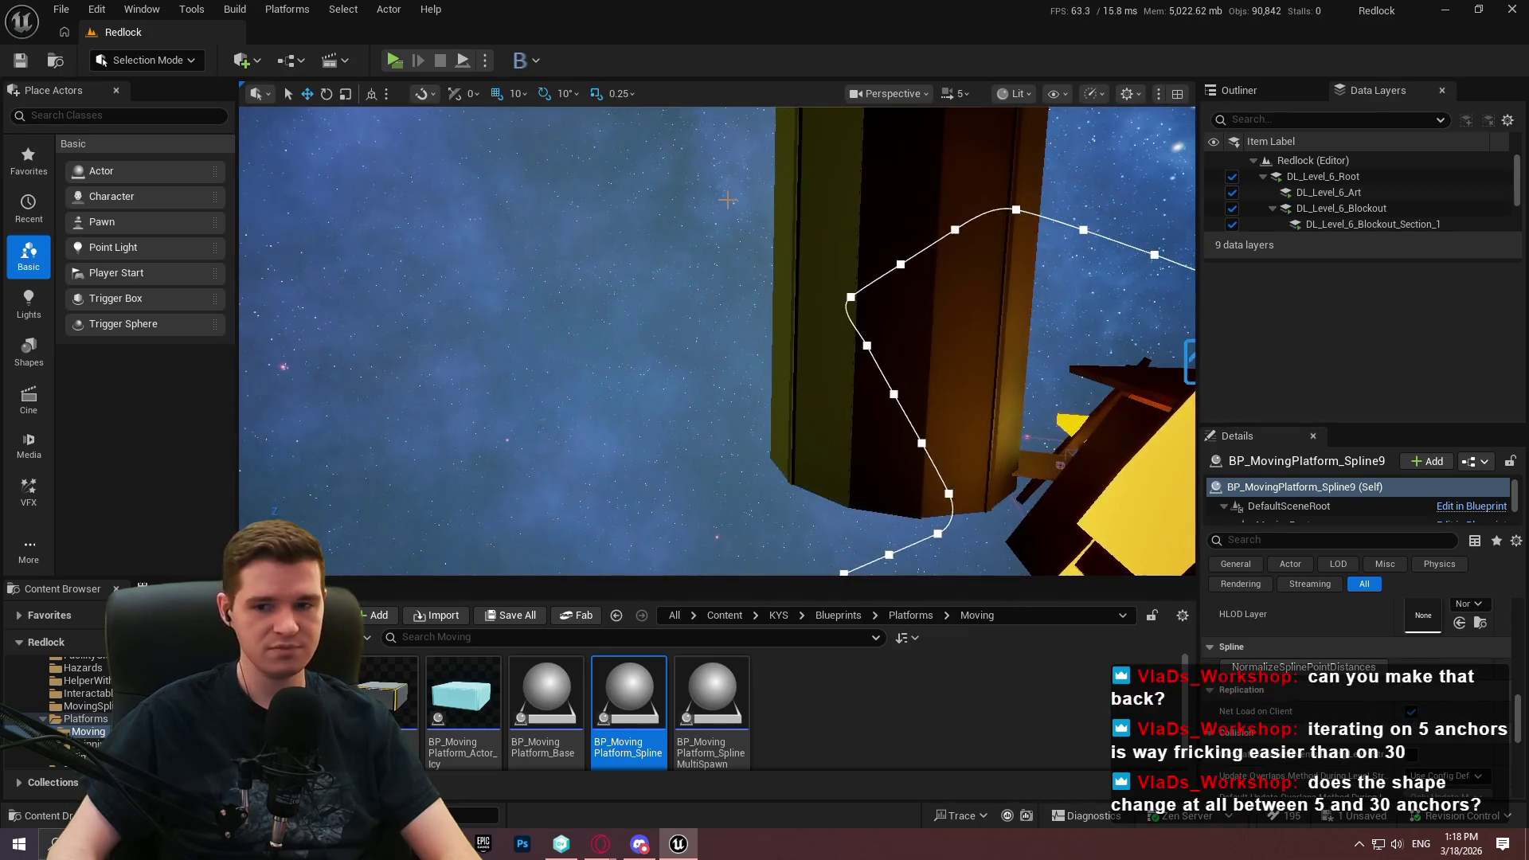
{"action": "scroll", "coordinate": [726, 202], "scroll_direction": "down", "scroll_amount": 5}
{"action": "scroll", "coordinate": [716, 340], "scroll_direction": "down", "scroll_amount": 4}
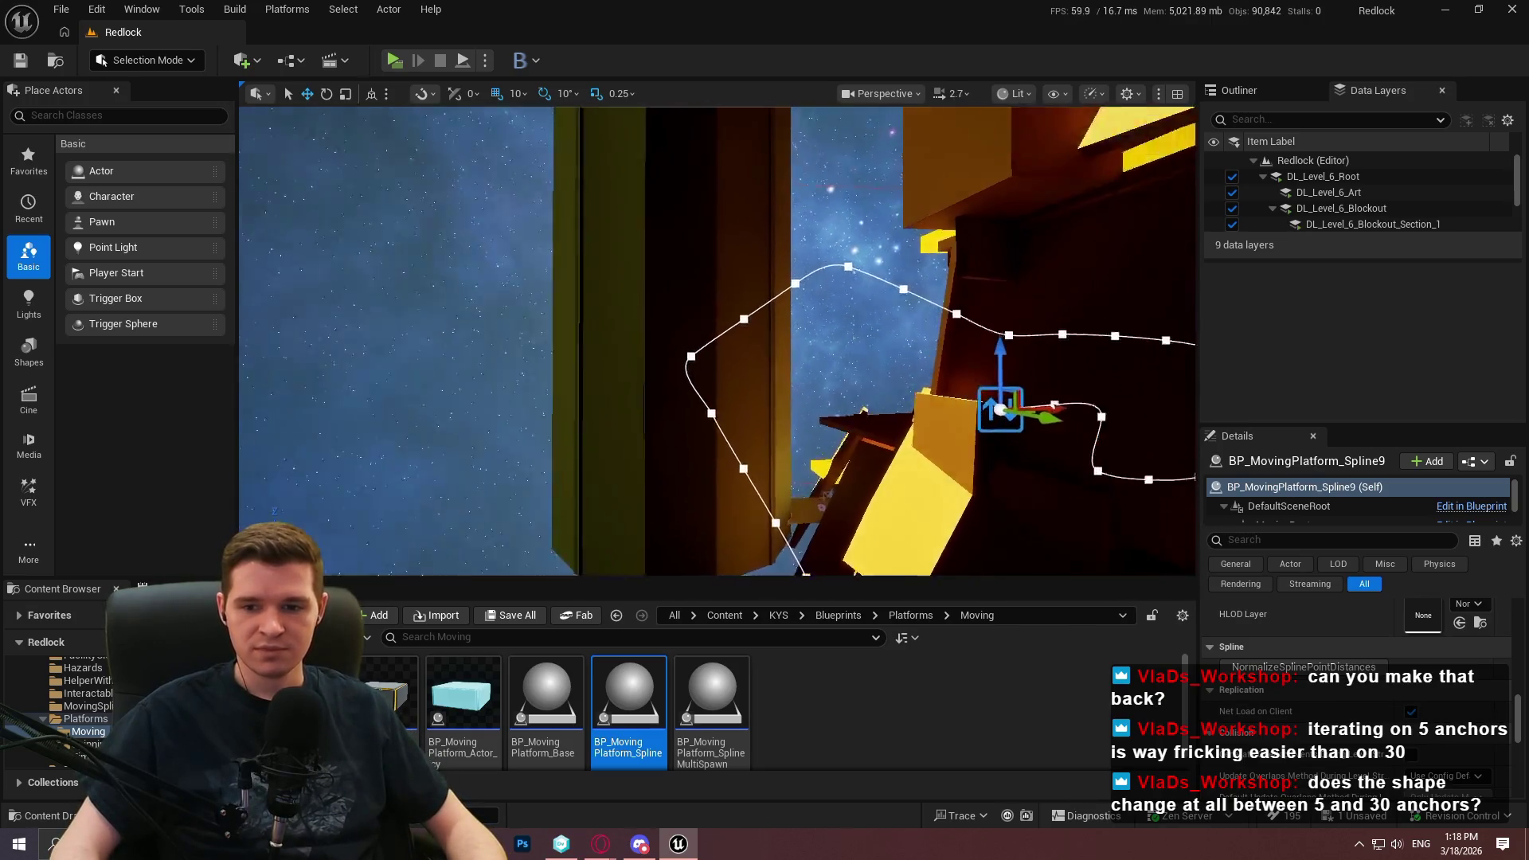
{"action": "key", "text": "s"}
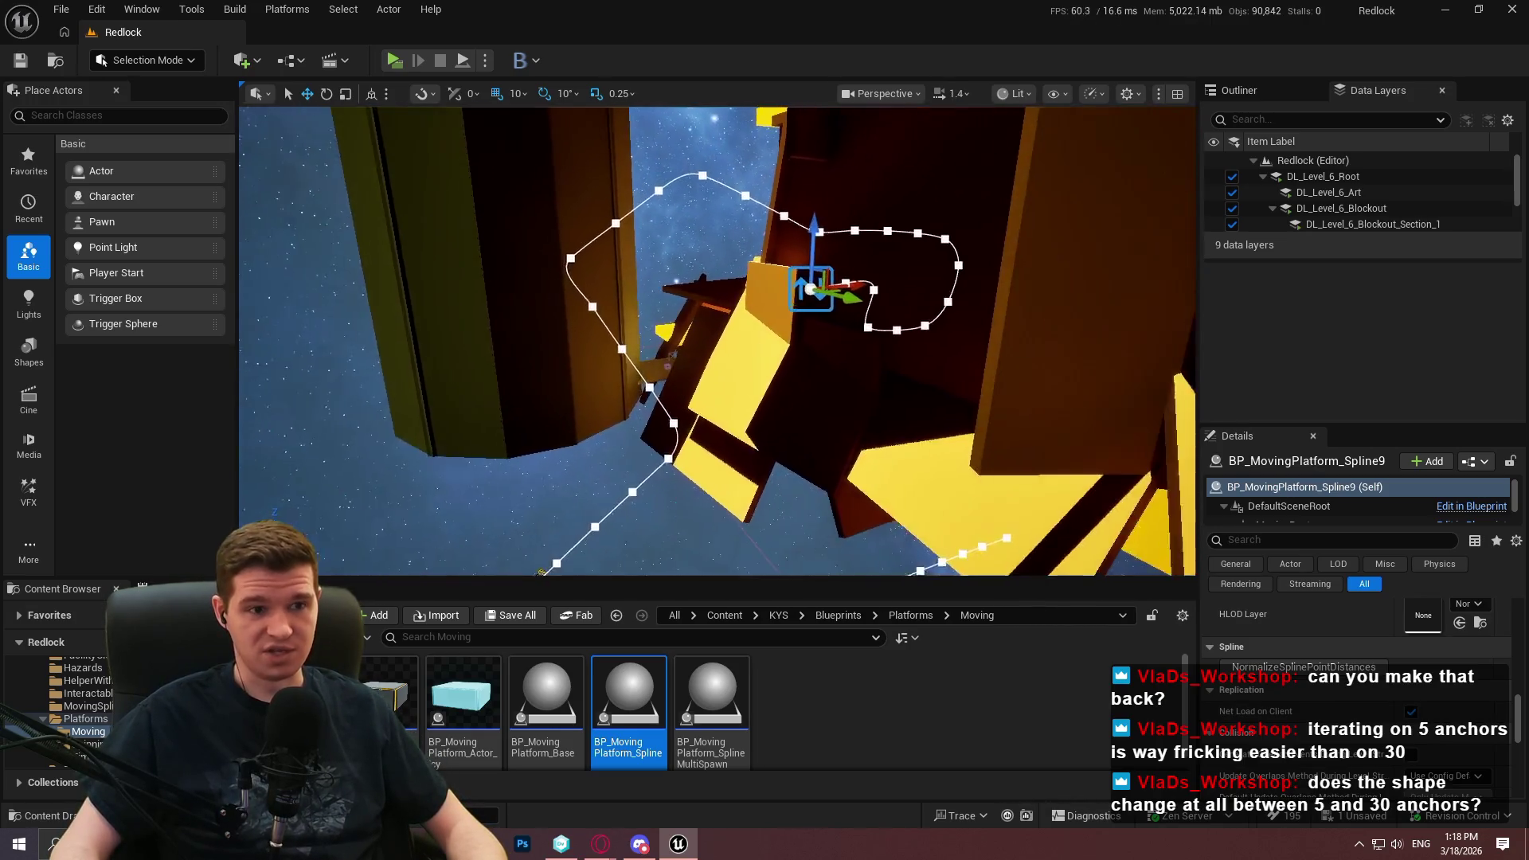
Rotate a spline point of BP_MovingPlatform_Spline9 to about -90 degrees
{"action": "left_click", "coordinate": [538, 257]}
{"action": "key", "text": "e"}
{"action": "left_click", "coordinate": [493, 222]}
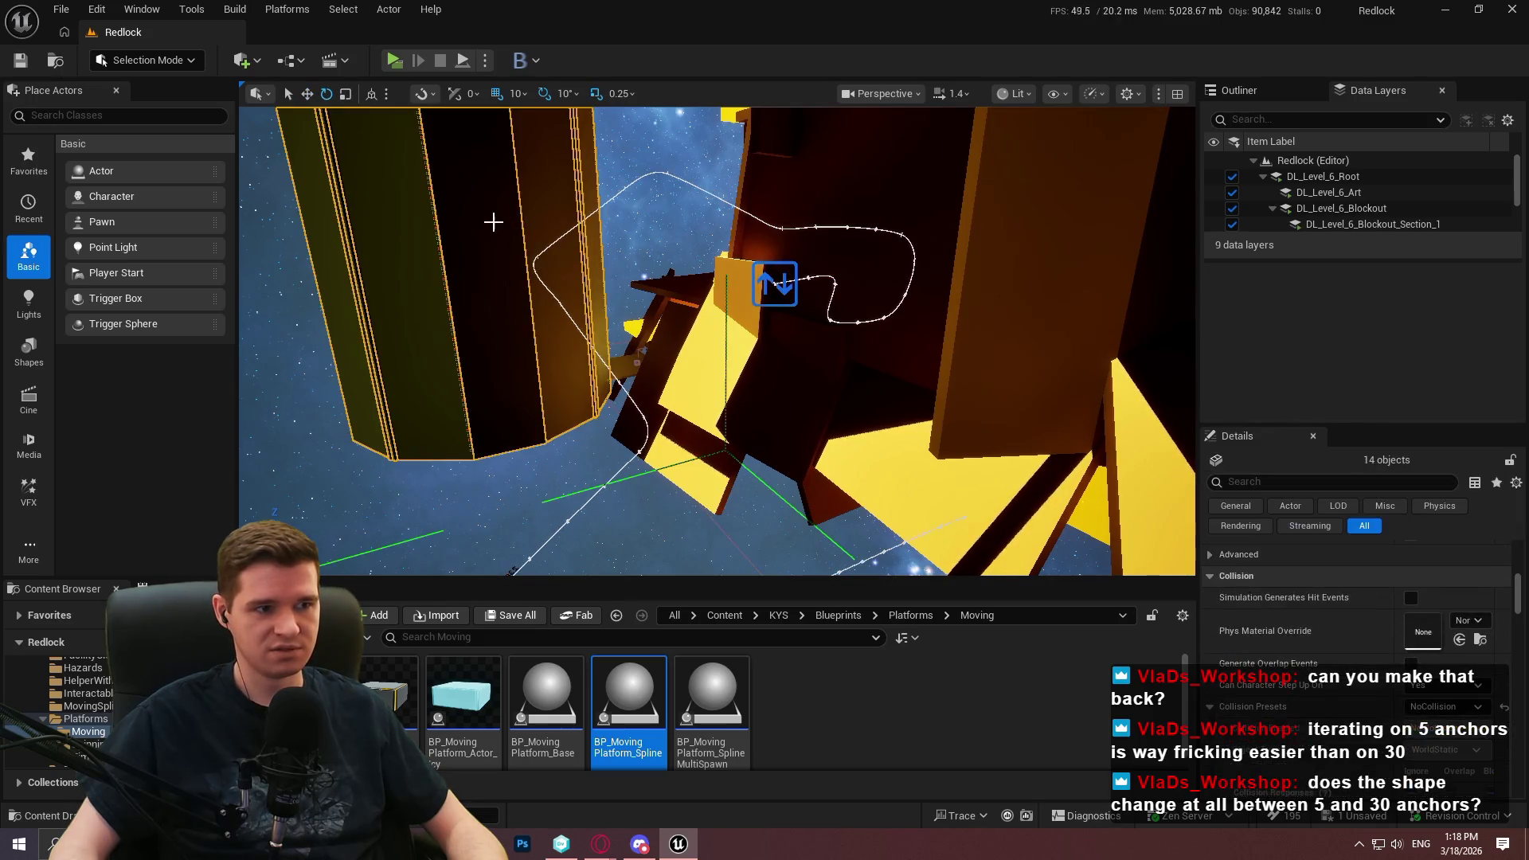
{"action": "left_click", "coordinate": [535, 257]}
{"action": "left_click", "coordinate": [537, 257]}
{"action": "mouse_move", "coordinate": [460, 231]}
{"action": "left_mouse_down"}
{"action": "mouse_move", "coordinate": [485, 339]}
{"action": "mouse_move", "coordinate": [593, 339]}
{"action": "mouse_move", "coordinate": [576, 260]}
{"action": "mouse_move", "coordinate": [343, 549]}
{"action": "mouse_move", "coordinate": [368, 510]}
{"action": "left_mouse_up"}
{"action": "key", "text": "w"}
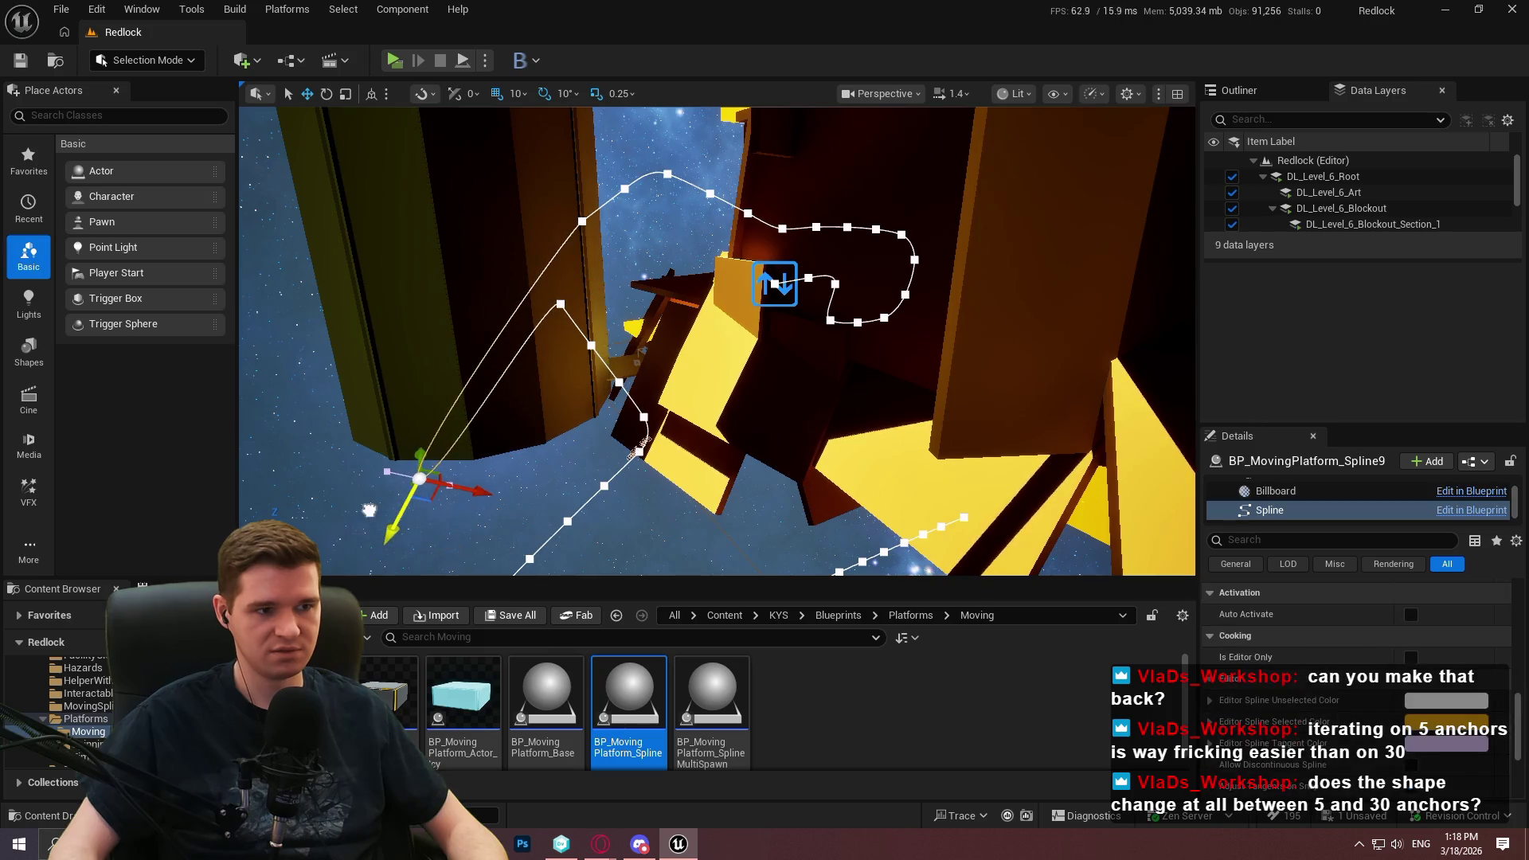
Select the whole BP_MovingPlatform_Spline9 actor and run NormalizeSplinePointDistances on its spline
{"action": "left_click", "coordinate": [828, 350]}
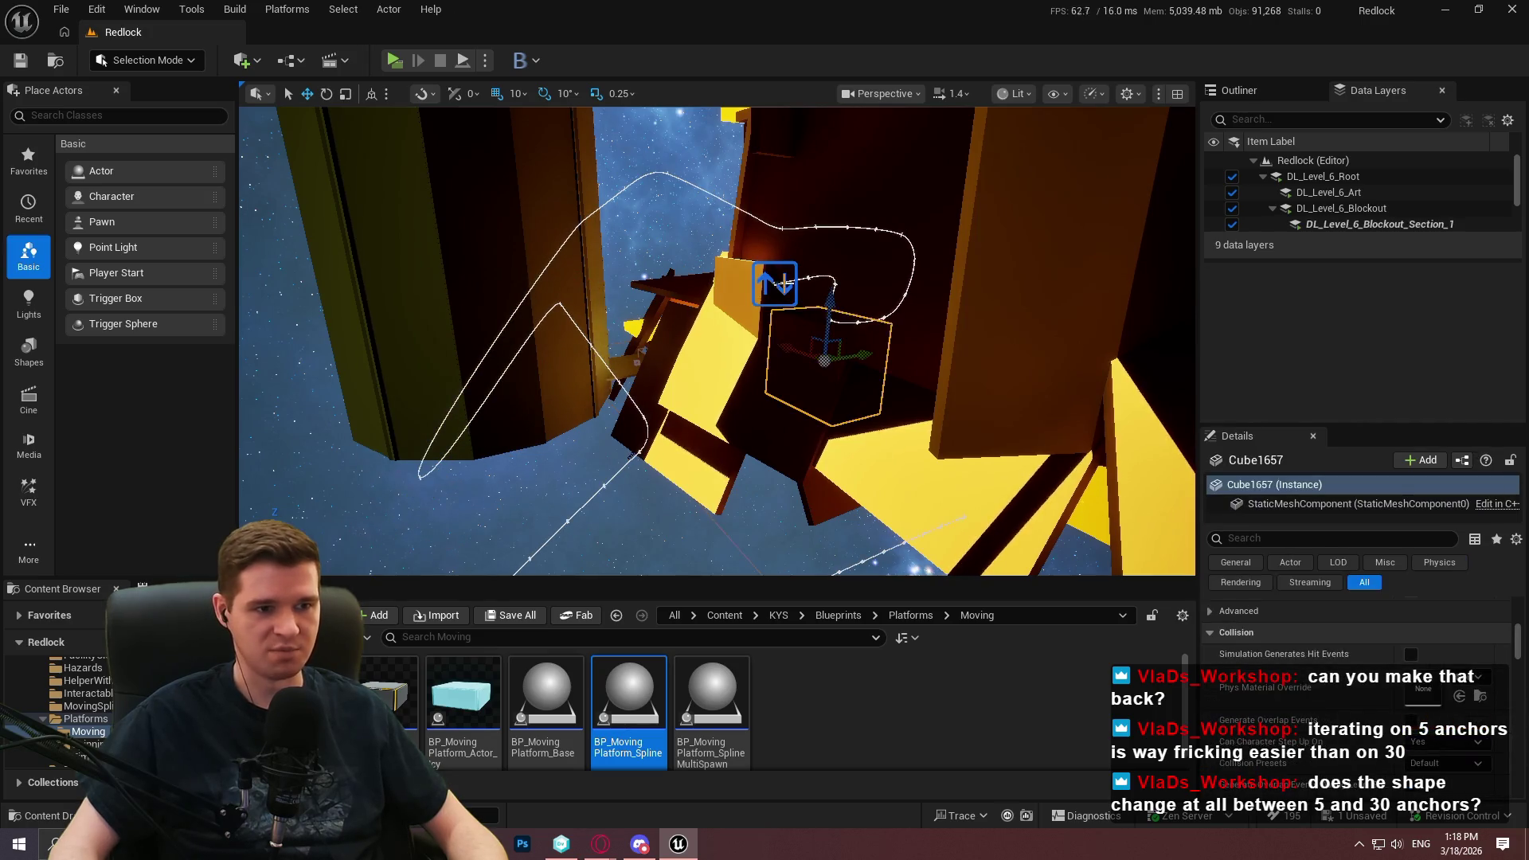
{"action": "left_click", "coordinate": [832, 312]}
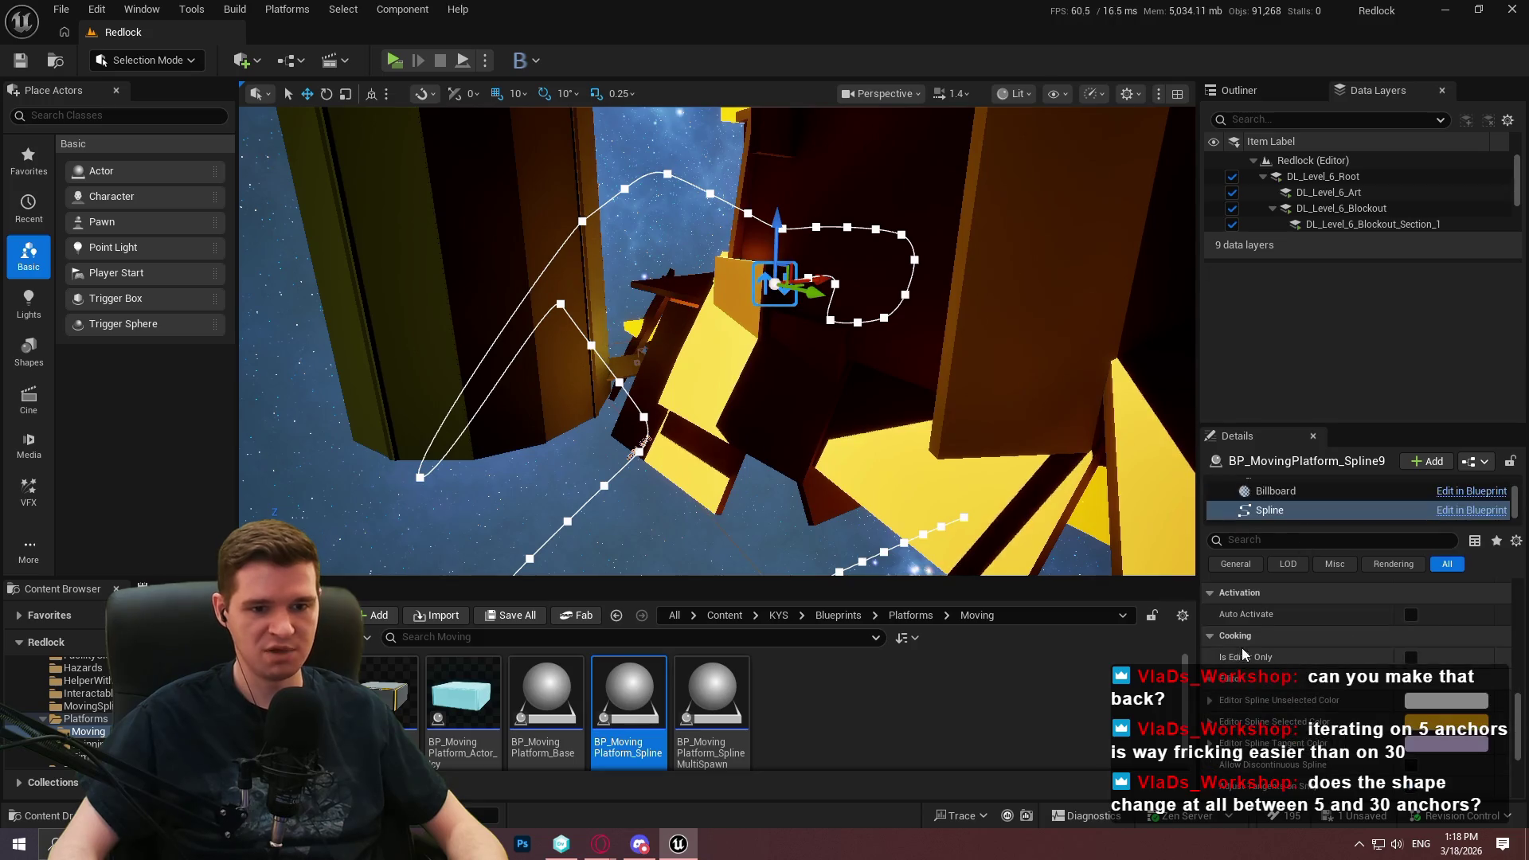
{"action": "left_click", "coordinate": [775, 284]}
{"action": "scroll", "coordinate": [1255, 655], "scroll_direction": "down", "scroll_amount": 3}
{"action": "left_click", "coordinate": [1303, 744]}
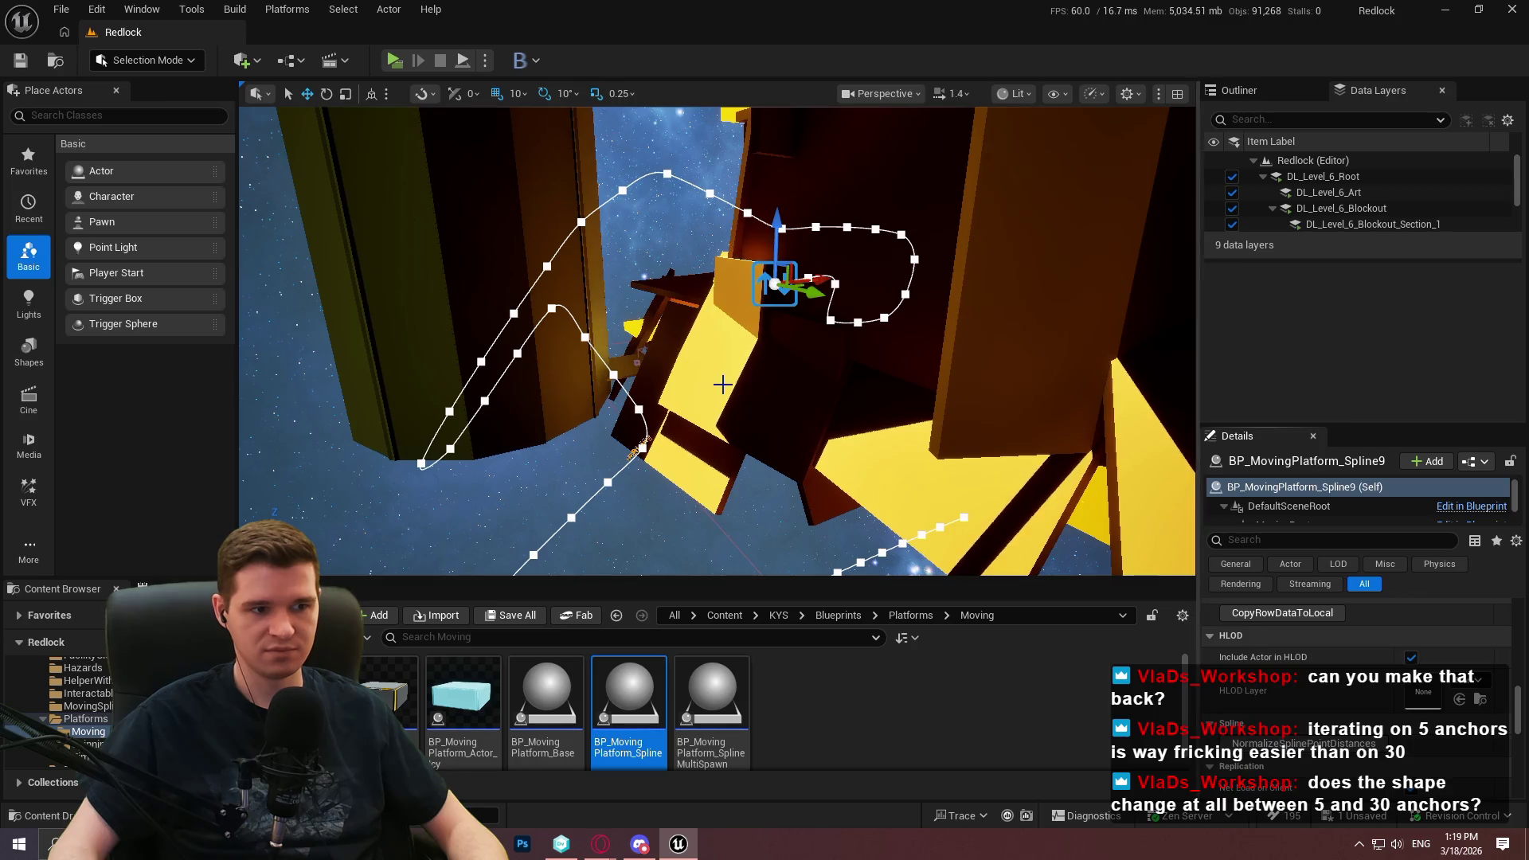
{"action": "mouse_move", "coordinate": [717, 334]}
{"action": "left_mouse_down"}
{"action": "mouse_move", "coordinate": [665, 383]}
{"action": "mouse_move", "coordinate": [764, 303]}
{"action": "left_mouse_up"}
Inspect the resampled spline, reselecting the platform after stray cube clicks, then delete the actor
{"action": "left_click", "coordinate": [927, 306]}
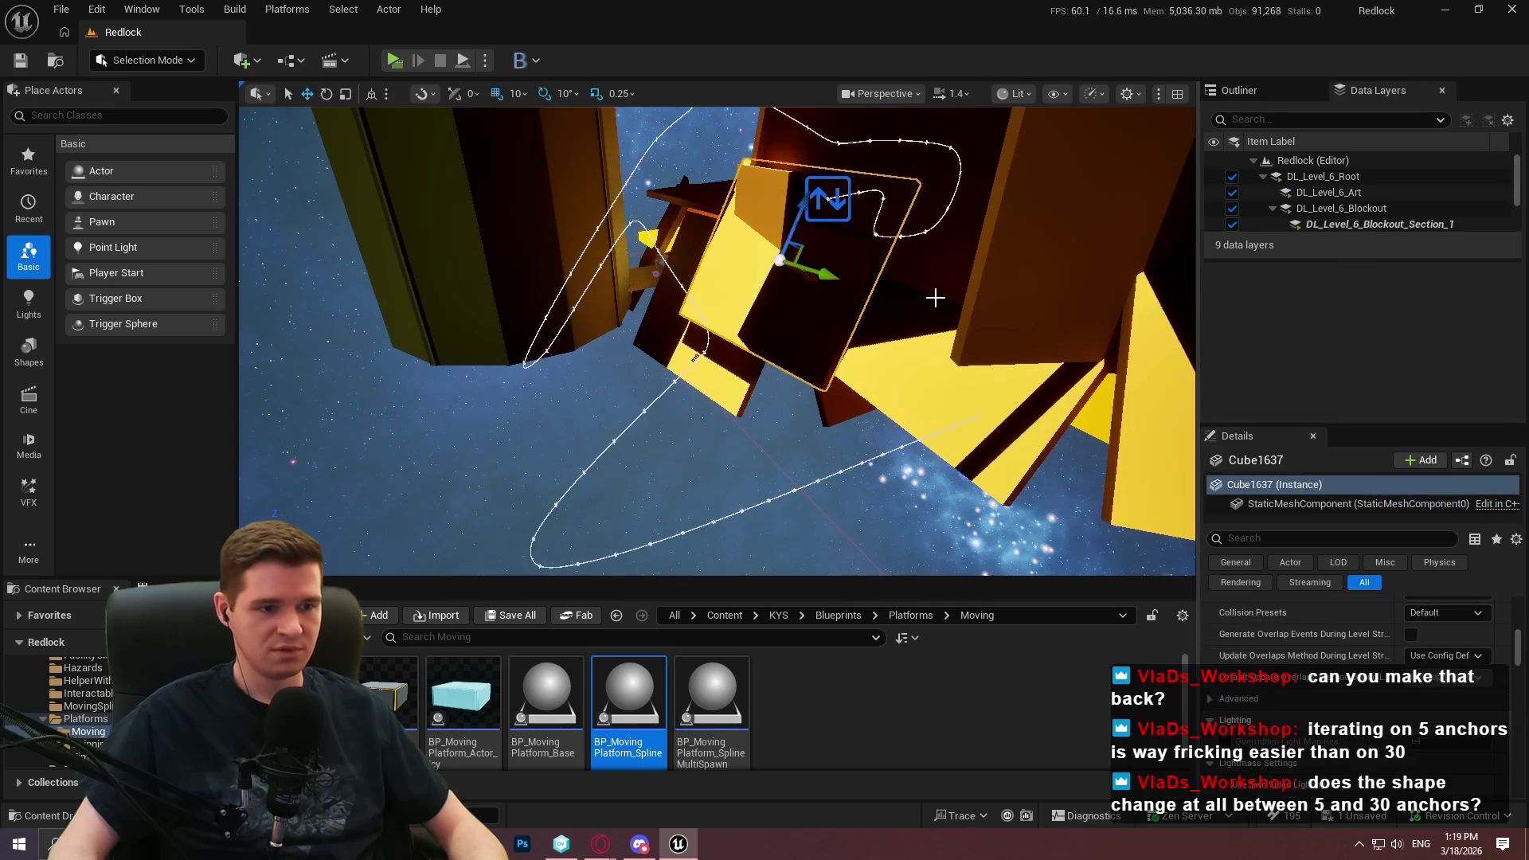
{"action": "key", "text": "ctrl+z"}
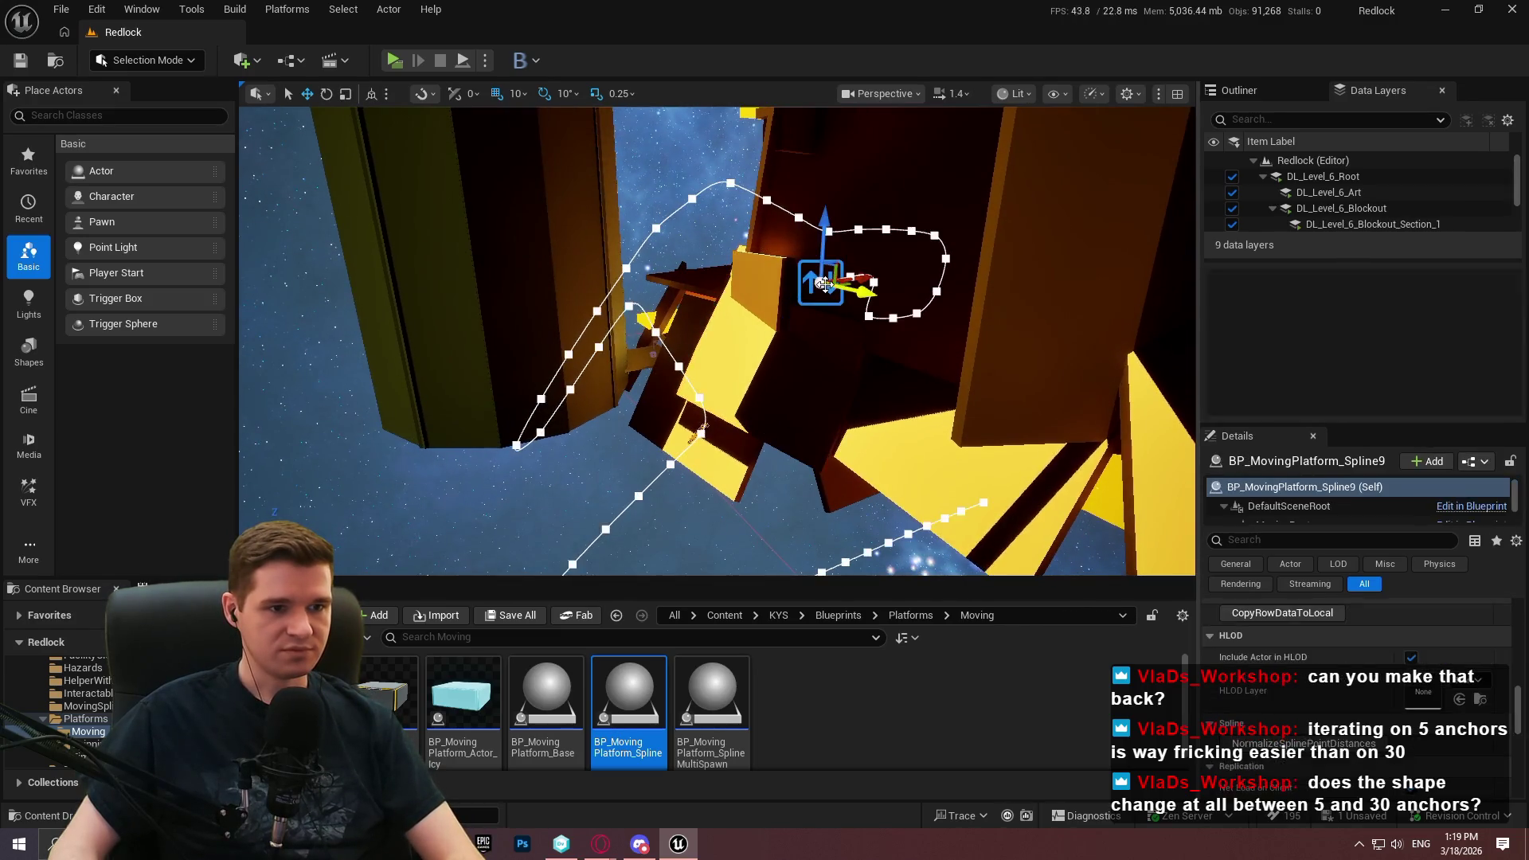
{"action": "left_click_drag", "start_coordinate": [739, 231], "coordinate": [853, 383]}
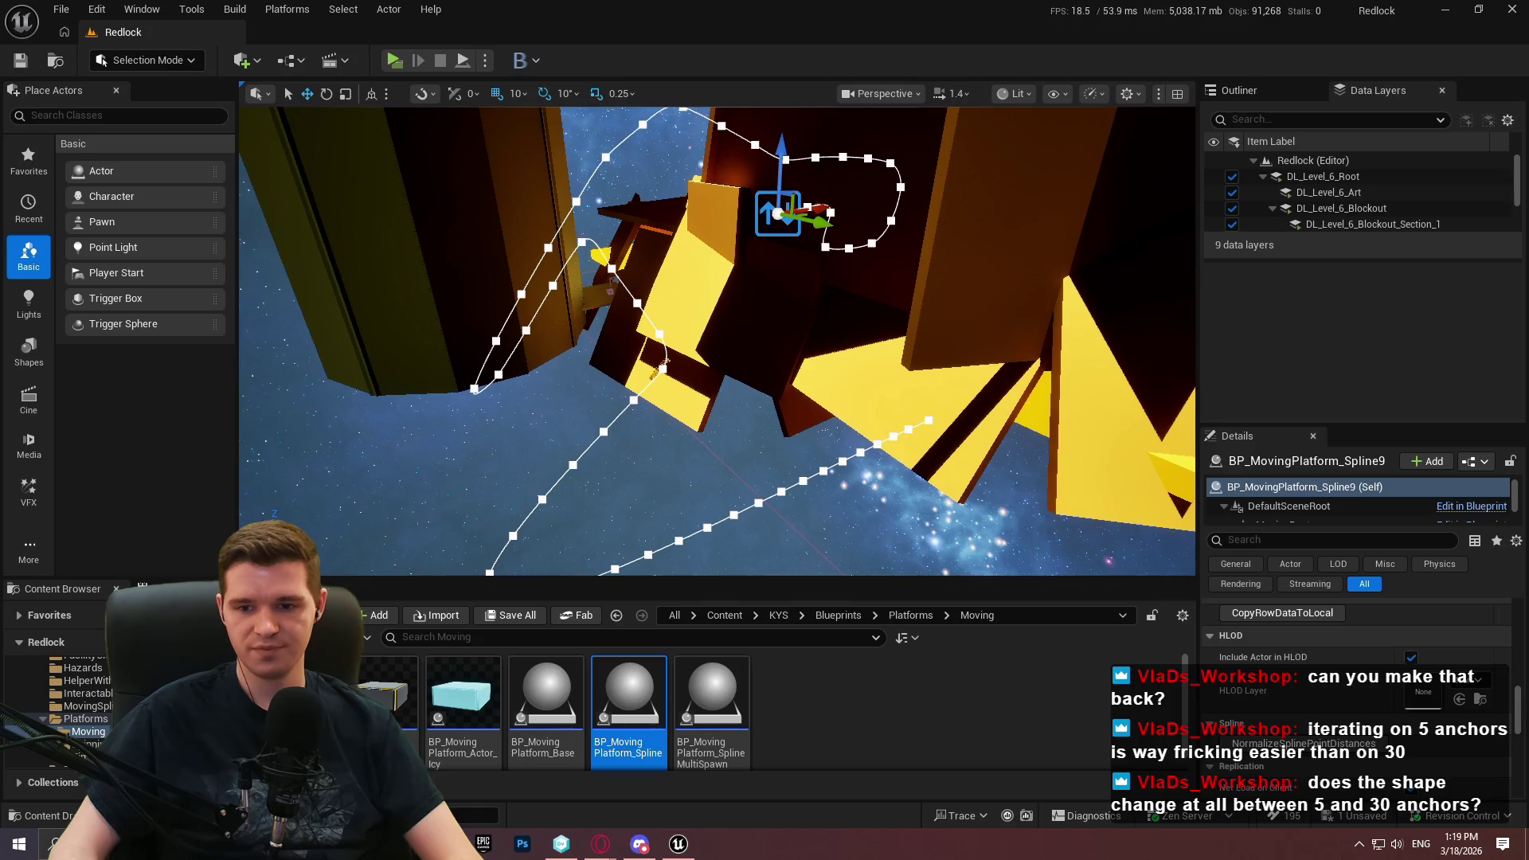
{"action": "left_click_drag", "start_coordinate": [775, 303], "coordinate": [775, 328]}
{"action": "left_click", "coordinate": [775, 329]}
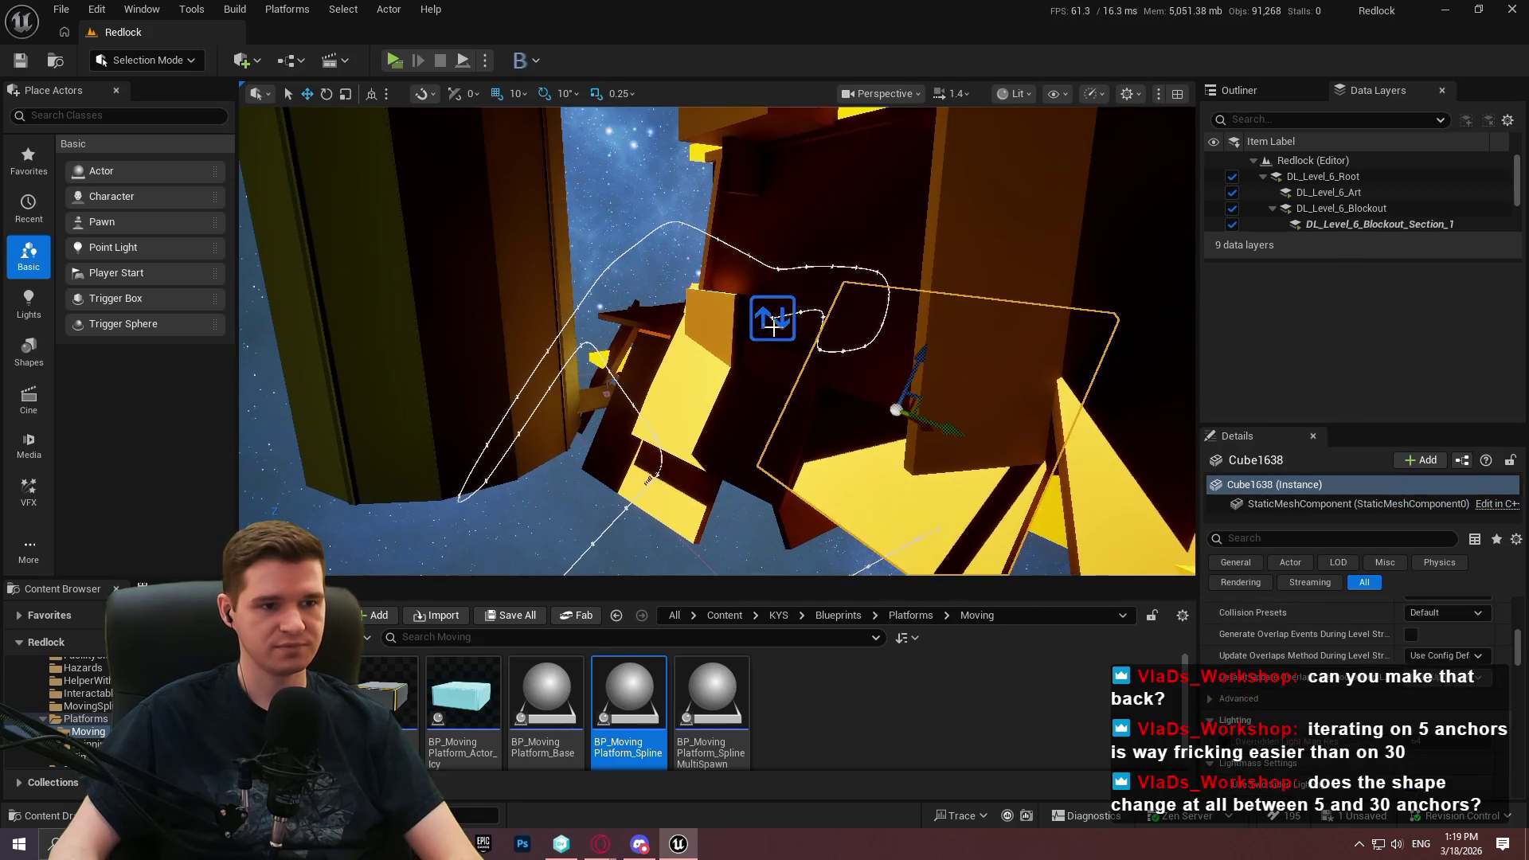
{"action": "left_click", "coordinate": [769, 319]}
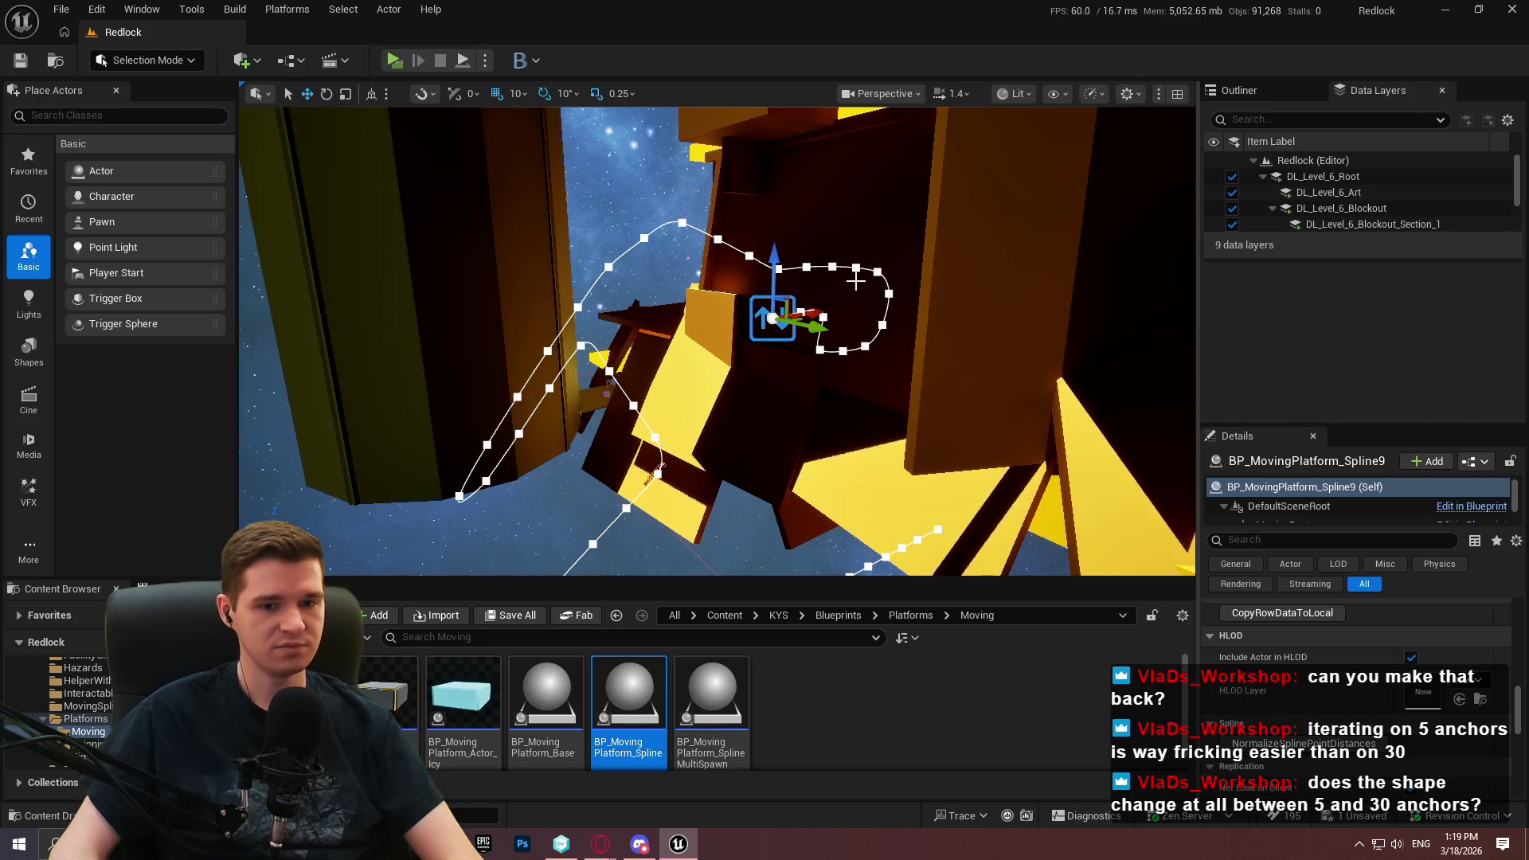
{"action": "key", "text": "Right"}
{"action": "mouse_move", "coordinate": [864, 284]}
{"action": "left_mouse_down"}
{"action": "mouse_move", "coordinate": [864, 334]}
{"action": "mouse_move", "coordinate": [844, 303]}
{"action": "left_mouse_up"}
{"action": "key", "text": "Delete"}
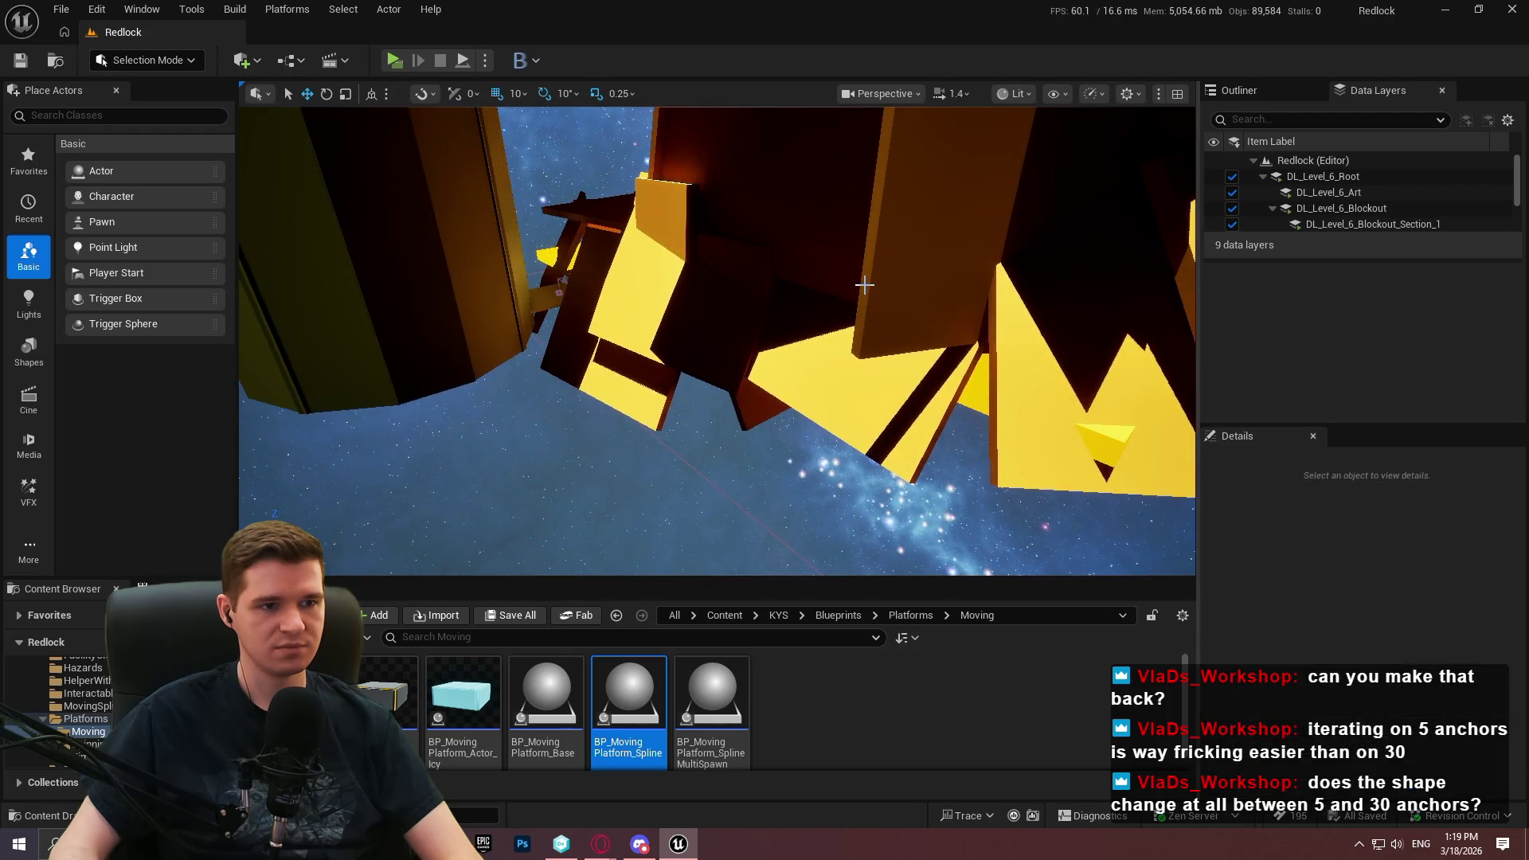
{"action": "left_click_drag", "start_coordinate": [713, 244], "coordinate": [881, 343]}
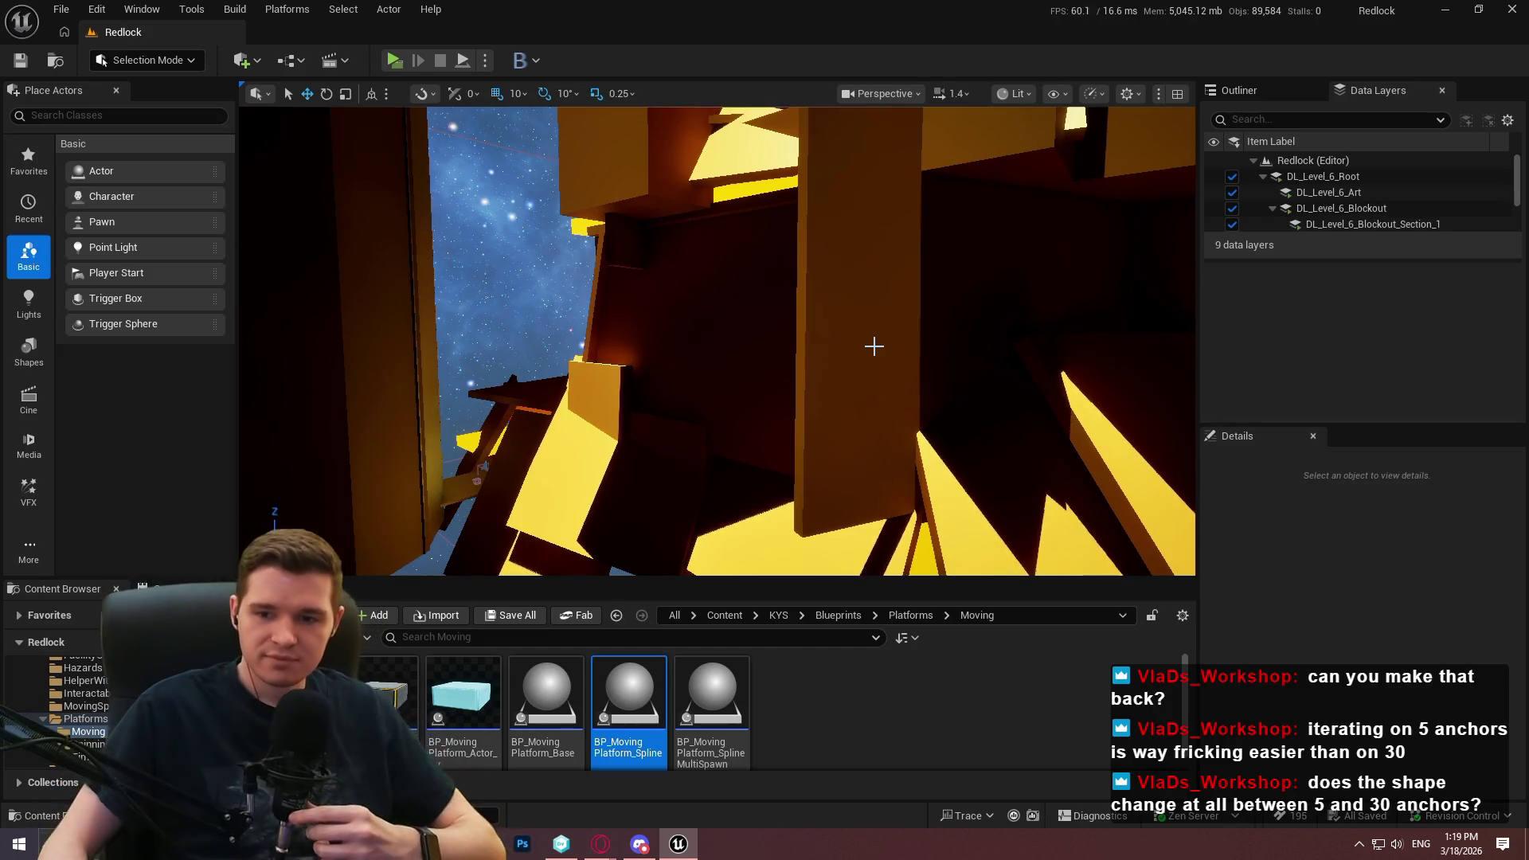
{"action": "scroll", "coordinate": [669, 430], "scroll_direction": "up", "scroll_amount": 2}
{"action": "mouse_move", "coordinate": [669, 395]}
{"action": "left_mouse_down"}
{"action": "mouse_move", "coordinate": [677, 469]}
{"action": "mouse_move", "coordinate": [656, 381]}
{"action": "left_mouse_up"}
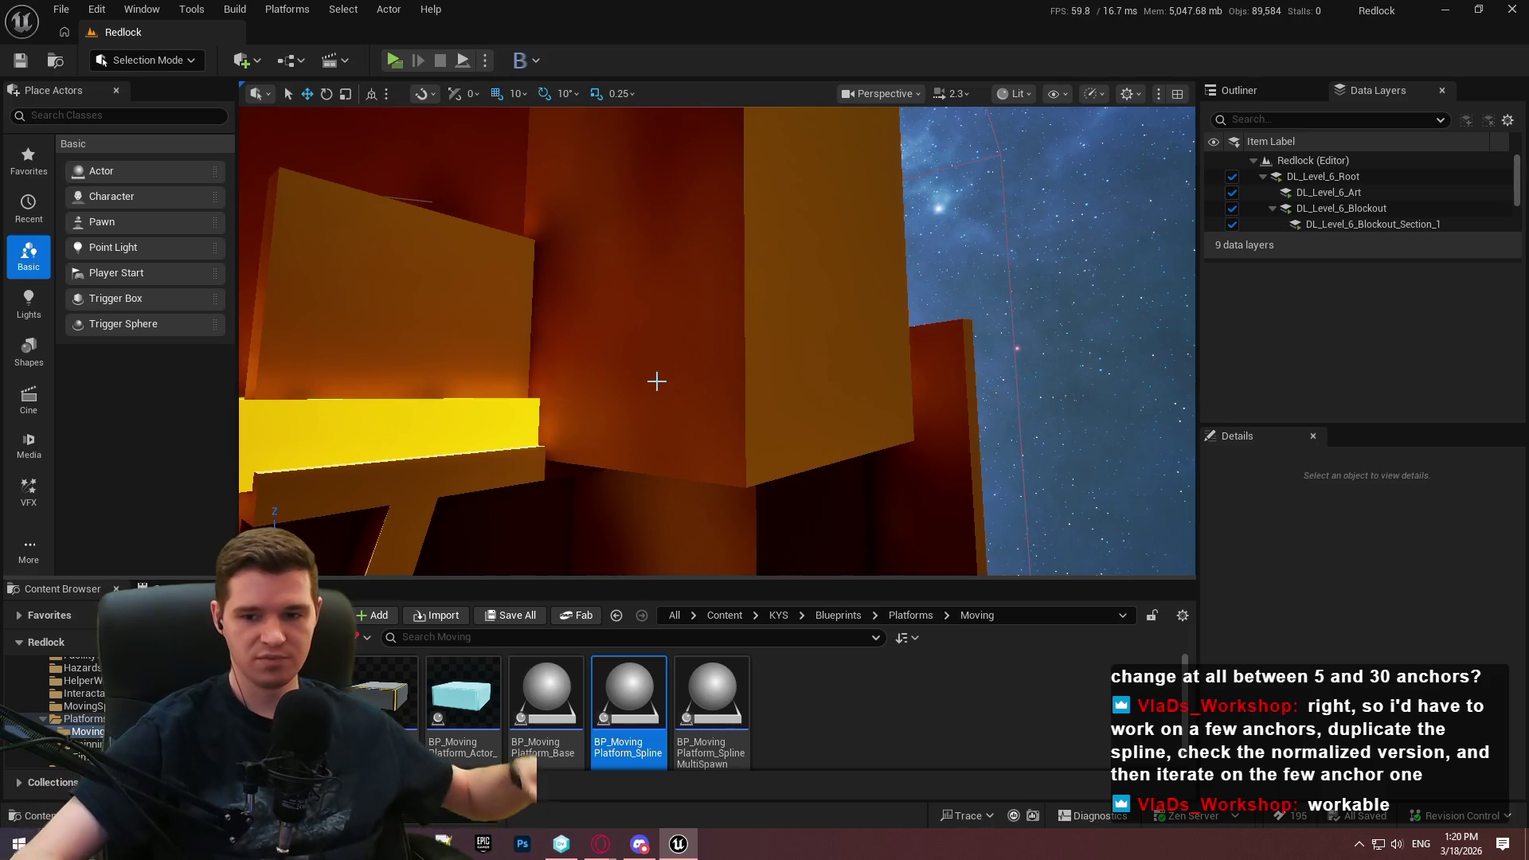
{"action": "mouse_move", "coordinate": [717, 342]}
{"action": "left_mouse_down"}
{"action": "mouse_move", "coordinate": [685, 327]}
{"action": "mouse_move", "coordinate": [645, 375]}
{"action": "mouse_move", "coordinate": [641, 311]}
{"action": "mouse_move", "coordinate": [786, 176]}
{"action": "mouse_move", "coordinate": [692, 187]}
{"action": "mouse_move", "coordinate": [653, 306]}
{"action": "mouse_move", "coordinate": [865, 260]}
{"action": "left_mouse_up"}
{"action": "left_click", "coordinate": [701, 177]}
{"action": "left_click", "coordinate": [828, 331]}
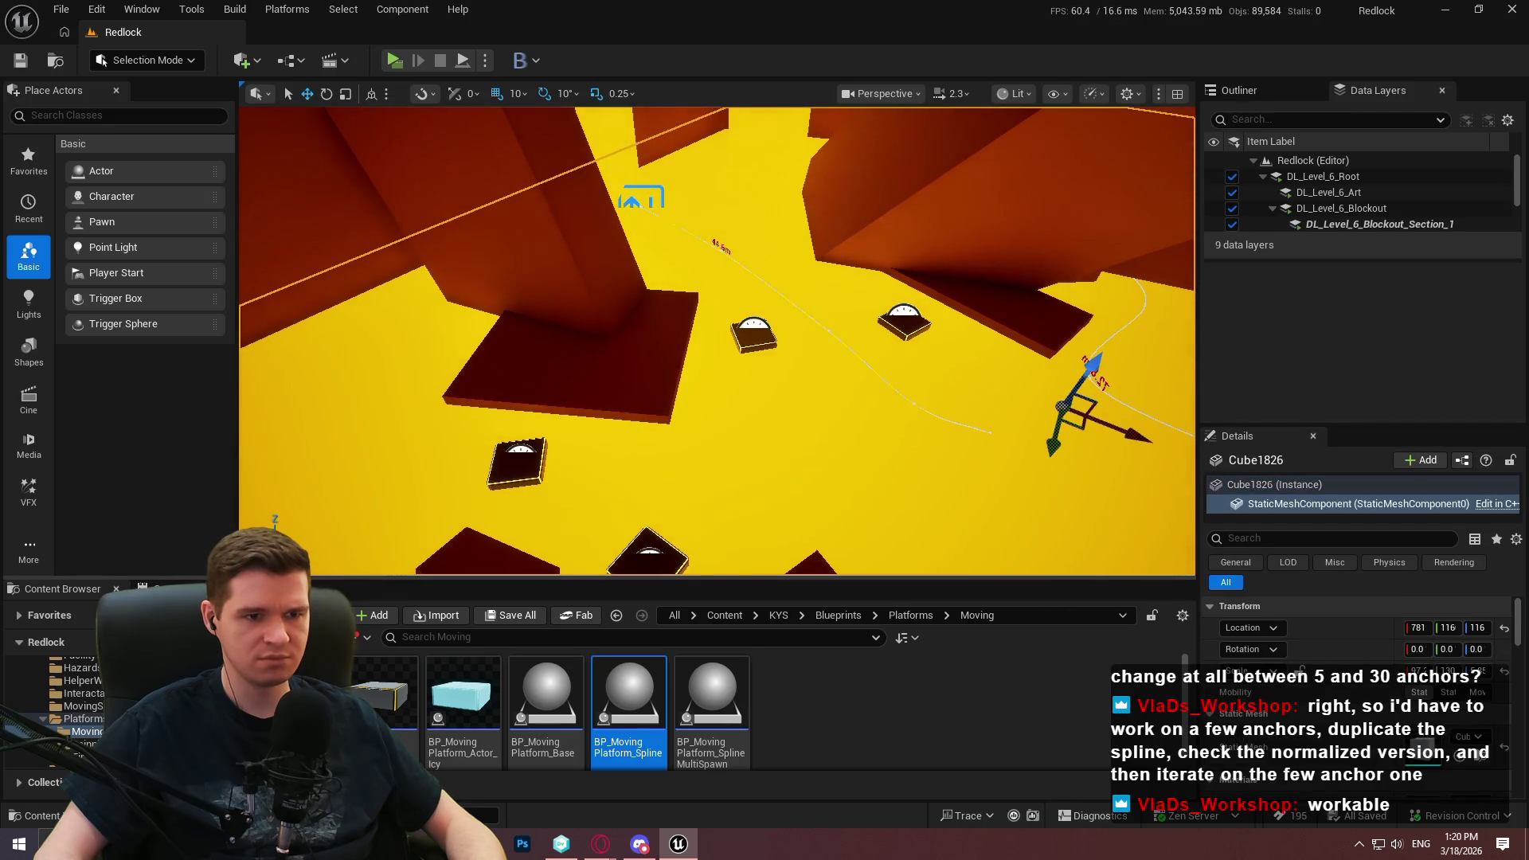
{"action": "left_click", "coordinate": [913, 405]}
{"action": "left_click", "coordinate": [914, 403]}
{"action": "mouse_move", "coordinate": [914, 404]}
{"action": "left_mouse_down"}
{"action": "mouse_move", "coordinate": [859, 390]}
{"action": "mouse_move", "coordinate": [833, 362]}
{"action": "mouse_move", "coordinate": [880, 396]}
{"action": "left_mouse_up"}
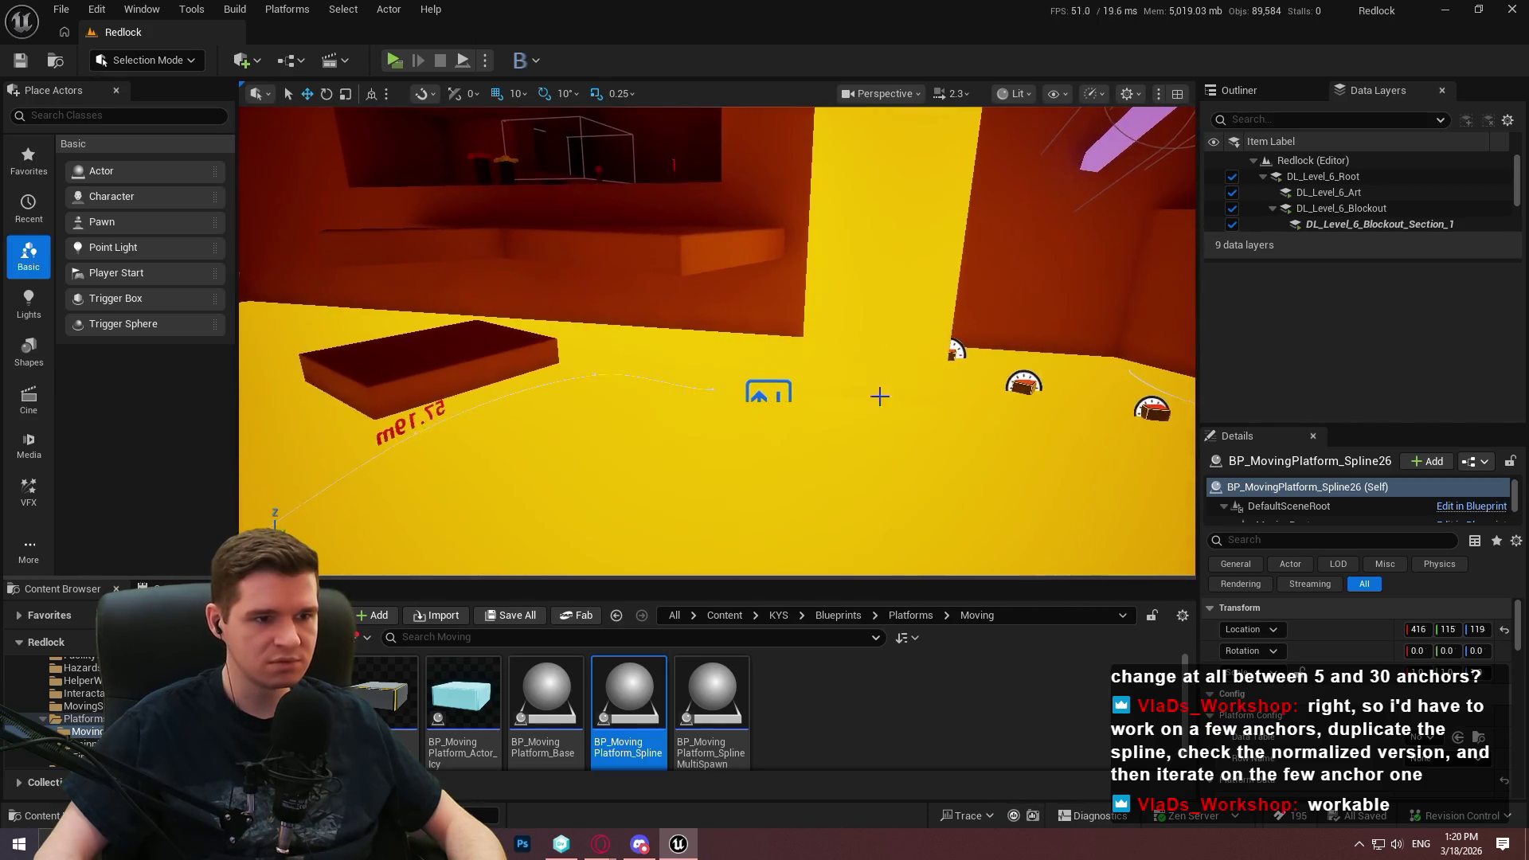
{"action": "left_click", "coordinate": [715, 389]}
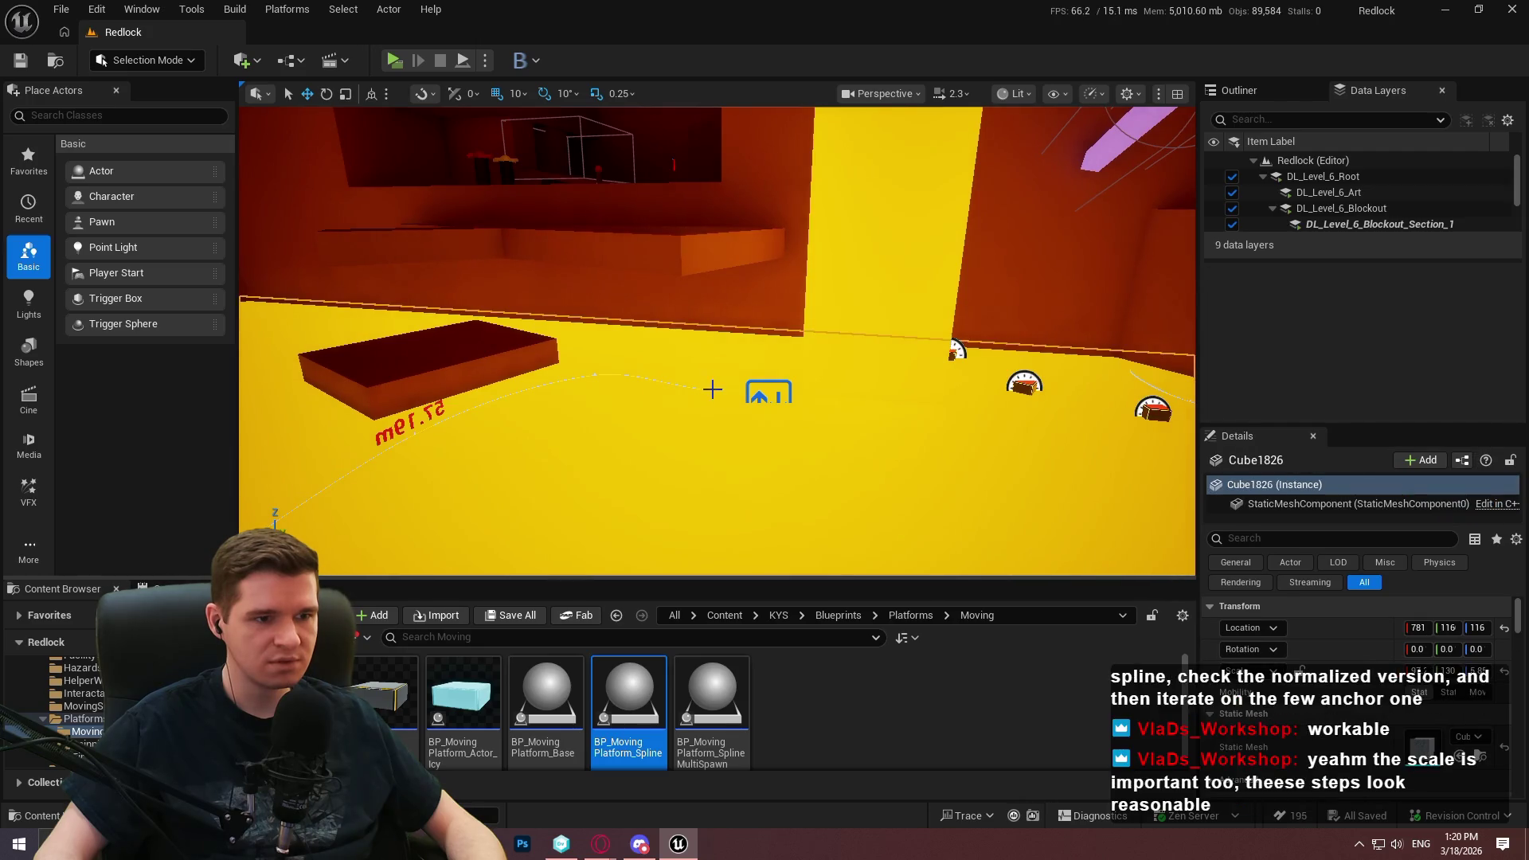
{"action": "left_click", "coordinate": [714, 390]}
{"action": "left_click_drag", "start_coordinate": [714, 389], "coordinate": [653, 358]}
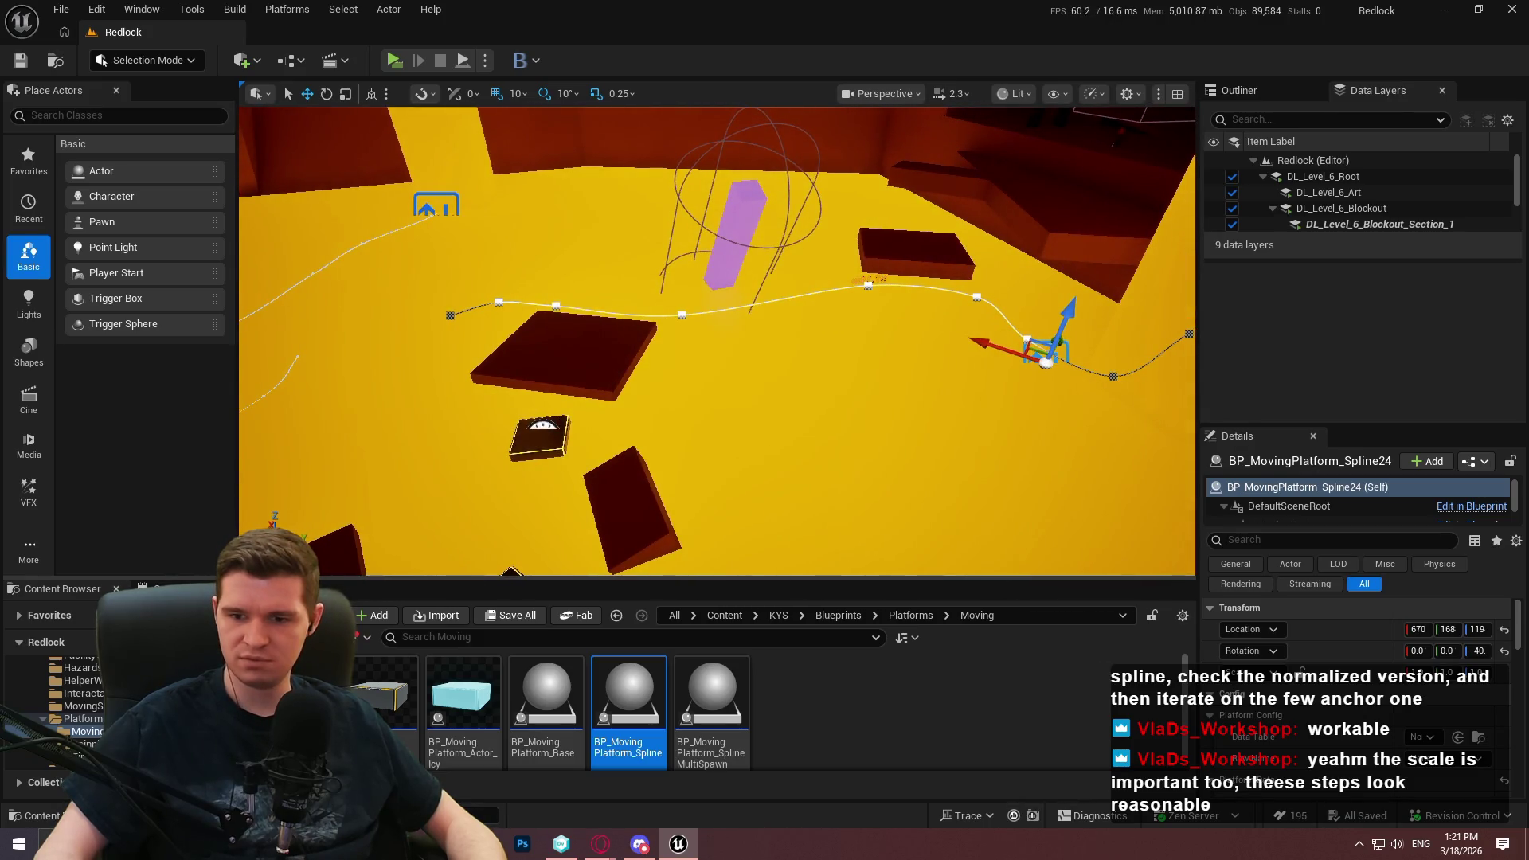
{"action": "left_click_drag", "start_coordinate": [717, 343], "coordinate": [716, 342]}
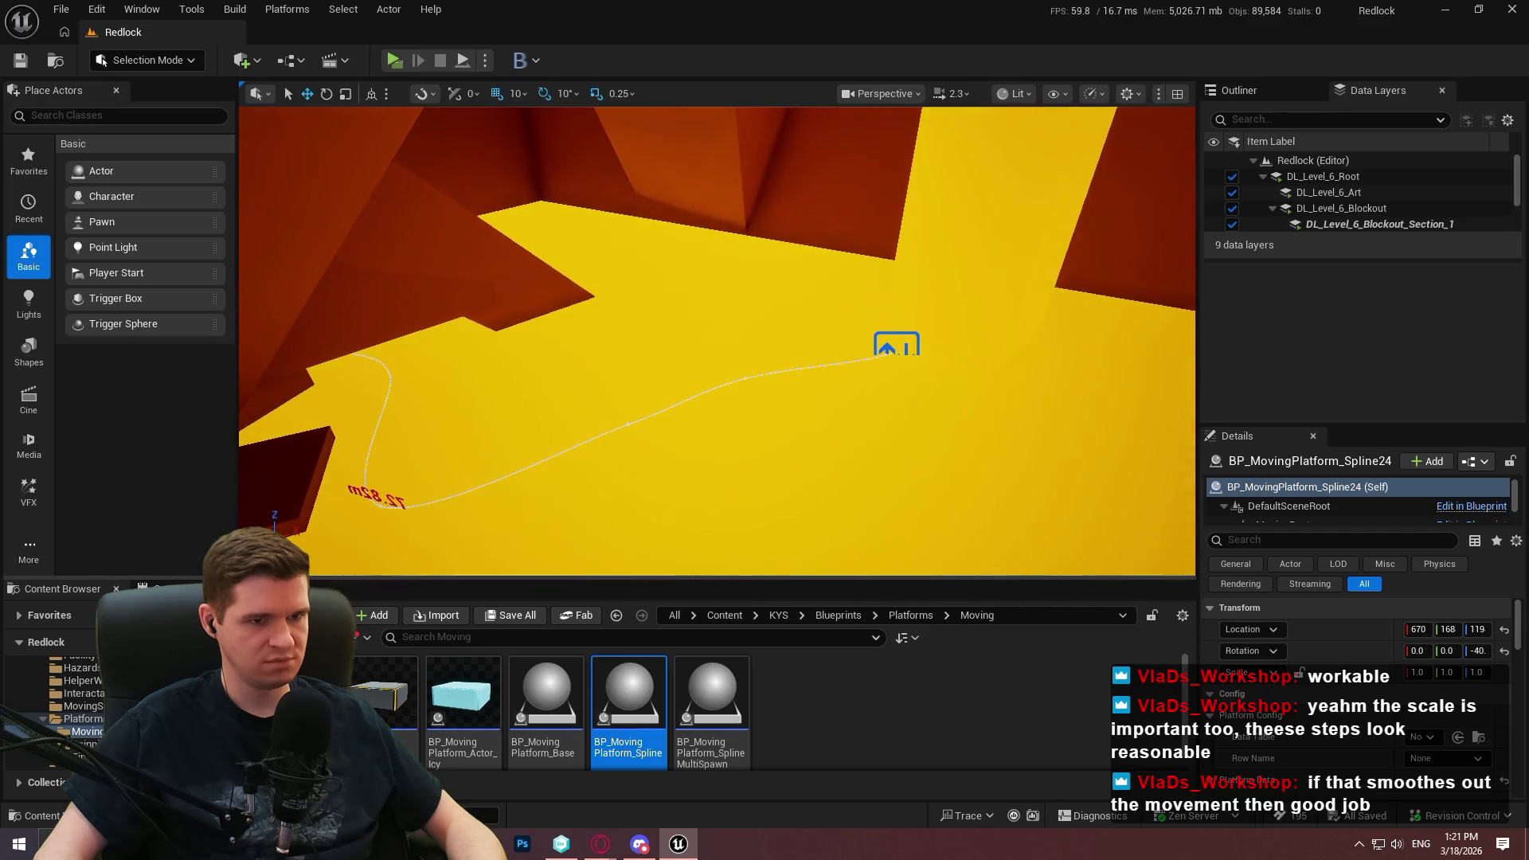
{"action": "left_click", "coordinate": [891, 347]}
{"action": "left_click_drag", "start_coordinate": [889, 348], "coordinate": [922, 348]}
{"action": "scroll", "coordinate": [1346, 646], "scroll_direction": "down", "scroll_amount": 5}
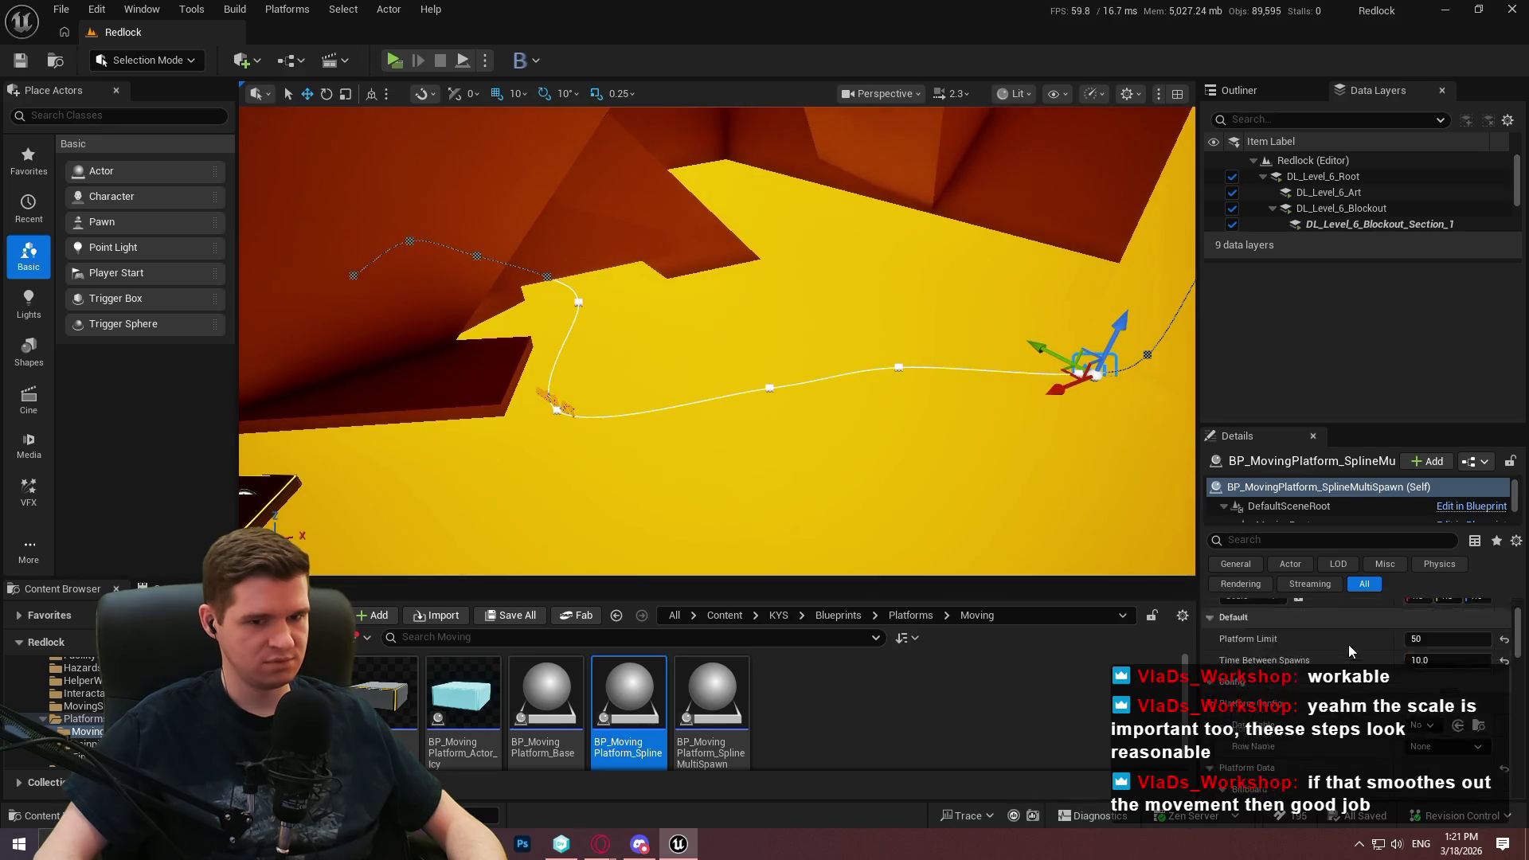
{"action": "scroll", "coordinate": [1354, 682], "scroll_direction": "down", "scroll_amount": 3}
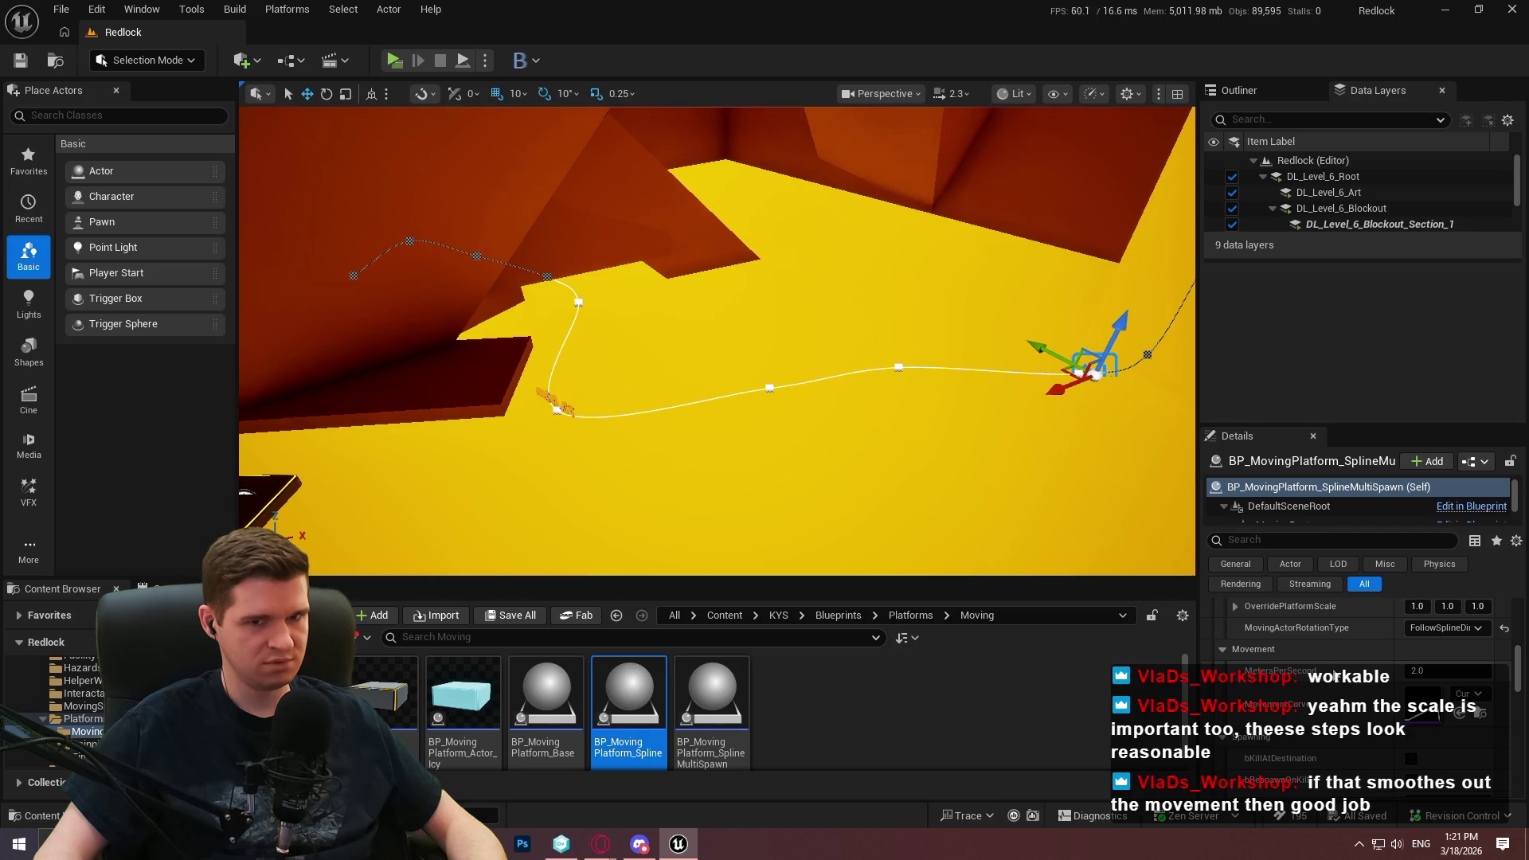
{"action": "mouse_move", "coordinate": [800, 309]}
{"action": "left_mouse_down"}
{"action": "mouse_move", "coordinate": [818, 309]}
{"action": "mouse_move", "coordinate": [676, 379]}
{"action": "left_mouse_up"}
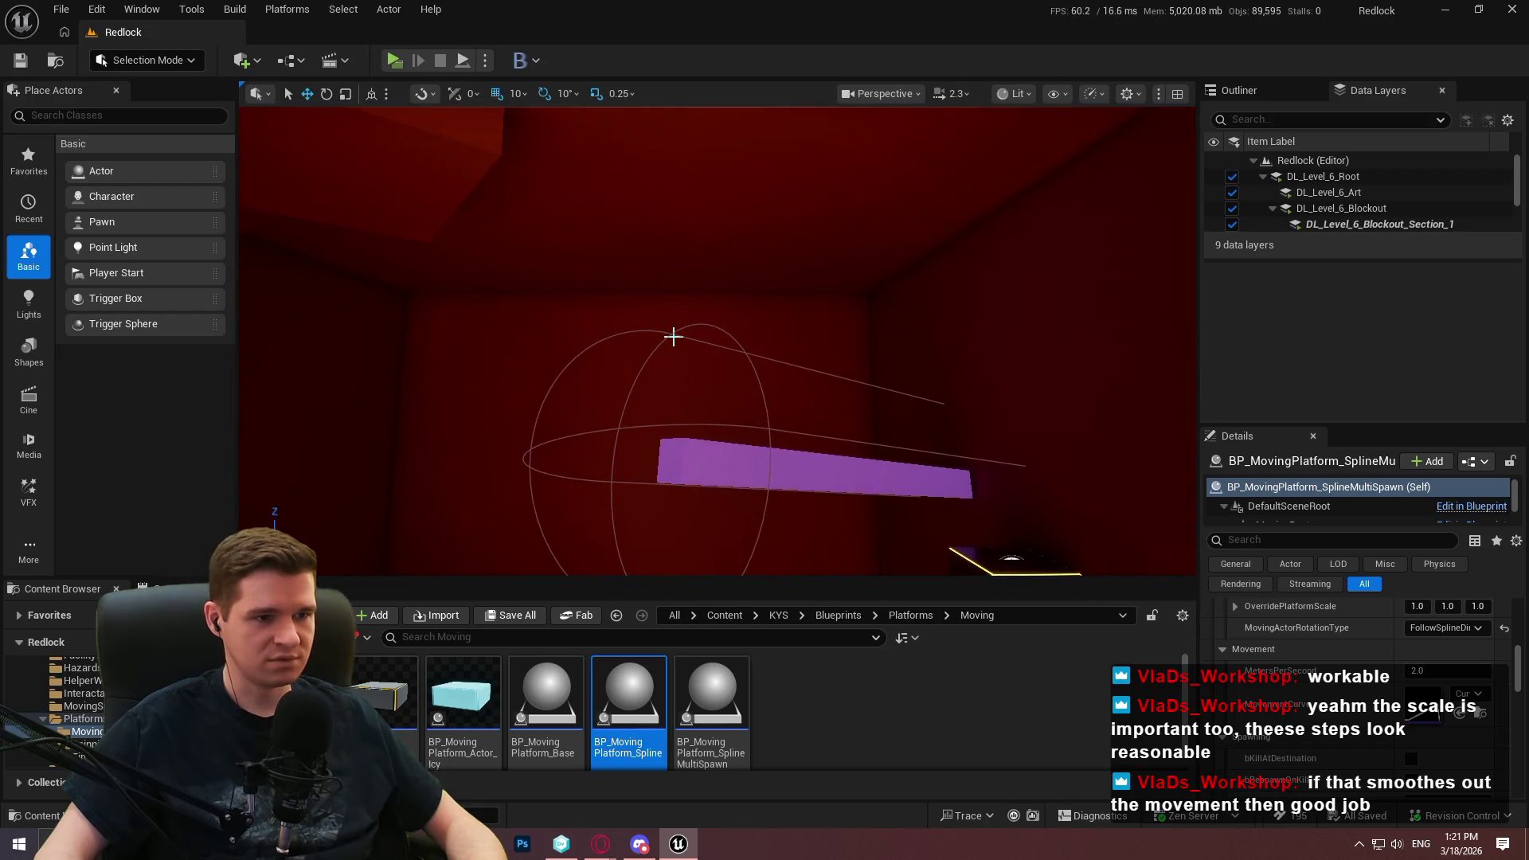
{"action": "left_click", "coordinate": [673, 334]}
{"action": "scroll", "coordinate": [1360, 714], "scroll_direction": "down", "scroll_amount": 5}
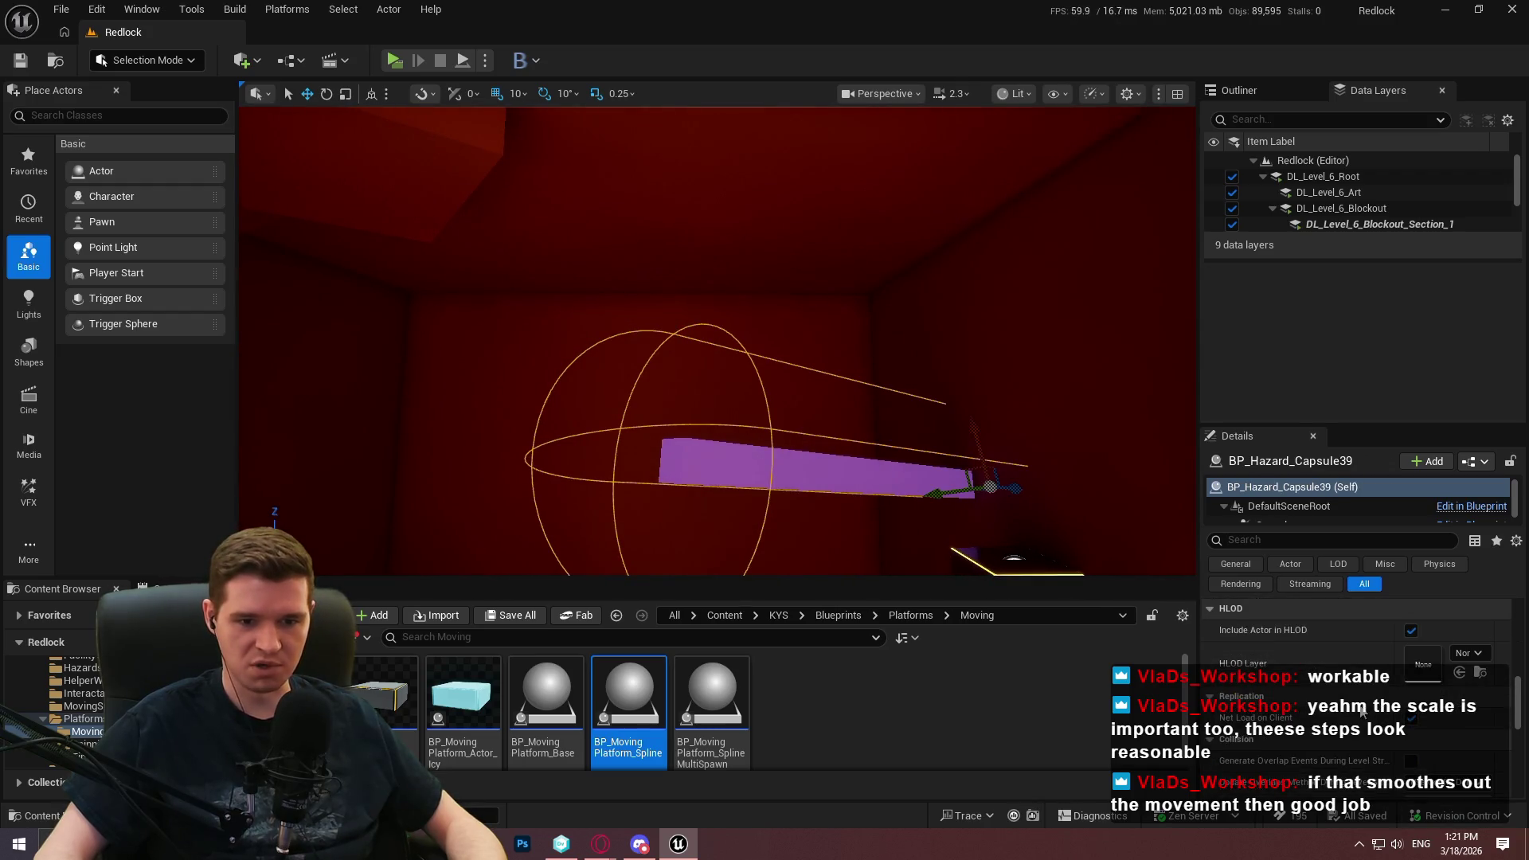
{"action": "scroll", "coordinate": [1360, 713], "scroll_direction": "down", "scroll_amount": 6}
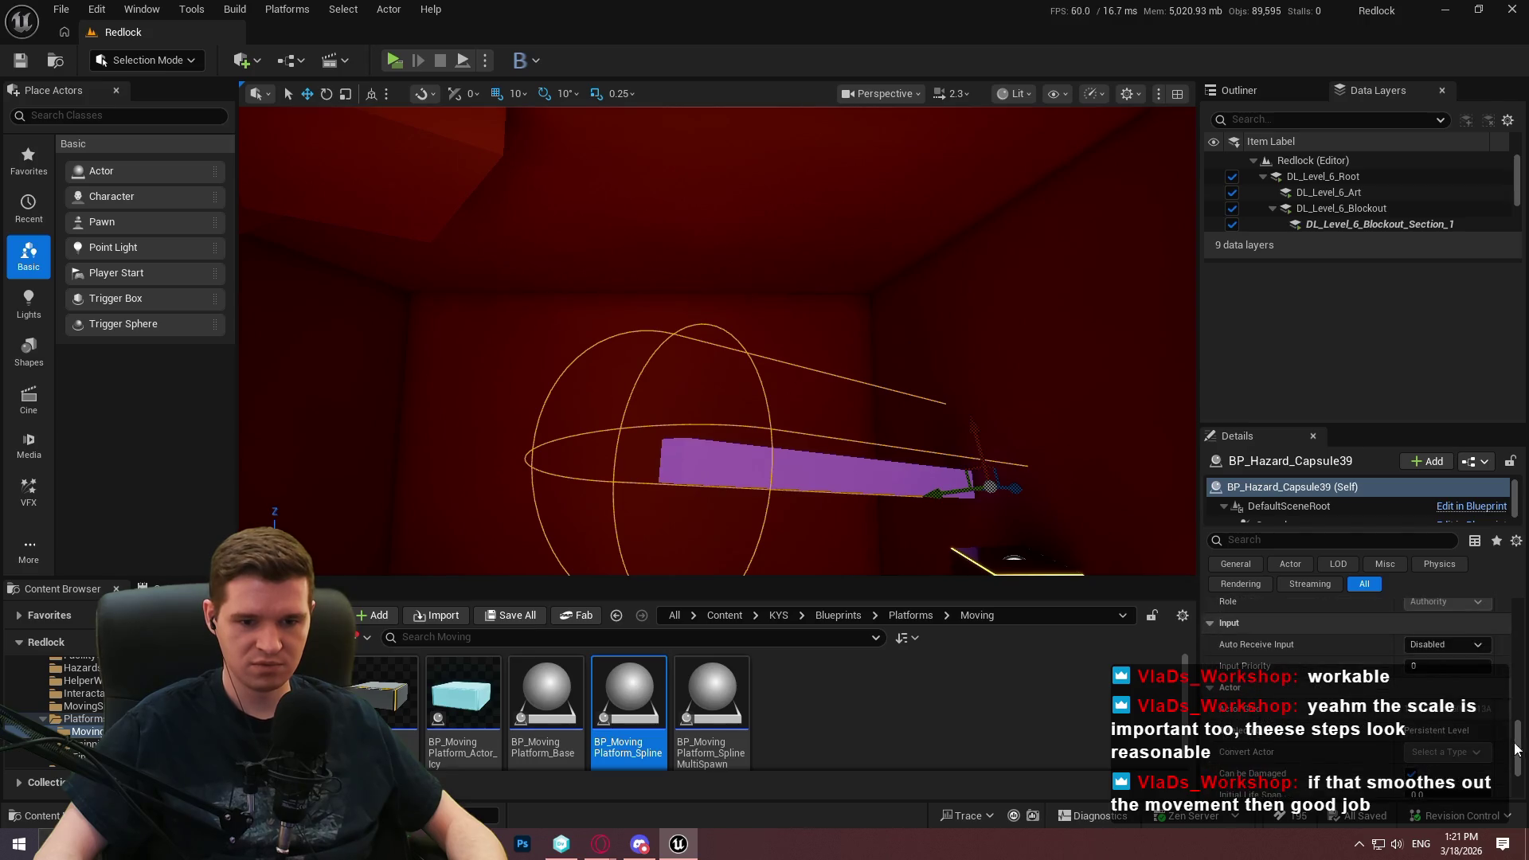
{"action": "mouse_move", "coordinate": [1520, 754]}
{"action": "left_mouse_down"}
{"action": "mouse_move", "coordinate": [1524, 599]}
{"action": "mouse_move", "coordinate": [1526, 667]}
{"action": "left_mouse_up"}
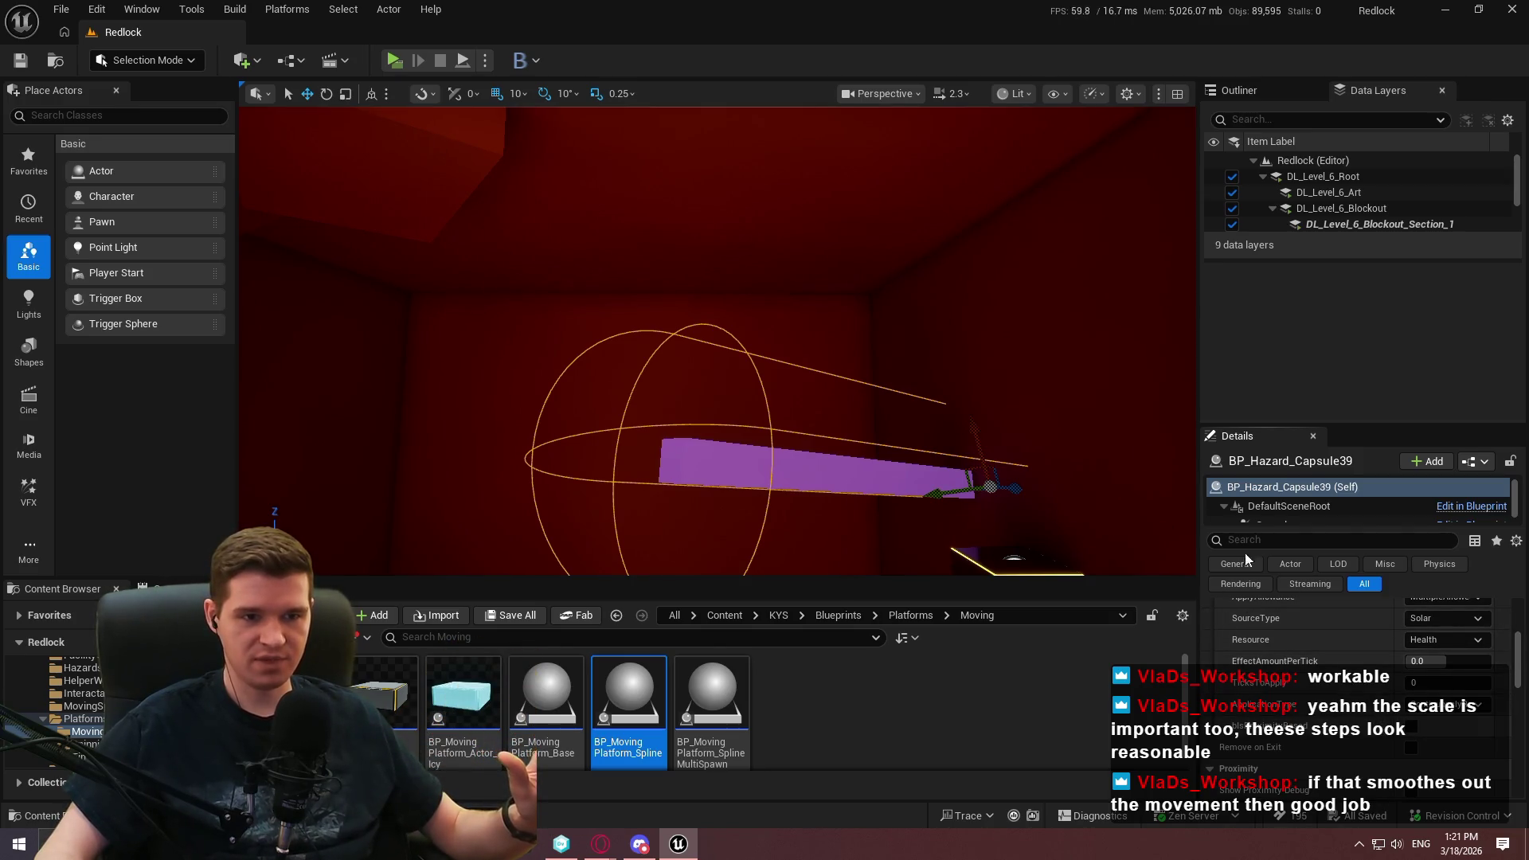
{"action": "left_click_drag", "start_coordinate": [1010, 331], "coordinate": [1010, 331]}
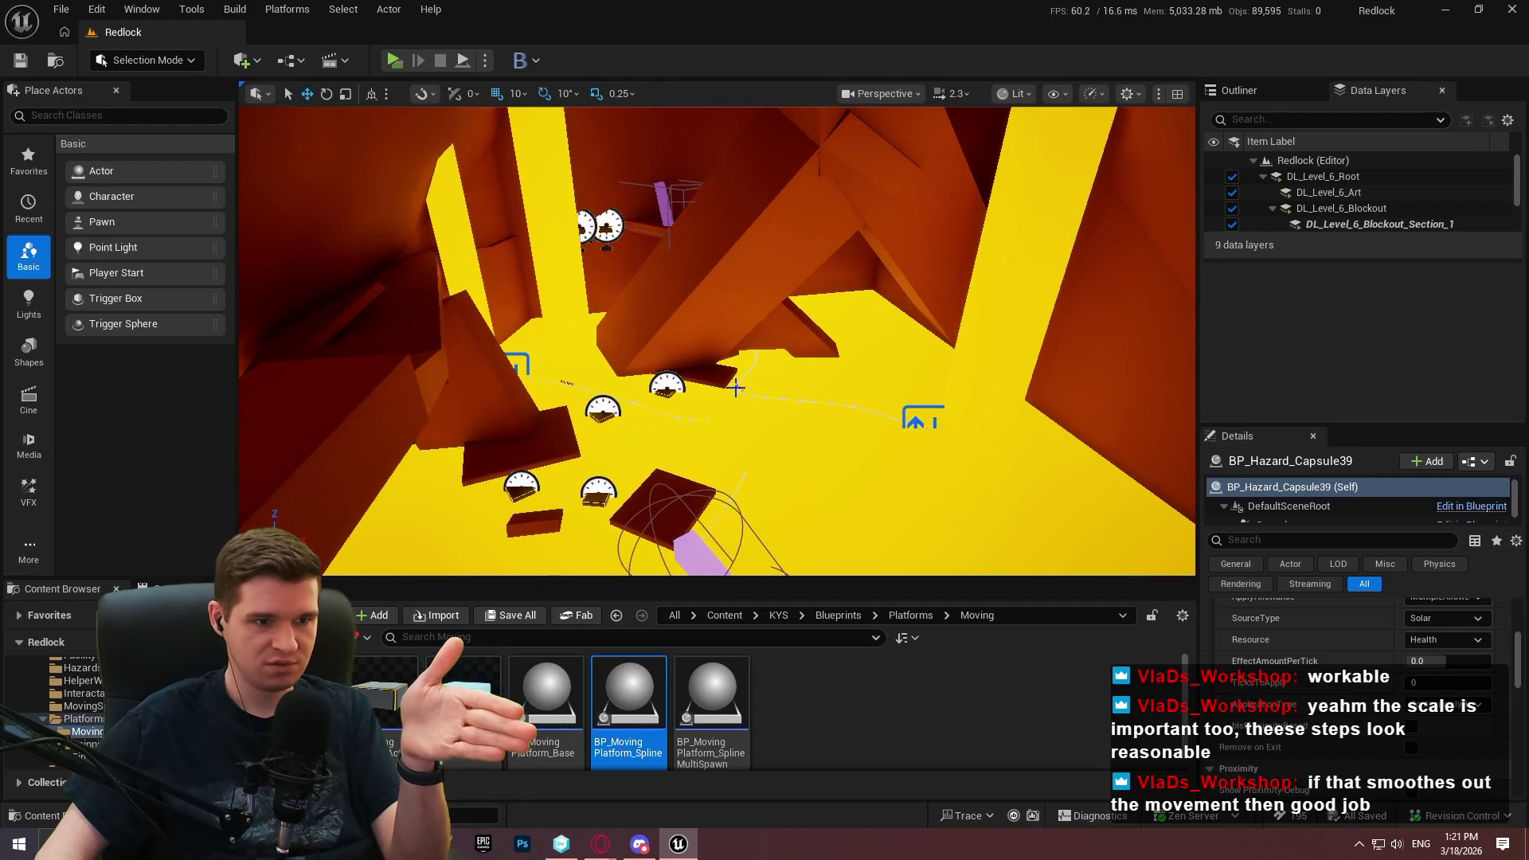
Select BP_MovingPlatform_SplineMultiSpawn, then switch to Unity DevOps Version Control's Branch Explorer
{"action": "left_click", "coordinate": [914, 425]}
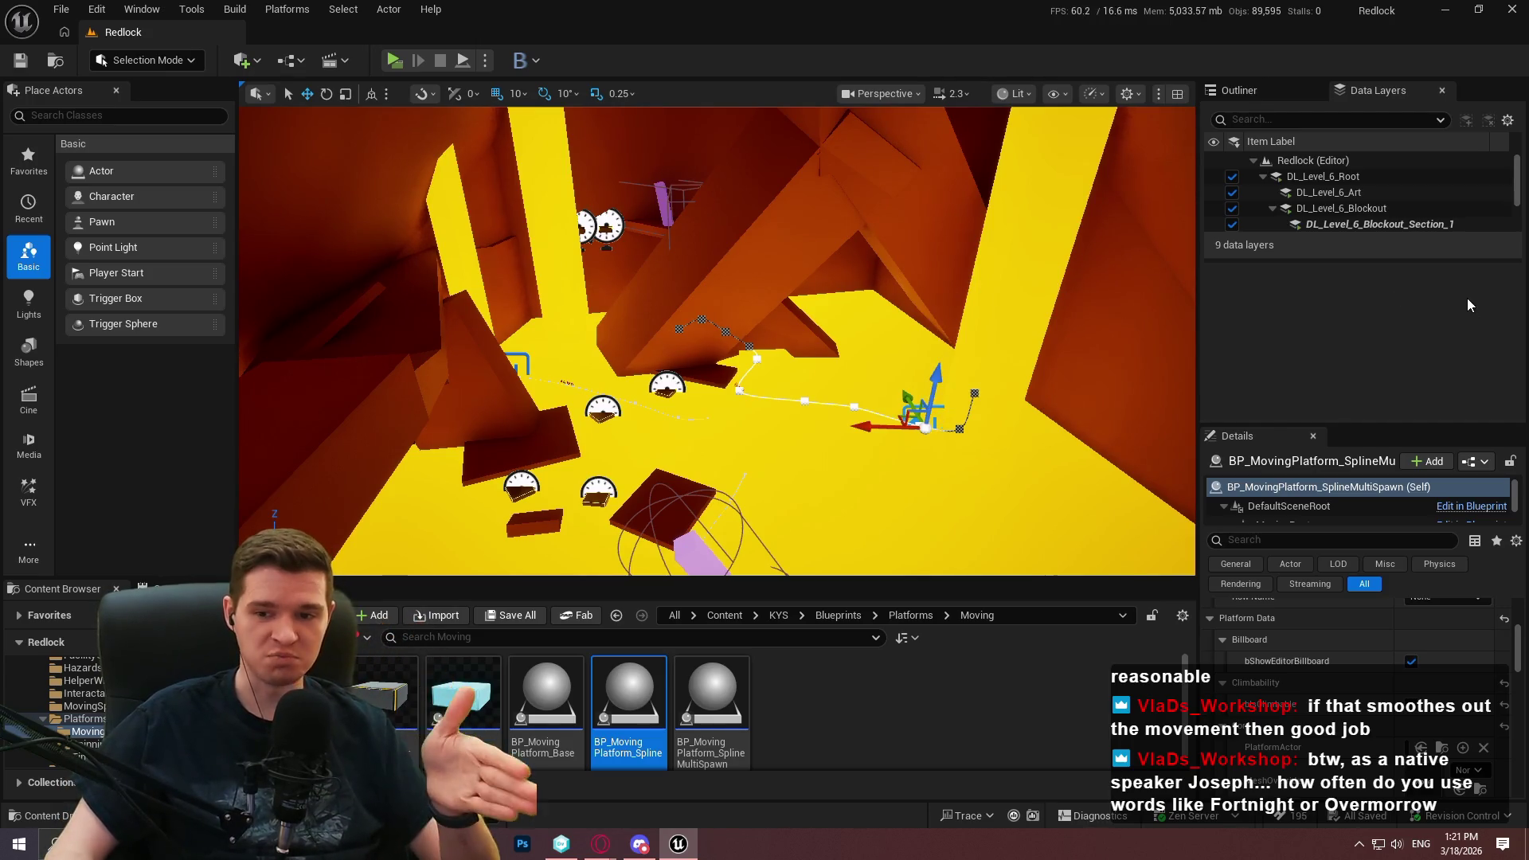
{"action": "scroll", "coordinate": [1346, 700], "scroll_direction": "down", "scroll_amount": 1}
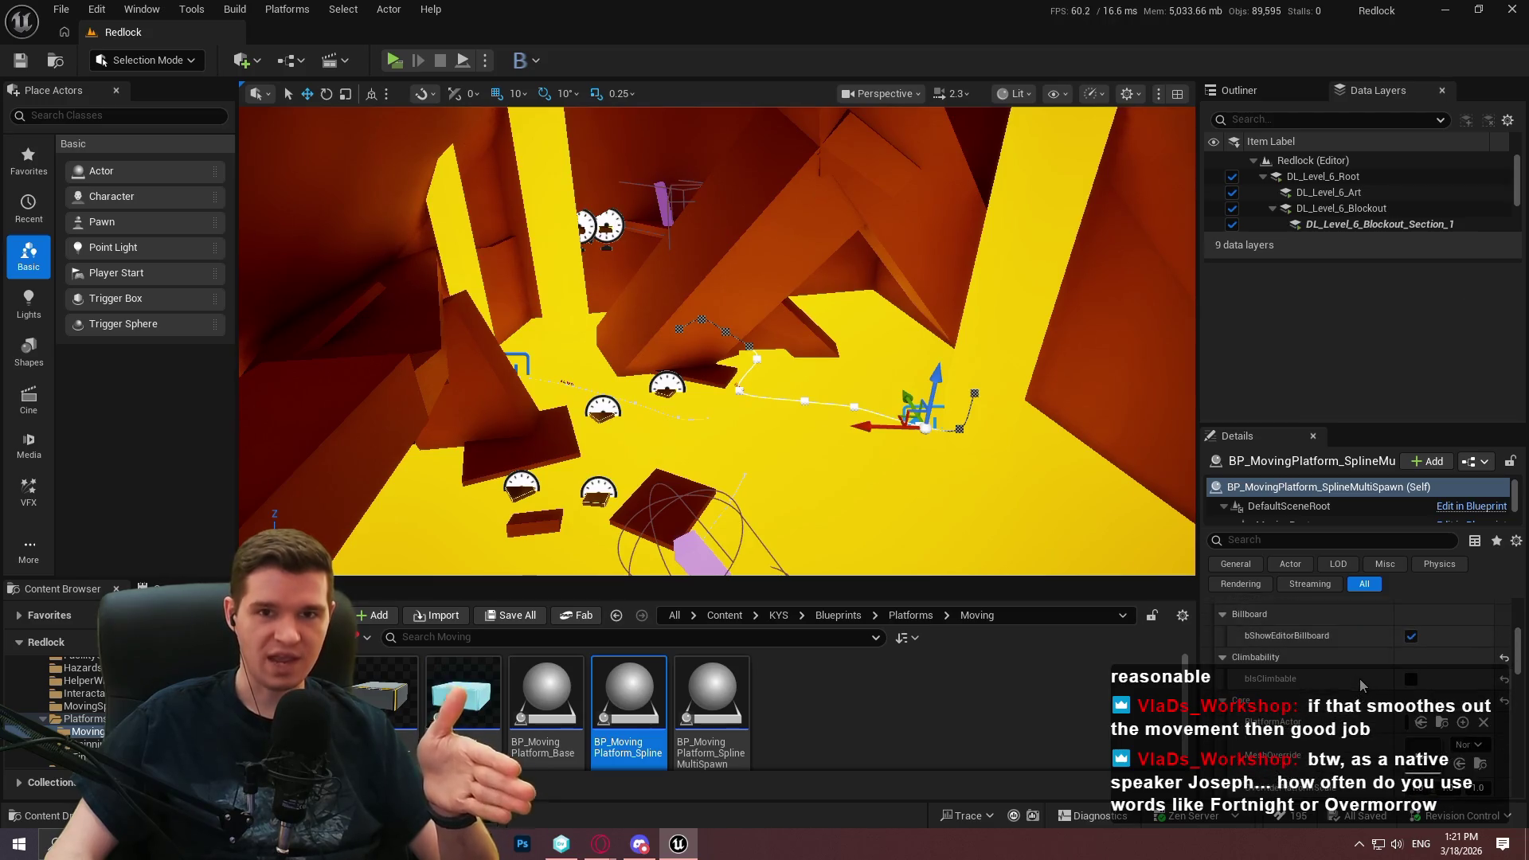
{"action": "left_click_drag", "start_coordinate": [1517, 652], "coordinate": [1516, 666]}
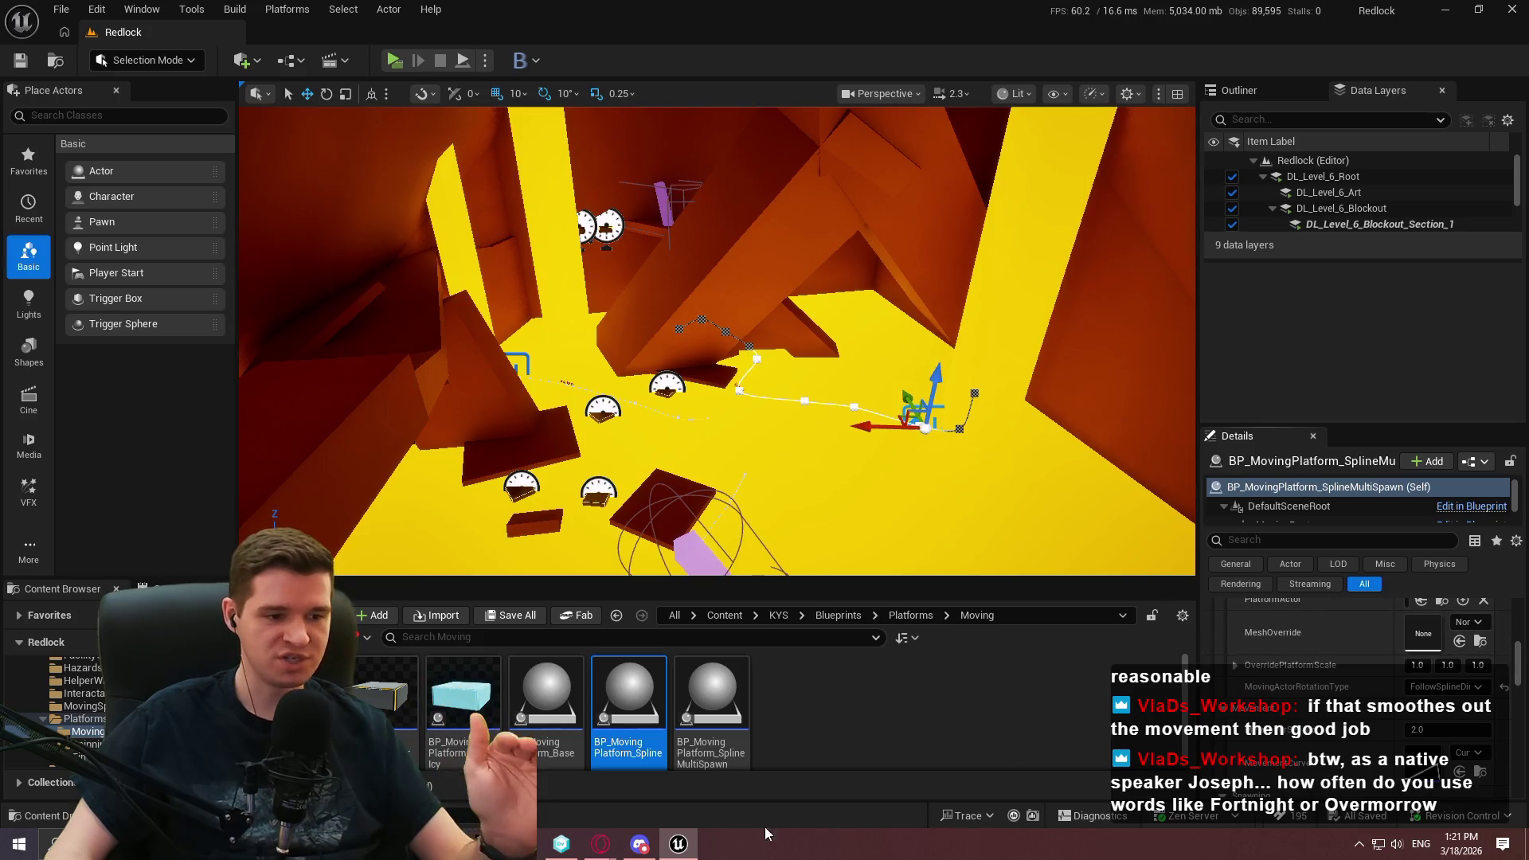
{"action": "left_click", "coordinate": [561, 843]}
{"action": "left_click", "coordinate": [54, 124]}
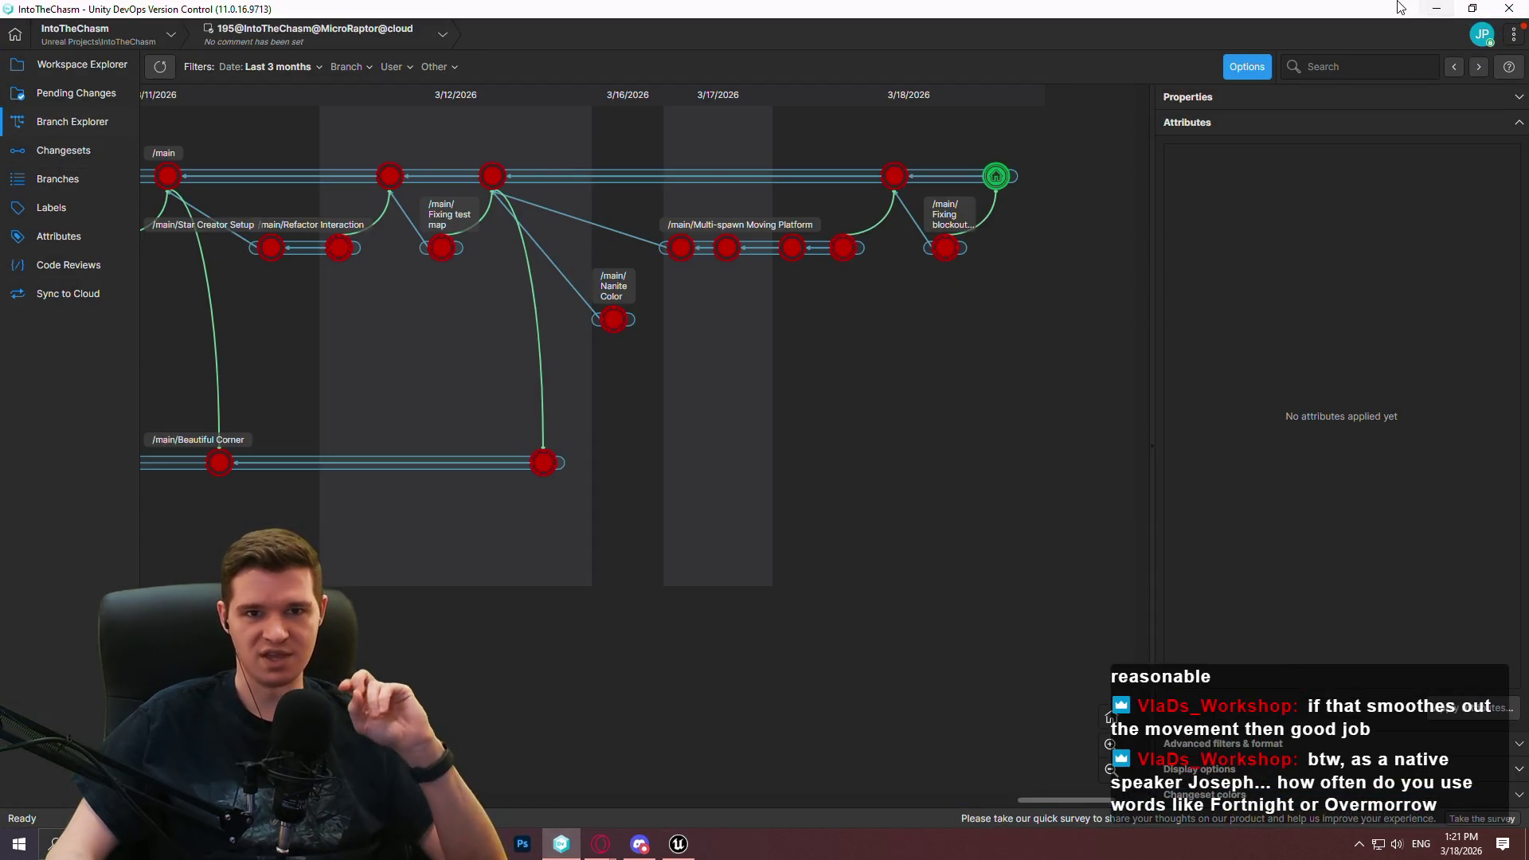
Minimize Unity DevOps Version Control to return to the Unreal level editor
{"action": "left_click", "coordinate": [1436, 9]}
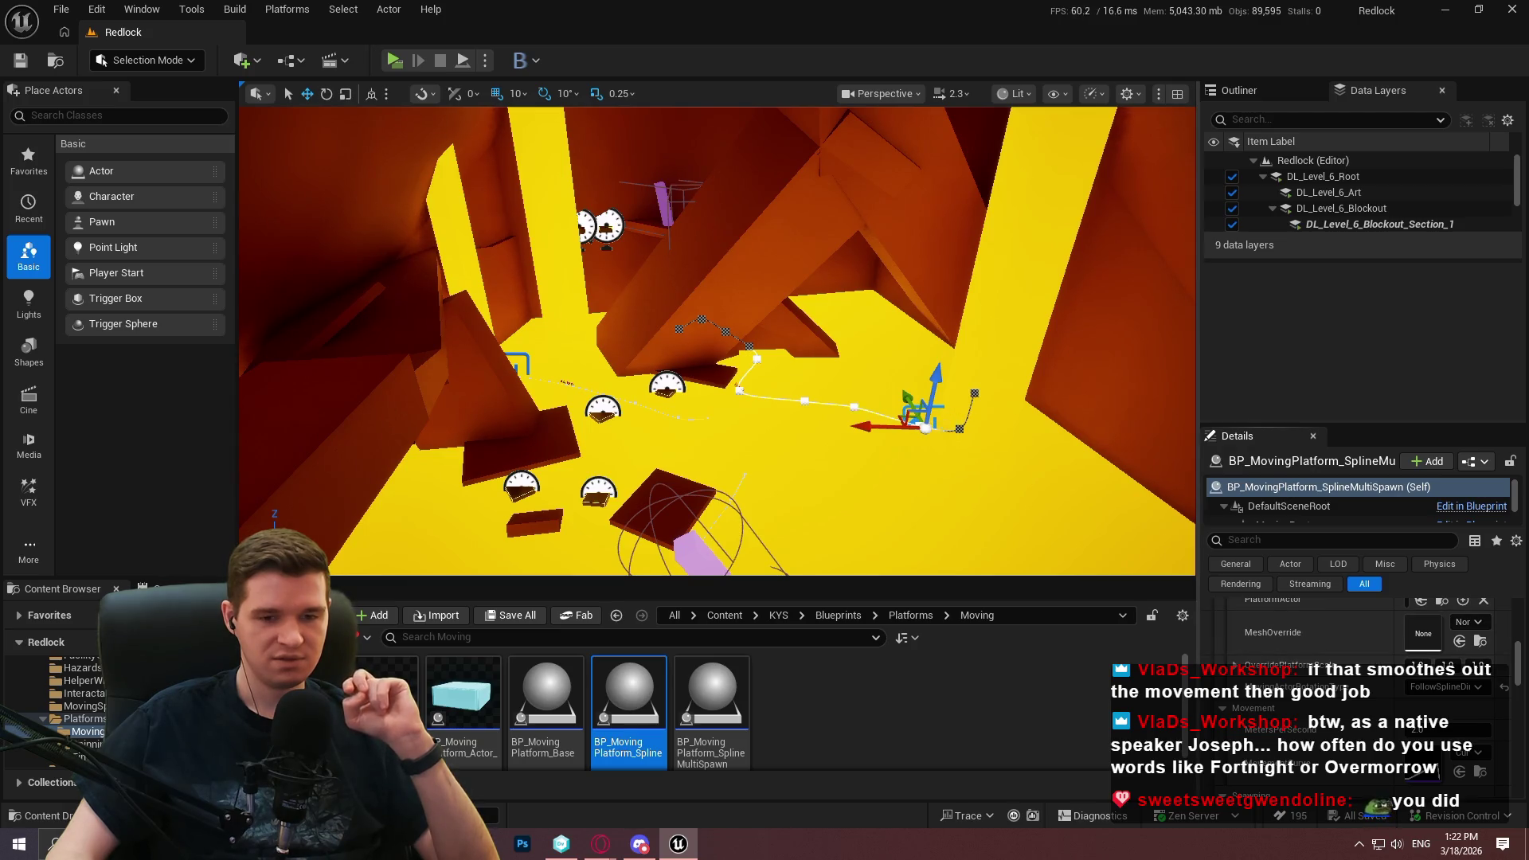
Focus the purple platform, select its hazard capsule, and review its Hazard Config and Hazard Data
{"action": "key", "text": "f"}
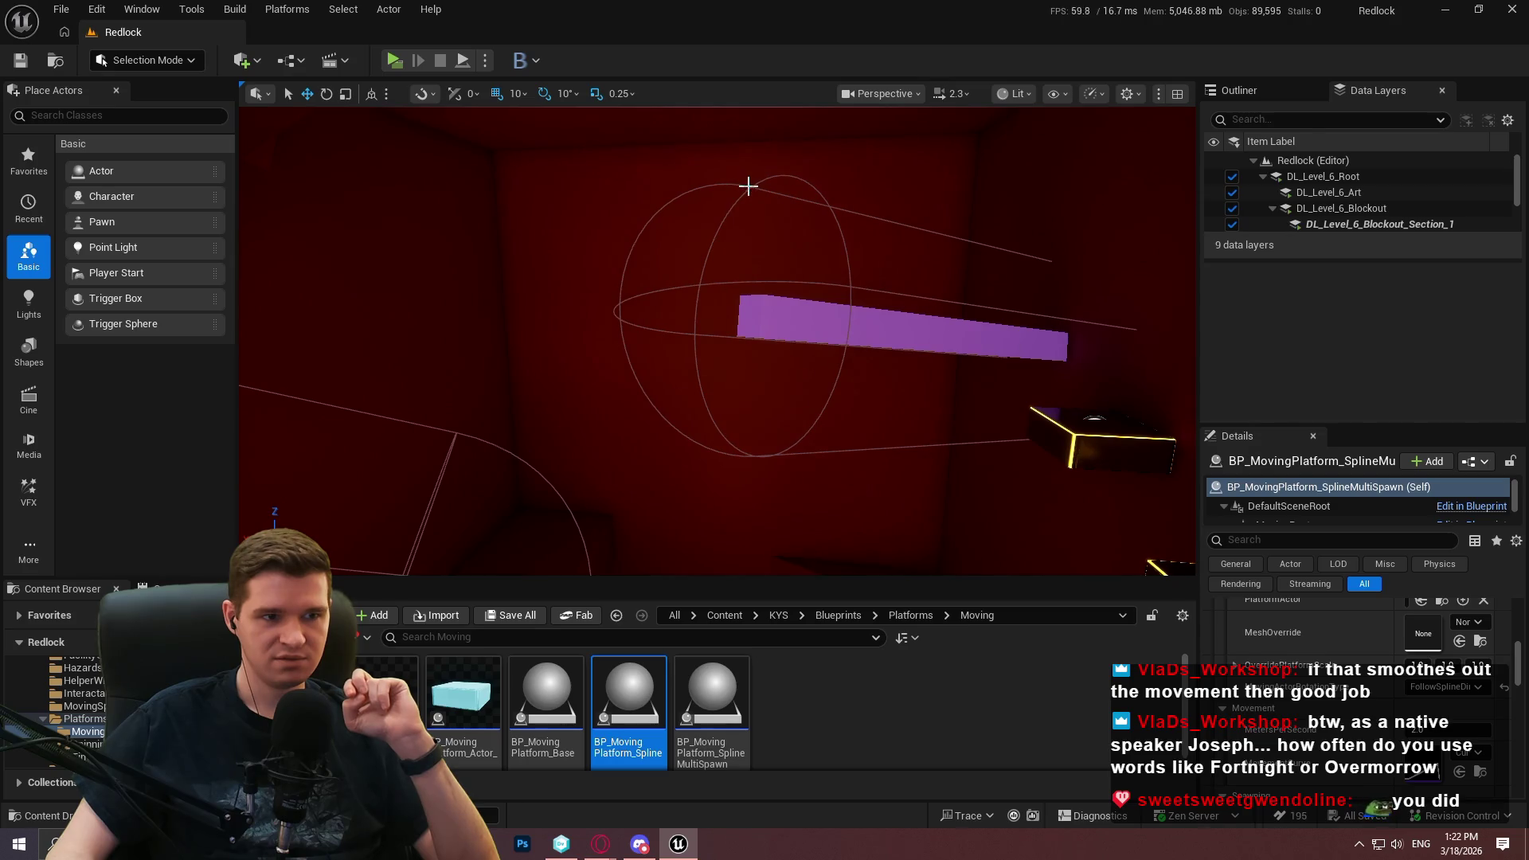
{"action": "left_click", "coordinate": [748, 186]}
{"action": "left_click_drag", "start_coordinate": [1520, 671], "coordinate": [1526, 544]}
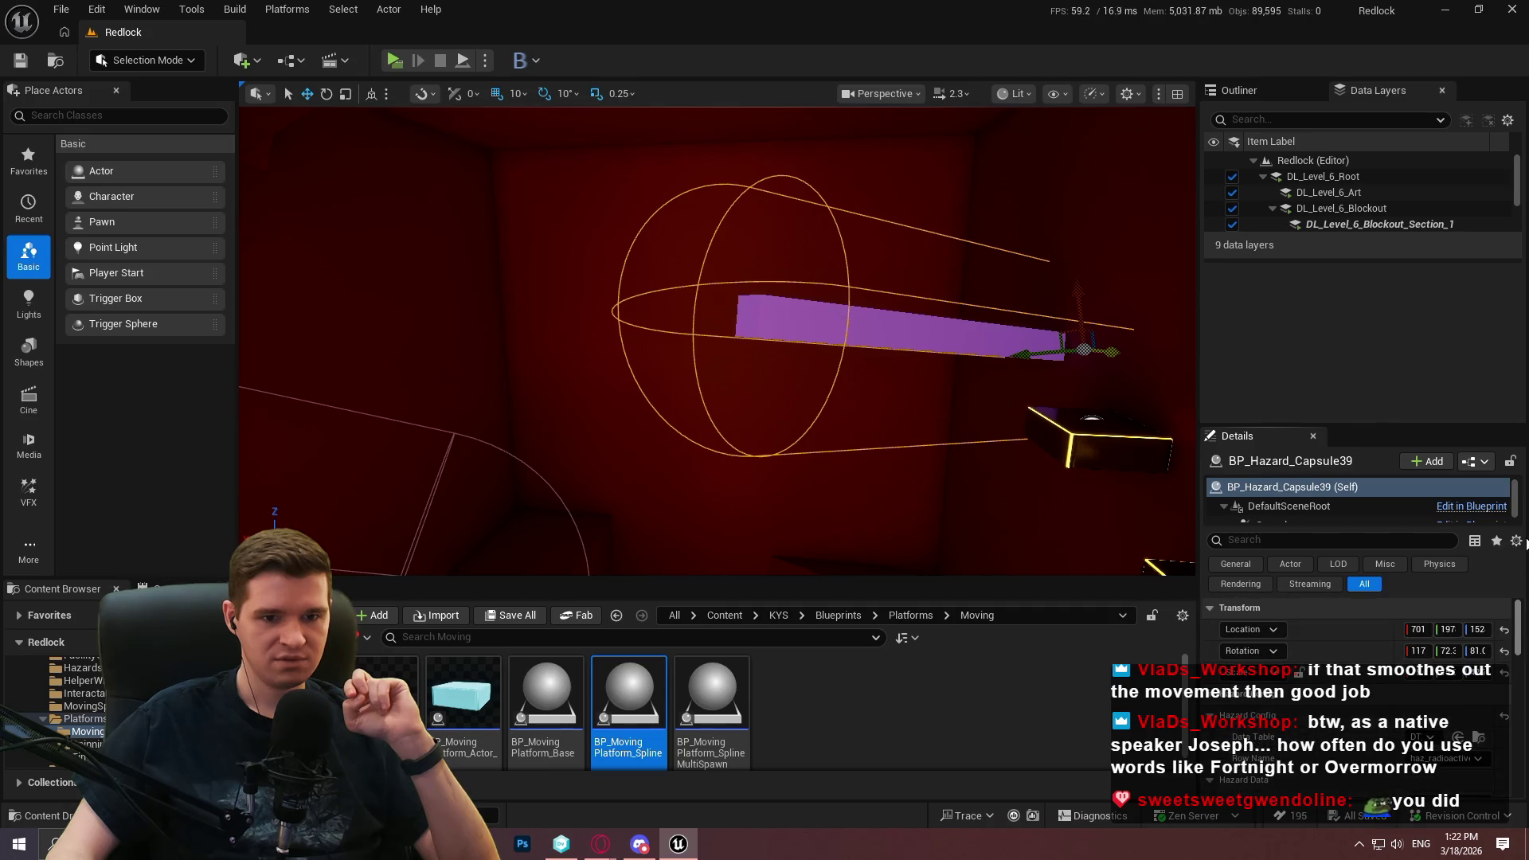
{"action": "left_click_drag", "start_coordinate": [1524, 605], "coordinate": [1525, 621]}
{"action": "left_click_drag", "start_coordinate": [1364, 426], "coordinate": [1364, 271]}
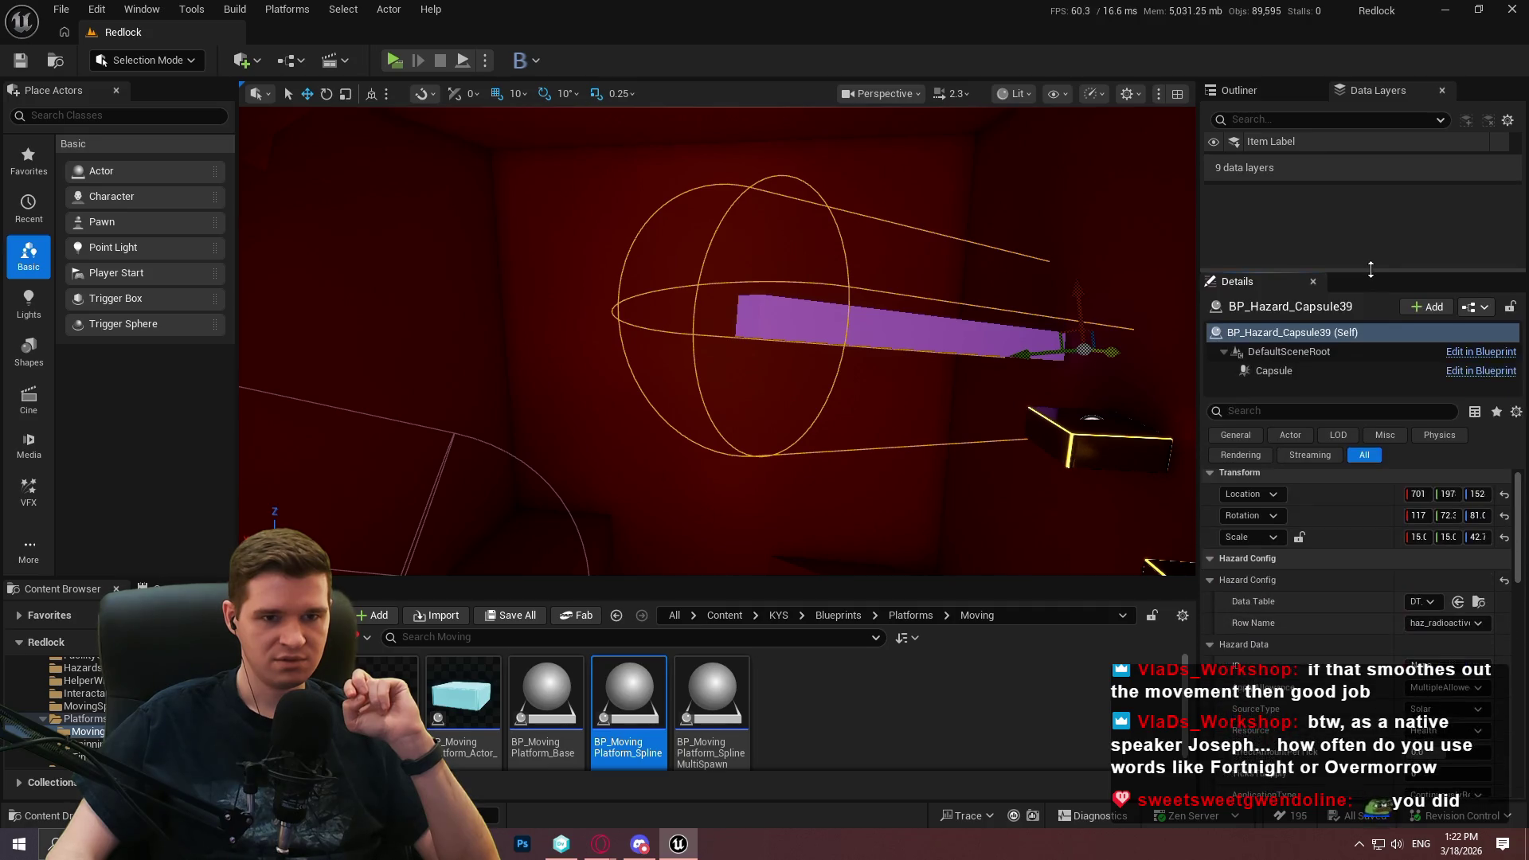
{"action": "scroll", "coordinate": [1344, 589], "scroll_direction": "down", "scroll_amount": 2}
{"action": "scroll", "coordinate": [1344, 575], "scroll_direction": "down", "scroll_amount": 1}
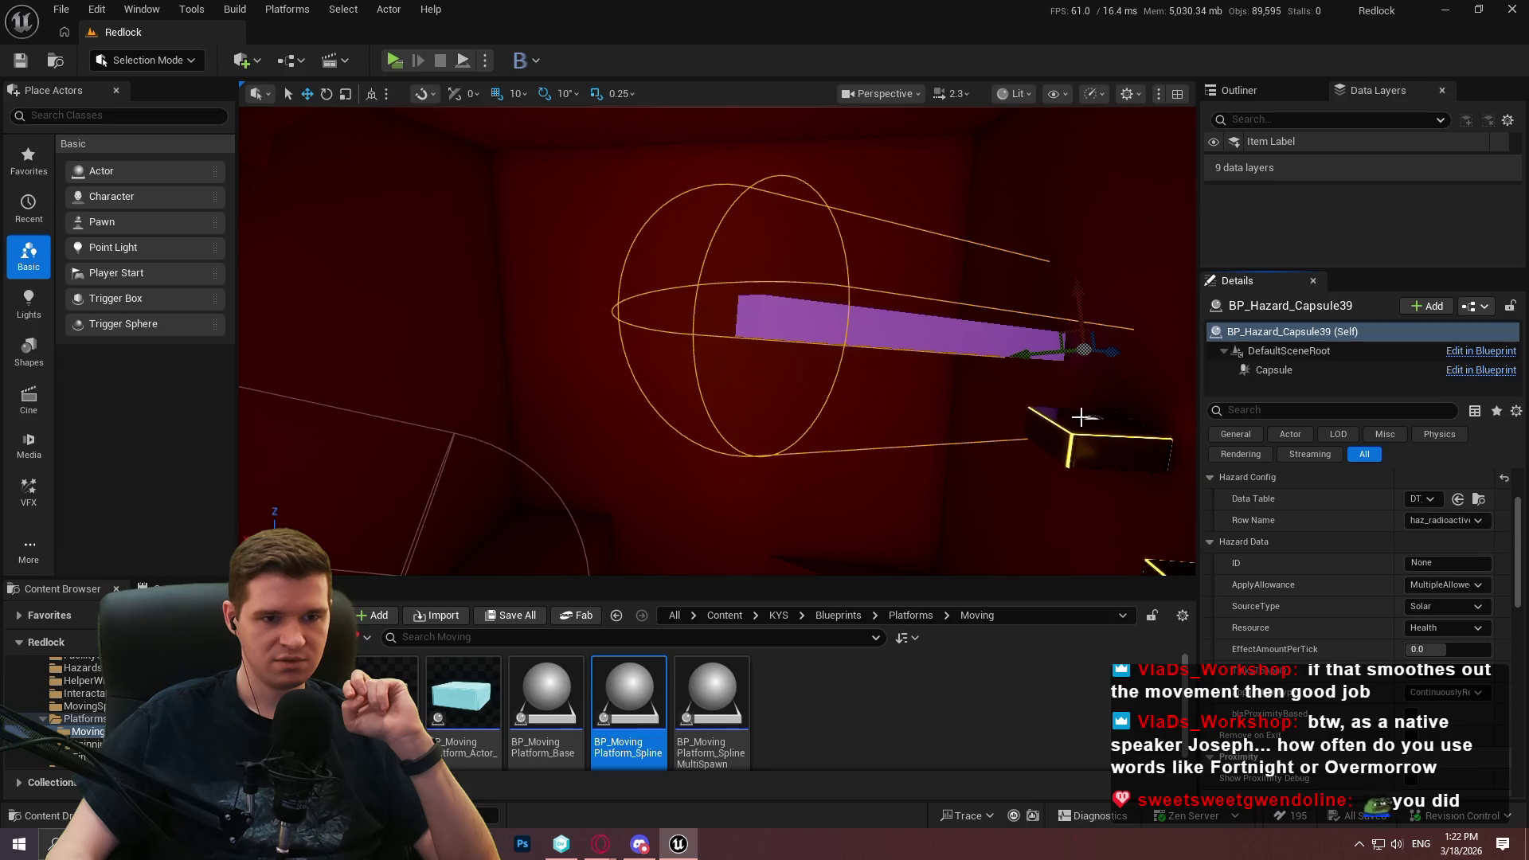
{"action": "left_click_drag", "start_coordinate": [1123, 423], "coordinate": [1123, 423]}
{"action": "right_click", "coordinate": [760, 375]}
Playtest from the platform area with Play From Here, closing the welcome dialog, then stop with Escape
{"action": "left_click", "coordinate": [823, 816]}
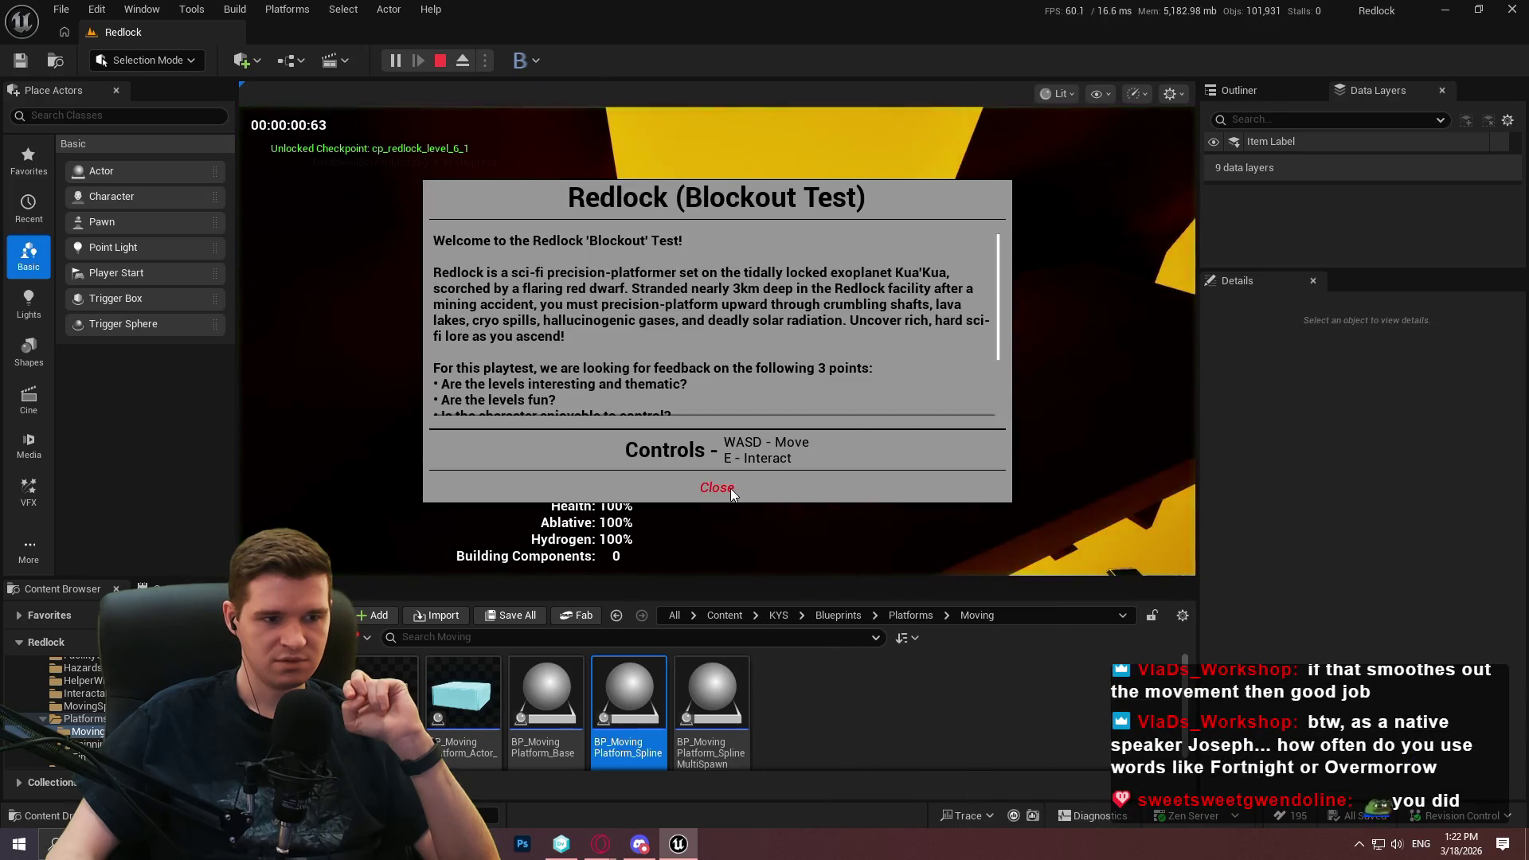
{"action": "left_click", "coordinate": [717, 487]}
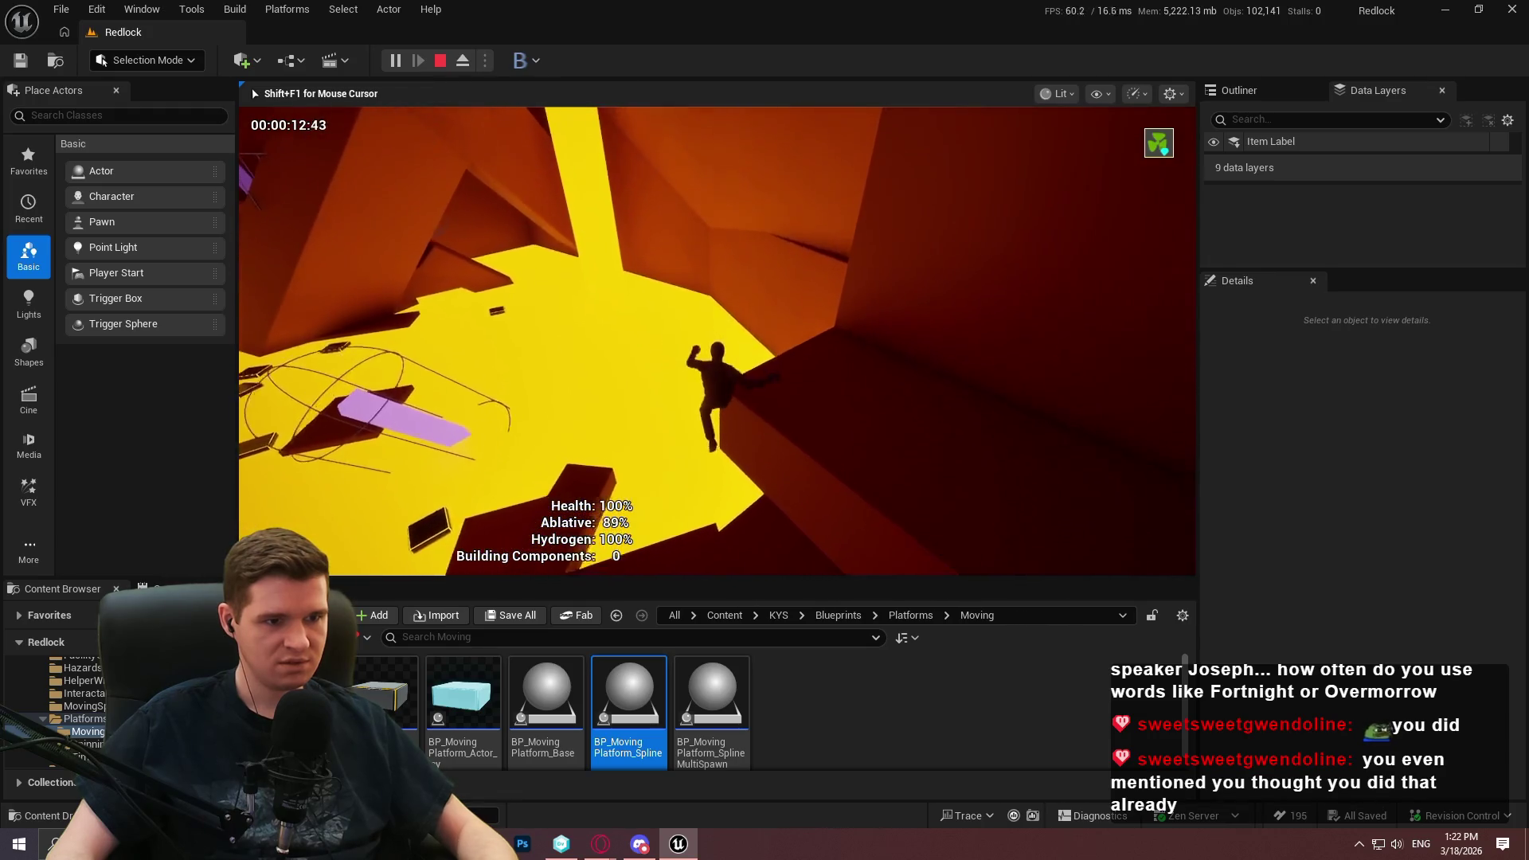
{"action": "key", "text": "Escape"}
Run NormalizeSplinePointDistances on the SplineMultiSpawn spline, then minimize the editor to show YouTrack
{"action": "key", "text": "w"}
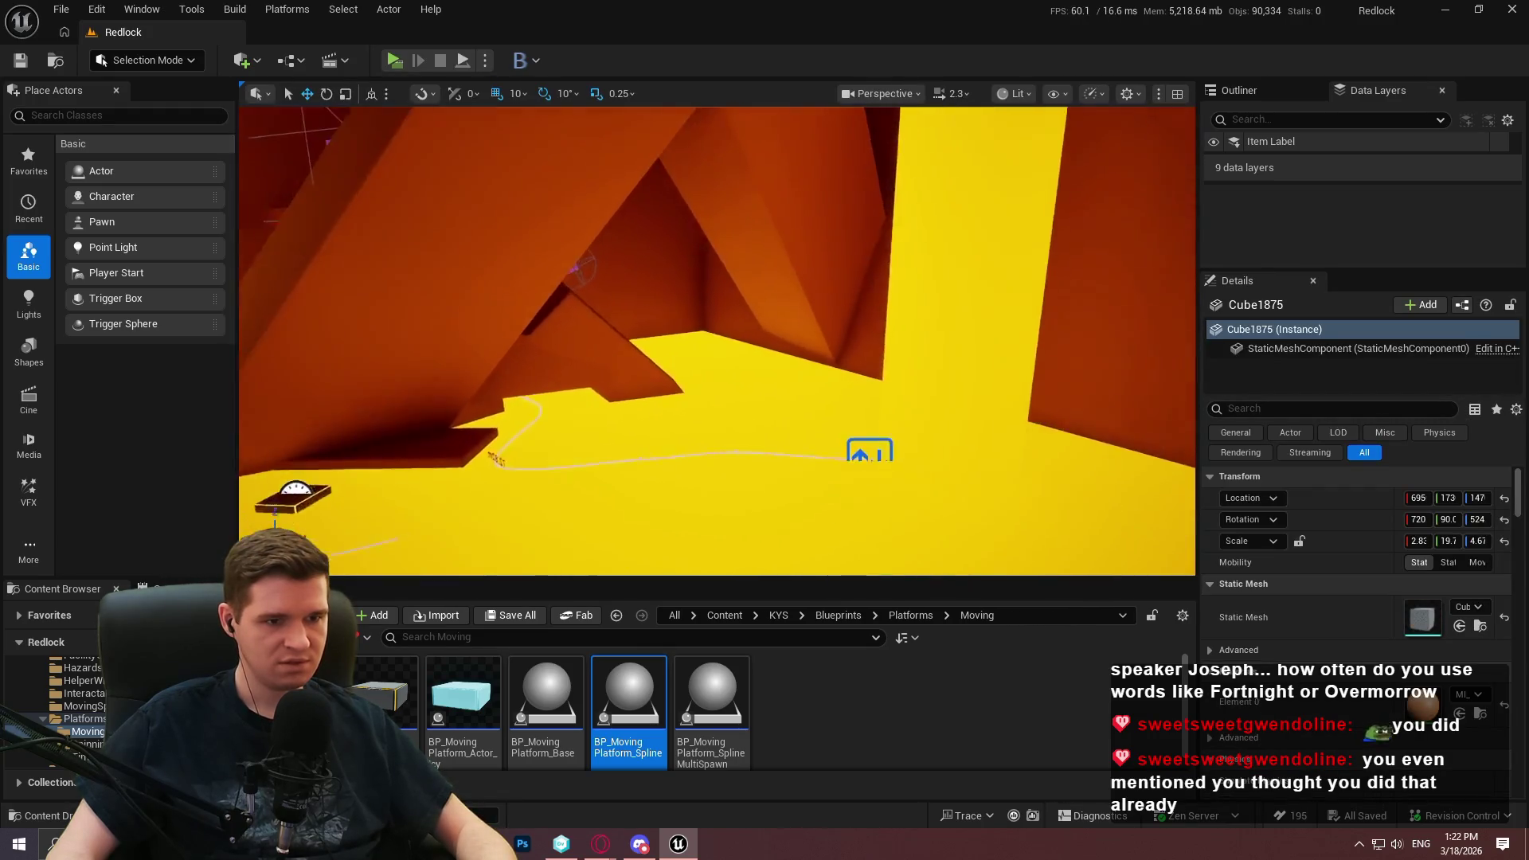
{"action": "key", "text": "s"}
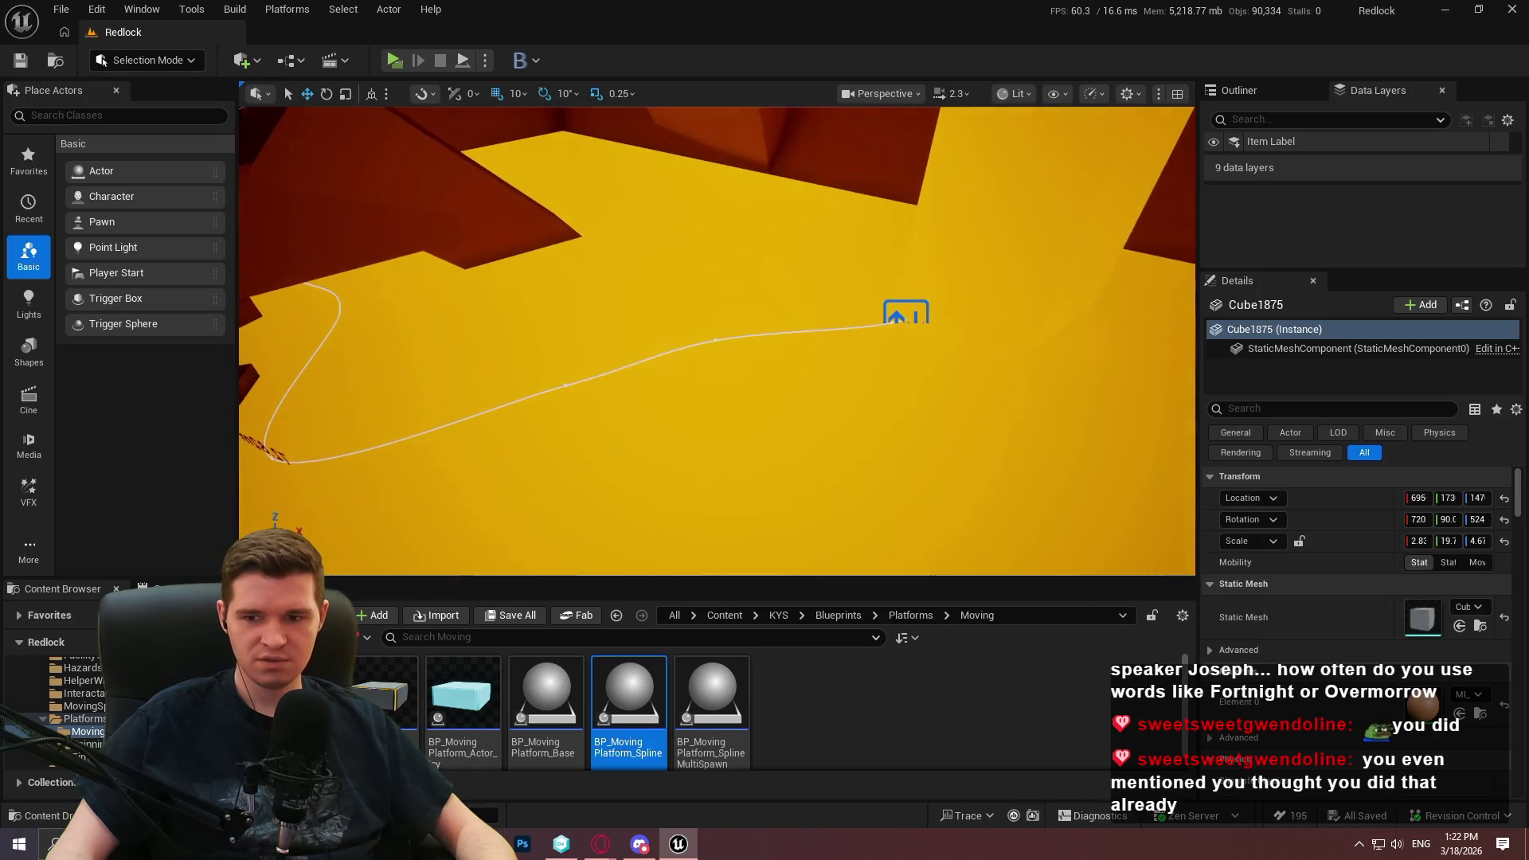
{"action": "left_click", "coordinate": [716, 337]}
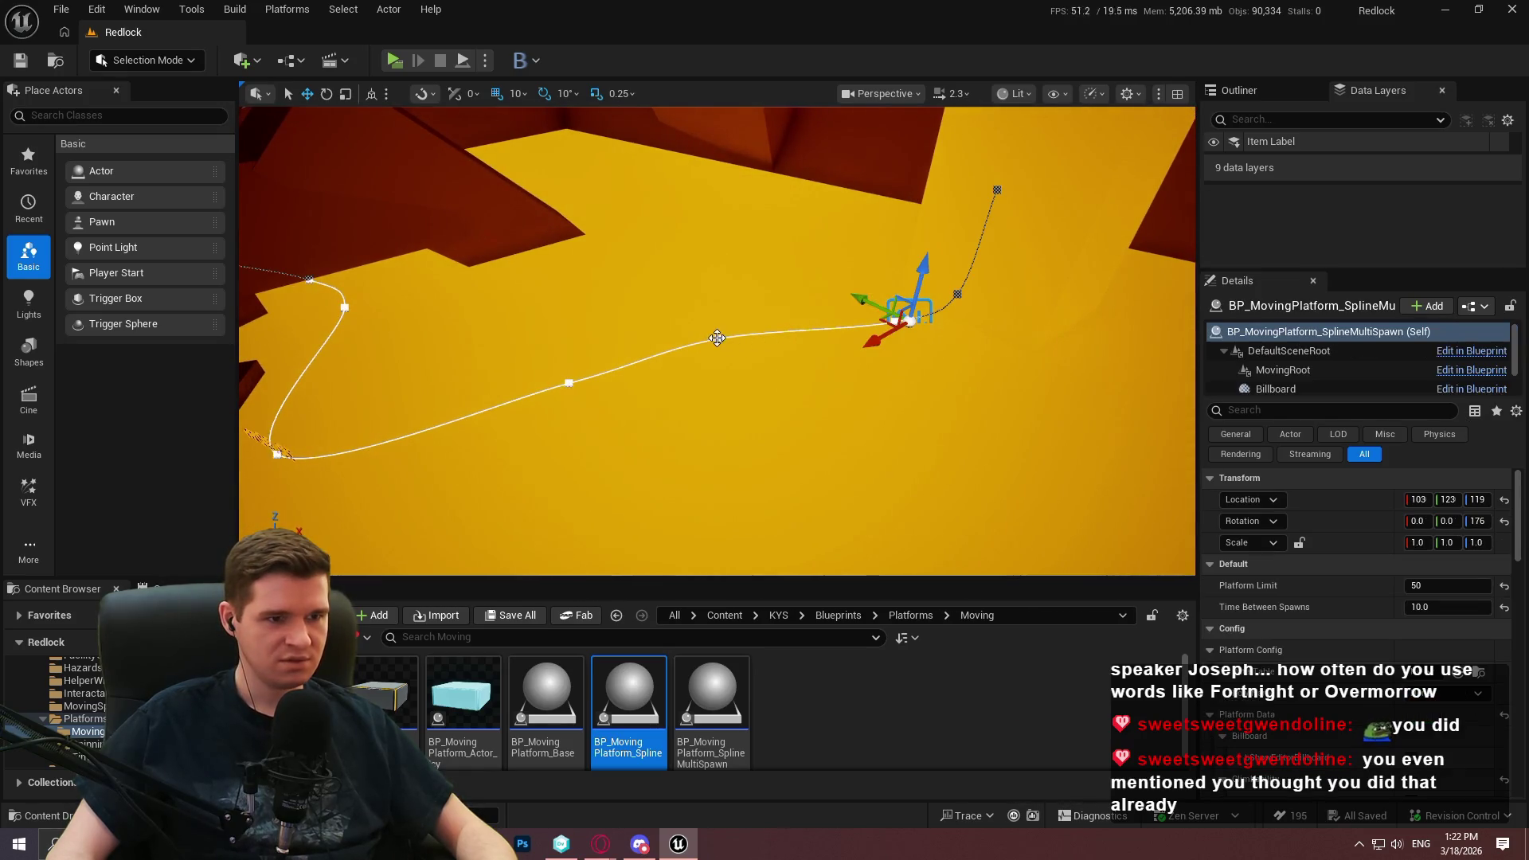
{"action": "key", "text": "f"}
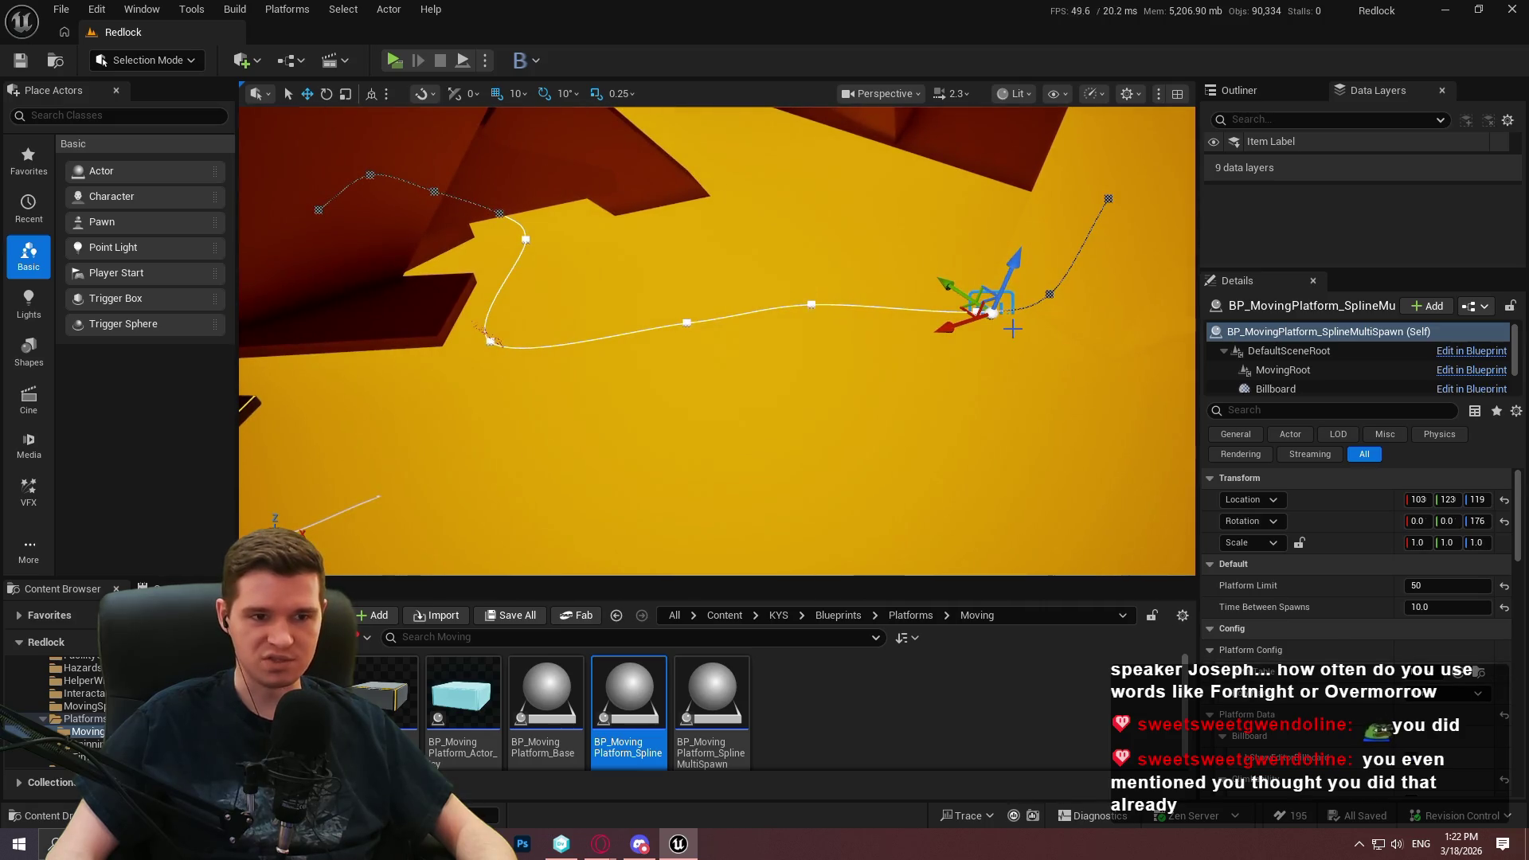
{"action": "scroll", "coordinate": [1521, 627], "scroll_direction": "down", "scroll_amount": 10}
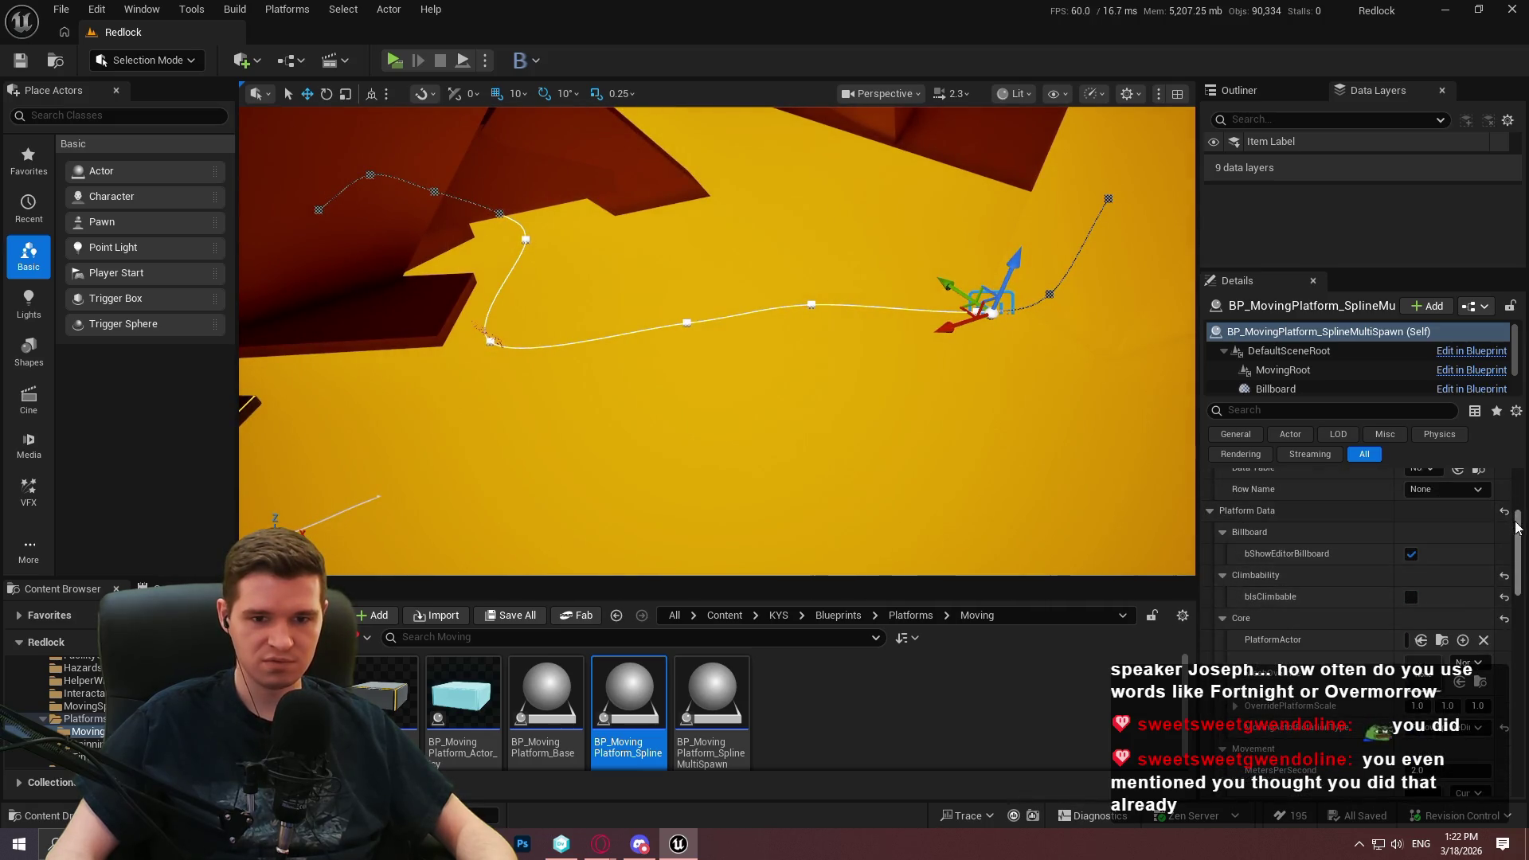
{"action": "scroll", "coordinate": [1521, 627], "scroll_direction": "down", "scroll_amount": 3}
{"action": "left_click", "coordinate": [1330, 514]}
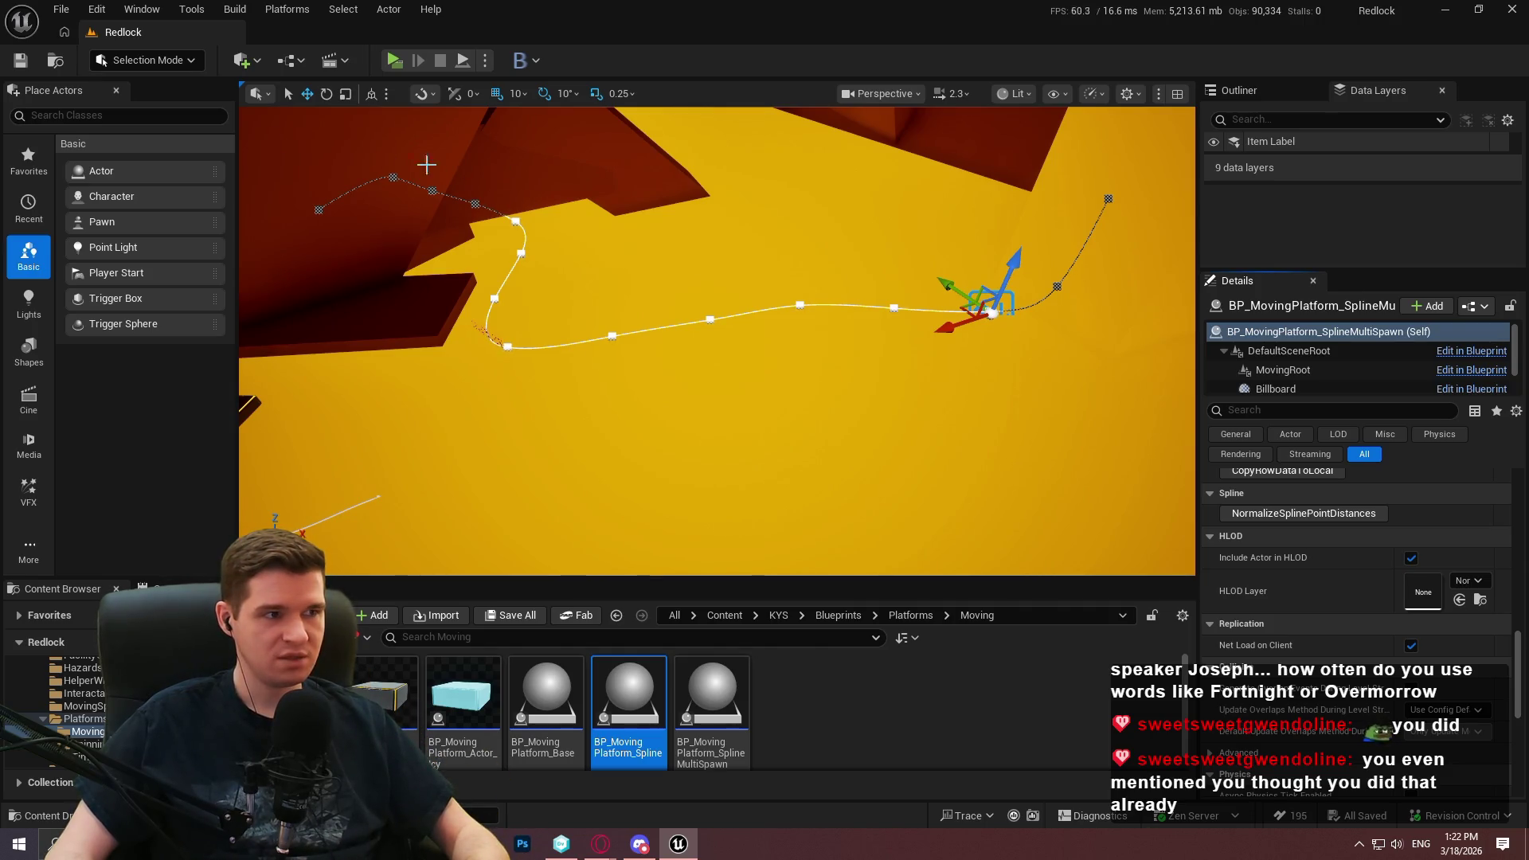
{"action": "left_click", "coordinate": [1517, 9]}
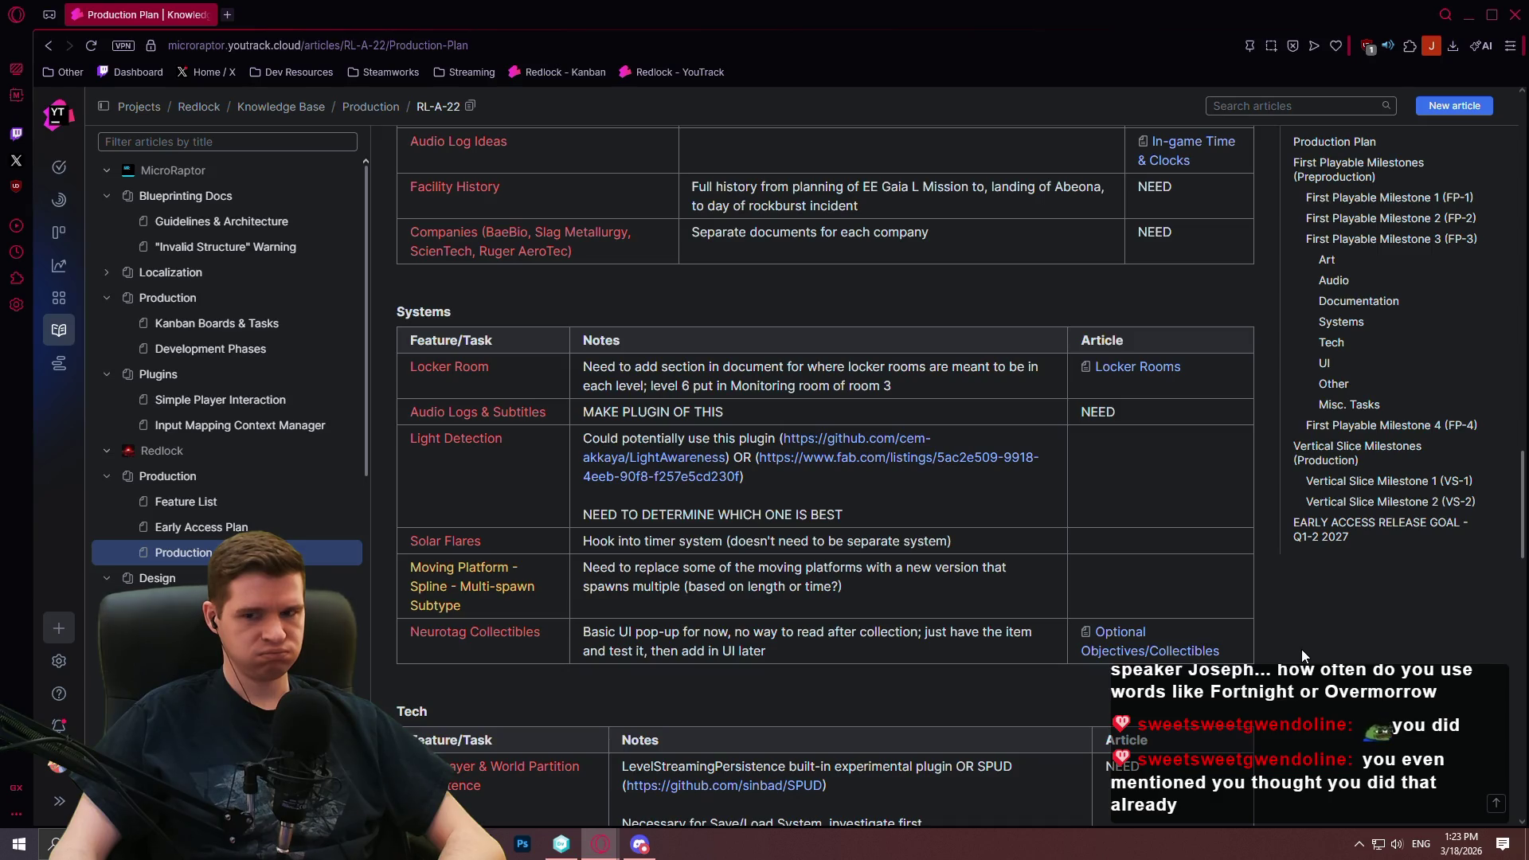
Switch to the Unity DevOps Version Control client from the taskbar
{"action": "left_click", "coordinate": [561, 844]}
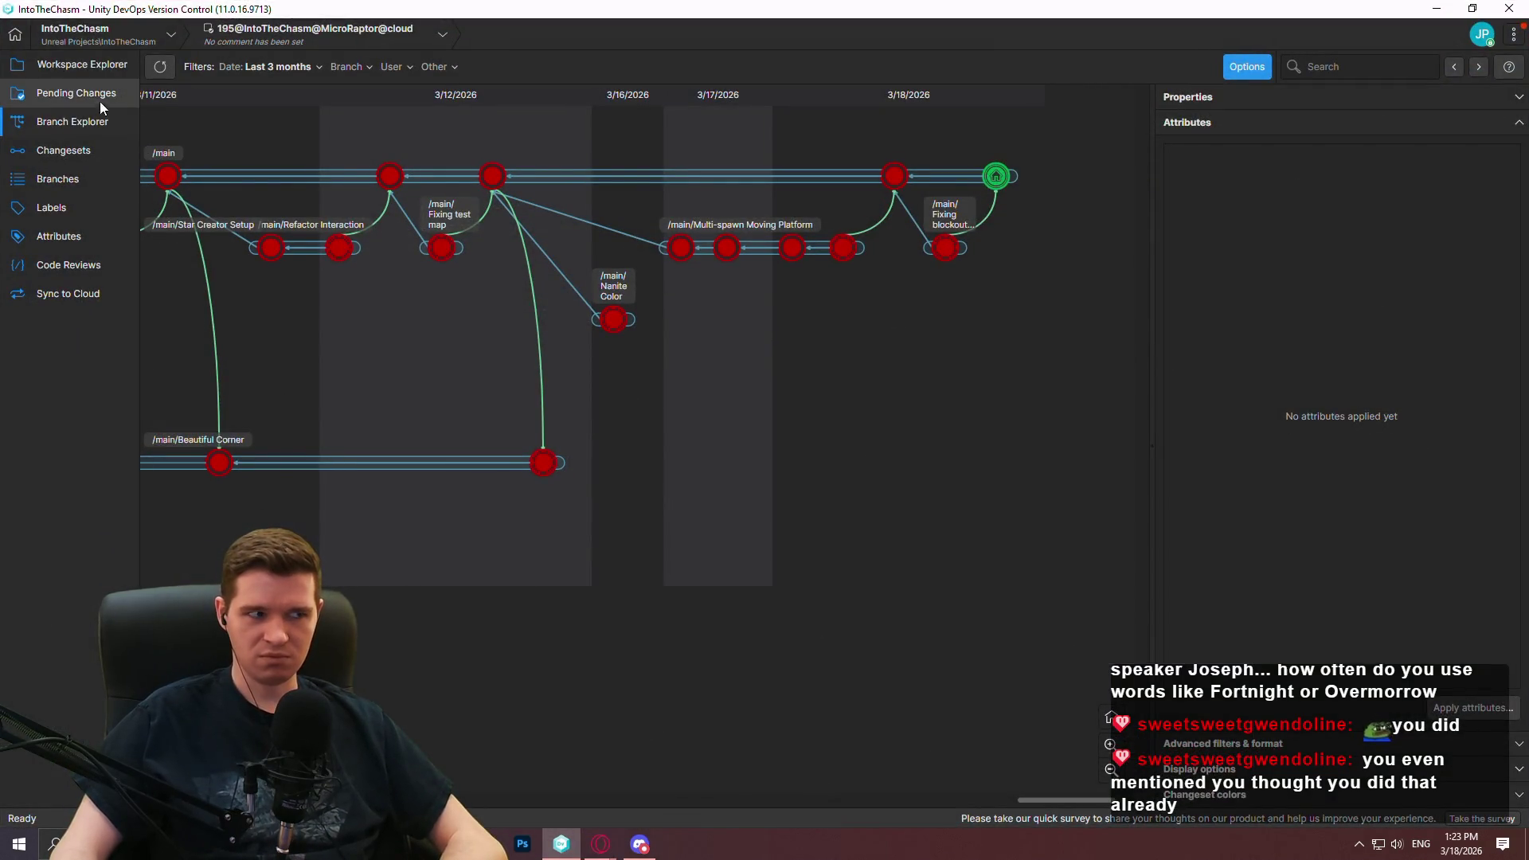
Show the workspace's file list in Workspace Explorer
{"action": "left_click", "coordinate": [80, 66]}
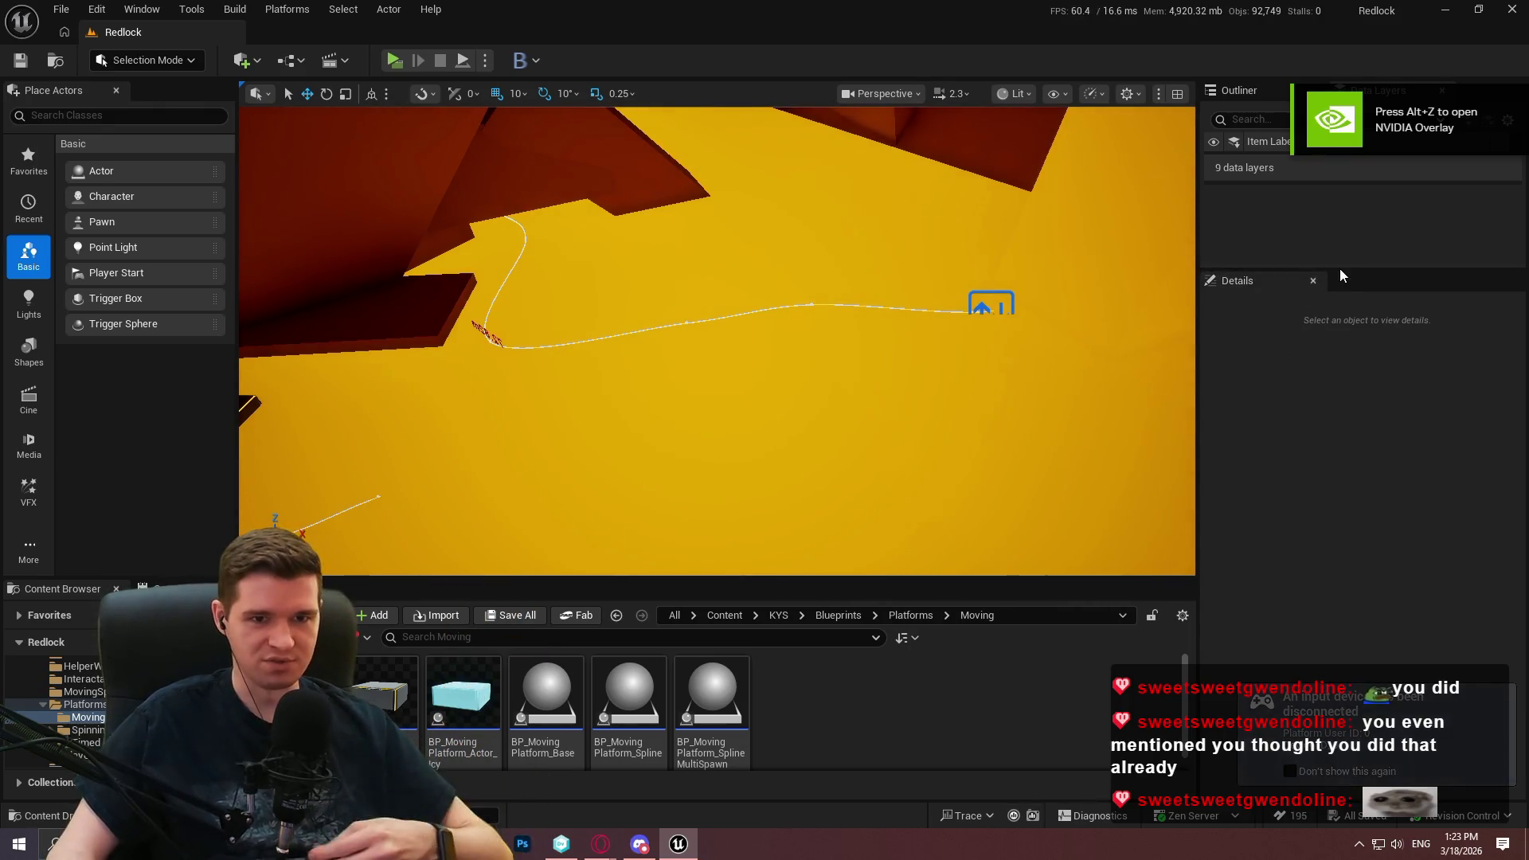
Filter the Outliner's actor list by 'spline'
{"action": "mouse_move", "coordinate": [1340, 270]}
{"action": "left_mouse_down"}
{"action": "mouse_move", "coordinate": [1326, 565]}
{"action": "mouse_move", "coordinate": [1329, 492]}
{"action": "left_mouse_up"}
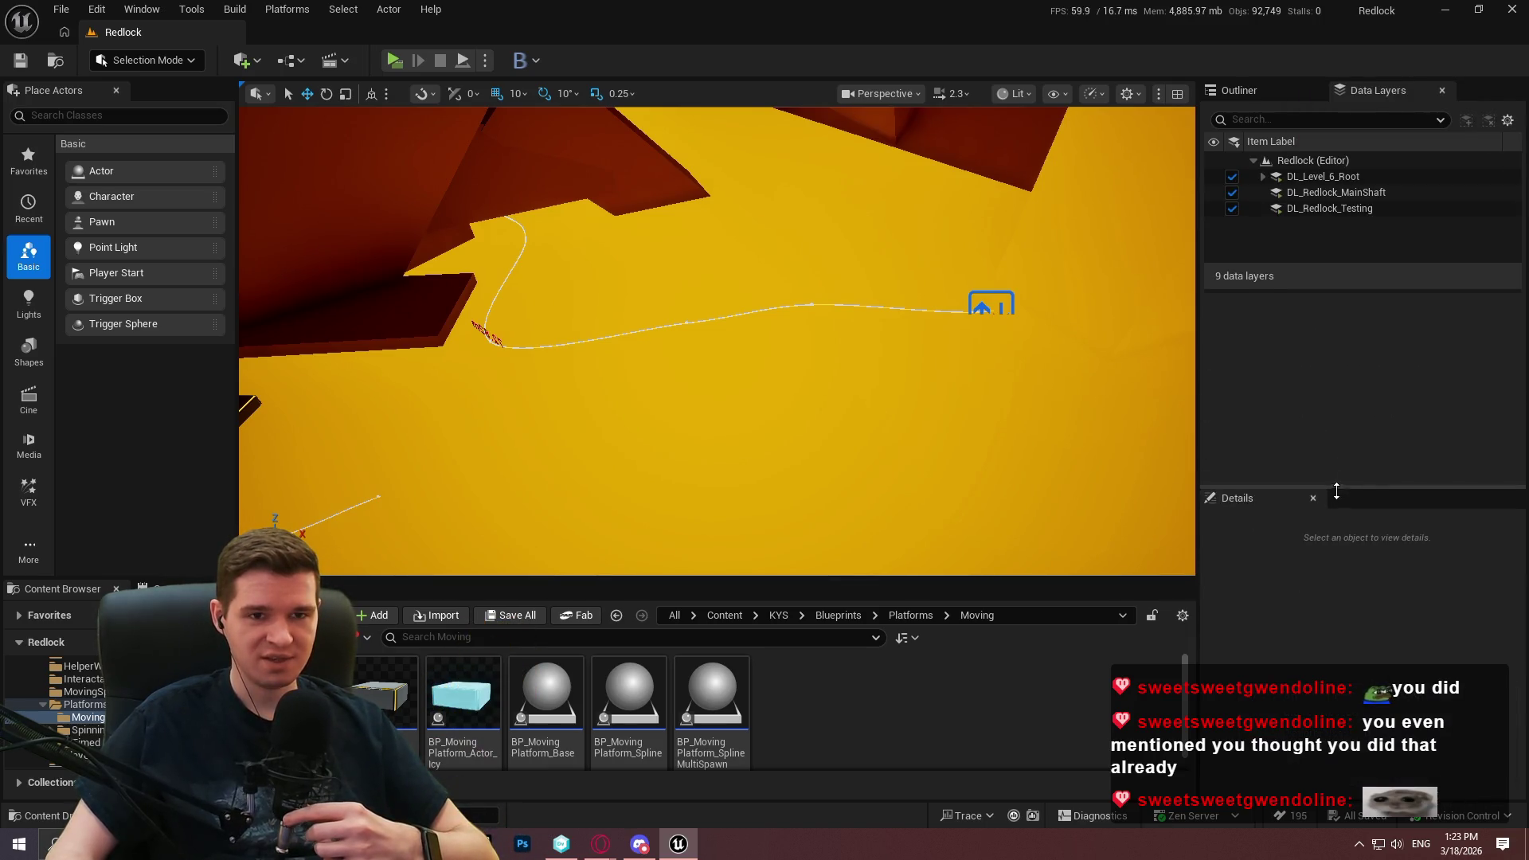
{"action": "left_click", "coordinate": [1263, 89]}
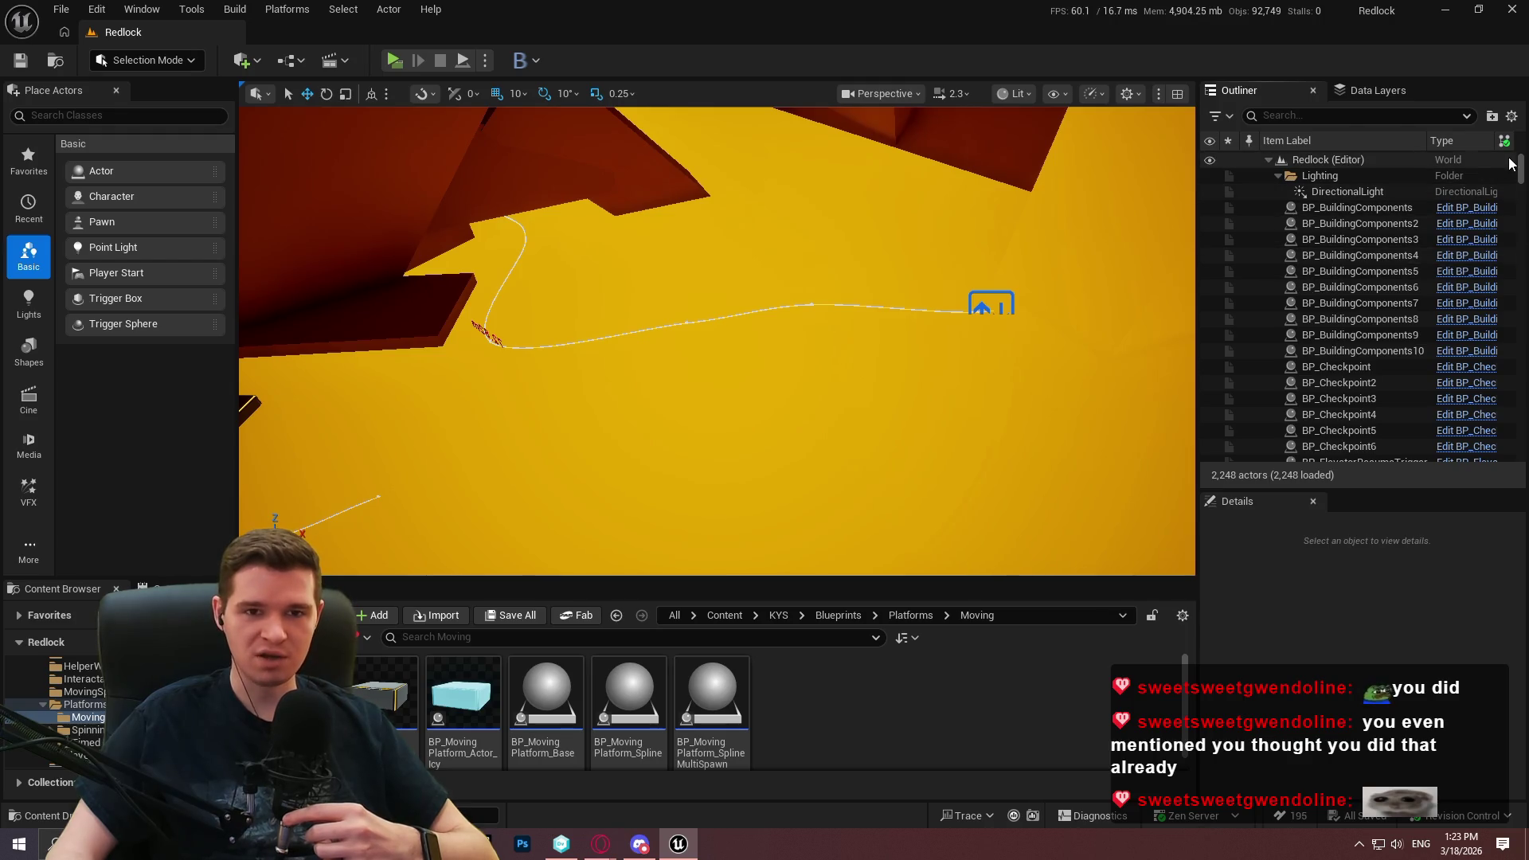
{"action": "left_click", "coordinate": [1390, 113]}
{"action": "type", "text": "spl"}
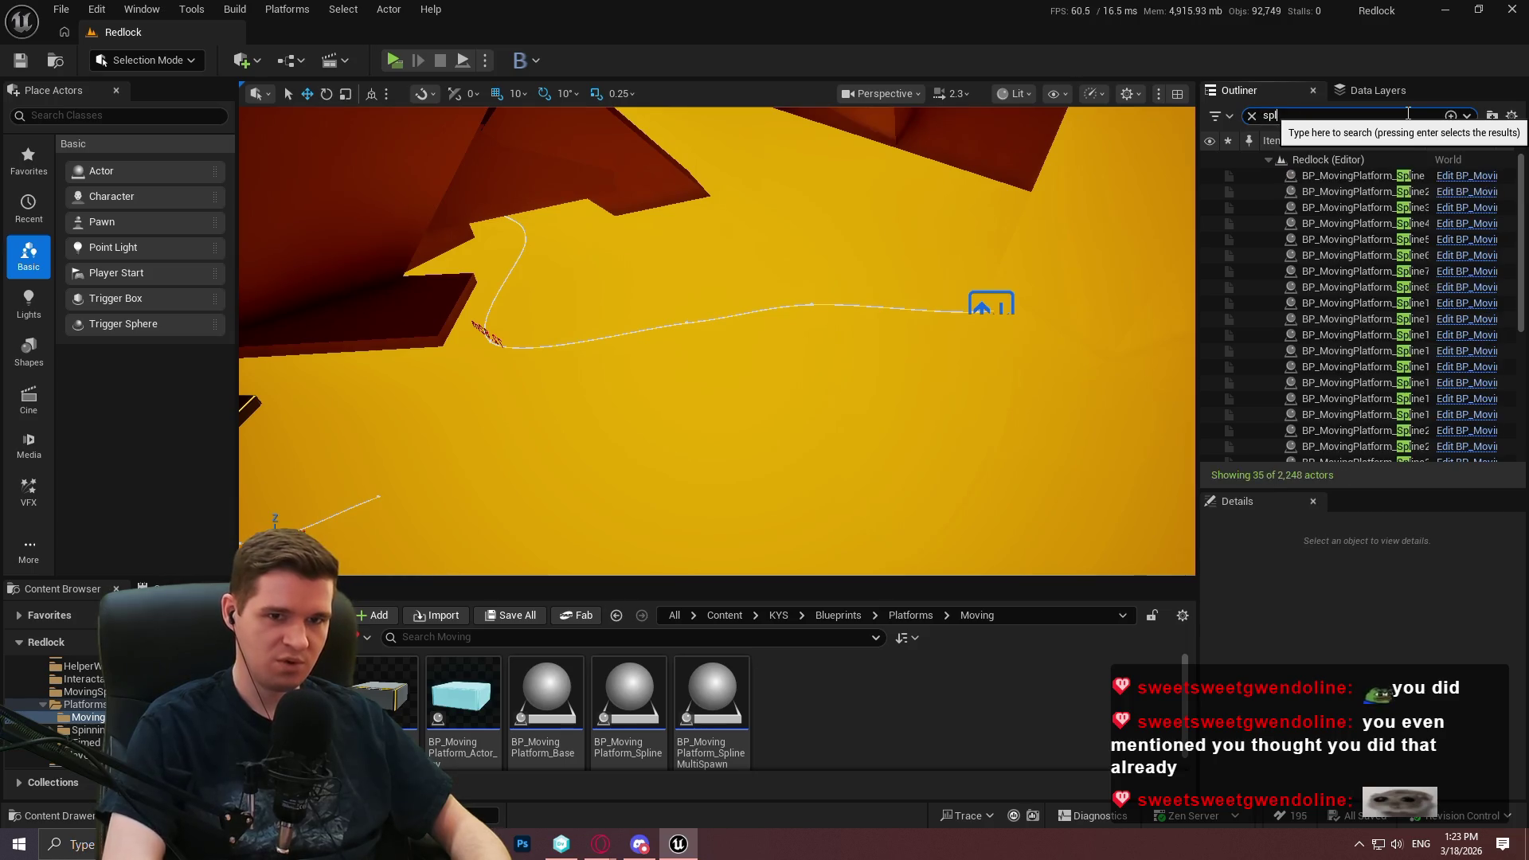
{"action": "type", "text": "ine"}
Select the 22 platforms from Spline through Spline26 and run NormalizeSplinePointDistances
{"action": "left_click", "coordinate": [1454, 177]}
{"action": "scroll", "coordinate": [1401, 231], "scroll_direction": "down", "scroll_amount": 5}
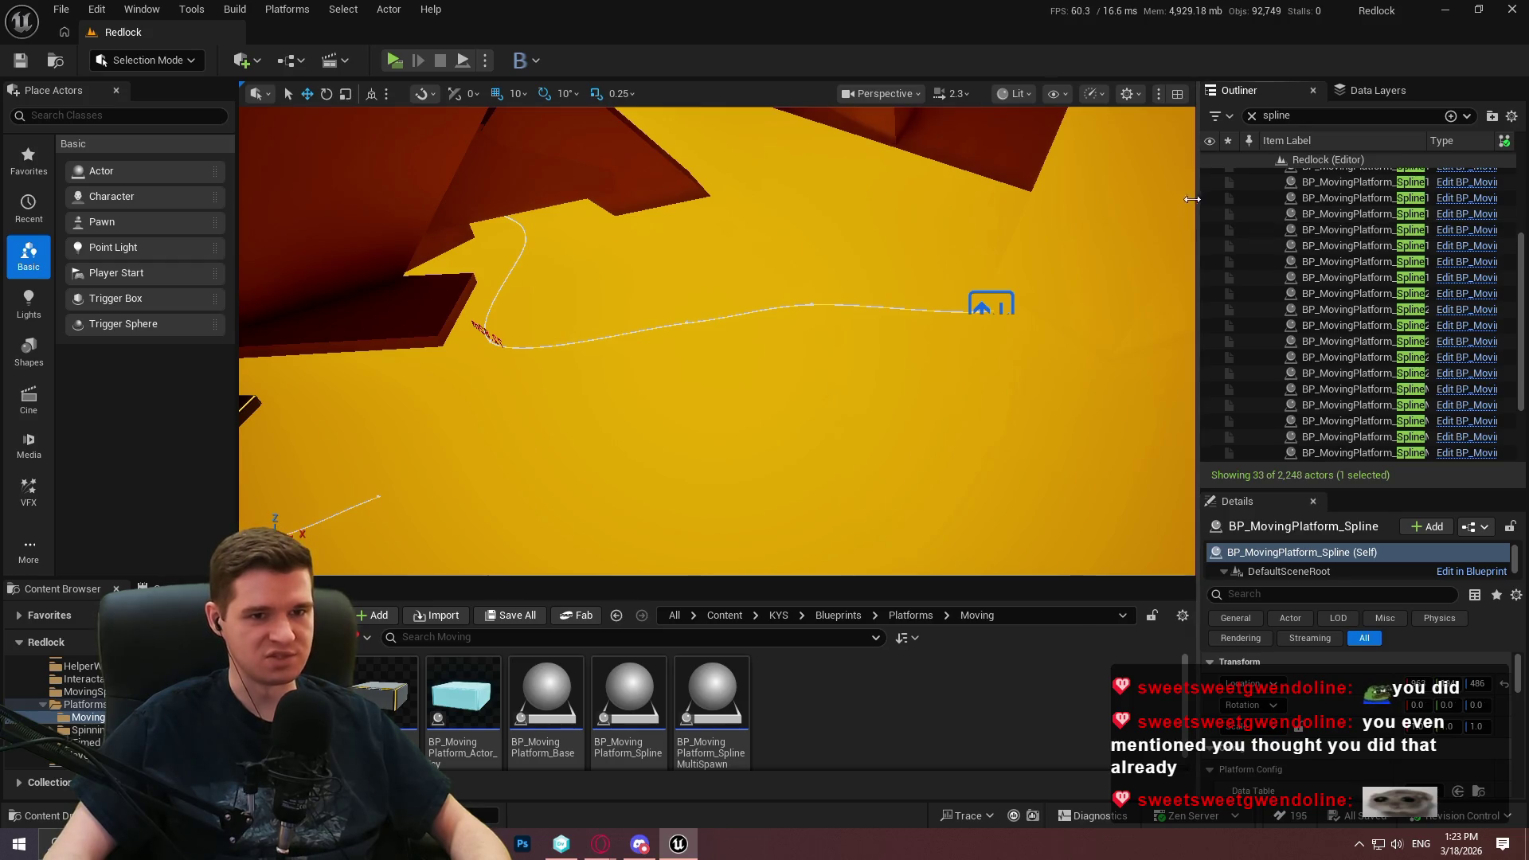
{"action": "left_click_drag", "start_coordinate": [1196, 198], "coordinate": [1118, 197]}
{"action": "left_click", "coordinate": [1358, 373], "text": "shift"}
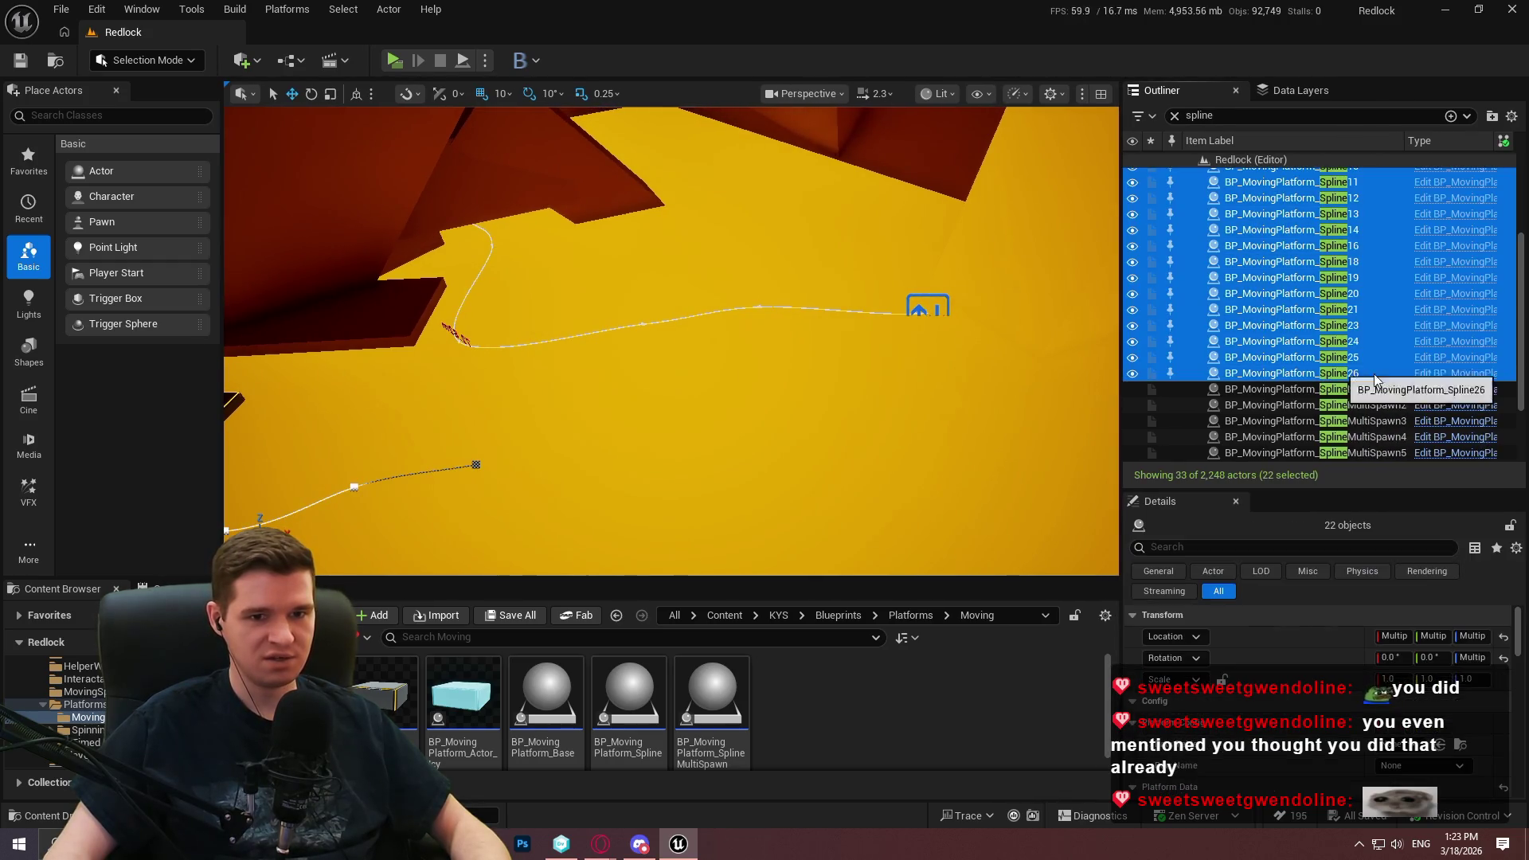
{"action": "scroll", "coordinate": [1354, 382], "scroll_direction": "down", "scroll_amount": 2}
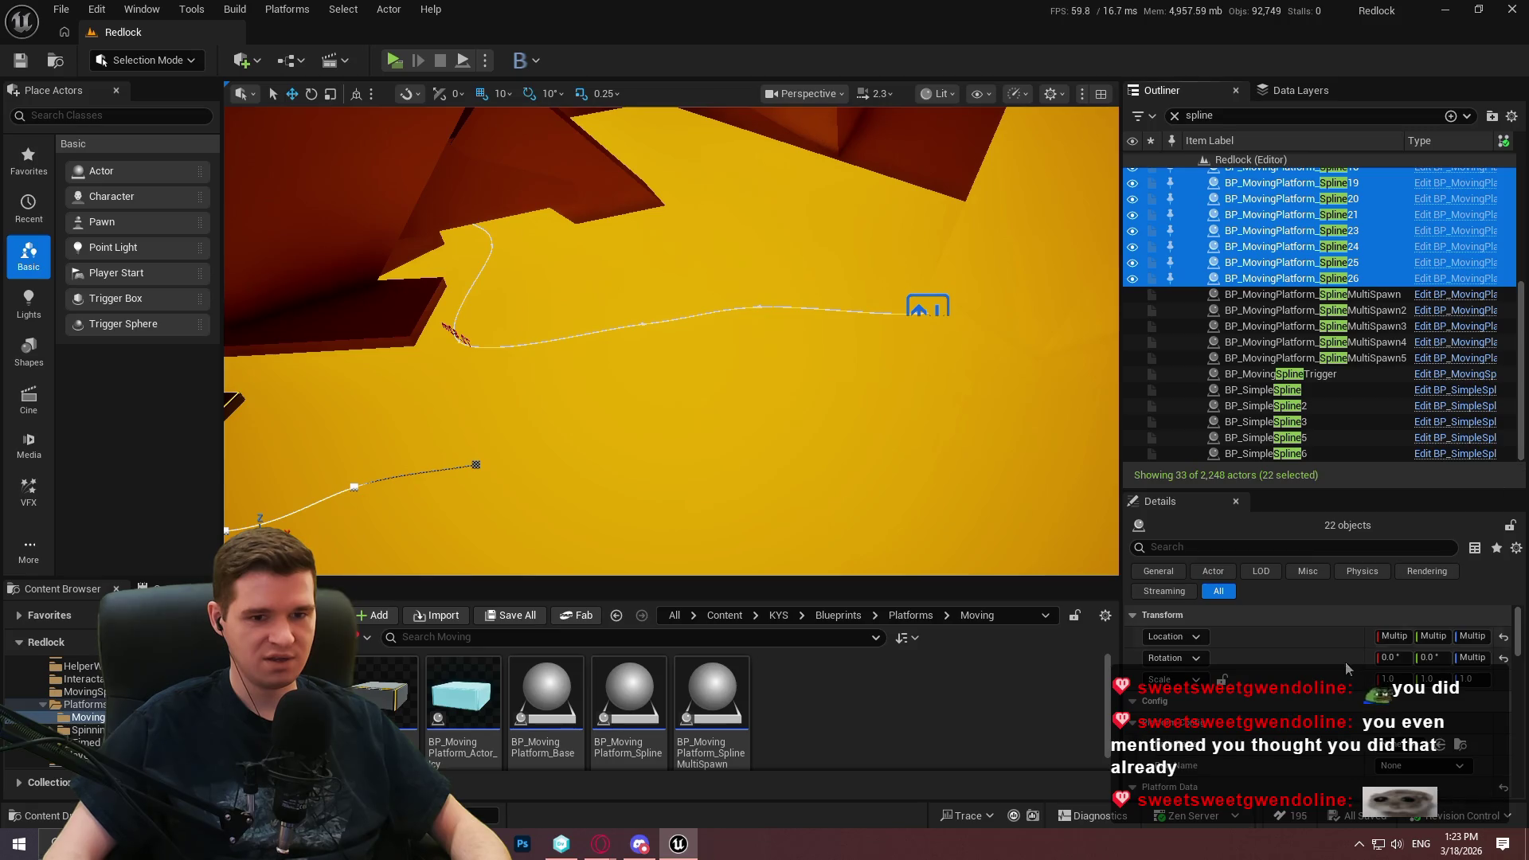
{"action": "scroll", "coordinate": [1346, 669], "scroll_direction": "down", "scroll_amount": 10}
{"action": "scroll", "coordinate": [1337, 693], "scroll_direction": "down", "scroll_amount": 10}
{"action": "left_click", "coordinate": [1256, 678]}
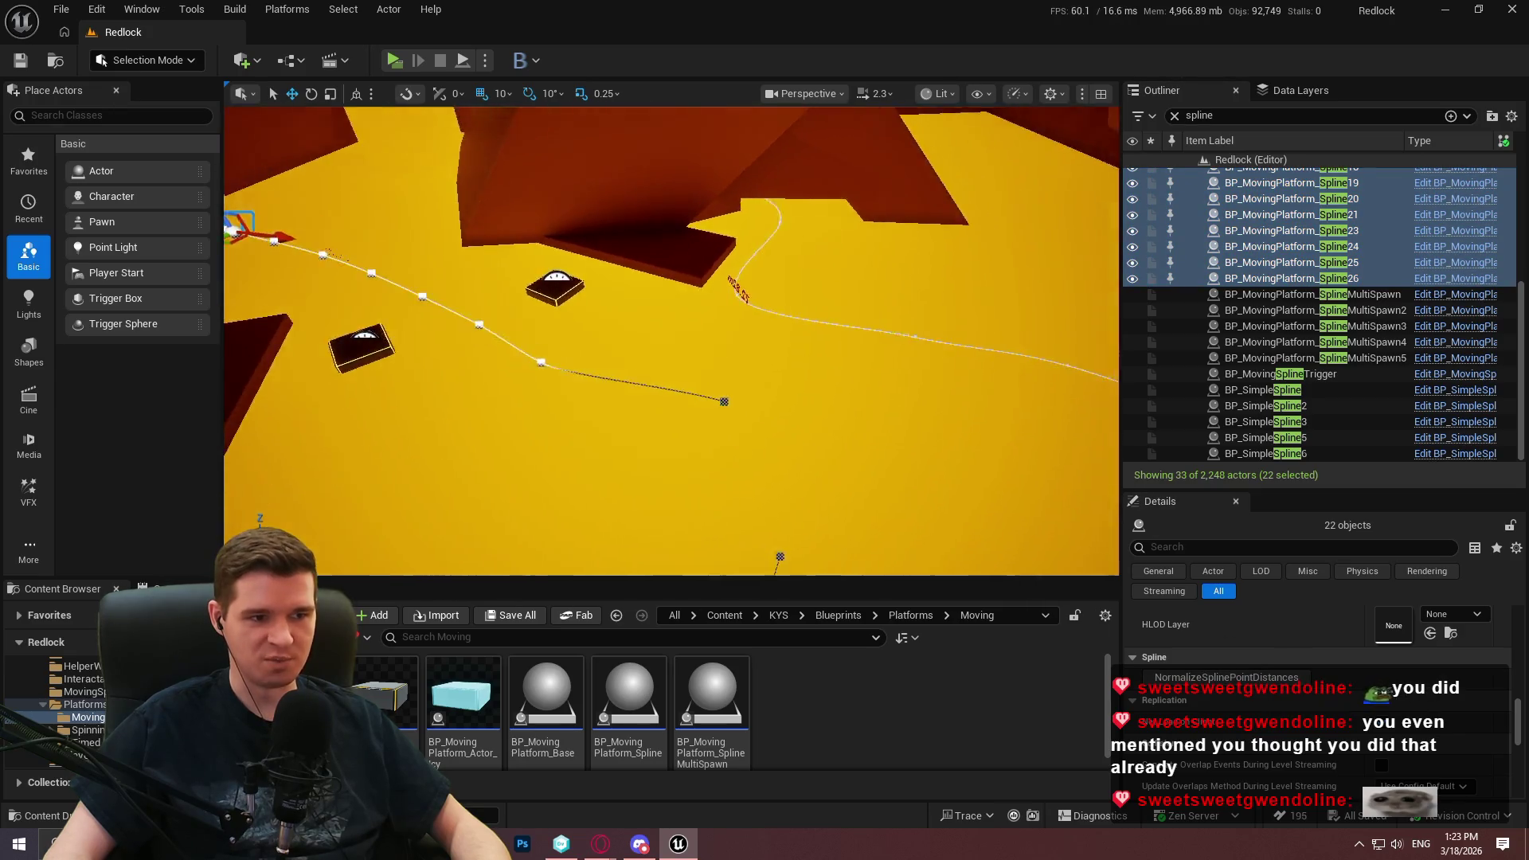
Check BP_MovingPlatform_Spline25 and Spline26 individually in the Outliner
{"action": "right_click", "coordinate": [1334, 280]}
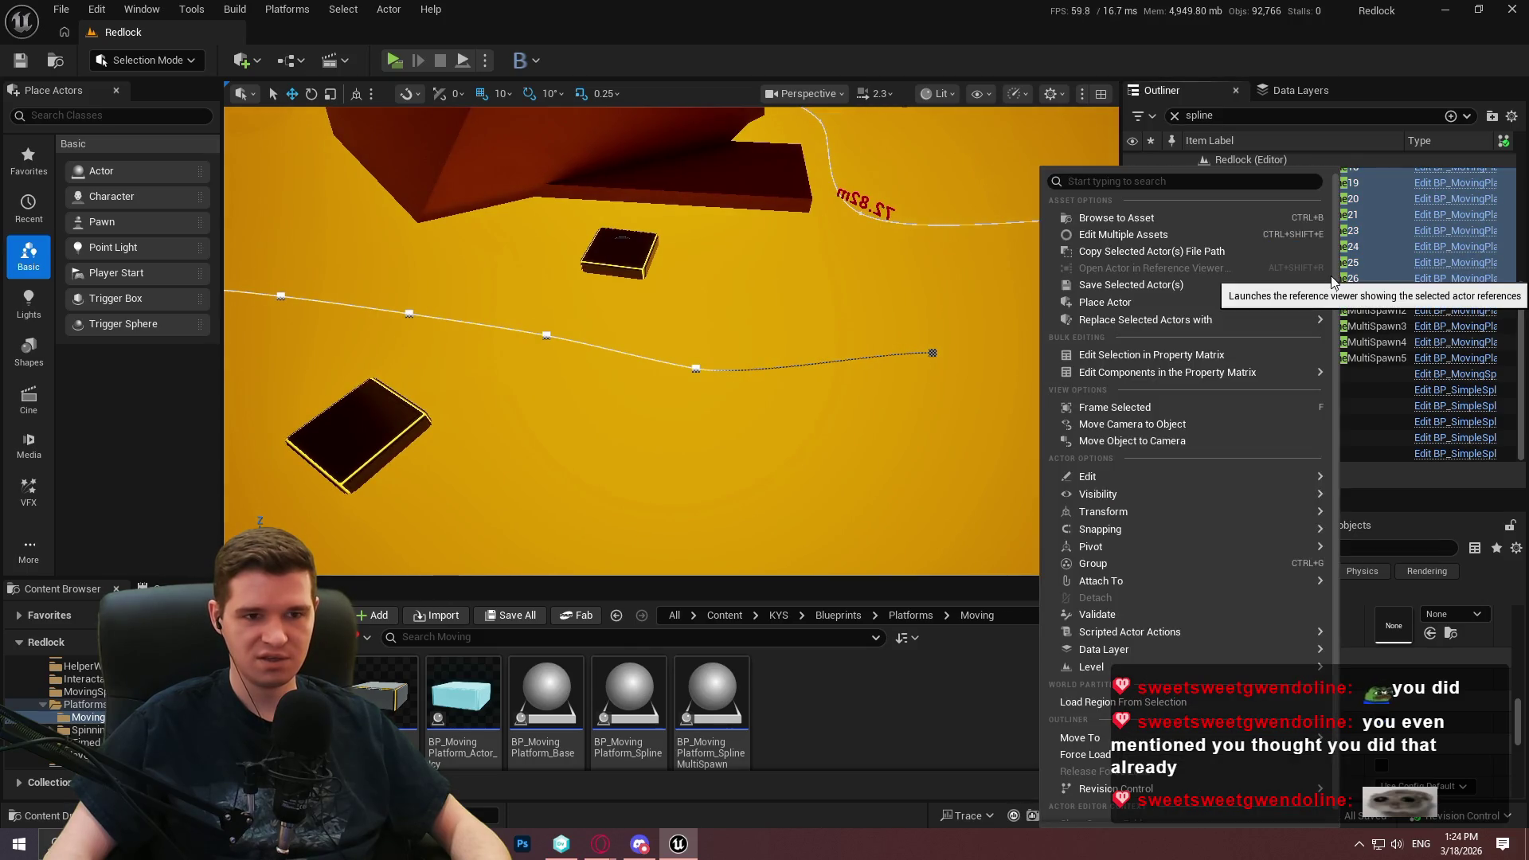
{"action": "left_click", "coordinate": [1384, 263]}
{"action": "left_click", "coordinate": [1384, 263]}
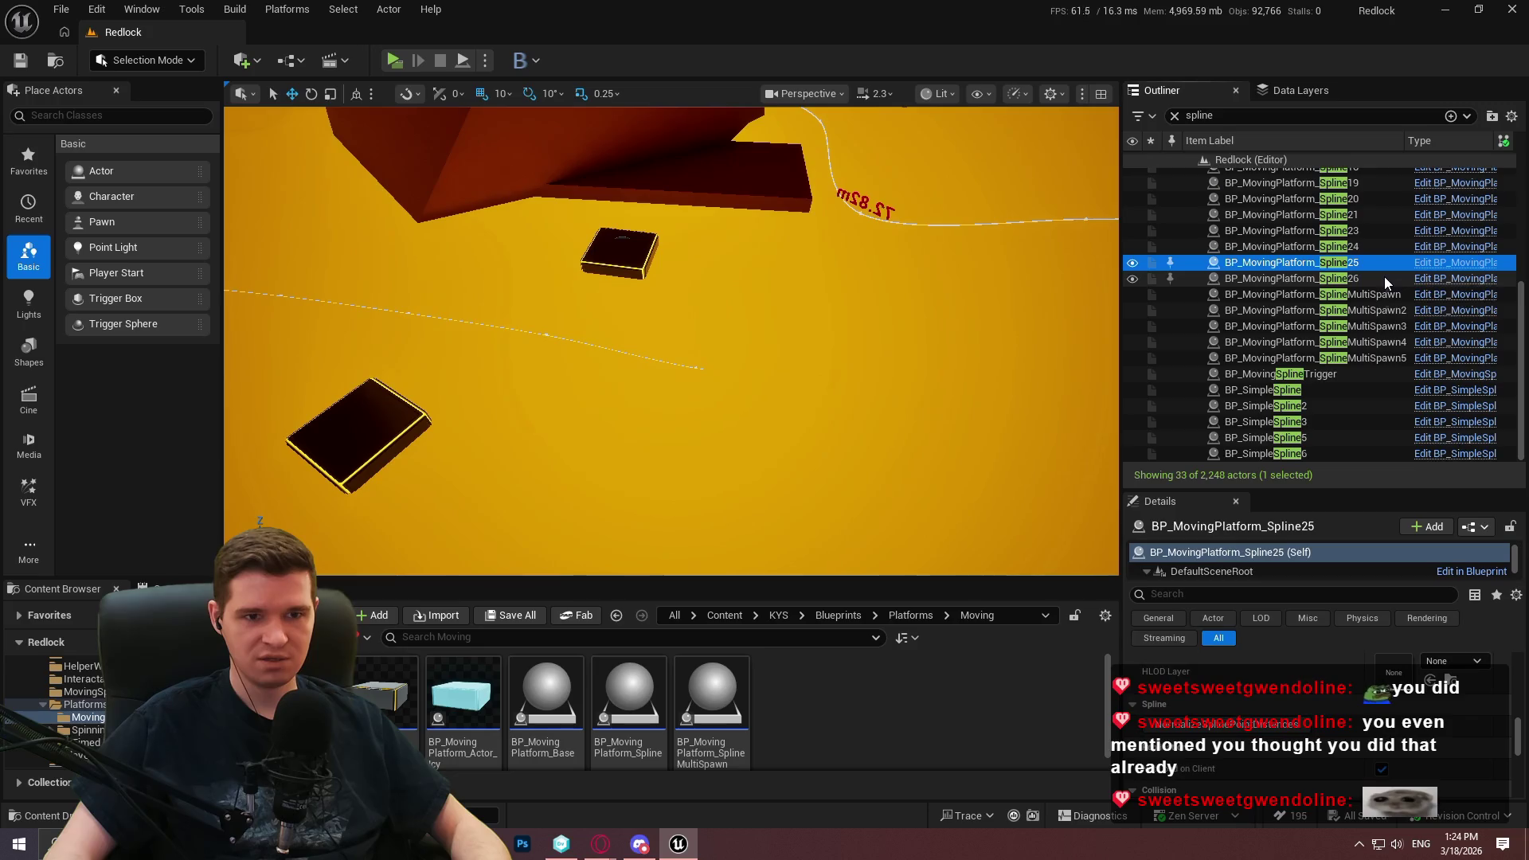
{"action": "left_click", "coordinate": [1394, 278]}
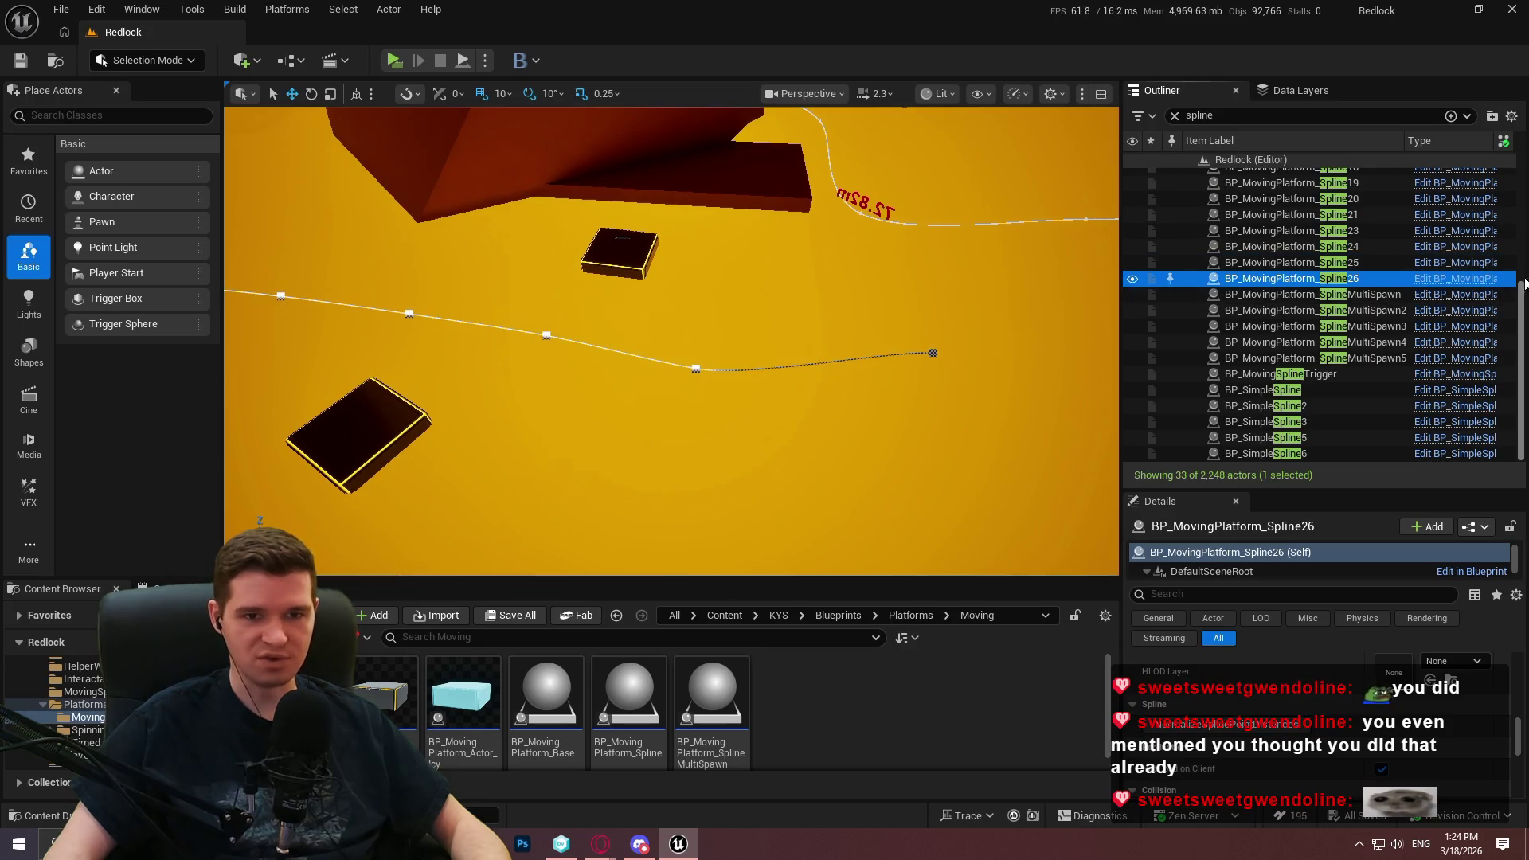
{"action": "scroll", "coordinate": [1517, 319], "scroll_direction": "up", "scroll_amount": 5}
Reselect all 22 spline platforms and refresh their revision control status
{"action": "left_click", "coordinate": [1382, 176], "text": "shift"}
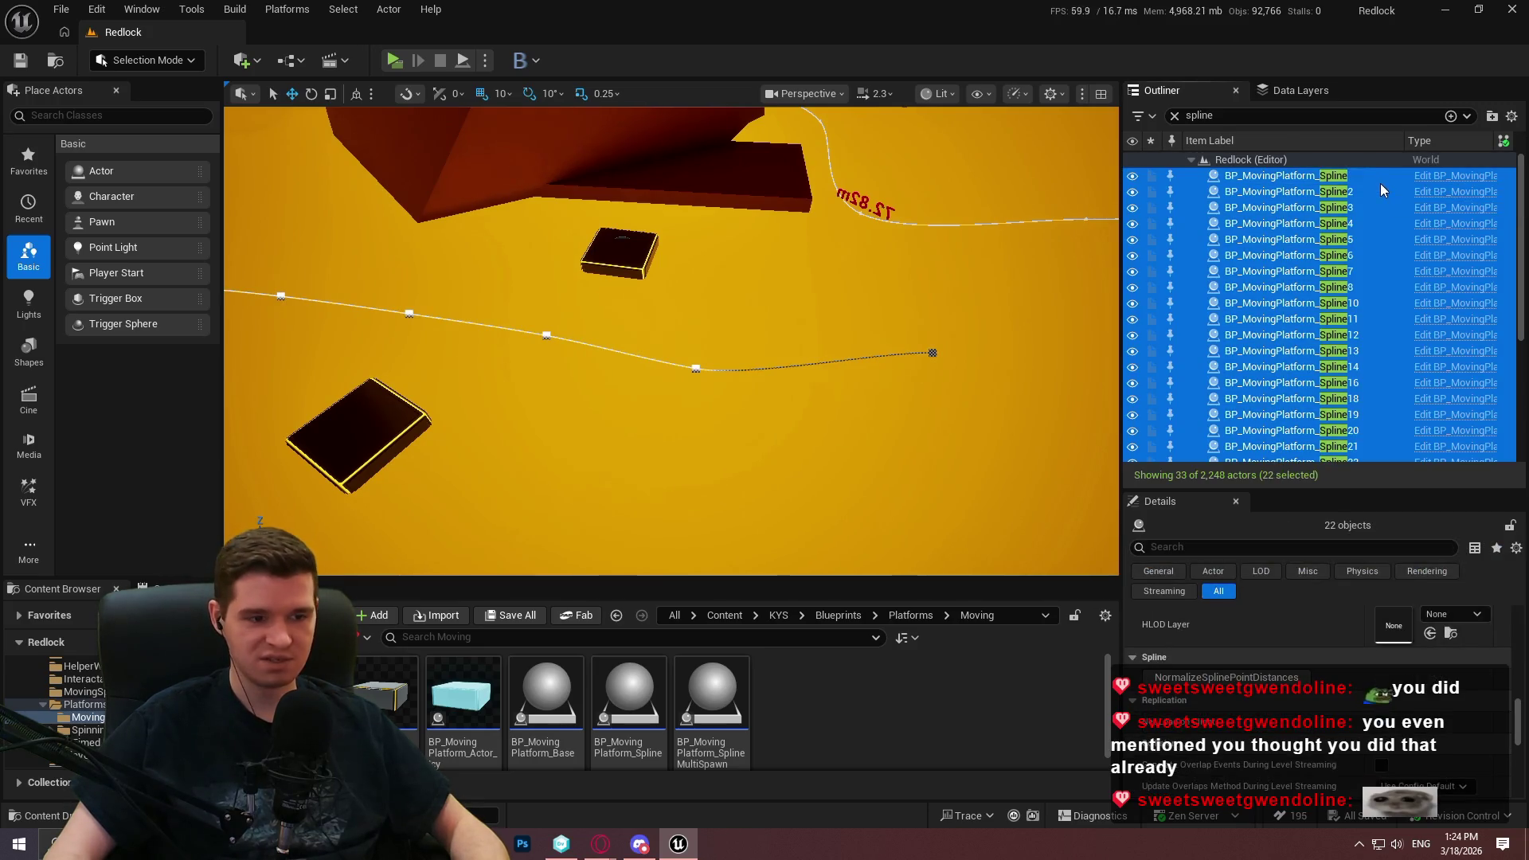
{"action": "right_click", "coordinate": [1357, 191]}
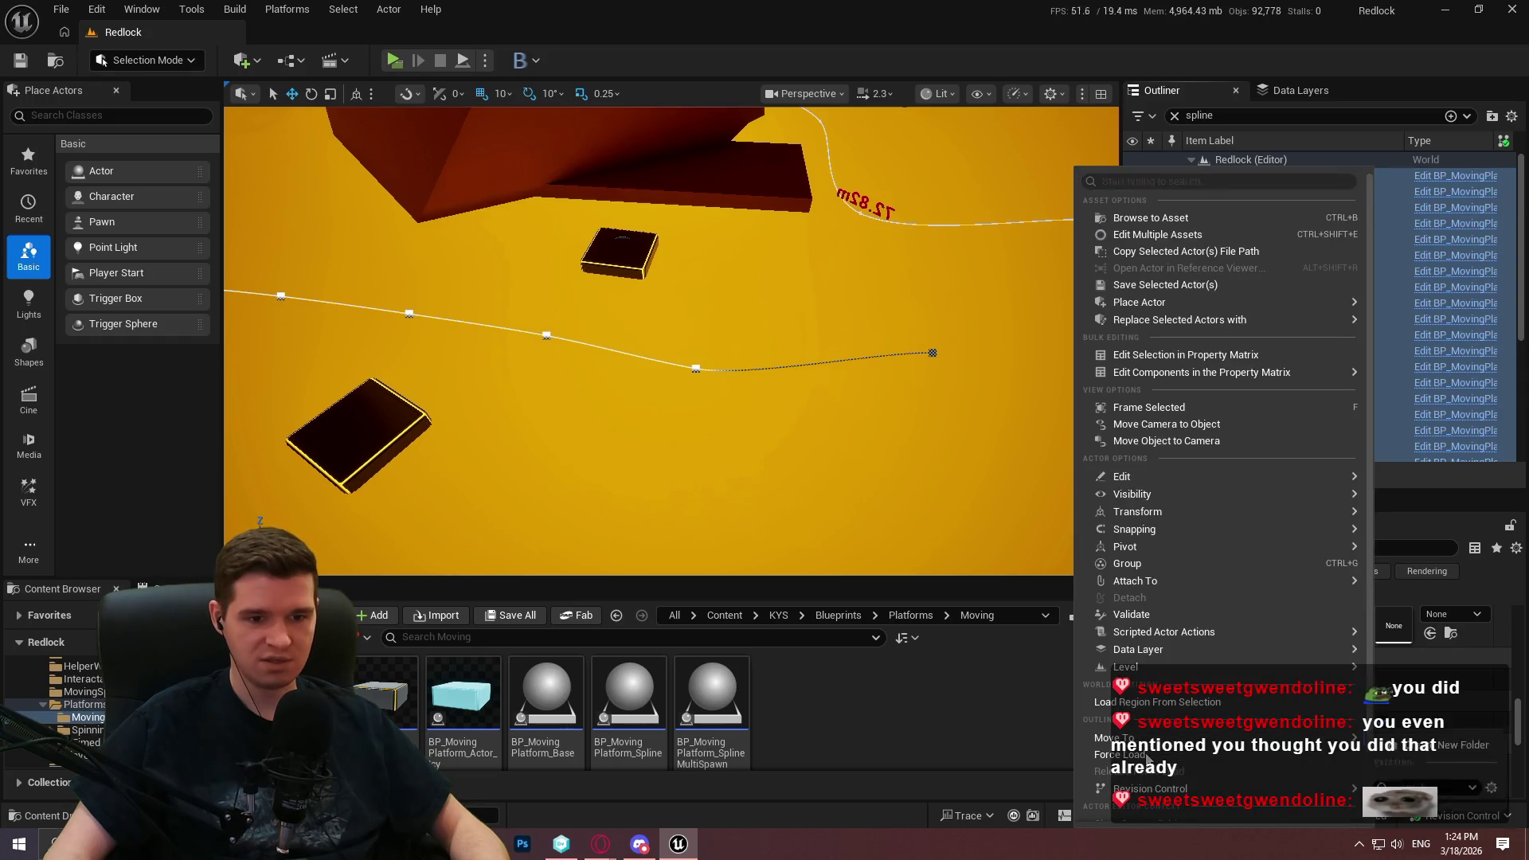
{"action": "left_click", "coordinate": [1419, 768]}
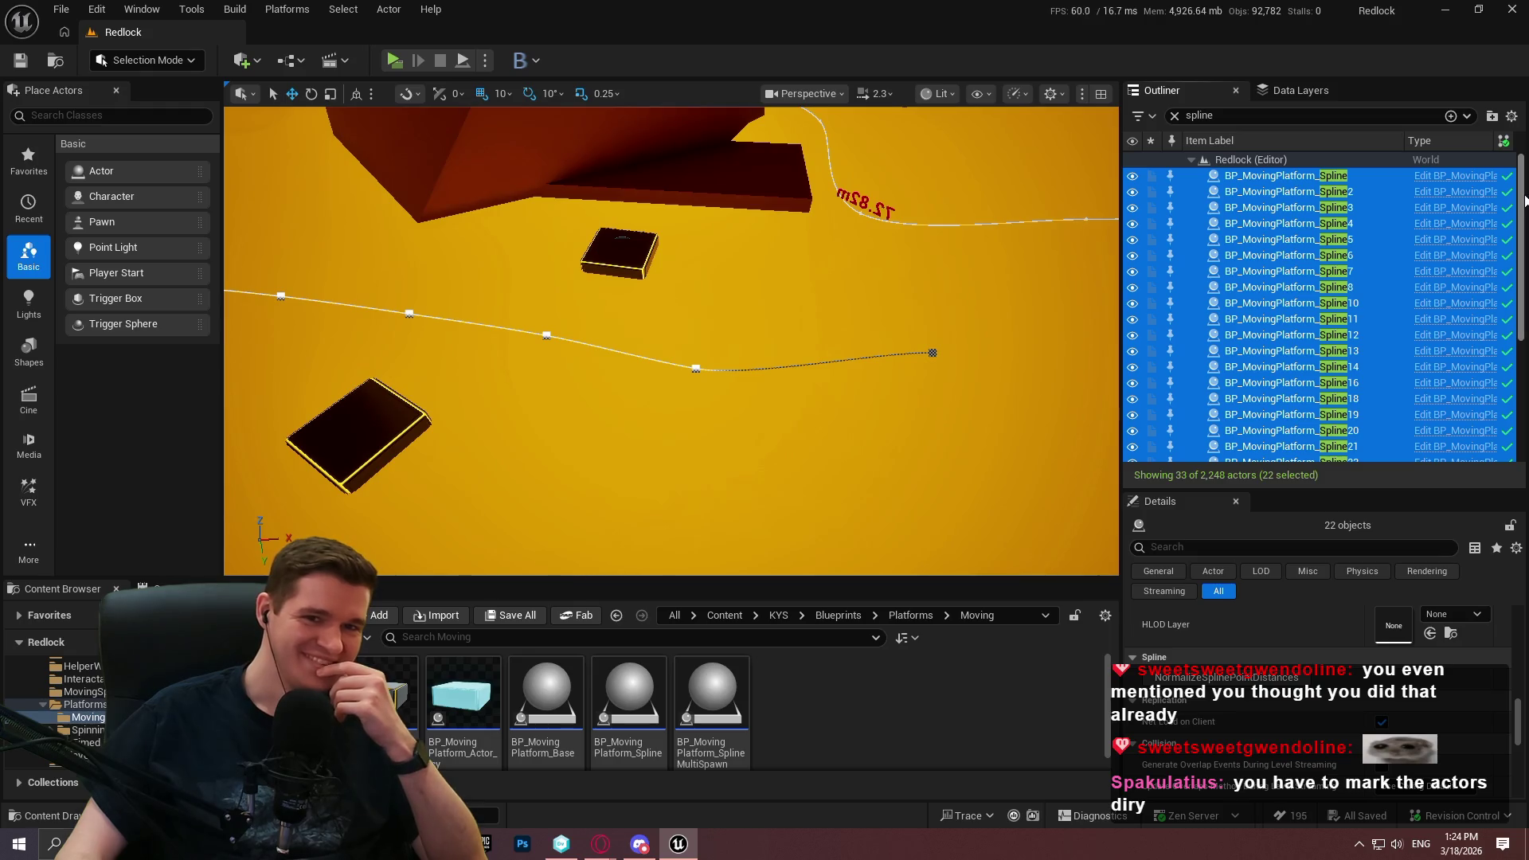
{"action": "key", "text": "alt+Tab"}
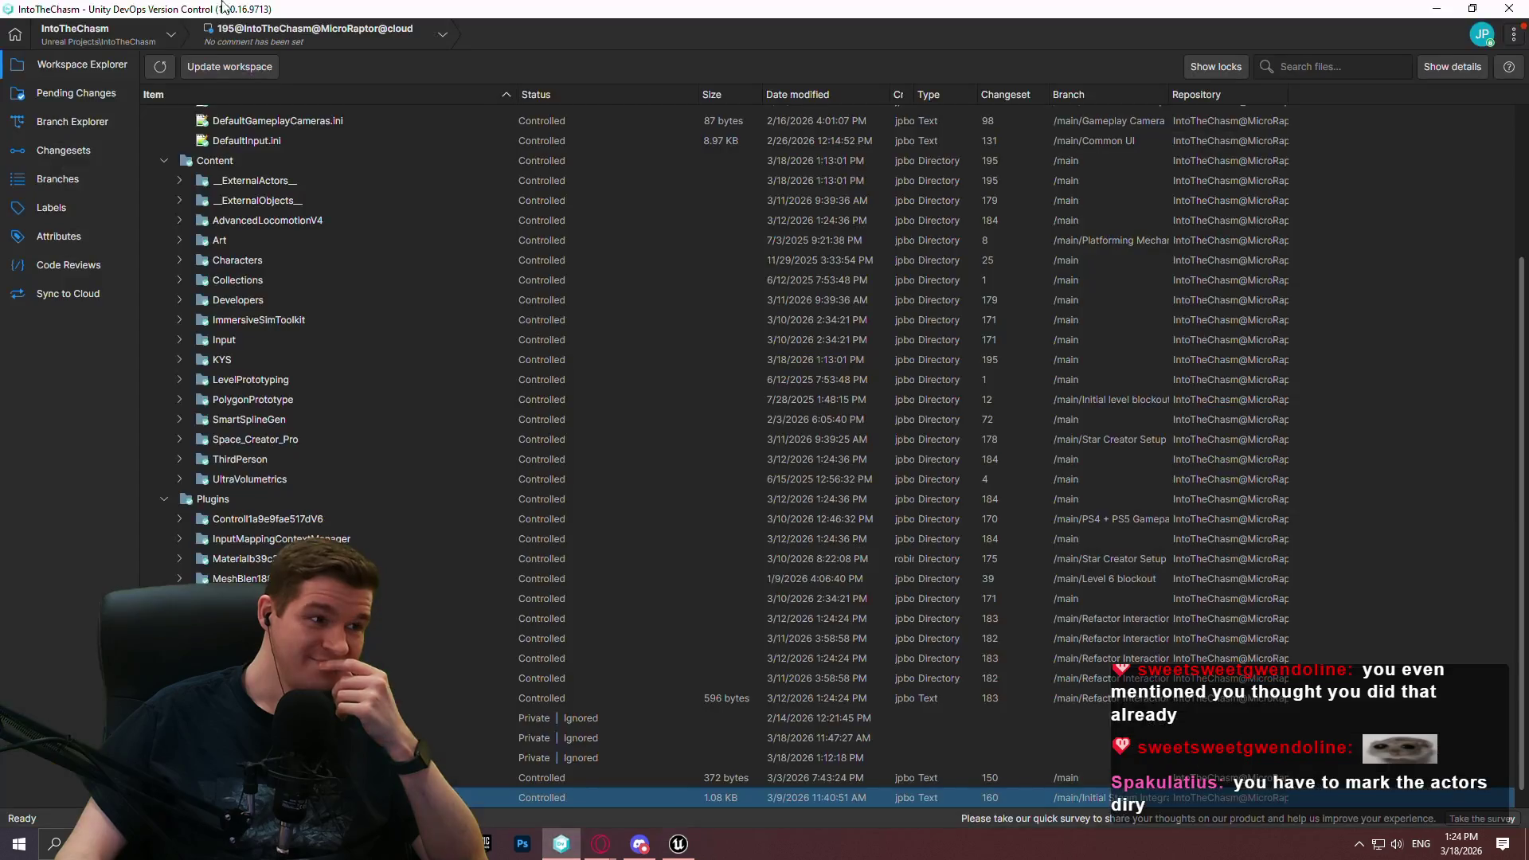
Review the 22 checked-out Redlock actor files in Pending Changes, then return to Unreal
{"action": "left_click", "coordinate": [53, 111]}
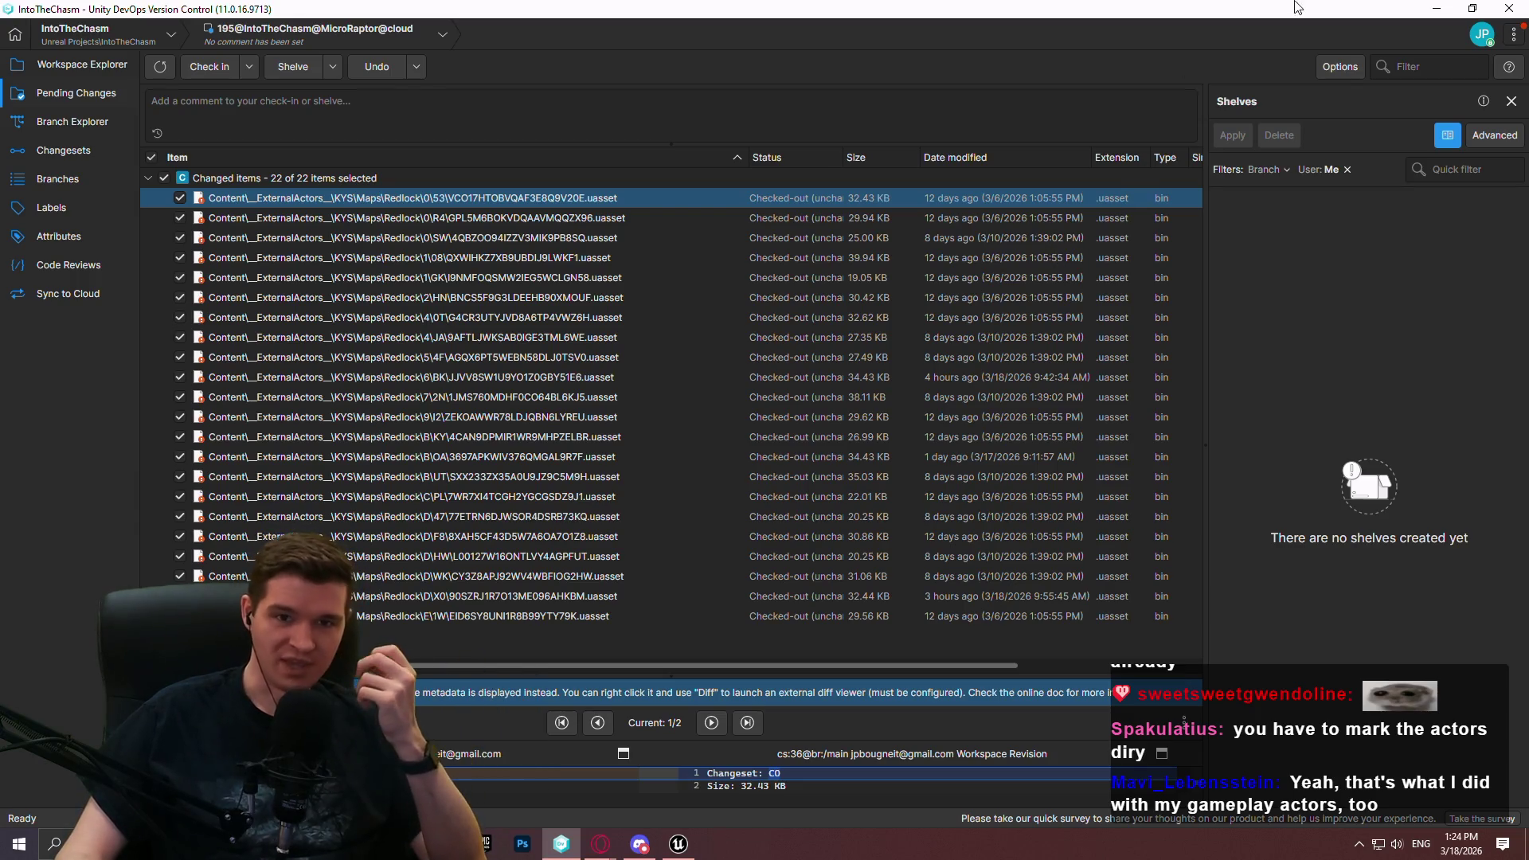
{"action": "left_click", "coordinate": [1438, 10]}
Select SplineMultiSpawn through SplineMultiSpawn5, frame them, and run NormalizeSplinePointDistances
{"action": "scroll", "coordinate": [1380, 384], "scroll_direction": "down", "scroll_amount": 5}
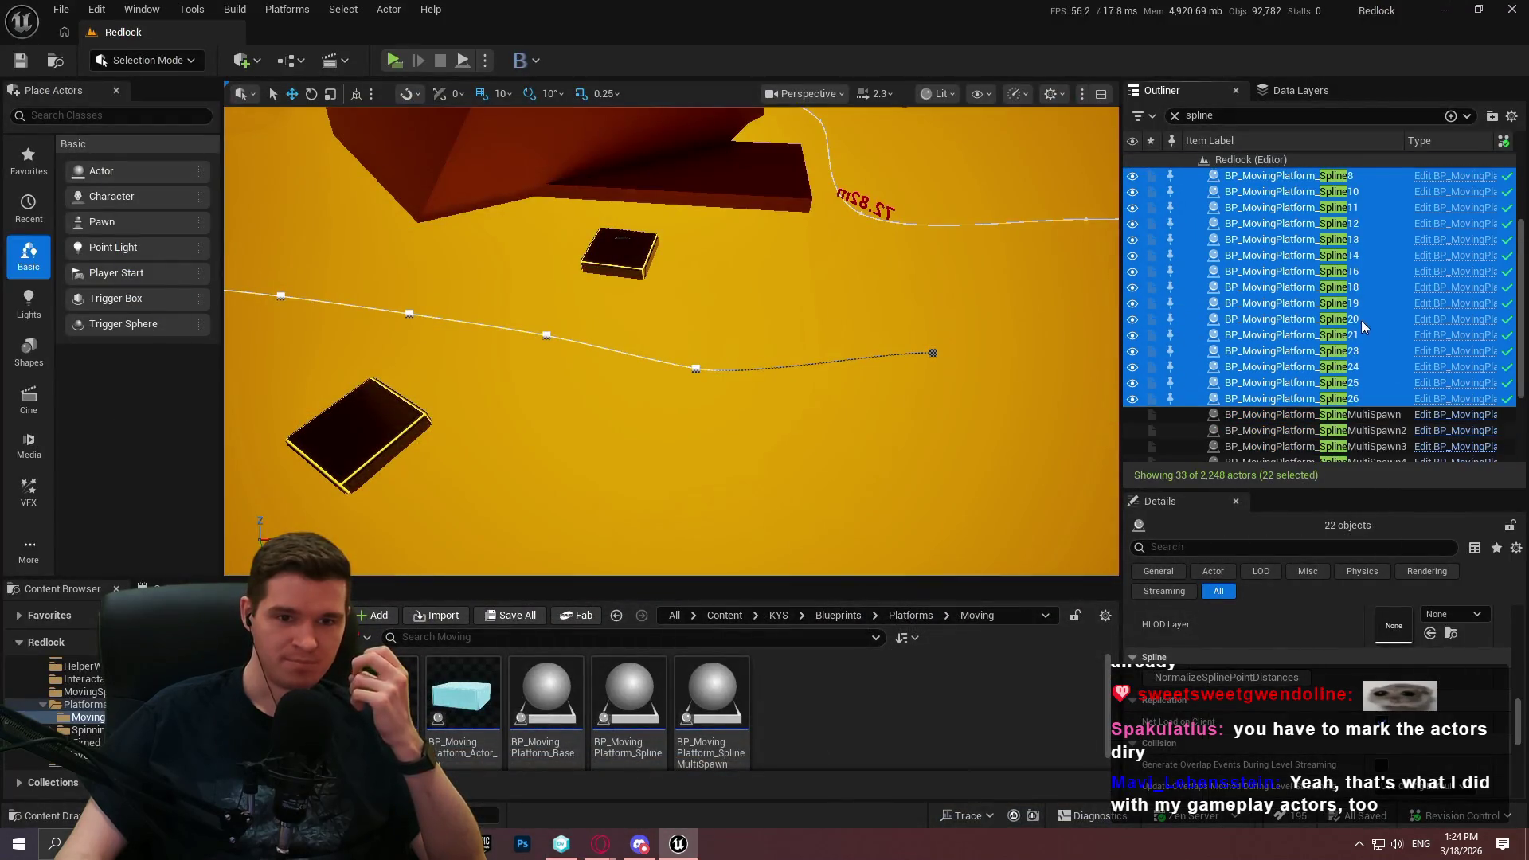
{"action": "left_click", "coordinate": [1356, 315]}
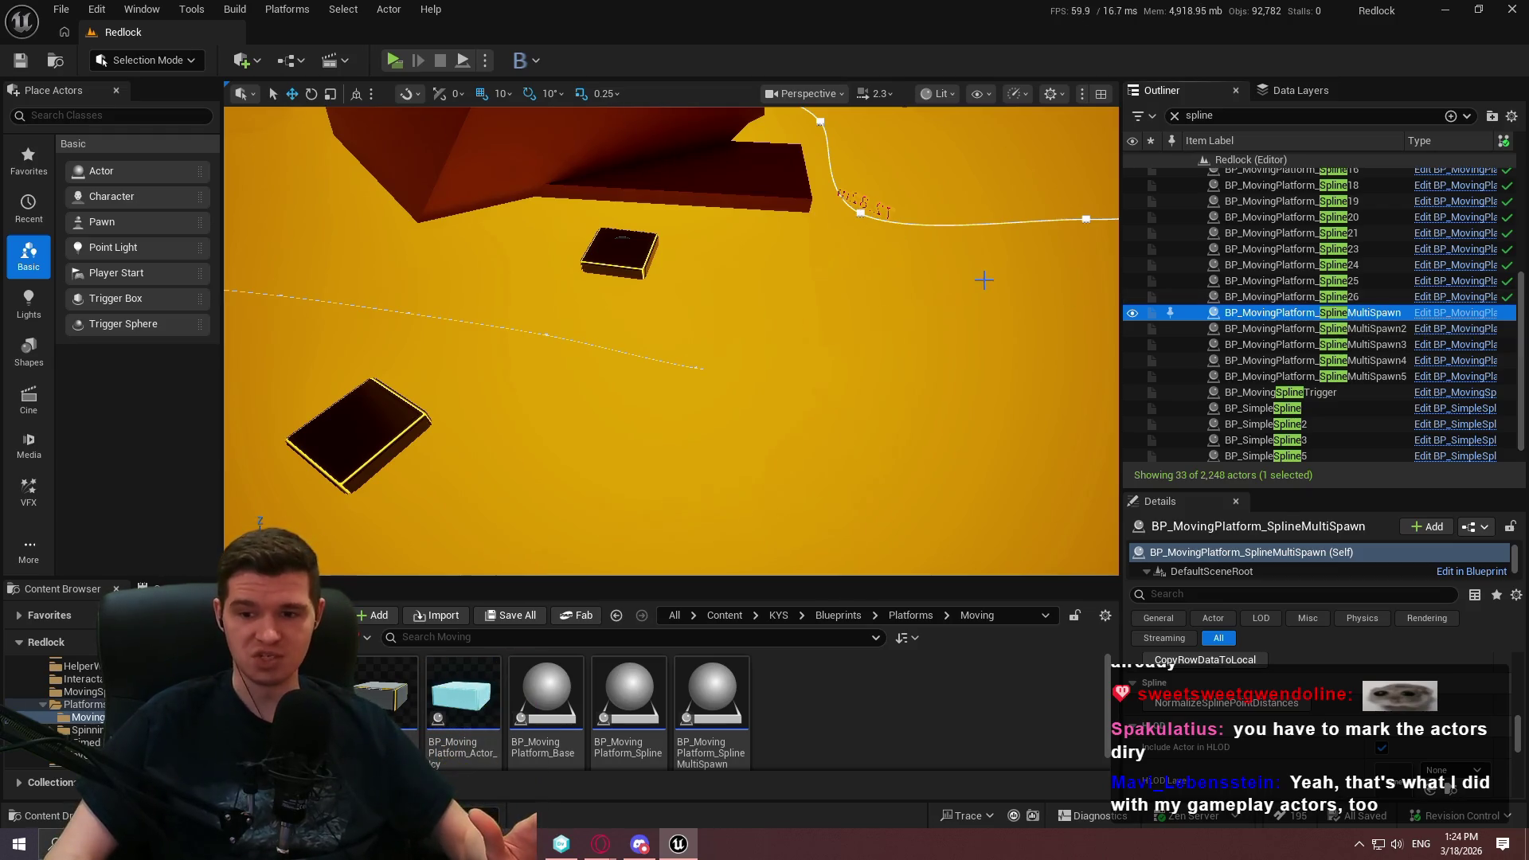
{"action": "key", "text": "f"}
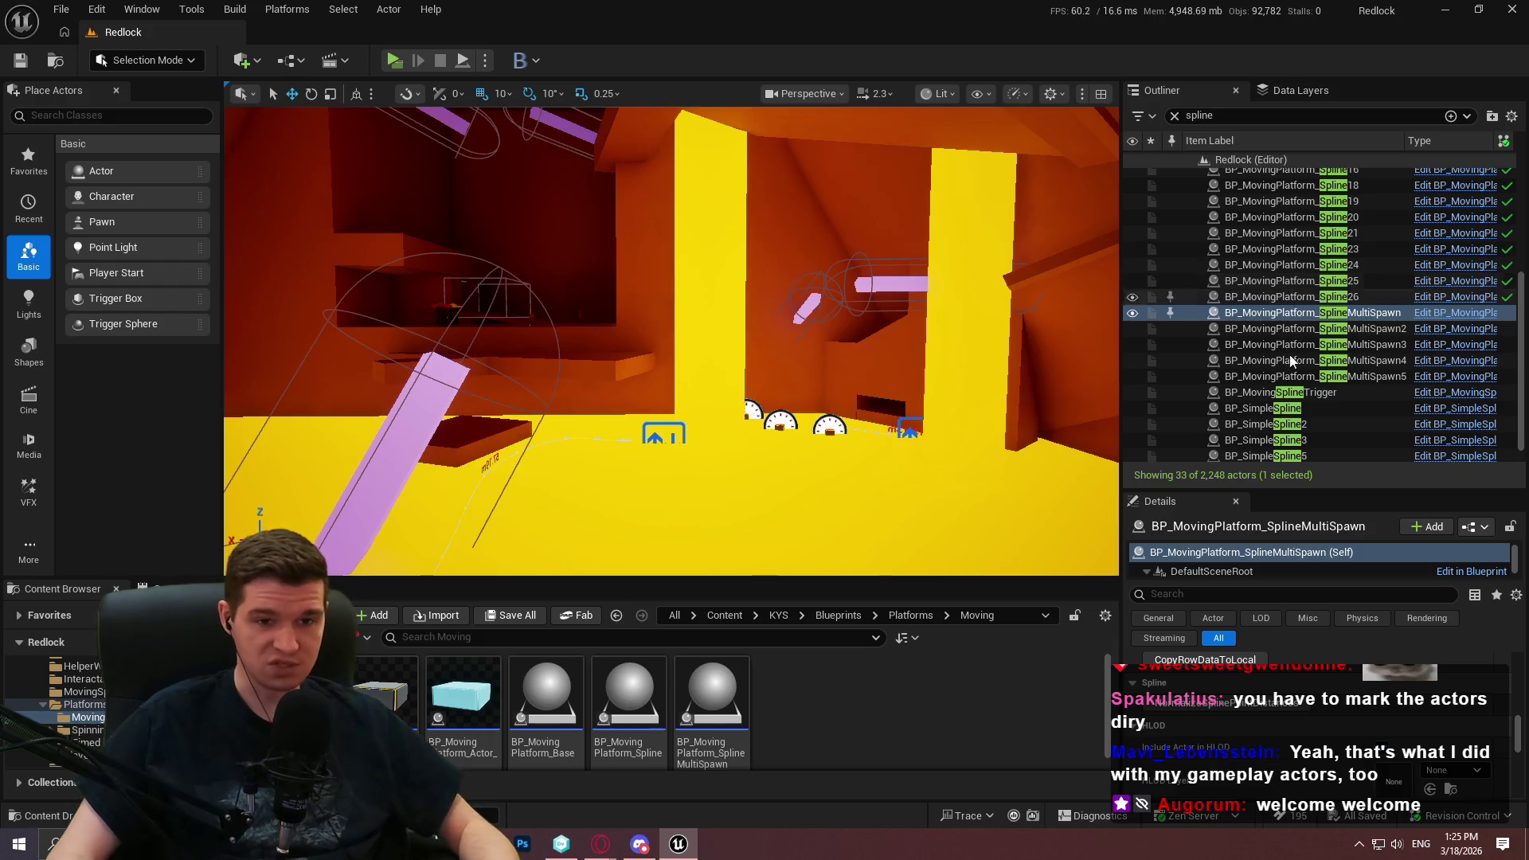
{"action": "left_click", "coordinate": [1338, 378], "text": "shift"}
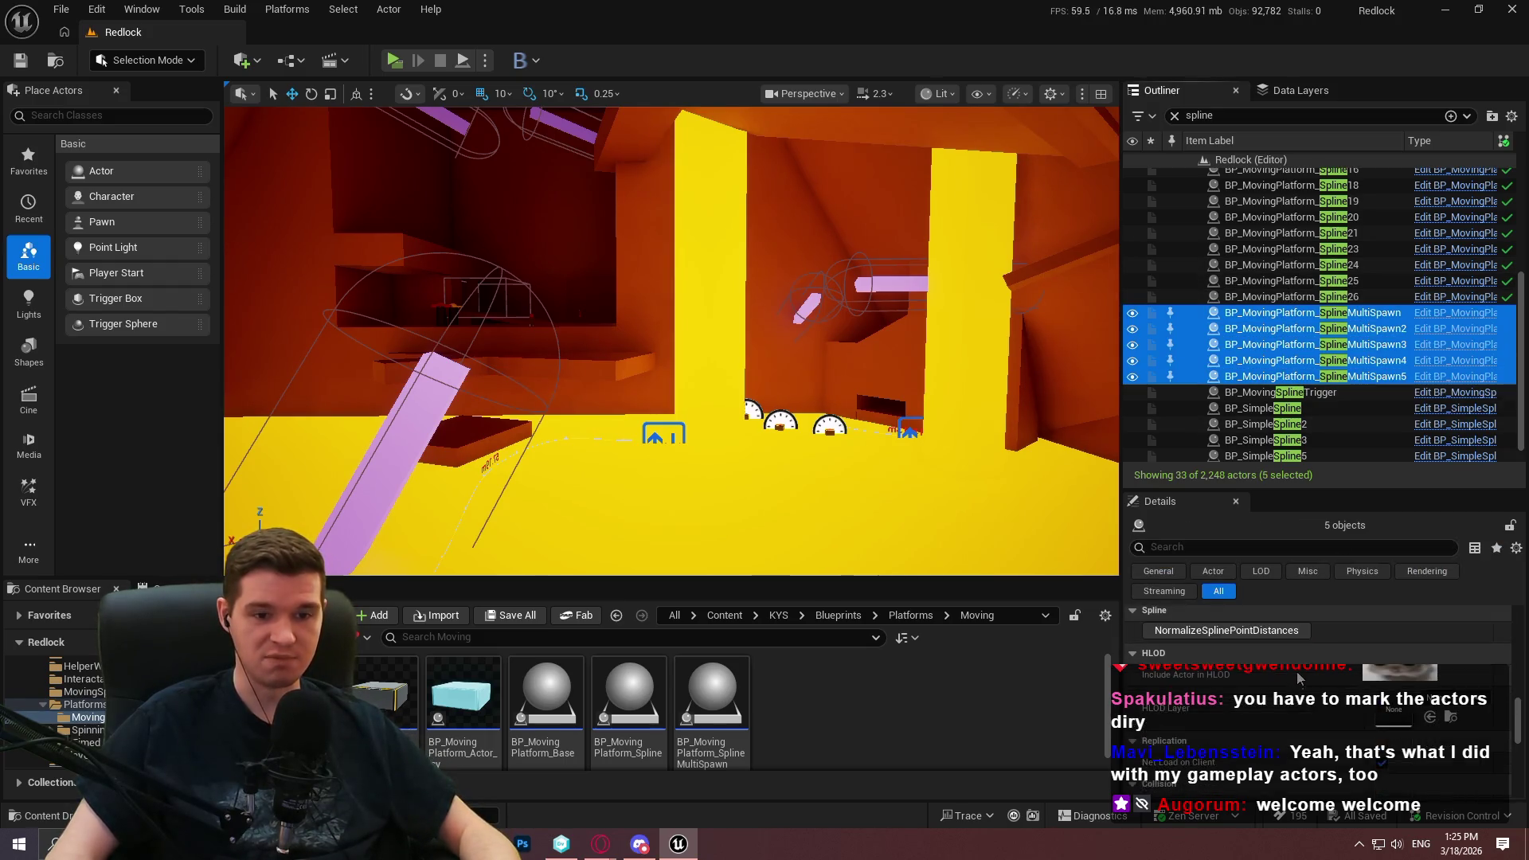
{"action": "left_click", "coordinate": [1260, 634]}
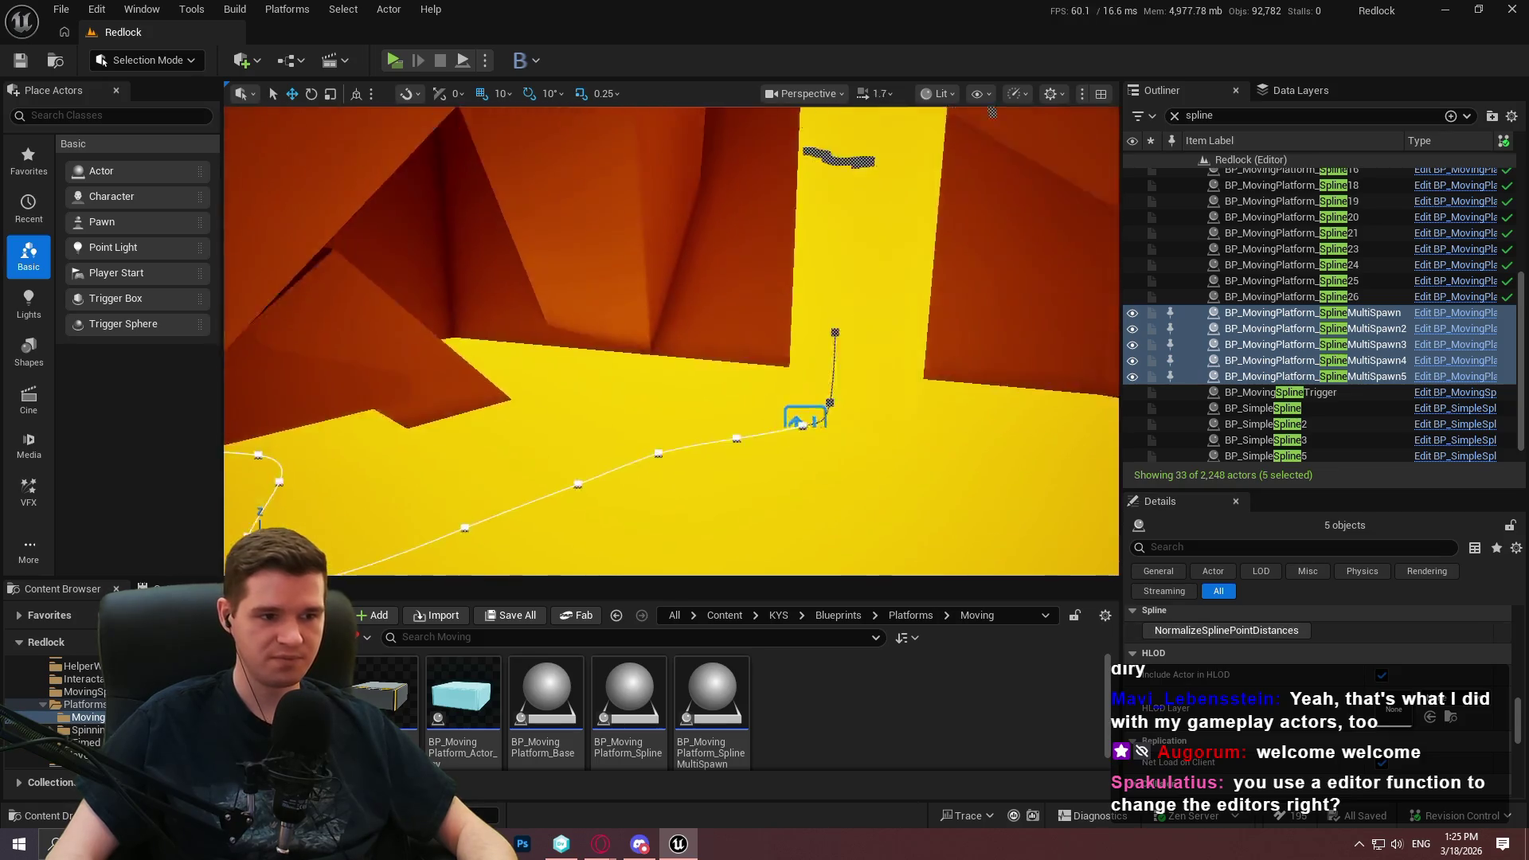
{"action": "key", "text": "f"}
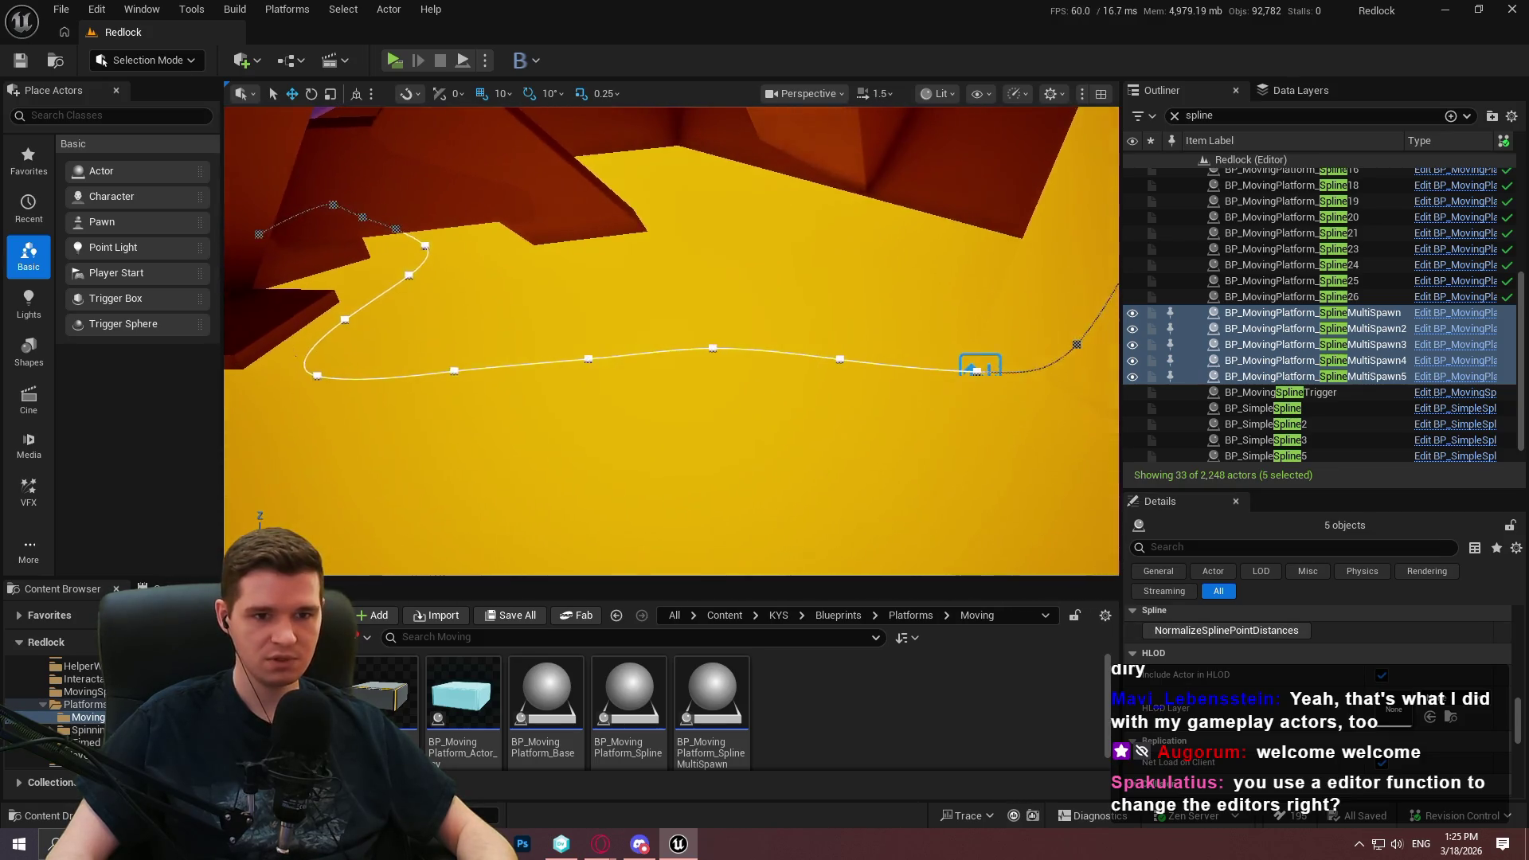
Refresh revision control status for the five selected SplineMultiSpawn actors
{"action": "right_click", "coordinate": [1246, 317]}
{"action": "mouse_move", "coordinate": [1075, 788]}
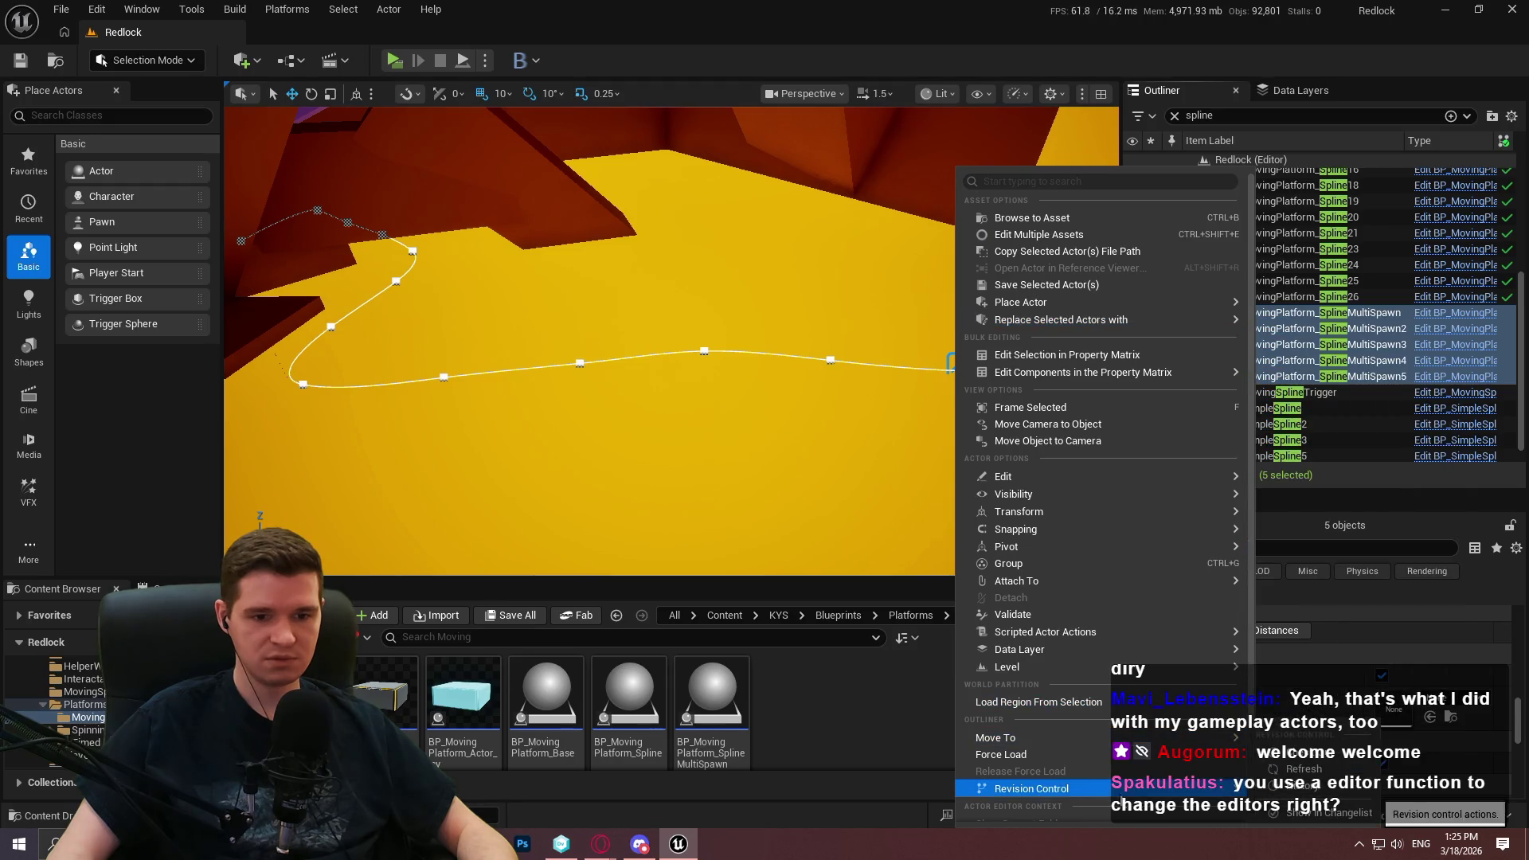
{"action": "left_click", "coordinate": [1306, 768]}
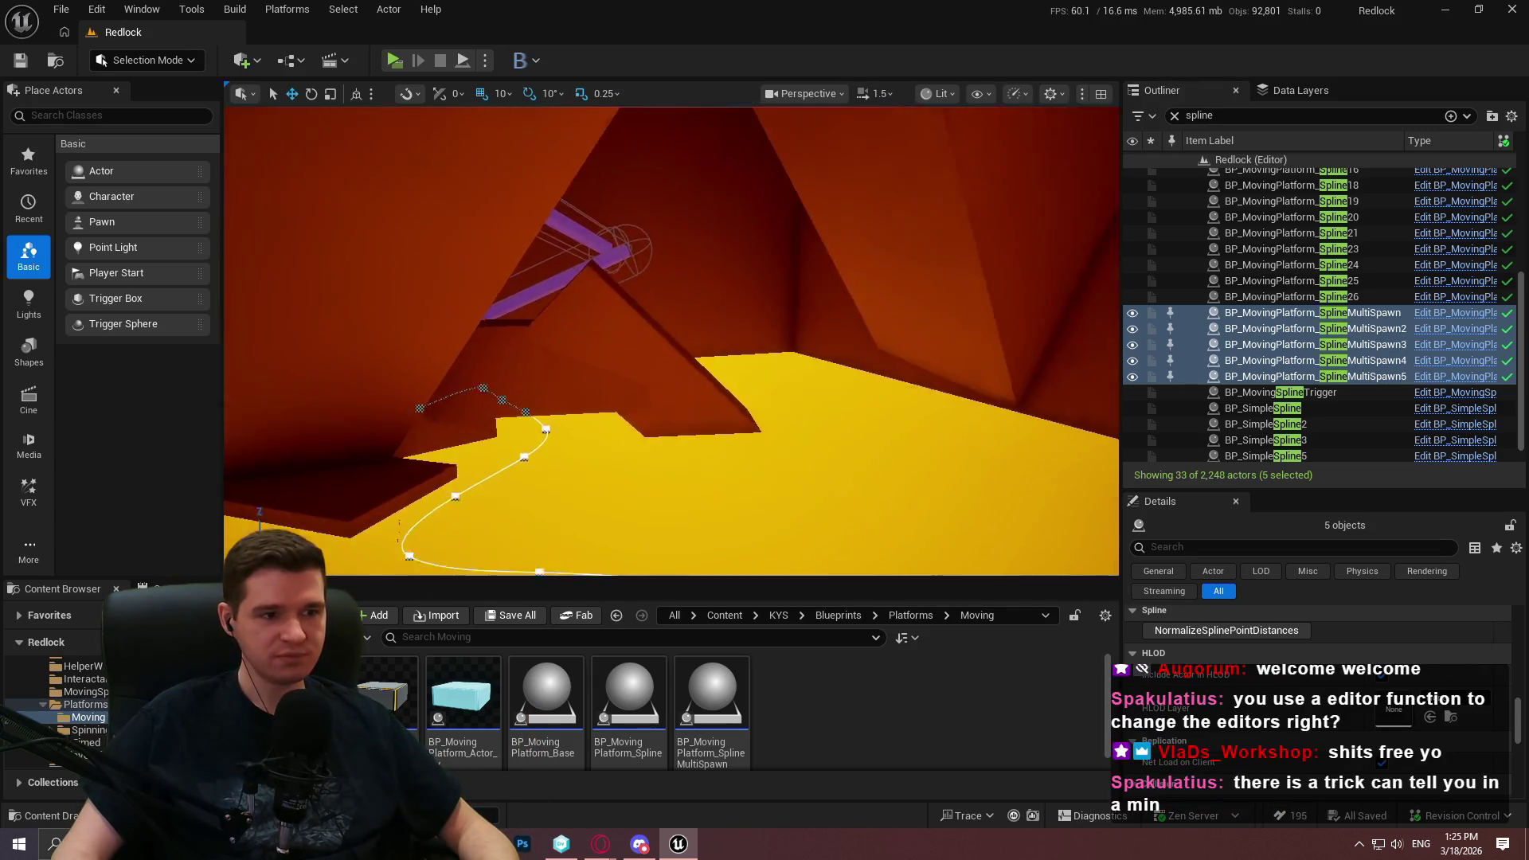
{"action": "scroll", "coordinate": [785, 287], "scroll_direction": "down", "scroll_amount": 2}
{"action": "key", "text": "w"}
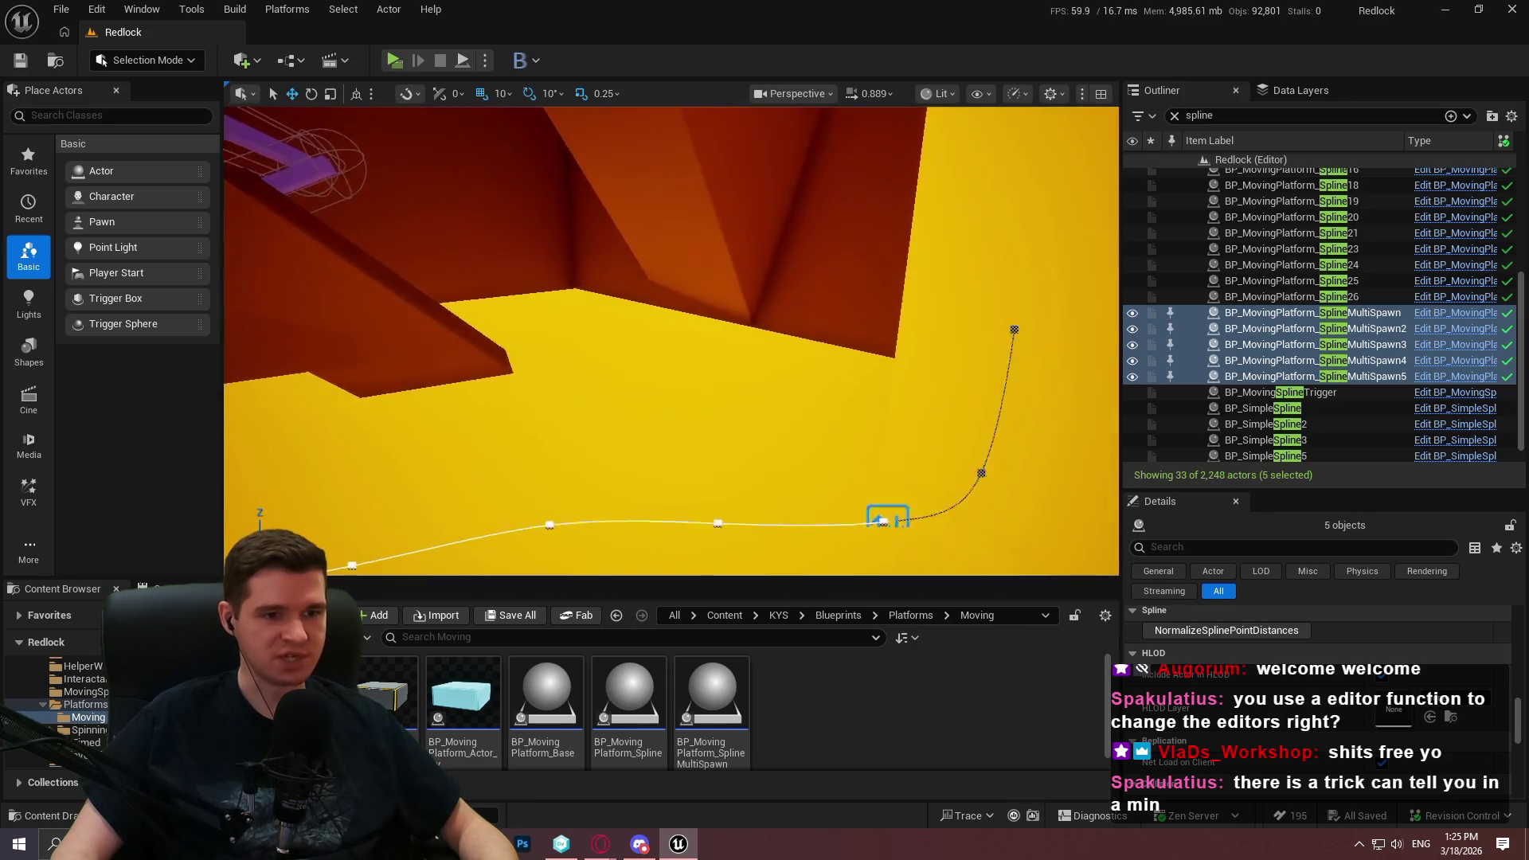
{"action": "key", "text": "w"}
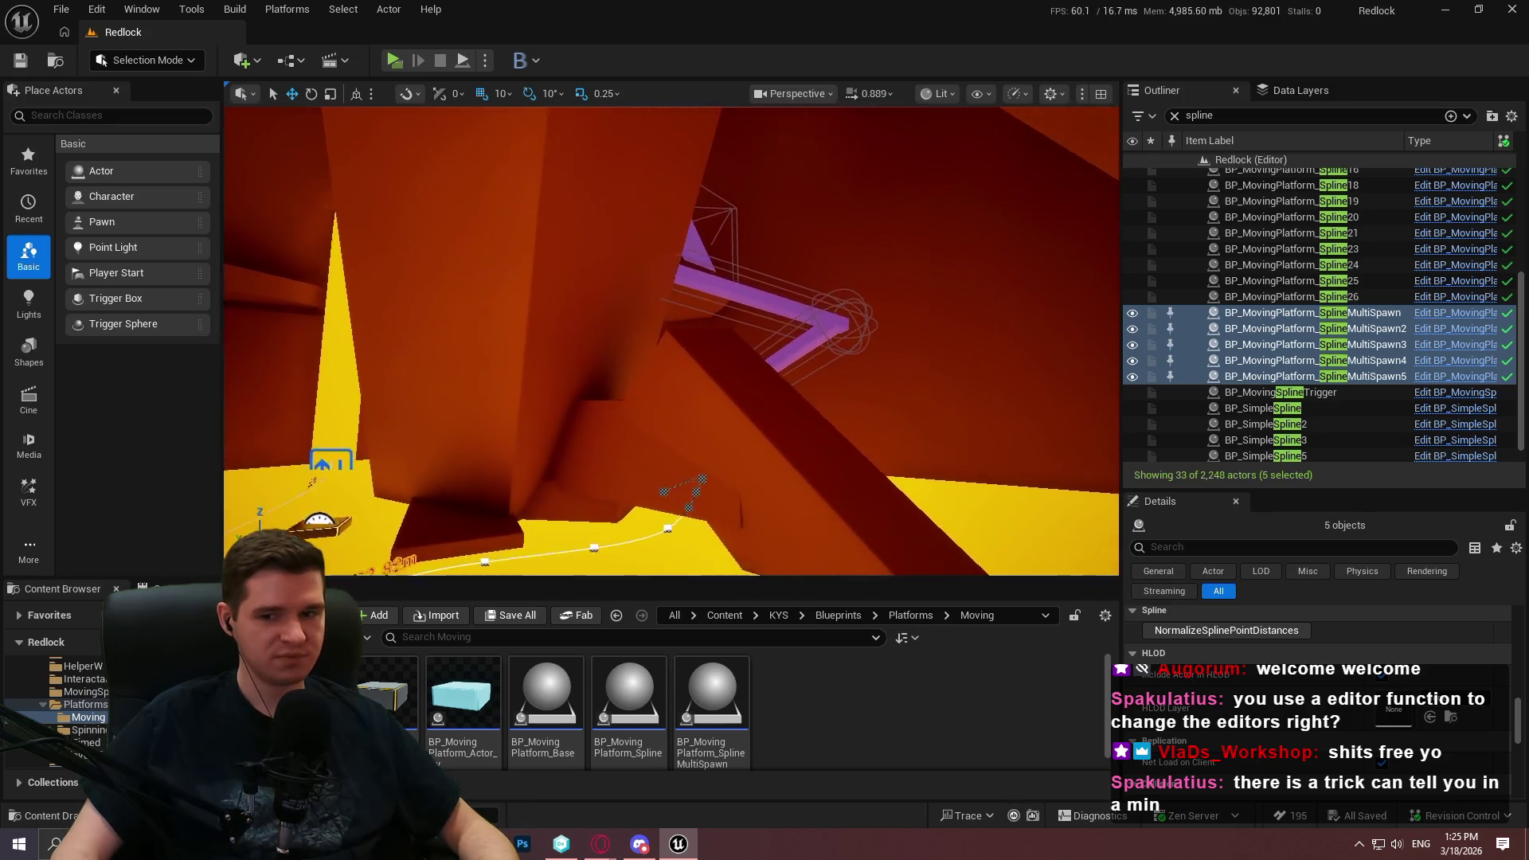
{"action": "key", "text": "s"}
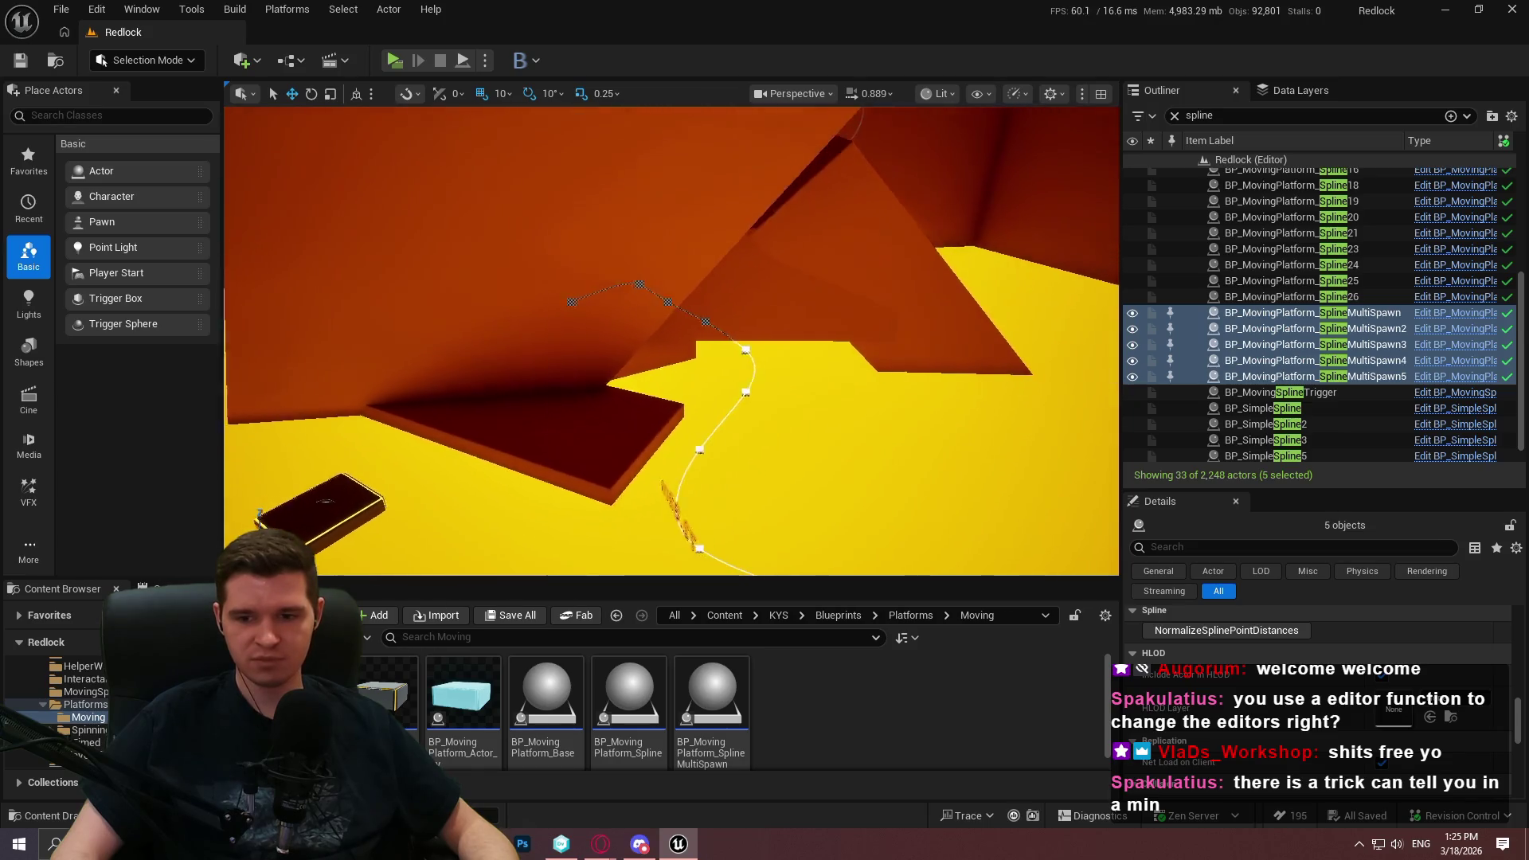
{"action": "key", "text": "d"}
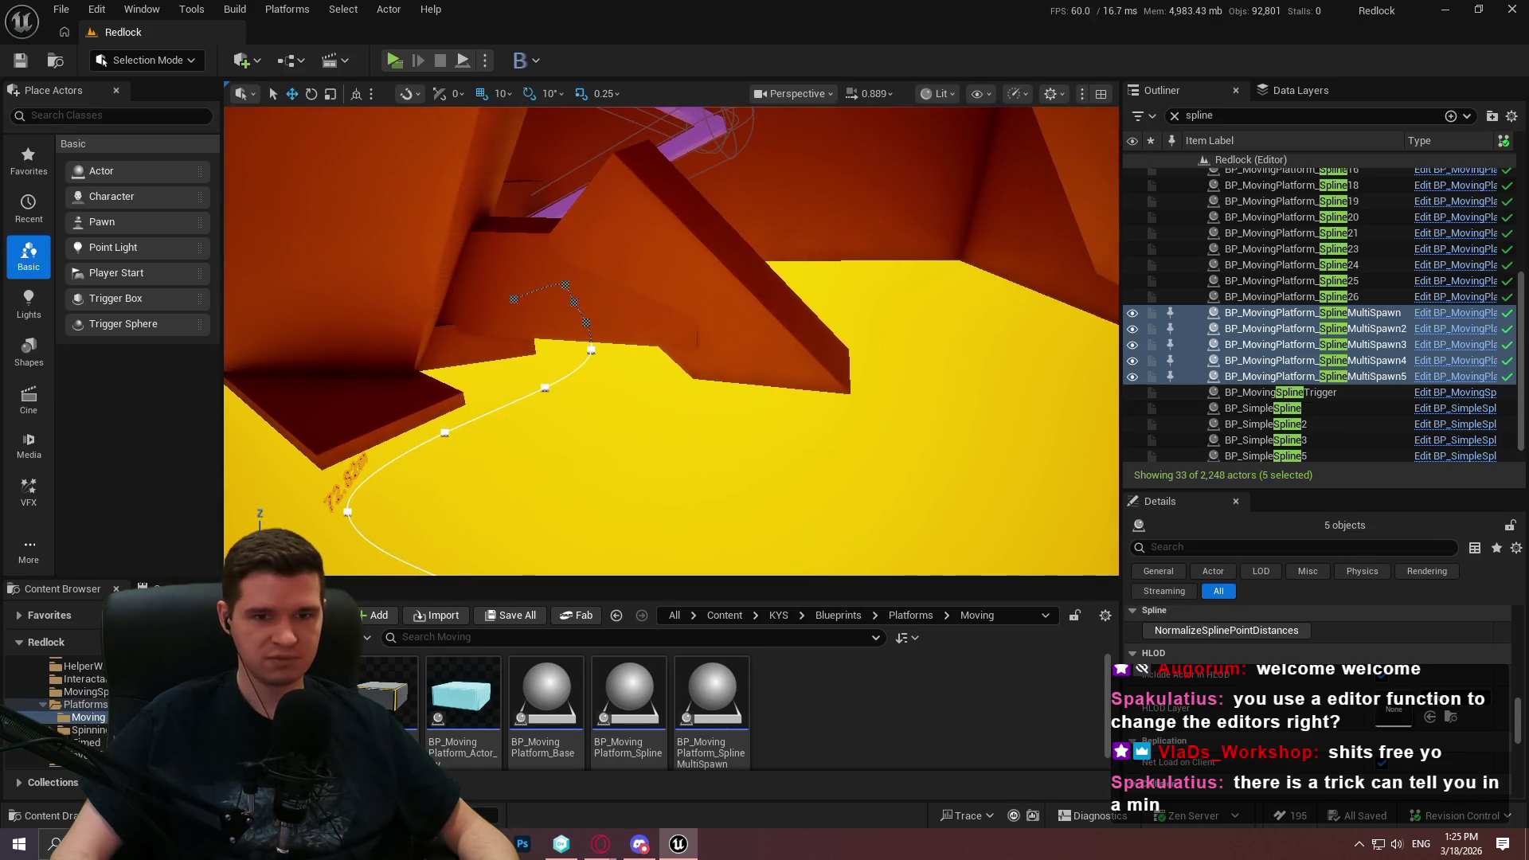
{"action": "key", "text": "a"}
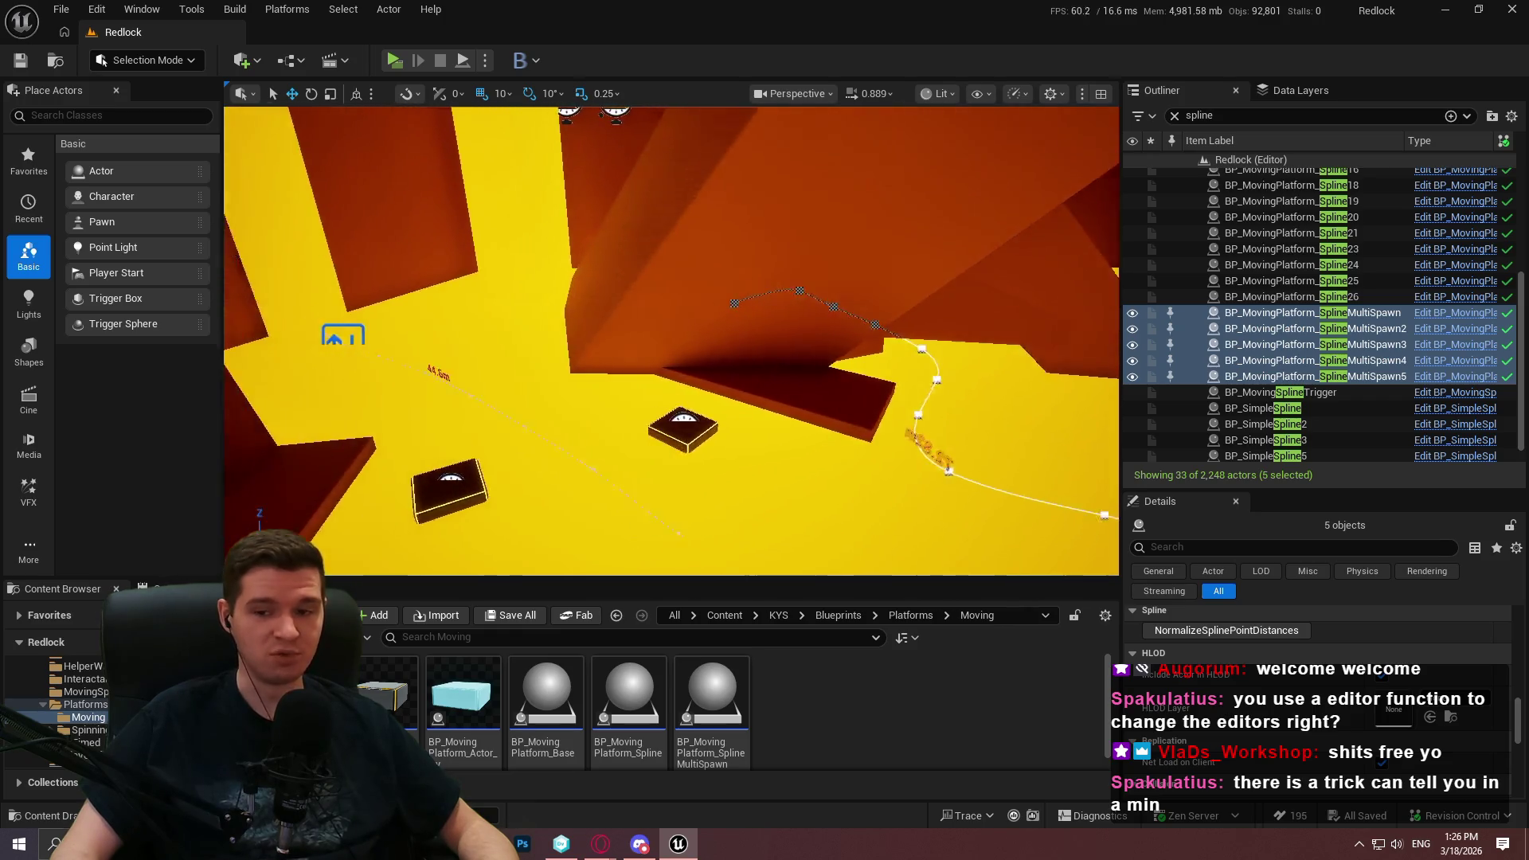
{"action": "key", "text": "d"}
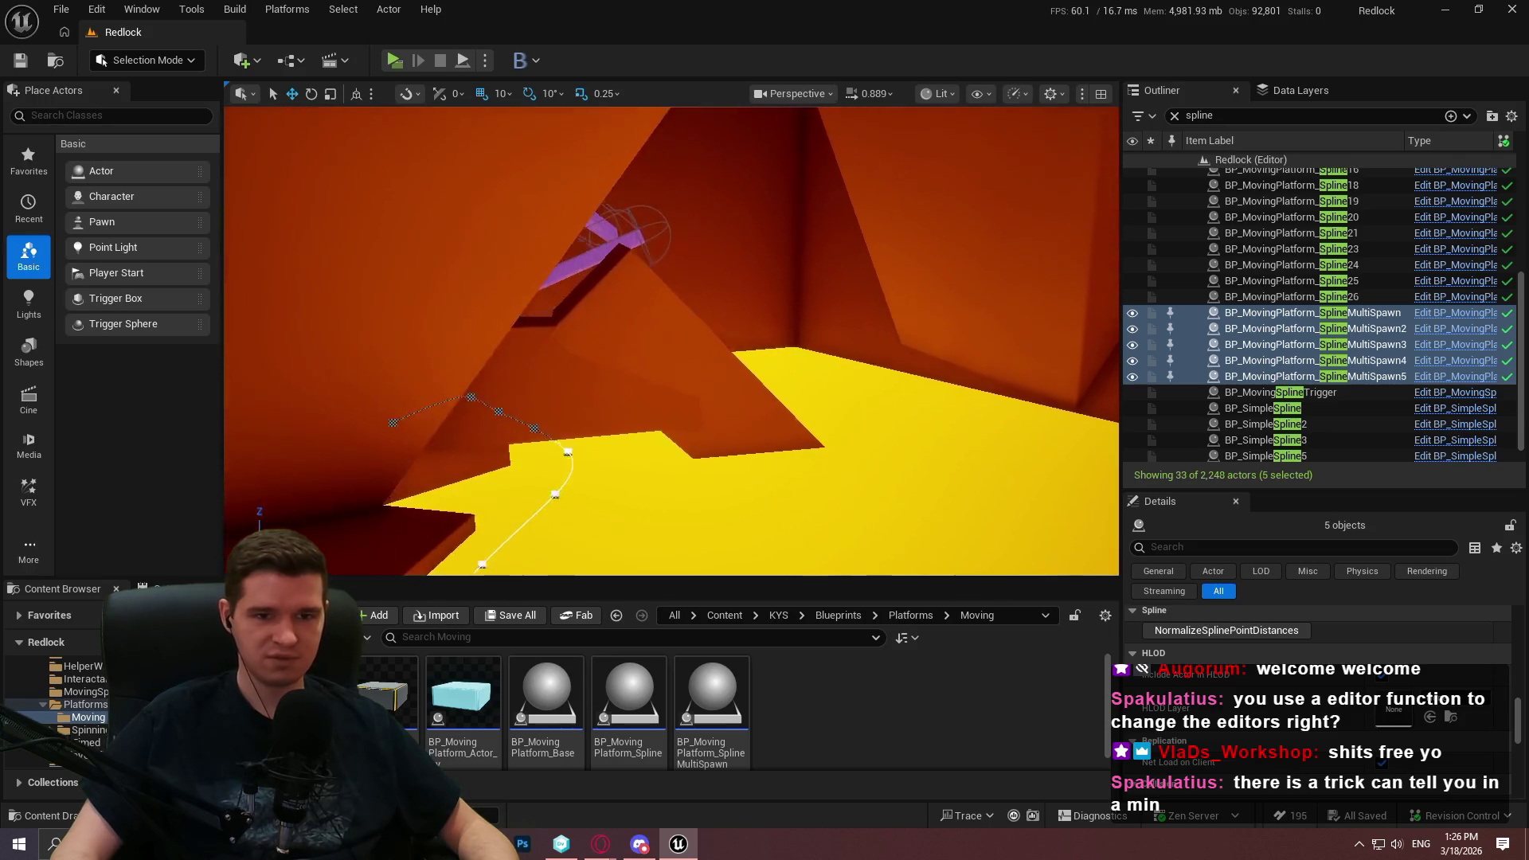
{"action": "mouse_move", "coordinate": [669, 343]}
{"action": "left_mouse_down"}
{"action": "mouse_move", "coordinate": [605, 334]}
{"action": "mouse_move", "coordinate": [605, 302]}
{"action": "left_mouse_up"}
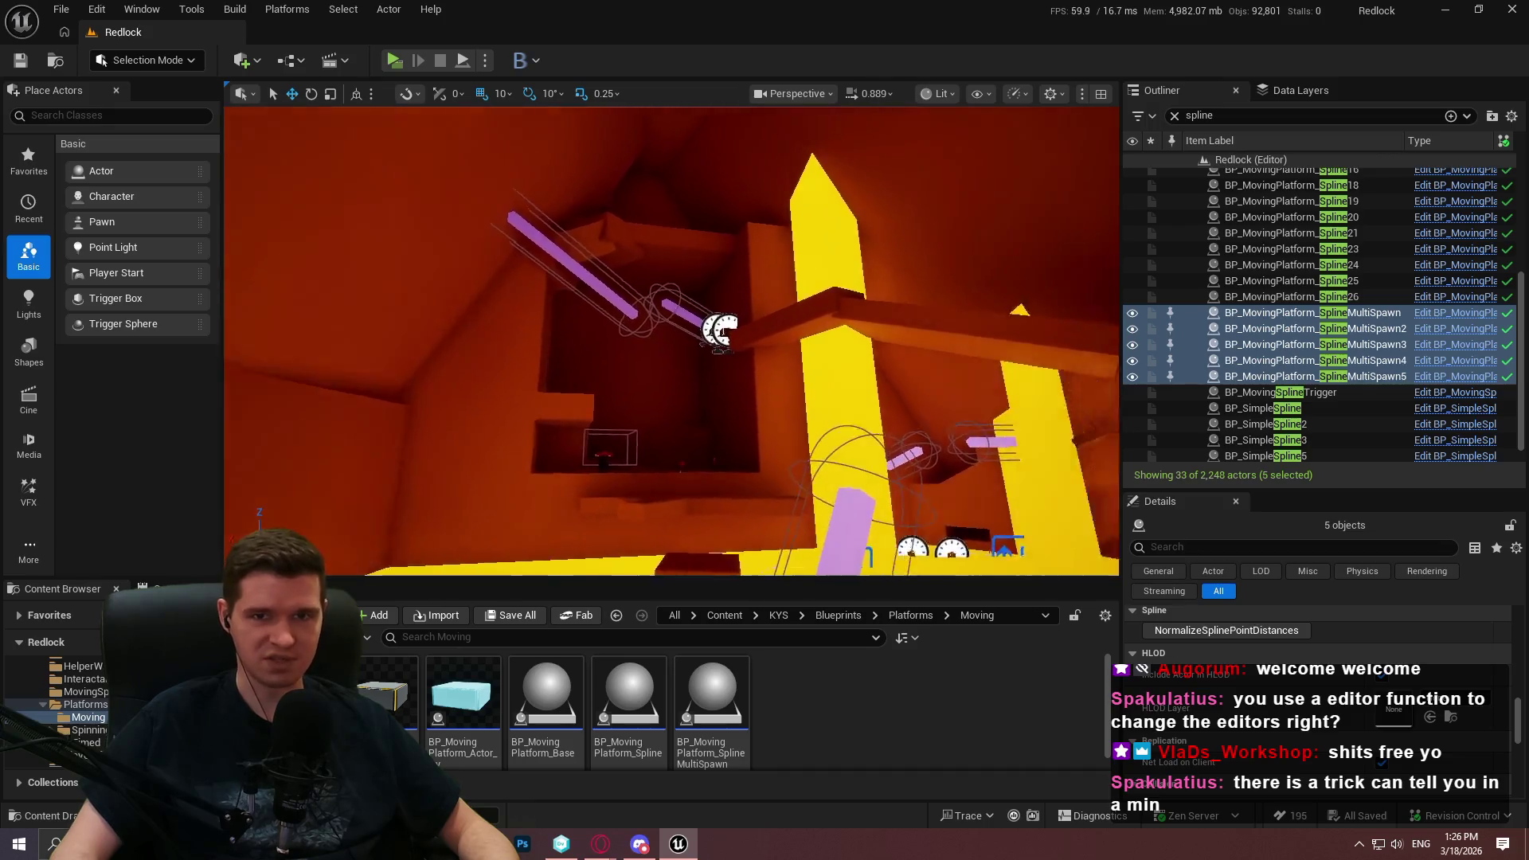
{"action": "mouse_move", "coordinate": [605, 303]}
{"action": "left_mouse_down"}
{"action": "mouse_move", "coordinate": [701, 215]}
{"action": "mouse_move", "coordinate": [1065, 266]}
{"action": "left_mouse_up"}
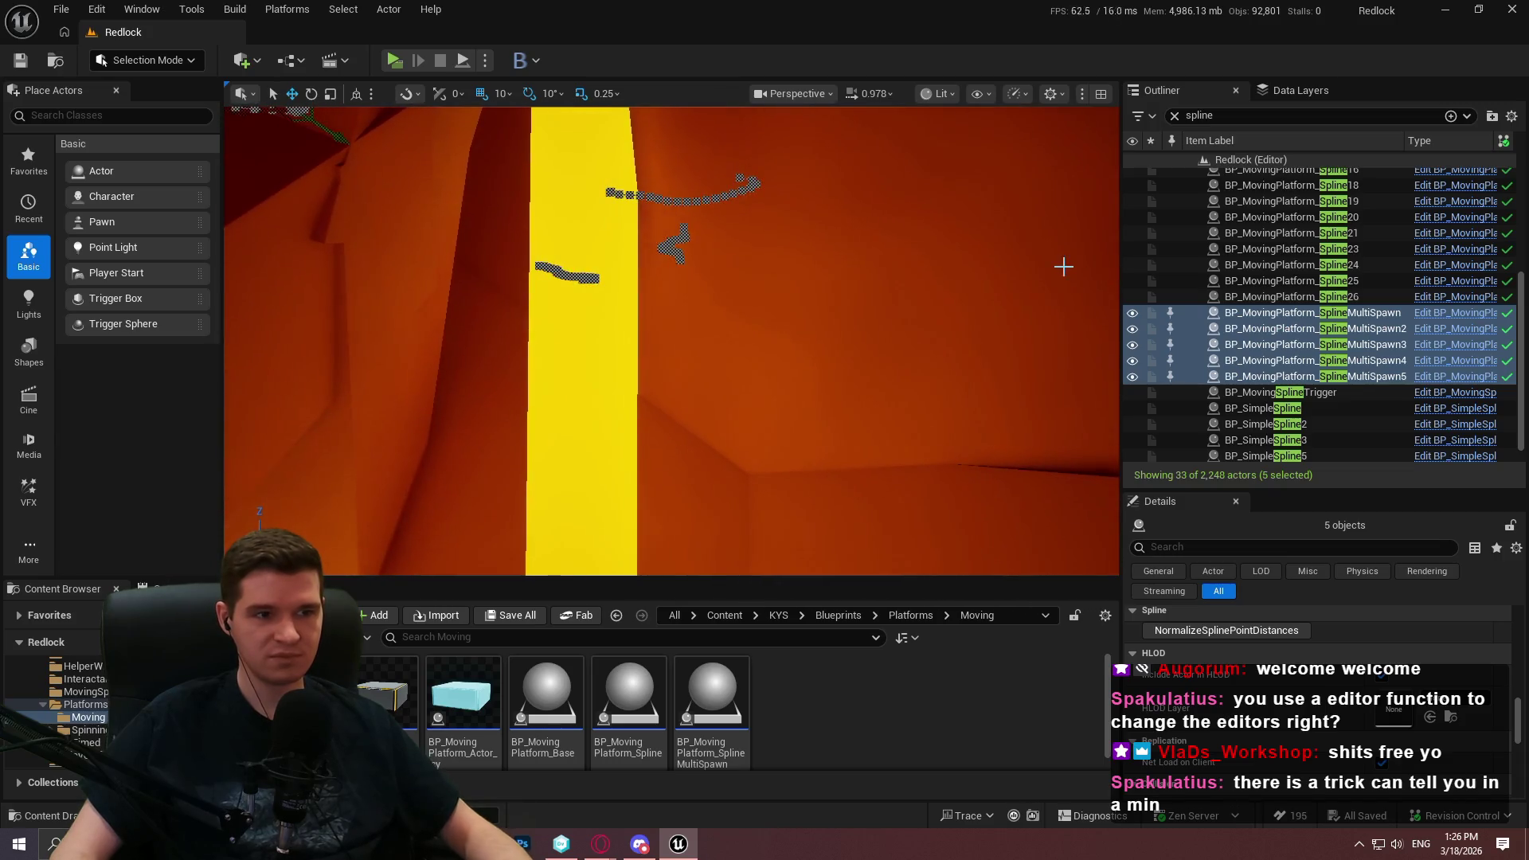
{"action": "key", "text": "Escape"}
{"action": "left_click_drag", "start_coordinate": [846, 273], "coordinate": [854, 264]}
{"action": "scroll", "coordinate": [1519, 317], "scroll_direction": "up", "scroll_amount": 10}
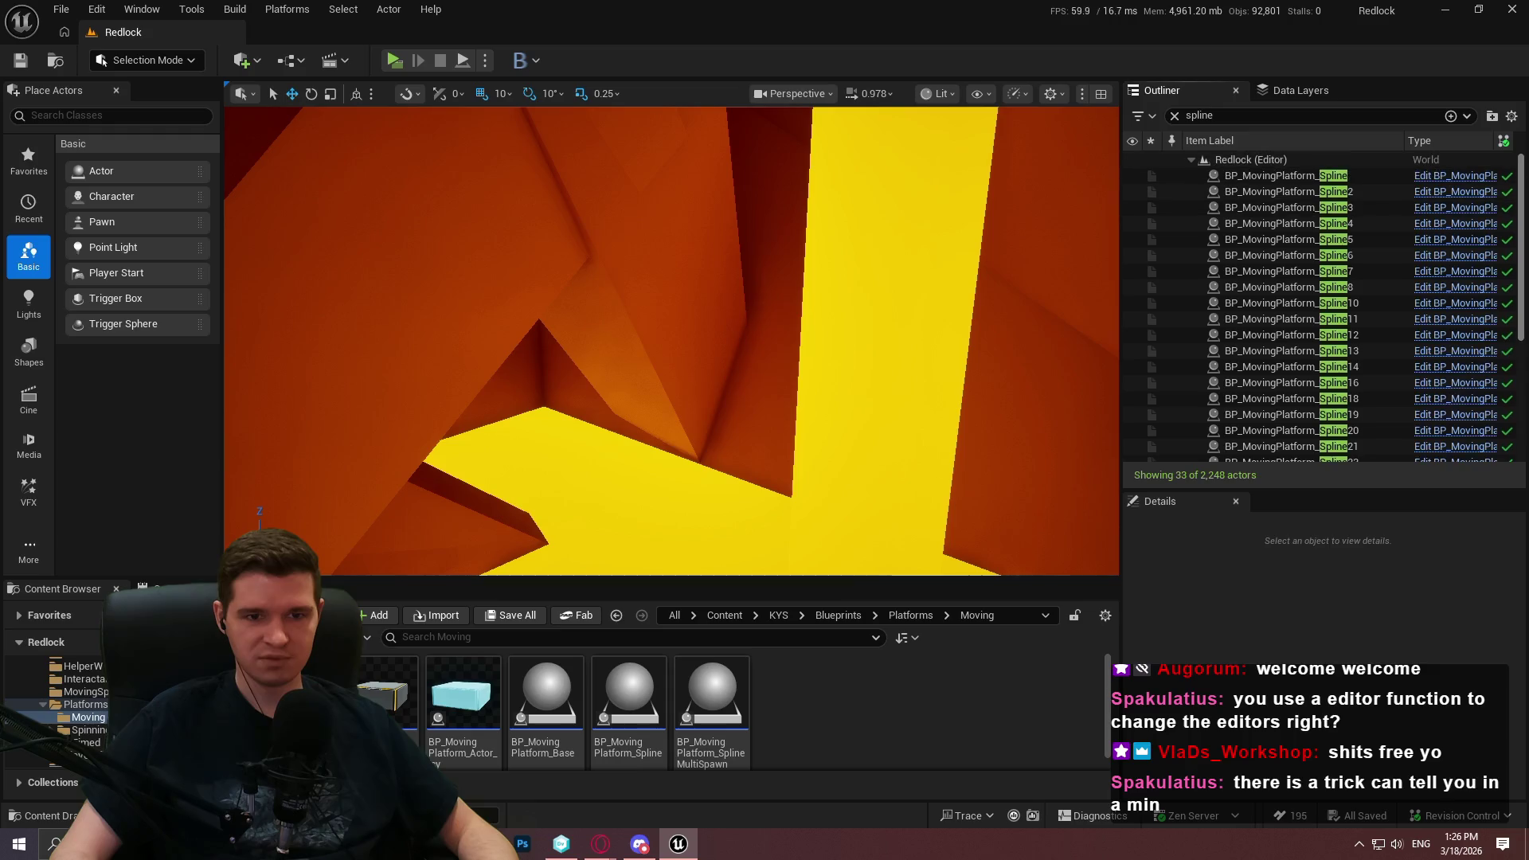
Select BP_MovingSplineTrigger in the Outliner, then clear the selection
{"action": "scroll", "coordinate": [1521, 238], "scroll_direction": "down", "scroll_amount": 5}
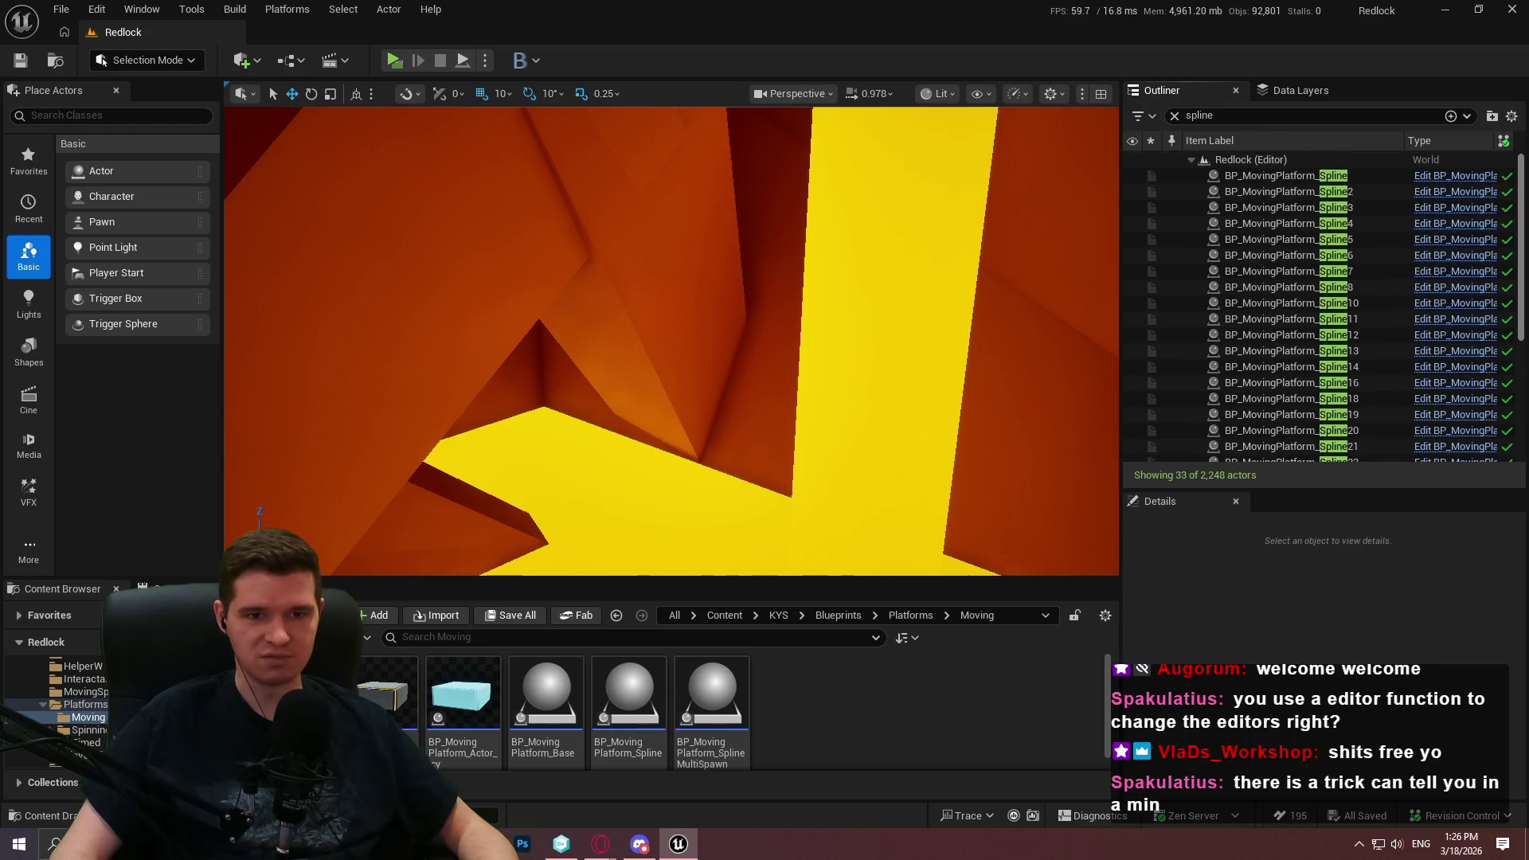
{"action": "scroll", "coordinate": [1520, 372], "scroll_direction": "down", "scroll_amount": 2}
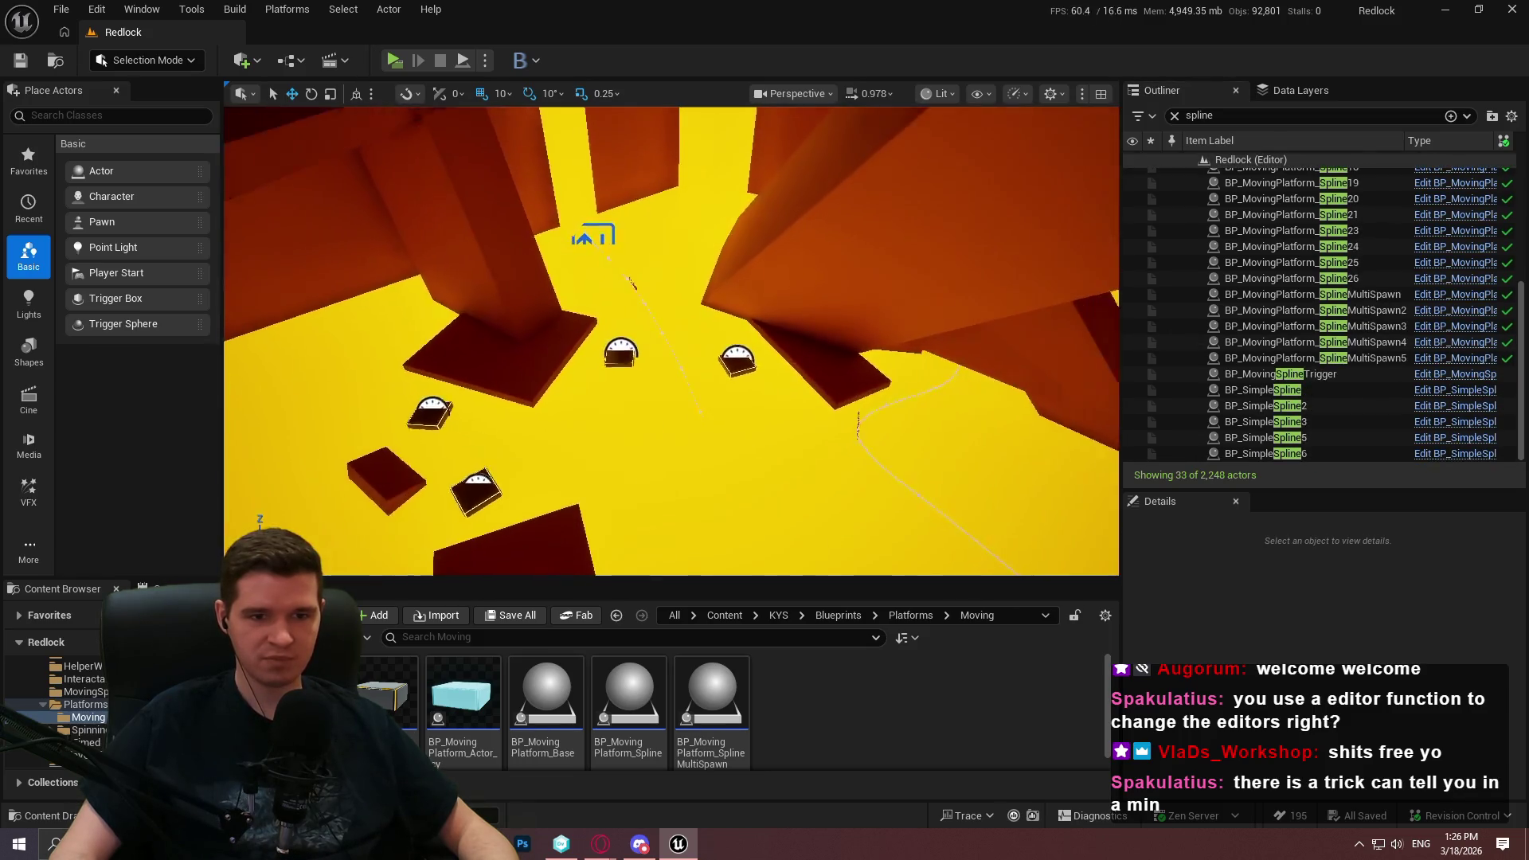
{"action": "left_click", "coordinate": [1294, 374]}
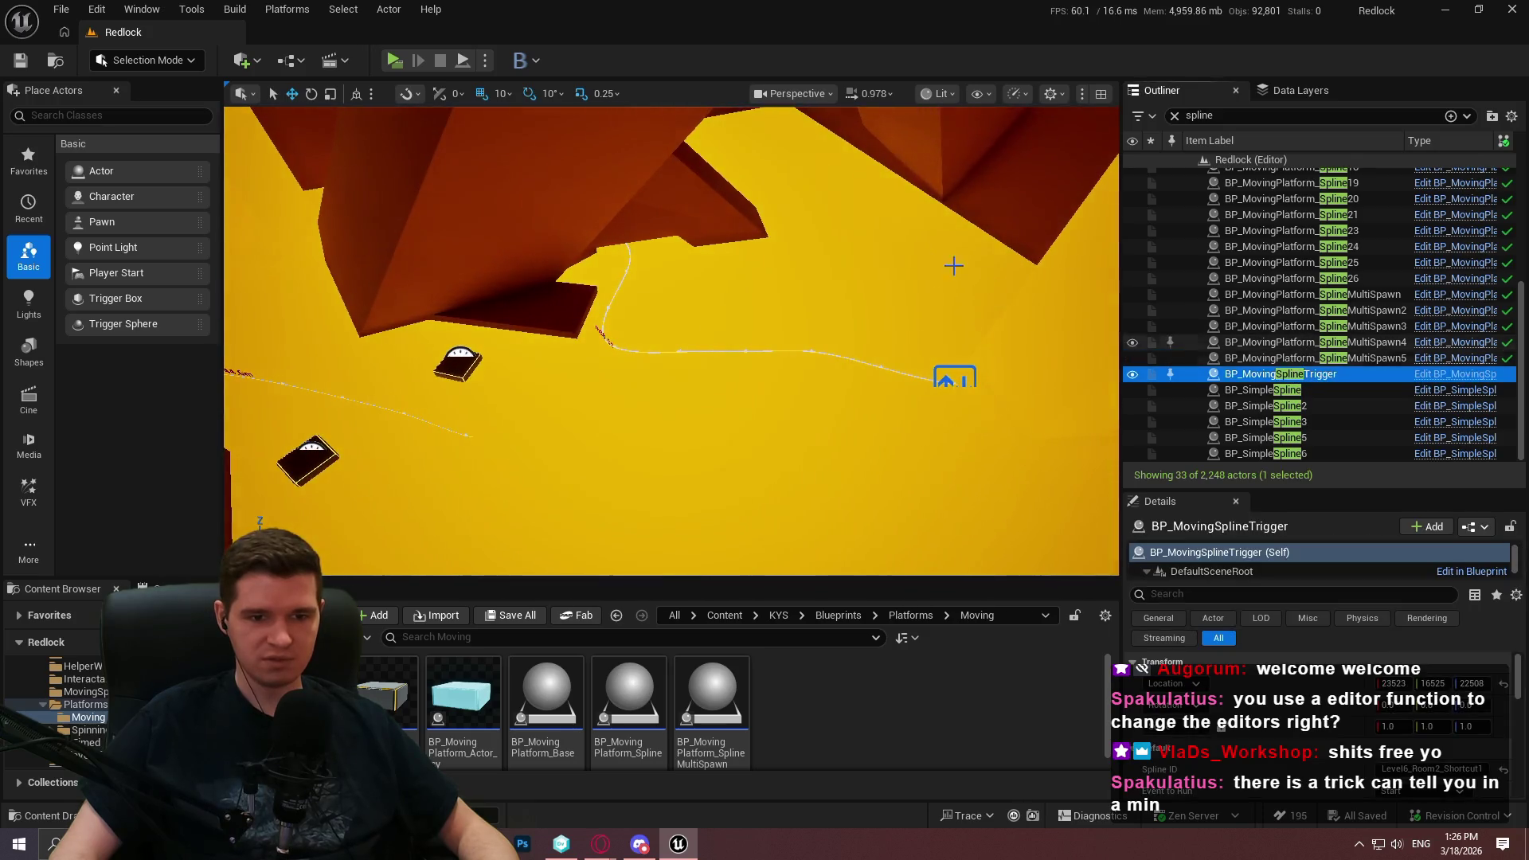
{"action": "key", "text": "Escape"}
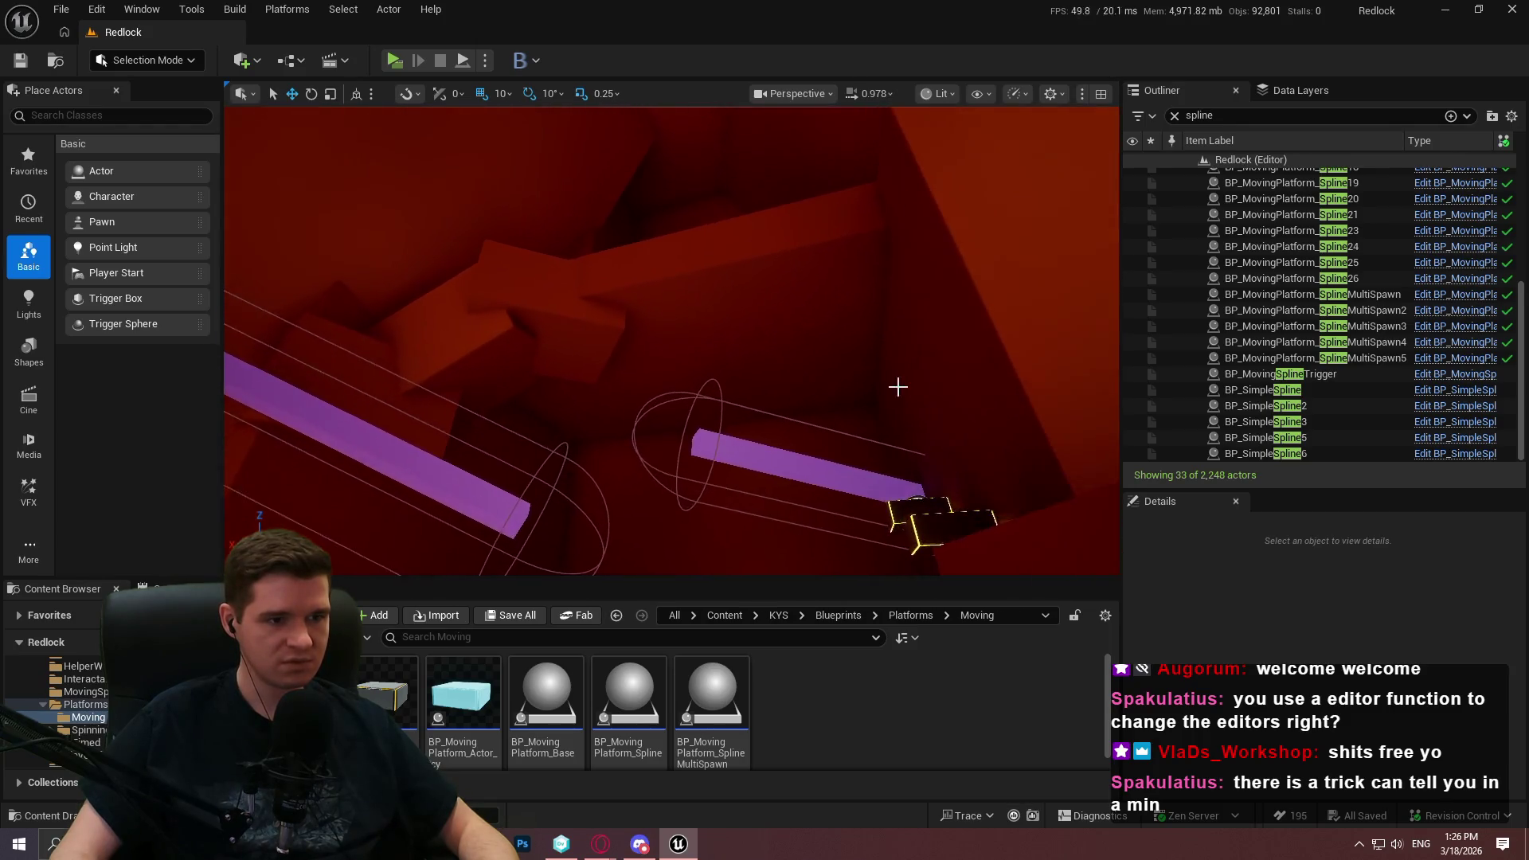
Select hazard capsules BP_Hazard_Capsule39 and BP_Hazard_Capsule40 and inspect their Hazard Config
{"action": "left_click", "coordinate": [698, 394]}
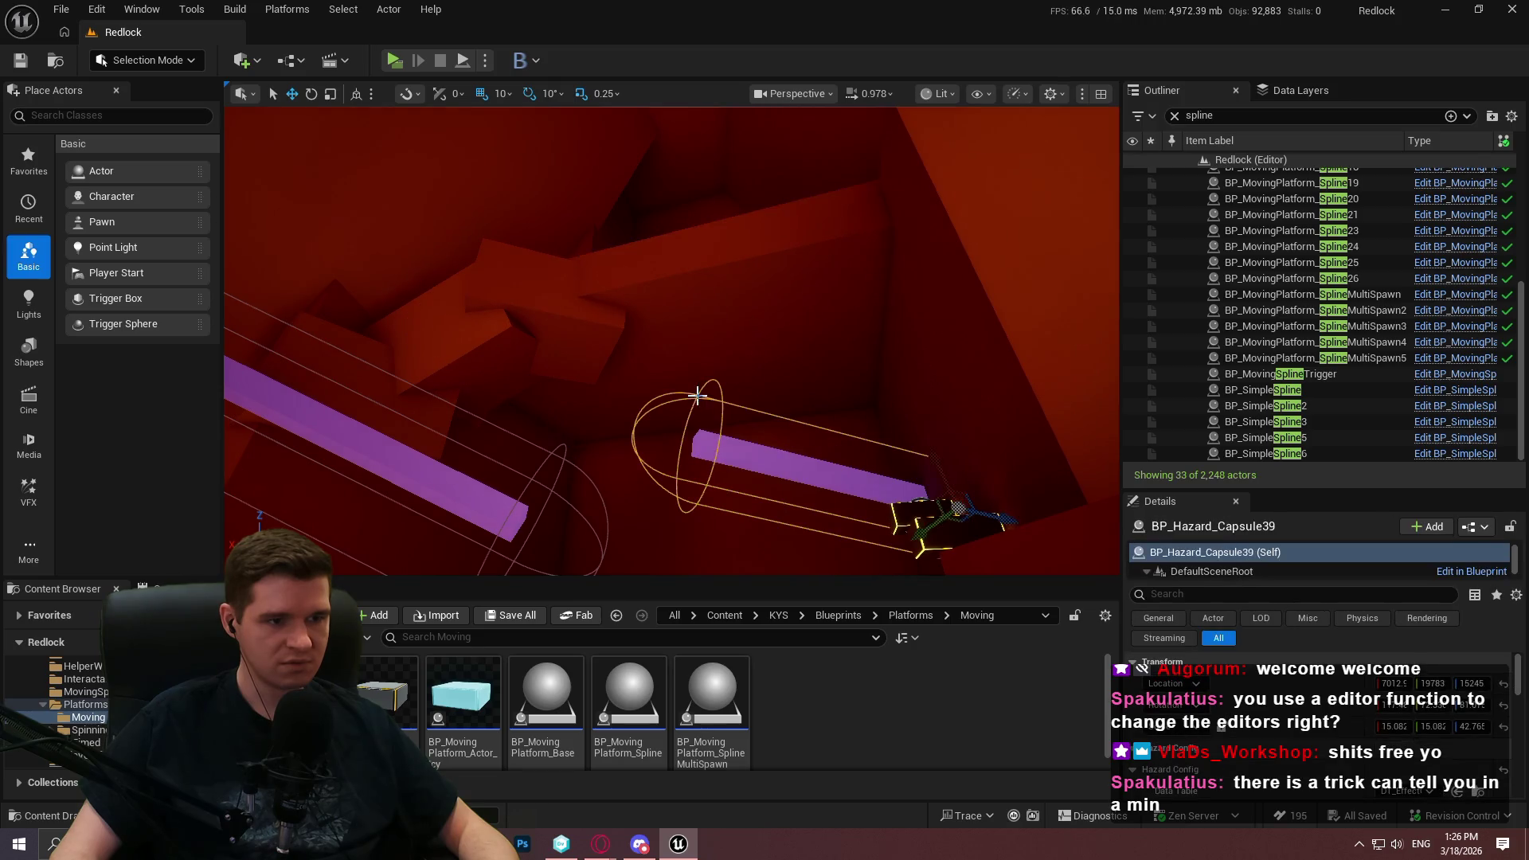
{"action": "scroll", "coordinate": [1351, 725], "scroll_direction": "down", "scroll_amount": 5}
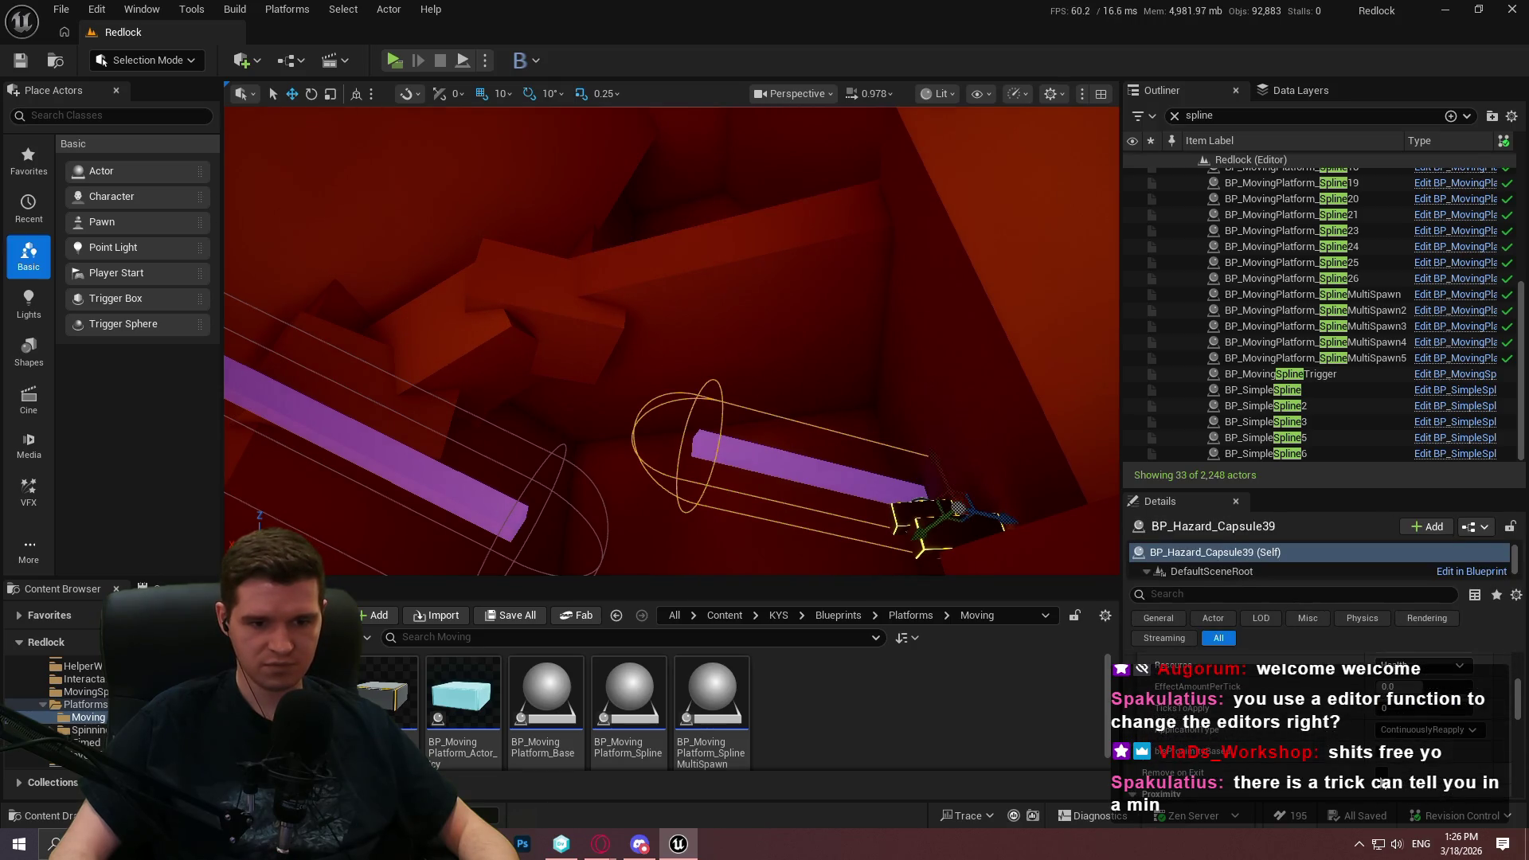
{"action": "left_click", "coordinate": [564, 459]}
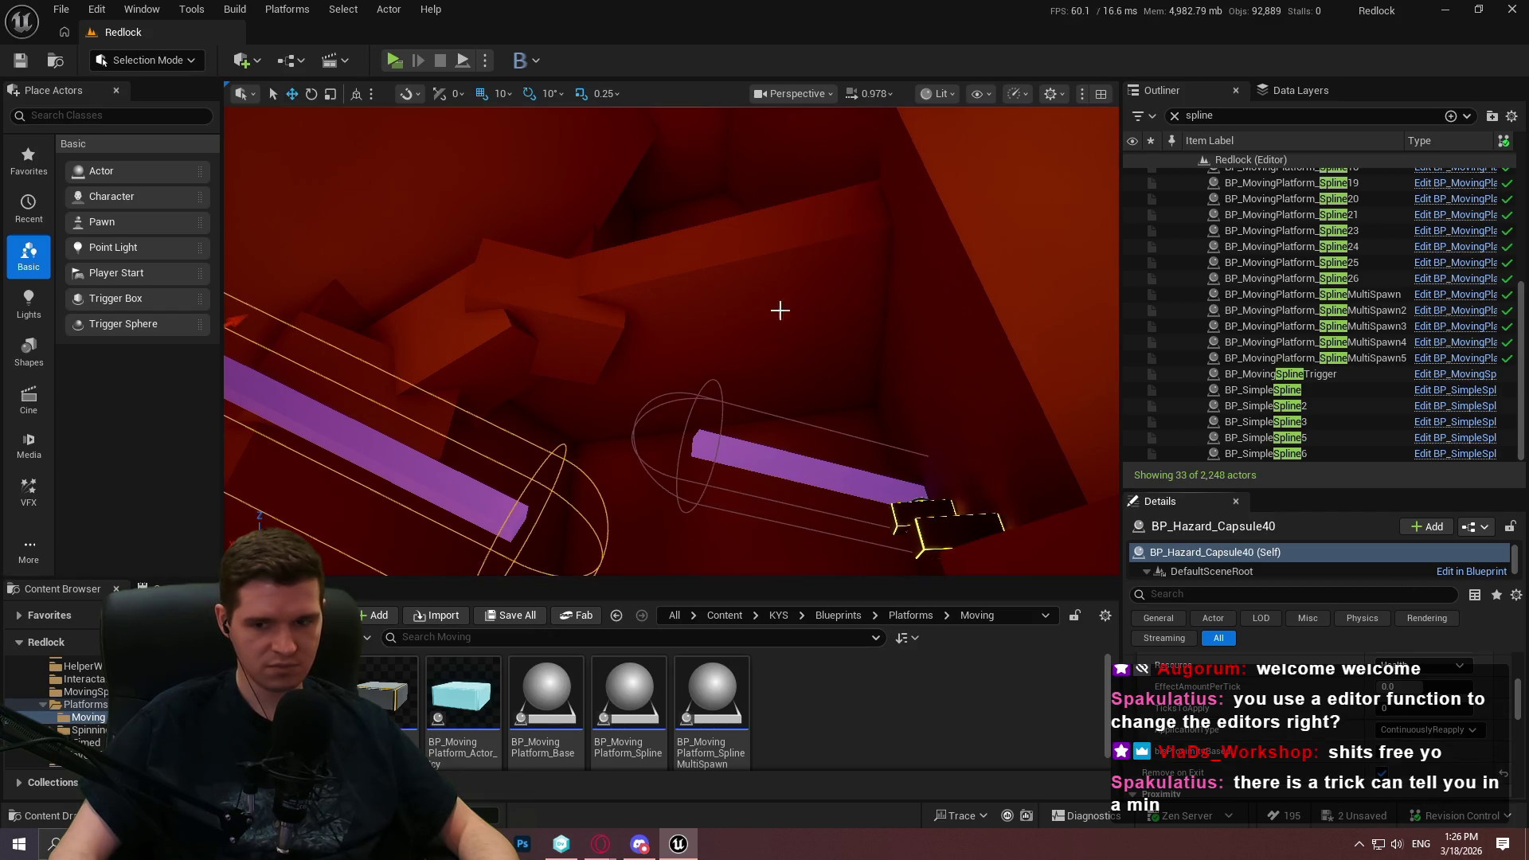
{"action": "scroll", "coordinate": [863, 326], "scroll_direction": "up", "scroll_amount": 3}
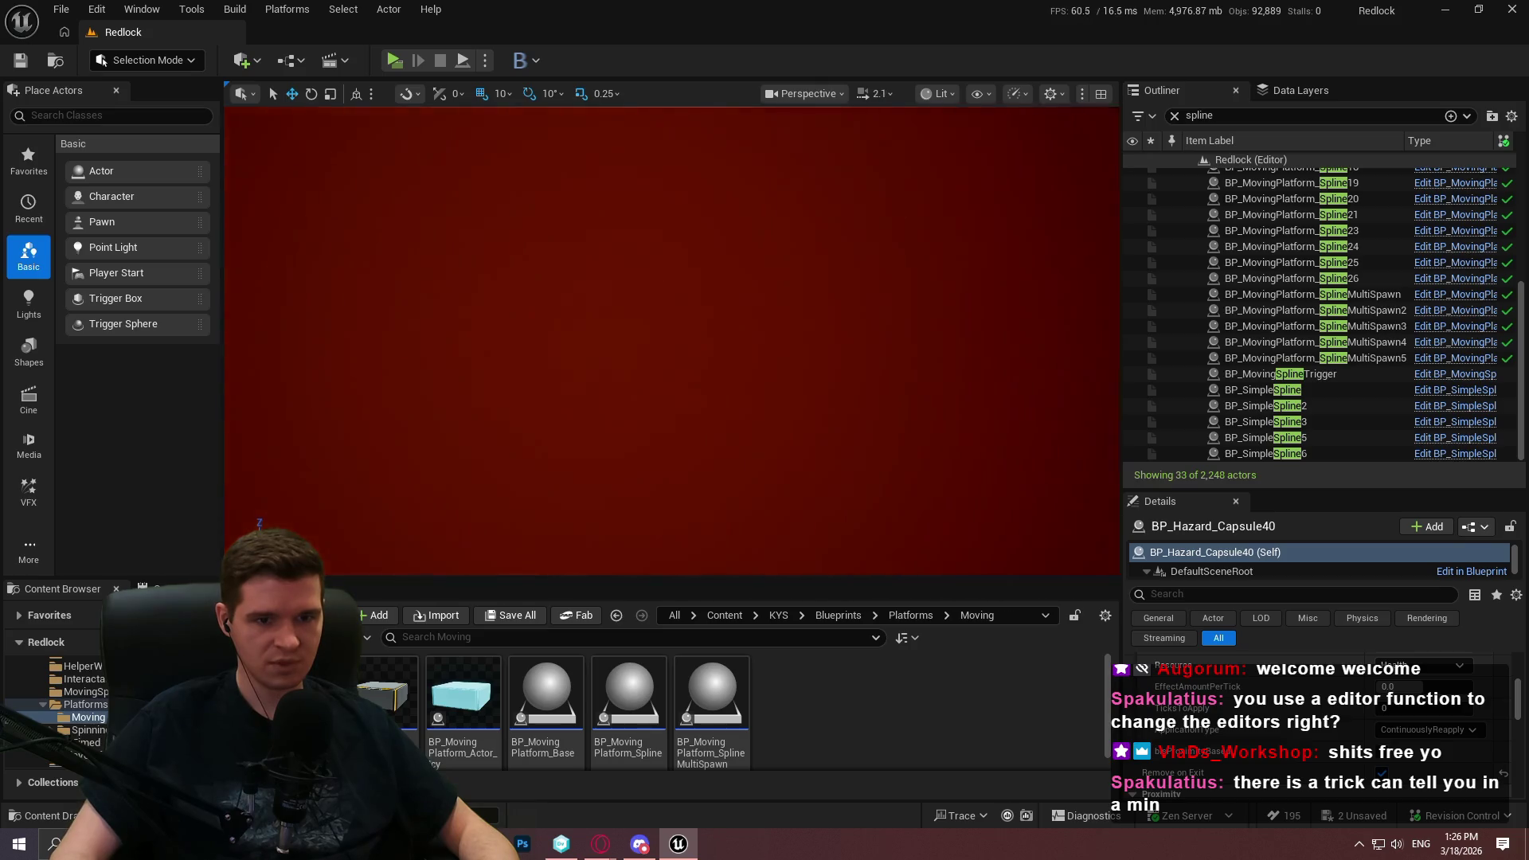
{"action": "scroll", "coordinate": [668, 343], "scroll_direction": "up", "scroll_amount": 1}
{"action": "left_click", "coordinate": [61, 8]}
Save all level changes, checking out both BP_Hazard_Capsule assets
{"action": "left_click", "coordinate": [160, 235]}
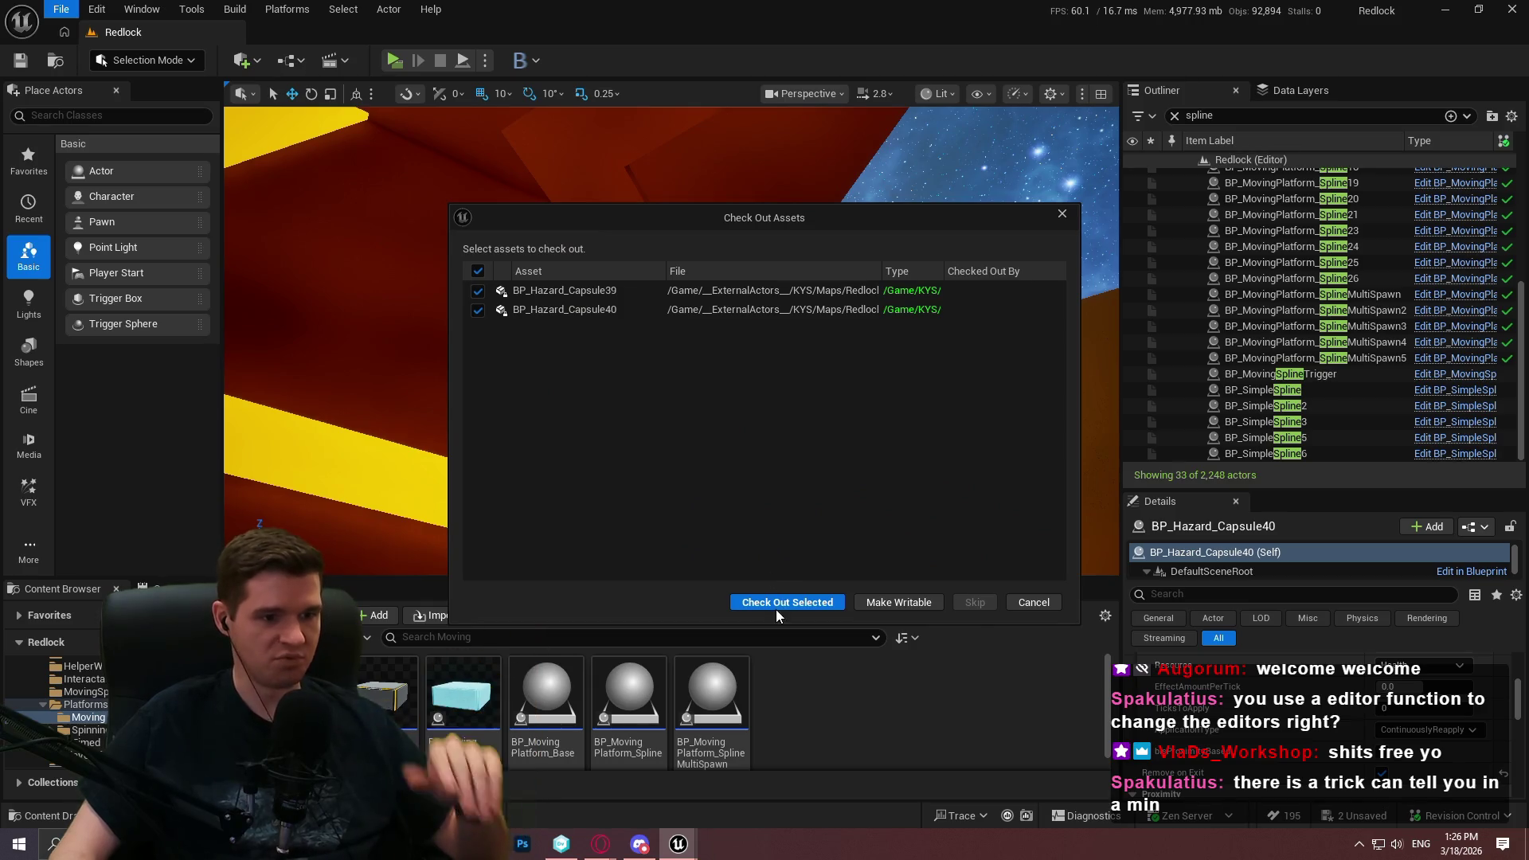
{"action": "left_click", "coordinate": [781, 602]}
{"action": "left_click_drag", "start_coordinate": [672, 341], "coordinate": [672, 111]}
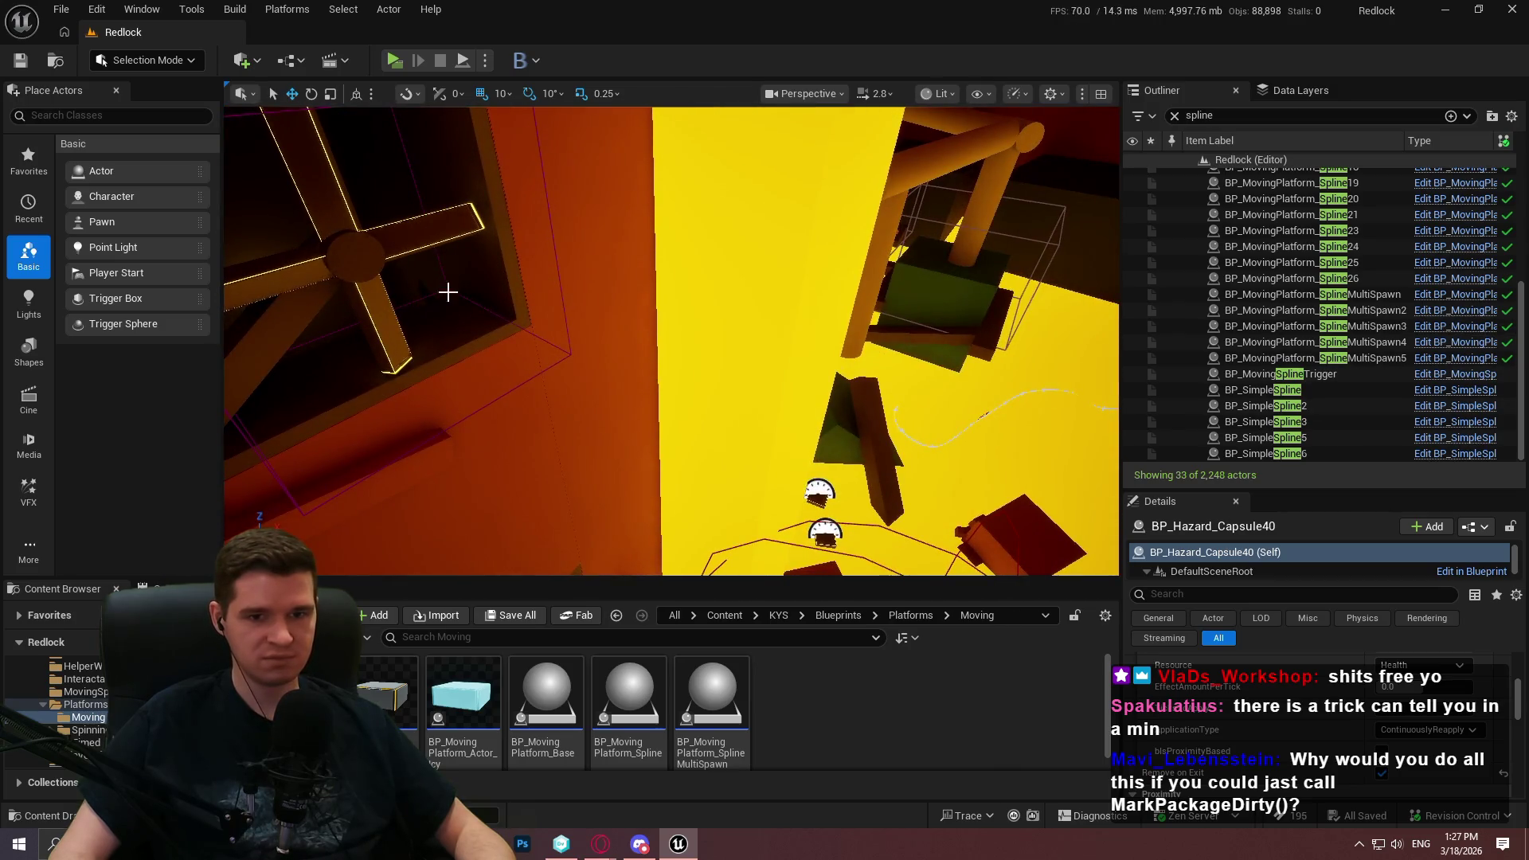
{"action": "left_click_drag", "start_coordinate": [447, 297], "coordinate": [448, 239]}
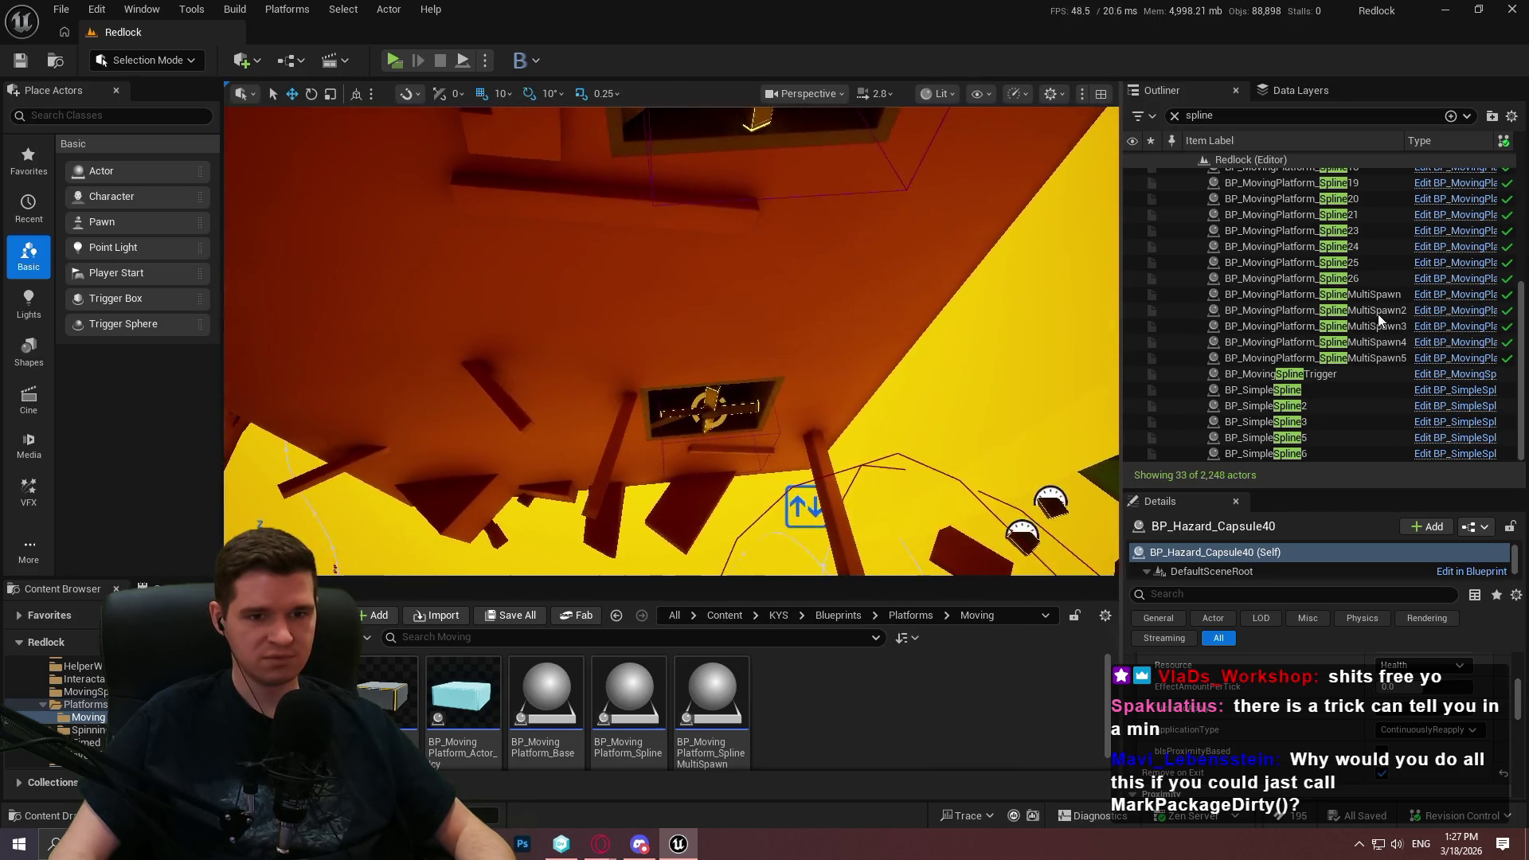
{"action": "left_click", "coordinate": [1302, 360]}
{"action": "right_click", "coordinate": [1302, 360]}
{"action": "mouse_move", "coordinate": [1095, 776]}
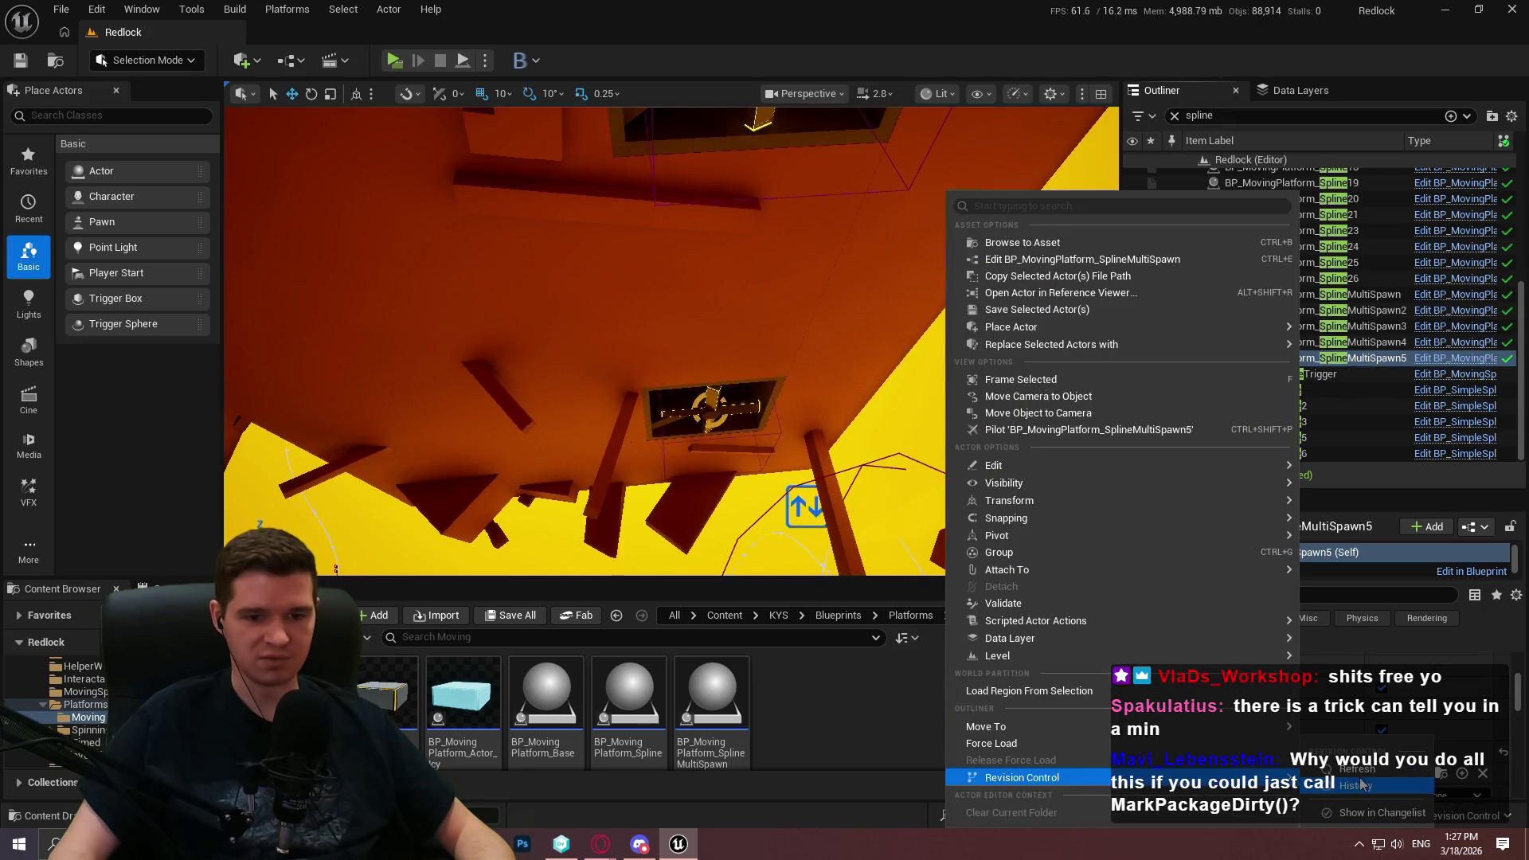
{"action": "left_click", "coordinate": [834, 677]}
{"action": "mouse_move", "coordinate": [701, 296]}
{"action": "left_mouse_down"}
{"action": "mouse_move", "coordinate": [700, 255]}
{"action": "mouse_move", "coordinate": [704, 292]}
{"action": "mouse_move", "coordinate": [820, 370]}
{"action": "left_mouse_up"}
{"action": "key", "text": "f"}
{"action": "key", "text": "f"}
{"action": "scroll", "coordinate": [788, 354], "scroll_direction": "down", "scroll_amount": 3}
{"action": "left_click", "coordinate": [764, 324]}
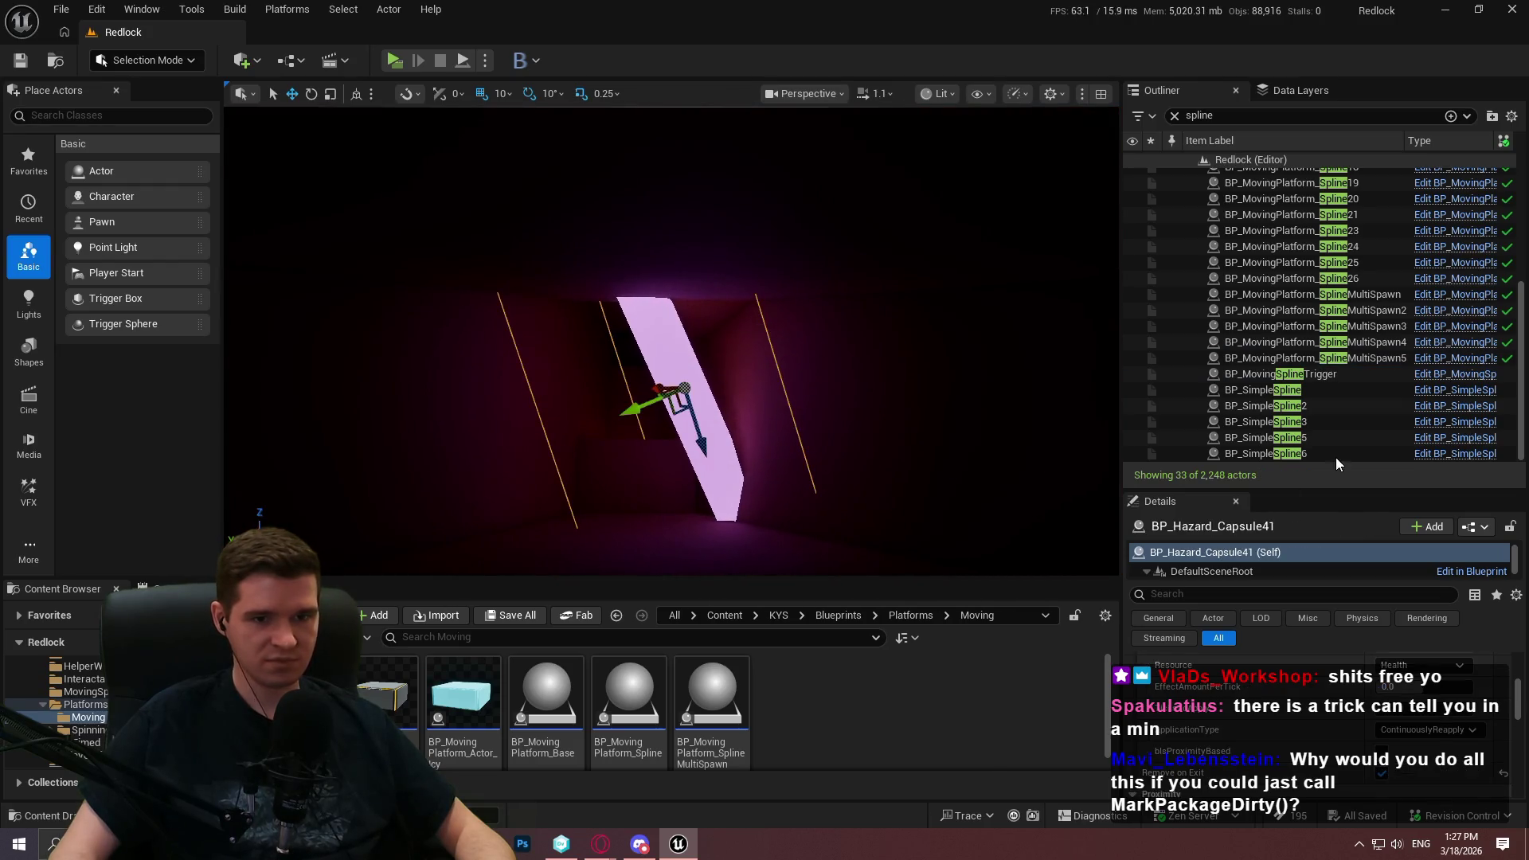
{"action": "mouse_move", "coordinate": [1262, 488]}
{"action": "left_mouse_down"}
{"action": "mouse_move", "coordinate": [1219, 392]}
{"action": "mouse_move", "coordinate": [1224, 330]}
{"action": "mouse_move", "coordinate": [1248, 340]}
{"action": "left_mouse_up"}
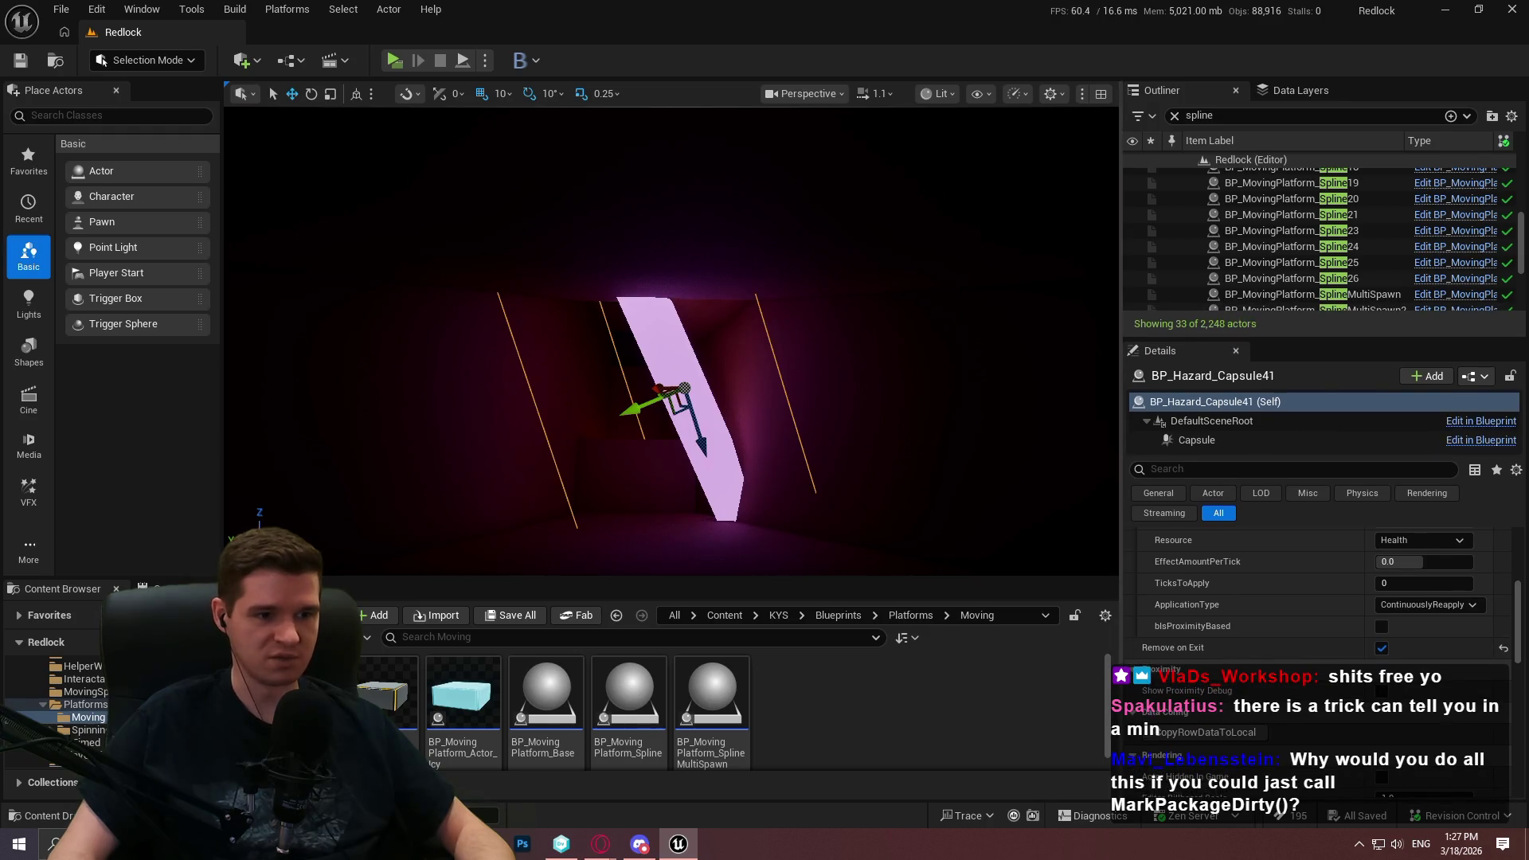
{"action": "scroll", "coordinate": [671, 341], "scroll_direction": "down", "scroll_amount": 3}
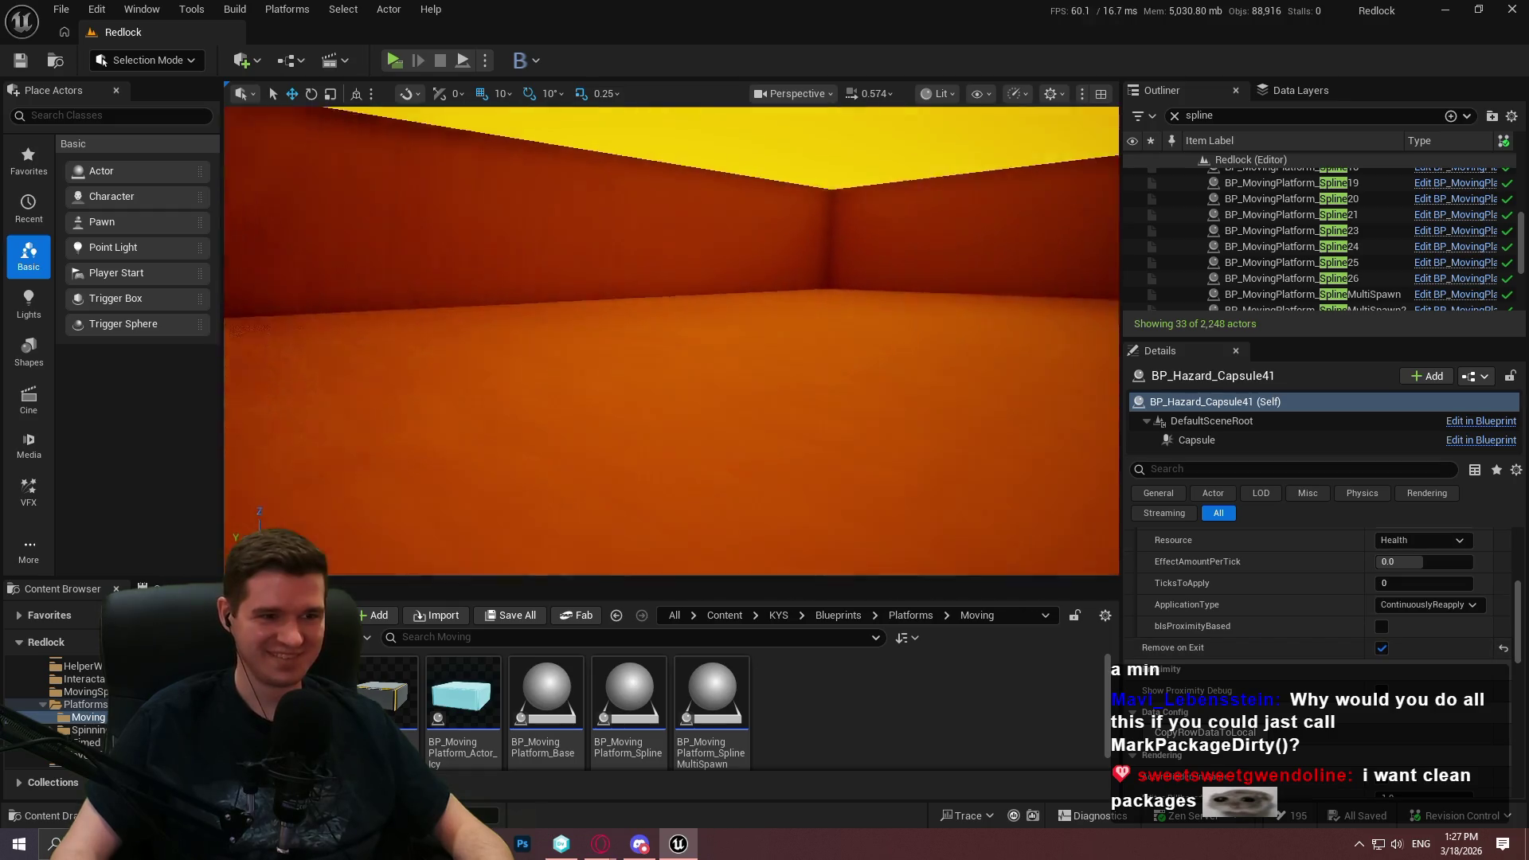
{"action": "scroll", "coordinate": [672, 340], "scroll_direction": "up", "scroll_amount": 3}
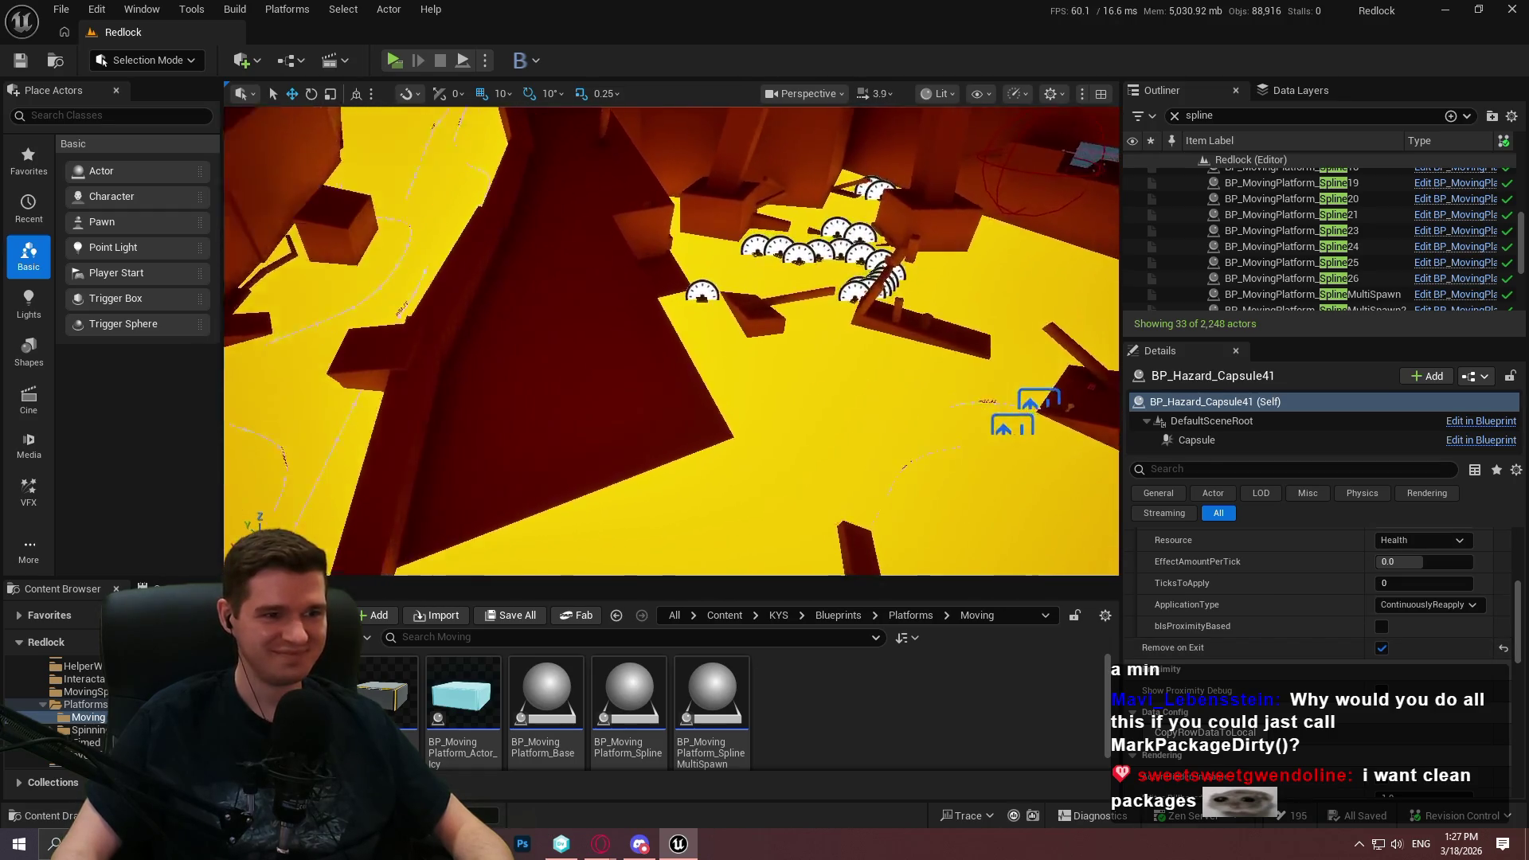
{"action": "scroll", "coordinate": [672, 340], "scroll_direction": "down", "scroll_amount": 1}
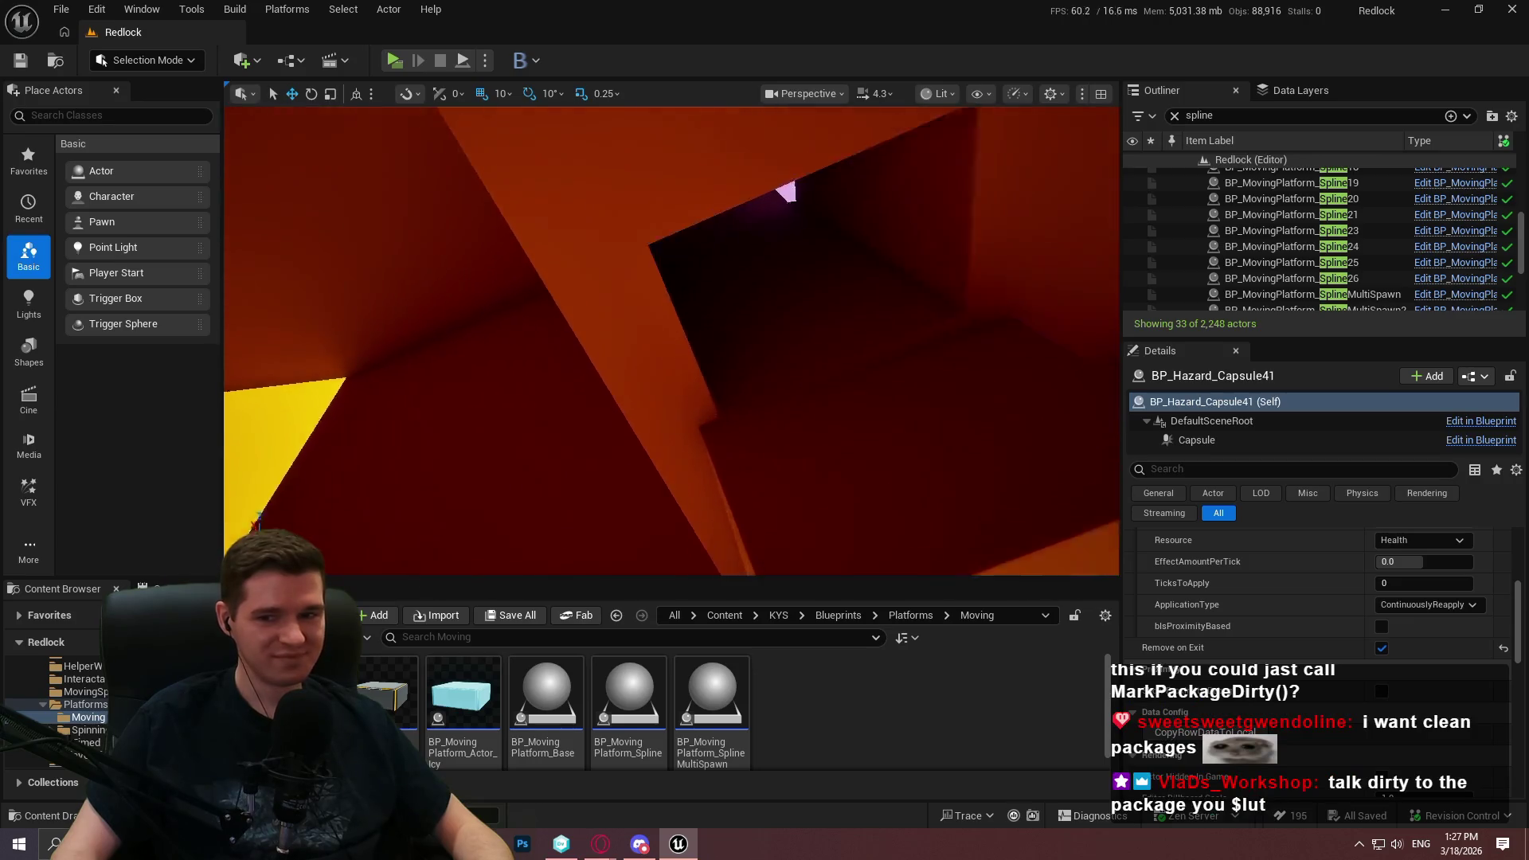
{"action": "scroll", "coordinate": [671, 340], "scroll_direction": "down", "scroll_amount": 1}
{"action": "key", "text": "w"}
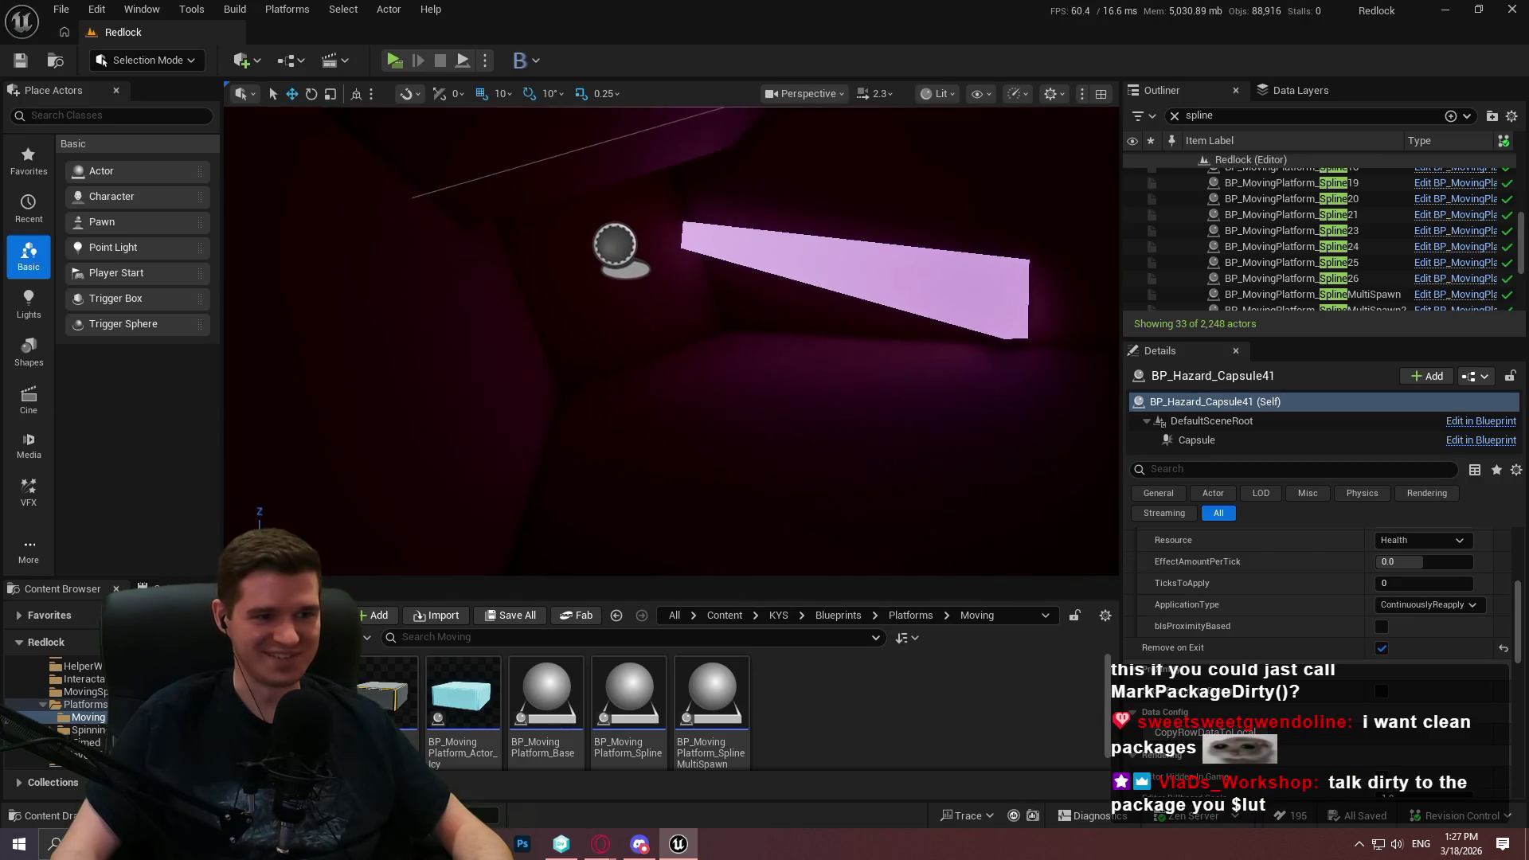
{"action": "mouse_move", "coordinate": [761, 334]}
{"action": "left_mouse_down"}
{"action": "mouse_move", "coordinate": [780, 342]}
{"action": "mouse_move", "coordinate": [749, 318]}
{"action": "mouse_move", "coordinate": [765, 350]}
{"action": "mouse_move", "coordinate": [717, 311]}
{"action": "mouse_move", "coordinate": [669, 327]}
{"action": "mouse_move", "coordinate": [701, 327]}
{"action": "left_mouse_up"}
{"action": "left_click", "coordinate": [60, 9]}
{"action": "left_click", "coordinate": [139, 235]}
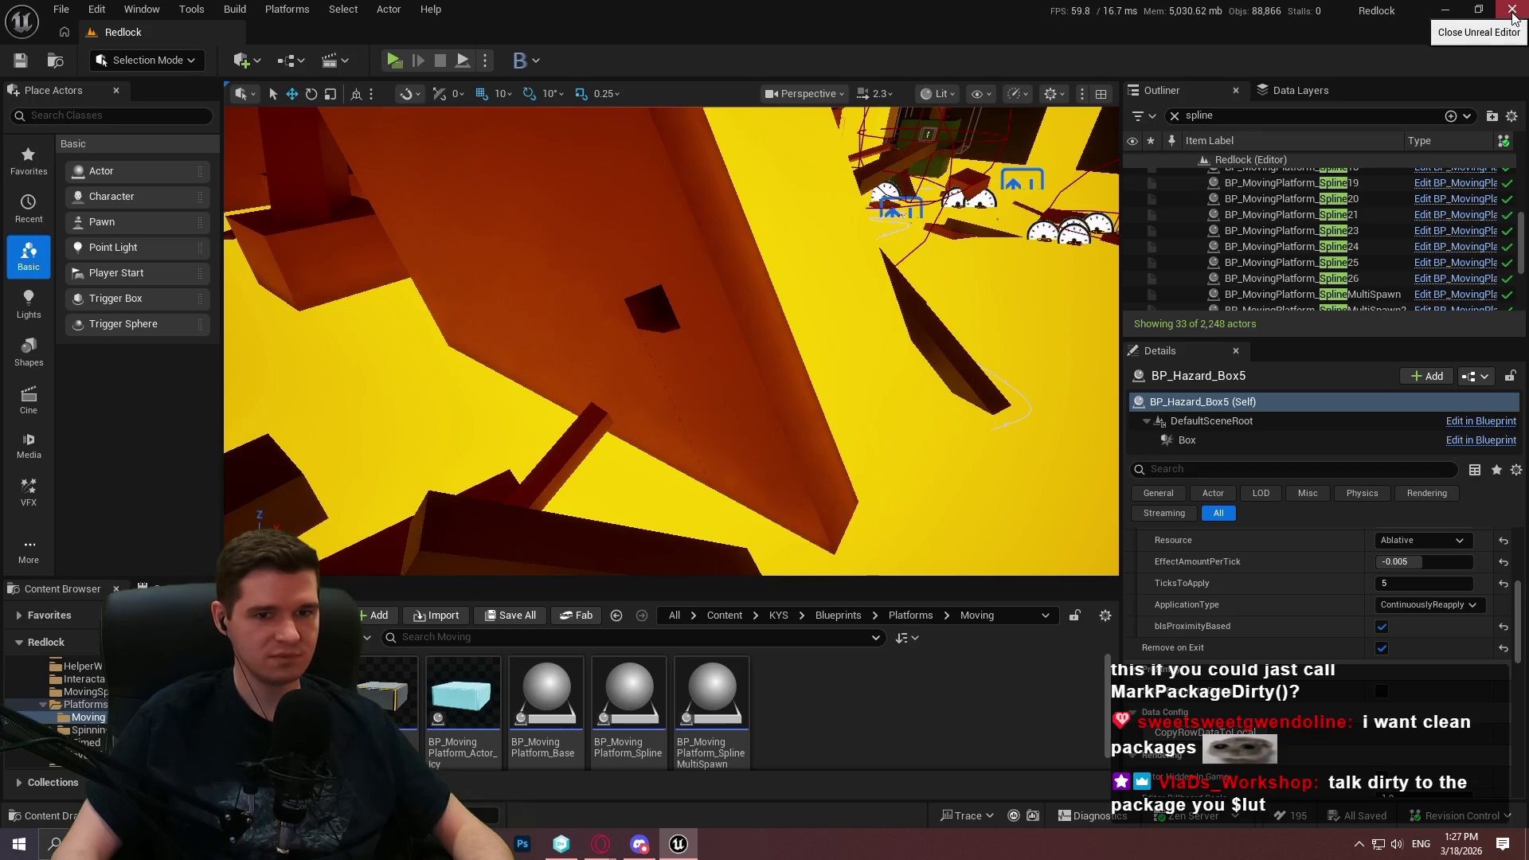
{"action": "key", "text": "alt+Tab"}
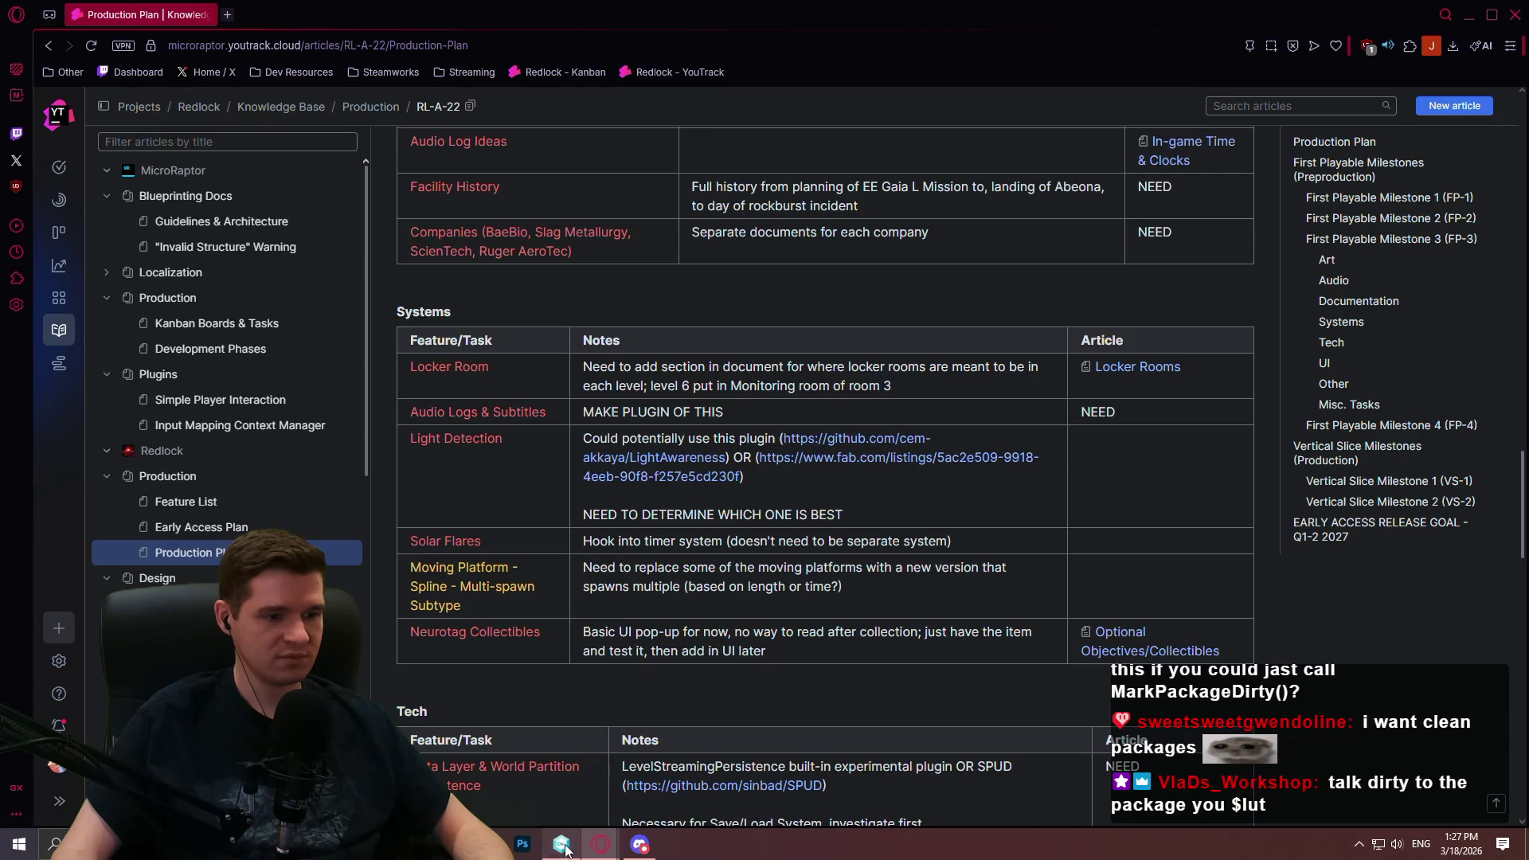
Check in the pending changes with the comment 'Fixed splines not being updated'
{"action": "left_click", "coordinate": [561, 842]}
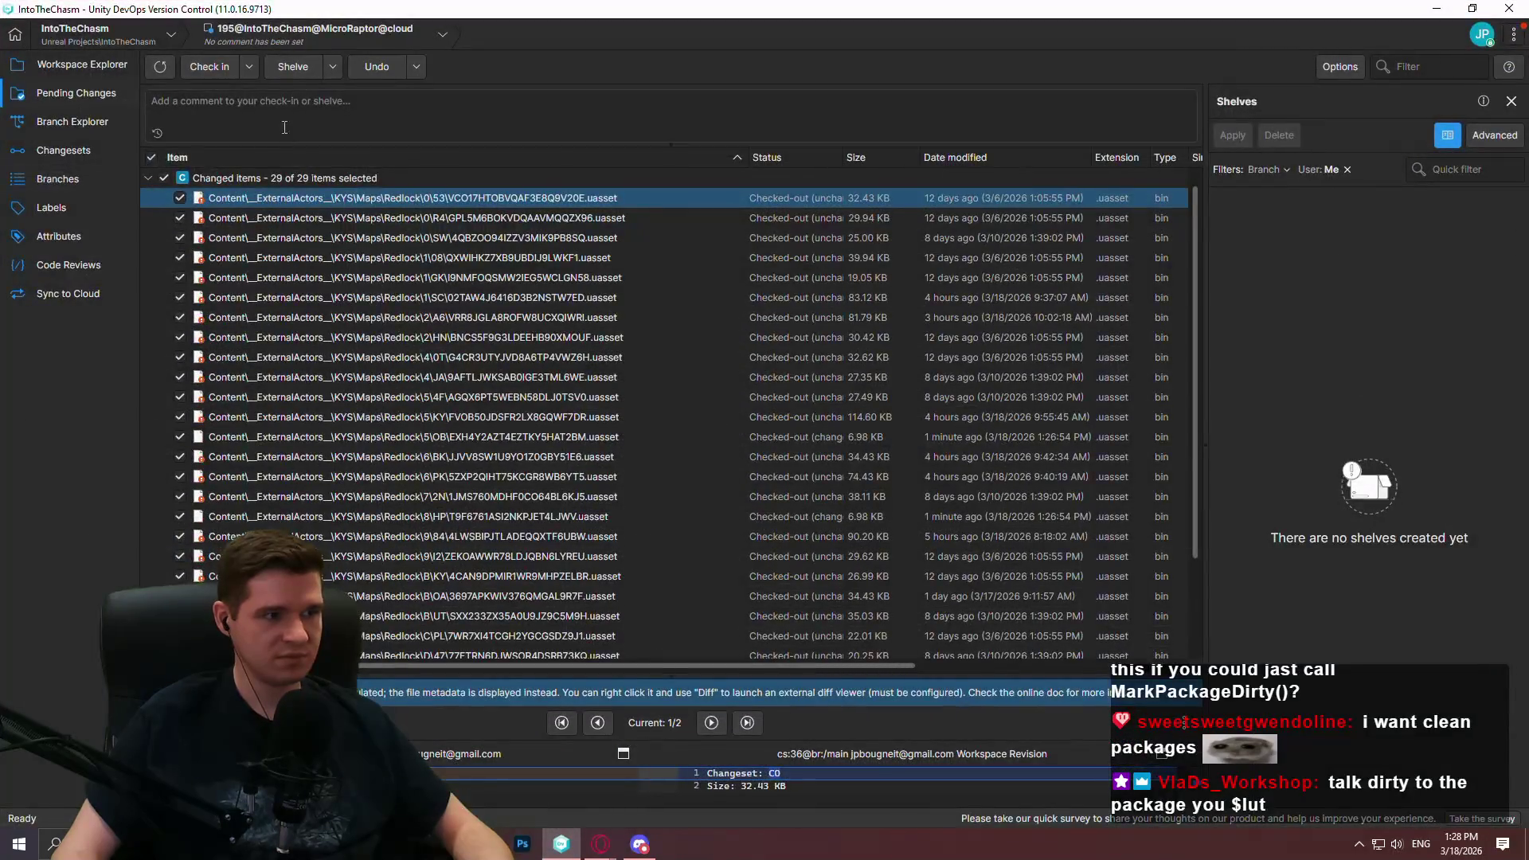
{"action": "type", "text": "Fixed"}
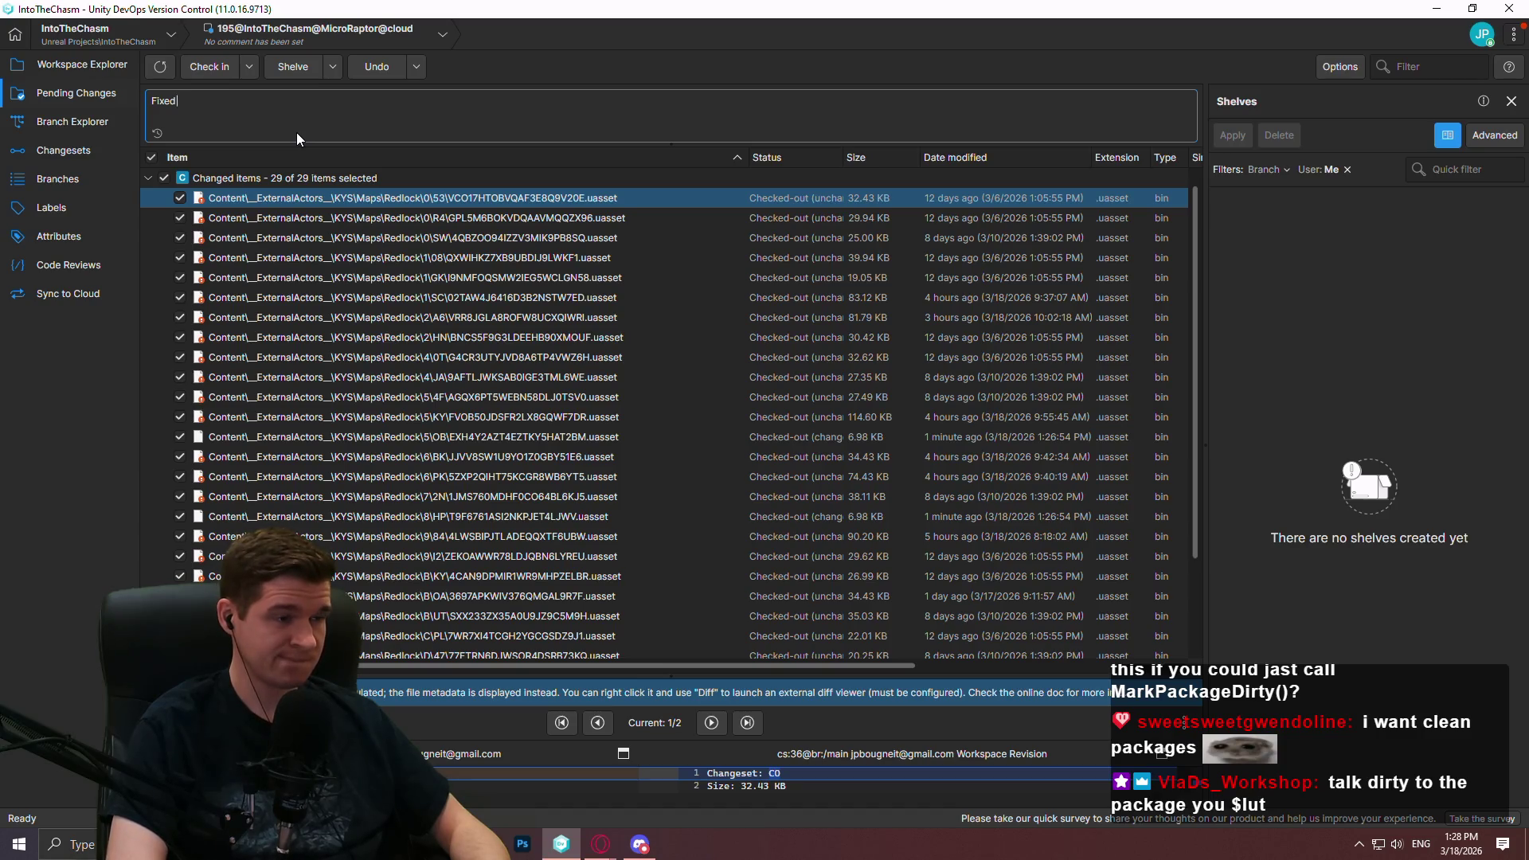
{"action": "type", "text": " splines not b"}
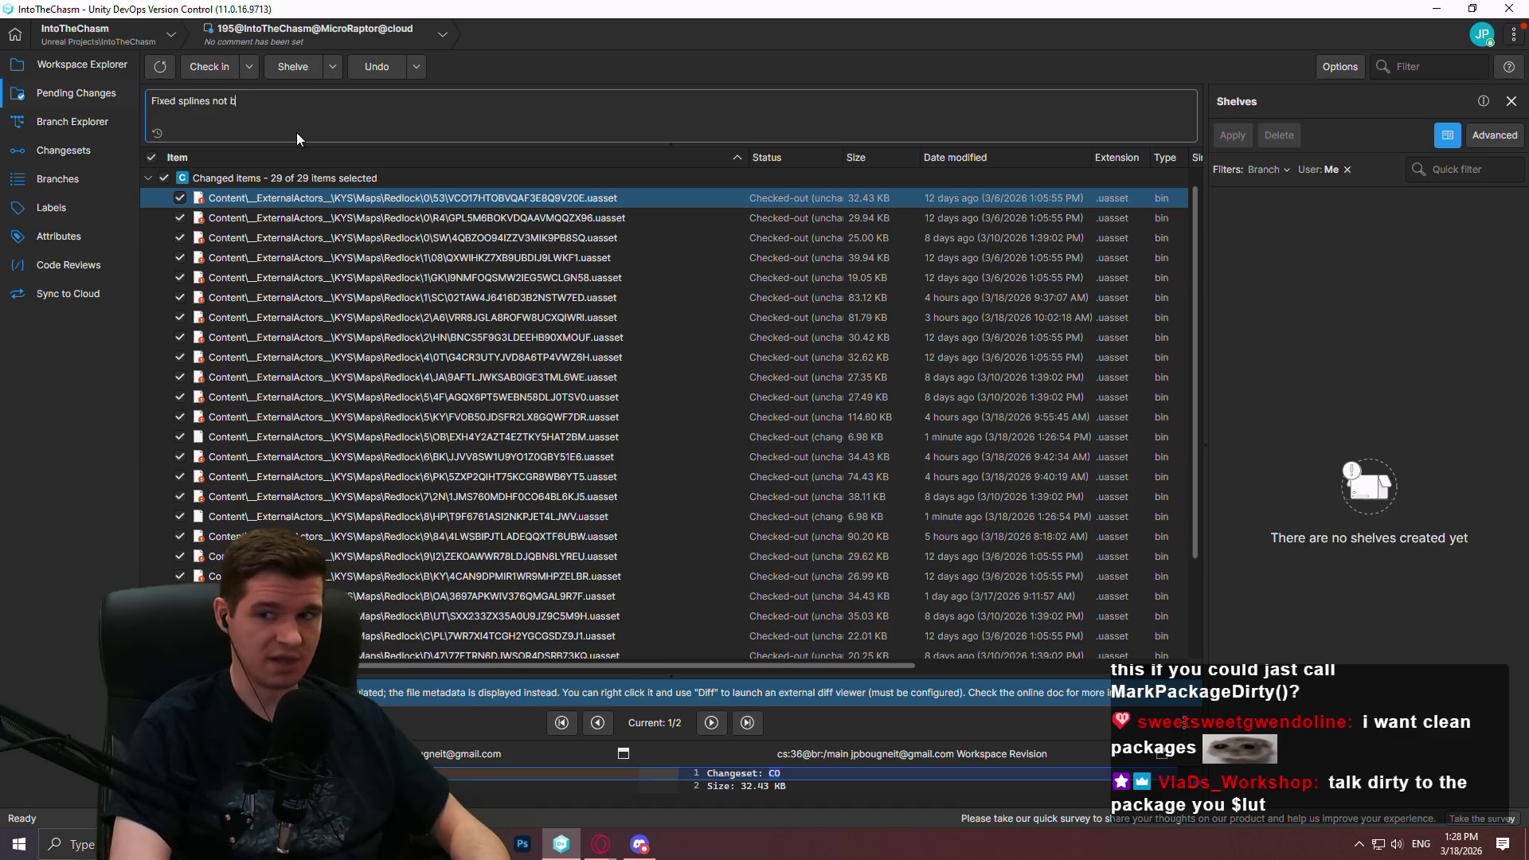
{"action": "type", "text": "eing updated"}
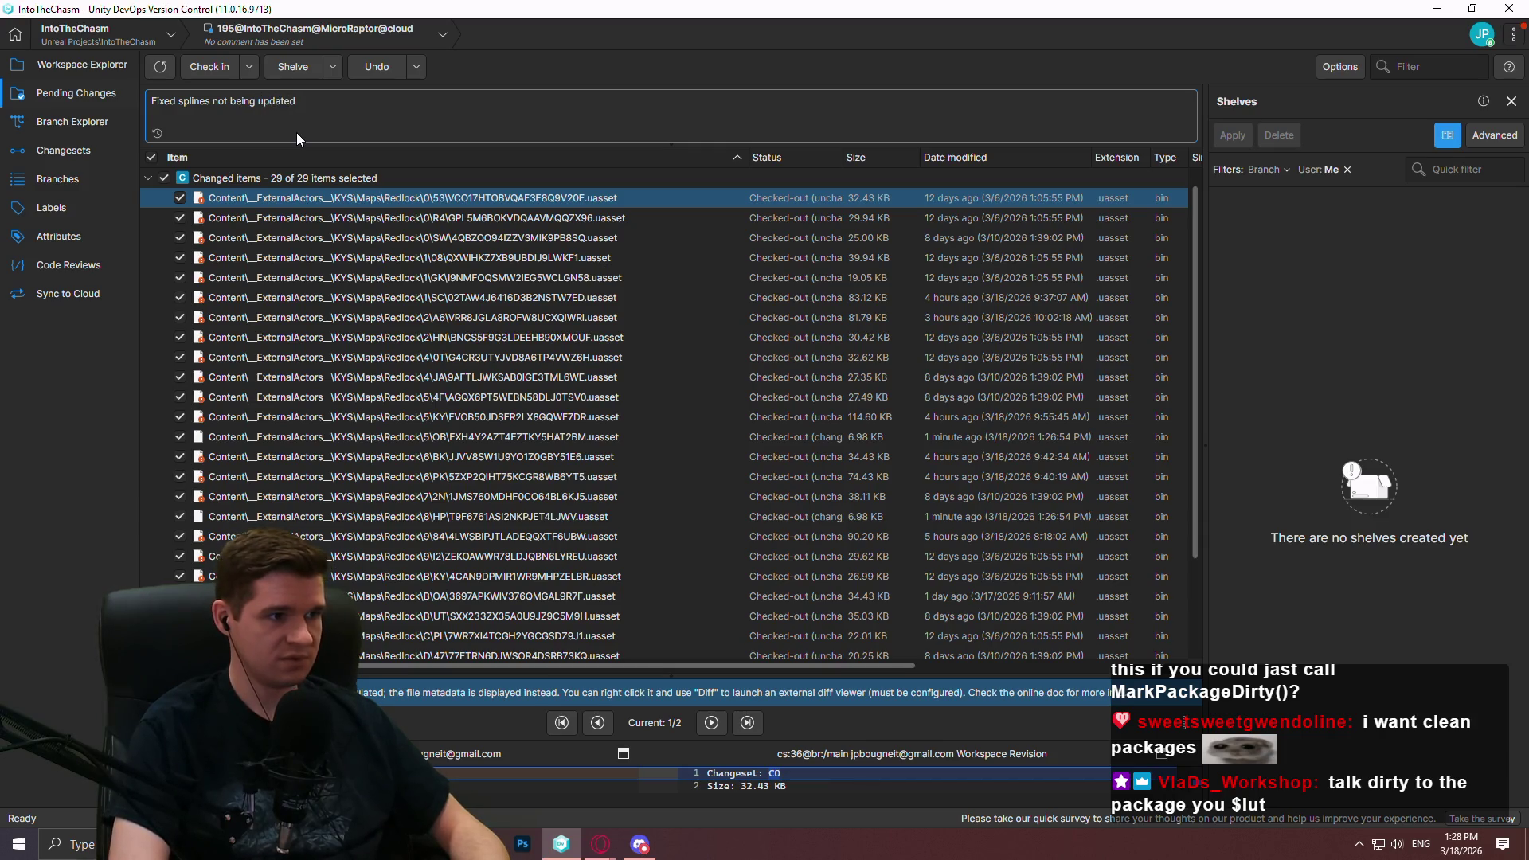
{"action": "scroll", "coordinate": [718, 332], "scroll_direction": "down", "scroll_amount": 2}
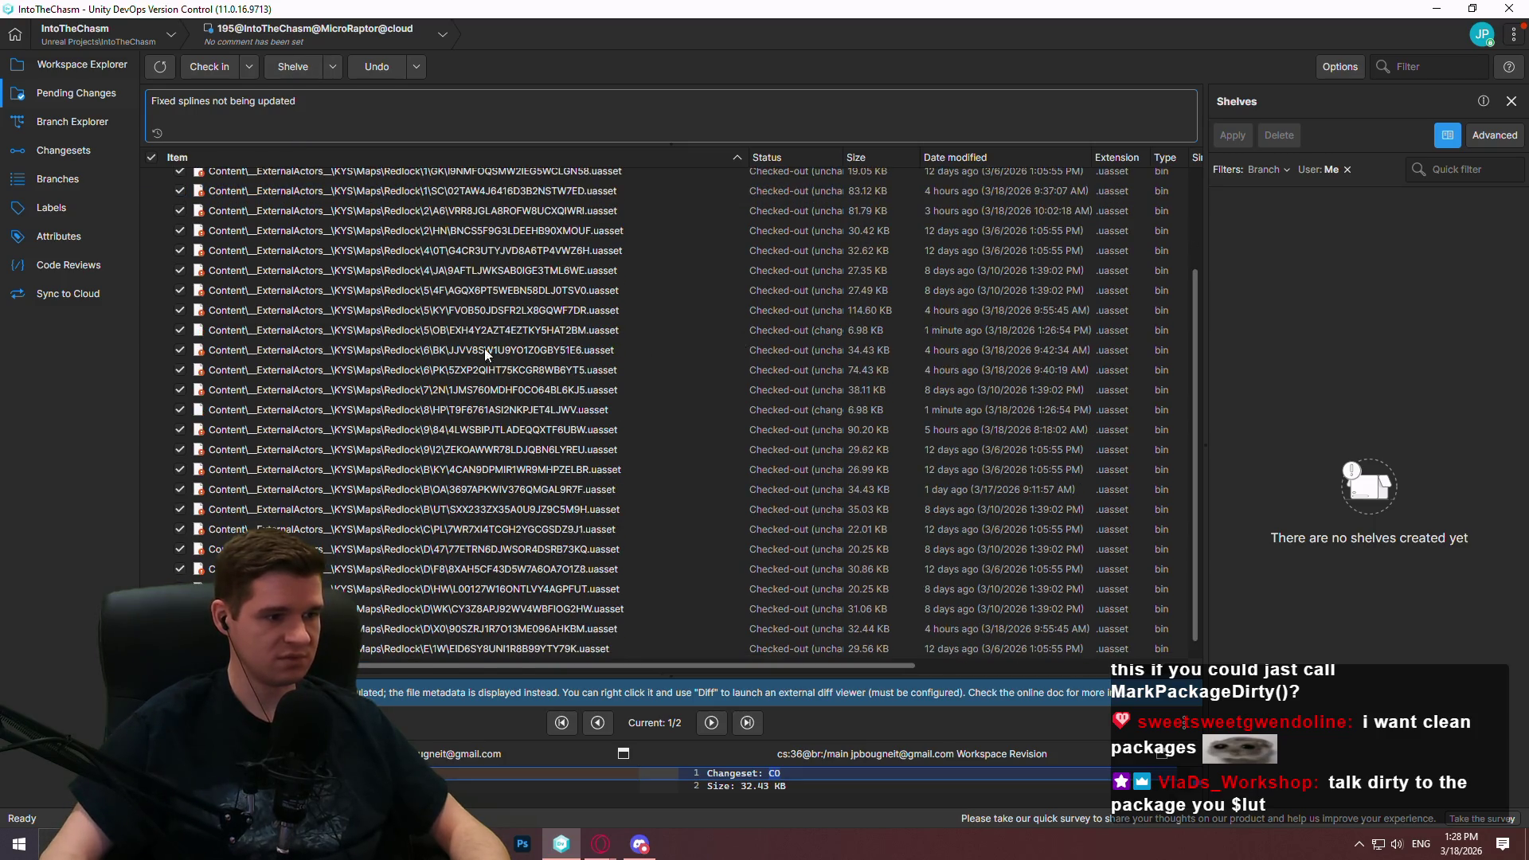
{"action": "scroll", "coordinate": [461, 326], "scroll_direction": "up", "scroll_amount": 2}
{"action": "left_click", "coordinate": [214, 66]}
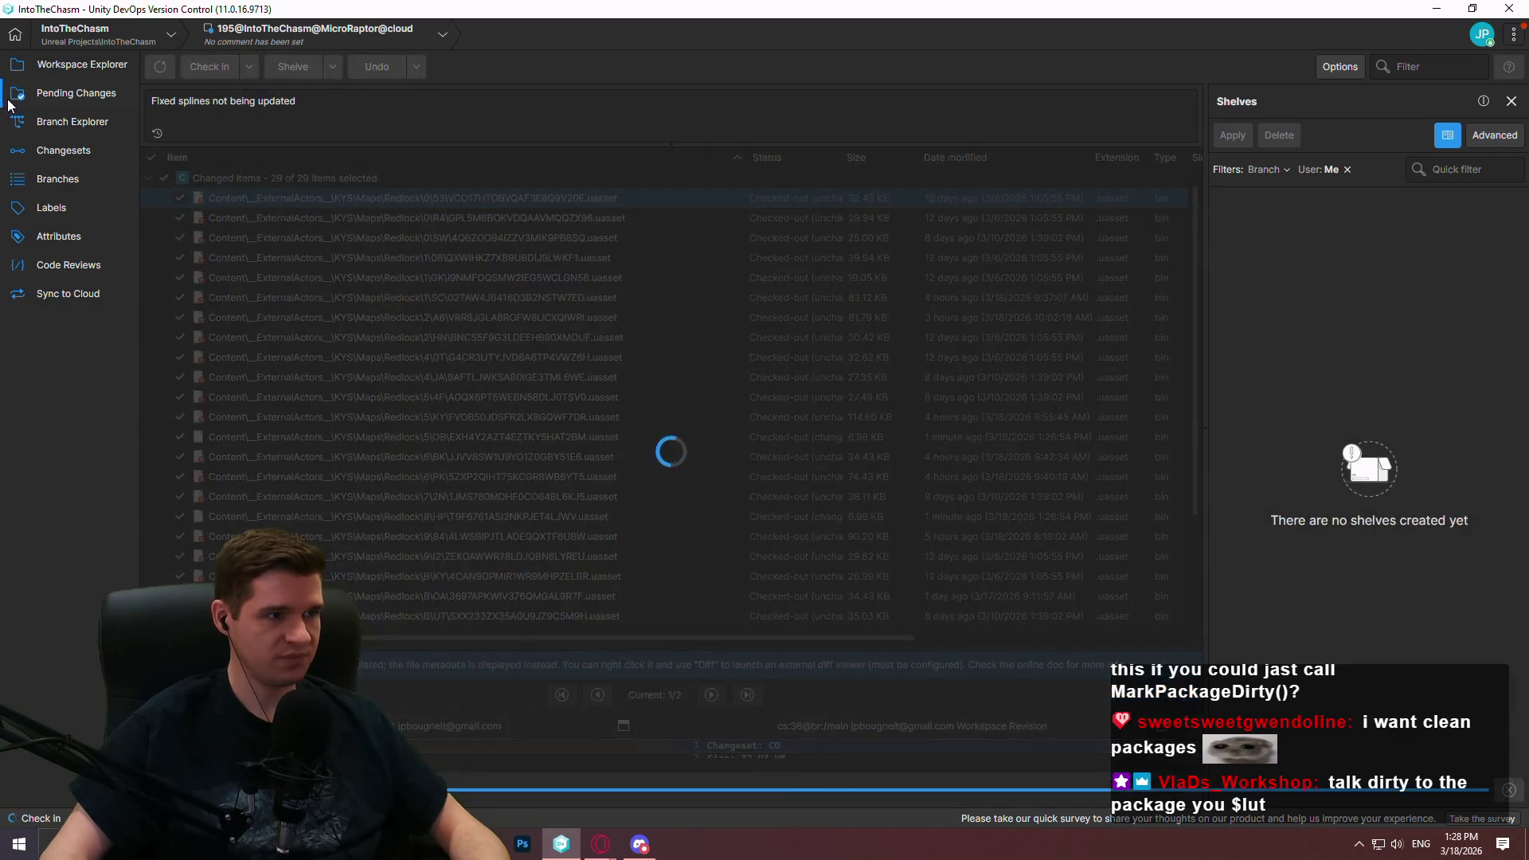
Review the branch history and workspace file tree, then dismiss the check-in notice
{"action": "left_click", "coordinate": [84, 124]}
{"action": "left_click", "coordinate": [78, 70]}
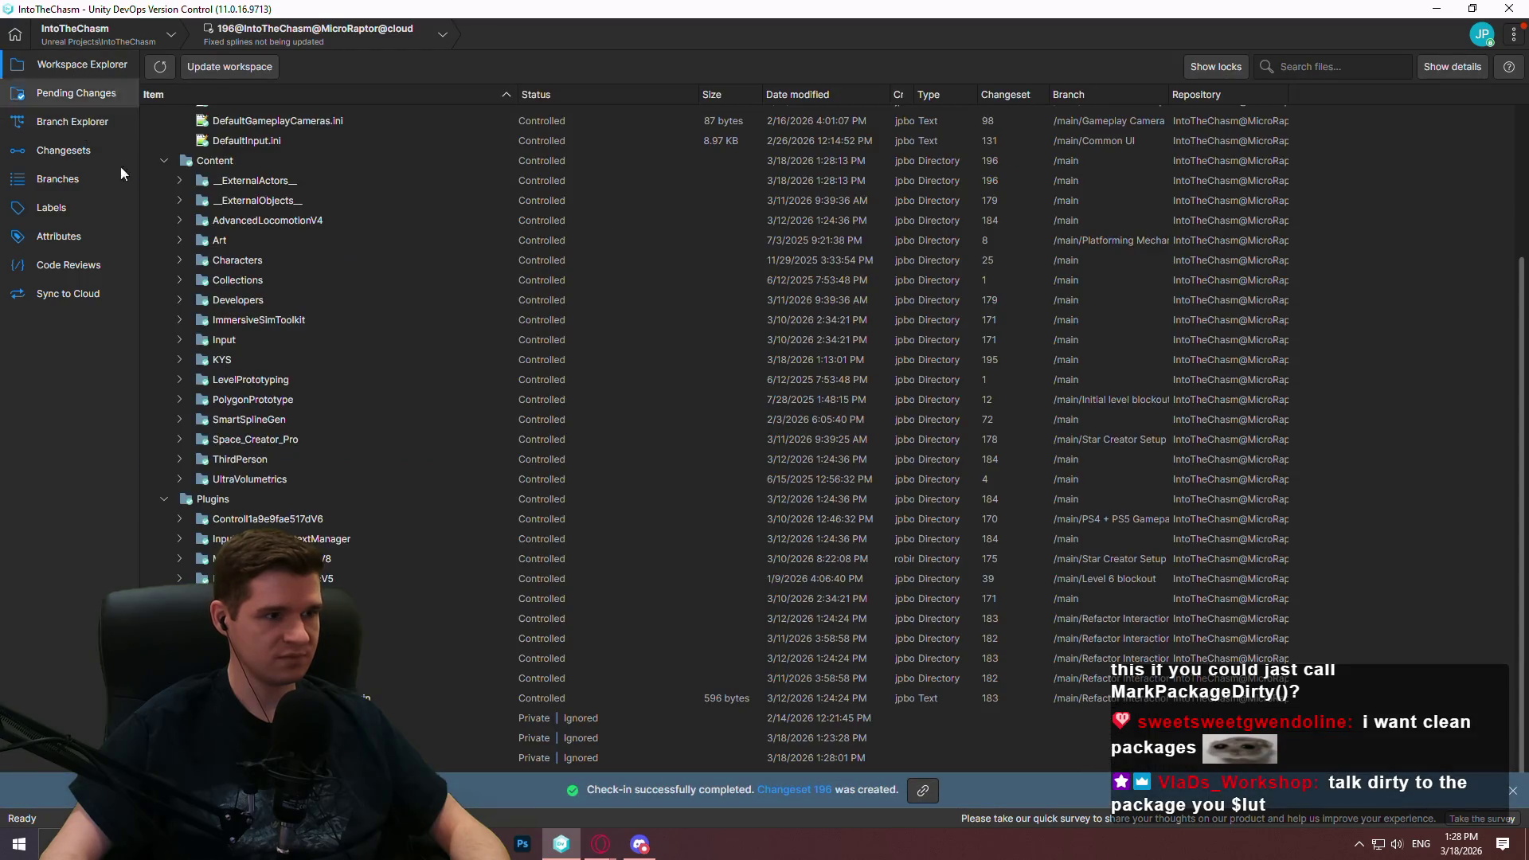
{"action": "left_click", "coordinate": [1512, 793]}
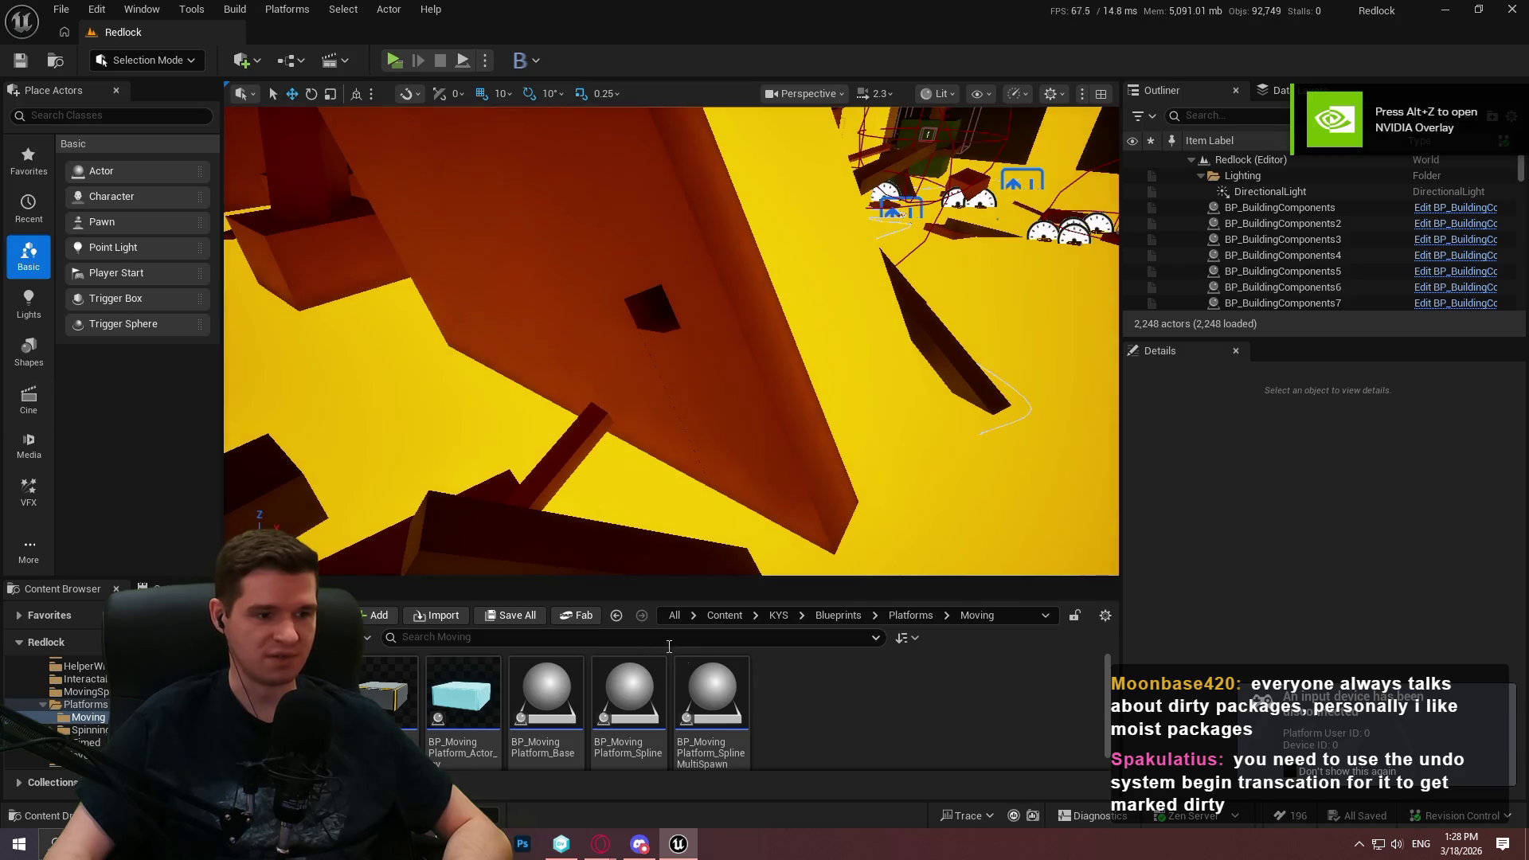
Open the BP_MovingPlatform_Spline and BP_MovingPlatform_Spline_MultiSpawn Blueprints from the Content Browser
{"action": "left_click_drag", "start_coordinate": [997, 420], "coordinate": [864, 460]}
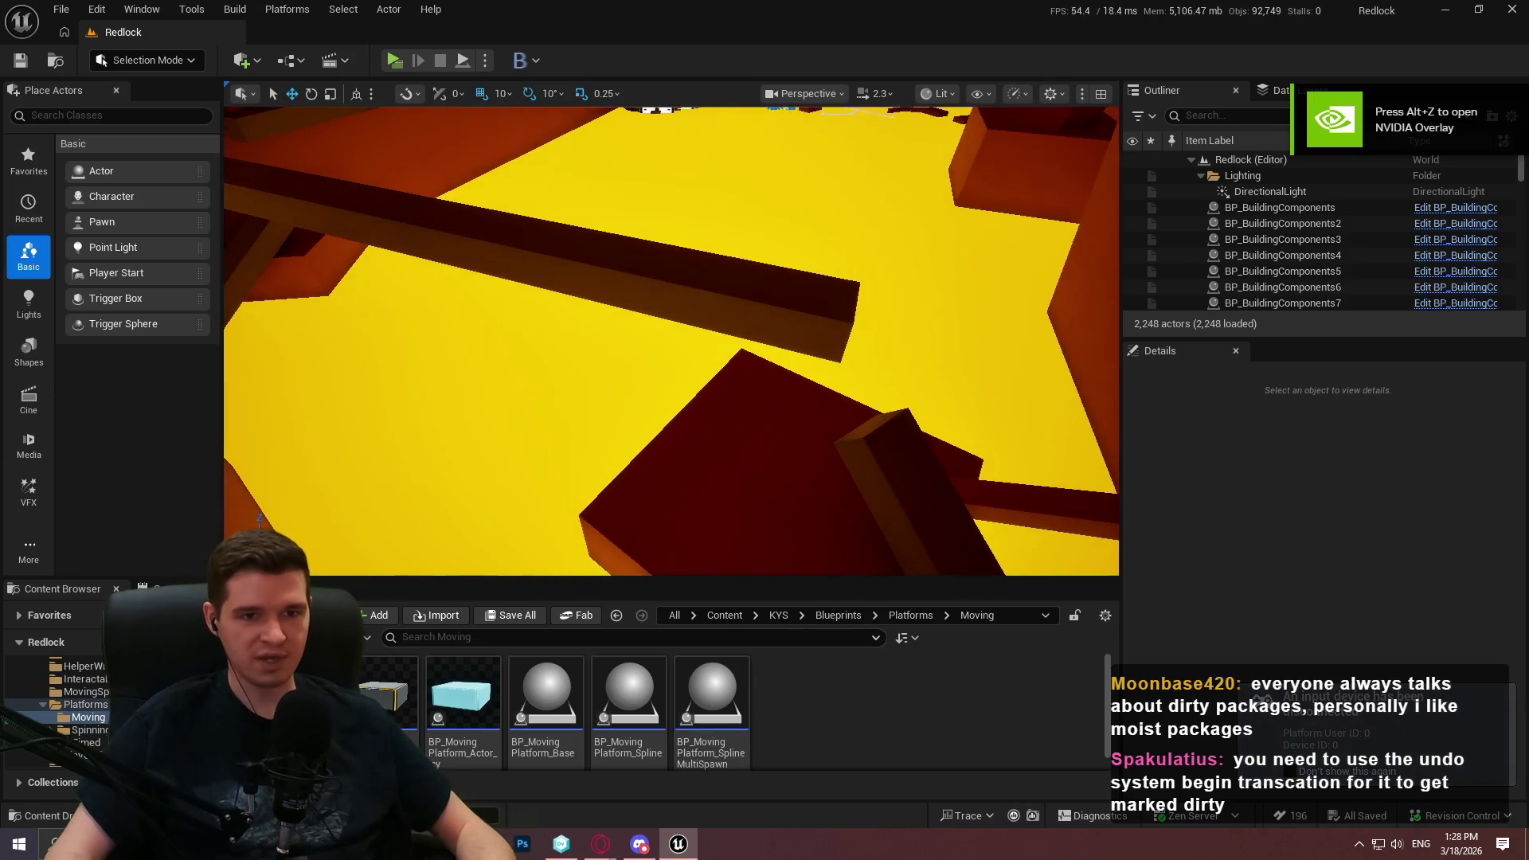
{"action": "scroll", "coordinate": [671, 341], "scroll_direction": "up", "scroll_amount": 2}
{"action": "mouse_move", "coordinate": [671, 340]}
{"action": "left_mouse_down"}
{"action": "mouse_move", "coordinate": [671, 318]}
{"action": "mouse_move", "coordinate": [684, 351]}
{"action": "mouse_move", "coordinate": [700, 335]}
{"action": "mouse_move", "coordinate": [581, 352]}
{"action": "left_mouse_up"}
{"action": "double_click", "coordinate": [629, 721]}
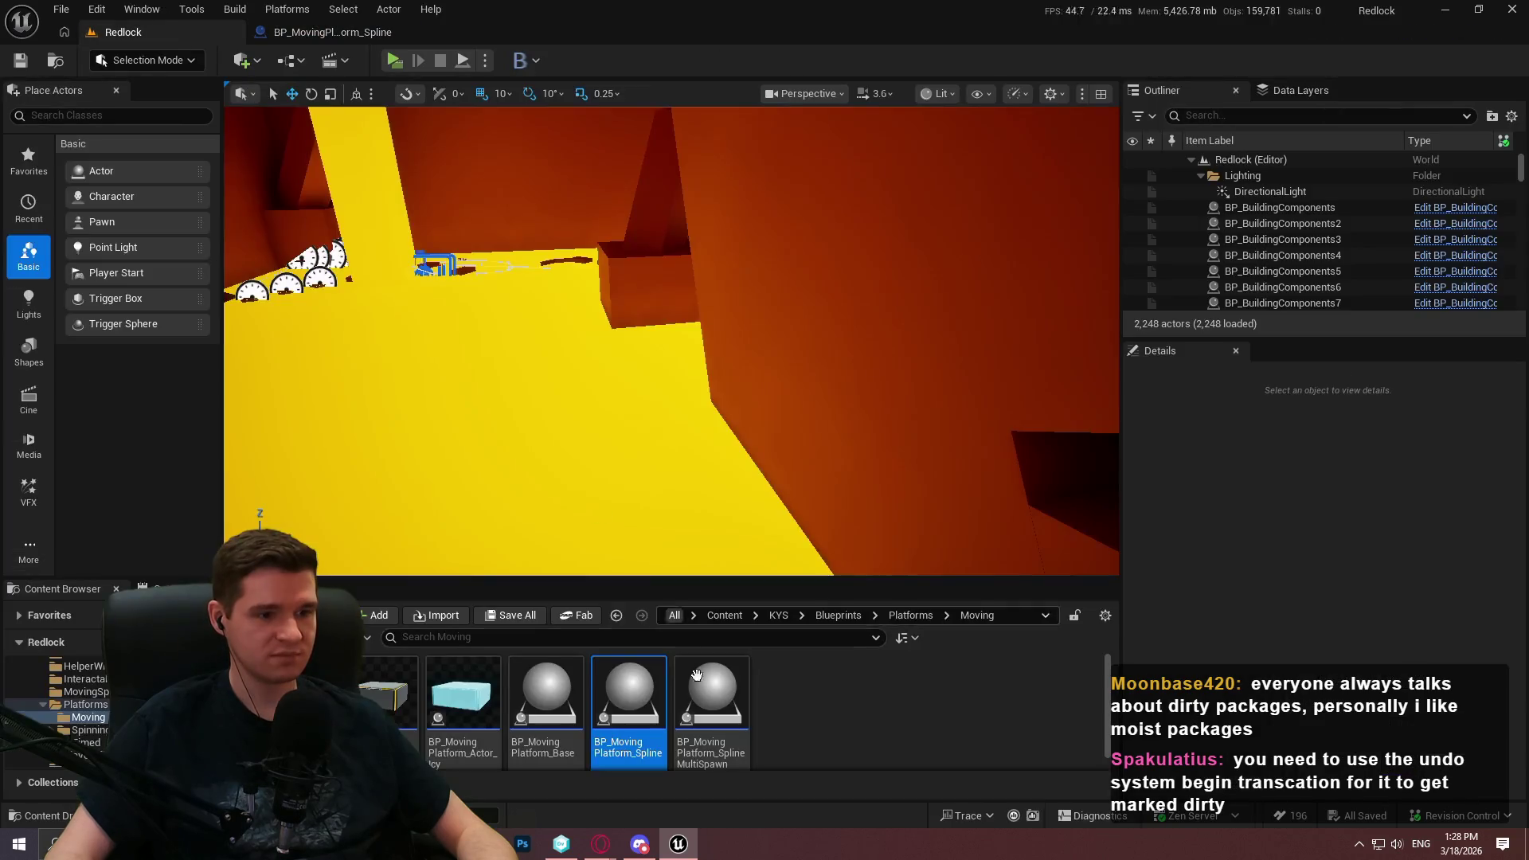
{"action": "double_click", "coordinate": [723, 738]}
Return to BP_MovingPlatform_Spline and browse its function list to reach NormalizeSplinePointDistances
{"action": "left_click", "coordinate": [330, 32]}
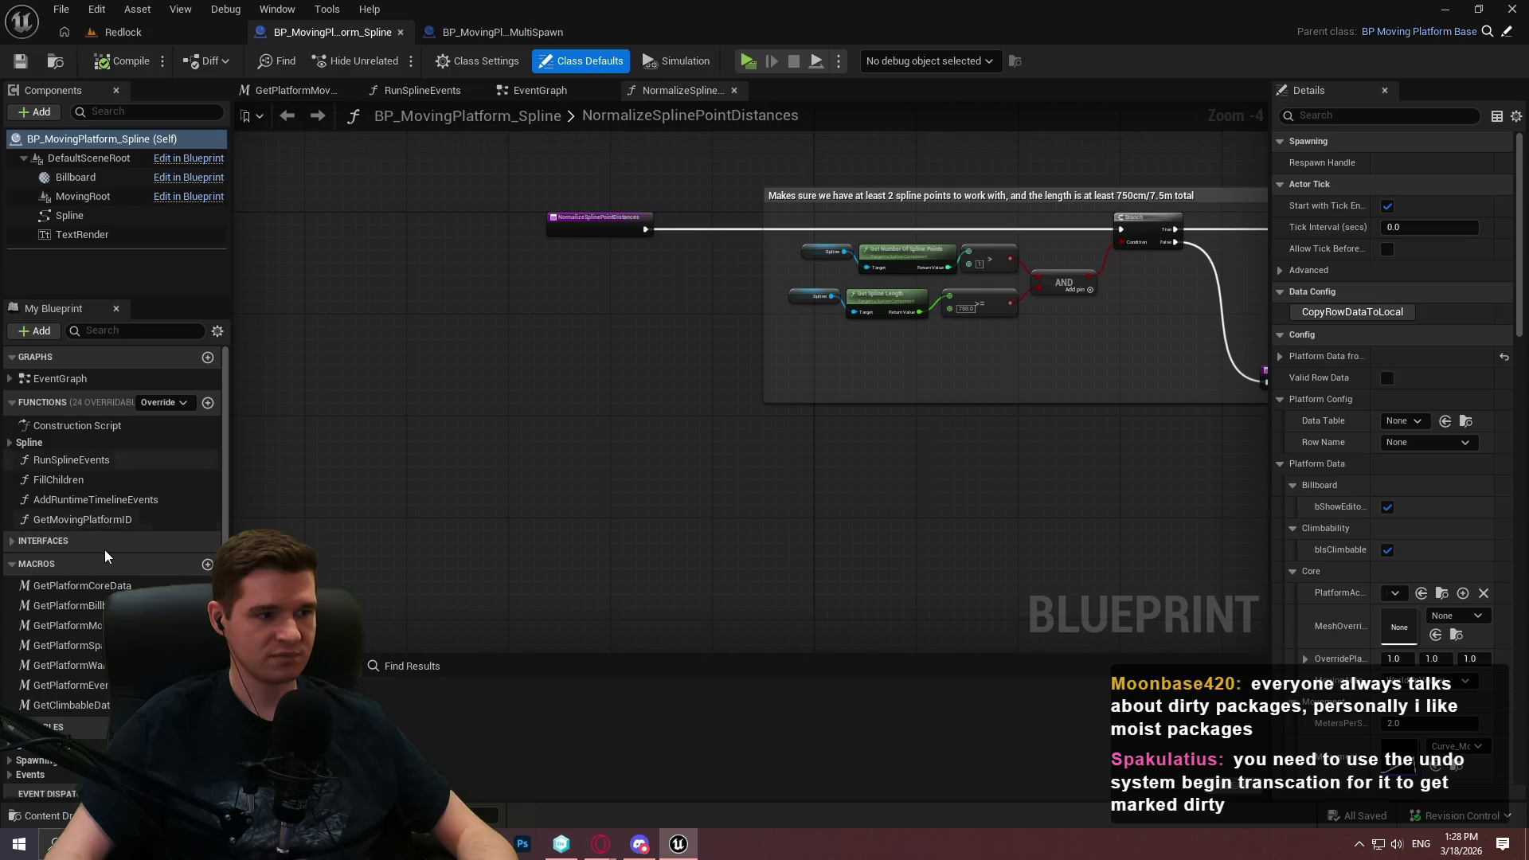
{"action": "left_click", "coordinate": [89, 522]}
{"action": "left_click", "coordinate": [10, 443]}
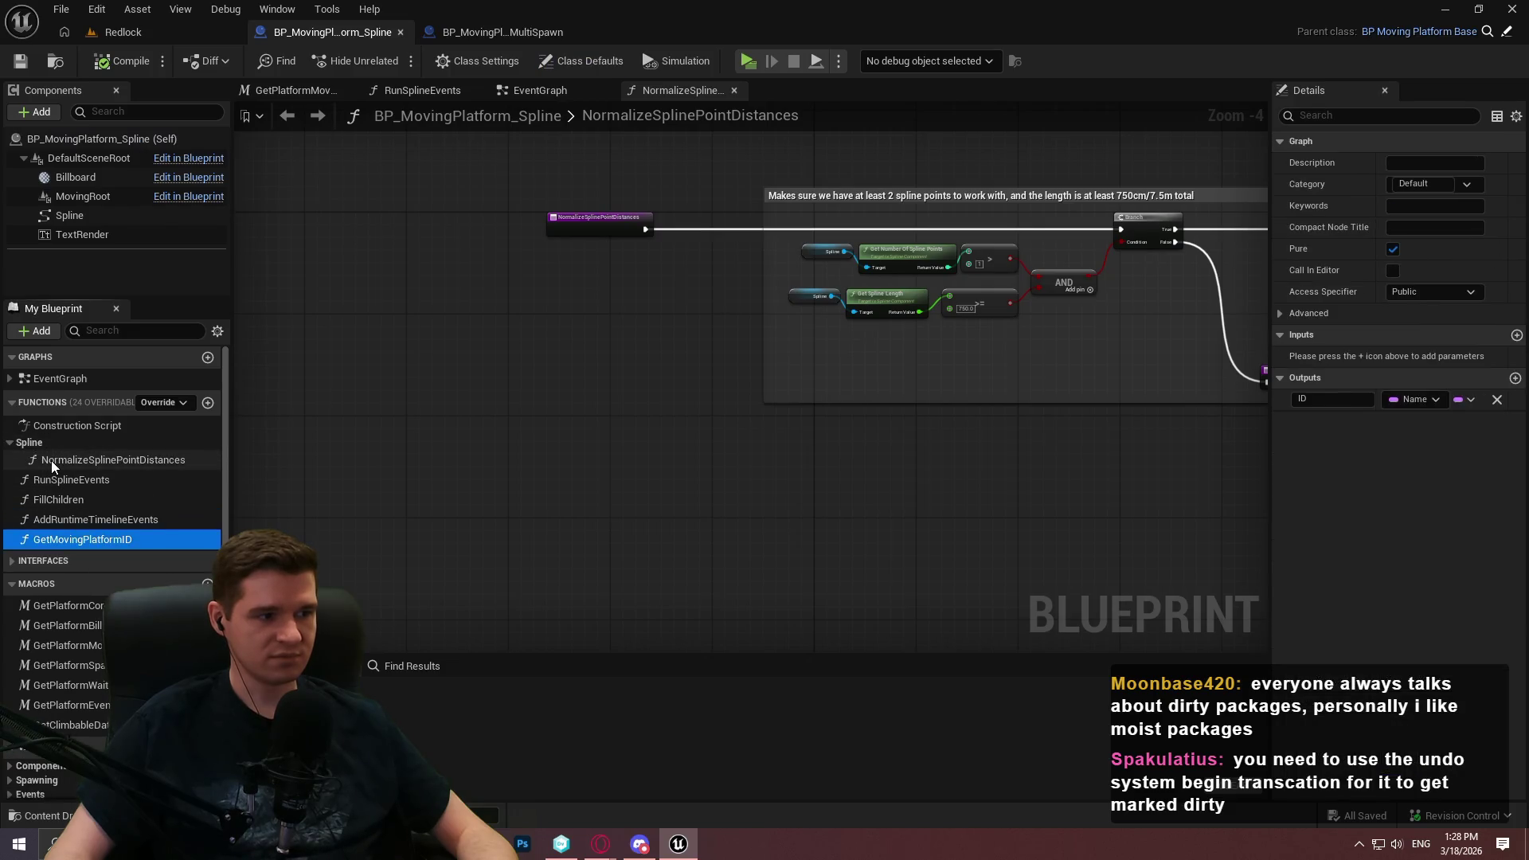
{"action": "left_click", "coordinate": [7, 444]}
{"action": "scroll", "coordinate": [826, 444], "scroll_direction": "down", "scroll_amount": 3}
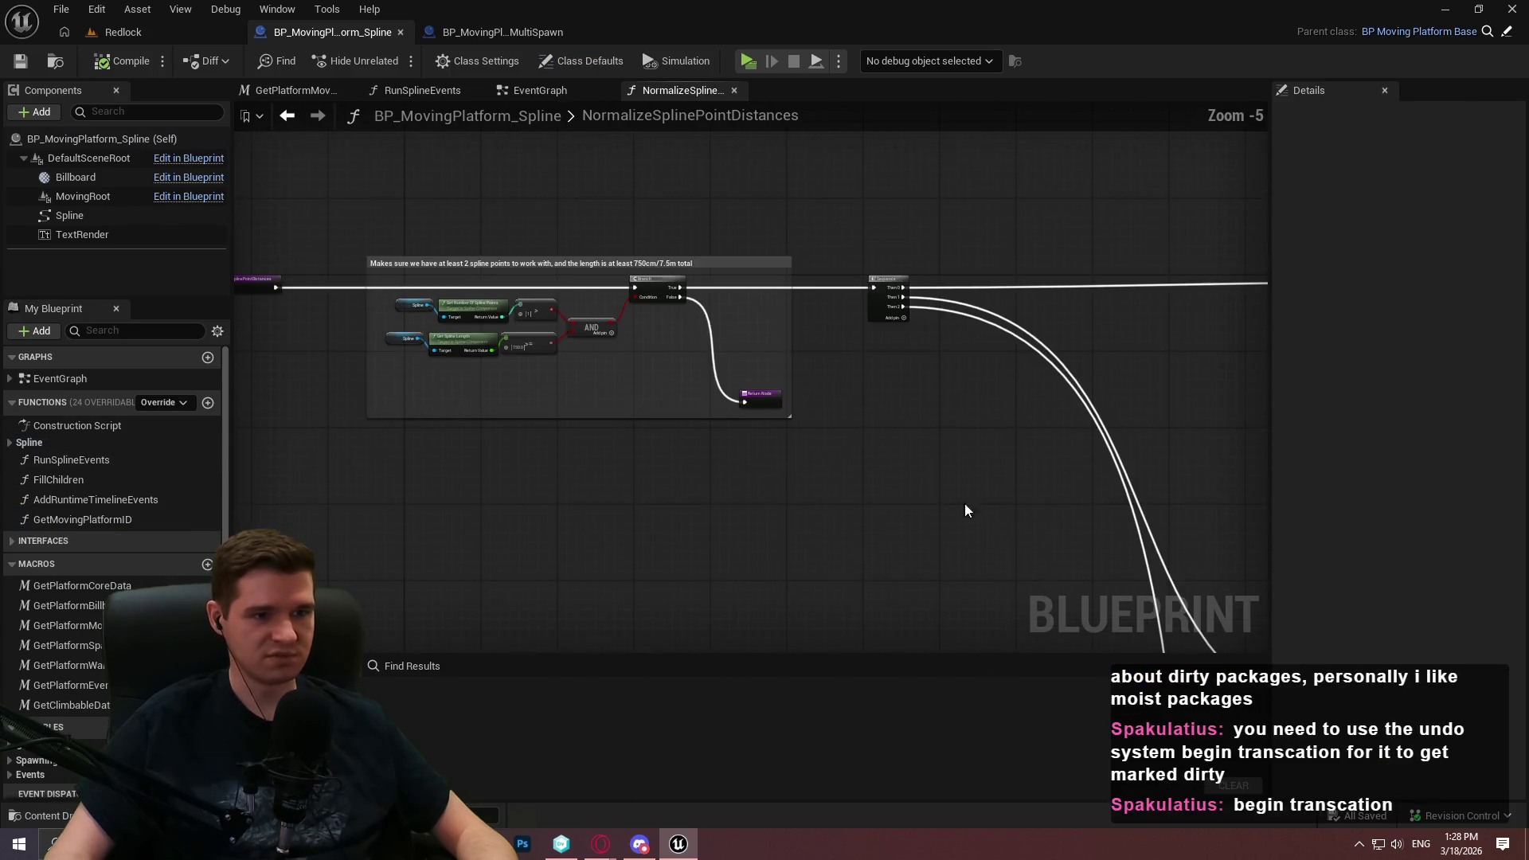
{"action": "scroll", "coordinate": [829, 324], "scroll_direction": "up", "scroll_amount": 4}
{"action": "right_click", "coordinate": [775, 388]}
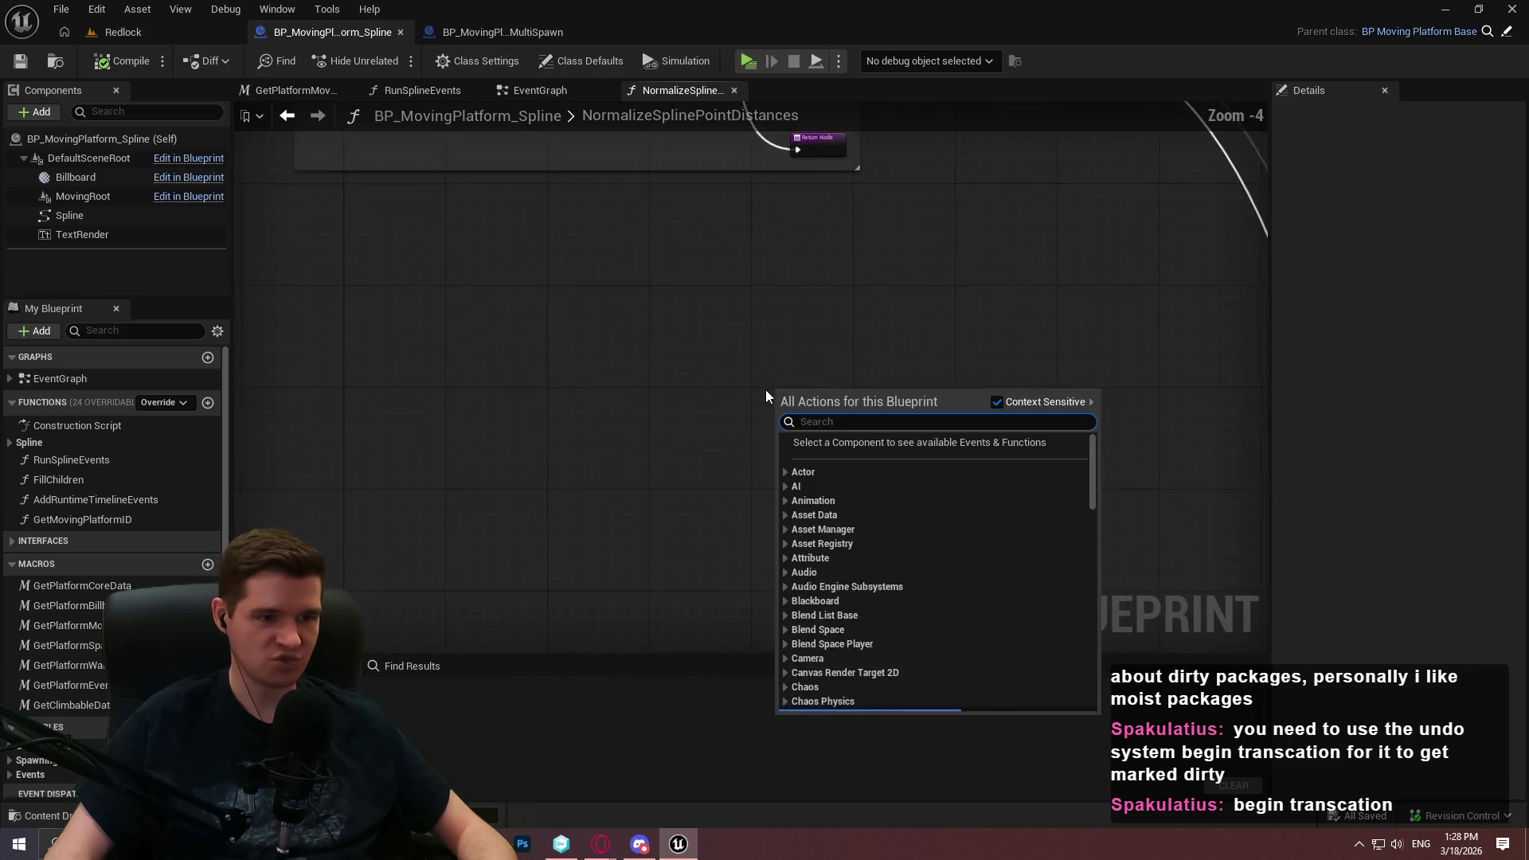
Add a Begin Transaction node to the graph by searching 'begin transaction', and zoom in on it
{"action": "type", "text": "begin transaction"}
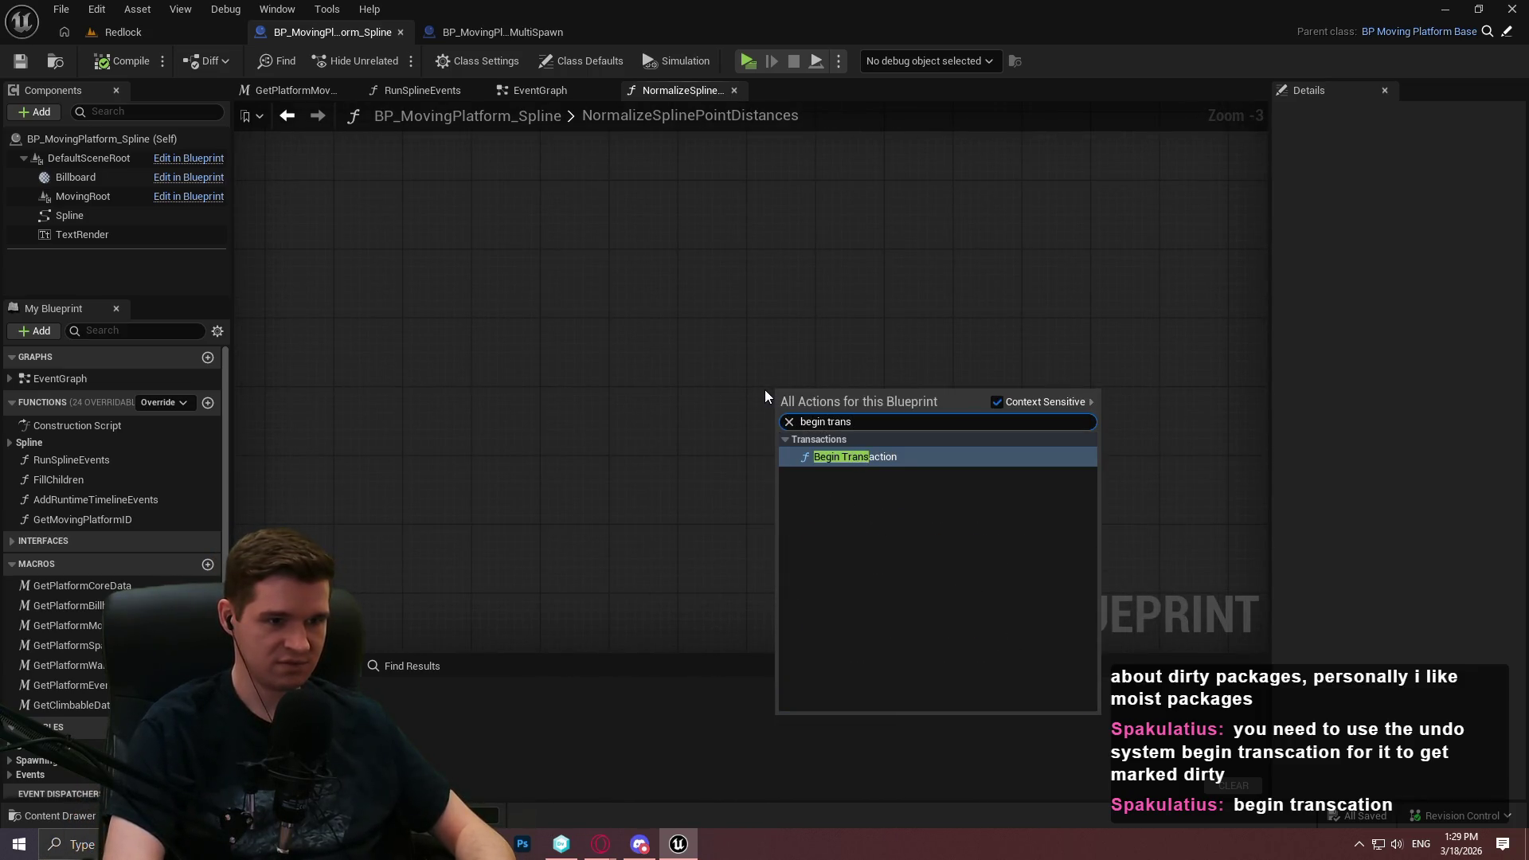
{"action": "key", "text": "Return"}
{"action": "scroll", "coordinate": [816, 359], "scroll_direction": "up", "scroll_amount": 4}
{"action": "left_click_drag", "start_coordinate": [818, 379], "coordinate": [634, 307]}
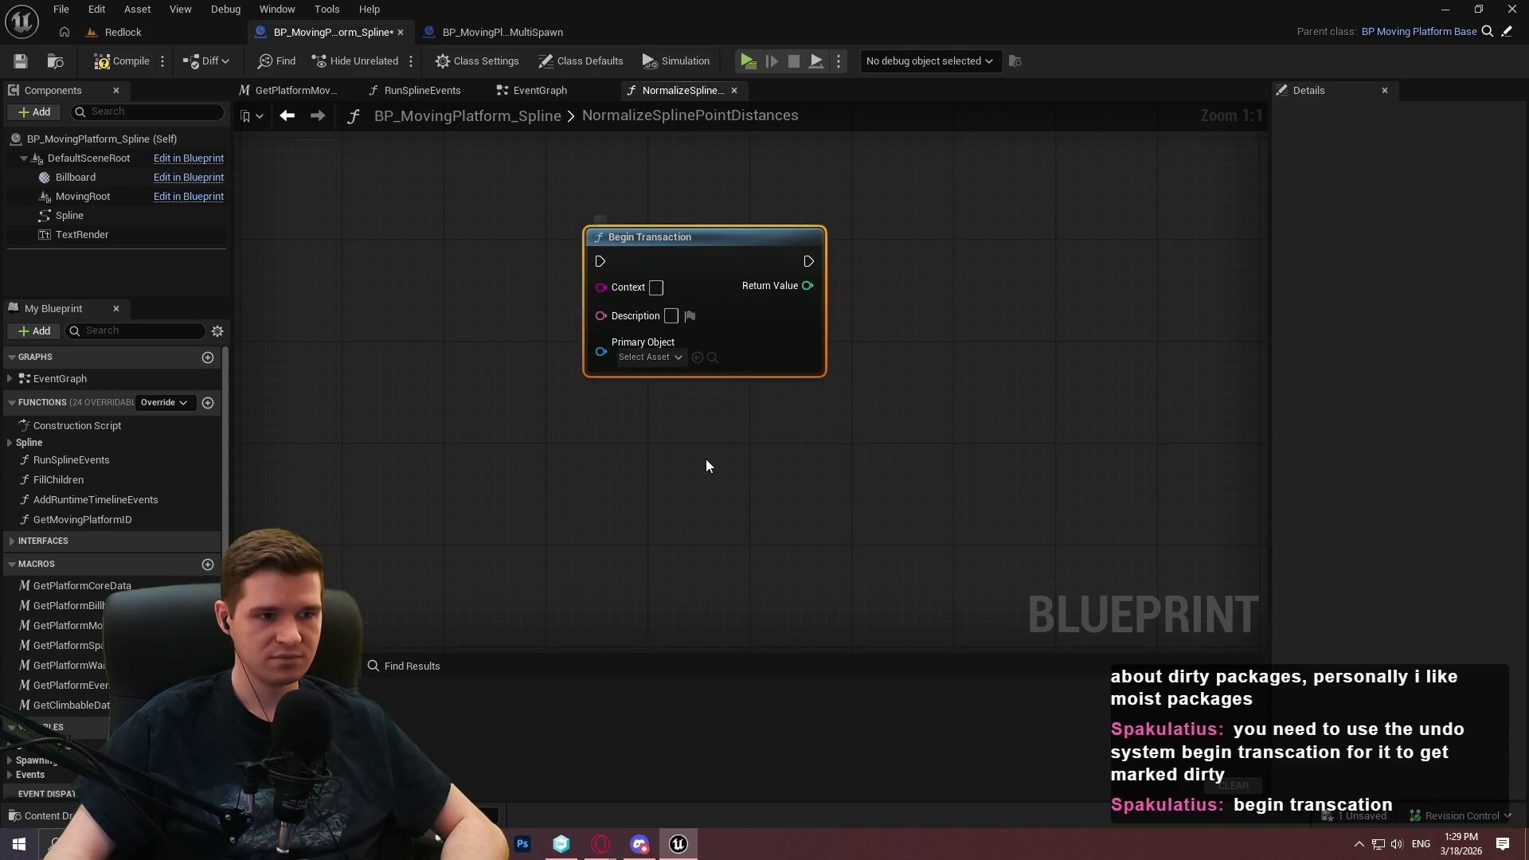
Search the graph's action list for a 'dirty' node
{"action": "right_click", "coordinate": [706, 459]}
{"action": "type", "text": "dirty"}
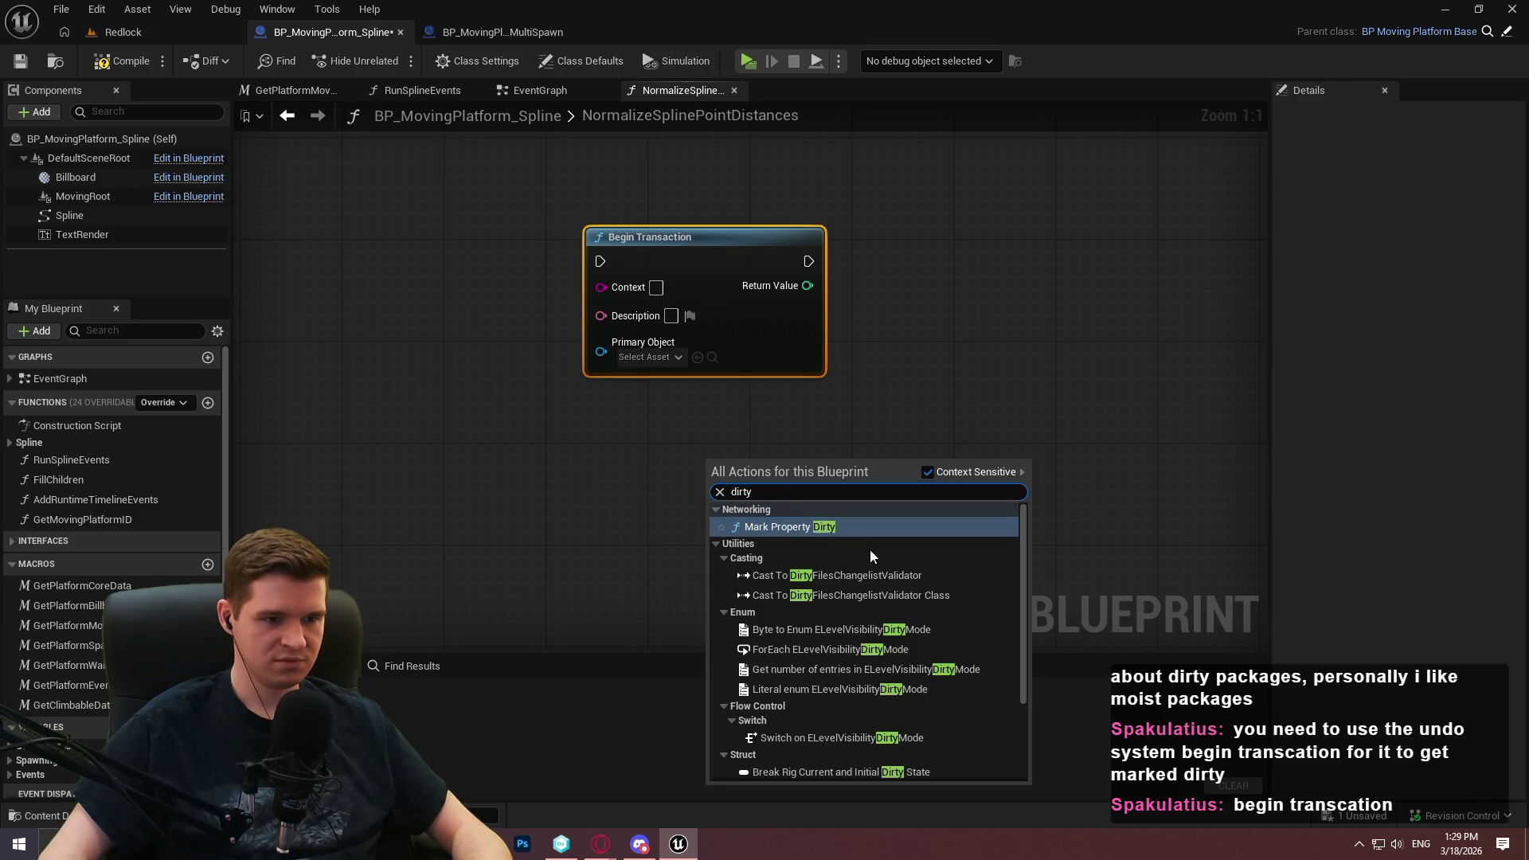
{"action": "scroll", "coordinate": [857, 577], "scroll_direction": "down", "scroll_amount": 3}
{"action": "right_click", "coordinate": [573, 476]}
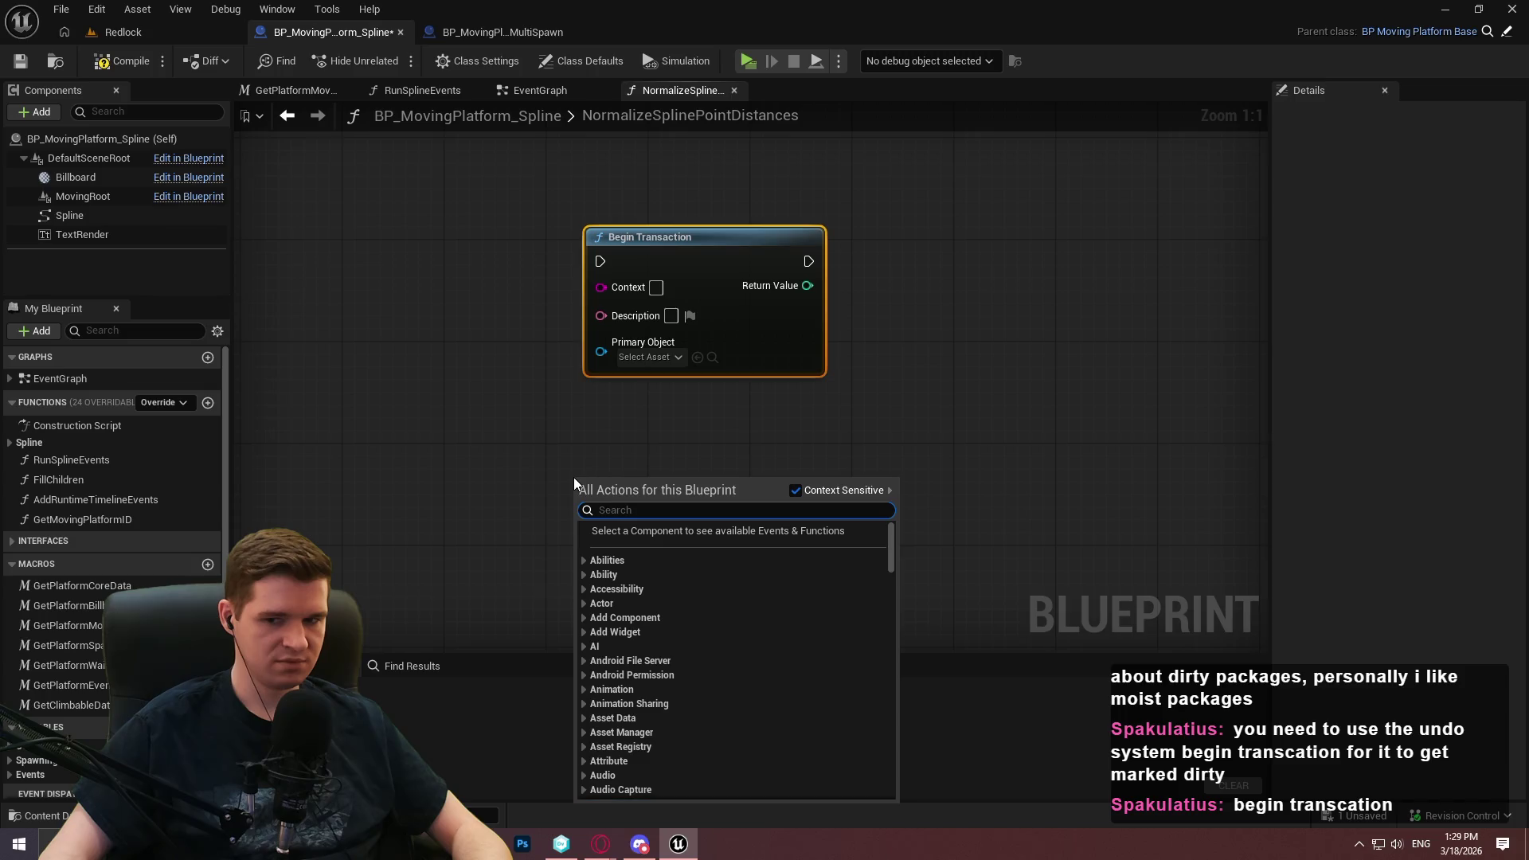
{"action": "left_click", "coordinate": [605, 424]}
{"action": "right_click", "coordinate": [612, 422]}
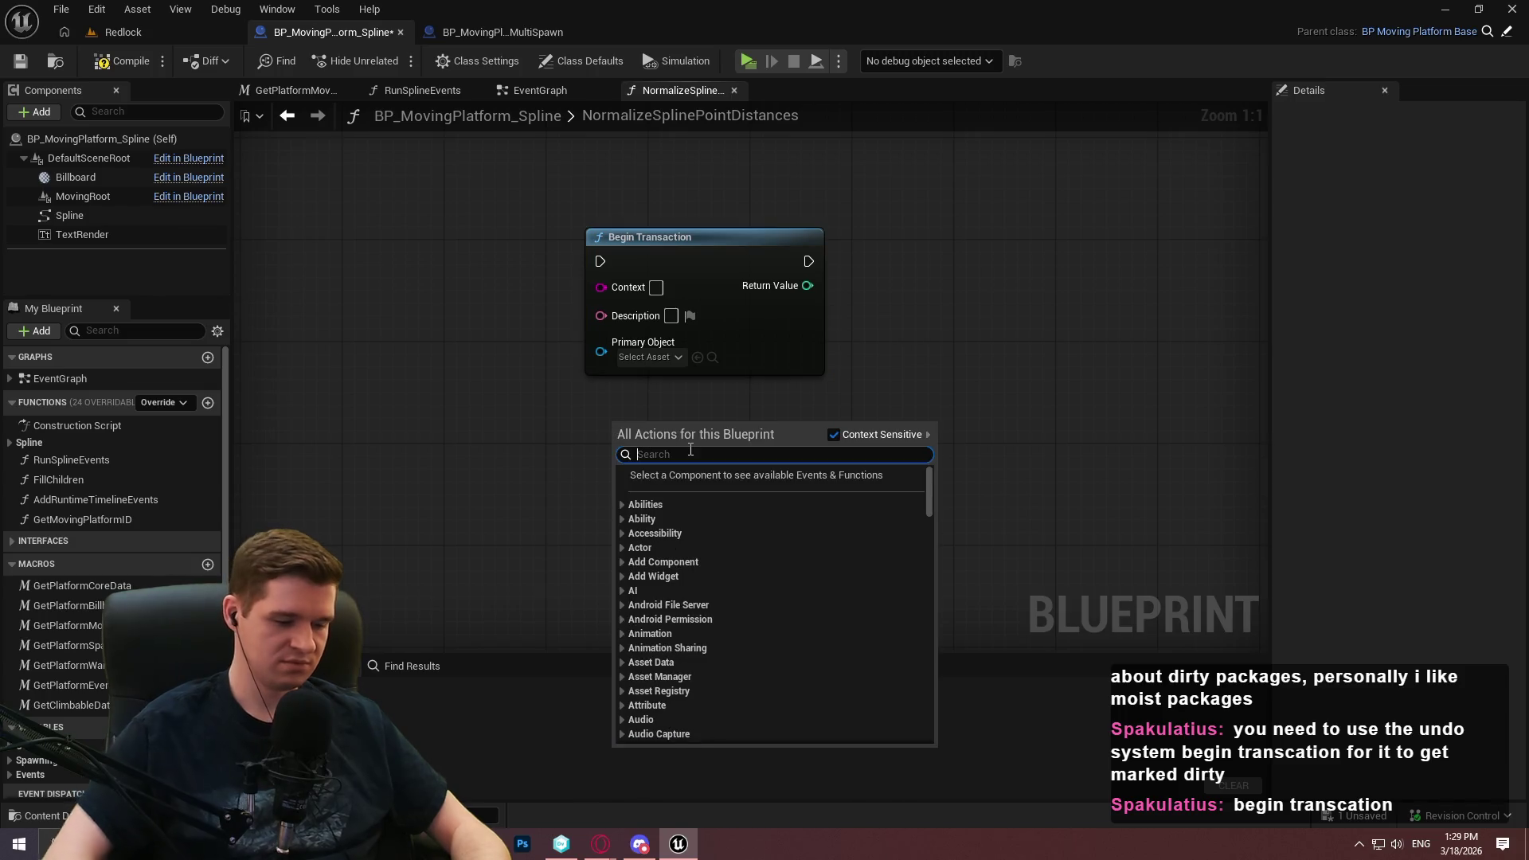
Close the action list without adding a node, and compile the Blueprint
{"action": "left_click", "coordinate": [853, 398]}
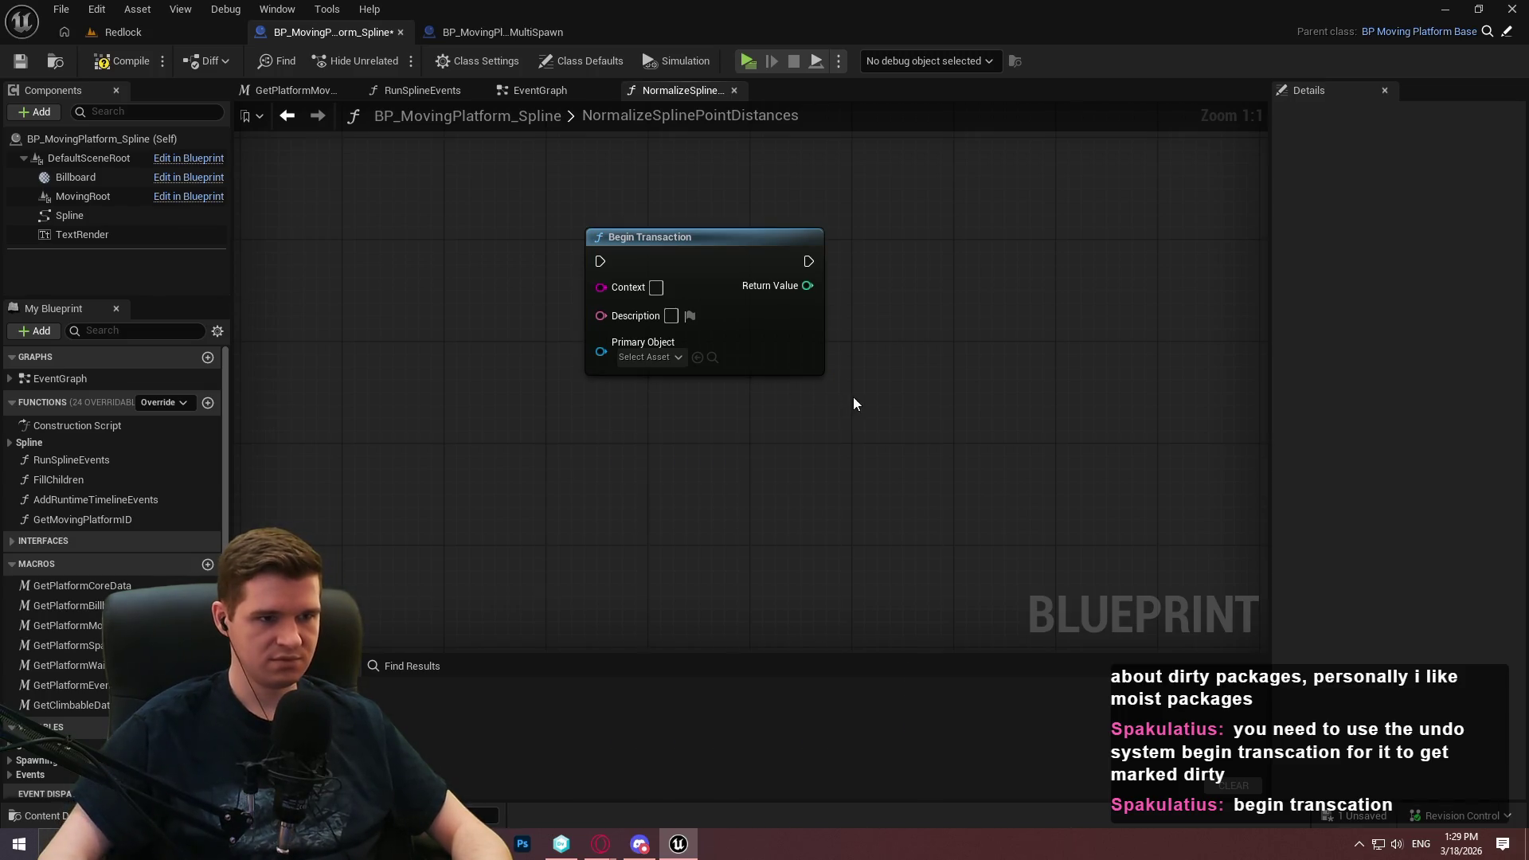
{"action": "left_click", "coordinate": [121, 60]}
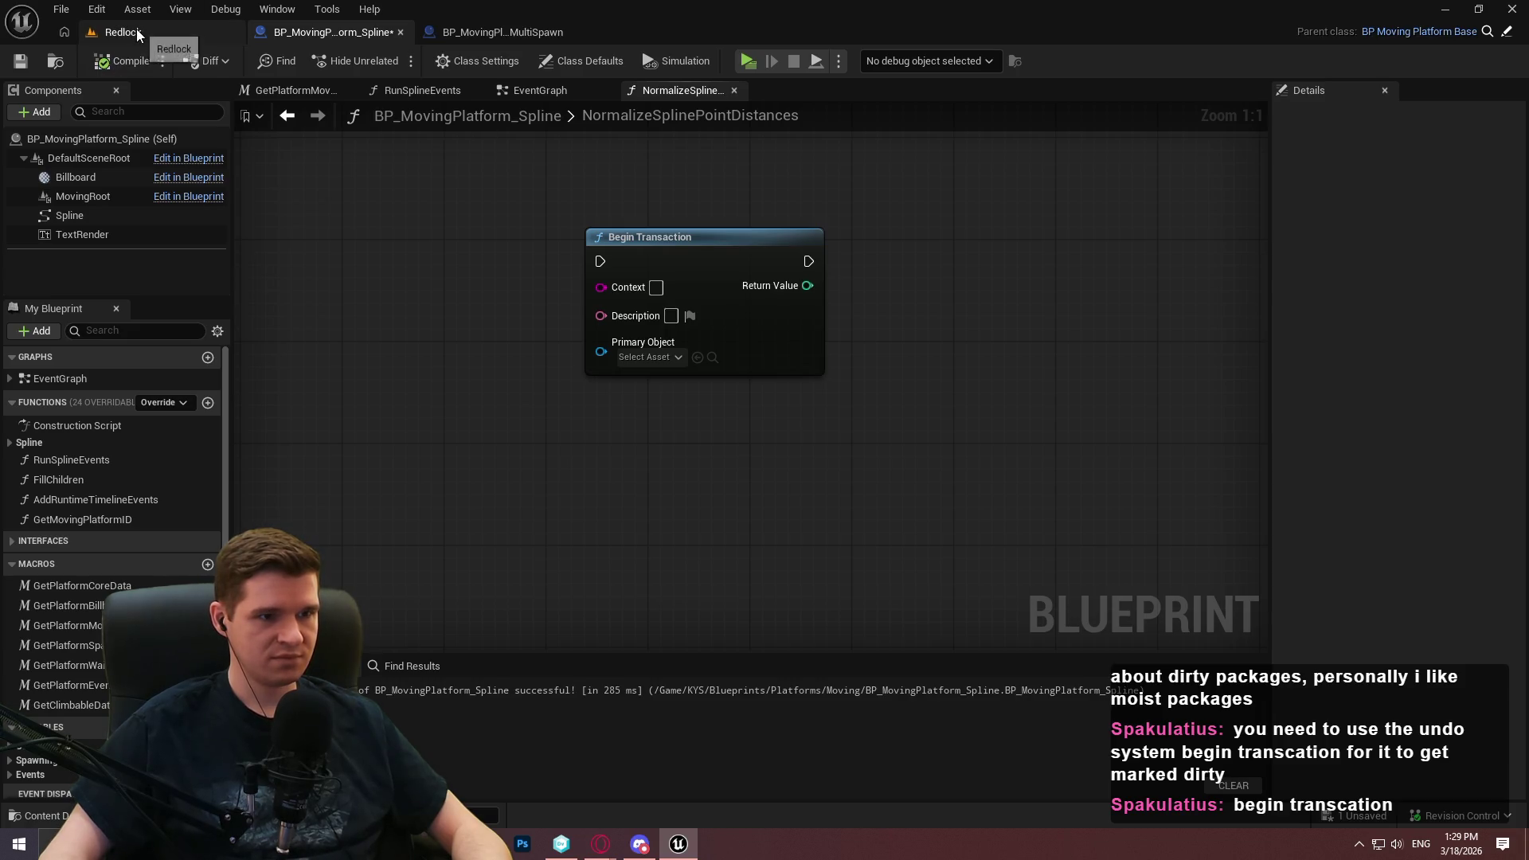
{"action": "left_click", "coordinate": [180, 30]}
Enlarge the Redlock level's list of level actors
{"action": "left_click", "coordinate": [347, 35]}
{"action": "left_click", "coordinate": [153, 29]}
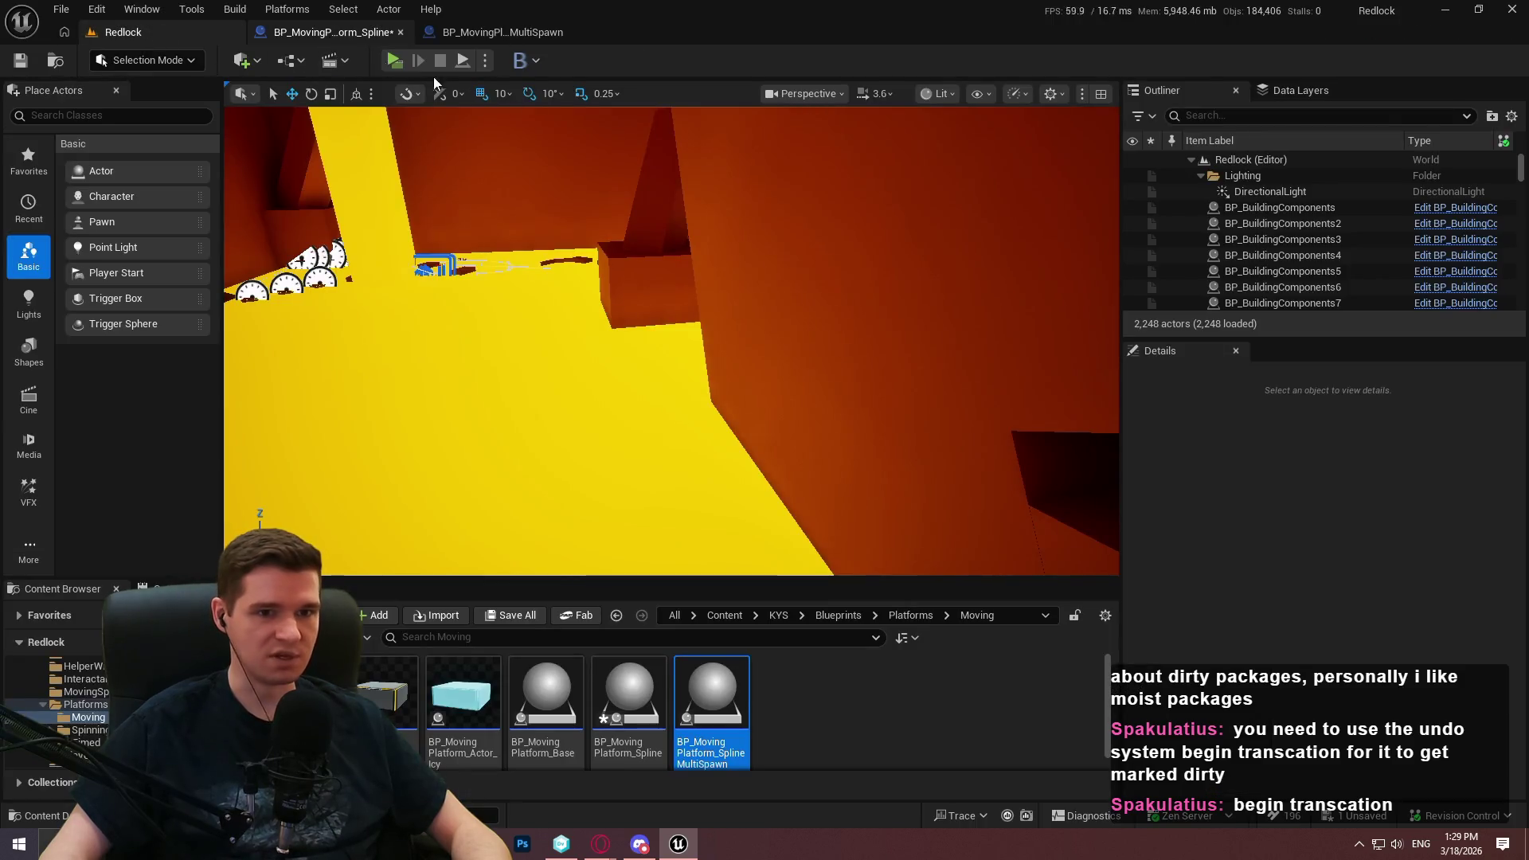
{"action": "left_click_drag", "start_coordinate": [1290, 344], "coordinate": [1290, 530]}
Delete the stray Begin Transaction node from the NormalizeSplinePointDistances graph
{"action": "left_click", "coordinate": [333, 32]}
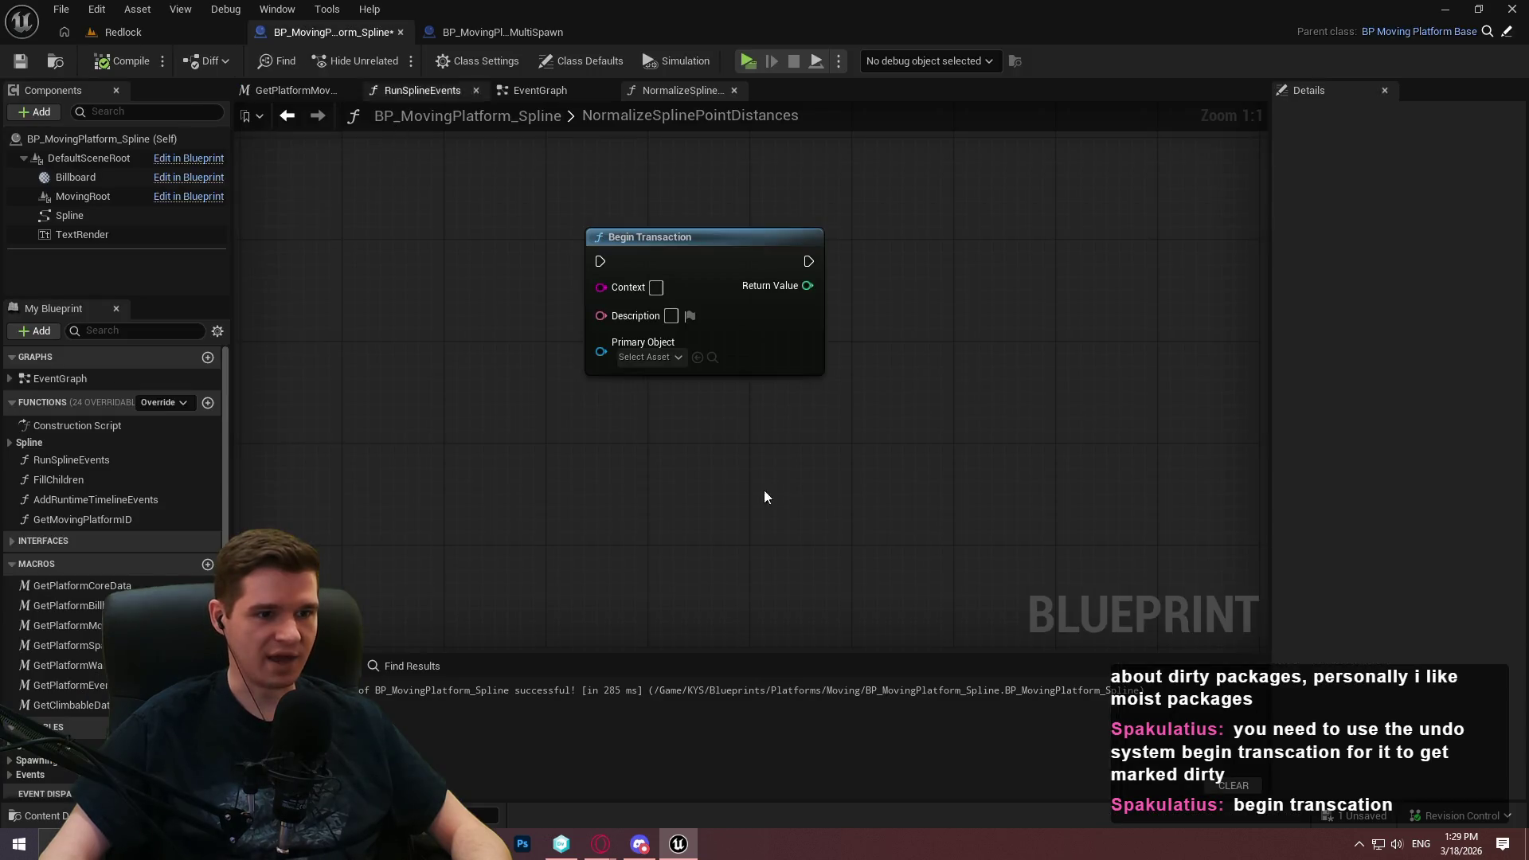
{"action": "scroll", "coordinate": [876, 319], "scroll_direction": "down", "scroll_amount": 1}
{"action": "left_click_drag", "start_coordinate": [932, 257], "coordinate": [724, 494]}
{"action": "mouse_move", "coordinate": [711, 255]}
{"action": "left_mouse_down"}
{"action": "mouse_move", "coordinate": [966, 355]}
{"action": "mouse_move", "coordinate": [790, 345]}
{"action": "left_mouse_up"}
{"action": "key", "text": "Delete"}
{"action": "scroll", "coordinate": [761, 409], "scroll_direction": "down", "scroll_amount": 2}
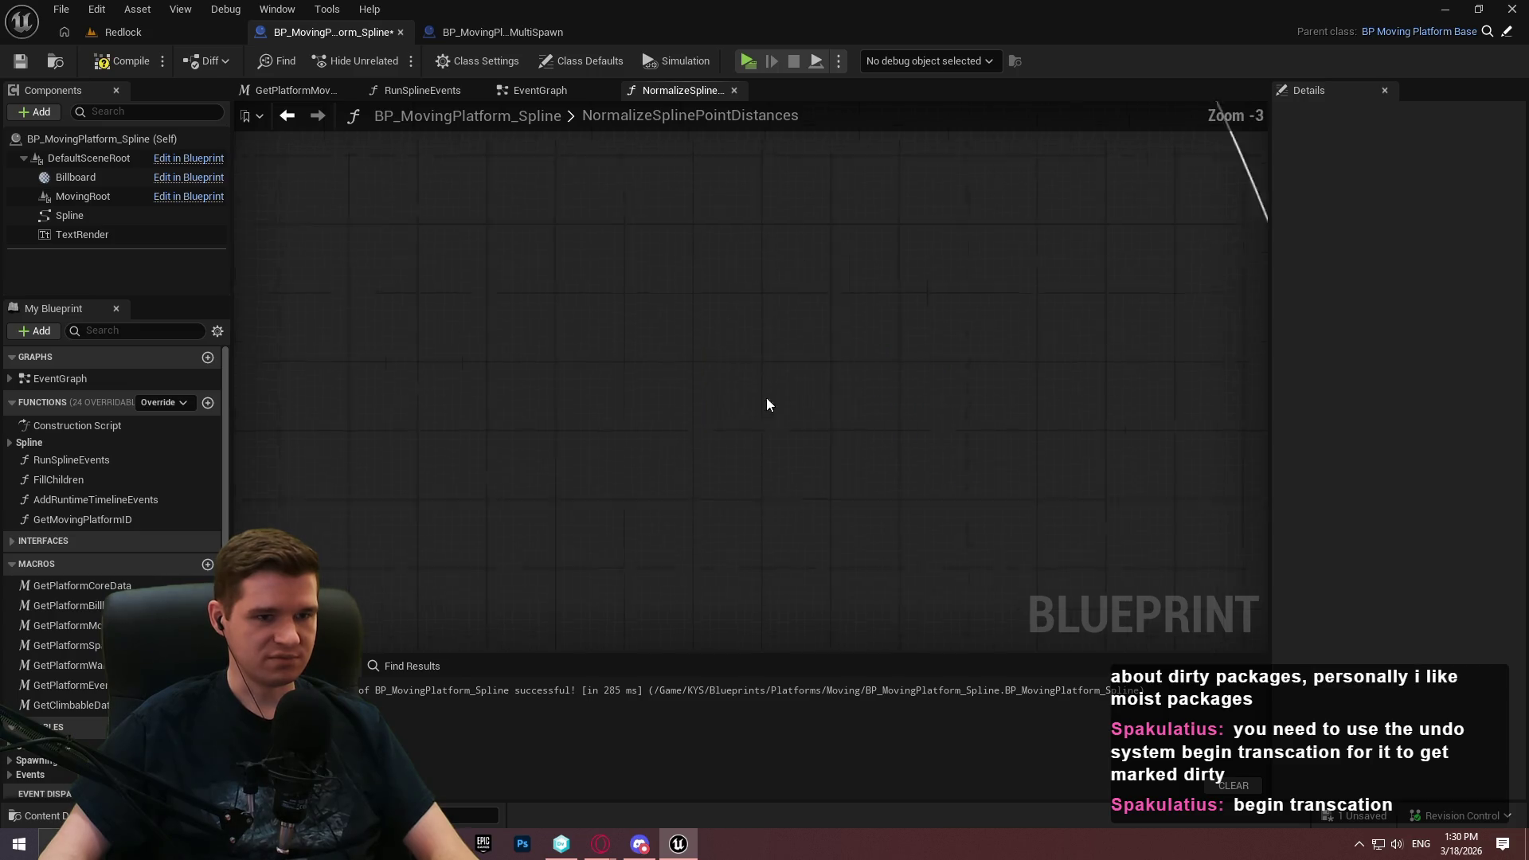
Check the Redlock level, then return to the NormalizeSplinePointDistances graph
{"action": "left_click", "coordinate": [124, 32]}
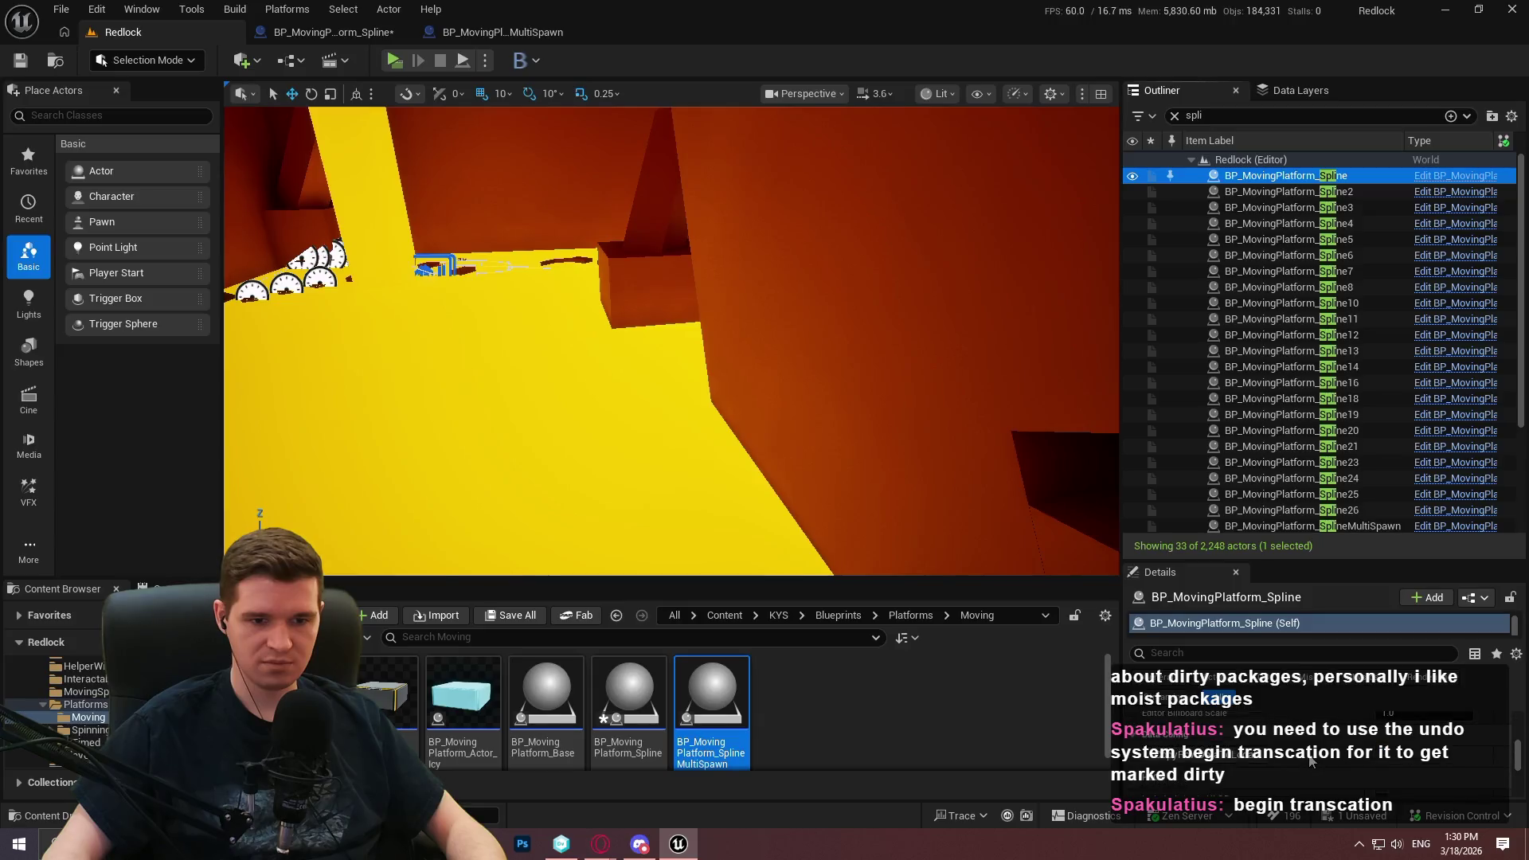
{"action": "left_click", "coordinate": [1290, 767]}
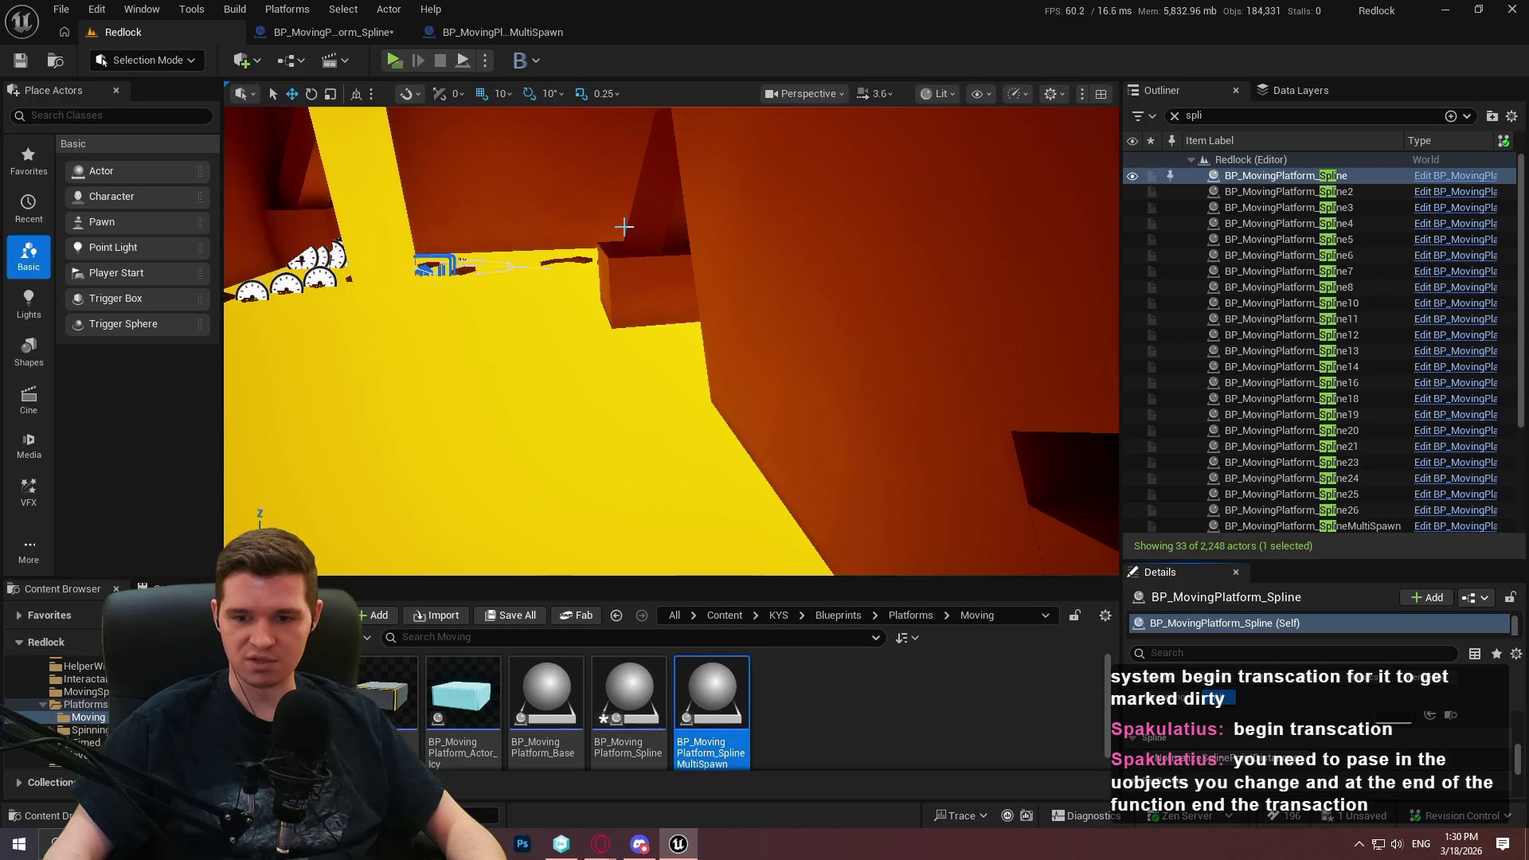
{"action": "left_click", "coordinate": [335, 31]}
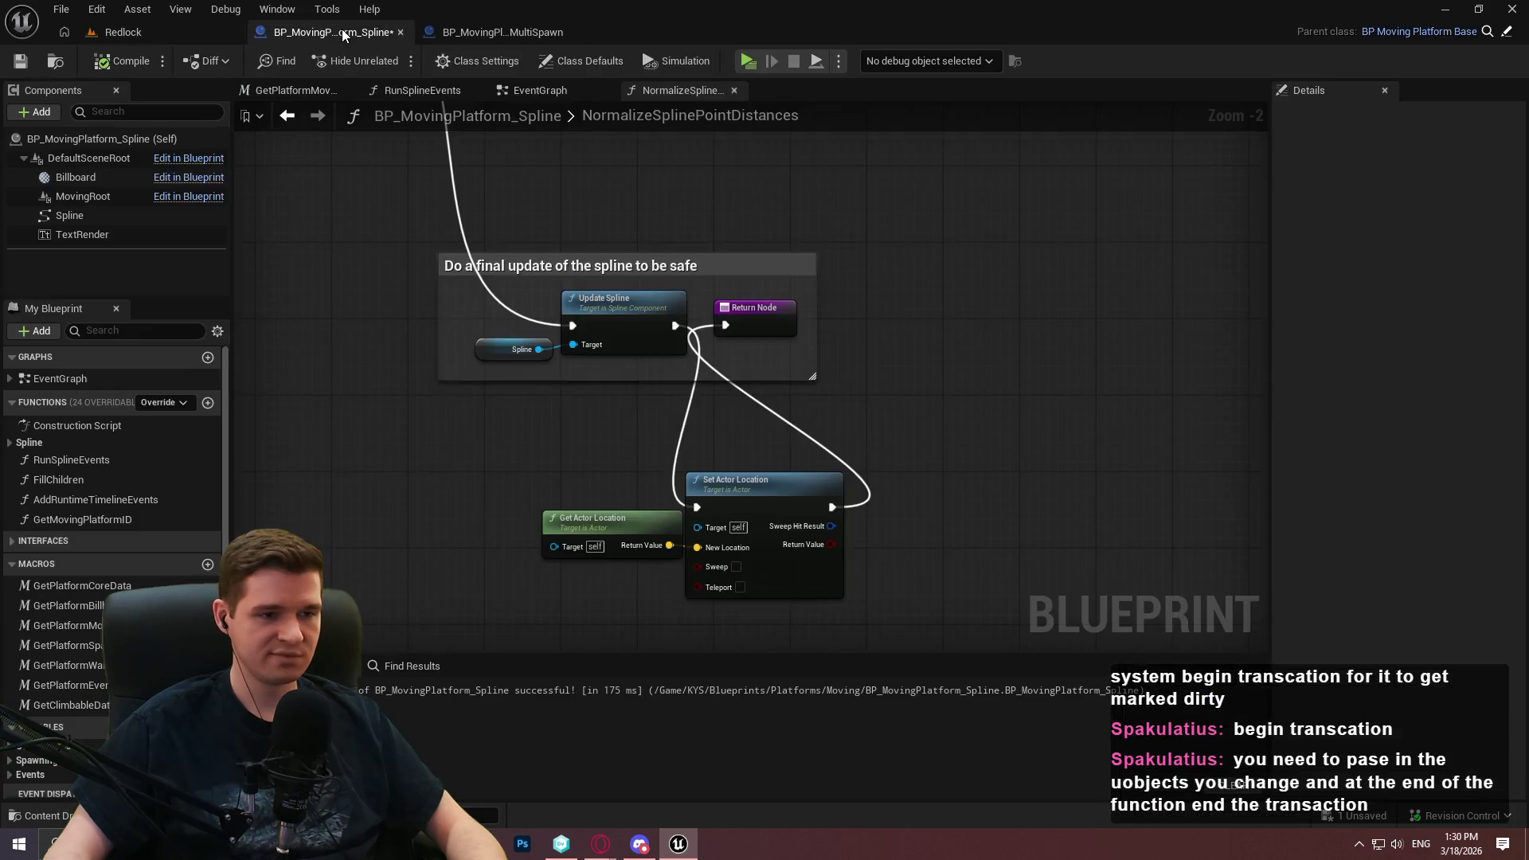
Replace the Get and Set Actor Location nodes with a Begin Transaction node beside the Update Spline comment
{"action": "left_click_drag", "start_coordinate": [532, 516], "coordinate": [883, 626]}
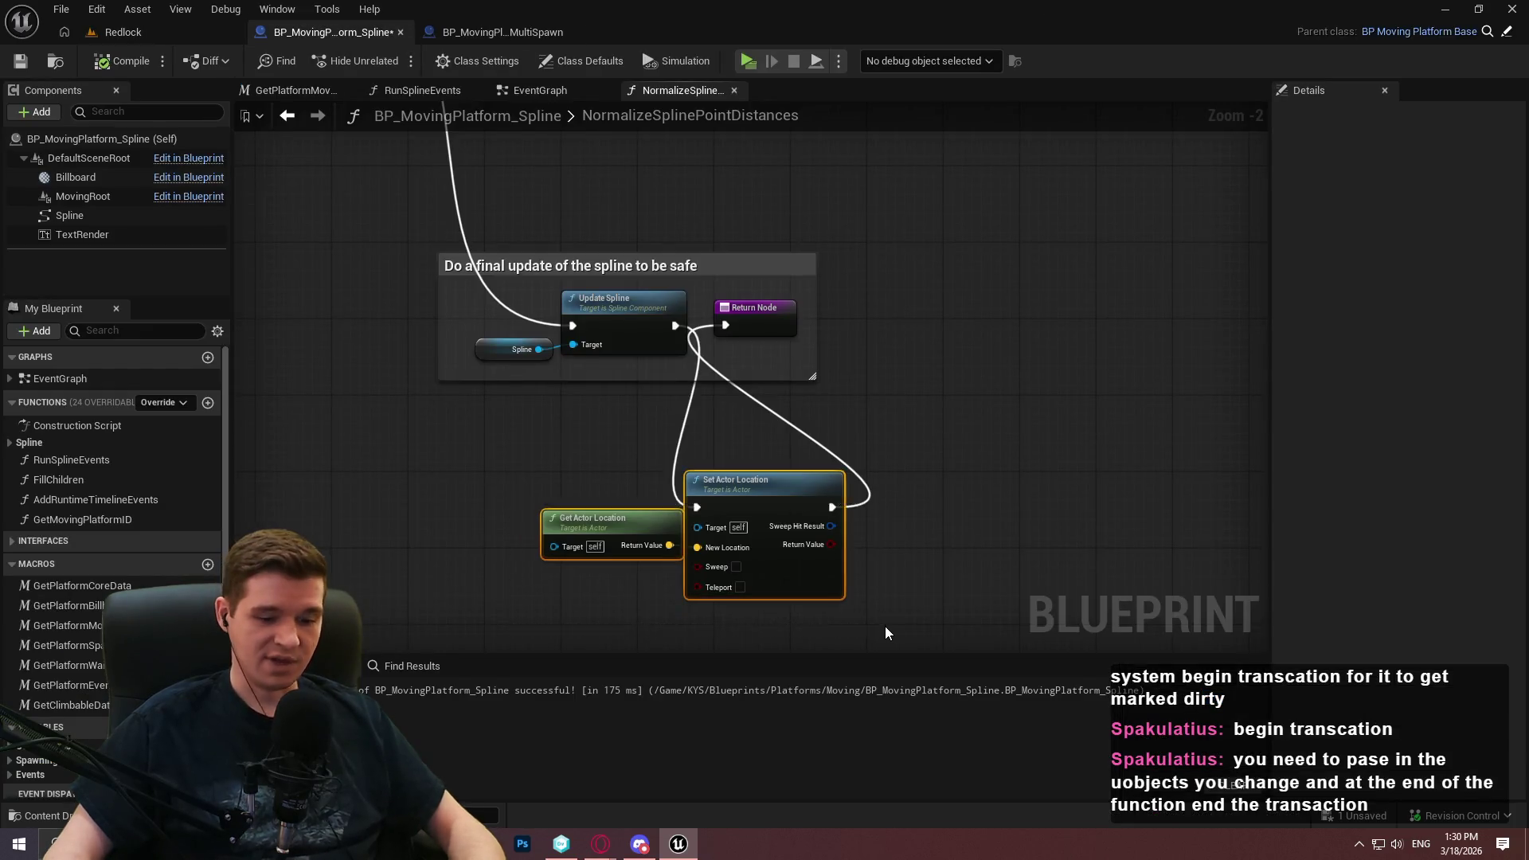
{"action": "key", "text": "Delete"}
{"action": "right_click", "coordinate": [622, 589]}
{"action": "type", "text": "begin trn"}
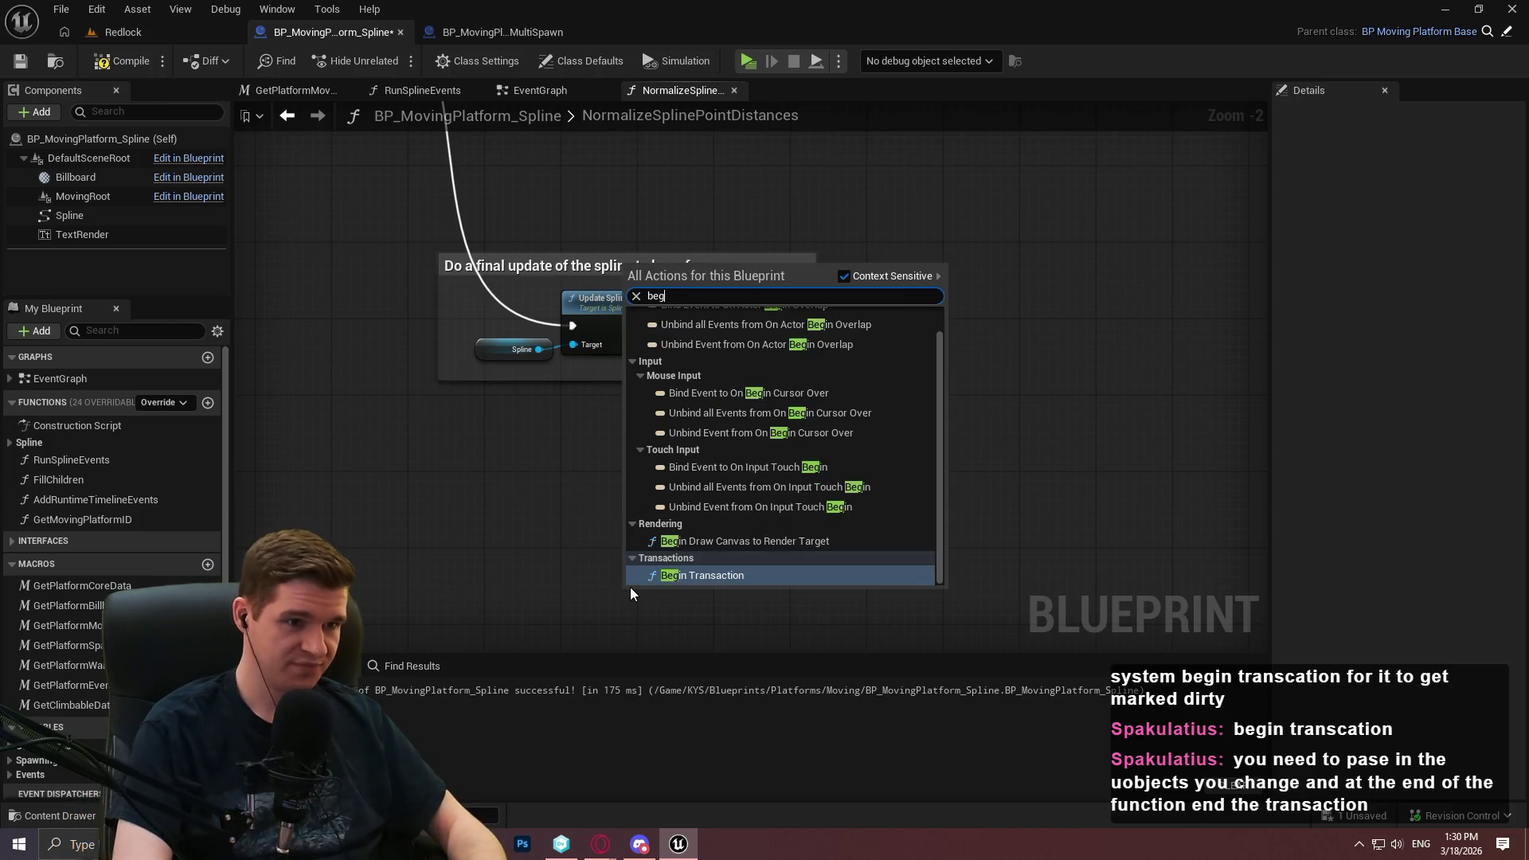
{"action": "key", "text": "Return"}
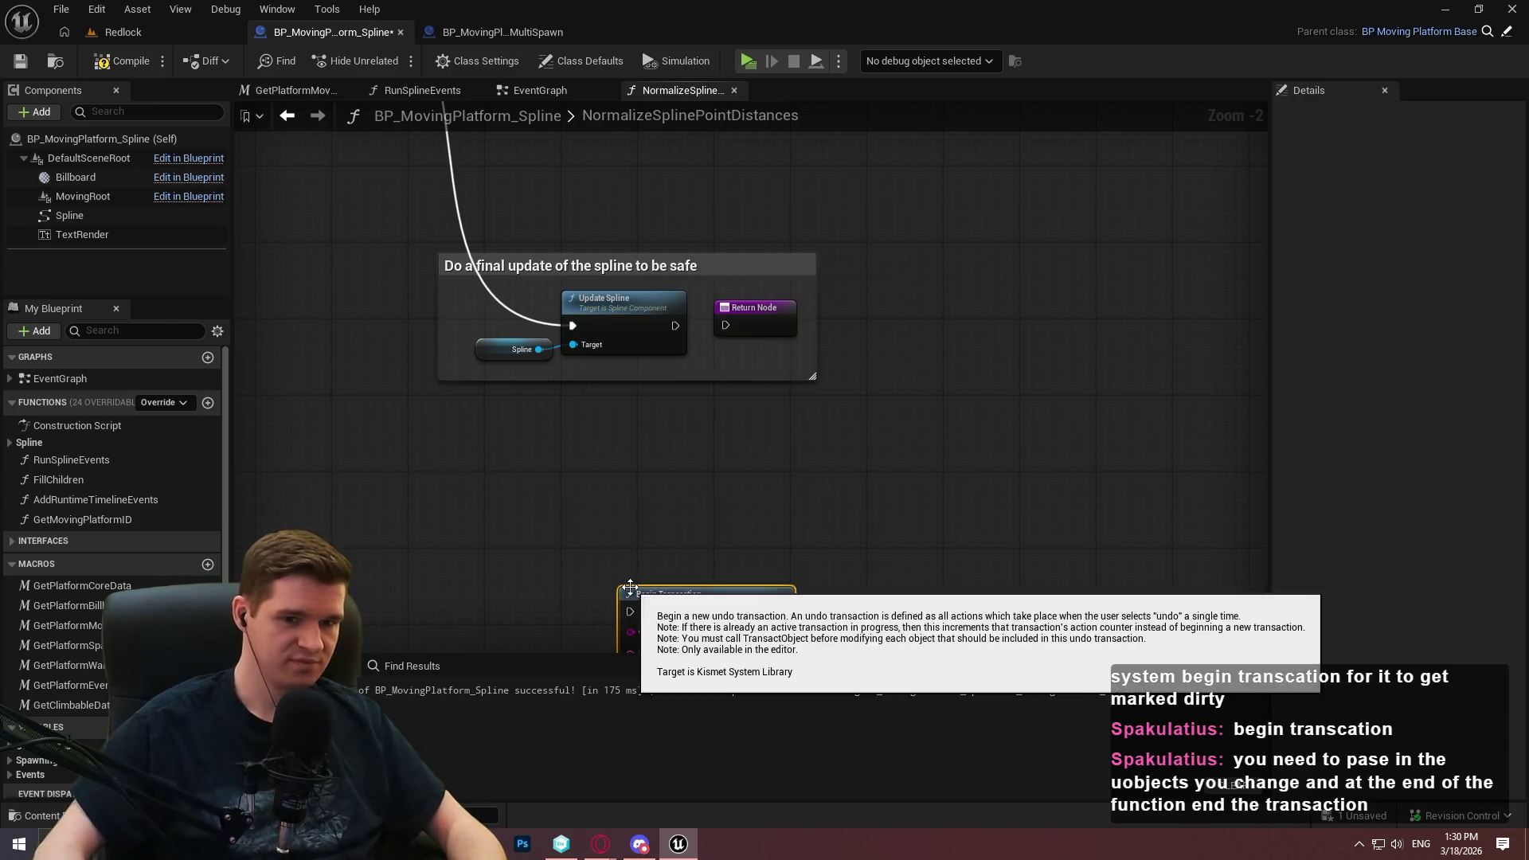
{"action": "mouse_move", "coordinate": [660, 596]}
{"action": "left_mouse_down"}
{"action": "mouse_move", "coordinate": [603, 450]}
{"action": "mouse_move", "coordinate": [390, 266]}
{"action": "left_mouse_up"}
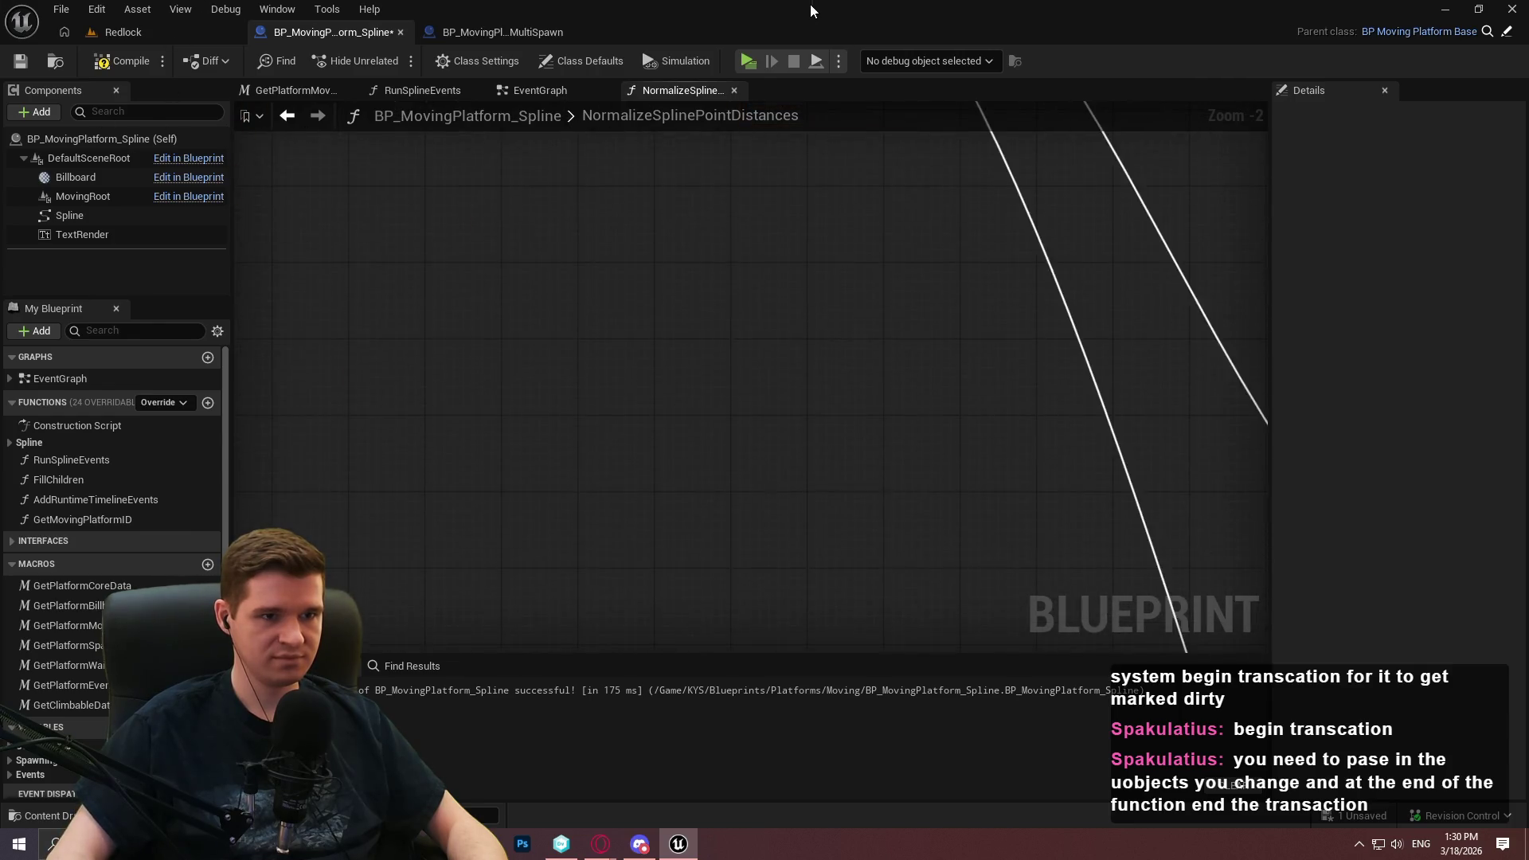
{"action": "mouse_move", "coordinate": [700, 505]}
{"action": "left_mouse_down"}
{"action": "mouse_move", "coordinate": [456, 399]}
{"action": "mouse_move", "coordinate": [471, 484]}
{"action": "mouse_move", "coordinate": [609, 615]}
{"action": "mouse_move", "coordinate": [632, 619]}
{"action": "mouse_move", "coordinate": [475, 375]}
{"action": "left_mouse_up"}
Wire Begin Transaction between the entry node and the Branch, with Self as Primary Object
{"action": "scroll", "coordinate": [662, 561], "scroll_direction": "up", "scroll_amount": 1}
{"action": "left_click_drag", "start_coordinate": [460, 186], "coordinate": [354, 375]}
{"action": "mouse_move", "coordinate": [532, 377]}
{"action": "left_mouse_down"}
{"action": "mouse_move", "coordinate": [1153, 151]}
{"action": "mouse_move", "coordinate": [1311, 314]}
{"action": "mouse_move", "coordinate": [333, 399]}
{"action": "mouse_move", "coordinate": [419, 408]}
{"action": "left_mouse_up"}
{"action": "left_click_drag", "start_coordinate": [607, 519], "coordinate": [490, 572]}
{"action": "type", "text": "se"}
{"action": "key", "text": "BackSpace"}
{"action": "key", "text": "BackSpace"}
{"action": "type", "text": "begin"}
{"action": "scroll", "coordinate": [455, 552], "scroll_direction": "up", "scroll_amount": 1}
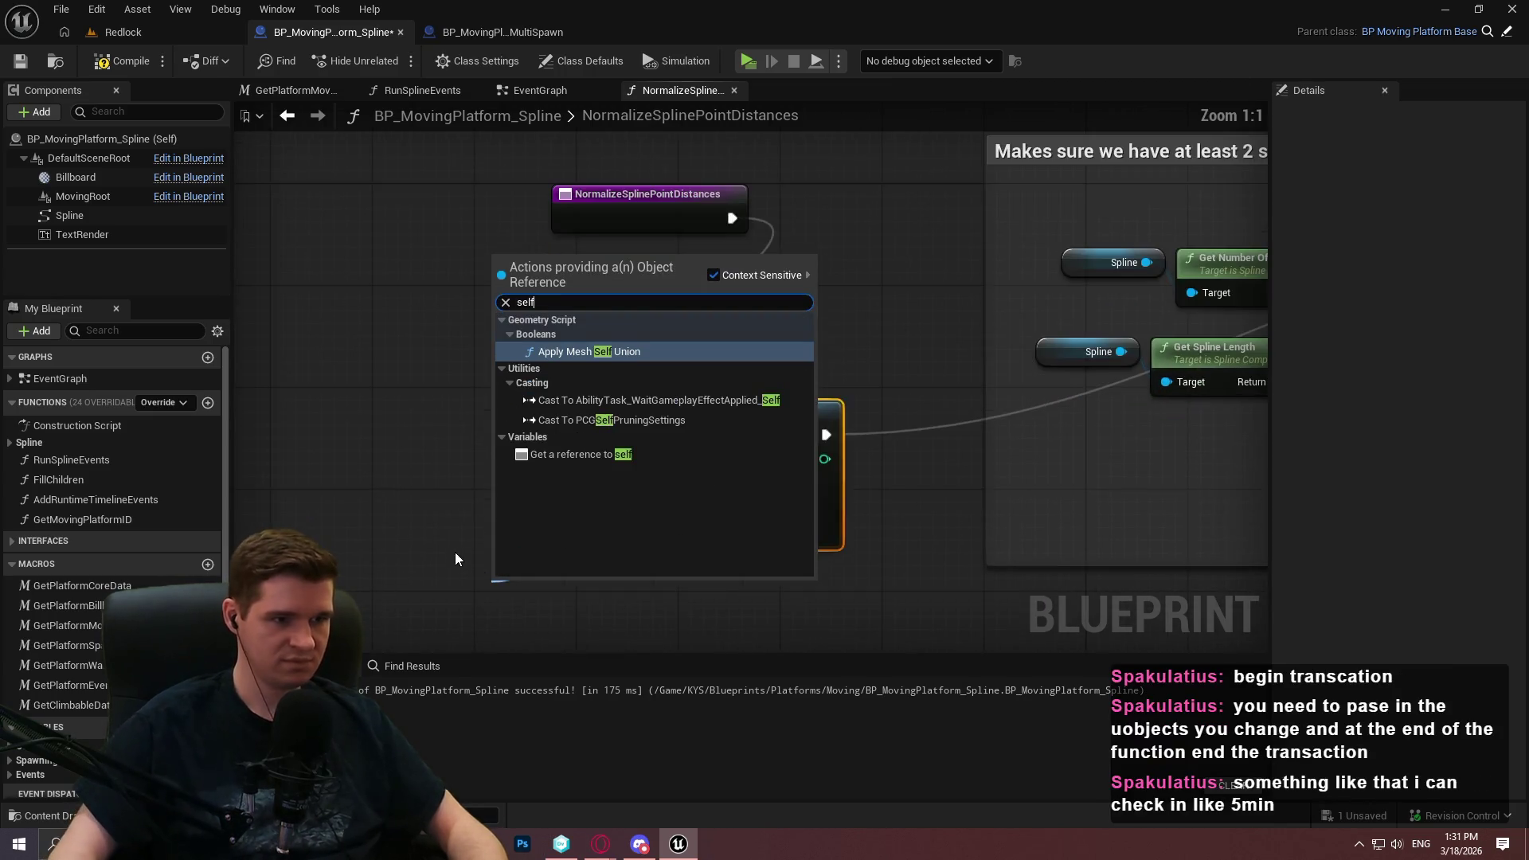
{"action": "key", "text": "Return"}
{"action": "left_click_drag", "start_coordinate": [618, 525], "coordinate": [536, 551]}
{"action": "type", "text": "self"}
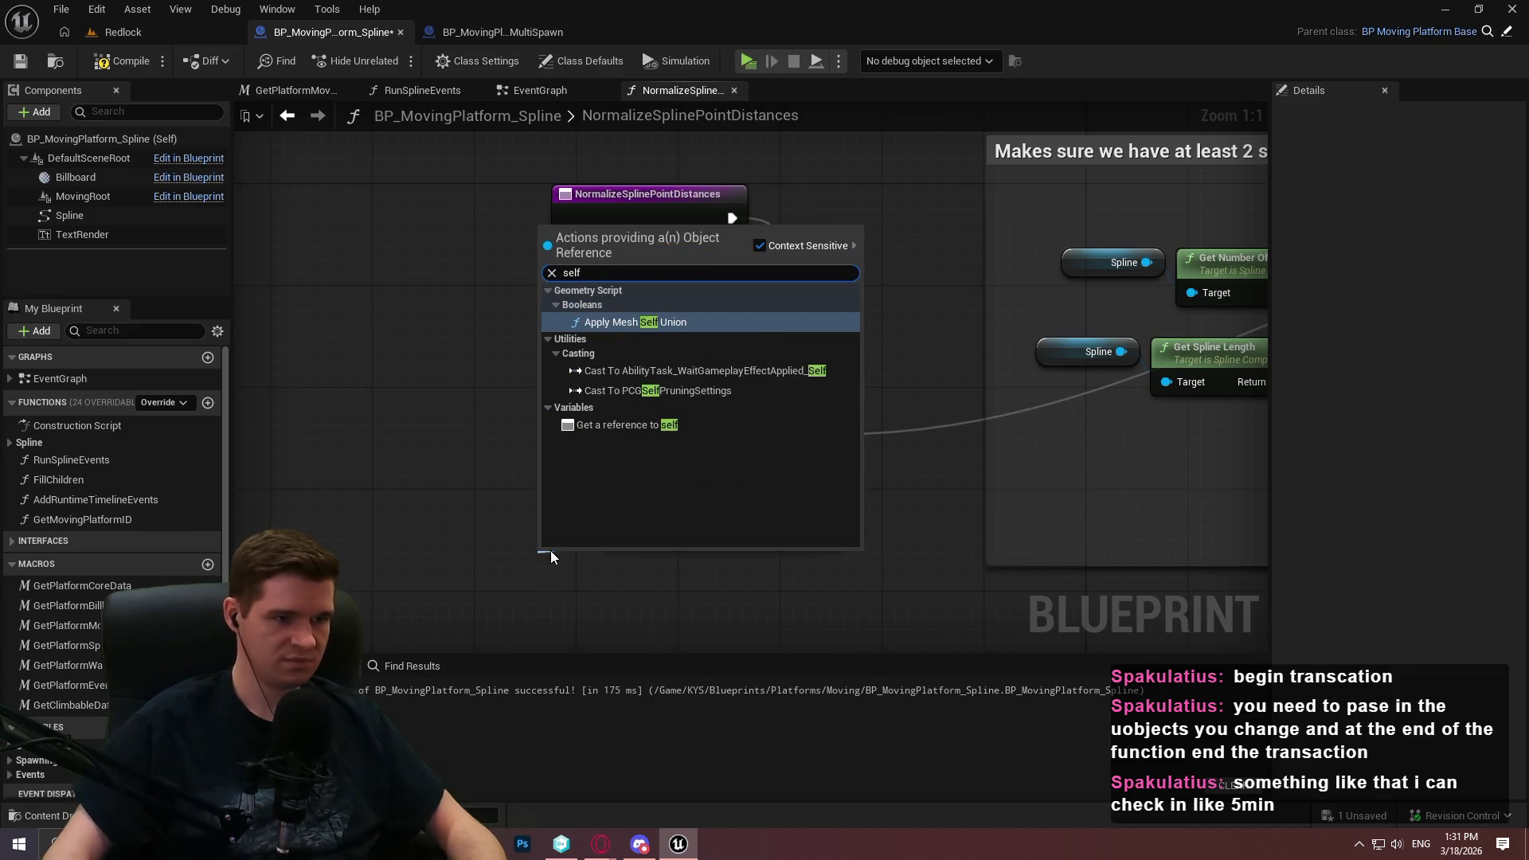
{"action": "left_click", "coordinate": [650, 422]}
Add an End Transaction node after Update Spline and connect it to the Return Node
{"action": "scroll", "coordinate": [608, 526], "scroll_direction": "down", "scroll_amount": 2}
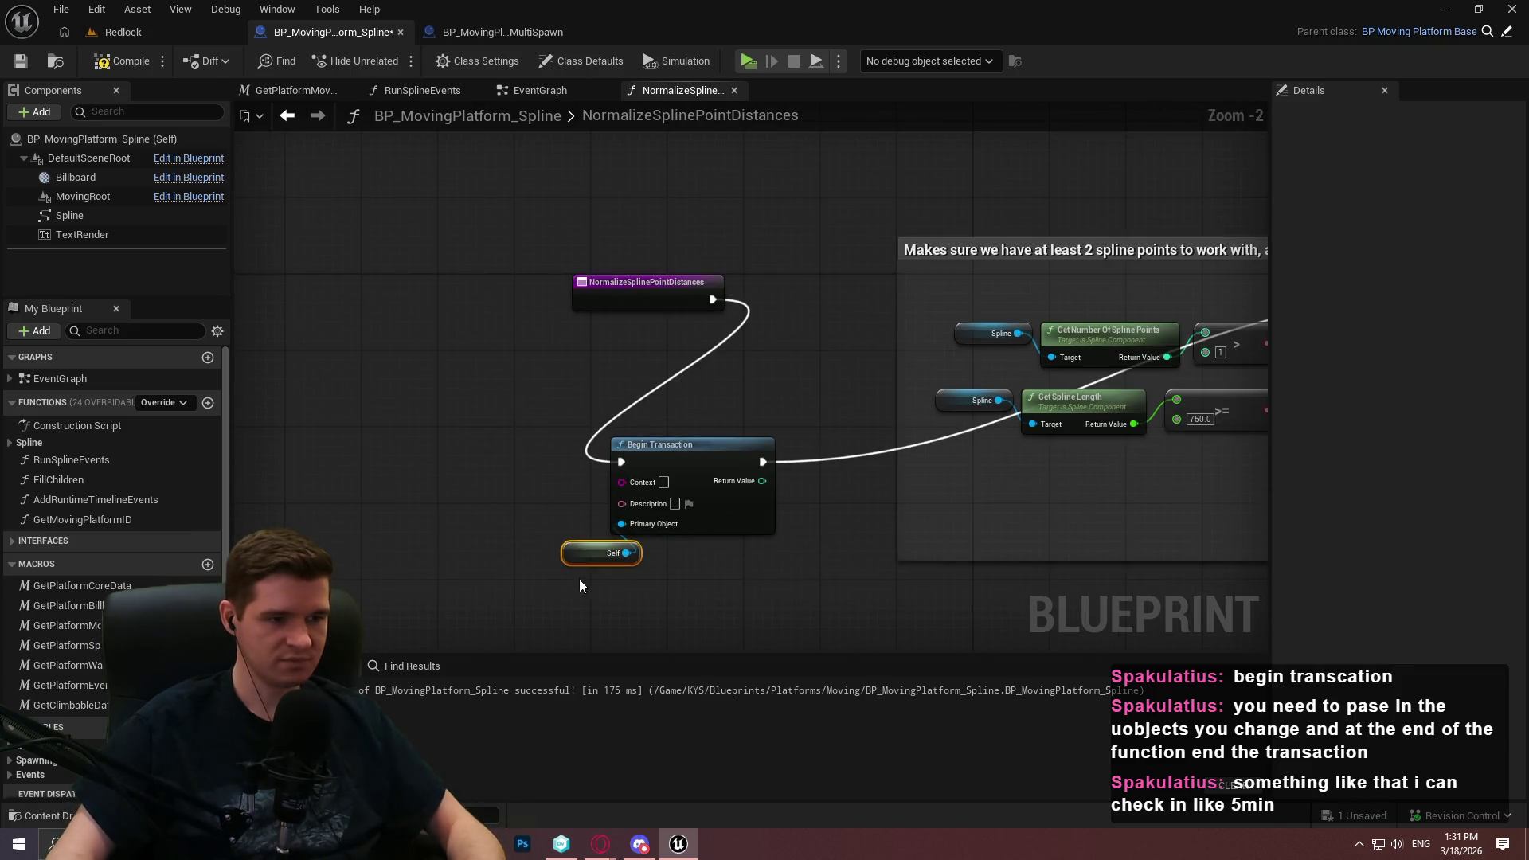
{"action": "scroll", "coordinate": [755, 637], "scroll_direction": "down", "scroll_amount": 4}
{"action": "scroll", "coordinate": [863, 363], "scroll_direction": "up", "scroll_amount": 1}
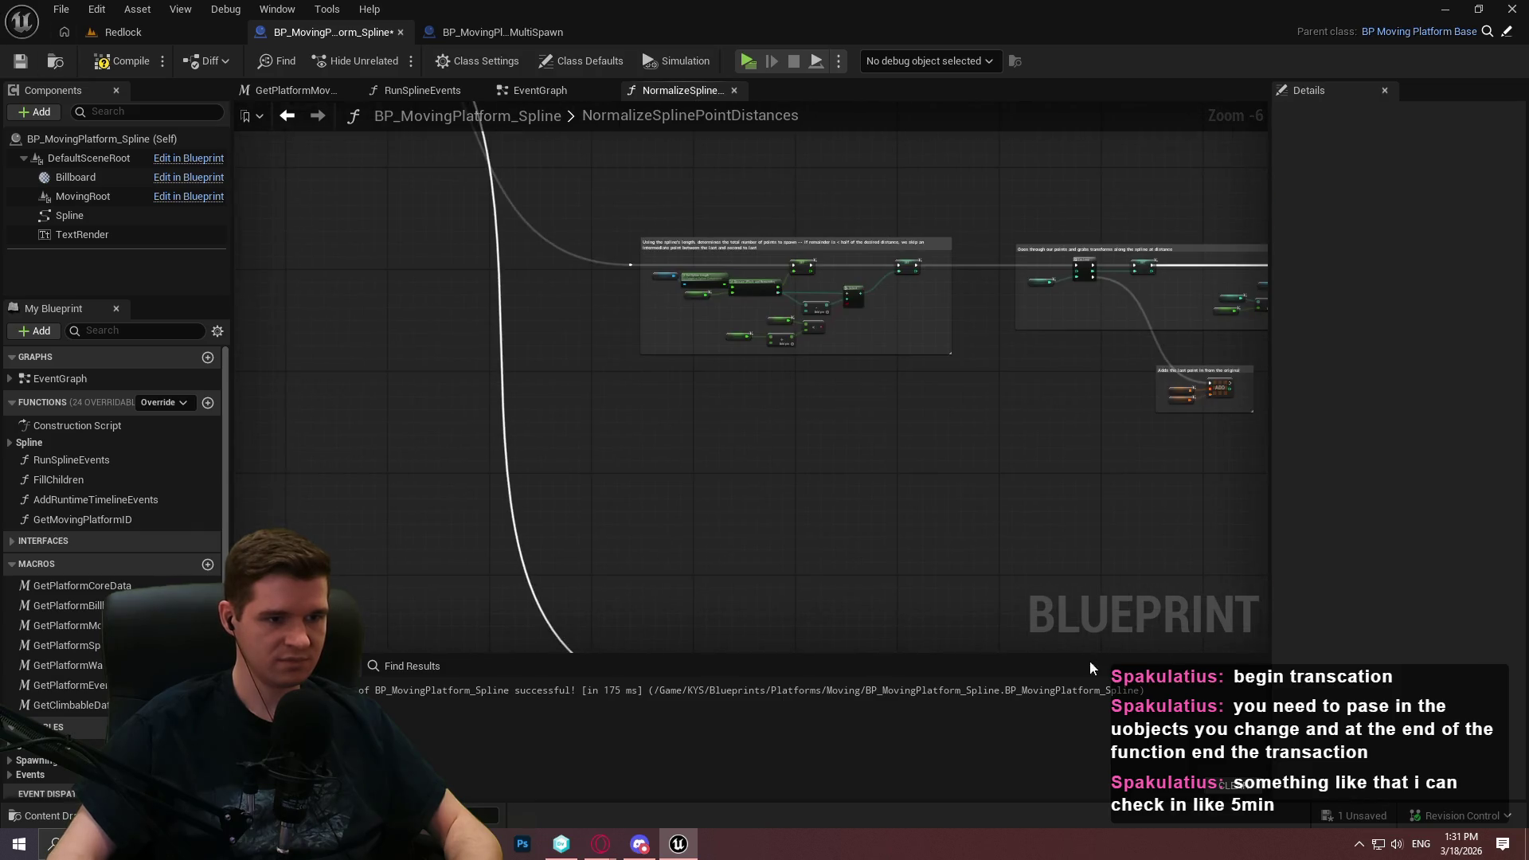
{"action": "mouse_move", "coordinate": [863, 363]}
{"action": "left_mouse_down"}
{"action": "mouse_move", "coordinate": [589, 274]}
{"action": "mouse_move", "coordinate": [548, 466]}
{"action": "left_mouse_up"}
{"action": "scroll", "coordinate": [514, 290], "scroll_direction": "up", "scroll_amount": 2}
{"action": "scroll", "coordinate": [514, 290], "scroll_direction": "up", "scroll_amount": 1}
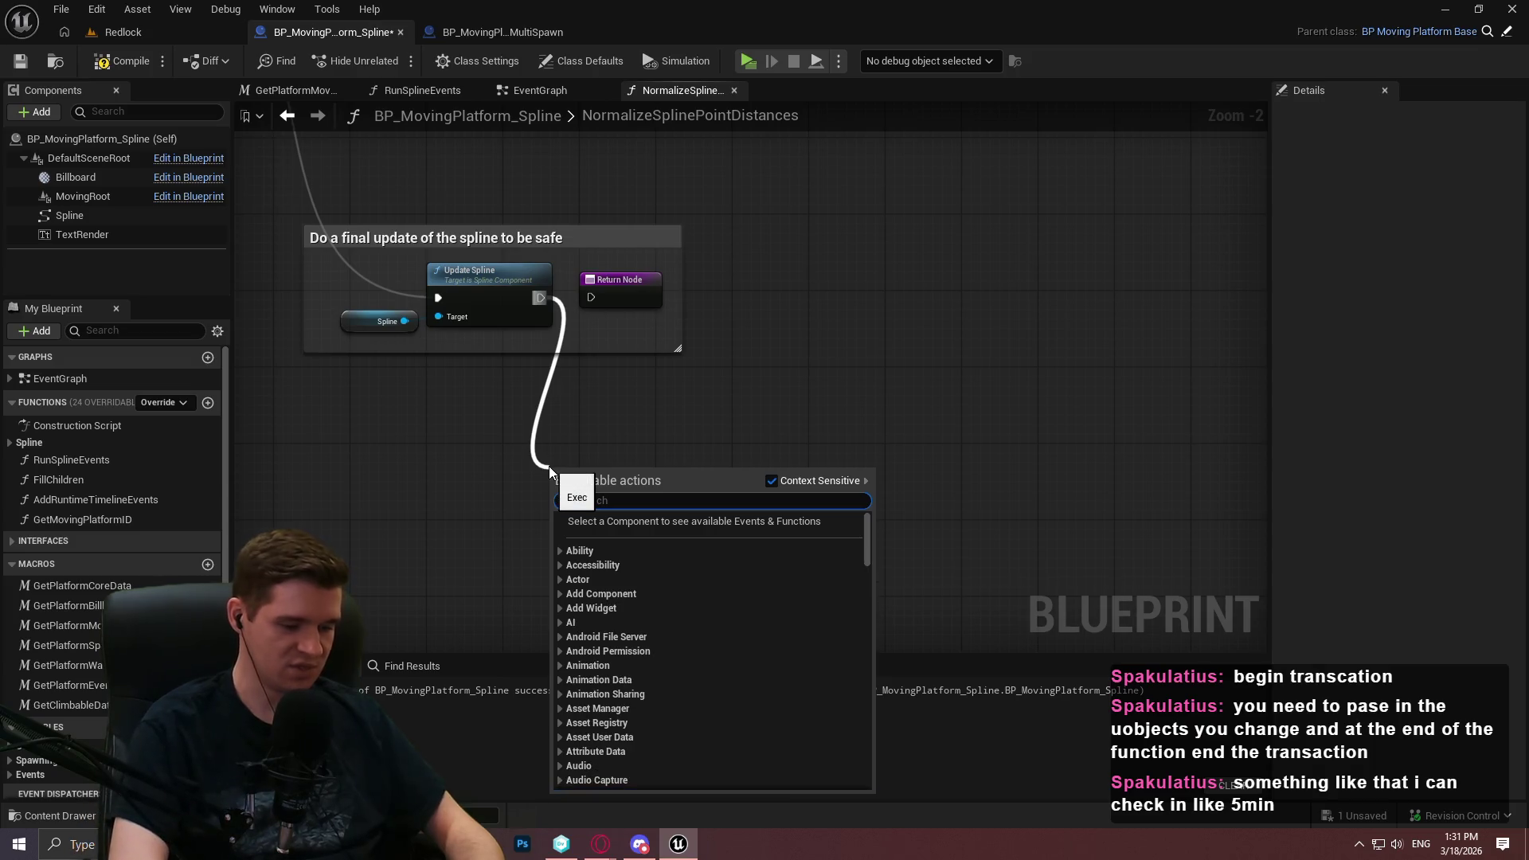
{"action": "type", "text": "trans"}
{"action": "key", "text": "Return"}
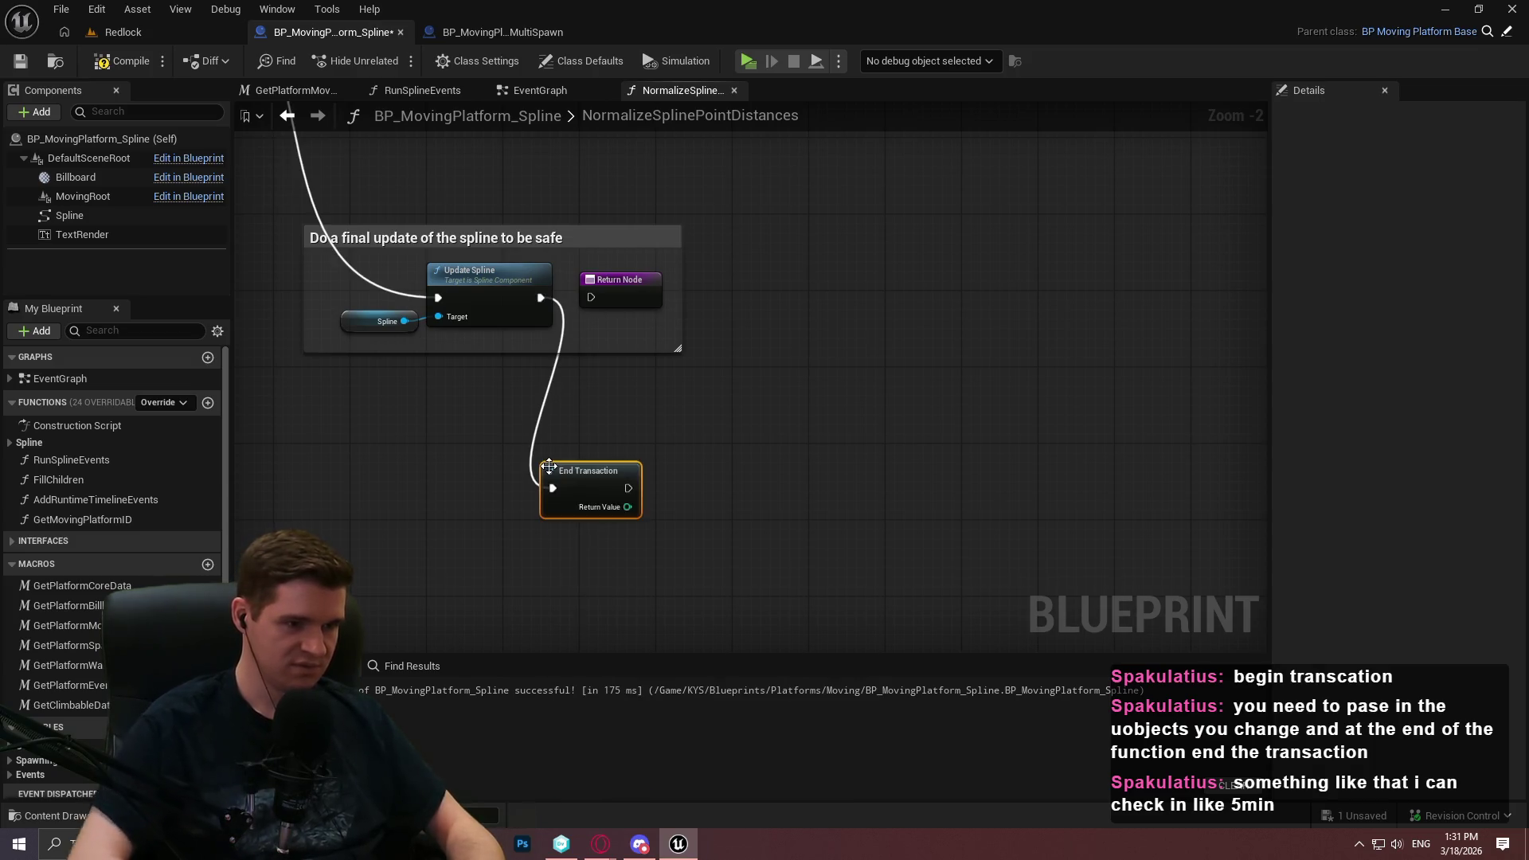
{"action": "scroll", "coordinate": [574, 450], "scroll_direction": "up", "scroll_amount": 2}
{"action": "left_click_drag", "start_coordinate": [588, 456], "coordinate": [542, 201]}
{"action": "left_click", "coordinate": [657, 384]}
{"action": "left_click_drag", "start_coordinate": [676, 381], "coordinate": [833, 486]}
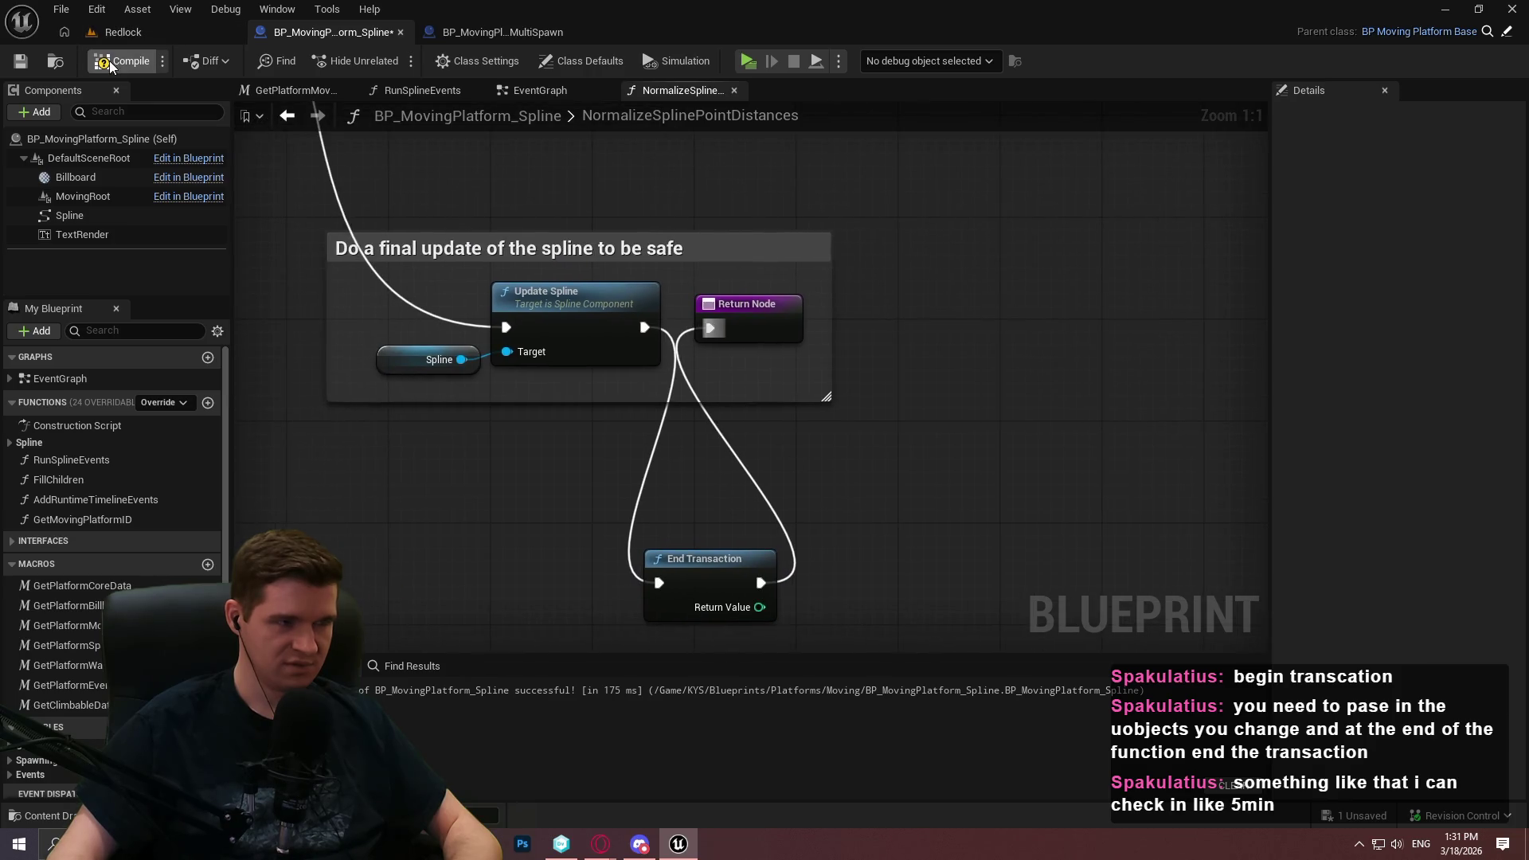
Select the BP_MovingPlatform_Spline actor in the Redlock level and save, declining the blueprint check-out
{"action": "left_click", "coordinate": [122, 35]}
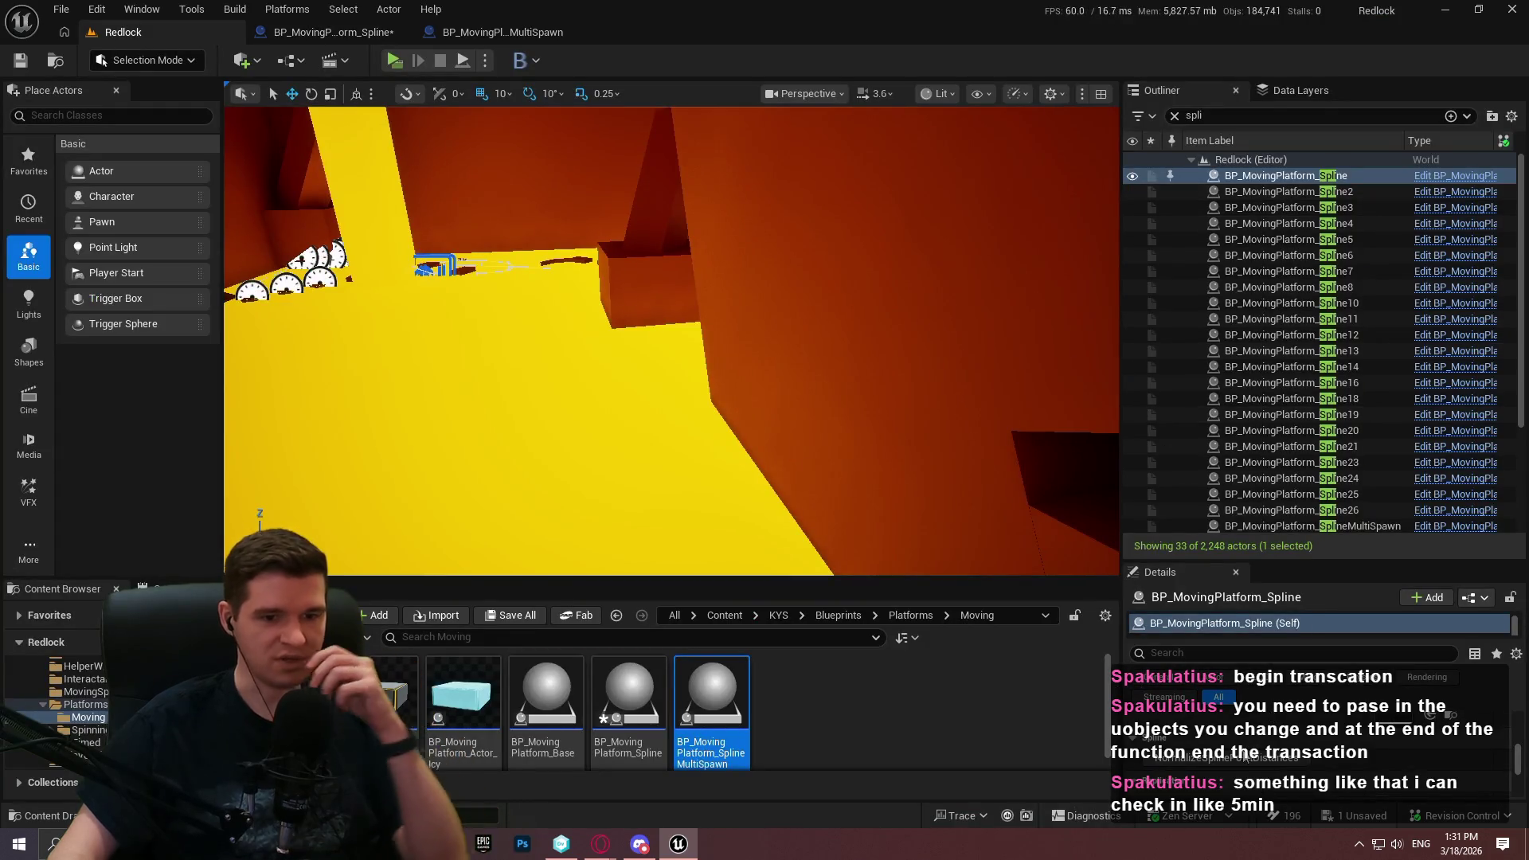
{"action": "left_click", "coordinate": [1192, 180]}
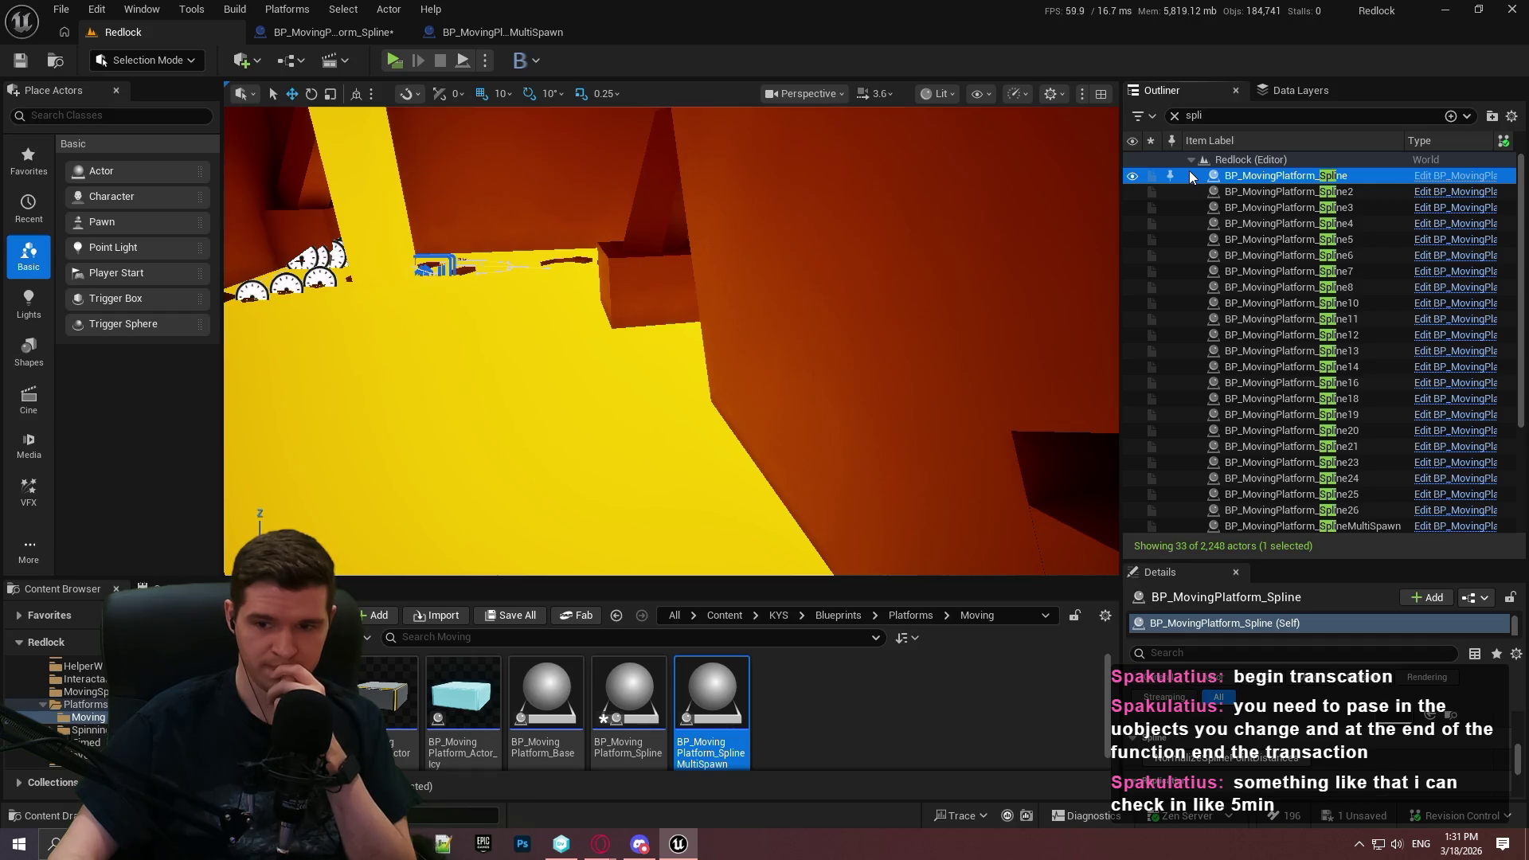
{"action": "left_click", "coordinate": [71, 10]}
{"action": "left_click", "coordinate": [96, 238]}
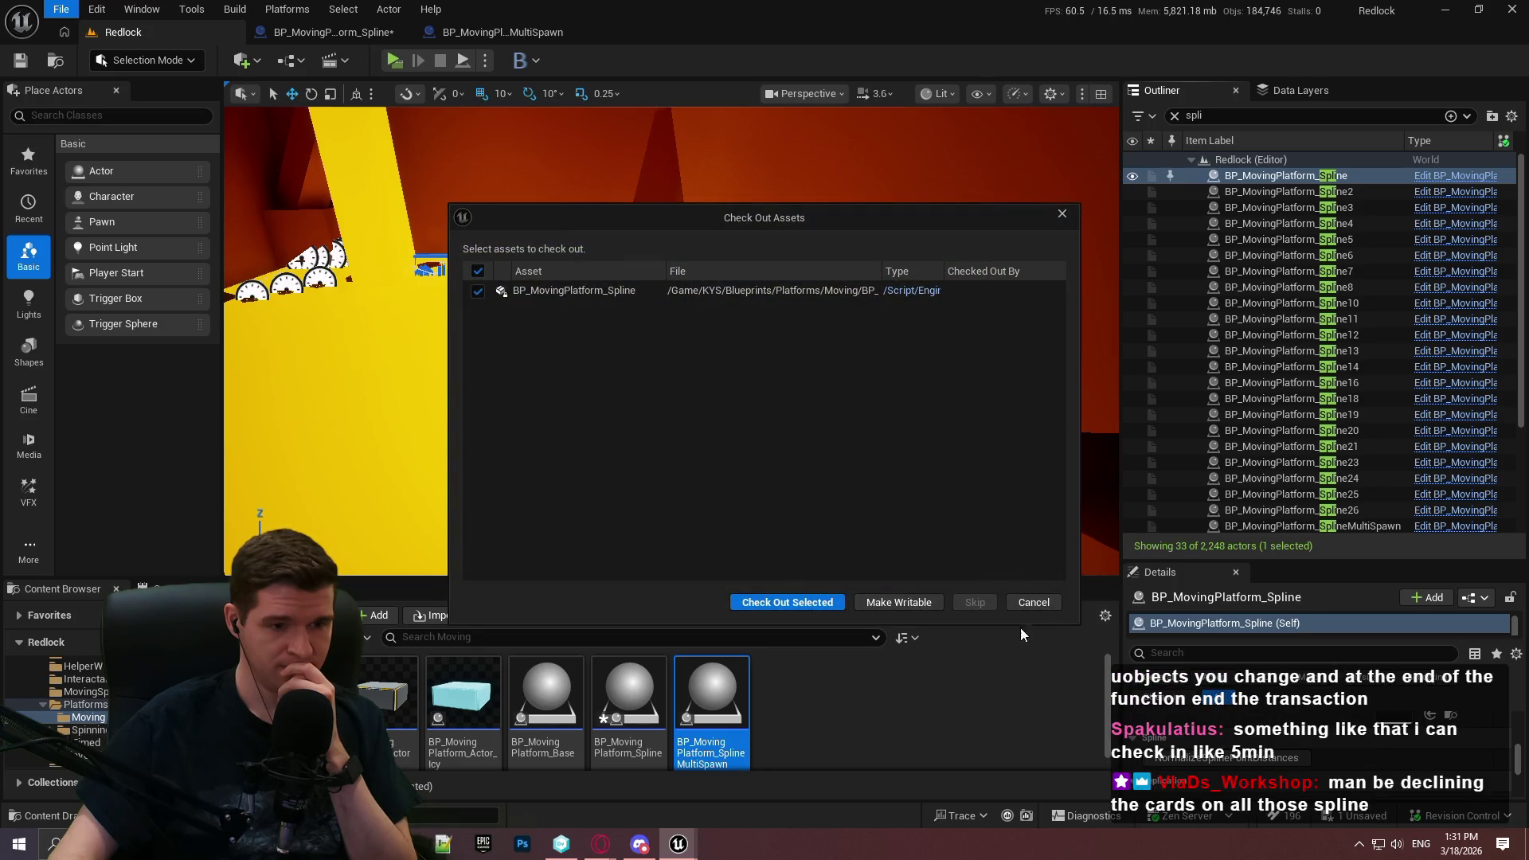
{"action": "left_click", "coordinate": [1032, 604]}
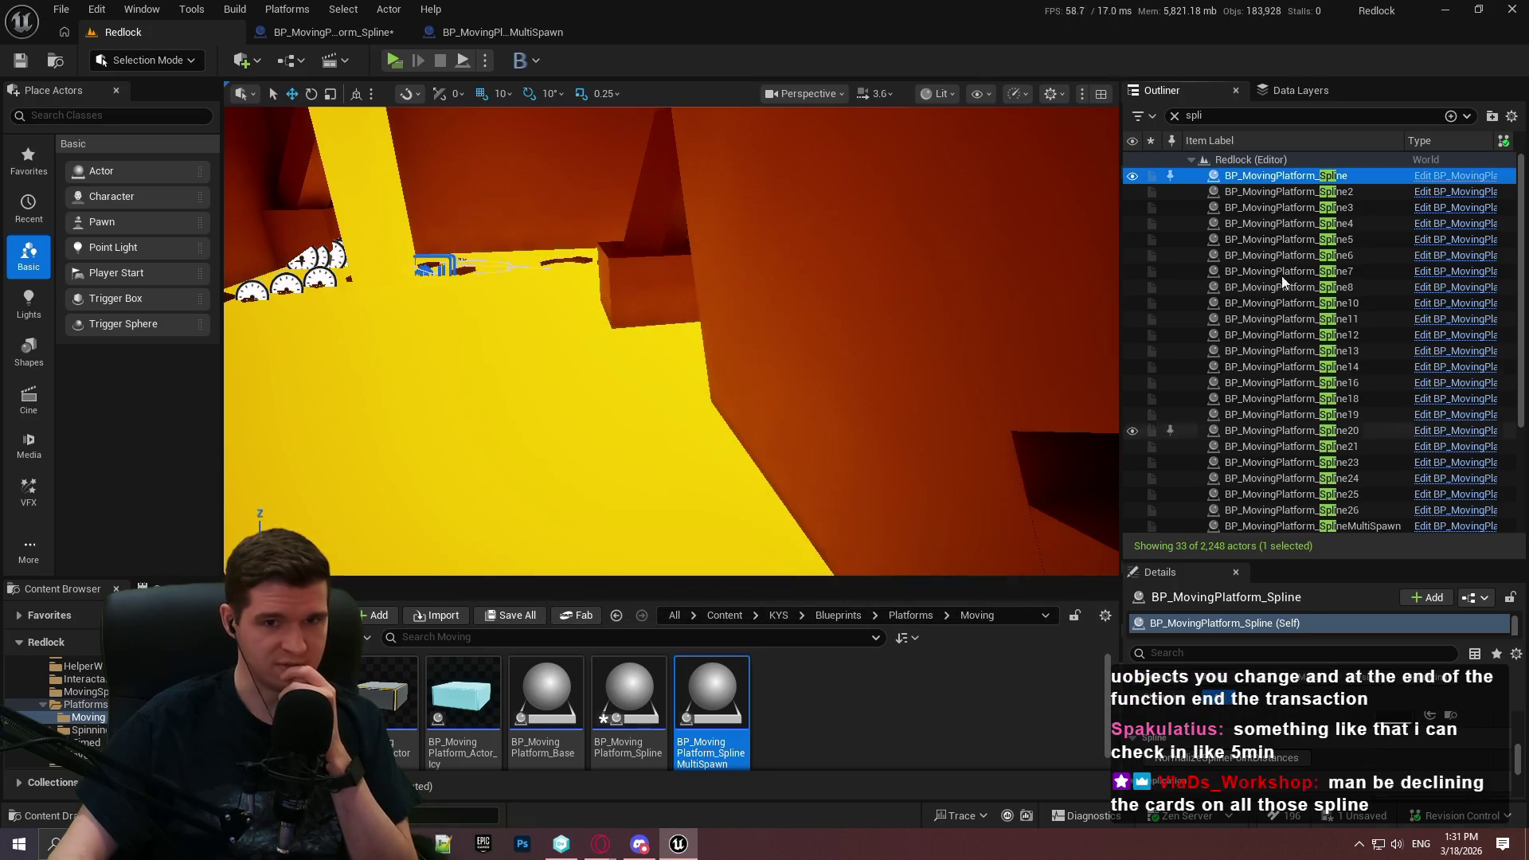
Select BP_MovingPlatform_Spline2, run File > Save All, and cancel the asset check-out
{"action": "left_click", "coordinate": [1230, 192]}
{"action": "left_click", "coordinate": [1216, 793]}
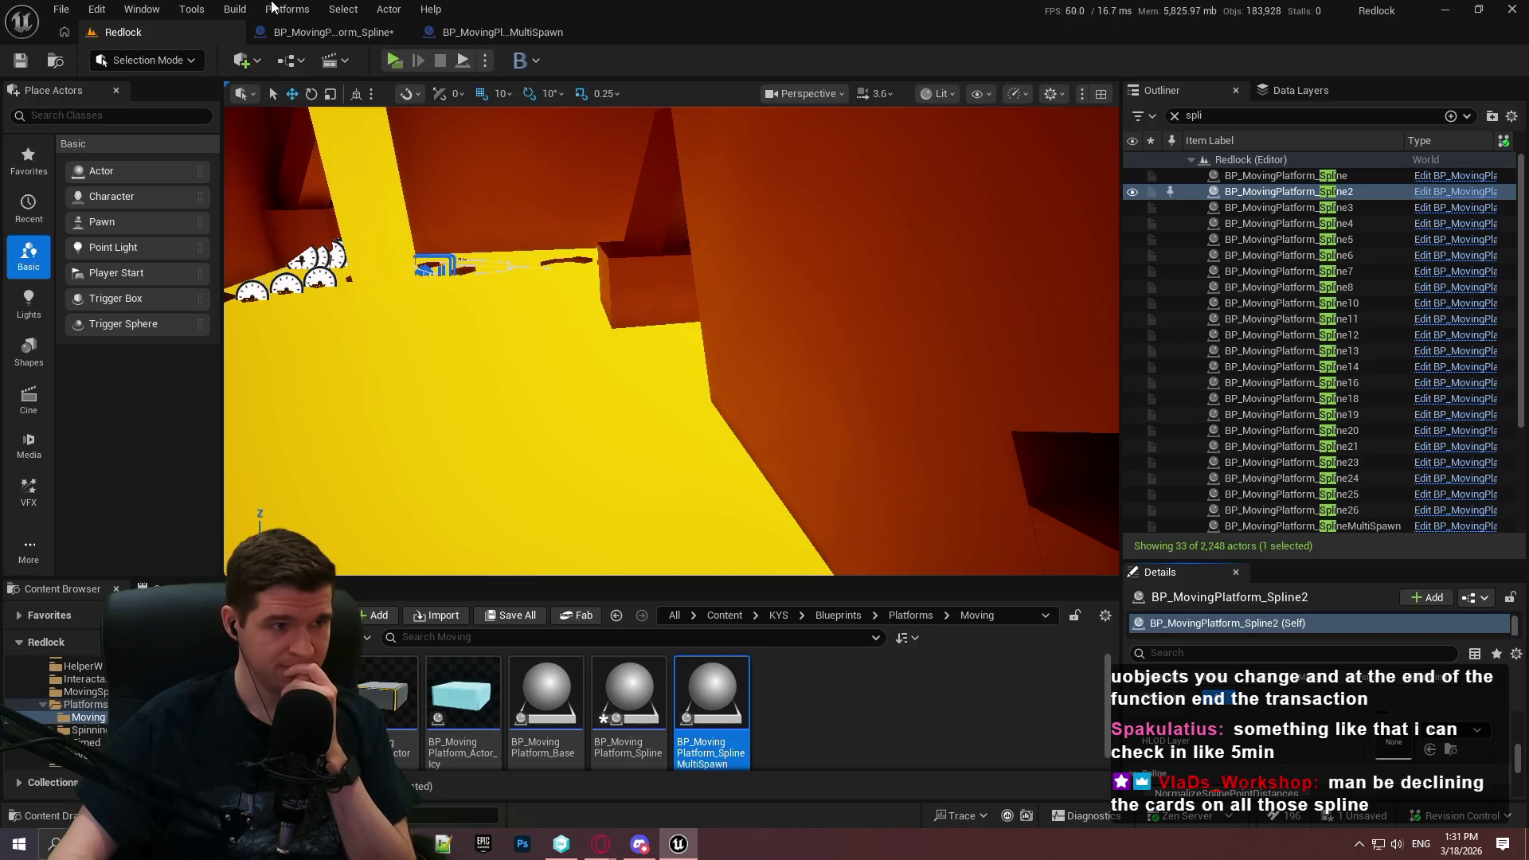
{"action": "left_click", "coordinate": [61, 9]}
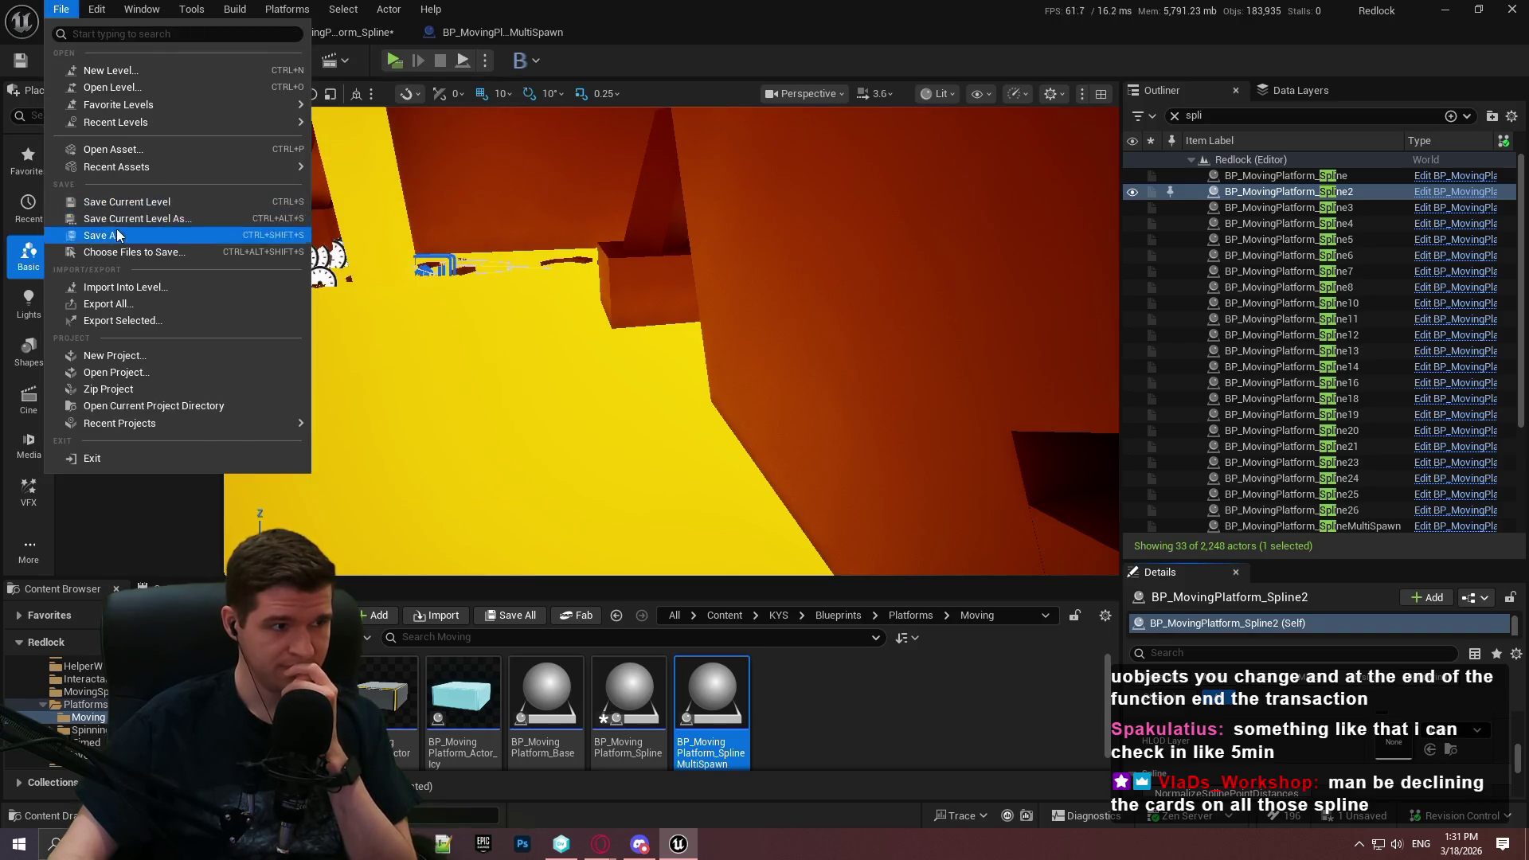
{"action": "left_click", "coordinate": [117, 230]}
{"action": "left_click", "coordinate": [1031, 602]}
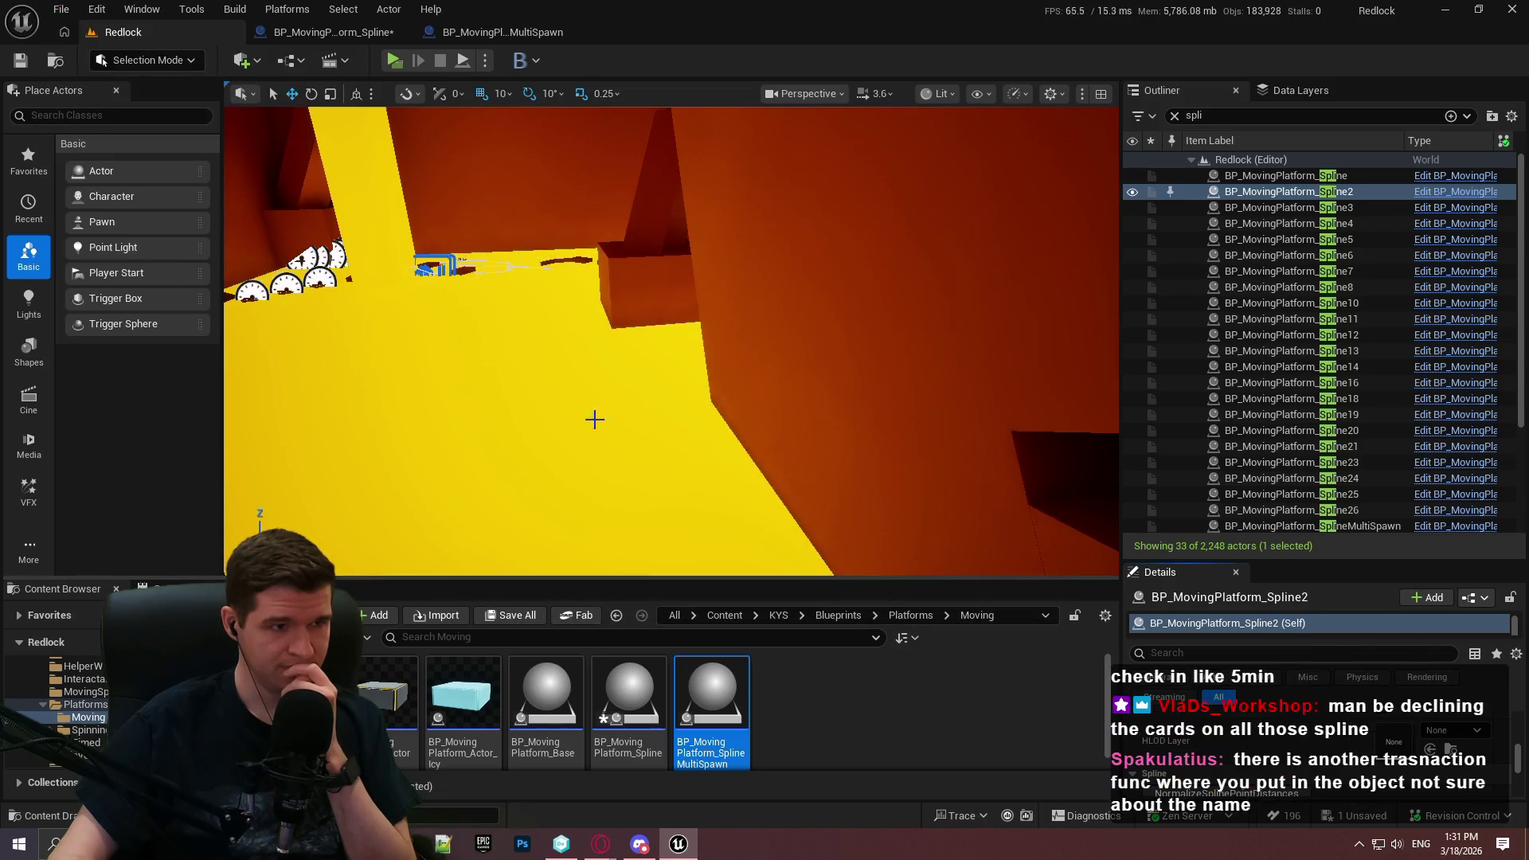
{"action": "left_click", "coordinate": [312, 25]}
Add a Transact Object node after Begin Transaction, feed it Self, and wire it to the spline-check Branch
{"action": "scroll", "coordinate": [771, 401], "scroll_direction": "up", "scroll_amount": 3}
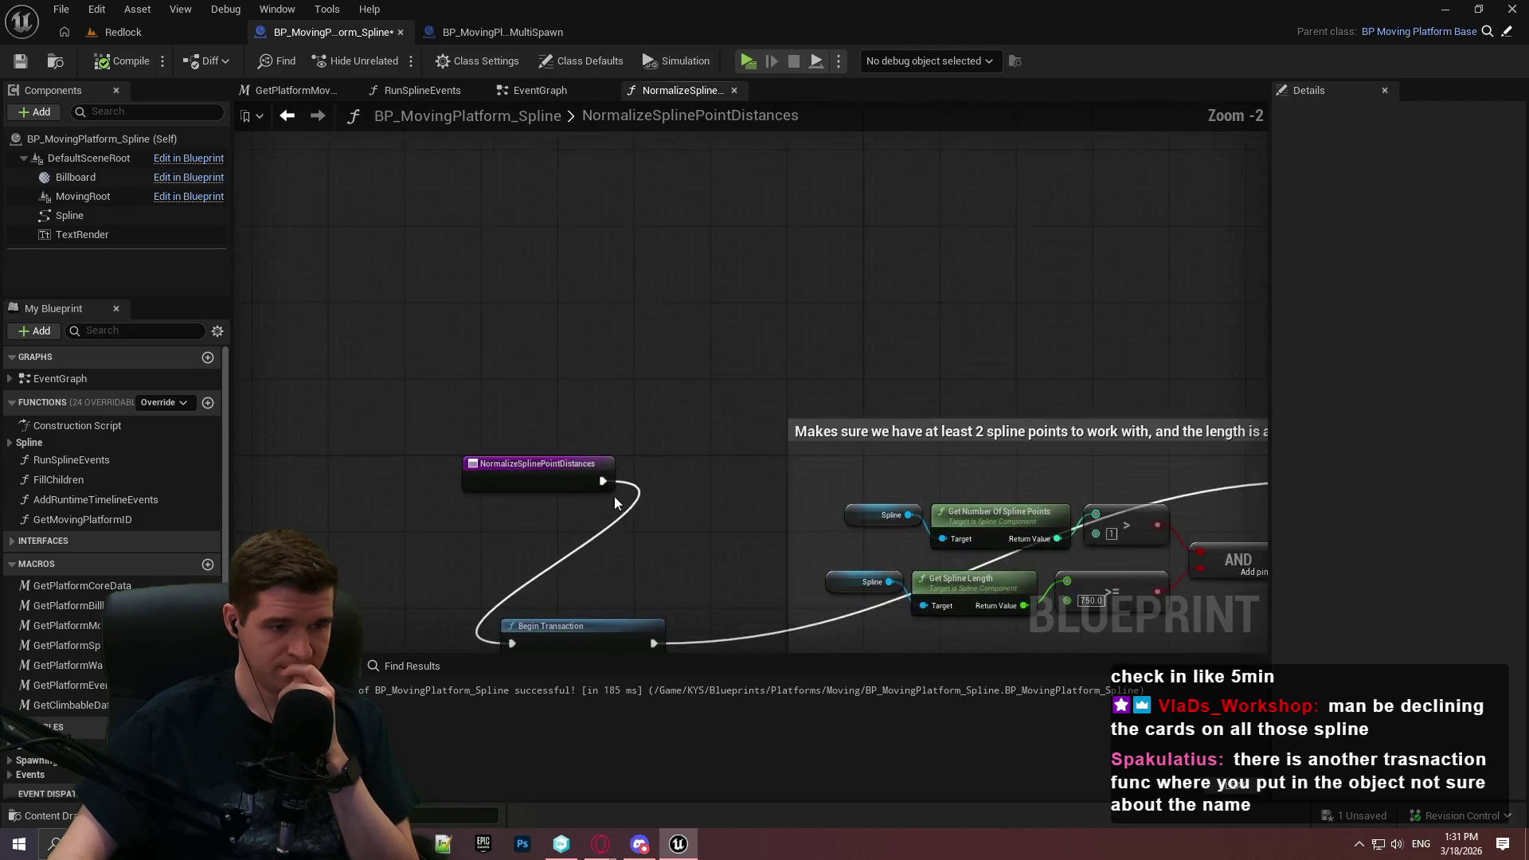
{"action": "left_click_drag", "start_coordinate": [618, 513], "coordinate": [553, 137]}
{"action": "left_click_drag", "start_coordinate": [574, 330], "coordinate": [556, 436]}
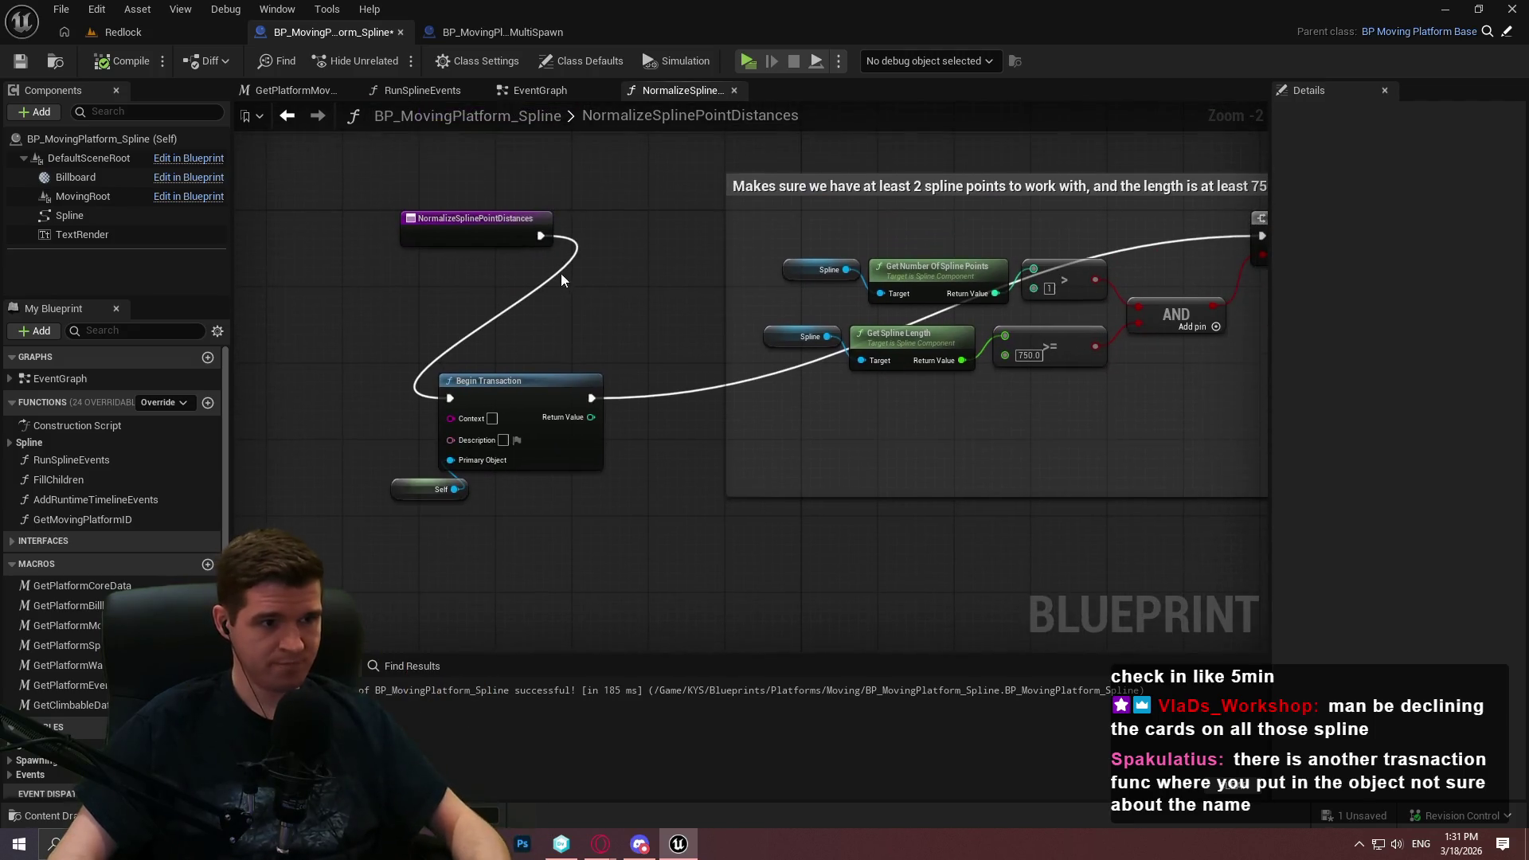
{"action": "left_click_drag", "start_coordinate": [531, 538], "coordinate": [532, 531]}
{"action": "type", "text": "transac"}
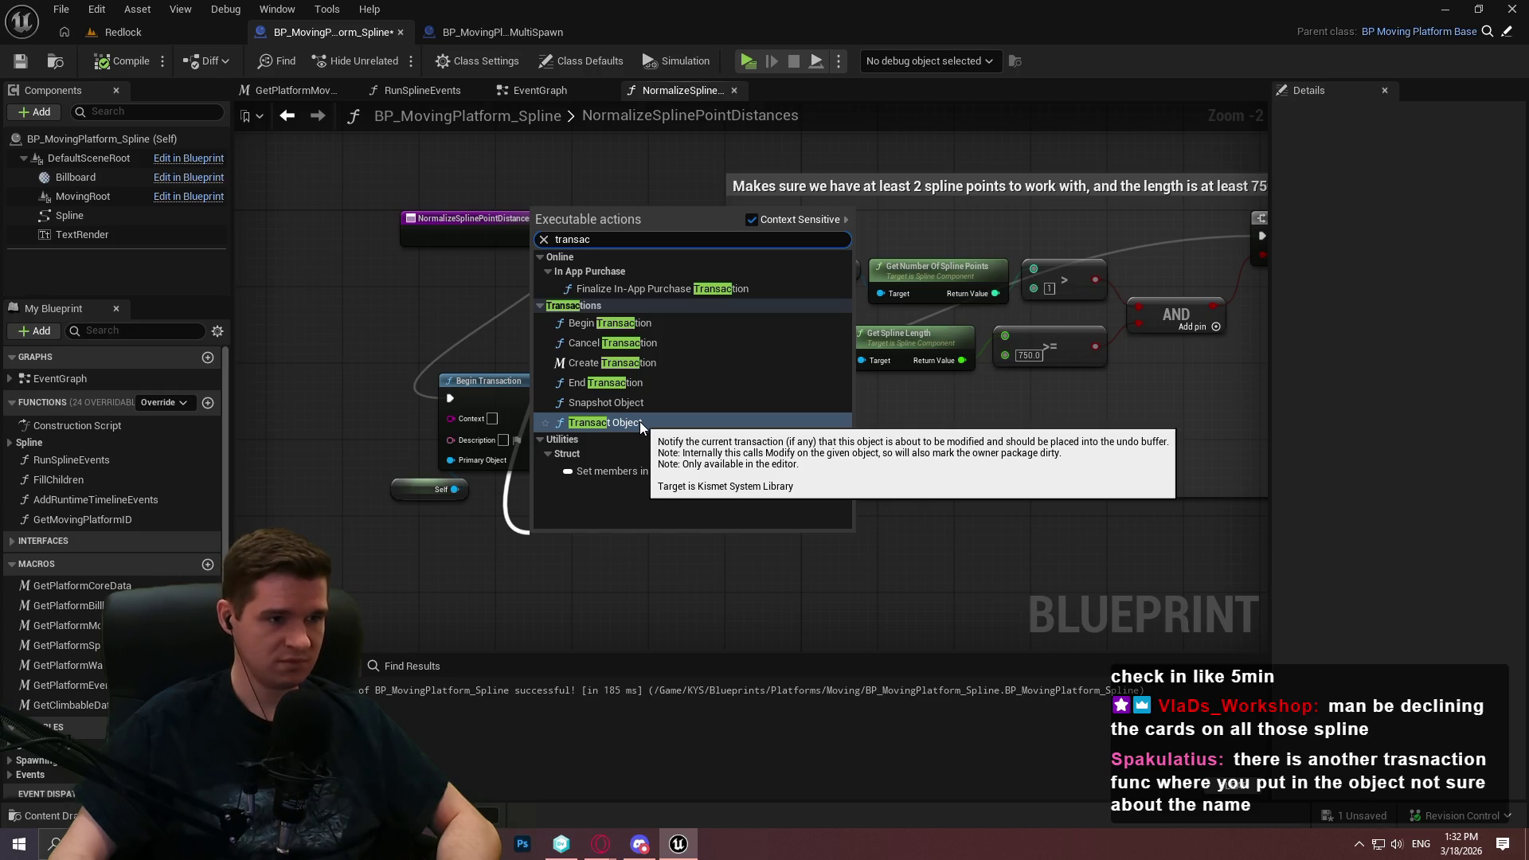
{"action": "left_click", "coordinate": [639, 422]}
{"action": "scroll", "coordinate": [572, 566], "scroll_direction": "up", "scroll_amount": 2}
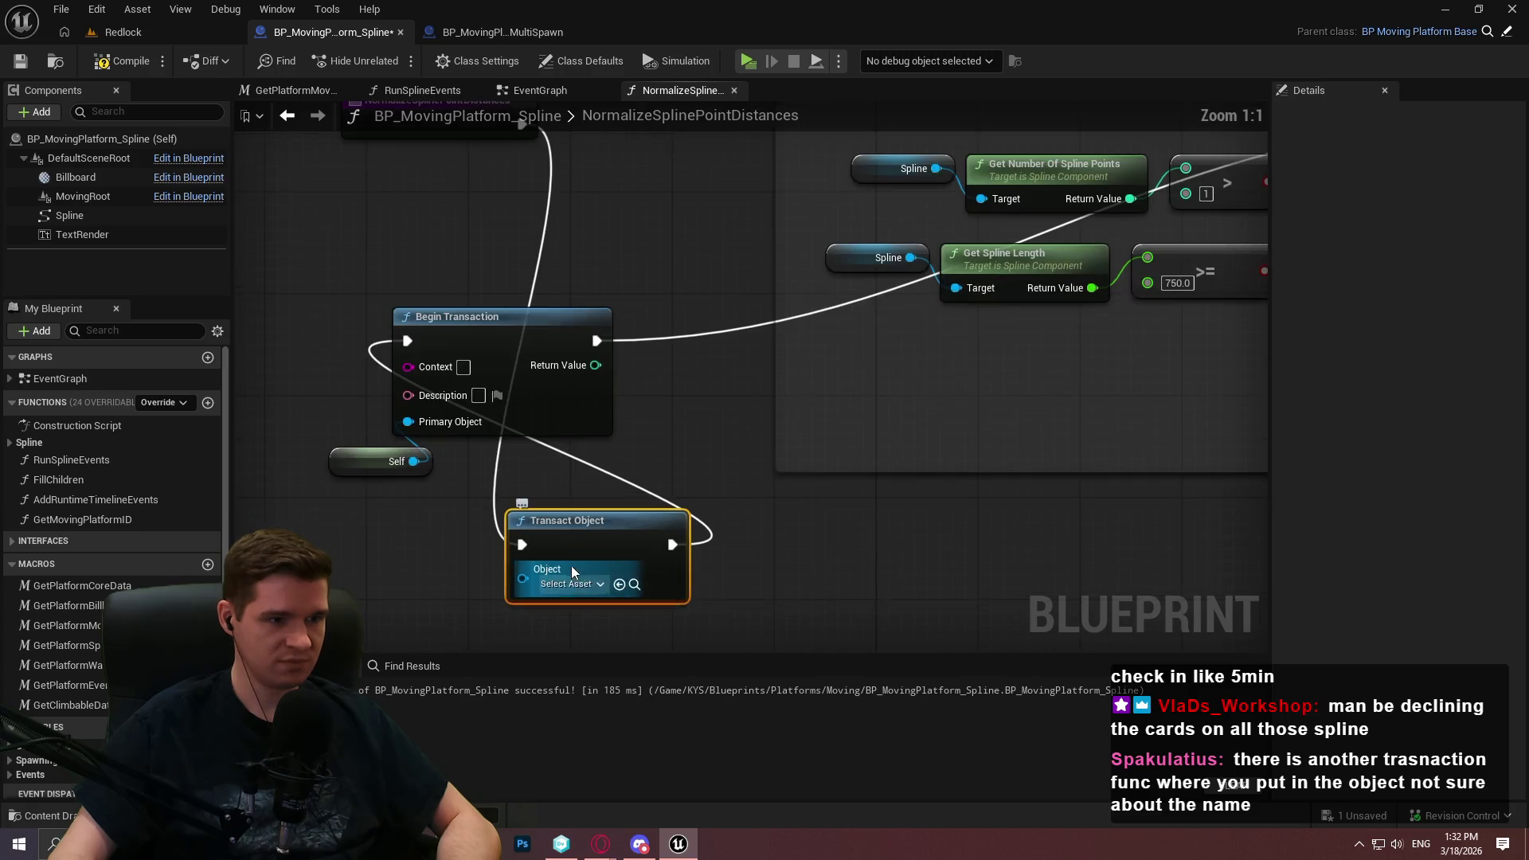
{"action": "left_click_drag", "start_coordinate": [522, 584], "coordinate": [403, 463]}
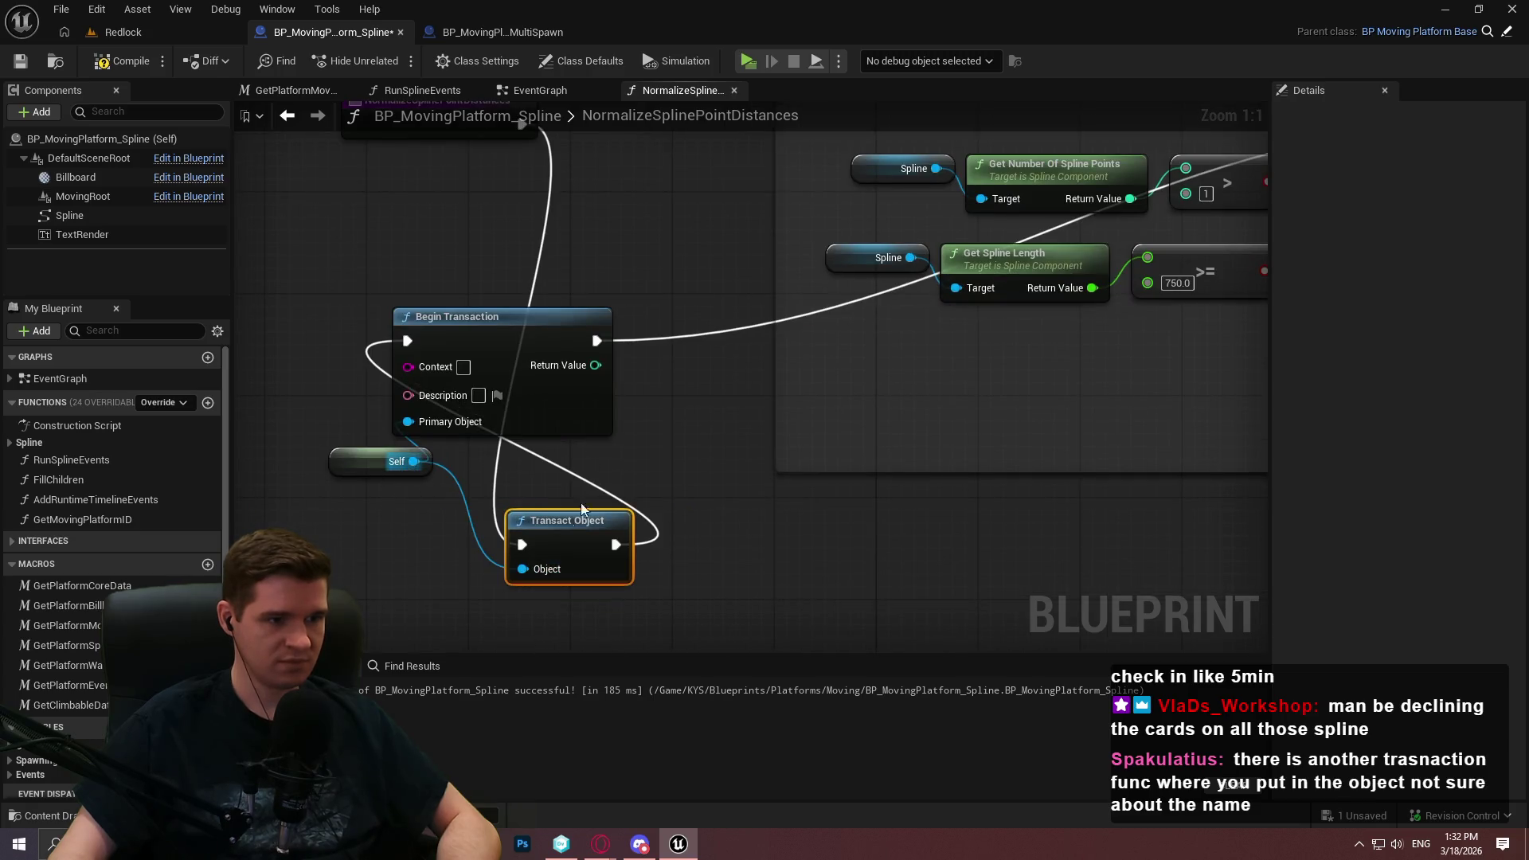
{"action": "scroll", "coordinate": [581, 477], "scroll_direction": "down", "scroll_amount": 1}
{"action": "left_click_drag", "start_coordinate": [590, 618], "coordinate": [1019, 246]}
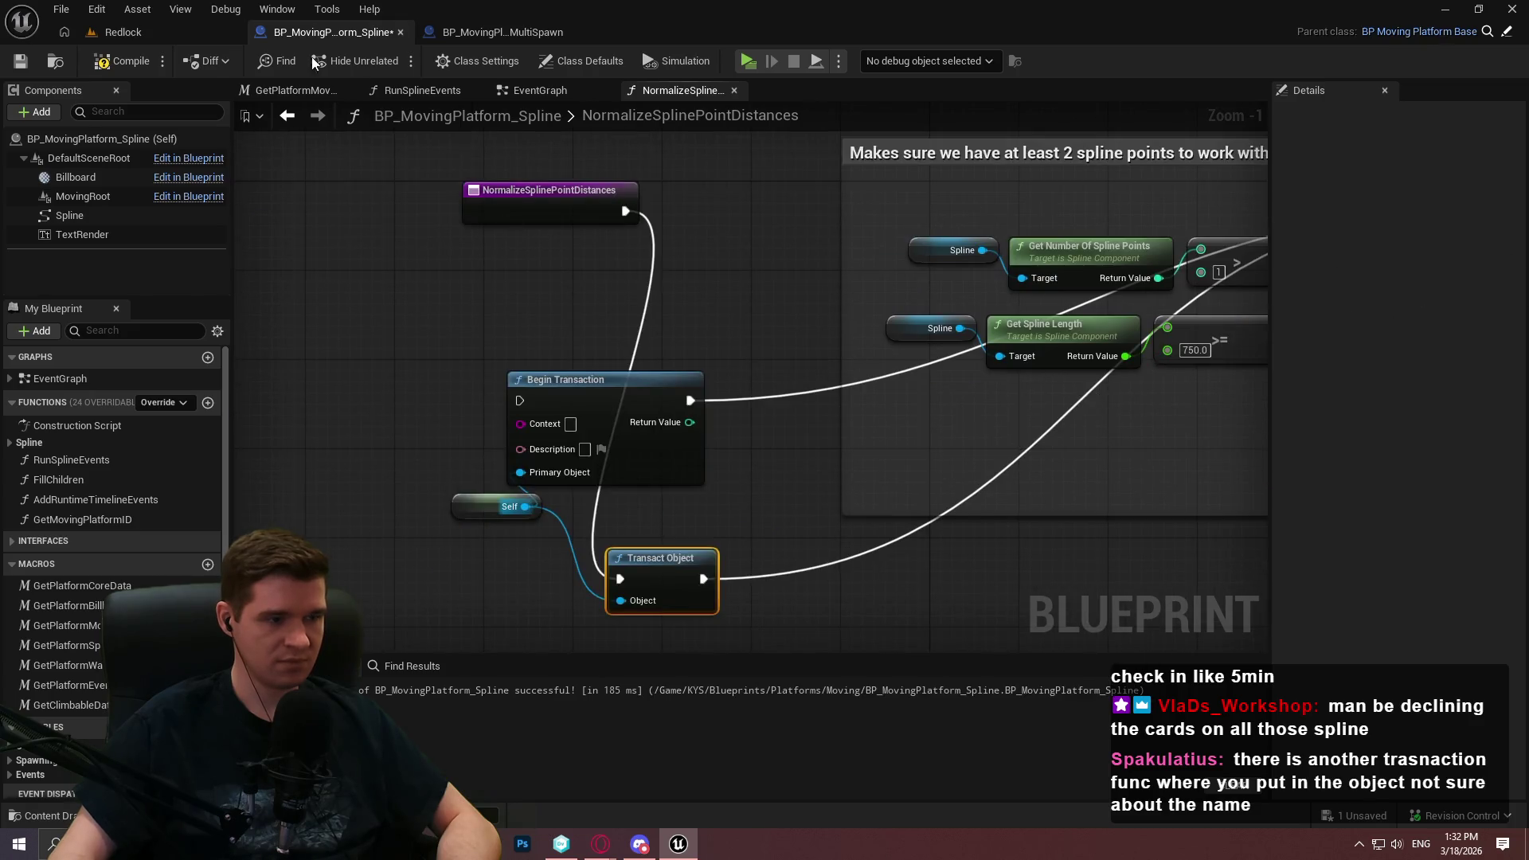
{"action": "left_click", "coordinate": [124, 32]}
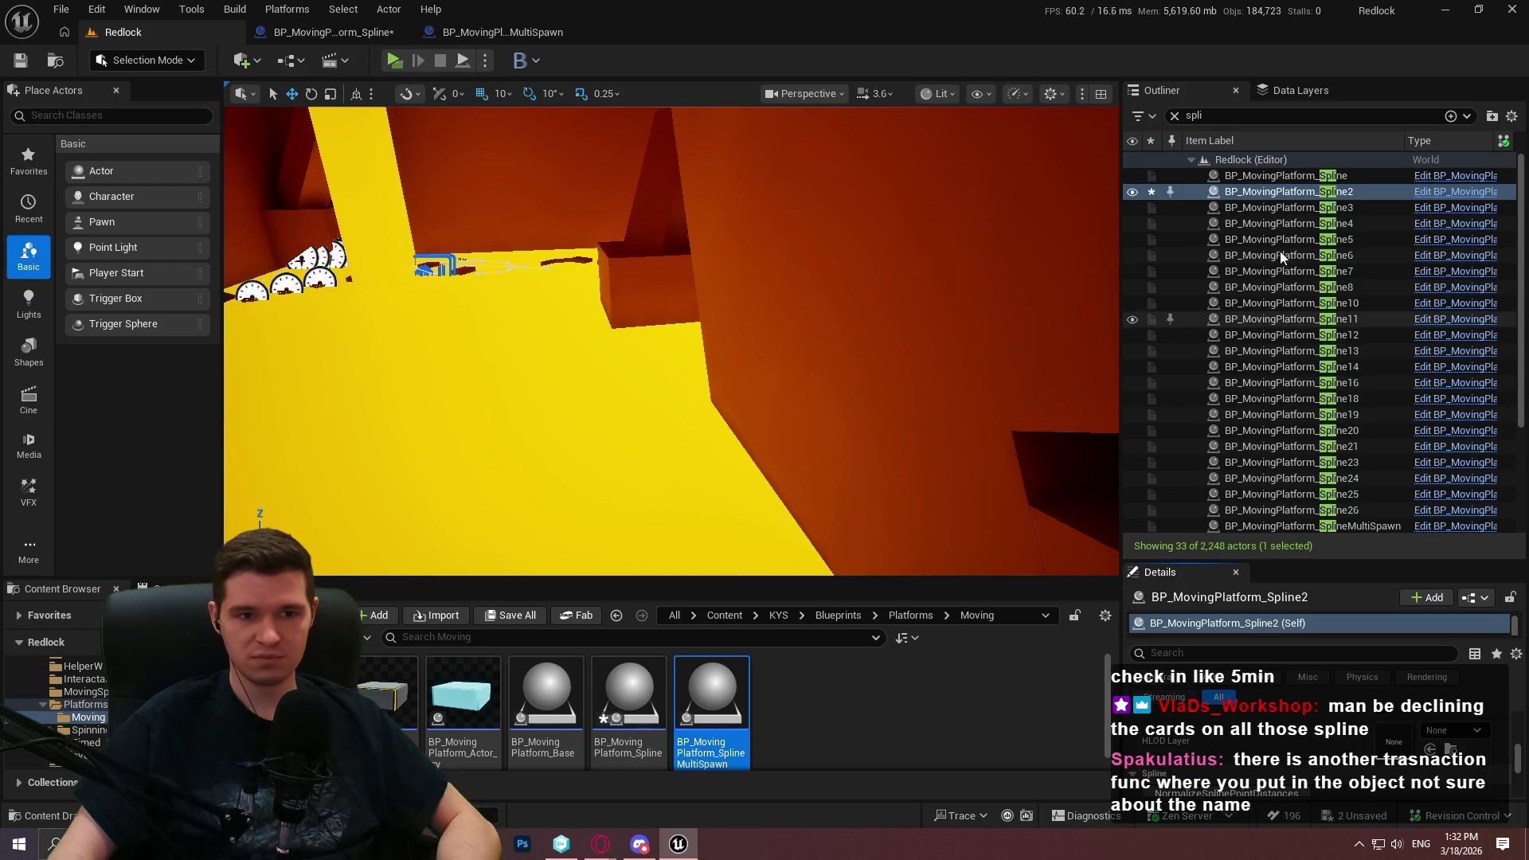
Route Update Spline's execution output into End Transaction
{"action": "left_click", "coordinate": [331, 32]}
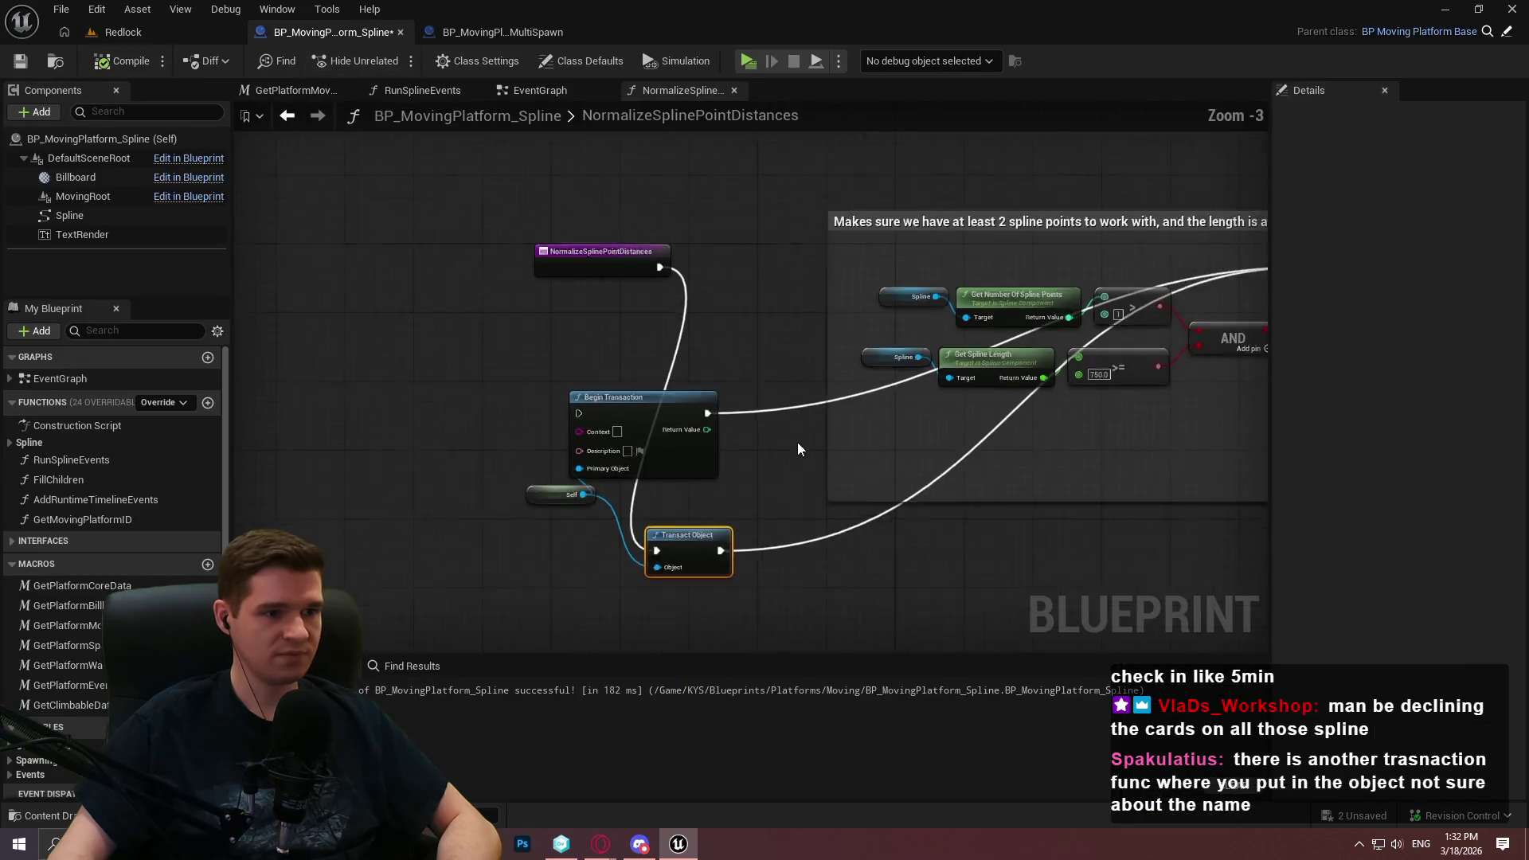
{"action": "scroll", "coordinate": [797, 446], "scroll_direction": "down", "scroll_amount": 2}
{"action": "scroll", "coordinate": [642, 572], "scroll_direction": "up", "scroll_amount": 2}
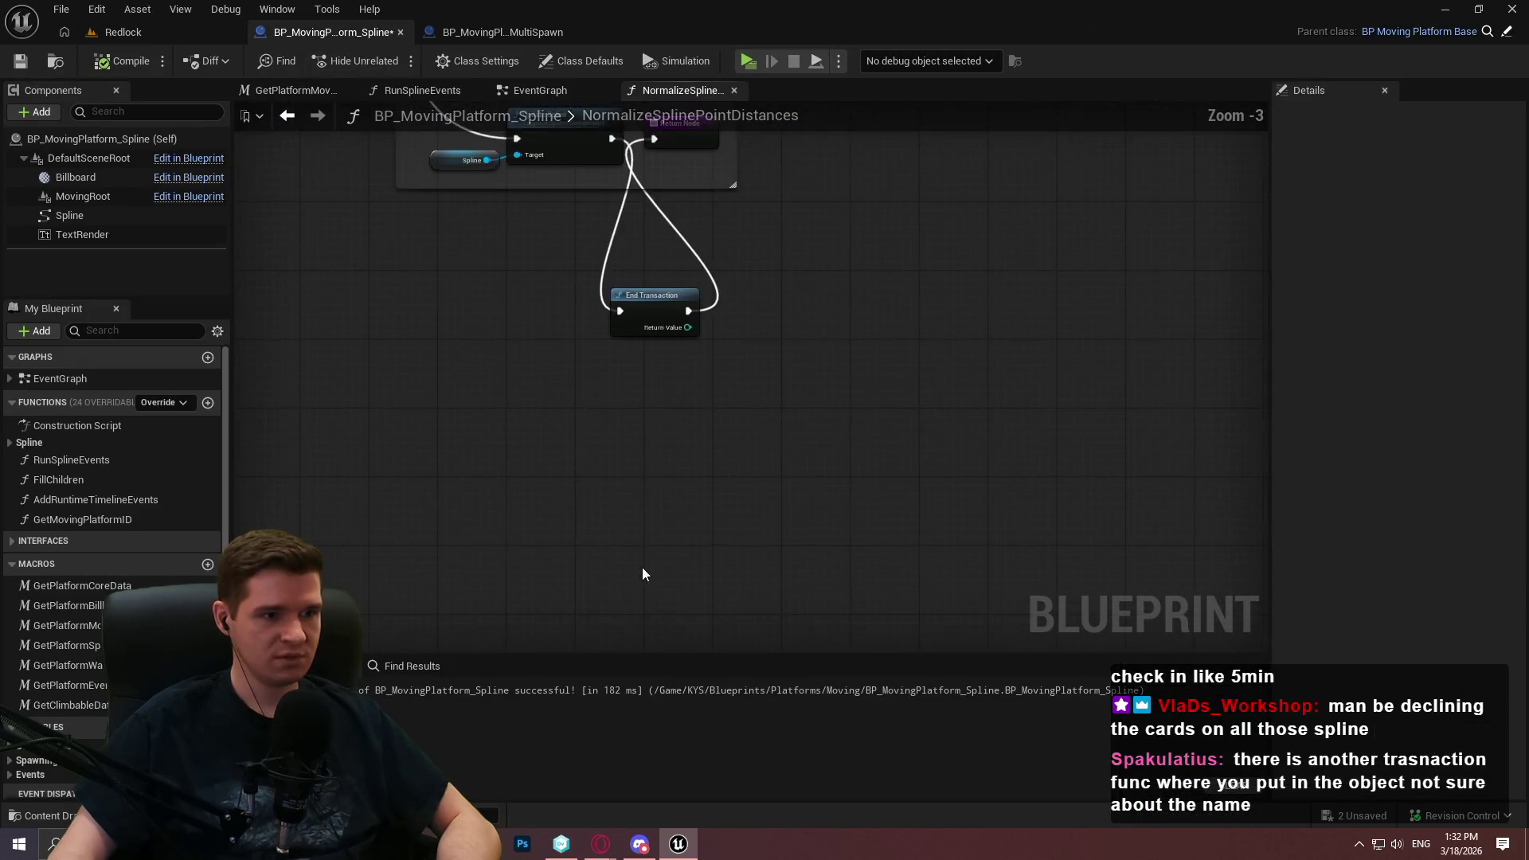
{"action": "scroll", "coordinate": [671, 605], "scroll_direction": "up", "scroll_amount": 2}
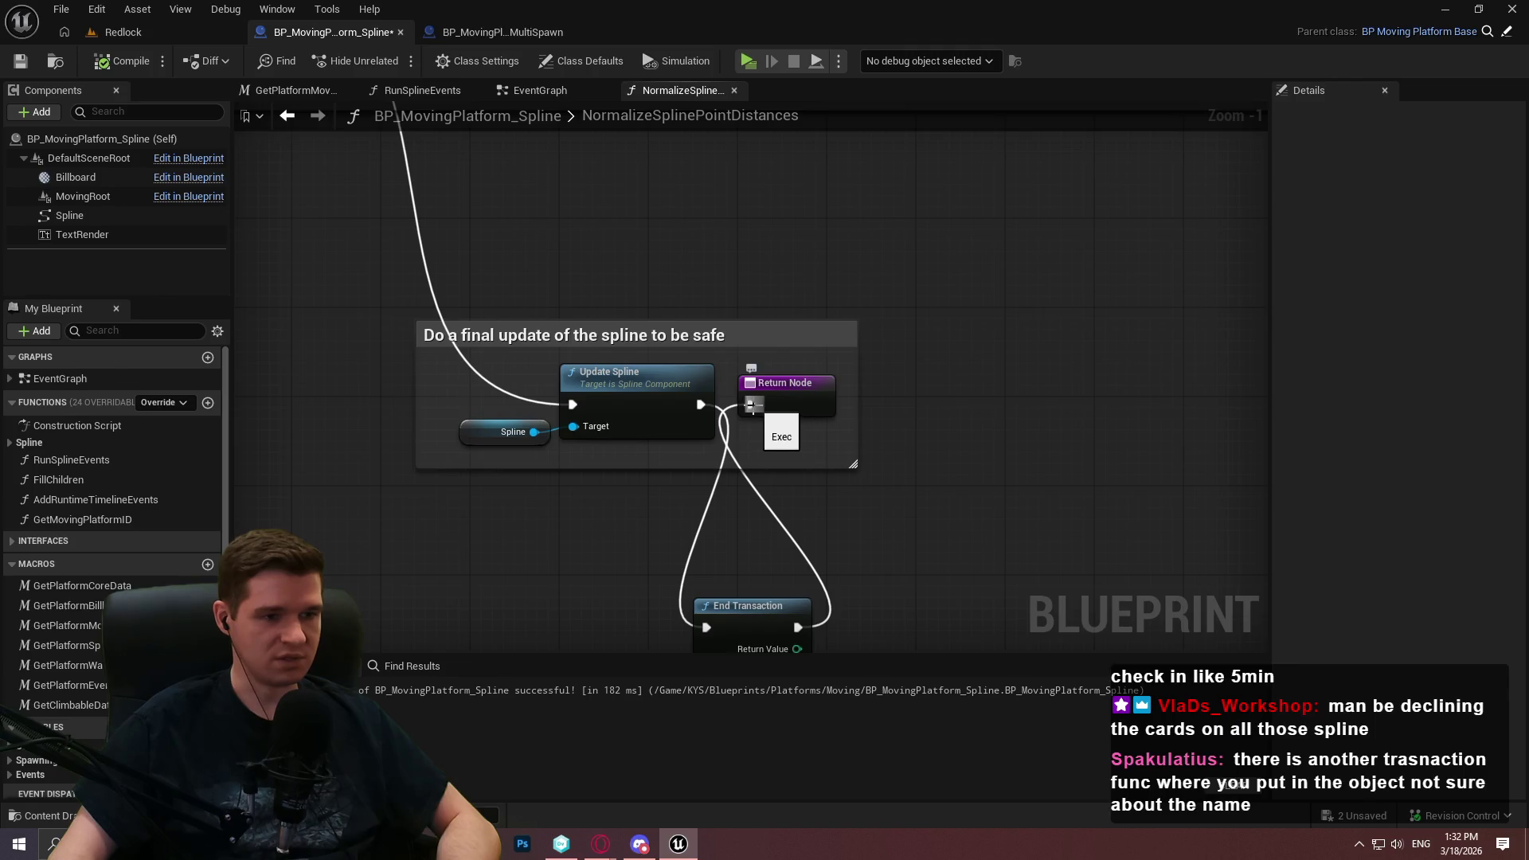
{"action": "left_click_drag", "start_coordinate": [704, 405], "coordinate": [704, 405]}
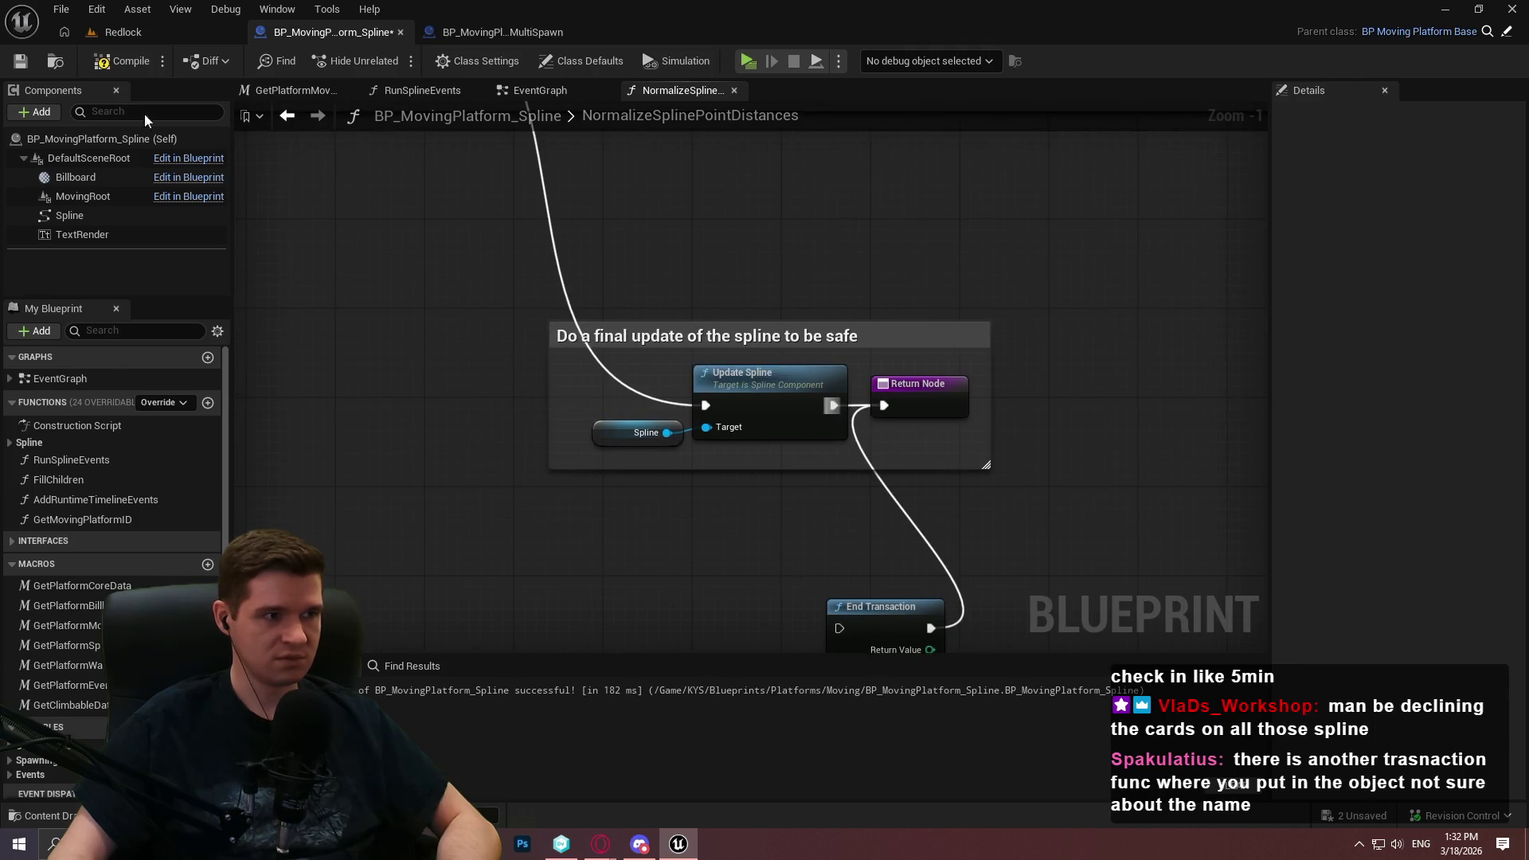
Select the BP_MovingPlatform_Spline platform in the Redlock level, then return to the graph
{"action": "left_click", "coordinate": [119, 31]}
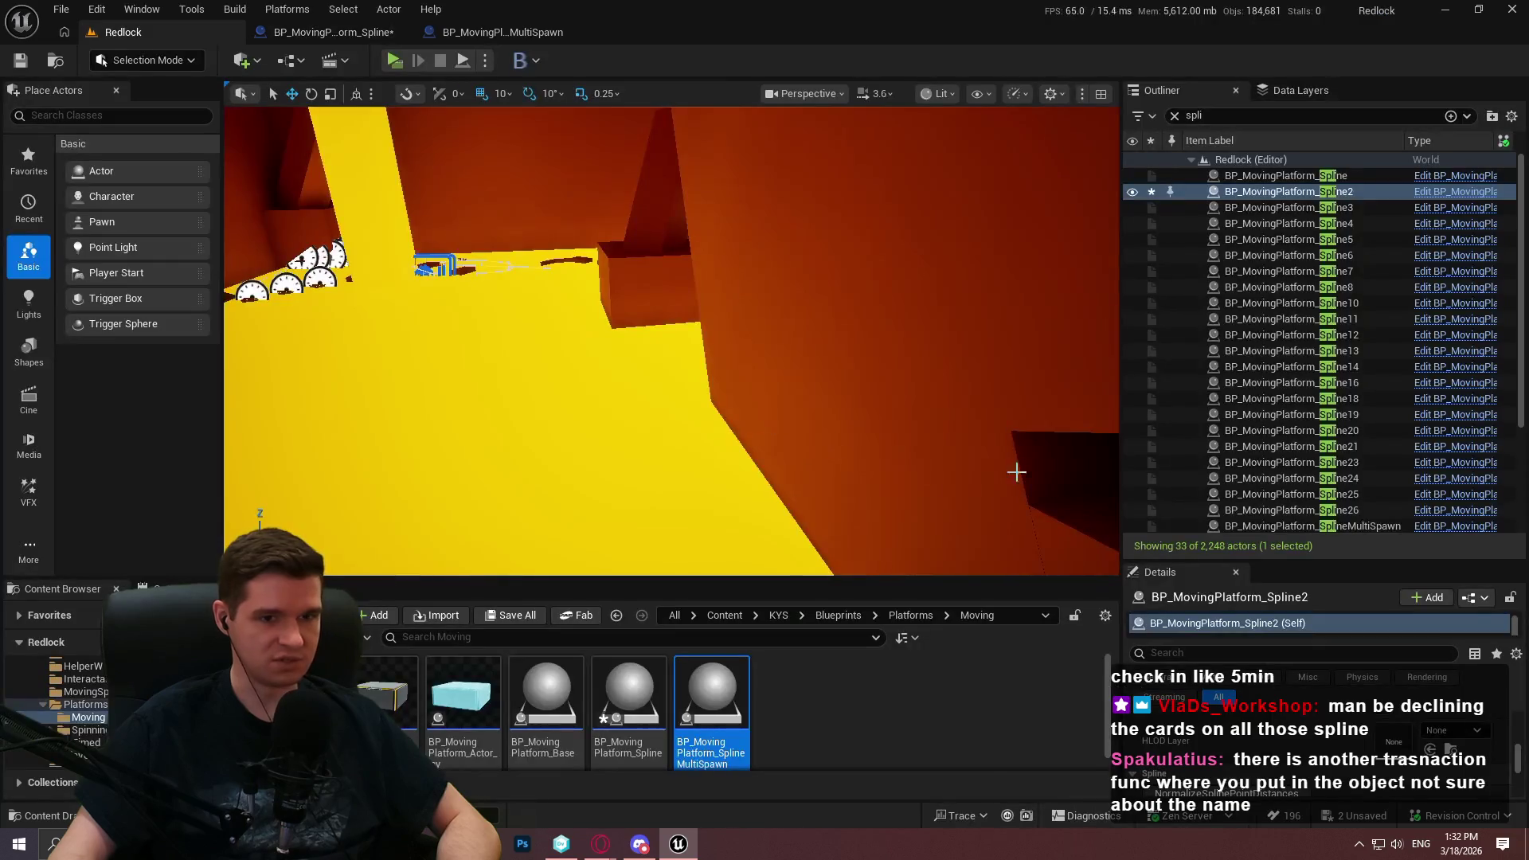
{"action": "left_click", "coordinate": [1279, 176]}
{"action": "left_click", "coordinate": [1272, 763]}
{"action": "left_click", "coordinate": [334, 32]}
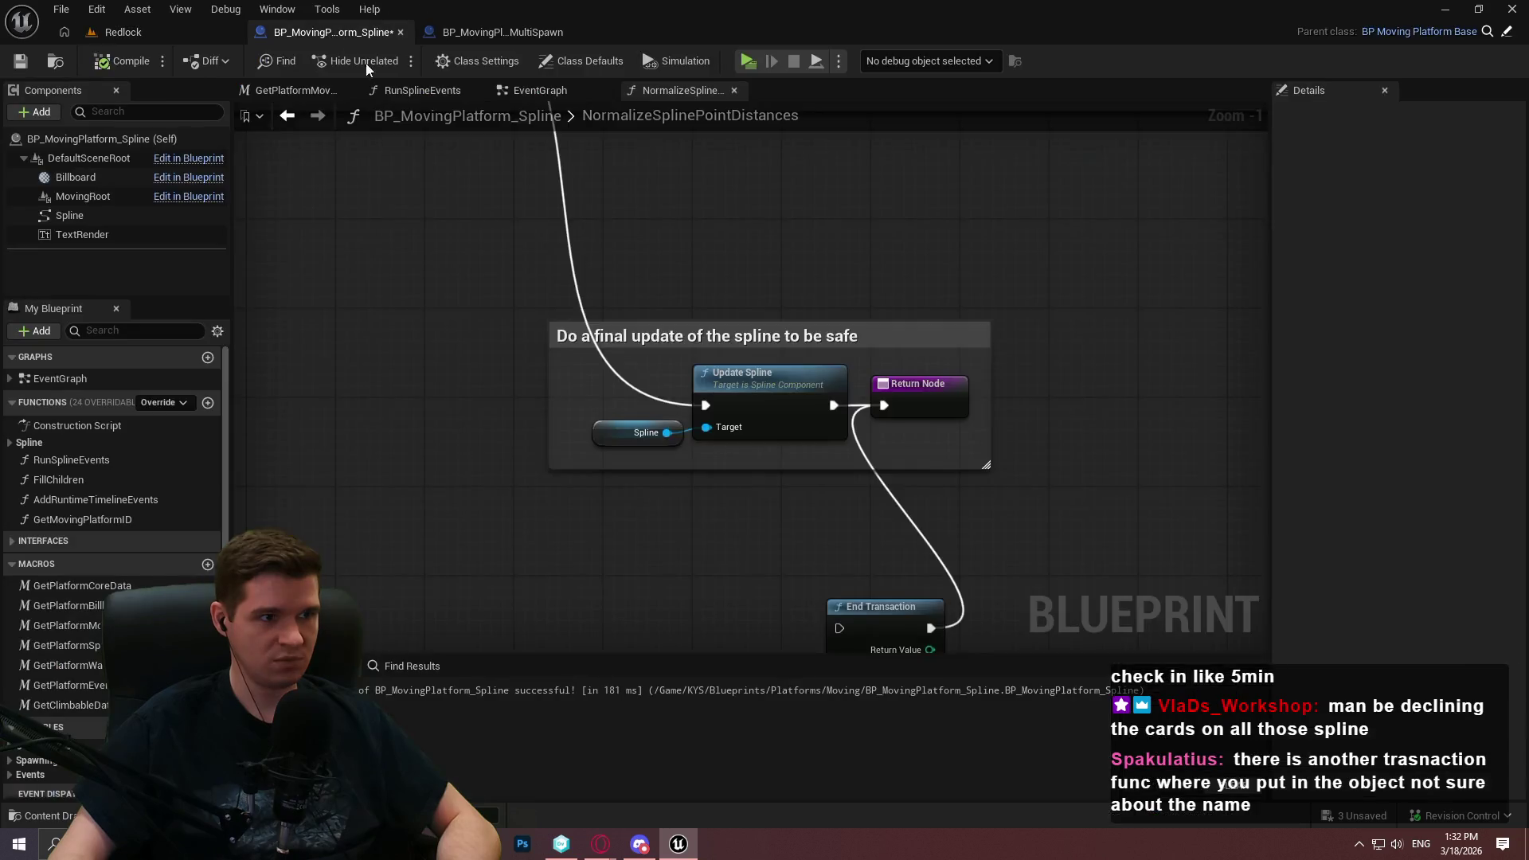
Inspect the NormalizeSplinePointDistances function's advanced details and resize the graph and details areas
{"action": "scroll", "coordinate": [431, 324], "scroll_direction": "down", "scroll_amount": 4}
{"action": "scroll", "coordinate": [862, 608], "scroll_direction": "up", "scroll_amount": 6}
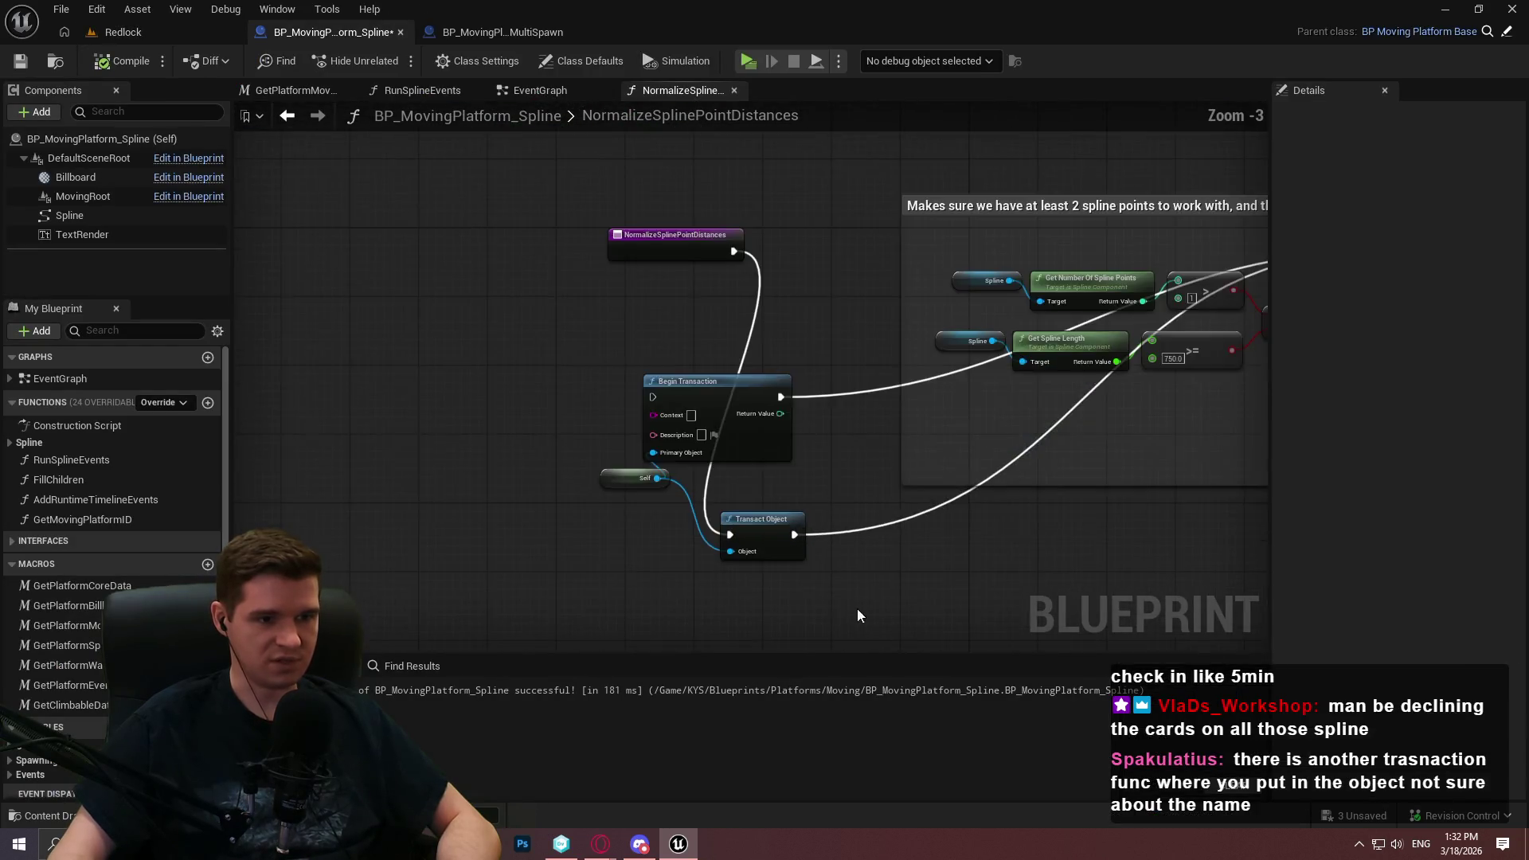
{"action": "mouse_move", "coordinate": [729, 503]}
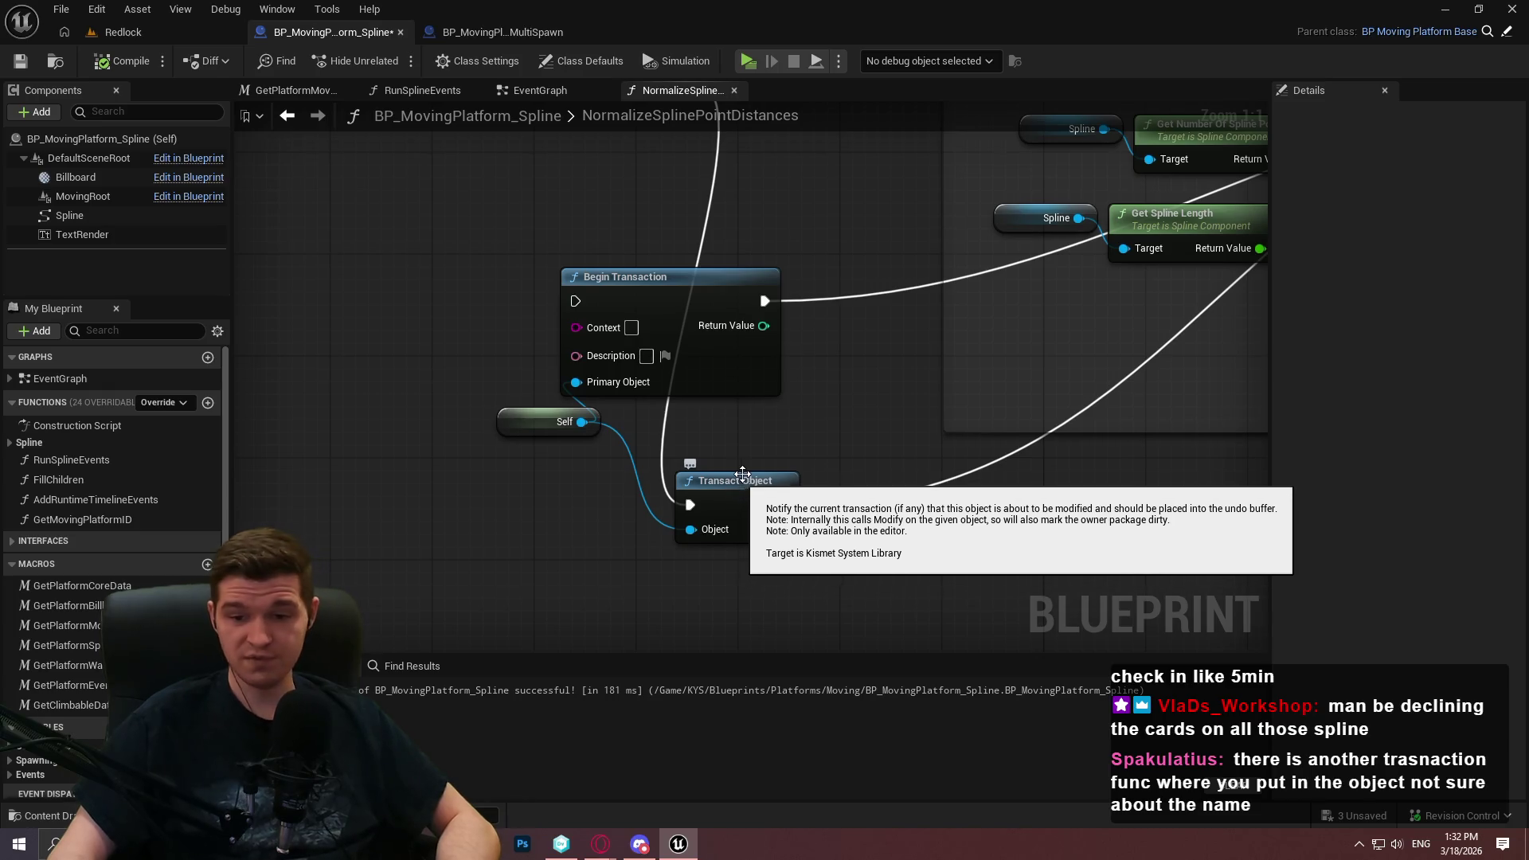
{"action": "scroll", "coordinate": [752, 435], "scroll_direction": "down", "scroll_amount": 3}
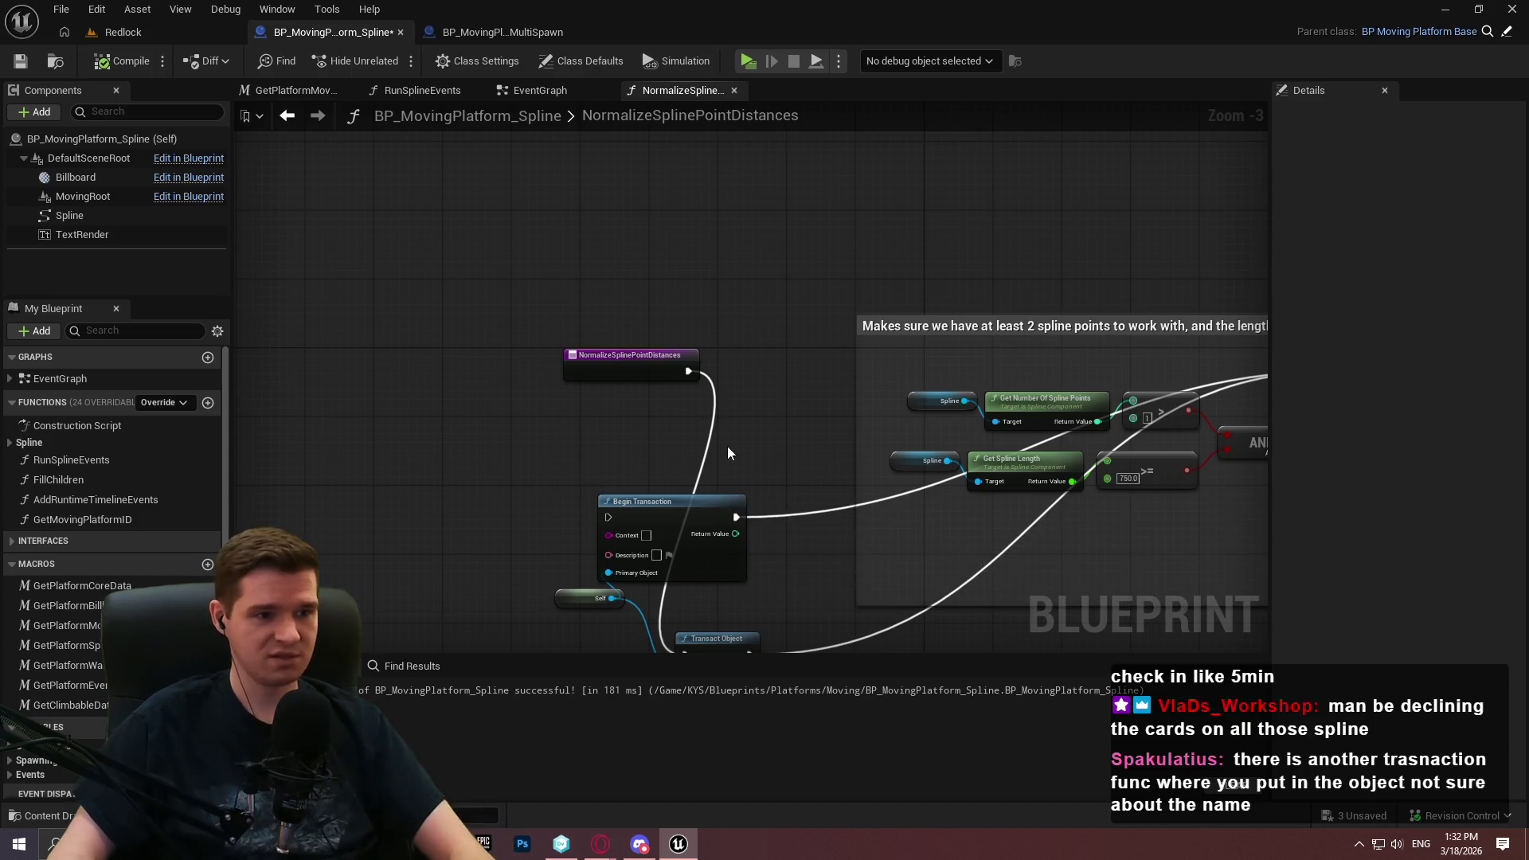
{"action": "left_click", "coordinate": [658, 361]}
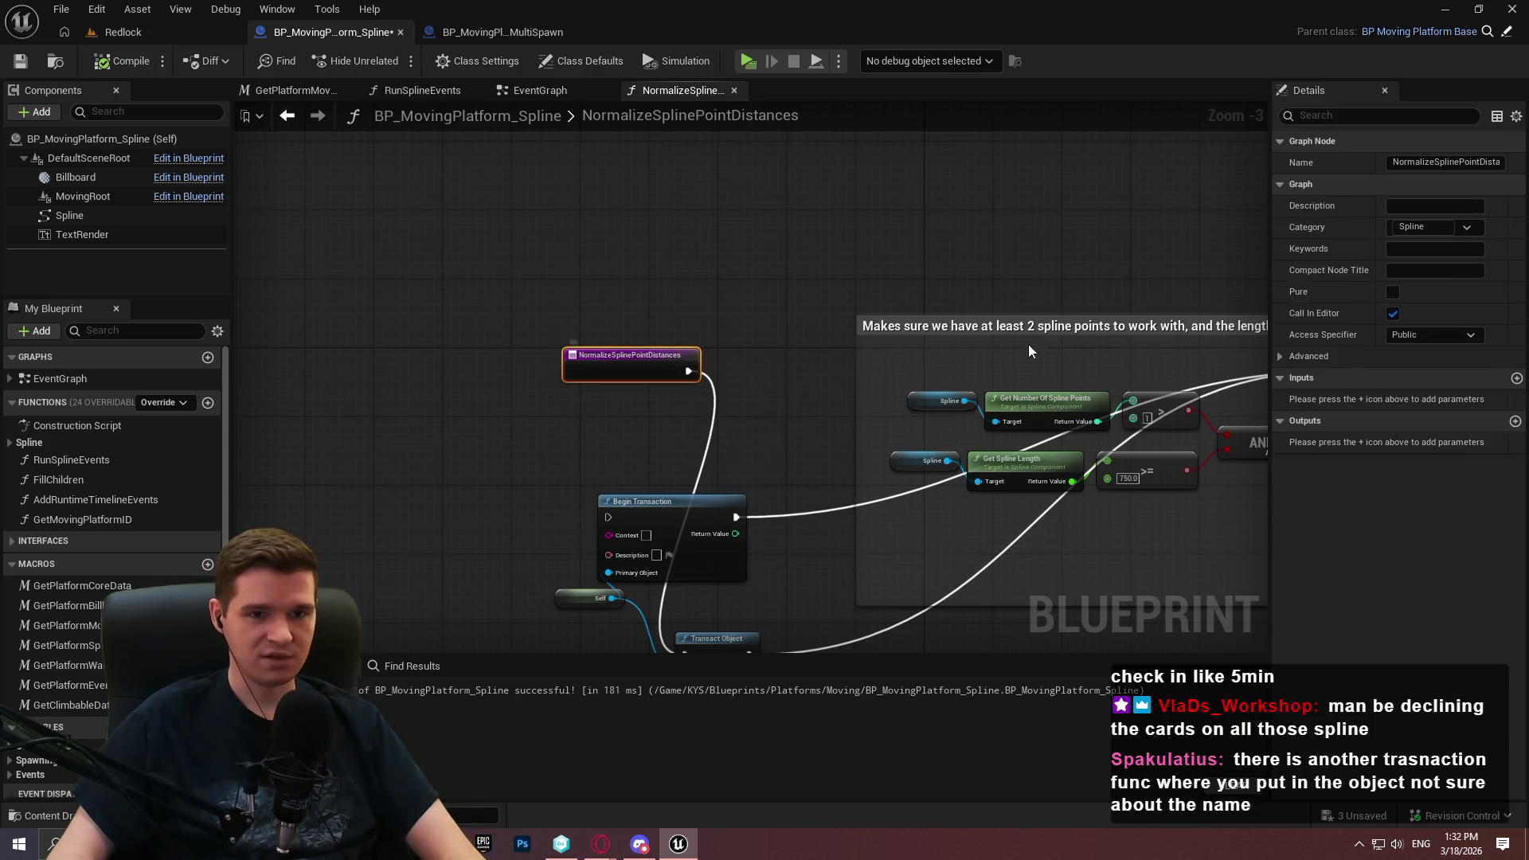
{"action": "left_click", "coordinate": [1278, 356]}
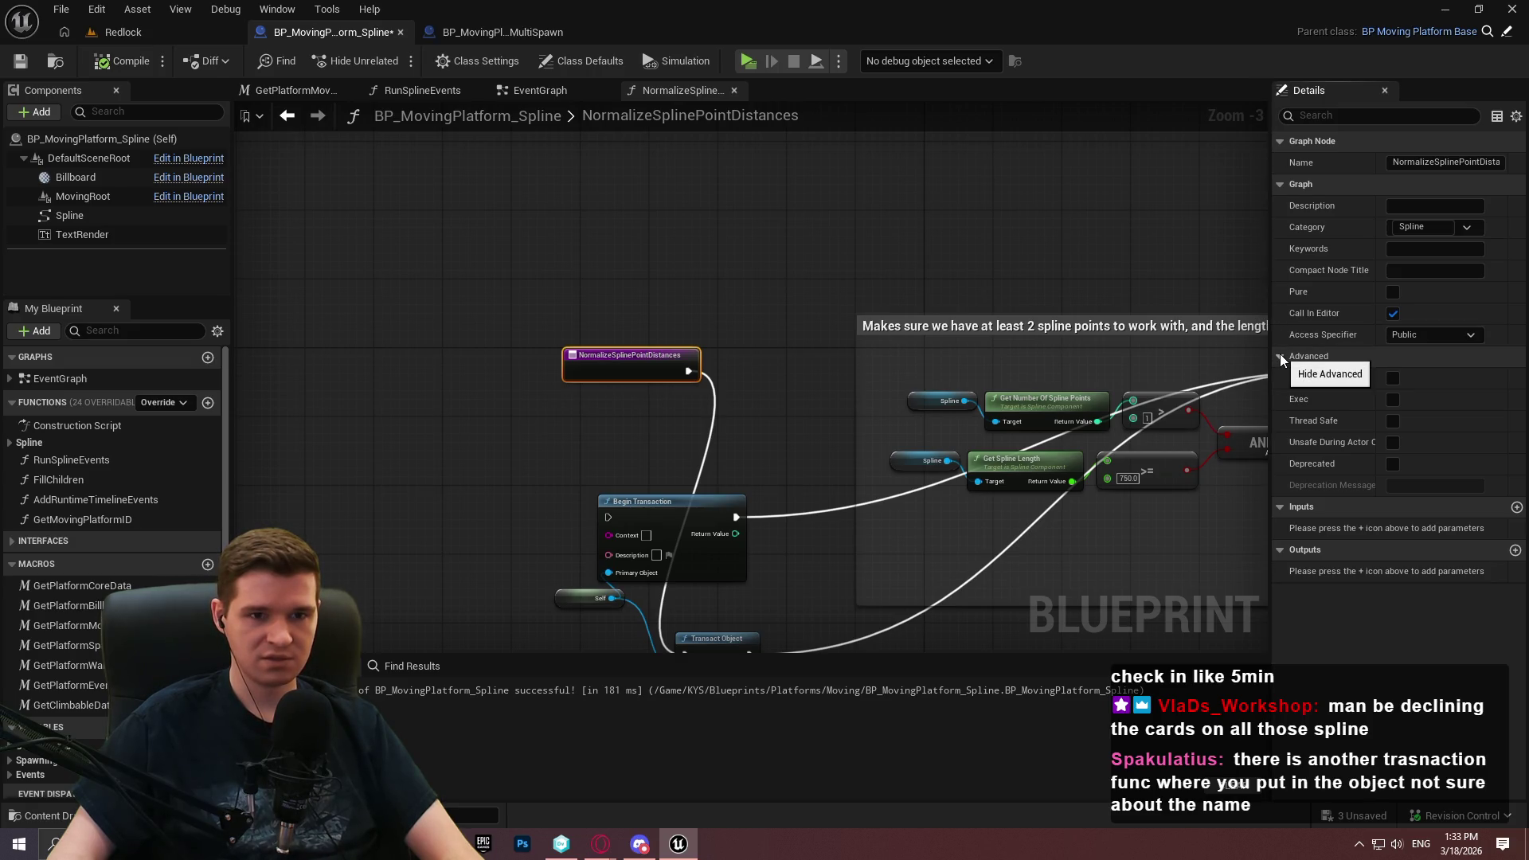
{"action": "left_click", "coordinate": [1279, 352]}
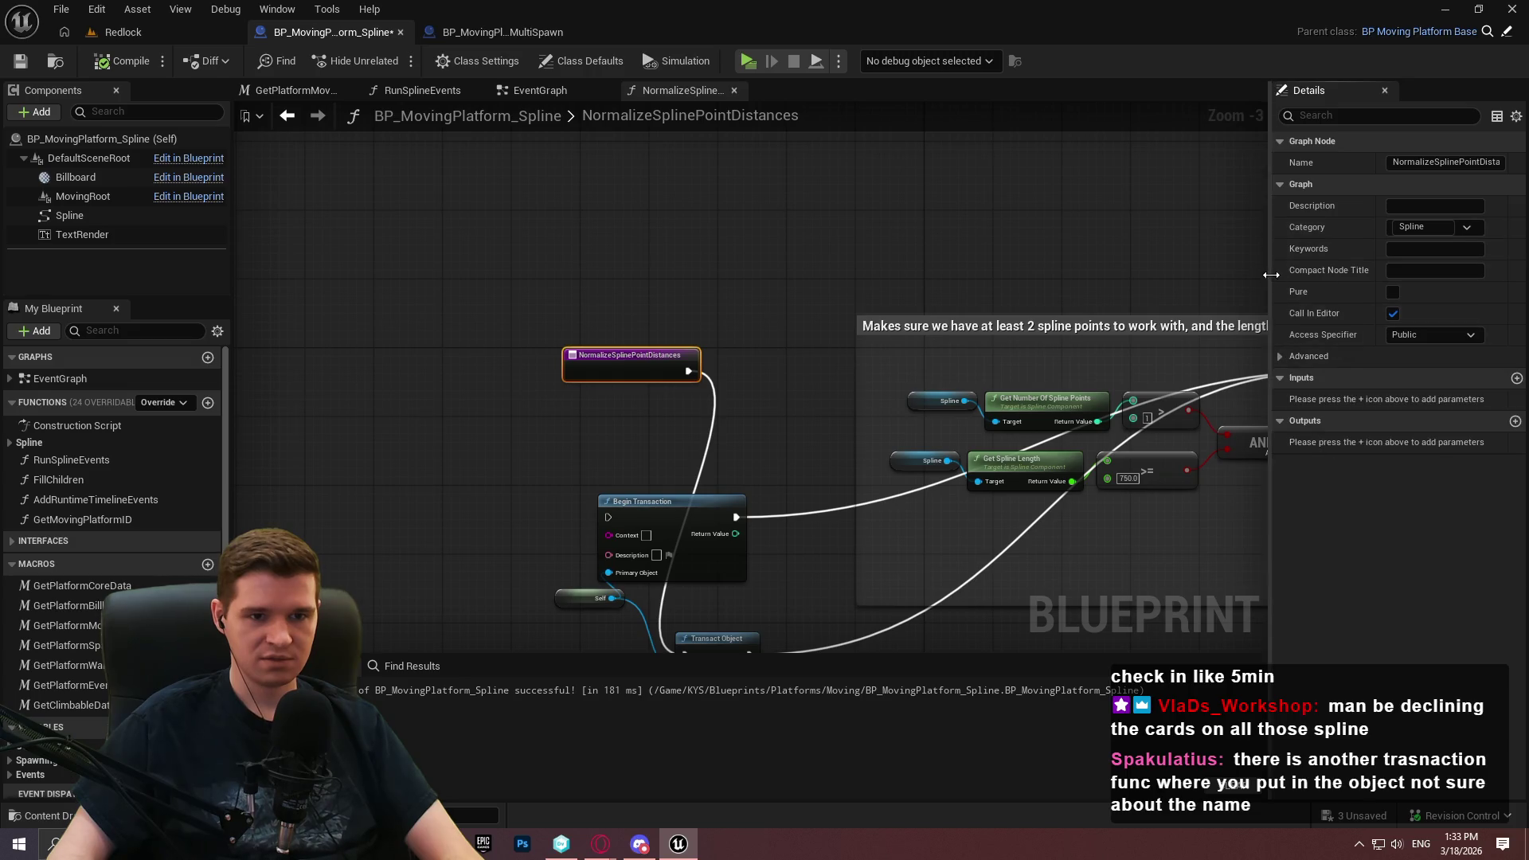
{"action": "left_click_drag", "start_coordinate": [1268, 275], "coordinate": [968, 104]}
Delete Begin Transaction and line up the entry node, Transact Object and Self inline
{"action": "left_click_drag", "start_coordinate": [358, 385], "coordinate": [426, 418]}
{"action": "left_click", "coordinate": [427, 418]}
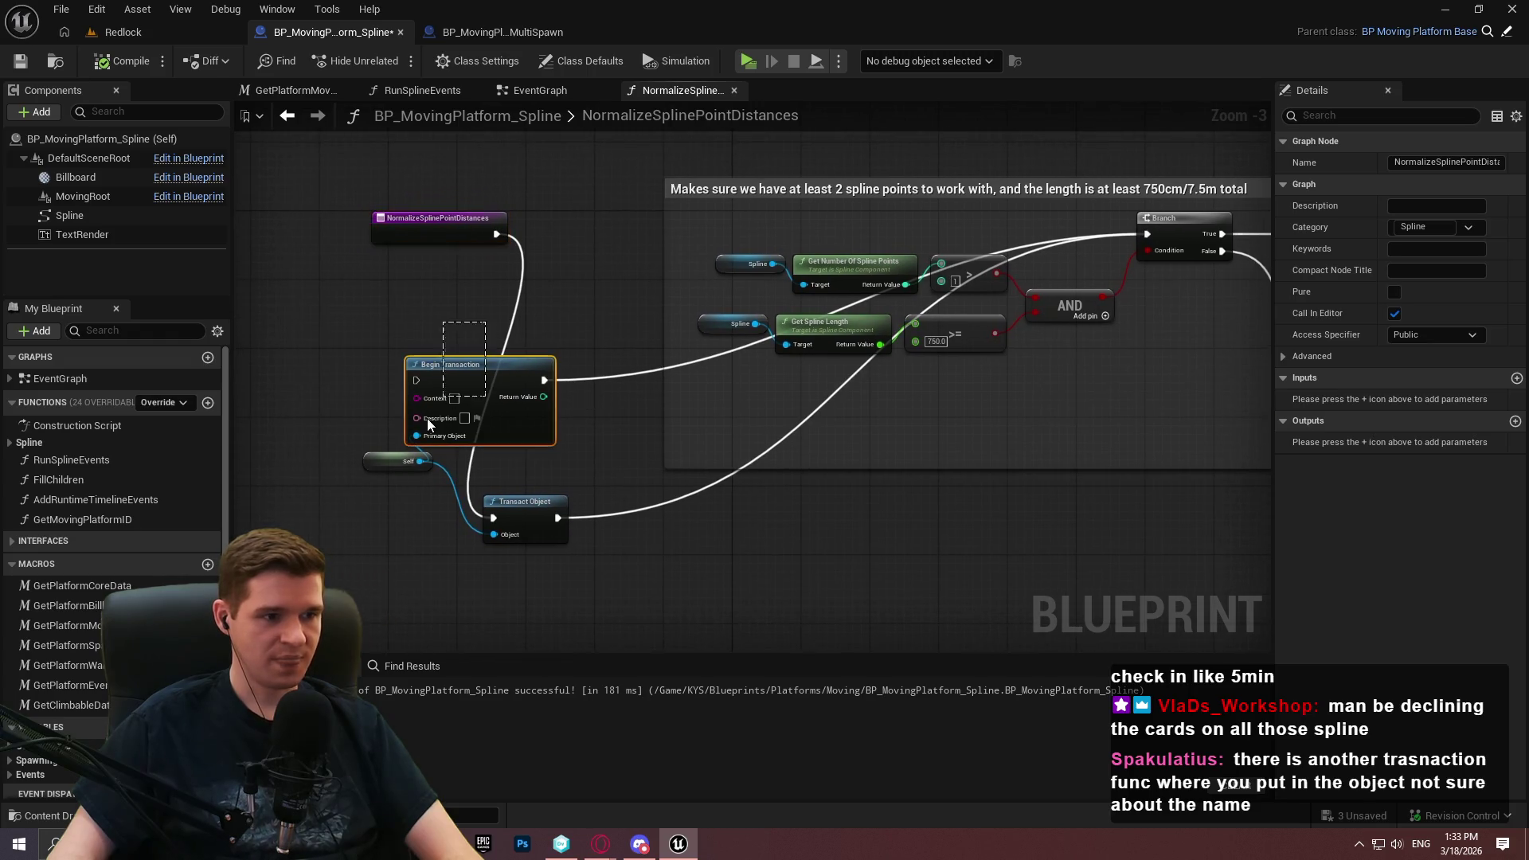
{"action": "key", "text": "Delete"}
{"action": "mouse_move", "coordinate": [526, 503]}
{"action": "left_mouse_down"}
{"action": "mouse_move", "coordinate": [574, 223]}
{"action": "mouse_move", "coordinate": [590, 237]}
{"action": "left_mouse_up"}
{"action": "left_click_drag", "start_coordinate": [651, 318], "coordinate": [746, 344]}
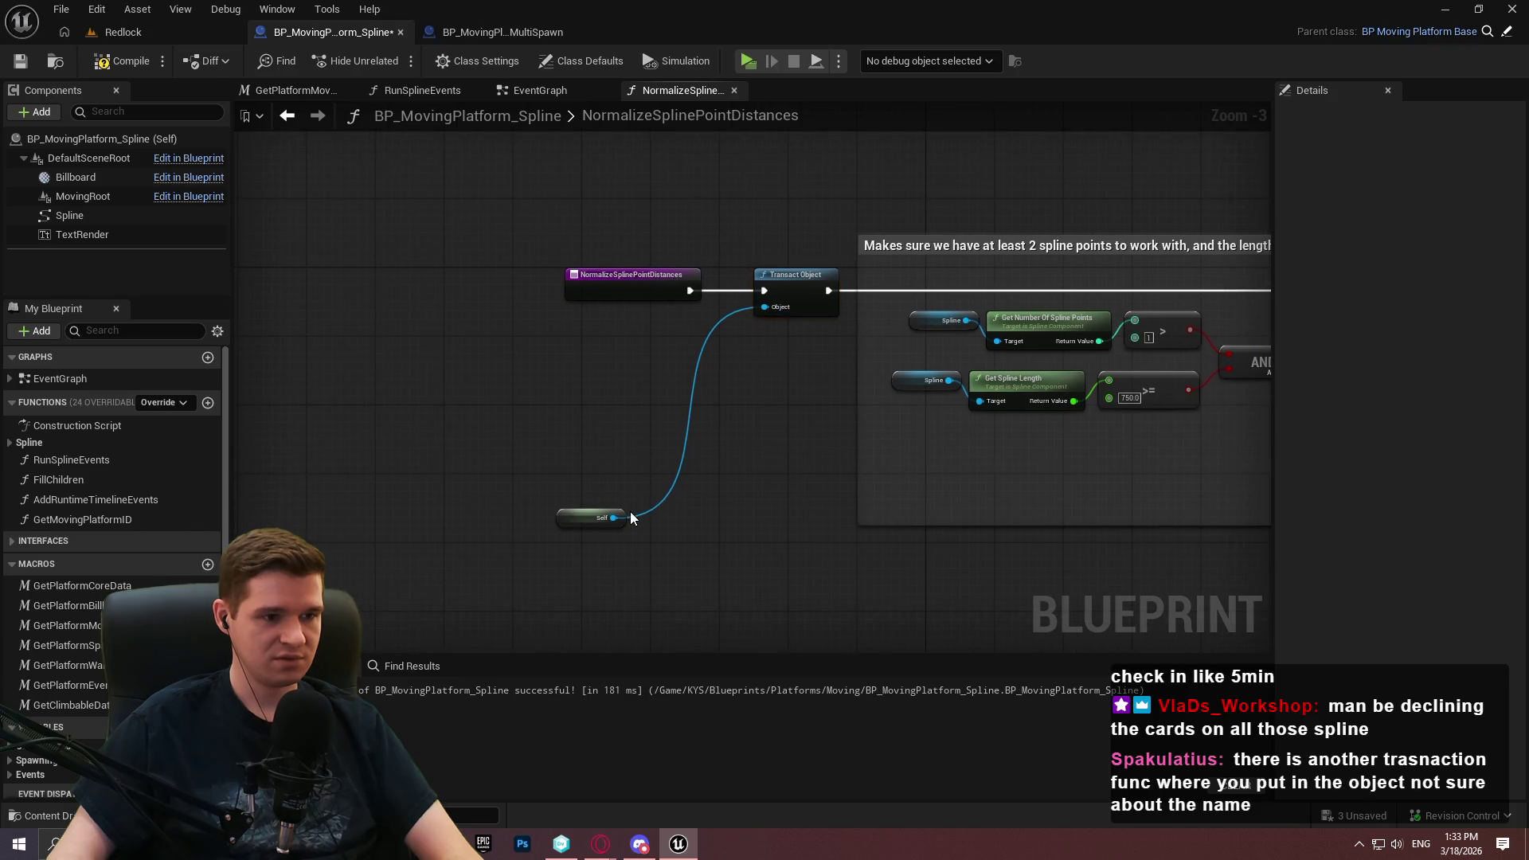
{"action": "mouse_move", "coordinate": [624, 519]}
{"action": "left_mouse_down"}
{"action": "mouse_move", "coordinate": [712, 339]}
{"action": "mouse_move", "coordinate": [744, 318]}
{"action": "left_mouse_up"}
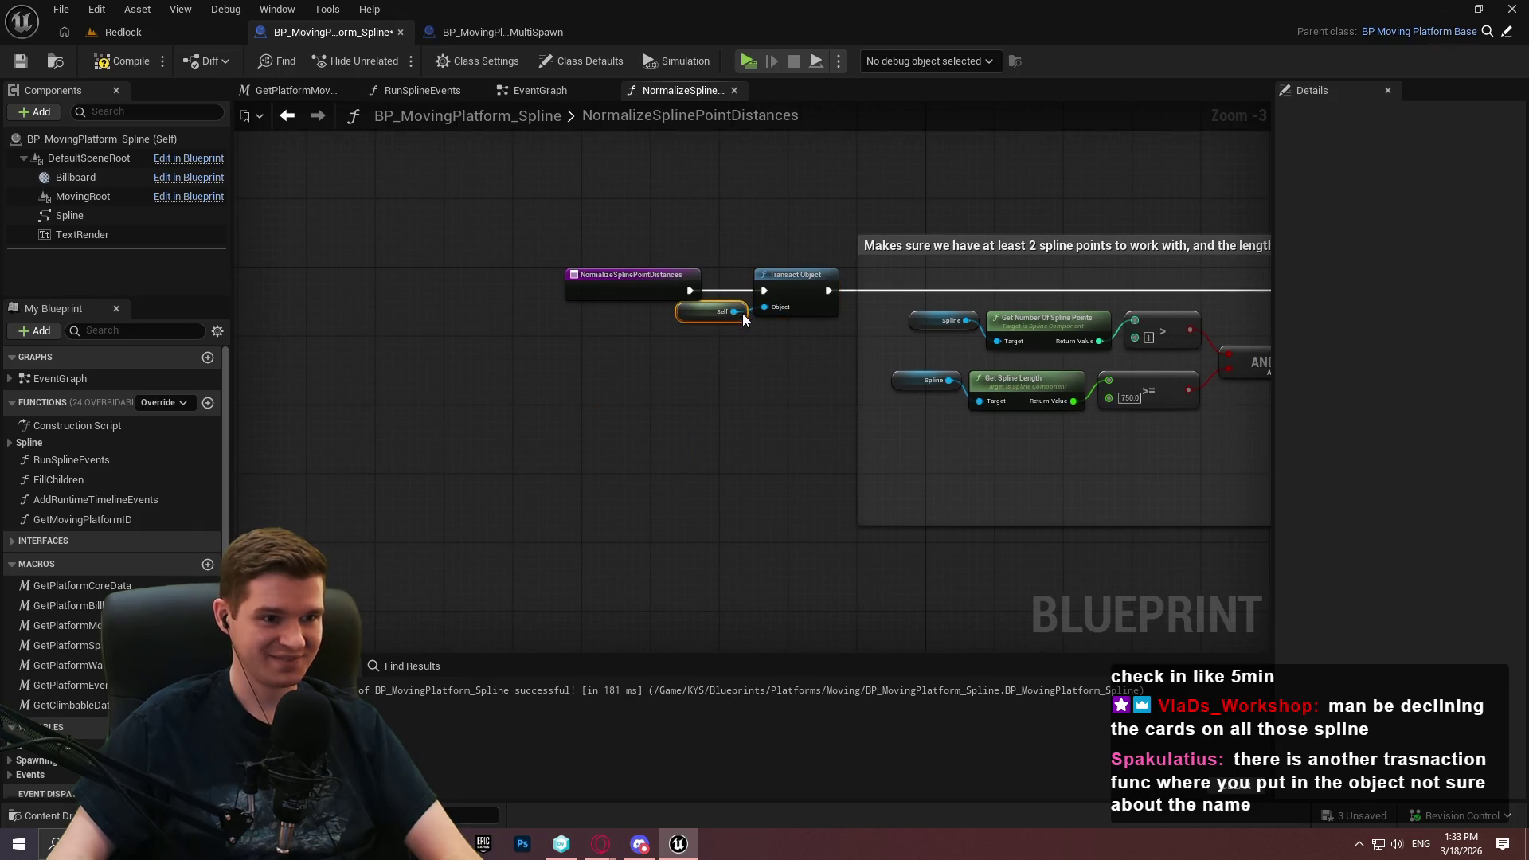
{"action": "mouse_move", "coordinate": [561, 283]}
{"action": "left_mouse_down"}
{"action": "mouse_move", "coordinate": [442, 272]}
{"action": "mouse_move", "coordinate": [576, 280]}
{"action": "left_mouse_up"}
{"action": "mouse_move", "coordinate": [505, 202]}
{"action": "left_mouse_down"}
{"action": "mouse_move", "coordinate": [742, 360]}
{"action": "mouse_move", "coordinate": [997, 455]}
{"action": "left_mouse_up"}
{"action": "left_click_drag", "start_coordinate": [972, 317], "coordinate": [772, 317]}
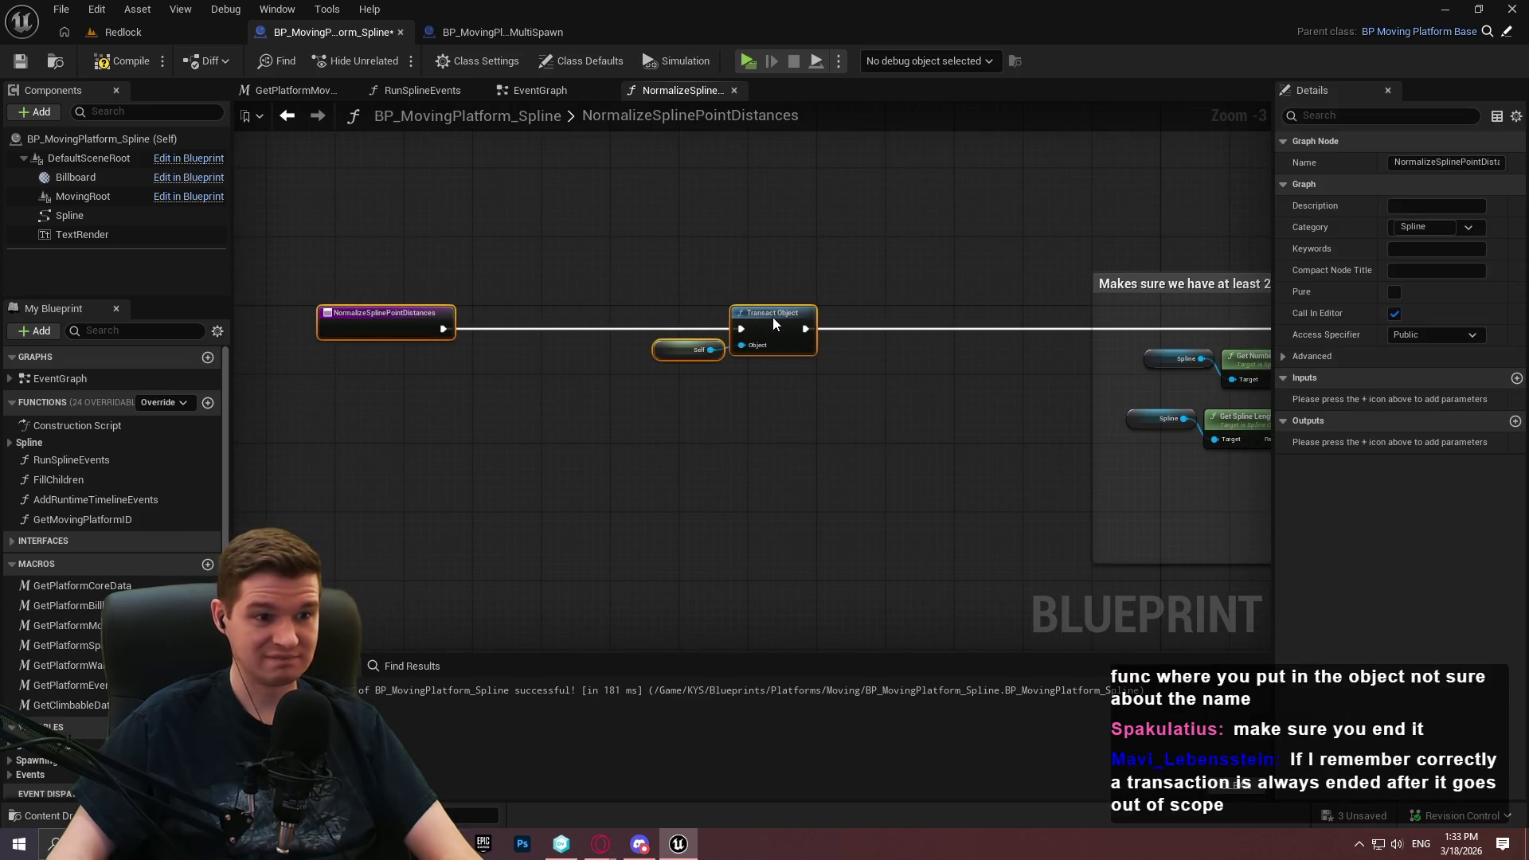
{"action": "left_click", "coordinate": [899, 549]}
Connect Update Spline to End Transaction and place the Return Node right after it
{"action": "scroll", "coordinate": [888, 533], "scroll_direction": "down", "scroll_amount": 7}
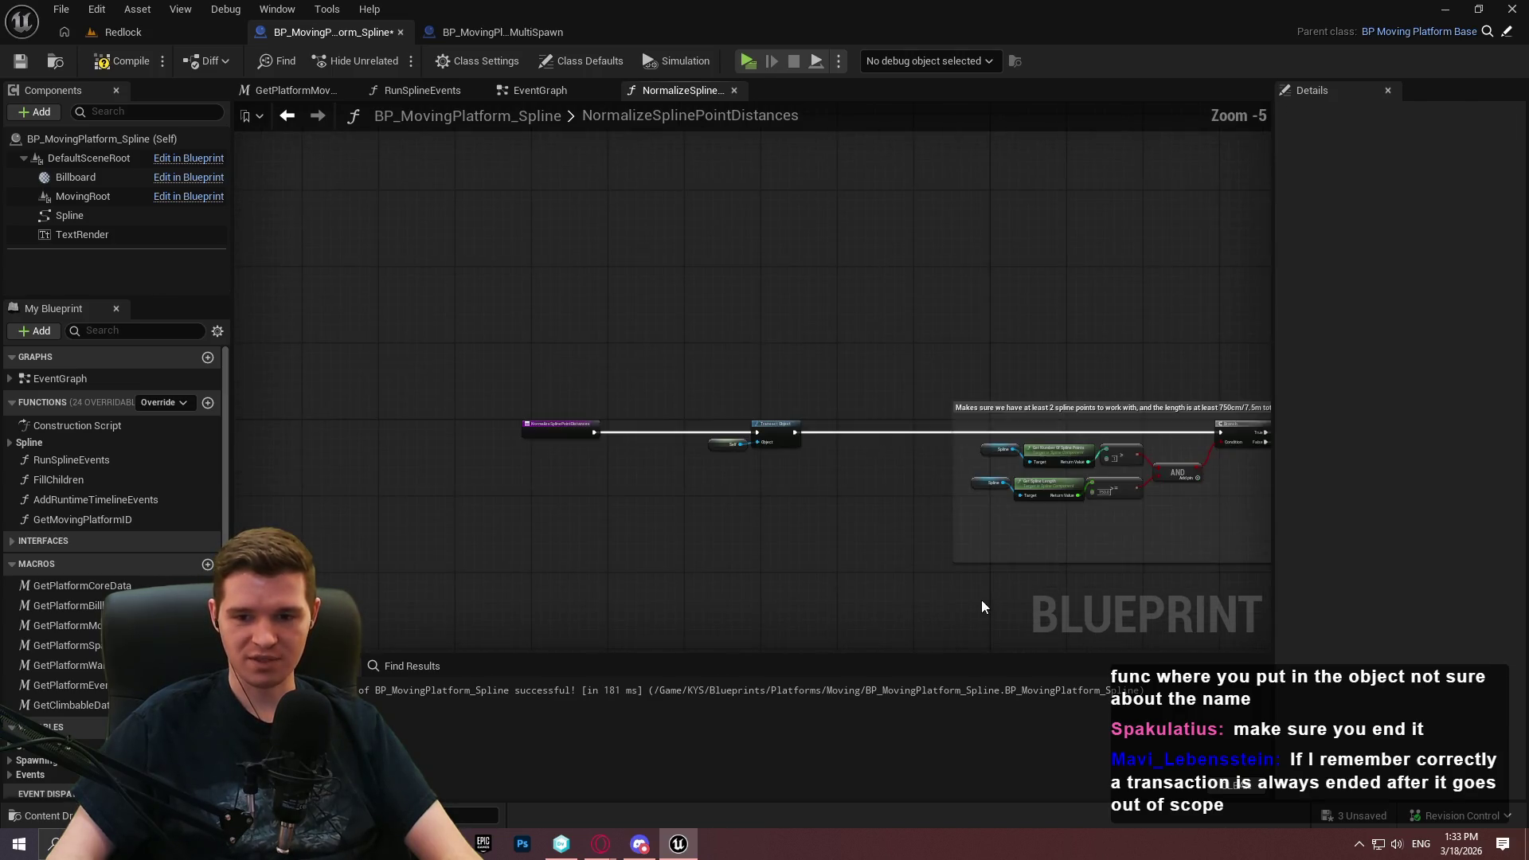
{"action": "scroll", "coordinate": [793, 327], "scroll_direction": "up", "scroll_amount": 10}
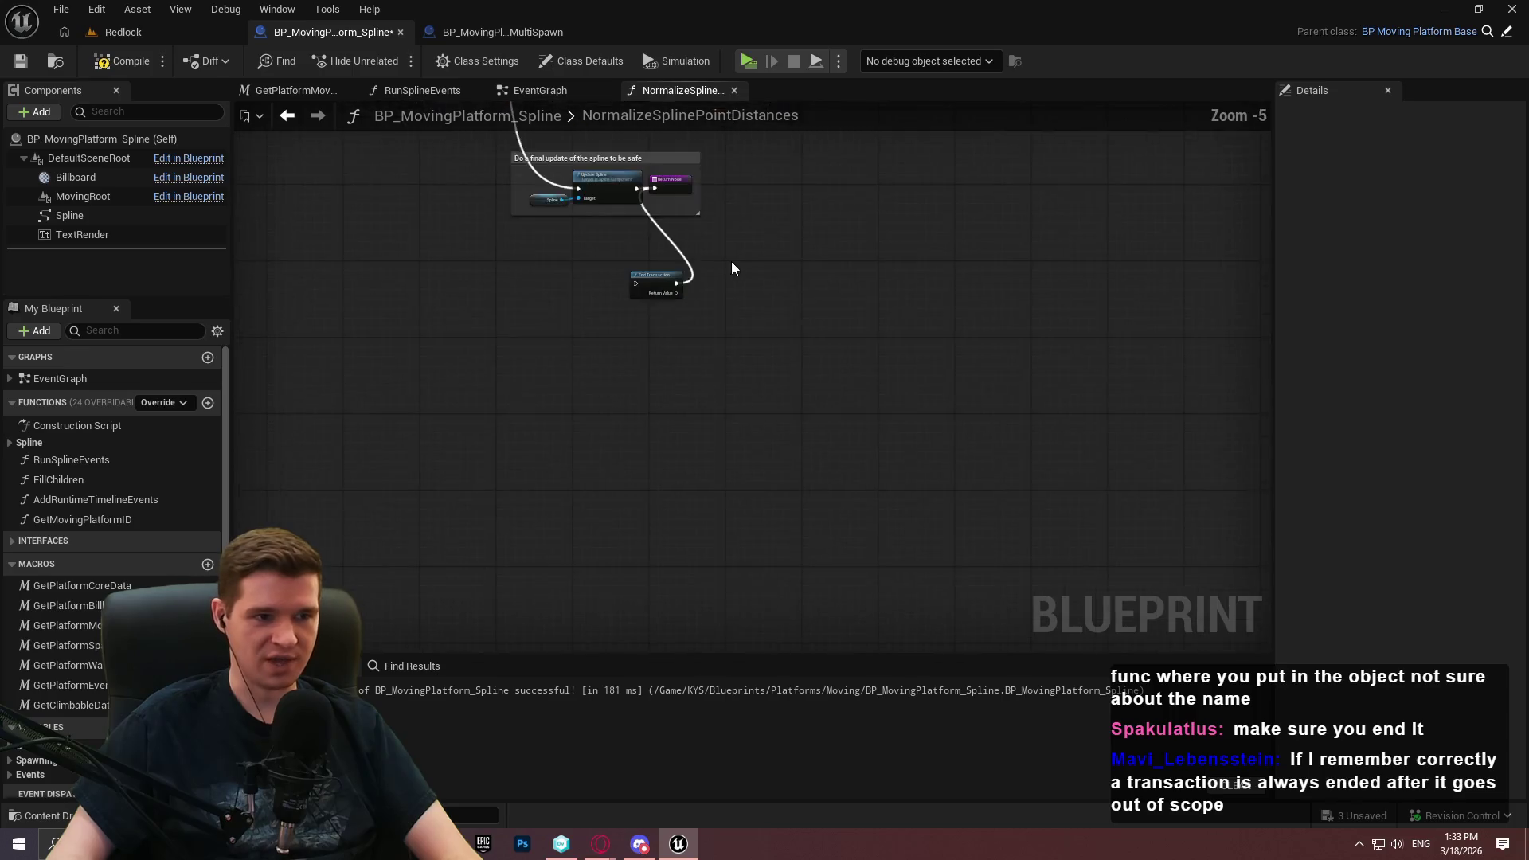
{"action": "left_click_drag", "start_coordinate": [655, 297], "coordinate": [669, 551]}
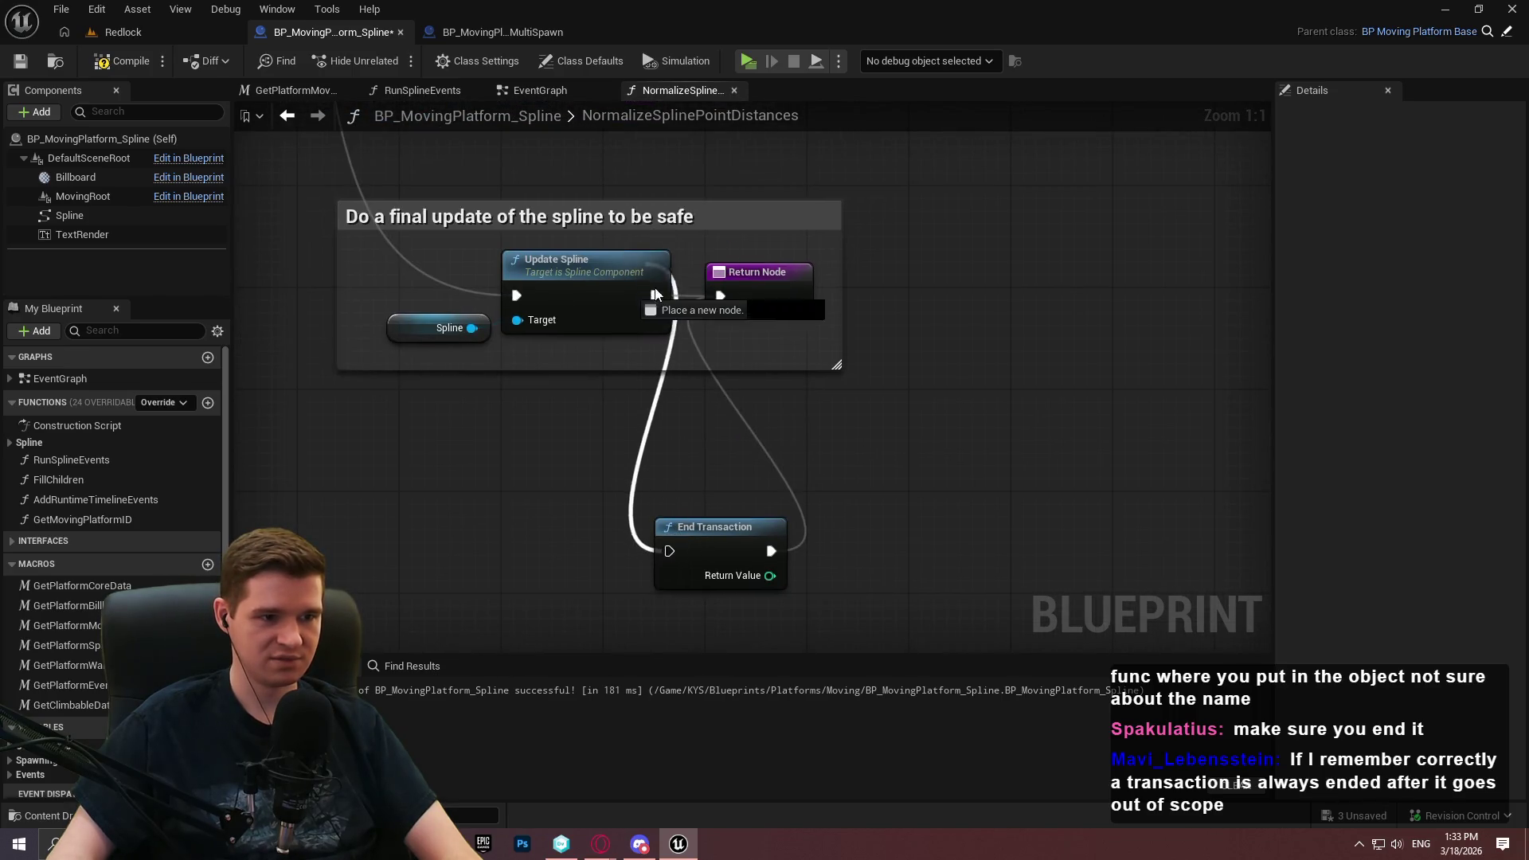
{"action": "left_click_drag", "start_coordinate": [739, 293], "coordinate": [1159, 381]}
{"action": "left_click_drag", "start_coordinate": [1197, 436], "coordinate": [1198, 438]}
{"action": "mouse_move", "coordinate": [734, 544]}
{"action": "left_mouse_down"}
{"action": "mouse_move", "coordinate": [1181, 348]}
{"action": "mouse_move", "coordinate": [1103, 284]}
{"action": "mouse_move", "coordinate": [1174, 290]}
{"action": "left_mouse_up"}
{"action": "left_click_drag", "start_coordinate": [893, 470], "coordinate": [1002, 331]}
{"action": "left_click_drag", "start_coordinate": [1028, 488], "coordinate": [621, 220]}
{"action": "mouse_move", "coordinate": [808, 345]}
{"action": "left_mouse_down"}
{"action": "mouse_move", "coordinate": [996, 358]}
{"action": "mouse_move", "coordinate": [1024, 333]}
{"action": "mouse_move", "coordinate": [1059, 337]}
{"action": "left_mouse_up"}
{"action": "left_click", "coordinate": [830, 407]}
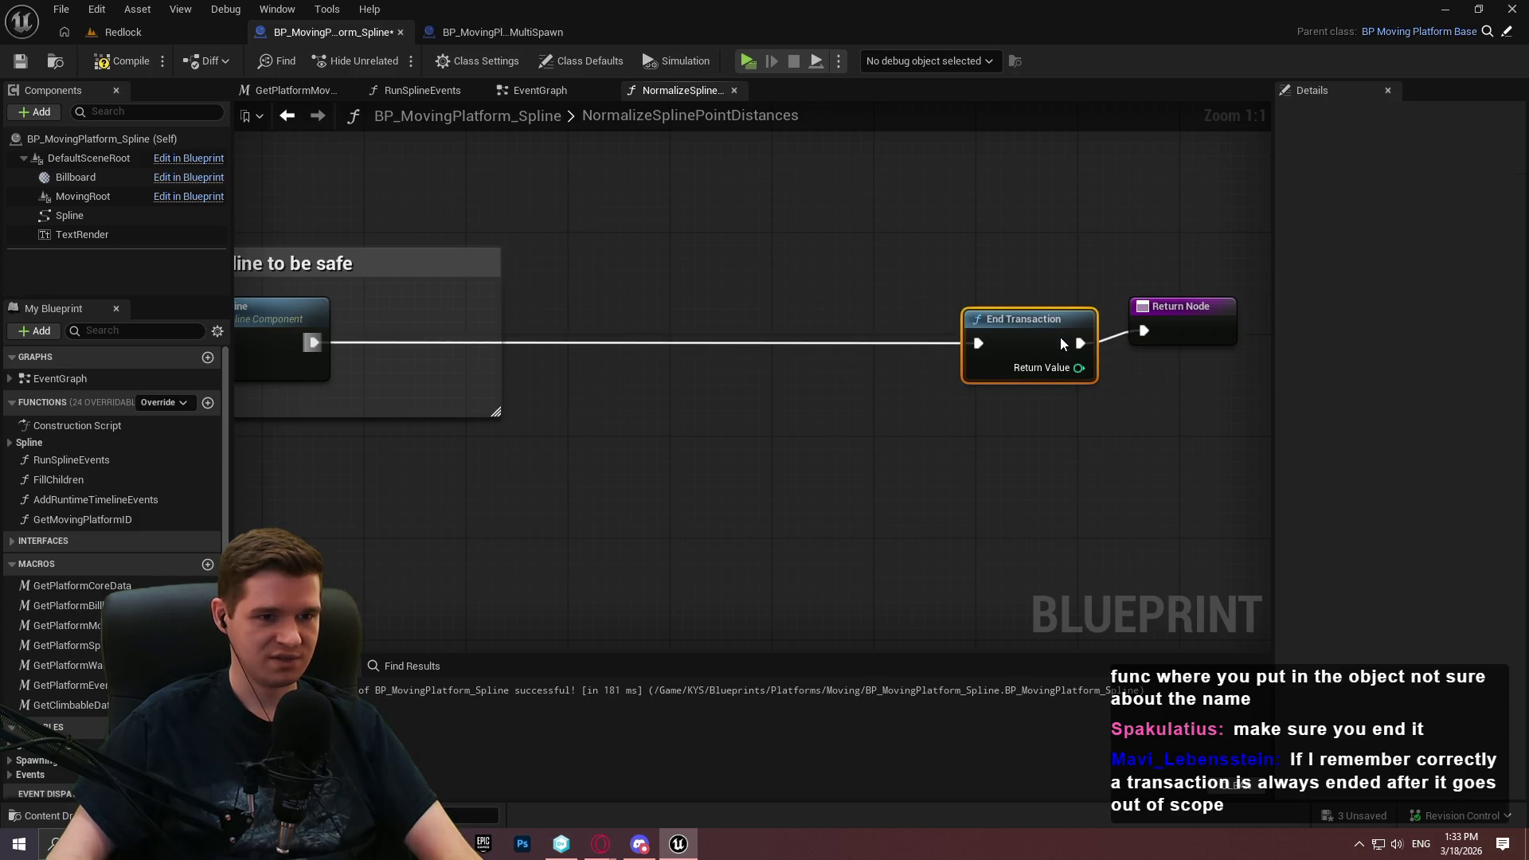
Align End Transaction beside Update Spline and wrap it in a new comment box
{"action": "mouse_move", "coordinate": [1197, 327]}
{"action": "left_mouse_down"}
{"action": "mouse_move", "coordinate": [1209, 340]}
{"action": "mouse_move", "coordinate": [1078, 362]}
{"action": "mouse_move", "coordinate": [1184, 354]}
{"action": "left_mouse_up"}
{"action": "left_click_drag", "start_coordinate": [865, 340], "coordinate": [724, 336]}
{"action": "left_click", "coordinate": [810, 423]}
{"action": "mouse_move", "coordinate": [848, 473]}
{"action": "left_mouse_down"}
{"action": "mouse_move", "coordinate": [1123, 513]}
{"action": "mouse_move", "coordinate": [795, 251]}
{"action": "mouse_move", "coordinate": [812, 268]}
{"action": "left_mouse_up"}
{"action": "scroll", "coordinate": [1058, 464], "scroll_direction": "down", "scroll_amount": 1}
{"action": "key", "text": "c"}
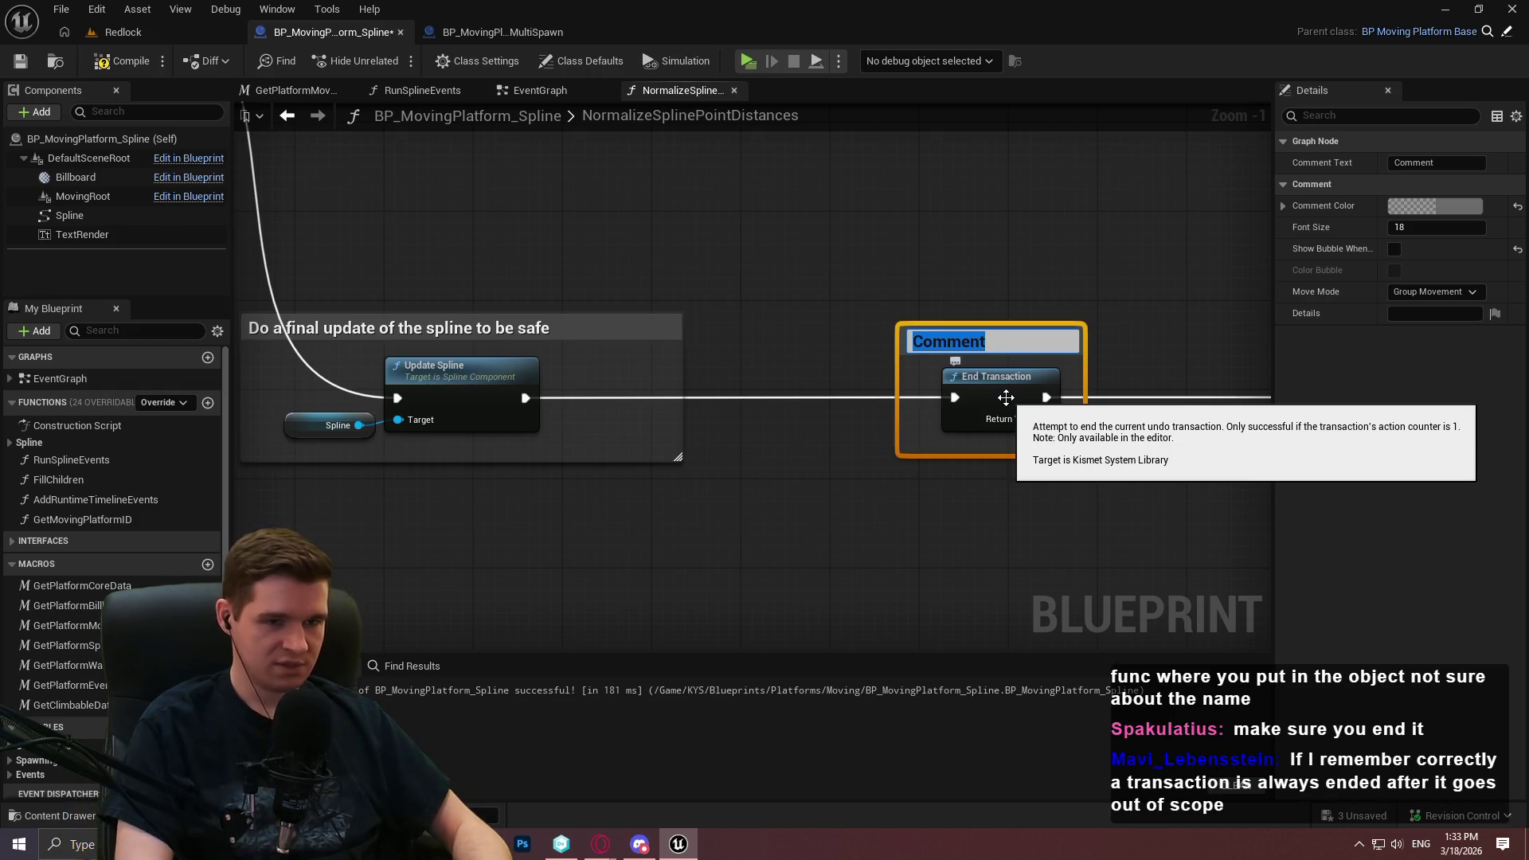
Retitle the End Transaction comment to mark the scene actor as dirty, and make it taller
{"action": "type", "text": "End modif"}
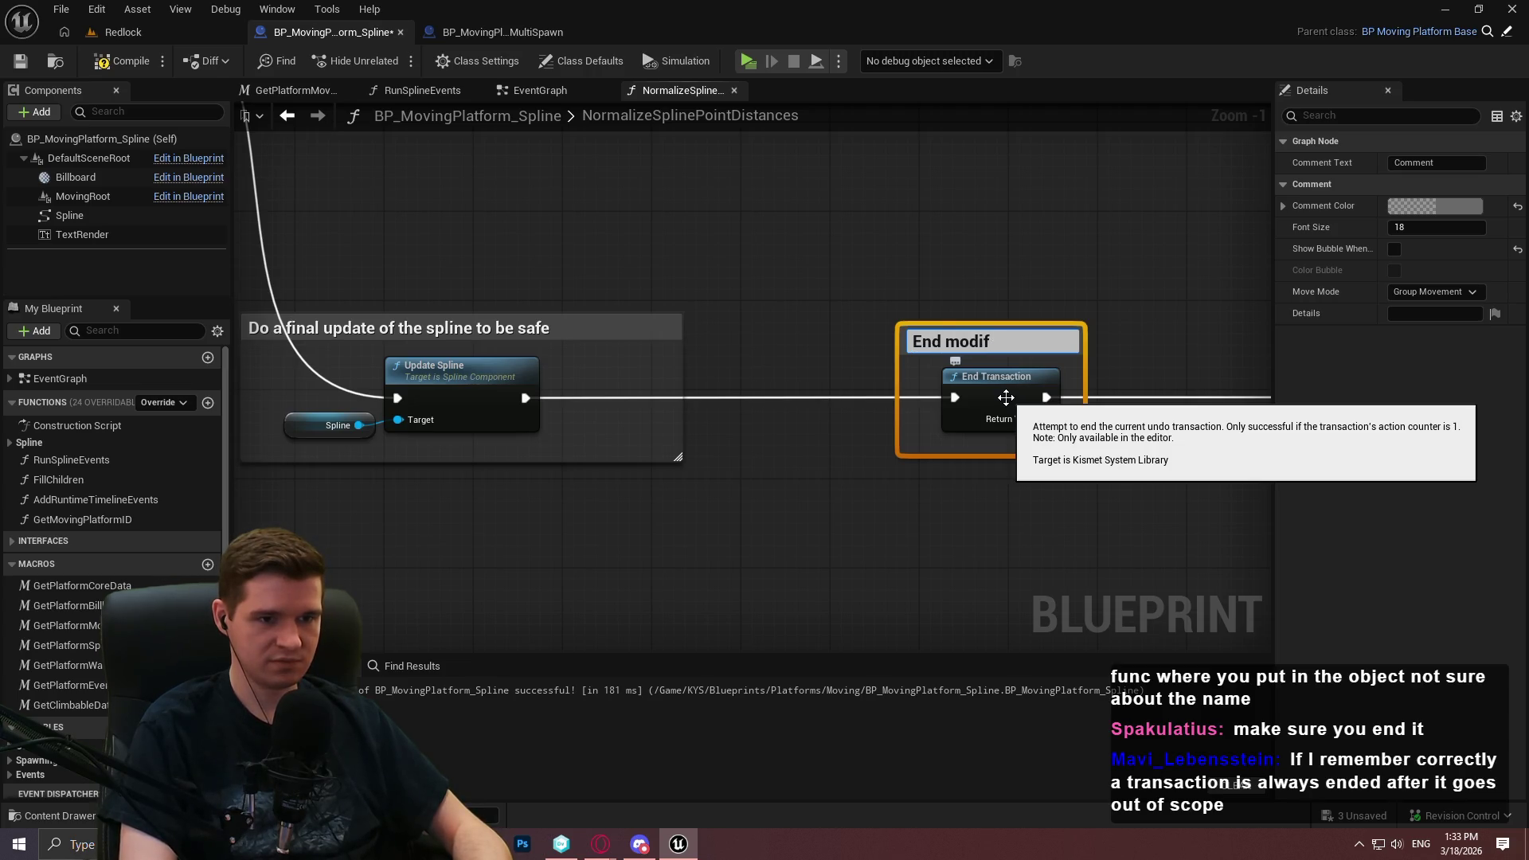
{"action": "type", "text": "ication trans"}
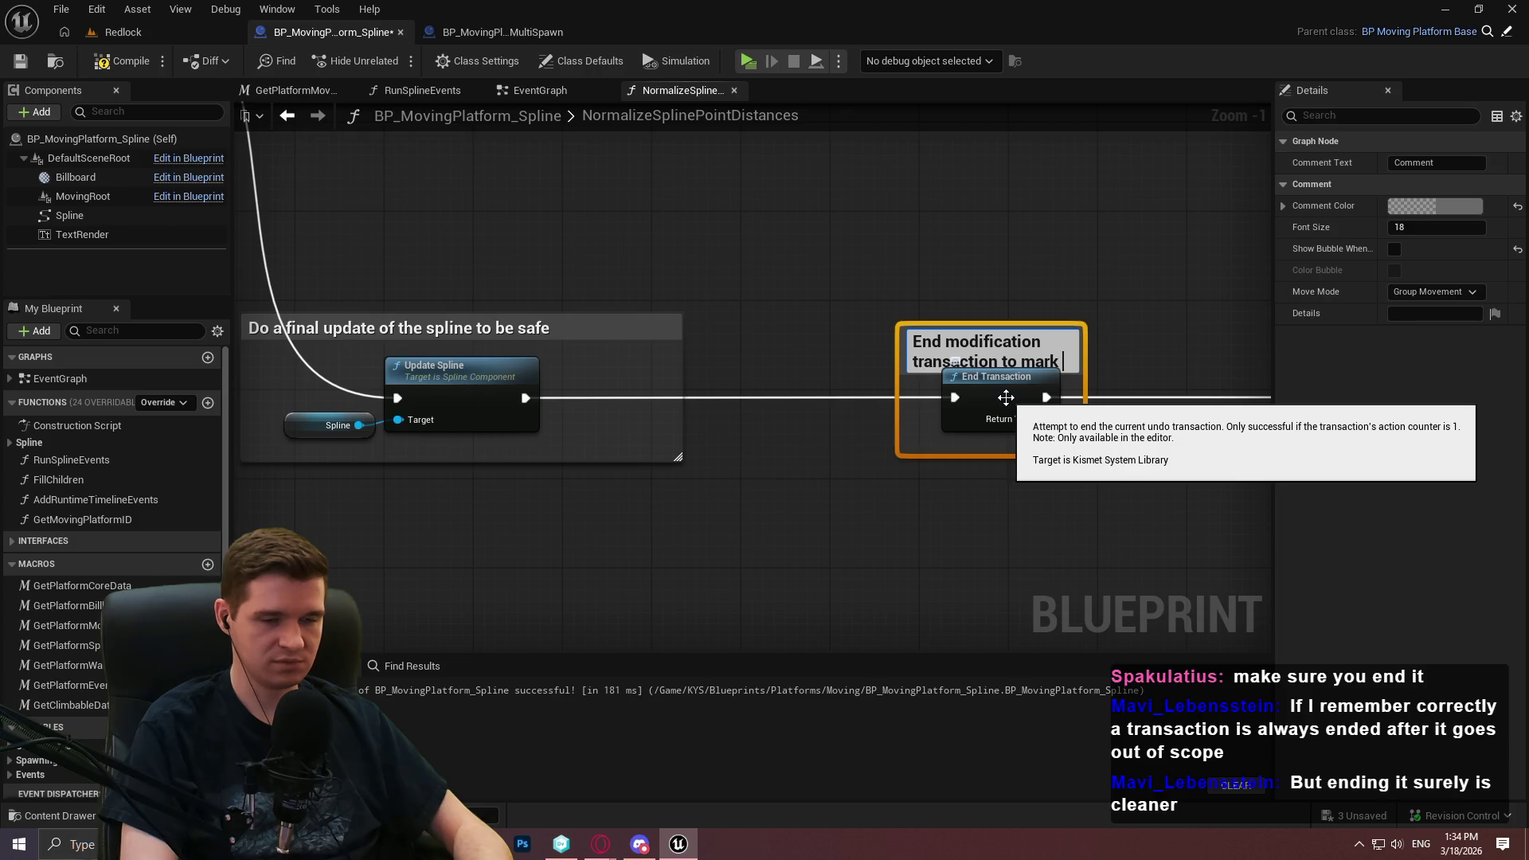
{"action": "type", "text": "act"}
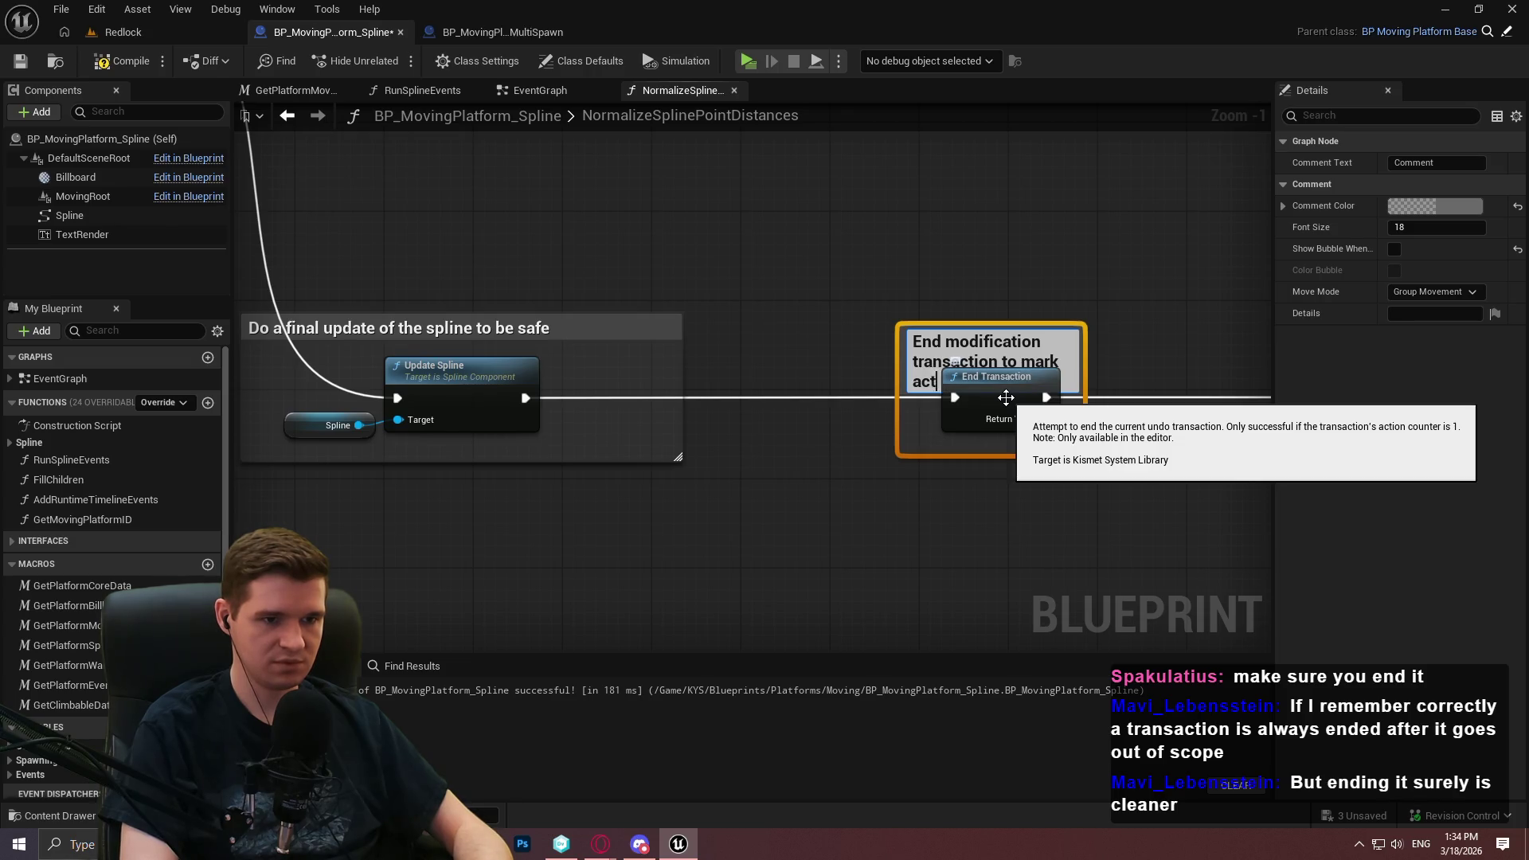
{"action": "key", "text": "BackSpace"}
{"action": "key", "text": "BackSpace"}
{"action": "key", "text": "BackSpace"}
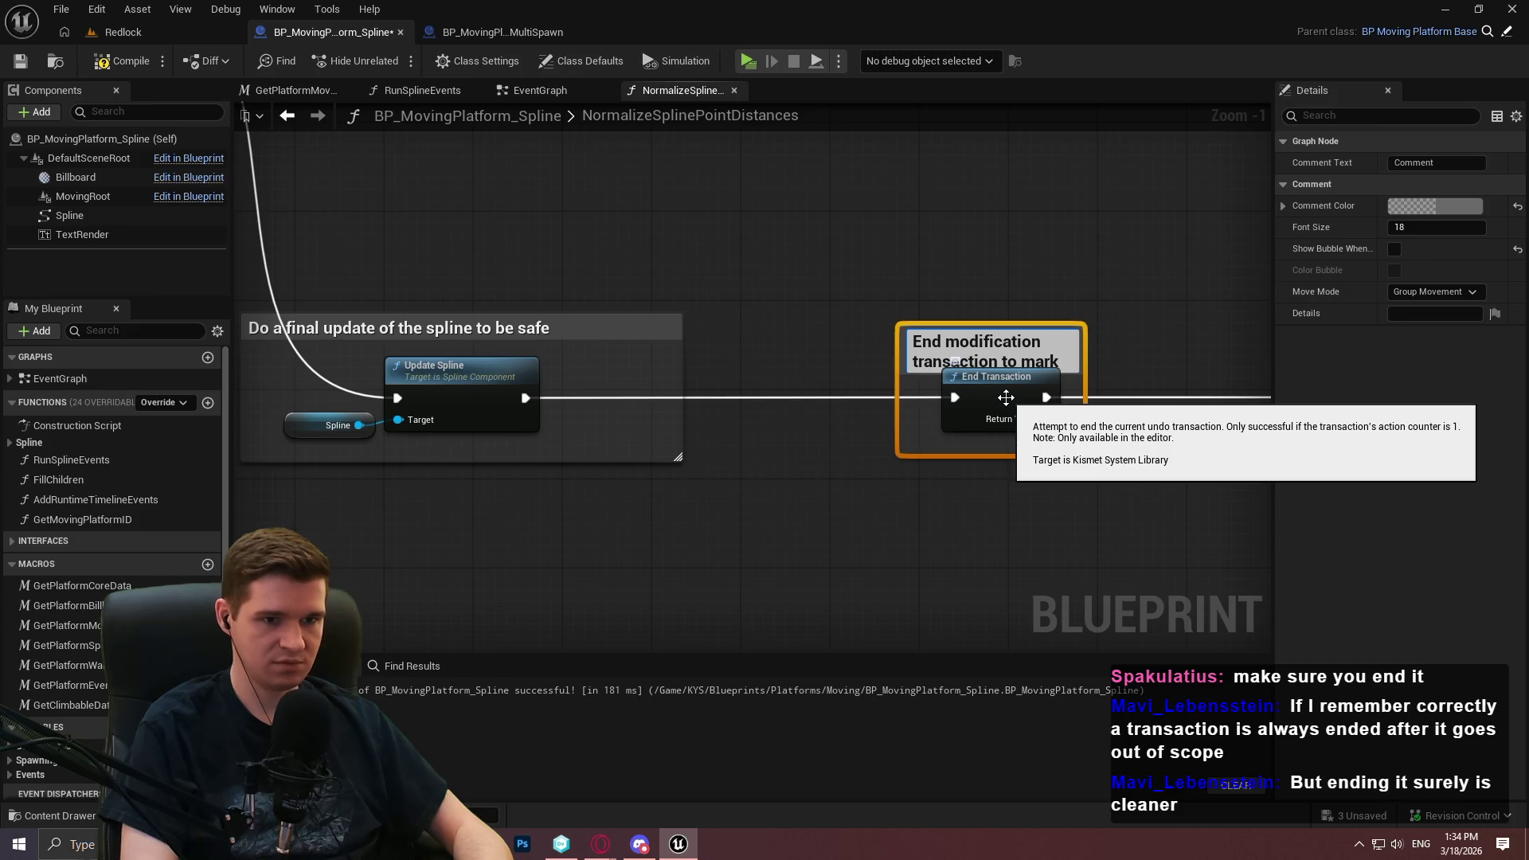
{"action": "type", "text": "scene actor as dirt"}
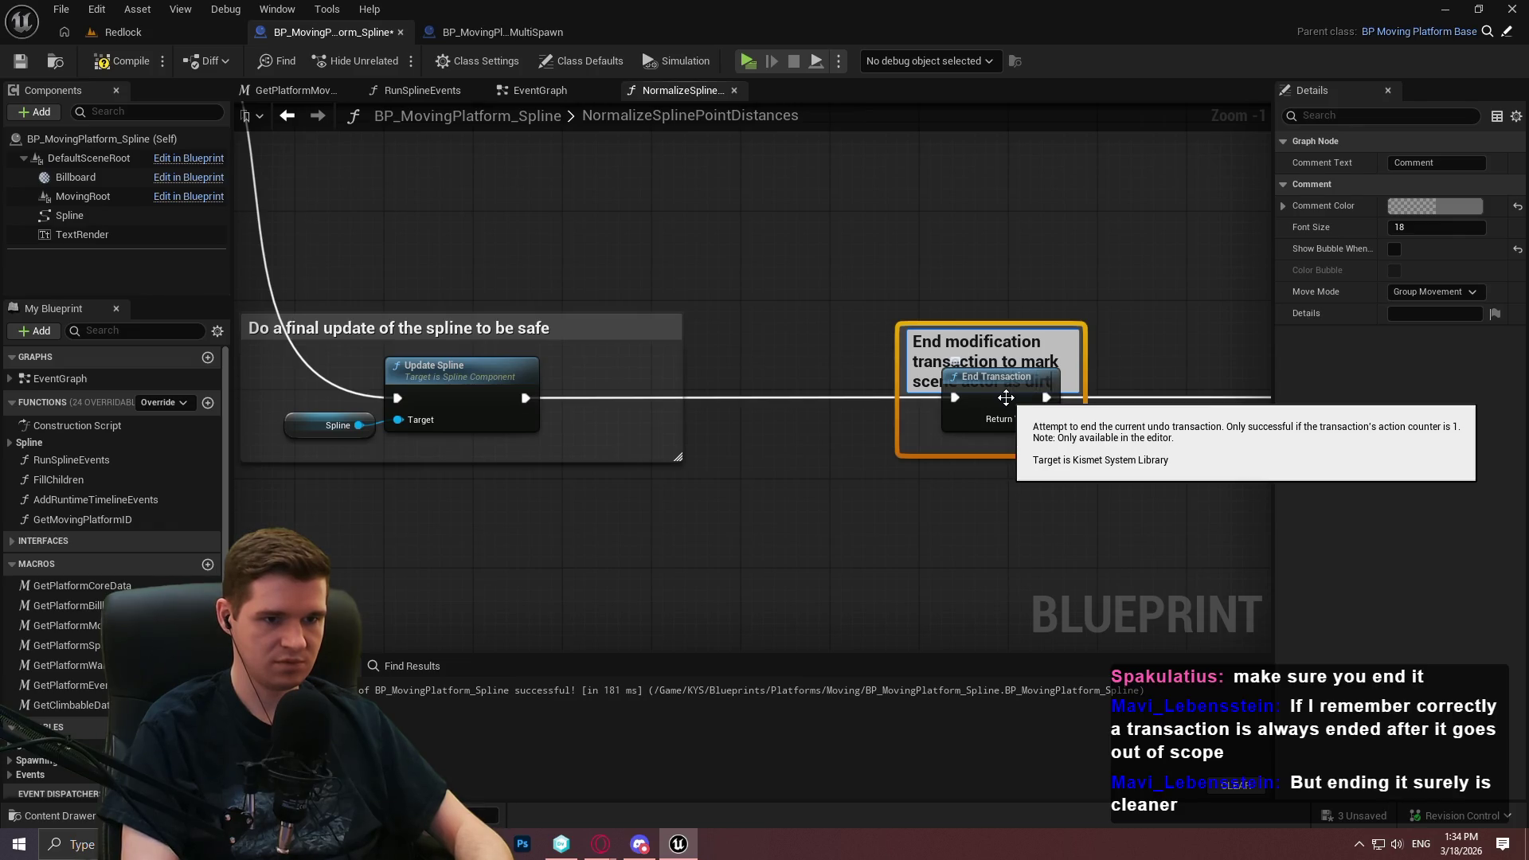
{"action": "type", "text": "y"}
{"action": "key", "text": "Return"}
{"action": "left_click", "coordinate": [995, 219]}
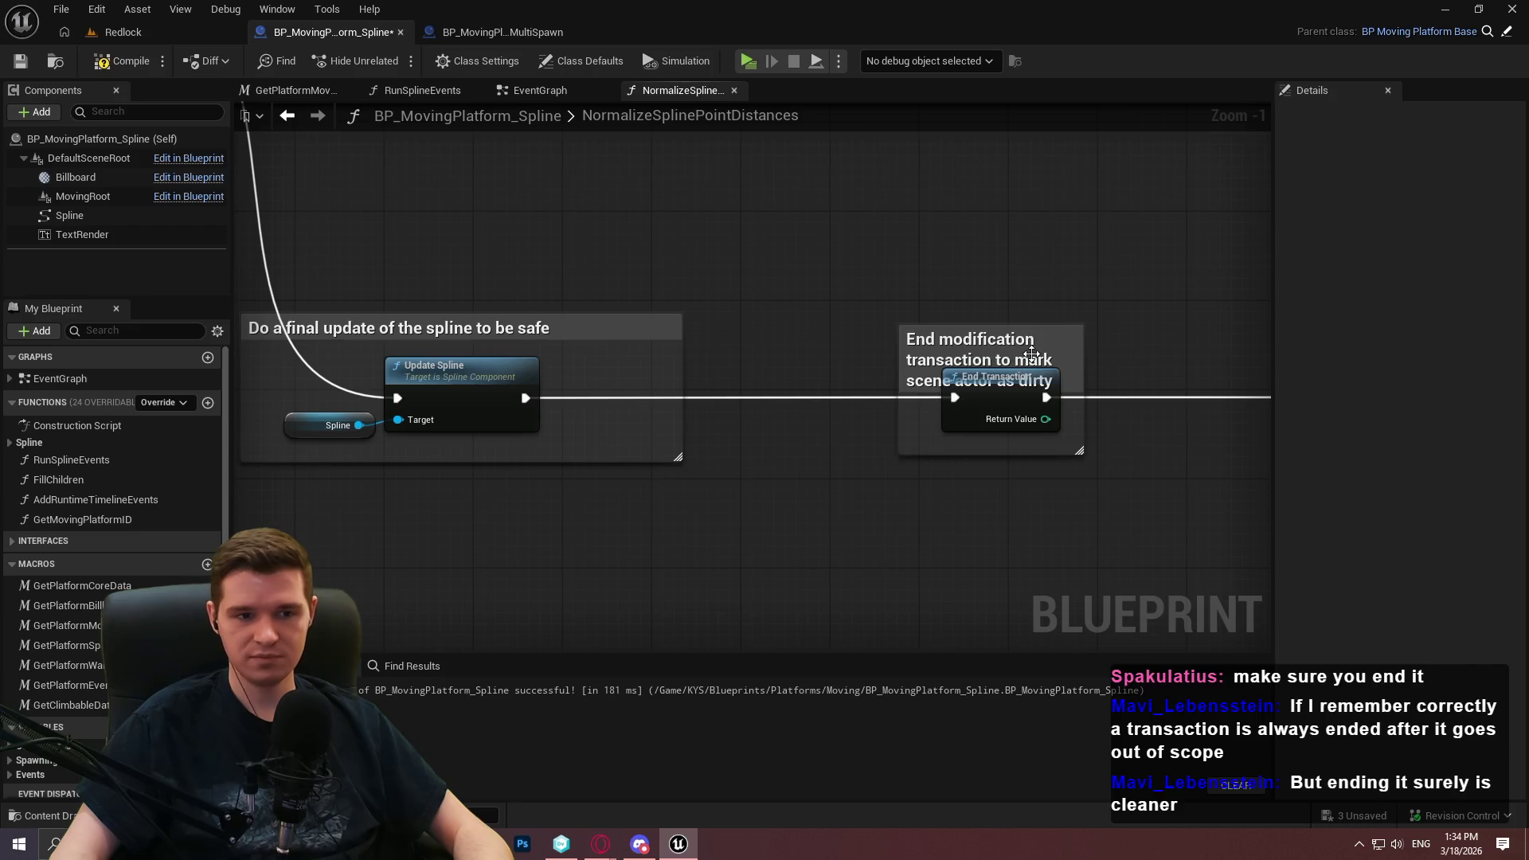
{"action": "mouse_move", "coordinate": [1008, 325]}
{"action": "left_mouse_down"}
{"action": "mouse_move", "coordinate": [1008, 239]}
{"action": "mouse_move", "coordinate": [1009, 285]}
{"action": "left_mouse_up"}
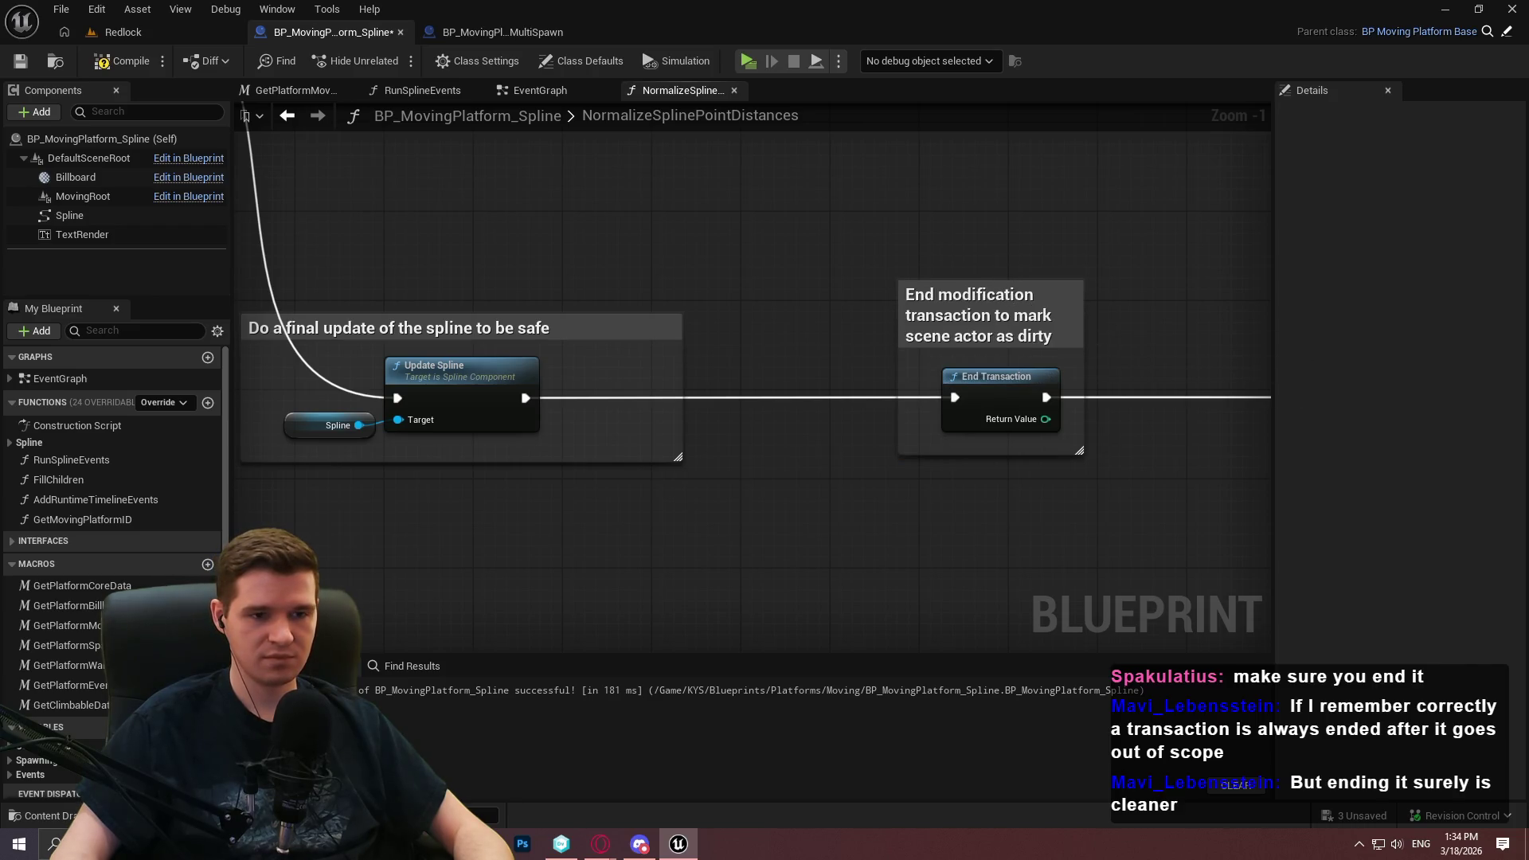
Wrap Self and Transact Object in a comment reading 'Run an editor level transaction to mark the actor as dirty'
{"action": "scroll", "coordinate": [911, 411], "scroll_direction": "down", "scroll_amount": 7}
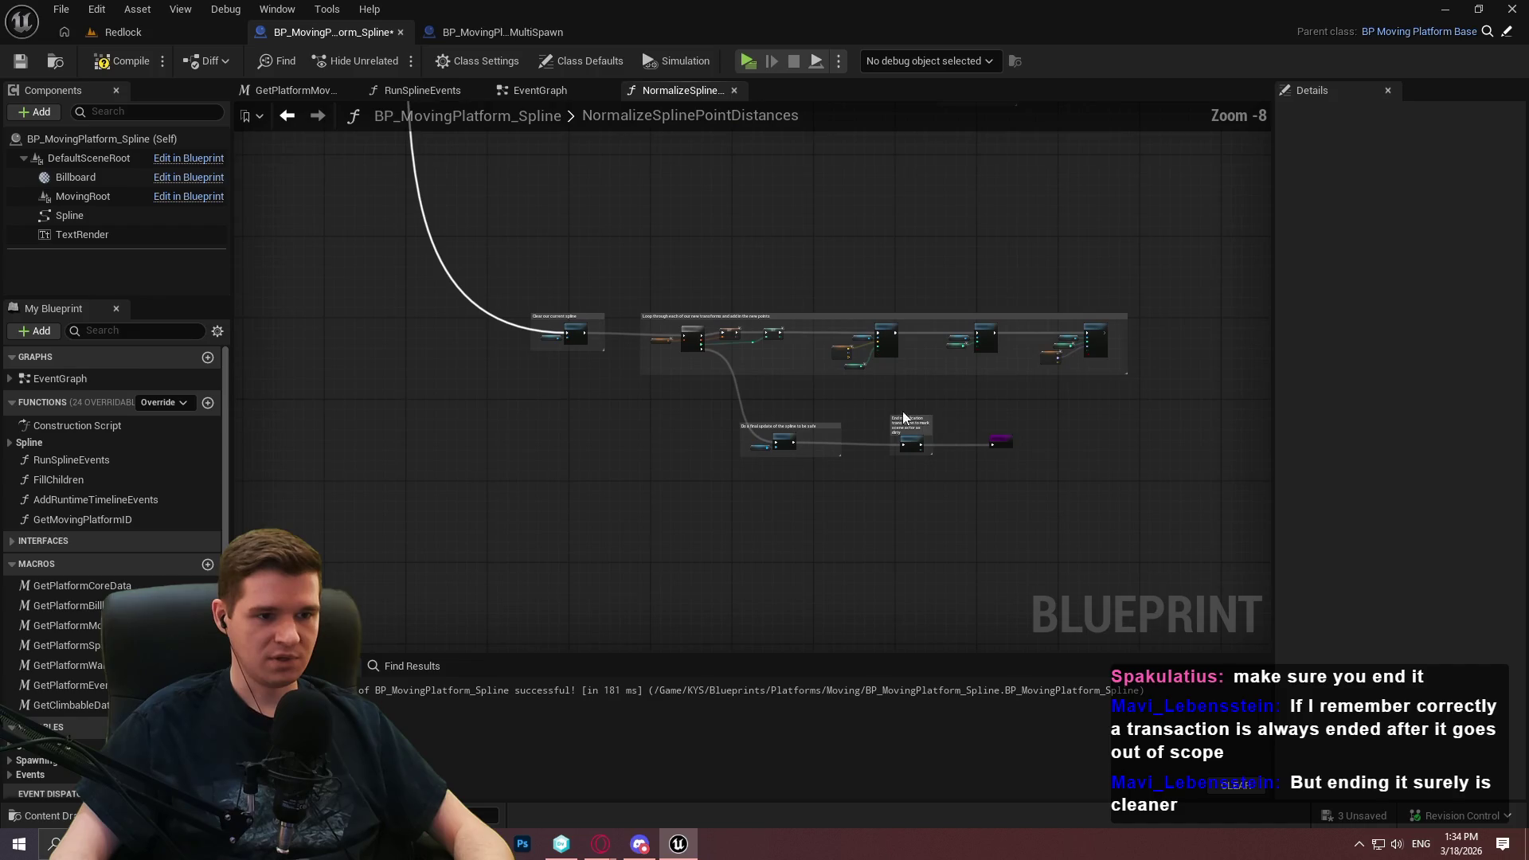
{"action": "mouse_move", "coordinate": [456, 364]}
{"action": "left_mouse_down"}
{"action": "mouse_move", "coordinate": [737, 407]}
{"action": "mouse_move", "coordinate": [879, 457]}
{"action": "mouse_move", "coordinate": [727, 426]}
{"action": "mouse_move", "coordinate": [658, 306]}
{"action": "mouse_move", "coordinate": [839, 494]}
{"action": "left_mouse_up"}
{"action": "scroll", "coordinate": [879, 456], "scroll_direction": "up", "scroll_amount": 4}
{"action": "scroll", "coordinate": [658, 305], "scroll_direction": "up", "scroll_amount": 3}
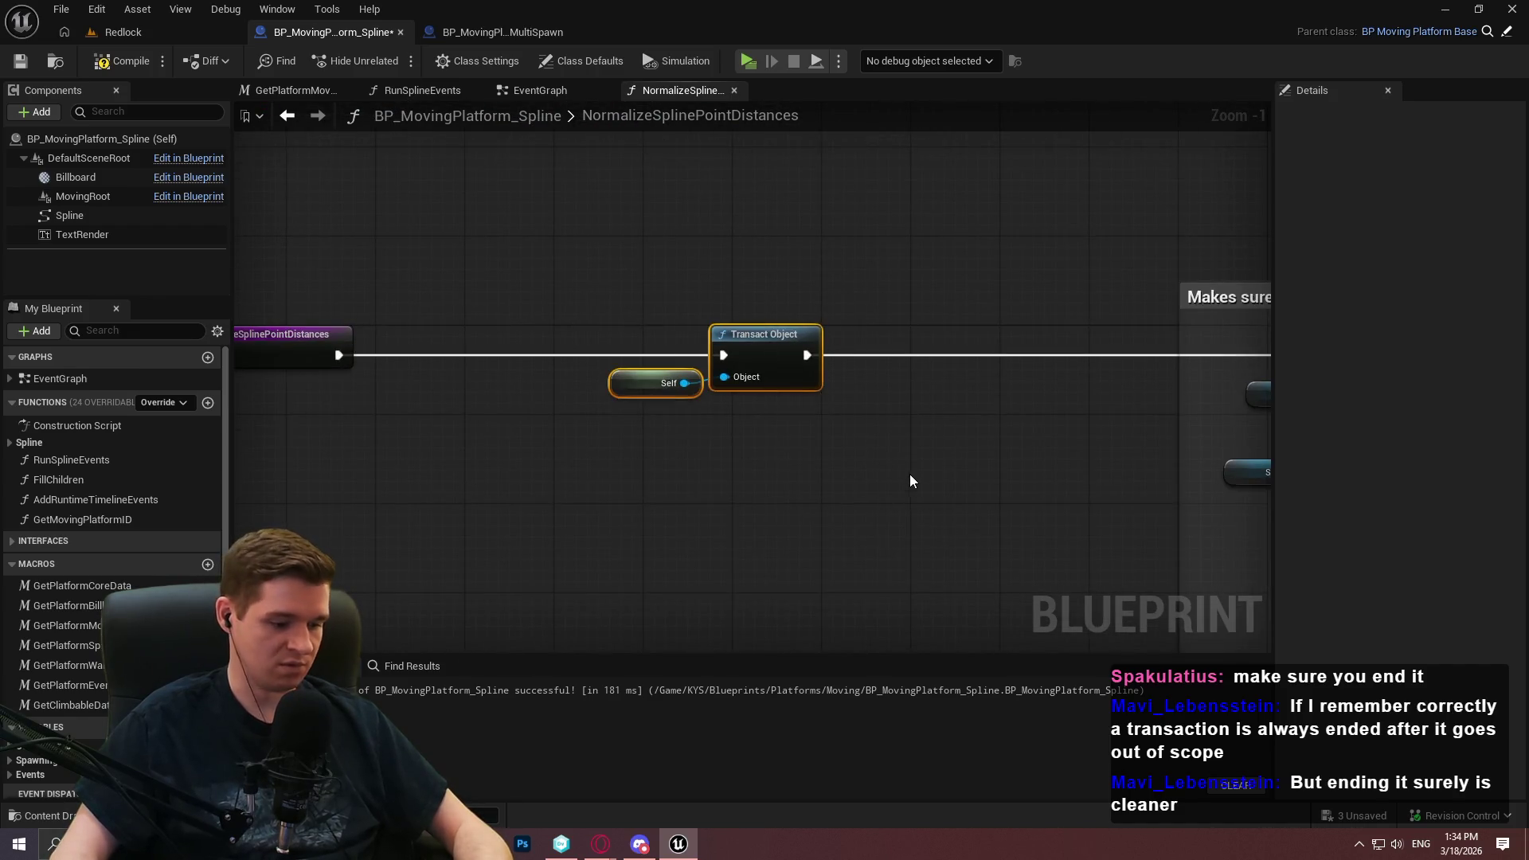
{"action": "key", "text": "c"}
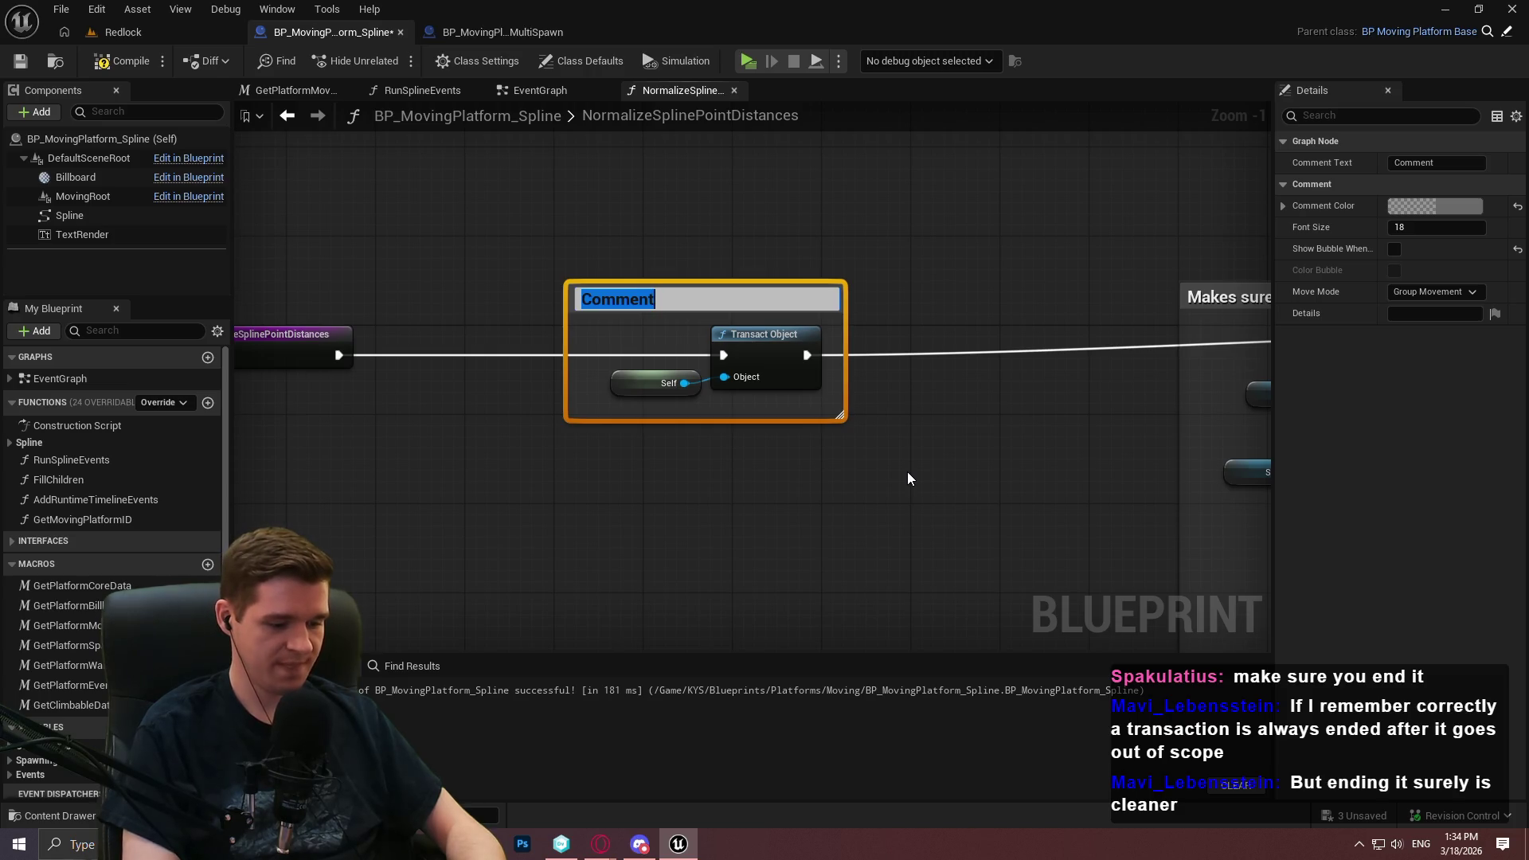
{"action": "type", "text": "Run an editor le"}
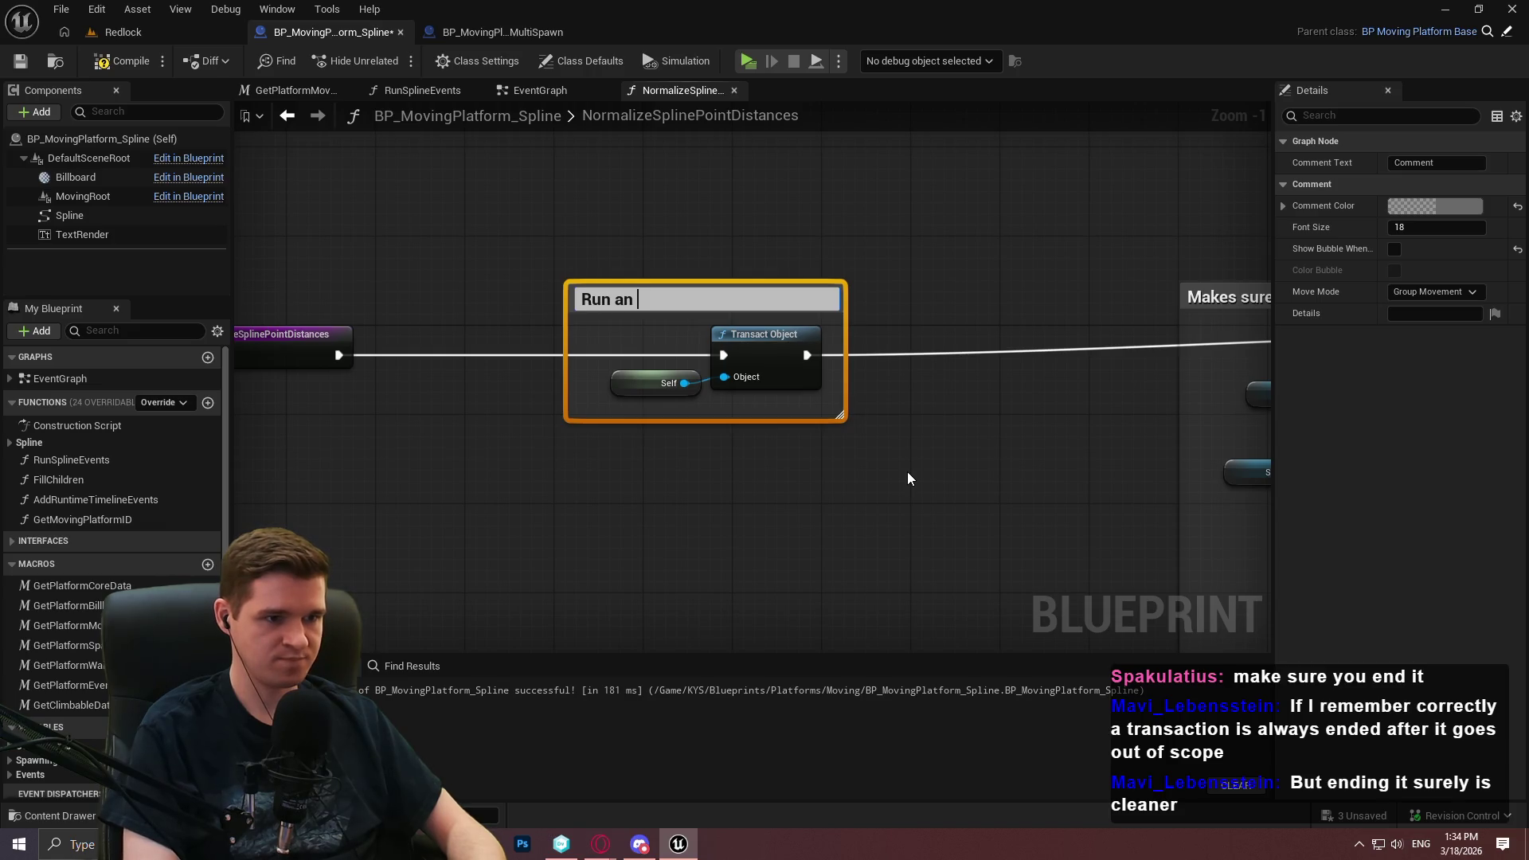
{"action": "type", "text": "vel trans"}
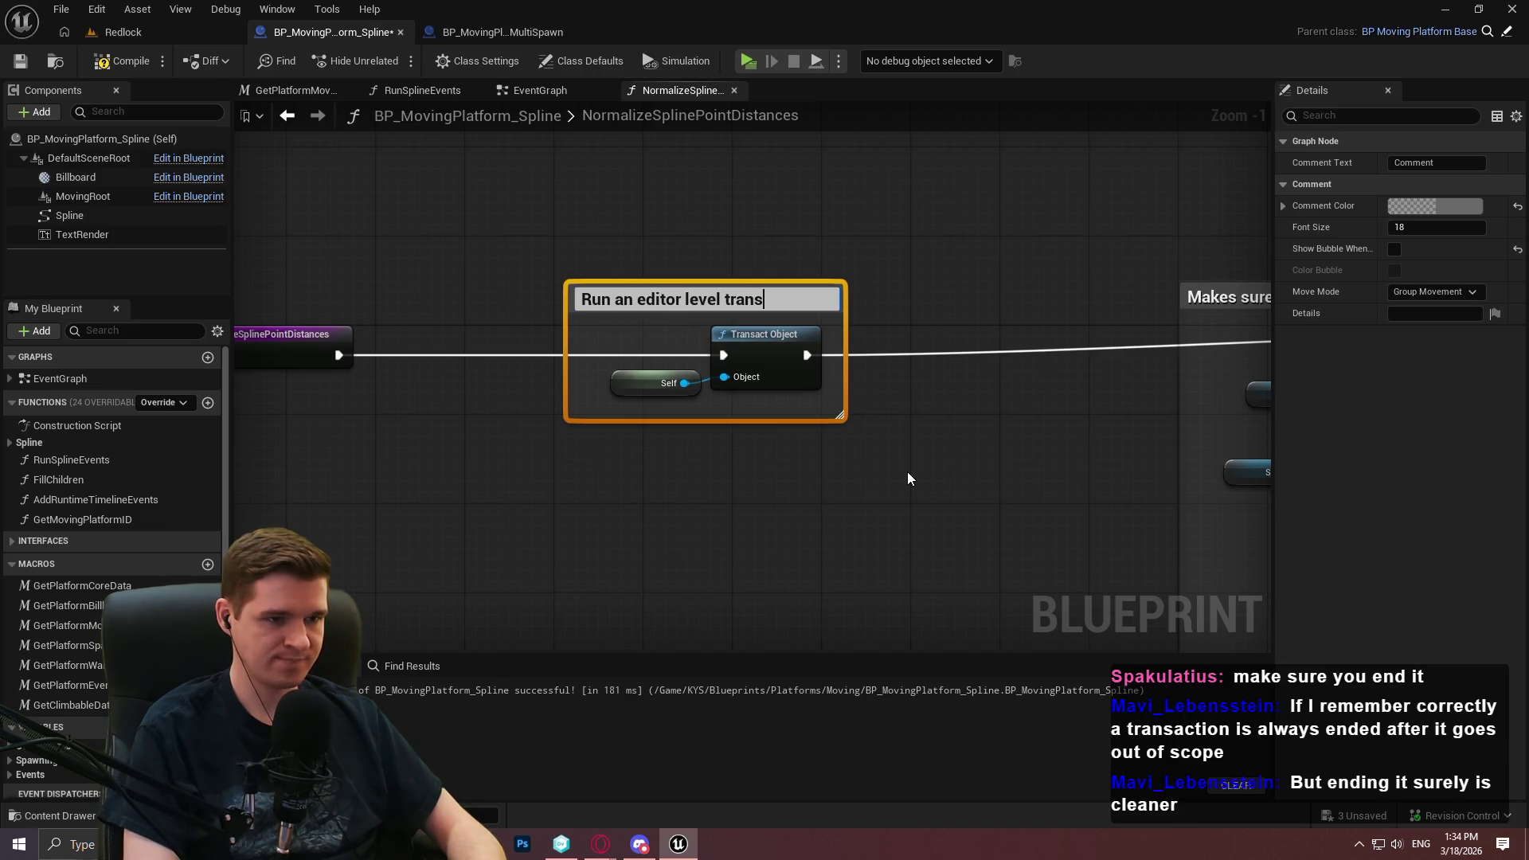
{"action": "type", "text": "action to mark the actor i"}
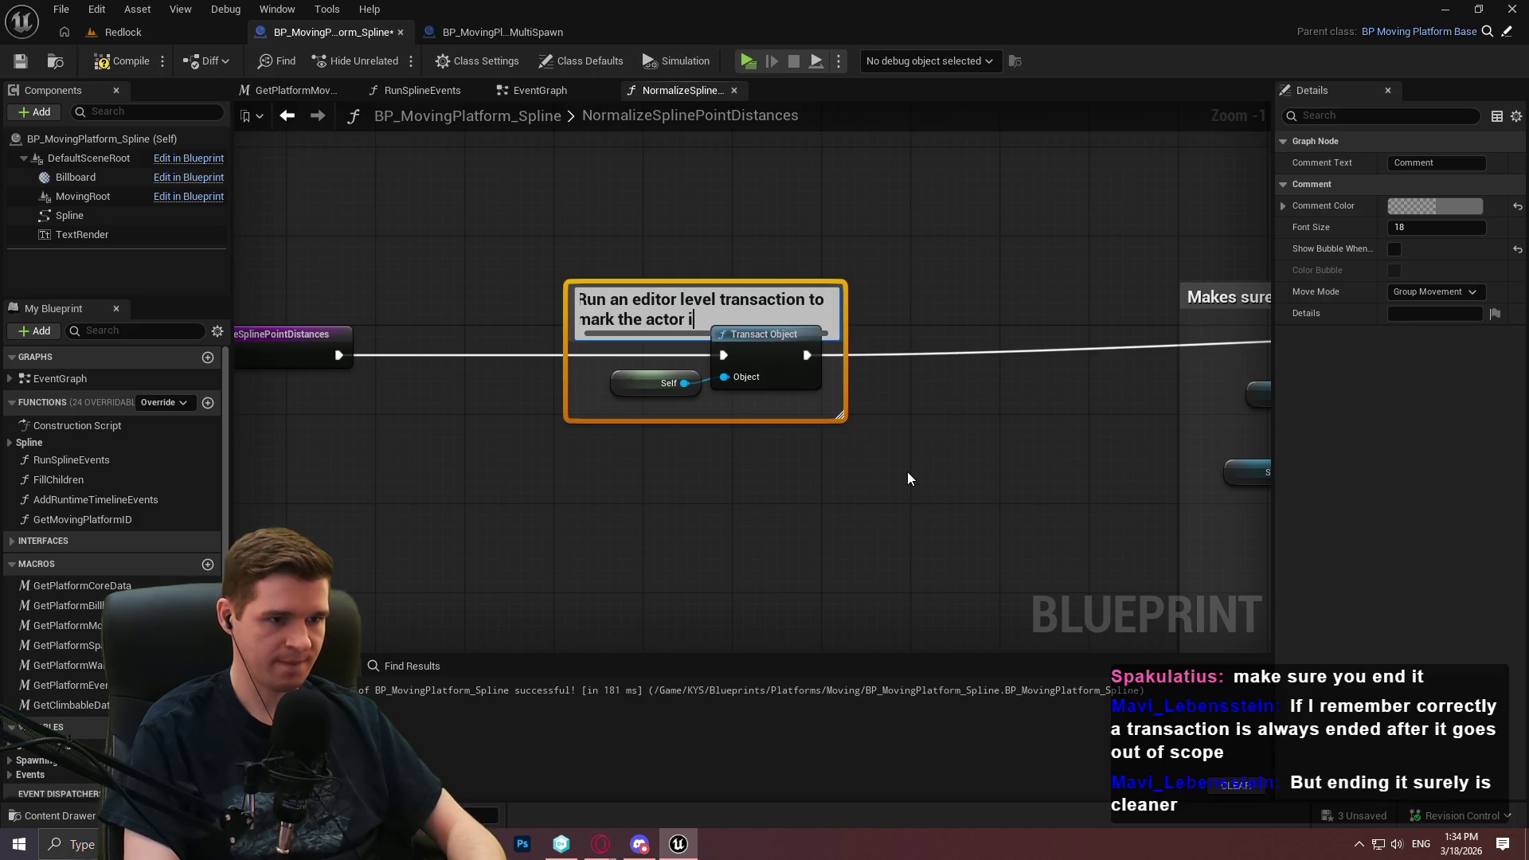
{"action": "key", "text": "BackSpace"}
{"action": "type", "text": "as dirty ("}
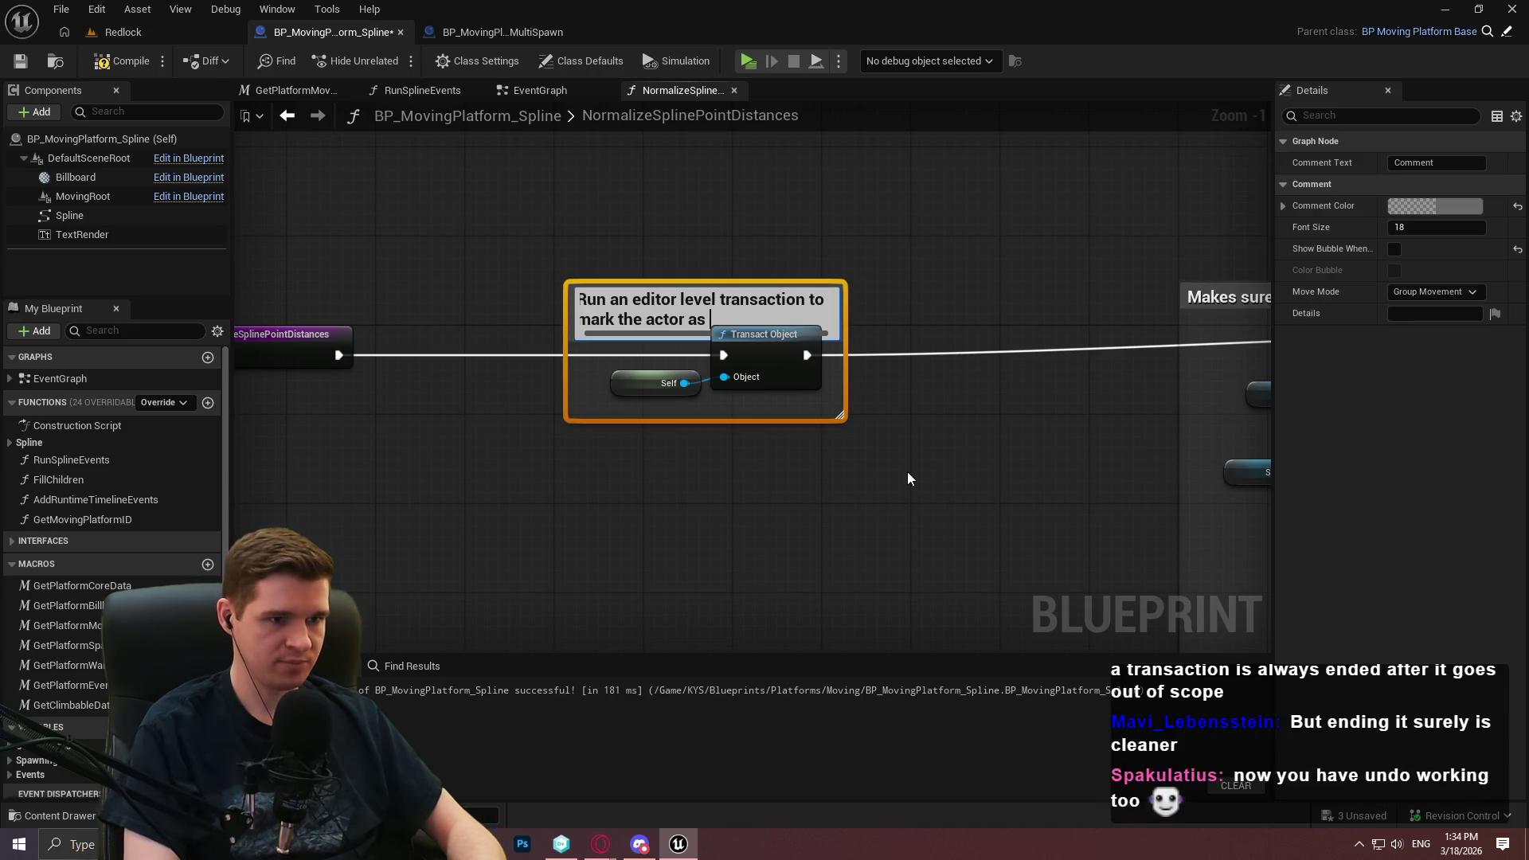
{"action": "type", "text": "IF YOU DO "}
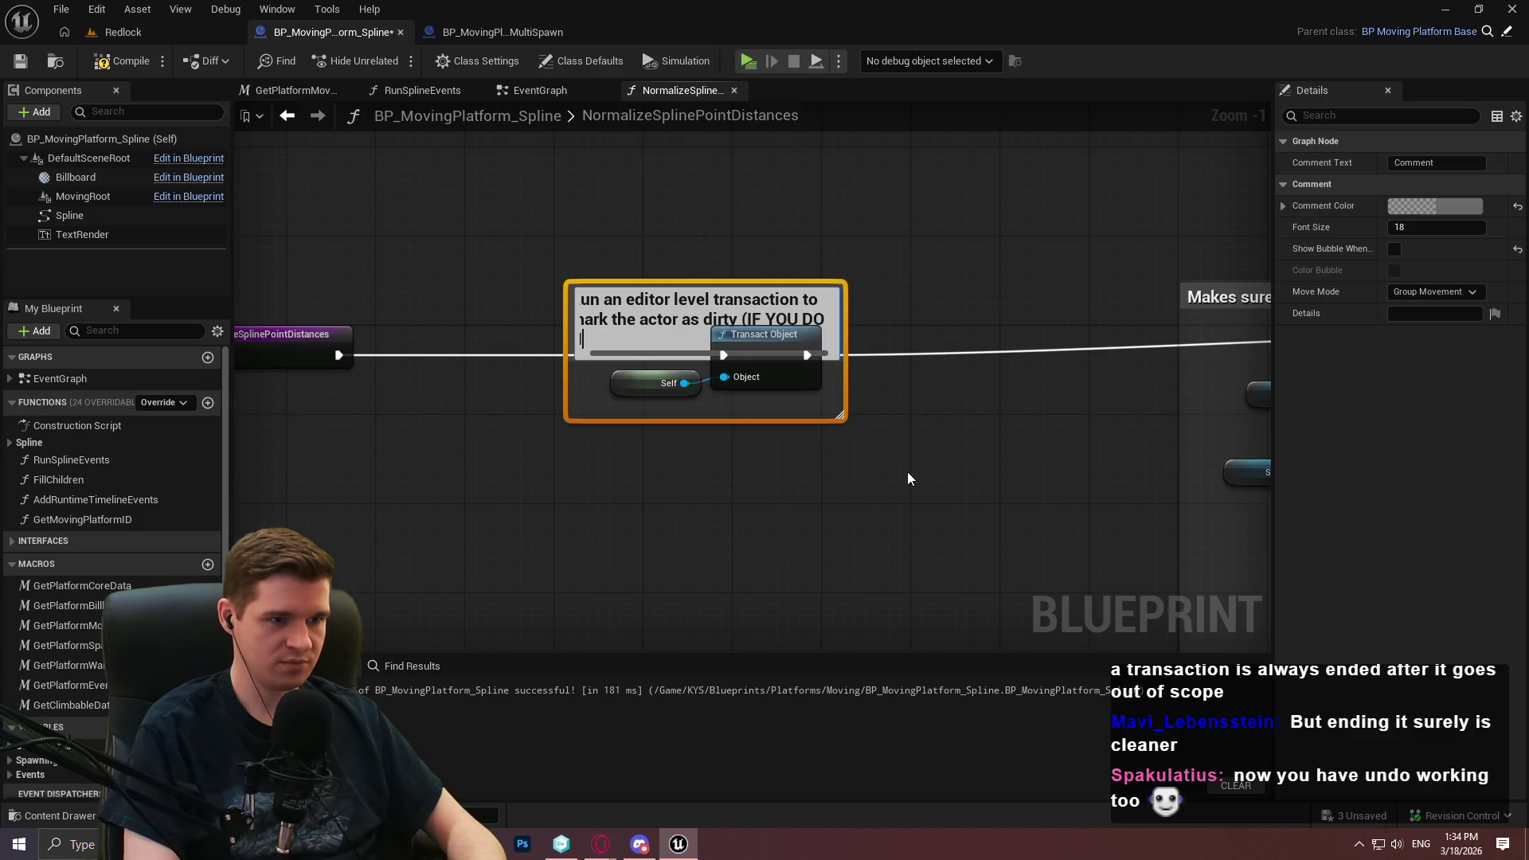
{"action": "type", "text": " THIS<"}
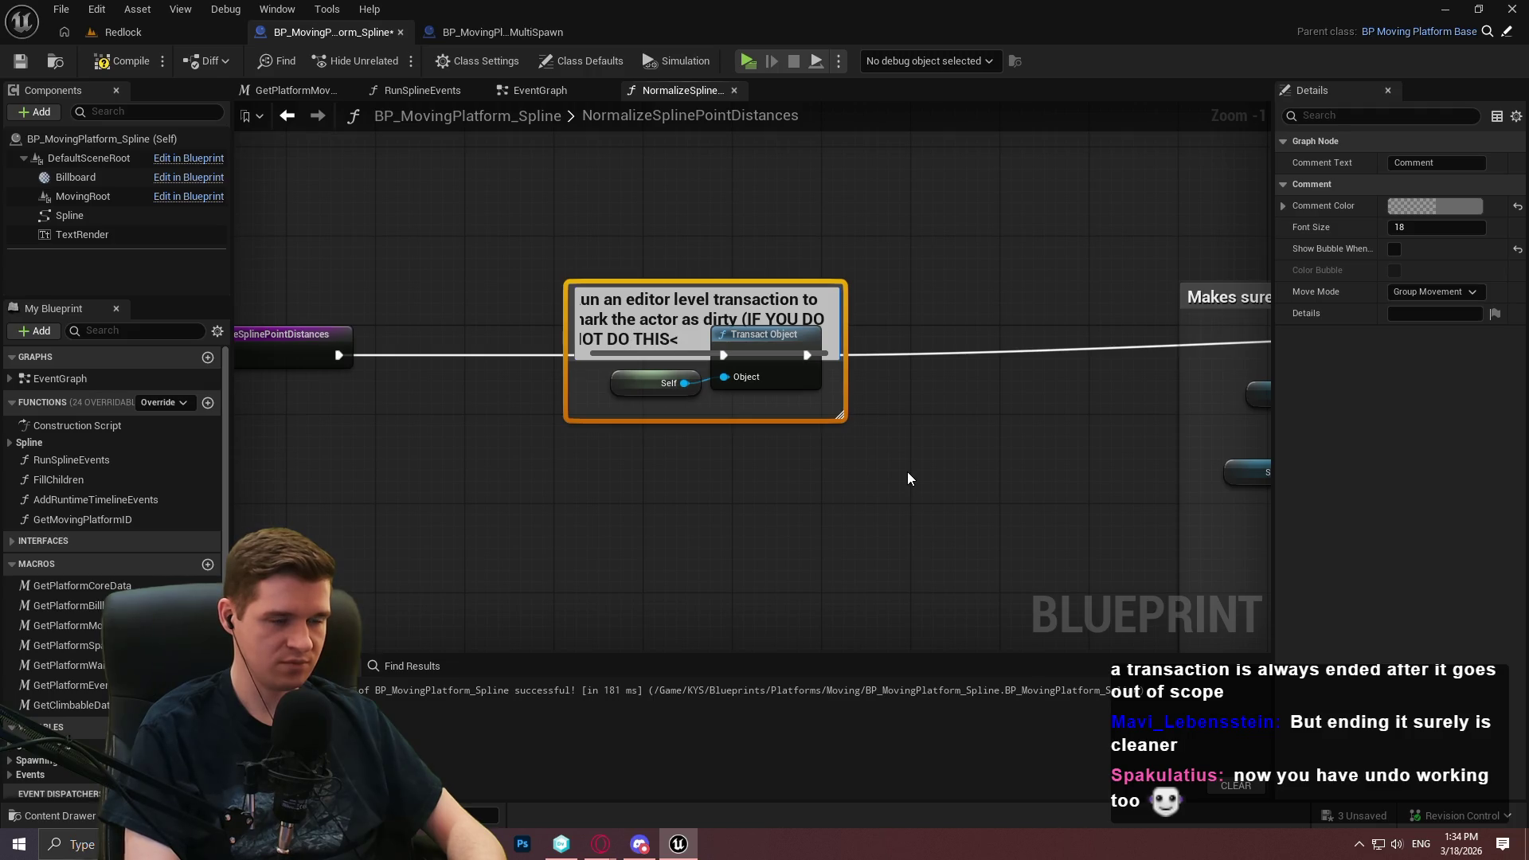
{"action": "type", "text": " THE"}
{"action": "type", "text": " WILL NOT BE "}
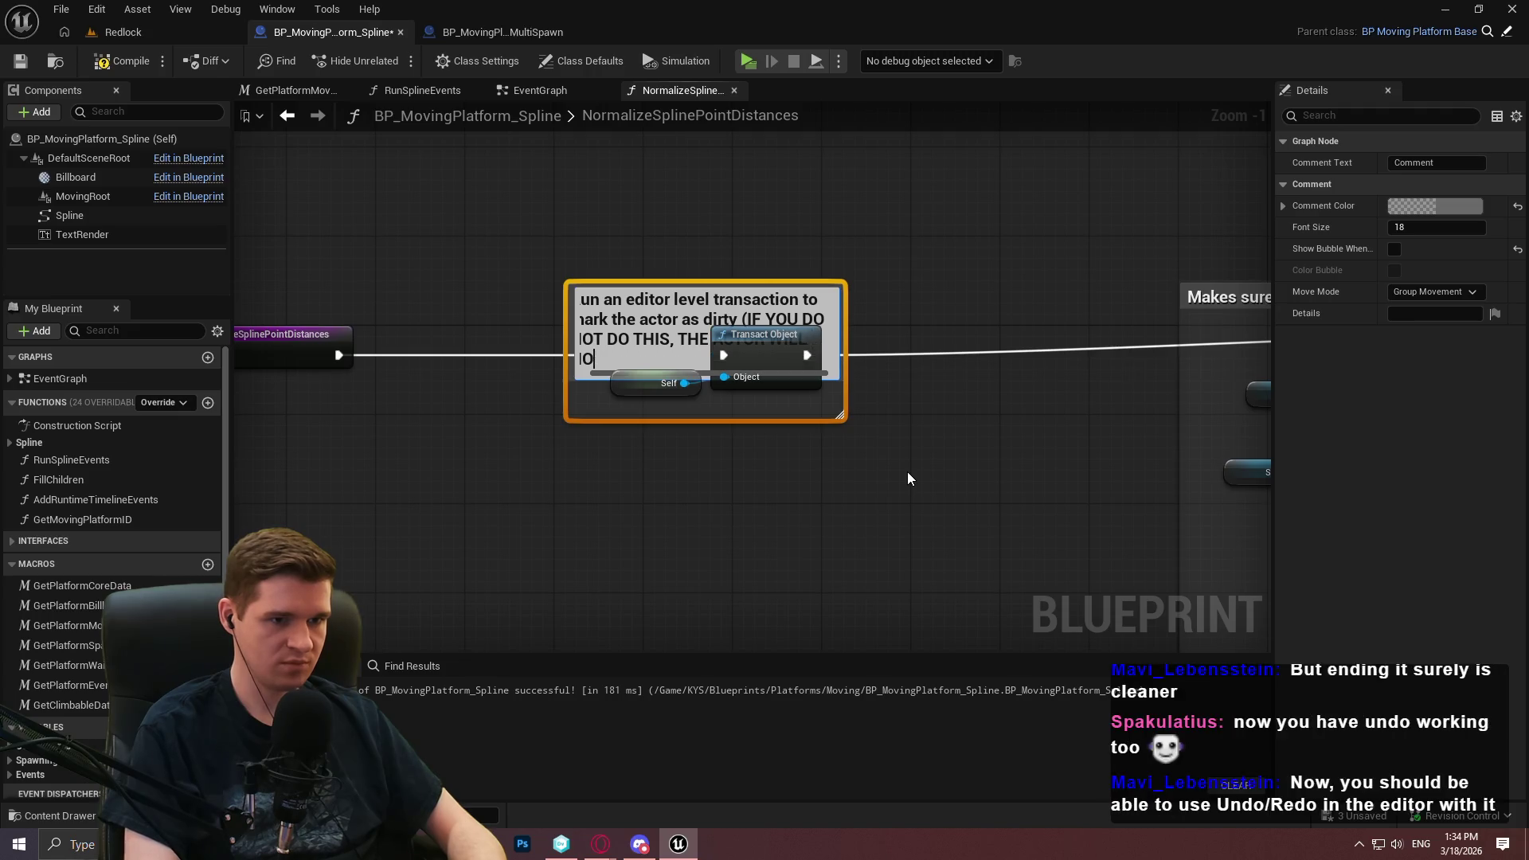
{"action": "type", "text": "KED AS CHANGED)"}
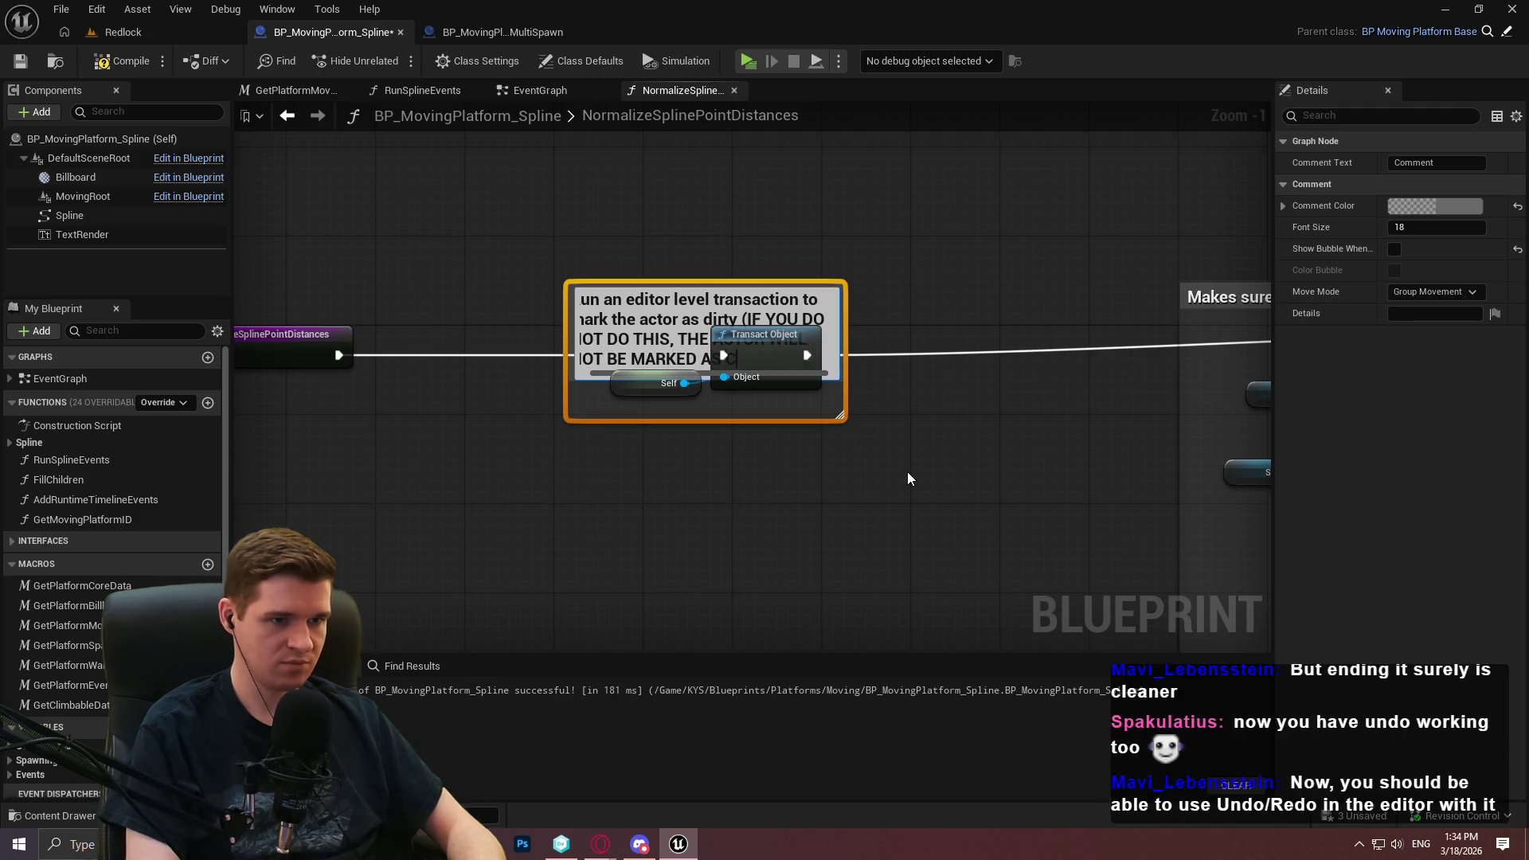
{"action": "key", "text": "Return"}
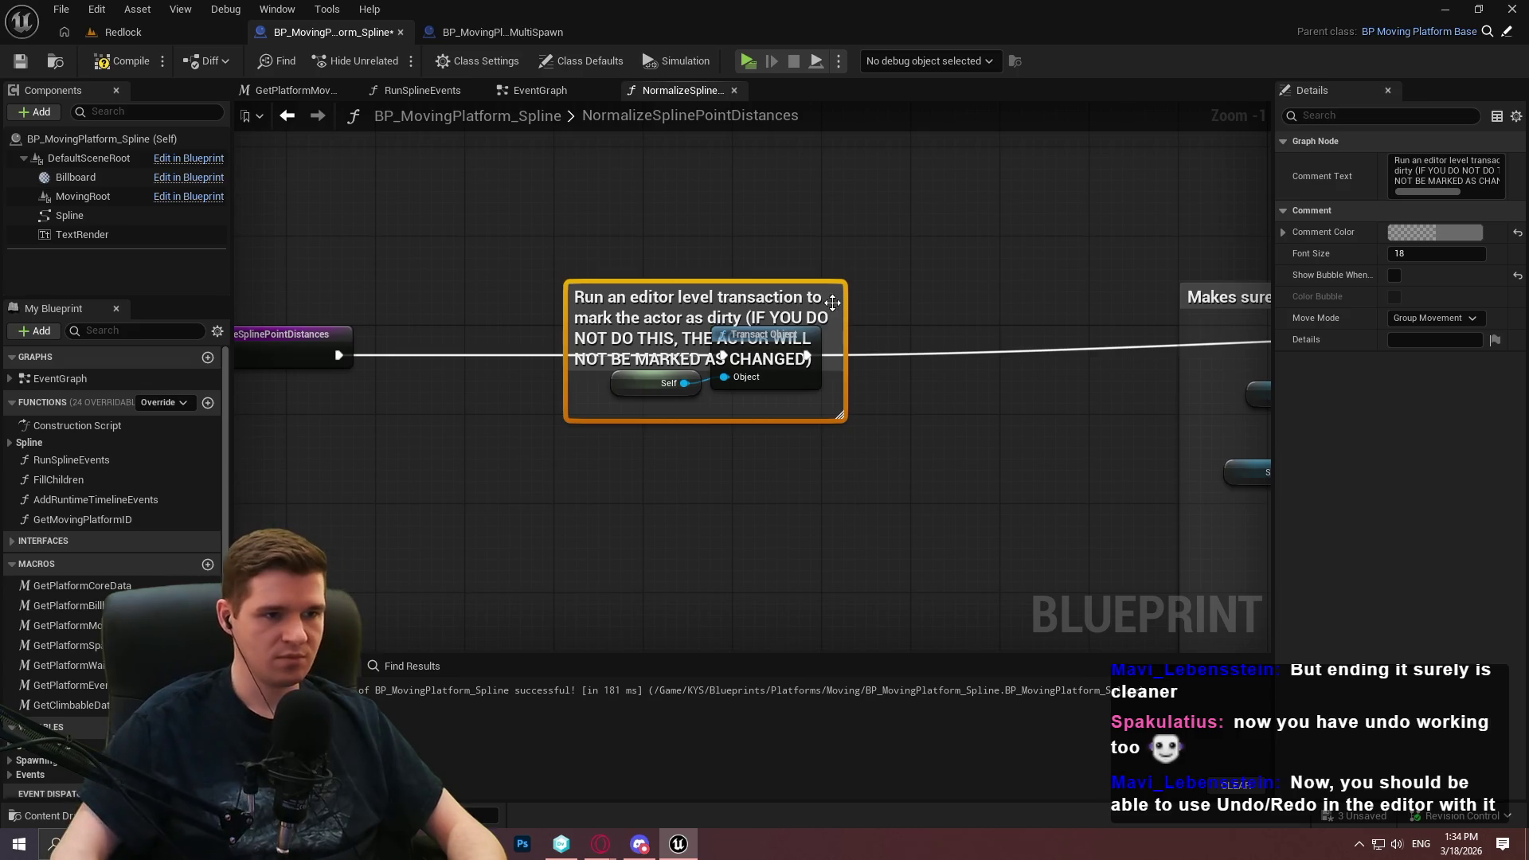
{"action": "left_click_drag", "start_coordinate": [795, 281], "coordinate": [795, 201]}
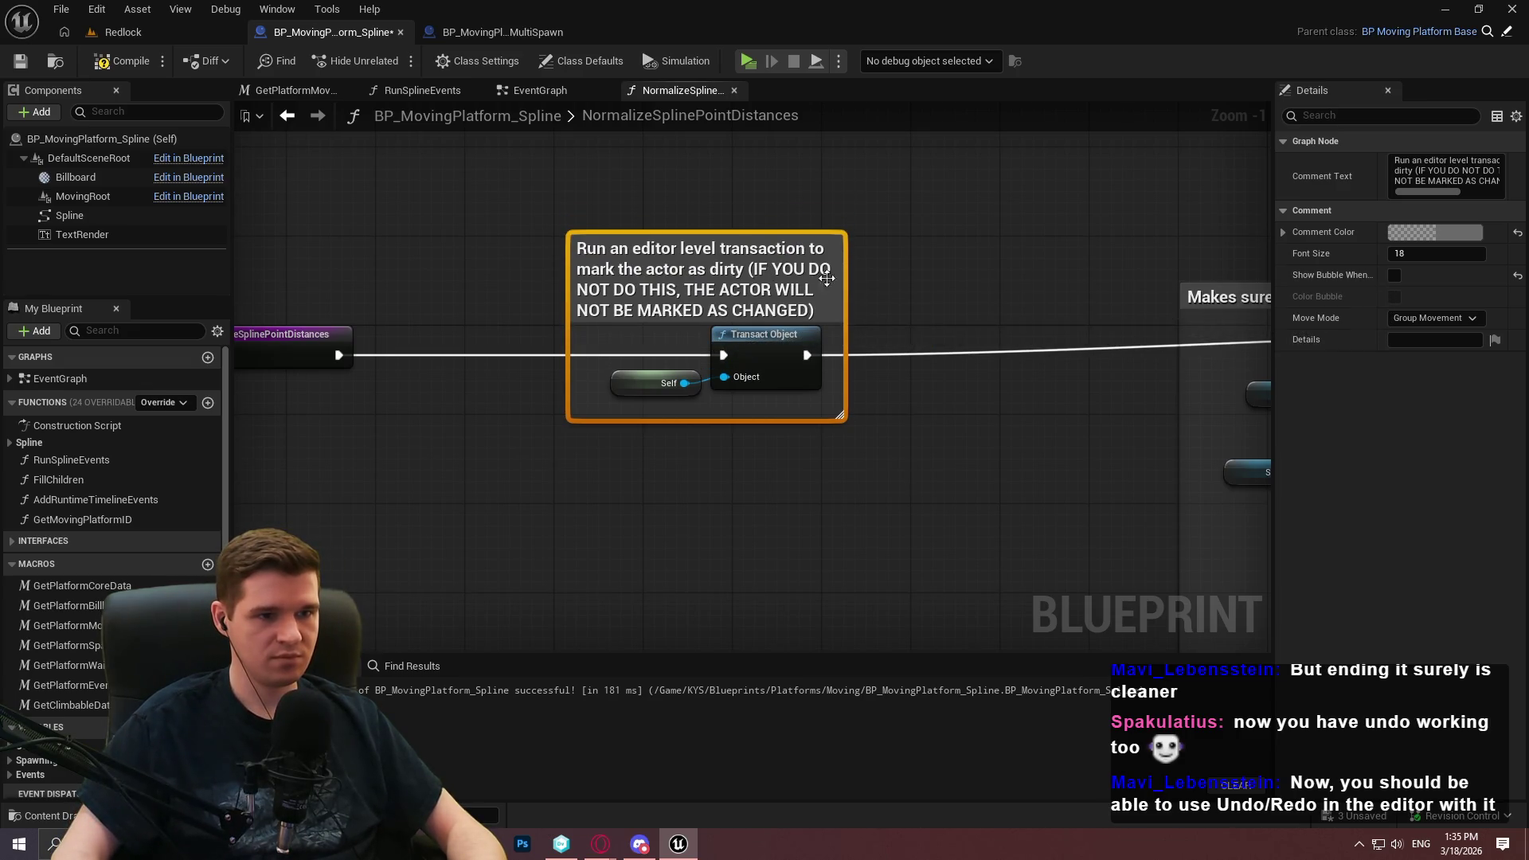
{"action": "left_click", "coordinate": [1463, 231]}
Make the Transact Object comment green and adjust its height
{"action": "left_click_drag", "start_coordinate": [1192, 355], "coordinate": [1169, 426]}
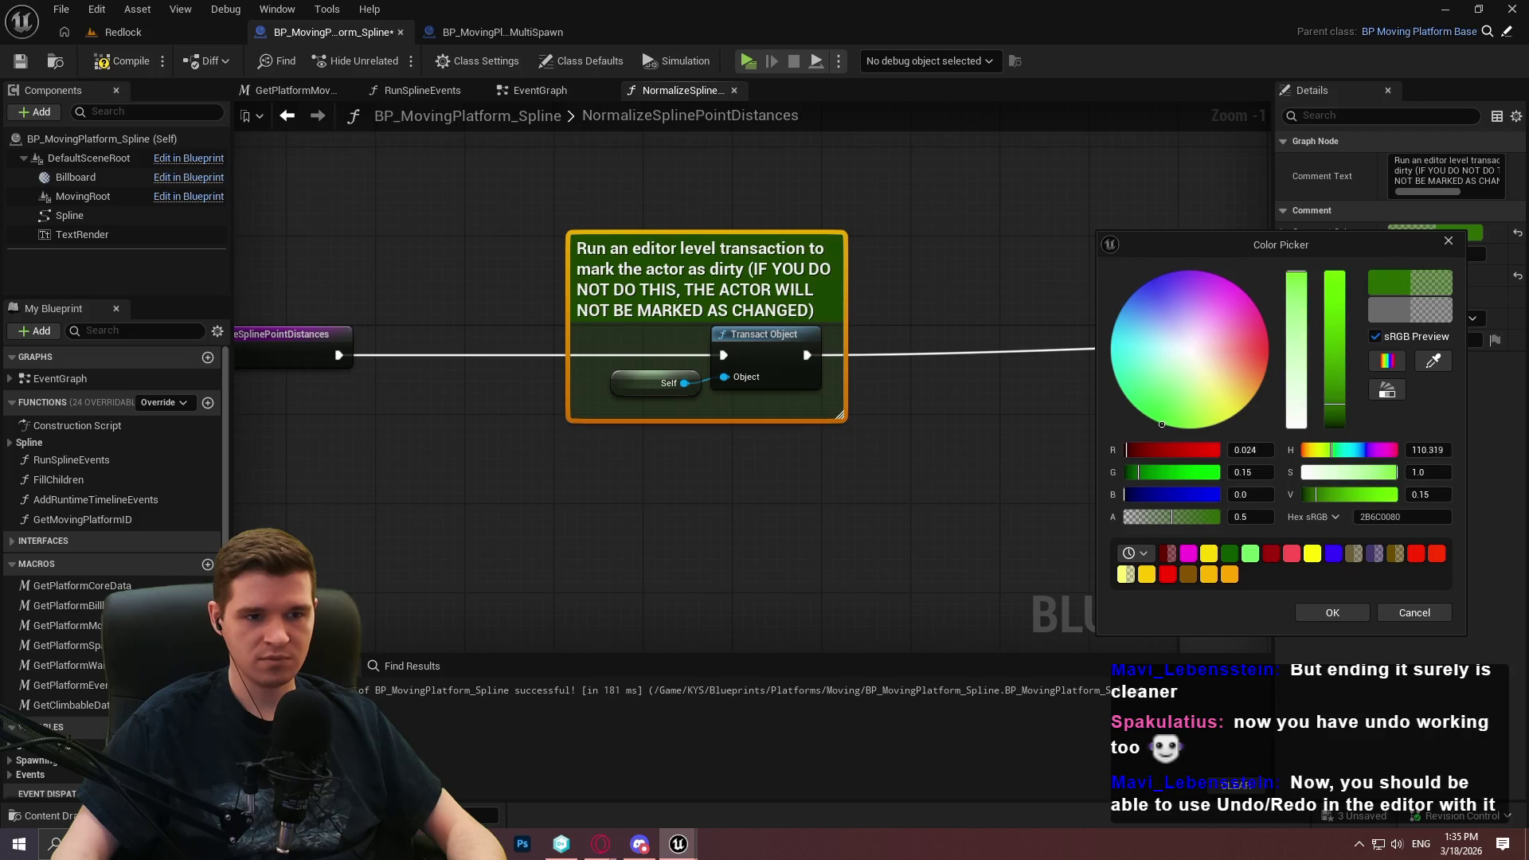
{"action": "left_click", "coordinate": [1315, 615]}
{"action": "left_click", "coordinate": [852, 534]}
{"action": "scroll", "coordinate": [817, 508], "scroll_direction": "down", "scroll_amount": 5}
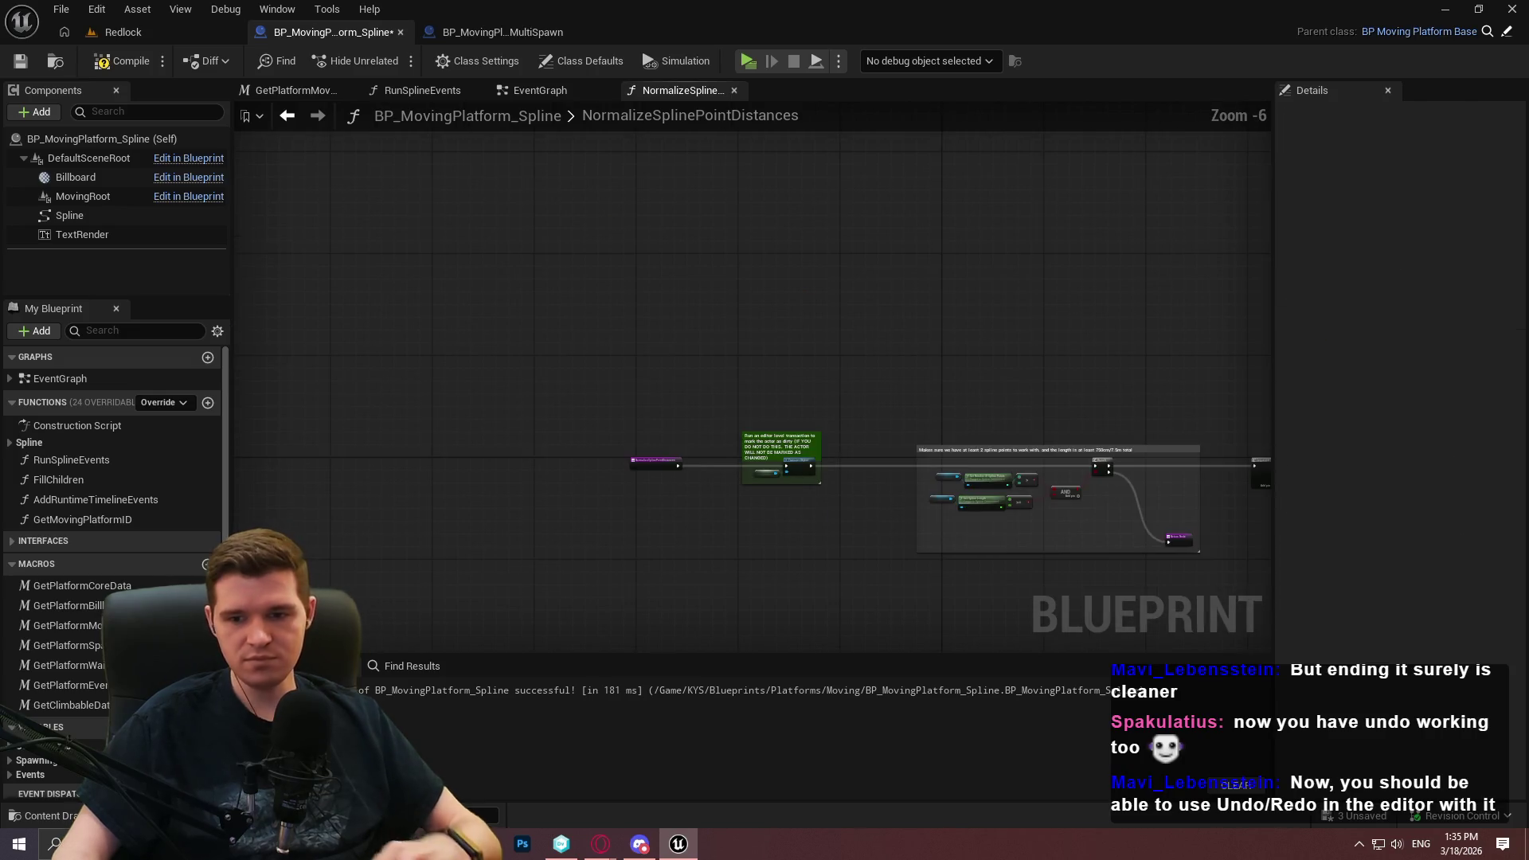
{"action": "scroll", "coordinate": [605, 358], "scroll_direction": "up", "scroll_amount": 4}
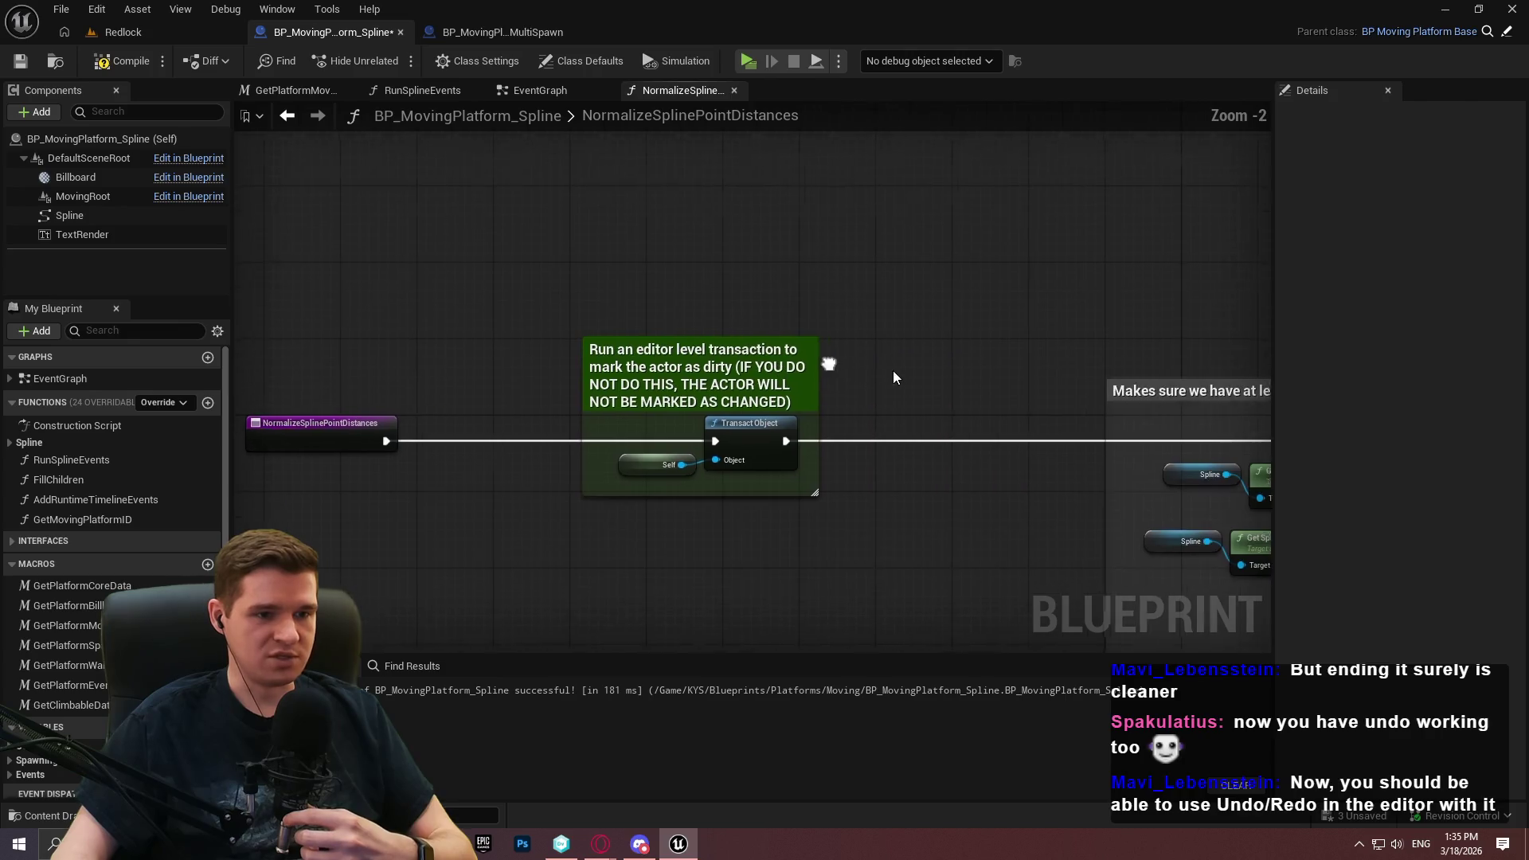
{"action": "mouse_move", "coordinate": [757, 338]}
{"action": "left_mouse_down"}
{"action": "mouse_move", "coordinate": [757, 293]}
{"action": "mouse_move", "coordinate": [757, 333]}
{"action": "left_mouse_up"}
Compile, check out and save the spline platform blueprint, then open BP_MovingPlatform_Base
{"action": "left_click", "coordinate": [123, 61]}
{"action": "left_click", "coordinate": [20, 60]}
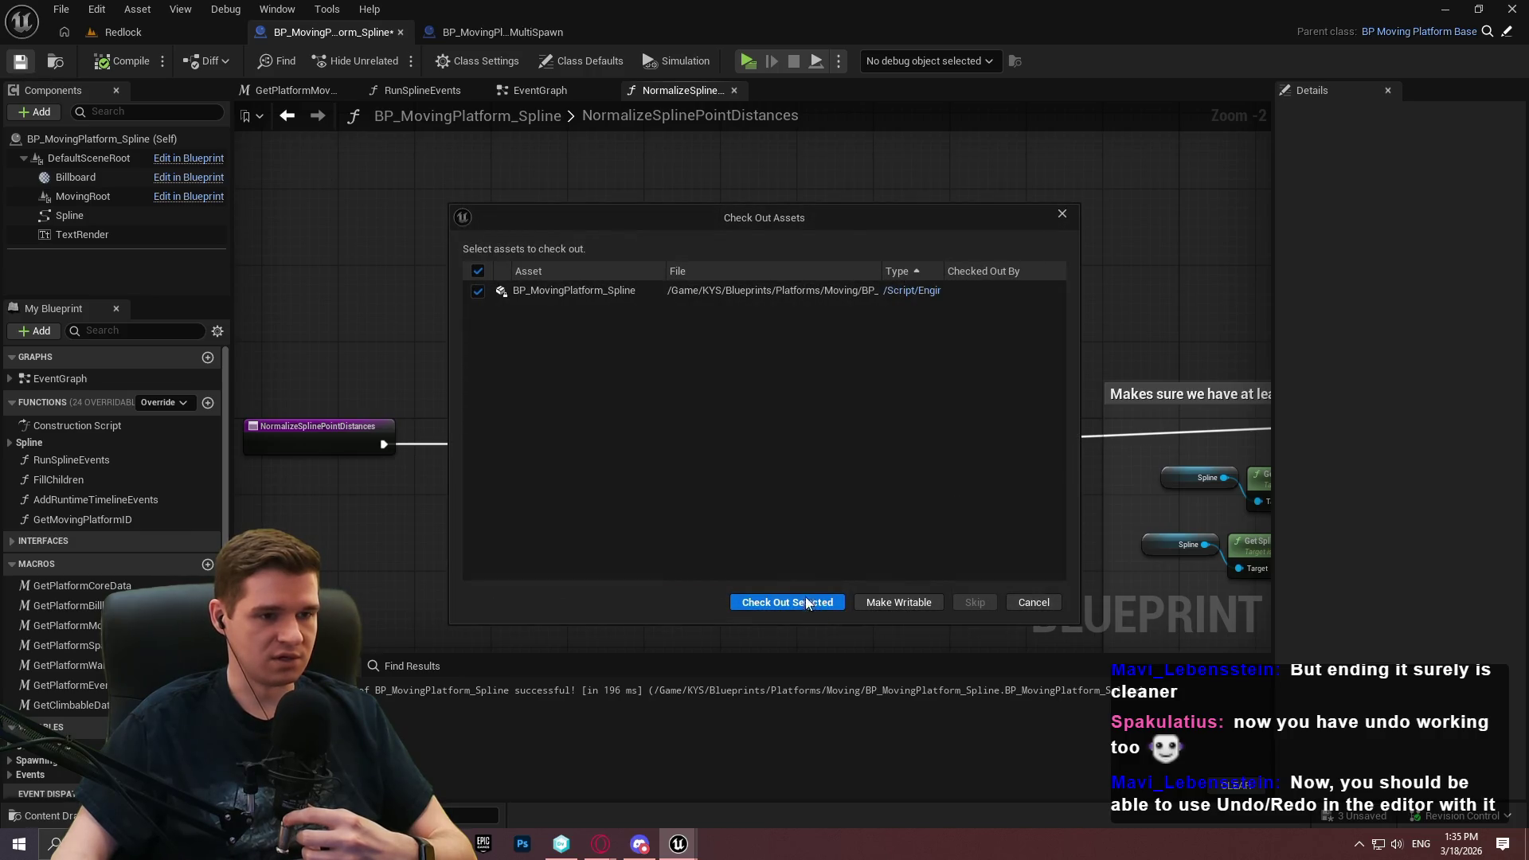
{"action": "left_click", "coordinate": [788, 603]}
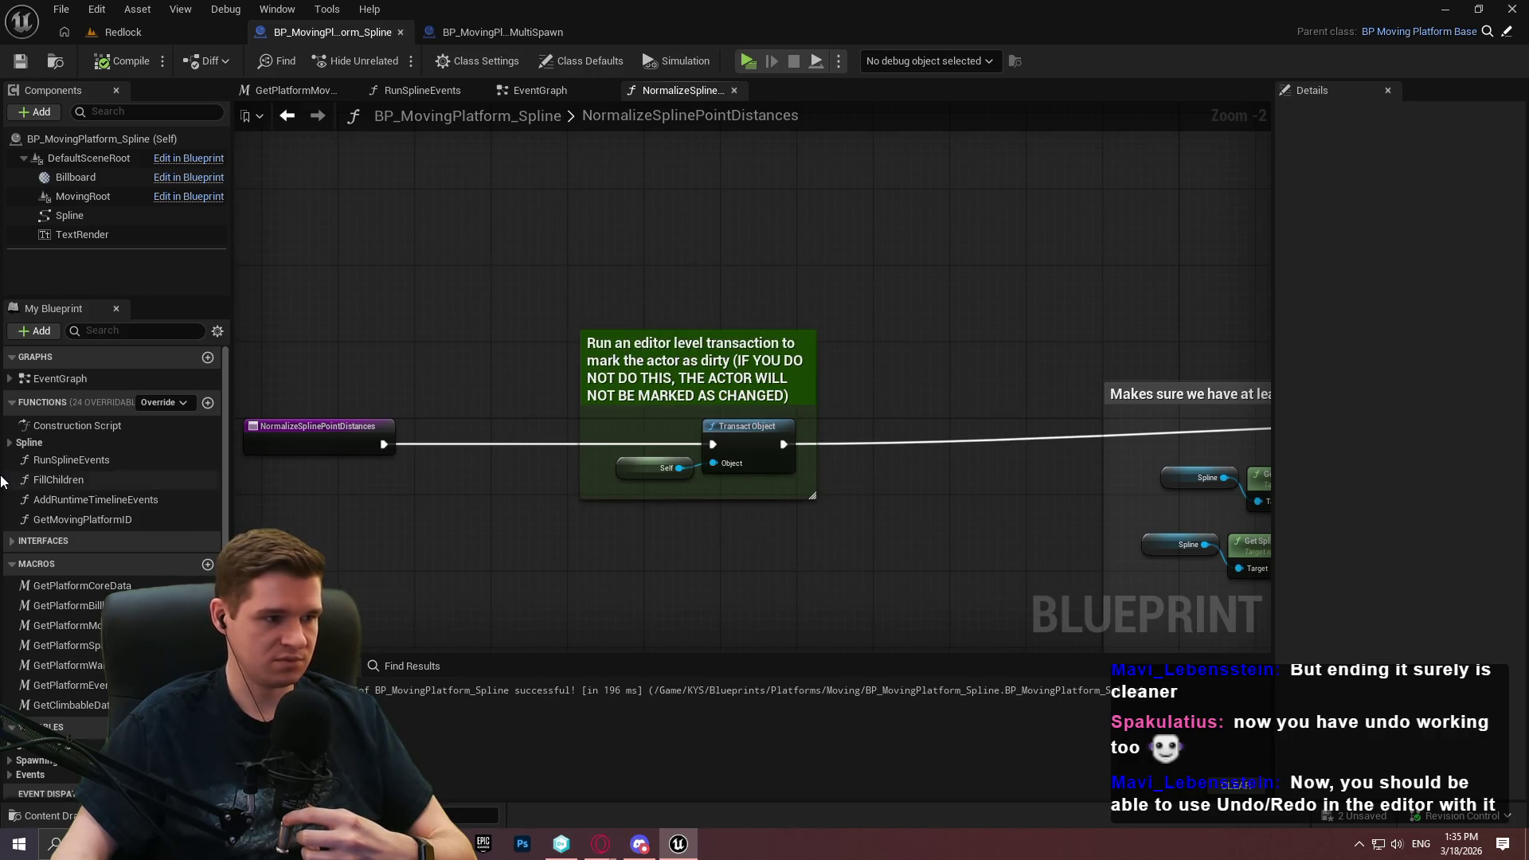
{"action": "left_click", "coordinate": [1507, 34]}
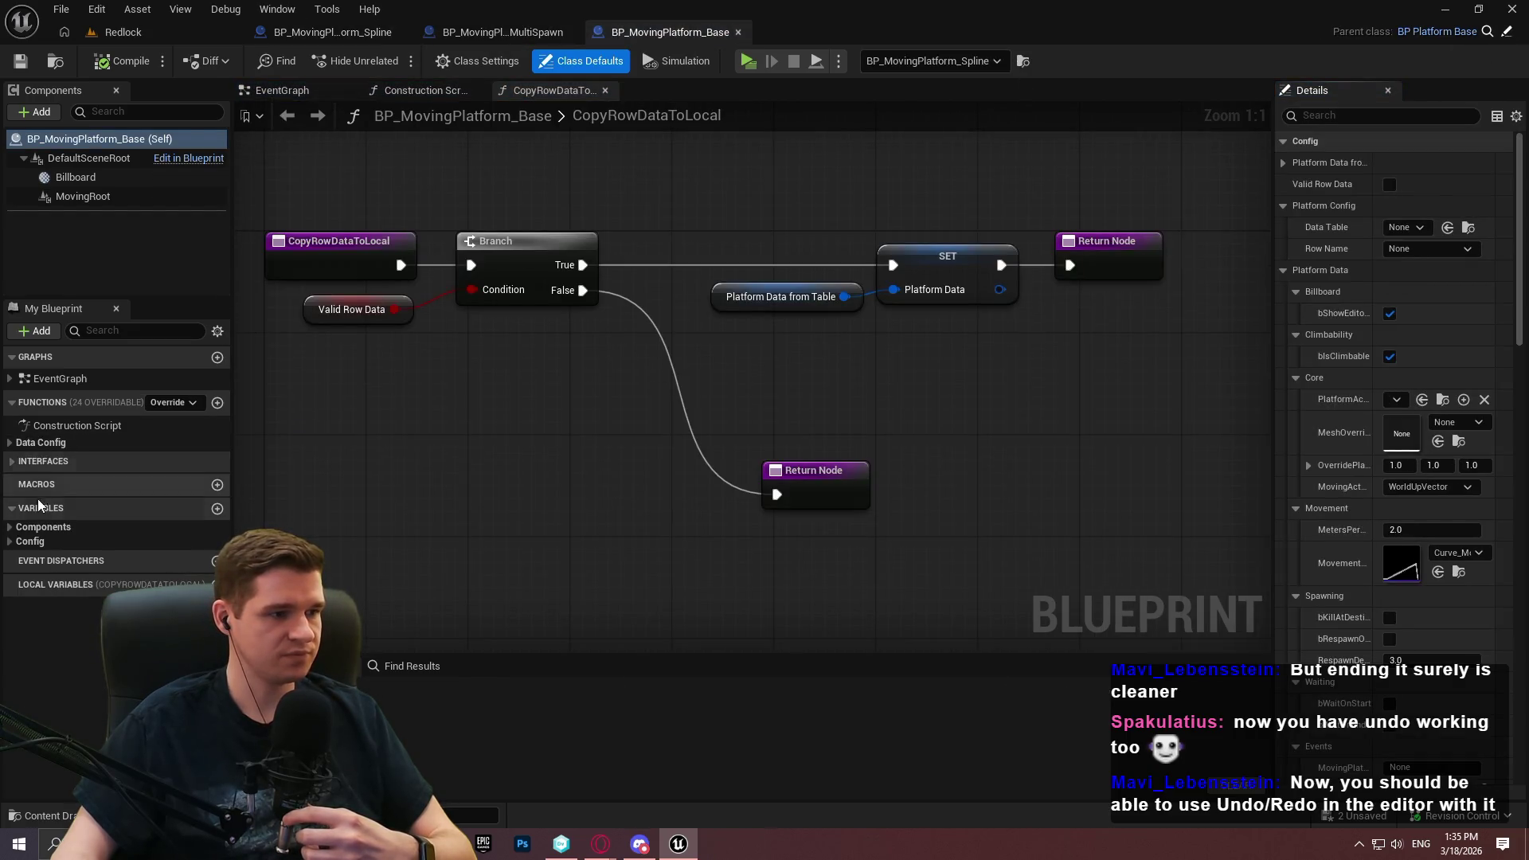
Expand the Data Config category in BP_MovingPlatform_Base, then return to the Redlock level
{"action": "left_click", "coordinate": [11, 446]}
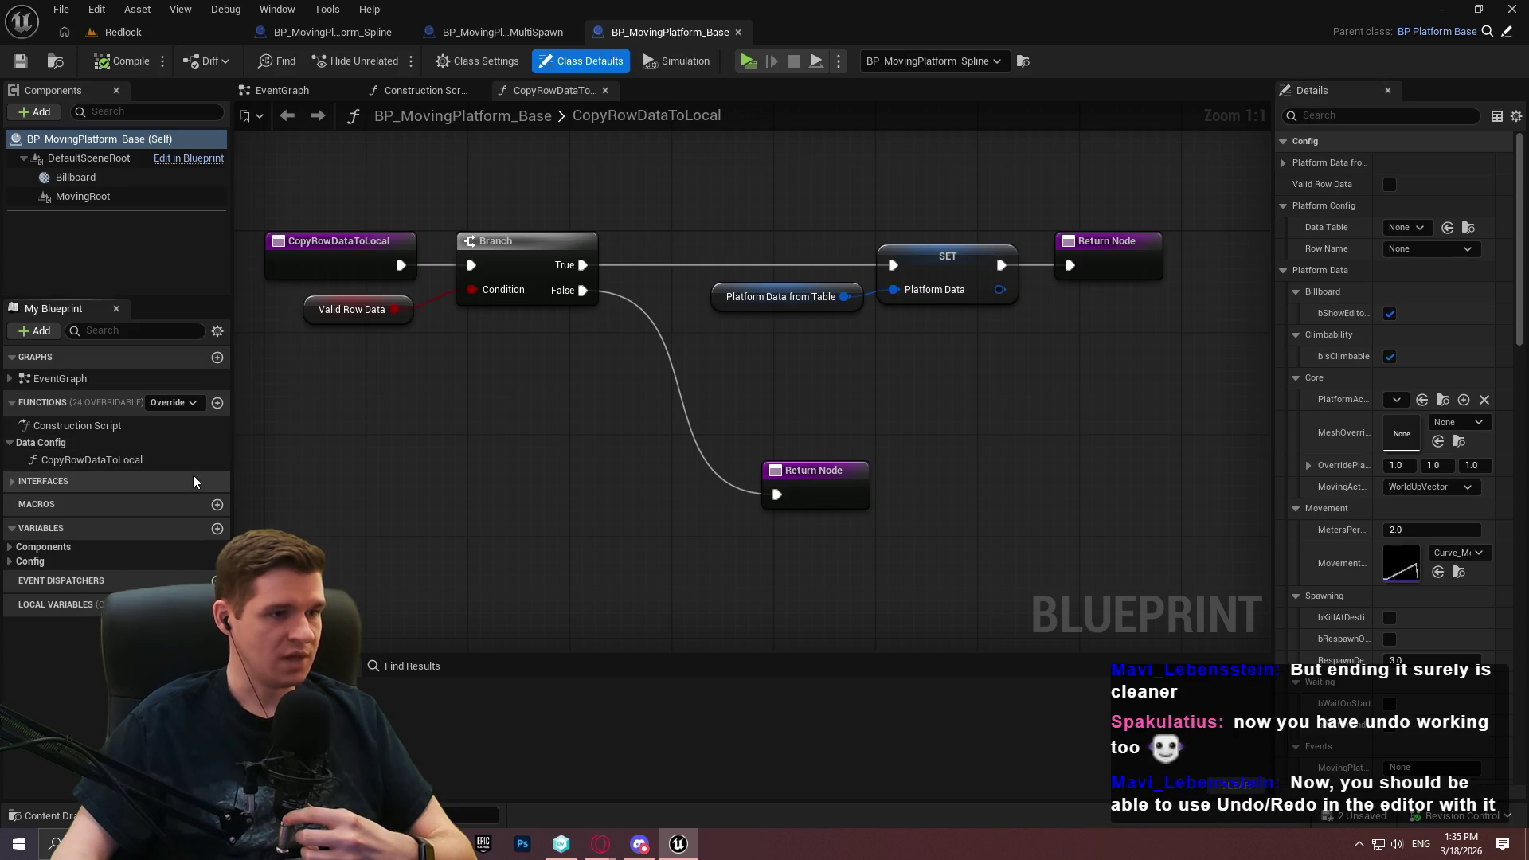
{"action": "mouse_move", "coordinate": [151, 462]}
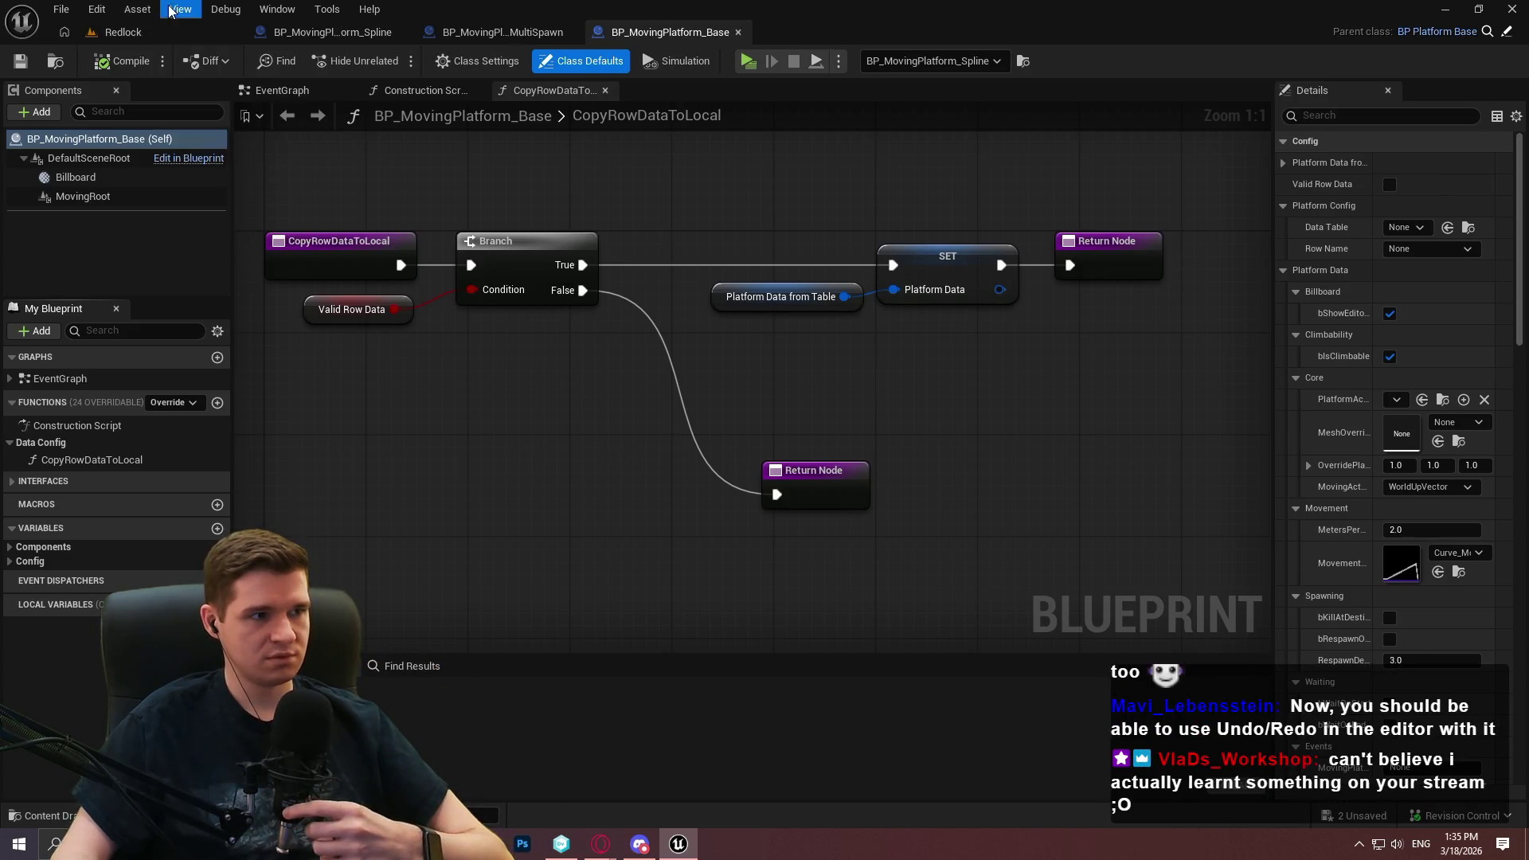
{"action": "left_click", "coordinate": [120, 32]}
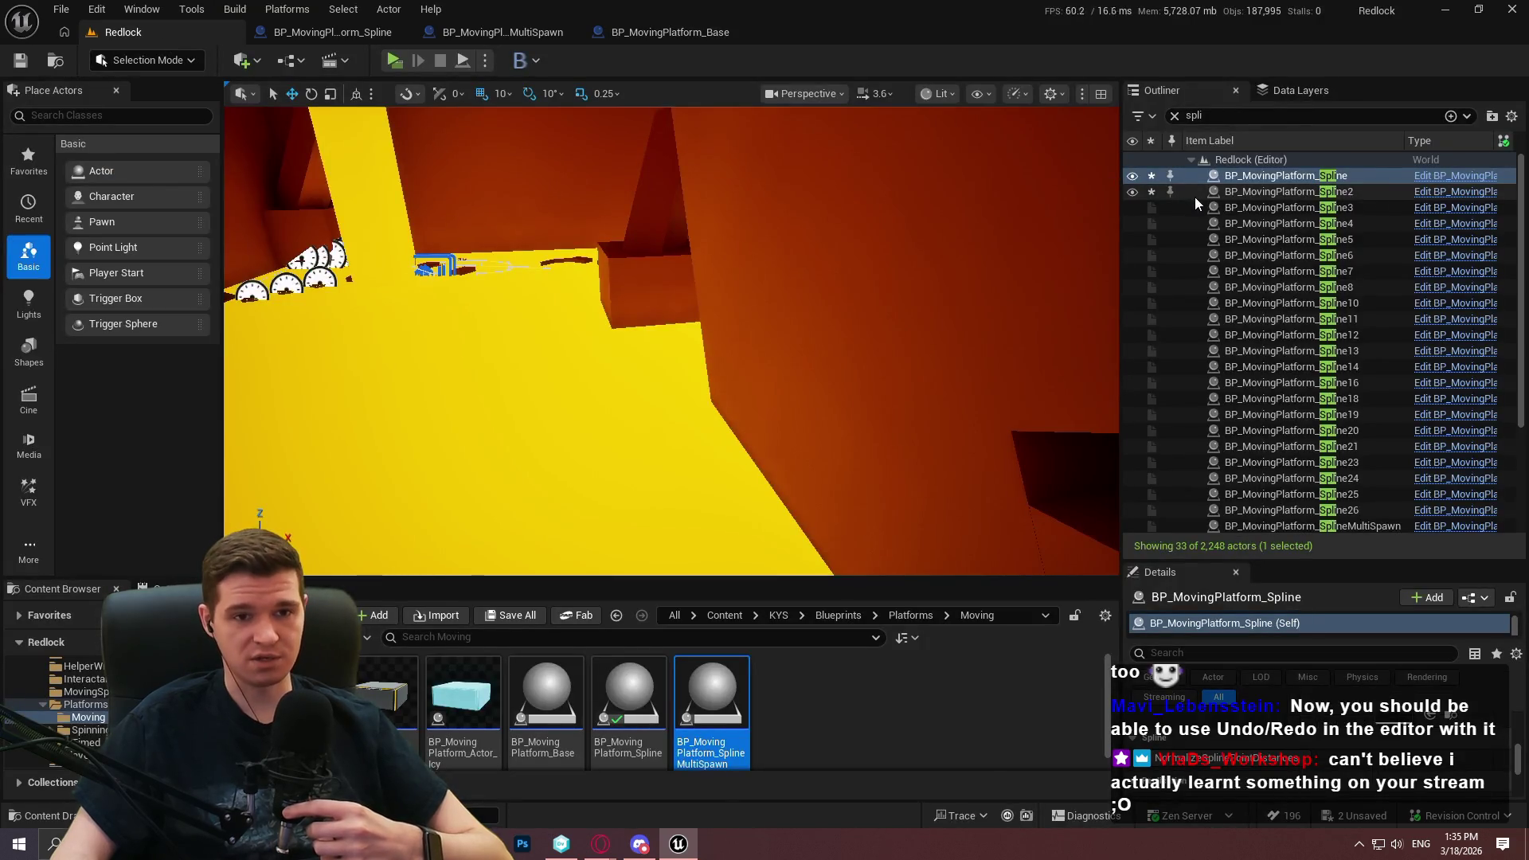
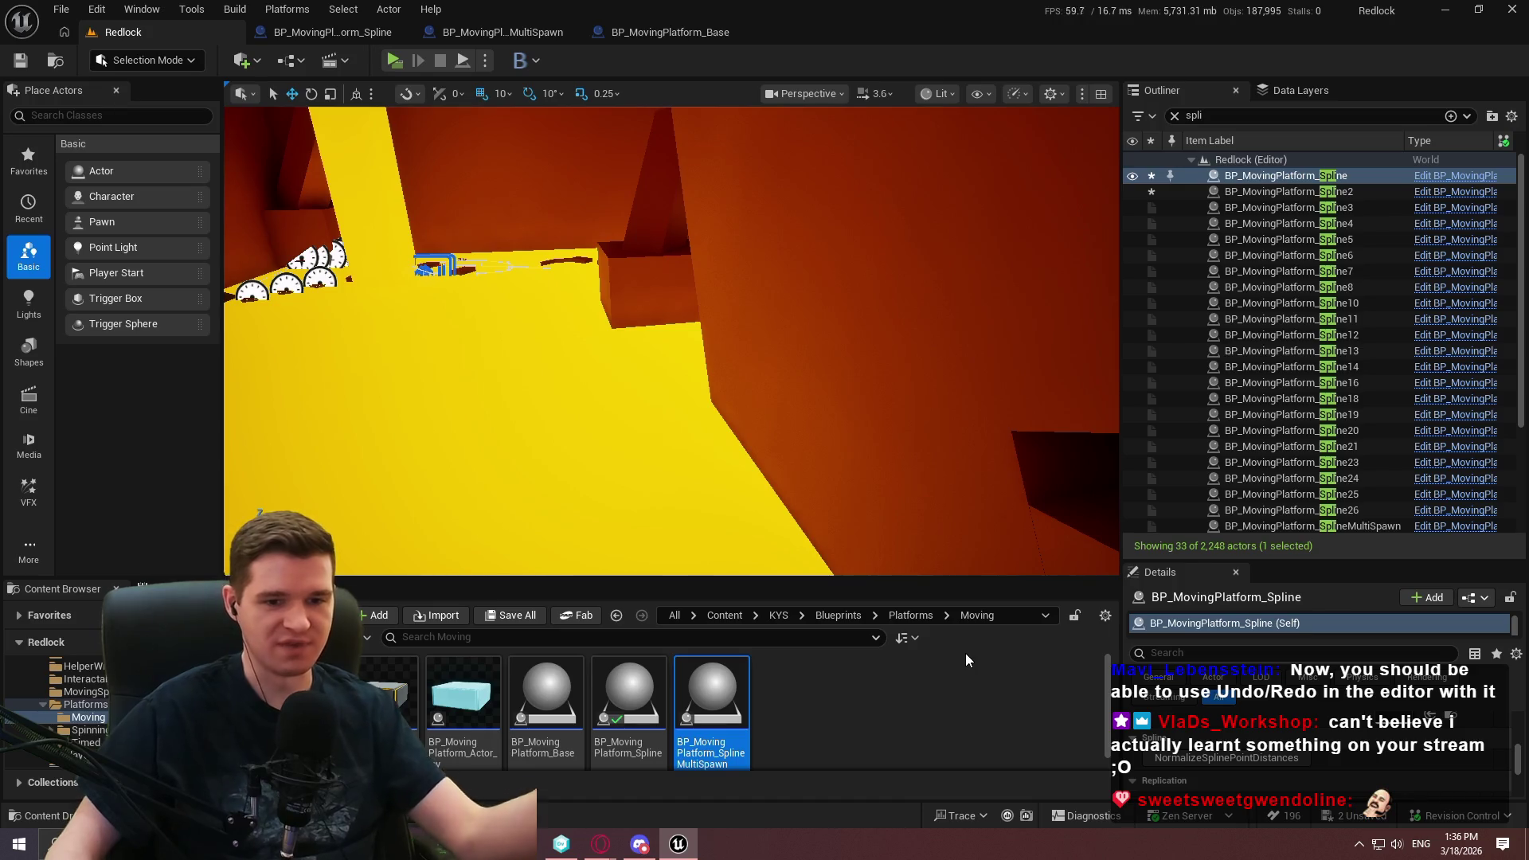
Review the NormalizeSplinePointDistances graph in the BP_MovingPlatform_Spline blueprint
{"action": "left_click", "coordinate": [313, 34]}
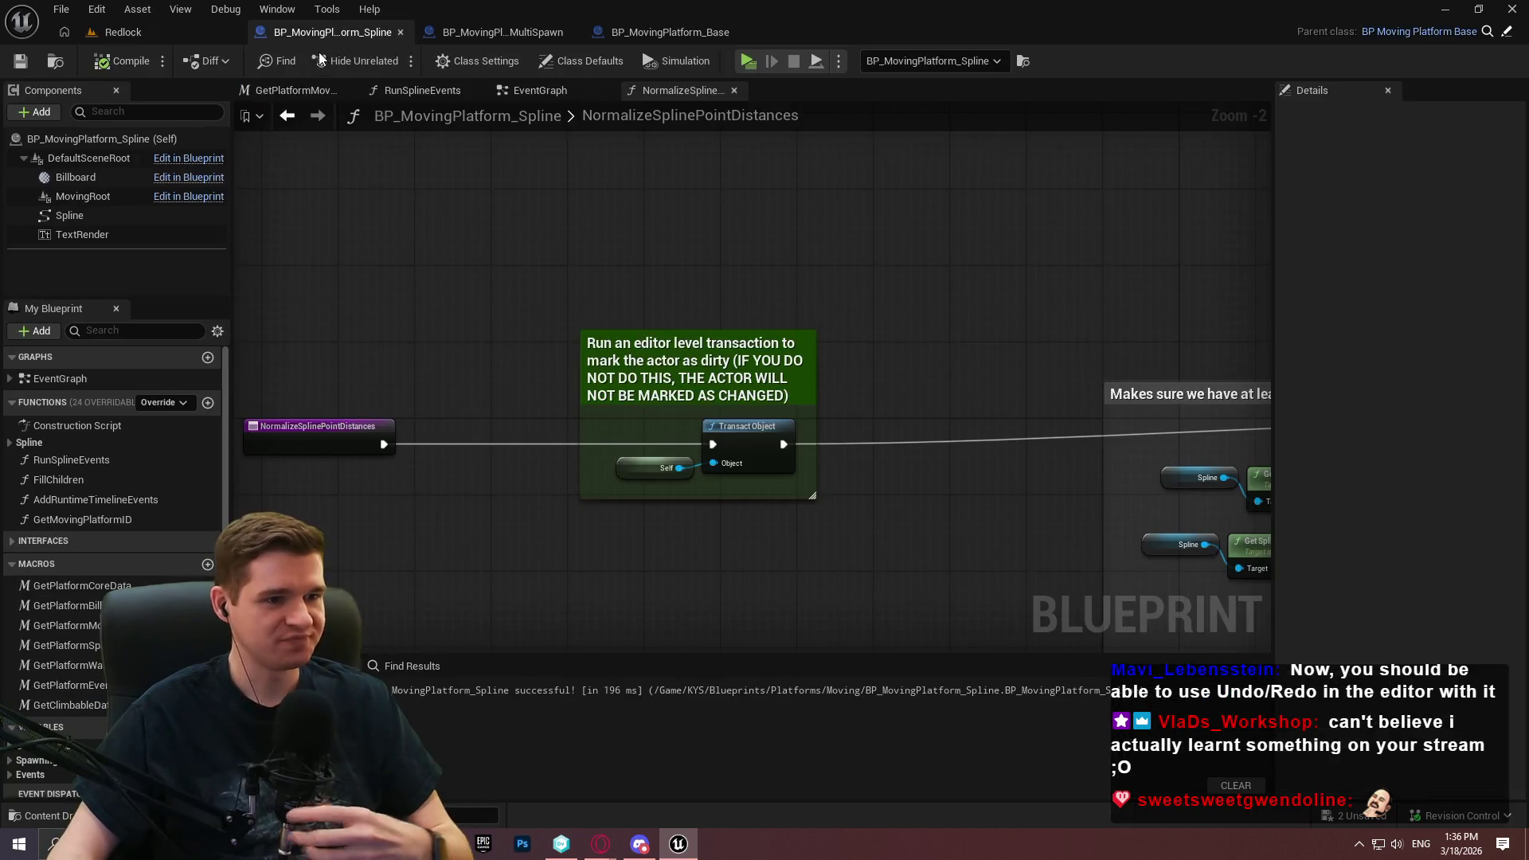
{"action": "scroll", "coordinate": [956, 459], "scroll_direction": "down", "scroll_amount": 3}
{"action": "left_click_drag", "start_coordinate": [955, 460], "coordinate": [625, 376]}
{"action": "scroll", "coordinate": [859, 500], "scroll_direction": "up", "scroll_amount": 1}
{"action": "mouse_move", "coordinate": [858, 500]}
{"action": "left_mouse_down"}
{"action": "mouse_move", "coordinate": [495, 434]}
{"action": "mouse_move", "coordinate": [890, 494]}
{"action": "left_mouse_up"}
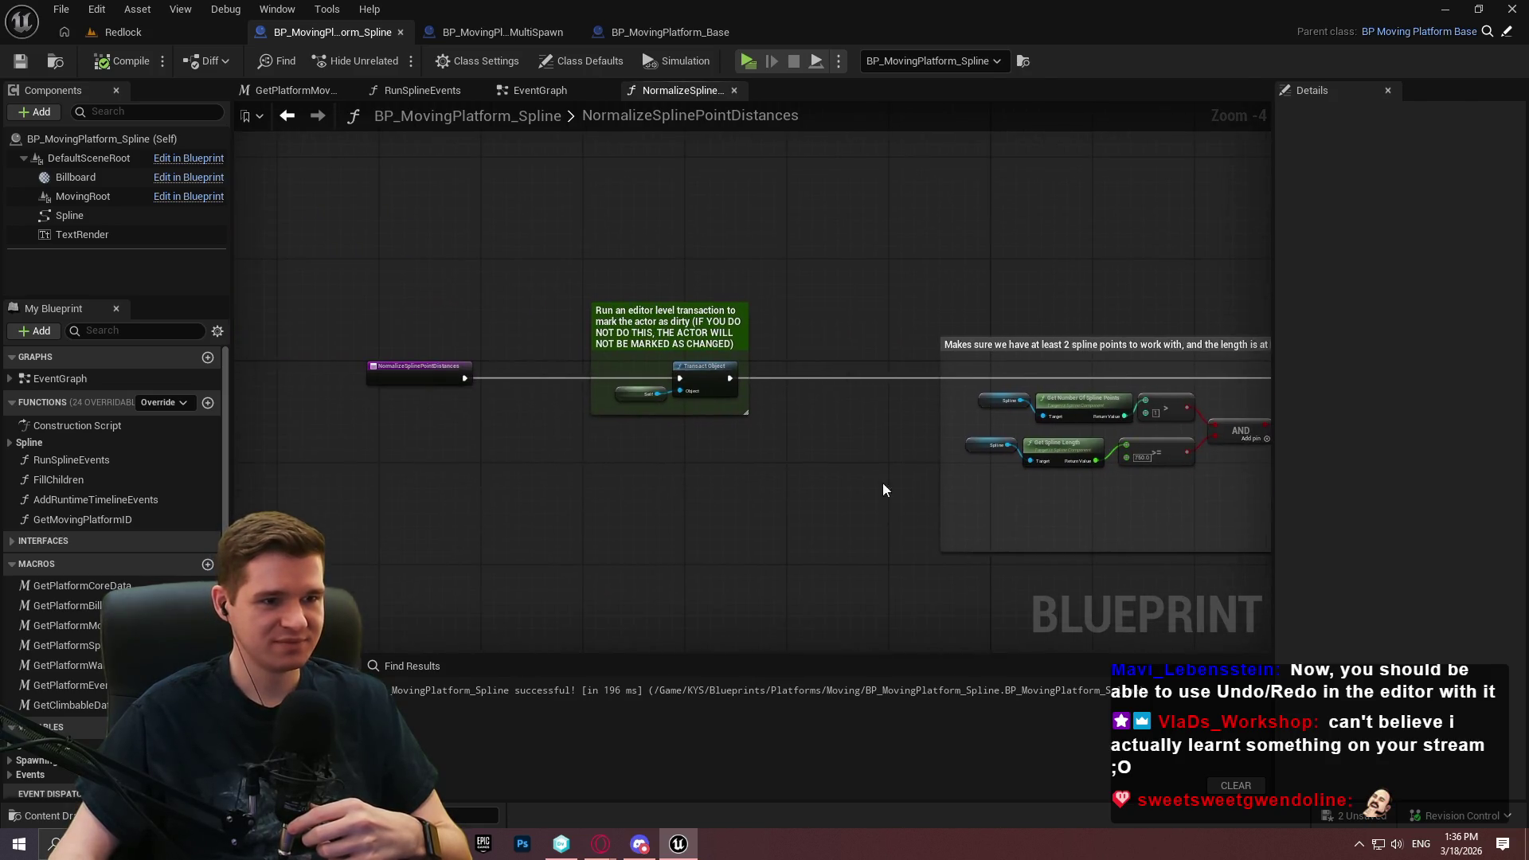
Back in the Redlock level, enlarge the asset browser and go up to the Blueprints folder
{"action": "left_click", "coordinate": [119, 32]}
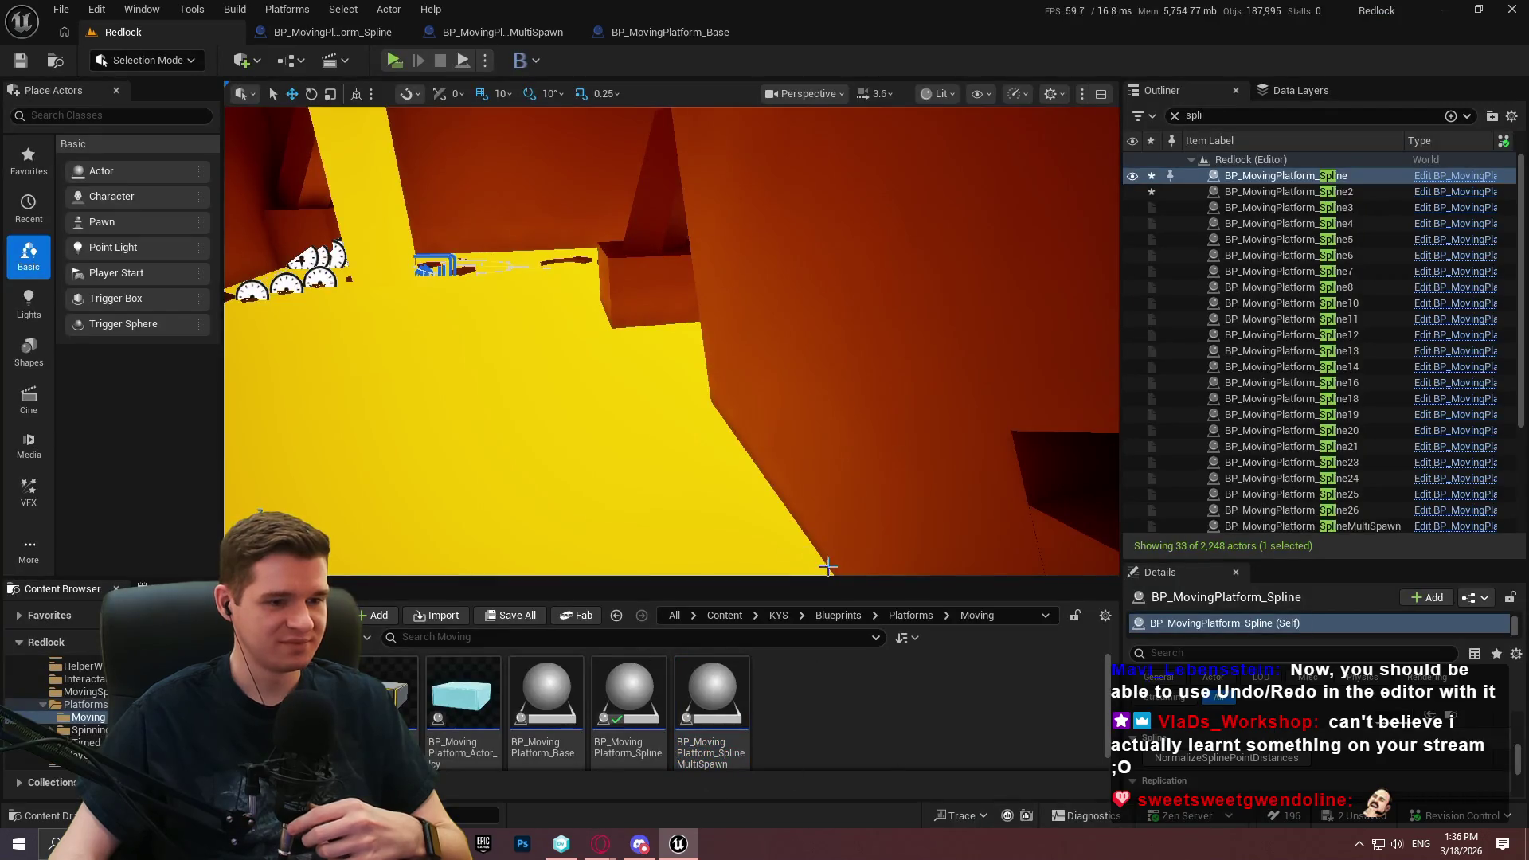
{"action": "left_click_drag", "start_coordinate": [825, 581], "coordinate": [820, 495]}
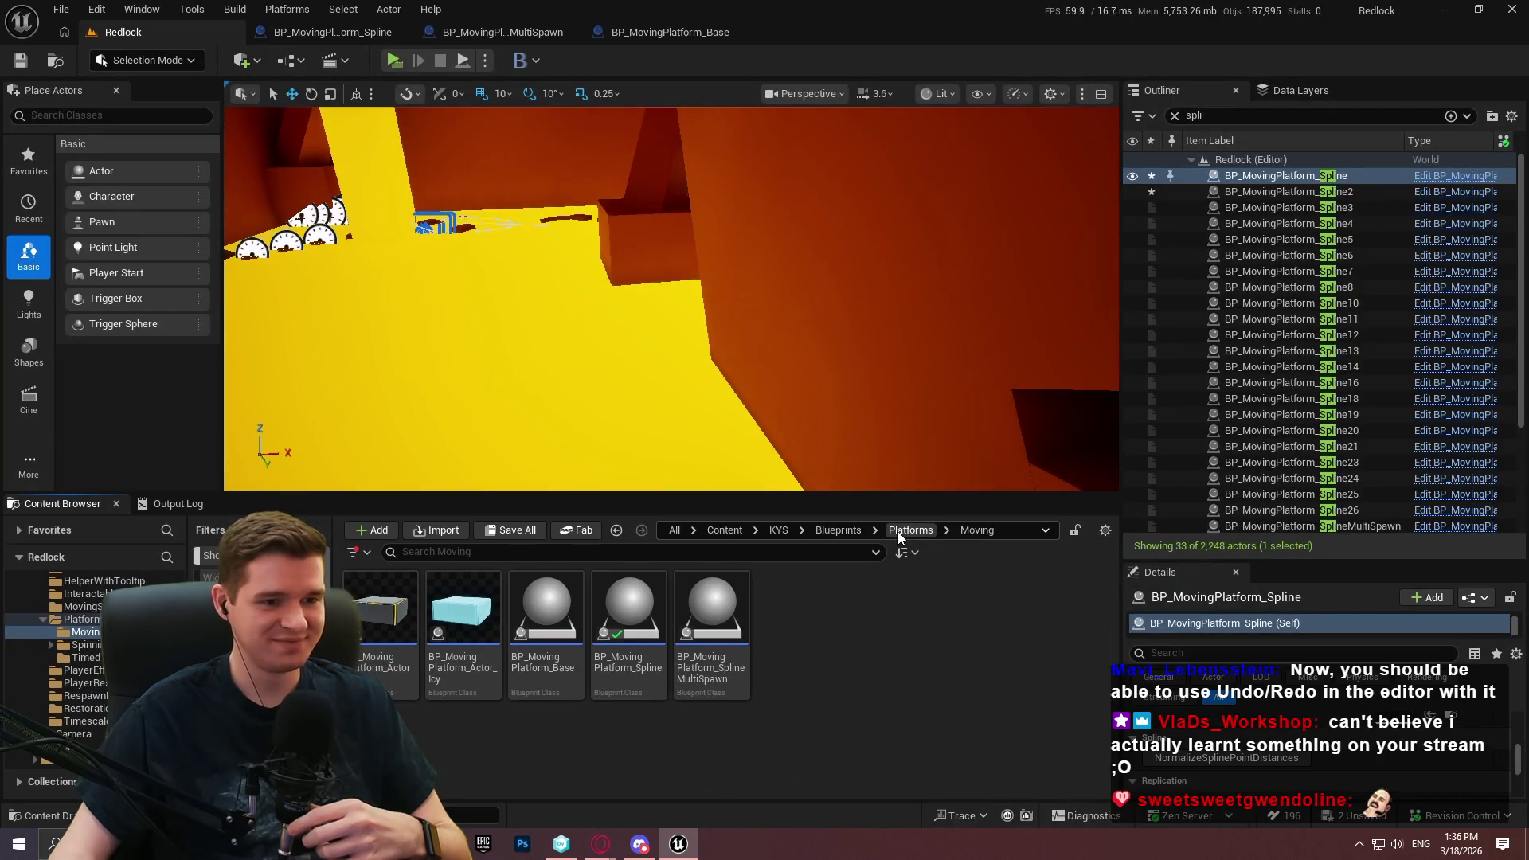
{"action": "left_click", "coordinate": [898, 531]}
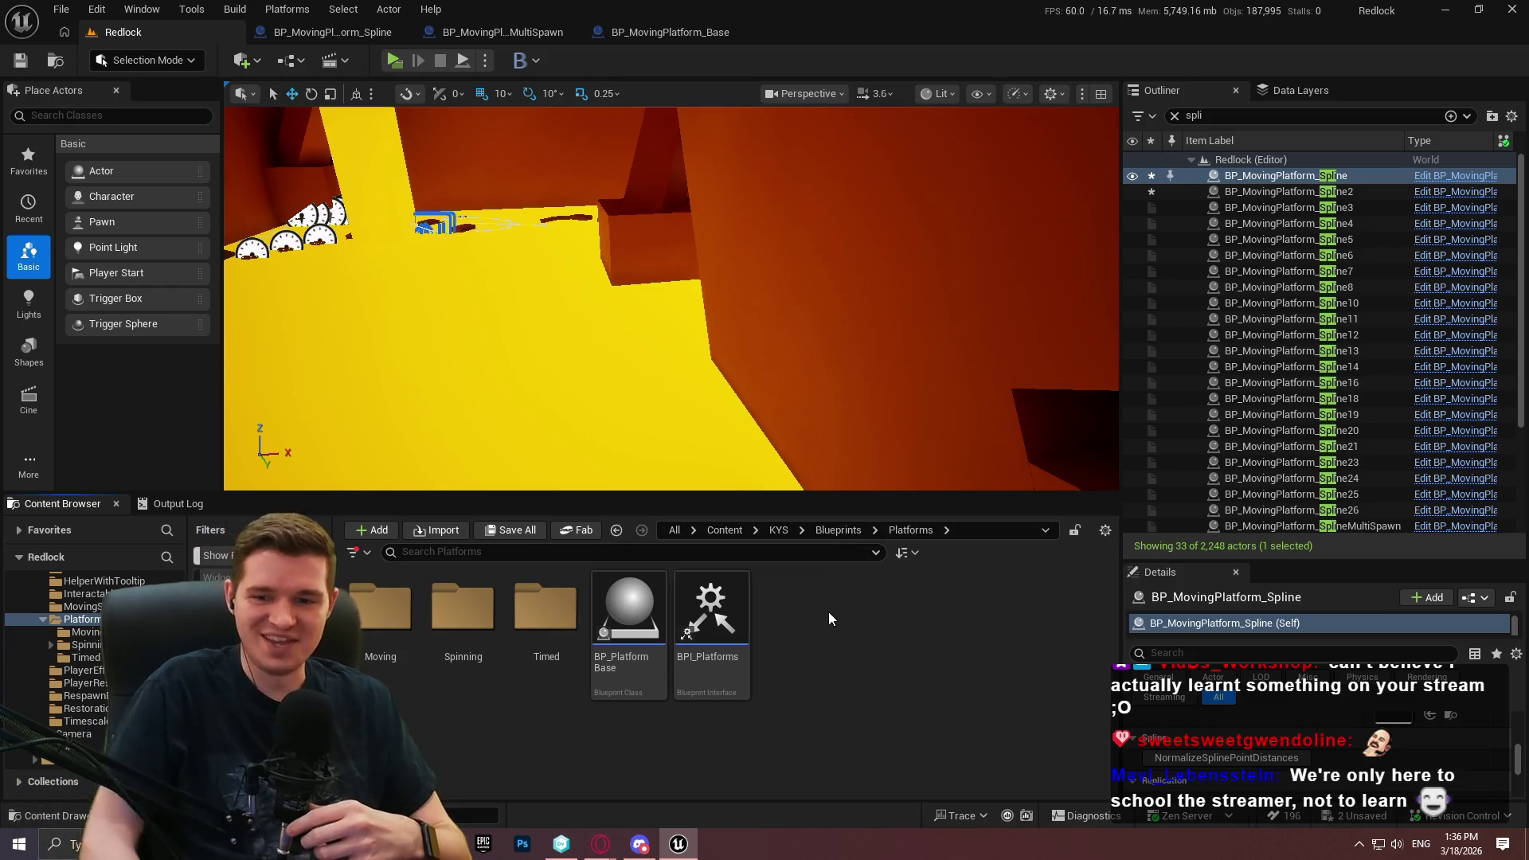
{"action": "left_click", "coordinate": [852, 536]}
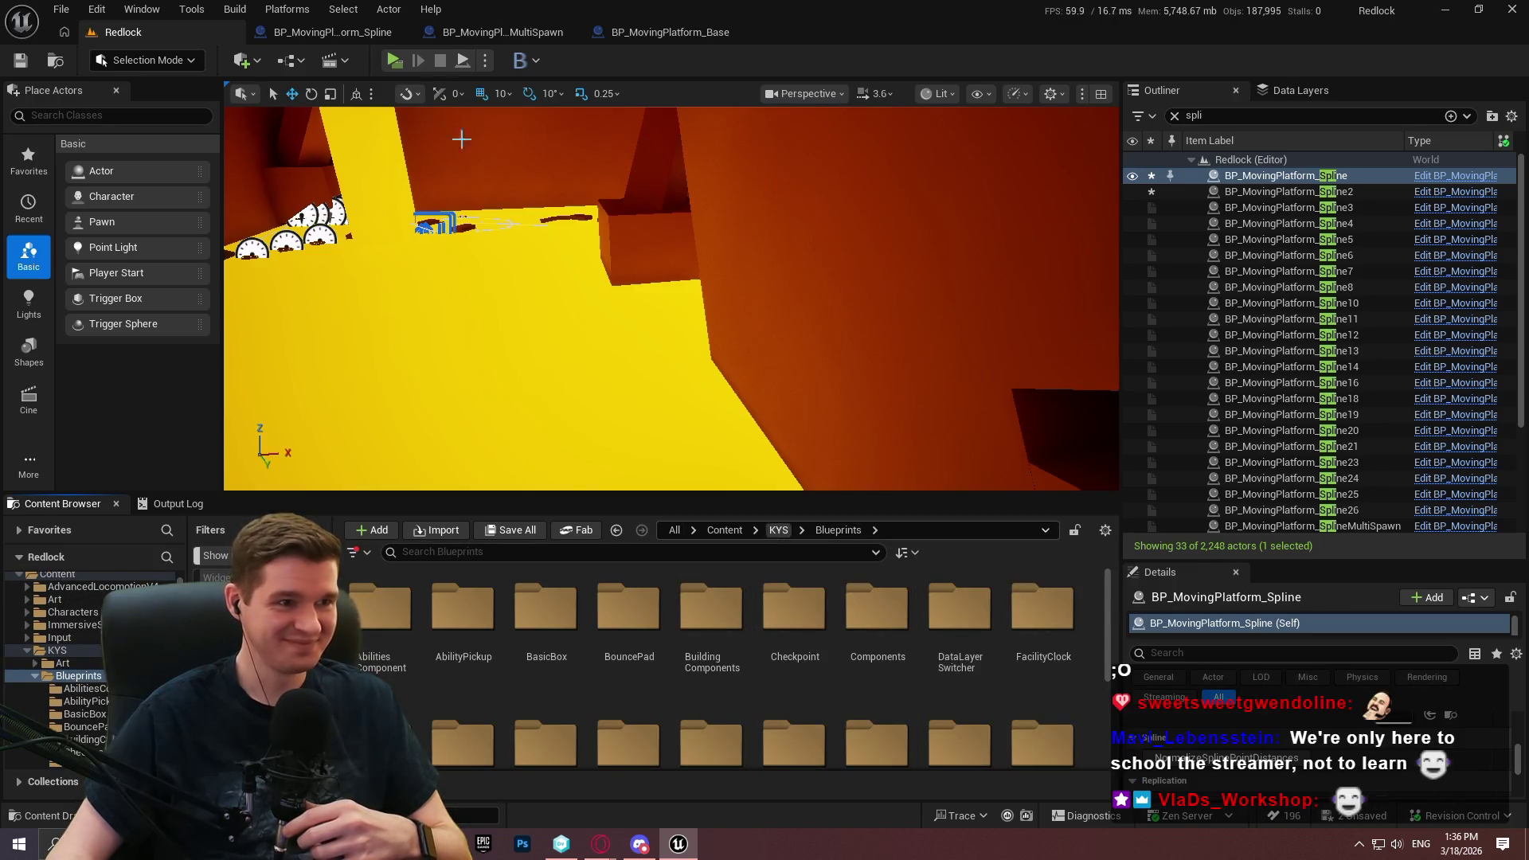
Select the transaction comment box in BP_MovingPlatform_Spline, then bring up BP_MovingPlatform_SplineMultiSpawn
{"action": "left_click", "coordinate": [371, 31]}
{"action": "scroll", "coordinate": [757, 382], "scroll_direction": "up", "scroll_amount": 2}
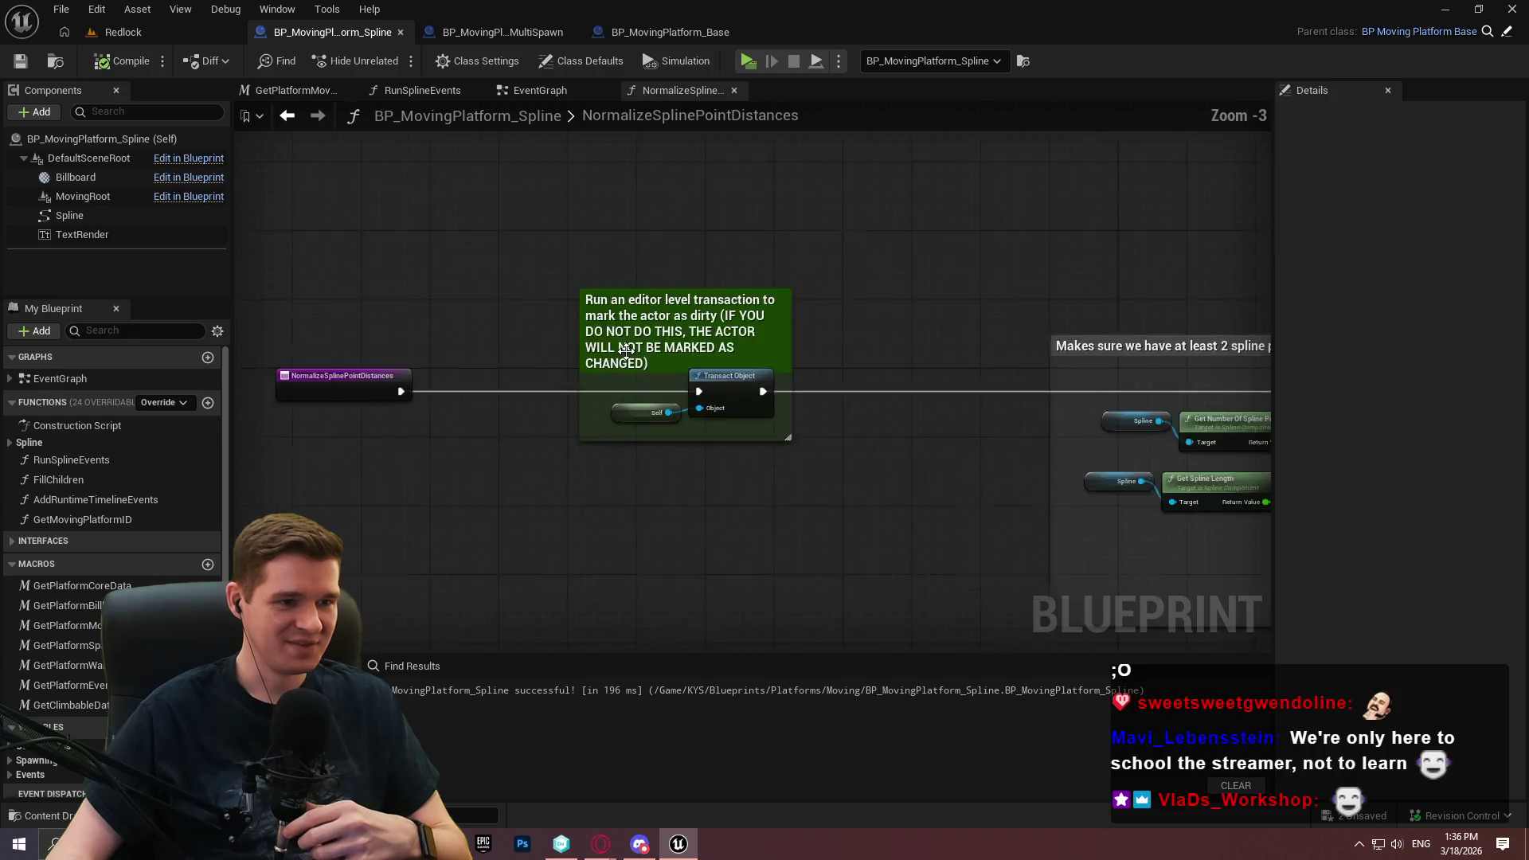
{"action": "mouse_move", "coordinate": [982, 366]}
{"action": "left_mouse_down"}
{"action": "mouse_move", "coordinate": [464, 239]}
{"action": "mouse_move", "coordinate": [257, 90]}
{"action": "left_mouse_up"}
{"action": "scroll", "coordinate": [632, 357], "scroll_direction": "down", "scroll_amount": 1}
{"action": "mouse_move", "coordinate": [620, 281]}
{"action": "left_mouse_down"}
{"action": "mouse_move", "coordinate": [1072, 633]}
{"action": "mouse_move", "coordinate": [1039, 633]}
{"action": "left_mouse_up"}
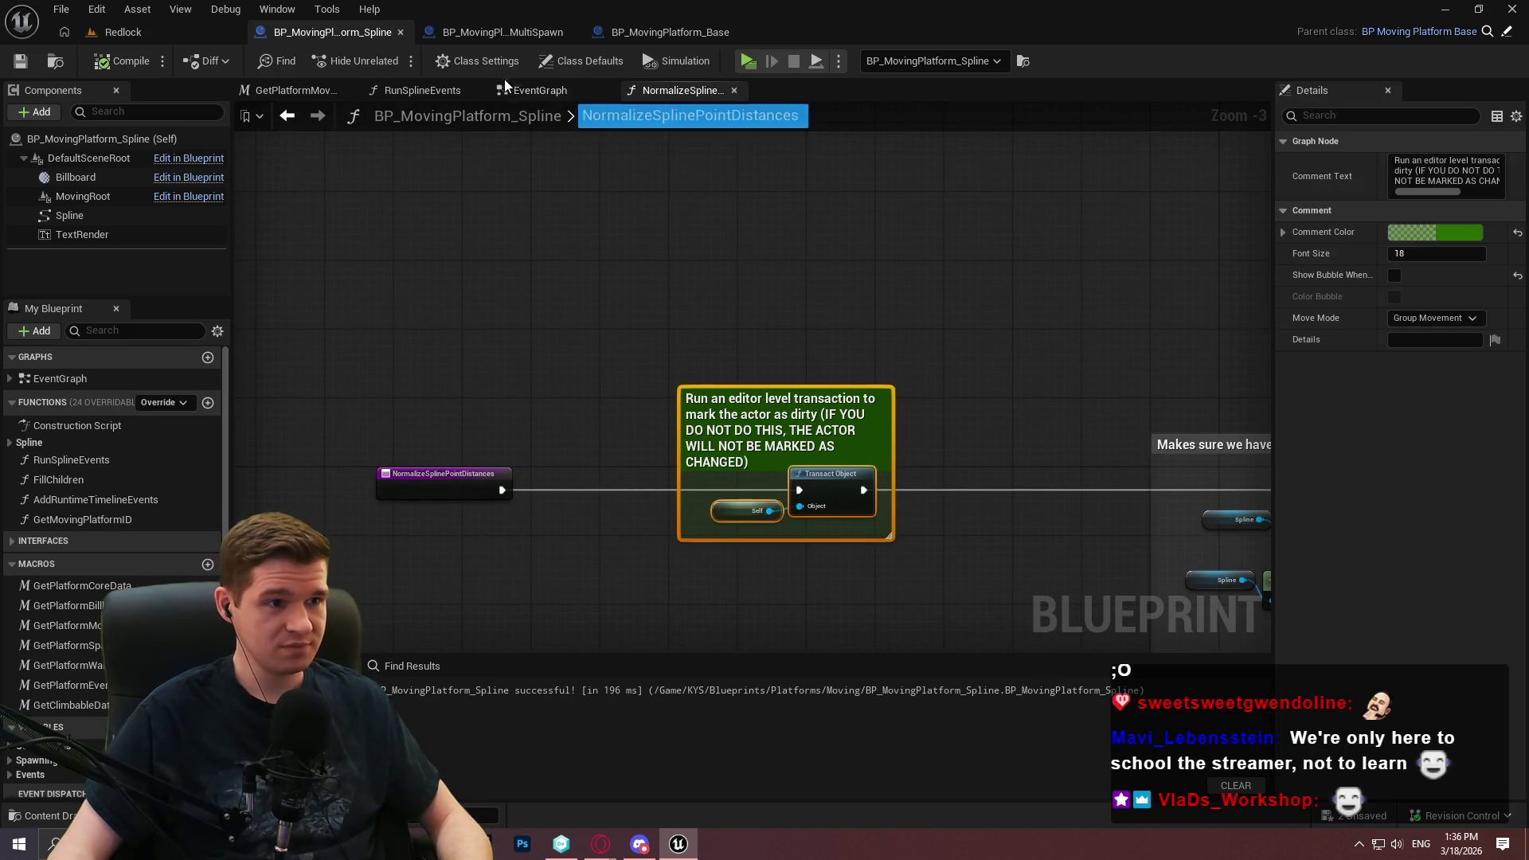
{"action": "left_click", "coordinate": [503, 32]}
{"action": "scroll", "coordinate": [905, 562], "scroll_direction": "down", "scroll_amount": 8}
{"action": "scroll", "coordinate": [905, 562], "scroll_direction": "up", "scroll_amount": 8}
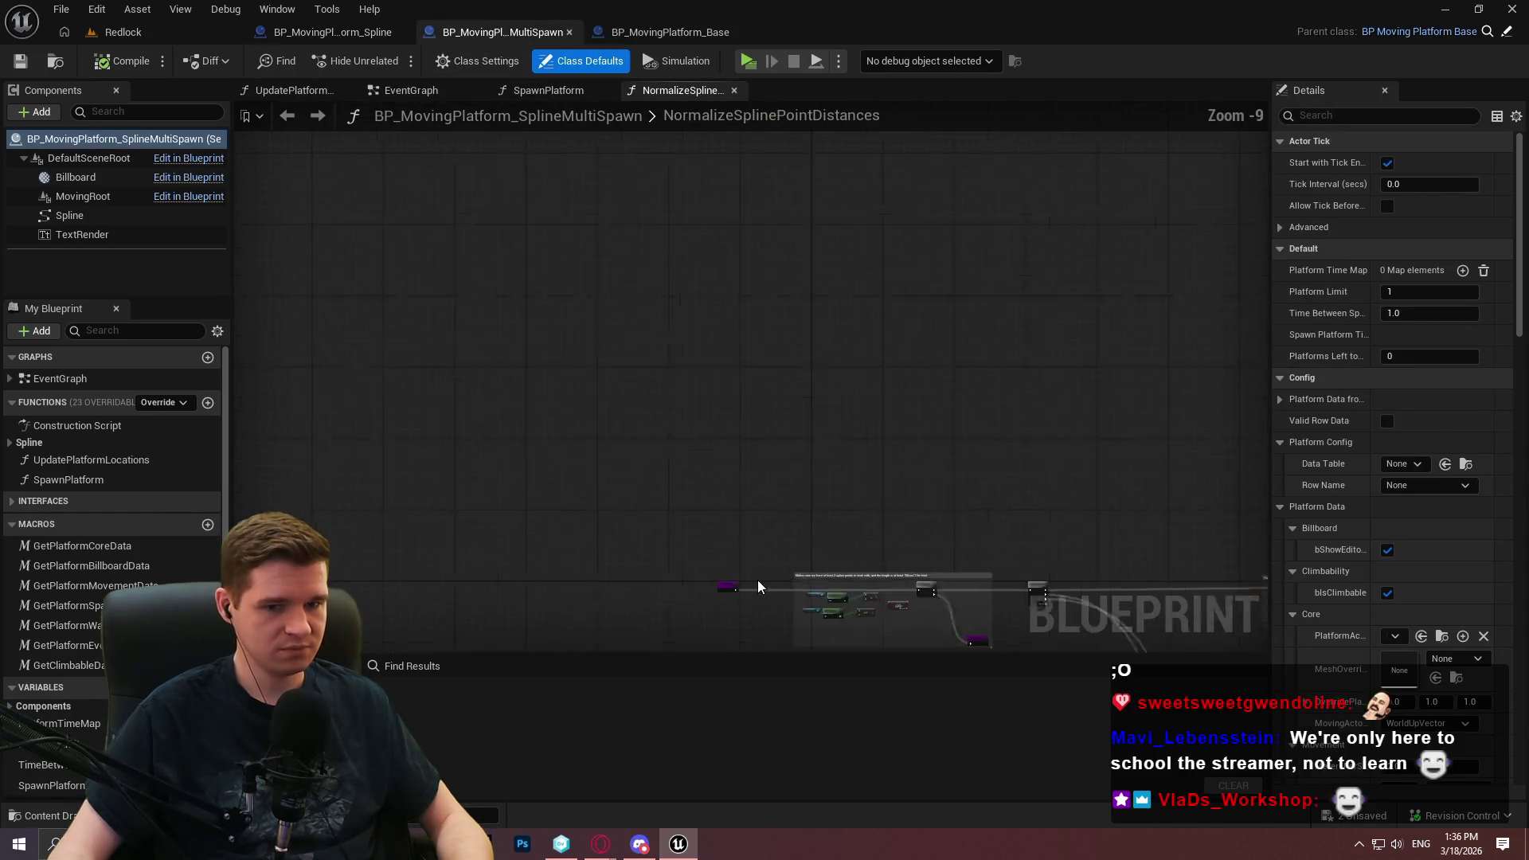
Move the NormalizeSplinePointDistances entry node left and wire it into Transact Object
{"action": "scroll", "coordinate": [798, 313], "scroll_direction": "up", "scroll_amount": 2}
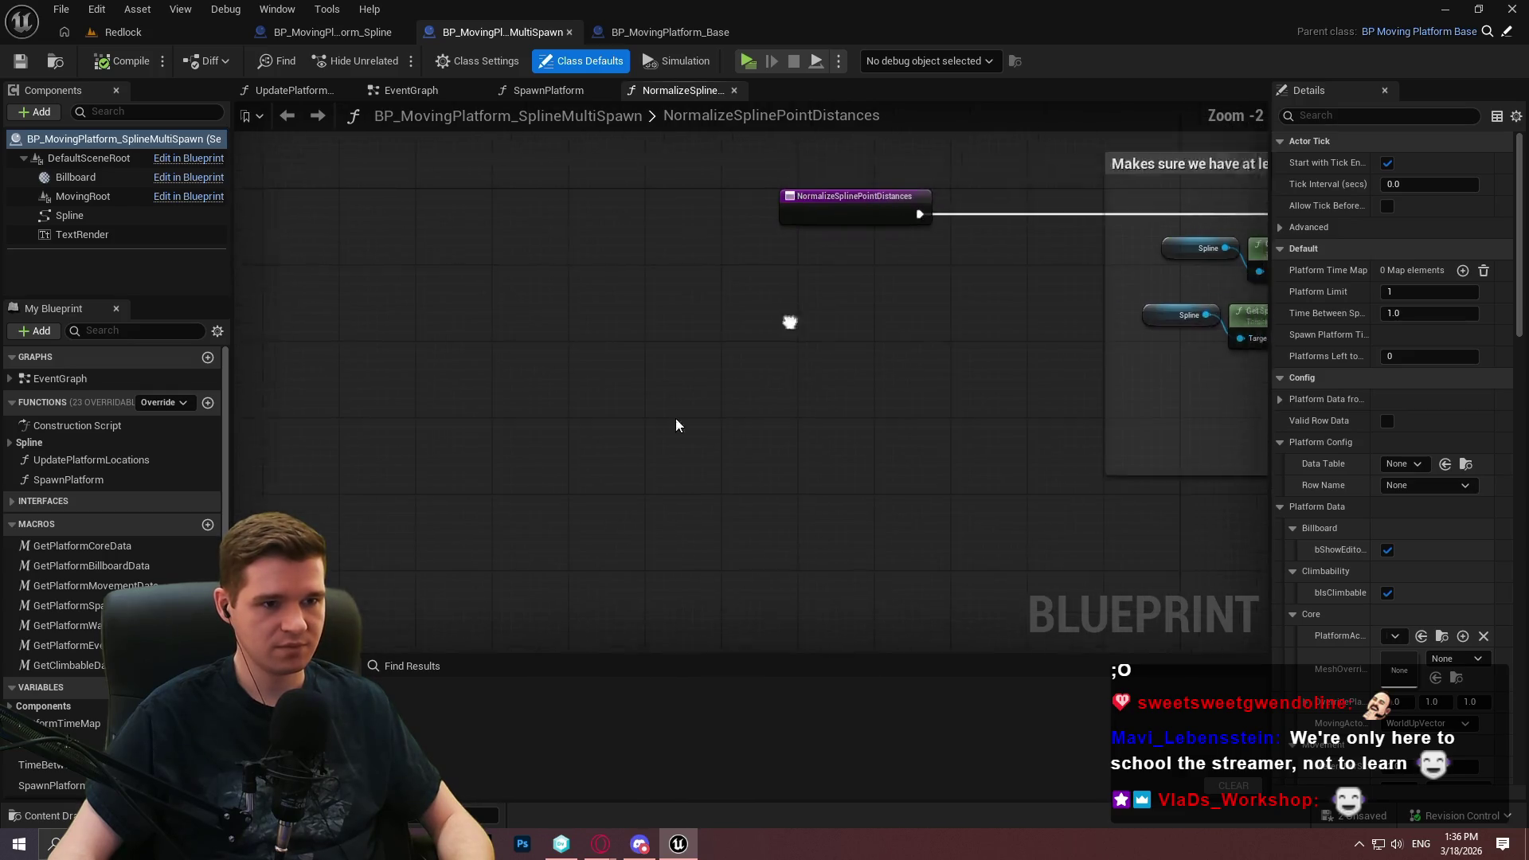
{"action": "left_click", "coordinate": [727, 294]}
{"action": "left_click_drag", "start_coordinate": [727, 294], "coordinate": [368, 293]}
{"action": "mouse_move", "coordinate": [461, 297]}
{"action": "left_mouse_down"}
{"action": "mouse_move", "coordinate": [802, 473]}
{"action": "mouse_move", "coordinate": [782, 460]}
{"action": "left_mouse_up"}
{"action": "mouse_move", "coordinate": [863, 389]}
{"action": "left_mouse_down"}
{"action": "mouse_move", "coordinate": [649, 385]}
{"action": "mouse_move", "coordinate": [599, 367]}
{"action": "mouse_move", "coordinate": [601, 243]}
{"action": "mouse_move", "coordinate": [1023, 296]}
{"action": "left_mouse_up"}
{"action": "left_click_drag", "start_coordinate": [629, 339], "coordinate": [615, 331]}
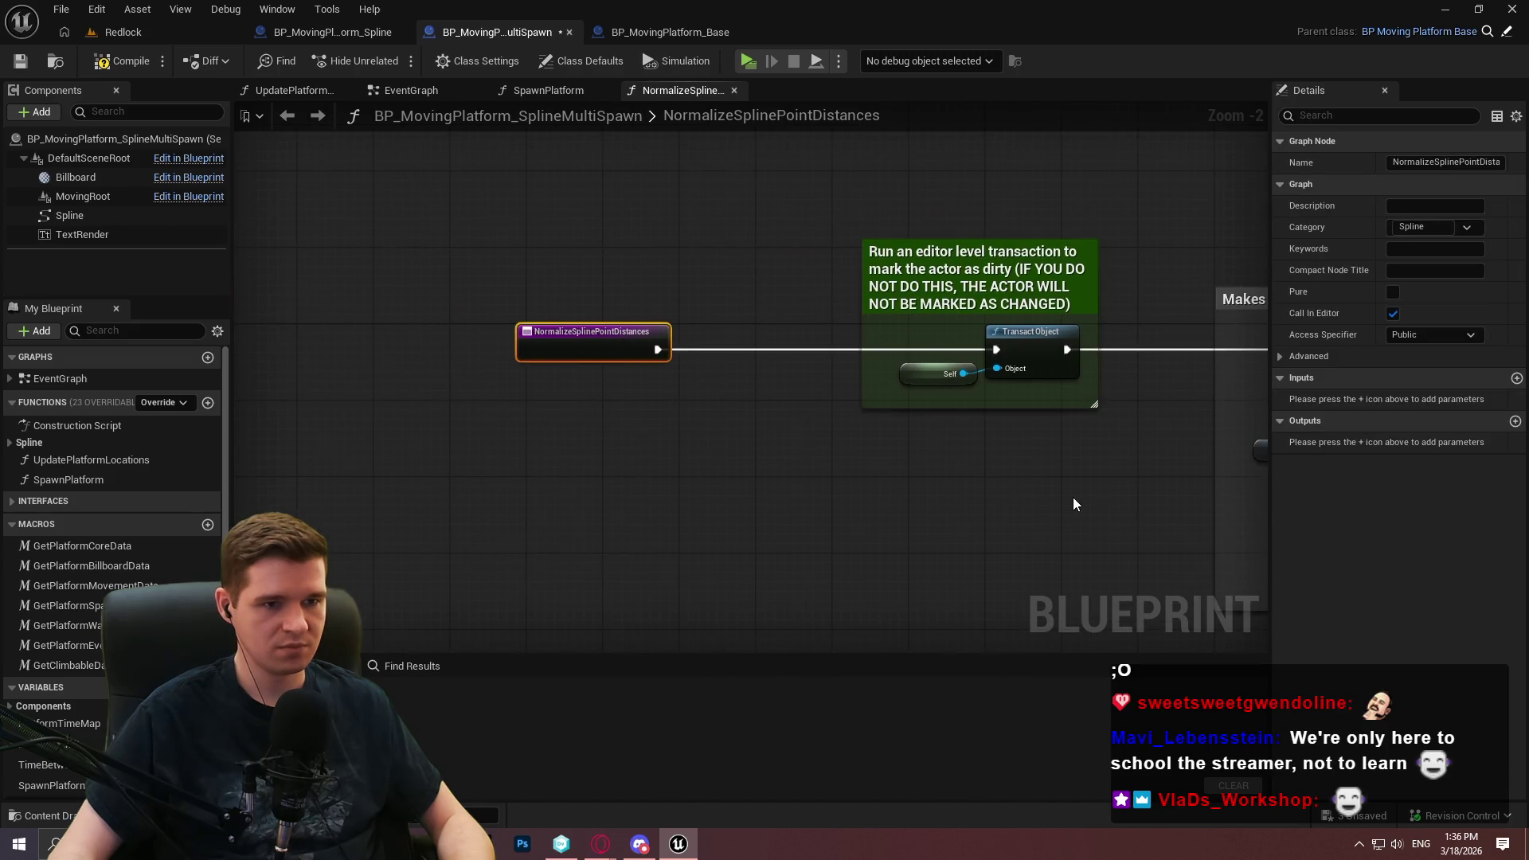
{"action": "scroll", "coordinate": [1072, 503], "scroll_direction": "down", "scroll_amount": 6}
Copy the End modification transaction comment from BP_MovingPlatform_Spline and paste it into SplineMultiSpawn
{"action": "left_click", "coordinate": [333, 32]}
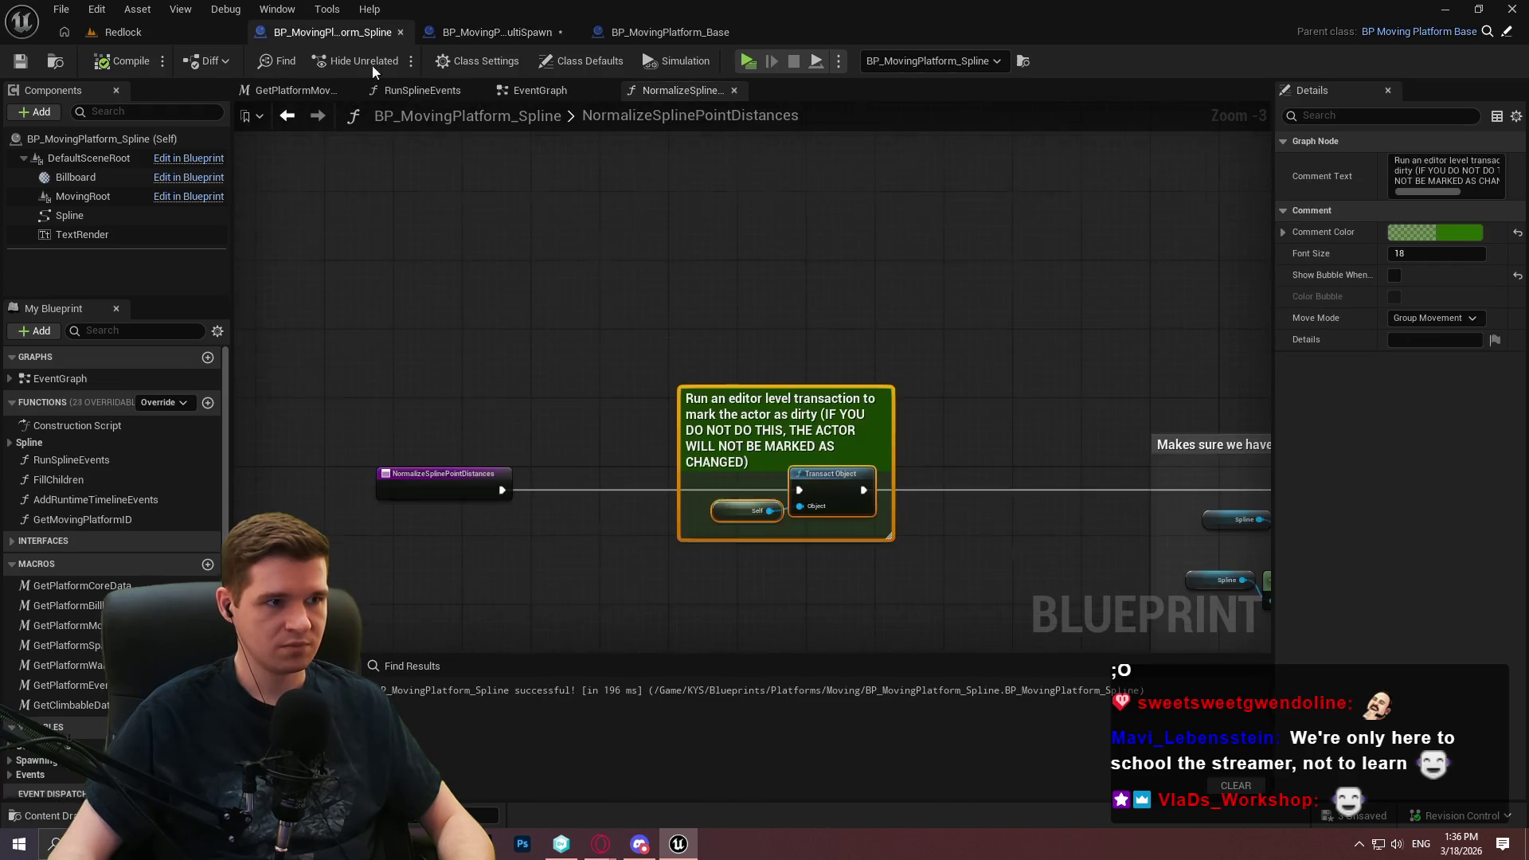
{"action": "scroll", "coordinate": [865, 390], "scroll_direction": "down", "scroll_amount": 8}
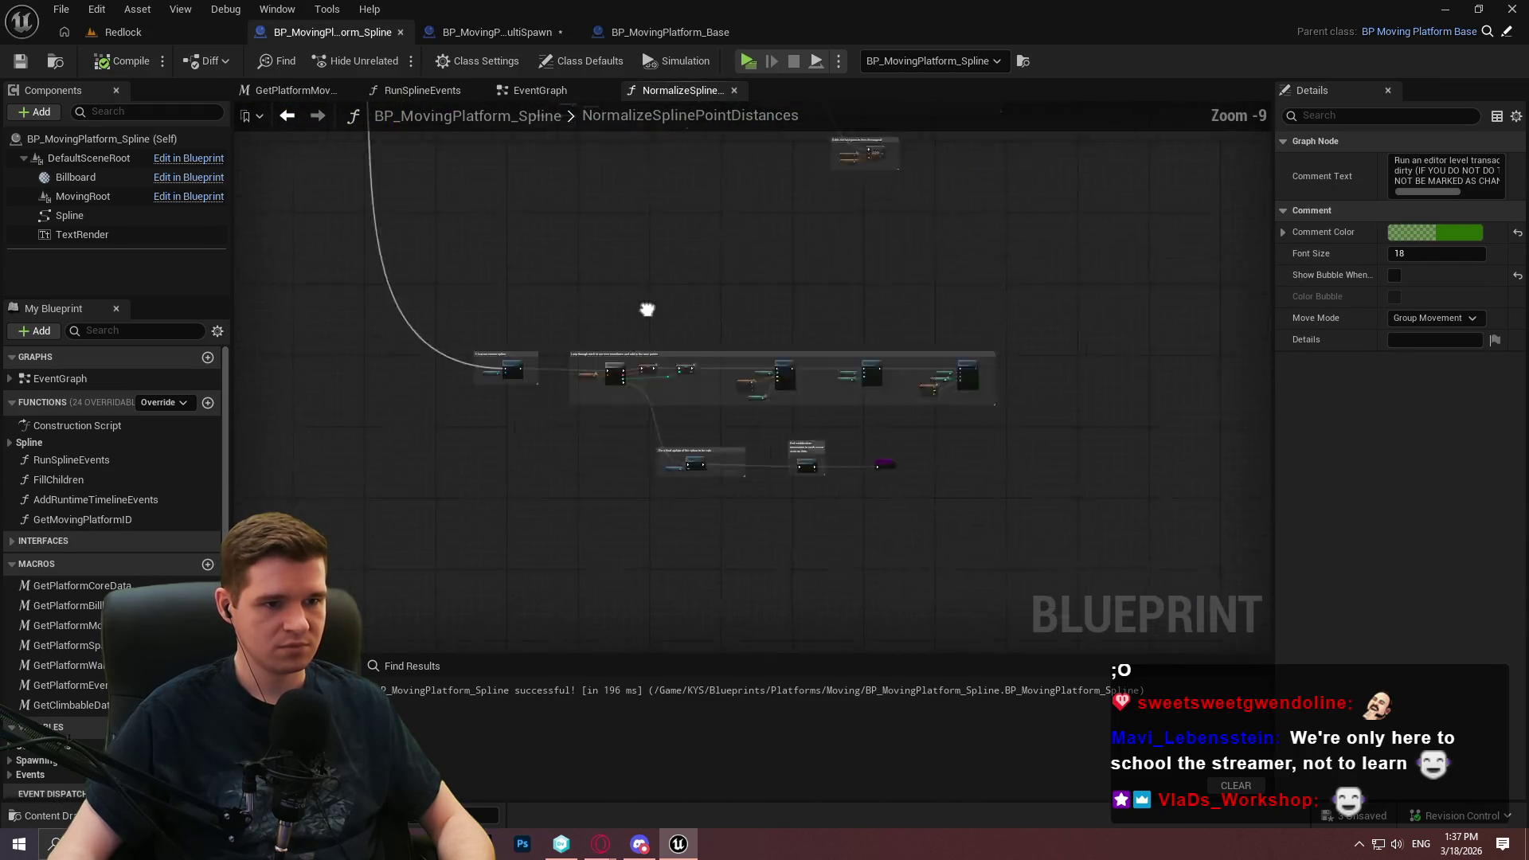
{"action": "scroll", "coordinate": [376, 265], "scroll_direction": "up", "scroll_amount": 6}
{"action": "left_click_drag", "start_coordinate": [605, 398], "coordinate": [403, 216]}
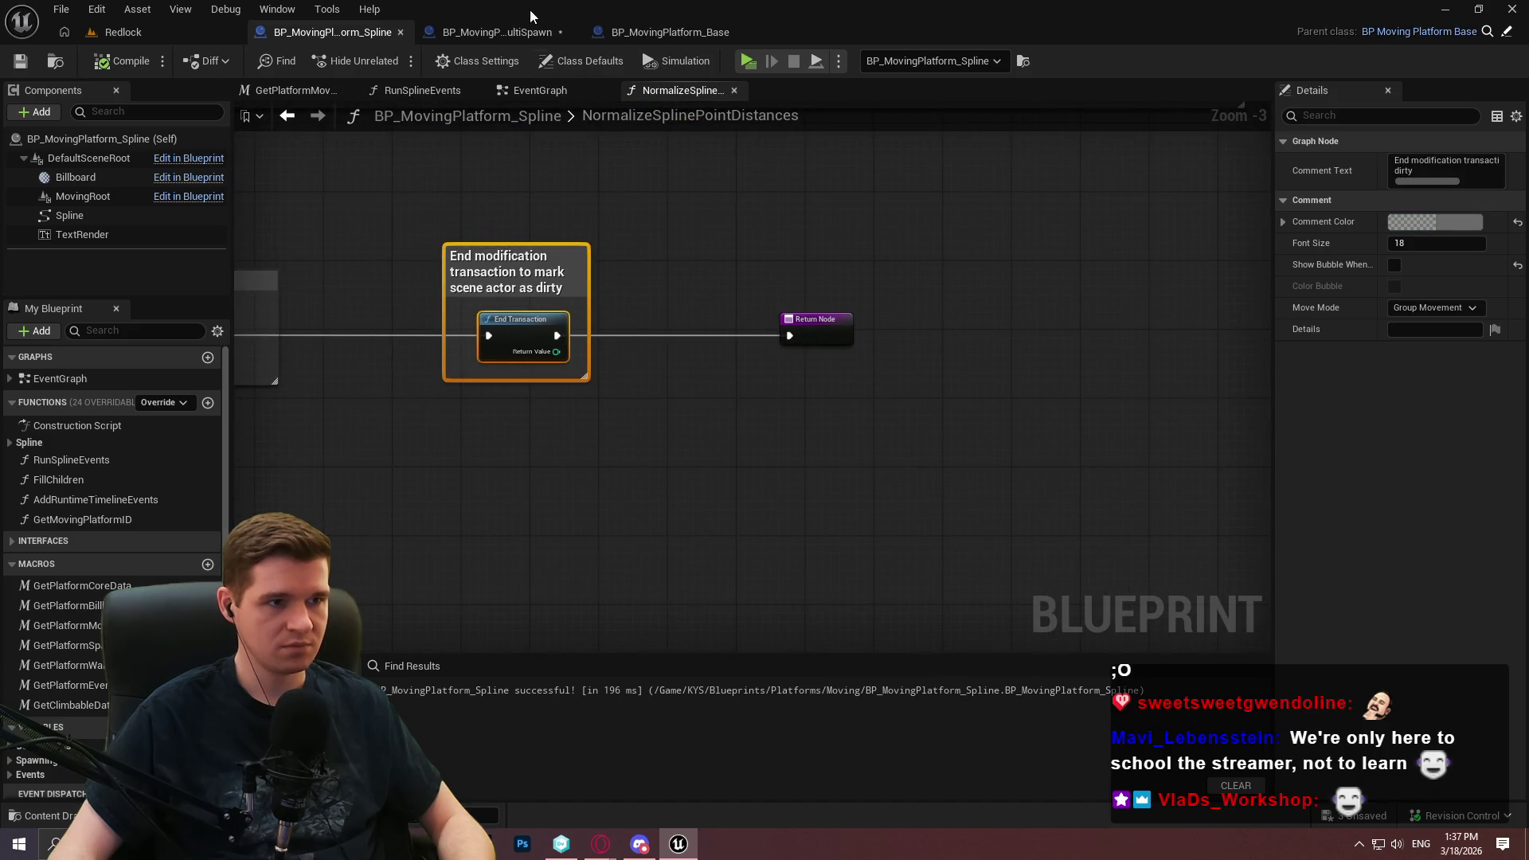
{"action": "left_click", "coordinate": [509, 30]}
{"action": "scroll", "coordinate": [443, 381], "scroll_direction": "up", "scroll_amount": 6}
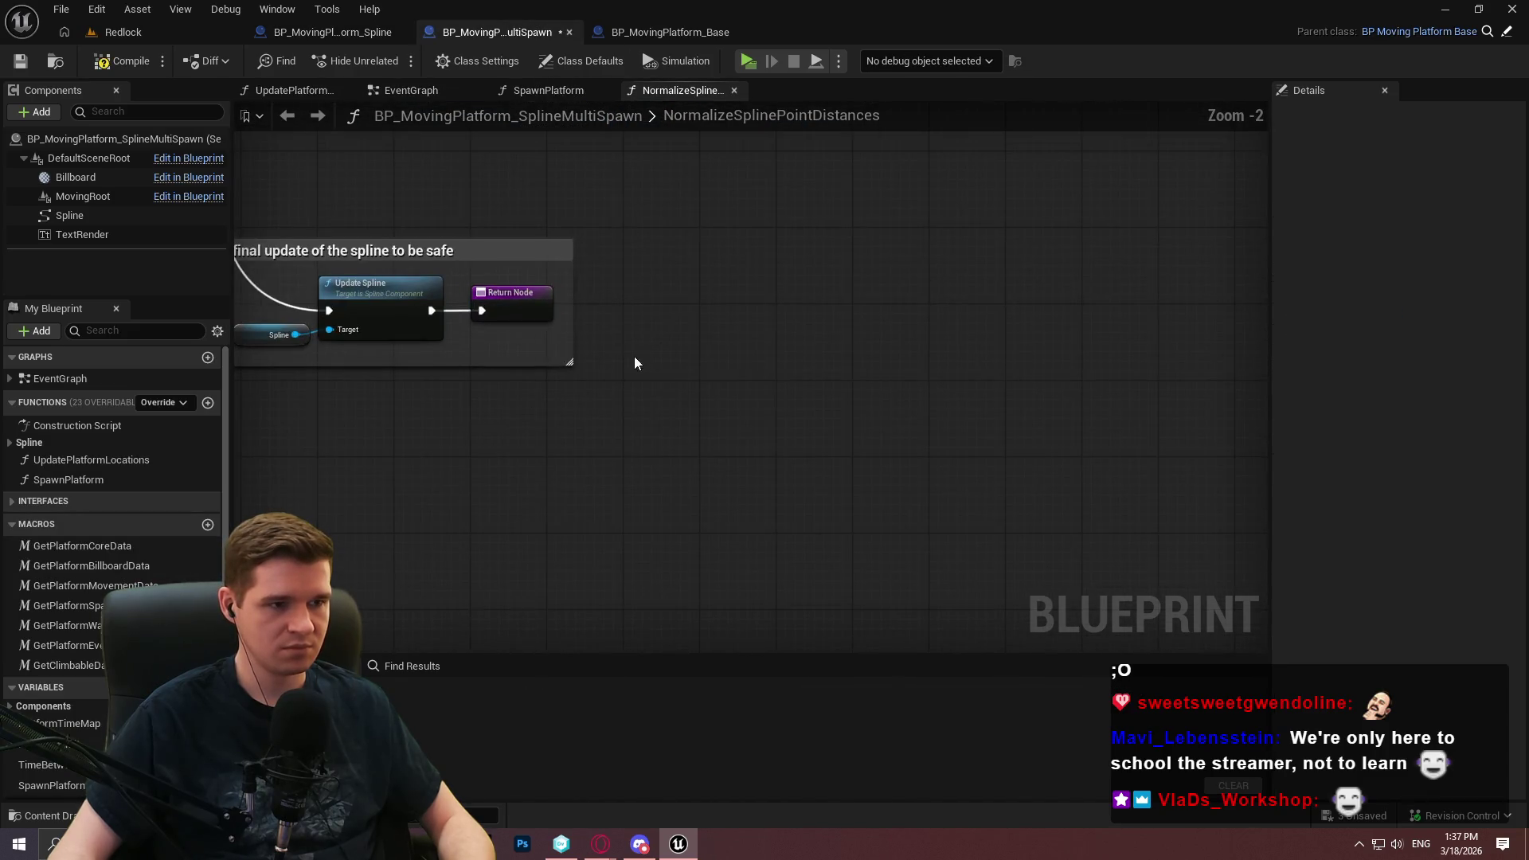
{"action": "key", "text": "ctrl+v"}
Place the End Transaction block after Update Spline and wire it into the Return Node
{"action": "mouse_move", "coordinate": [665, 416]}
{"action": "left_mouse_down"}
{"action": "mouse_move", "coordinate": [431, 309]}
{"action": "mouse_move", "coordinate": [1071, 322]}
{"action": "left_mouse_up"}
{"action": "left_click_drag", "start_coordinate": [692, 342], "coordinate": [816, 239]}
{"action": "left_click_drag", "start_coordinate": [1045, 331], "coordinate": [865, 319]}
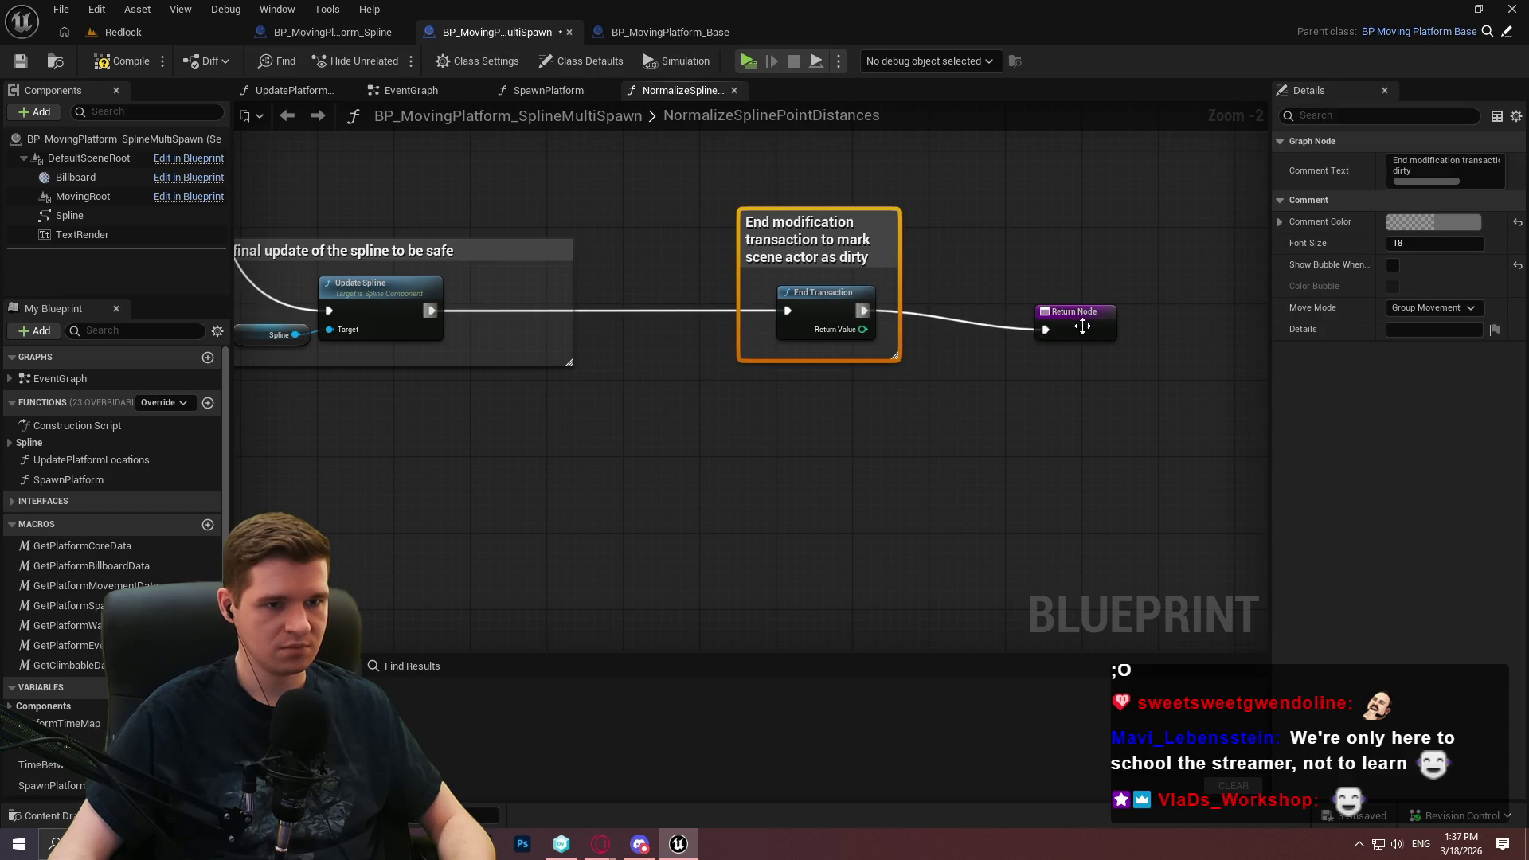
{"action": "left_click_drag", "start_coordinate": [1082, 326], "coordinate": [1082, 307]}
{"action": "left_click", "coordinate": [1087, 388]}
Compile and save the SplineMultiSpawn blueprint, checking out the file, then return to Redlock
{"action": "left_click", "coordinate": [125, 66]}
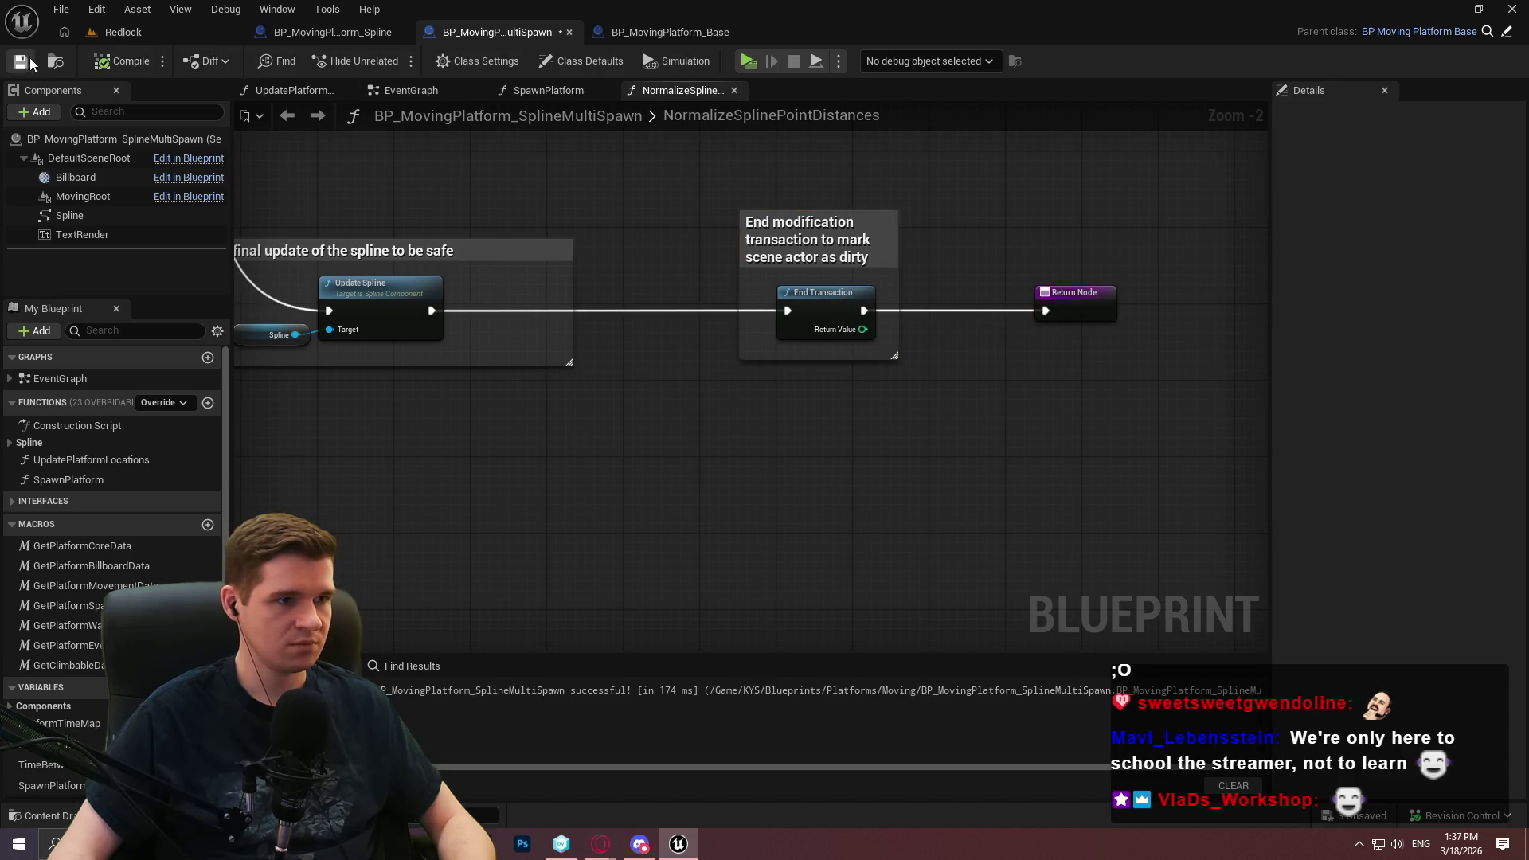
{"action": "left_click", "coordinate": [20, 61]}
{"action": "left_click", "coordinate": [799, 589]}
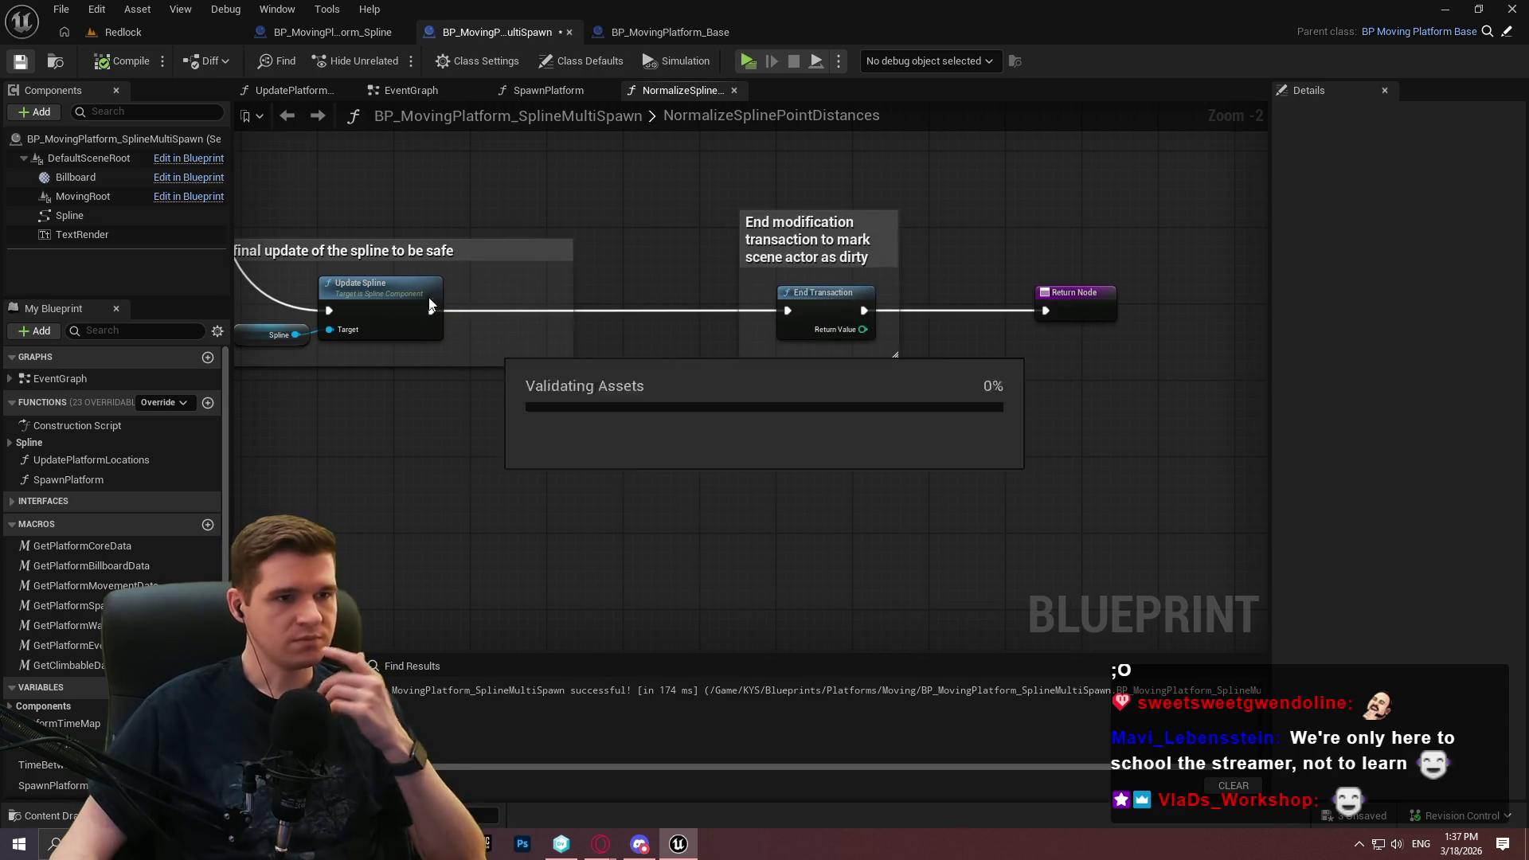
{"action": "left_click", "coordinate": [177, 35]}
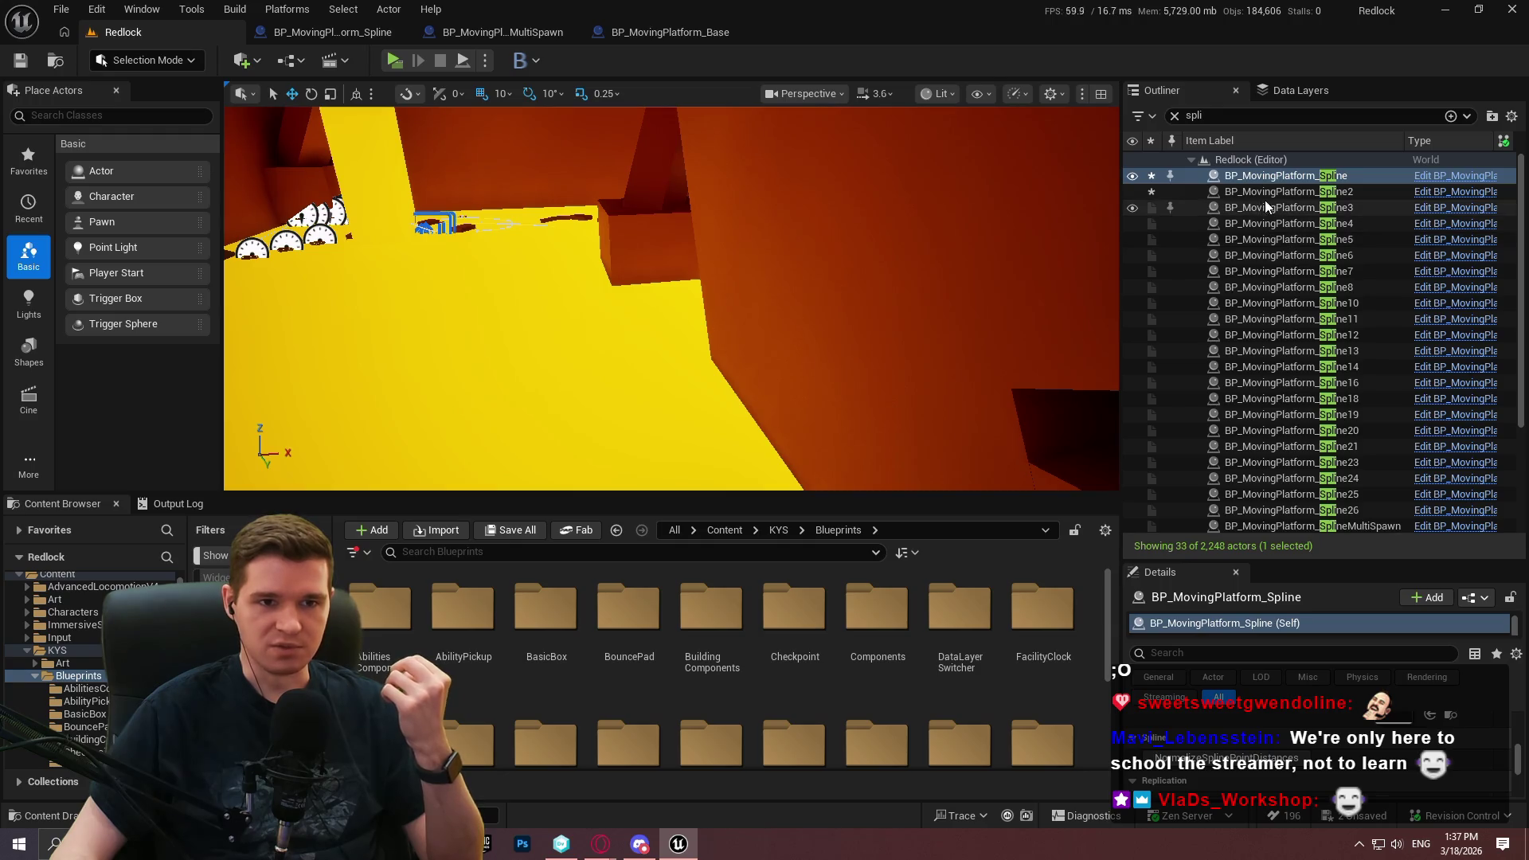
Filter the Outliner for 'haza' and select the BP_Hazard_Box actor
{"action": "double_click", "coordinate": [1249, 116]}
{"action": "type", "text": "haza"}
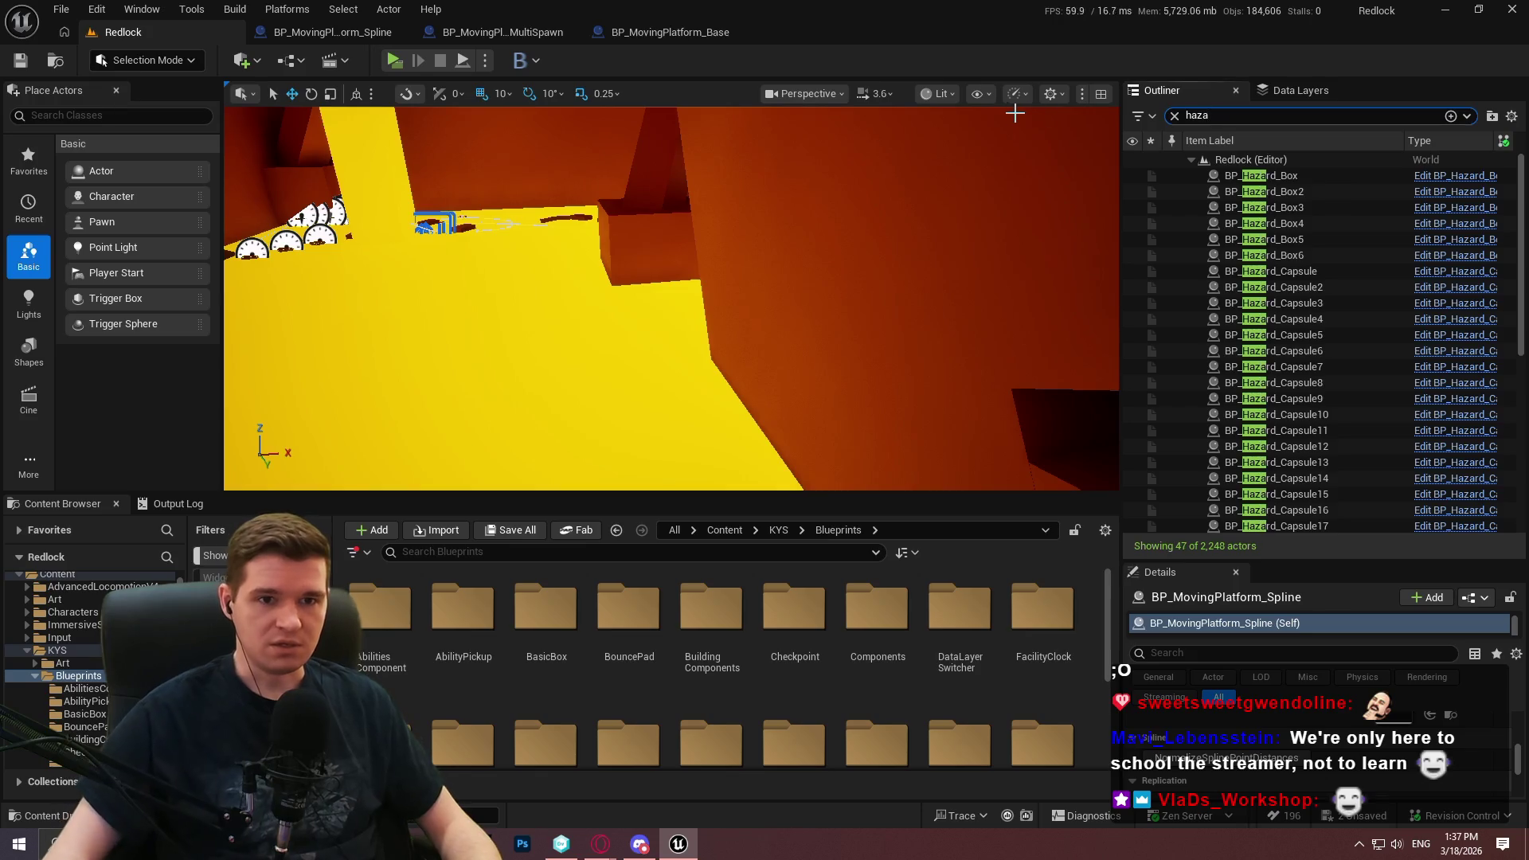
{"action": "left_click", "coordinate": [1286, 177]}
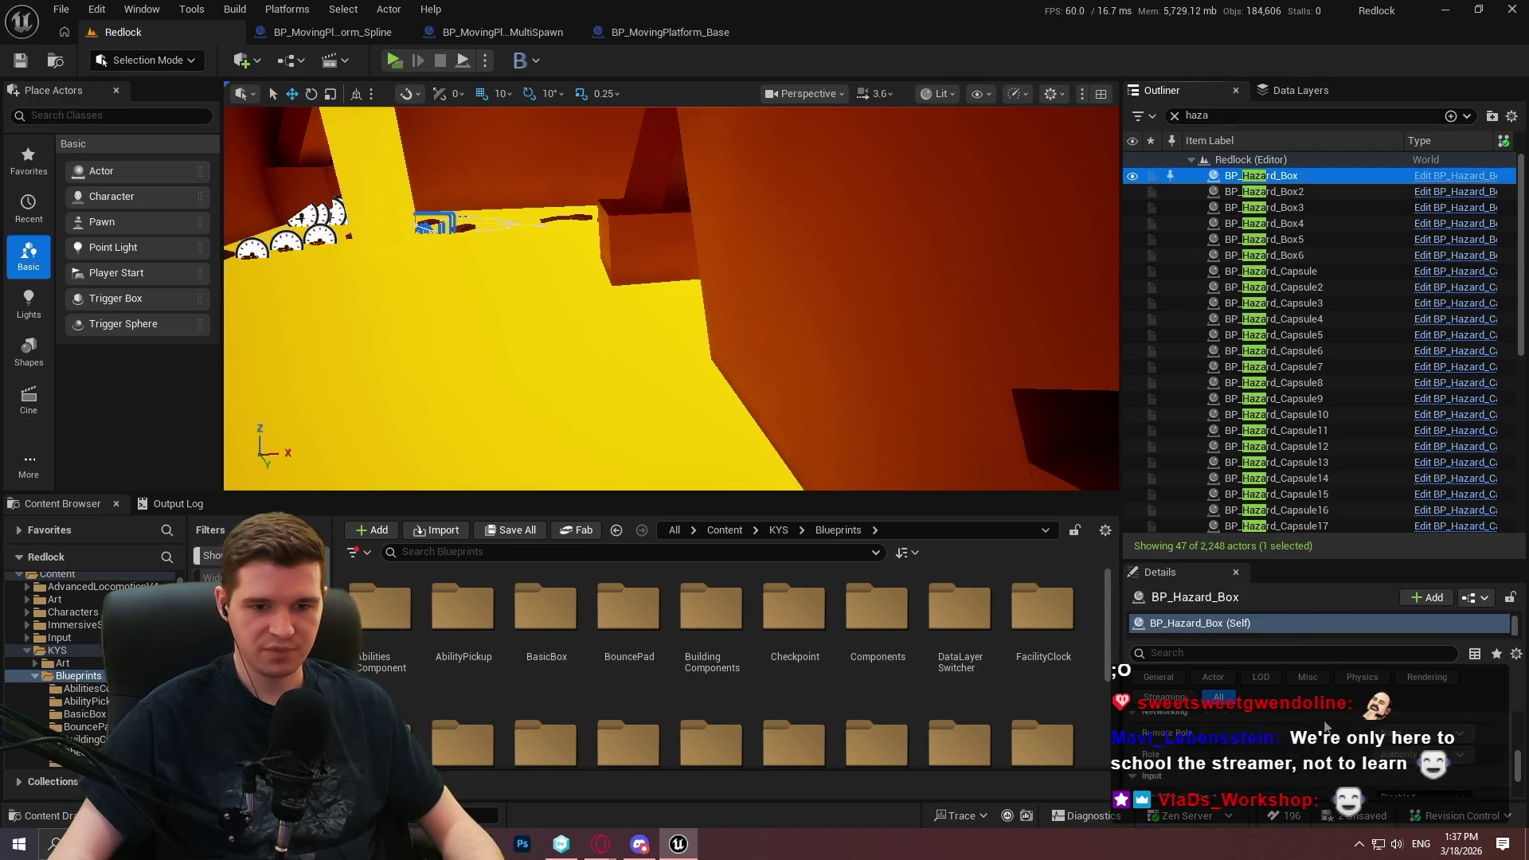
{"action": "left_click", "coordinate": [1334, 560]}
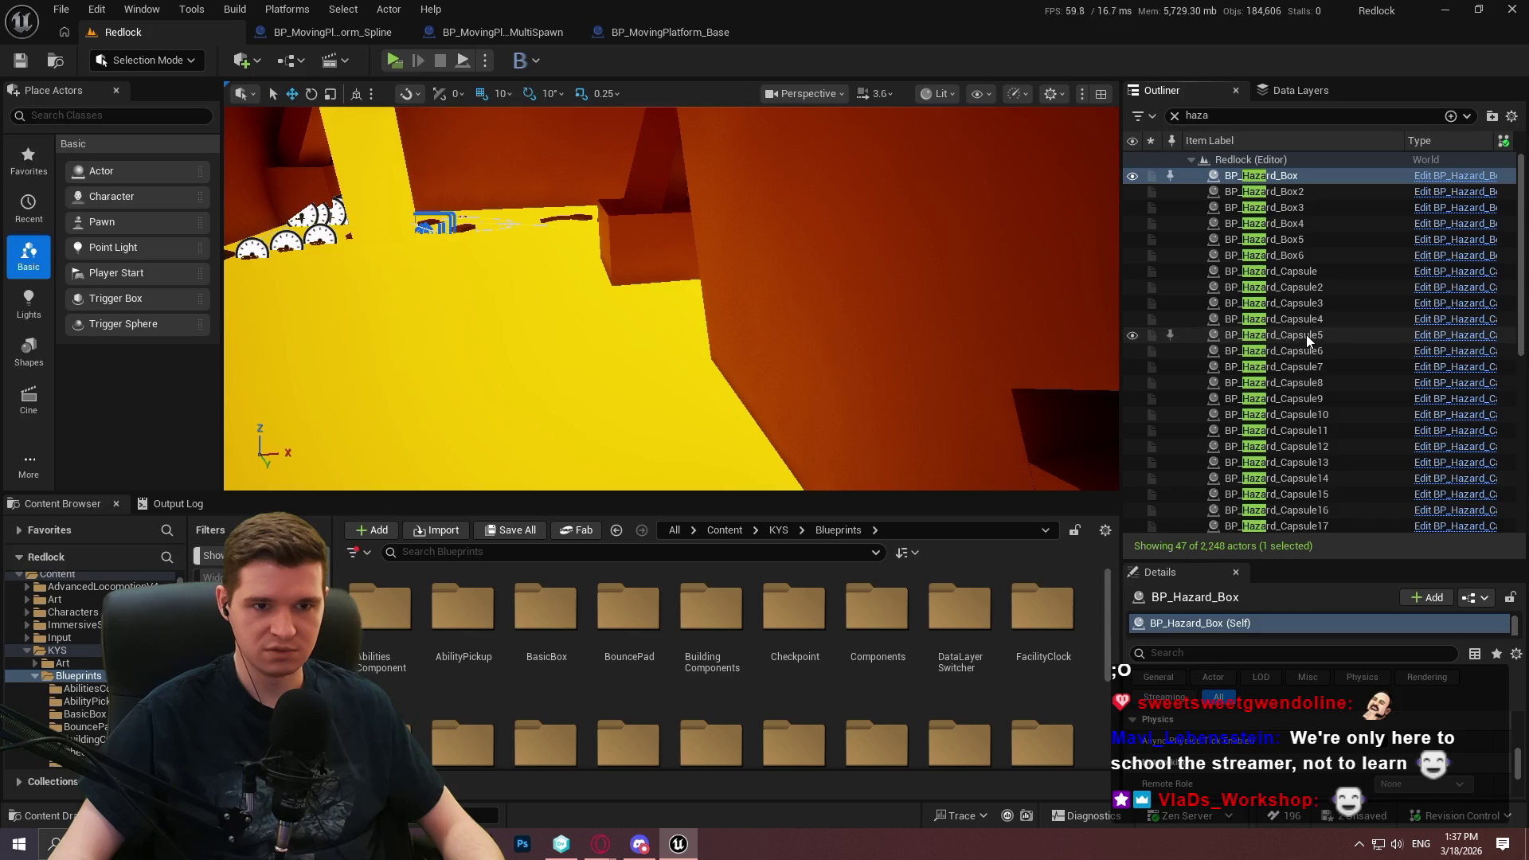
{"action": "mouse_move", "coordinate": [1349, 570]}
{"action": "left_mouse_down"}
{"action": "mouse_move", "coordinate": [1346, 617]}
{"action": "mouse_move", "coordinate": [1306, 231]}
{"action": "left_mouse_up"}
{"action": "scroll", "coordinate": [1266, 517], "scroll_direction": "down", "scroll_amount": 5}
{"action": "scroll", "coordinate": [1242, 522], "scroll_direction": "up", "scroll_amount": 10}
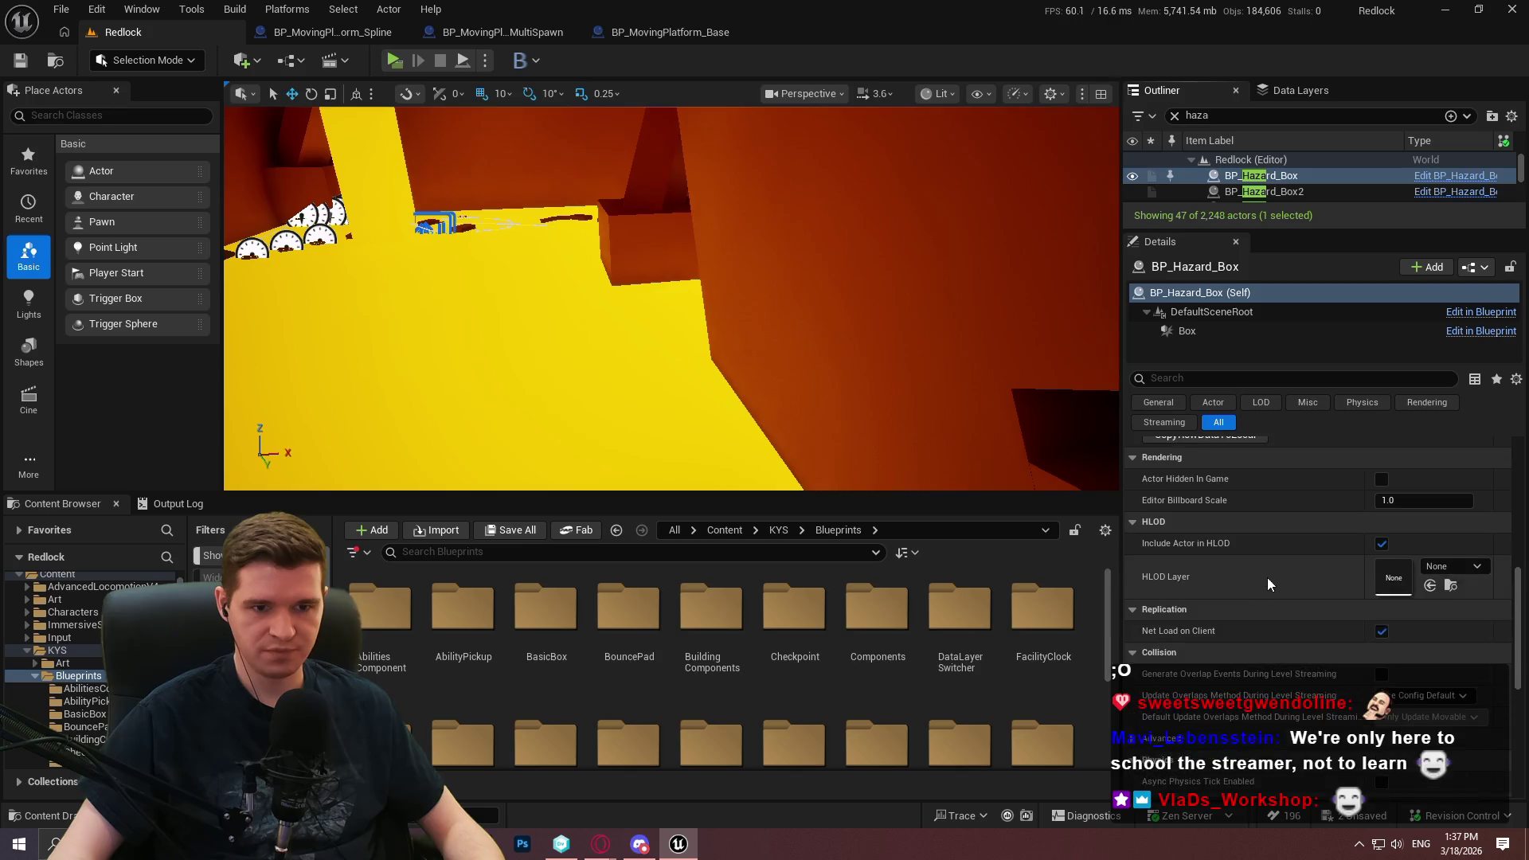
{"action": "scroll", "coordinate": [1250, 594], "scroll_direction": "up", "scroll_amount": 4}
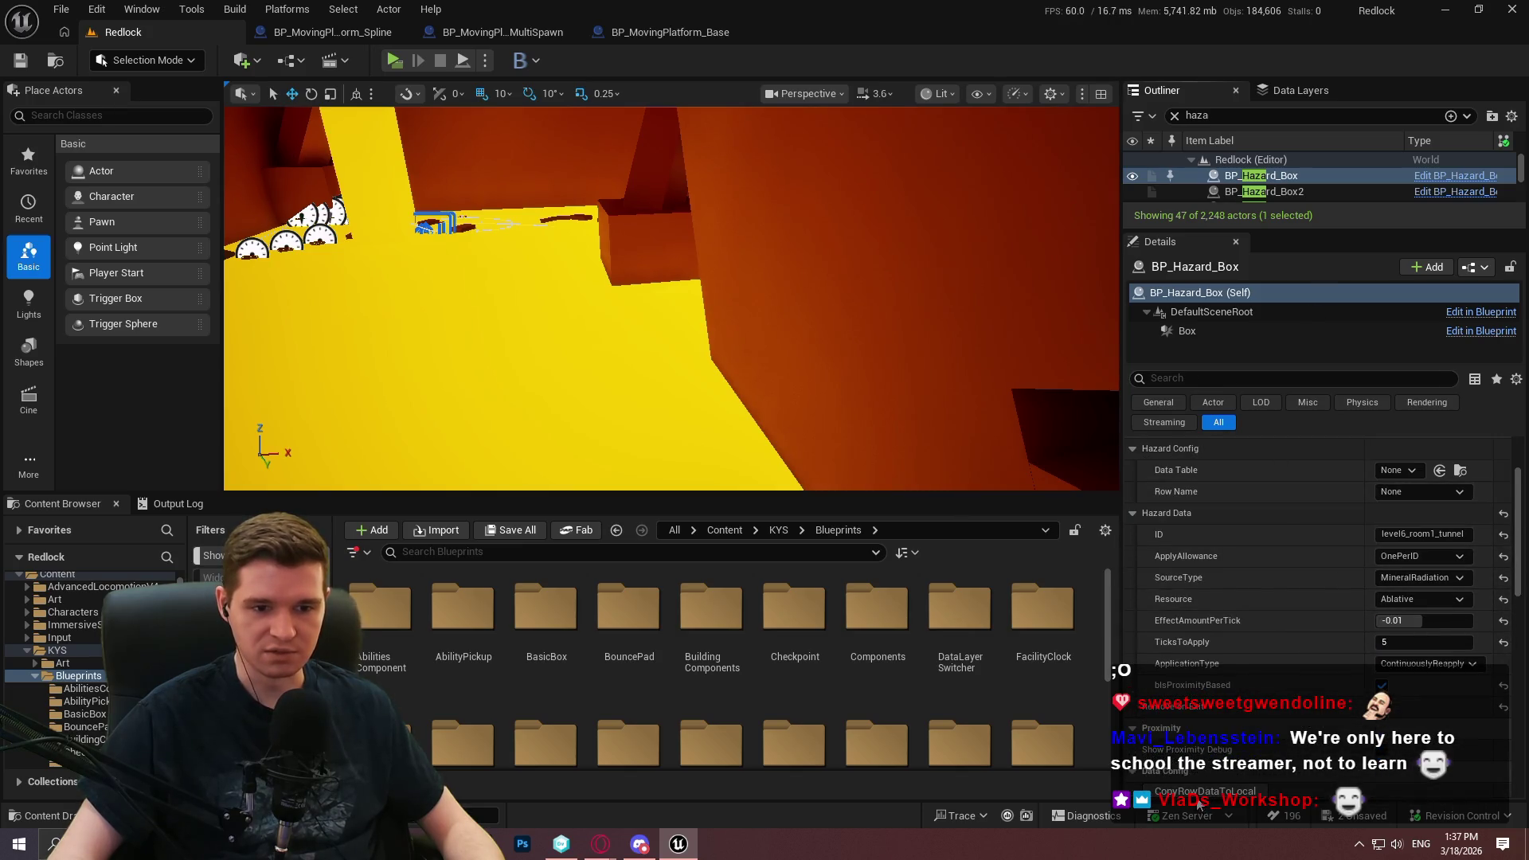
Set Hazard Config's Data Table to DT_EffectConfig and Row Name to haz_radioactive_mineral
{"action": "left_click", "coordinate": [1395, 471]}
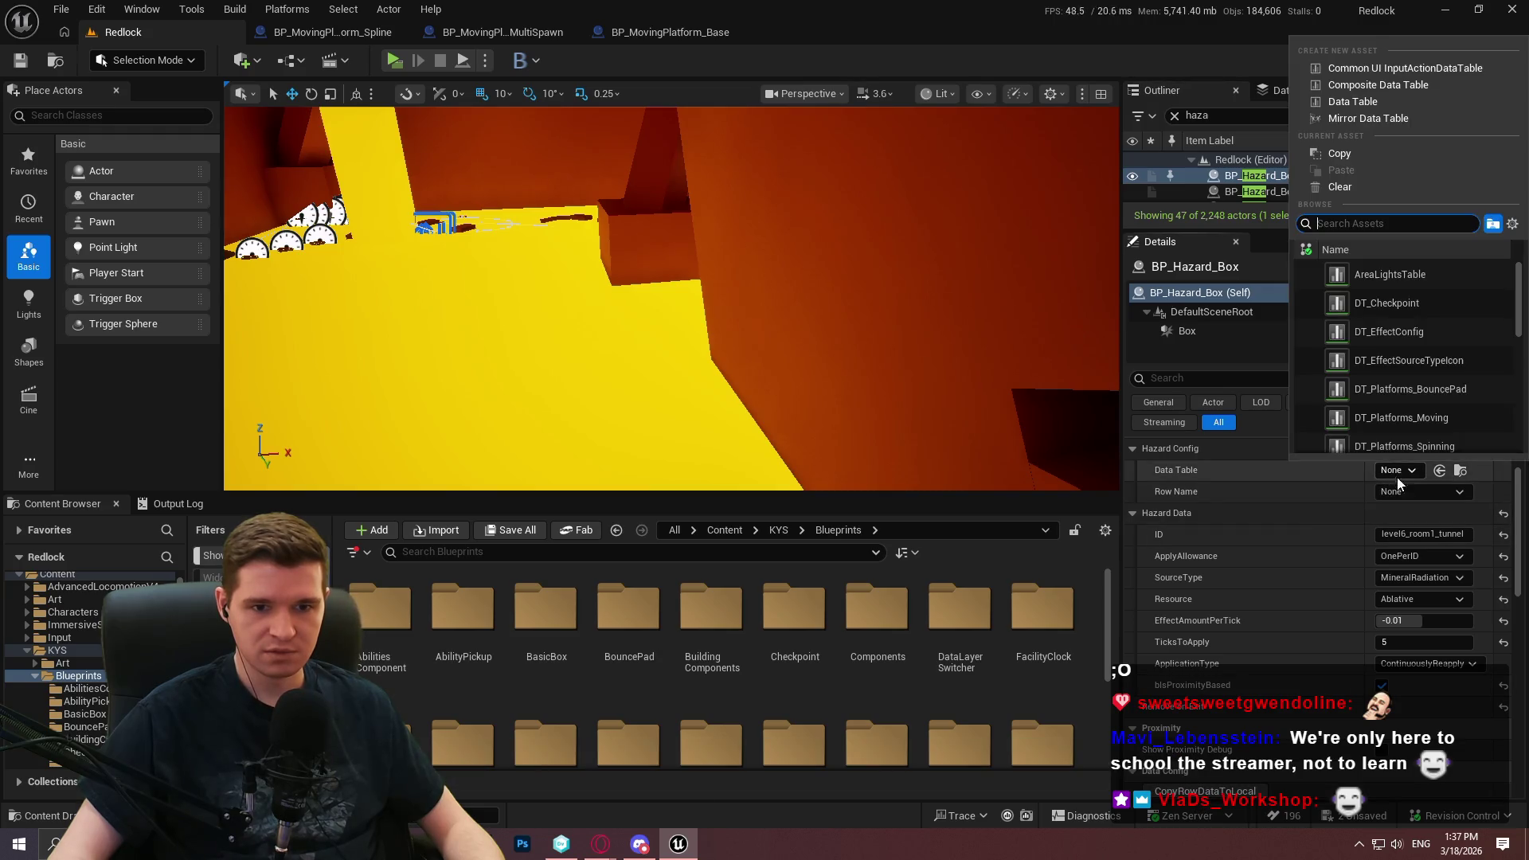
{"action": "left_click", "coordinate": [1411, 330]}
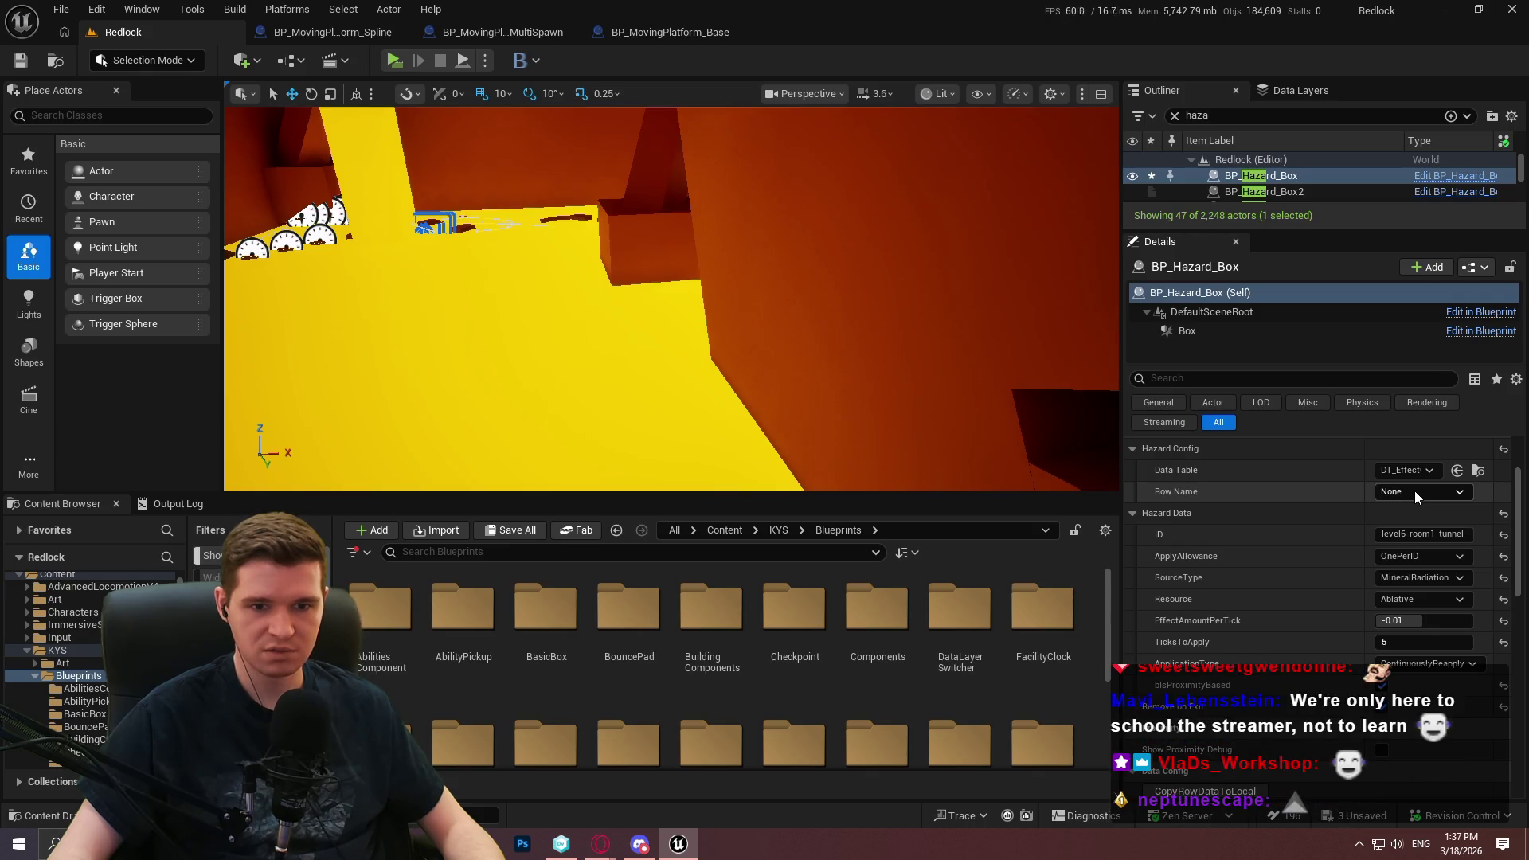
{"action": "left_click", "coordinate": [1414, 490]}
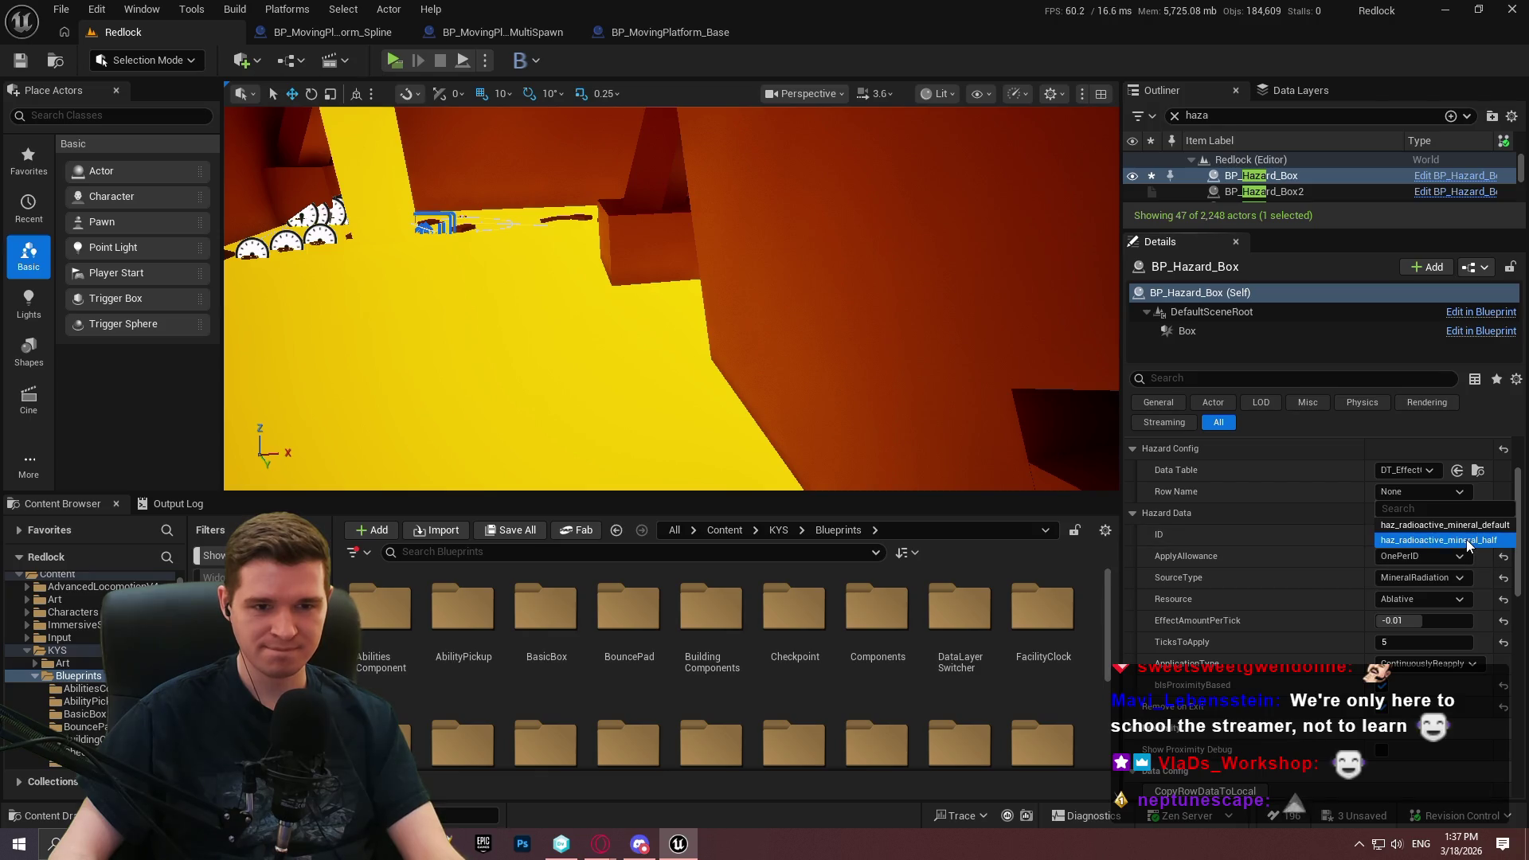
{"action": "left_click", "coordinate": [1441, 539]}
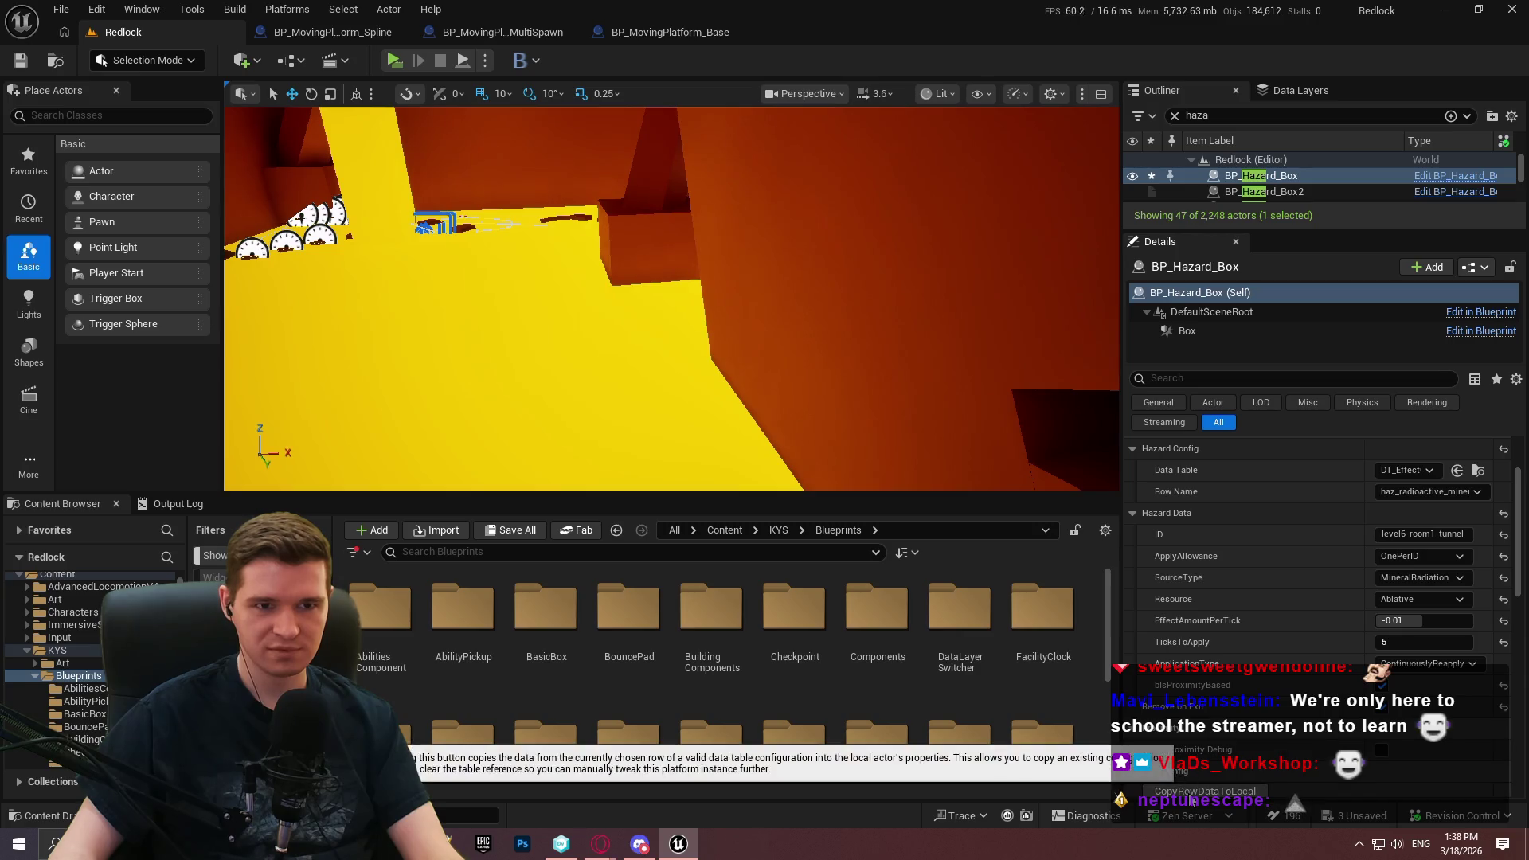
Save the level checking out only BP_Hazard_Box, then copy its row data to local
{"action": "right_click", "coordinate": [1317, 177]}
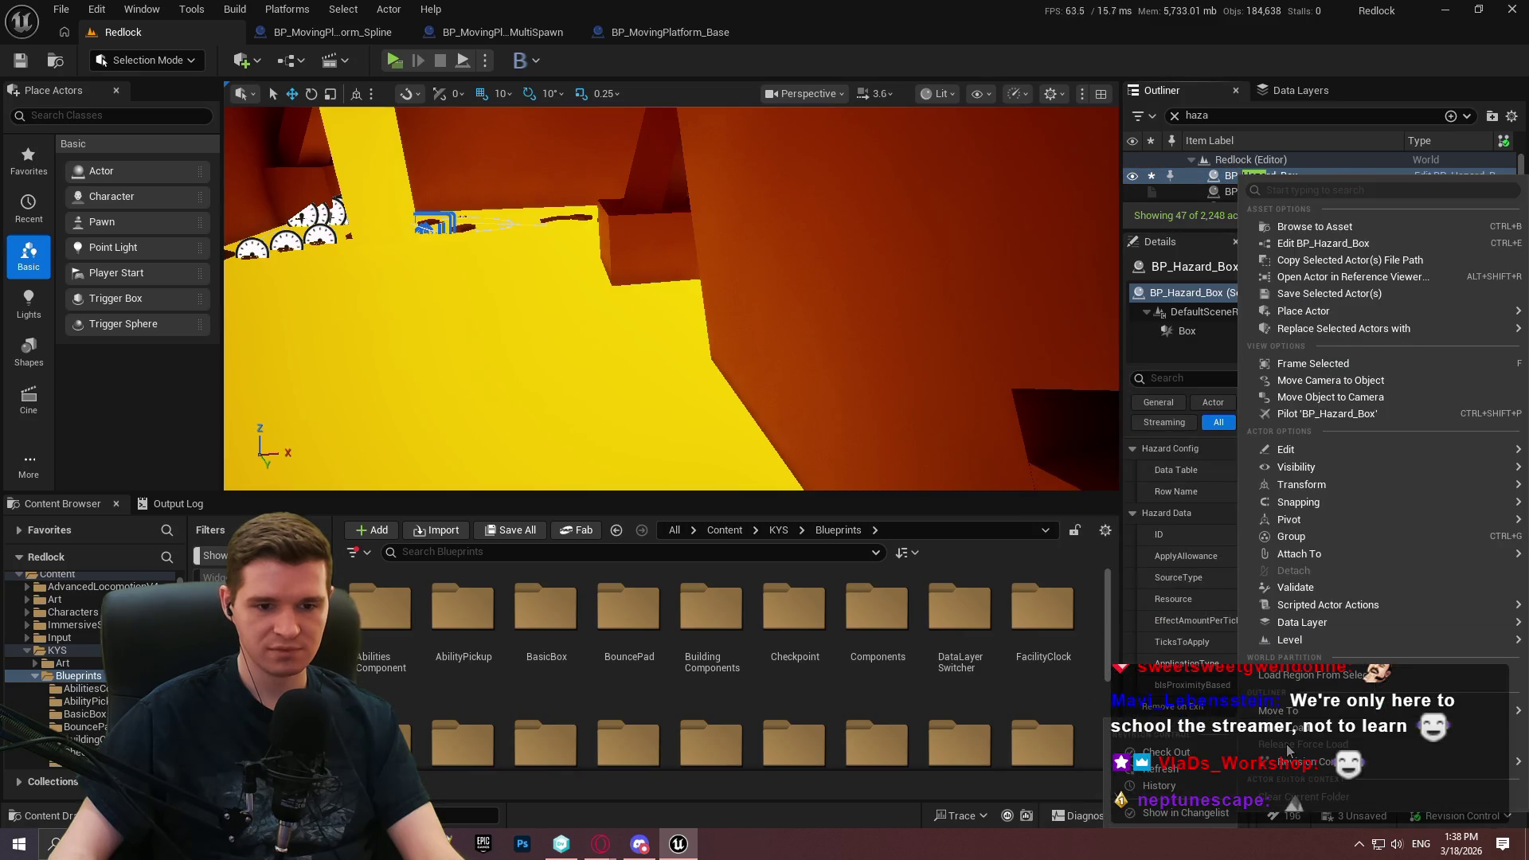
{"action": "left_click", "coordinate": [1316, 170]}
{"action": "key", "text": "ctrl+s"}
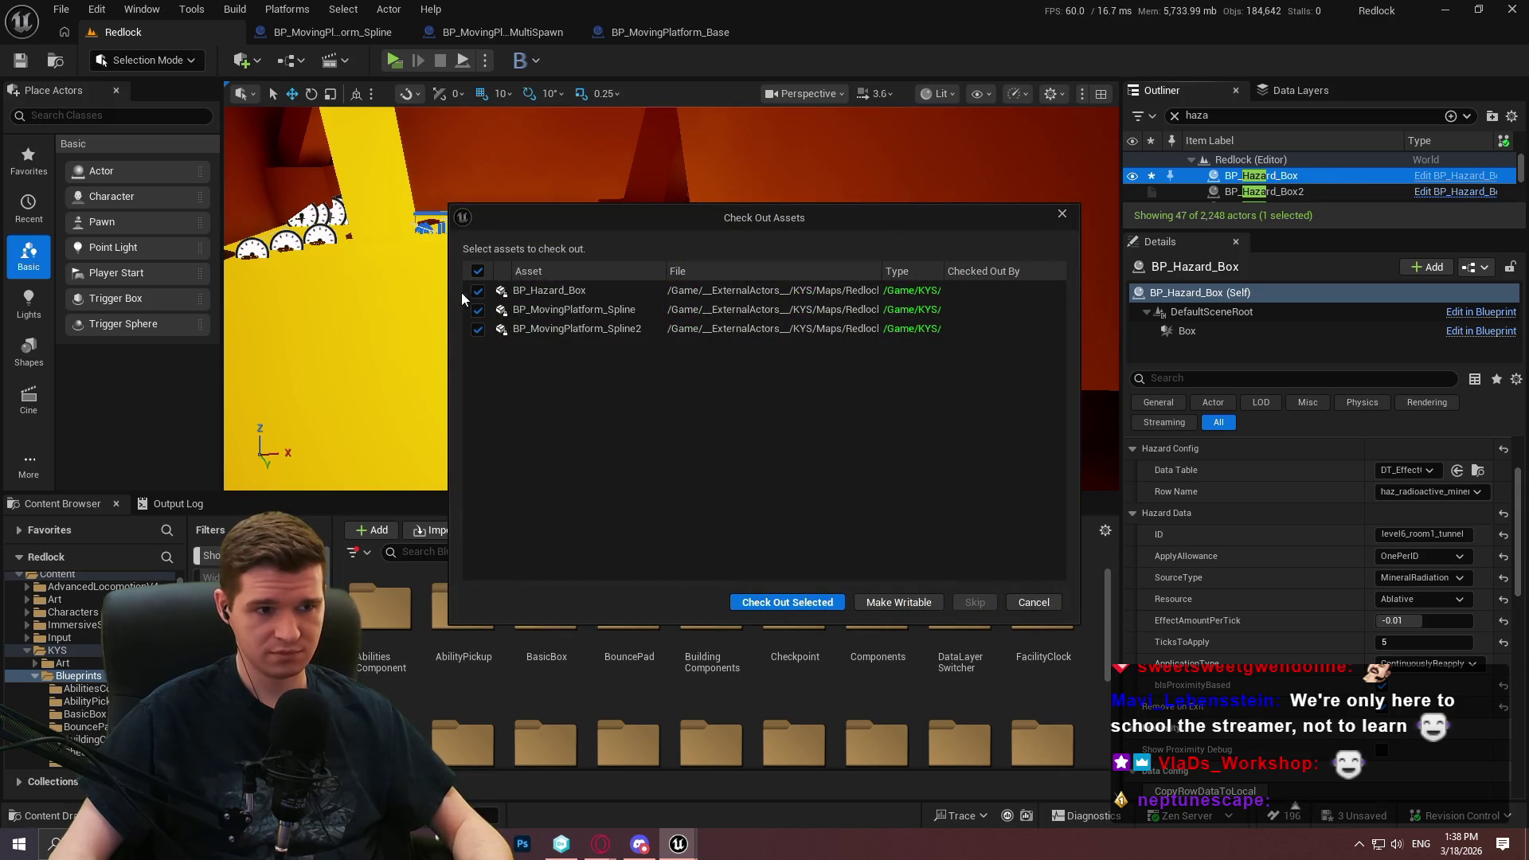
{"action": "left_click", "coordinate": [477, 309]}
{"action": "left_click", "coordinate": [478, 329]}
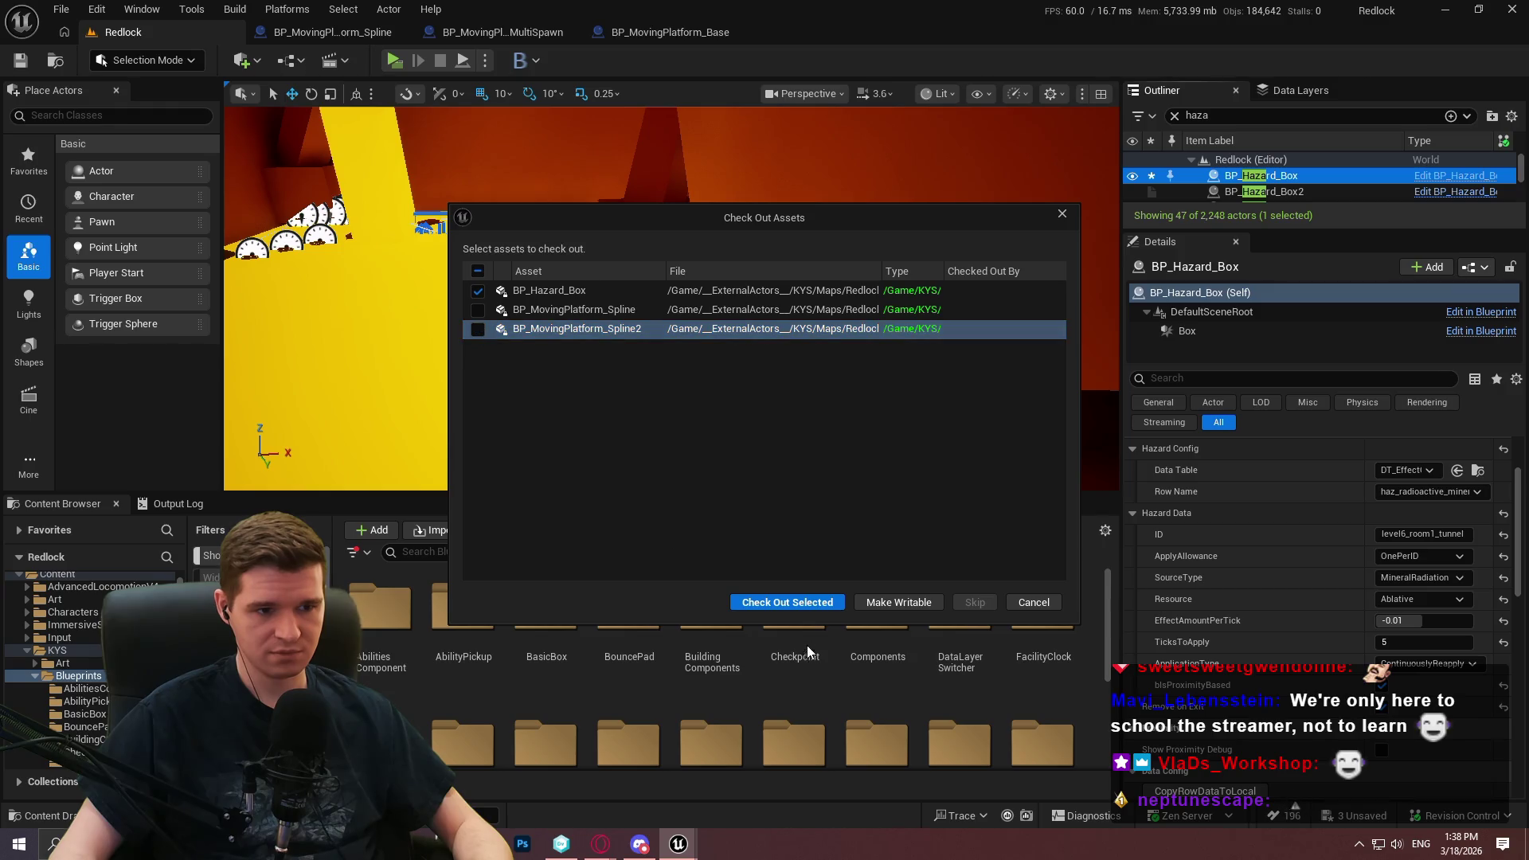
{"action": "left_click", "coordinate": [789, 603]}
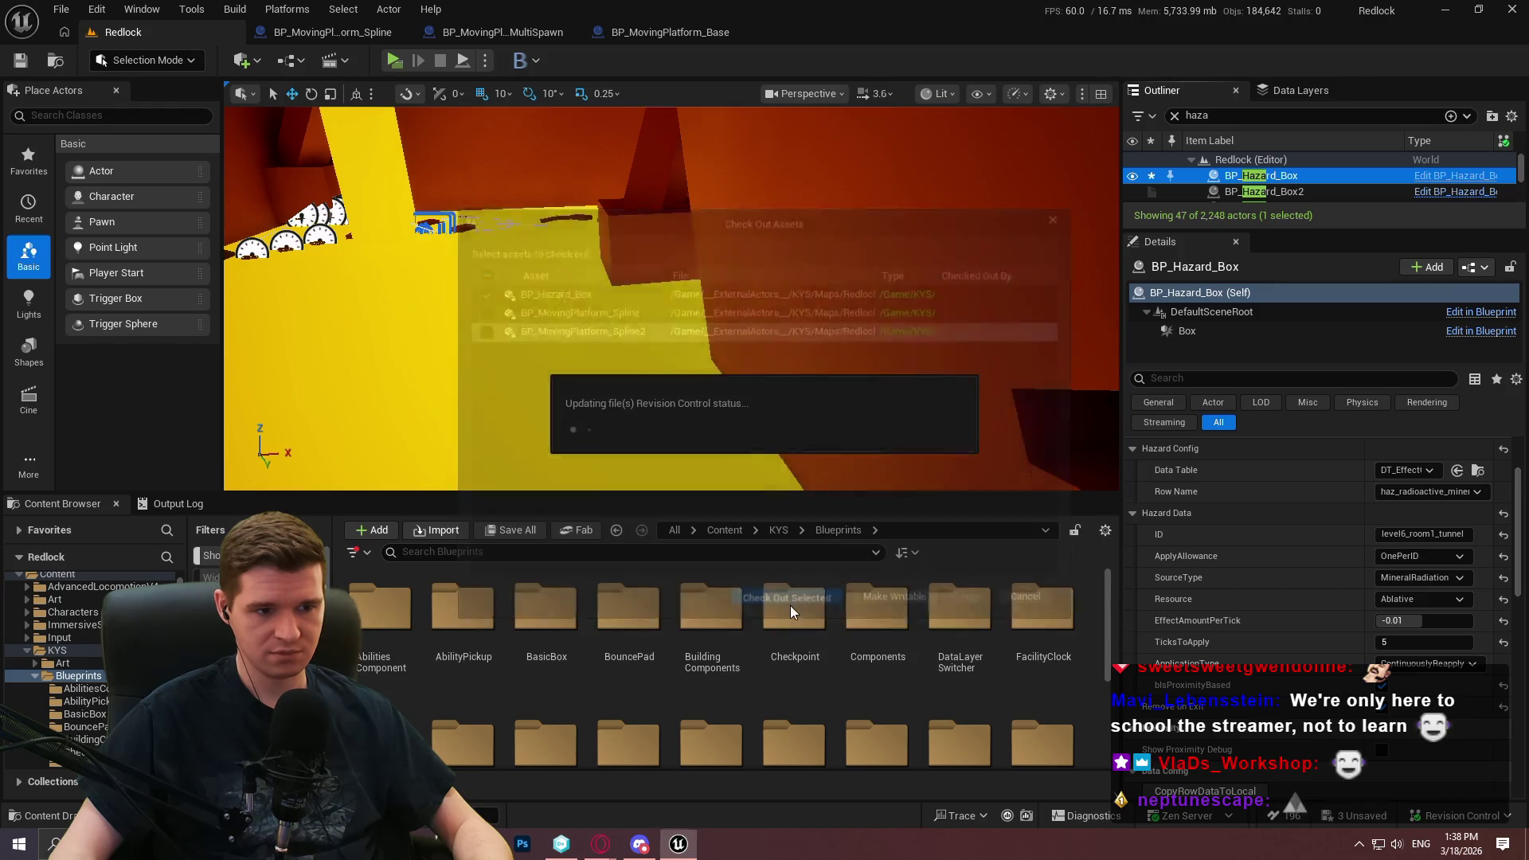
{"action": "left_click", "coordinate": [1205, 792]}
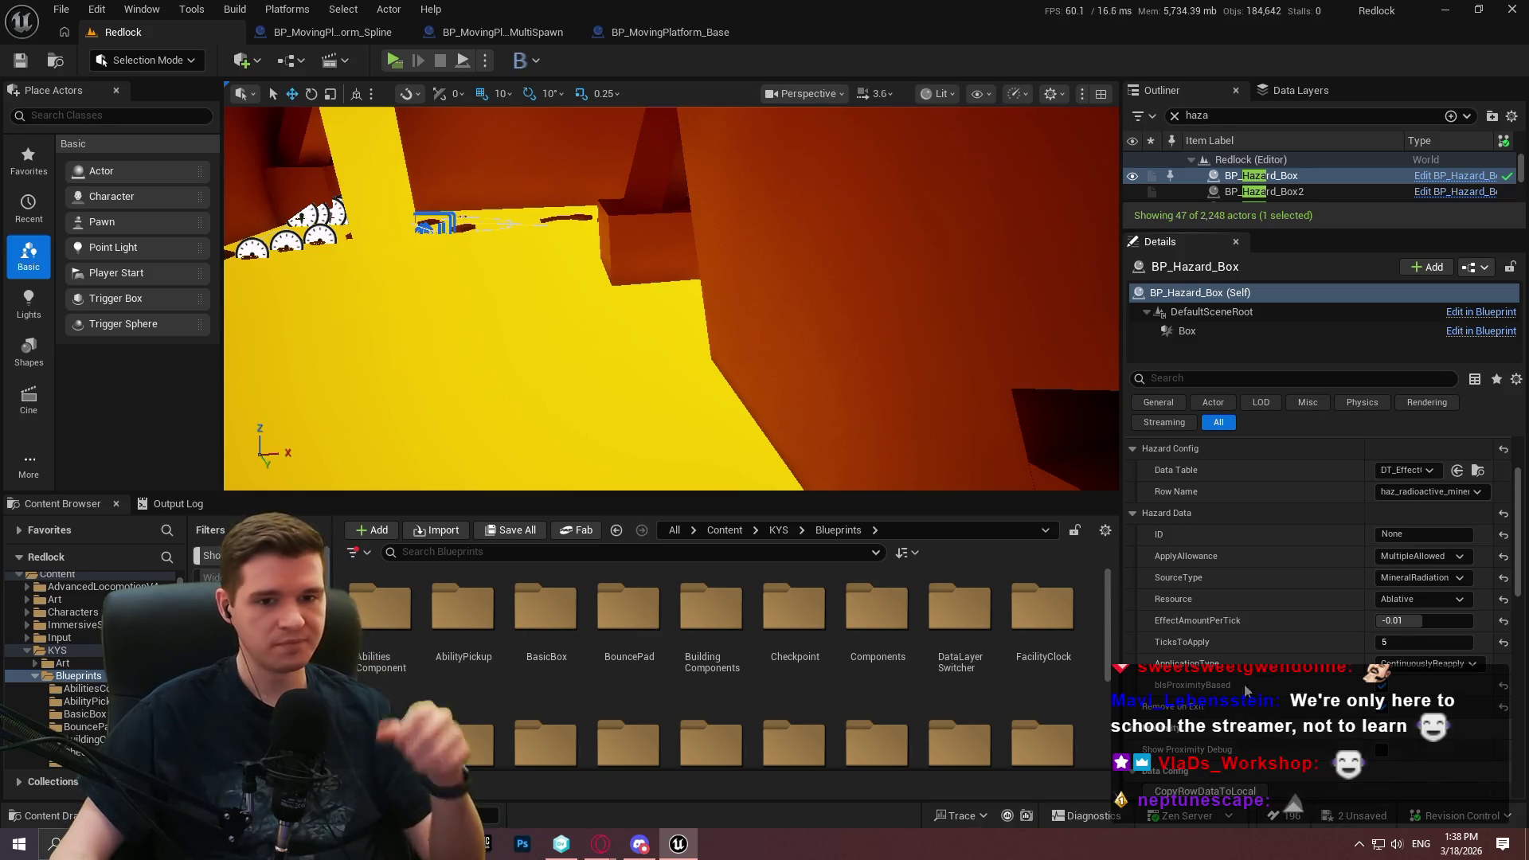
{"action": "mouse_move", "coordinate": [1259, 228]}
{"action": "left_mouse_down"}
{"action": "mouse_move", "coordinate": [1254, 294]}
{"action": "mouse_move", "coordinate": [1264, 232]}
{"action": "mouse_move", "coordinate": [1270, 293]}
{"action": "mouse_move", "coordinate": [1275, 250]}
{"action": "left_mouse_up"}
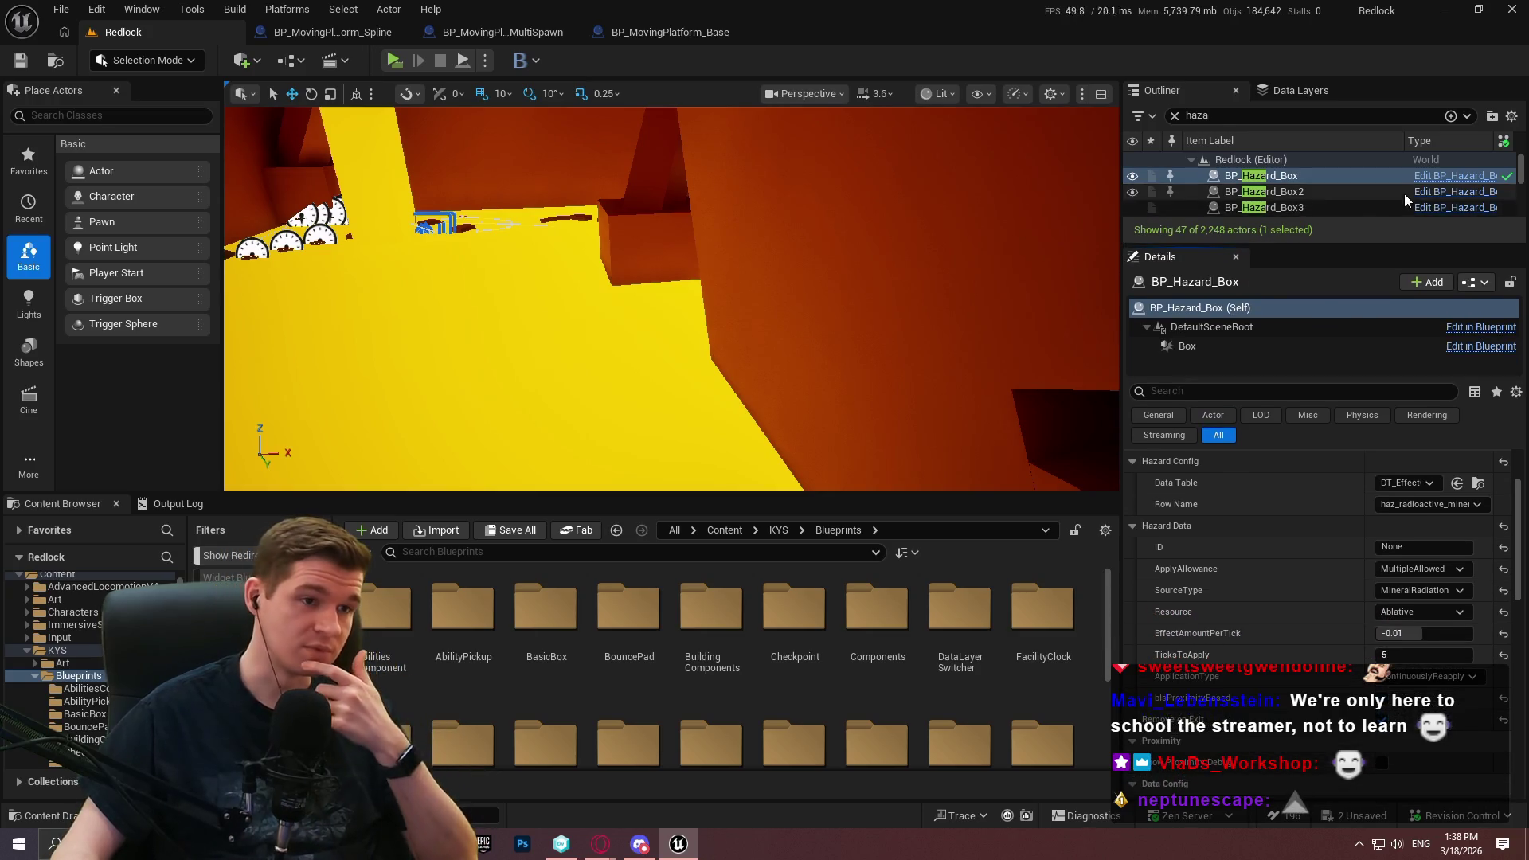
Open the hazard box's blueprint, dock it, and expand the Data Config function group
{"action": "left_click", "coordinate": [1429, 175]}
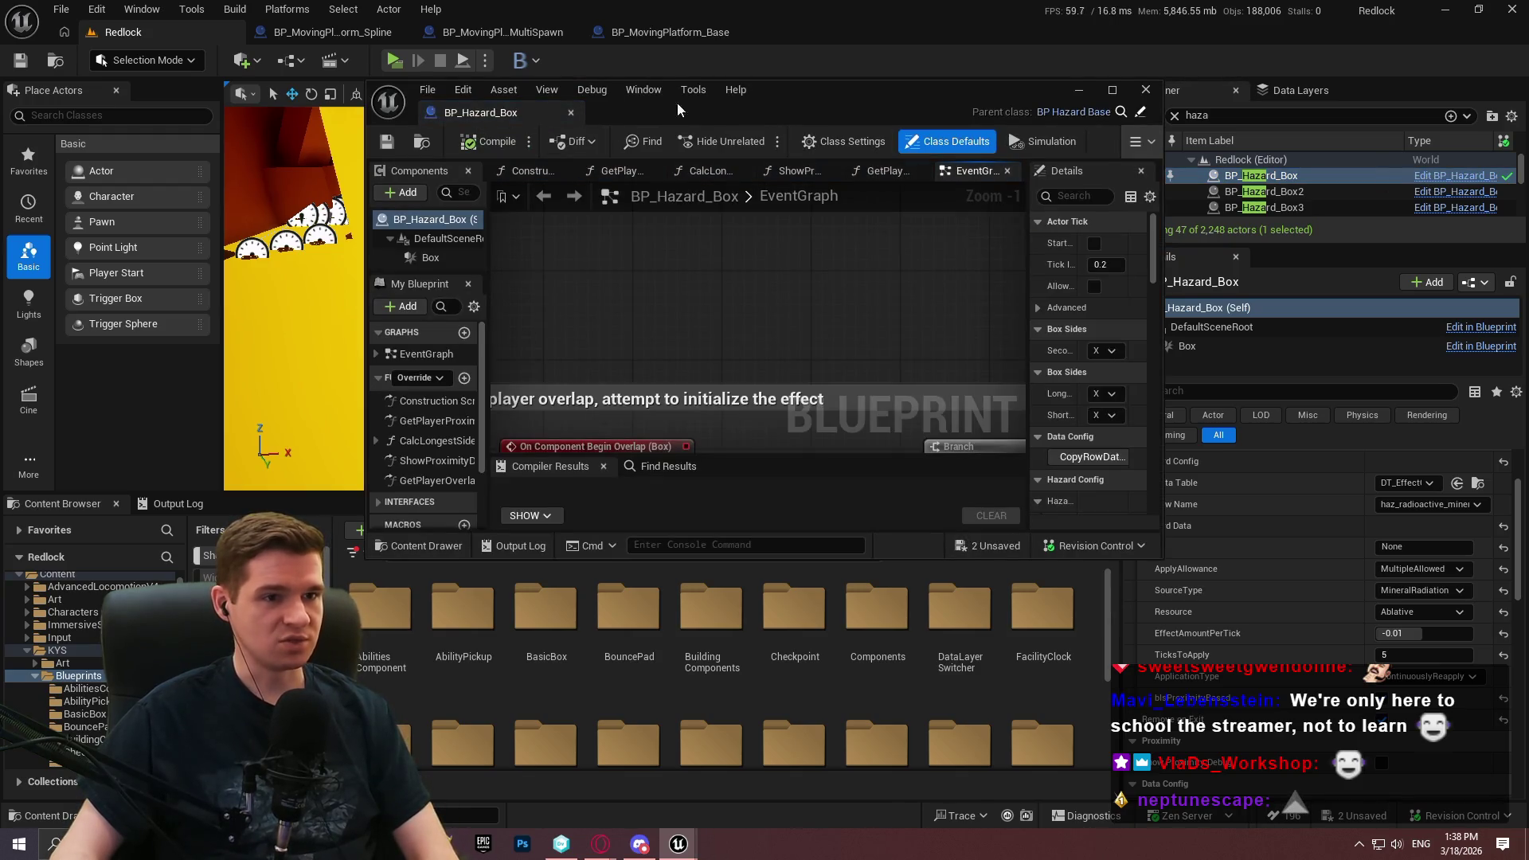
{"action": "left_click_drag", "start_coordinate": [508, 112], "coordinate": [812, 31]}
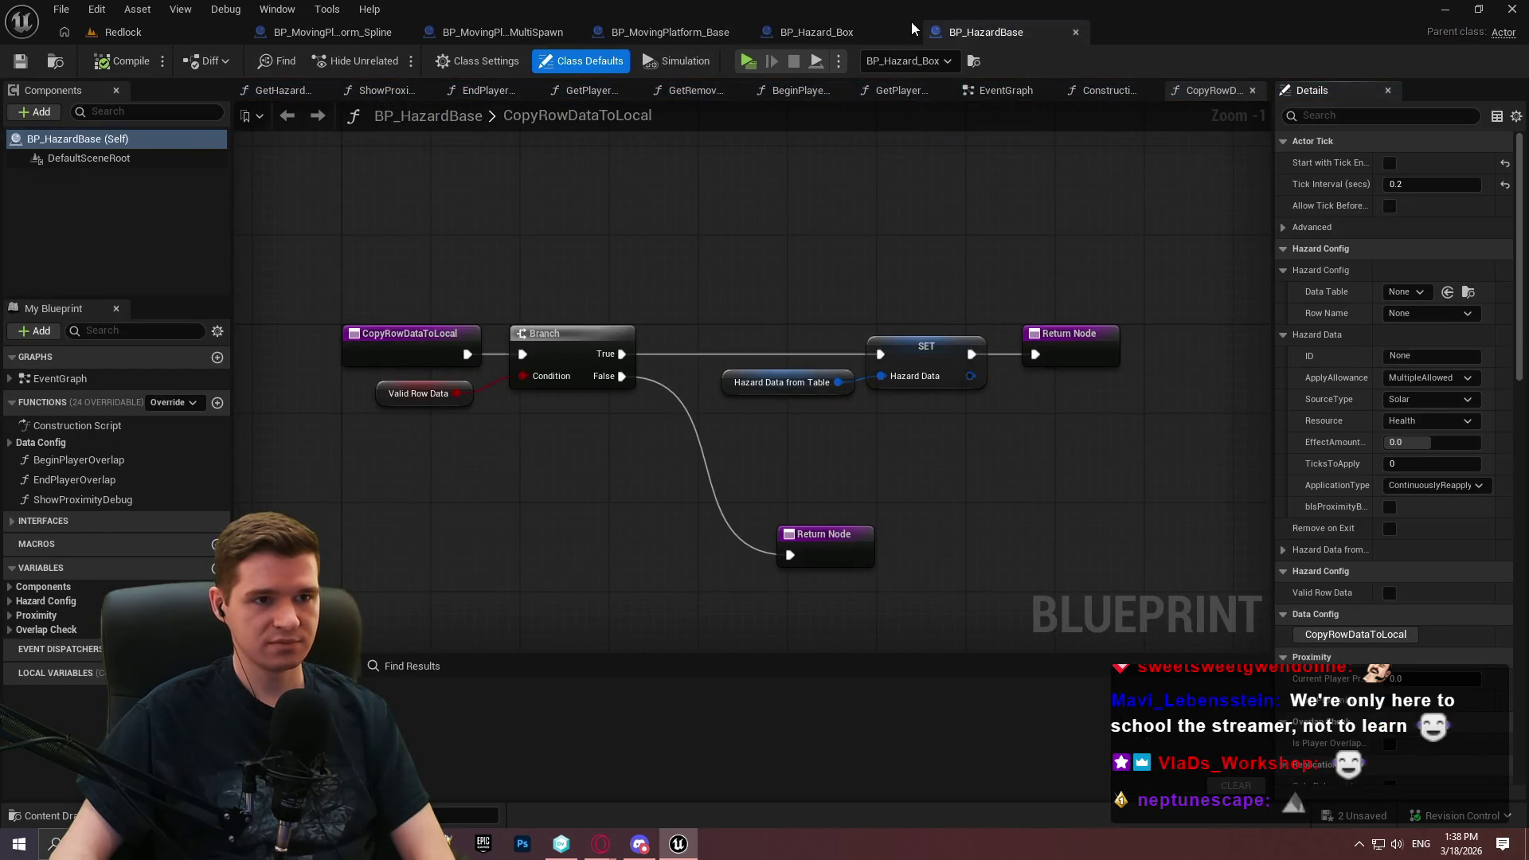
{"action": "left_click", "coordinate": [10, 444]}
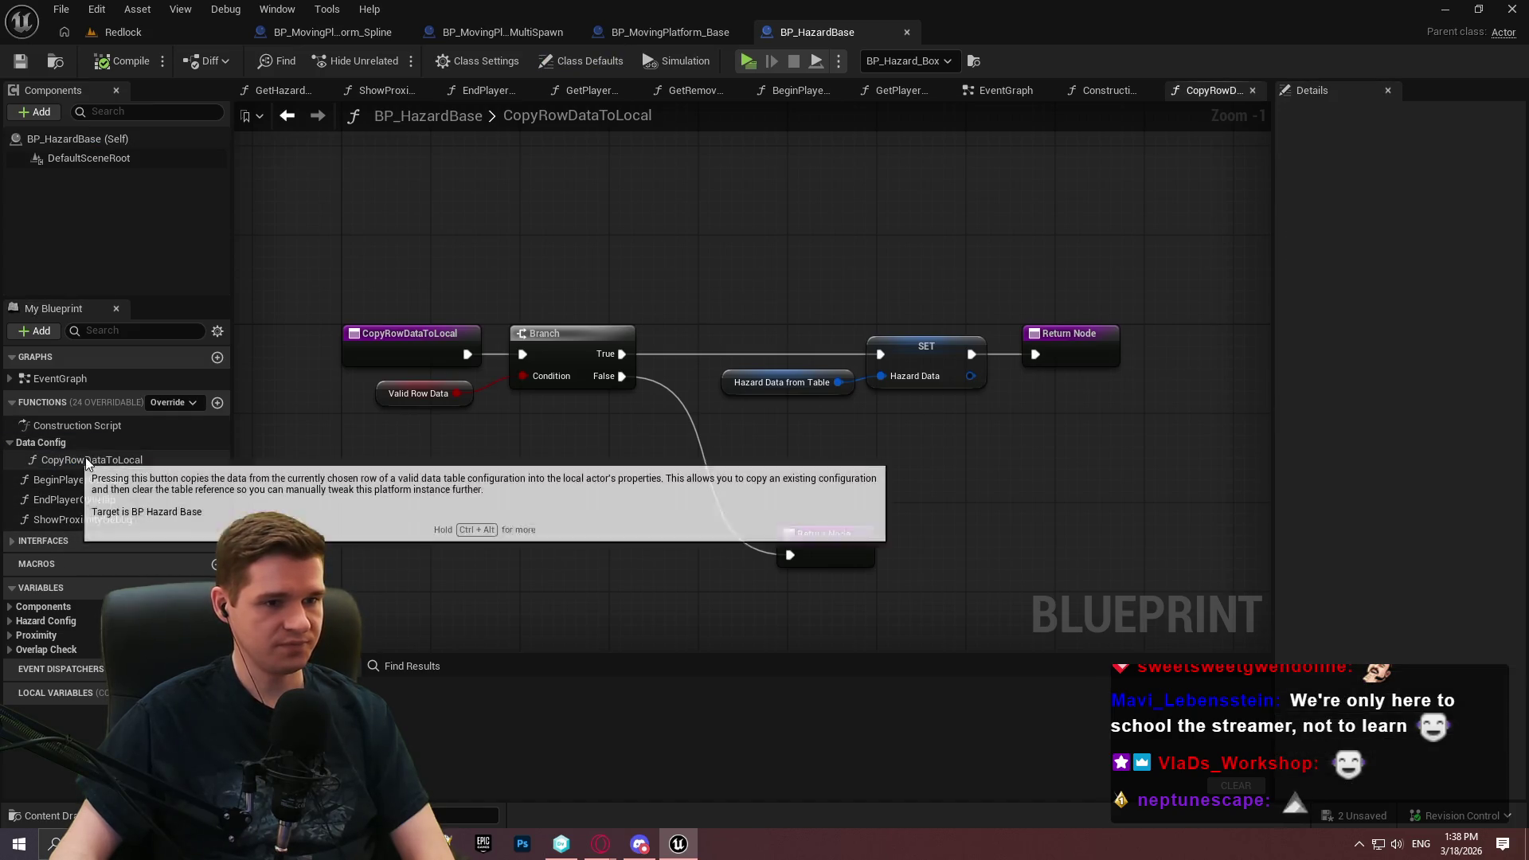
{"action": "scroll", "coordinate": [782, 420], "scroll_direction": "down", "scroll_amount": 1}
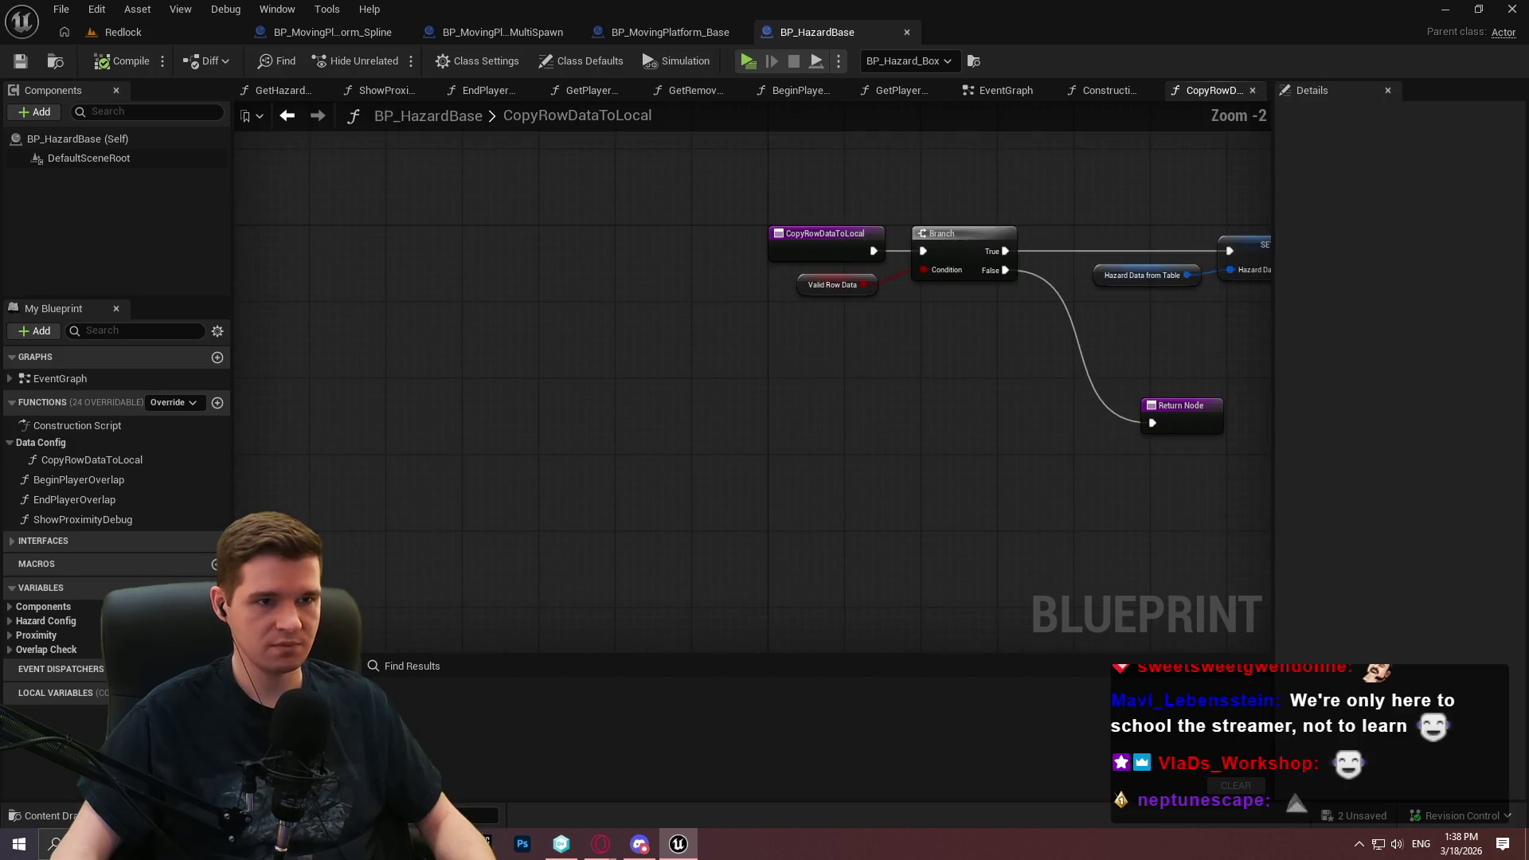
Paste the end-transaction comment group from BP_MovingPlatform_Spline into BP_HazardBase's CopyRowDataToLocal
{"action": "left_click", "coordinate": [302, 31]}
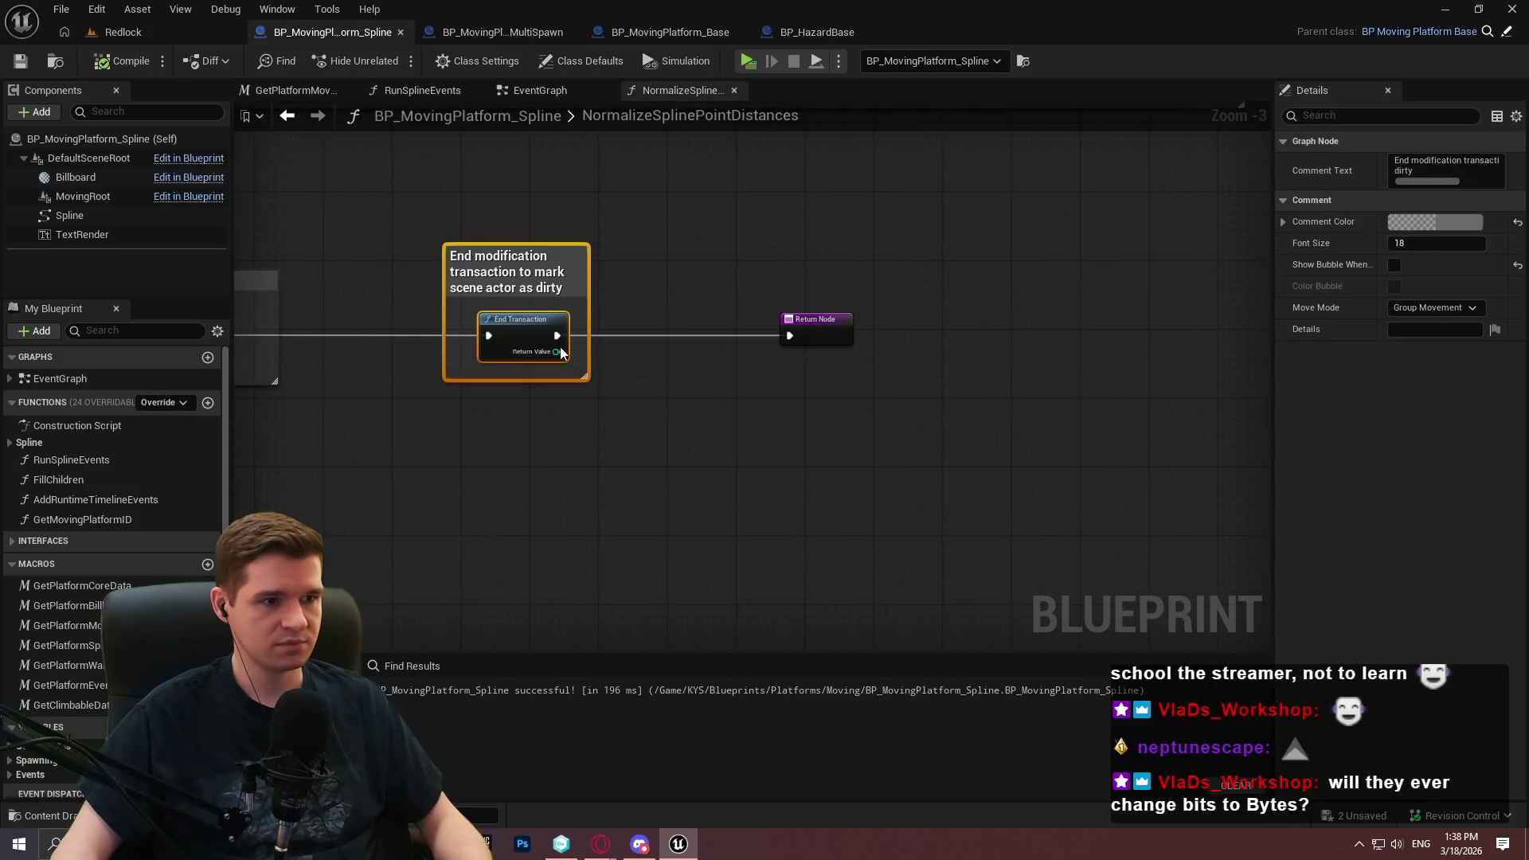
{"action": "left_click", "coordinate": [815, 32]}
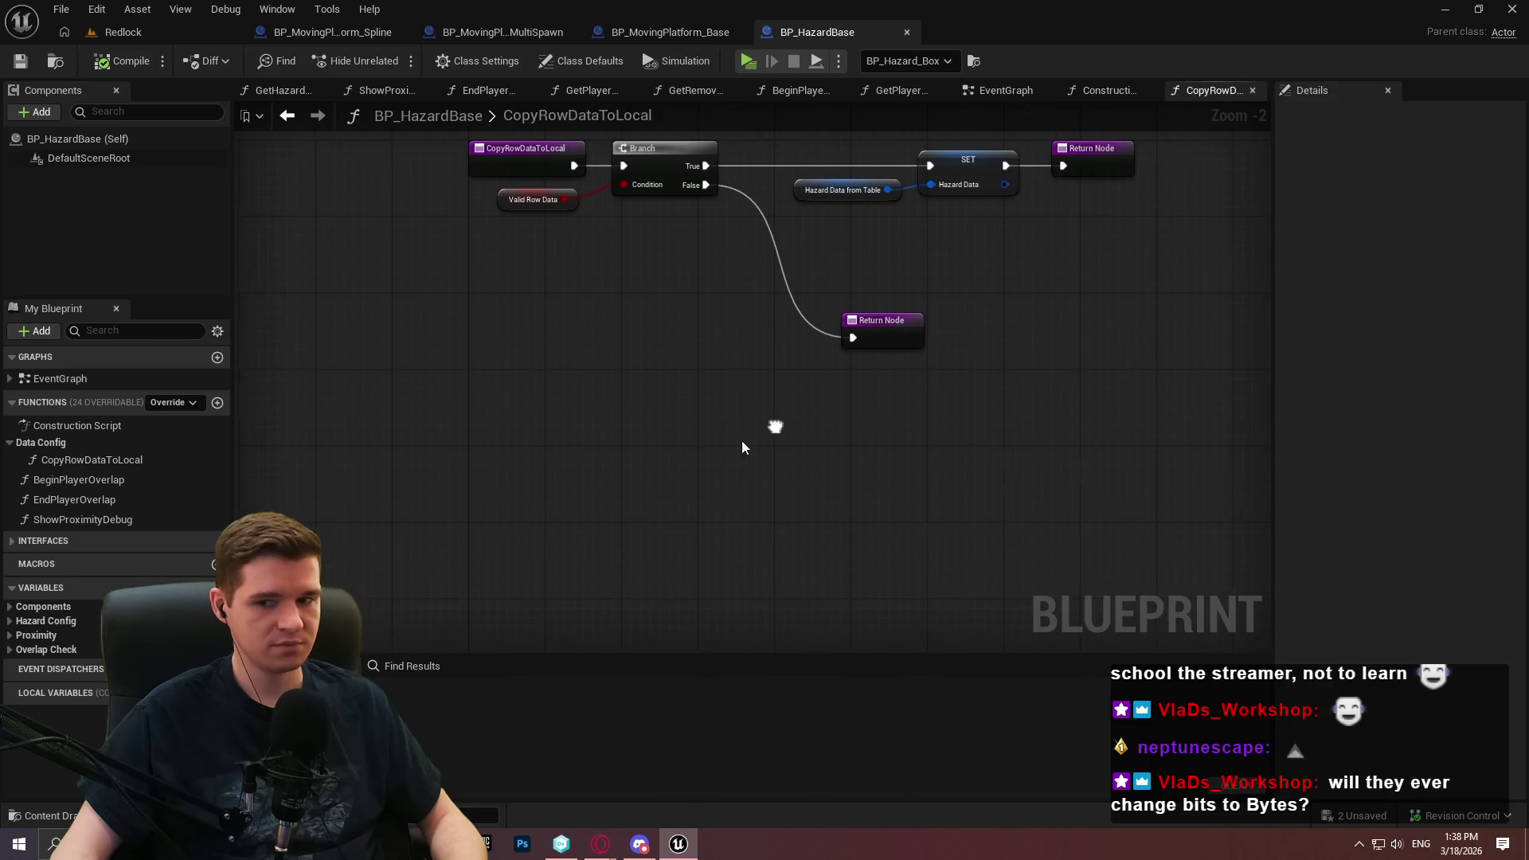
{"action": "key", "text": "ctrl+v"}
{"action": "mouse_move", "coordinate": [472, 369]}
{"action": "left_mouse_down"}
{"action": "mouse_move", "coordinate": [738, 436]}
{"action": "mouse_move", "coordinate": [545, 374]}
{"action": "left_mouse_up"}
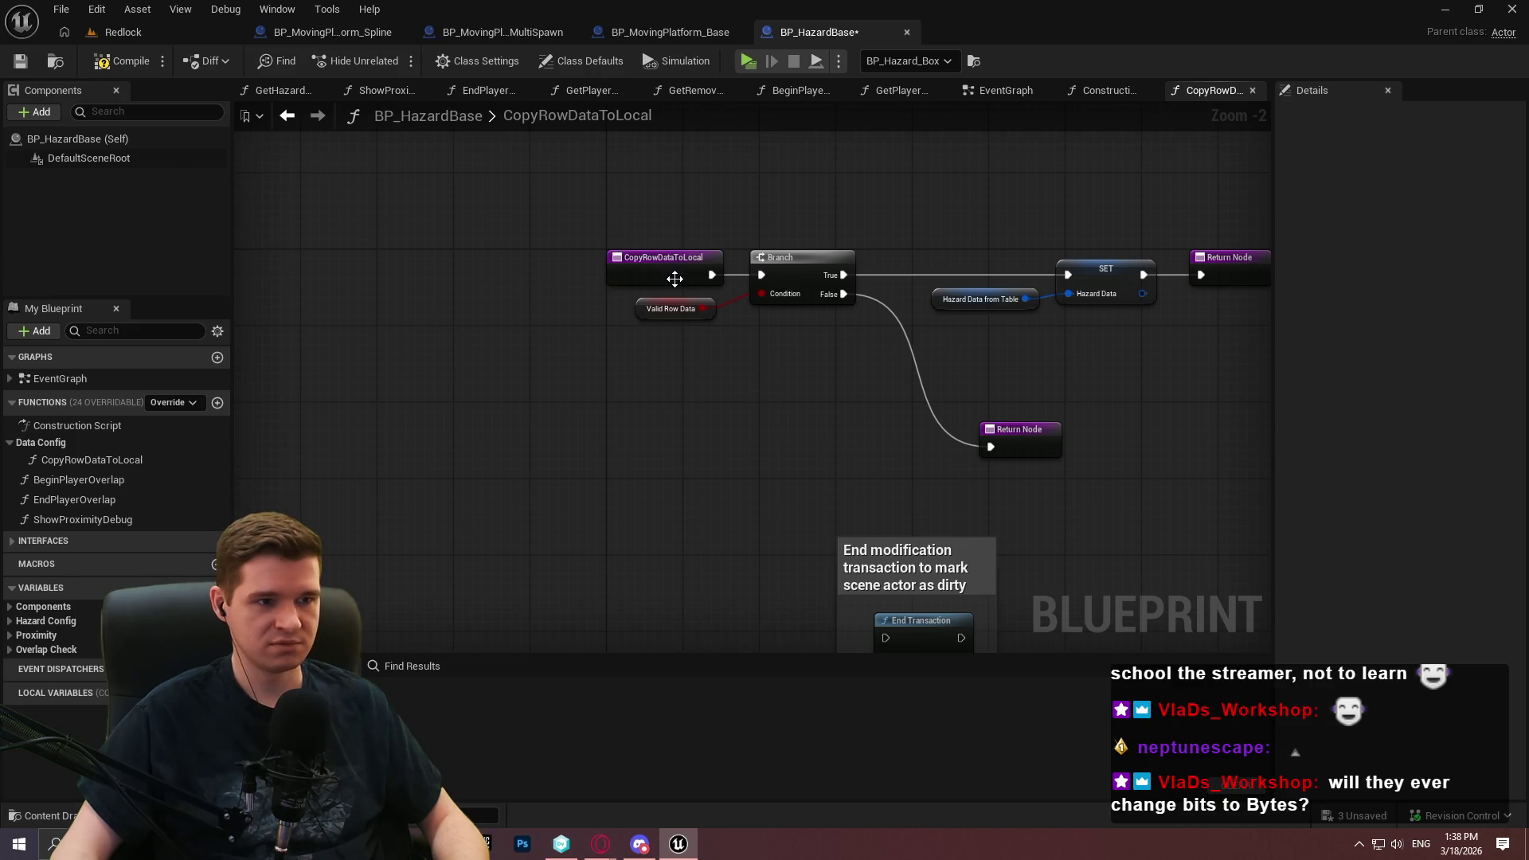
Copy the Transact Object comment group from the Spline blueprint, paste it, and wire CopyRowDataToLocal into it
{"action": "left_click", "coordinate": [350, 39]}
{"action": "scroll", "coordinate": [613, 334], "scroll_direction": "down", "scroll_amount": 6}
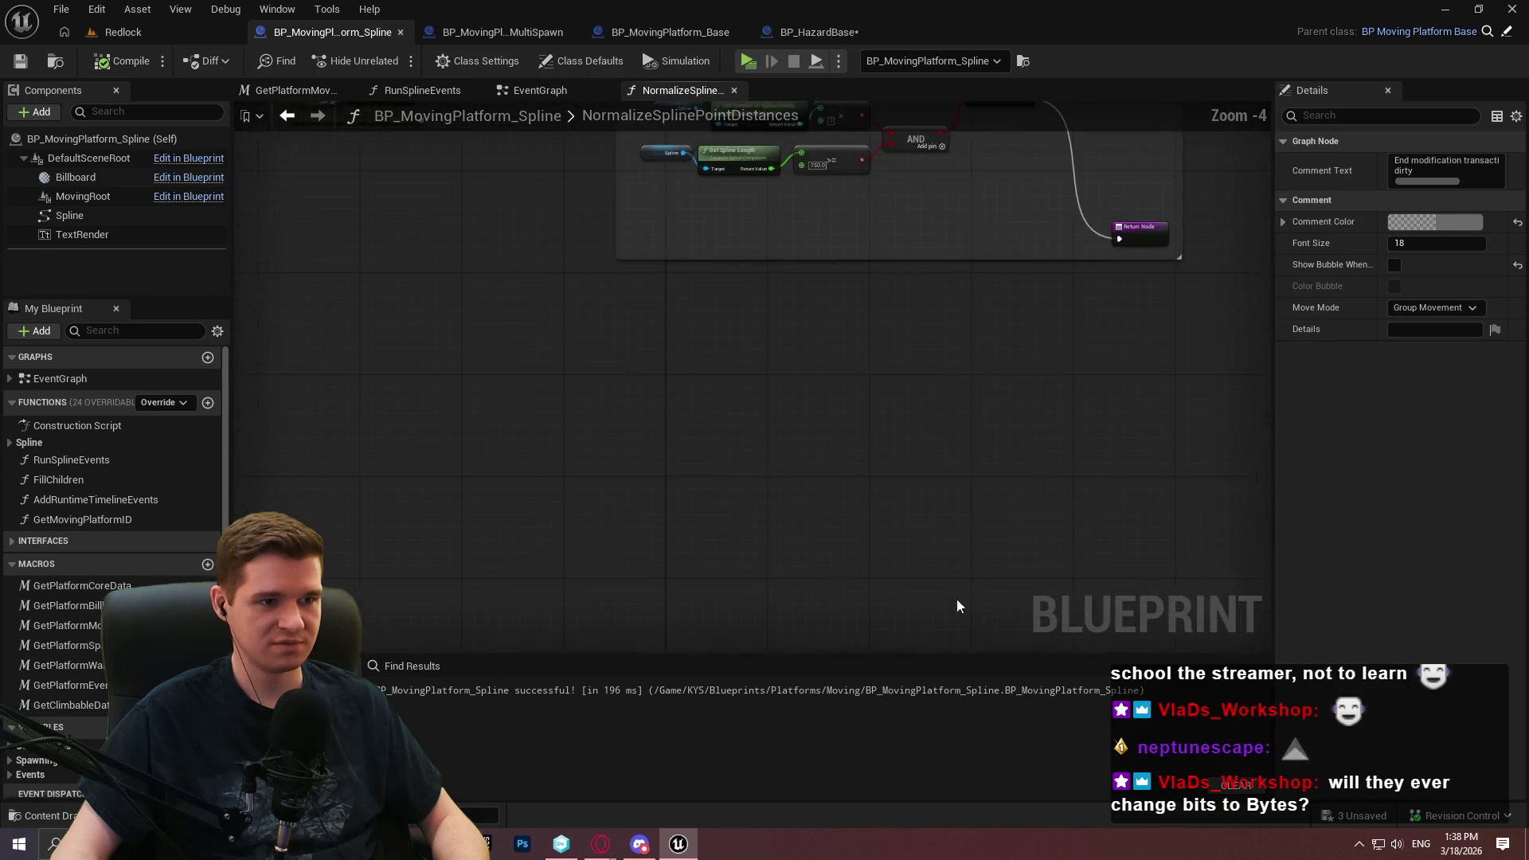
{"action": "scroll", "coordinate": [858, 590], "scroll_direction": "up", "scroll_amount": 4}
{"action": "left_click_drag", "start_coordinate": [604, 354], "coordinate": [613, 349]}
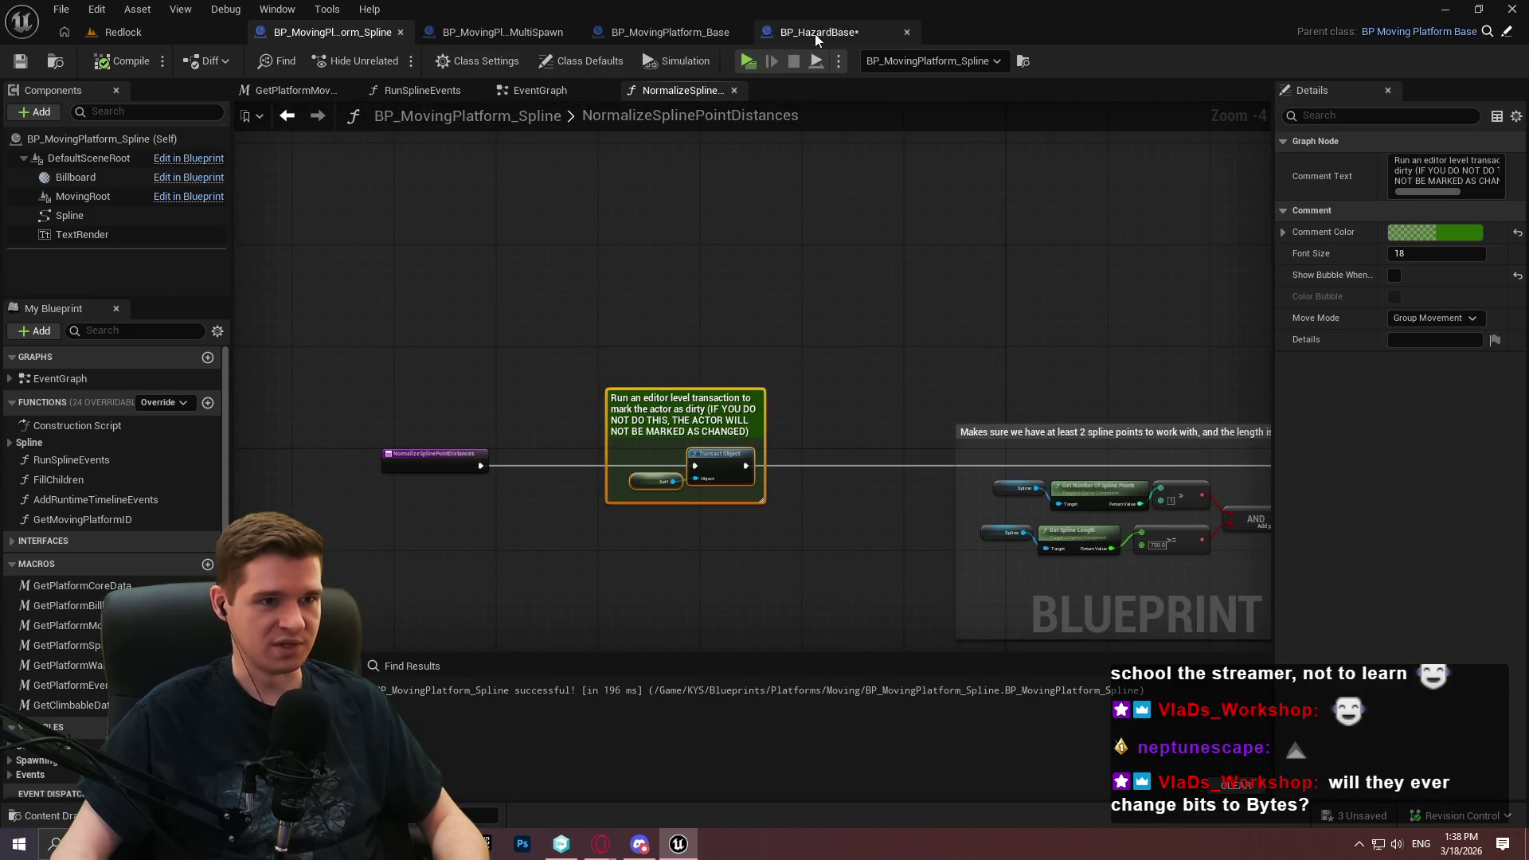
{"action": "left_click", "coordinate": [815, 33]}
{"action": "key", "text": "ctrl+v"}
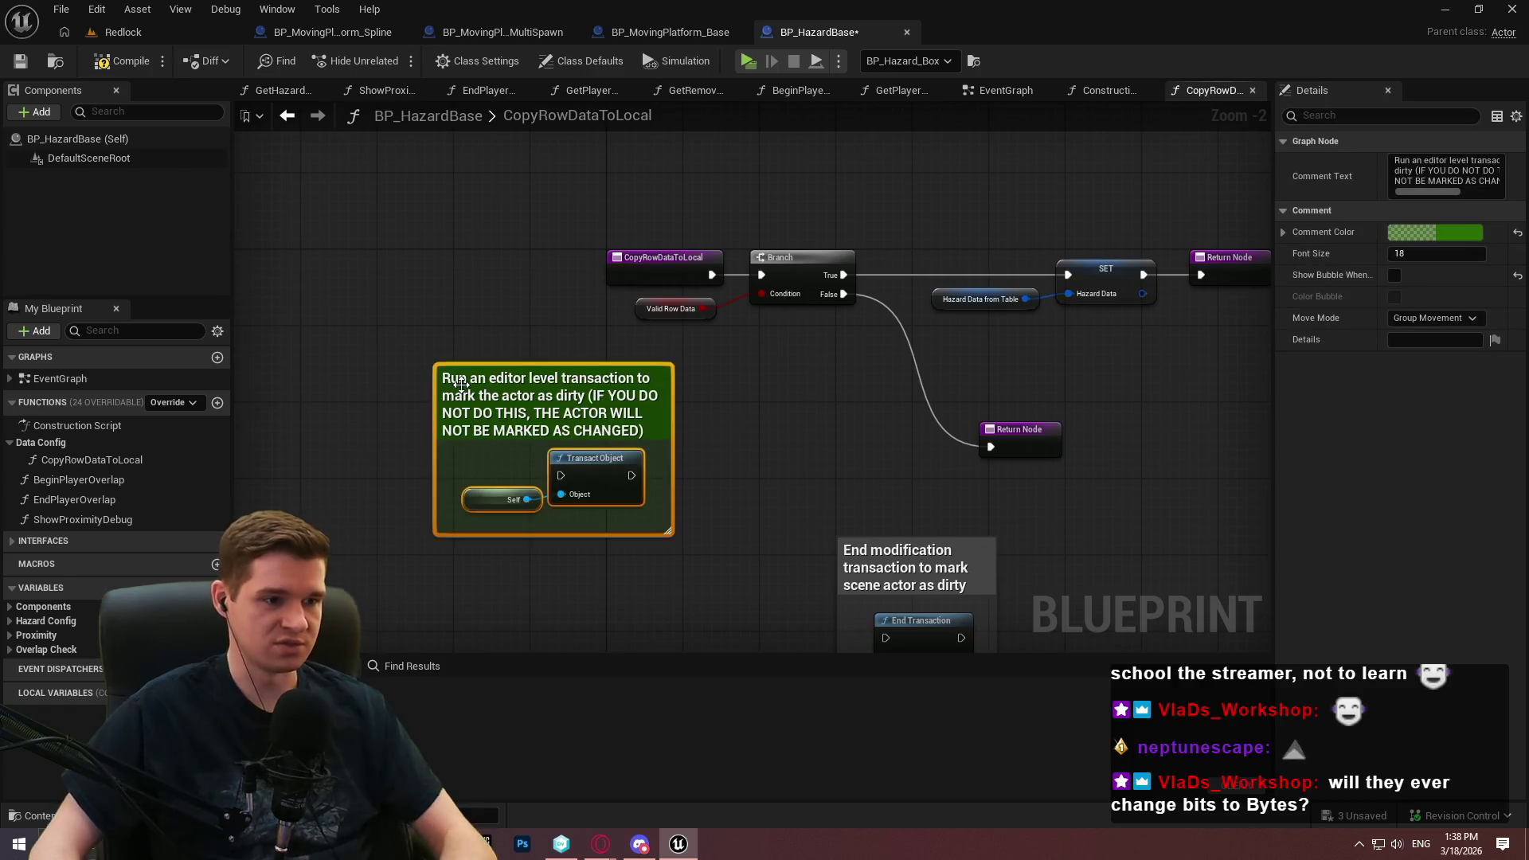
{"action": "mouse_move", "coordinate": [562, 476]}
{"action": "left_mouse_down"}
{"action": "mouse_move", "coordinate": [711, 274]}
{"action": "mouse_move", "coordinate": [300, 457]}
{"action": "mouse_move", "coordinate": [409, 464]}
{"action": "left_mouse_up"}
Move the transaction group and entry node ahead of the Branch and wire Transact Object into it
{"action": "left_click", "coordinate": [744, 518], "text": "shift"}
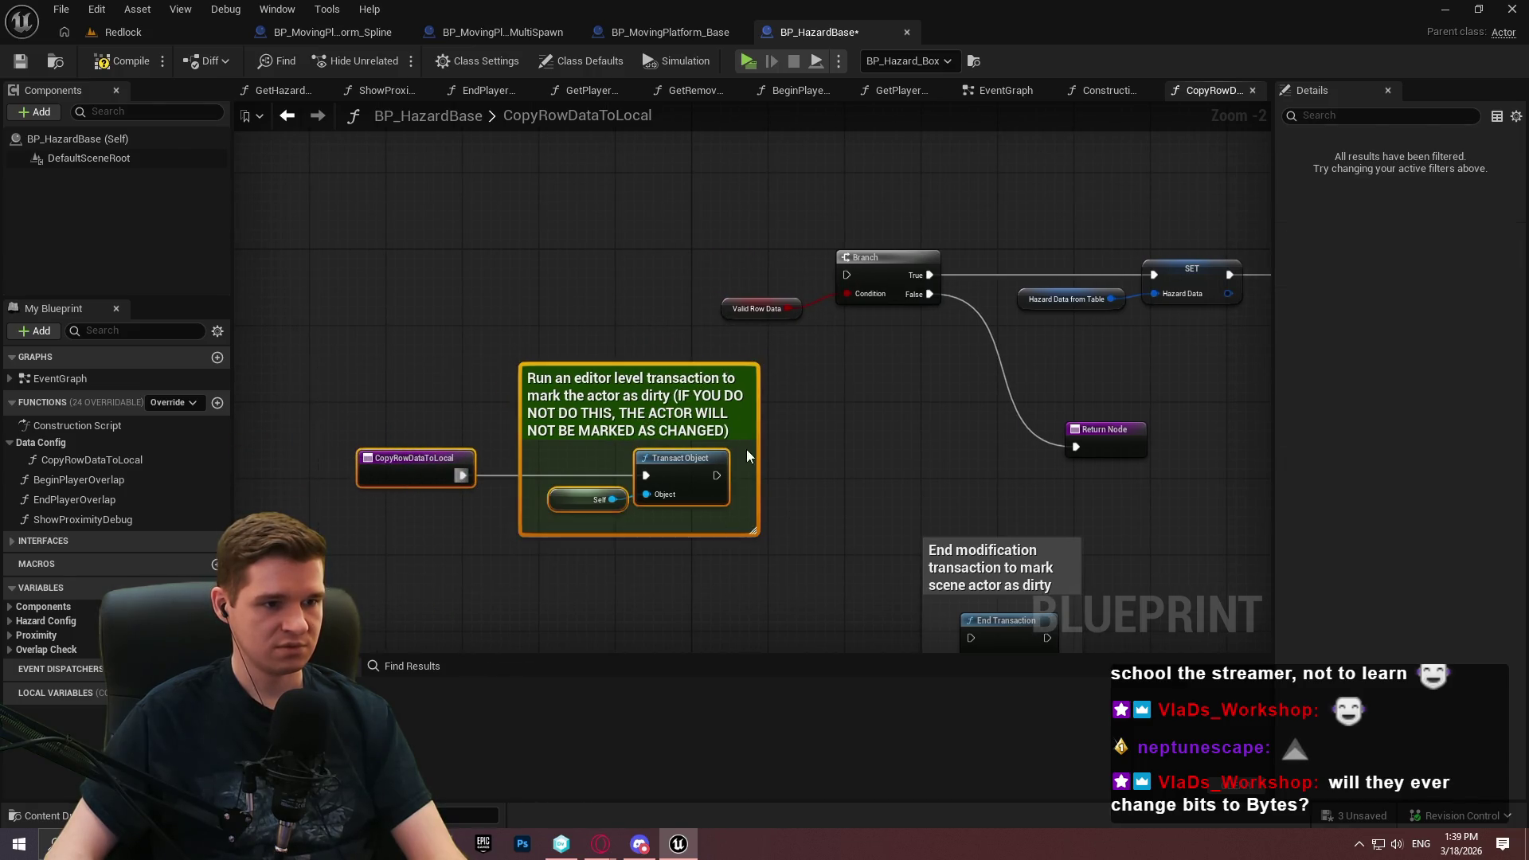
{"action": "left_click", "coordinate": [815, 364]}
{"action": "left_click_drag", "start_coordinate": [352, 331], "coordinate": [781, 567]}
{"action": "mouse_move", "coordinate": [670, 400]}
{"action": "left_mouse_down"}
{"action": "mouse_move", "coordinate": [587, 286]}
{"action": "mouse_move", "coordinate": [555, 219]}
{"action": "mouse_move", "coordinate": [568, 201]}
{"action": "left_mouse_up"}
{"action": "scroll", "coordinate": [728, 271], "scroll_direction": "up", "scroll_amount": 1}
{"action": "scroll", "coordinate": [728, 274], "scroll_direction": "up", "scroll_amount": 1}
{"action": "left_click_drag", "start_coordinate": [556, 271], "coordinate": [855, 271]}
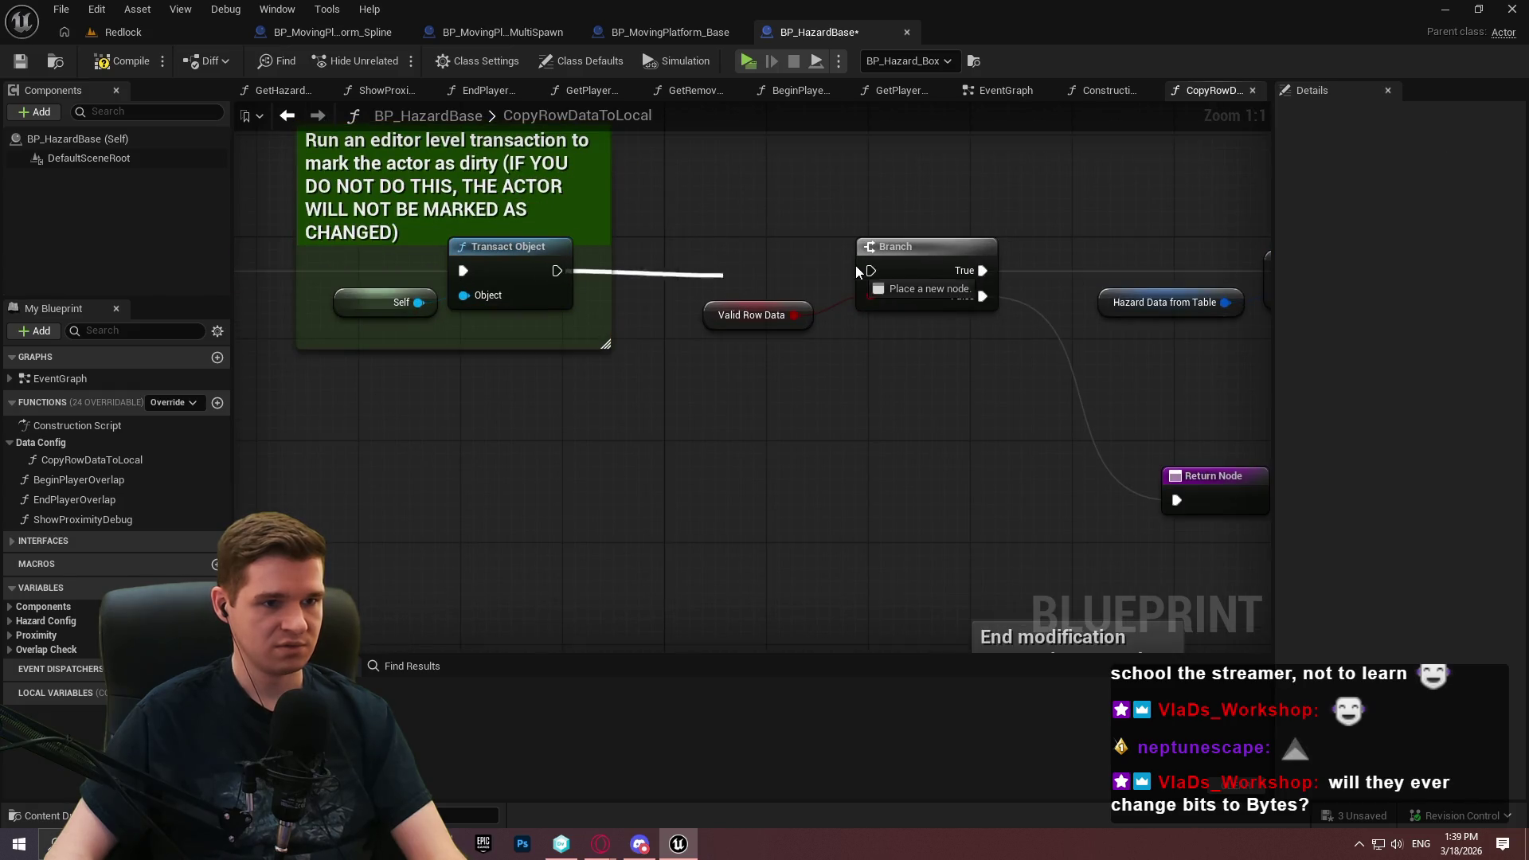
Route the Branch False path through End Transaction into the Return Node, repositioning the nodes
{"action": "left_click_drag", "start_coordinate": [949, 448], "coordinate": [747, 371]}
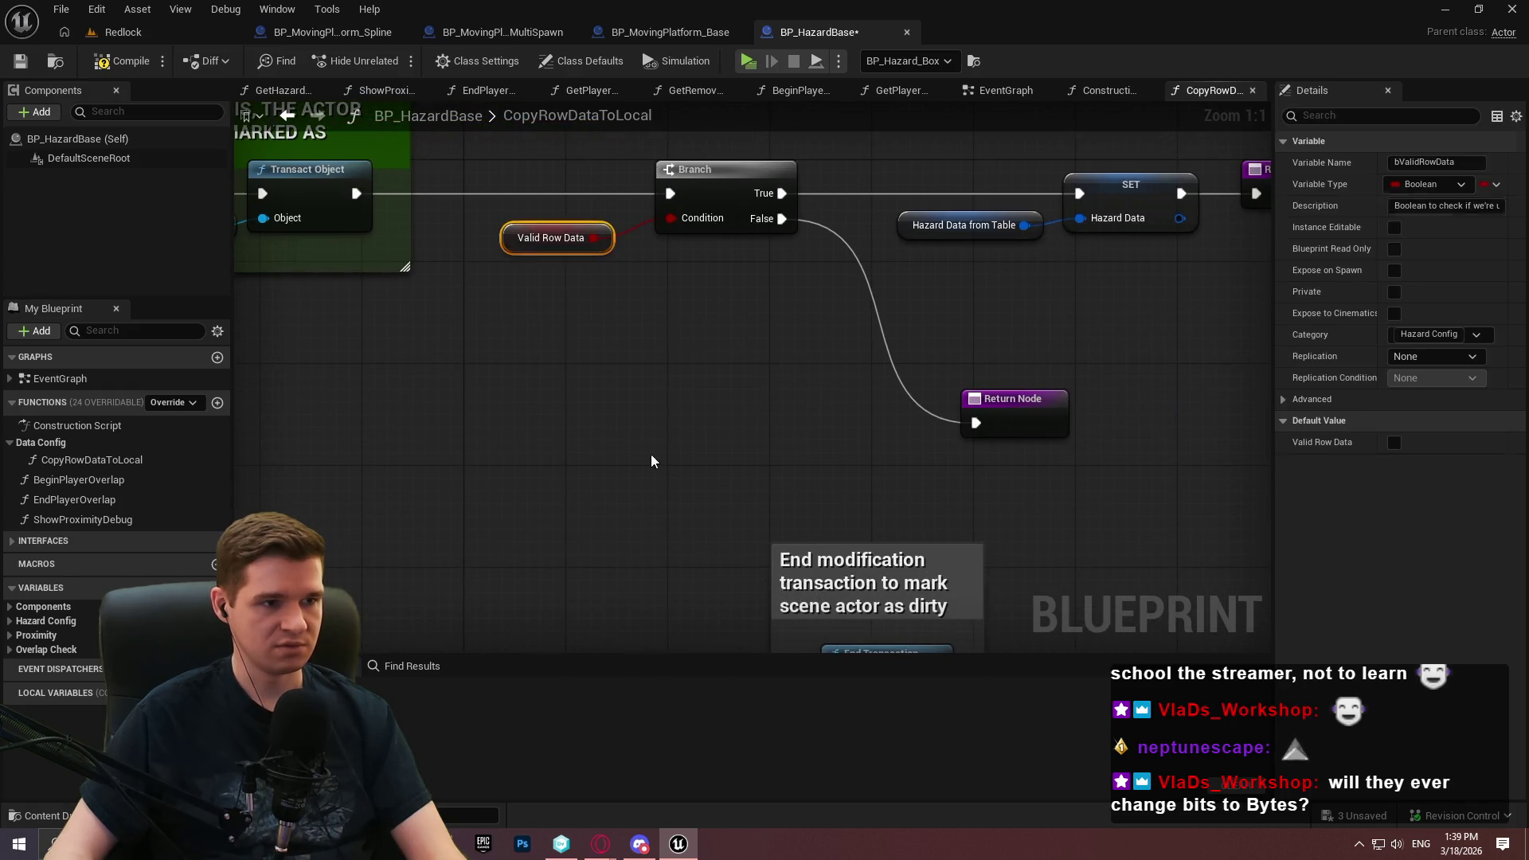
{"action": "left_click_drag", "start_coordinate": [710, 465], "coordinate": [690, 369]}
{"action": "mouse_move", "coordinate": [663, 543]}
{"action": "left_mouse_down"}
{"action": "mouse_move", "coordinate": [629, 280]}
{"action": "mouse_move", "coordinate": [614, 346]}
{"action": "mouse_move", "coordinate": [590, 315]}
{"action": "left_mouse_up"}
{"action": "left_click_drag", "start_coordinate": [755, 376], "coordinate": [894, 551]}
{"action": "mouse_move", "coordinate": [685, 596]}
{"action": "left_mouse_down"}
{"action": "mouse_move", "coordinate": [665, 443]}
{"action": "mouse_move", "coordinate": [790, 261]}
{"action": "mouse_move", "coordinate": [797, 280]}
{"action": "left_mouse_up"}
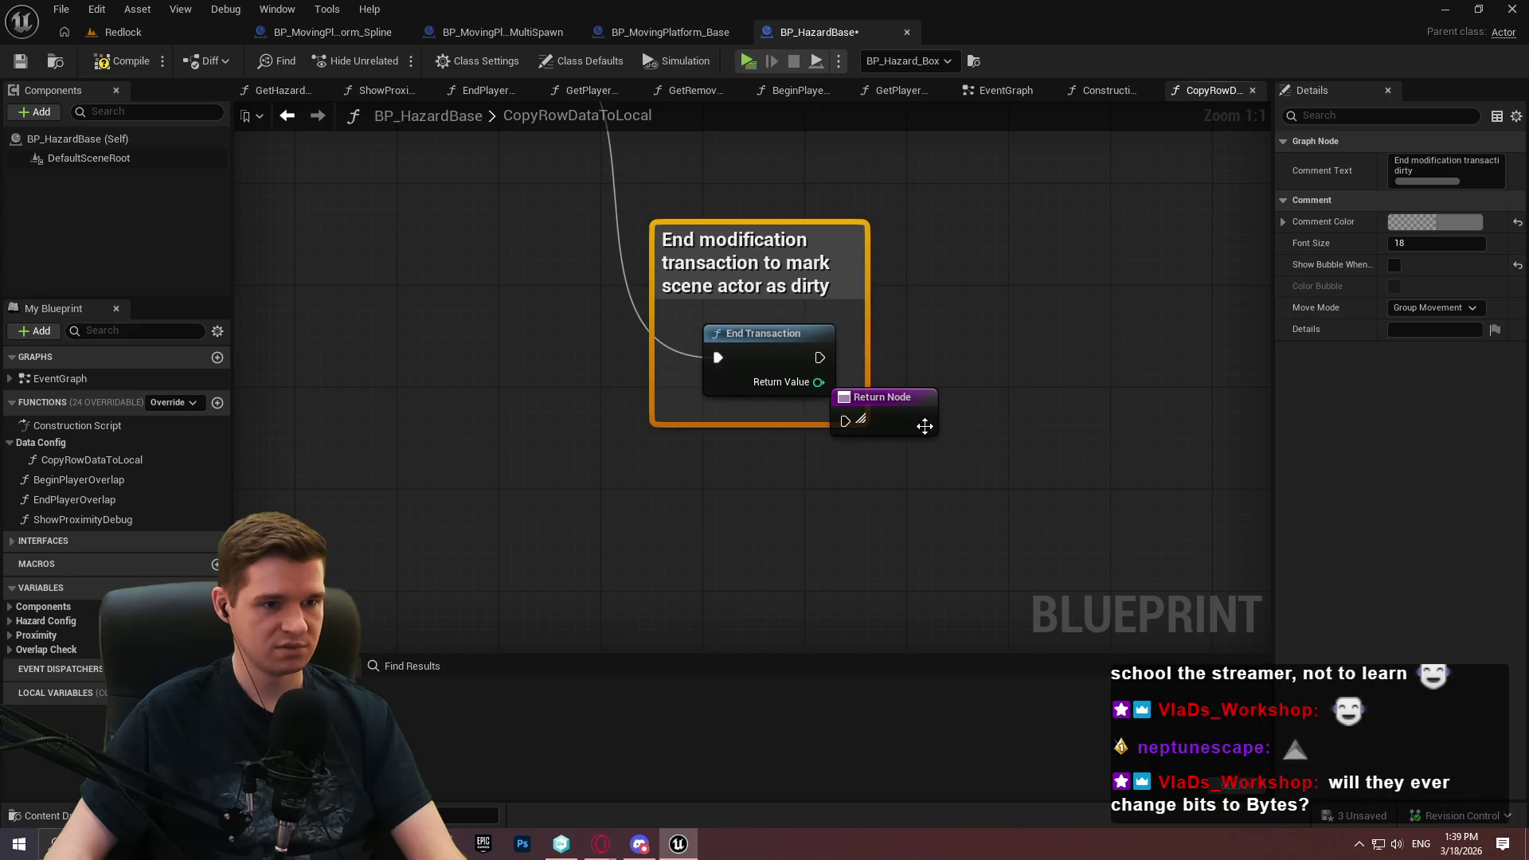
{"action": "left_click_drag", "start_coordinate": [920, 420], "coordinate": [1099, 332]}
{"action": "left_click", "coordinate": [1019, 364]}
{"action": "mouse_move", "coordinate": [862, 364]}
{"action": "left_mouse_down"}
{"action": "mouse_move", "coordinate": [828, 360]}
{"action": "mouse_move", "coordinate": [1025, 332]}
{"action": "mouse_move", "coordinate": [1073, 347]}
{"action": "left_mouse_up"}
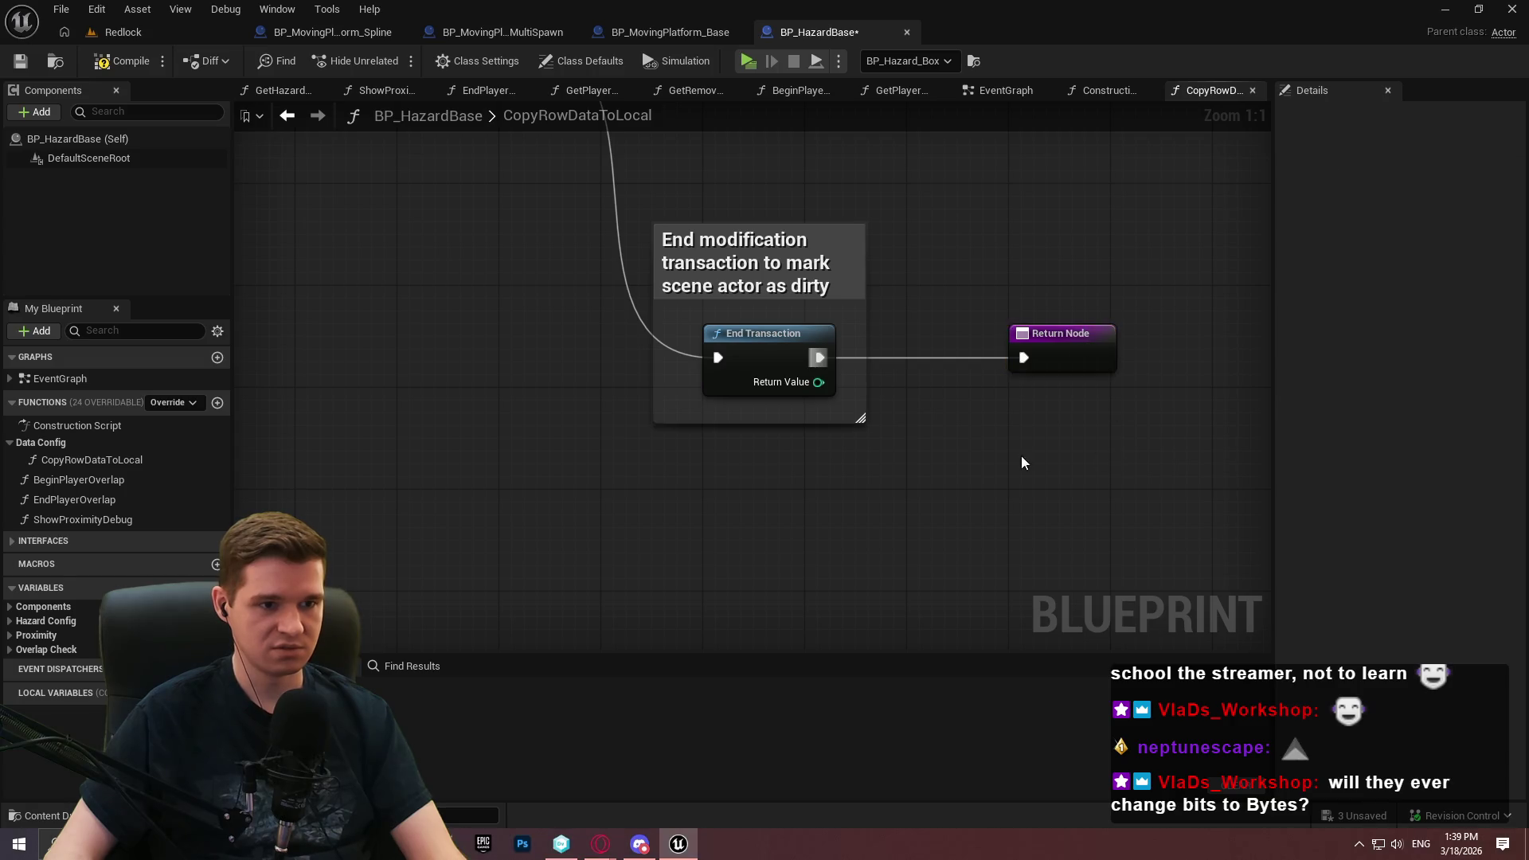
Compile and save BP_HazardBase, checking out the blueprint
{"action": "scroll", "coordinate": [1067, 478], "scroll_direction": "down", "scroll_amount": 3}
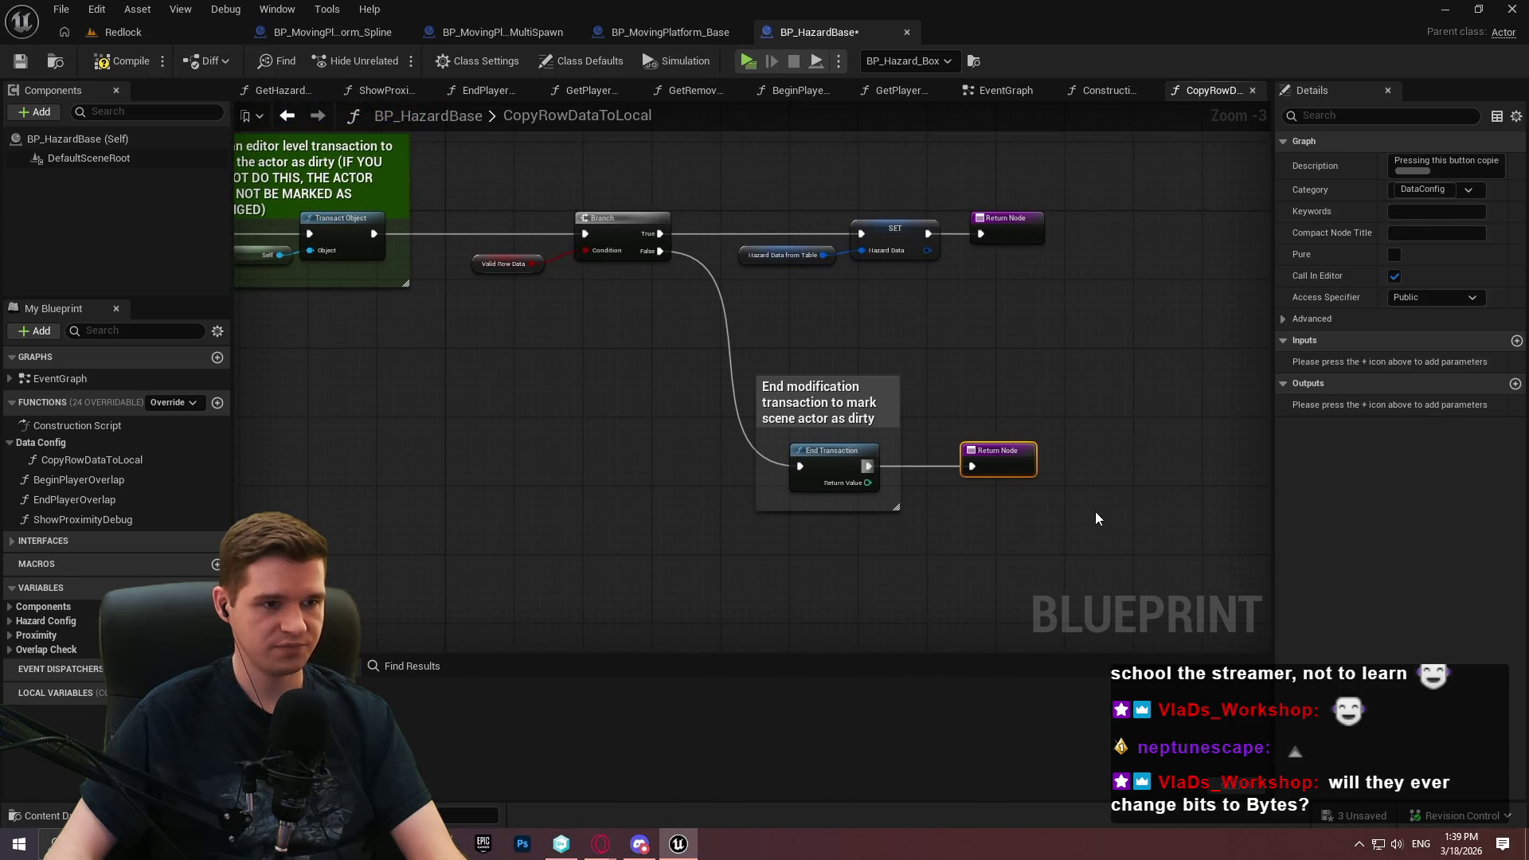
{"action": "left_click_drag", "start_coordinate": [504, 473], "coordinate": [750, 478]}
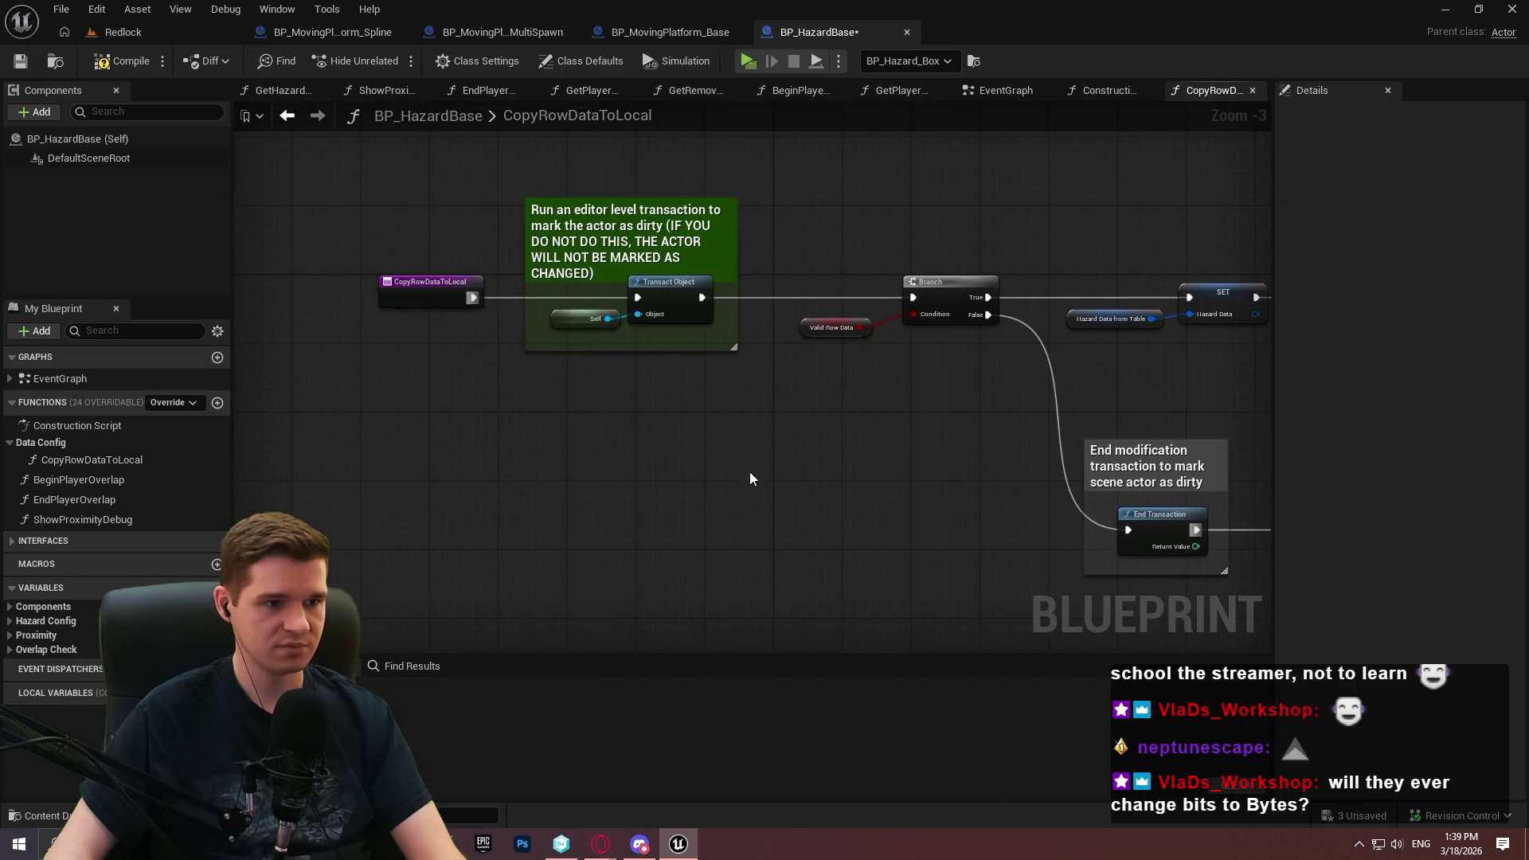
{"action": "left_click", "coordinate": [130, 67]}
{"action": "key", "text": "ctrl+s"}
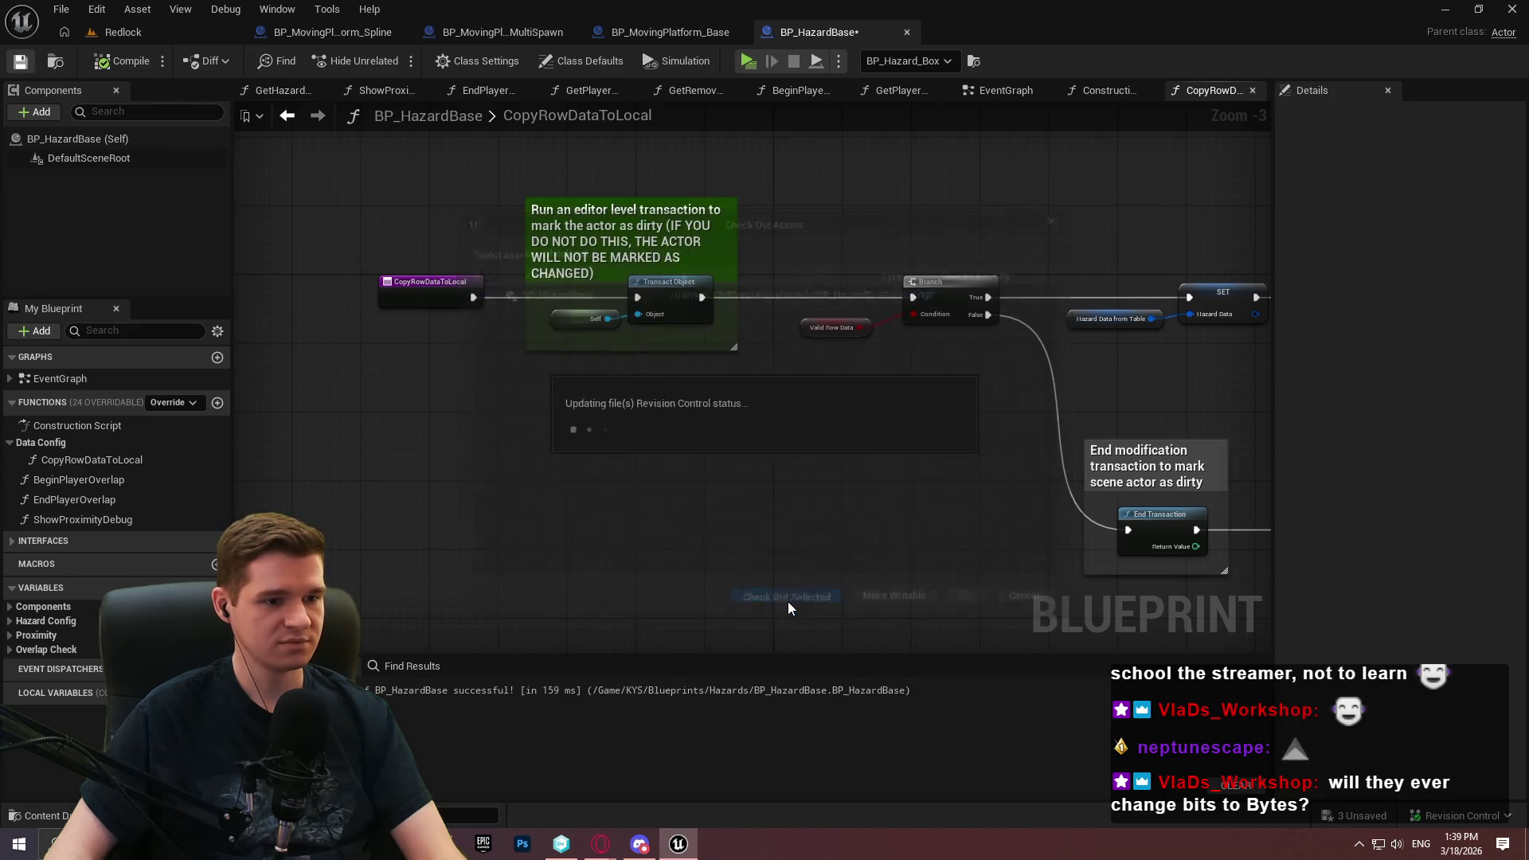
{"action": "left_click", "coordinate": [788, 599]}
Enlarge the transaction comment box upward, then recompile and save again
{"action": "scroll", "coordinate": [853, 427], "scroll_direction": "up", "scroll_amount": 1}
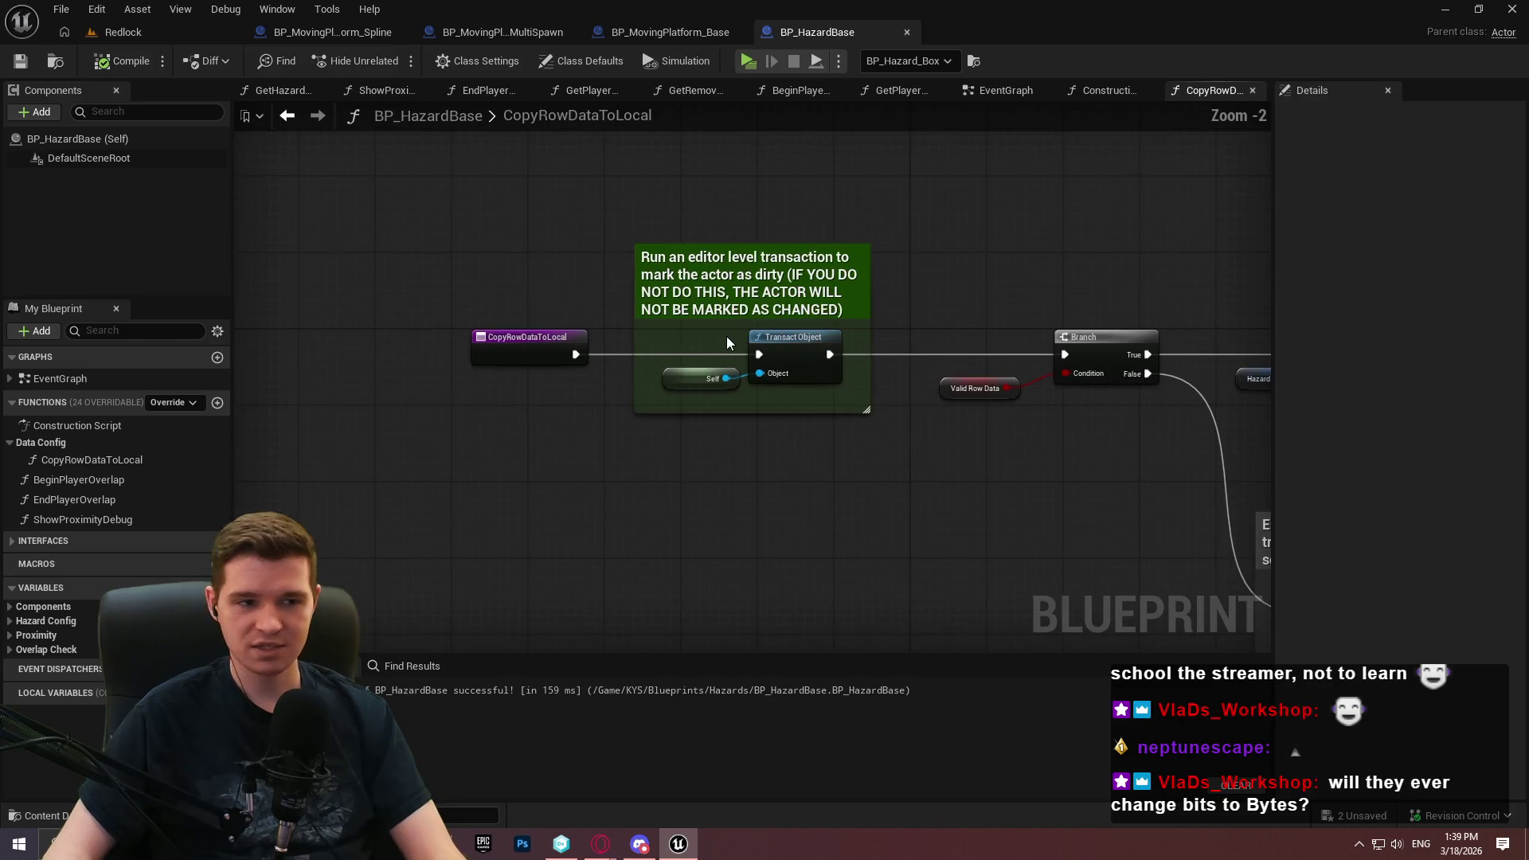
{"action": "left_click_drag", "start_coordinate": [771, 245], "coordinate": [778, 235]}
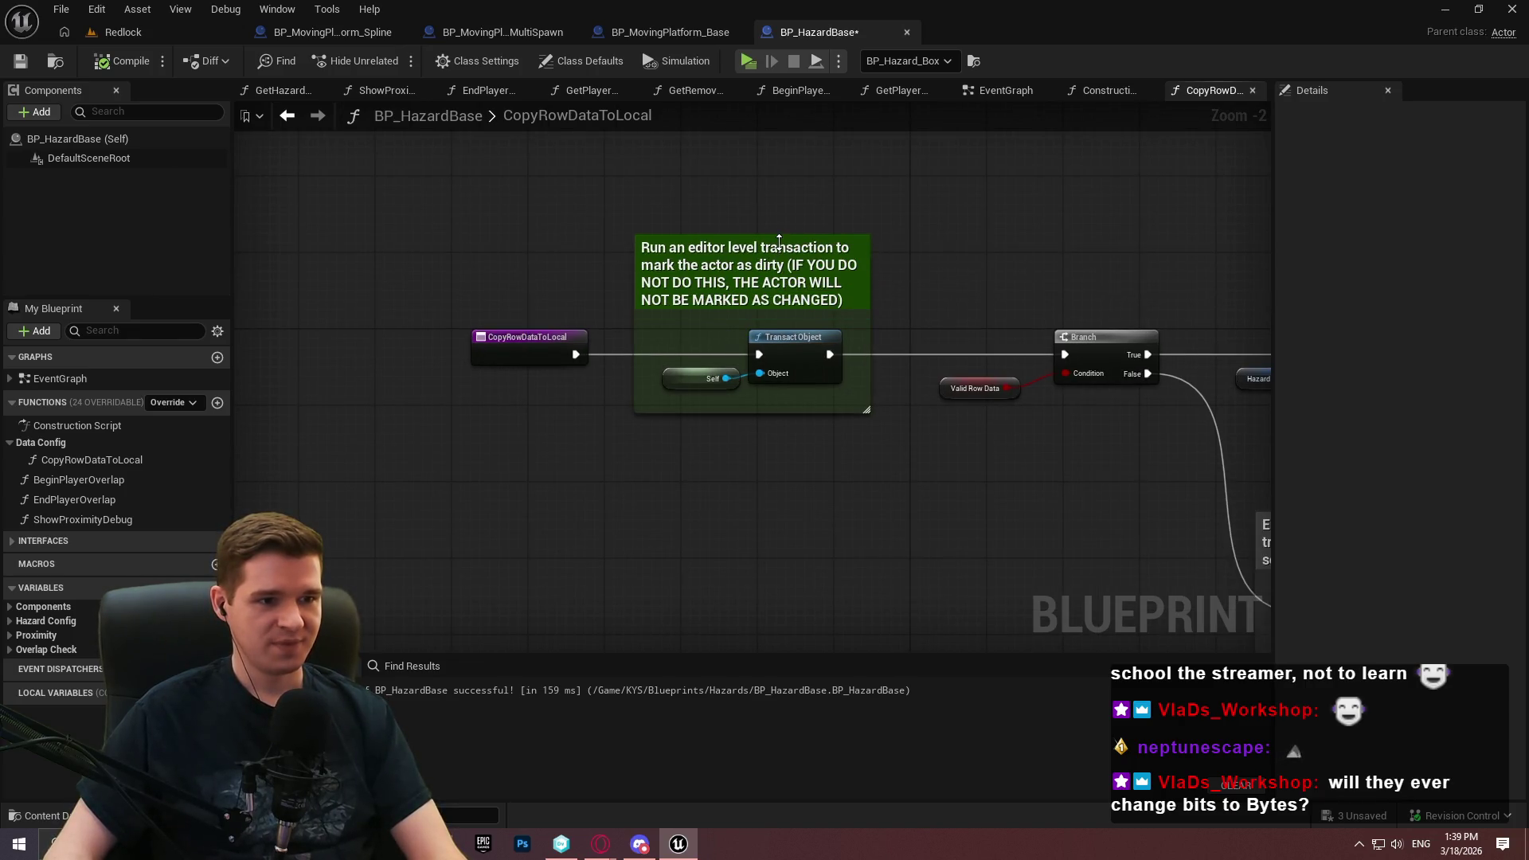
{"action": "left_click", "coordinate": [106, 67]}
{"action": "key", "text": "ctrl+s"}
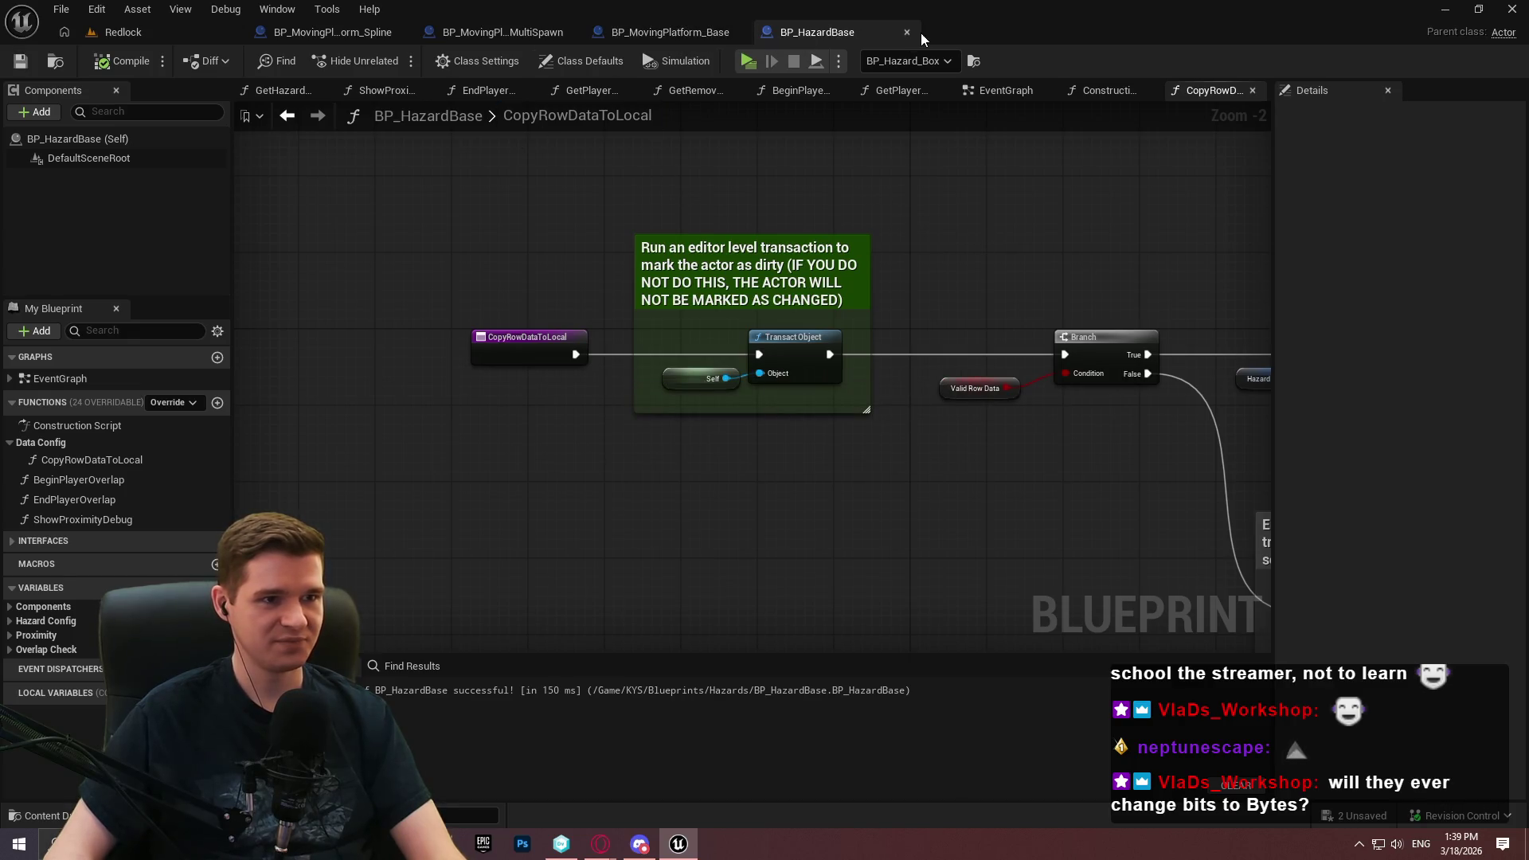
Copy the Transact Object and End Transaction comment groups into BP_MovingPlatform_Base
{"action": "mouse_move", "coordinate": [586, 161]}
{"action": "left_mouse_down"}
{"action": "mouse_move", "coordinate": [921, 505]}
{"action": "mouse_move", "coordinate": [659, 334]}
{"action": "mouse_move", "coordinate": [641, 233]}
{"action": "left_mouse_up"}
{"action": "left_click_drag", "start_coordinate": [558, 288], "coordinate": [728, 399]}
{"action": "left_click_drag", "start_coordinate": [1129, 607], "coordinate": [911, 361]}
{"action": "mouse_move", "coordinate": [543, 360]}
{"action": "left_mouse_down"}
{"action": "mouse_move", "coordinate": [706, 505]}
{"action": "mouse_move", "coordinate": [390, 230]}
{"action": "left_mouse_up"}
{"action": "left_click", "coordinate": [656, 31]}
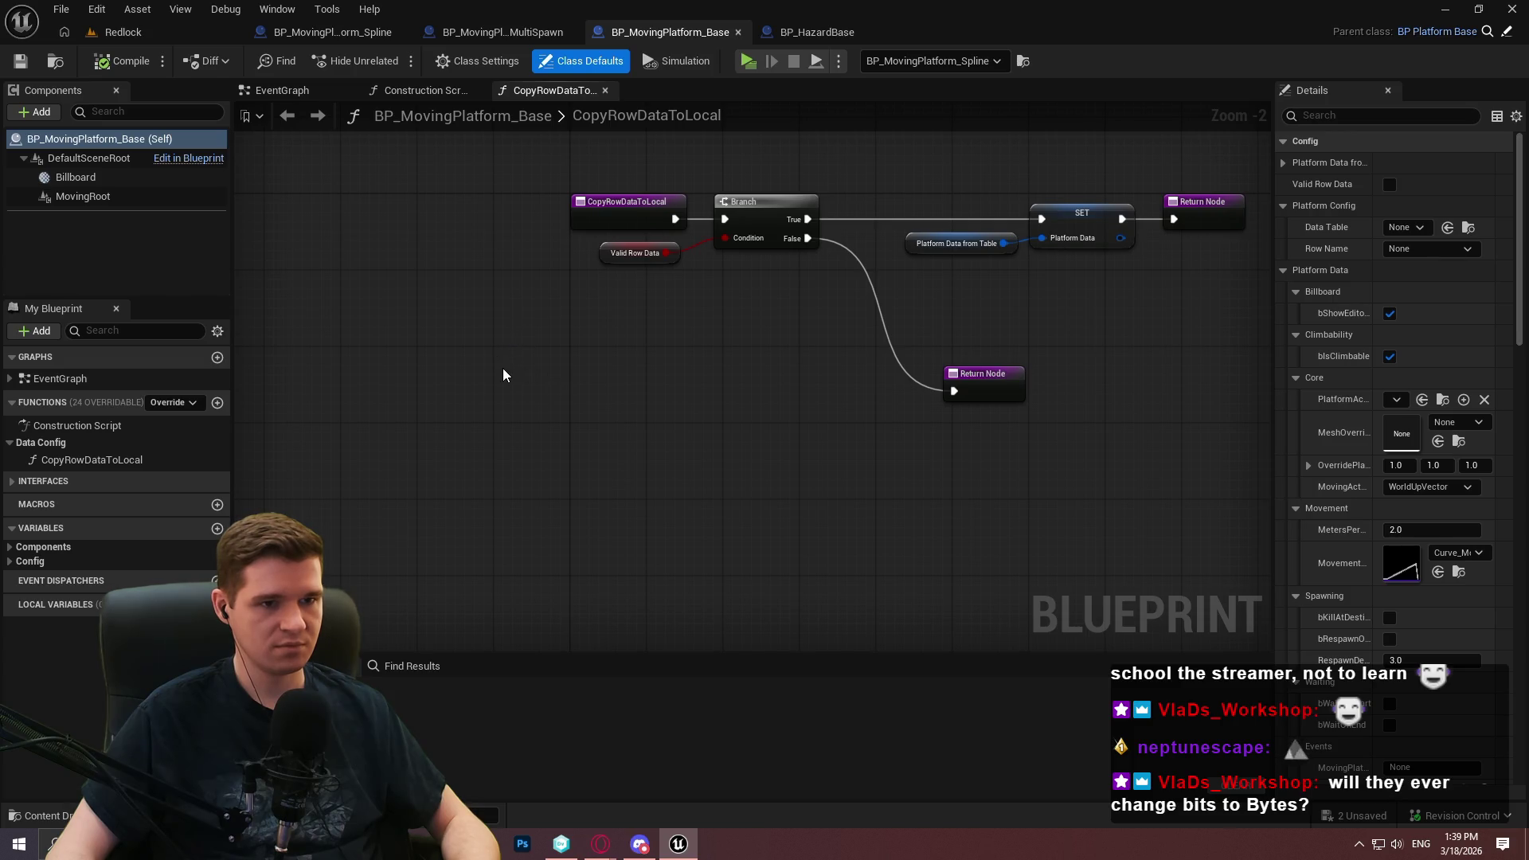
{"action": "key", "text": "ctrl+v"}
Place the pasted transaction group right after the CopyRowDataToLocal entry node
{"action": "mouse_move", "coordinate": [579, 284]}
{"action": "left_mouse_down"}
{"action": "mouse_move", "coordinate": [868, 337]}
{"action": "mouse_move", "coordinate": [815, 300]}
{"action": "mouse_move", "coordinate": [411, 300]}
{"action": "left_mouse_up"}
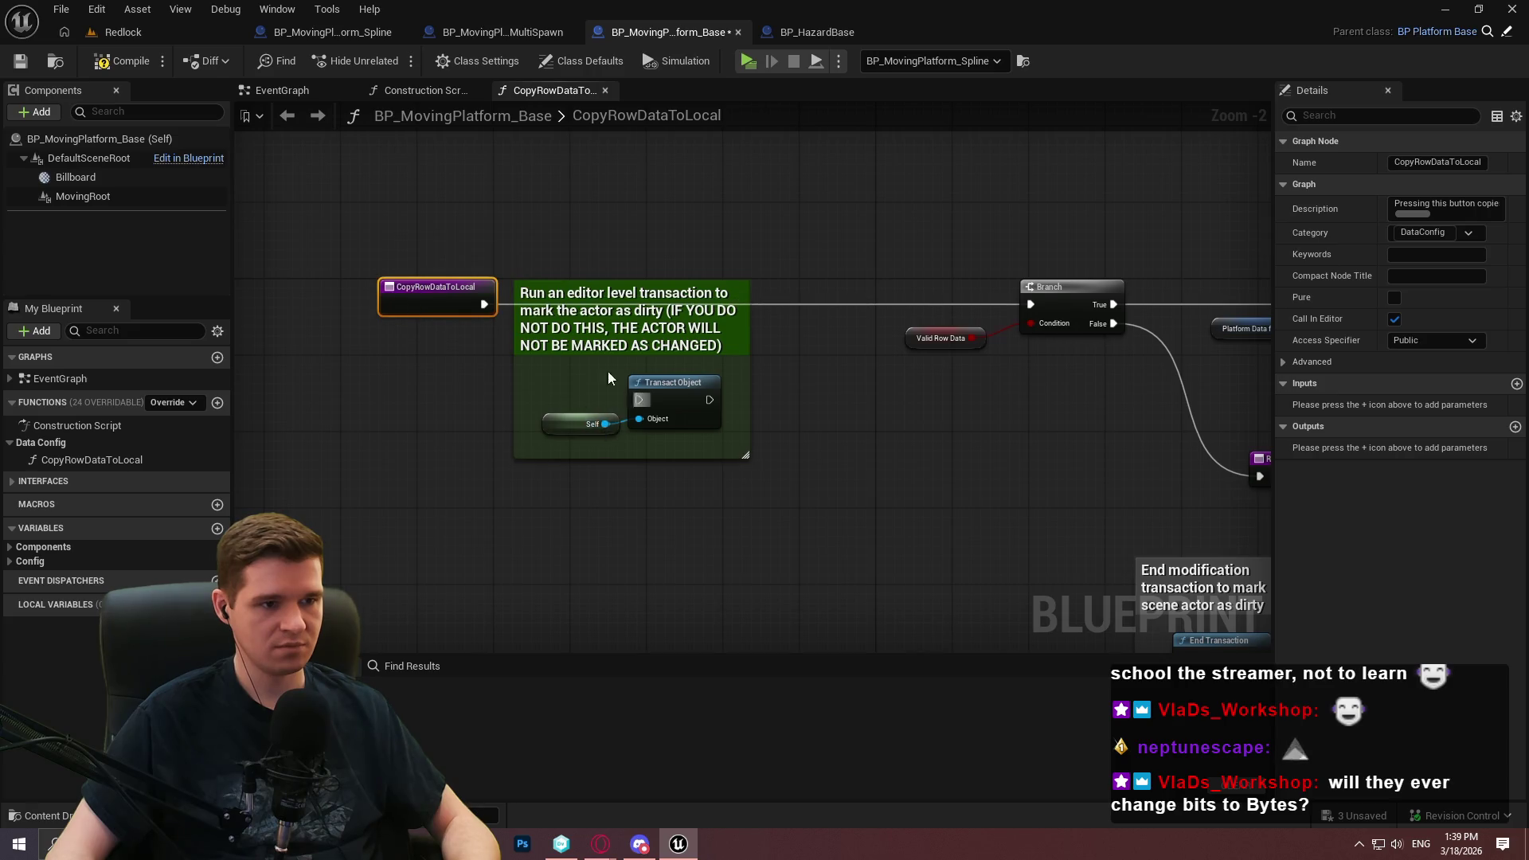
{"action": "mouse_move", "coordinate": [584, 324]}
{"action": "left_mouse_down"}
{"action": "mouse_move", "coordinate": [717, 254]}
{"action": "mouse_move", "coordinate": [713, 228]}
{"action": "left_mouse_up"}
{"action": "left_click_drag", "start_coordinate": [478, 314], "coordinate": [508, 309]}
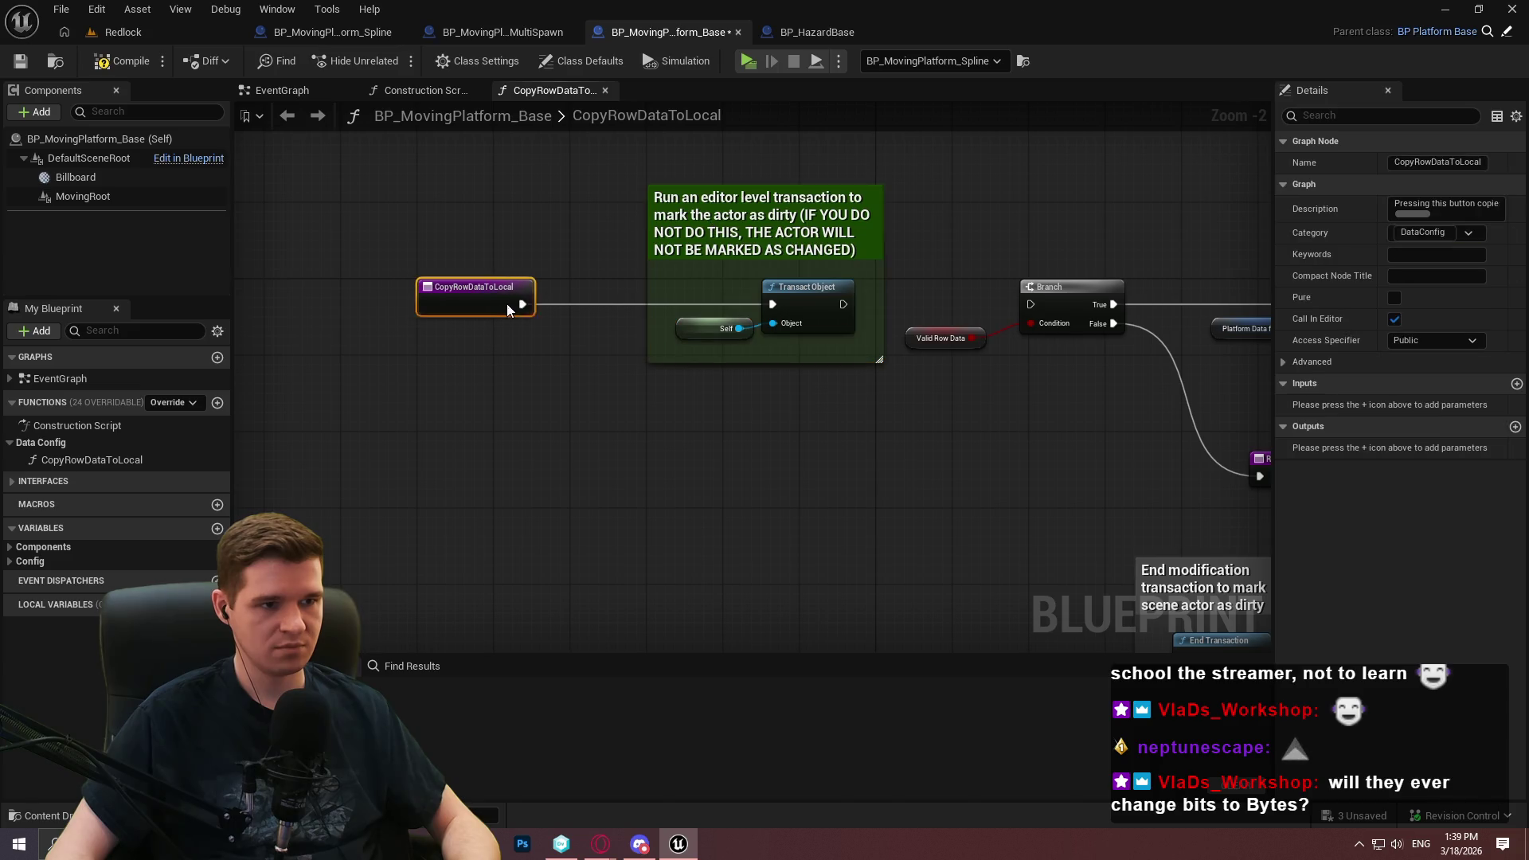
{"action": "left_click", "coordinate": [601, 409]}
Wire End Transaction into the Return Node and move them up and right together
{"action": "left_click_drag", "start_coordinate": [1102, 344], "coordinate": [777, 278]}
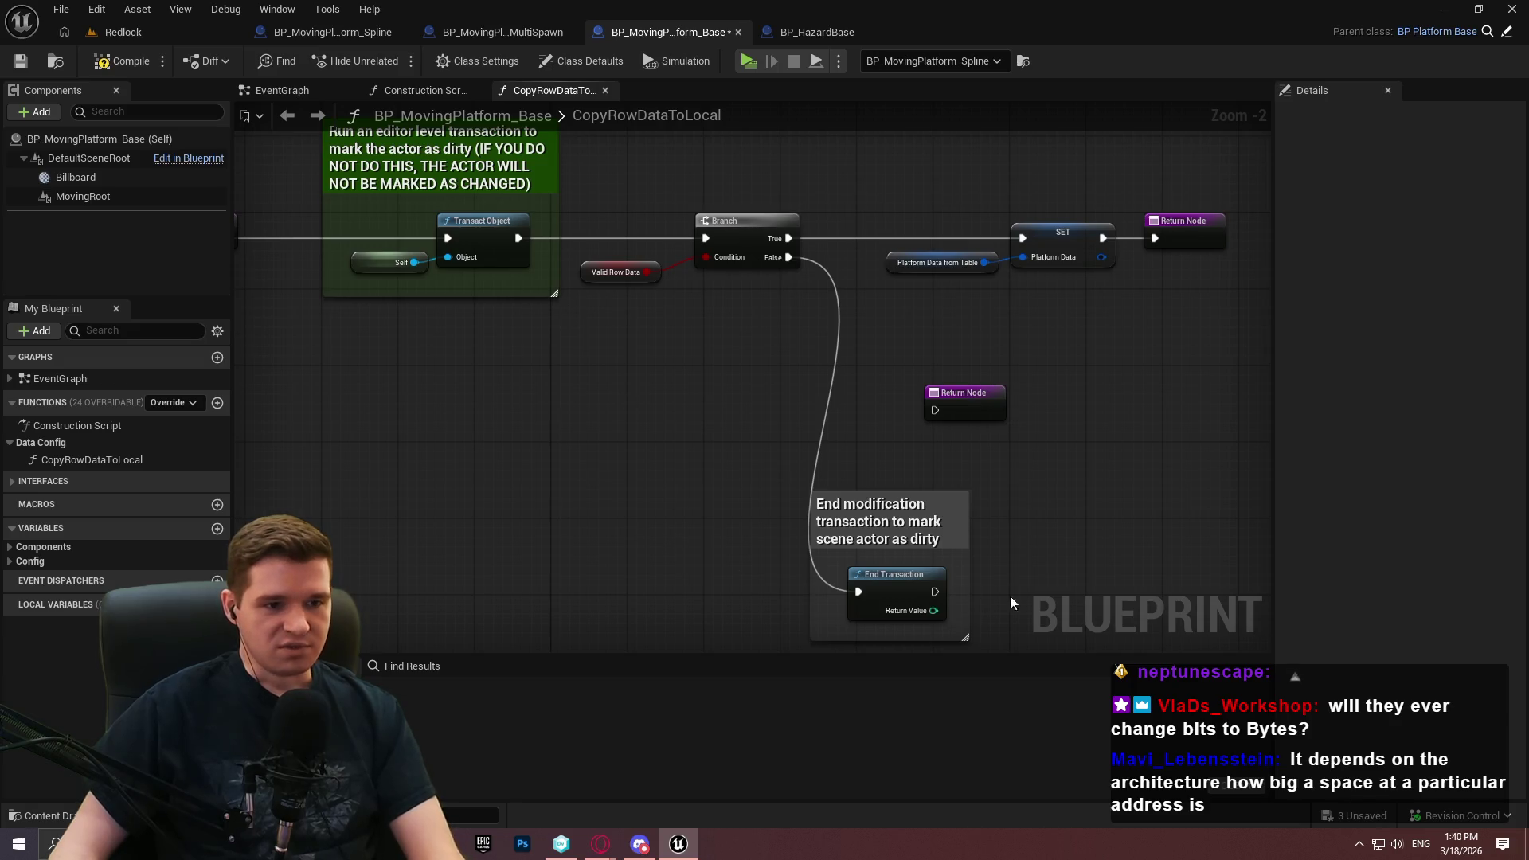
{"action": "mouse_move", "coordinate": [935, 592]}
{"action": "left_mouse_down"}
{"action": "mouse_move", "coordinate": [942, 408]}
{"action": "mouse_move", "coordinate": [1126, 504]}
{"action": "mouse_move", "coordinate": [1095, 464]}
{"action": "left_mouse_up"}
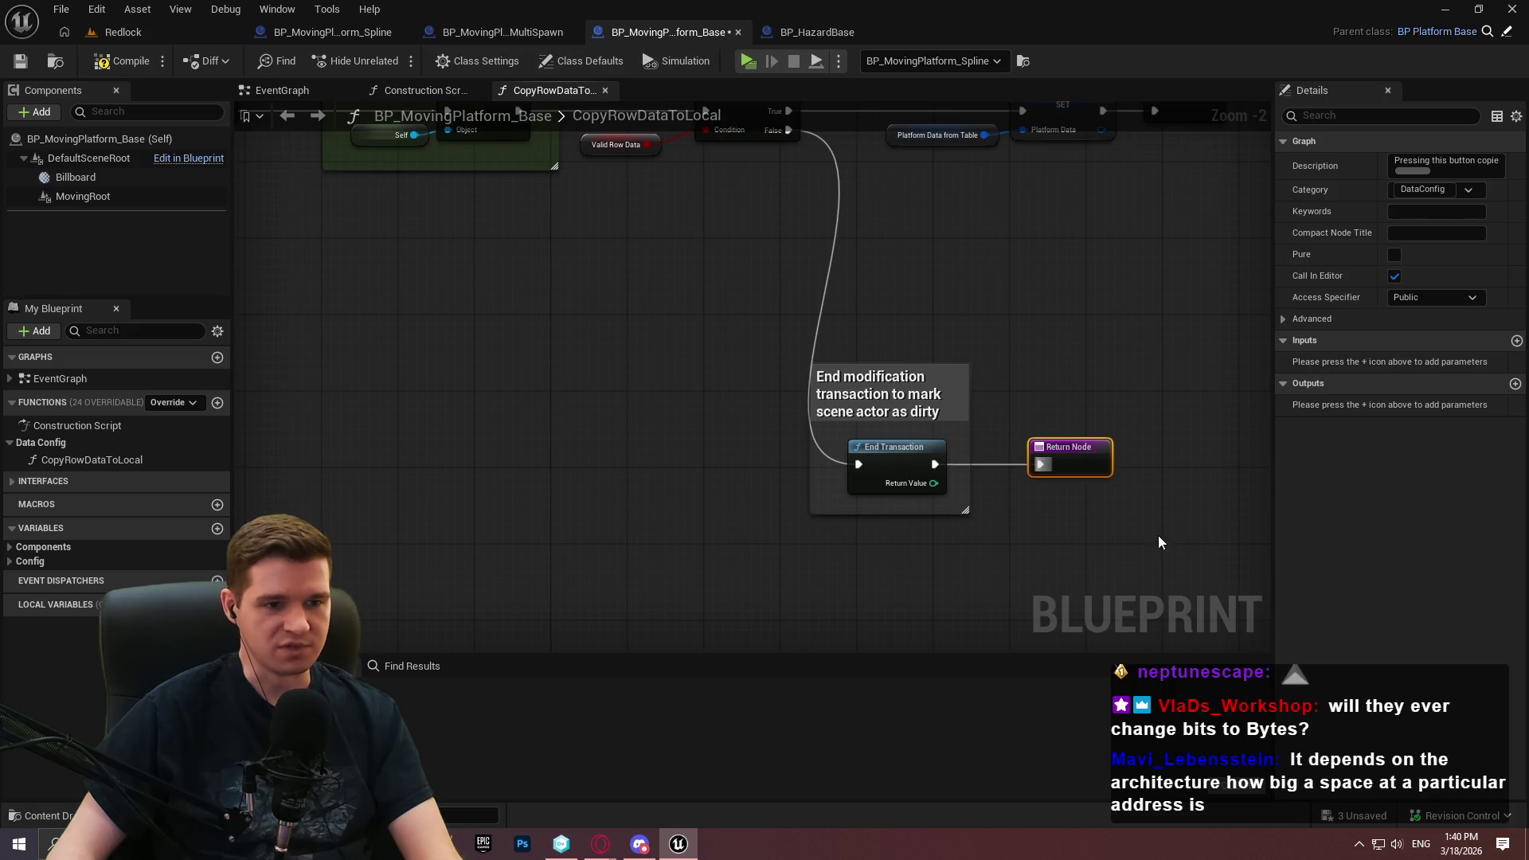
{"action": "left_click_drag", "start_coordinate": [1035, 606], "coordinate": [618, 410]}
{"action": "mouse_move", "coordinate": [804, 446]}
{"action": "left_mouse_down"}
{"action": "mouse_move", "coordinate": [891, 316]}
{"action": "mouse_move", "coordinate": [918, 347]}
{"action": "left_mouse_up"}
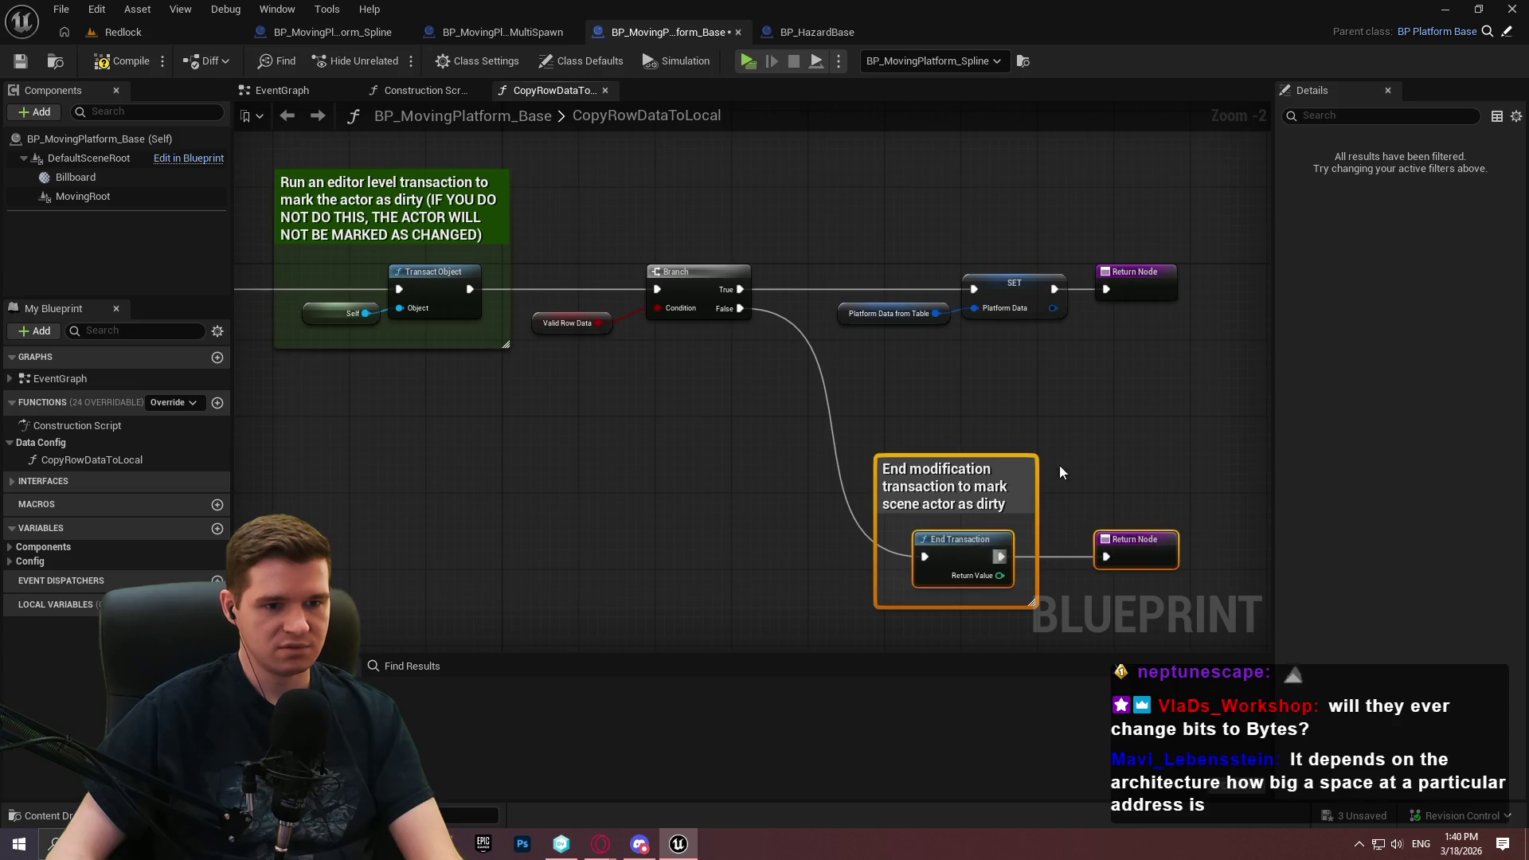
{"action": "left_click", "coordinate": [1039, 490]}
Compile and save BP_MovingPlatform_Base, checking out the asset, then look over the nodes
{"action": "left_click", "coordinate": [90, 70]}
{"action": "key", "text": "ctrl+s"}
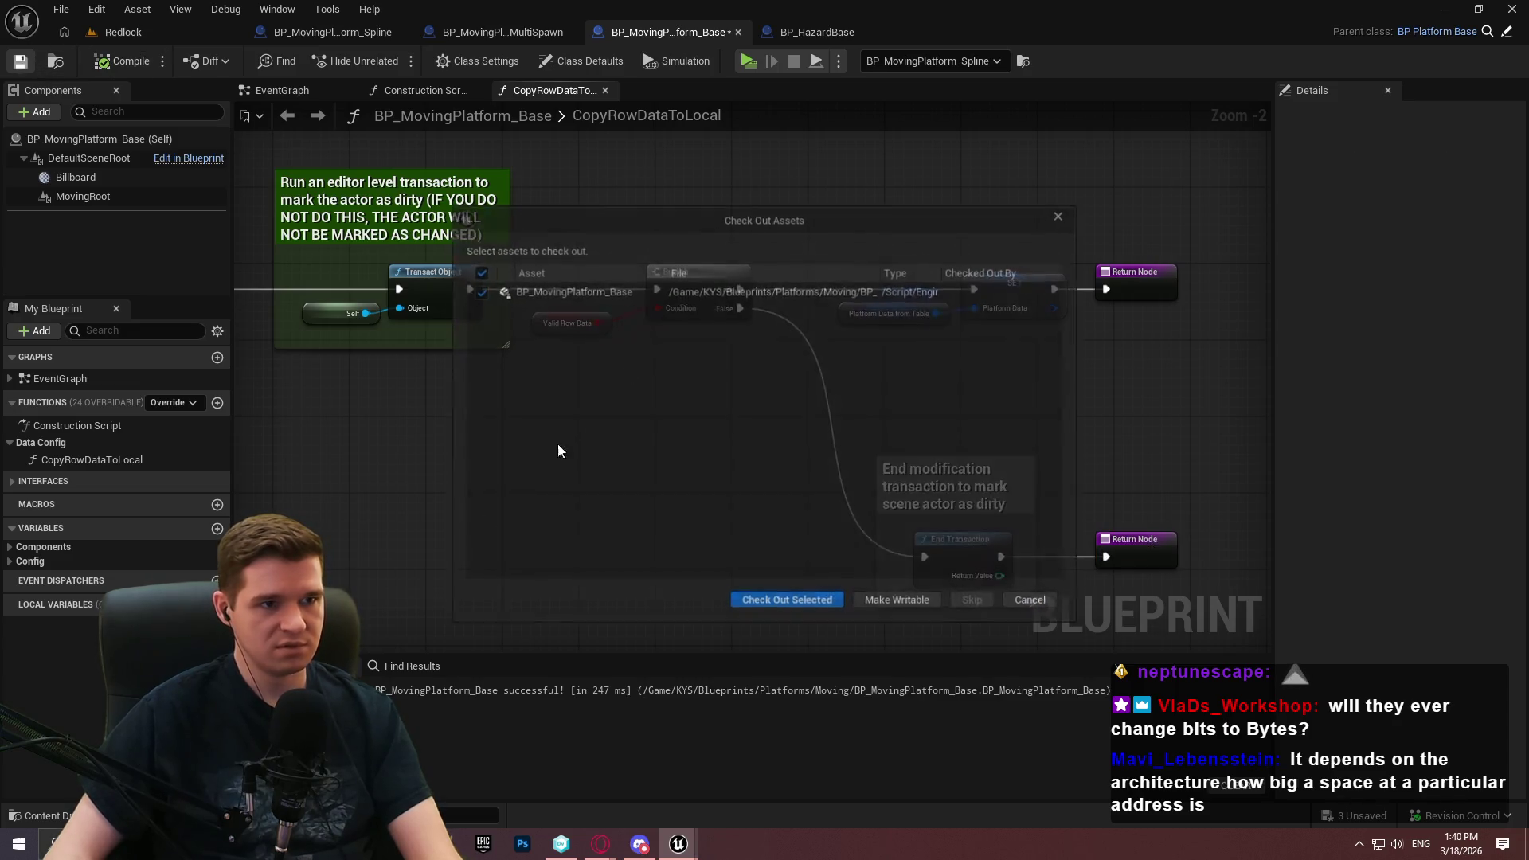
{"action": "left_click", "coordinate": [809, 617]}
{"action": "mouse_move", "coordinate": [768, 493]}
{"action": "left_mouse_down"}
{"action": "mouse_move", "coordinate": [911, 430]}
{"action": "mouse_move", "coordinate": [814, 450]}
{"action": "mouse_move", "coordinate": [789, 504]}
{"action": "mouse_move", "coordinate": [862, 471]}
{"action": "left_mouse_up"}
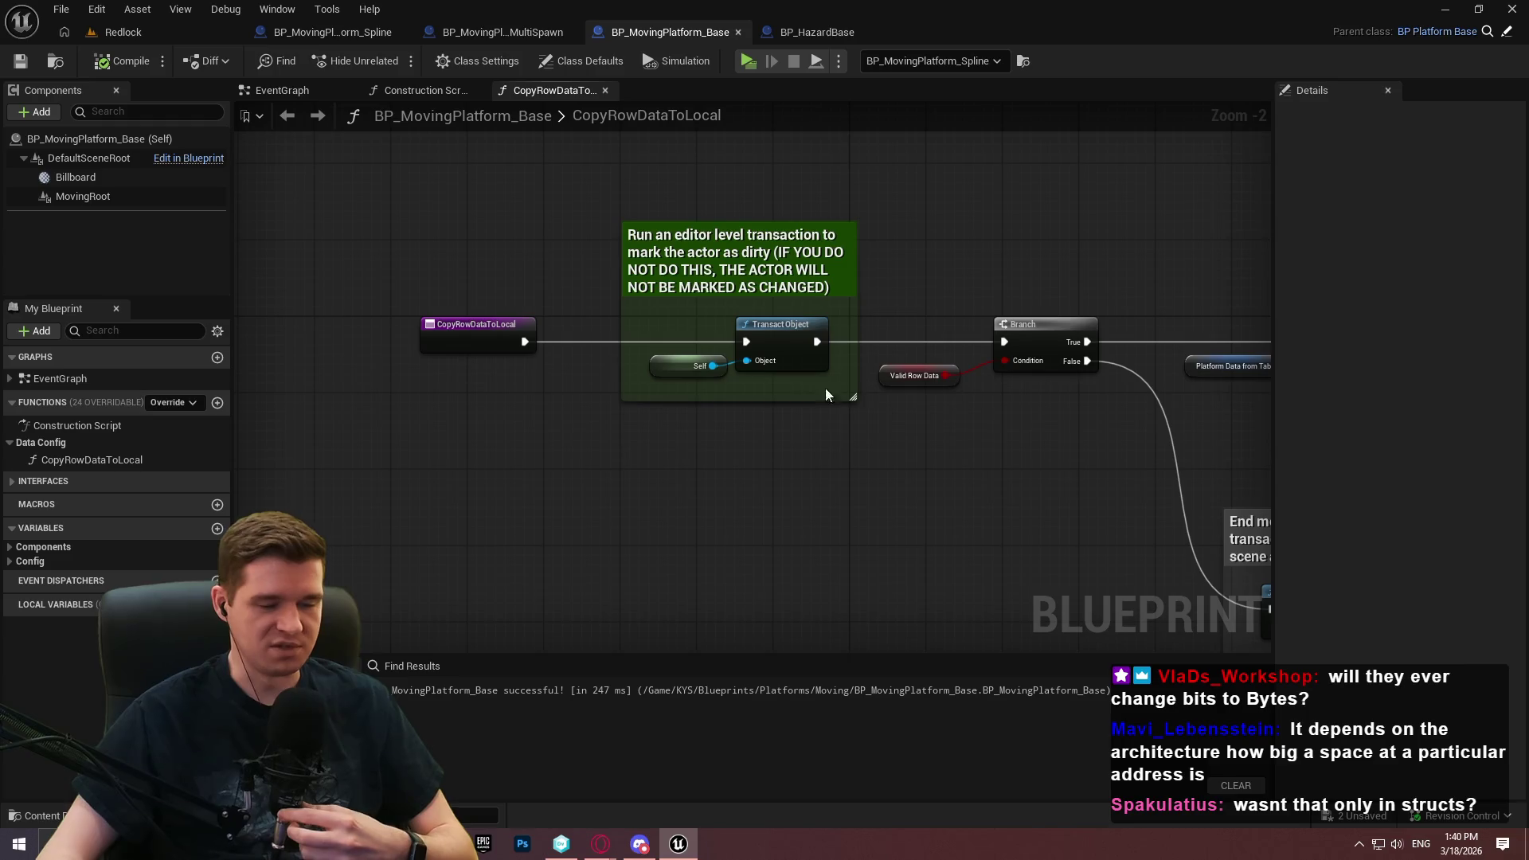
{"action": "left_click_drag", "start_coordinate": [858, 534], "coordinate": [191, 38]}
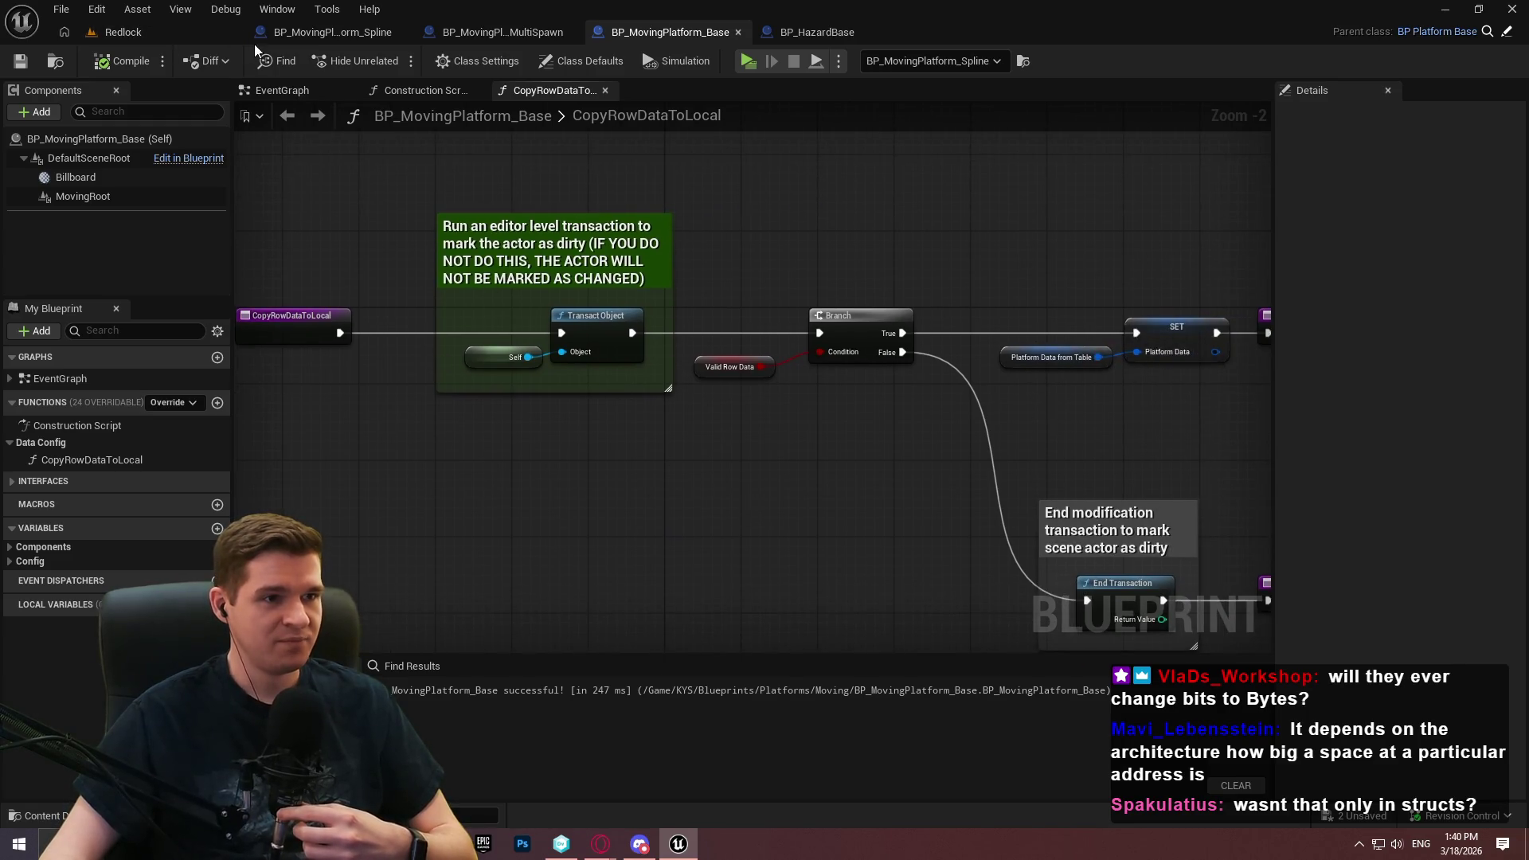
Close the BP_HazardBase, BP_MovingPlatform_Base, SplineMultiSpawn and Spline Blueprint tabs
{"action": "left_click", "coordinate": [840, 31]}
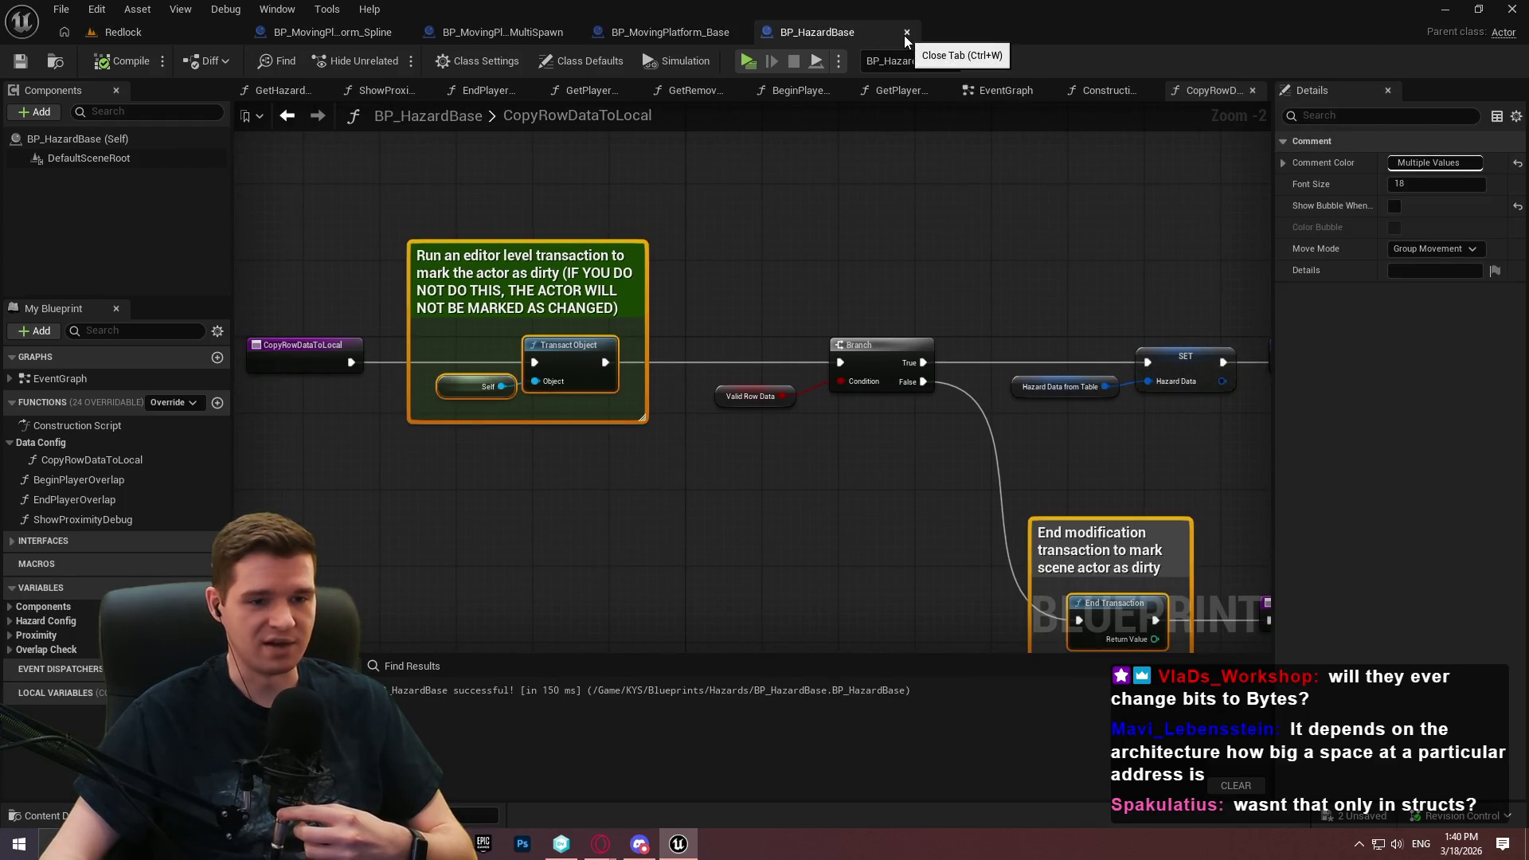
{"action": "left_click", "coordinate": [906, 32]}
{"action": "left_click", "coordinate": [737, 32]}
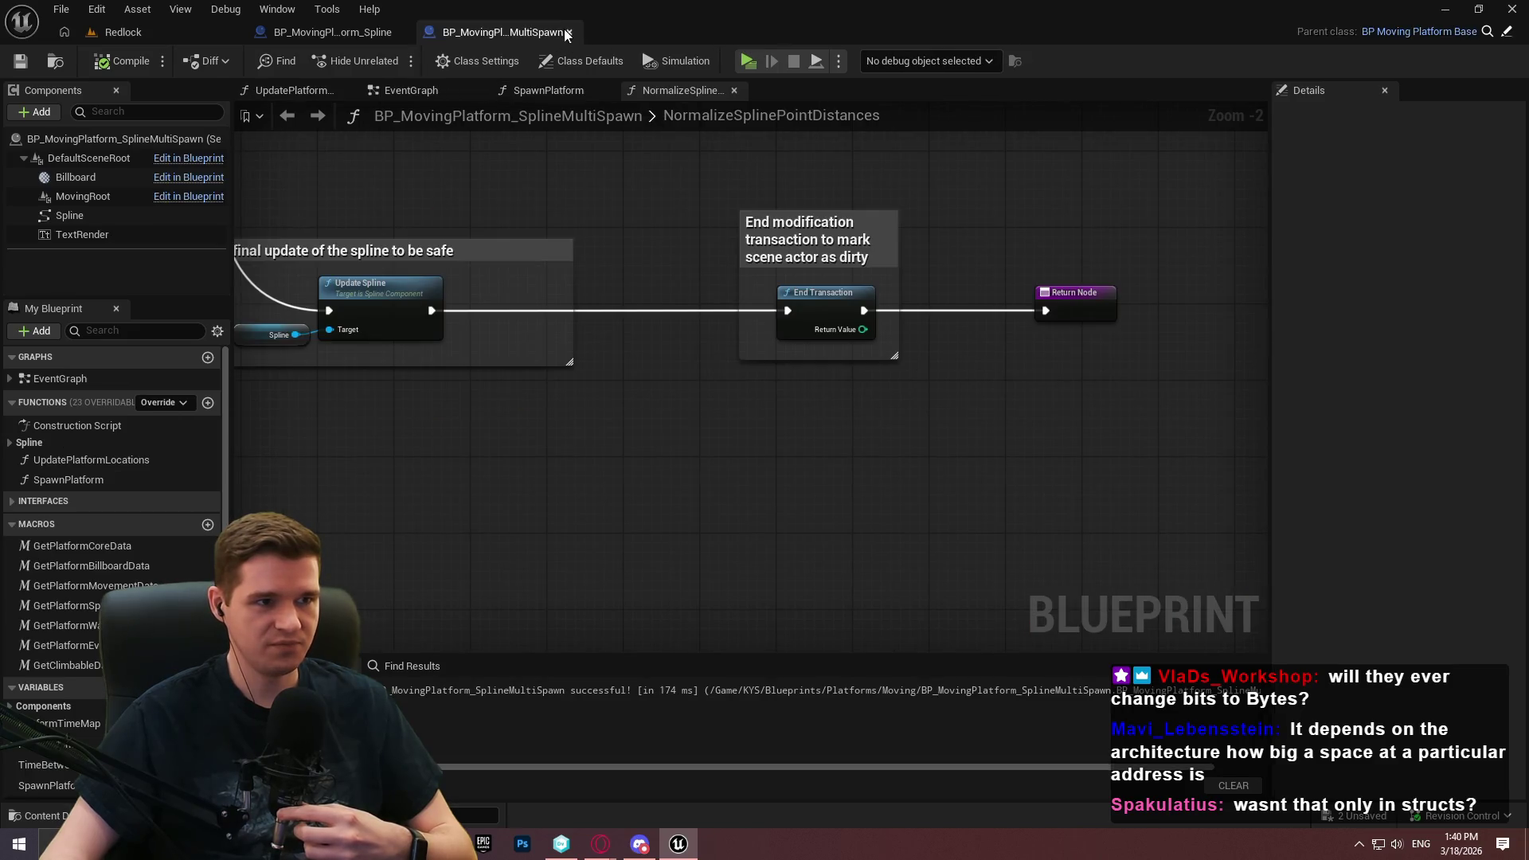
{"action": "scroll", "coordinate": [907, 566], "scroll_direction": "down", "scroll_amount": 2}
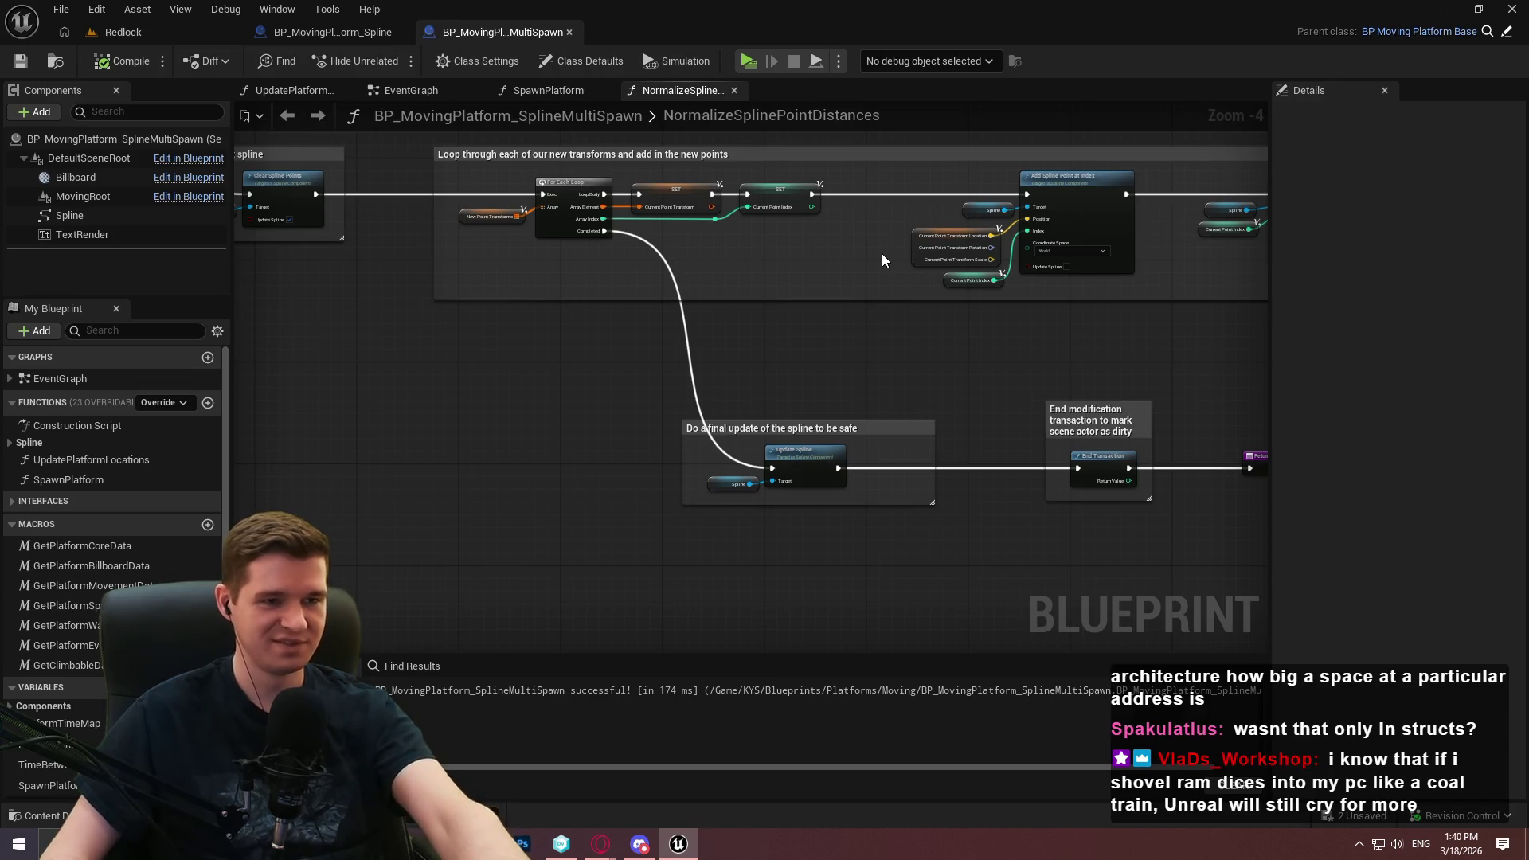
{"action": "left_click", "coordinate": [572, 32]}
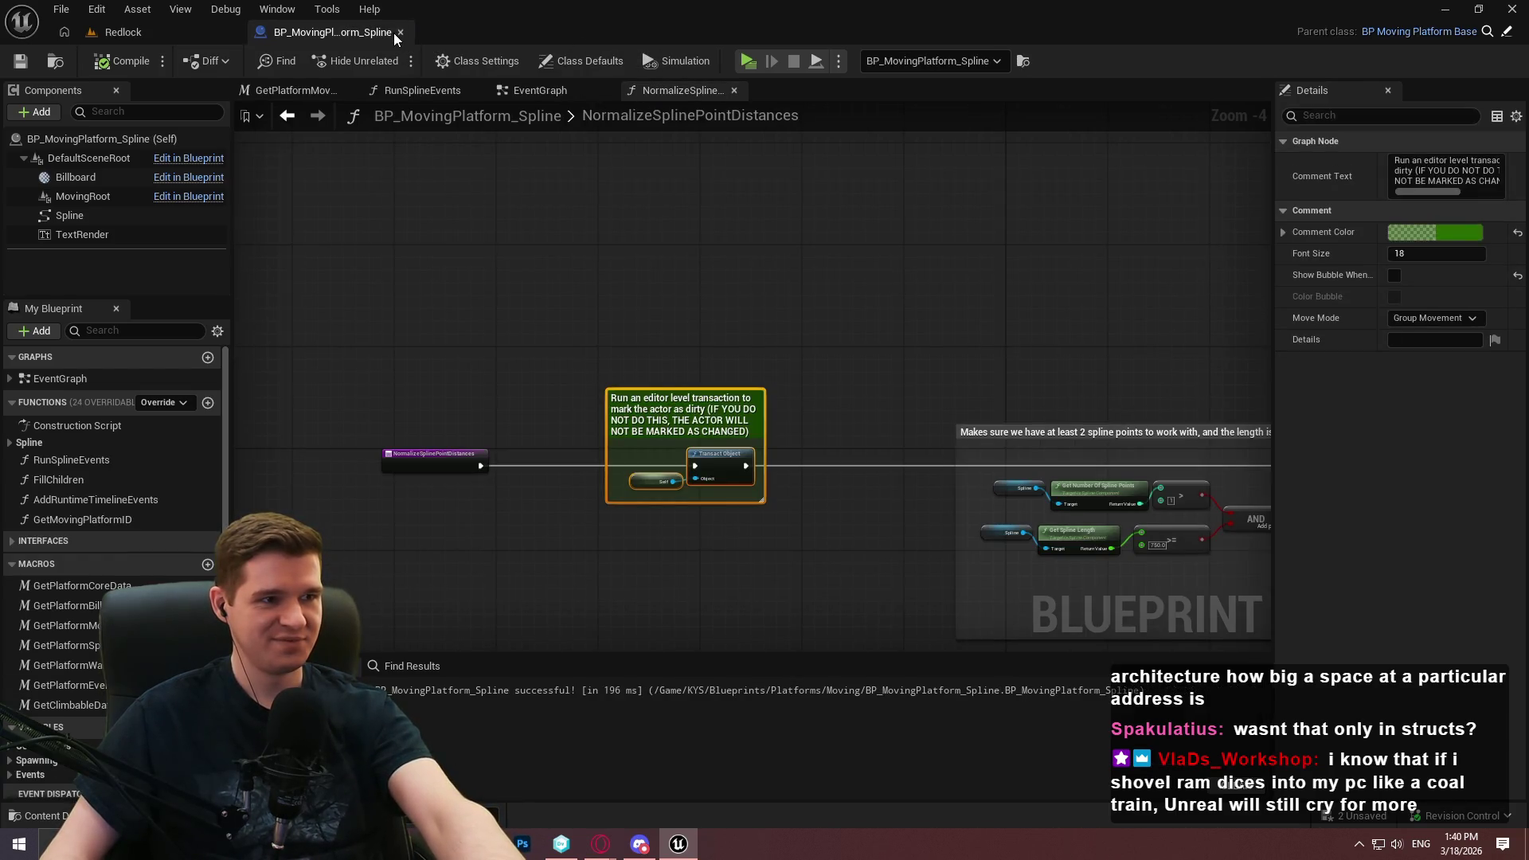
{"action": "left_click", "coordinate": [399, 32]}
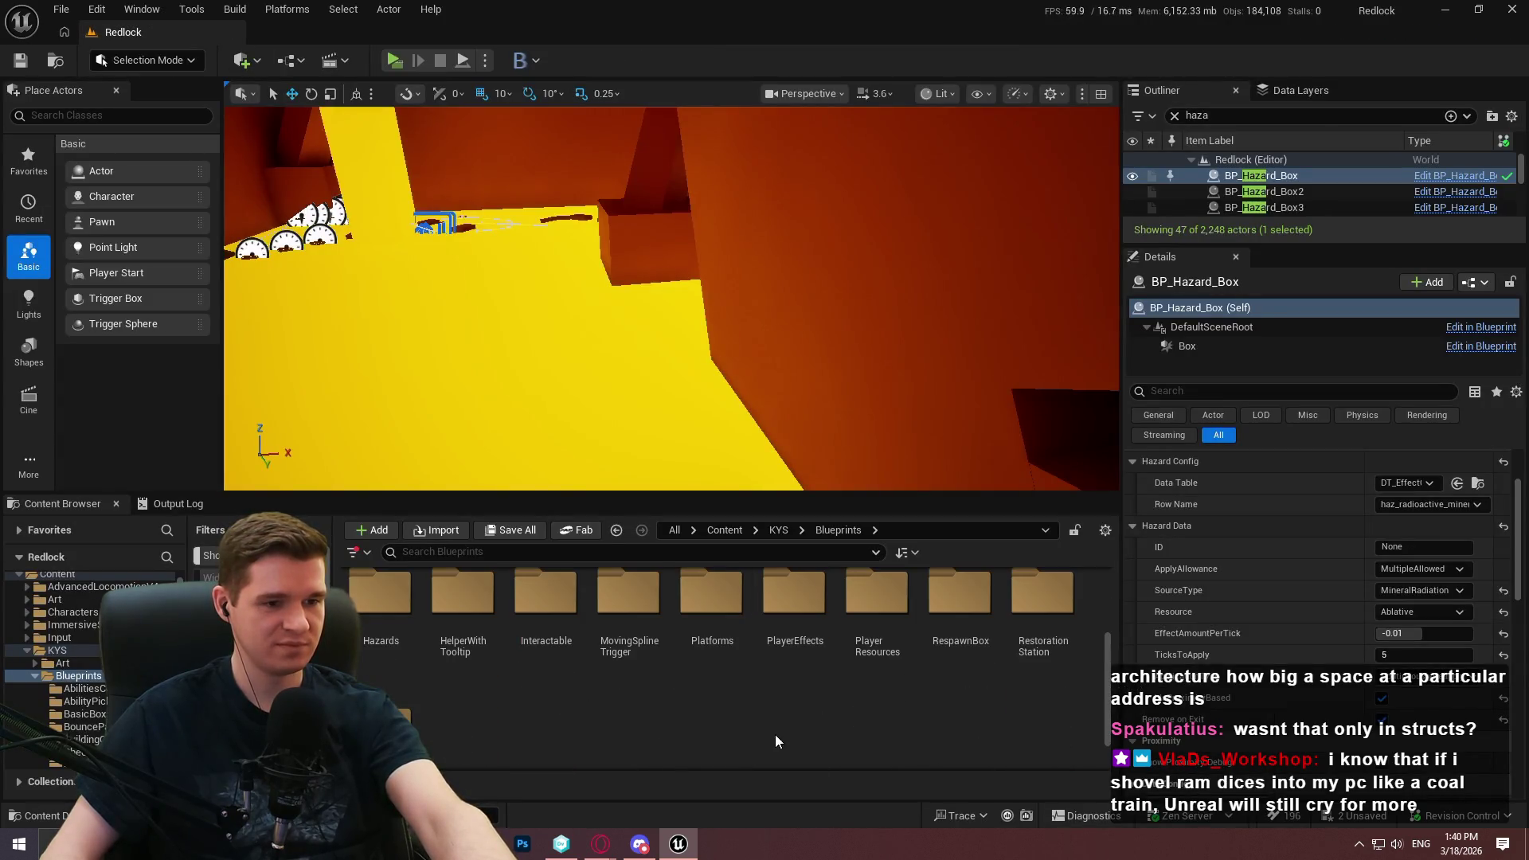
Make the content browser taller and browse Blueprints > Platforms > Spinning
{"action": "scroll", "coordinate": [674, 629], "scroll_direction": "up", "scroll_amount": 1}
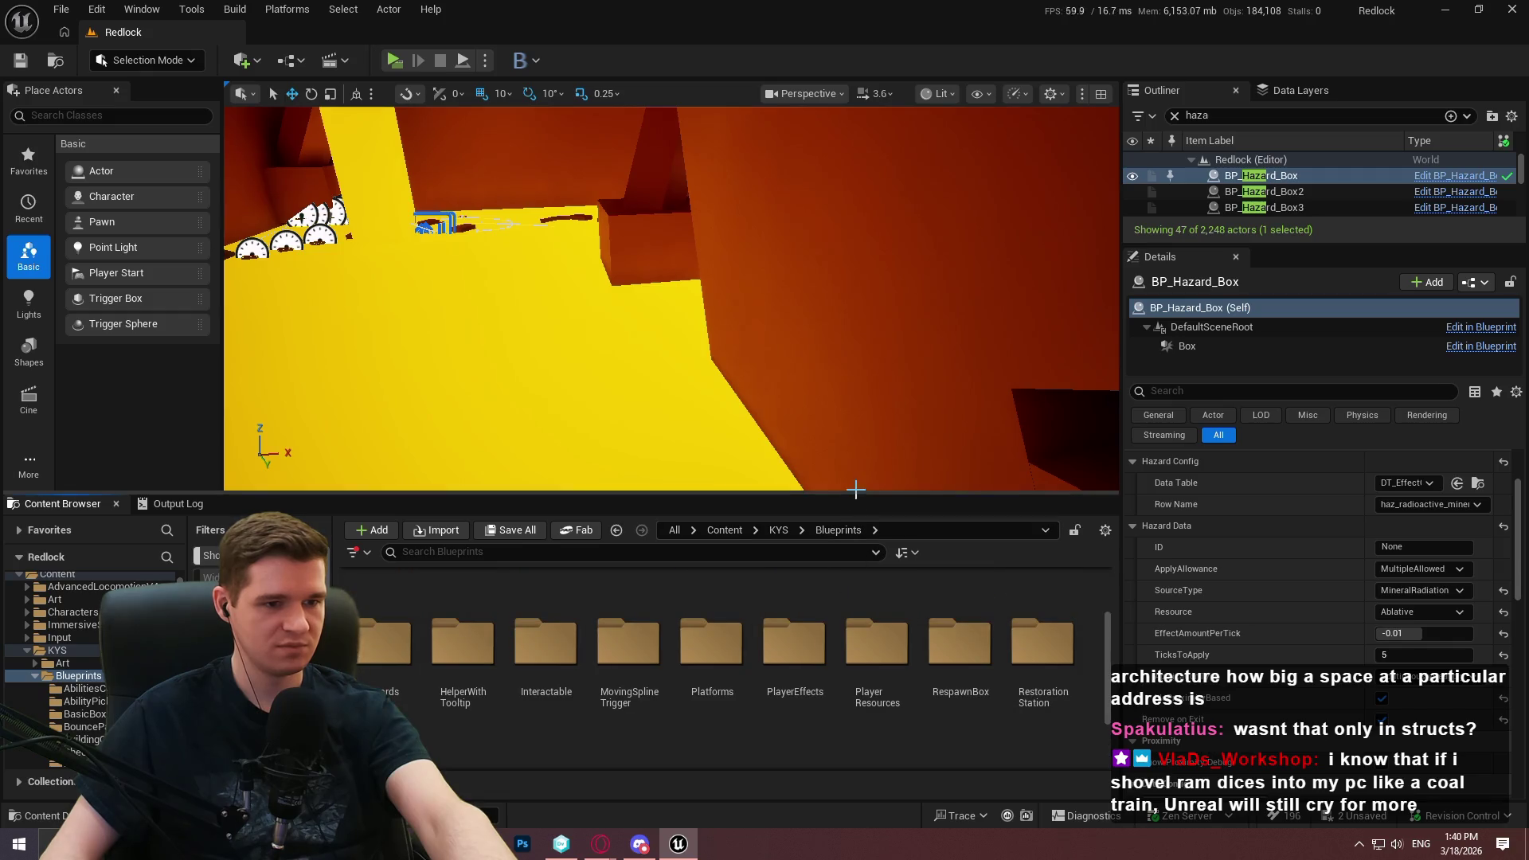
{"action": "left_click_drag", "start_coordinate": [854, 496], "coordinate": [842, 349]}
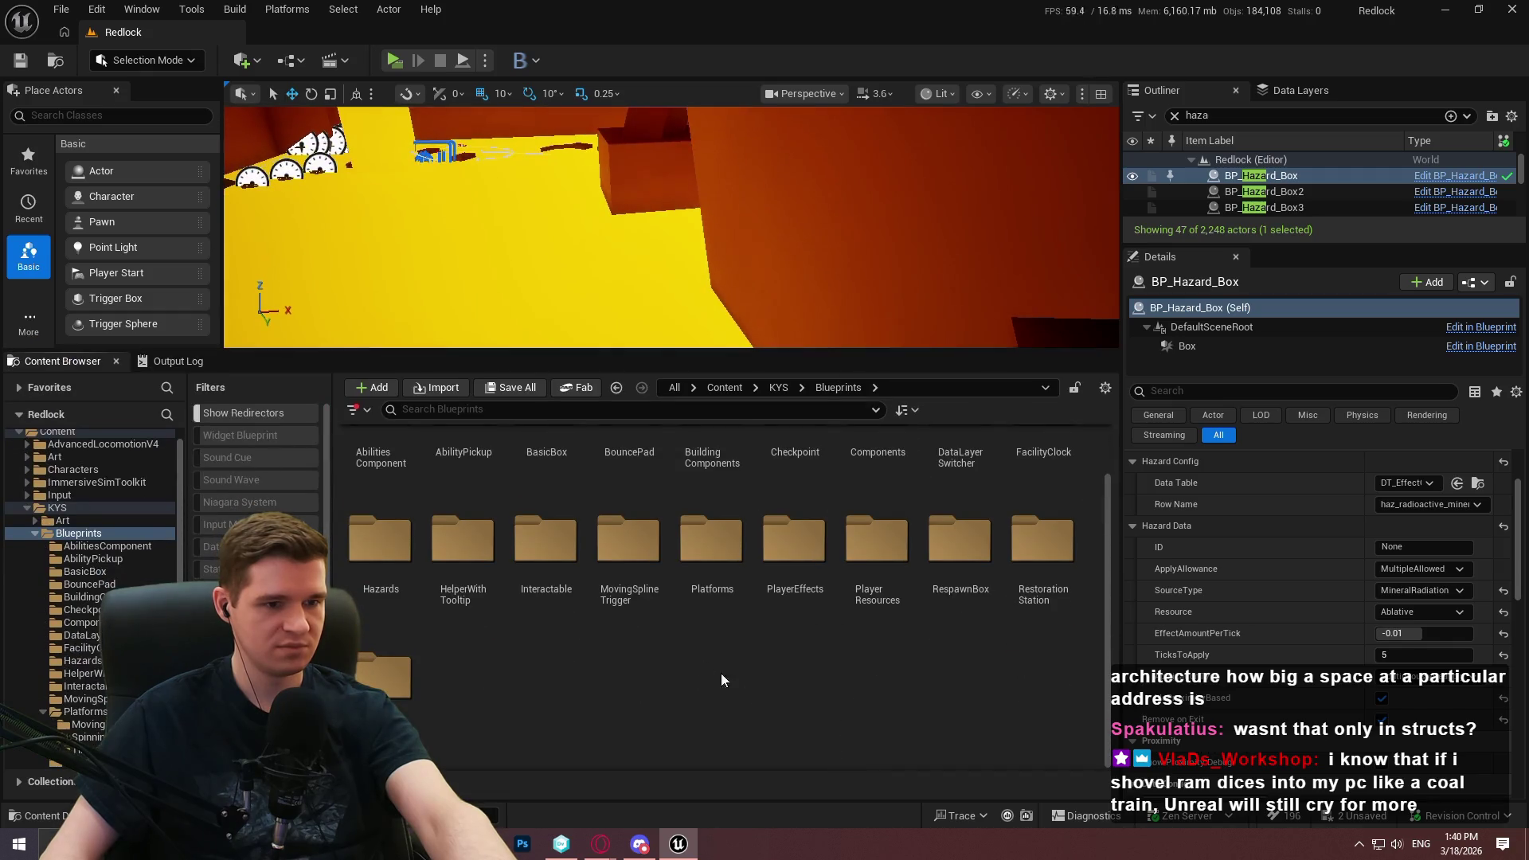
{"action": "scroll", "coordinate": [707, 652], "scroll_direction": "up", "scroll_amount": 1}
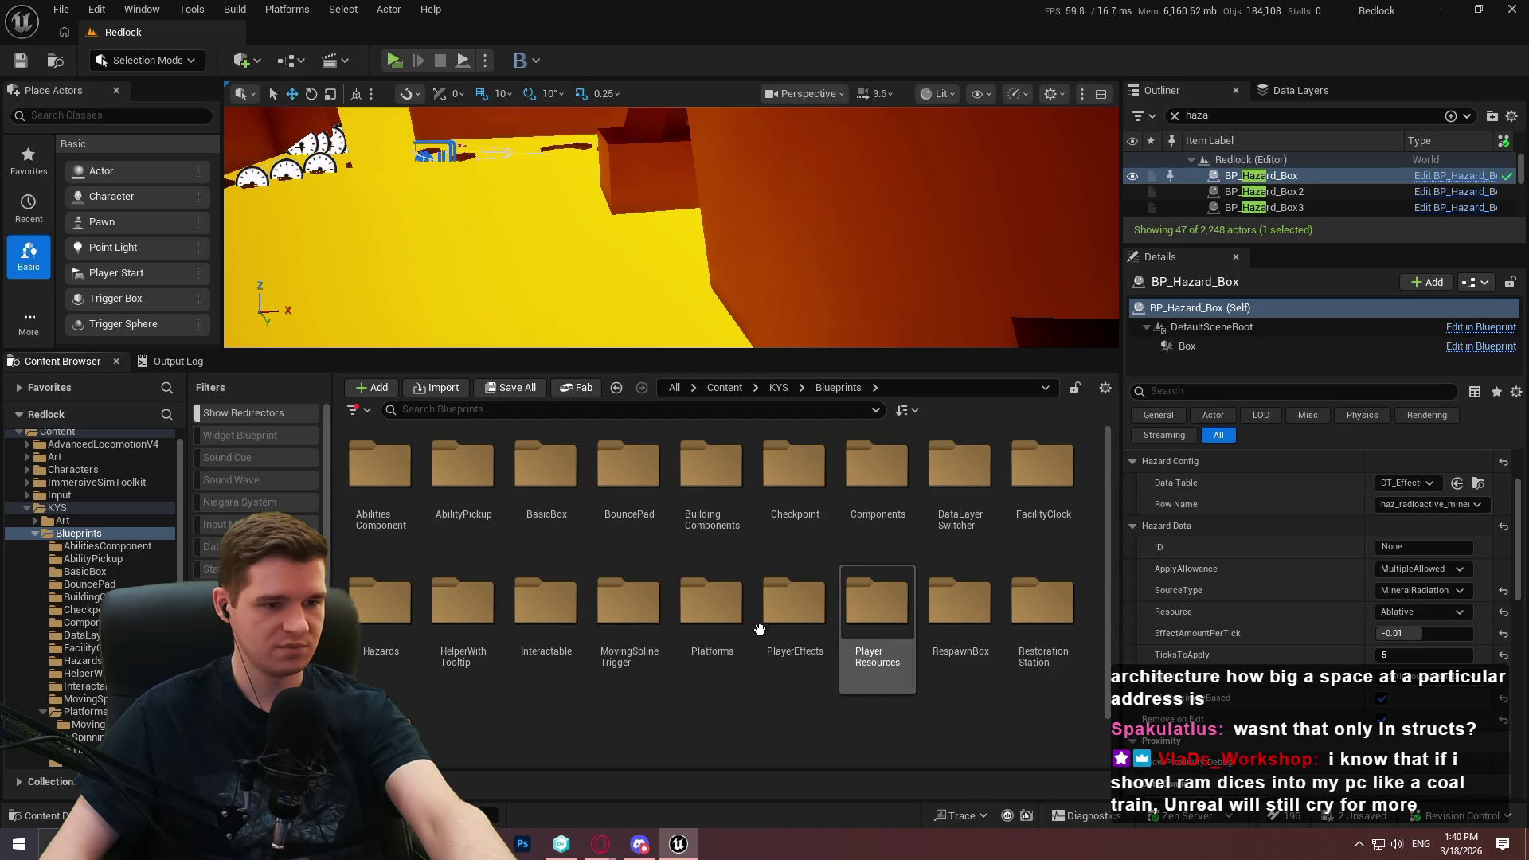
{"action": "double_click", "coordinate": [711, 613]}
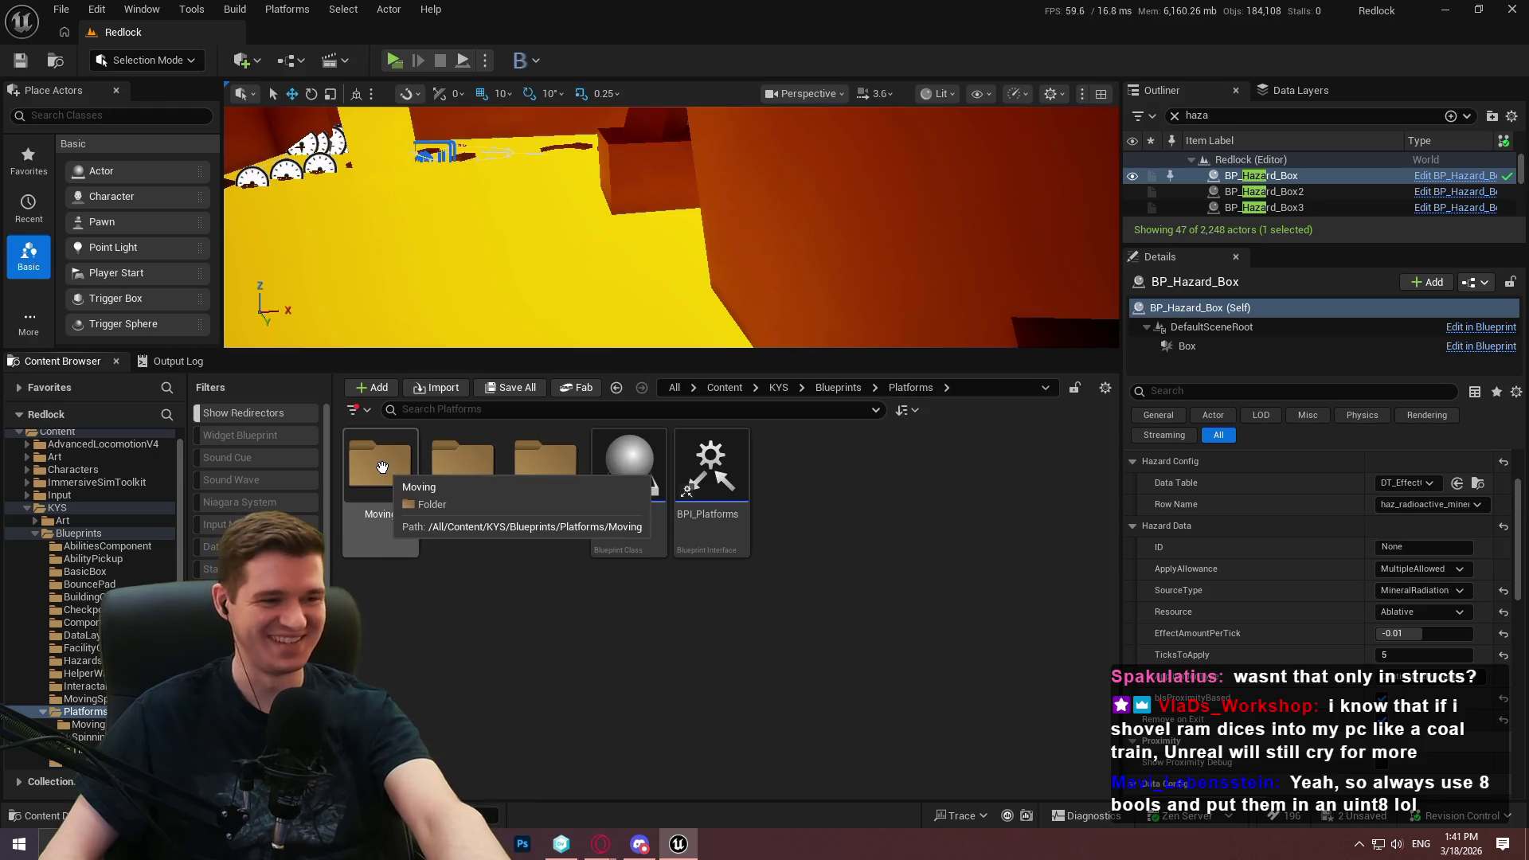
{"action": "double_click", "coordinate": [399, 502]}
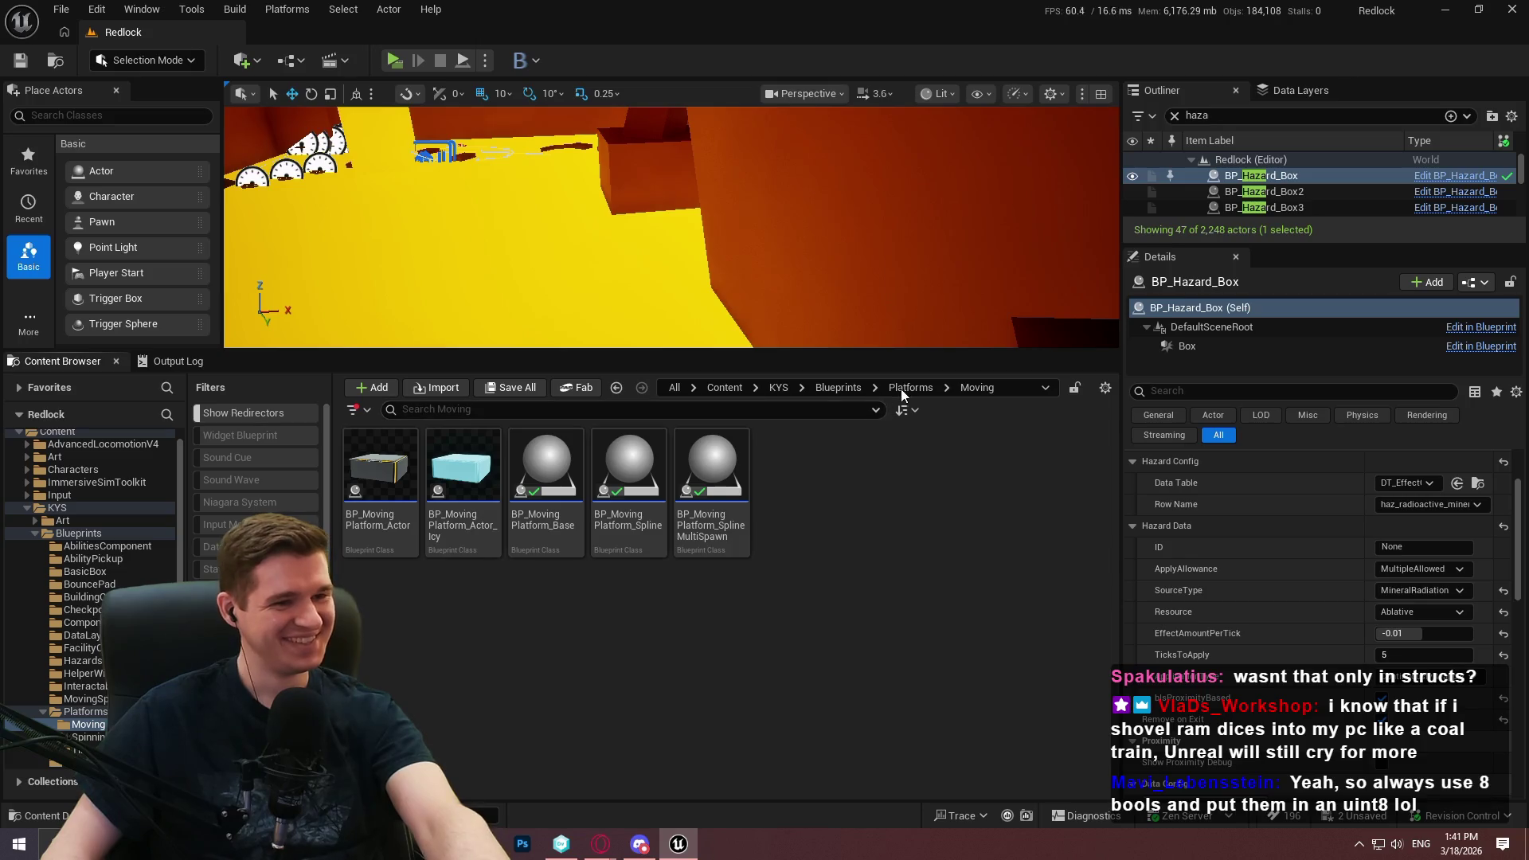
{"action": "left_click", "coordinate": [909, 387]}
{"action": "left_click", "coordinate": [478, 510]}
{"action": "double_click", "coordinate": [479, 510]}
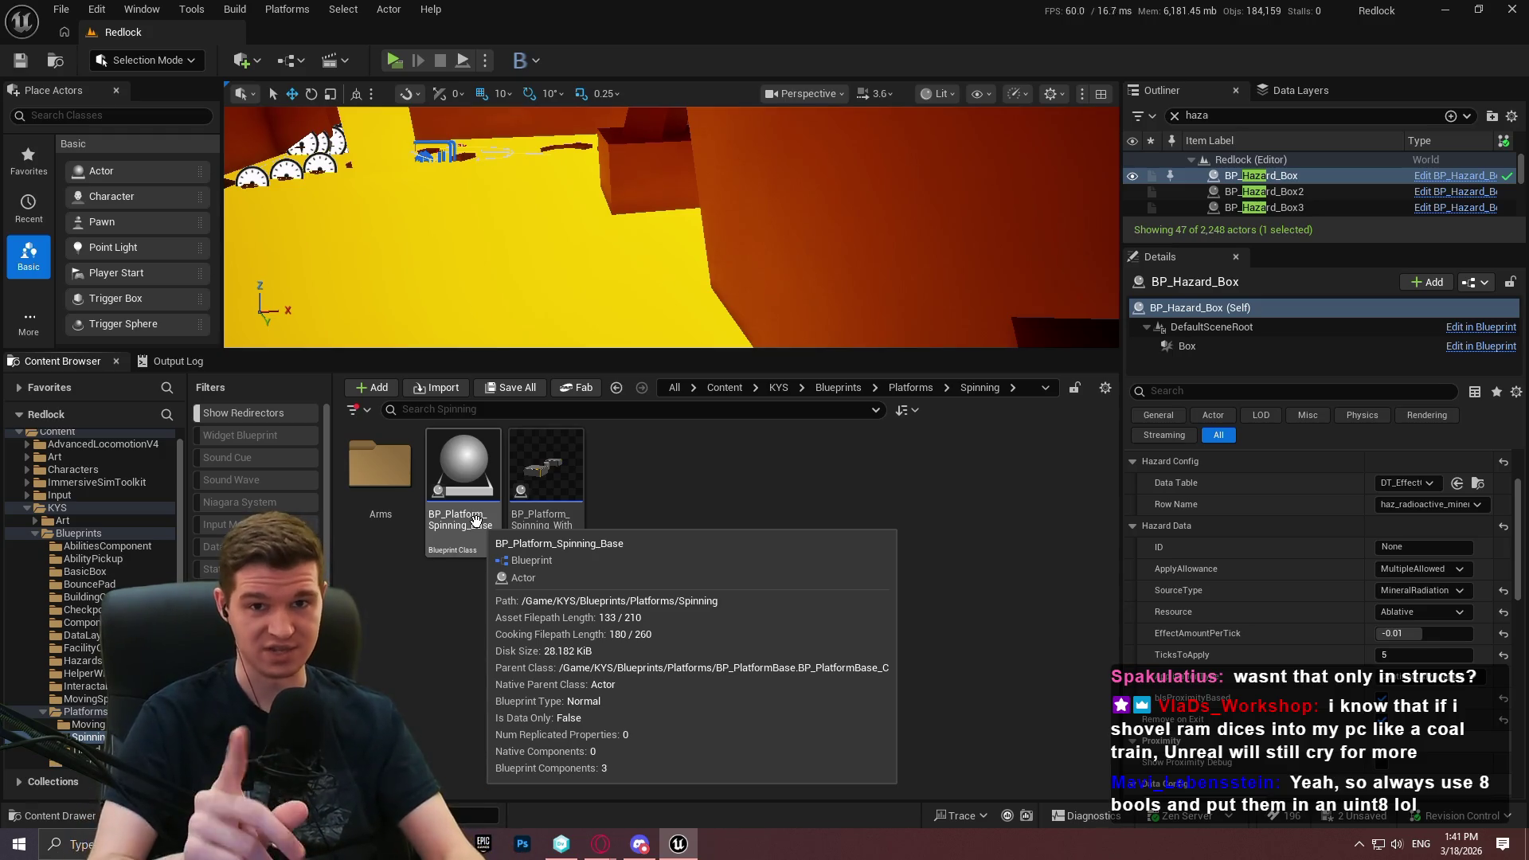
Open BP_Platform_Spinning_Base for editing
{"action": "left_click", "coordinate": [452, 551]}
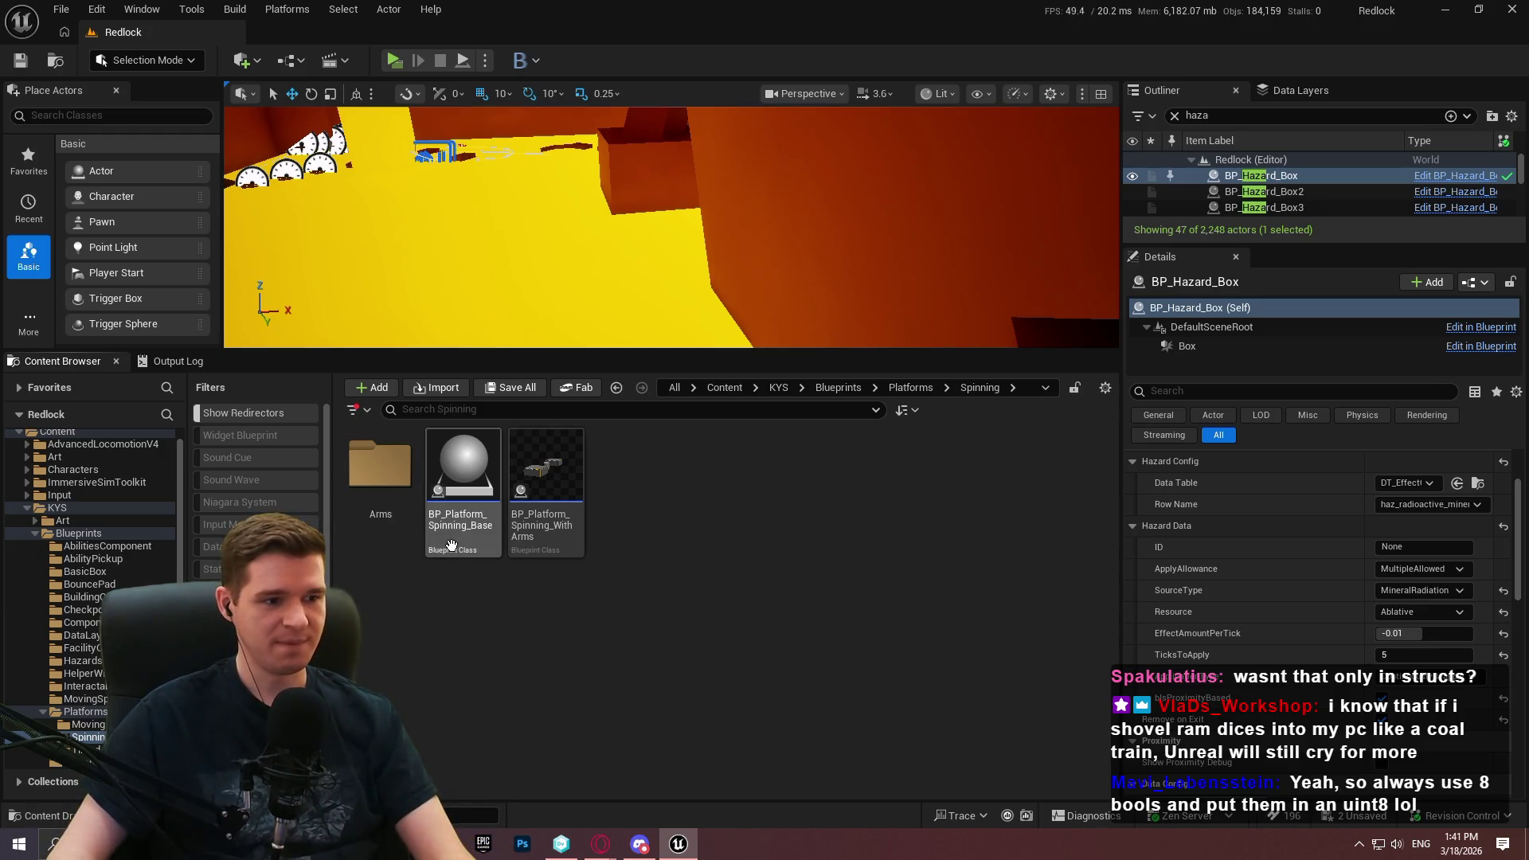
{"action": "left_click", "coordinate": [461, 570]}
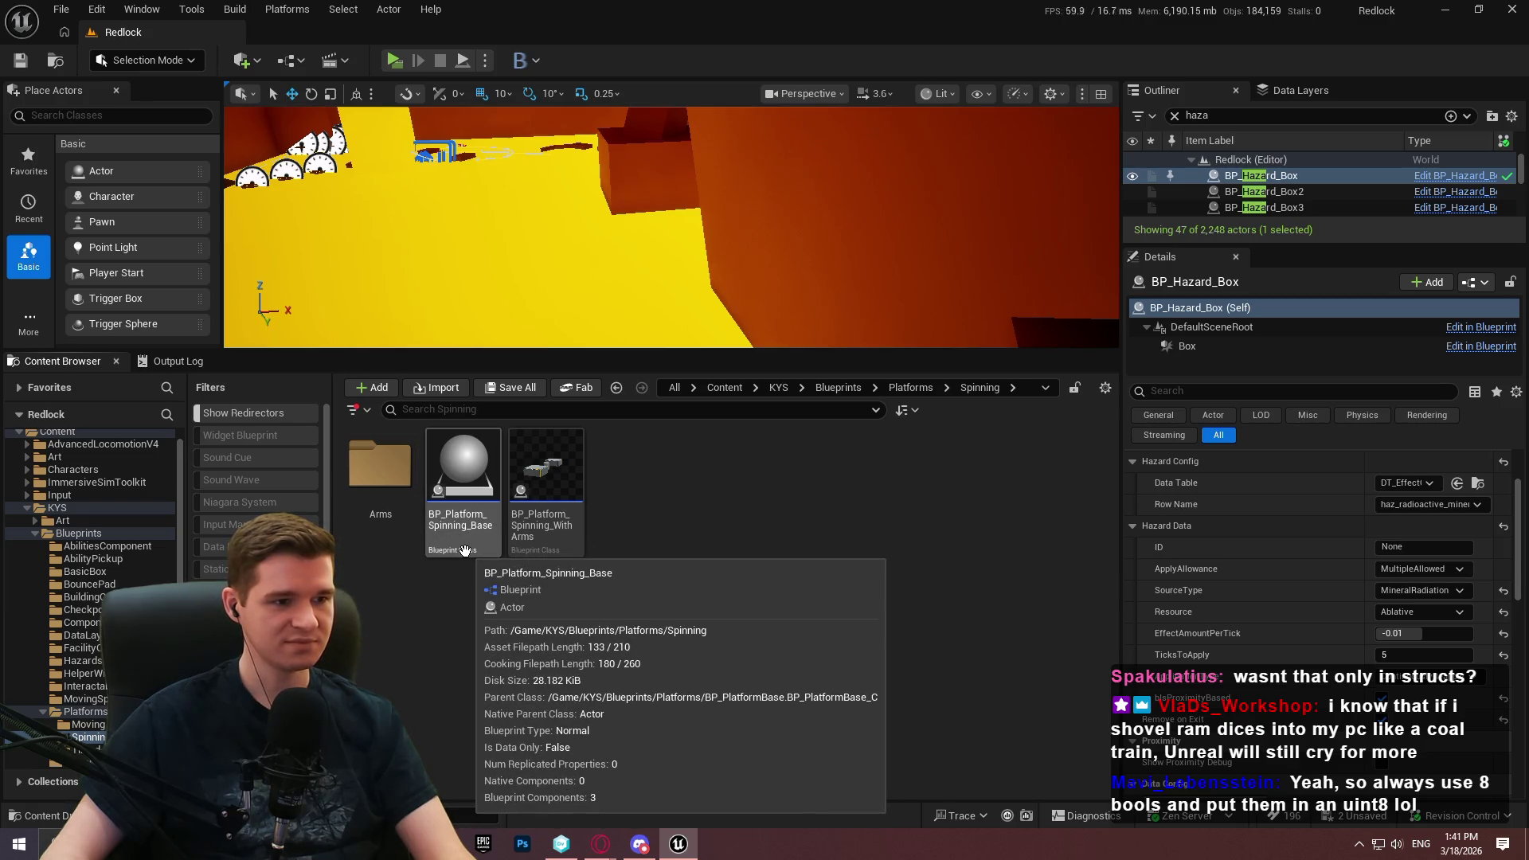
{"action": "left_click", "coordinate": [468, 558]}
{"action": "double_click", "coordinate": [467, 557]}
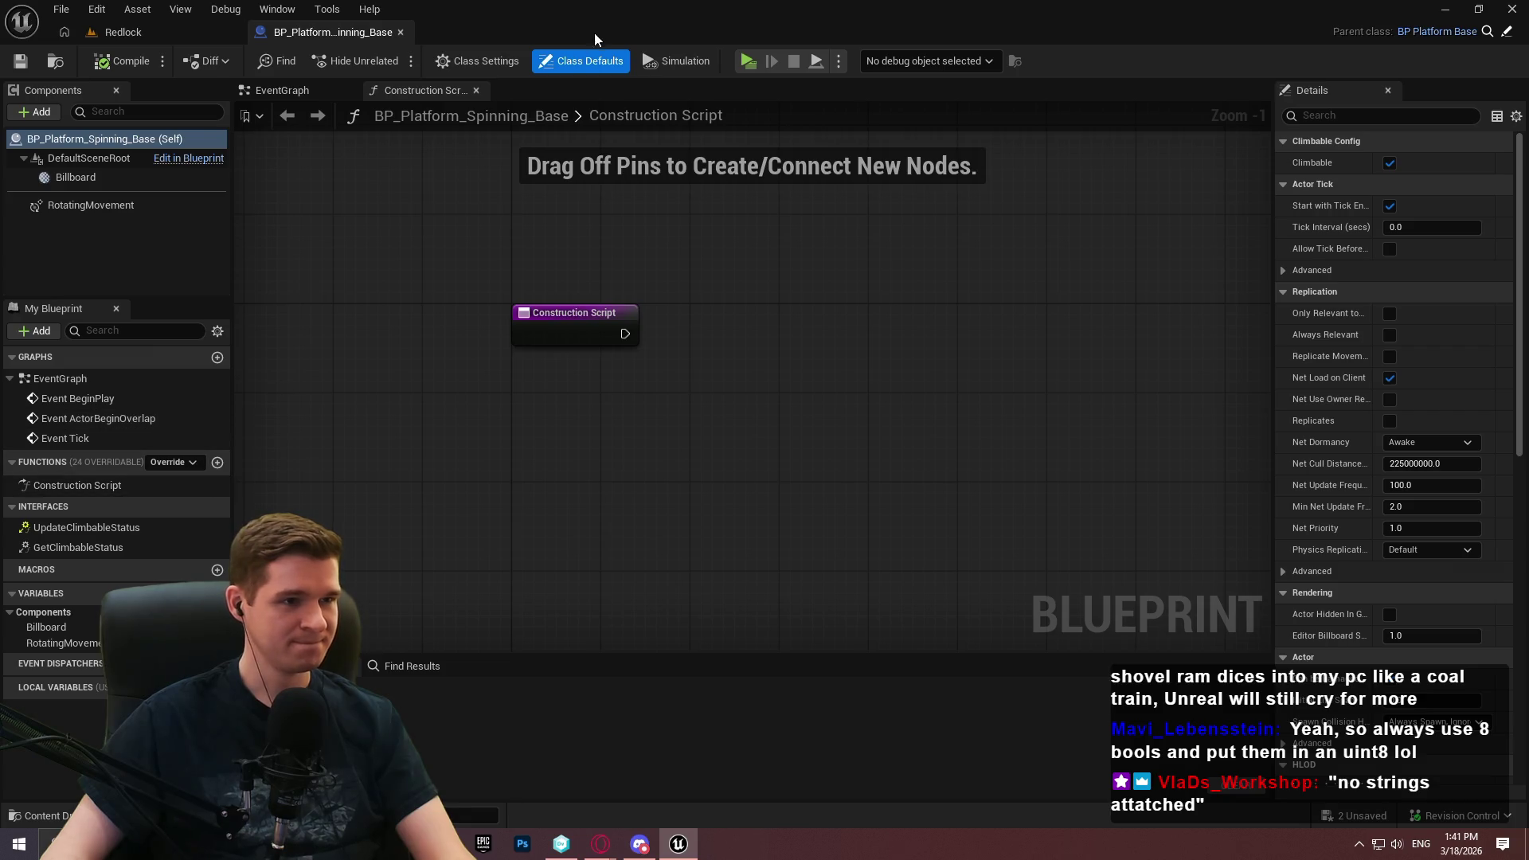
Close the spinning platform blueprint and reopen BP_Platform_Spinning_Base
{"action": "key", "text": "ctrl+w"}
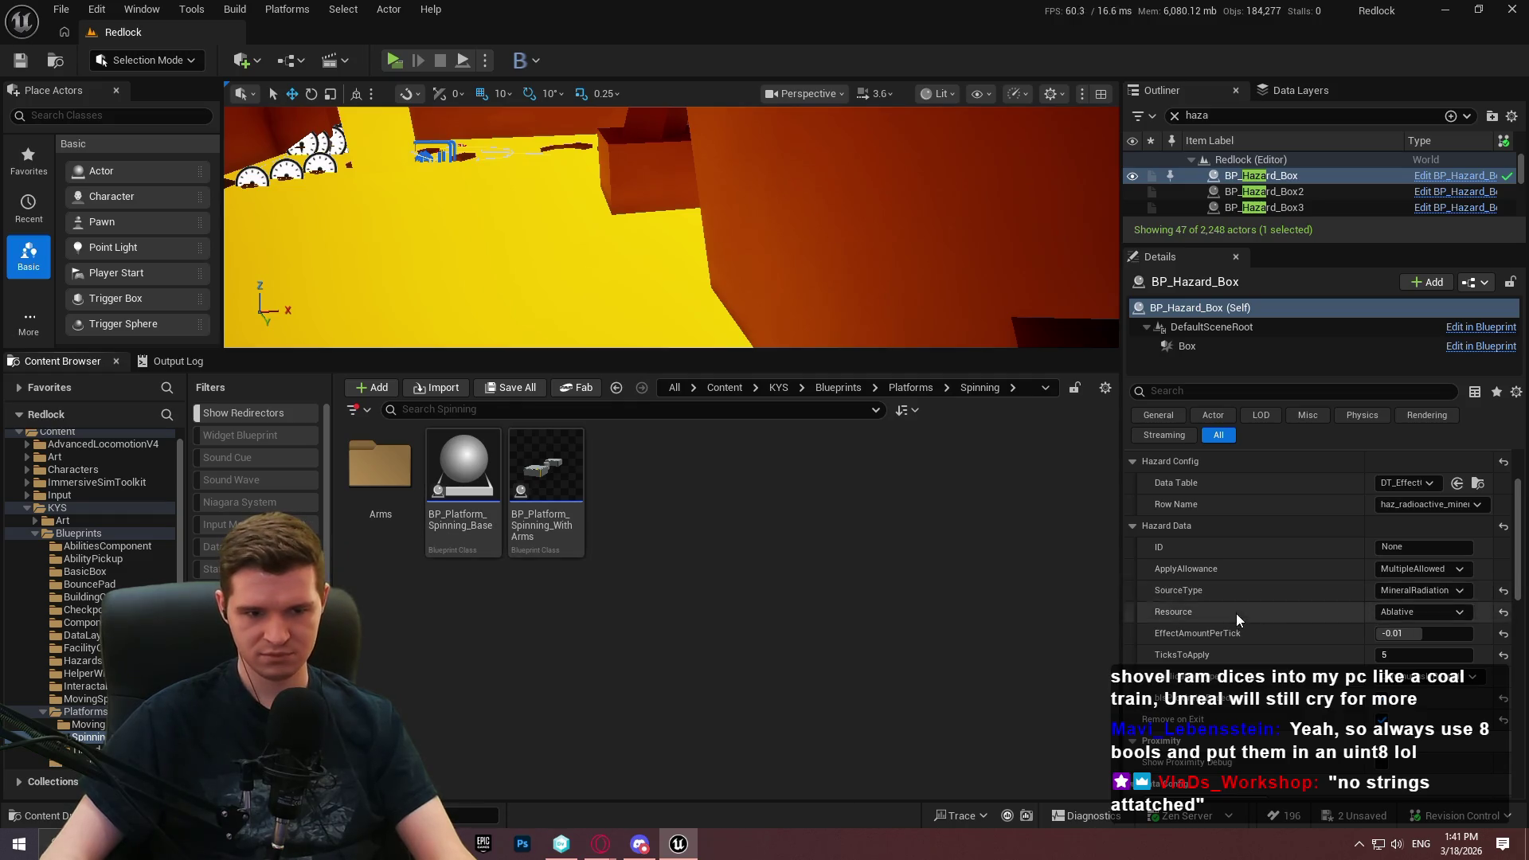
{"action": "scroll", "coordinate": [1238, 613], "scroll_direction": "down", "scroll_amount": 3}
{"action": "scroll", "coordinate": [1244, 609], "scroll_direction": "down", "scroll_amount": 1}
{"action": "left_click", "coordinate": [476, 550]}
{"action": "double_click", "coordinate": [476, 550]}
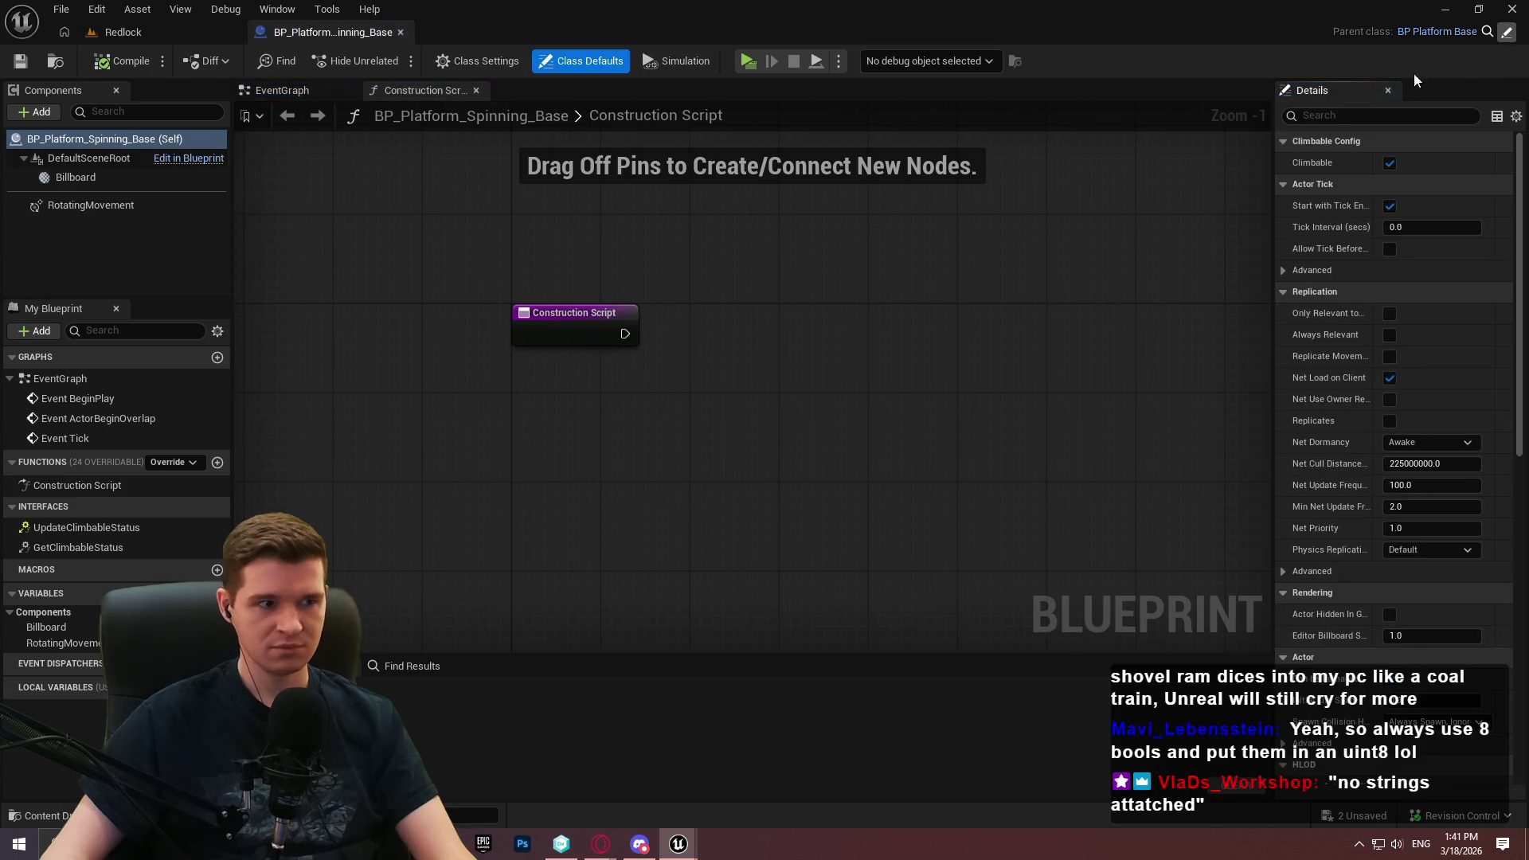
Check the Climbable Config variables in the parent BP_PlatformBase, then close it
{"action": "left_click", "coordinate": [1437, 31]}
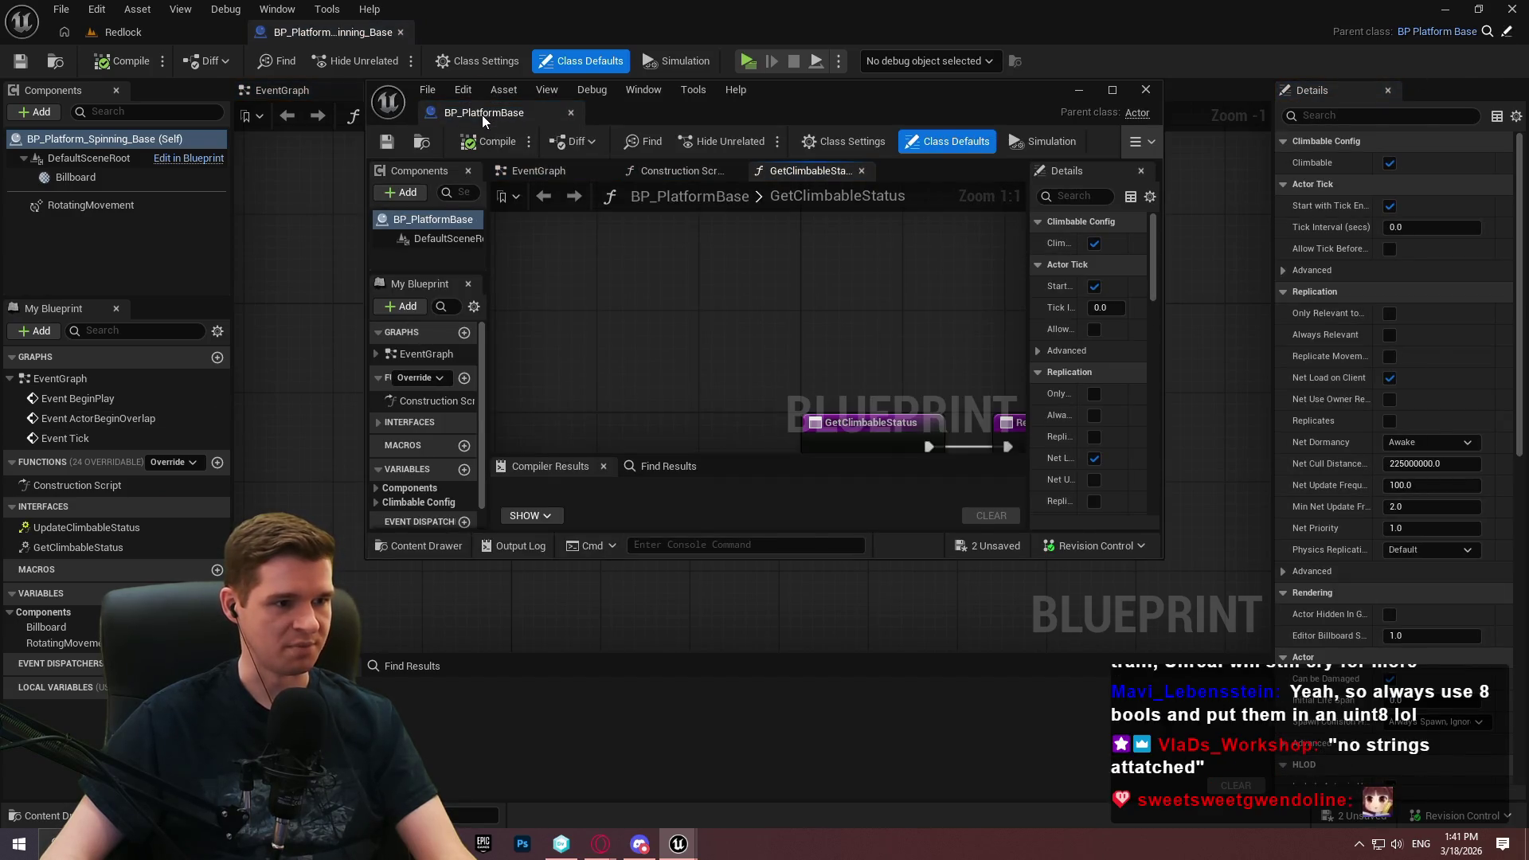
{"action": "left_click_drag", "start_coordinate": [484, 120], "coordinate": [484, 36]}
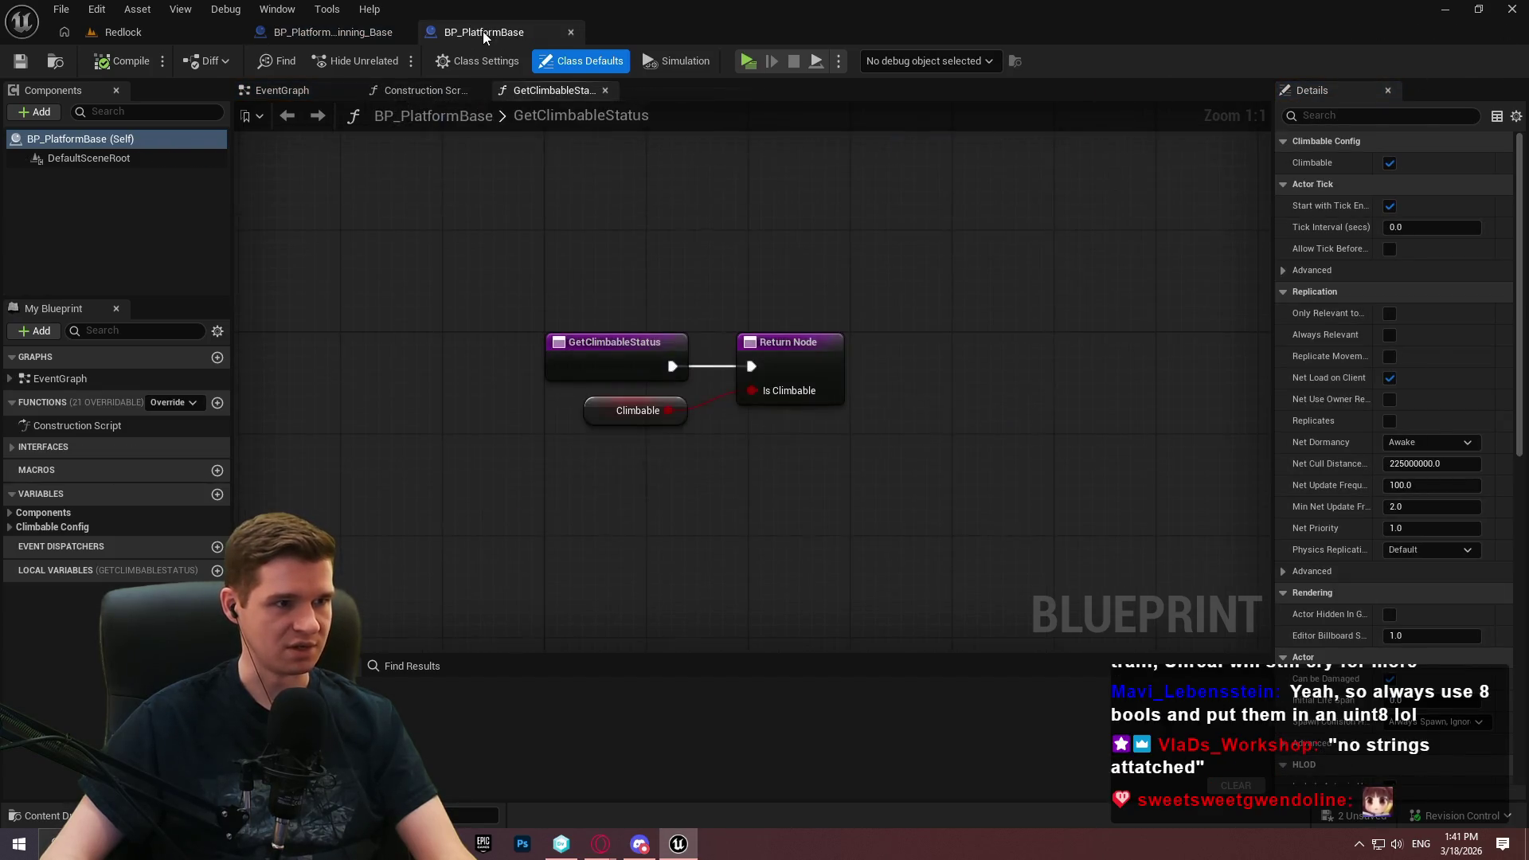
{"action": "left_click", "coordinate": [9, 527]}
{"action": "left_click", "coordinate": [9, 527]}
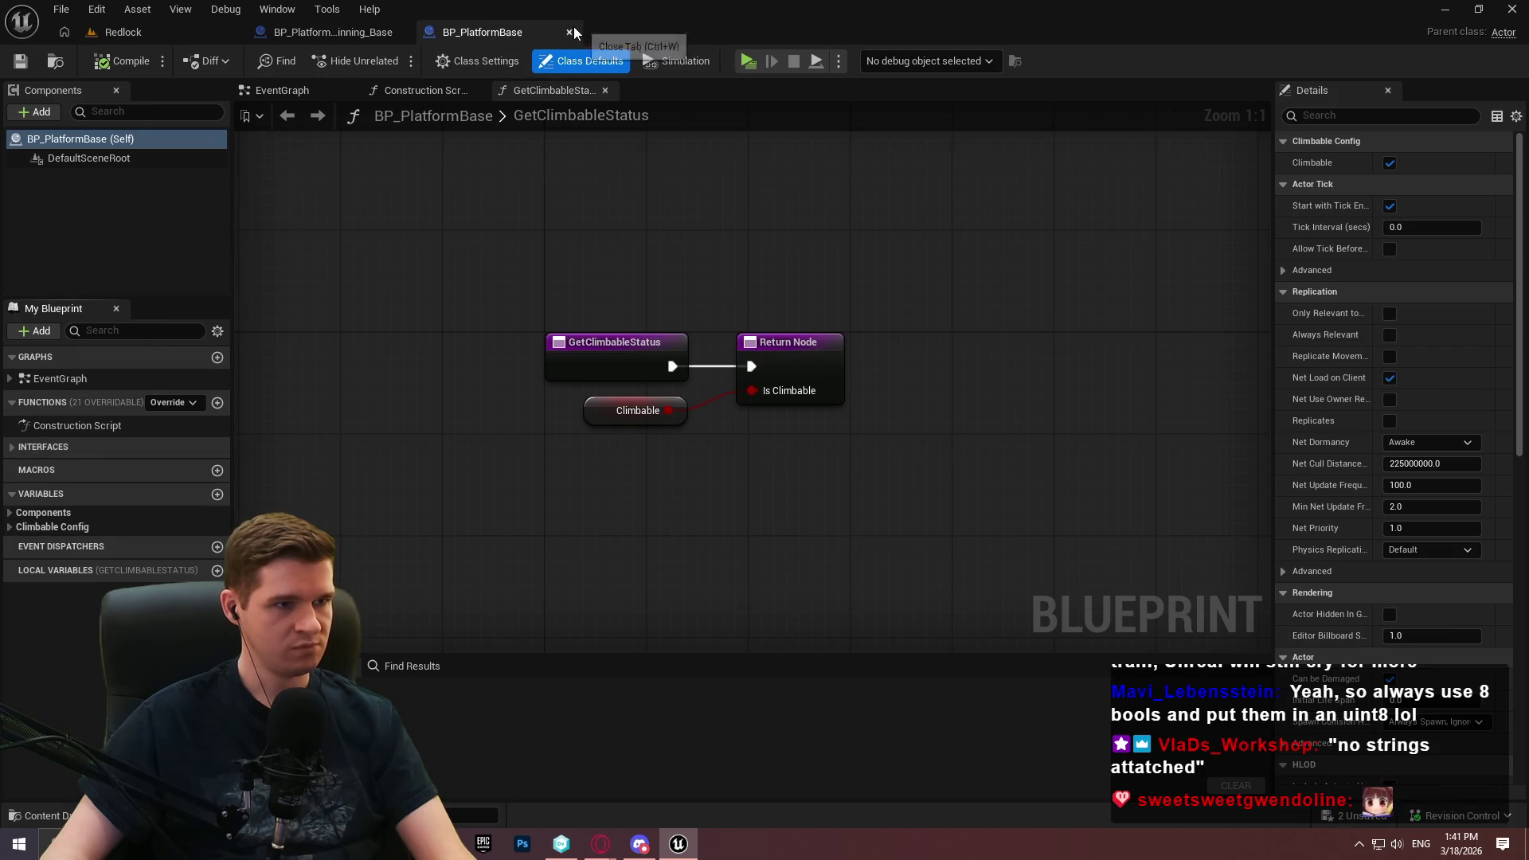
{"action": "left_click", "coordinate": [569, 32]}
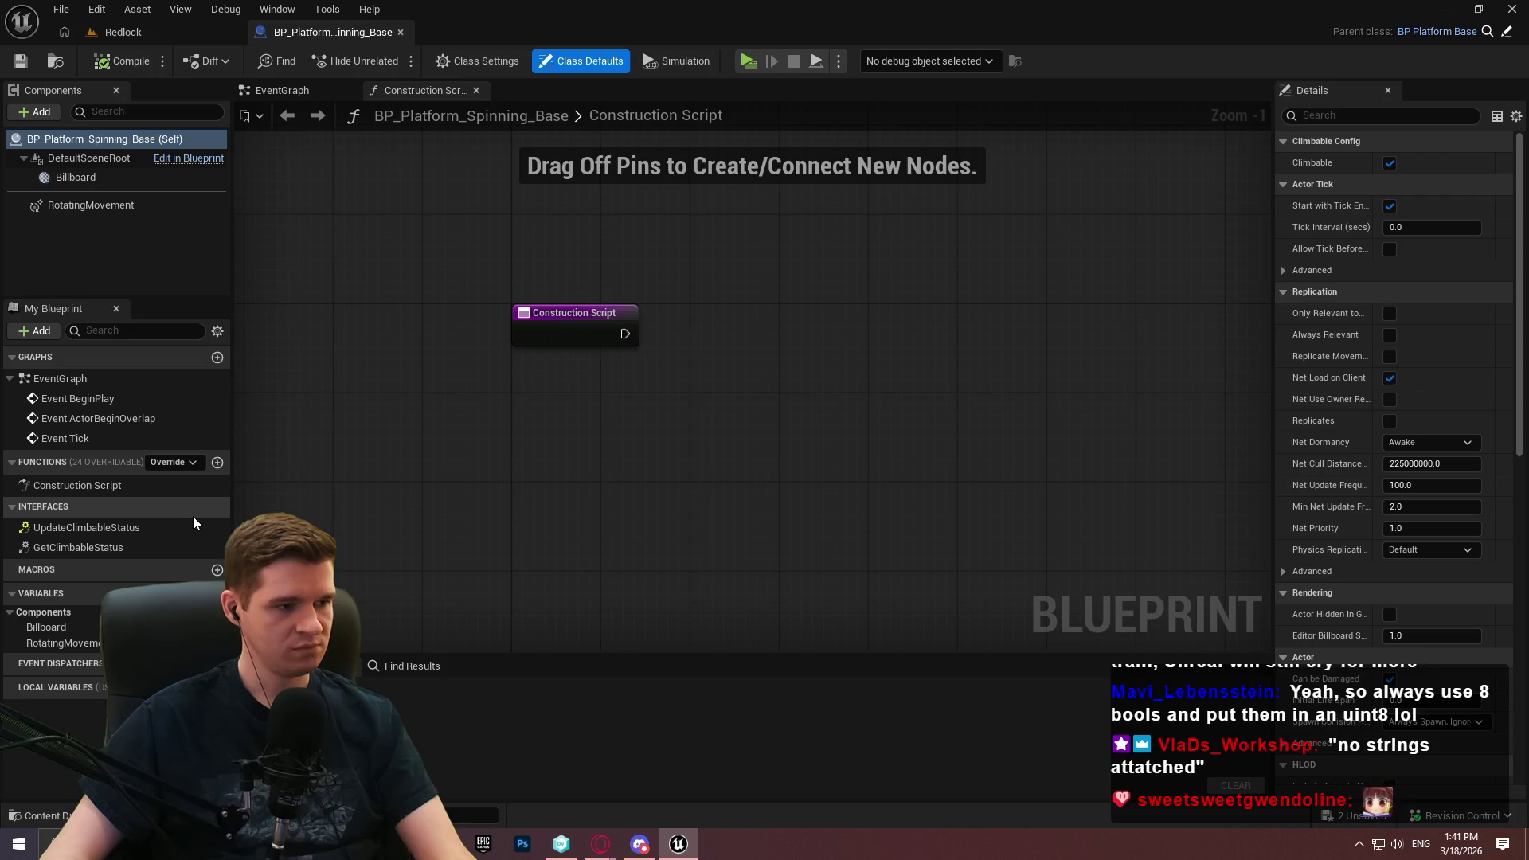
{"action": "left_click", "coordinate": [121, 32]}
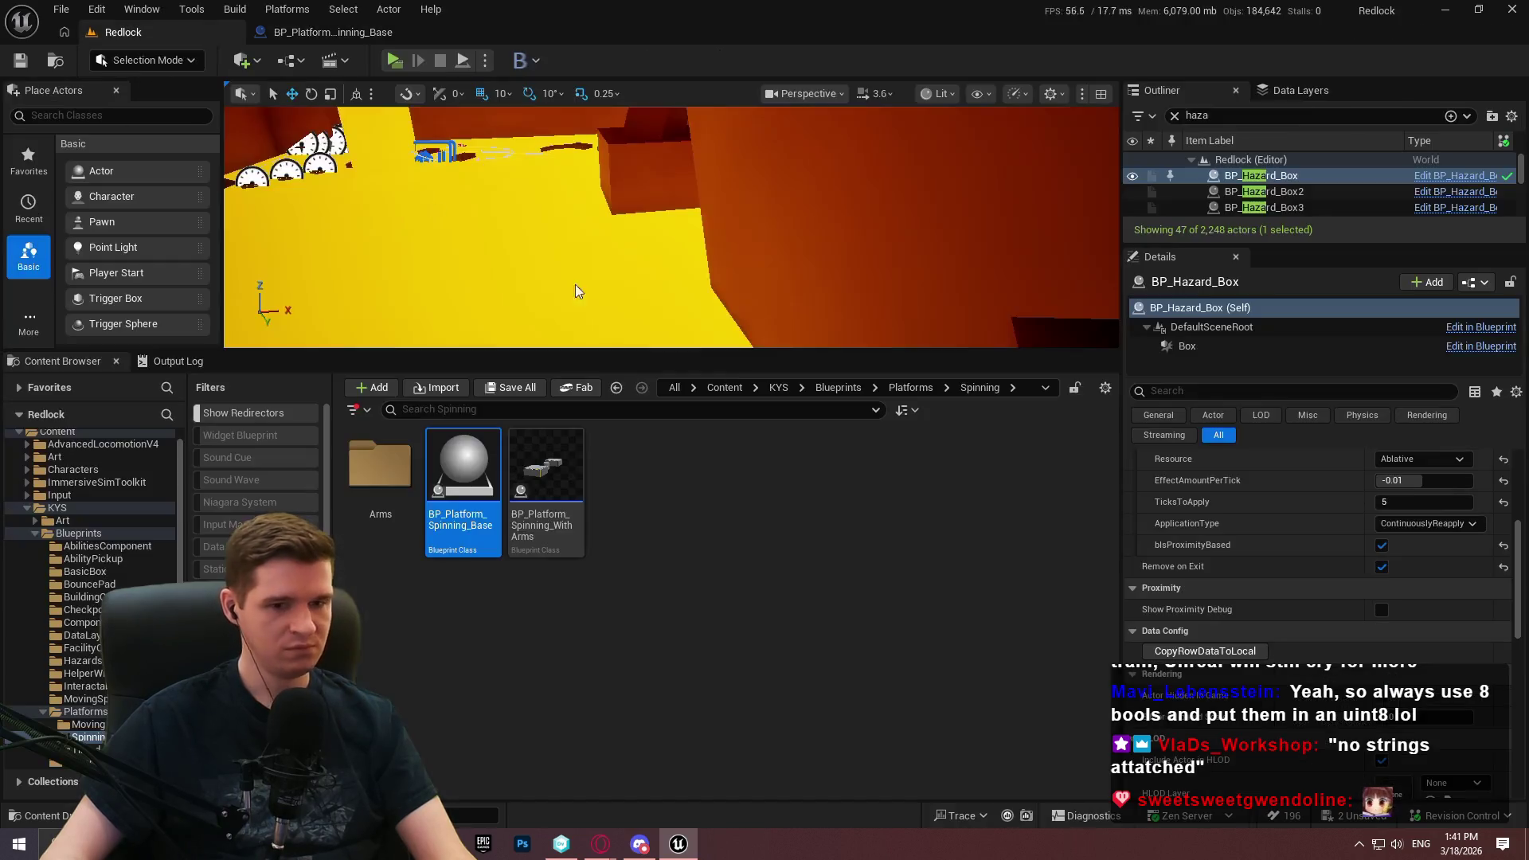
Place a BP_Platform_Spinning_WithArms in the level and open its blueprint's Data Config functions
{"action": "left_click", "coordinate": [540, 529]}
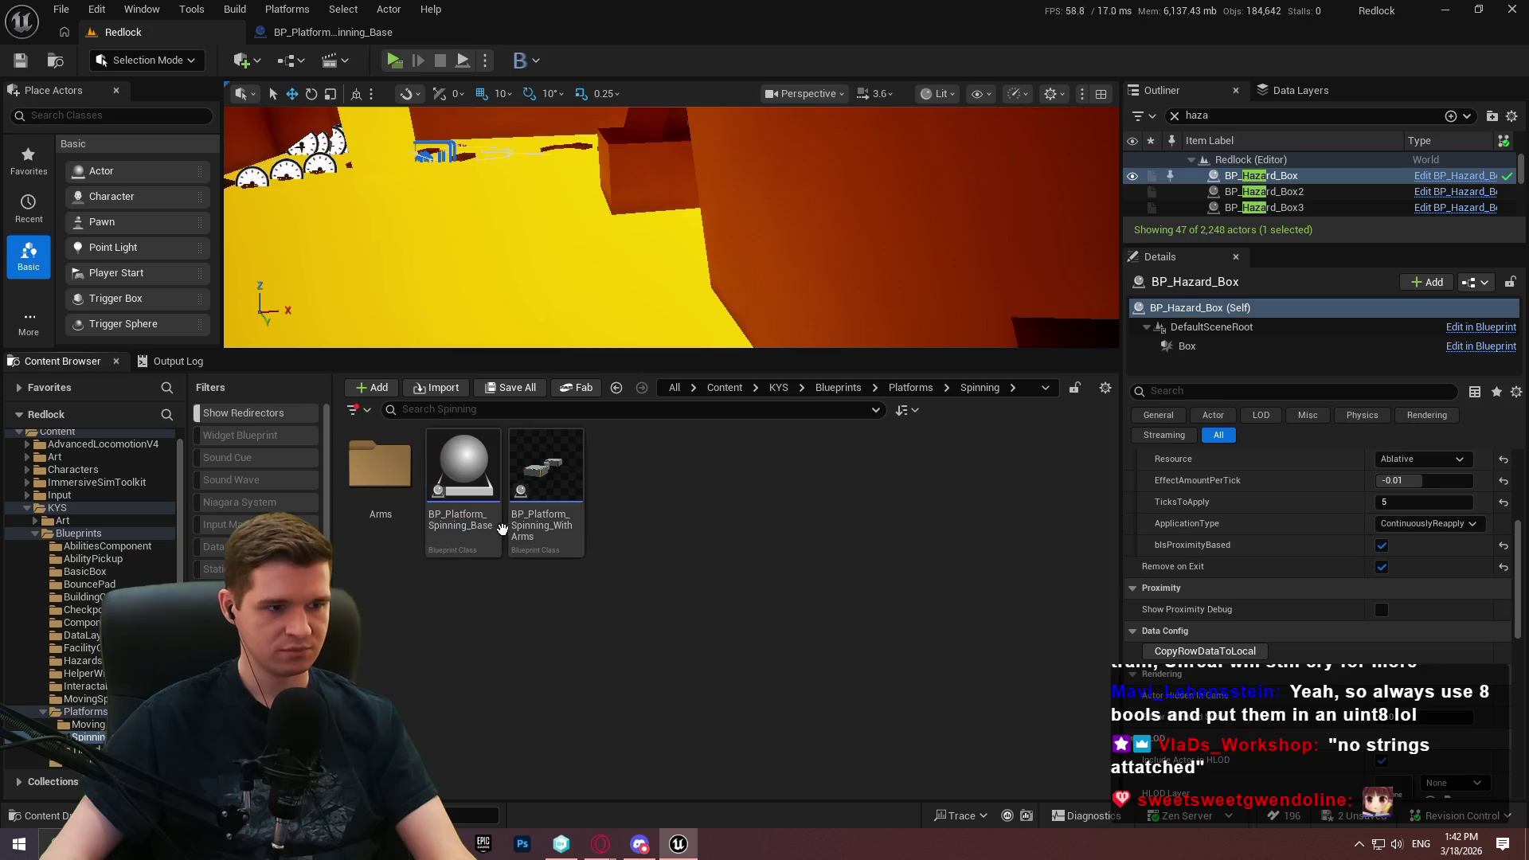
{"action": "left_click_drag", "start_coordinate": [546, 532], "coordinate": [792, 301]}
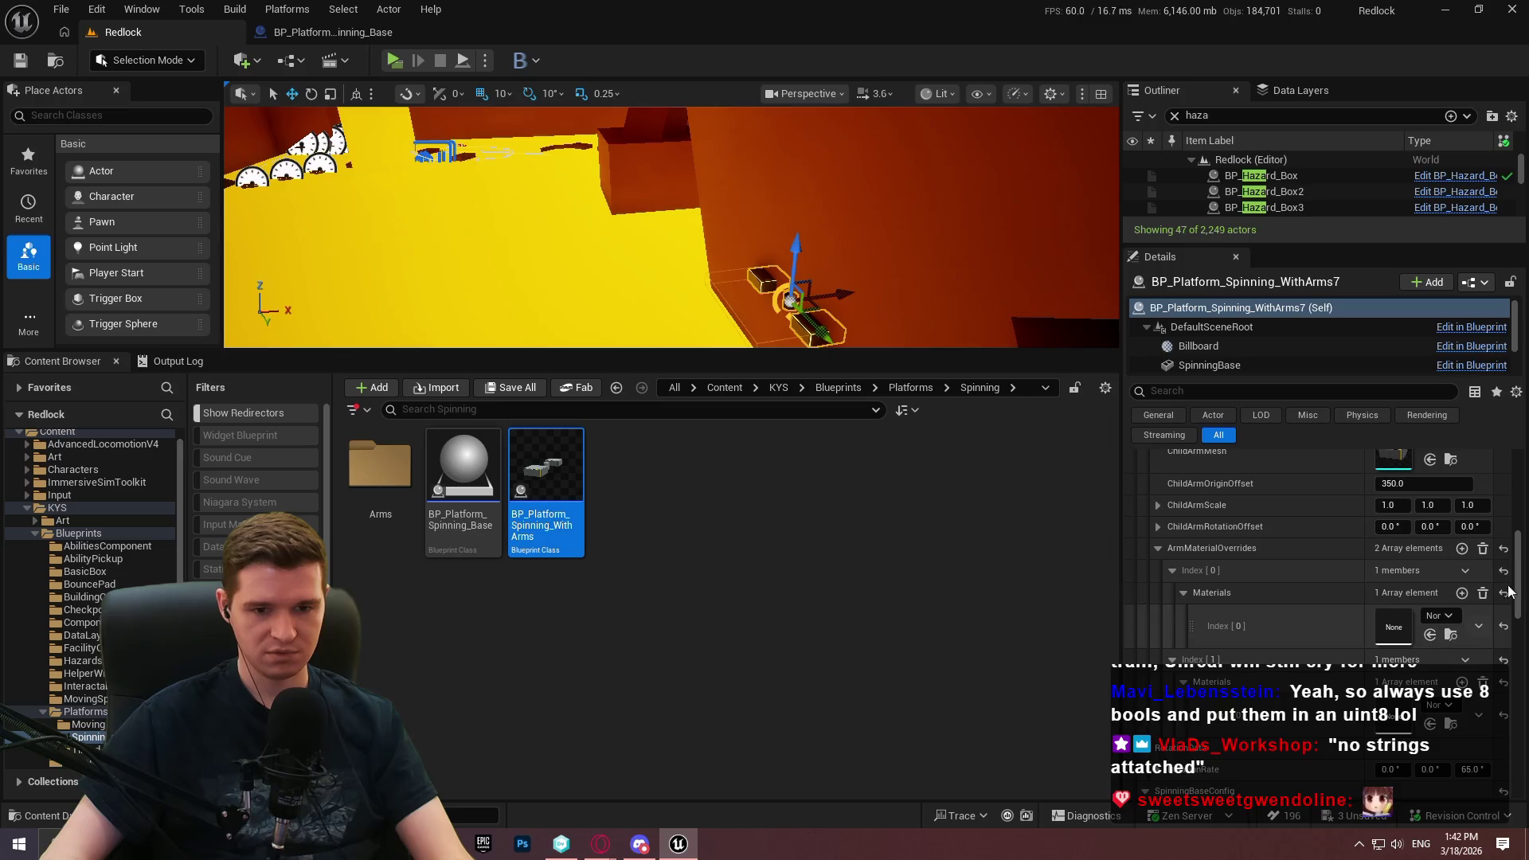
{"action": "mouse_move", "coordinate": [1519, 568]}
{"action": "left_mouse_down"}
{"action": "mouse_move", "coordinate": [1525, 637]}
{"action": "mouse_move", "coordinate": [1525, 607]}
{"action": "left_mouse_up"}
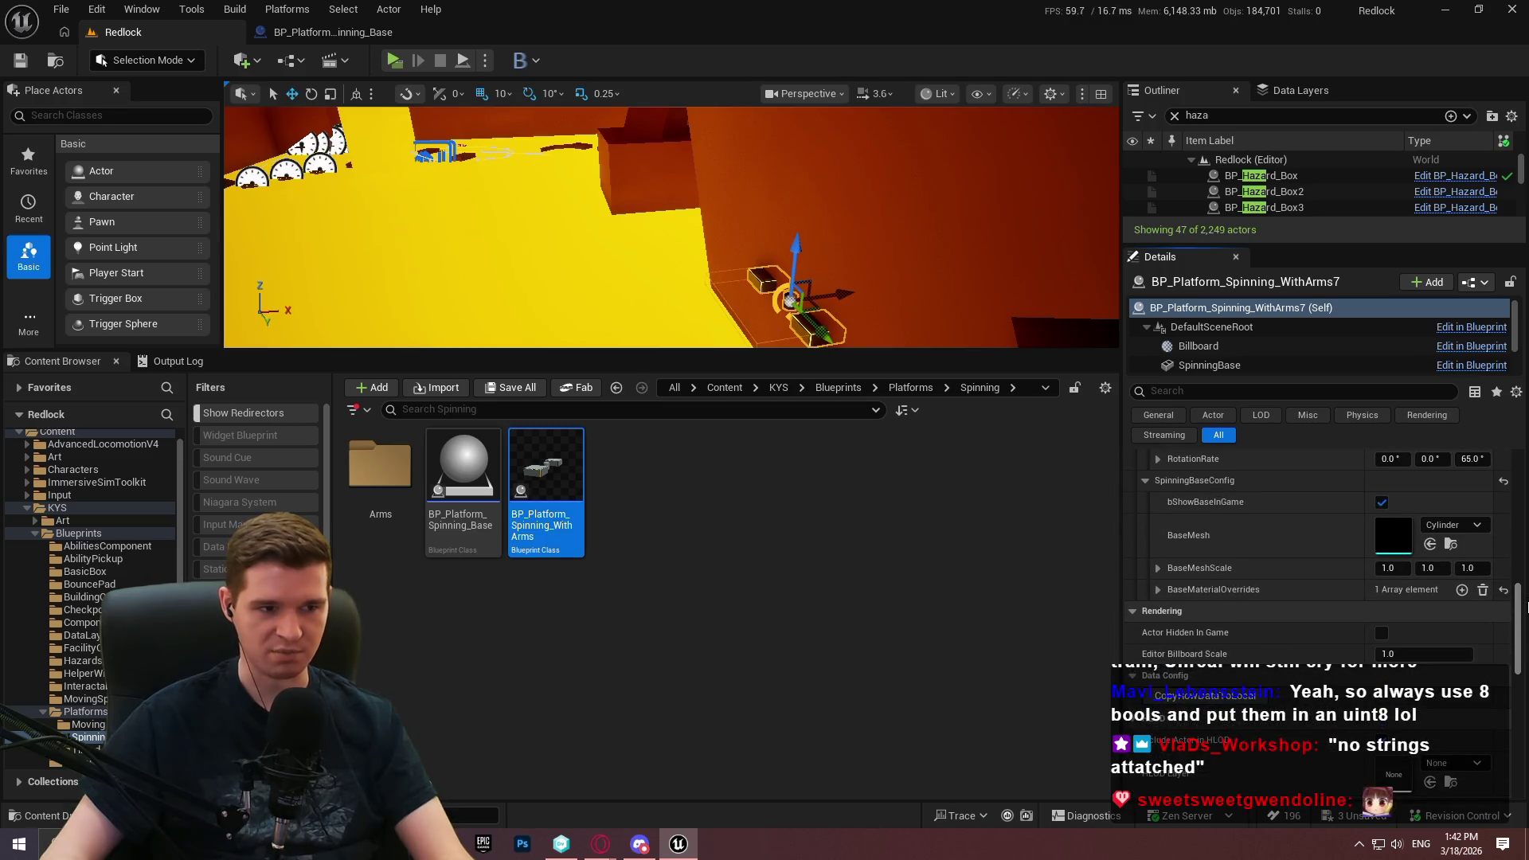
{"action": "double_click", "coordinate": [546, 497]}
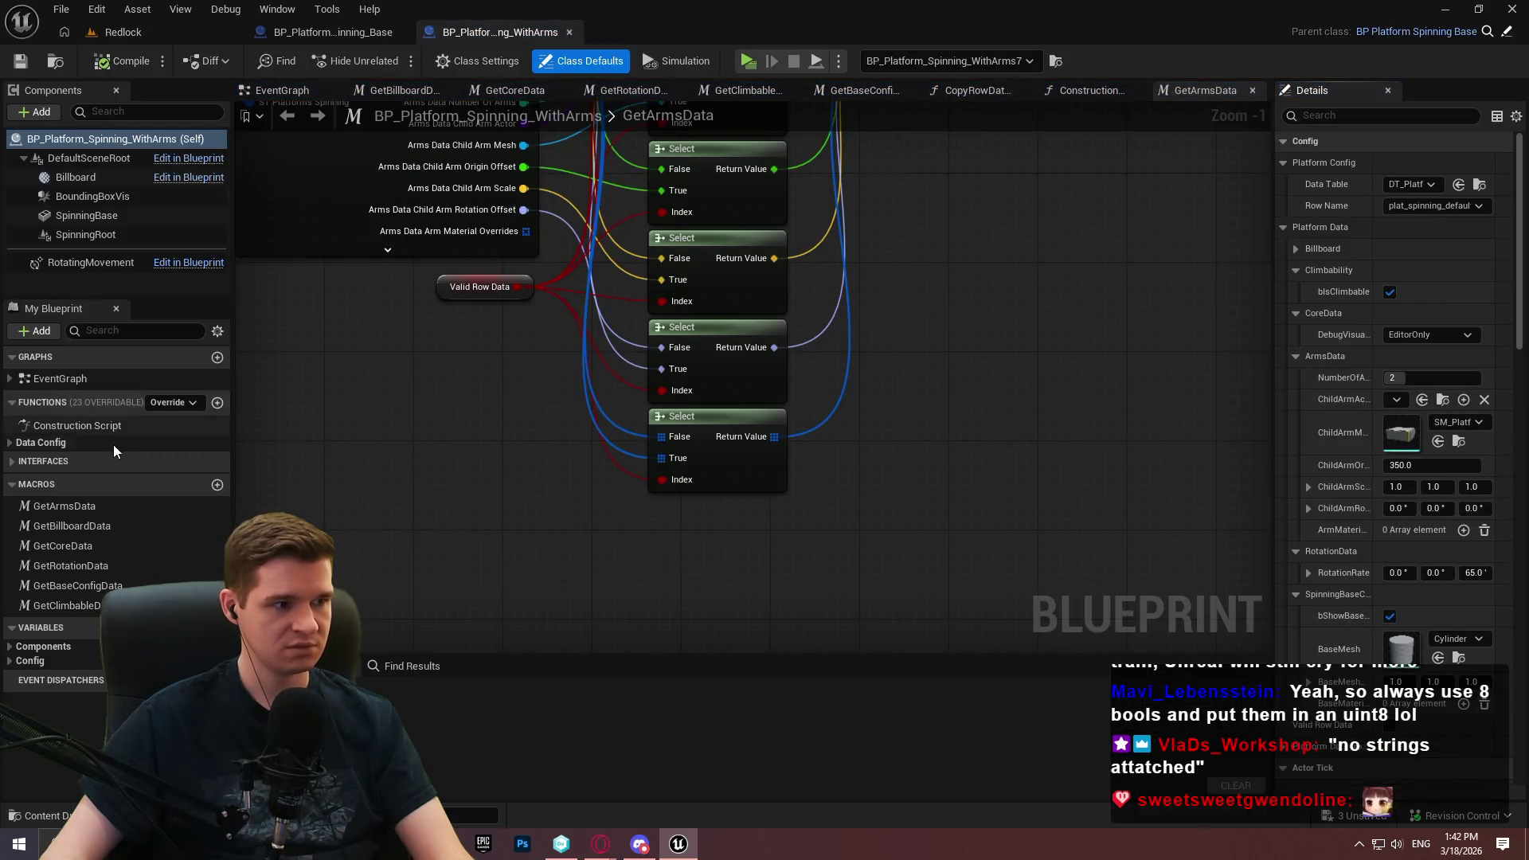
{"action": "left_click", "coordinate": [10, 443]}
Open CopyRowDataToLocal, close BP_Platform_Spinning_Base, and delete Cube1695 from the level
{"action": "double_click", "coordinate": [74, 462]}
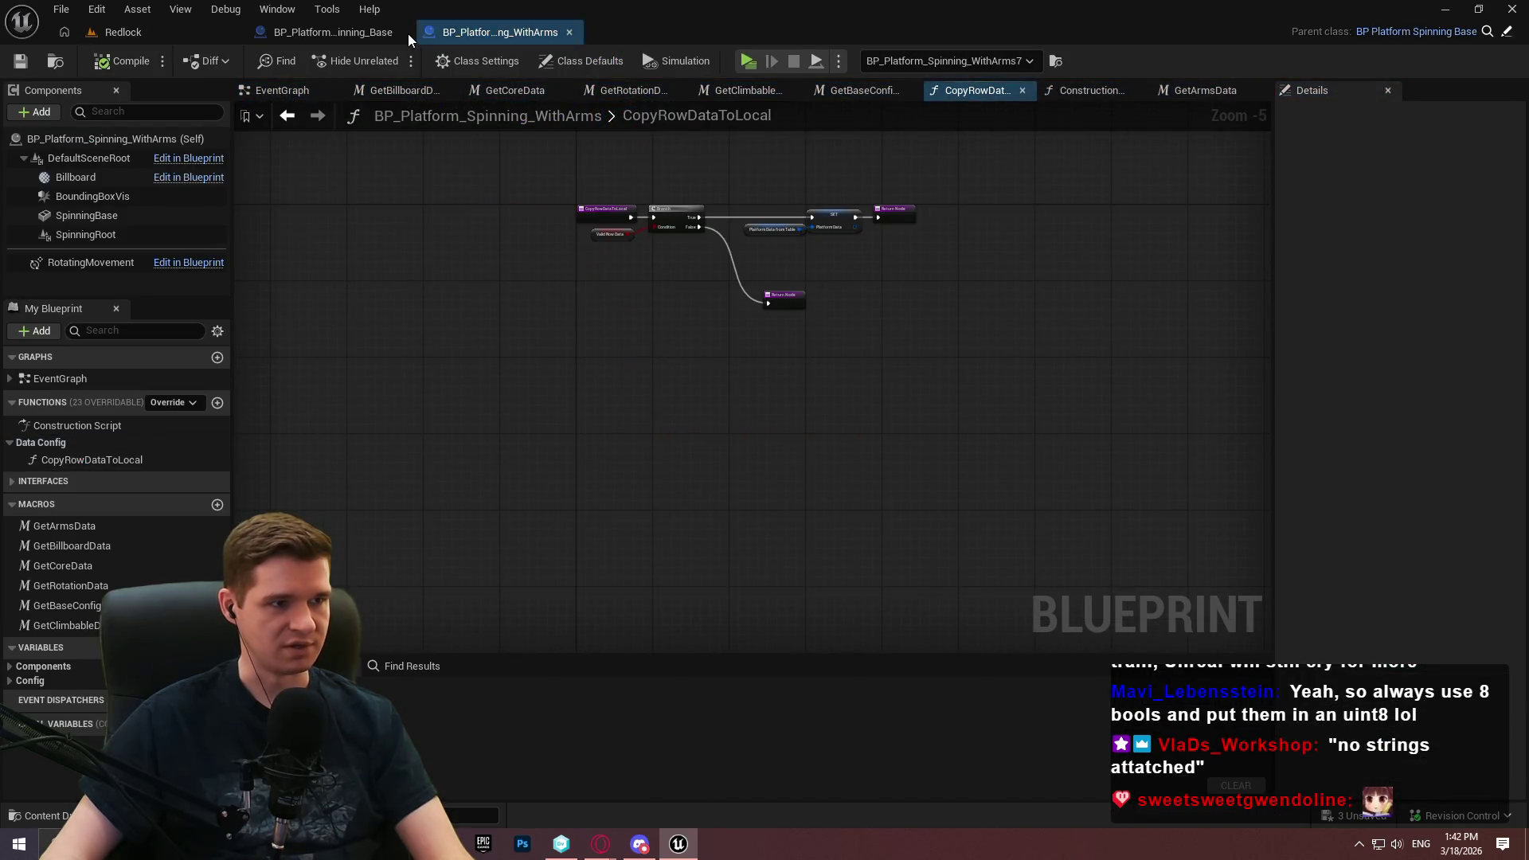
{"action": "left_click", "coordinate": [408, 34]}
{"action": "left_click", "coordinate": [400, 32]}
{"action": "left_click", "coordinate": [159, 32]}
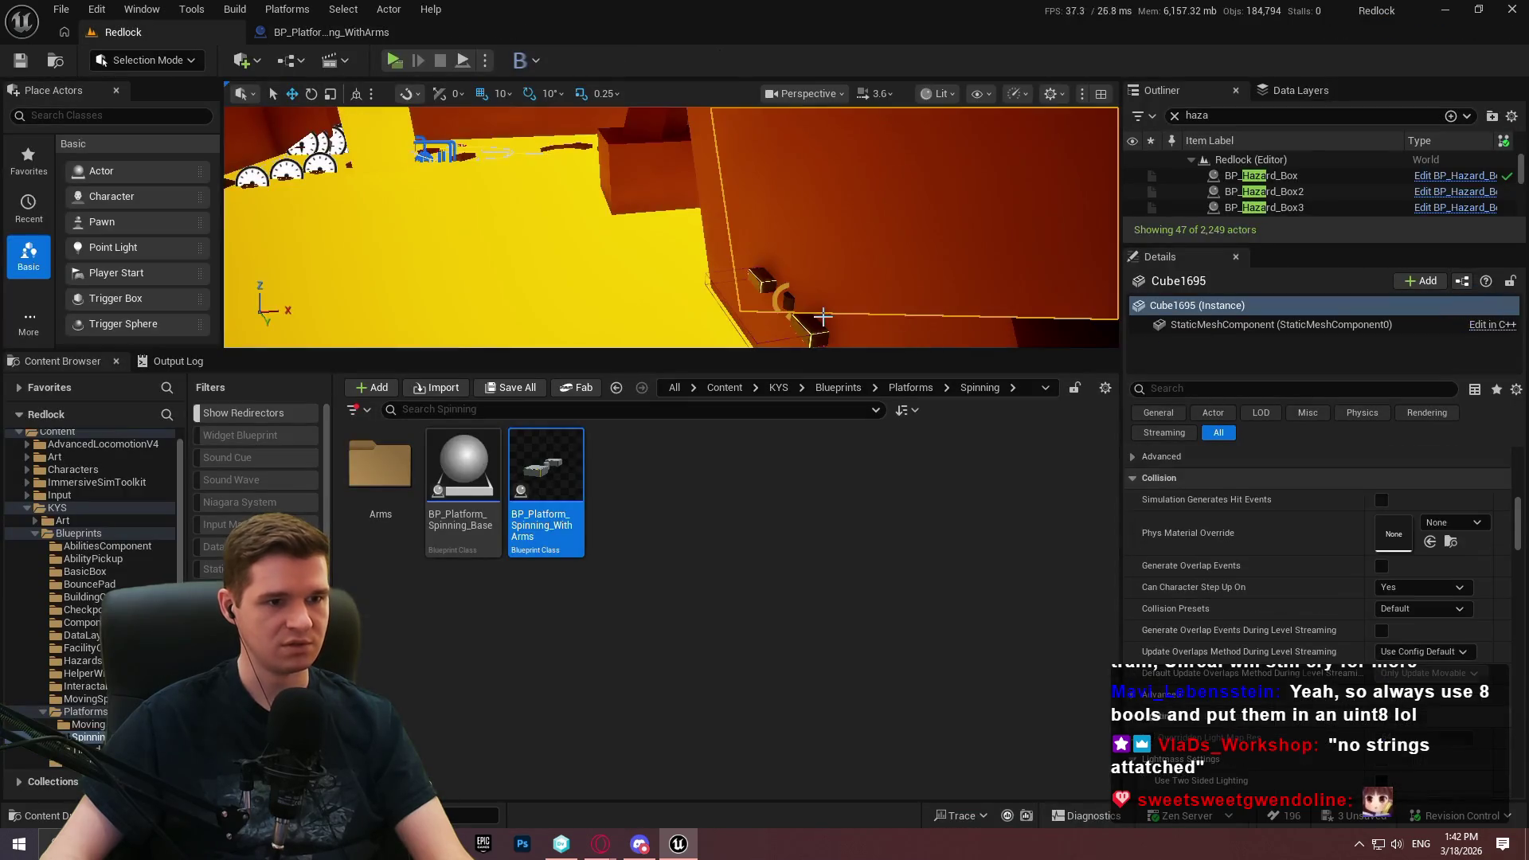
{"action": "key", "text": "Delete"}
Paste the commented Transact Object group and wire it after the function entry
{"action": "left_click", "coordinate": [374, 37]}
{"action": "scroll", "coordinate": [705, 400], "scroll_direction": "down", "scroll_amount": 2}
{"action": "scroll", "coordinate": [691, 350], "scroll_direction": "up", "scroll_amount": 3}
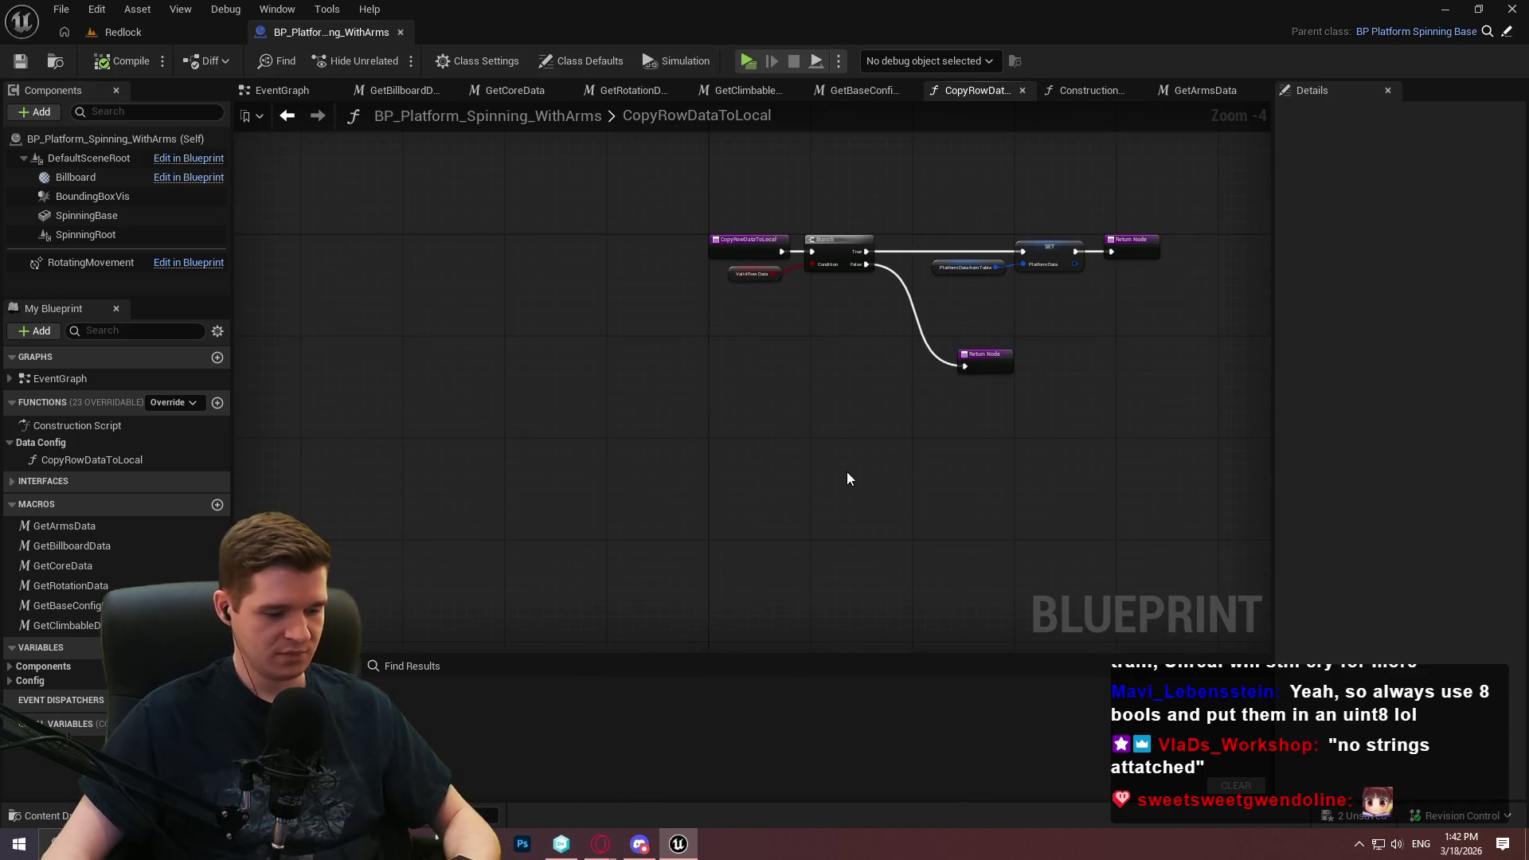
{"action": "key", "text": "ctrl+v"}
{"action": "scroll", "coordinate": [859, 441], "scroll_direction": "up", "scroll_amount": 2}
{"action": "mouse_move", "coordinate": [784, 177]}
{"action": "left_mouse_down"}
{"action": "mouse_move", "coordinate": [564, 177]}
{"action": "mouse_move", "coordinate": [773, 430]}
{"action": "mouse_move", "coordinate": [767, 447]}
{"action": "left_mouse_up"}
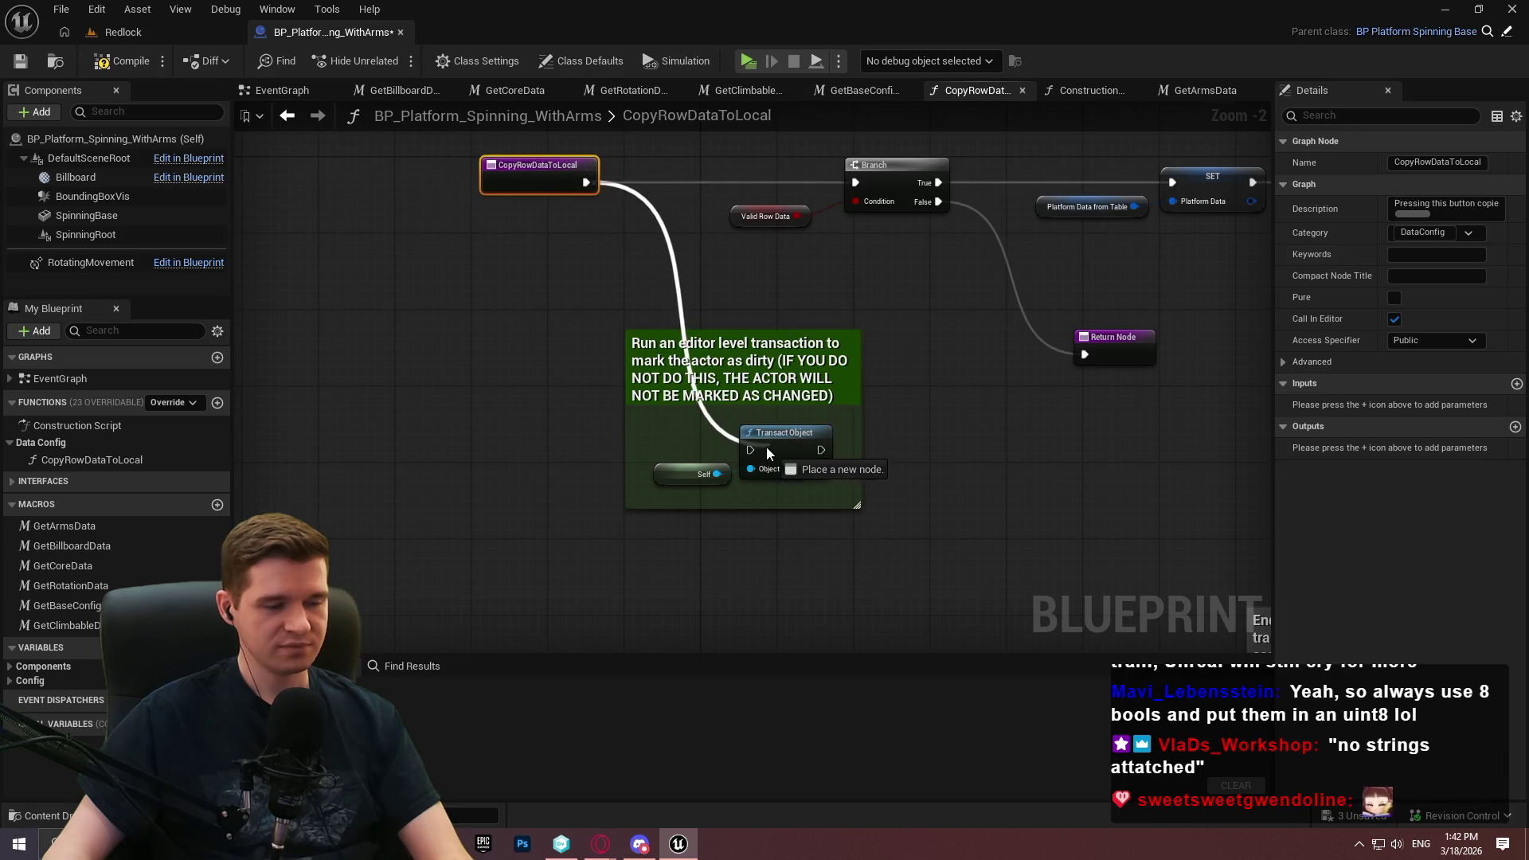
{"action": "left_click_drag", "start_coordinate": [533, 188], "coordinate": [513, 454]}
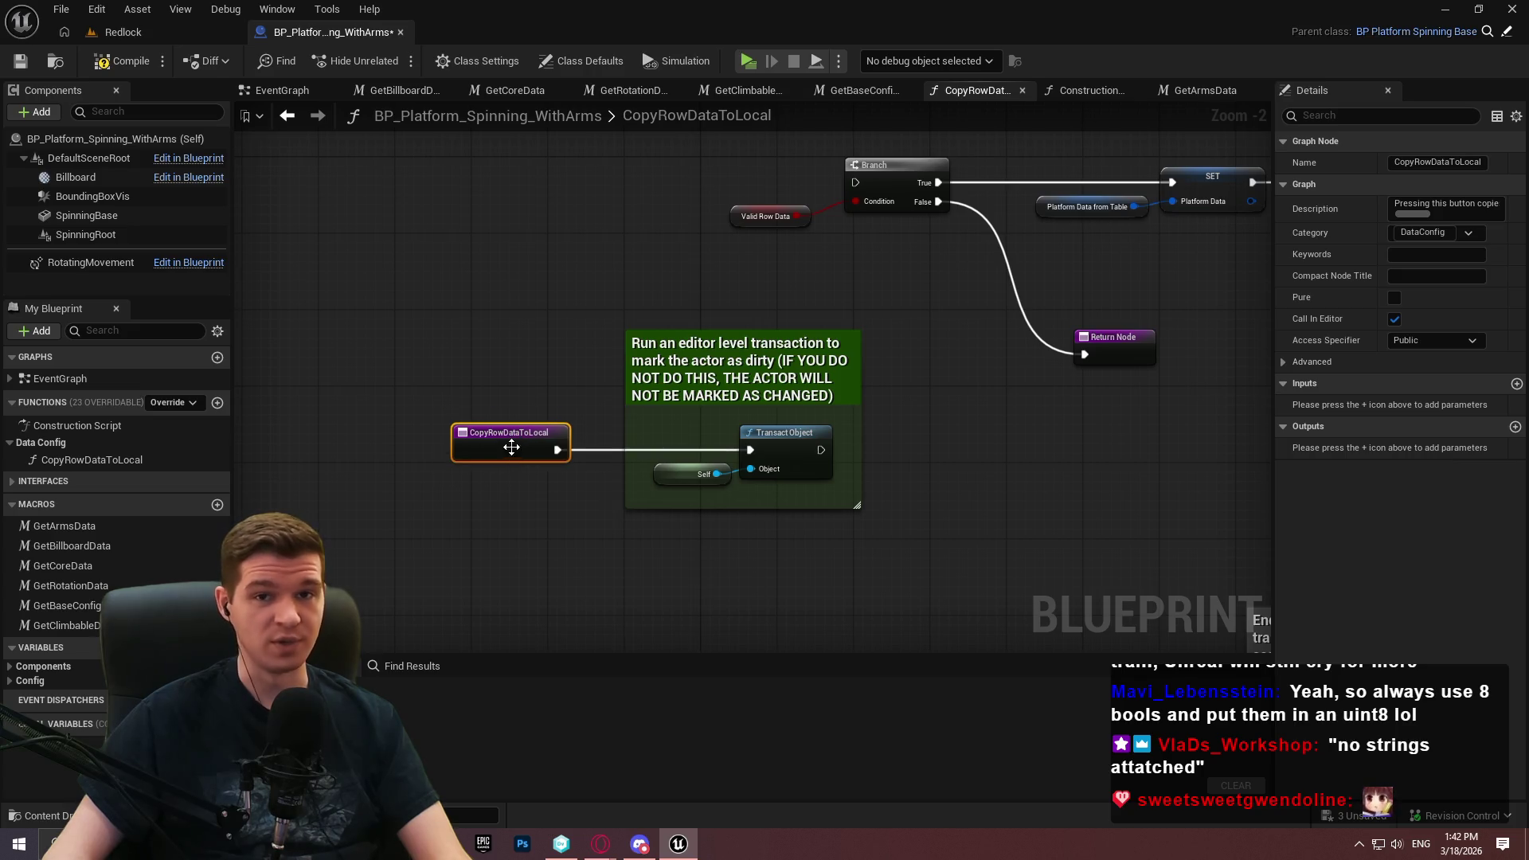
{"action": "mouse_move", "coordinate": [419, 322]}
{"action": "left_mouse_down"}
{"action": "mouse_move", "coordinate": [1021, 494]}
{"action": "mouse_move", "coordinate": [898, 314]}
{"action": "mouse_move", "coordinate": [929, 348]}
{"action": "left_mouse_up"}
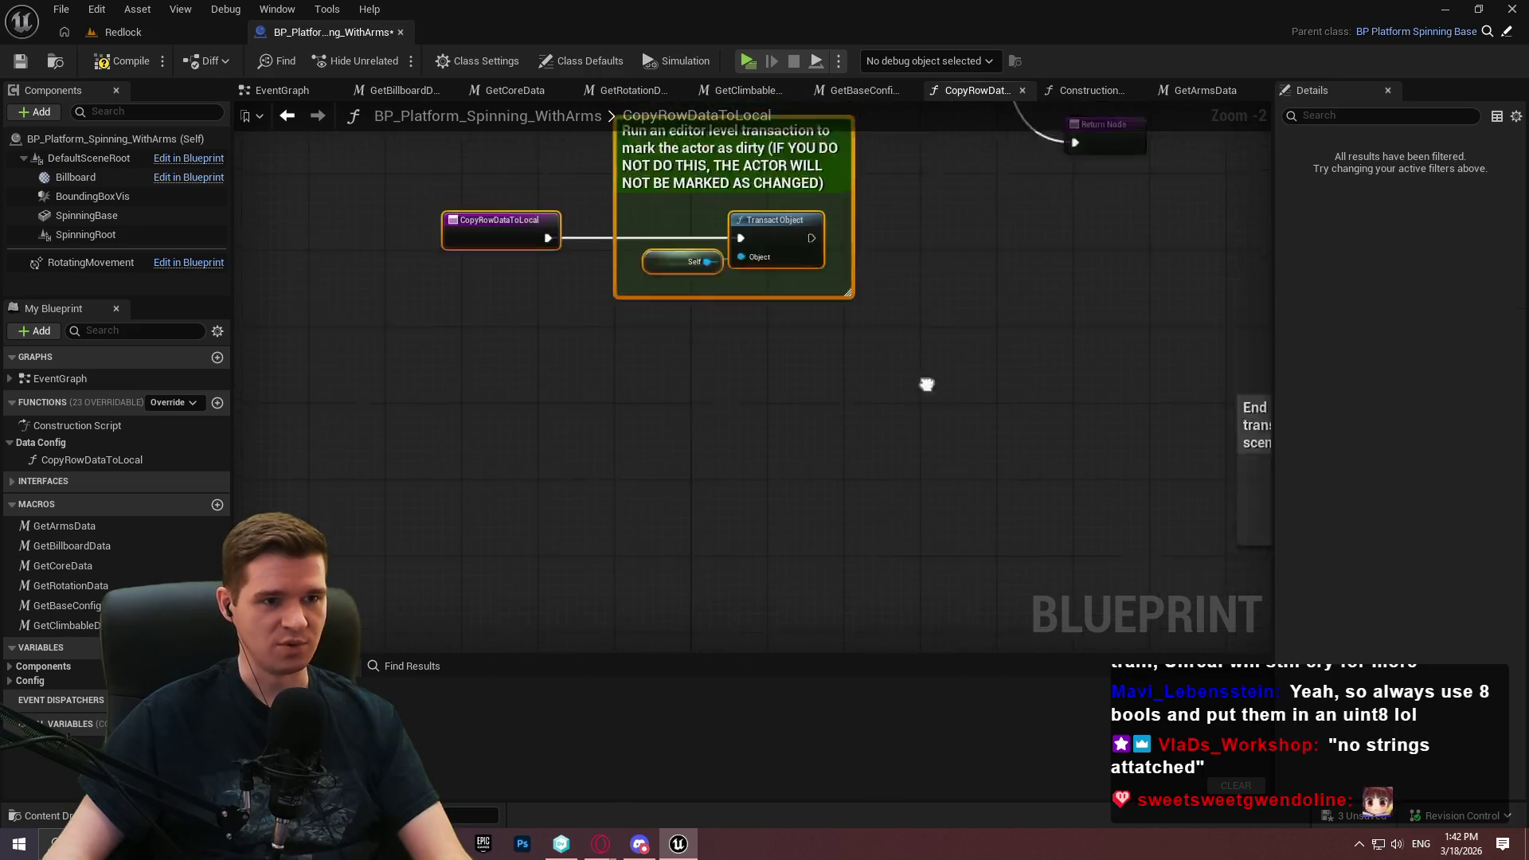
{"action": "left_click_drag", "start_coordinate": [379, 271], "coordinate": [909, 532]}
{"action": "mouse_move", "coordinate": [767, 339]}
{"action": "left_mouse_down"}
{"action": "mouse_move", "coordinate": [571, 168]}
{"action": "mouse_move", "coordinate": [595, 139]}
{"action": "mouse_move", "coordinate": [920, 163]}
{"action": "mouse_move", "coordinate": [854, 152]}
{"action": "left_mouse_up"}
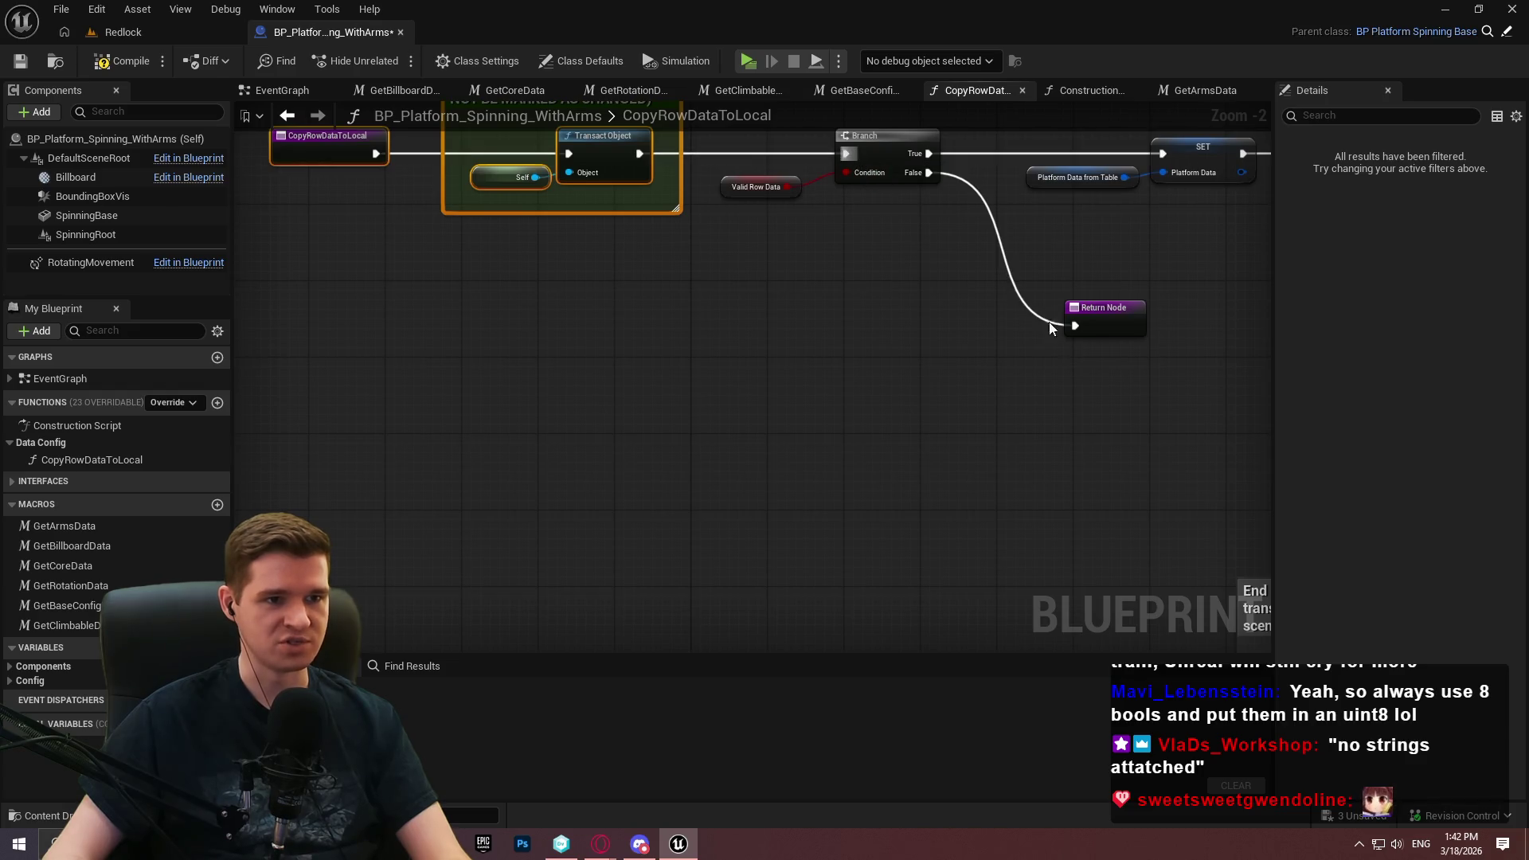
{"action": "left_click", "coordinate": [871, 446]}
{"action": "key", "text": "Home"}
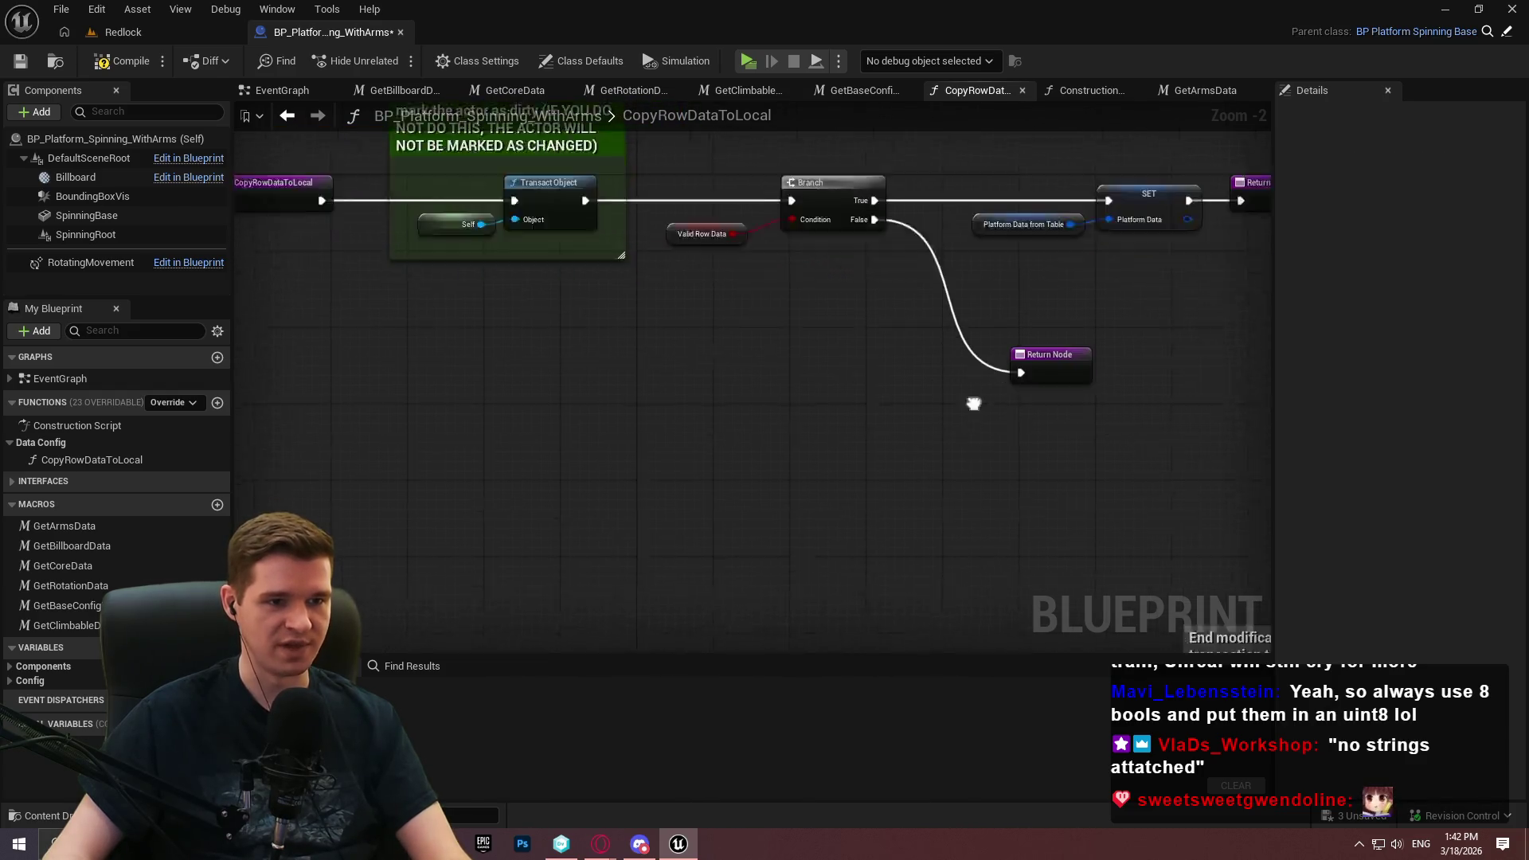
Route the Branch False path through End Transaction into the Return Node, then compile
{"action": "mouse_move", "coordinate": [786, 142]}
{"action": "left_mouse_down"}
{"action": "mouse_move", "coordinate": [1154, 595]}
{"action": "mouse_move", "coordinate": [1150, 562]}
{"action": "mouse_move", "coordinate": [1192, 530]}
{"action": "mouse_move", "coordinate": [1012, 469]}
{"action": "mouse_move", "coordinate": [1194, 560]}
{"action": "mouse_move", "coordinate": [1180, 573]}
{"action": "left_mouse_up"}
{"action": "mouse_move", "coordinate": [1087, 451]}
{"action": "left_mouse_down"}
{"action": "mouse_move", "coordinate": [1260, 619]}
{"action": "mouse_move", "coordinate": [1195, 613]}
{"action": "left_mouse_up"}
{"action": "mouse_move", "coordinate": [1000, 427]}
{"action": "left_mouse_down"}
{"action": "mouse_move", "coordinate": [798, 184]}
{"action": "mouse_move", "coordinate": [676, 178]}
{"action": "mouse_move", "coordinate": [704, 398]}
{"action": "left_mouse_up"}
{"action": "mouse_move", "coordinate": [698, 470]}
{"action": "left_mouse_down"}
{"action": "mouse_move", "coordinate": [757, 376]}
{"action": "mouse_move", "coordinate": [828, 443]}
{"action": "left_mouse_up"}
{"action": "mouse_move", "coordinate": [928, 528]}
{"action": "left_mouse_down"}
{"action": "mouse_move", "coordinate": [843, 471]}
{"action": "mouse_move", "coordinate": [558, 354]}
{"action": "left_mouse_up"}
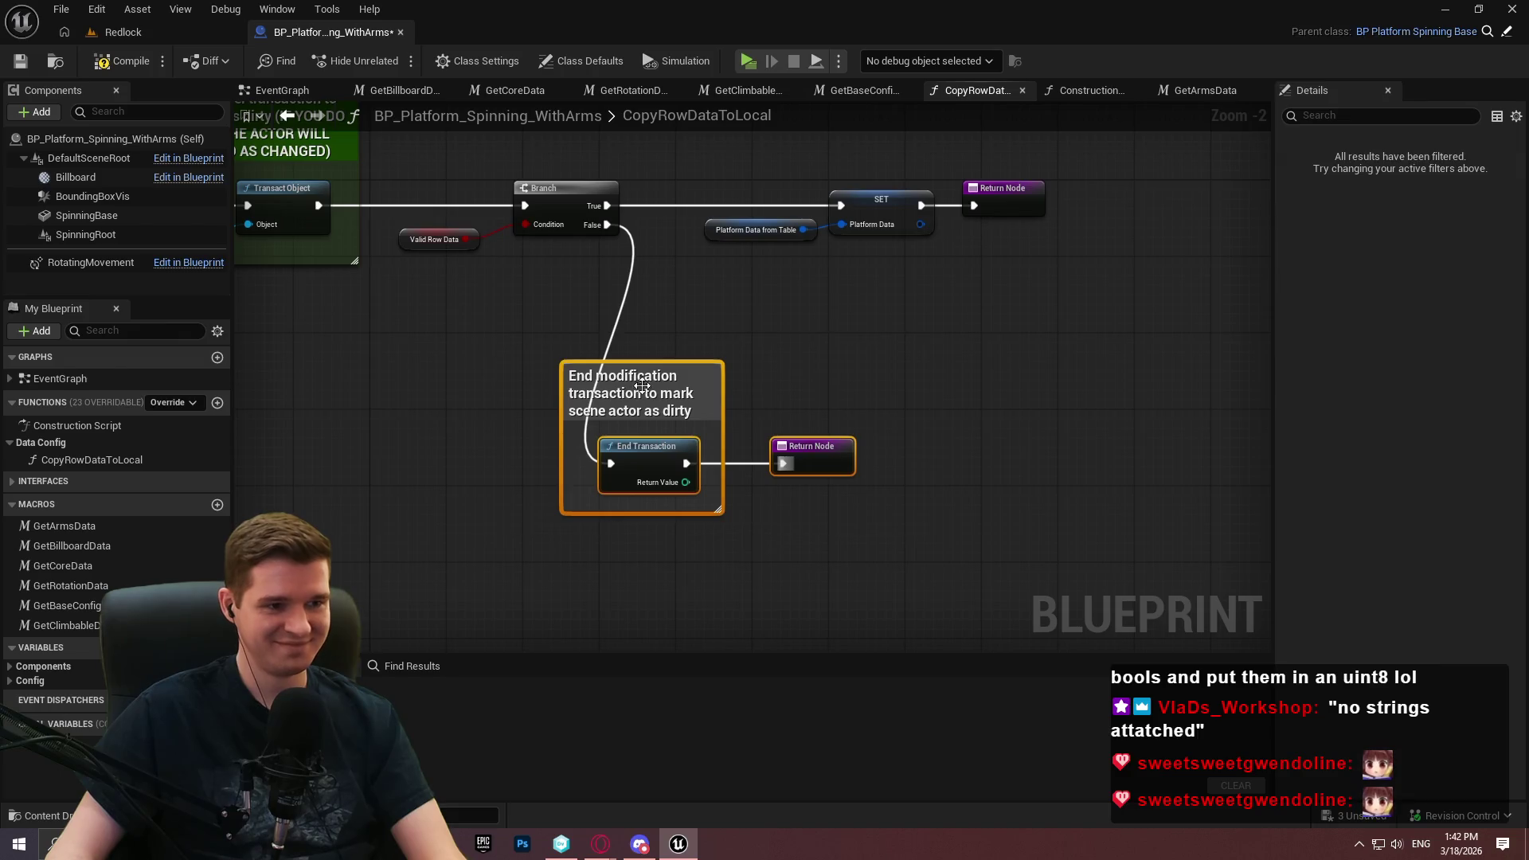
{"action": "left_click_drag", "start_coordinate": [677, 386], "coordinate": [840, 392]}
{"action": "left_click", "coordinate": [822, 336]}
{"action": "scroll", "coordinate": [866, 489], "scroll_direction": "down", "scroll_amount": 2}
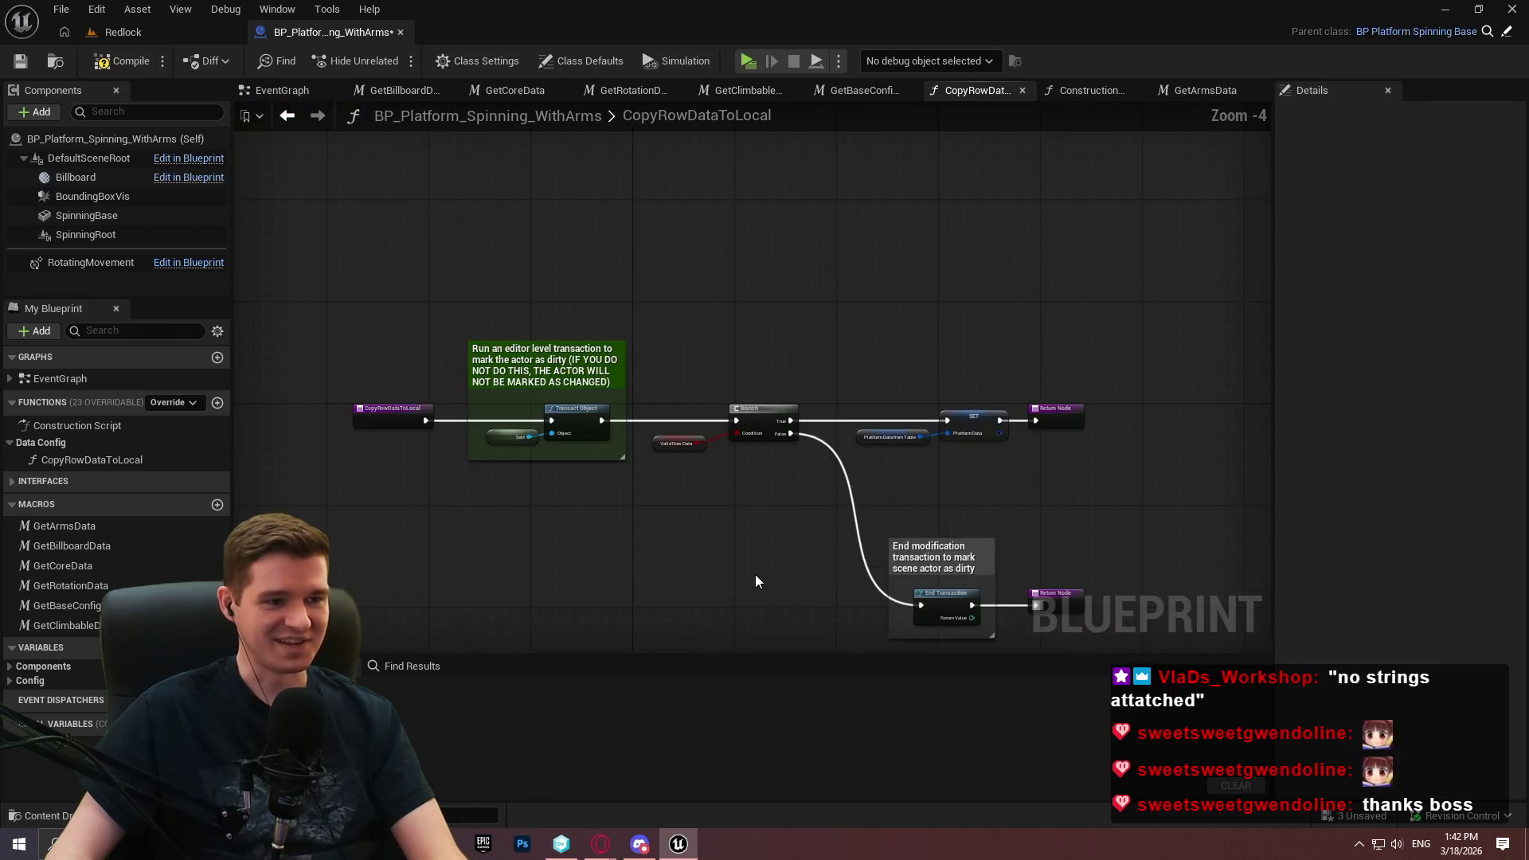
{"action": "left_click", "coordinate": [126, 65]}
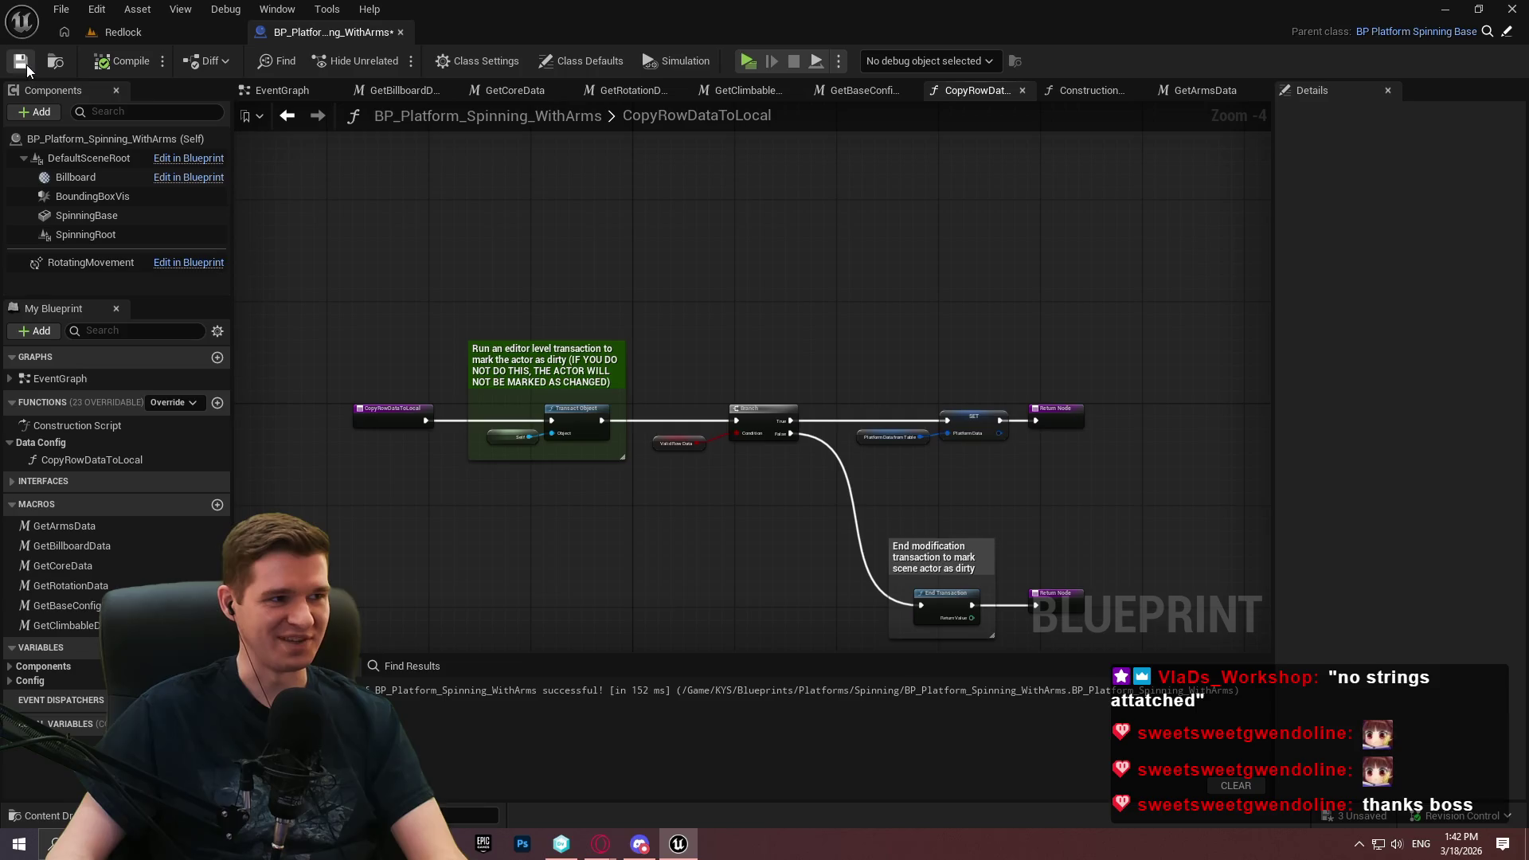
Save the WithArms blueprint, checking out the asset, and return to the Redlock level
{"action": "left_click", "coordinate": [23, 62]}
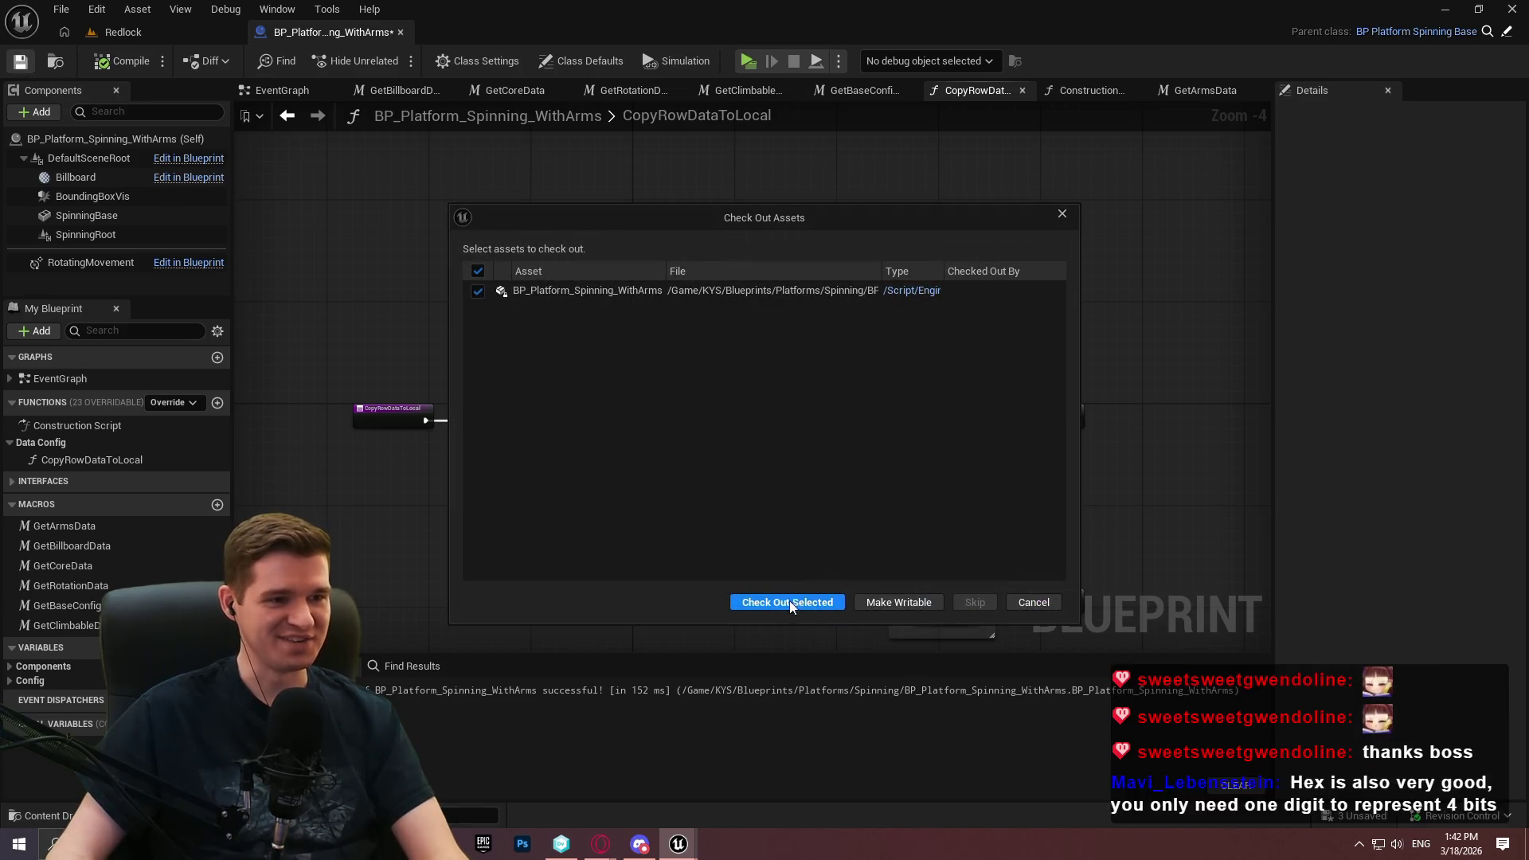
{"action": "left_click", "coordinate": [785, 603]}
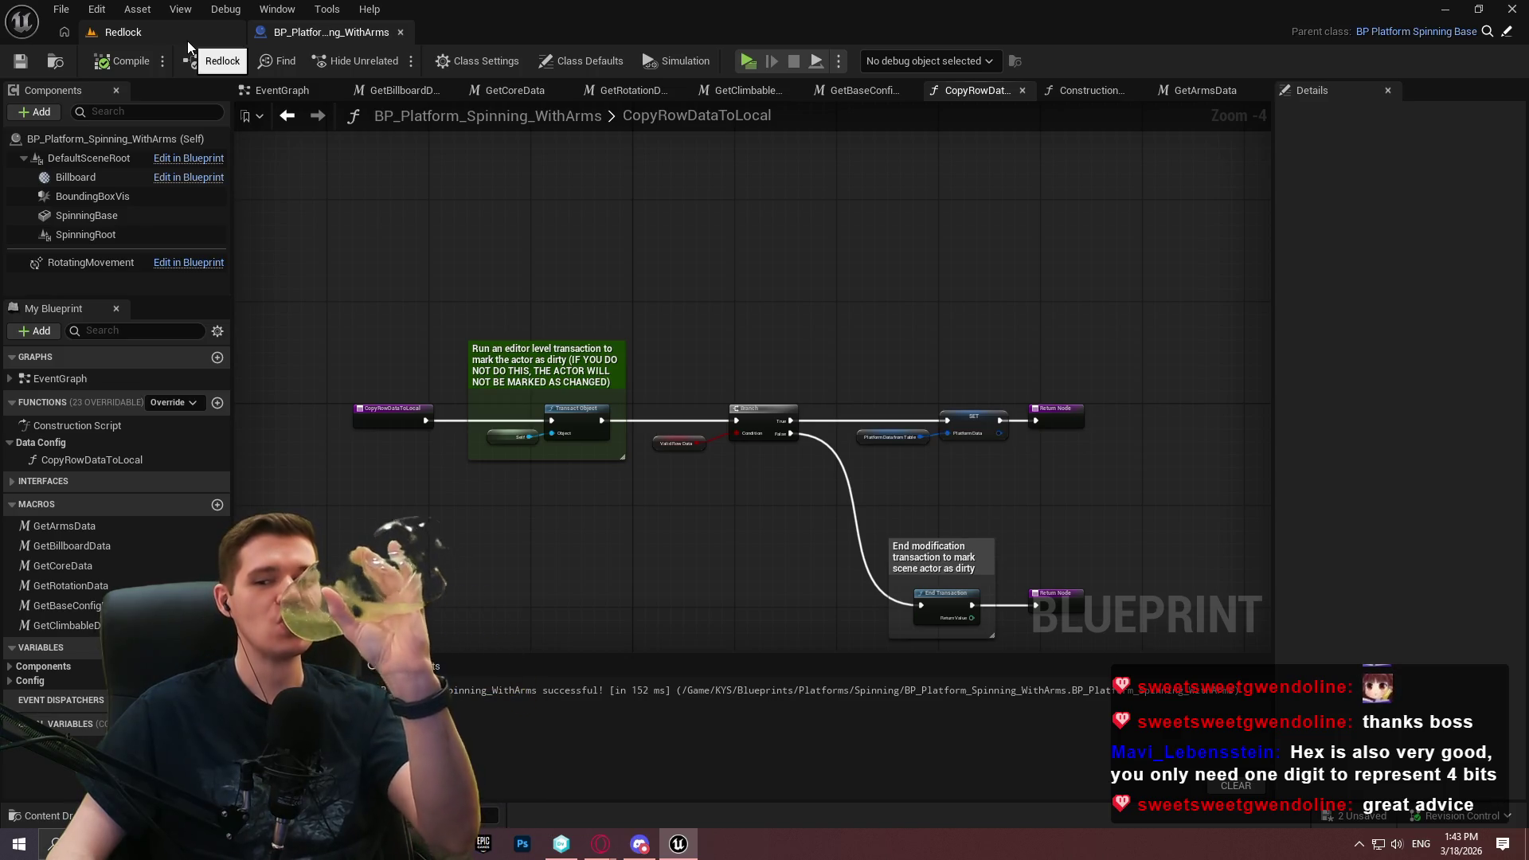
{"action": "left_click", "coordinate": [195, 39]}
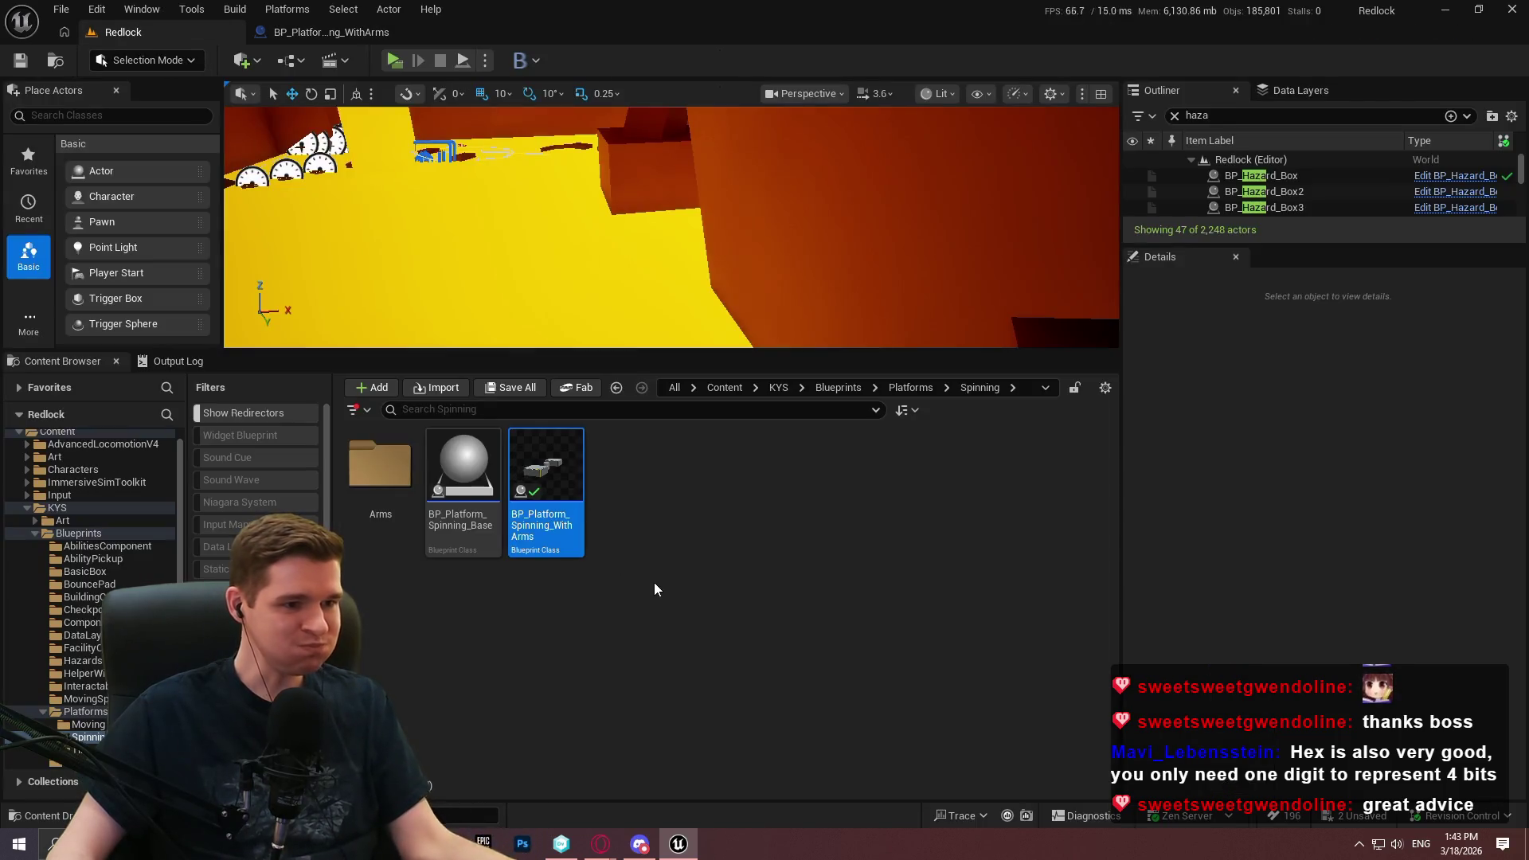
Browse to Platforms > Timed and open BP_TimedPlatform_Base's CopyRowDataToLocal function graph
{"action": "left_click", "coordinate": [910, 387]}
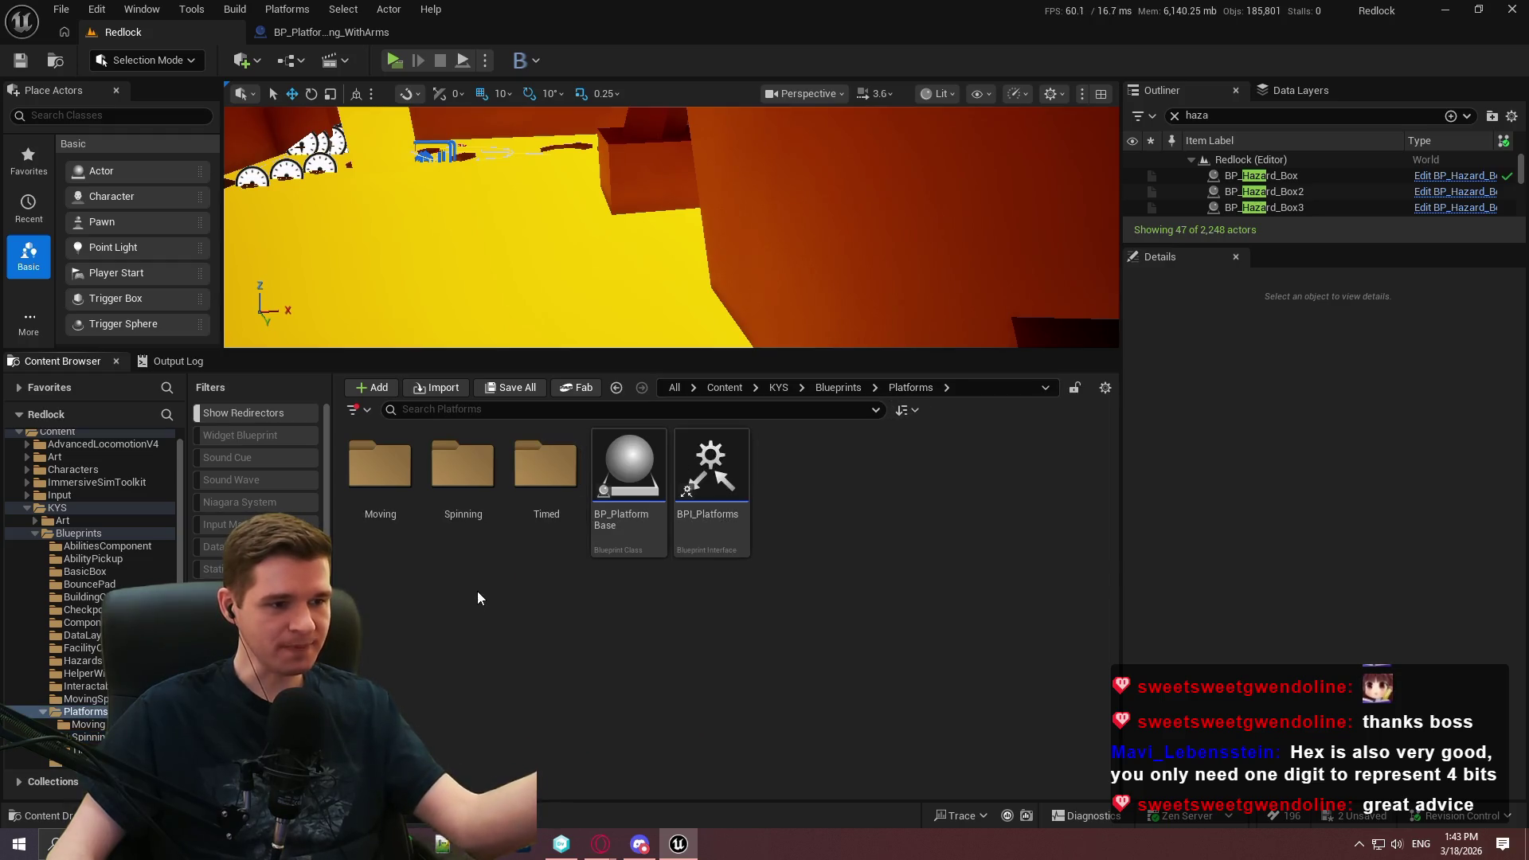
{"action": "double_click", "coordinate": [462, 470]}
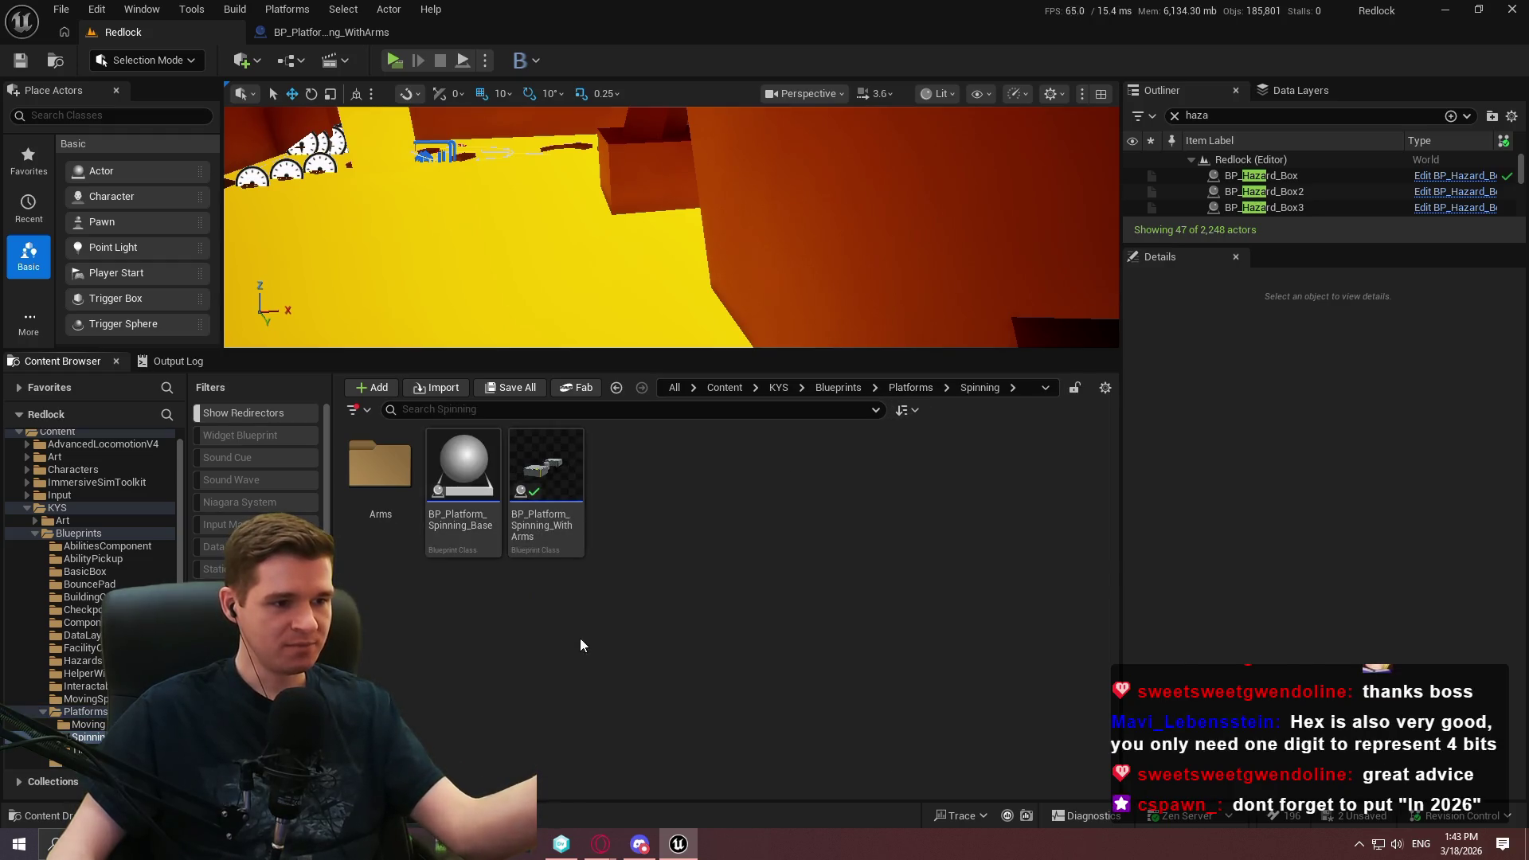
{"action": "left_click", "coordinate": [920, 389]}
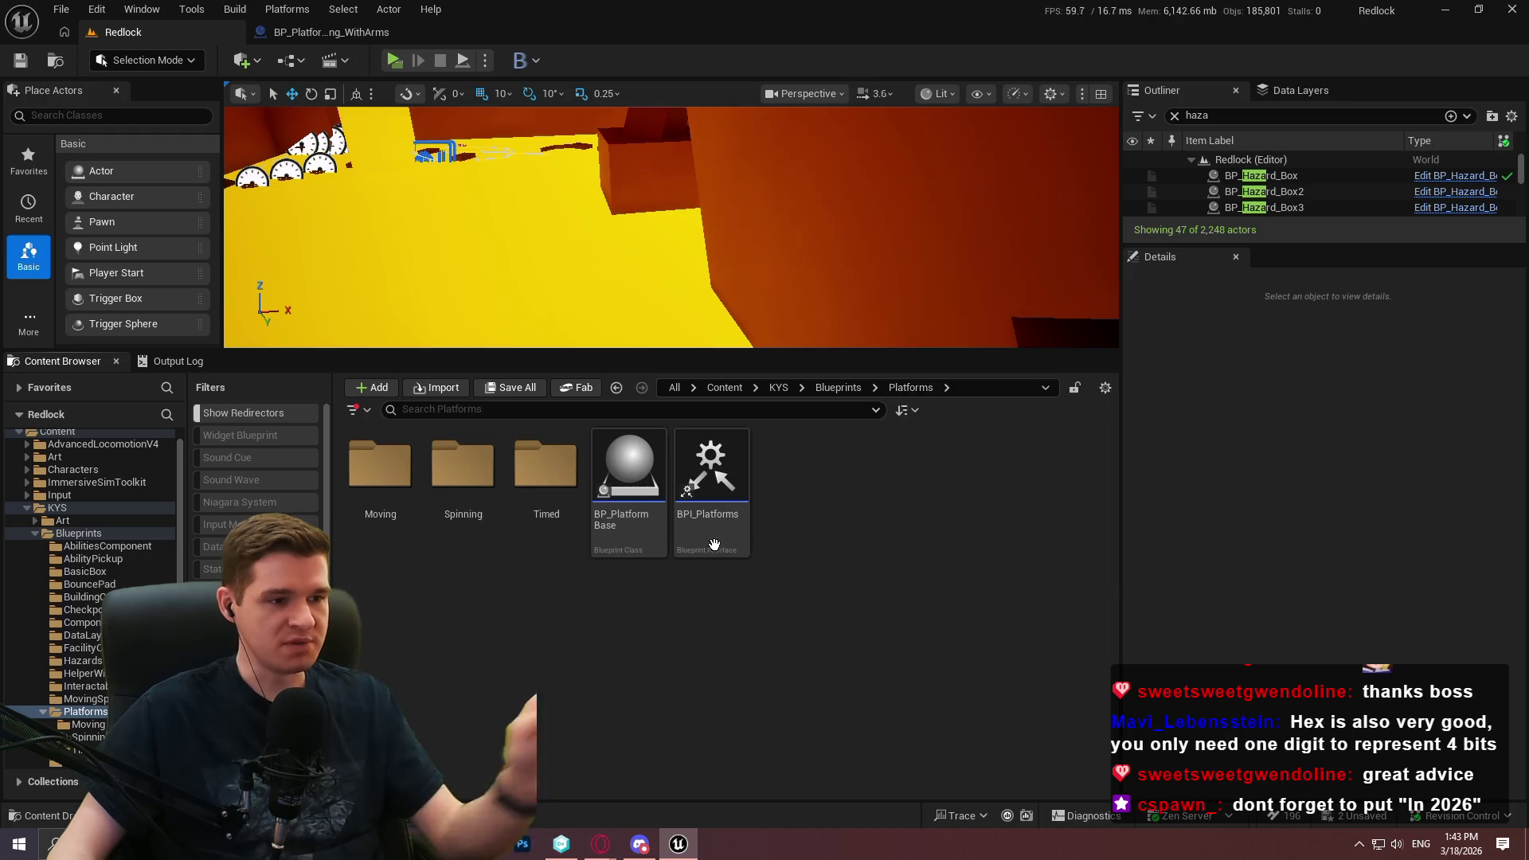
{"action": "double_click", "coordinate": [546, 470]}
{"action": "double_click", "coordinate": [379, 474]}
{"action": "scroll", "coordinate": [767, 559], "scroll_direction": "down", "scroll_amount": 3}
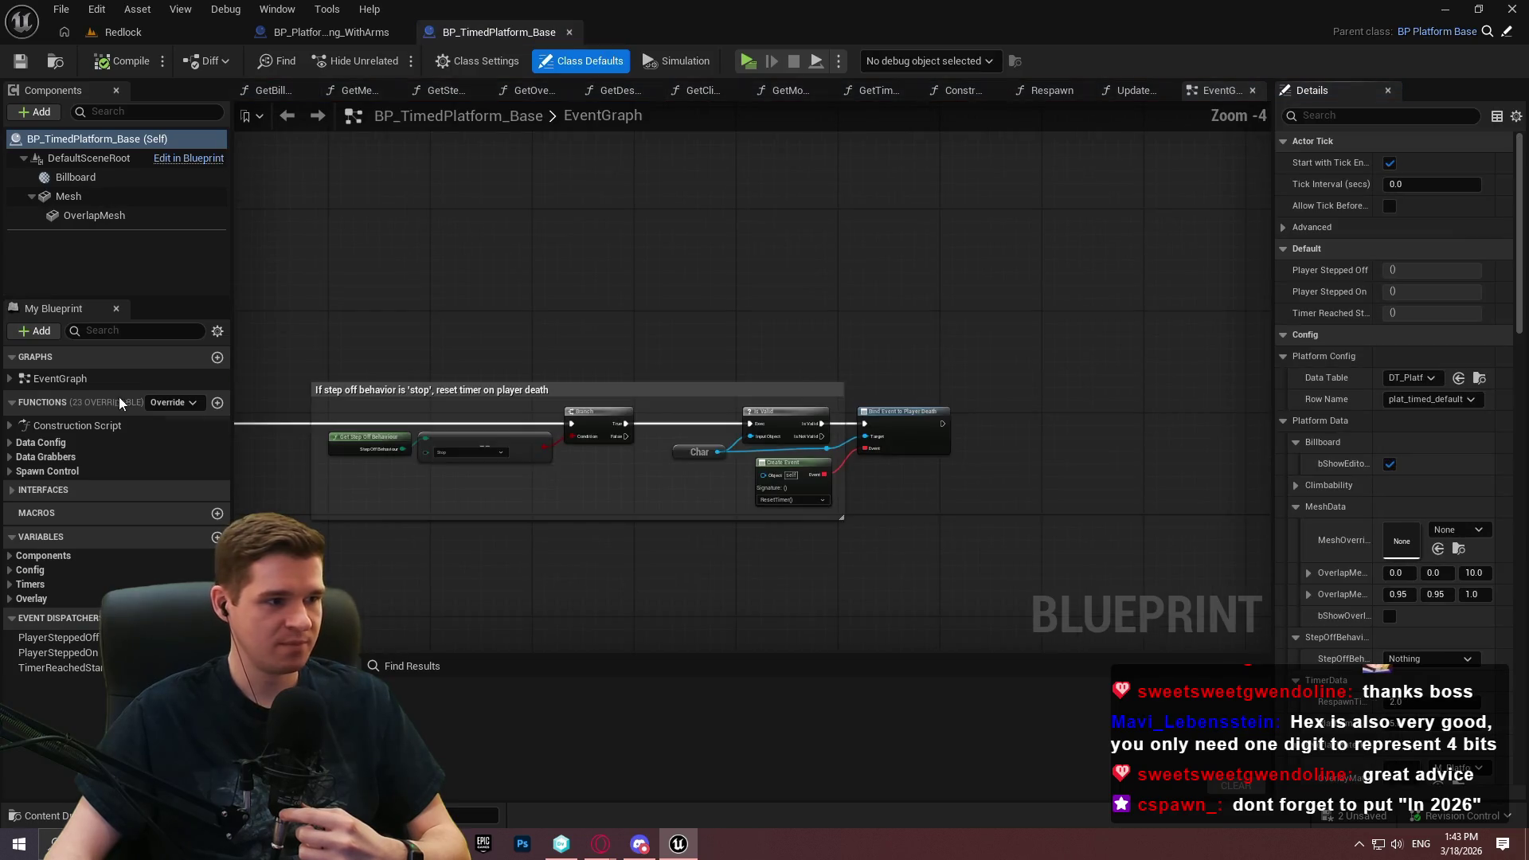
{"action": "left_click", "coordinate": [11, 443]}
{"action": "double_click", "coordinate": [94, 459]}
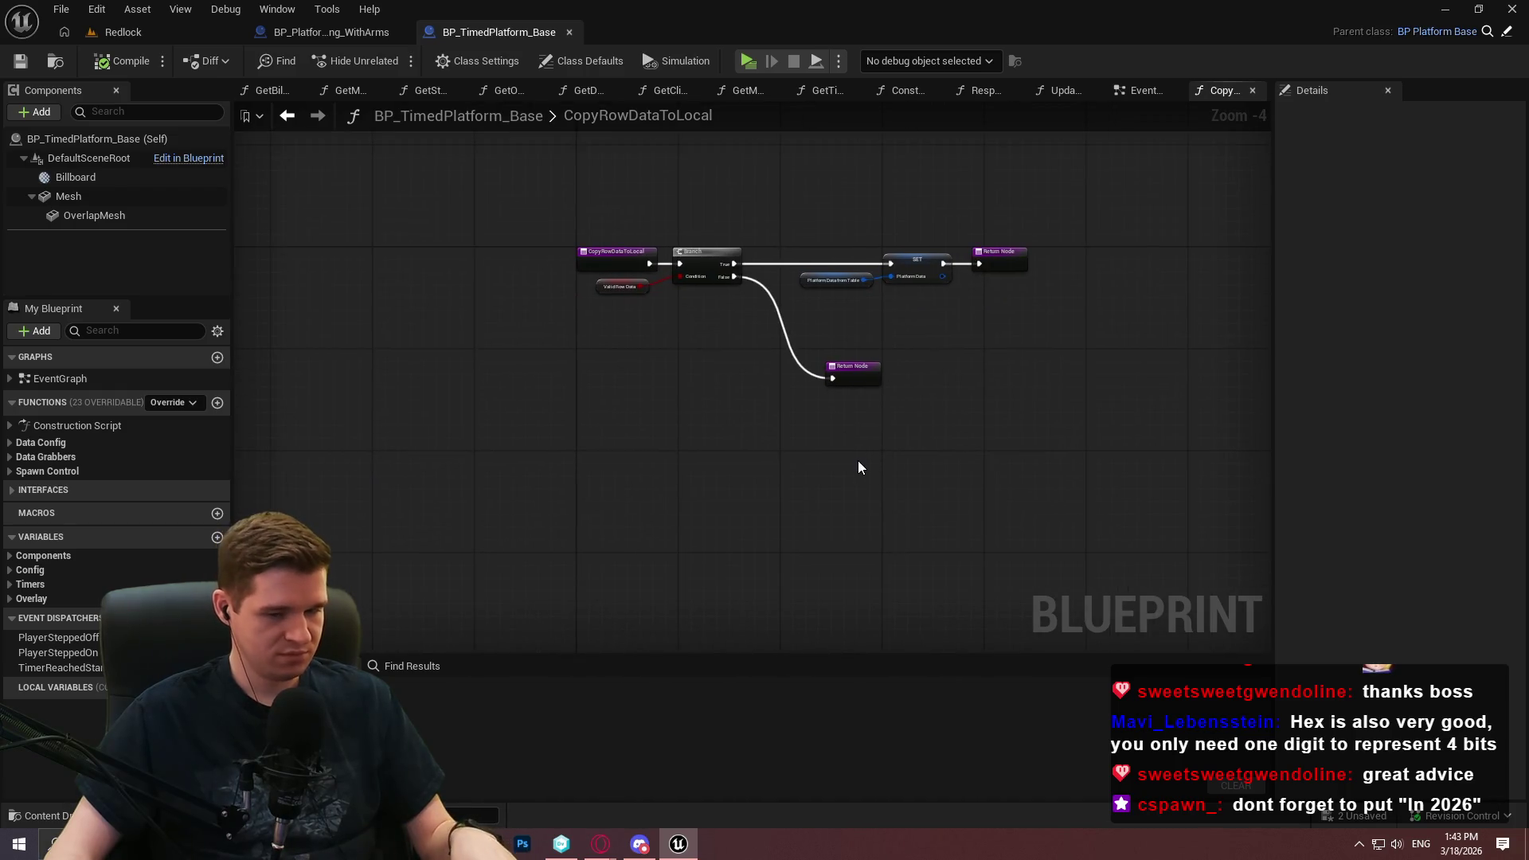
Paste the transaction groups and wire function entry into Transact Object, then into the Branch
{"action": "key", "text": "ctrl+v"}
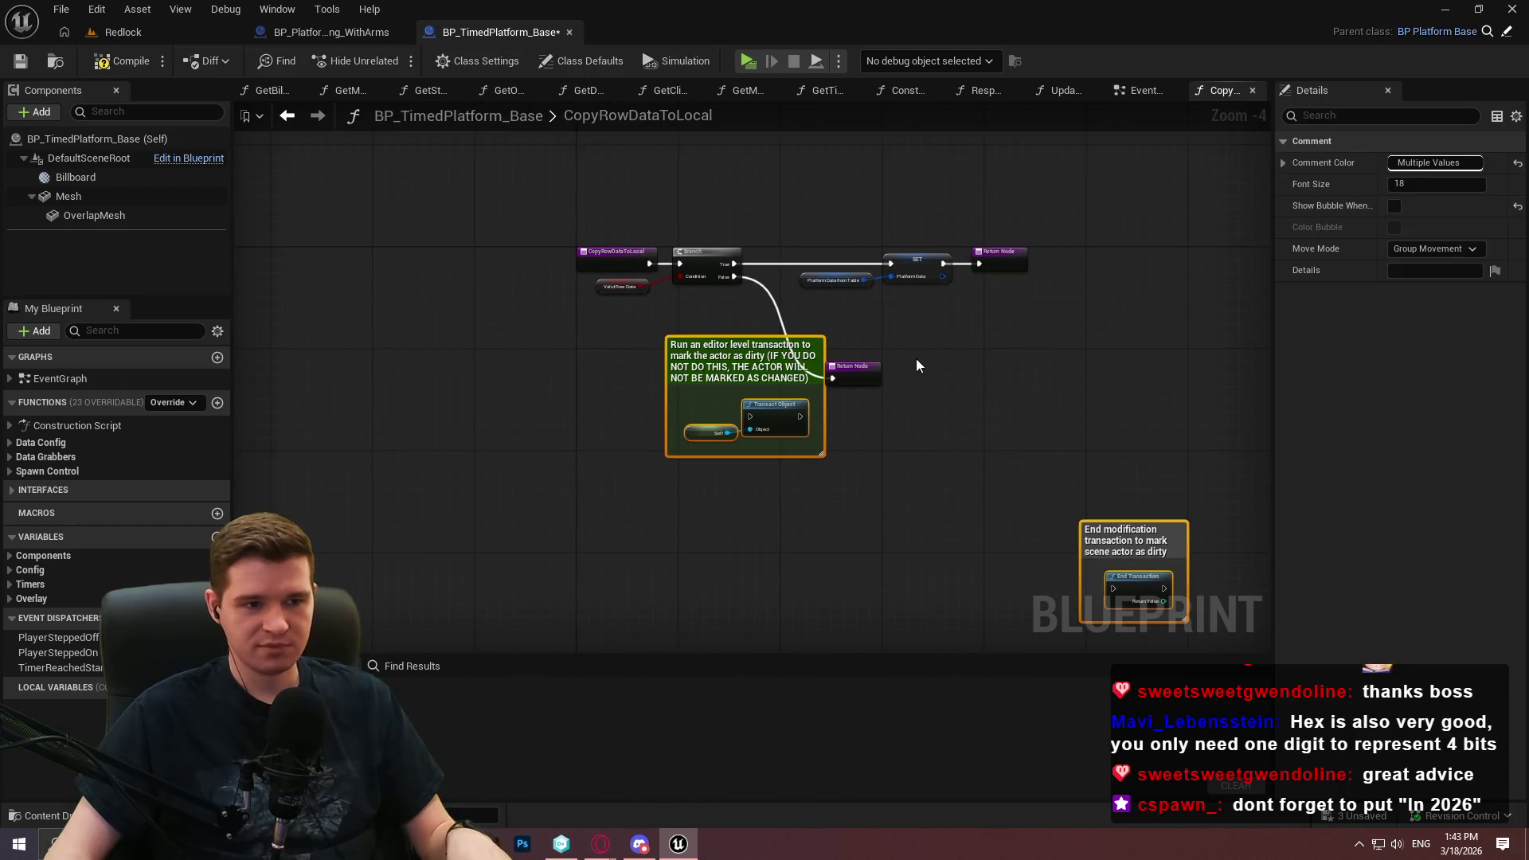
{"action": "left_click", "coordinate": [914, 363]}
{"action": "scroll", "coordinate": [690, 366], "scroll_direction": "up", "scroll_amount": 3}
{"action": "mouse_move", "coordinate": [797, 453]}
{"action": "left_mouse_down"}
{"action": "mouse_move", "coordinate": [619, 186]}
{"action": "mouse_move", "coordinate": [516, 312]}
{"action": "mouse_move", "coordinate": [567, 451]}
{"action": "mouse_move", "coordinate": [519, 449]}
{"action": "left_mouse_up"}
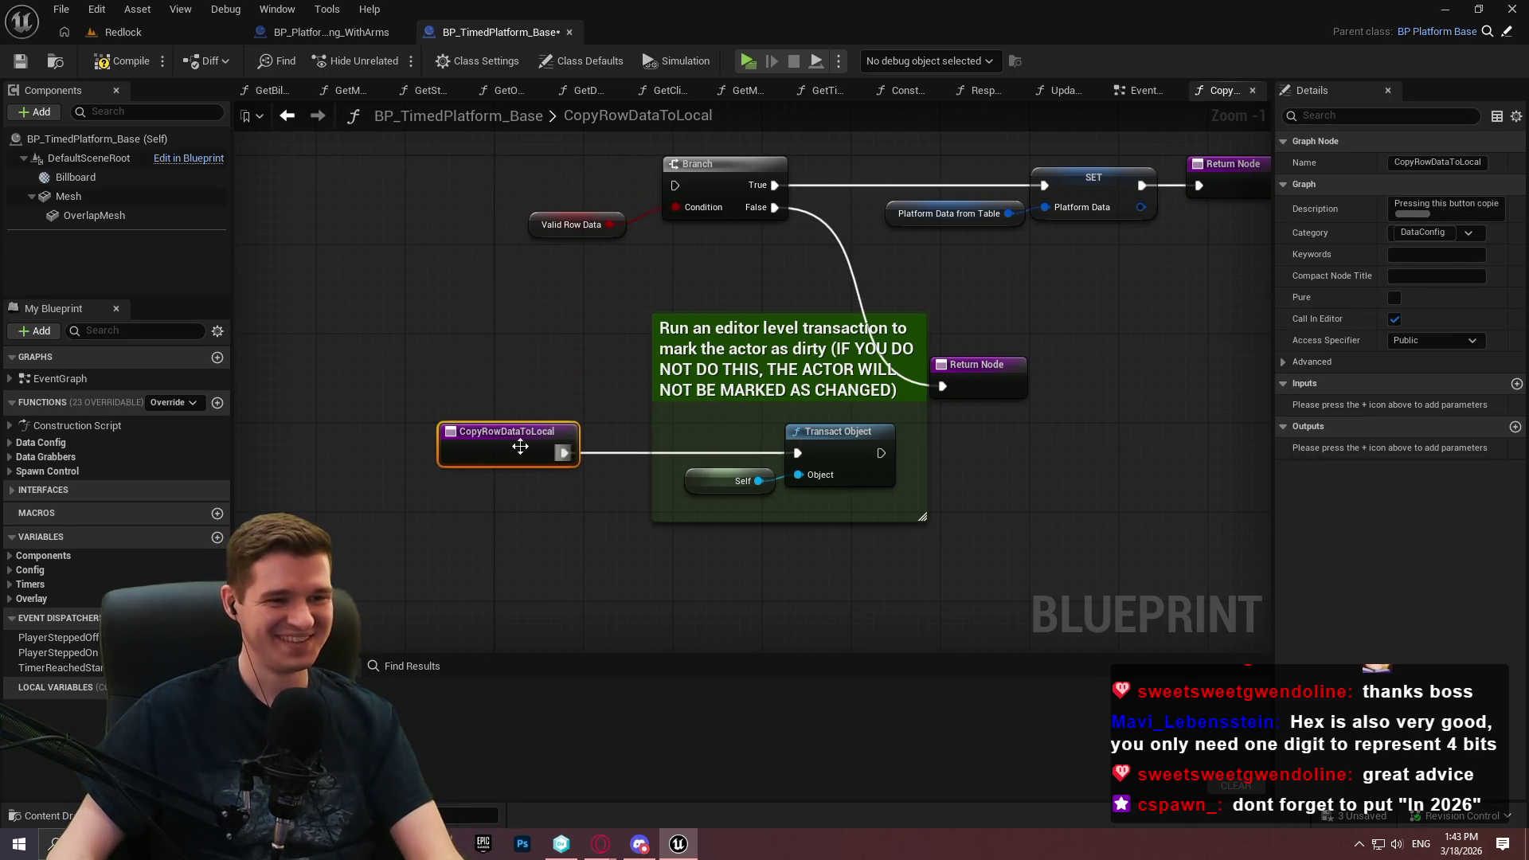
{"action": "left_click", "coordinate": [920, 566]}
{"action": "left_click", "coordinate": [653, 372]}
{"action": "left_click", "coordinate": [930, 576]}
{"action": "mouse_move", "coordinate": [923, 517]}
{"action": "left_mouse_down"}
{"action": "mouse_move", "coordinate": [446, 317]}
{"action": "mouse_move", "coordinate": [905, 546]}
{"action": "left_mouse_up"}
{"action": "left_click", "coordinate": [480, 372]}
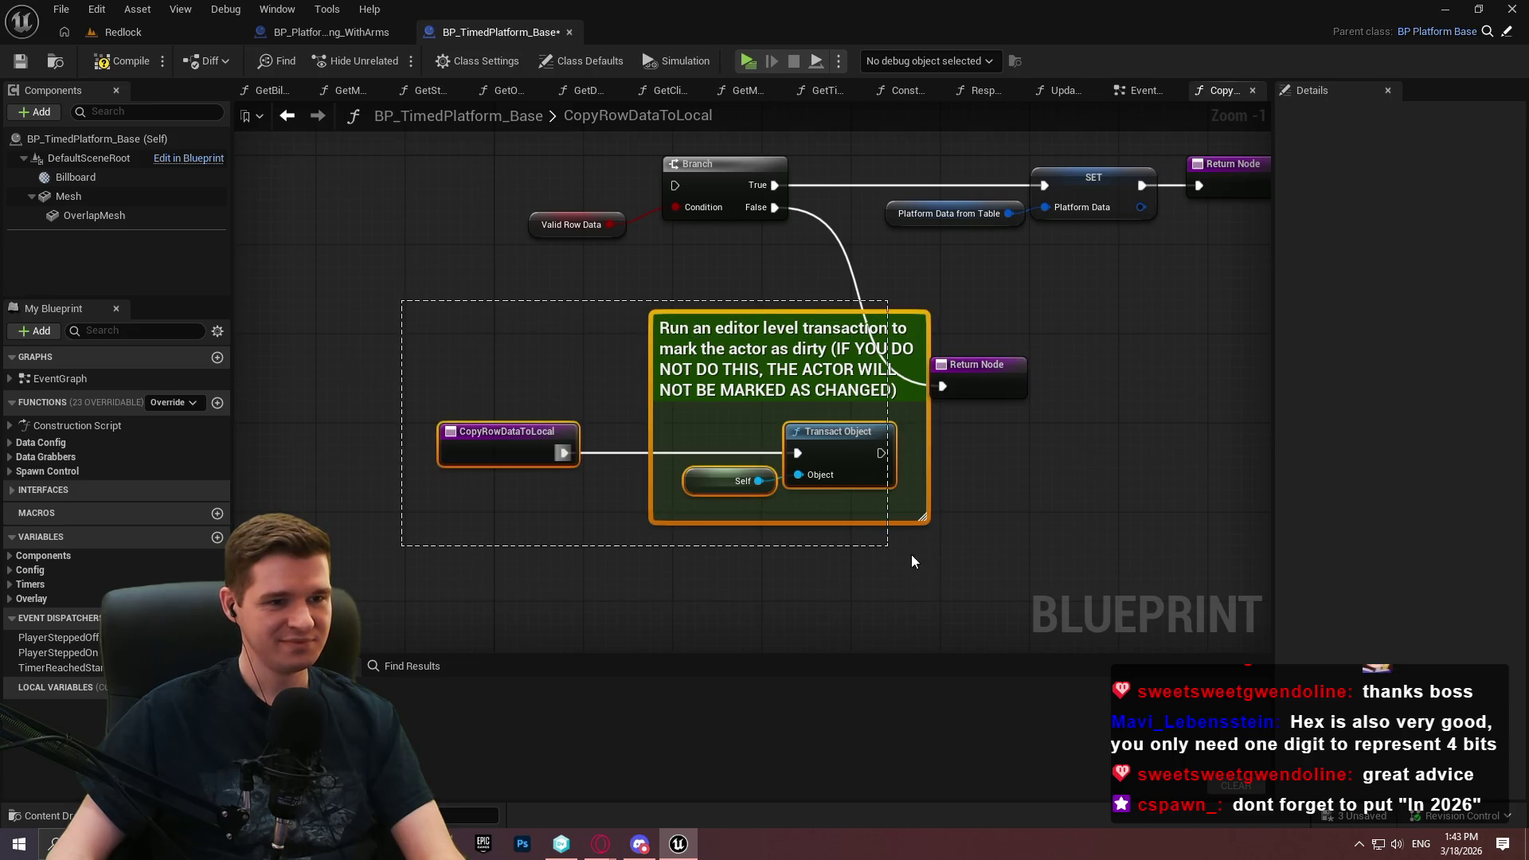
{"action": "mouse_move", "coordinate": [828, 394]}
{"action": "left_mouse_down"}
{"action": "mouse_move", "coordinate": [415, 162]}
{"action": "mouse_move", "coordinate": [393, 121]}
{"action": "mouse_move", "coordinate": [393, 217]}
{"action": "left_mouse_up"}
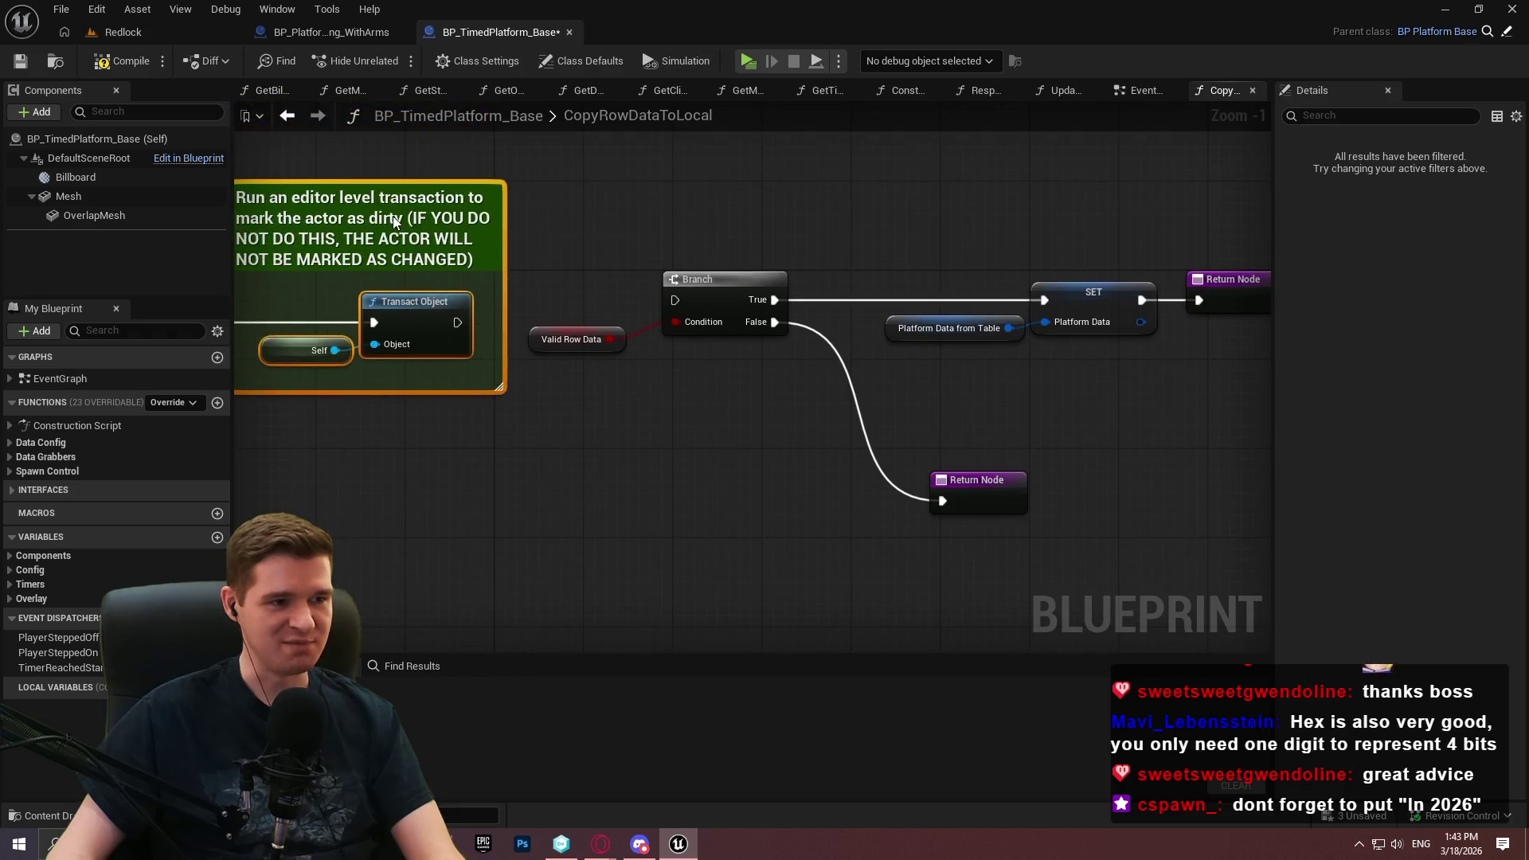
{"action": "left_click_drag", "start_coordinate": [590, 277], "coordinate": [711, 306]}
{"action": "mouse_move", "coordinate": [588, 314]}
{"action": "left_mouse_down"}
{"action": "mouse_move", "coordinate": [832, 326]}
{"action": "mouse_move", "coordinate": [826, 314]}
{"action": "left_mouse_up"}
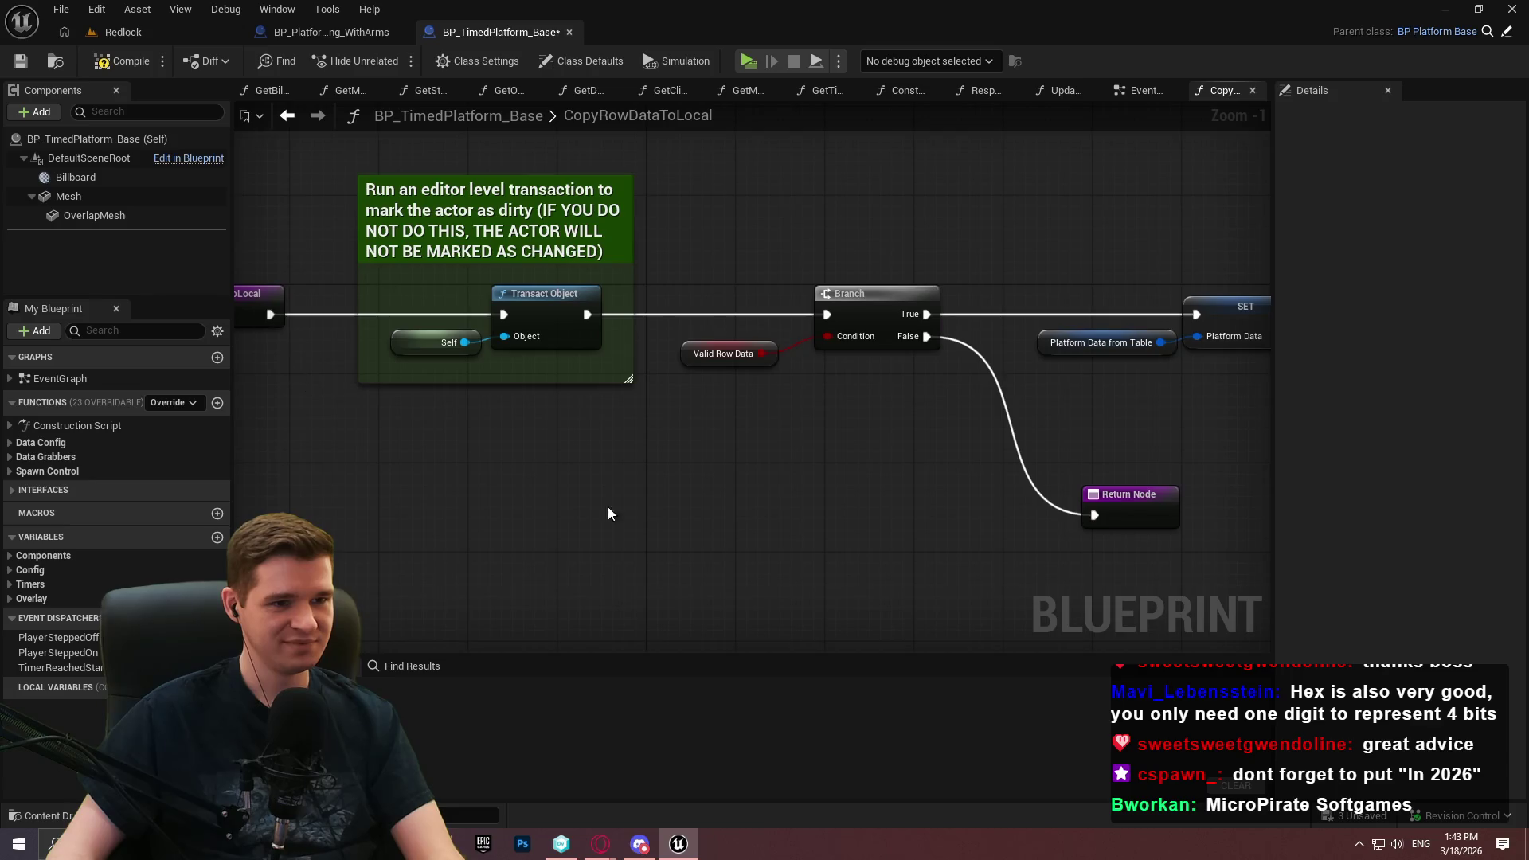
Route the Branch False path through End Transaction into the Return Node, then compile
{"action": "scroll", "coordinate": [546, 495], "scroll_direction": "down", "scroll_amount": 2}
{"action": "mouse_move", "coordinate": [1013, 523]}
{"action": "left_mouse_down"}
{"action": "mouse_move", "coordinate": [681, 324]}
{"action": "mouse_move", "coordinate": [755, 269]}
{"action": "mouse_move", "coordinate": [599, 417]}
{"action": "mouse_move", "coordinate": [510, 350]}
{"action": "mouse_move", "coordinate": [508, 331]}
{"action": "left_mouse_up"}
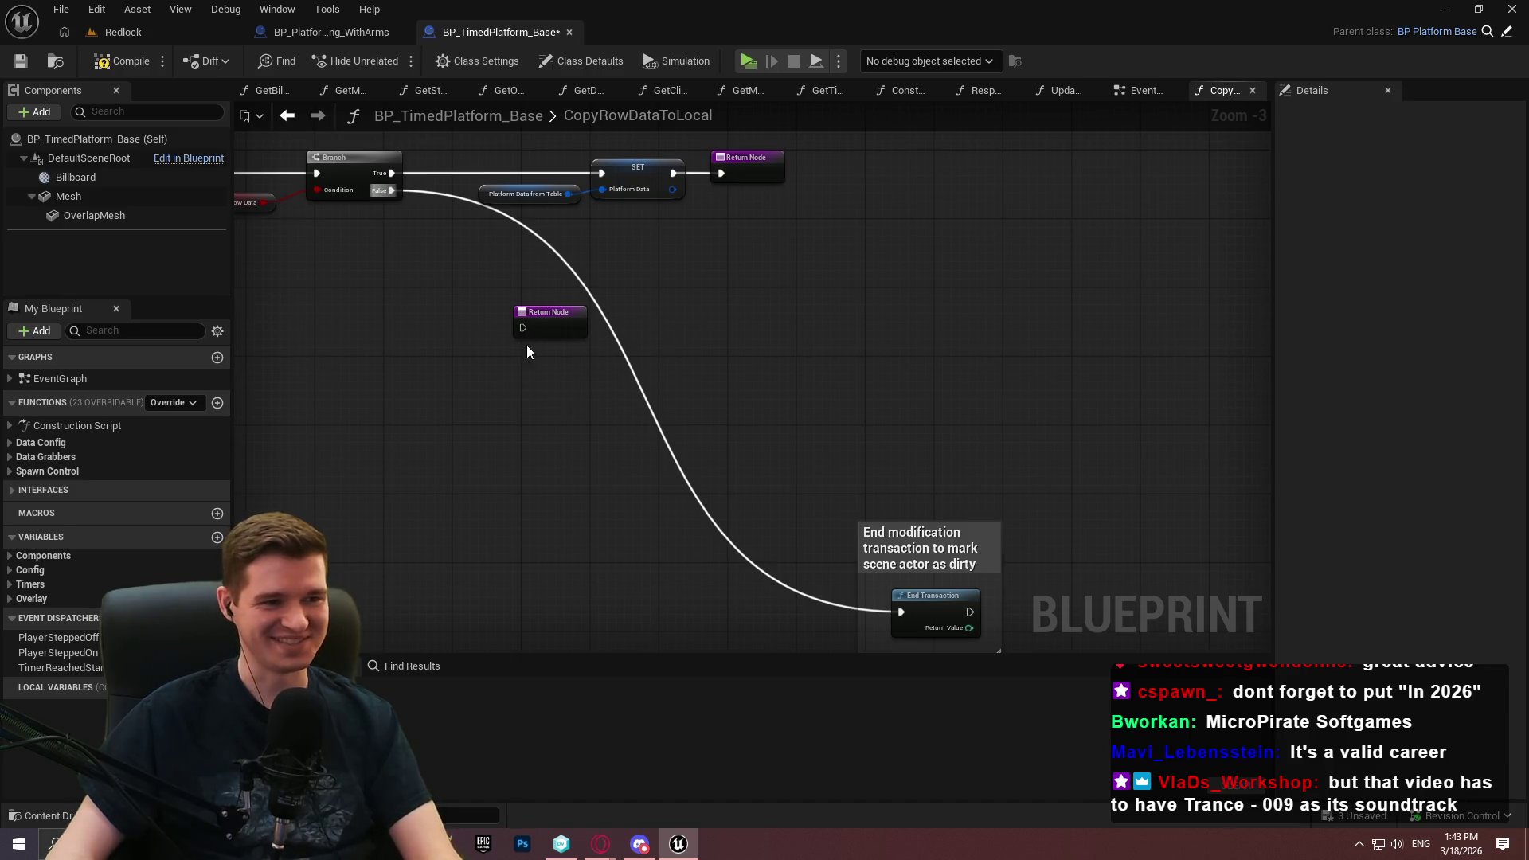
{"action": "left_click_drag", "start_coordinate": [549, 313], "coordinate": [1091, 549]}
{"action": "left_click_drag", "start_coordinate": [677, 355], "coordinate": [967, 613]}
{"action": "mouse_move", "coordinate": [914, 521]}
{"action": "left_mouse_down"}
{"action": "mouse_move", "coordinate": [506, 253]}
{"action": "mouse_move", "coordinate": [555, 316]}
{"action": "mouse_move", "coordinate": [557, 278]}
{"action": "left_mouse_up"}
{"action": "left_click_drag", "start_coordinate": [1050, 546], "coordinate": [600, 356]}
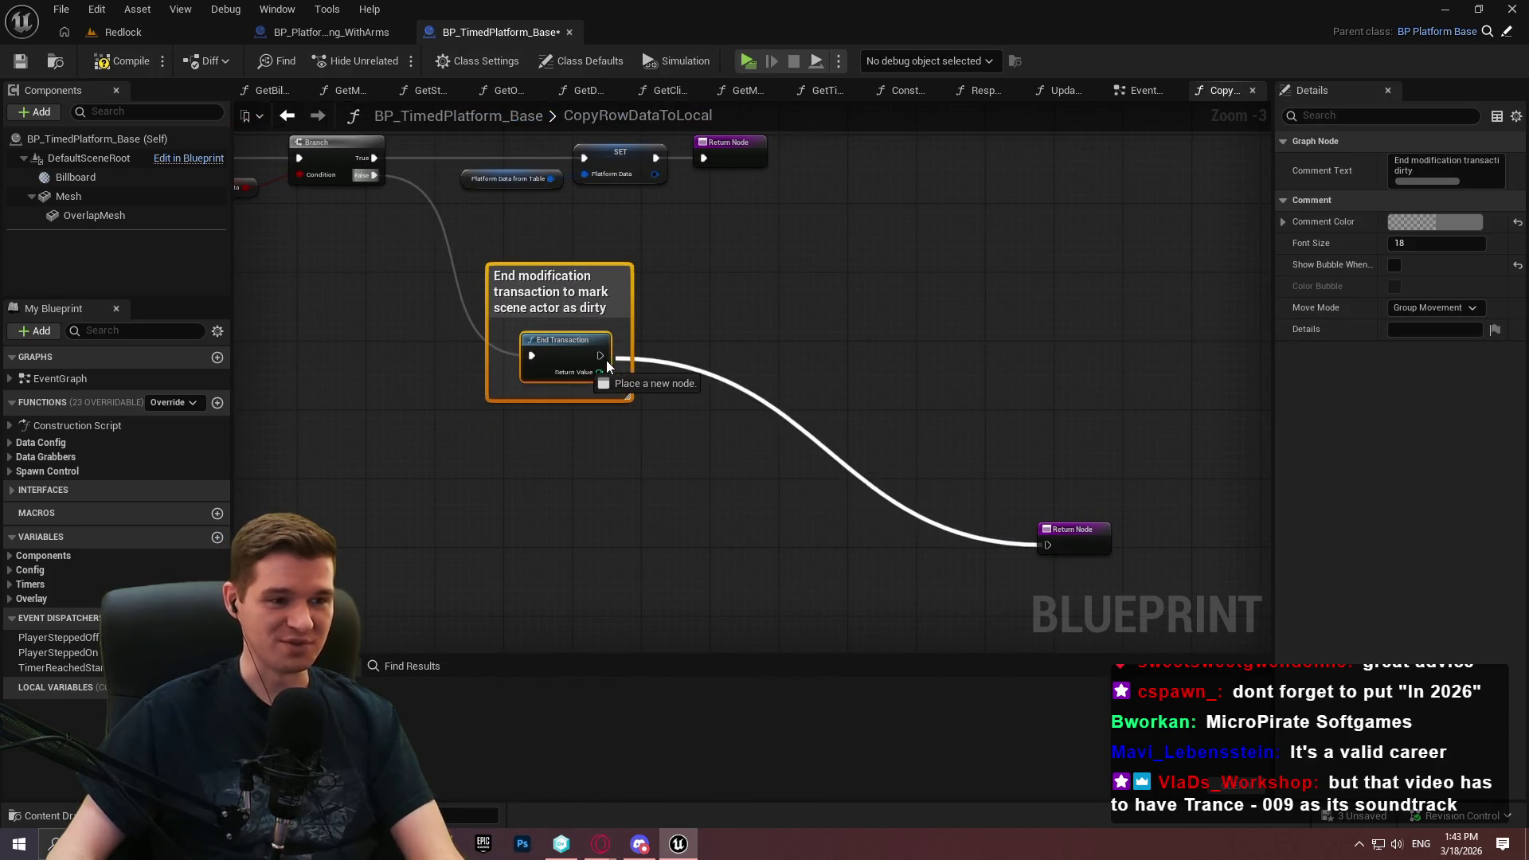
{"action": "left_click_drag", "start_coordinate": [1083, 548], "coordinate": [725, 352]}
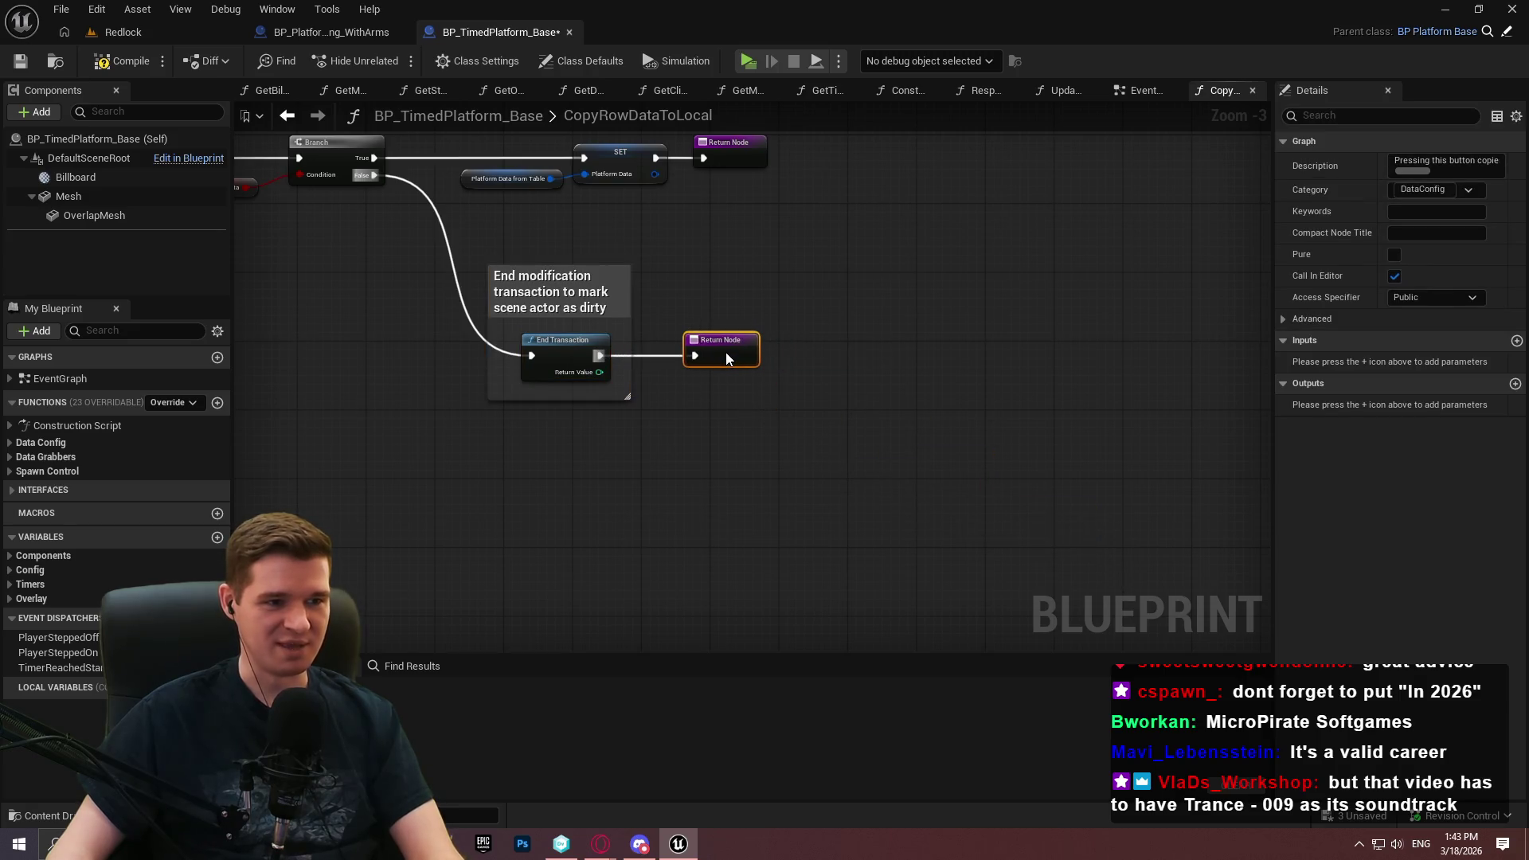
{"action": "mouse_move", "coordinate": [588, 436]}
{"action": "left_mouse_down"}
{"action": "mouse_move", "coordinate": [560, 381]}
{"action": "mouse_move", "coordinate": [649, 513]}
{"action": "left_mouse_up"}
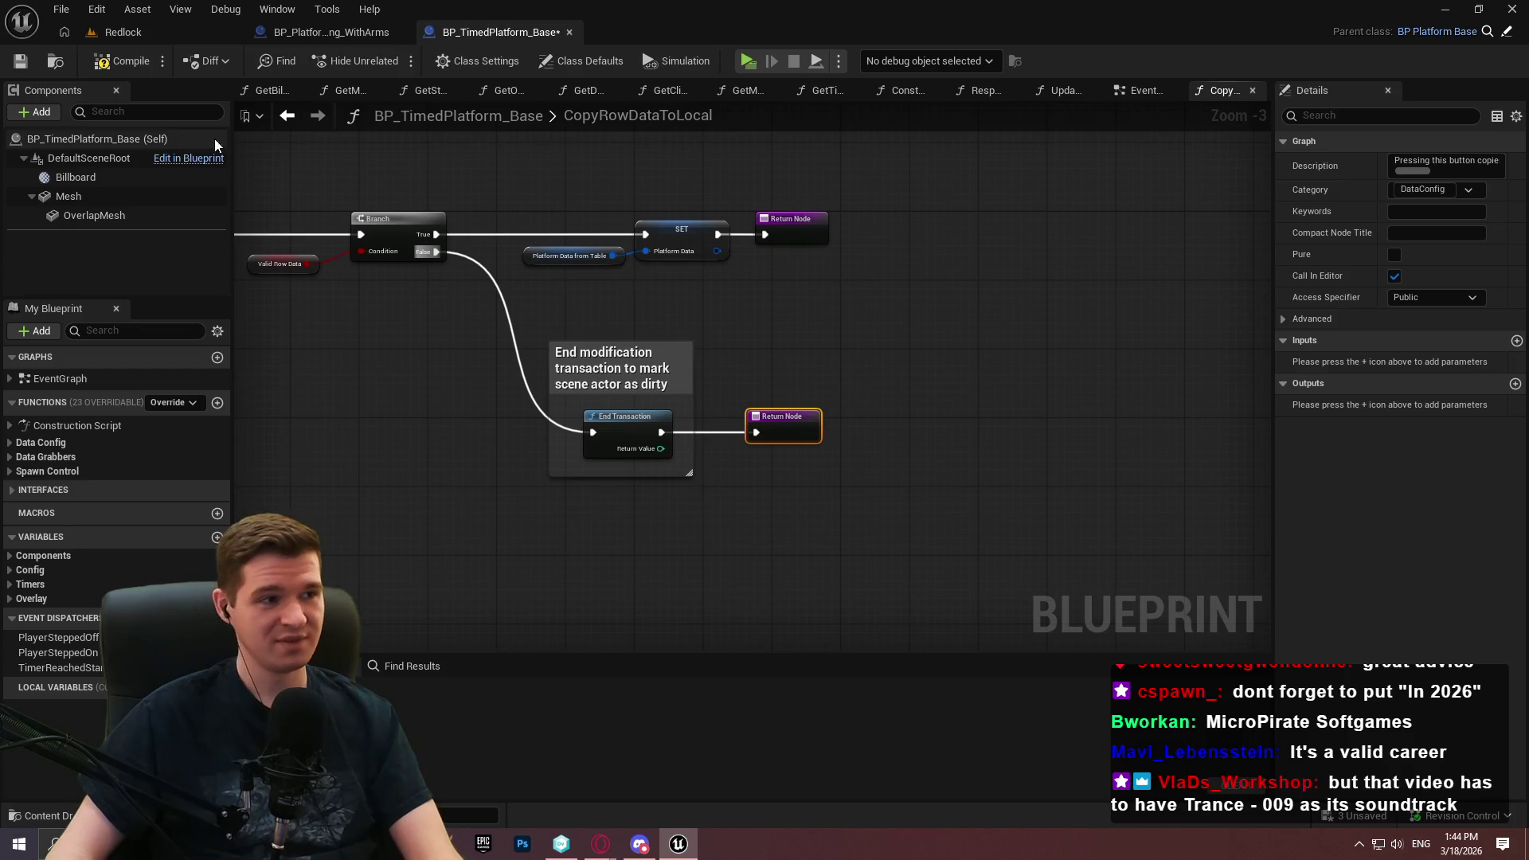
{"action": "left_click", "coordinate": [123, 61]}
Save and check out BP_TimedPlatform_Base, glance at parent BP_PlatformBase, and recompile
{"action": "key", "text": "ctrl+s"}
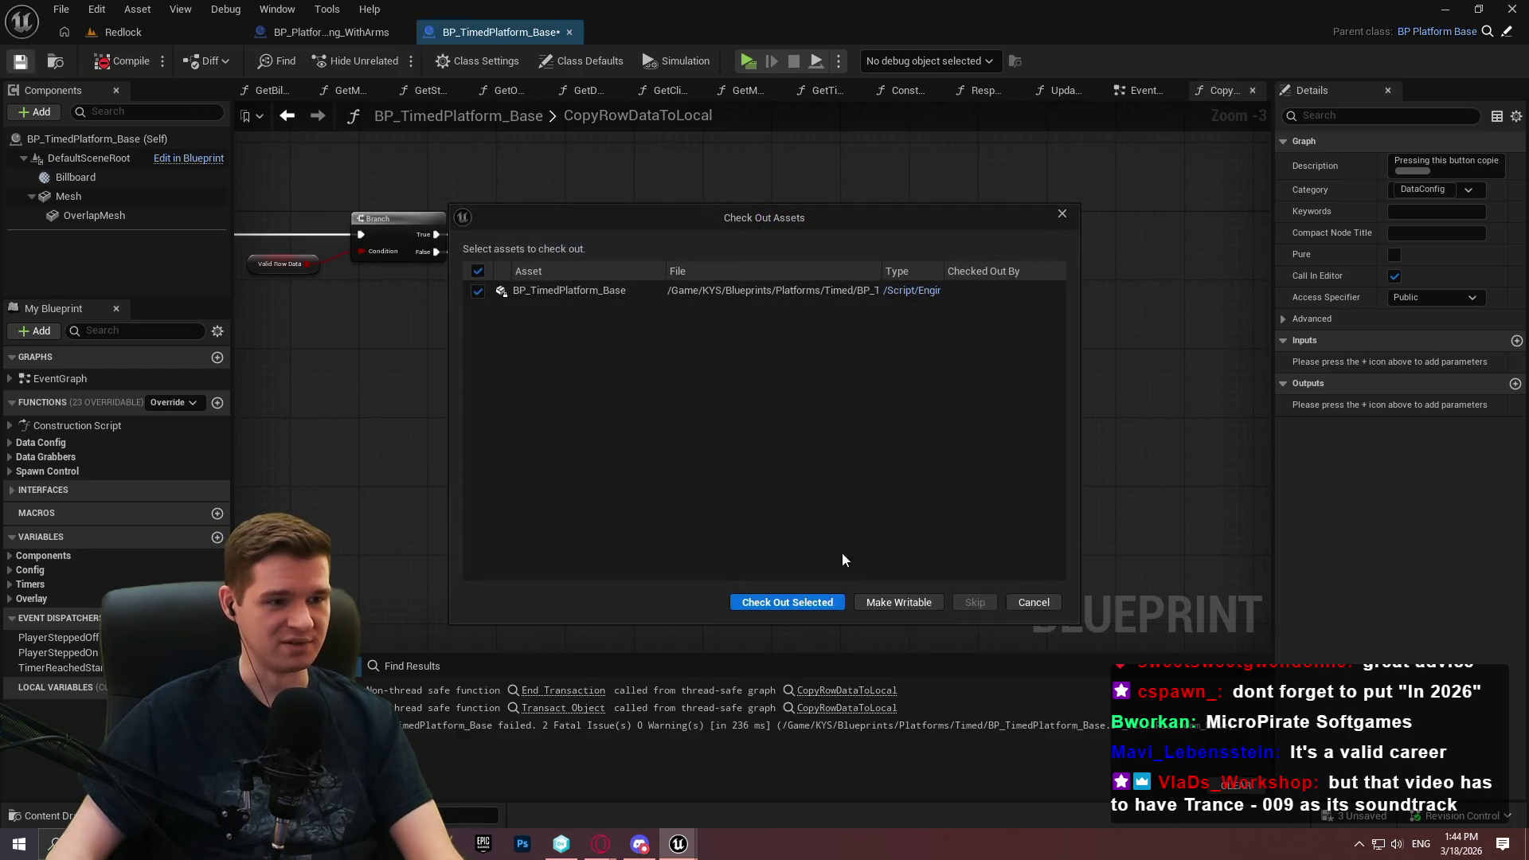
{"action": "left_click", "coordinate": [801, 595]}
{"action": "left_click_drag", "start_coordinate": [672, 521], "coordinate": [813, 553]}
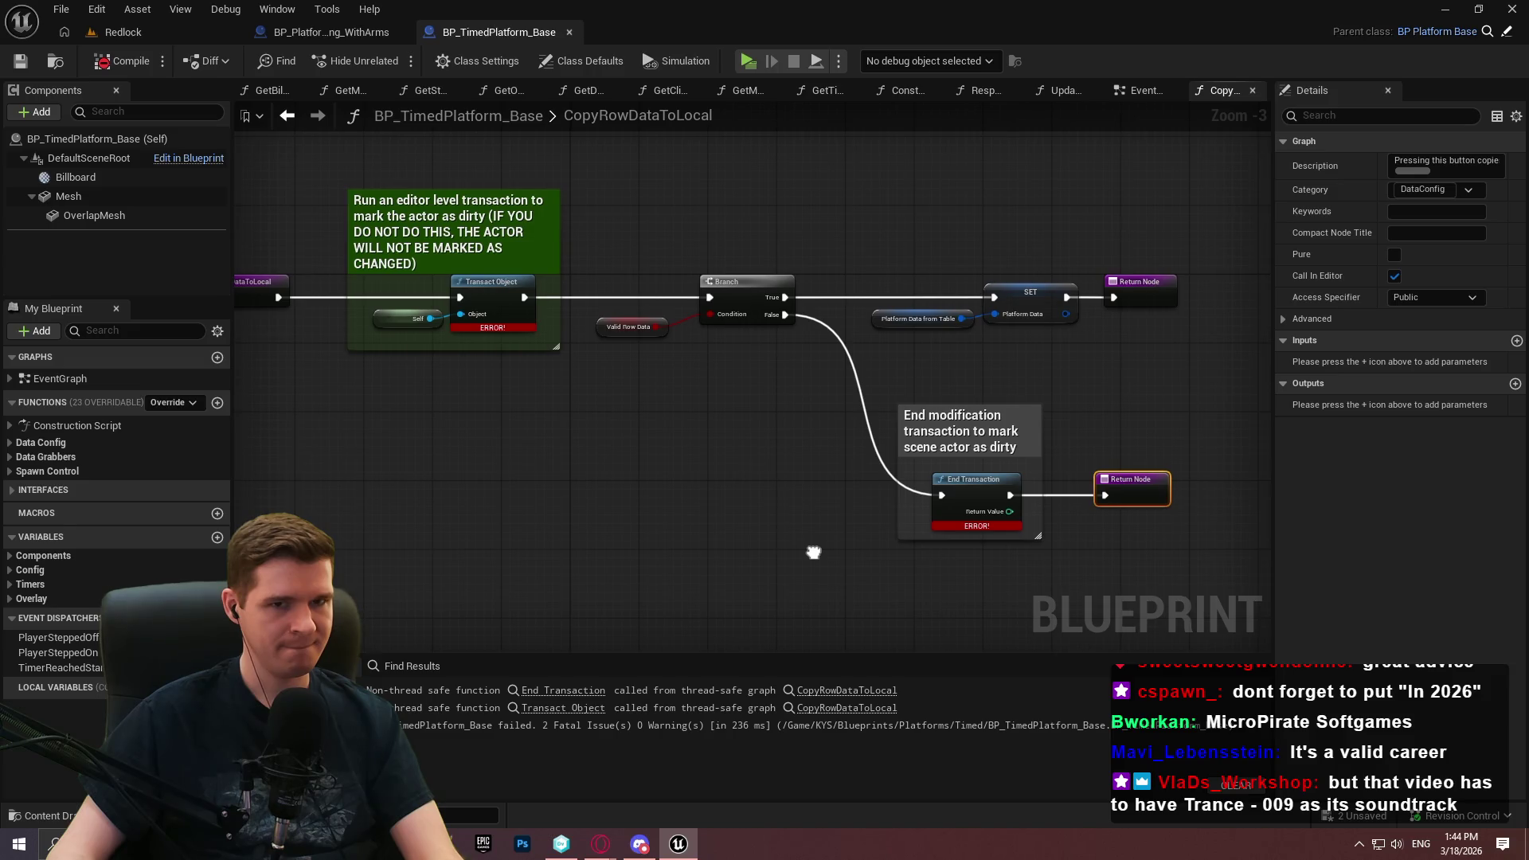
{"action": "left_click", "coordinate": [1506, 32]}
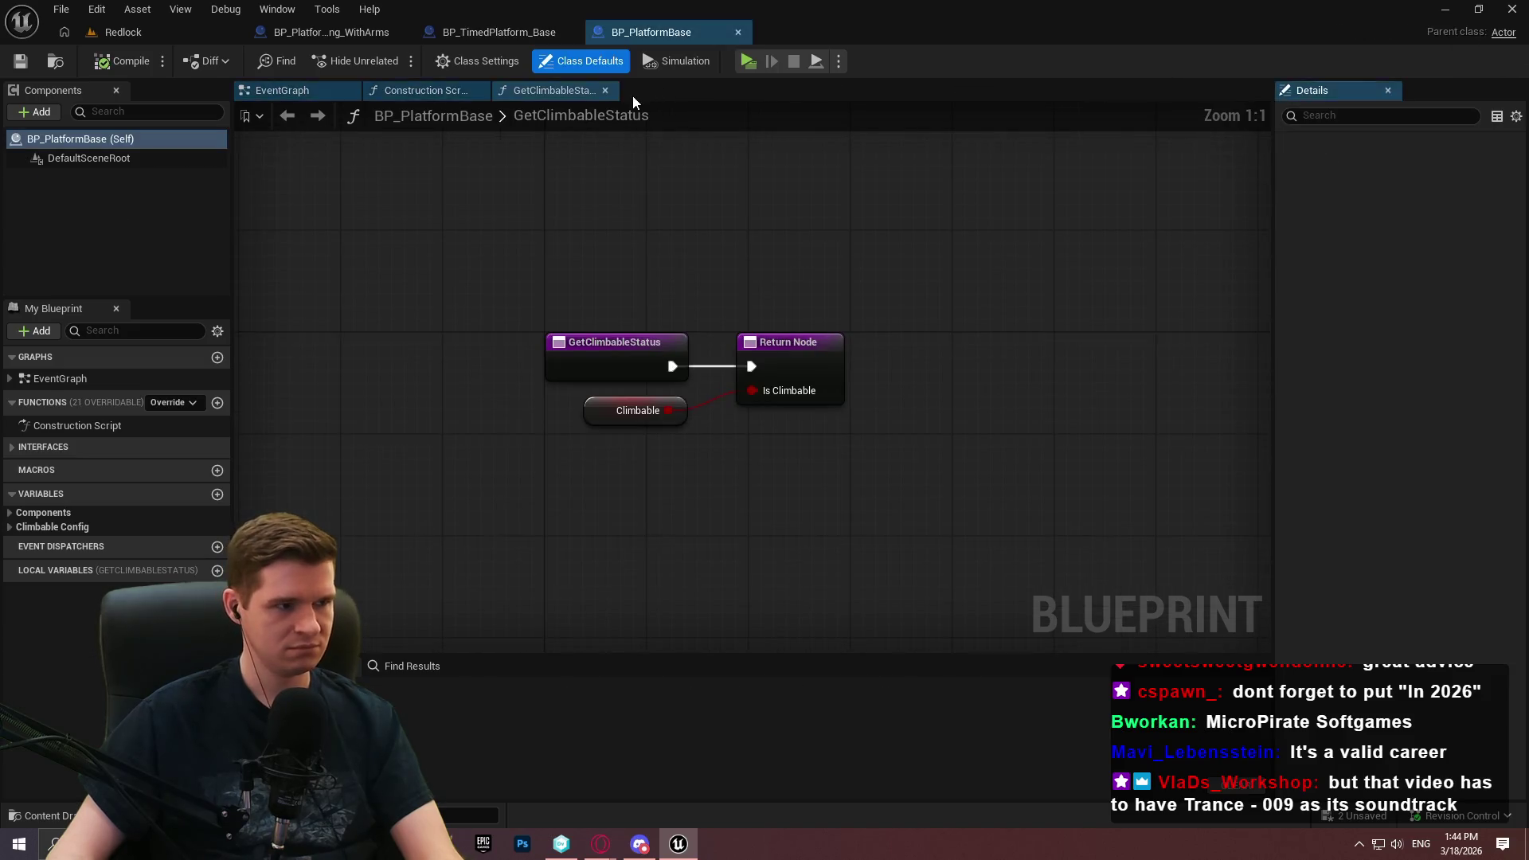
{"action": "left_click", "coordinate": [738, 32]}
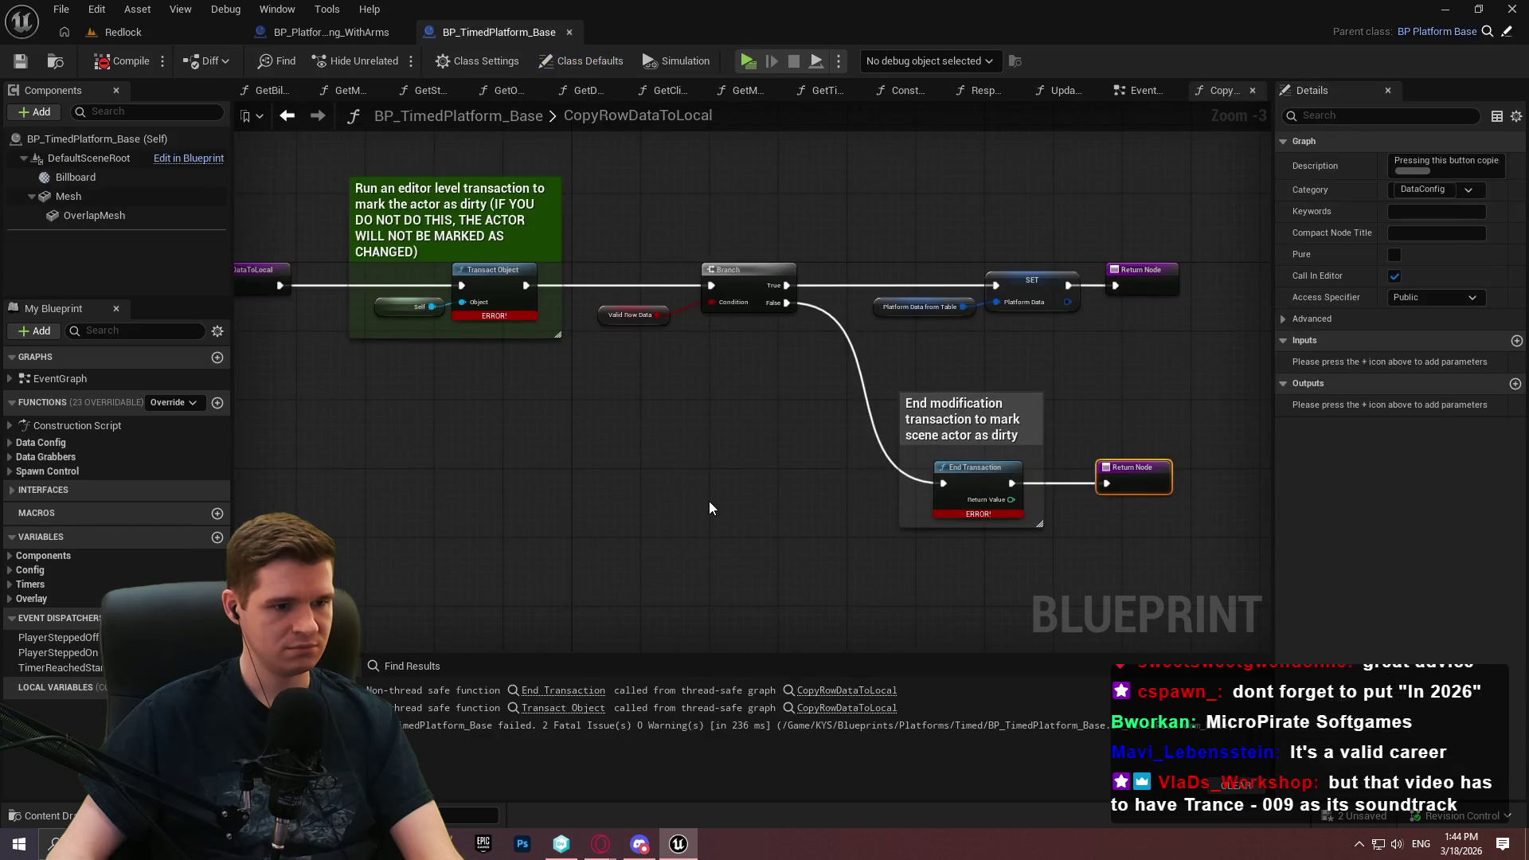
{"action": "left_click", "coordinate": [705, 499]}
{"action": "left_click", "coordinate": [126, 63]}
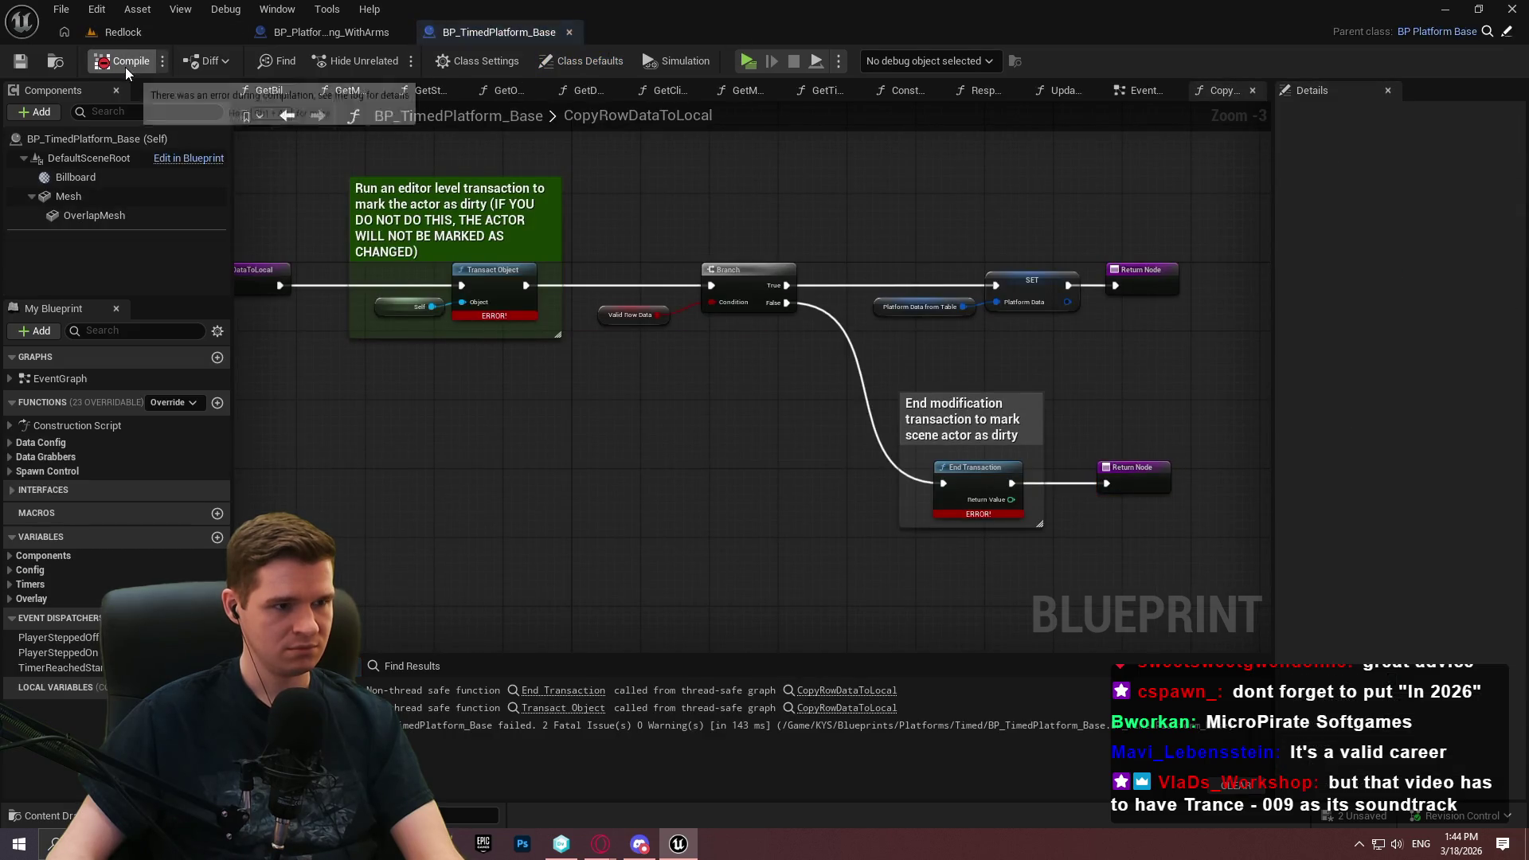
Refresh the transaction and branch nodes, then recompile to retry clearing the errors
{"action": "scroll", "coordinate": [580, 342], "scroll_direction": "down", "scroll_amount": 2}
{"action": "left_click_drag", "start_coordinate": [324, 291], "coordinate": [982, 632]}
{"action": "scroll", "coordinate": [680, 341], "scroll_direction": "up", "scroll_amount": 4}
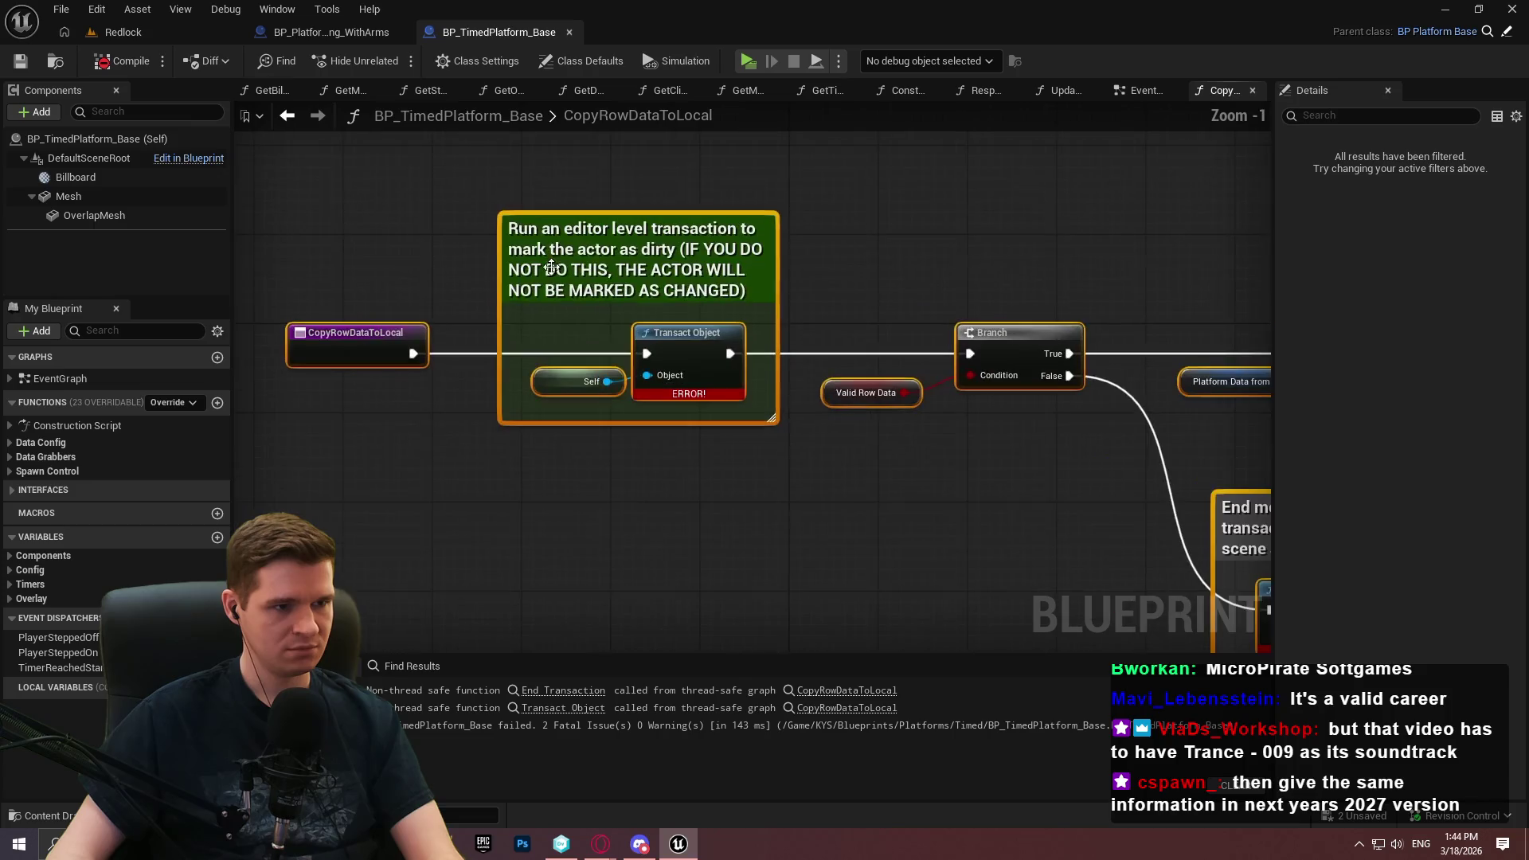
{"action": "right_click", "coordinate": [681, 341]}
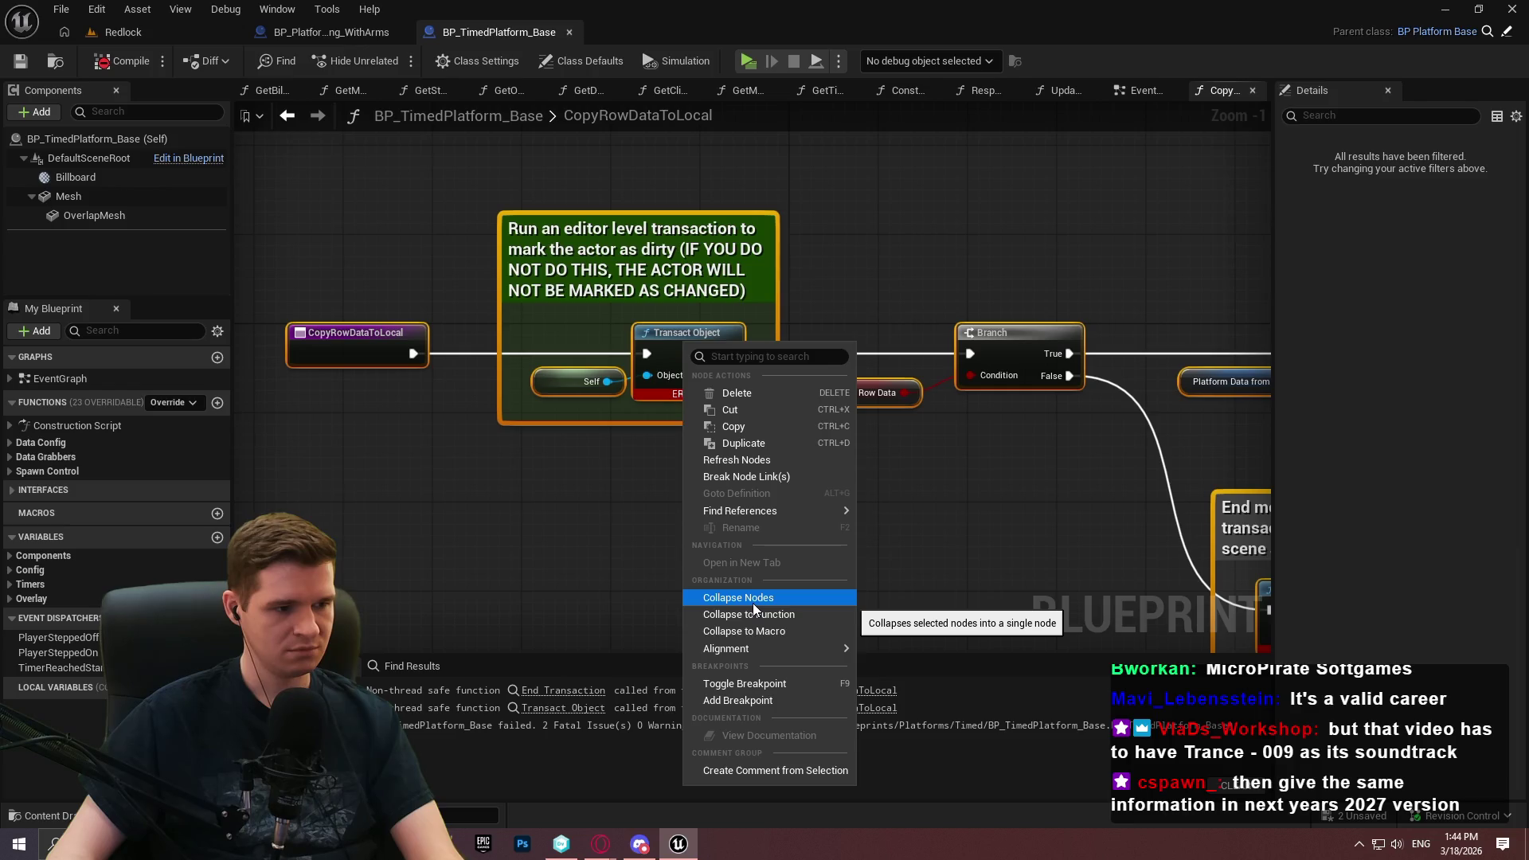
{"action": "left_click", "coordinate": [768, 461]}
{"action": "left_click", "coordinate": [123, 60]}
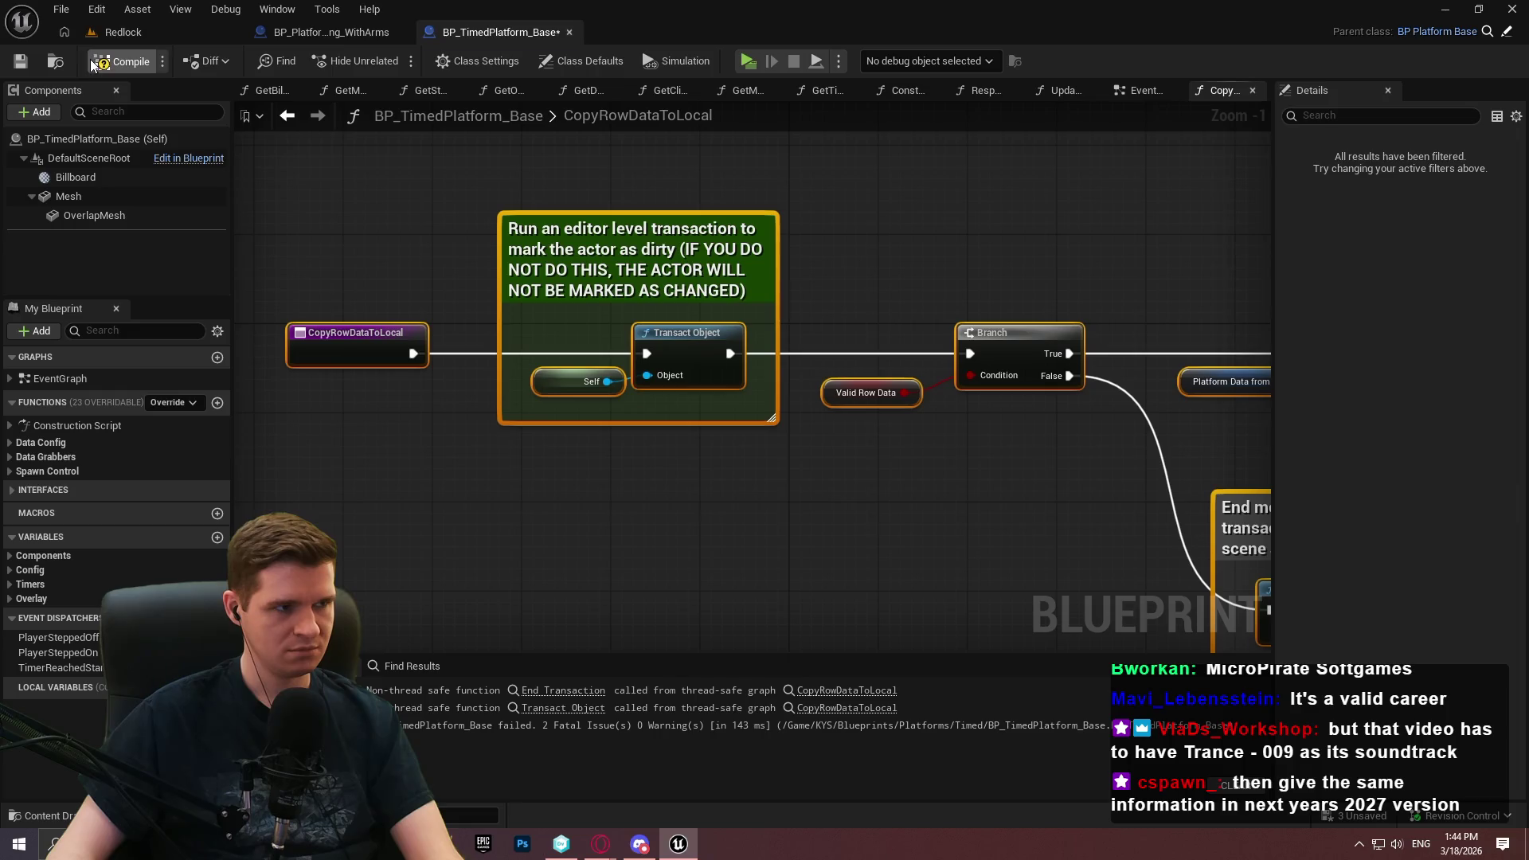
{"action": "left_click", "coordinate": [661, 436]}
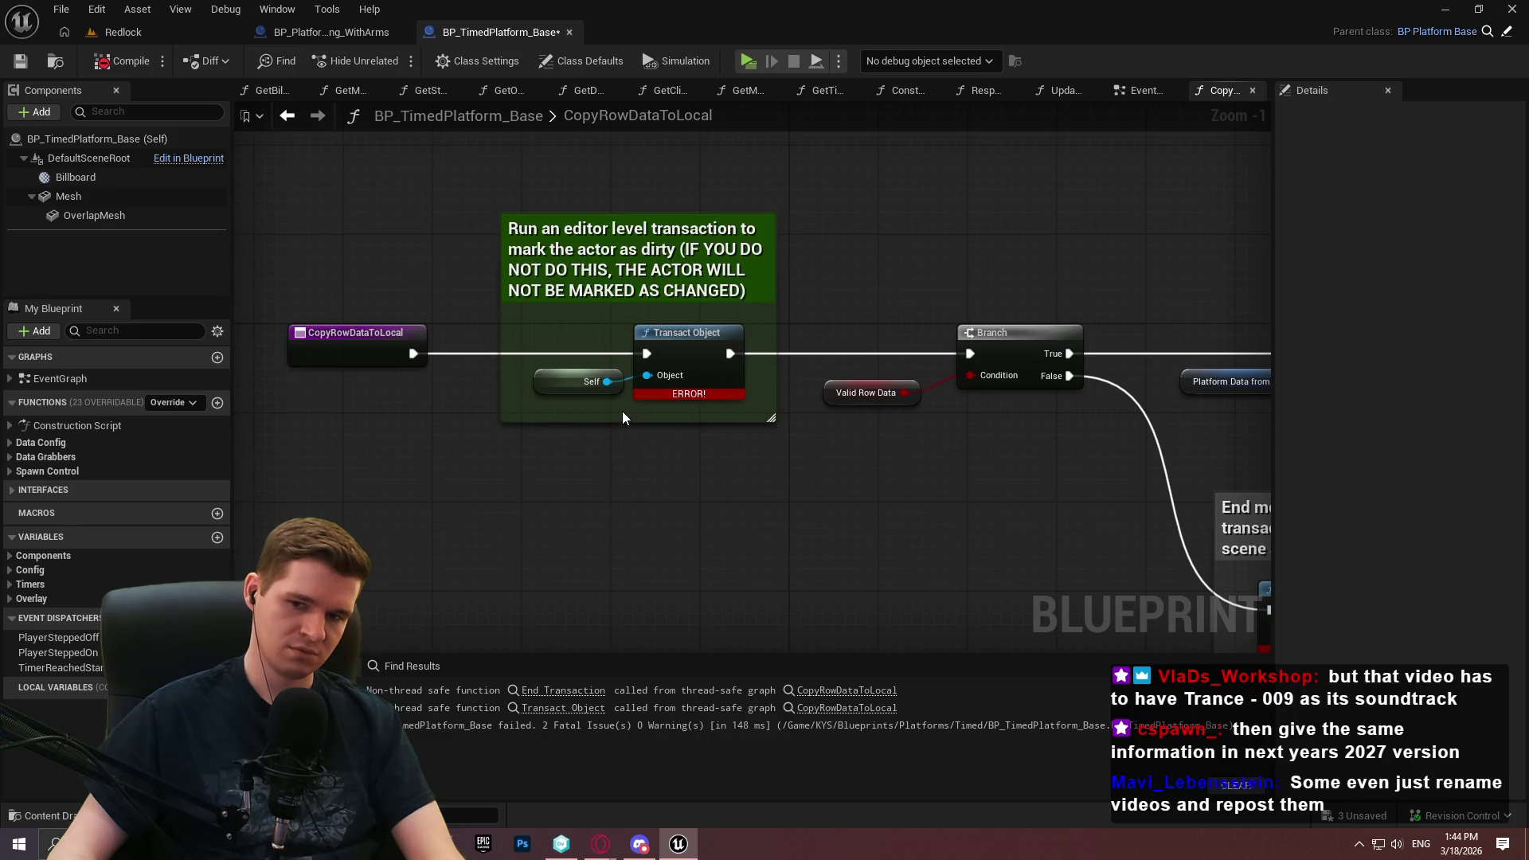
Compare with the advanced settings of WithArms' CopyRowDataToLocal, then return to BP_TimedPlatform_Base
{"action": "left_click", "coordinate": [327, 35]}
{"action": "left_click_drag", "start_coordinate": [748, 362], "coordinate": [613, 213]}
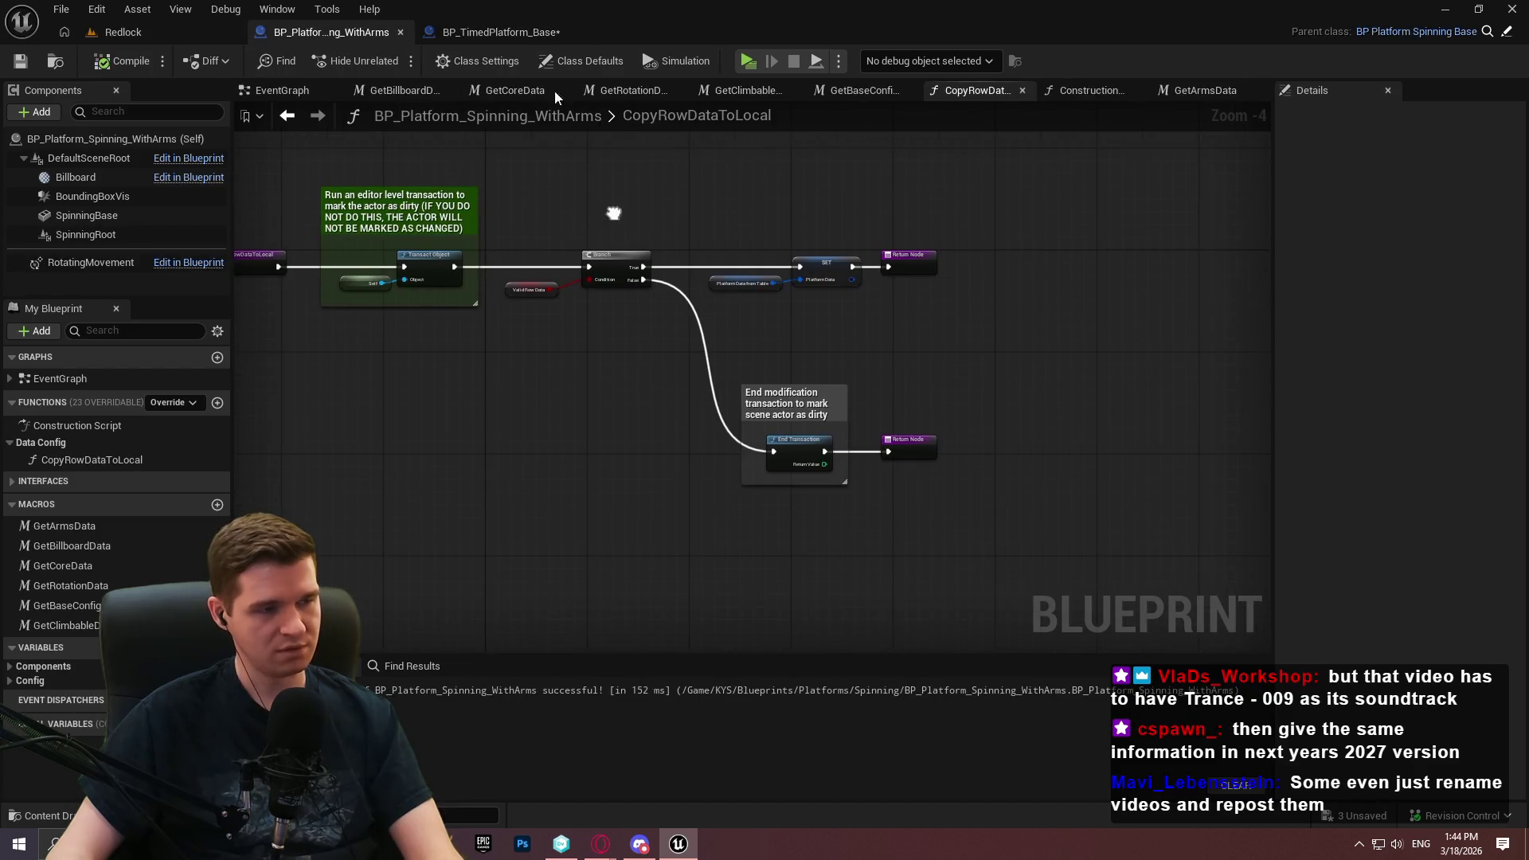
{"action": "left_click", "coordinate": [259, 259]}
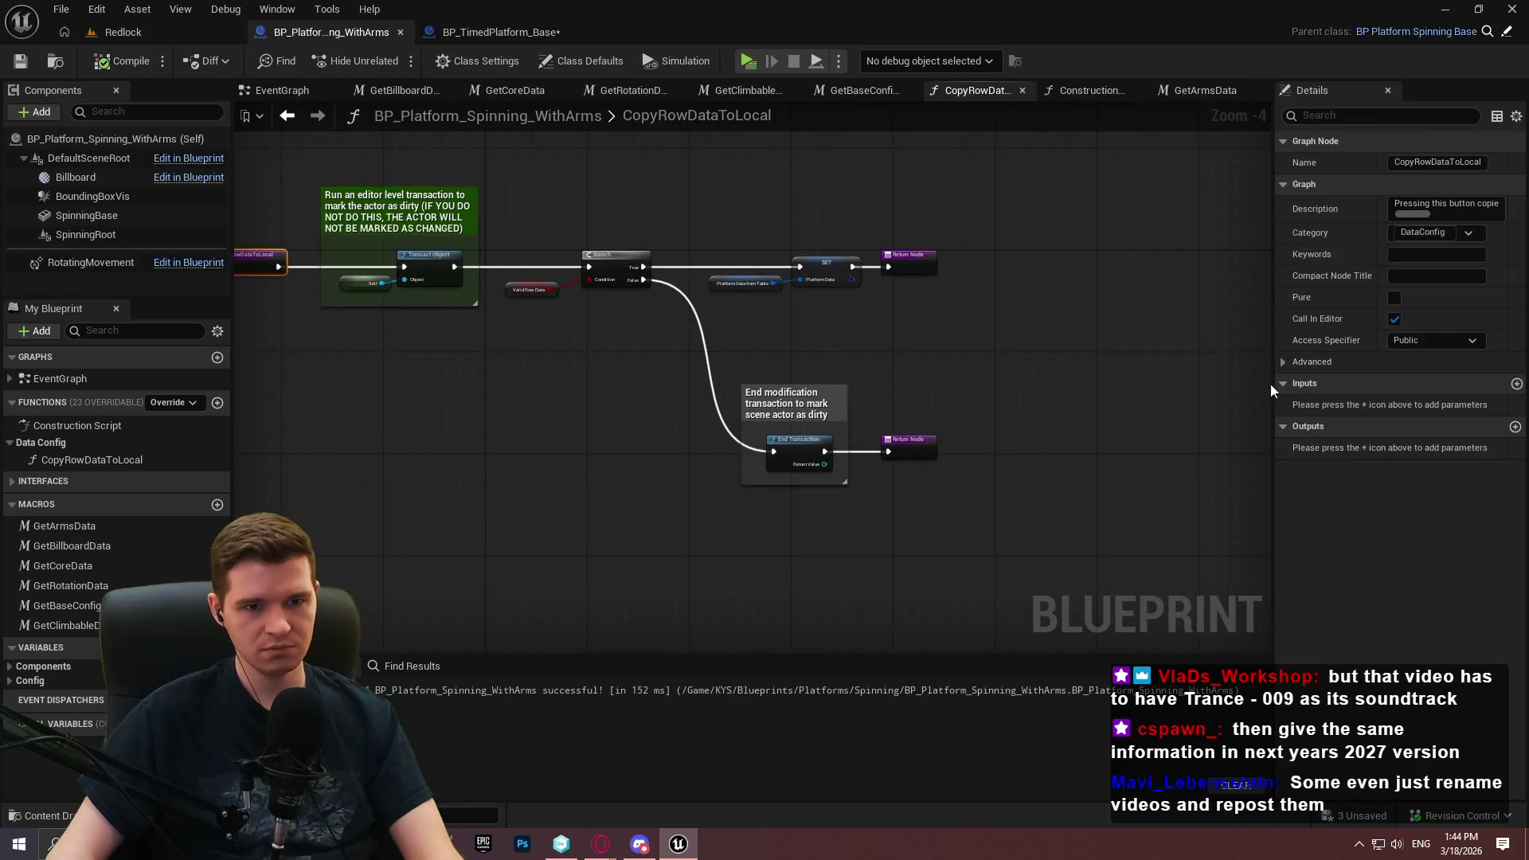
{"action": "left_click", "coordinate": [1285, 365]}
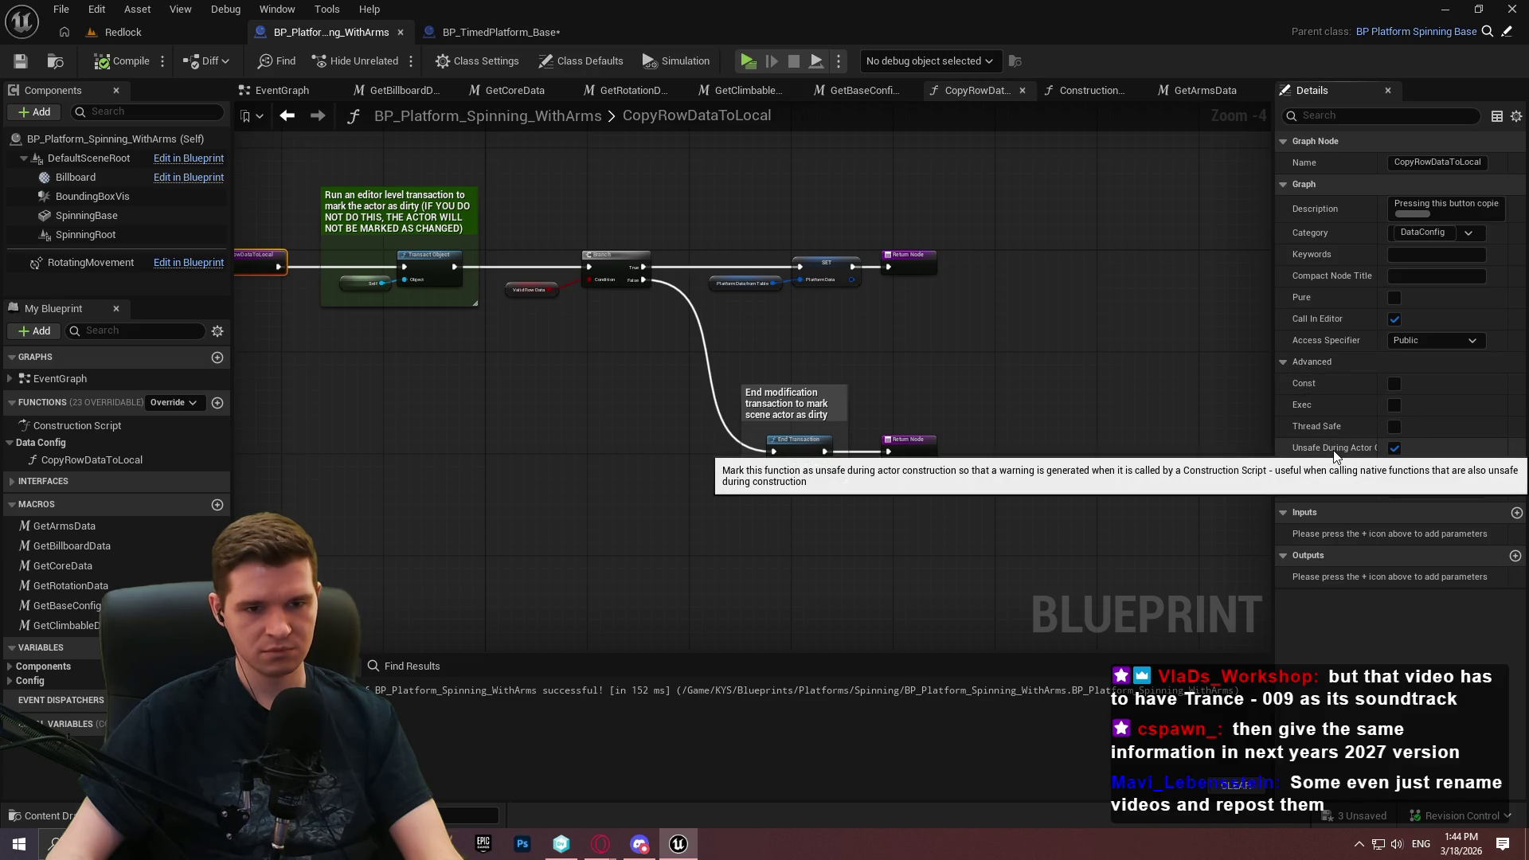
{"action": "left_click", "coordinate": [463, 30]}
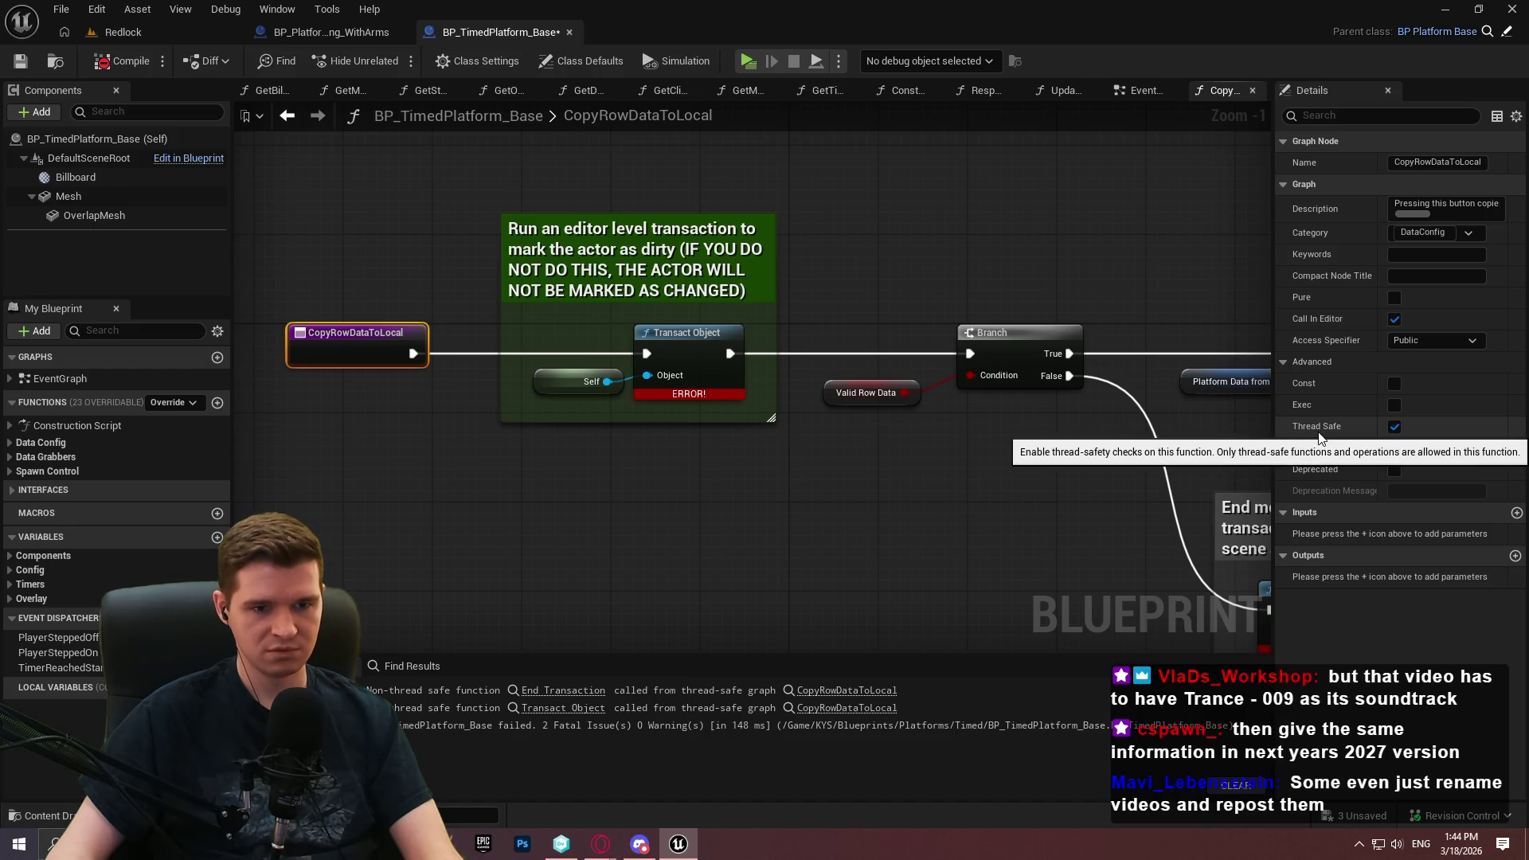
Untick Thread Safe on CopyRowDataToLocal, then compile and save BP_TimedPlatform_Base
{"action": "left_click", "coordinate": [1395, 427]}
{"action": "left_click", "coordinate": [131, 60]}
{"action": "left_click", "coordinate": [23, 67]}
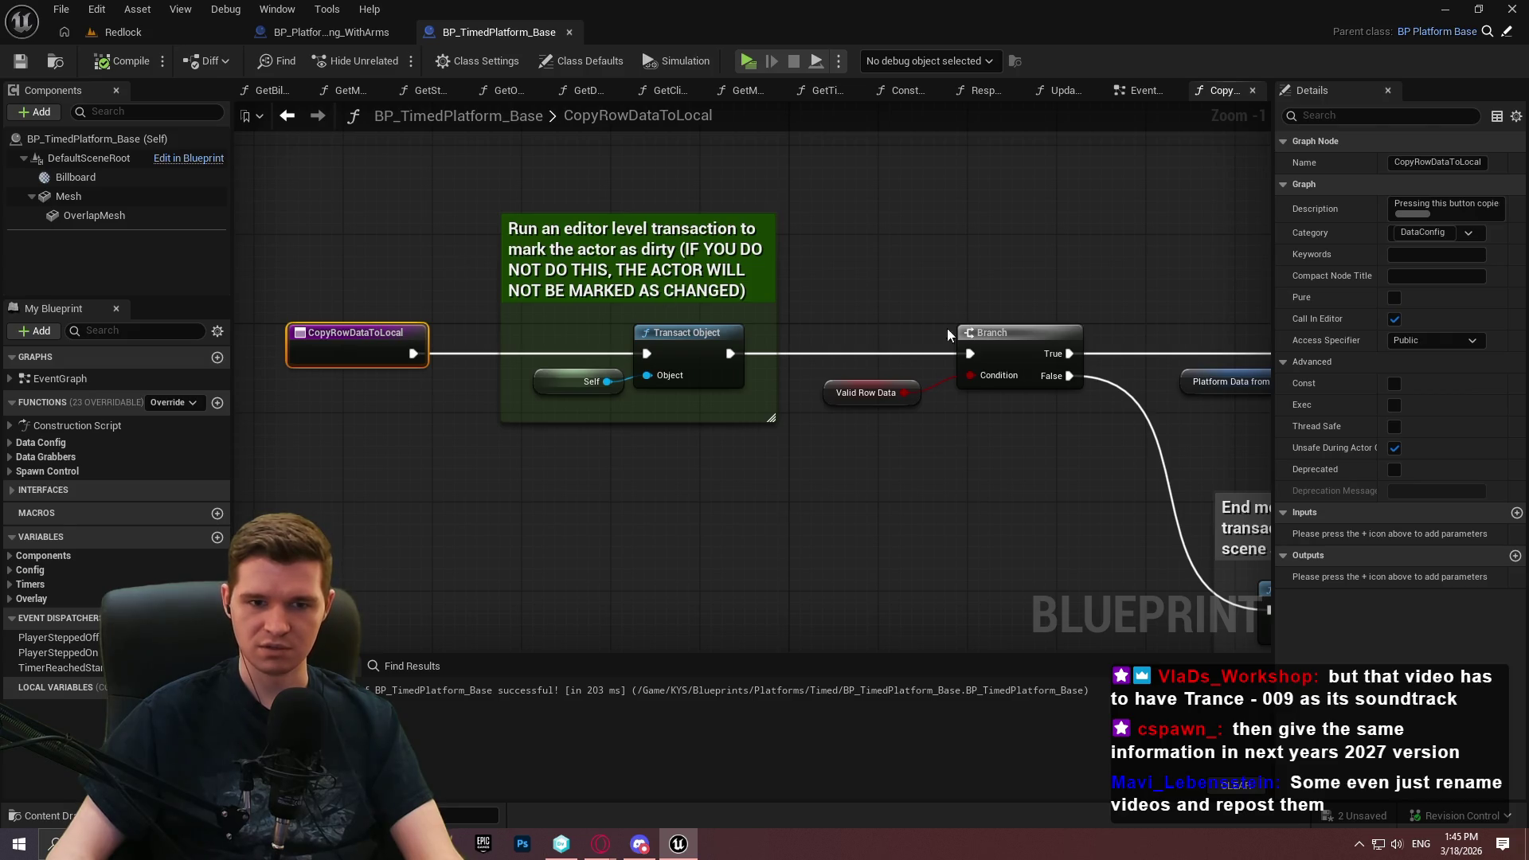
{"action": "left_click", "coordinate": [591, 435]}
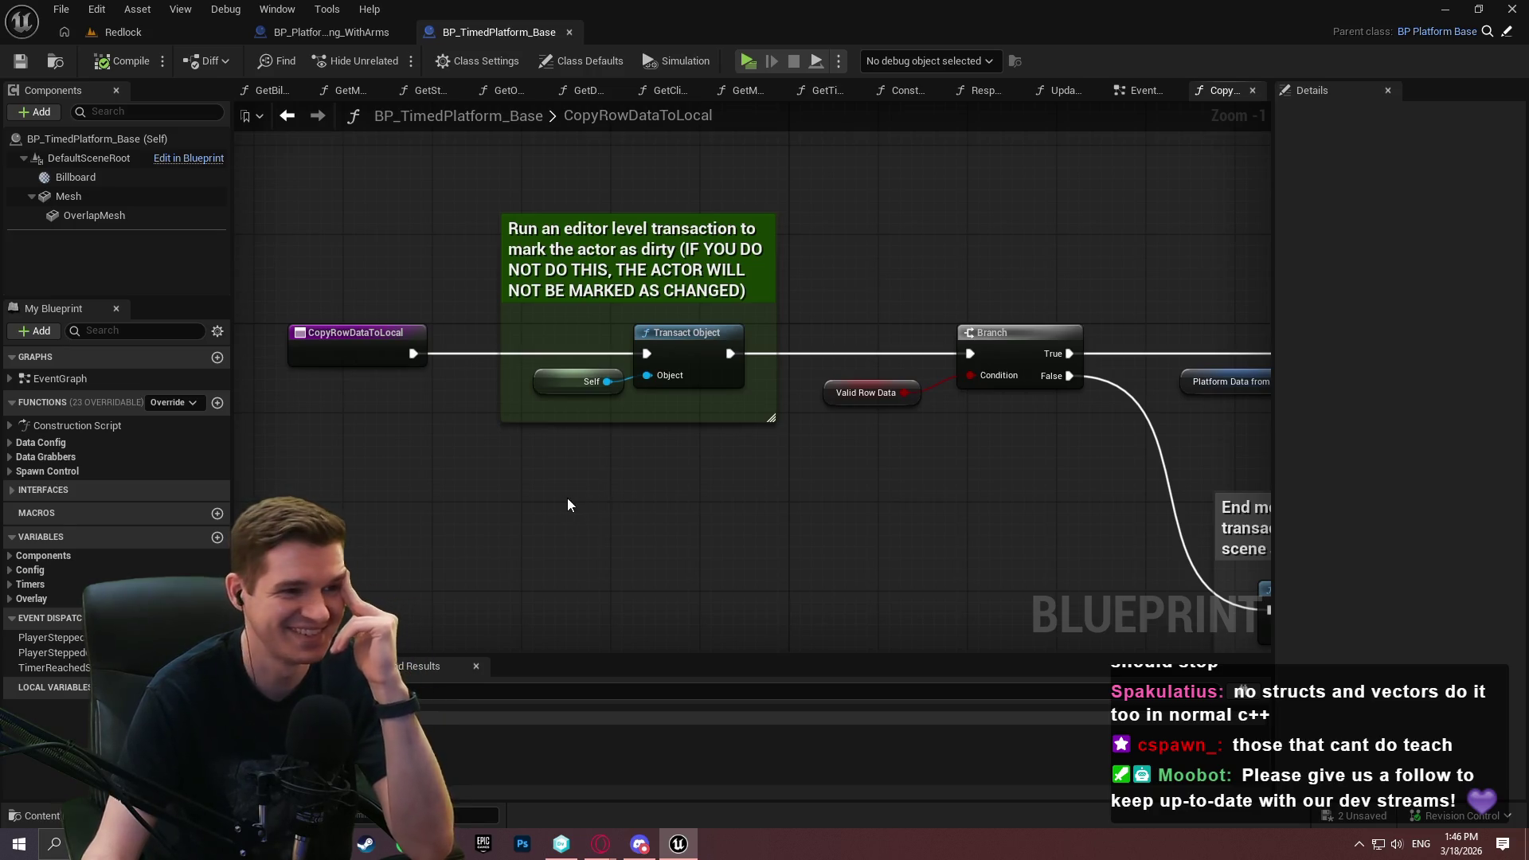
In the Redlock level, enlarge the viewport and lengthen the Outliner's hazard actor list
{"action": "left_click", "coordinate": [168, 33]}
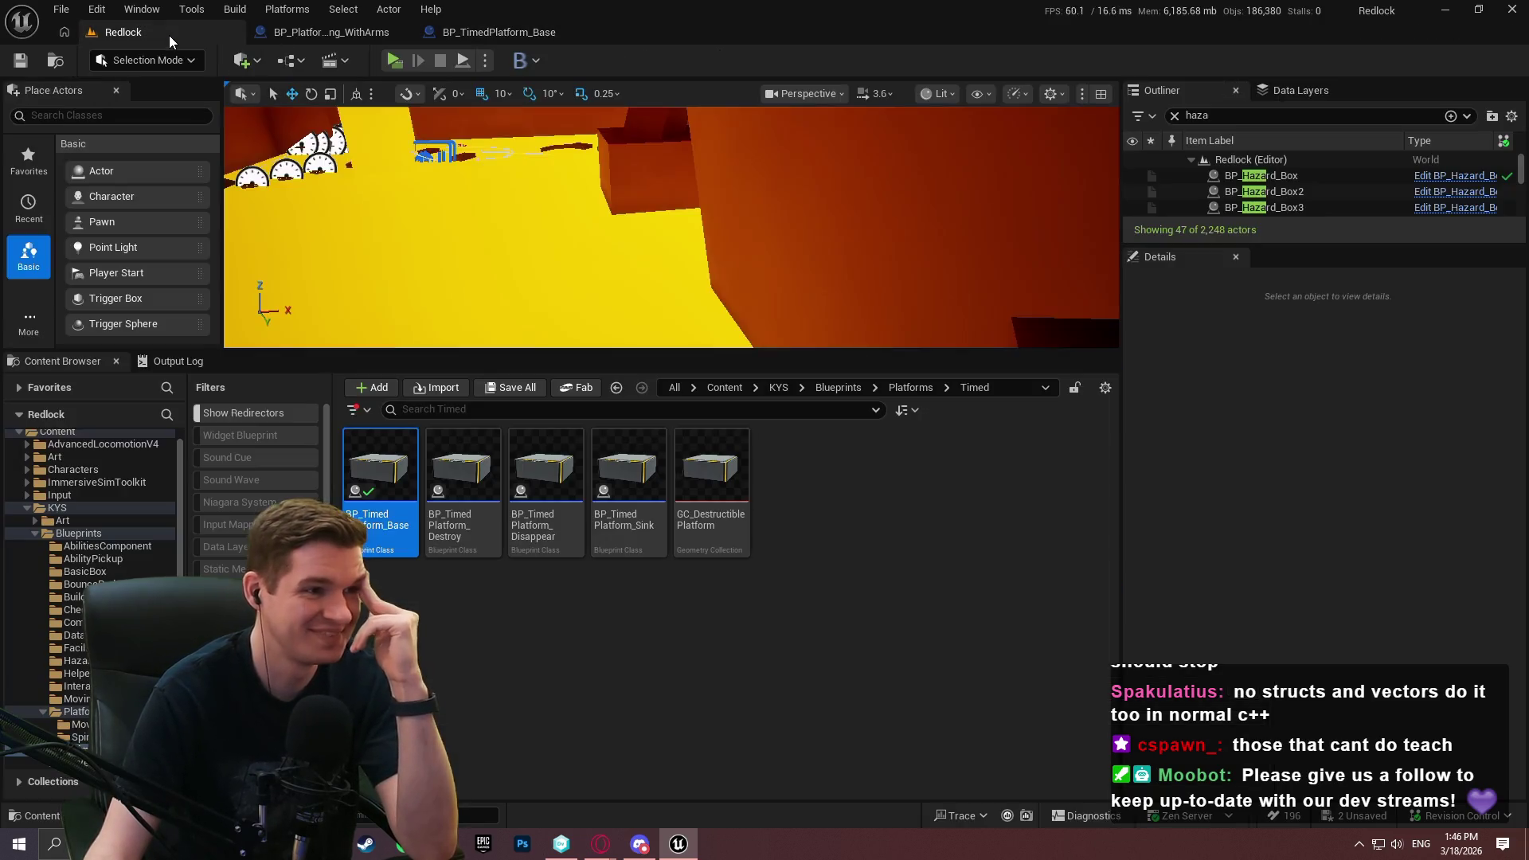
{"action": "left_click", "coordinate": [882, 515]}
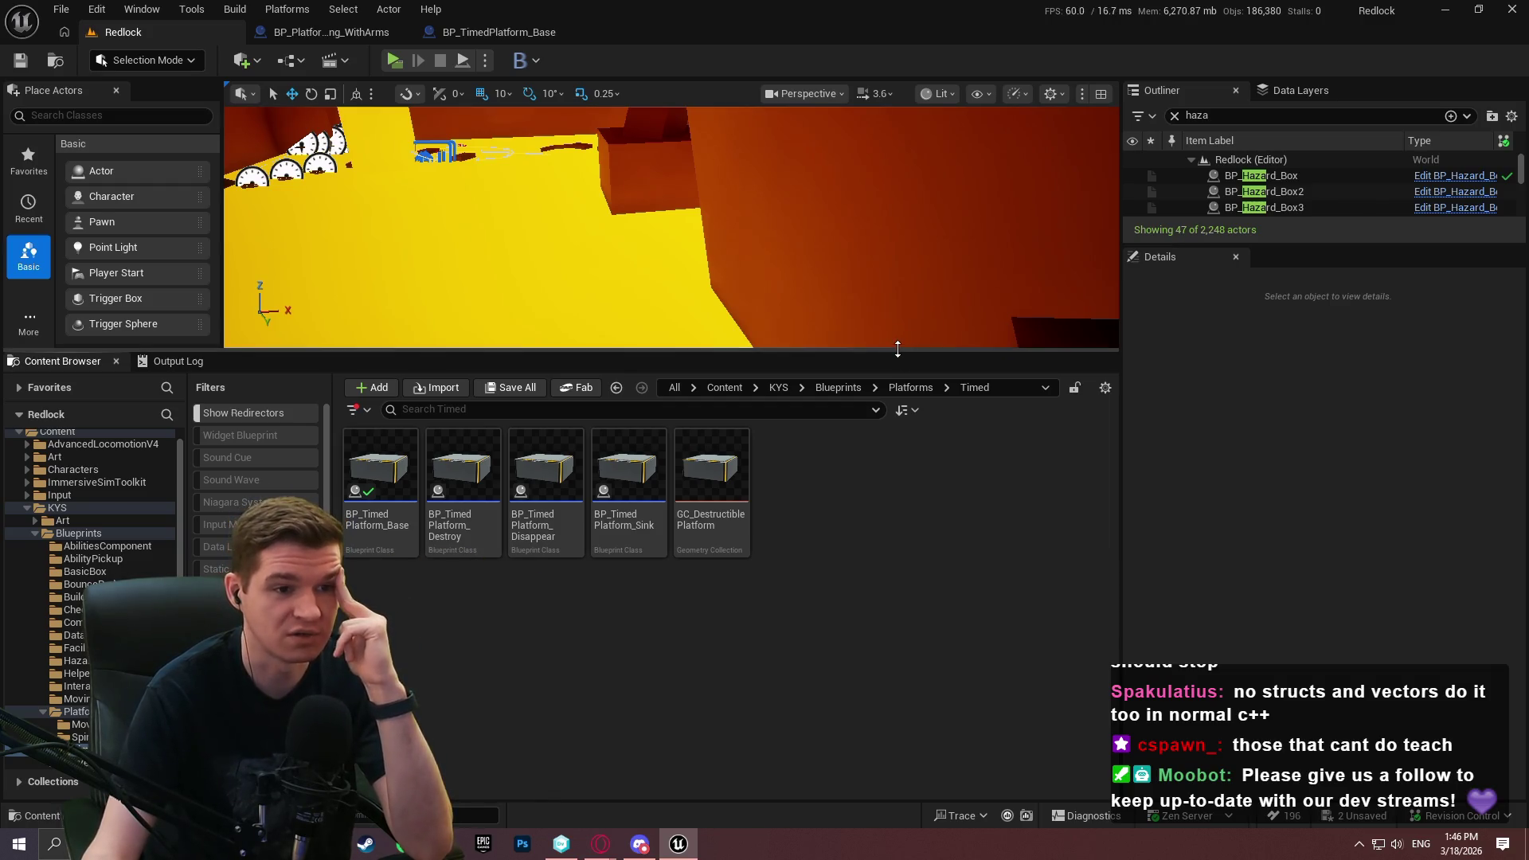
{"action": "left_click_drag", "start_coordinate": [897, 348], "coordinate": [914, 530]}
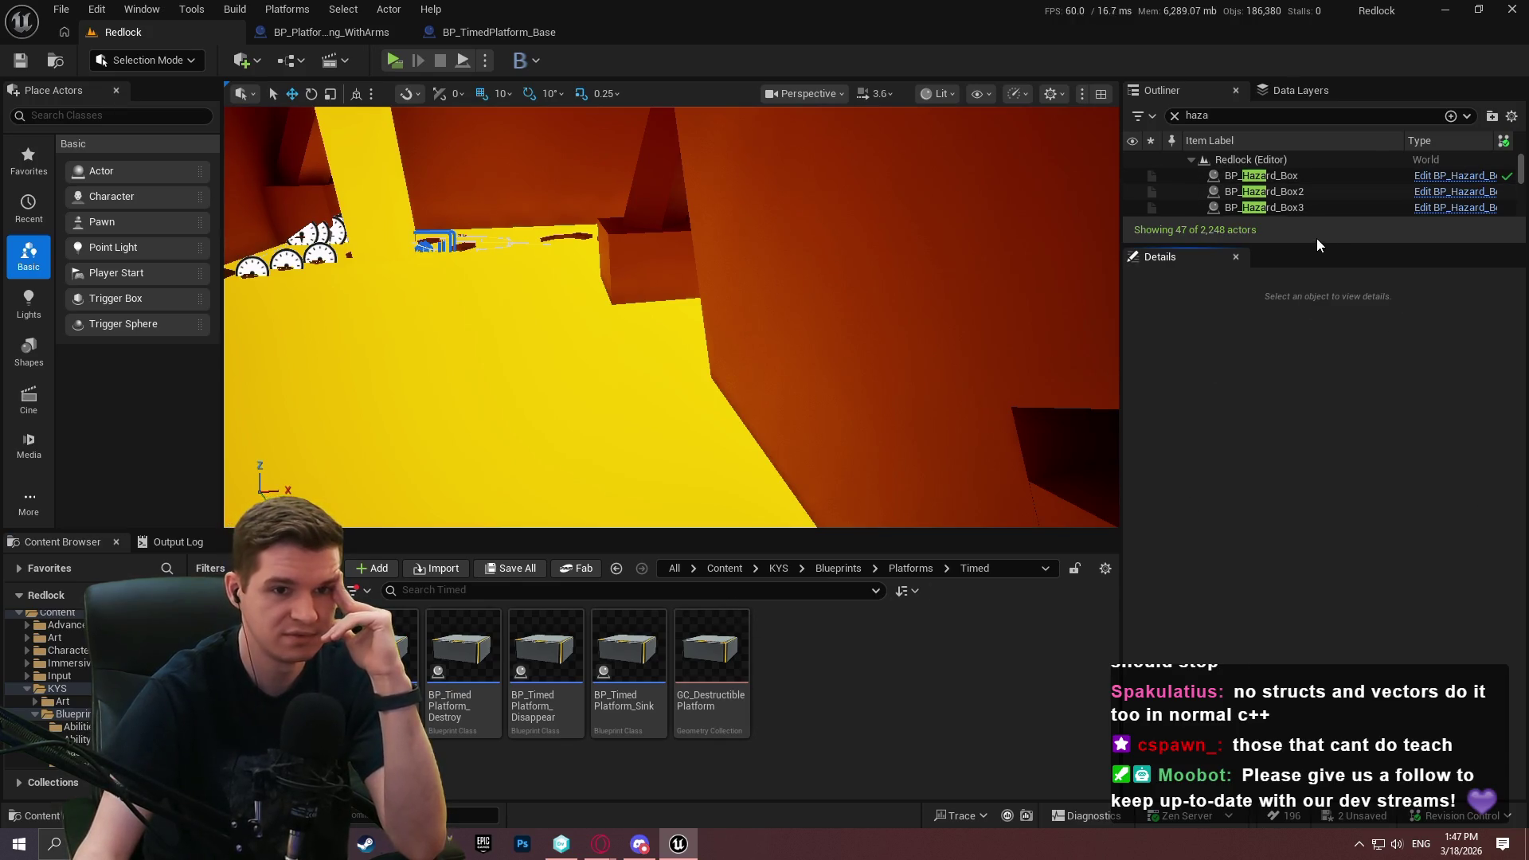
{"action": "mouse_move", "coordinate": [1317, 244]}
{"action": "left_mouse_down"}
{"action": "mouse_move", "coordinate": [1317, 470]}
{"action": "mouse_move", "coordinate": [1317, 433]}
{"action": "left_mouse_up"}
{"action": "left_click", "coordinate": [549, 32]}
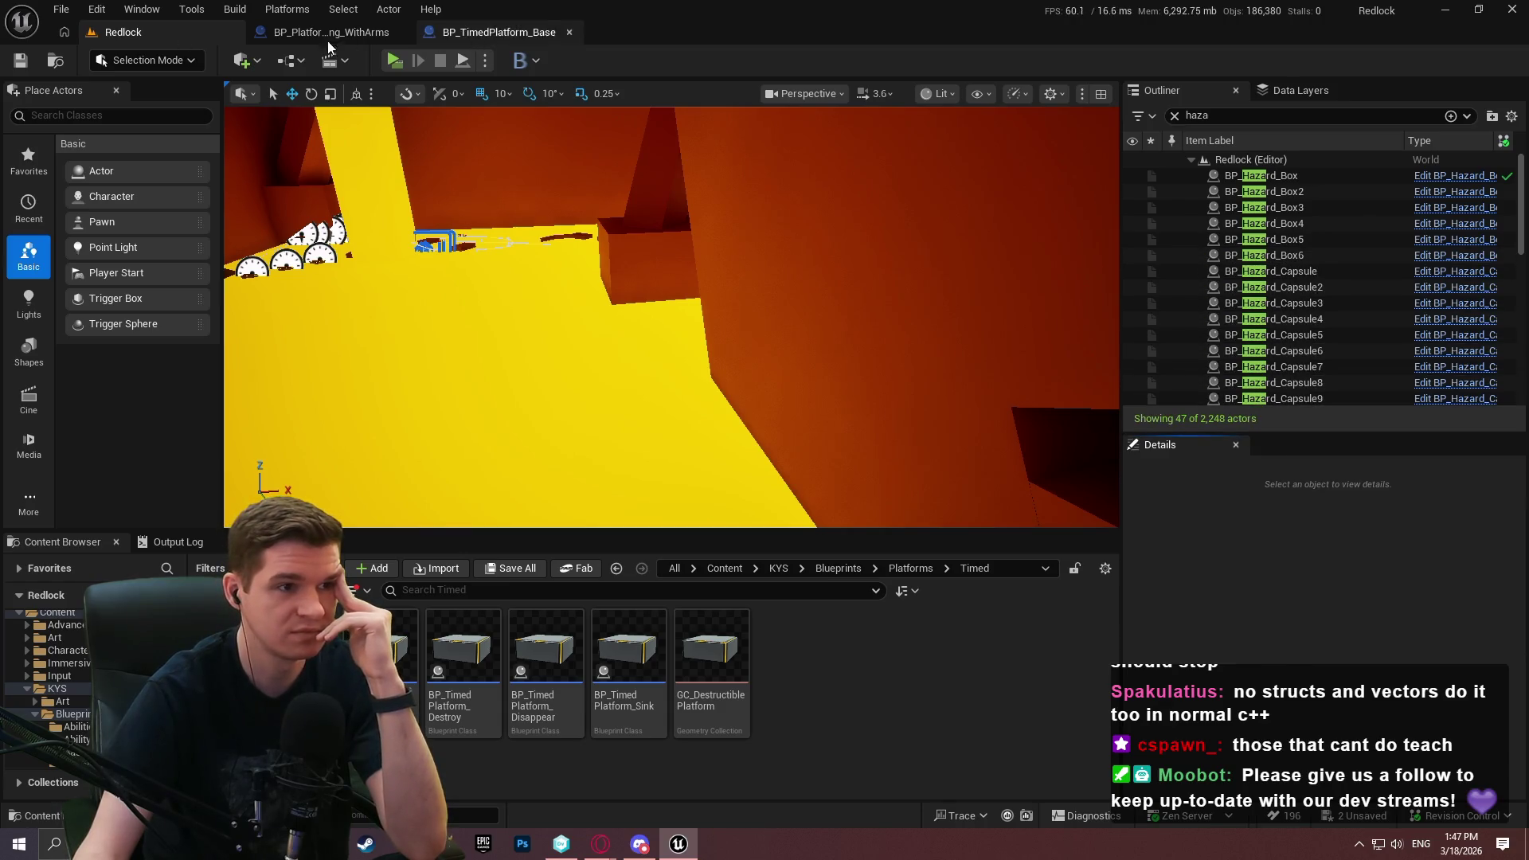
{"action": "left_click", "coordinate": [327, 35]}
{"action": "left_click", "coordinate": [78, 30]}
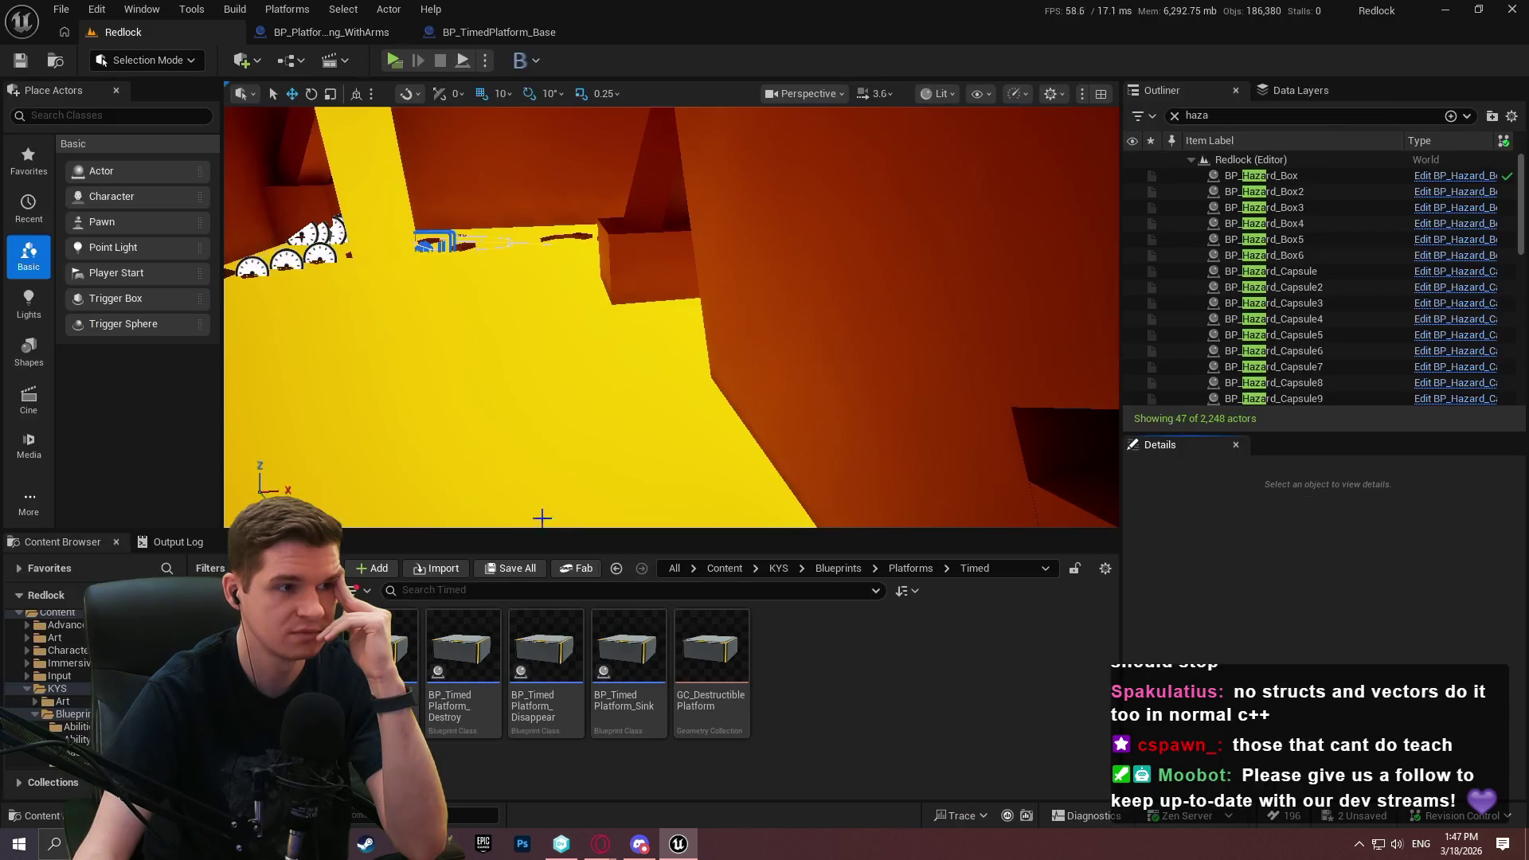
Search all blueprints for references to CopyRowDataToLocal by name
{"action": "left_click", "coordinate": [508, 36]}
{"action": "right_click", "coordinate": [354, 360]}
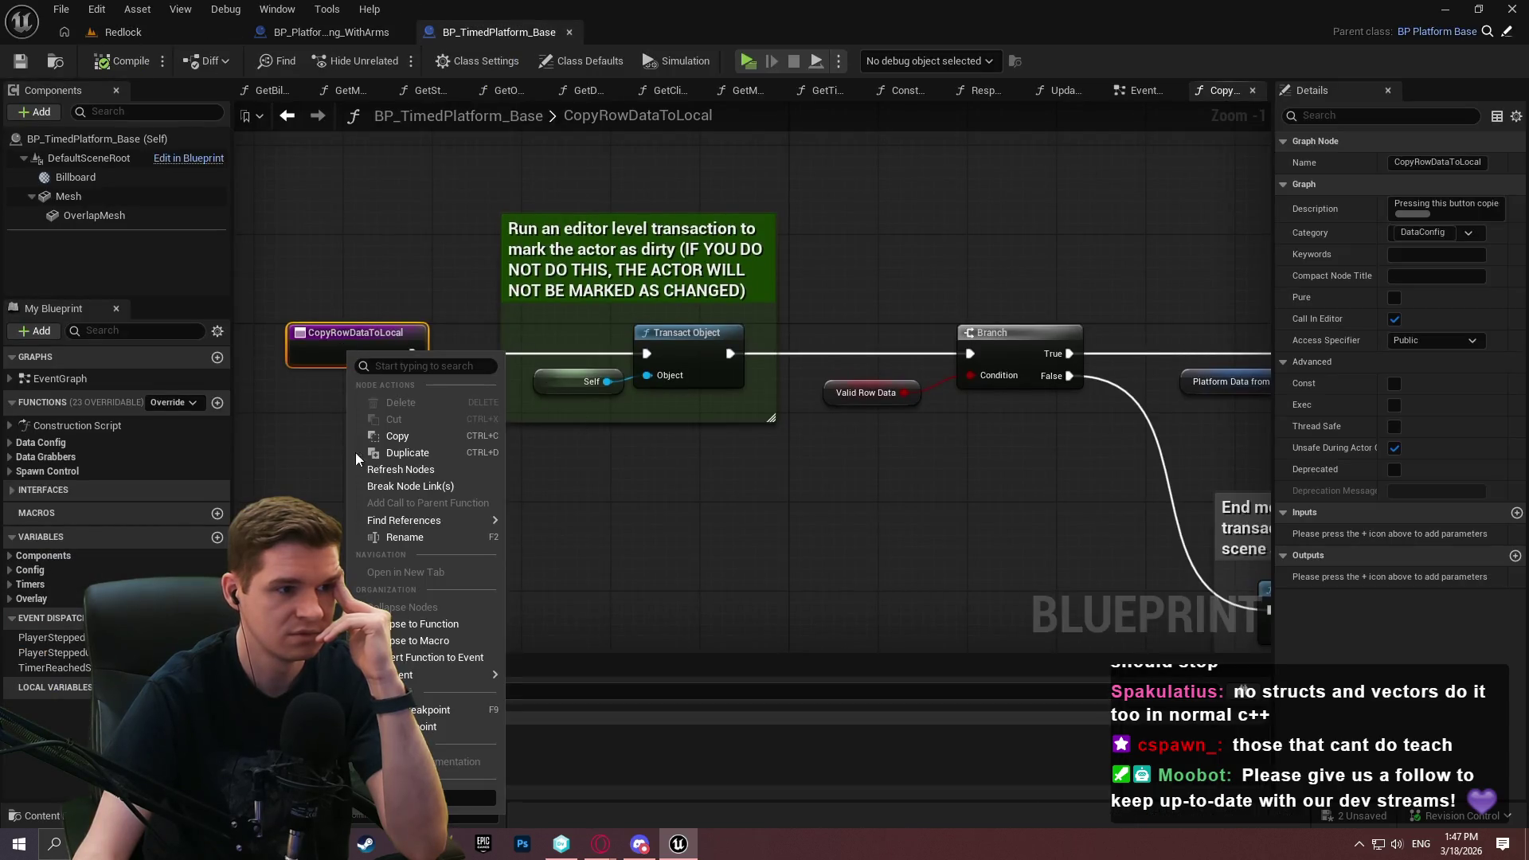
{"action": "mouse_move", "coordinate": [431, 519]}
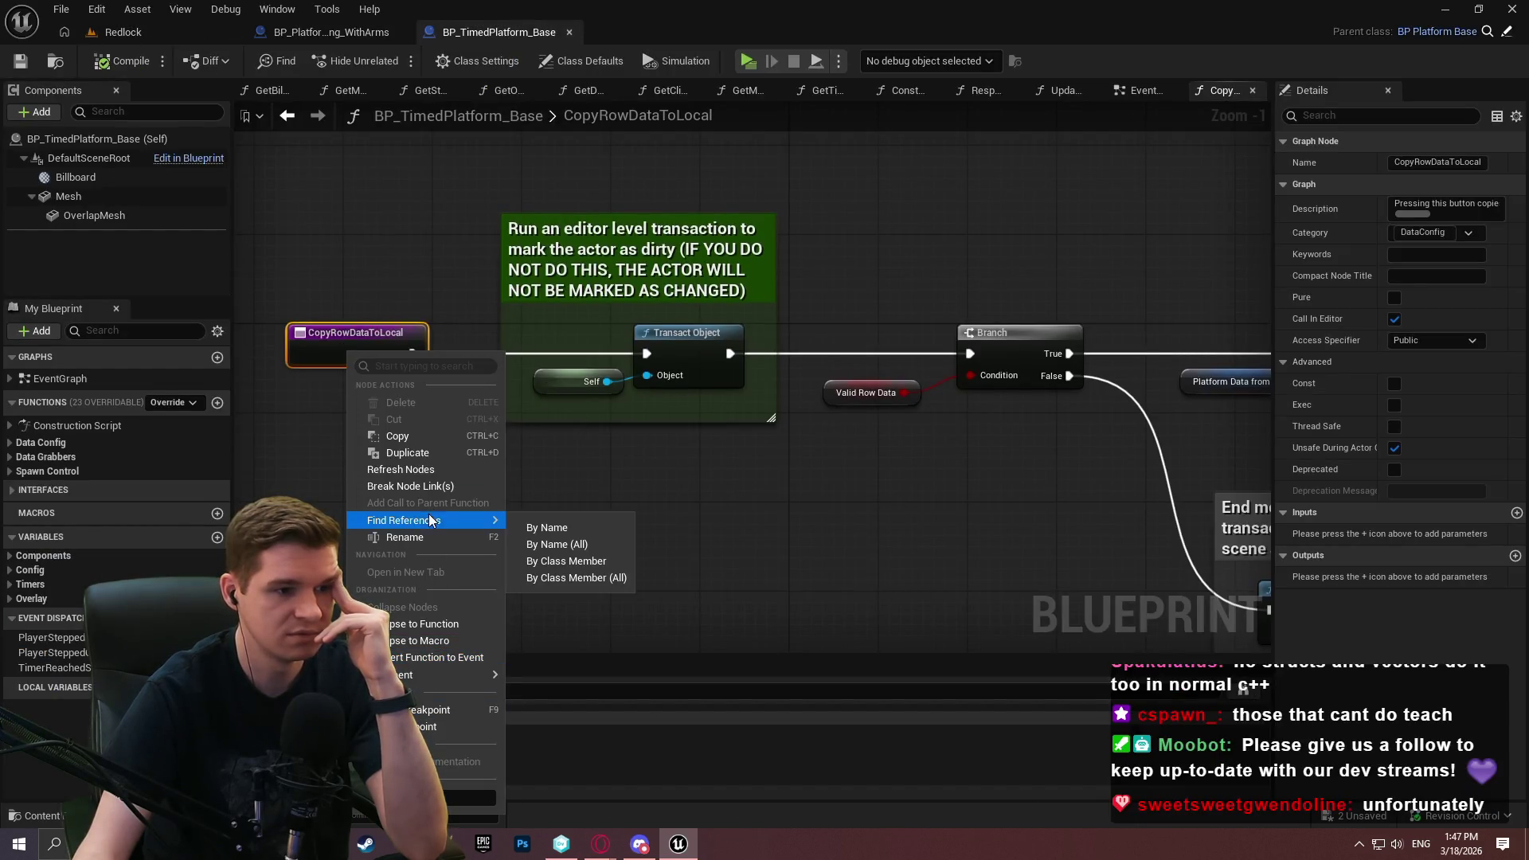
{"action": "left_click", "coordinate": [569, 544]}
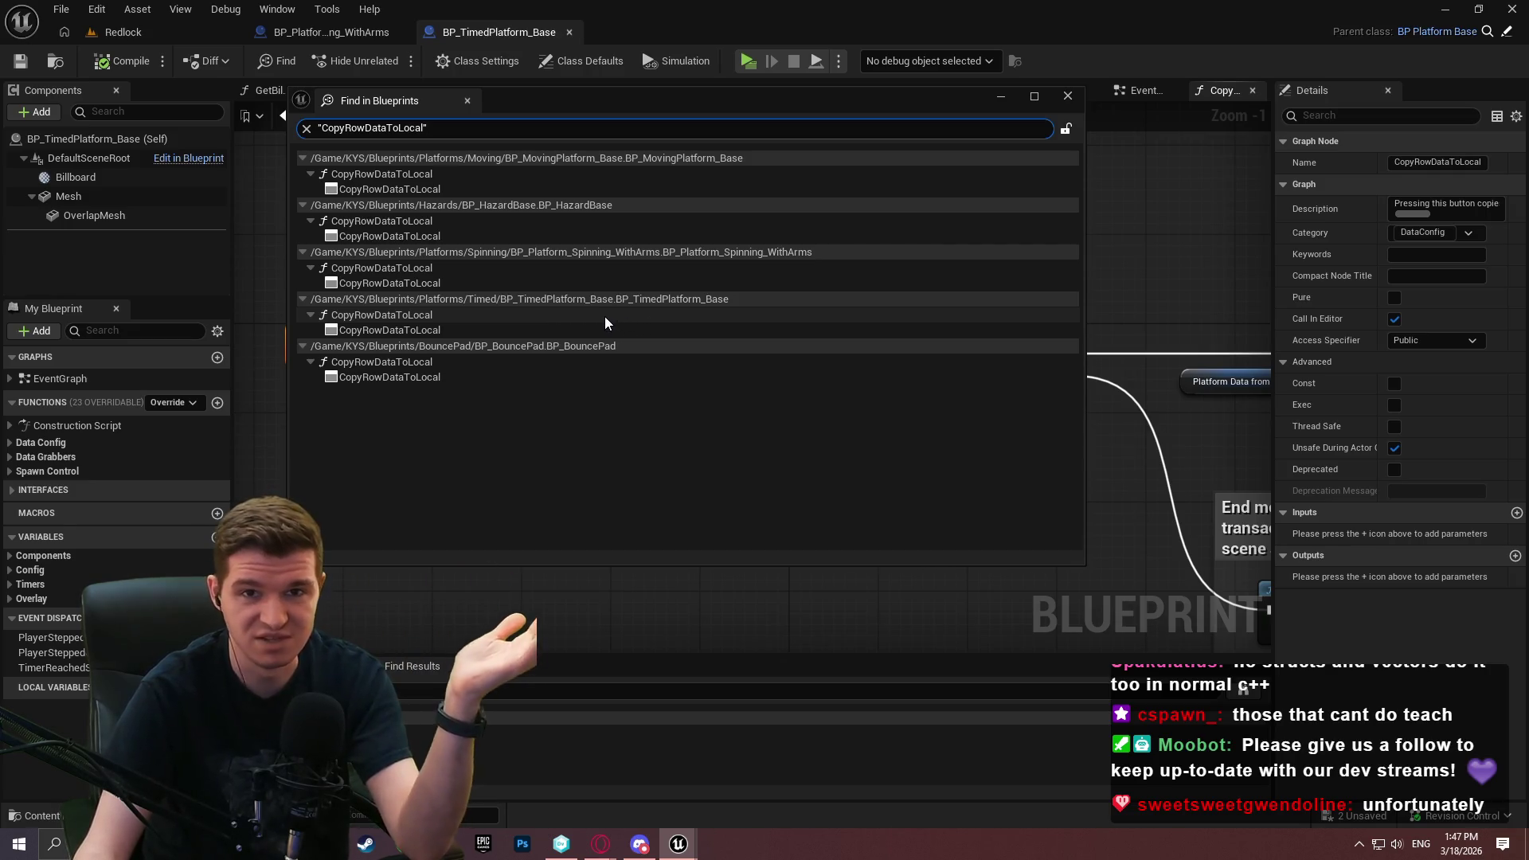
Open BP_BouncePad's CopyRowDataToLocal from the results and dock it, then BP_TimedPlatform_Base's
{"action": "double_click", "coordinate": [371, 375]}
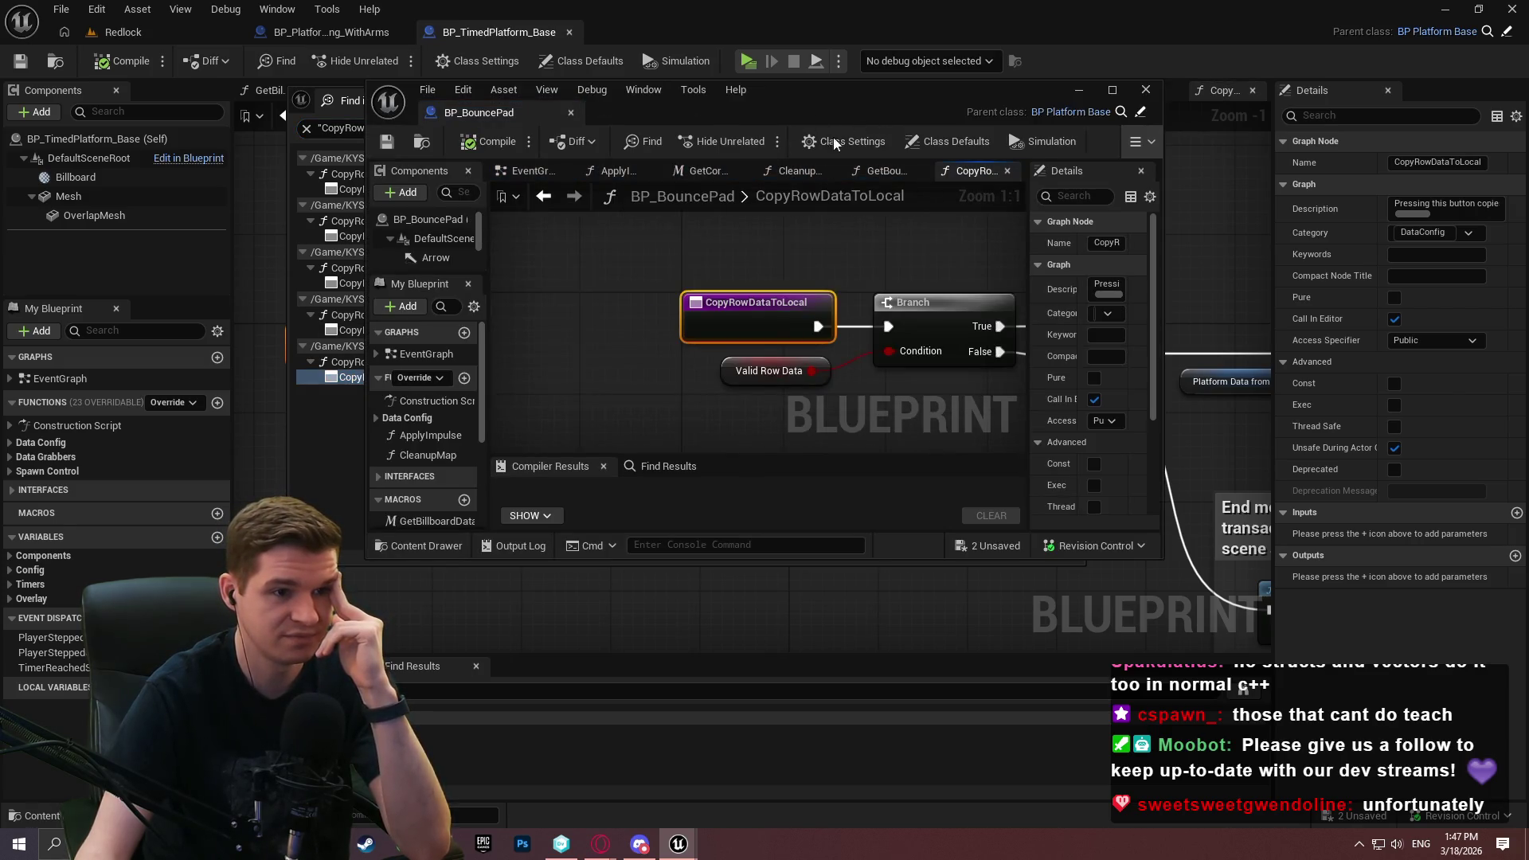
{"action": "scroll", "coordinate": [949, 271], "scroll_direction": "down", "scroll_amount": 4}
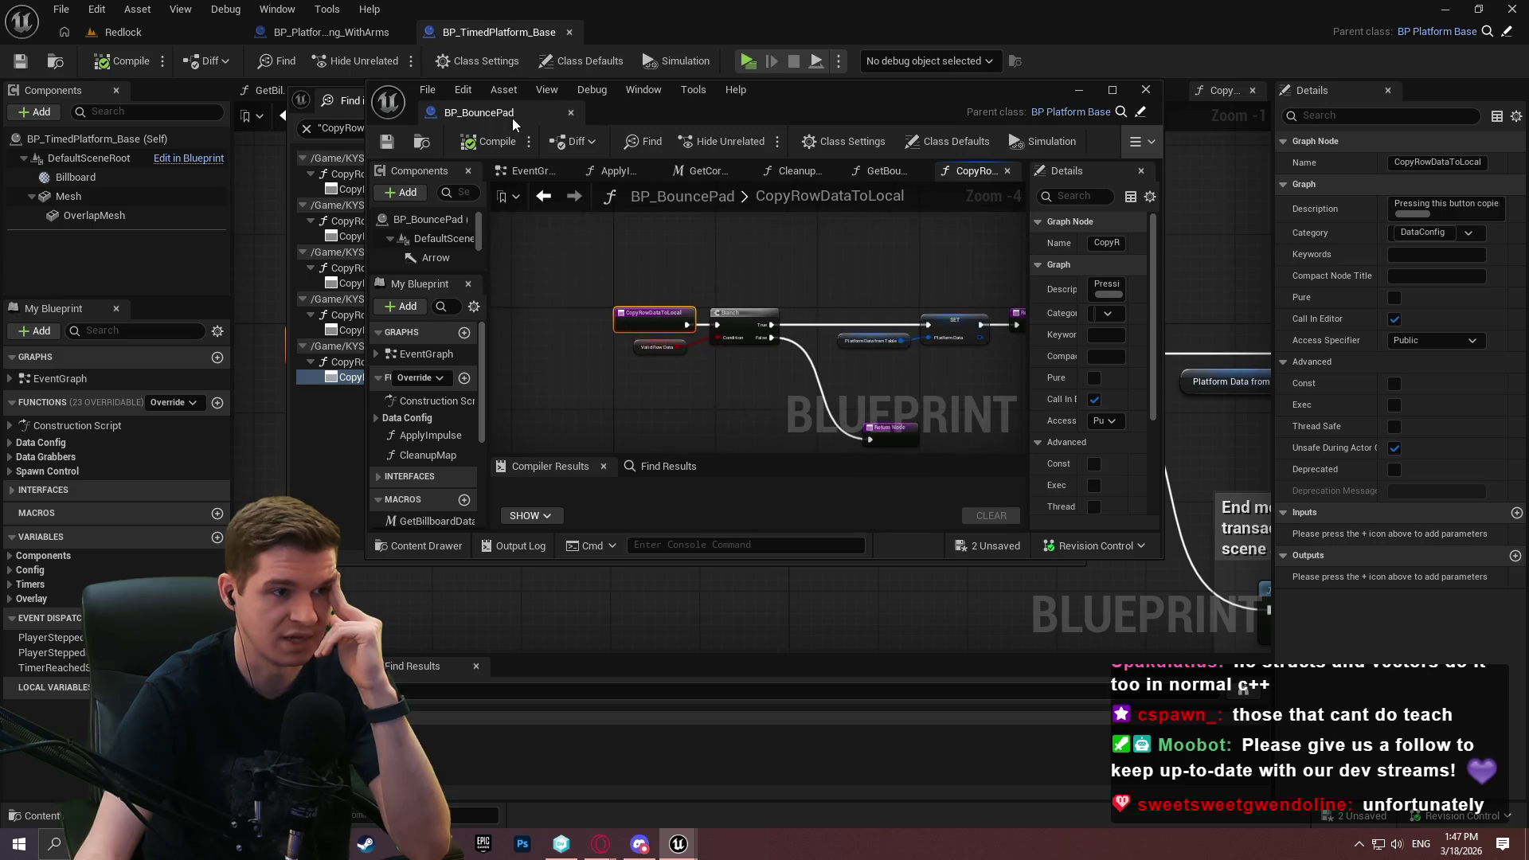
{"action": "left_click_drag", "start_coordinate": [513, 118], "coordinate": [655, 24]}
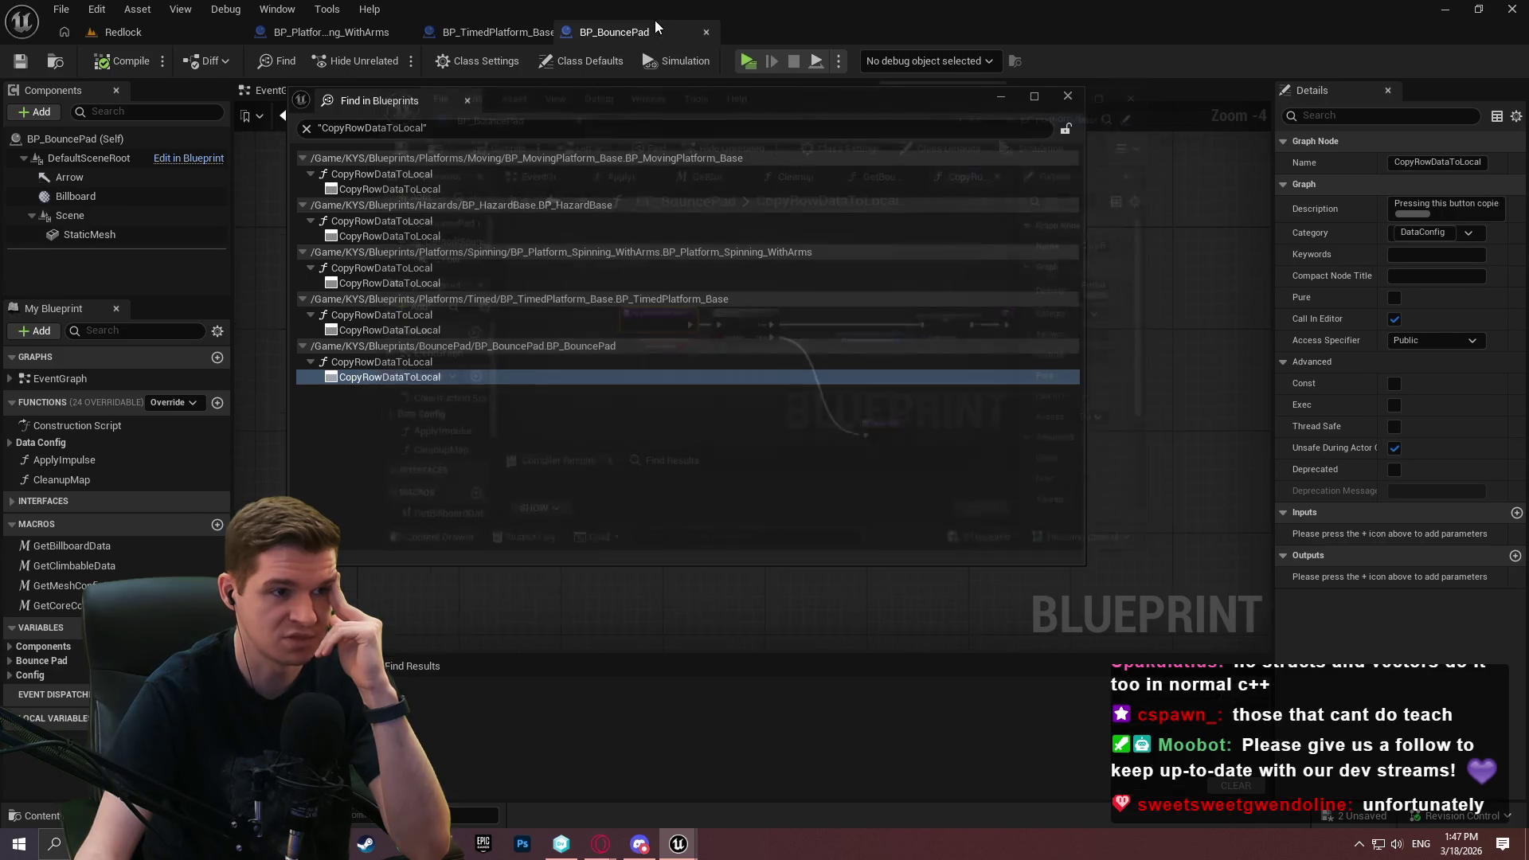
{"action": "double_click", "coordinate": [453, 332]}
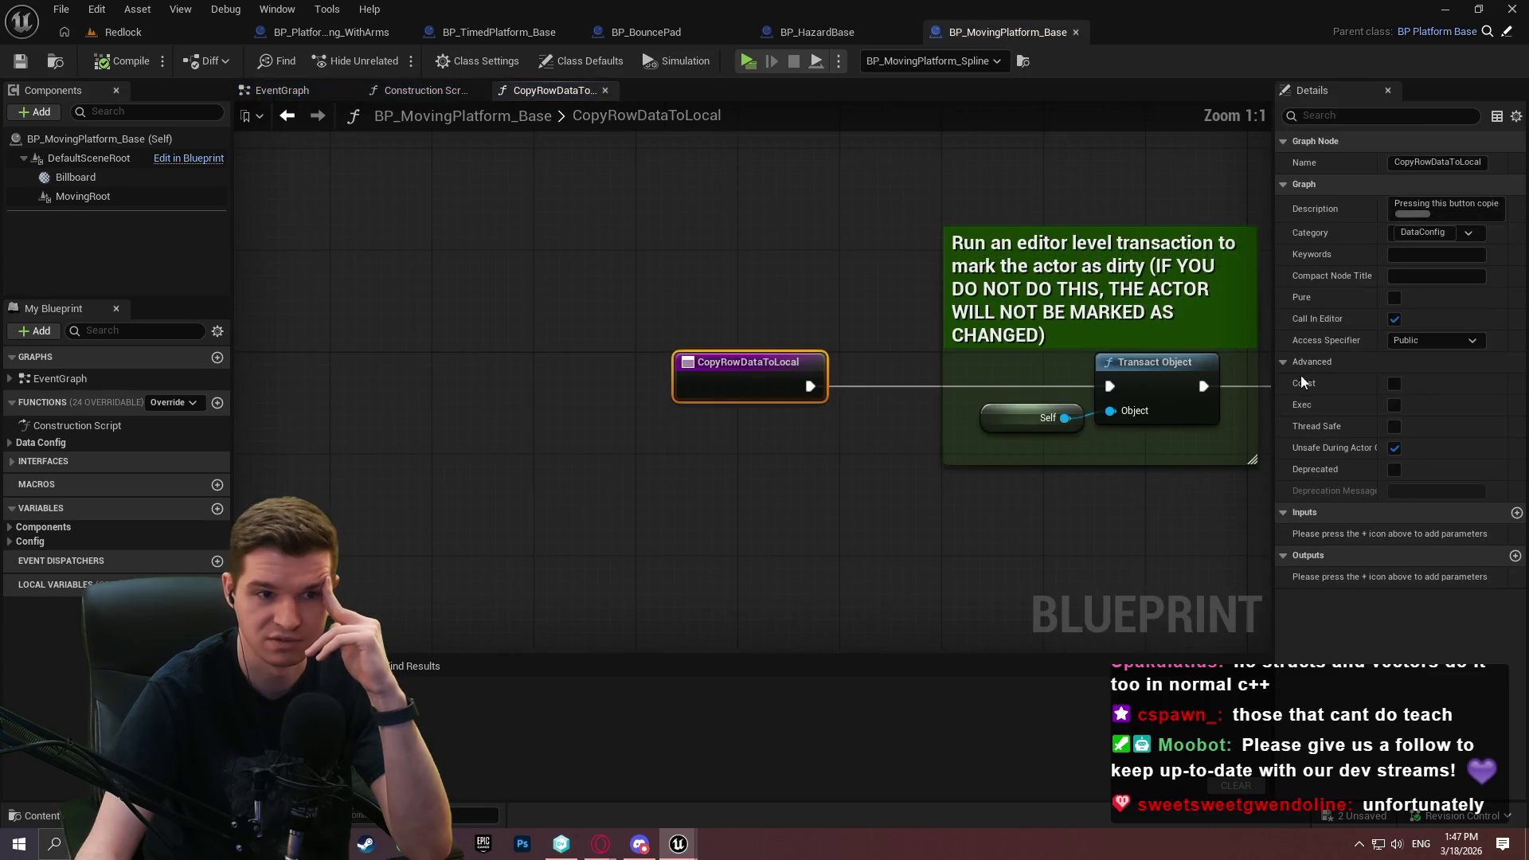
Copy both transaction comment groups from BP_MovingPlatform_Base, then go to BP_BouncePad
{"action": "scroll", "coordinate": [737, 296], "scroll_direction": "down", "scroll_amount": 1}
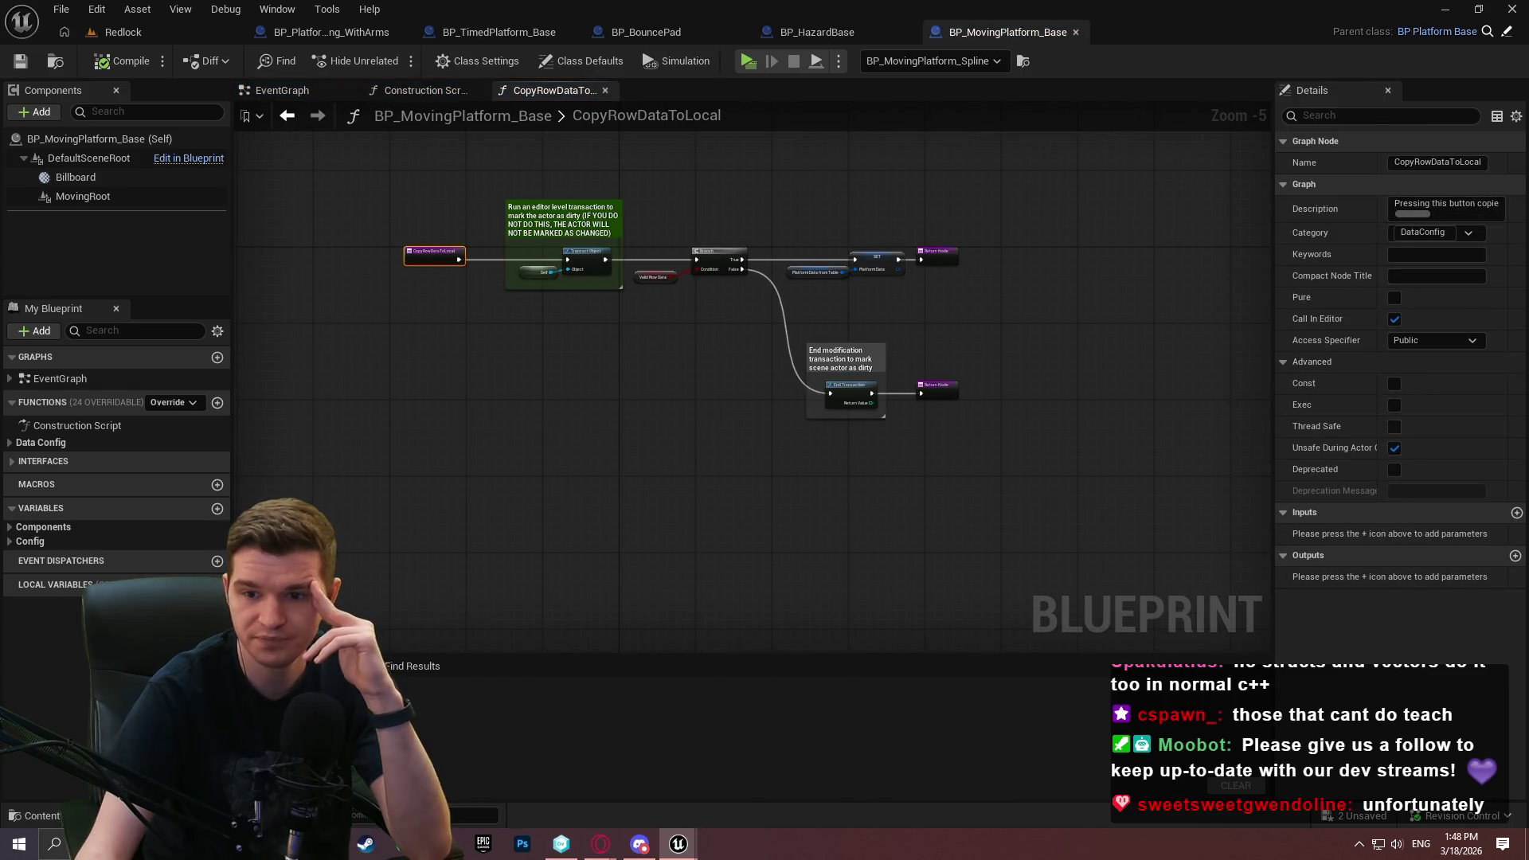
{"action": "left_click", "coordinate": [844, 357]}
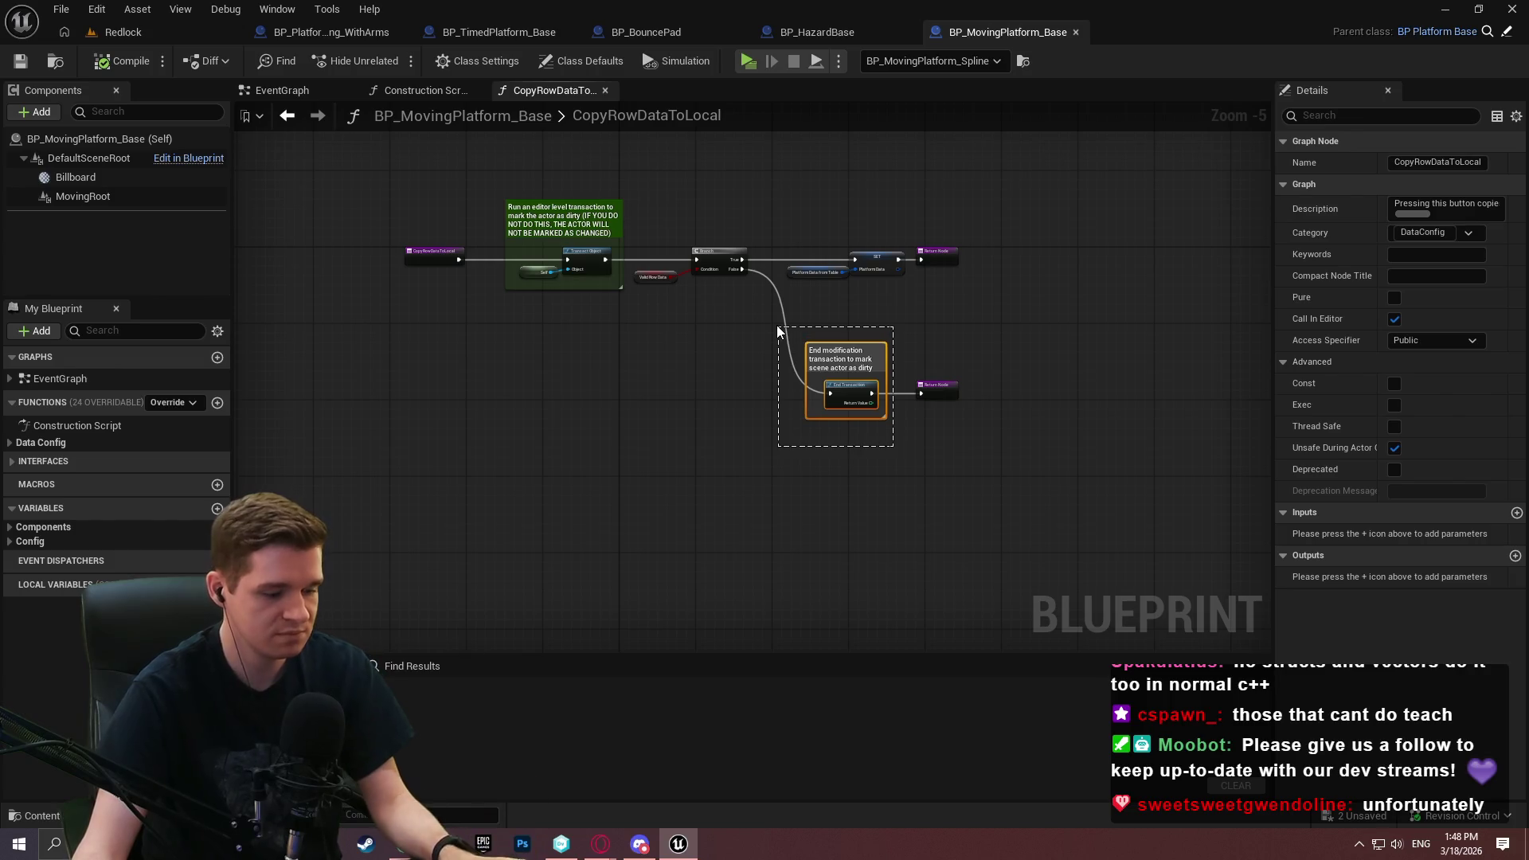
{"action": "left_click_drag", "start_coordinate": [629, 332], "coordinate": [463, 150]}
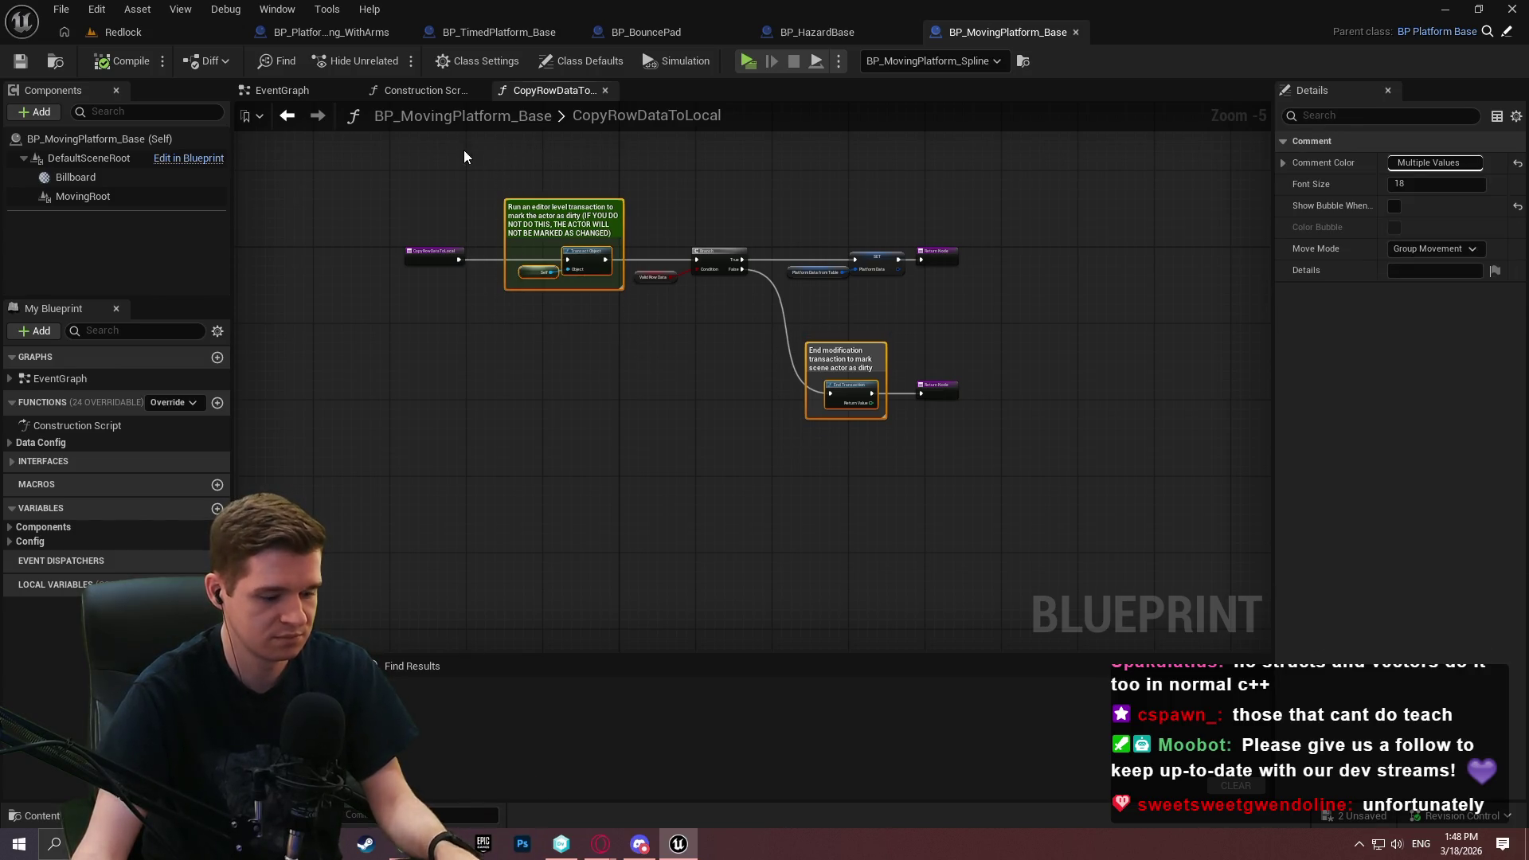
{"action": "key", "text": "ctrl+c"}
{"action": "left_click", "coordinate": [621, 32]}
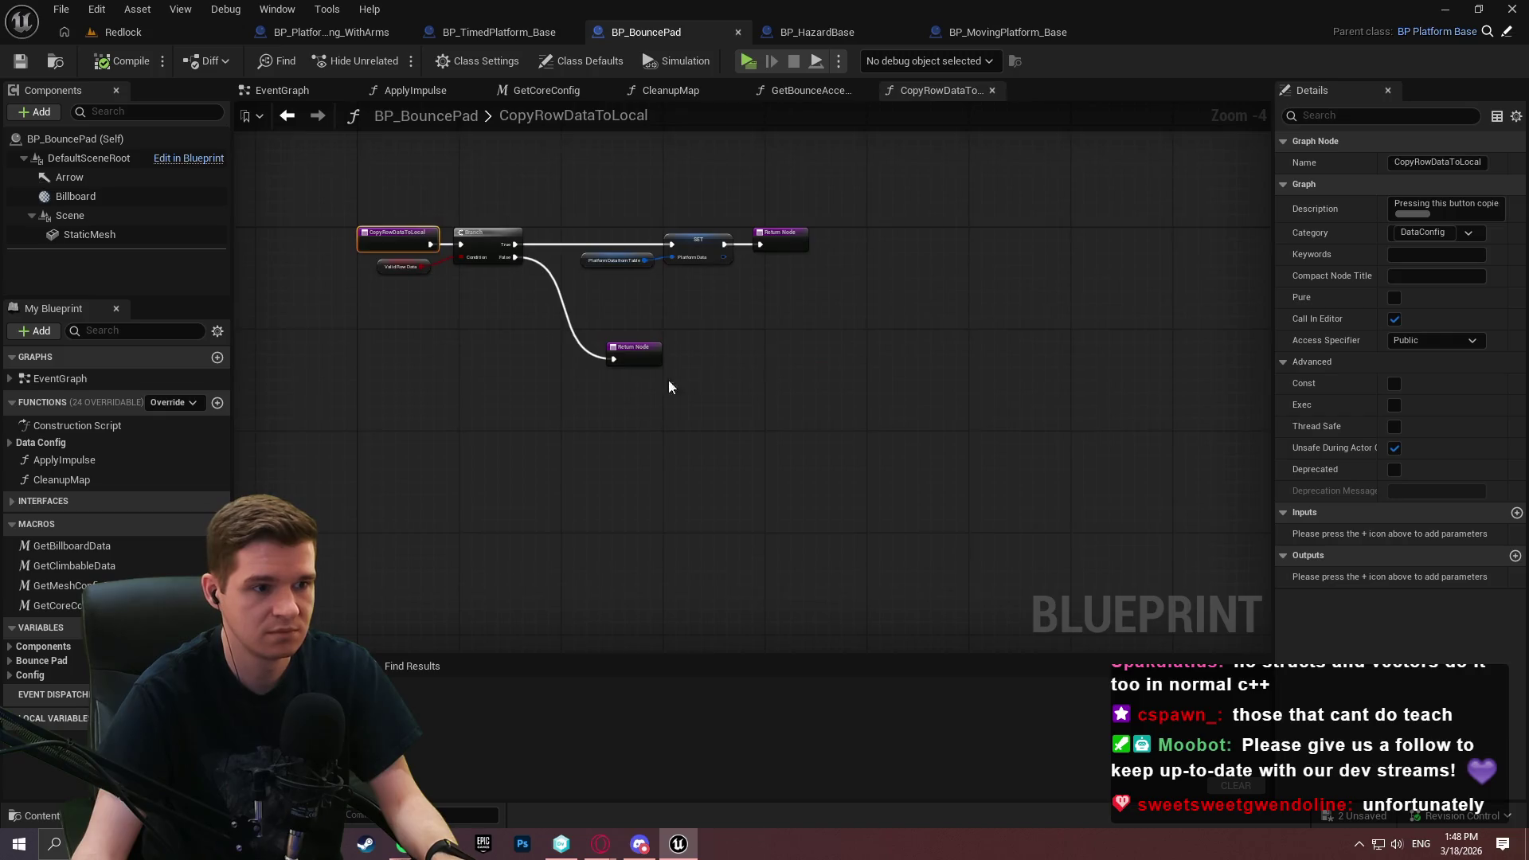
Paste the transaction comments into CopyRowDataToLocal and wire its entry into Transact Object
{"action": "key", "text": "ctrl+v"}
{"action": "scroll", "coordinate": [576, 342], "scroll_direction": "up", "scroll_amount": 5}
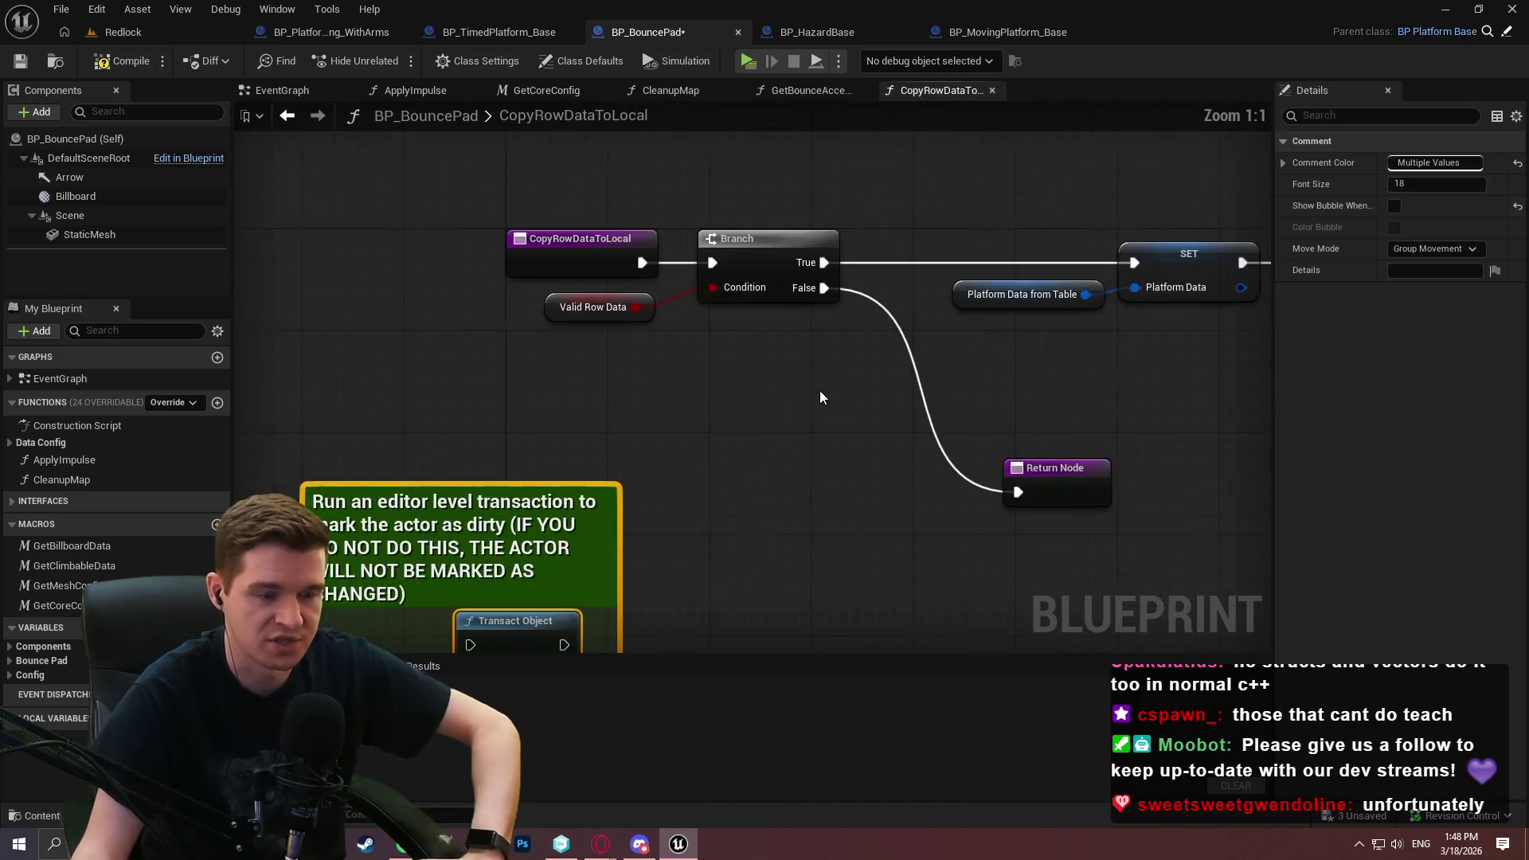
{"action": "mouse_move", "coordinate": [551, 576]}
{"action": "left_mouse_down"}
{"action": "mouse_move", "coordinate": [747, 217]}
{"action": "mouse_move", "coordinate": [718, 204]}
{"action": "left_mouse_up"}
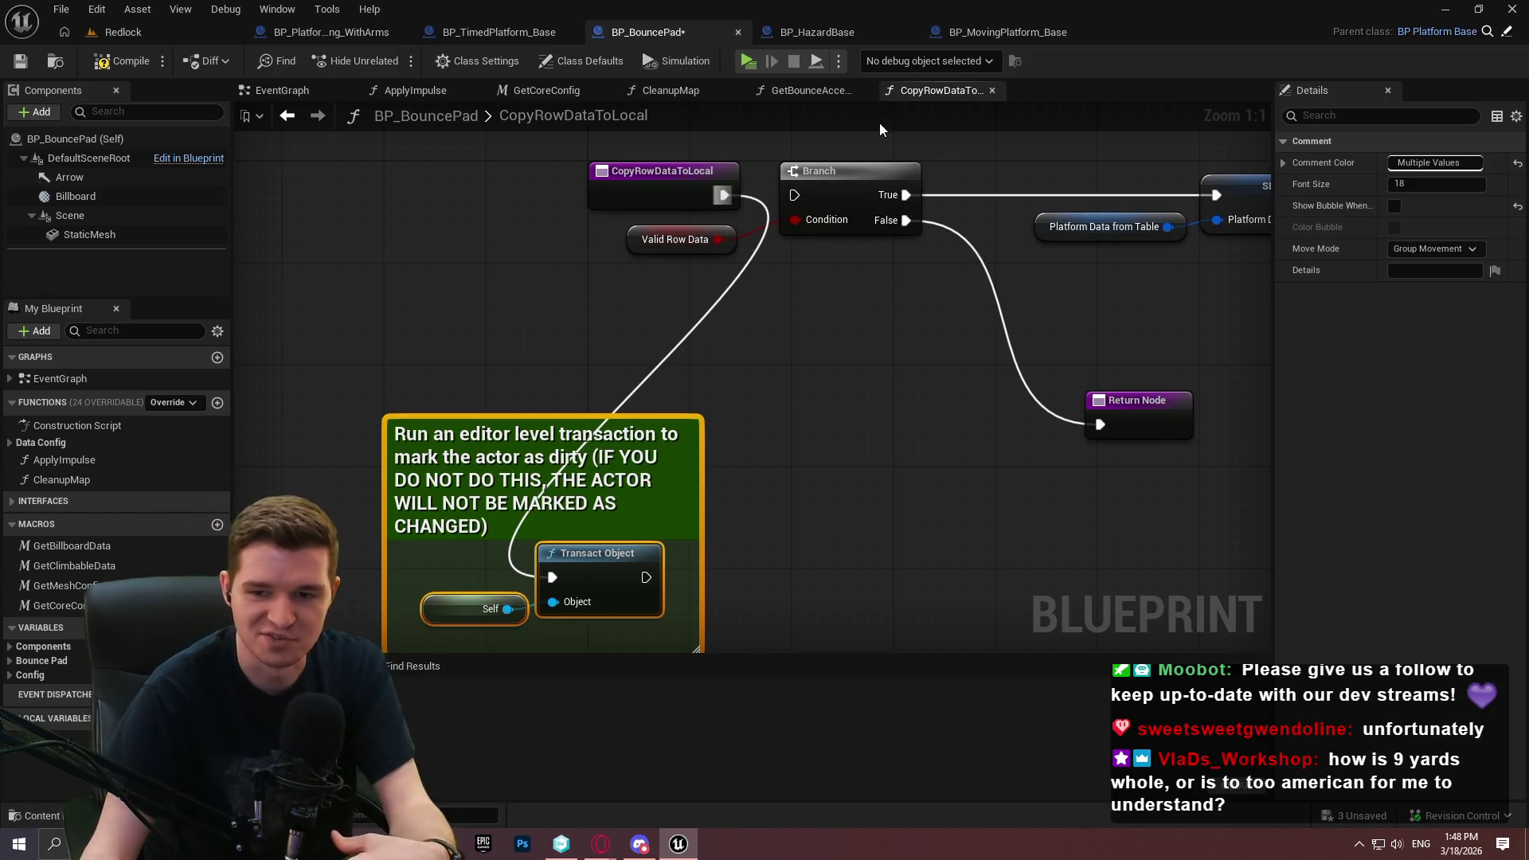
{"action": "scroll", "coordinate": [890, 418], "scroll_direction": "down", "scroll_amount": 2}
{"action": "mouse_move", "coordinate": [821, 182]}
{"action": "left_mouse_down"}
{"action": "mouse_move", "coordinate": [796, 181]}
{"action": "mouse_move", "coordinate": [502, 385]}
{"action": "left_mouse_up"}
{"action": "left_click_drag", "start_coordinate": [498, 451], "coordinate": [482, 499]}
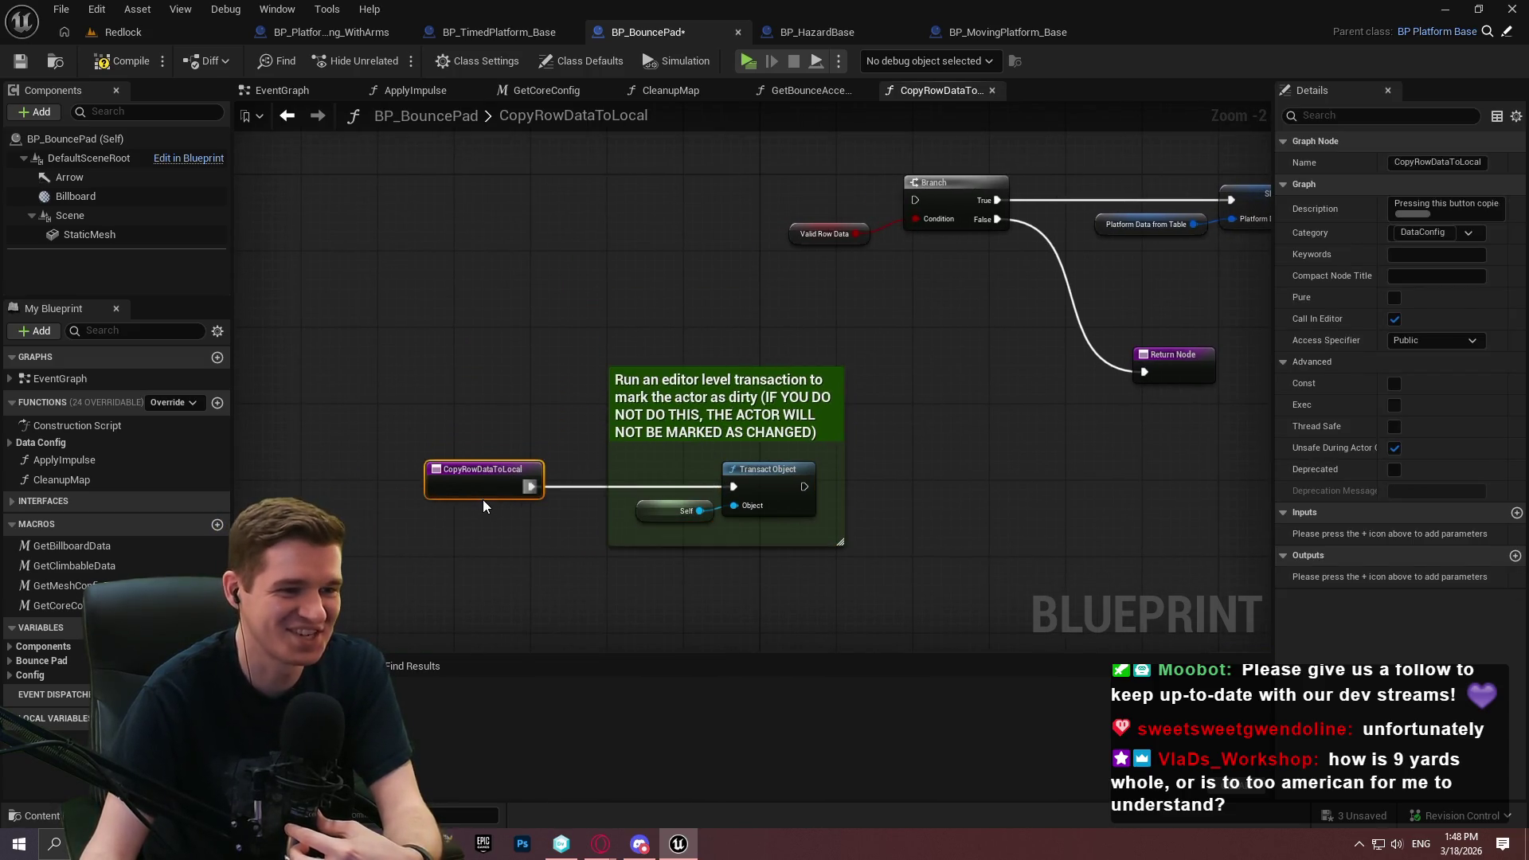
{"action": "left_click", "coordinate": [355, 382]}
Place the transaction group before Branch and connect Transact Object's output into Branch
{"action": "left_click_drag", "start_coordinate": [354, 382], "coordinate": [880, 588]}
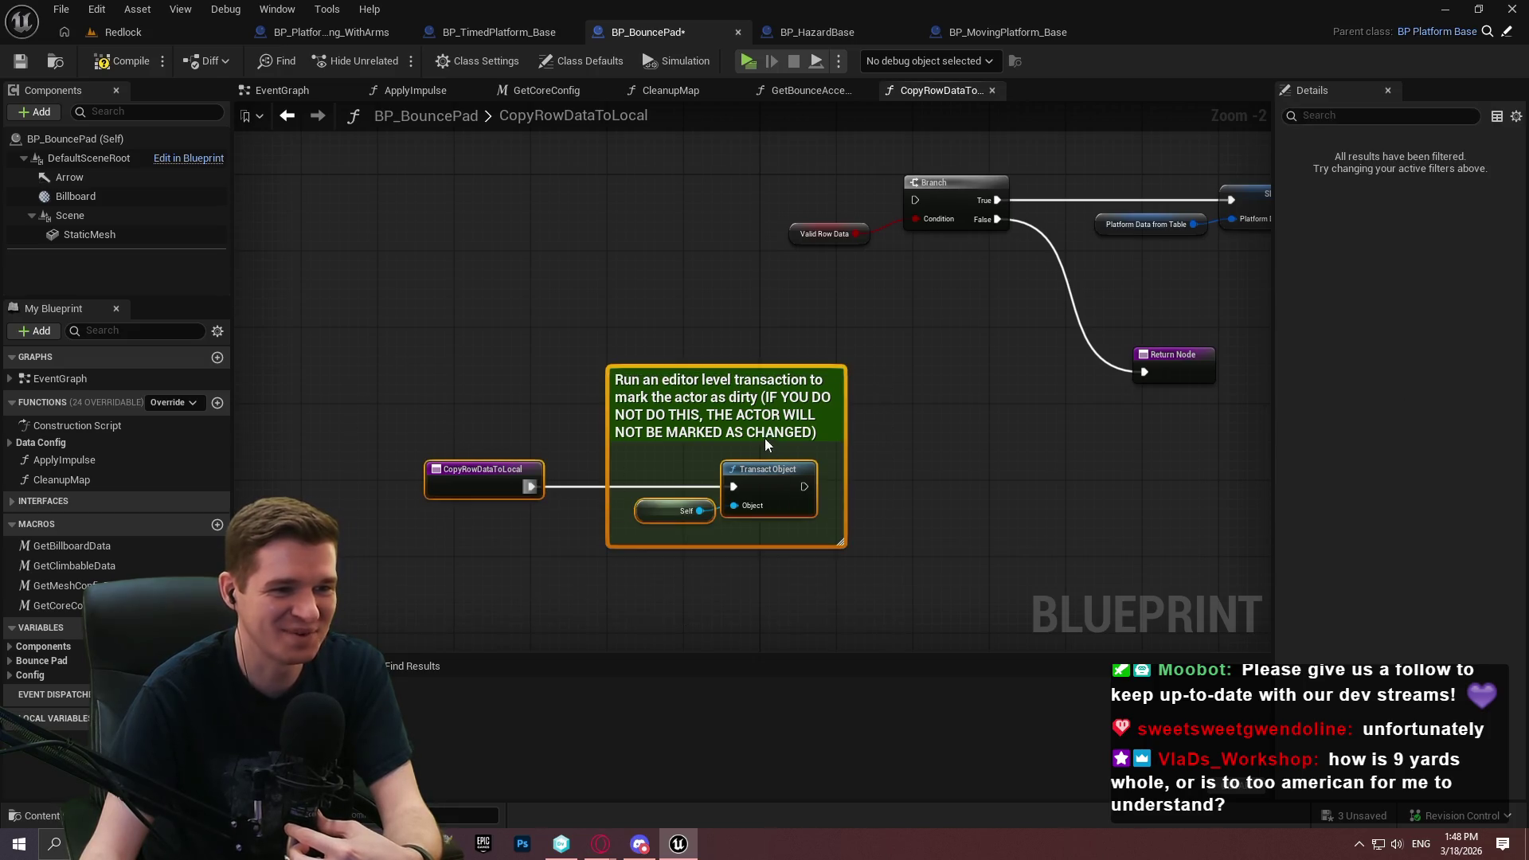
{"action": "scroll", "coordinate": [730, 343], "scroll_direction": "up", "scroll_amount": 2}
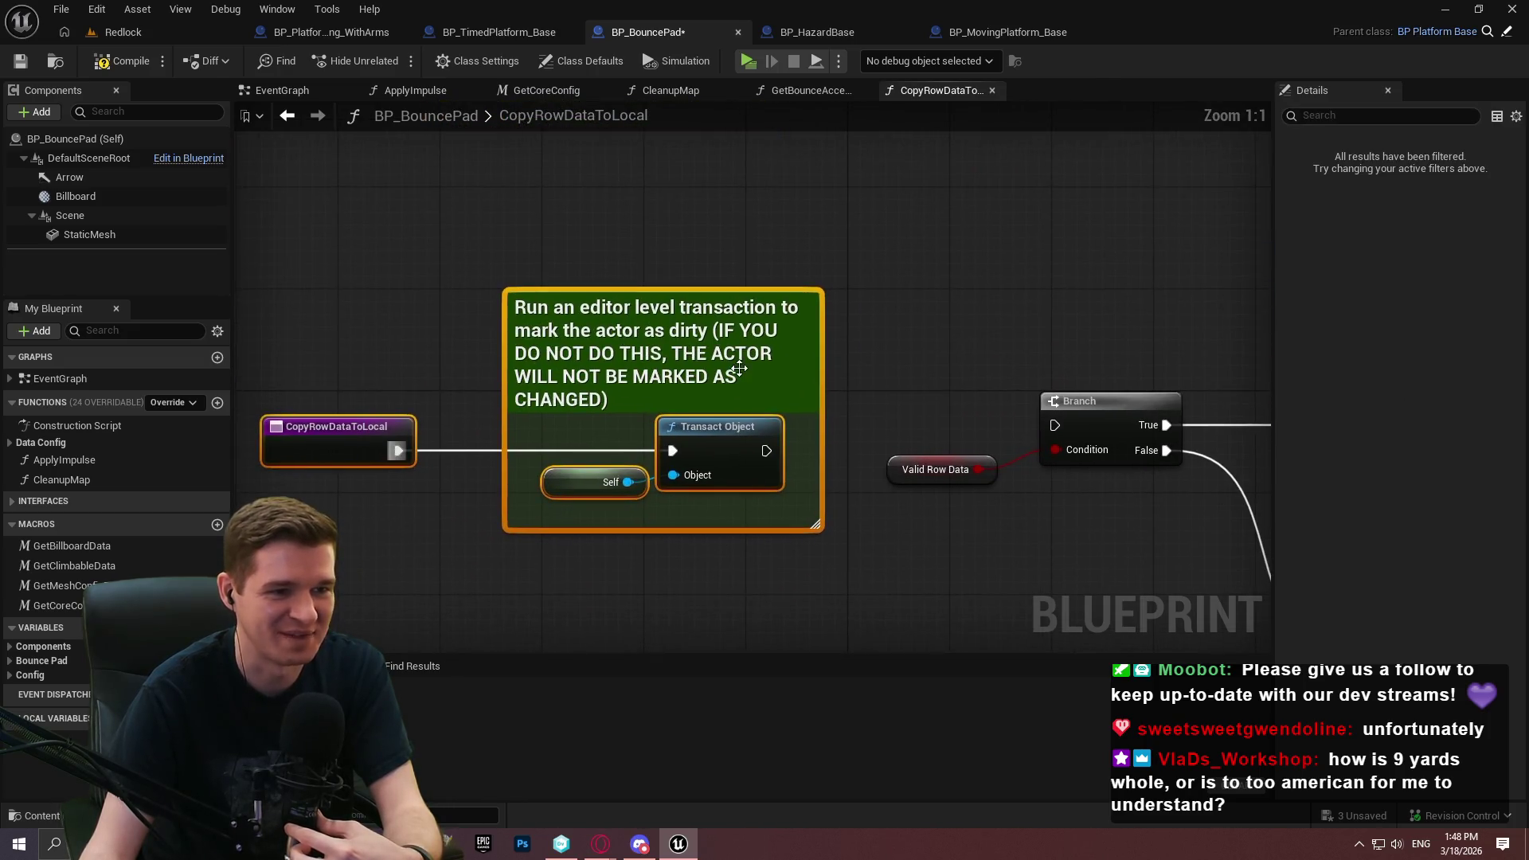
{"action": "left_click_drag", "start_coordinate": [733, 326], "coordinate": [718, 340]}
{"action": "left_click", "coordinate": [809, 414]}
{"action": "left_click_drag", "start_coordinate": [740, 413], "coordinate": [1054, 425]}
{"action": "left_click_drag", "start_coordinate": [876, 570], "coordinate": [358, 318]}
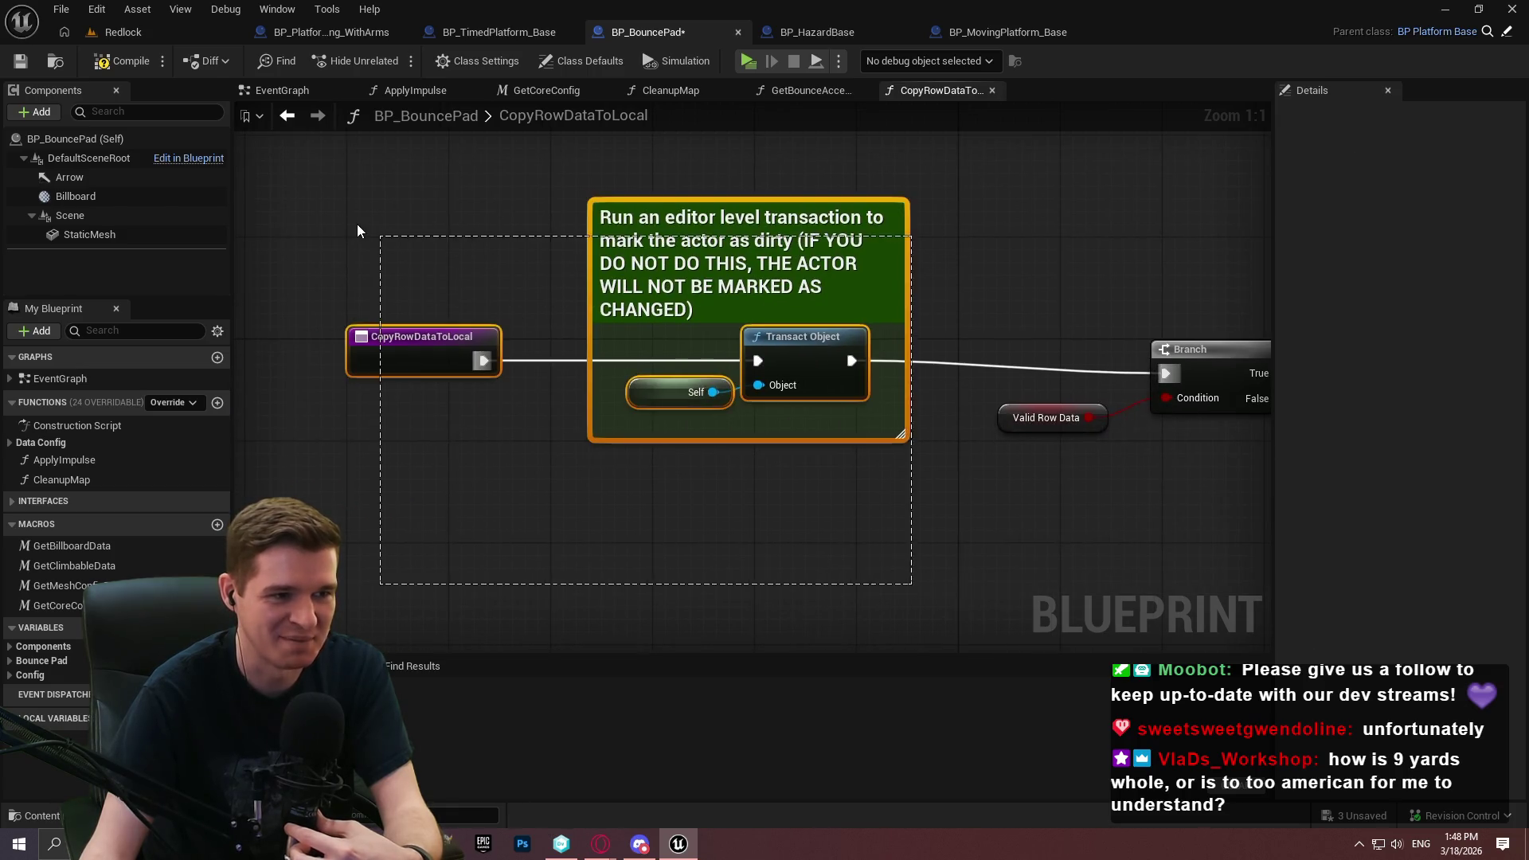
{"action": "left_click_drag", "start_coordinate": [623, 222], "coordinate": [624, 234]}
Route Branch's False path through End Transaction into the Return Node
{"action": "scroll", "coordinate": [810, 427], "scroll_direction": "down", "scroll_amount": 4}
{"action": "mouse_move", "coordinate": [889, 615]}
{"action": "left_mouse_down"}
{"action": "mouse_move", "coordinate": [709, 315]}
{"action": "mouse_move", "coordinate": [704, 259]}
{"action": "left_mouse_up"}
{"action": "mouse_move", "coordinate": [824, 363]}
{"action": "left_mouse_down"}
{"action": "mouse_move", "coordinate": [1147, 542]}
{"action": "mouse_move", "coordinate": [1051, 610]}
{"action": "mouse_move", "coordinate": [940, 614]}
{"action": "left_mouse_up"}
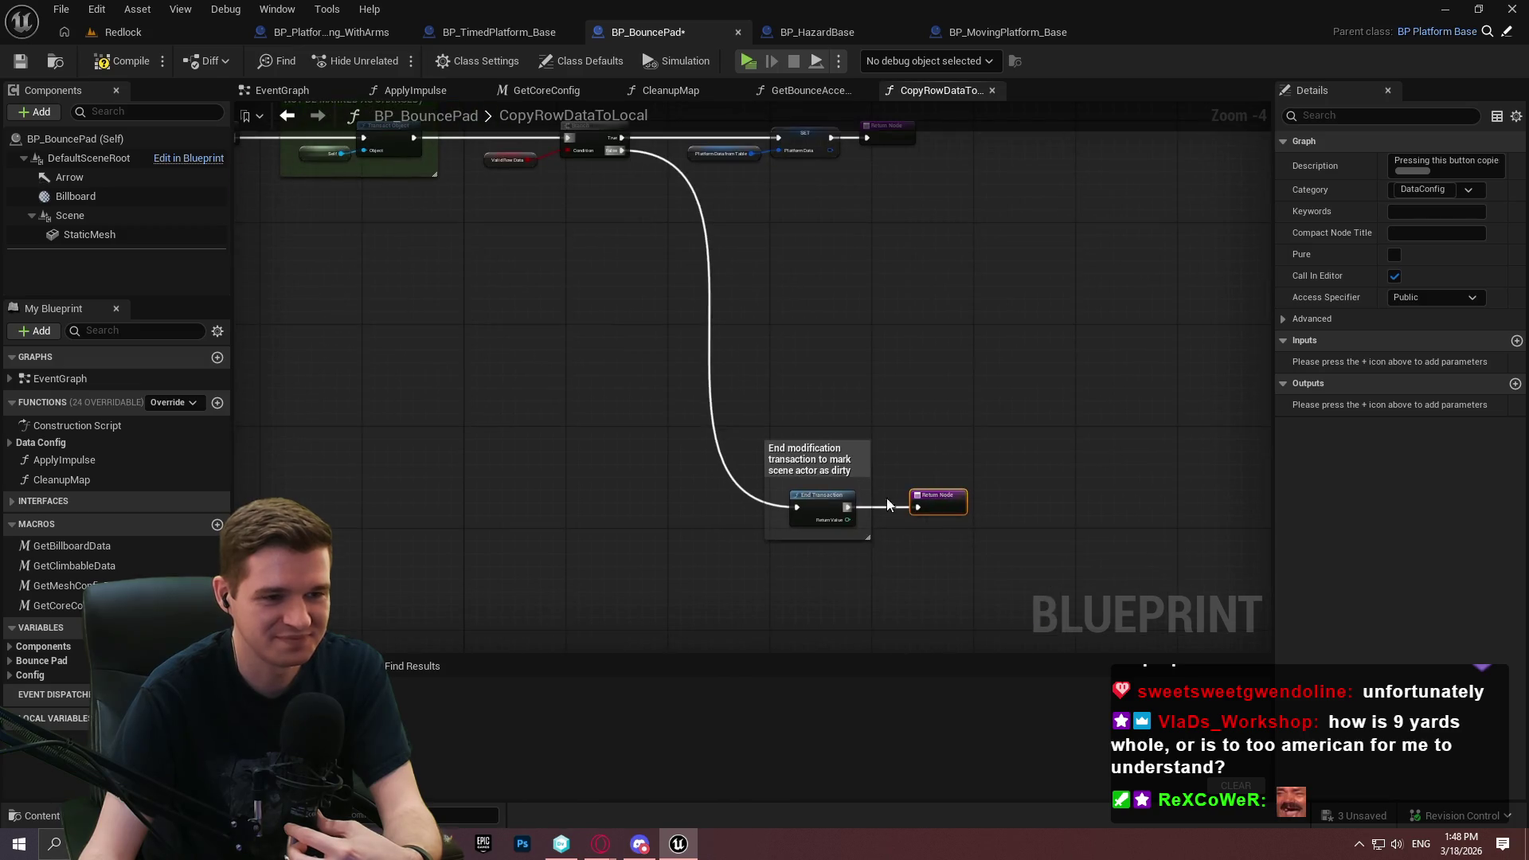
{"action": "left_click", "coordinate": [868, 557]}
{"action": "mouse_move", "coordinate": [870, 647]}
{"action": "left_mouse_down"}
{"action": "mouse_move", "coordinate": [808, 486]}
{"action": "mouse_move", "coordinate": [809, 357]}
{"action": "left_mouse_up"}
Compile and save BP_BouncePad, checking the file out, then return to Redlock
{"action": "left_click", "coordinate": [112, 61]}
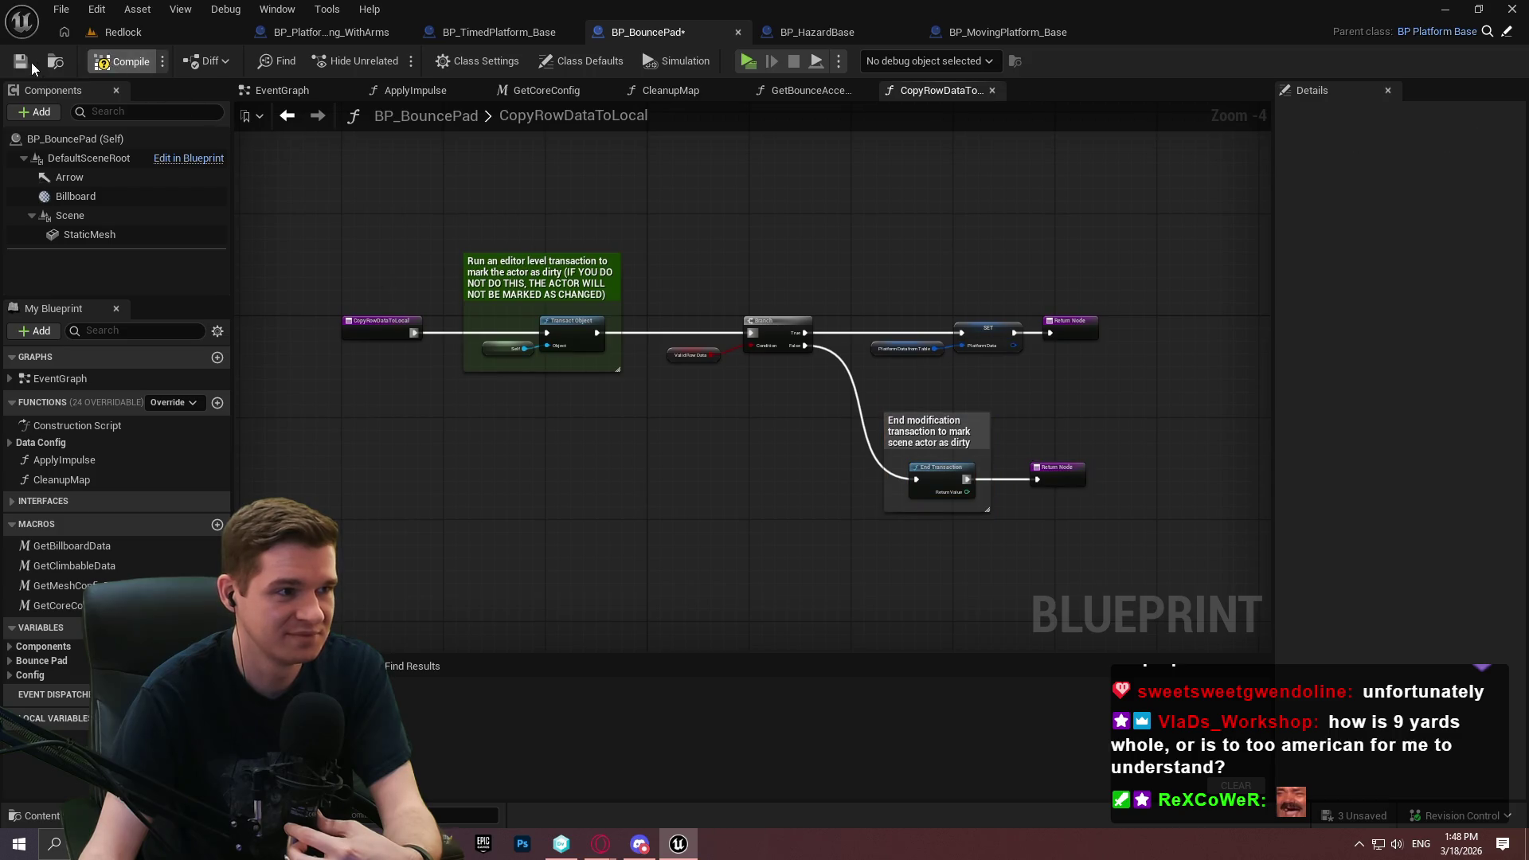
{"action": "left_click", "coordinate": [20, 62]}
{"action": "left_click", "coordinate": [816, 603]}
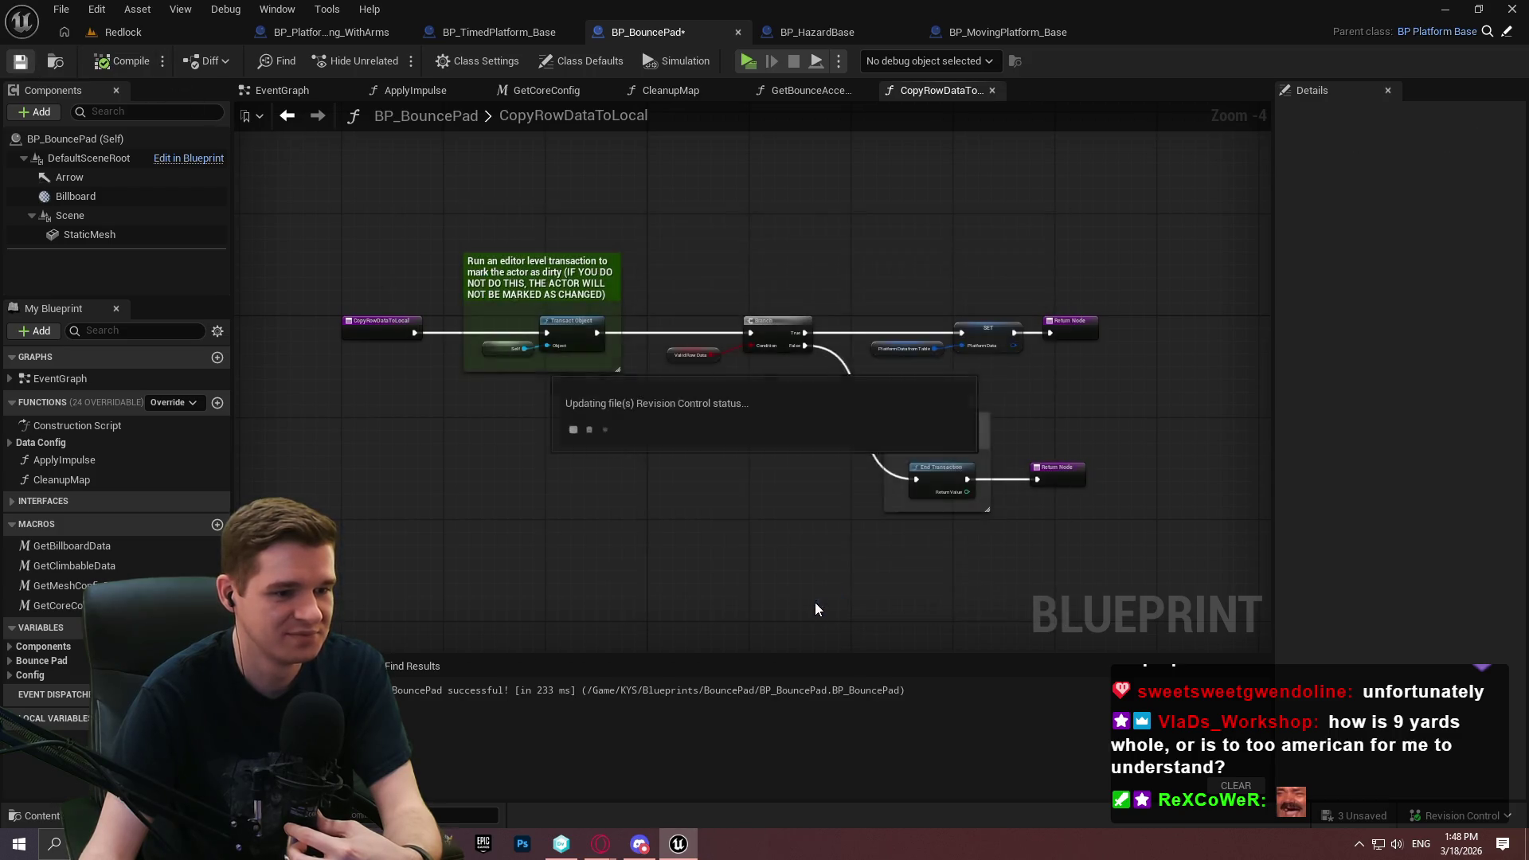
{"action": "left_click", "coordinate": [124, 32]}
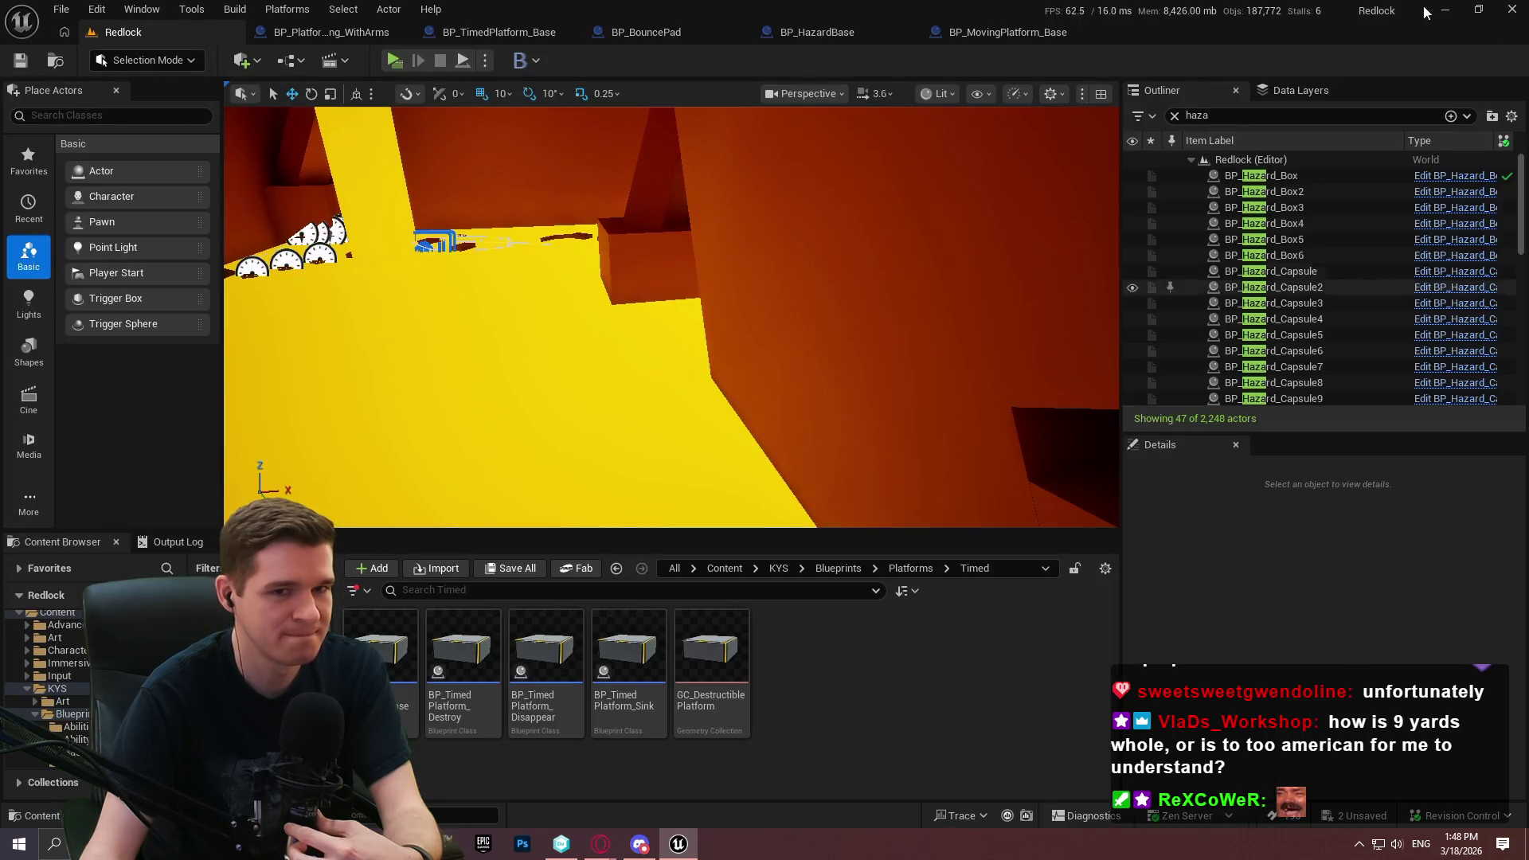
Decline saving, filter the Outliner to 'plat' and select BP_TimedPlatform_Disappear31
{"action": "key", "text": "ctrl+s"}
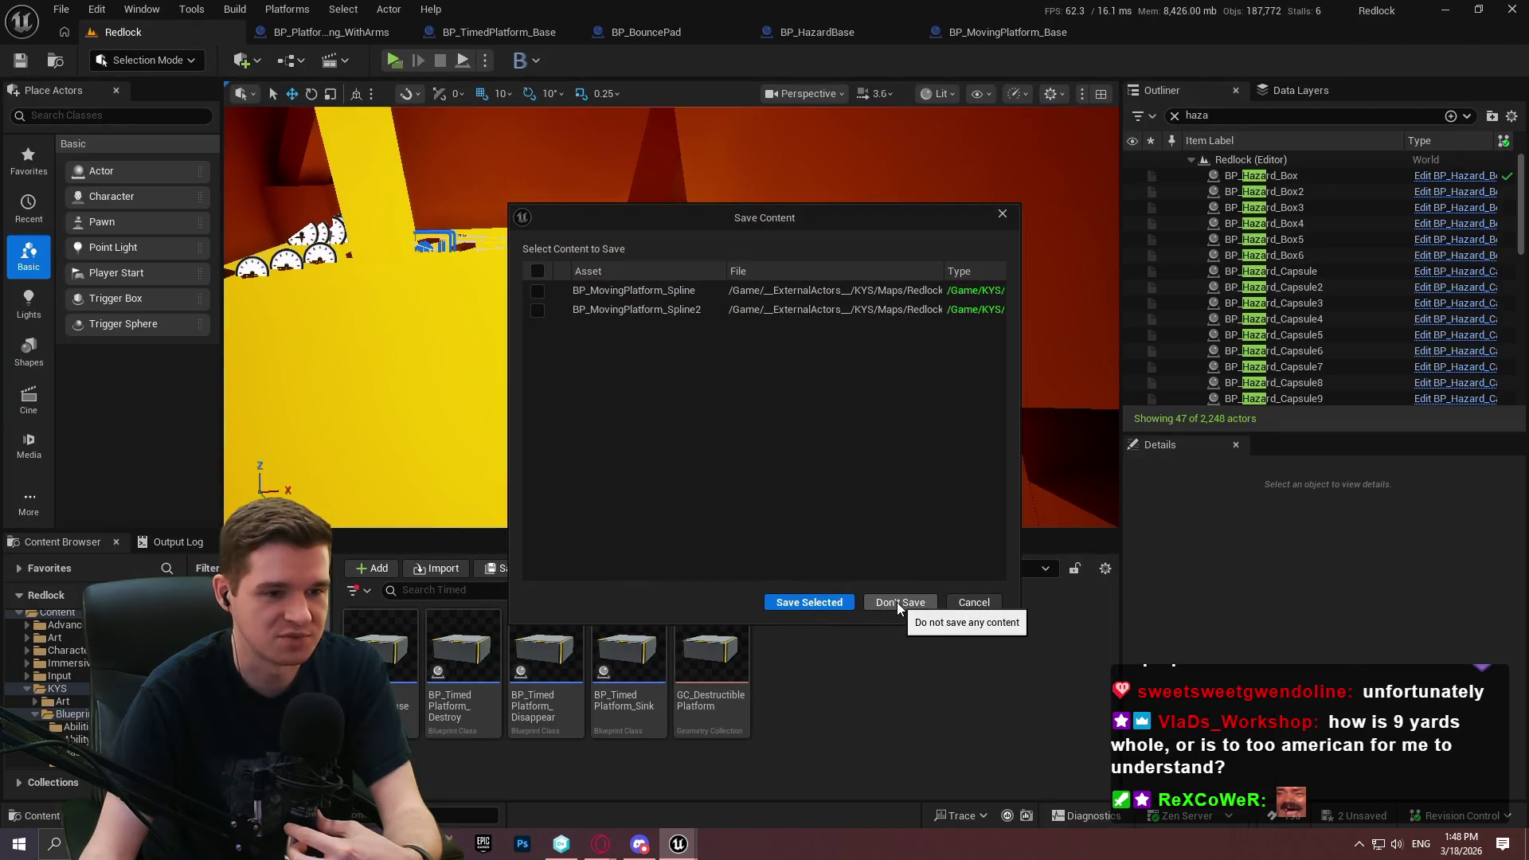
{"action": "left_click", "coordinate": [1003, 215]}
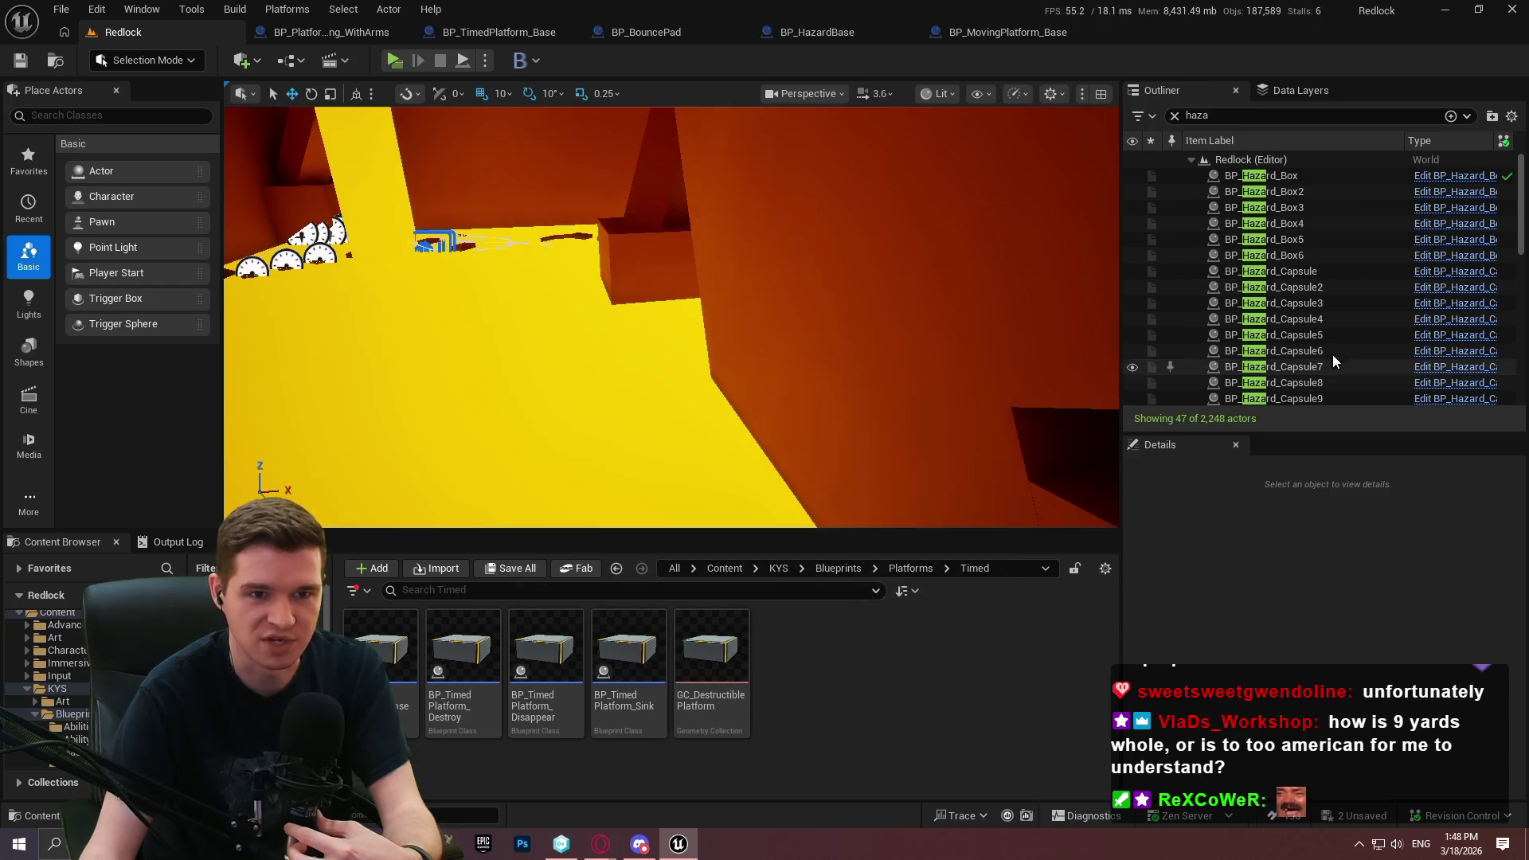
{"action": "left_click", "coordinate": [1274, 116]}
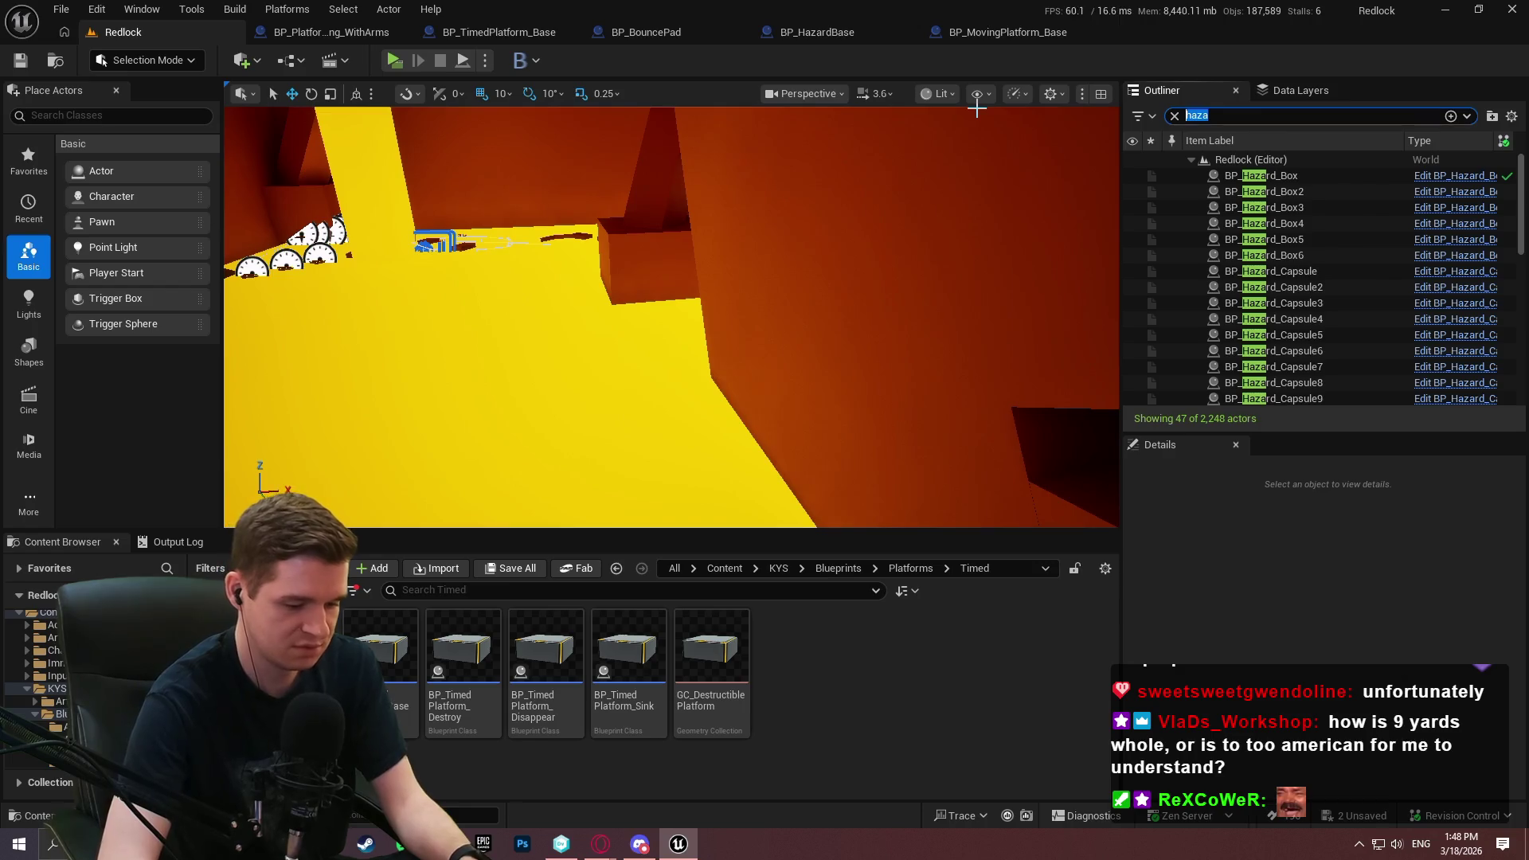
{"action": "type", "text": "plat"}
{"action": "scroll", "coordinate": [1380, 250], "scroll_direction": "down", "scroll_amount": 3}
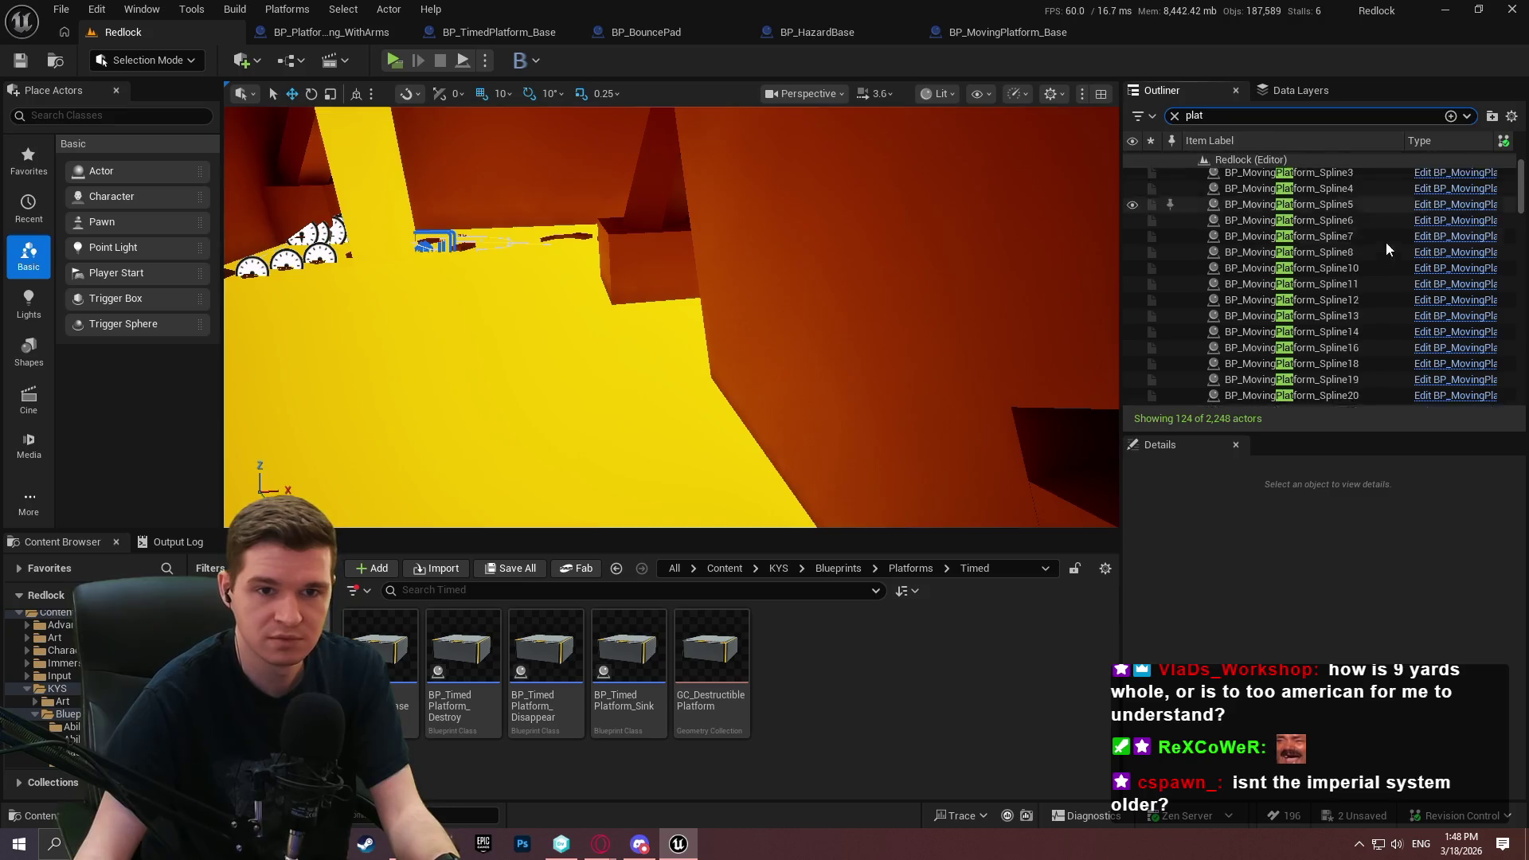
{"action": "left_click_drag", "start_coordinate": [1513, 207], "coordinate": [1513, 304]}
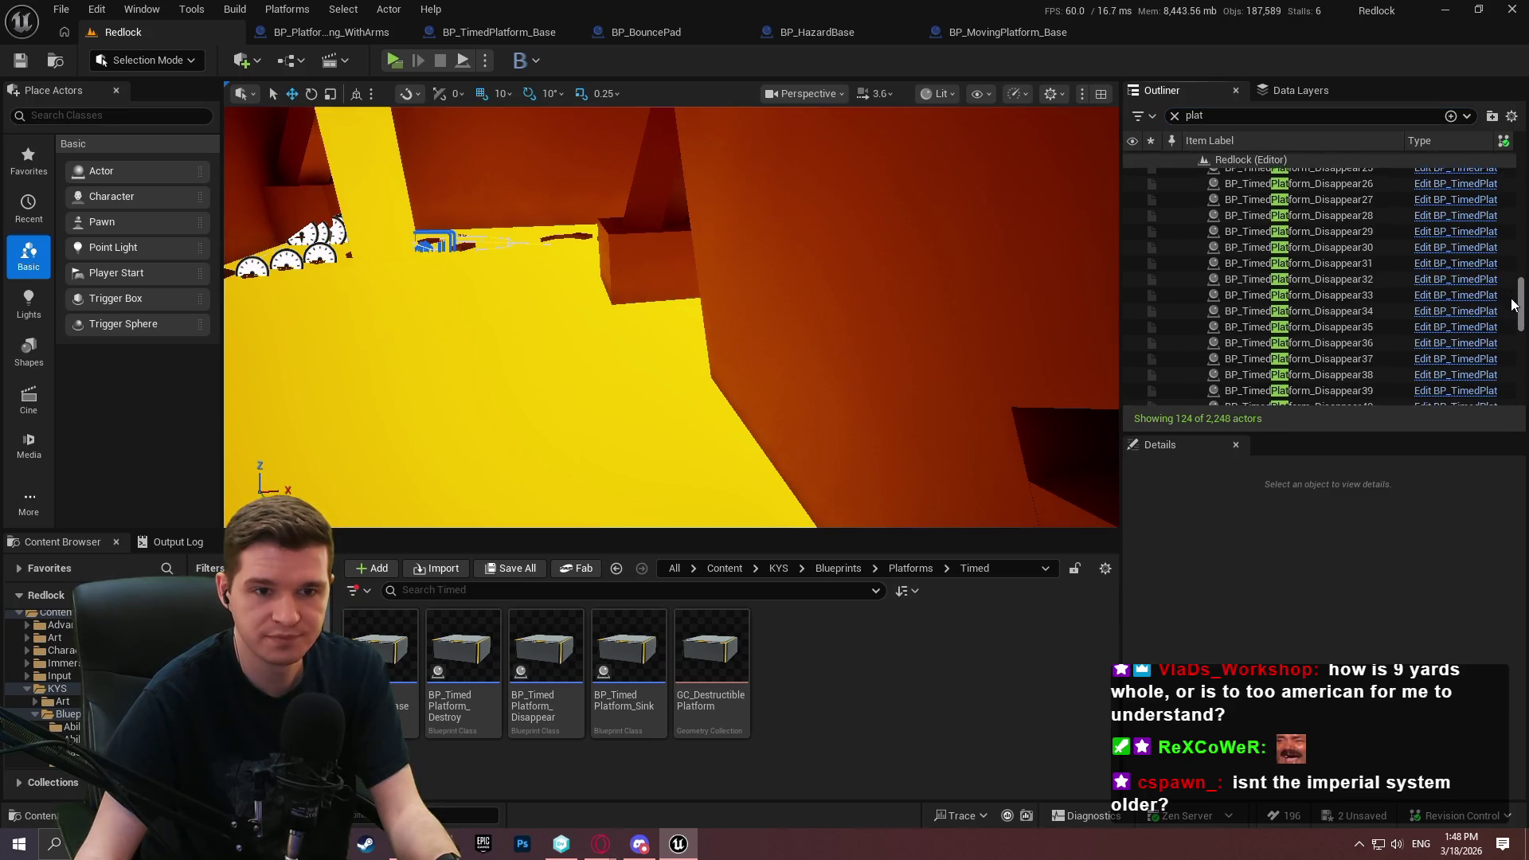
{"action": "left_click", "coordinate": [1338, 262]}
Browse the filtered platform actors, decline saving again, and switch to Unity DevOps
{"action": "scroll", "coordinate": [1303, 676], "scroll_direction": "down", "scroll_amount": 1}
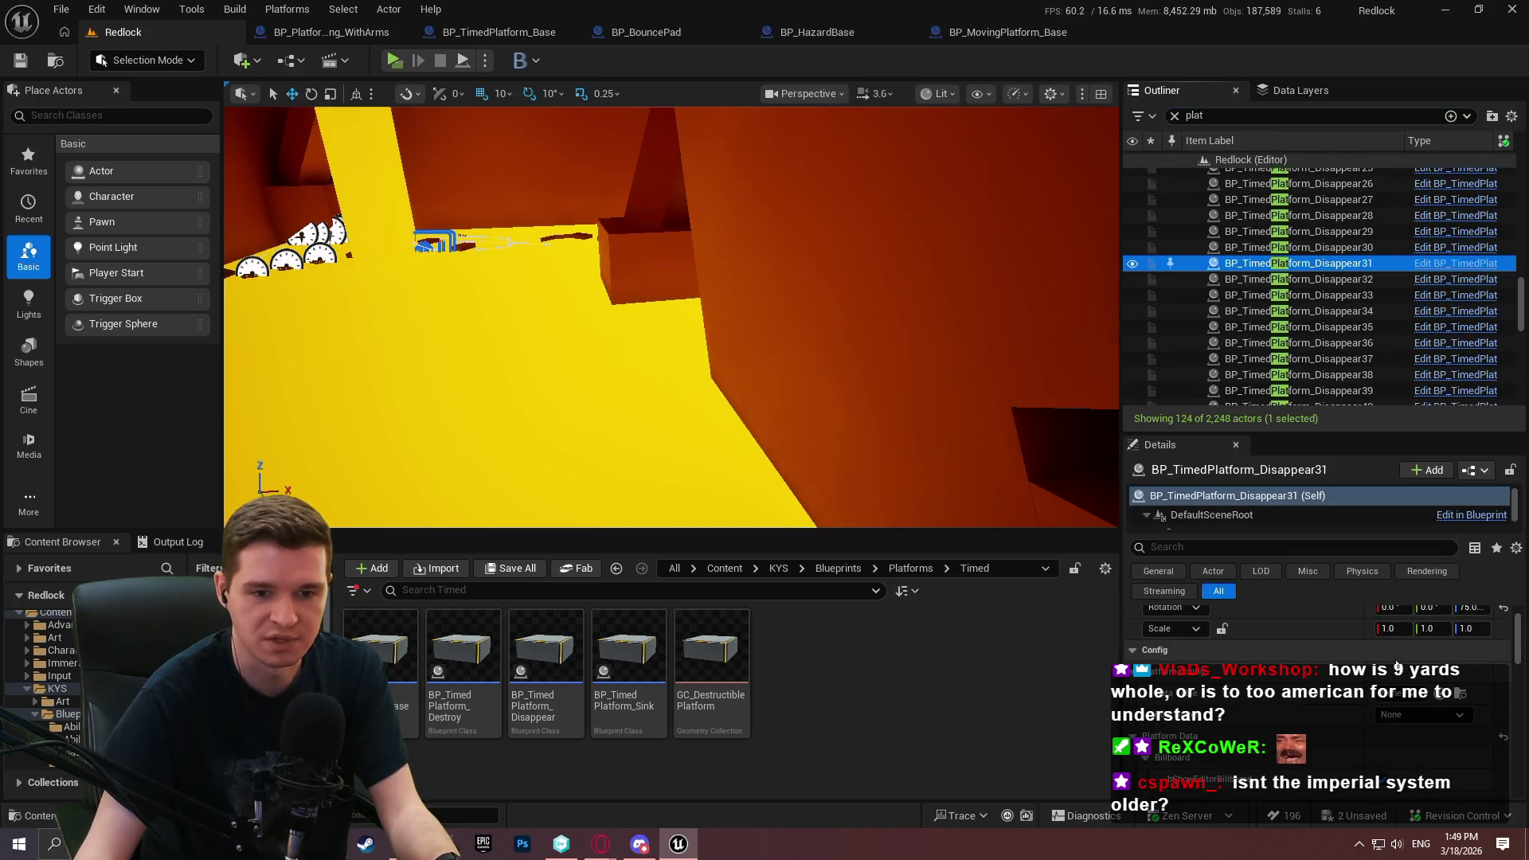
{"action": "scroll", "coordinate": [1368, 648], "scroll_direction": "down", "scroll_amount": 2}
{"action": "left_click_drag", "start_coordinate": [1316, 430], "coordinate": [1306, 348]}
{"action": "scroll", "coordinate": [1258, 610], "scroll_direction": "down", "scroll_amount": 5}
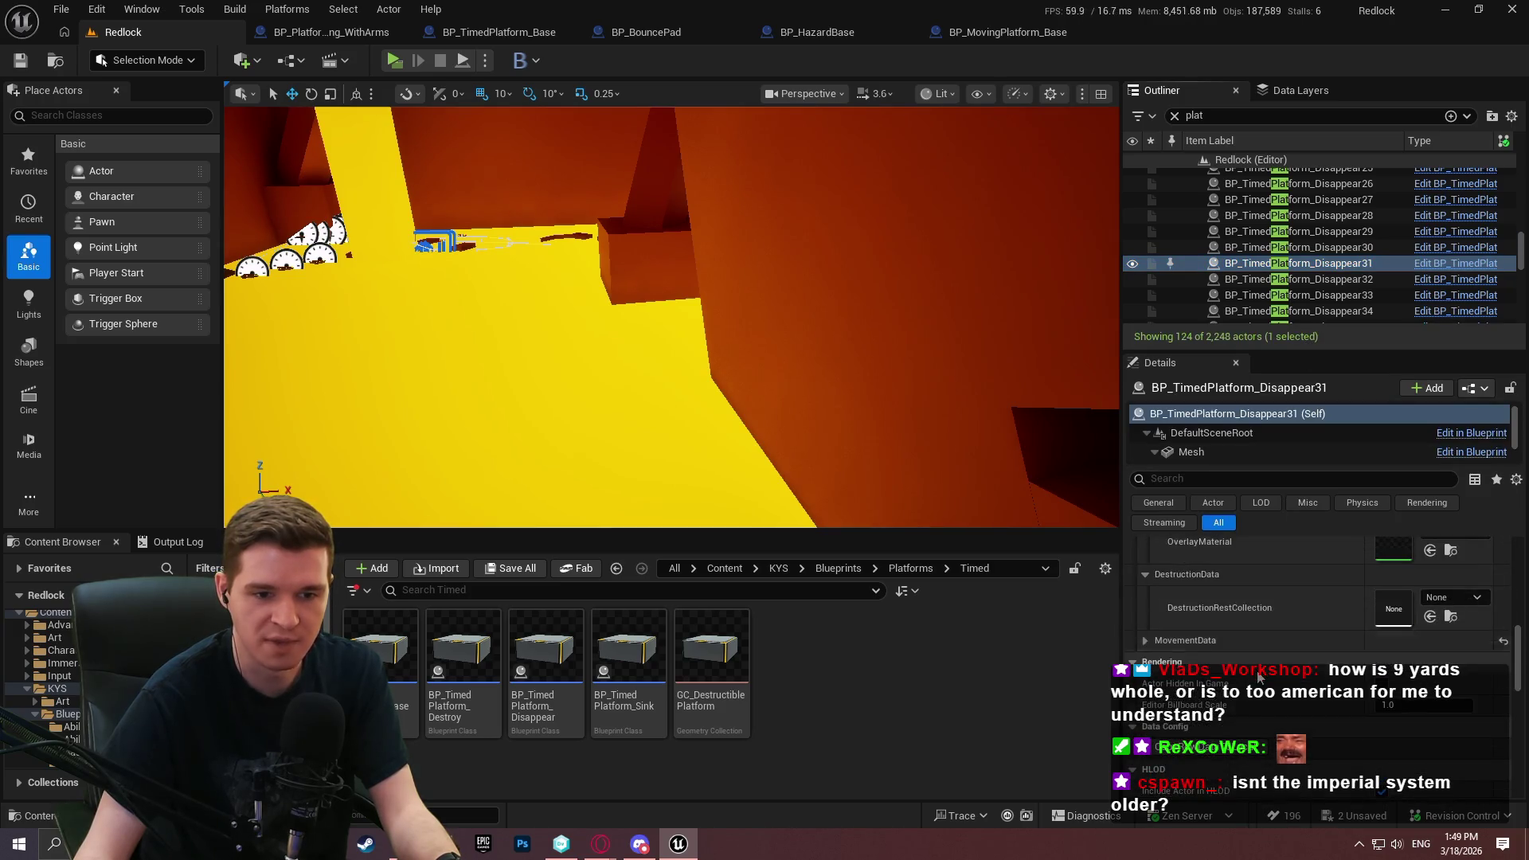
{"action": "scroll", "coordinate": [1256, 676], "scroll_direction": "down", "scroll_amount": 1}
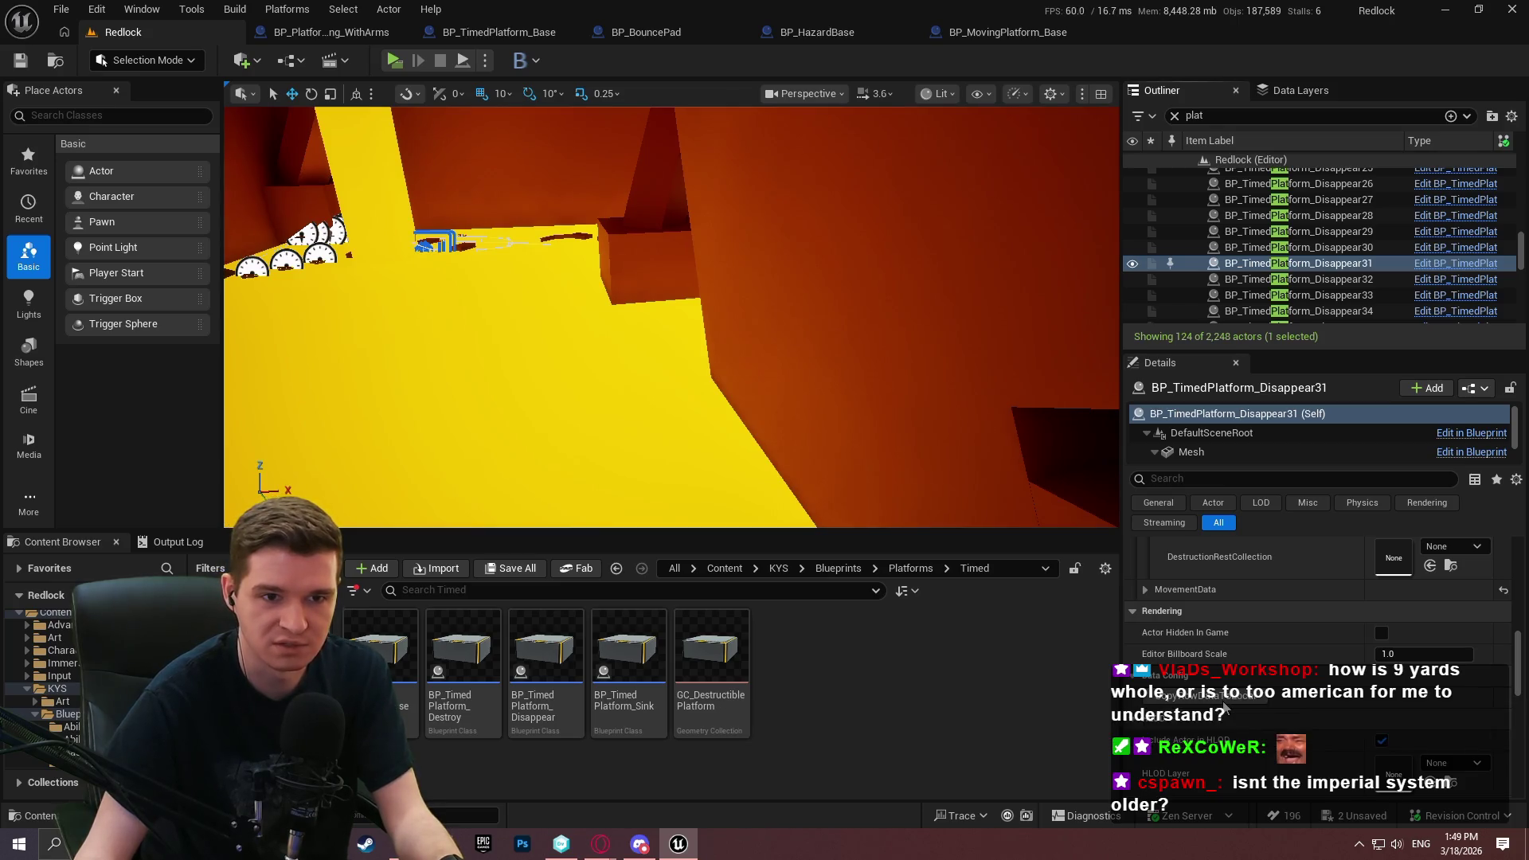
{"action": "key", "text": "ctrl+s"}
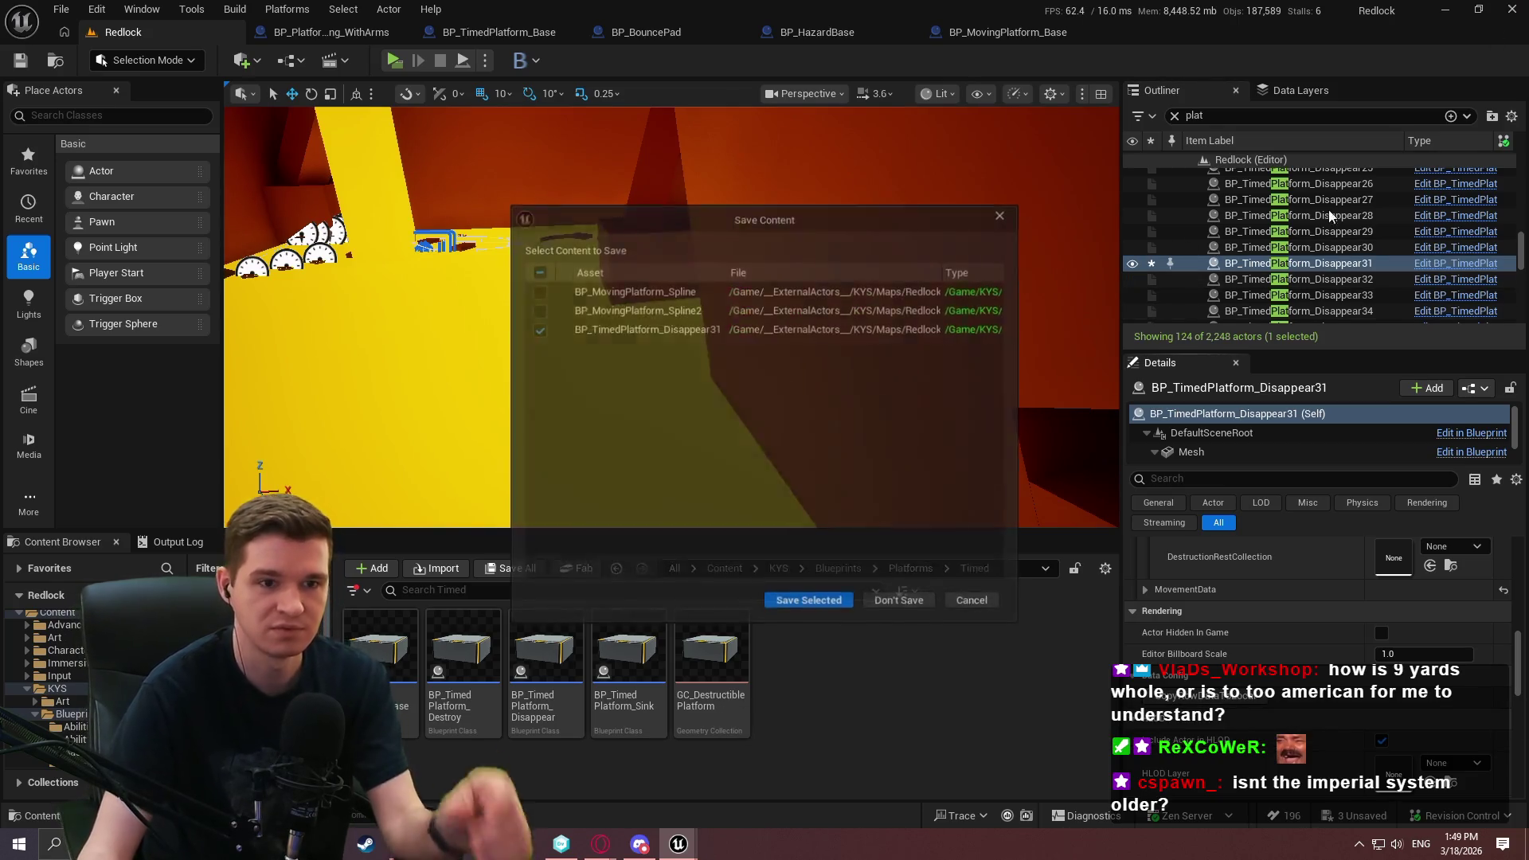
{"action": "left_click", "coordinate": [884, 596]}
{"action": "key", "text": "alt+Tab"}
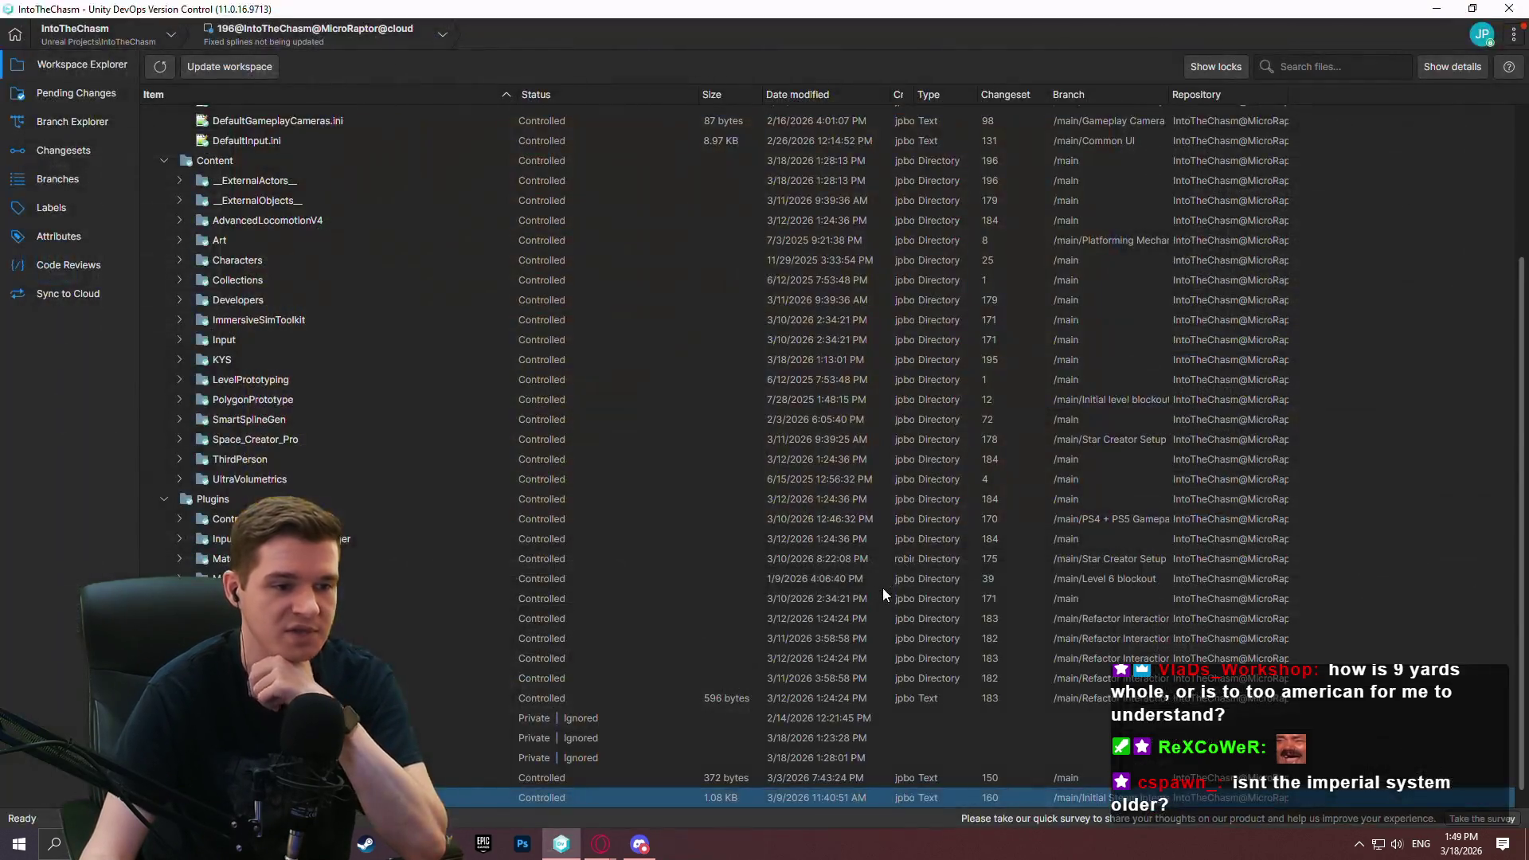
In Pending Changes, undo the change to the external actor file
{"action": "left_click", "coordinate": [55, 92]}
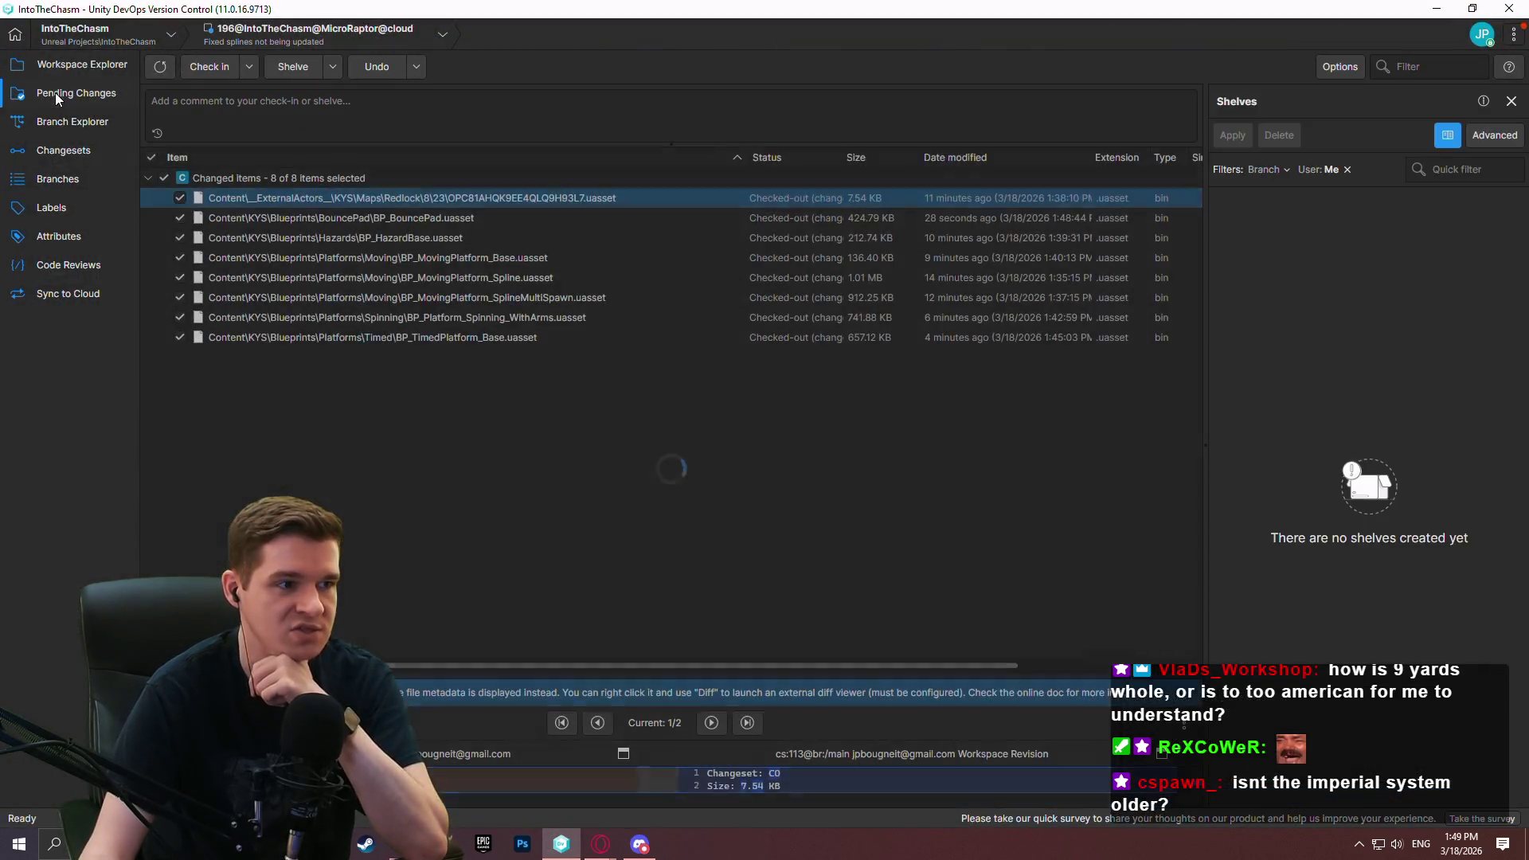
{"action": "right_click", "coordinate": [471, 202]}
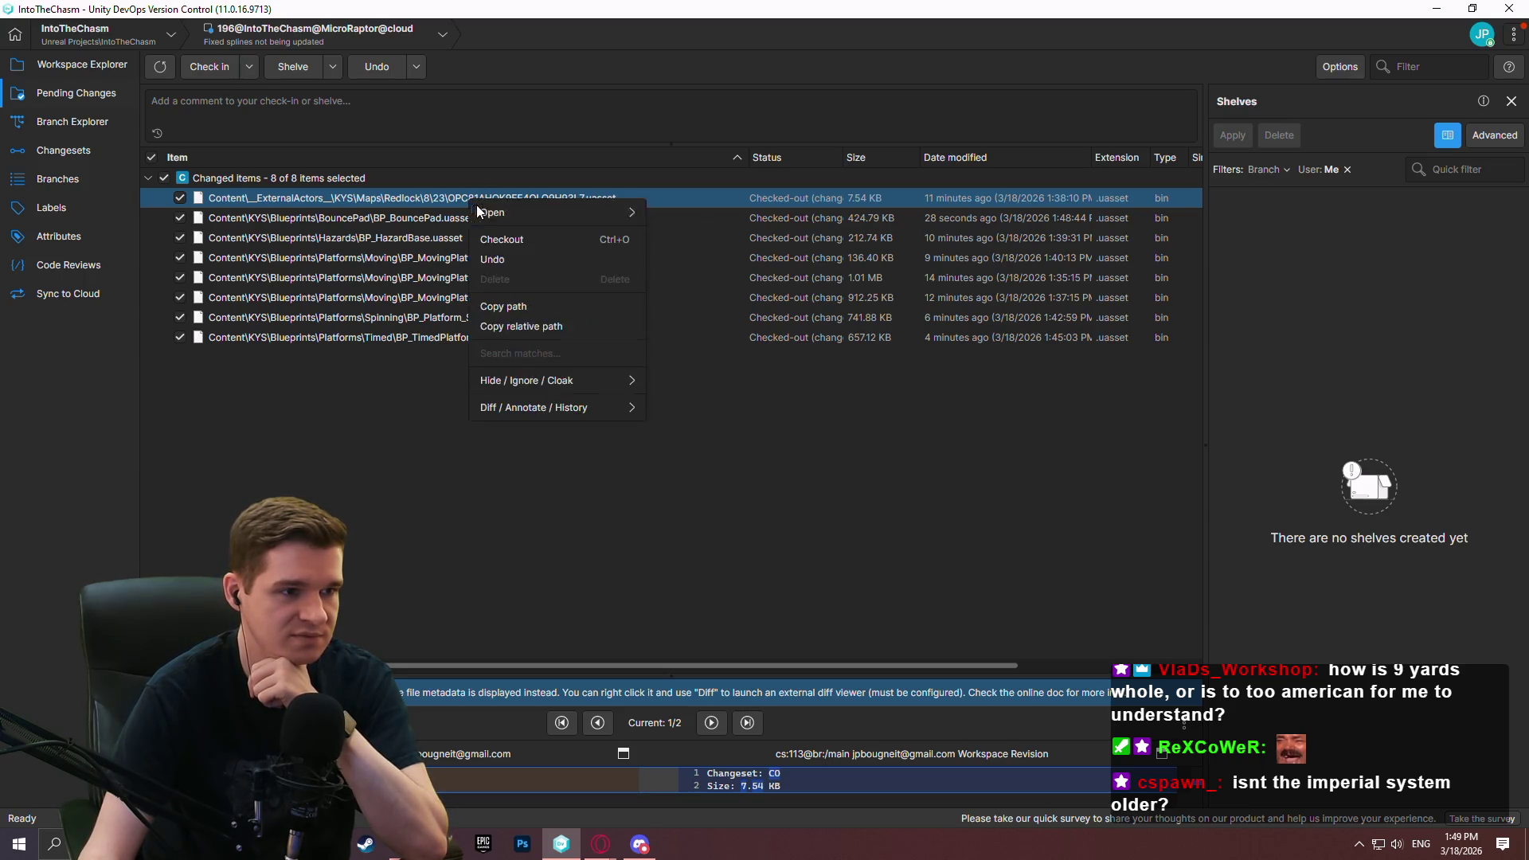
{"action": "left_click", "coordinate": [535, 262]}
{"action": "left_click", "coordinate": [861, 443]}
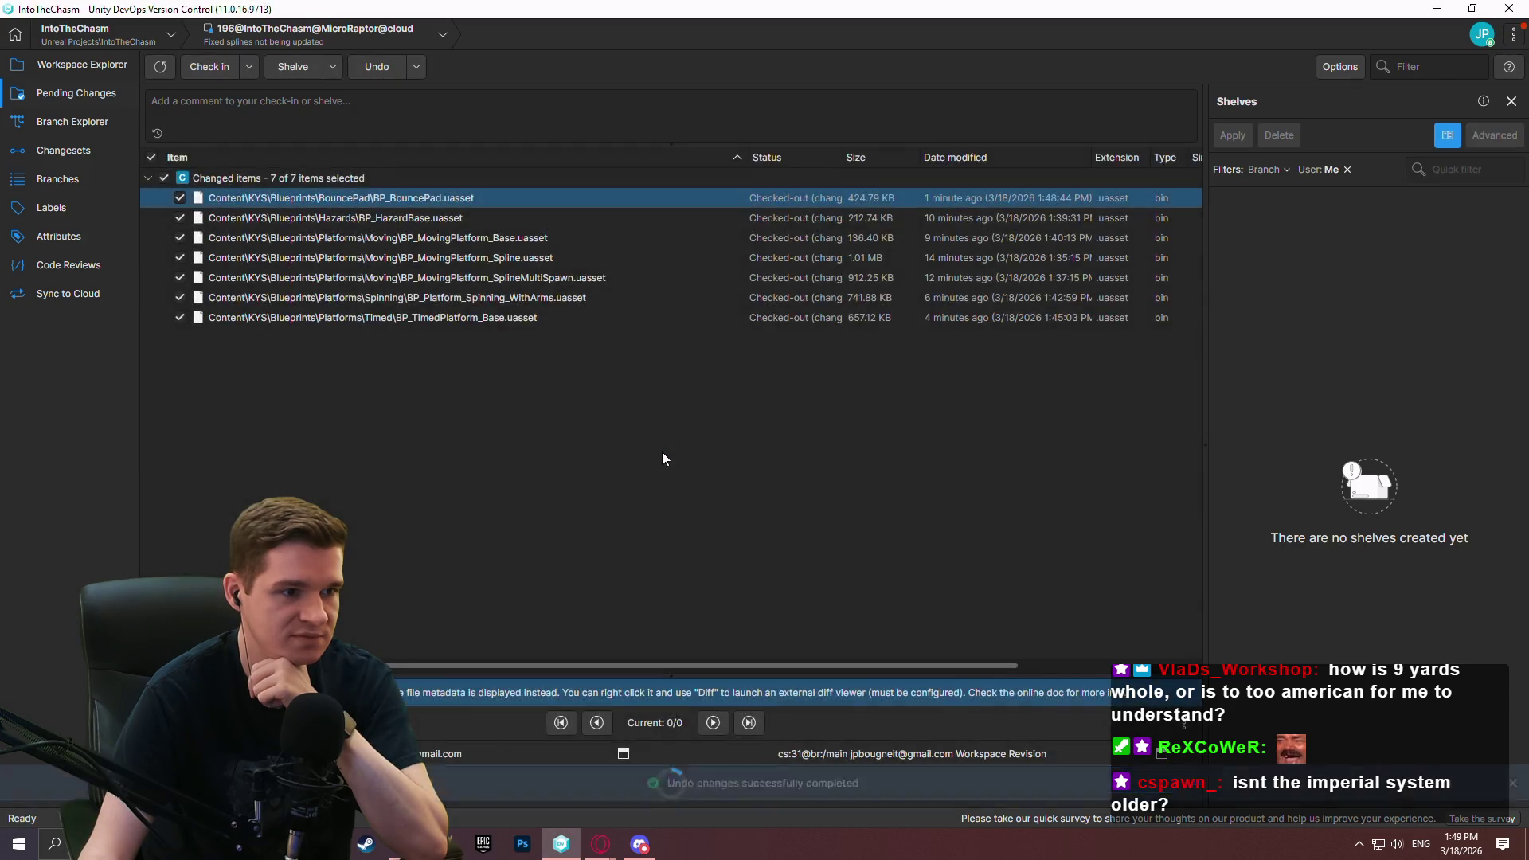
Check in the seven Blueprints with comment 'Fixed all editor functions to mark actors as dirty'
{"action": "left_click", "coordinate": [250, 112]}
{"action": "type", "text": "Fixed all editor"}
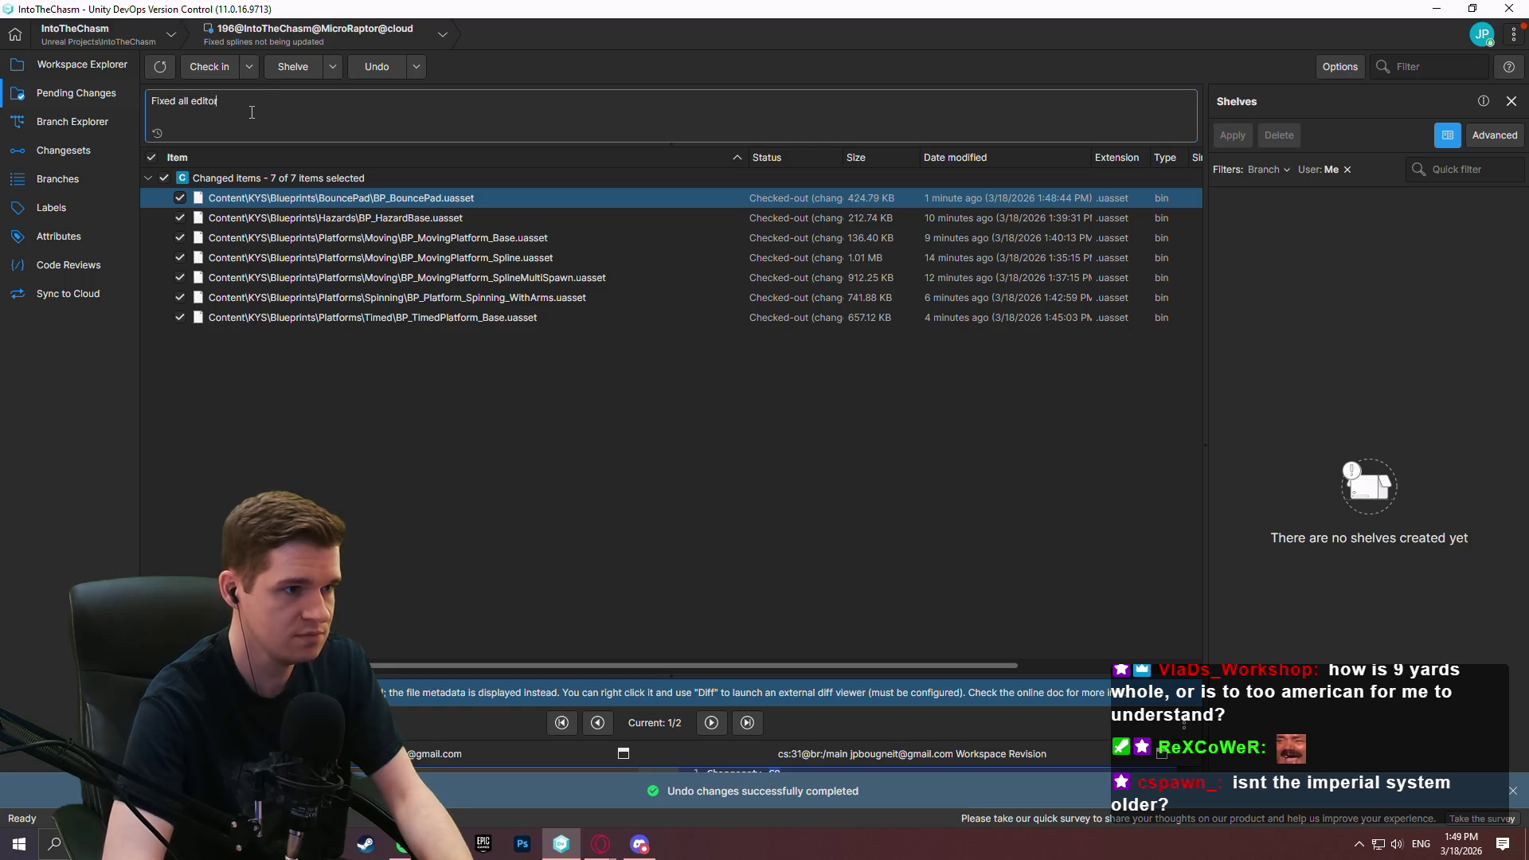
{"action": "type", "text": " functions to mark actors as dirty"}
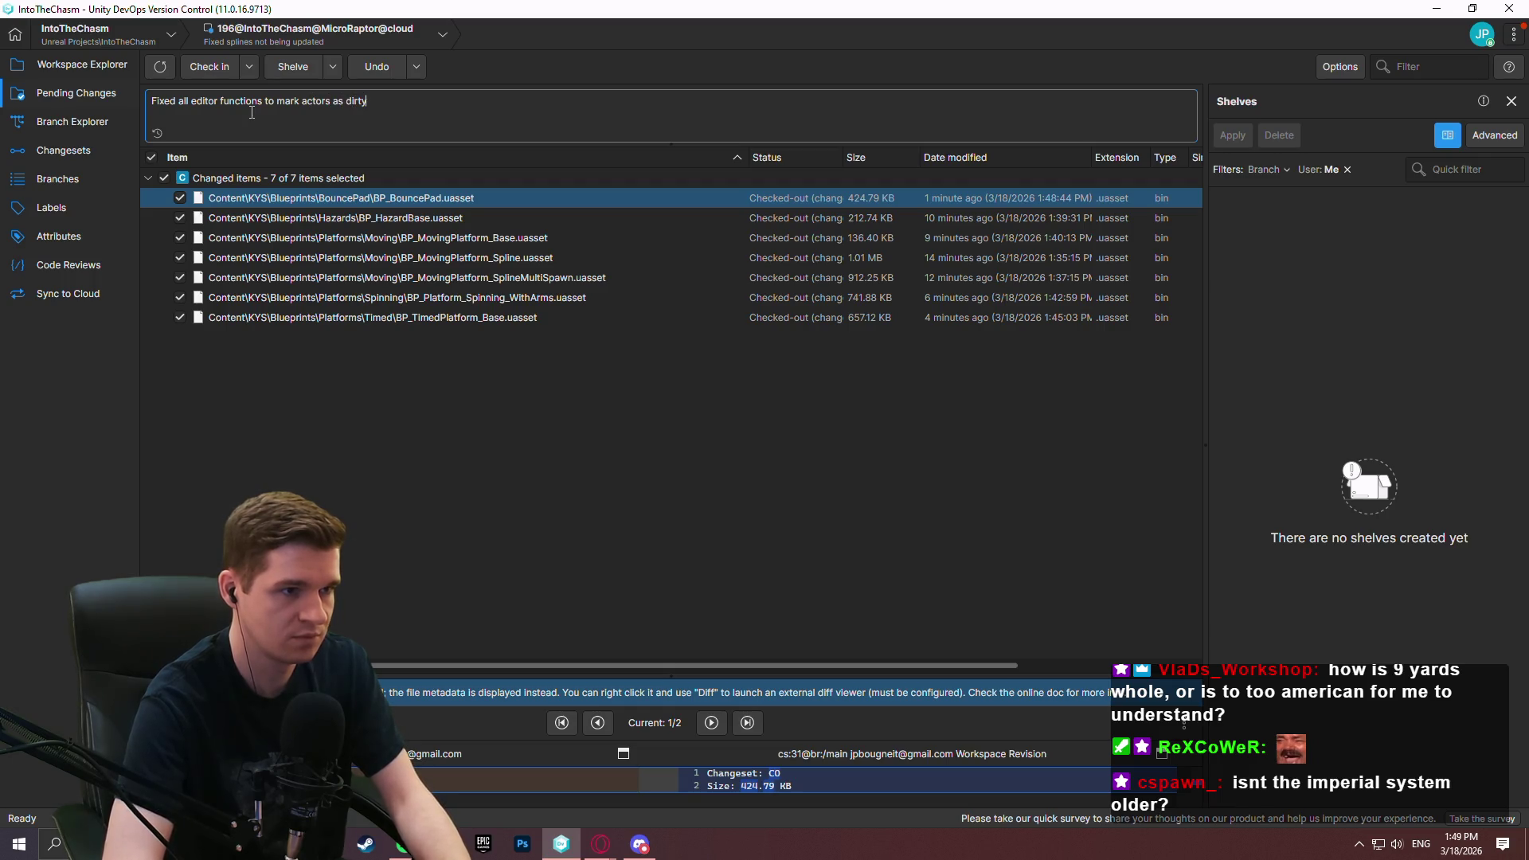
{"action": "left_click", "coordinate": [201, 70]}
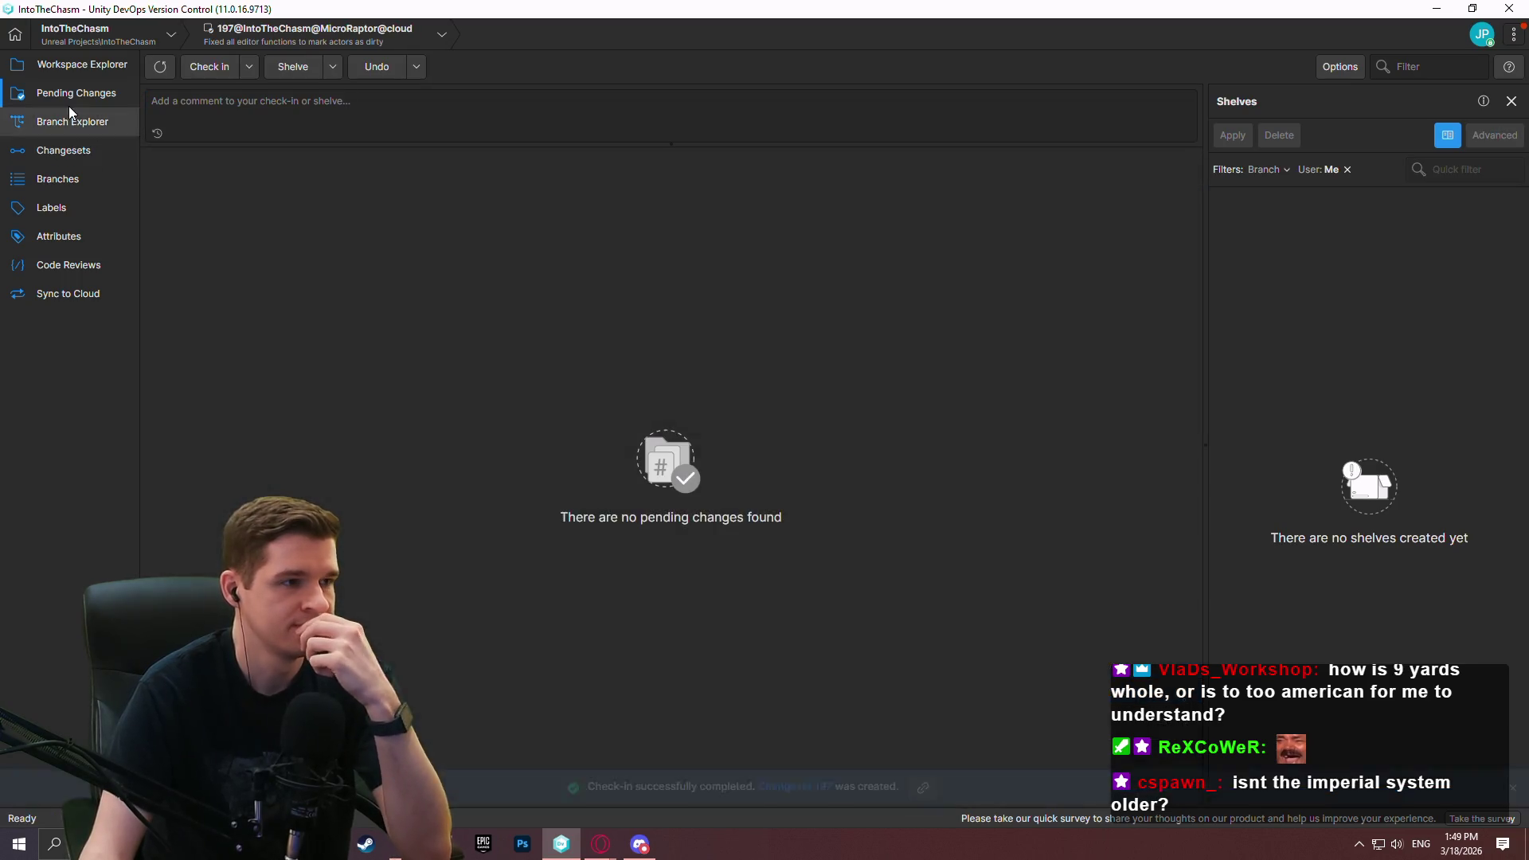
{"action": "left_click", "coordinate": [70, 119]}
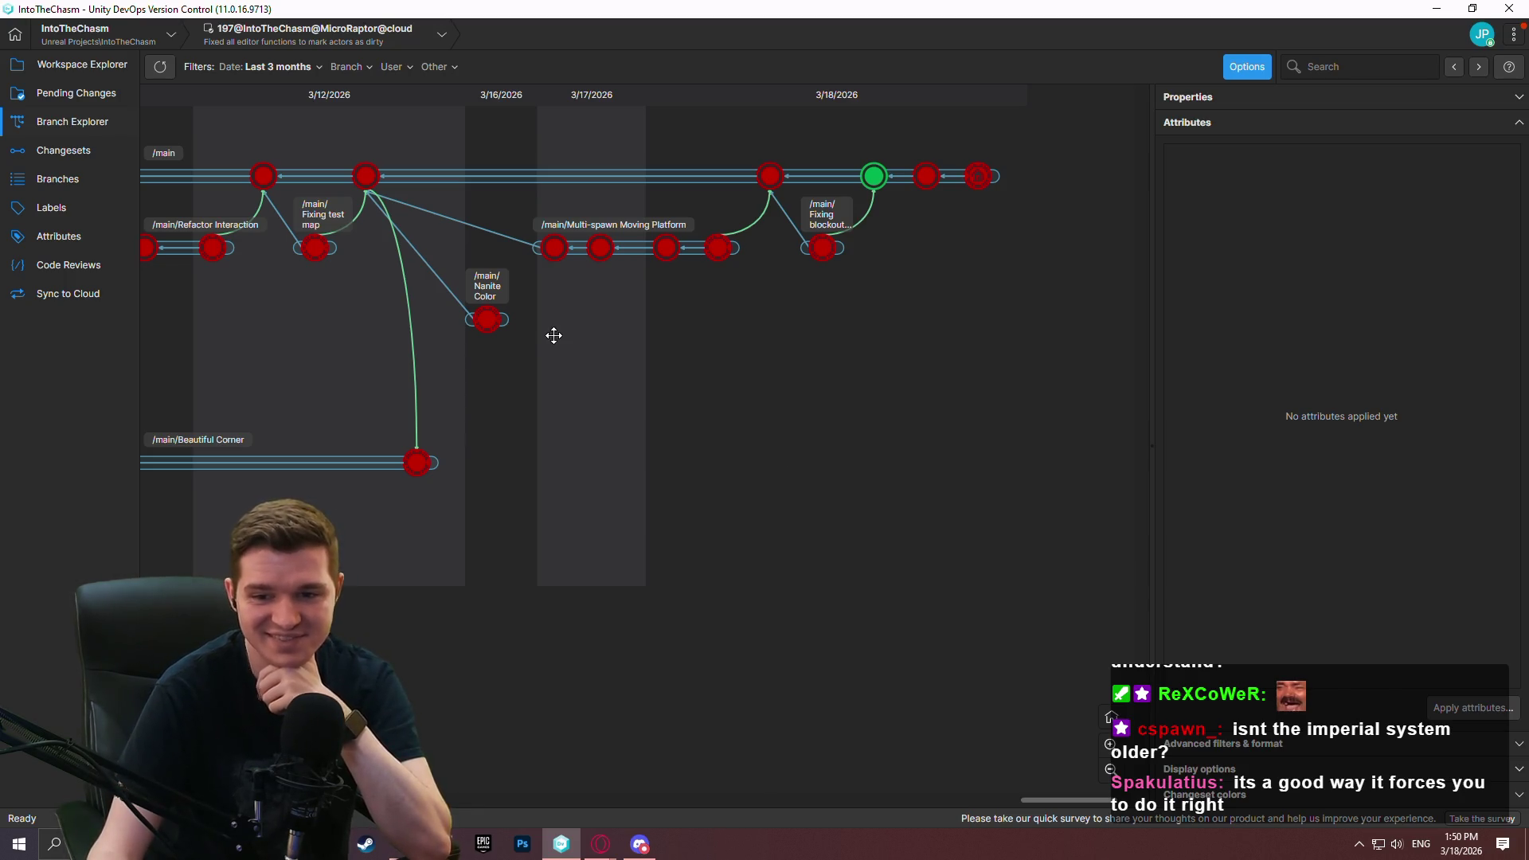
{"action": "mouse_move", "coordinate": [602, 341]}
{"action": "left_mouse_down"}
{"action": "mouse_move", "coordinate": [800, 415]}
{"action": "mouse_move", "coordinate": [952, 500]}
{"action": "mouse_move", "coordinate": [561, 544]}
{"action": "left_mouse_up"}
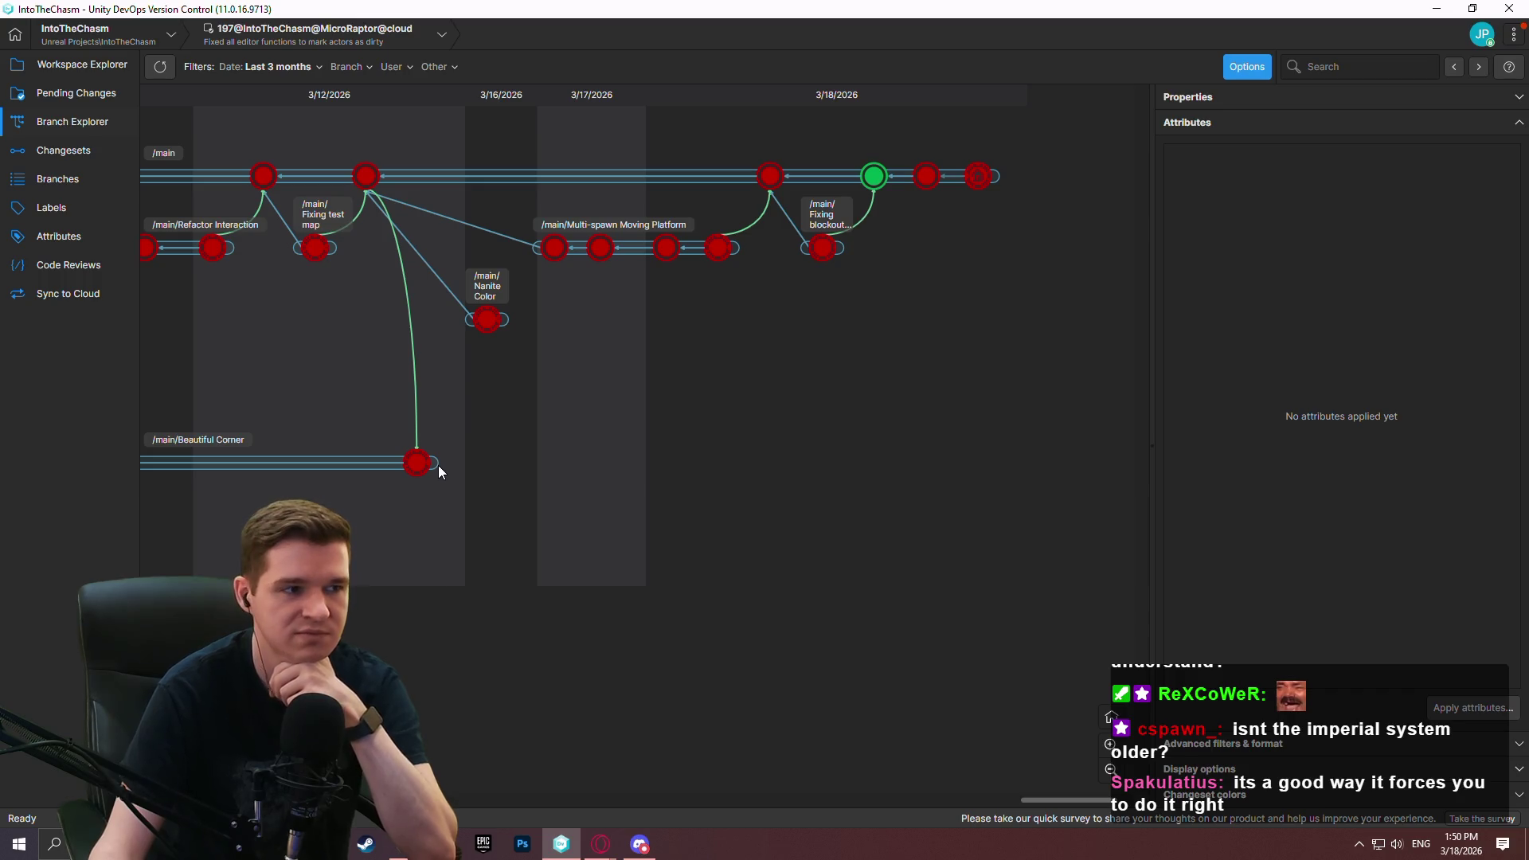
{"action": "mouse_move", "coordinate": [601, 844]}
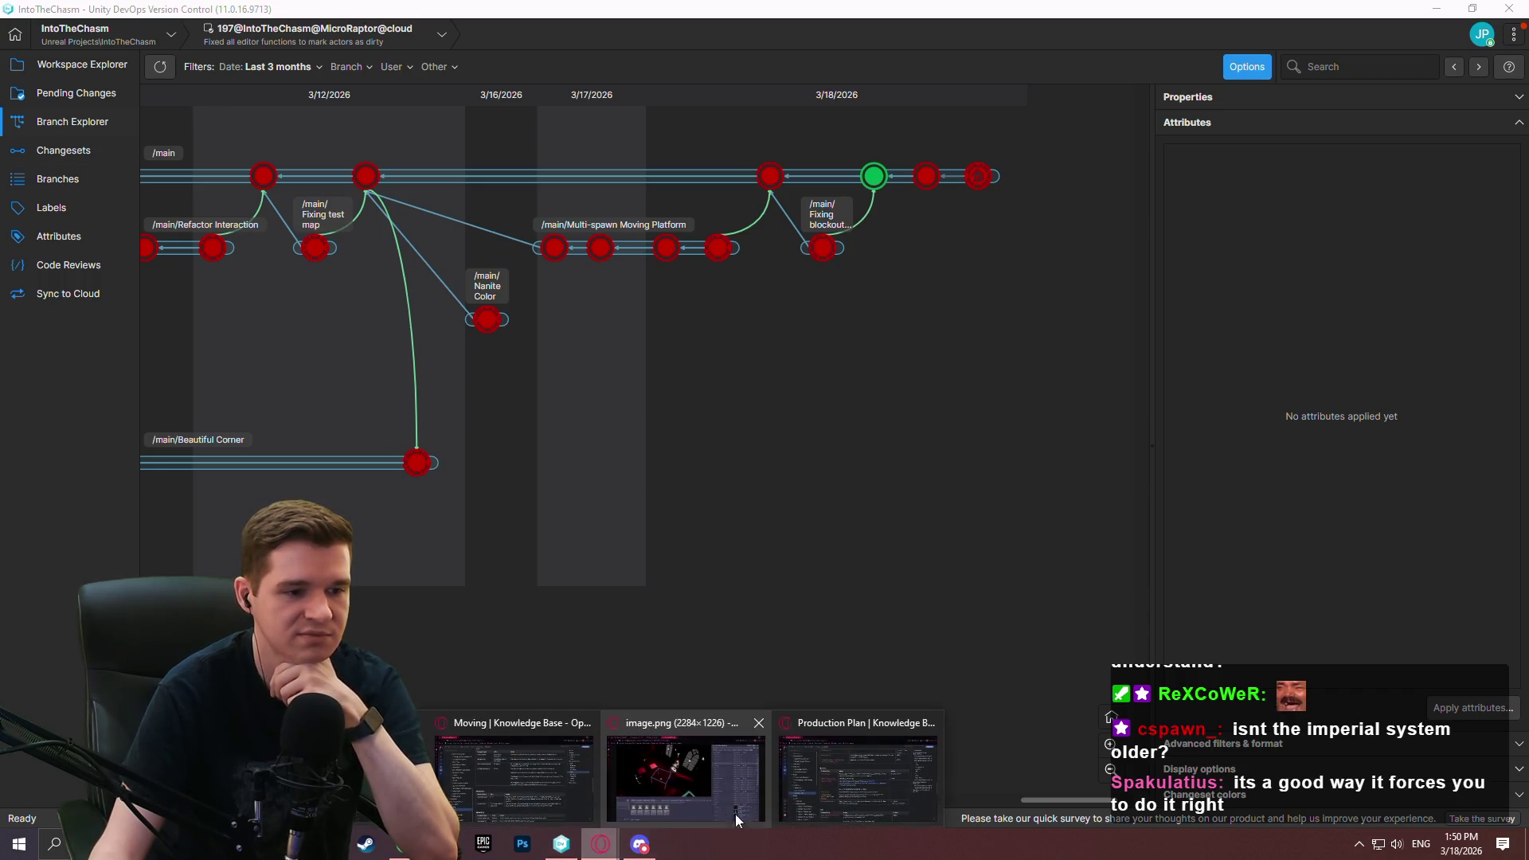
Review the Production Plan article, then open the Moving article in the visual editor
{"action": "left_click", "coordinate": [691, 769]}
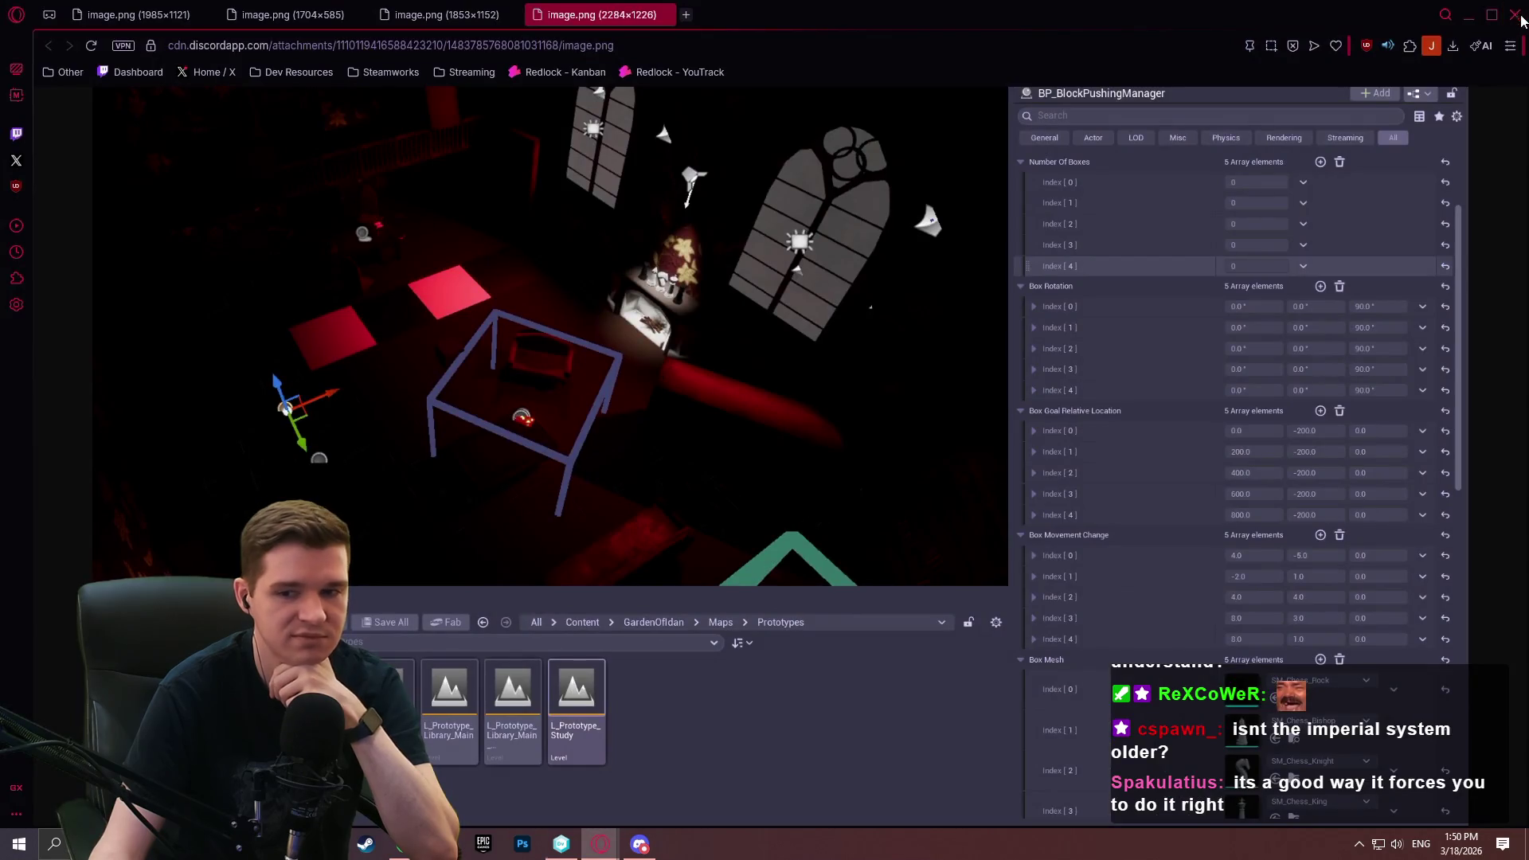
{"action": "left_click", "coordinate": [1524, 4]}
{"action": "mouse_move", "coordinate": [600, 844]}
{"action": "left_click", "coordinate": [747, 785]}
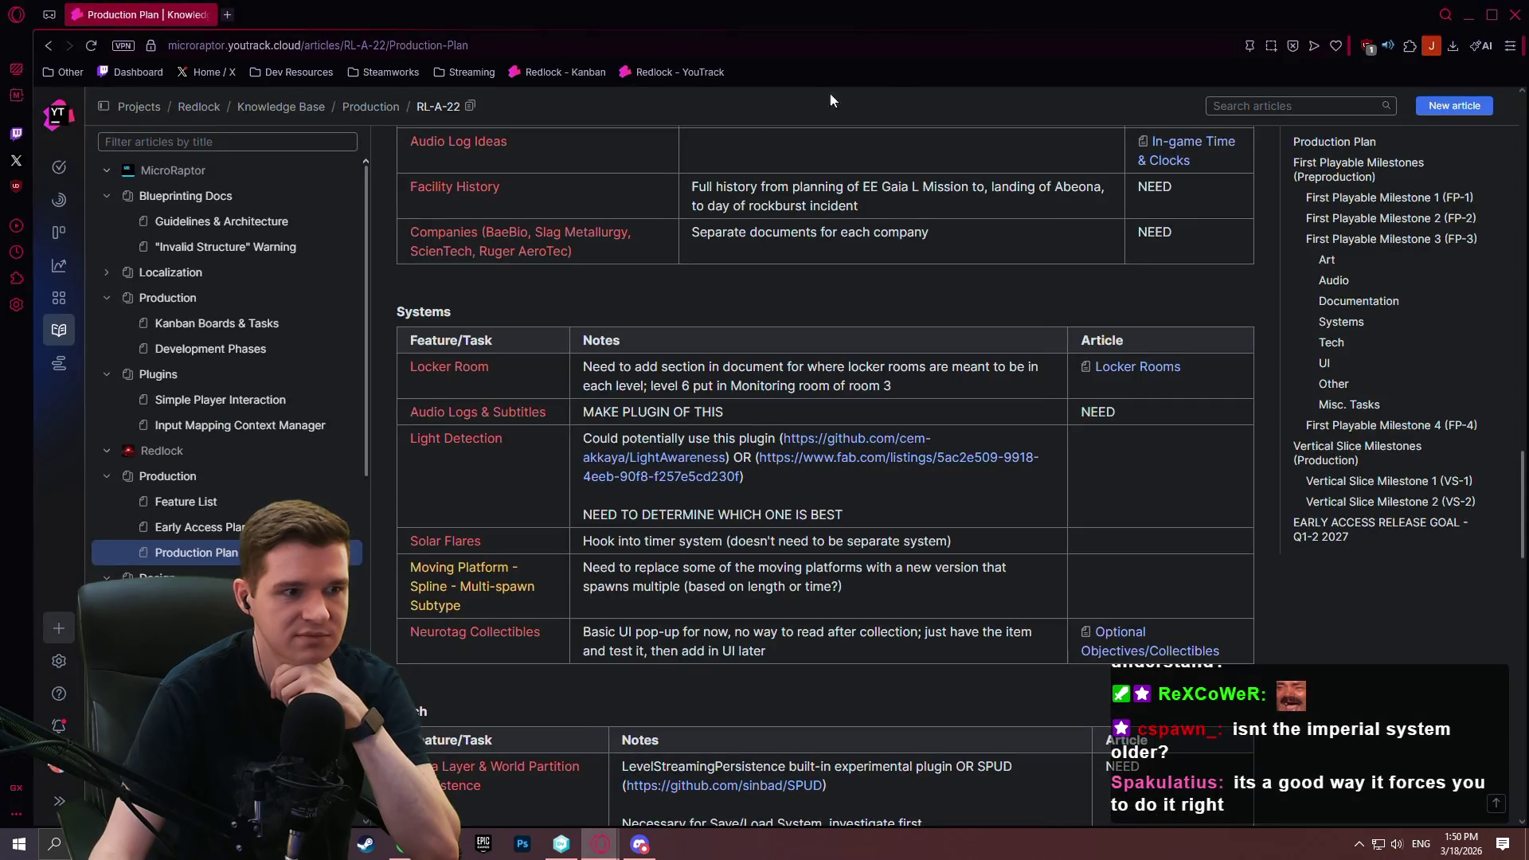
{"action": "scroll", "coordinate": [1368, 599], "scroll_direction": "down", "scroll_amount": 4}
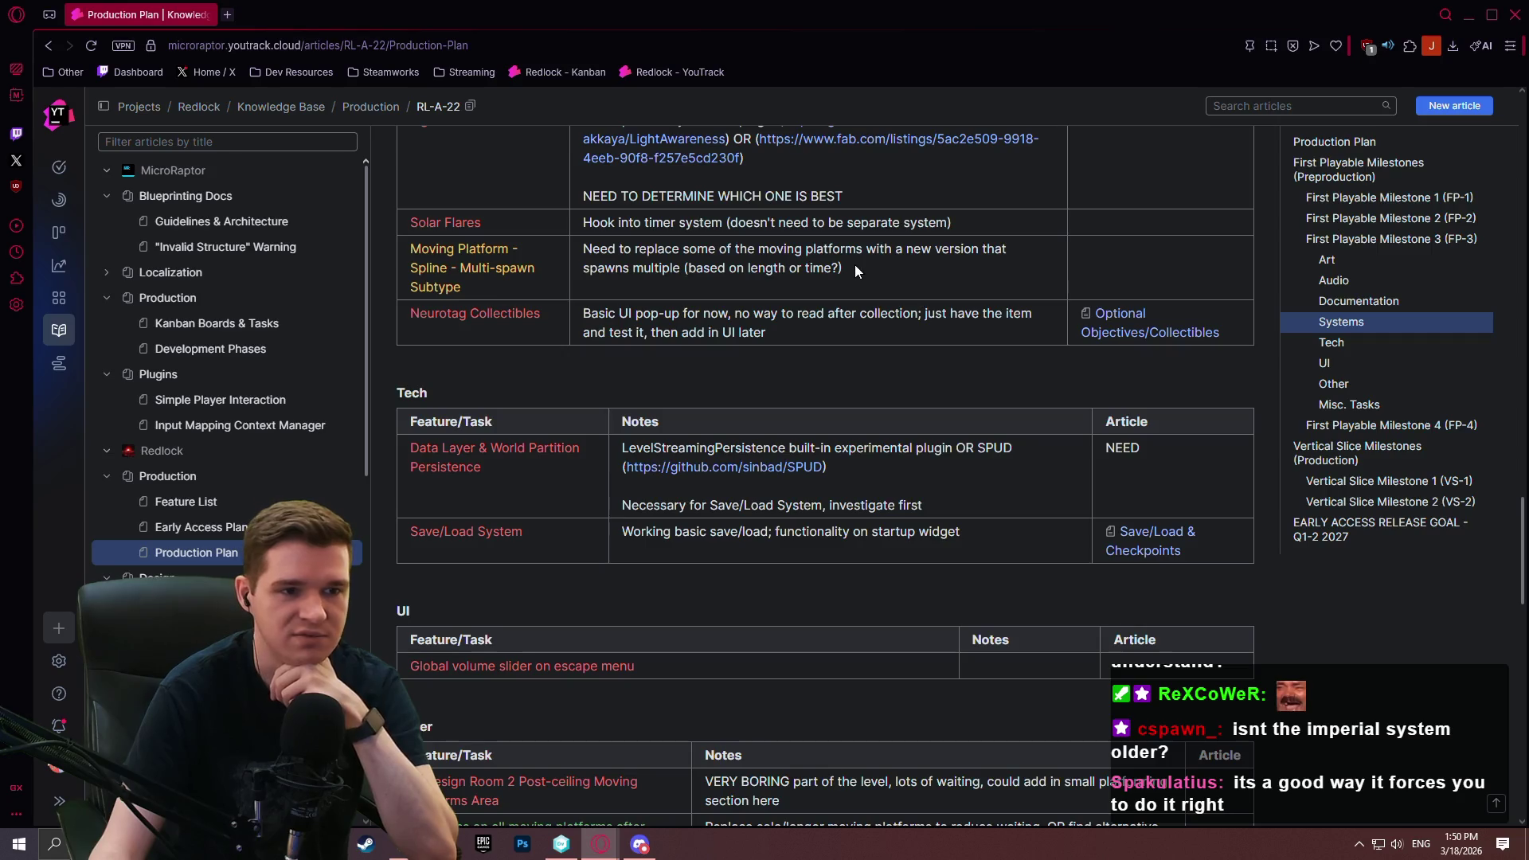
{"action": "scroll", "coordinate": [315, 481], "scroll_direction": "down", "scroll_amount": 1}
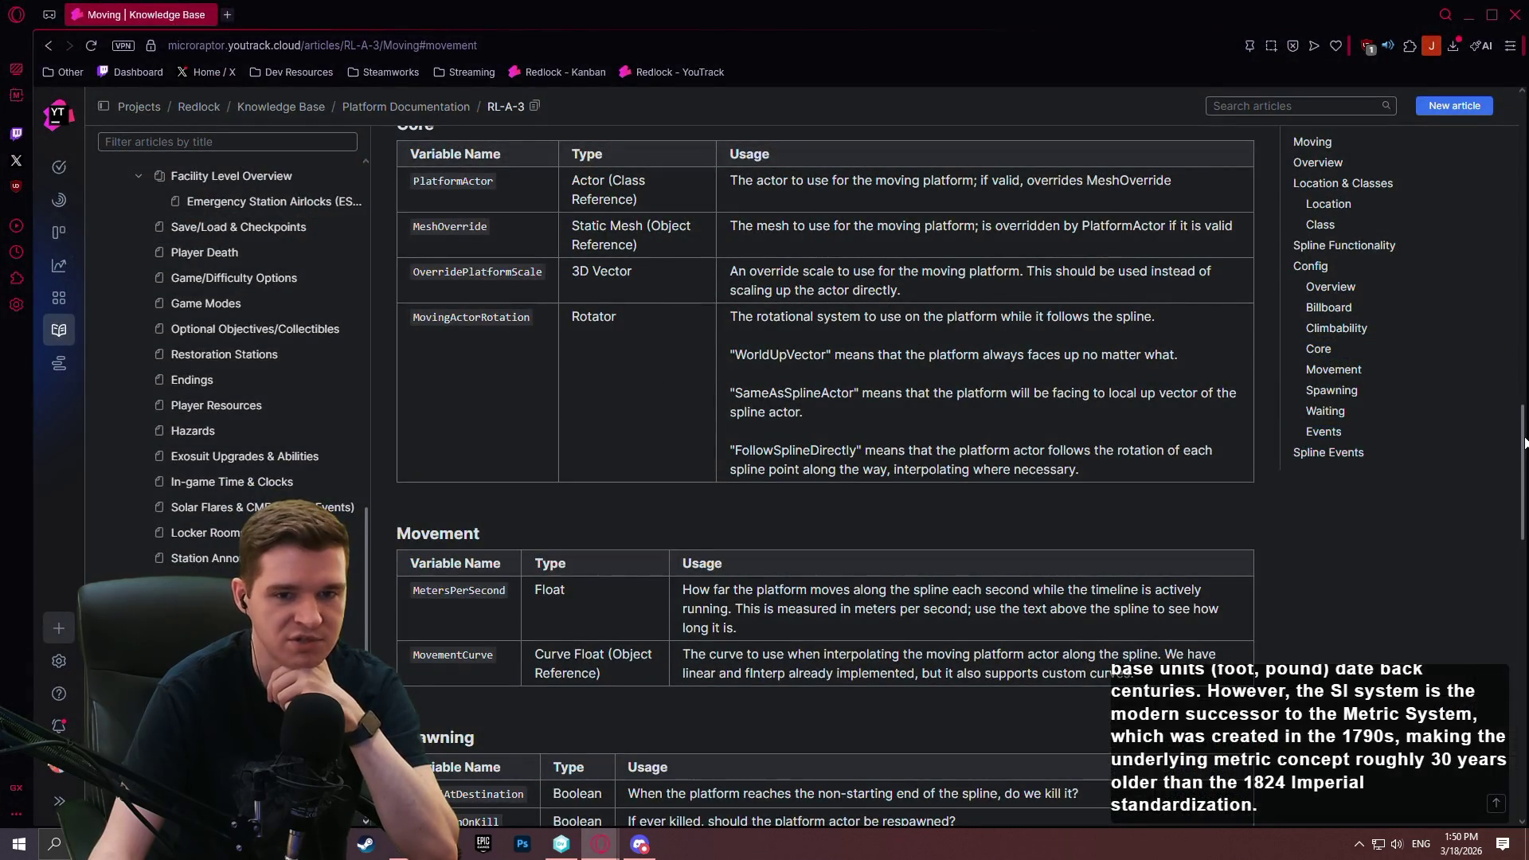
{"action": "left_click_drag", "start_coordinate": [1524, 441], "coordinate": [1524, 127]}
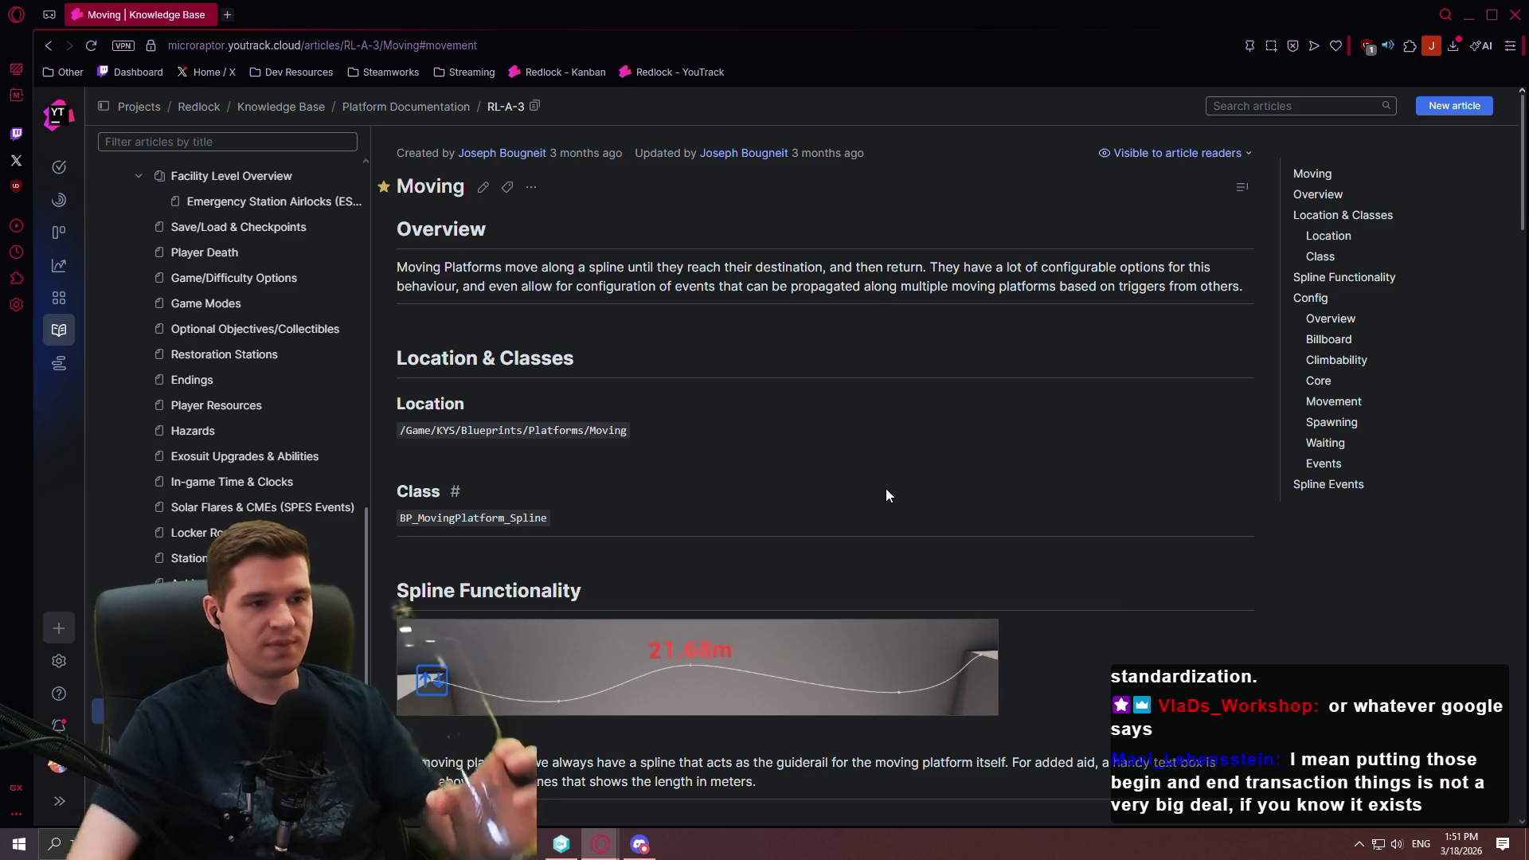
{"action": "left_click", "coordinate": [483, 188]}
{"action": "left_click", "coordinate": [862, 147]}
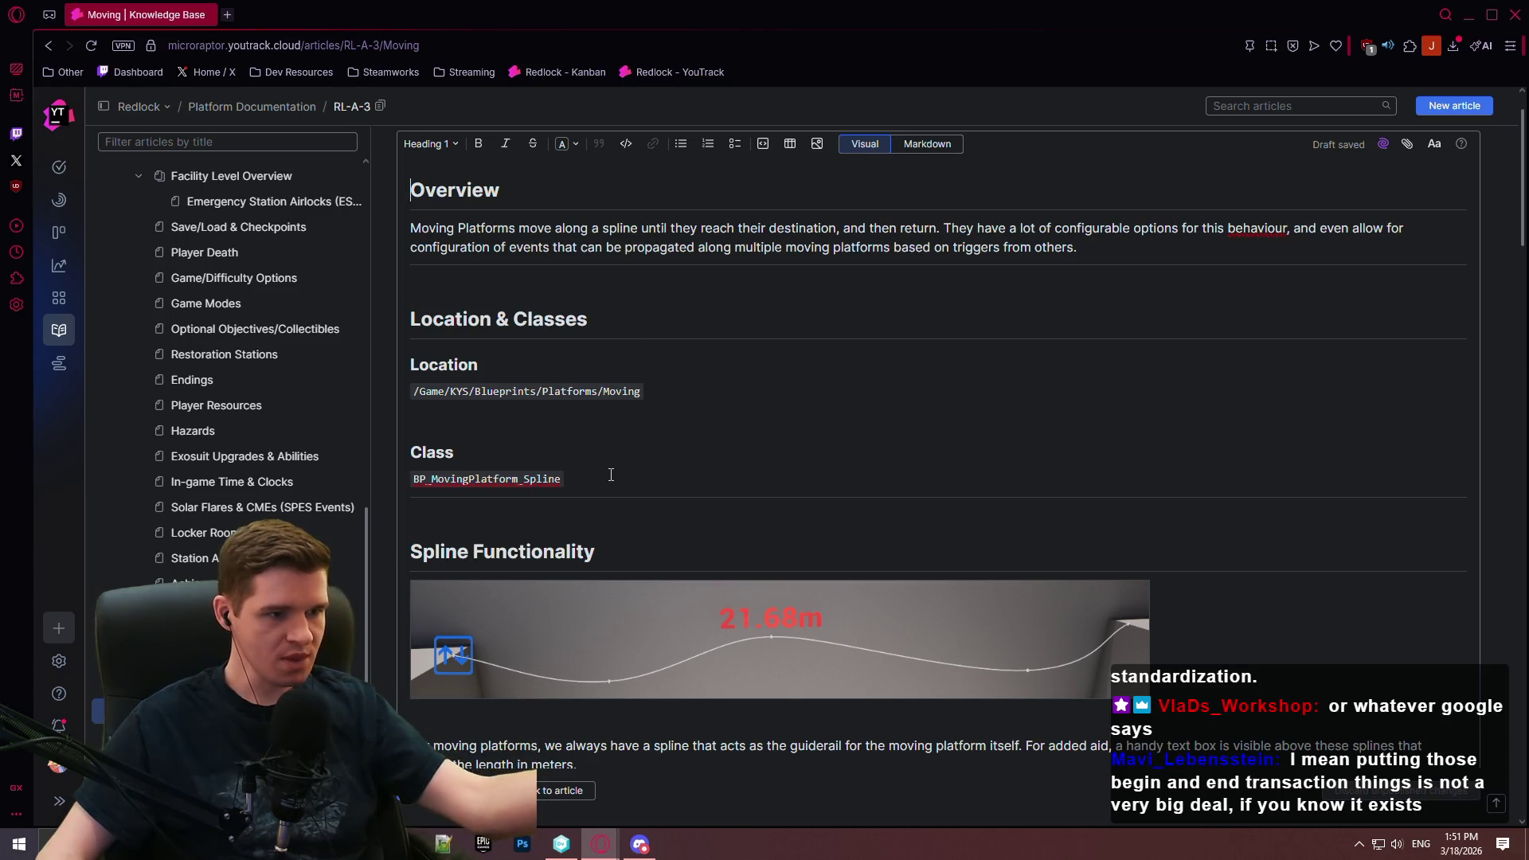
Rename the Class heading to Classes and duplicate the BP_MovingPlatform_Spline line
{"action": "left_click", "coordinate": [574, 460]}
{"action": "type", "text": "es"}
{"action": "left_click", "coordinate": [597, 473]}
{"action": "key", "text": "shift+Home"}
{"action": "key", "text": "ctrl+c"}
{"action": "left_click", "coordinate": [613, 478]}
{"action": "key", "text": "Return"}
{"action": "key", "text": "ctrl+v"}
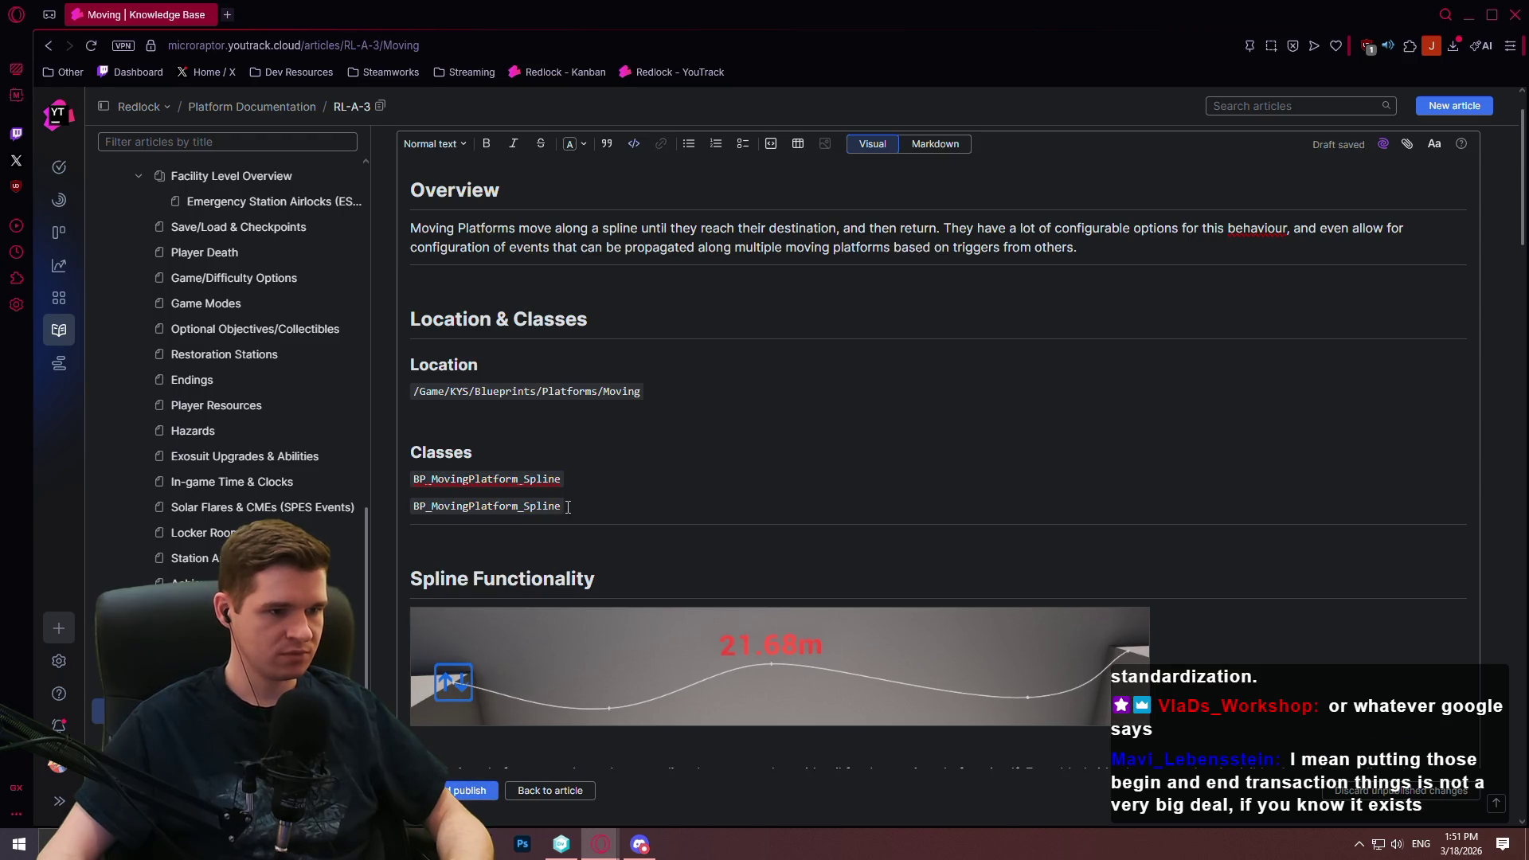
Show the Workspace Explorer in Unity DevOps and launch Unreal Editor for the project
{"action": "left_click", "coordinate": [567, 848]}
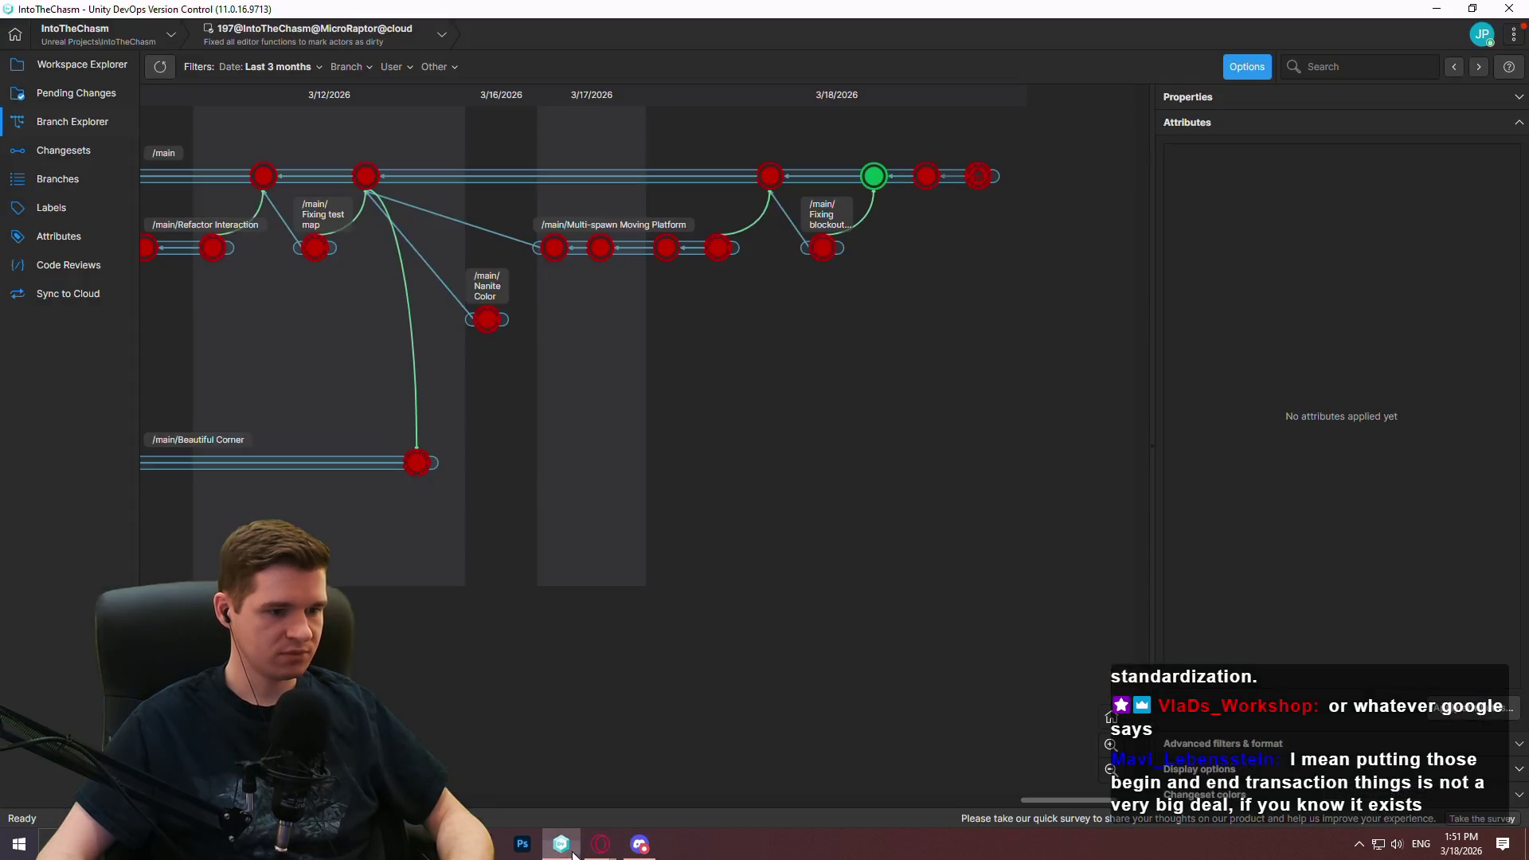
{"action": "left_click", "coordinate": [73, 67]}
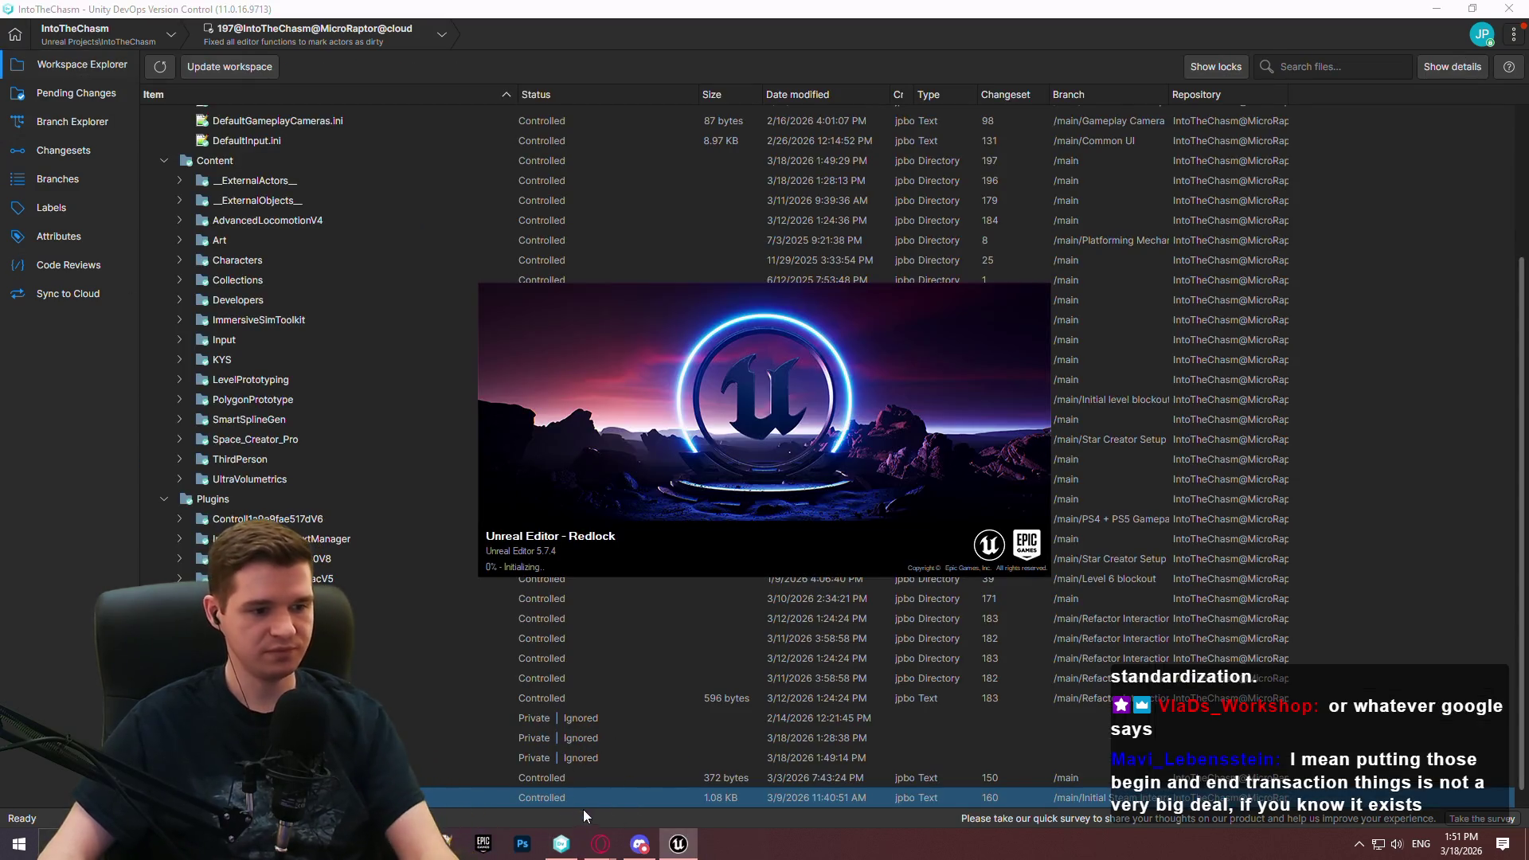
{"action": "left_click", "coordinate": [562, 845]}
Open the P_PlatformingMechanics level from KYS > Maps and fly toward the moving platforms
{"action": "left_click", "coordinate": [562, 845]}
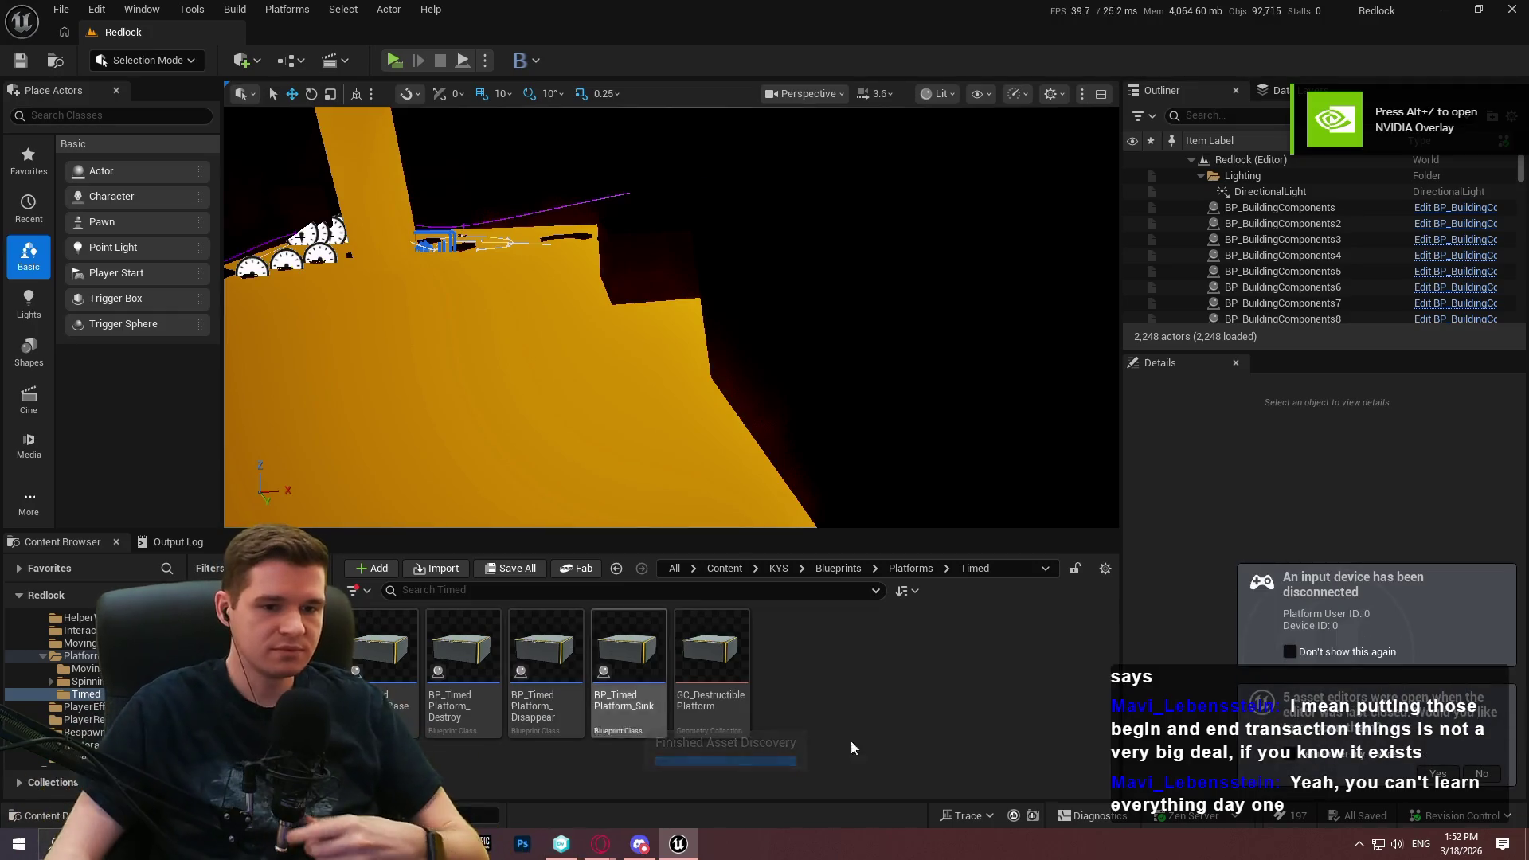
{"action": "left_click", "coordinate": [780, 567]}
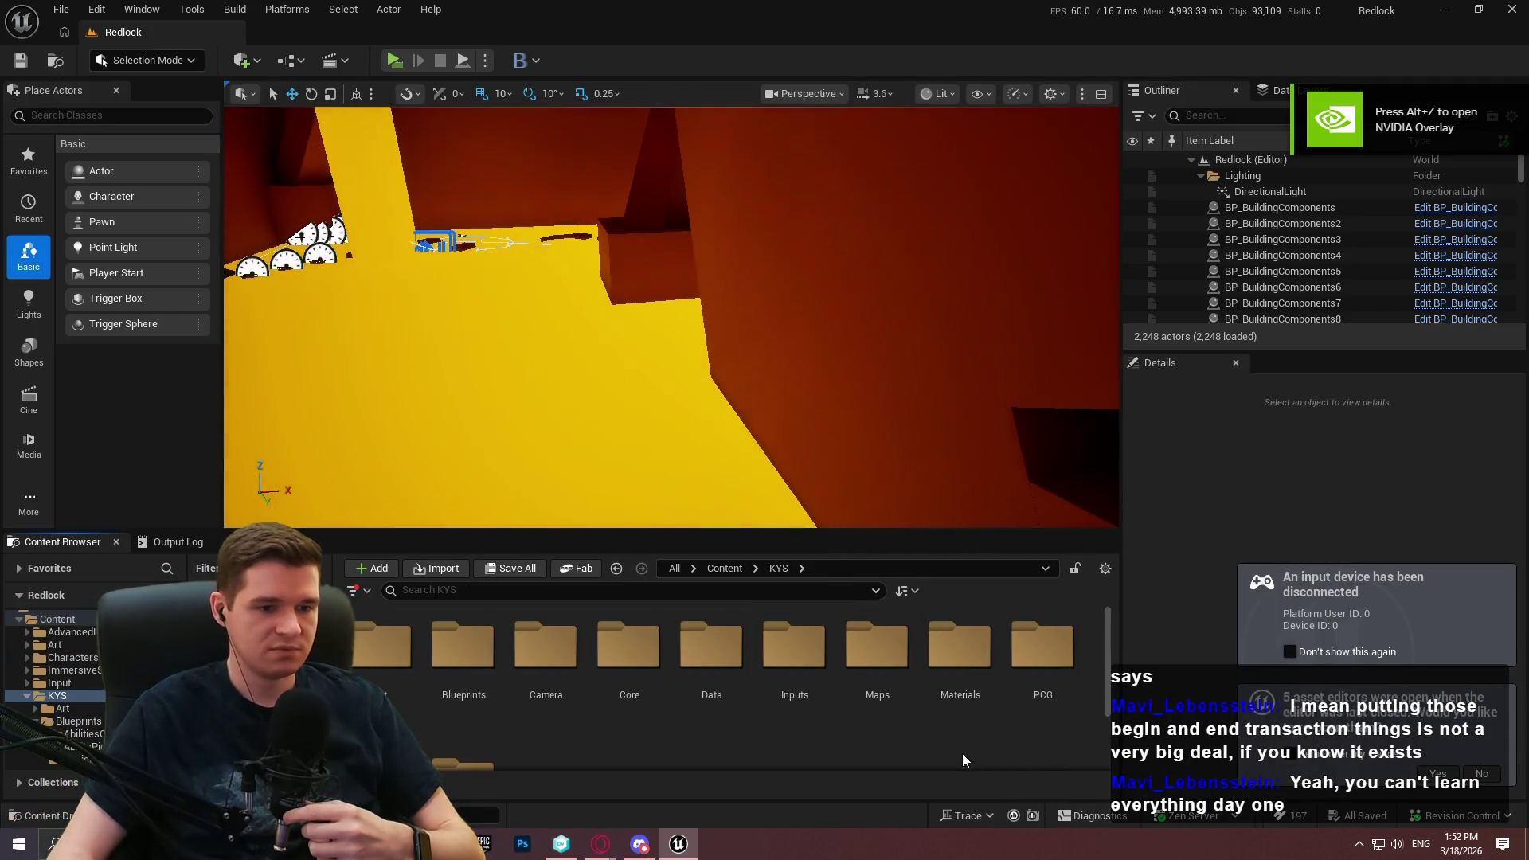
{"action": "double_click", "coordinate": [881, 676]}
{"action": "double_click", "coordinate": [1055, 694]}
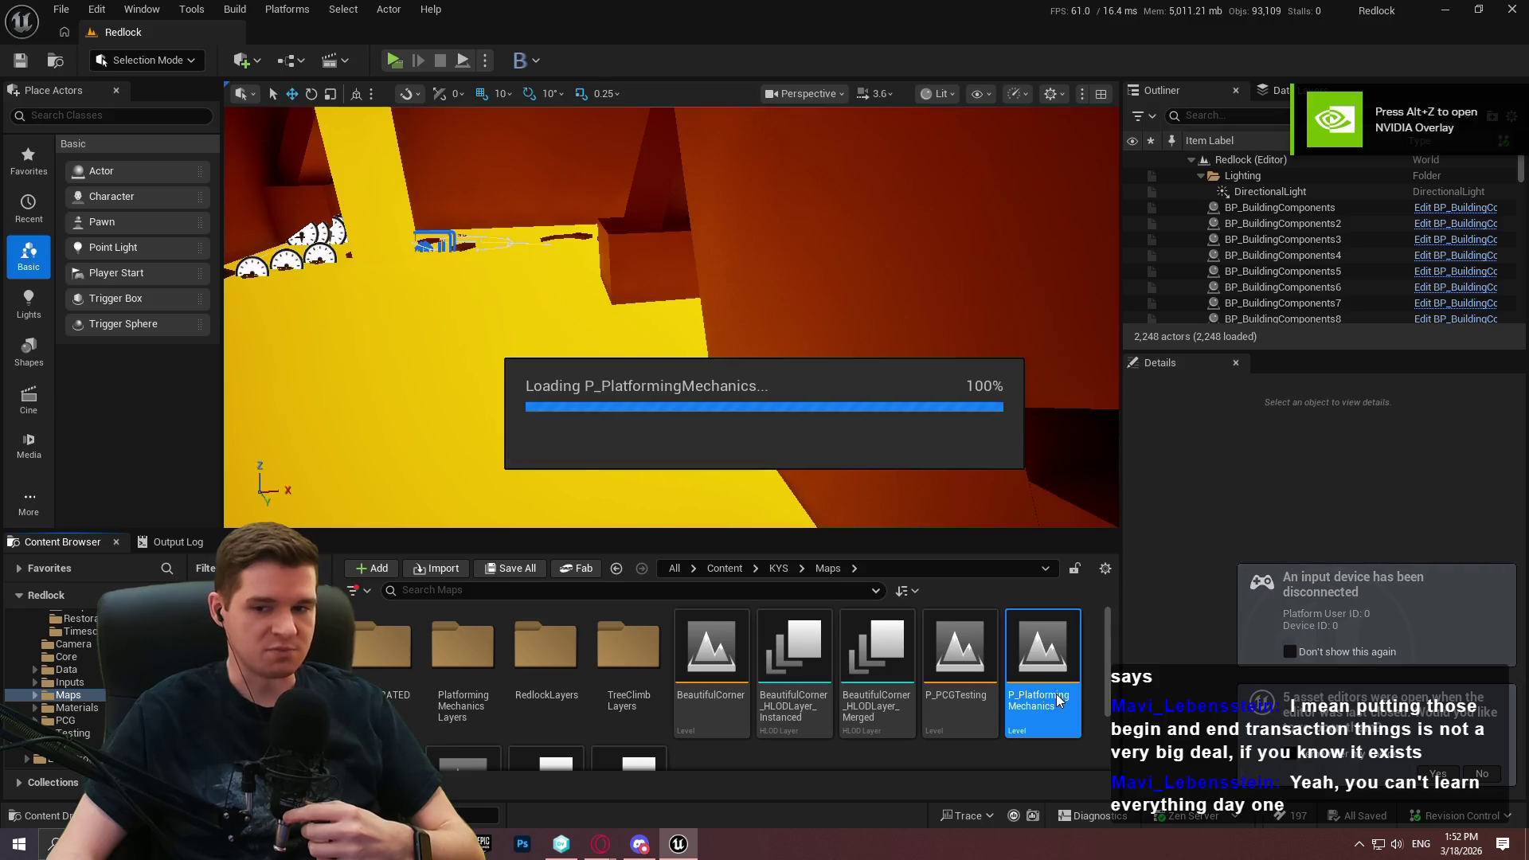
{"action": "left_click_drag", "start_coordinate": [784, 284], "coordinate": [781, 273]}
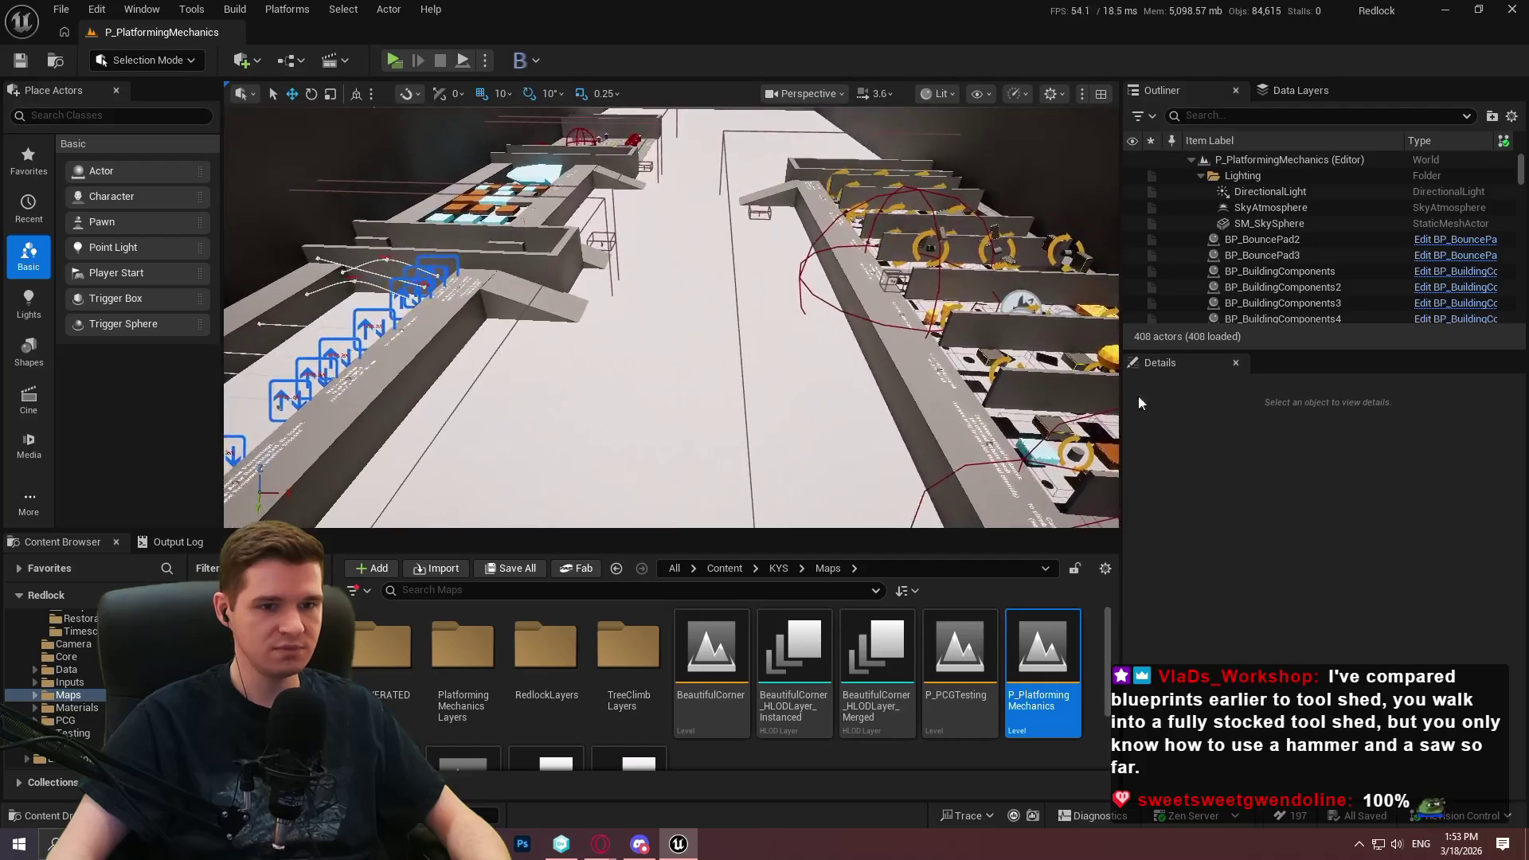
Widen the outliner, heighten the viewport and enlarge the Content Browser area
{"action": "left_click_drag", "start_coordinate": [1123, 409], "coordinate": [1223, 409]}
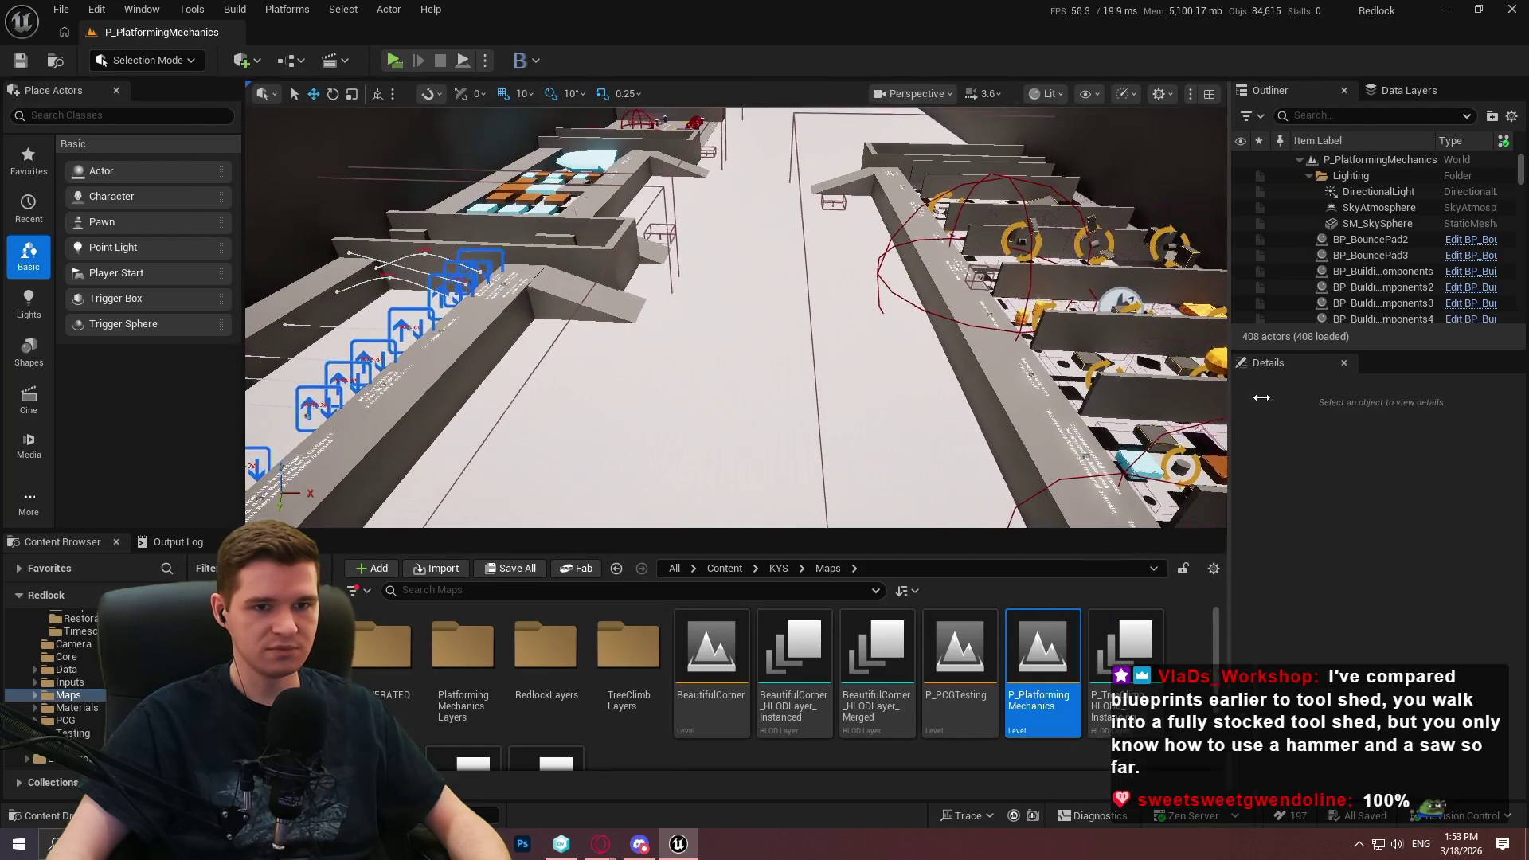
{"action": "left_click_drag", "start_coordinate": [1058, 532], "coordinate": [1058, 561]}
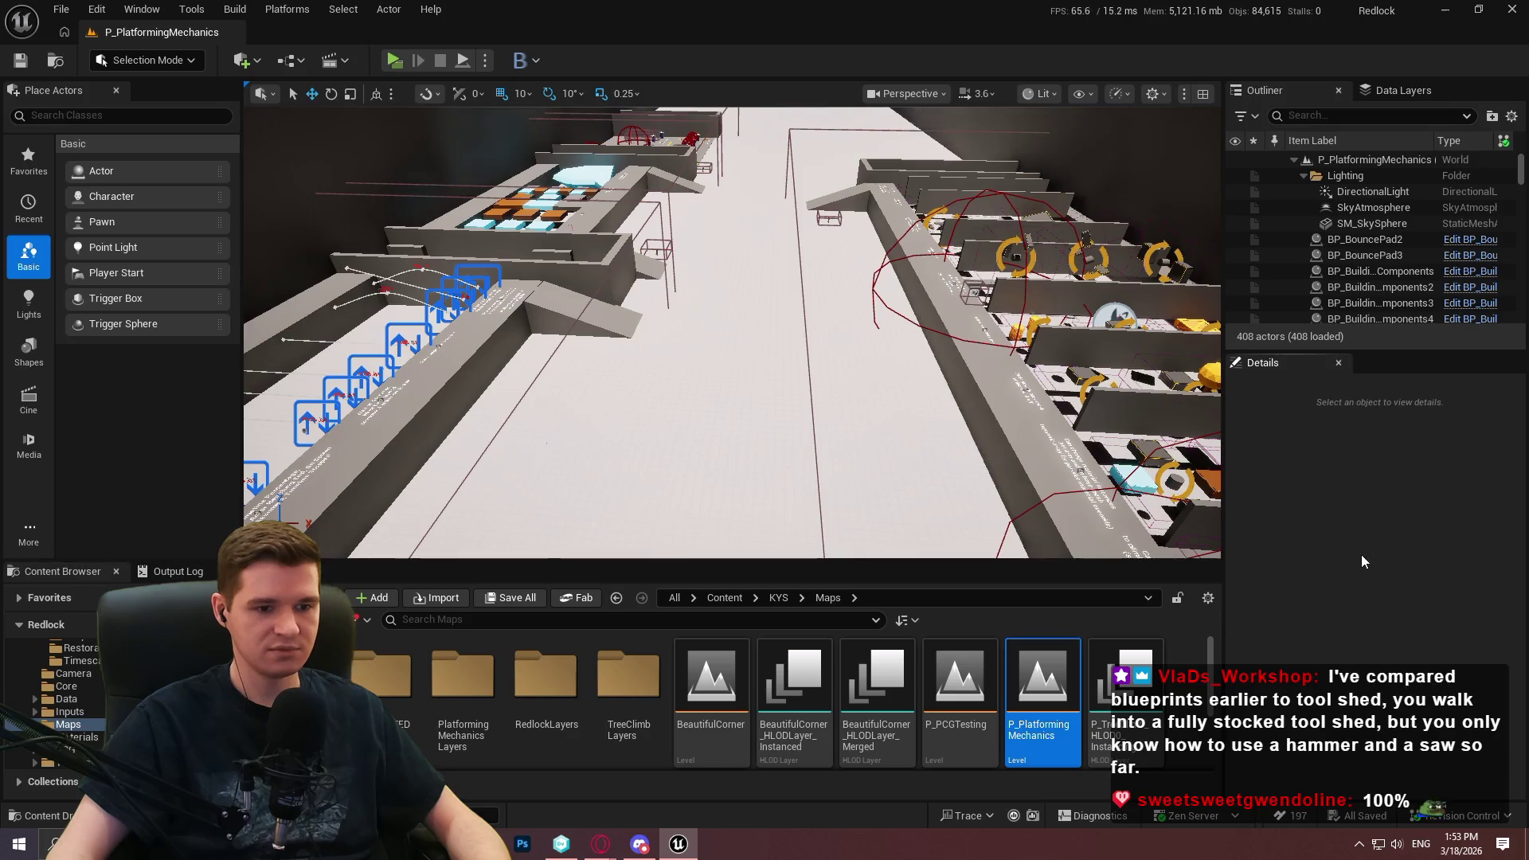
{"action": "mouse_move", "coordinate": [601, 844]}
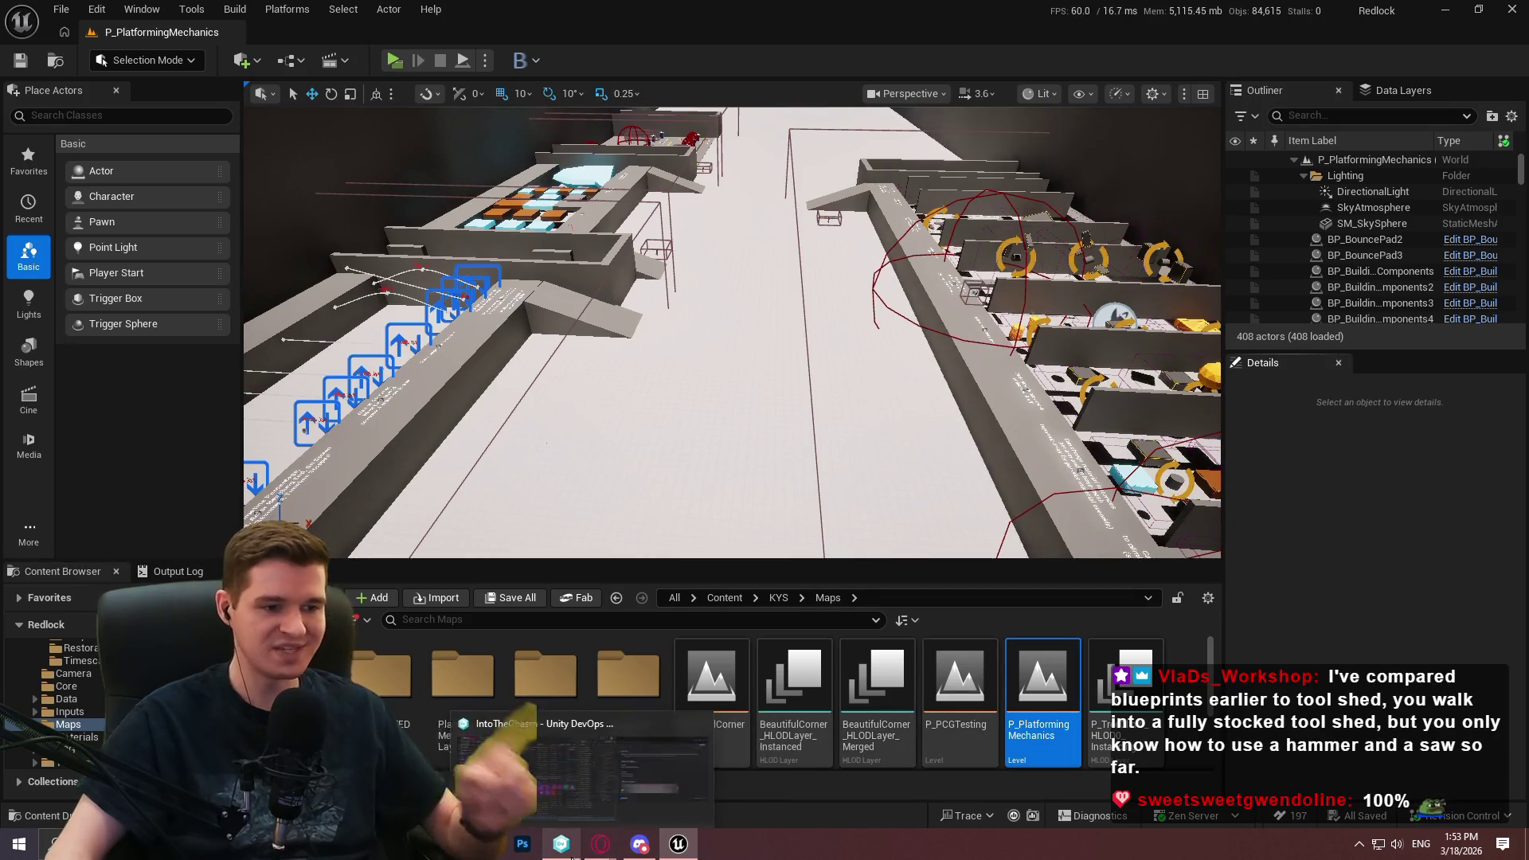
{"action": "left_click", "coordinate": [695, 790]}
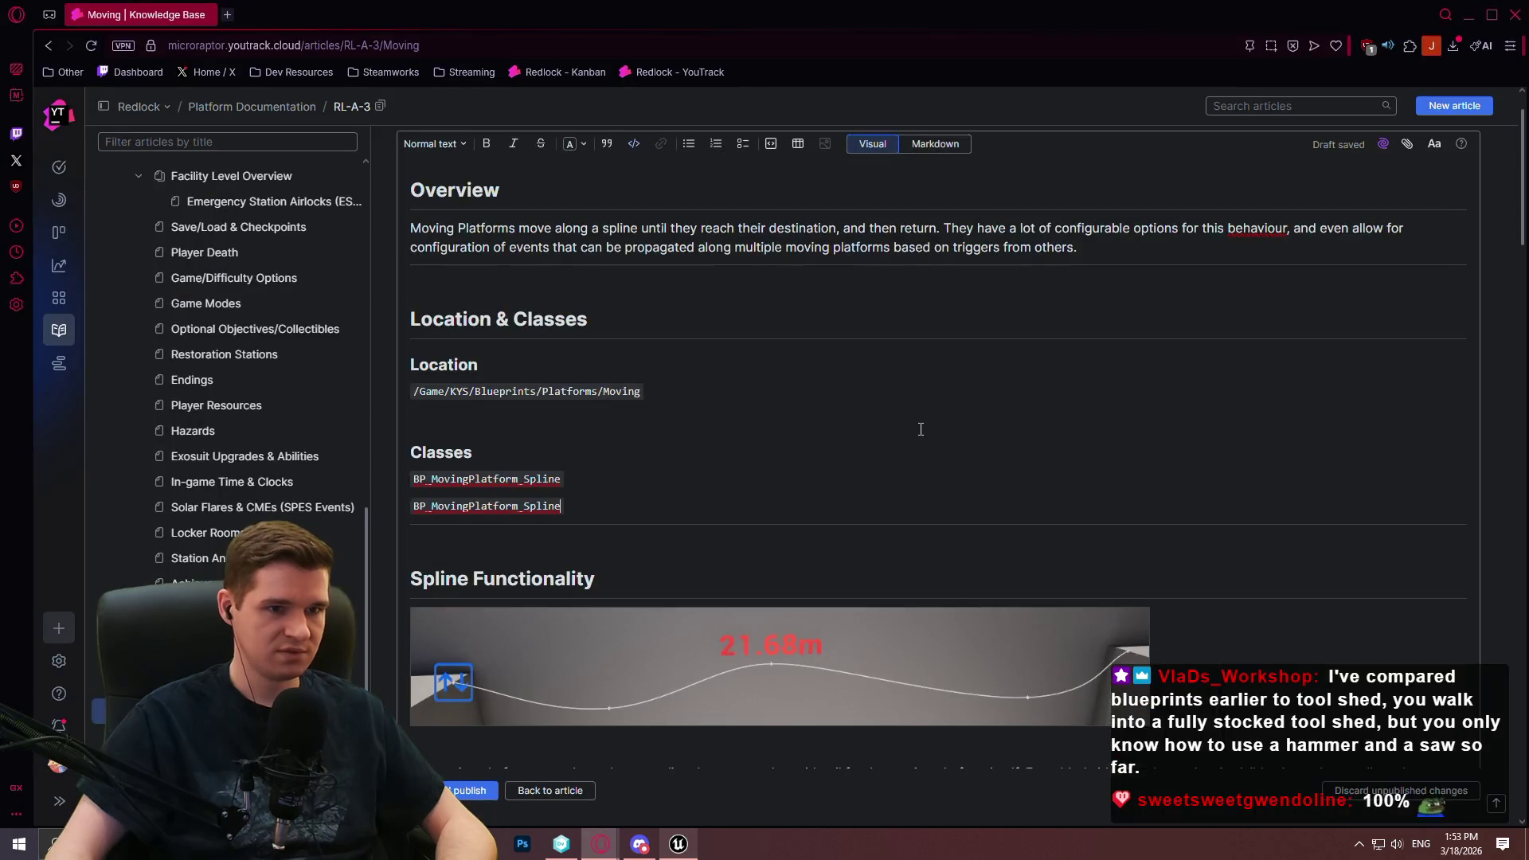
{"action": "left_click", "coordinate": [676, 843]}
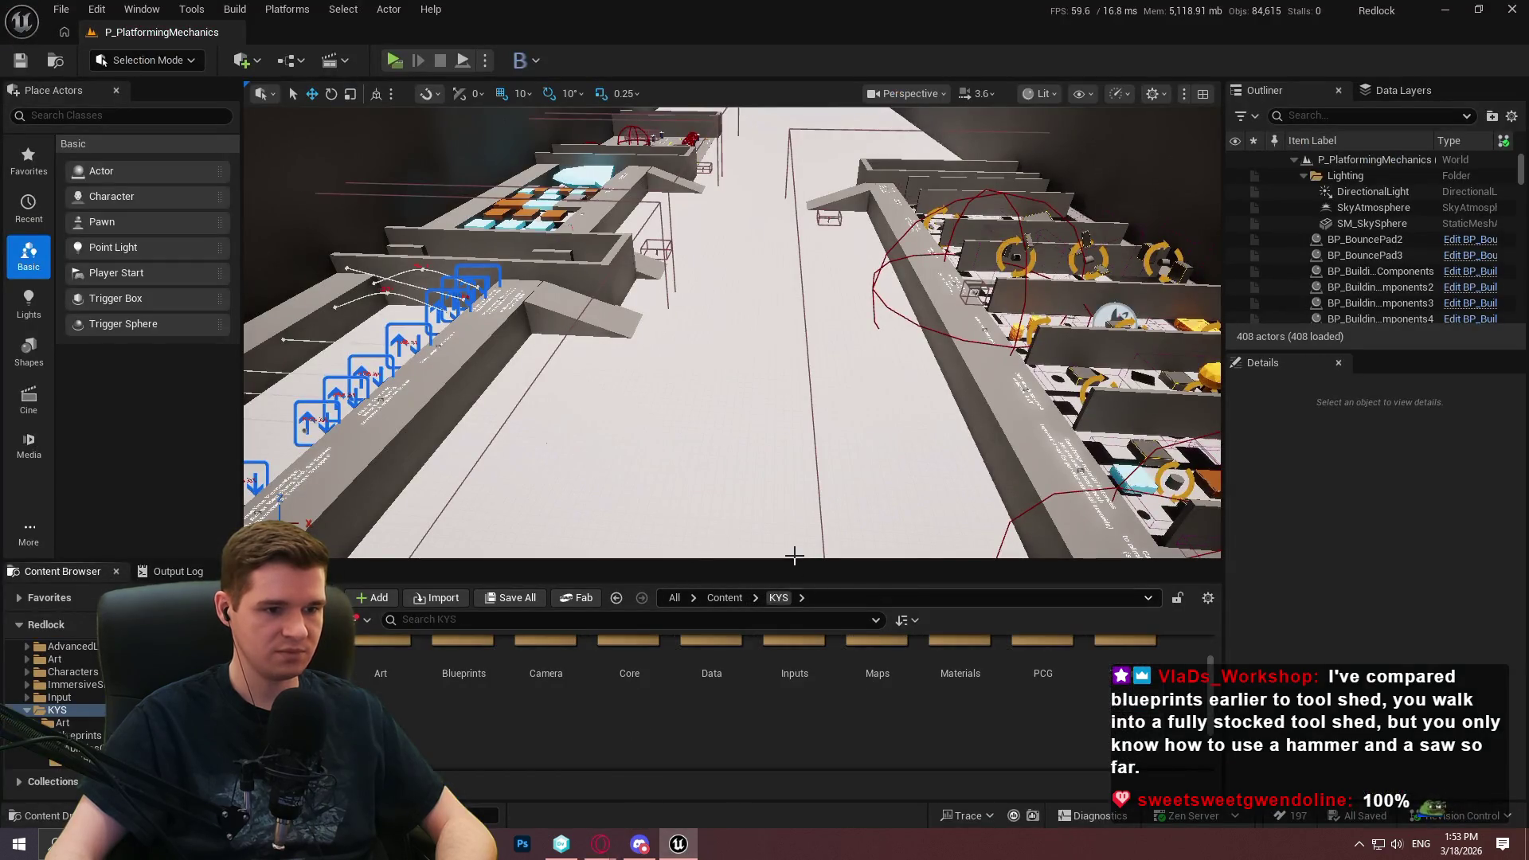
{"action": "left_click_drag", "start_coordinate": [794, 560], "coordinate": [788, 418]}
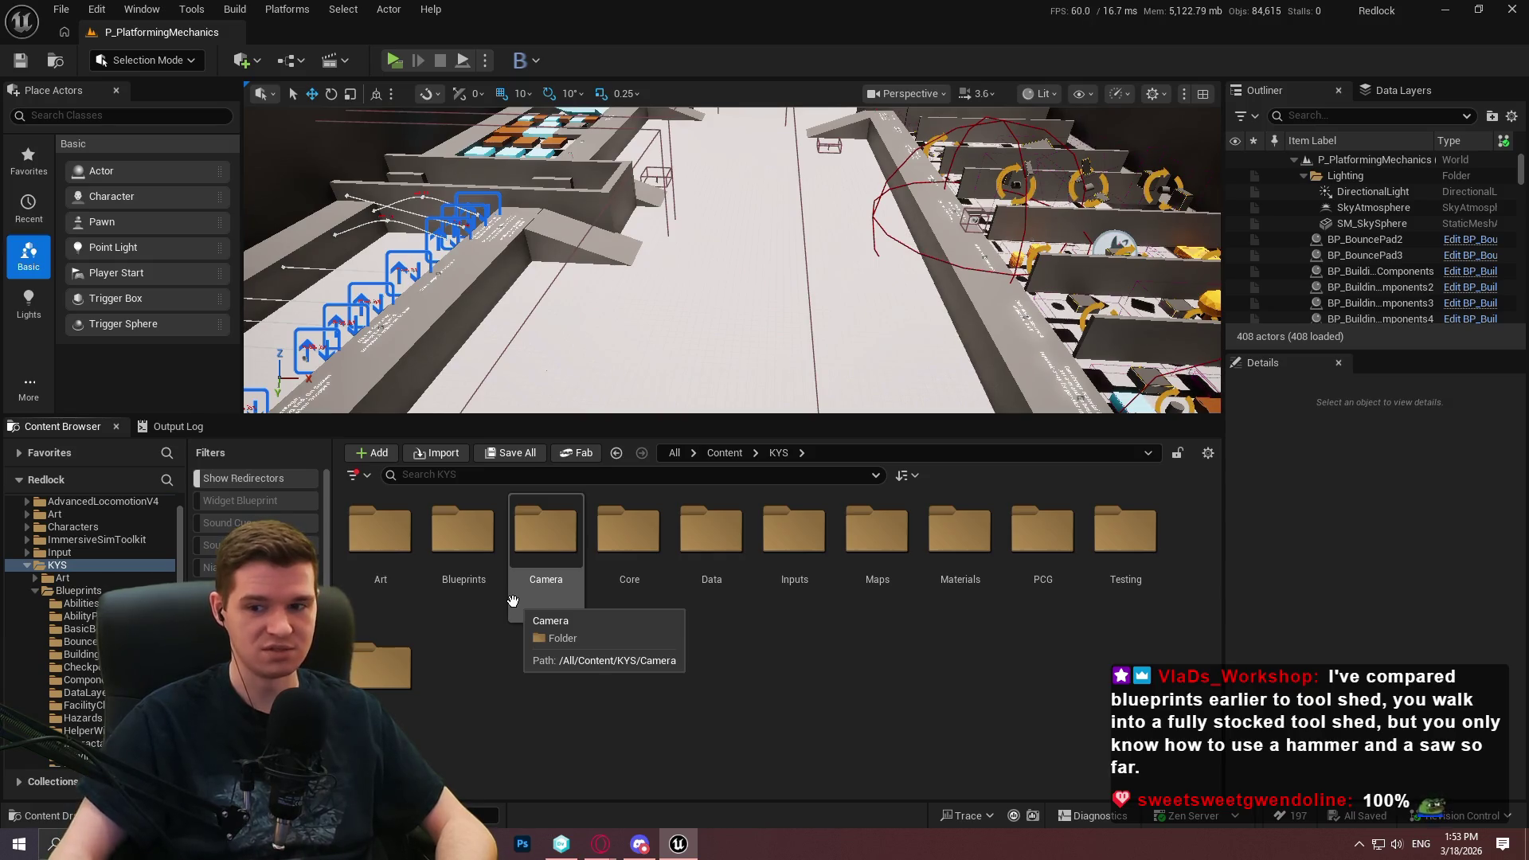
Open the Blueprints > Platforms > Moving folder in the Content Browser
{"action": "double_click", "coordinate": [463, 532]}
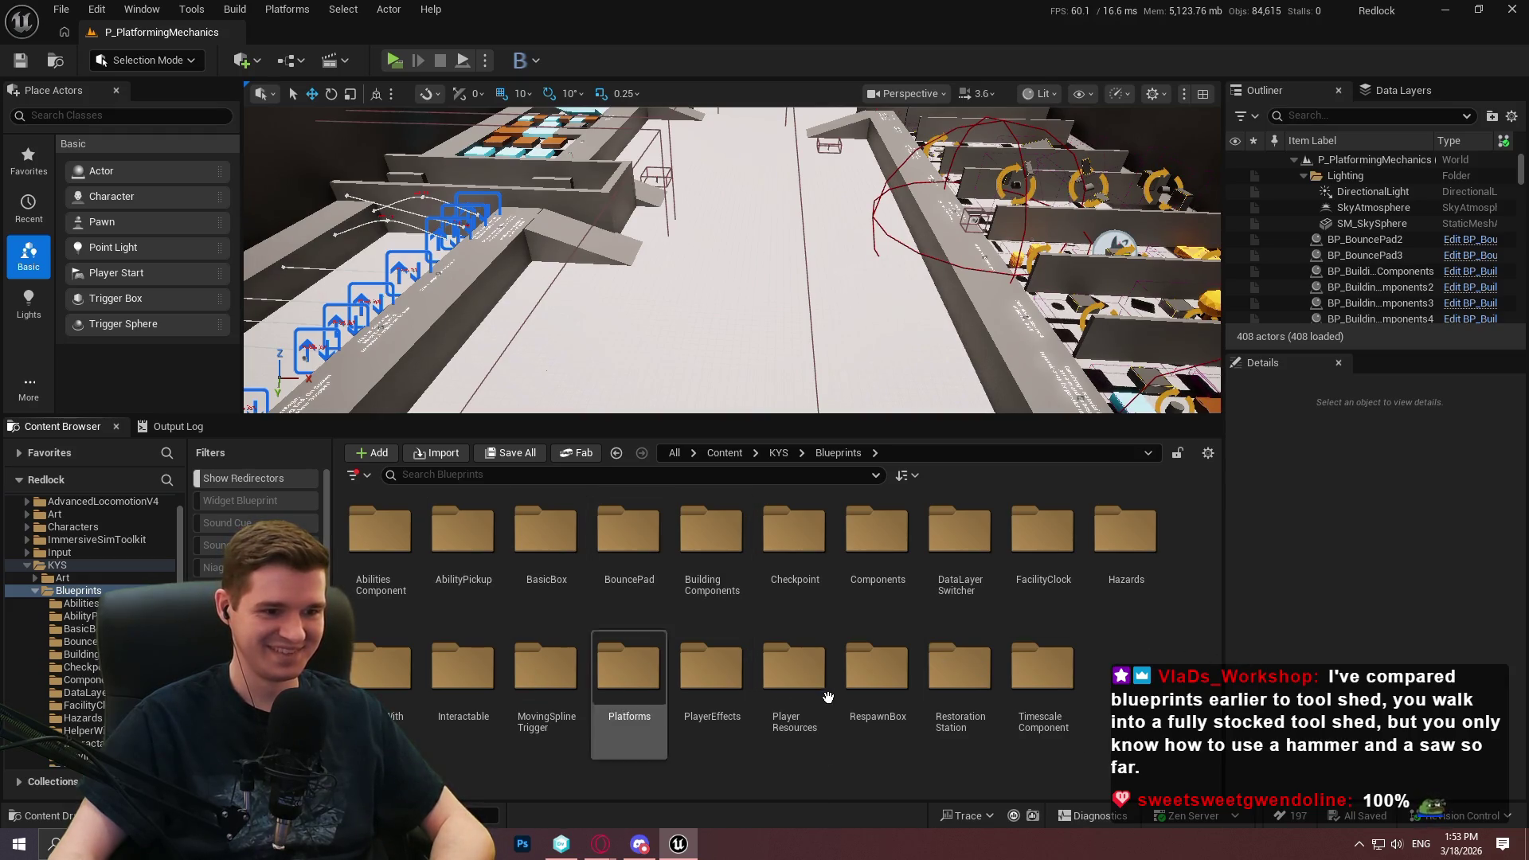
{"action": "double_click", "coordinate": [652, 692]}
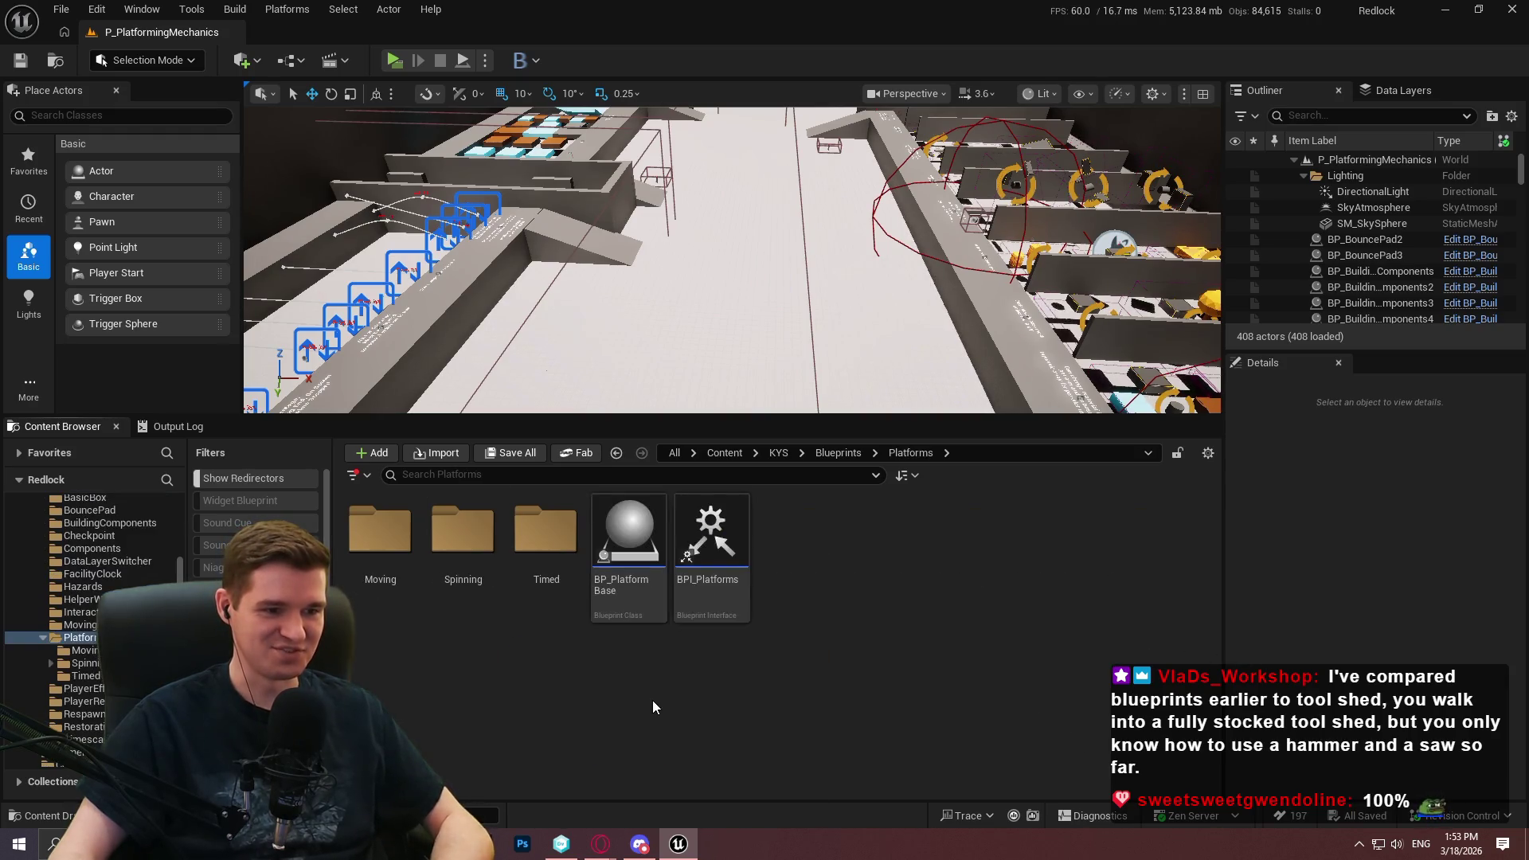
{"action": "left_click", "coordinate": [388, 568]}
{"action": "double_click", "coordinate": [389, 567]}
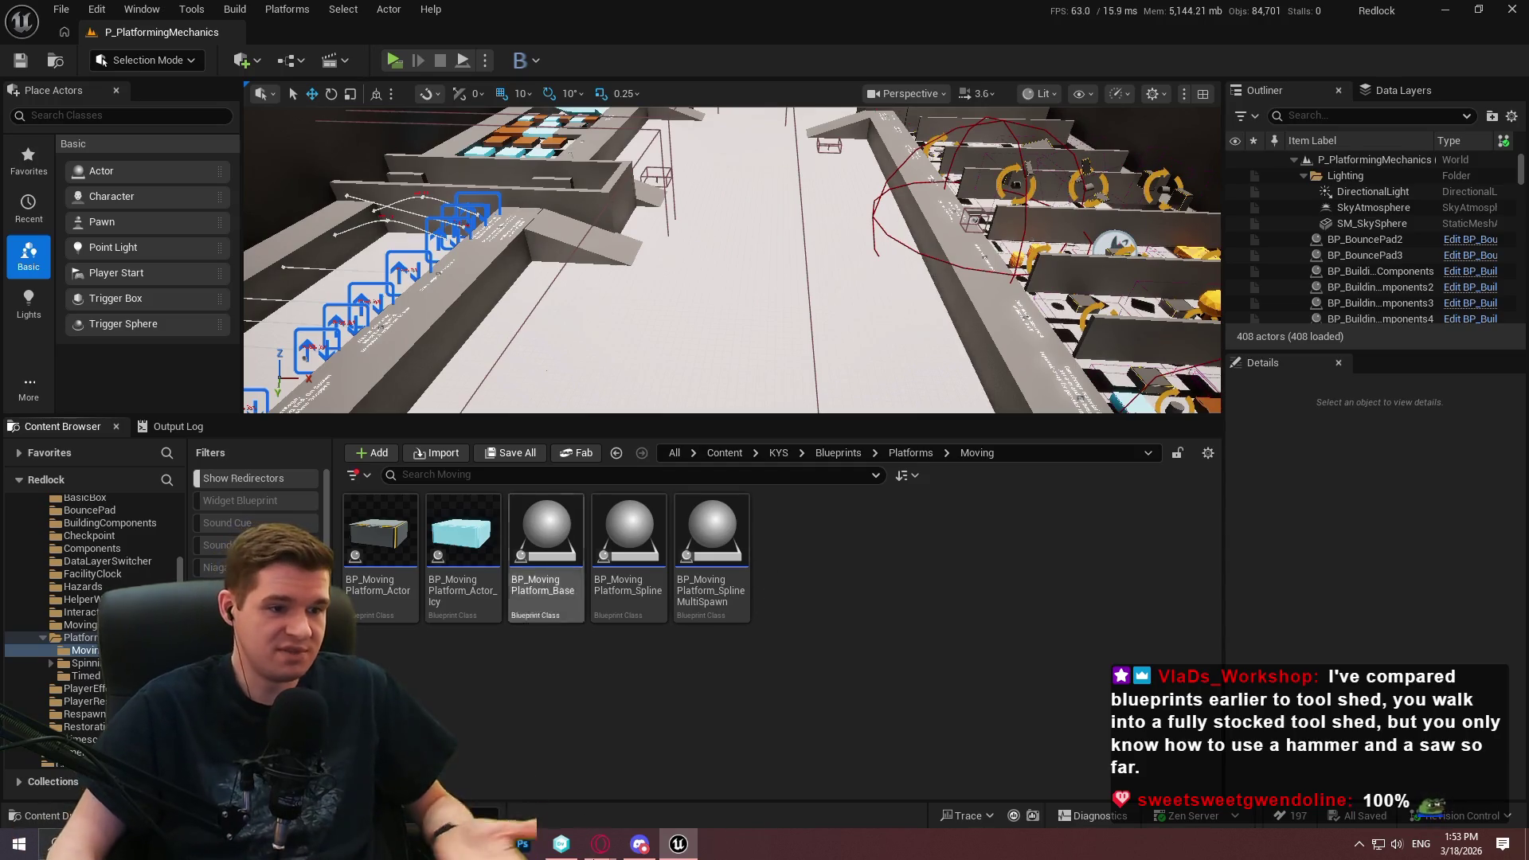
Open BP_MovingPlatform_SplineMultiSpawn and survey its NormalizeSplinePointDistances graph
{"action": "double_click", "coordinate": [742, 605]}
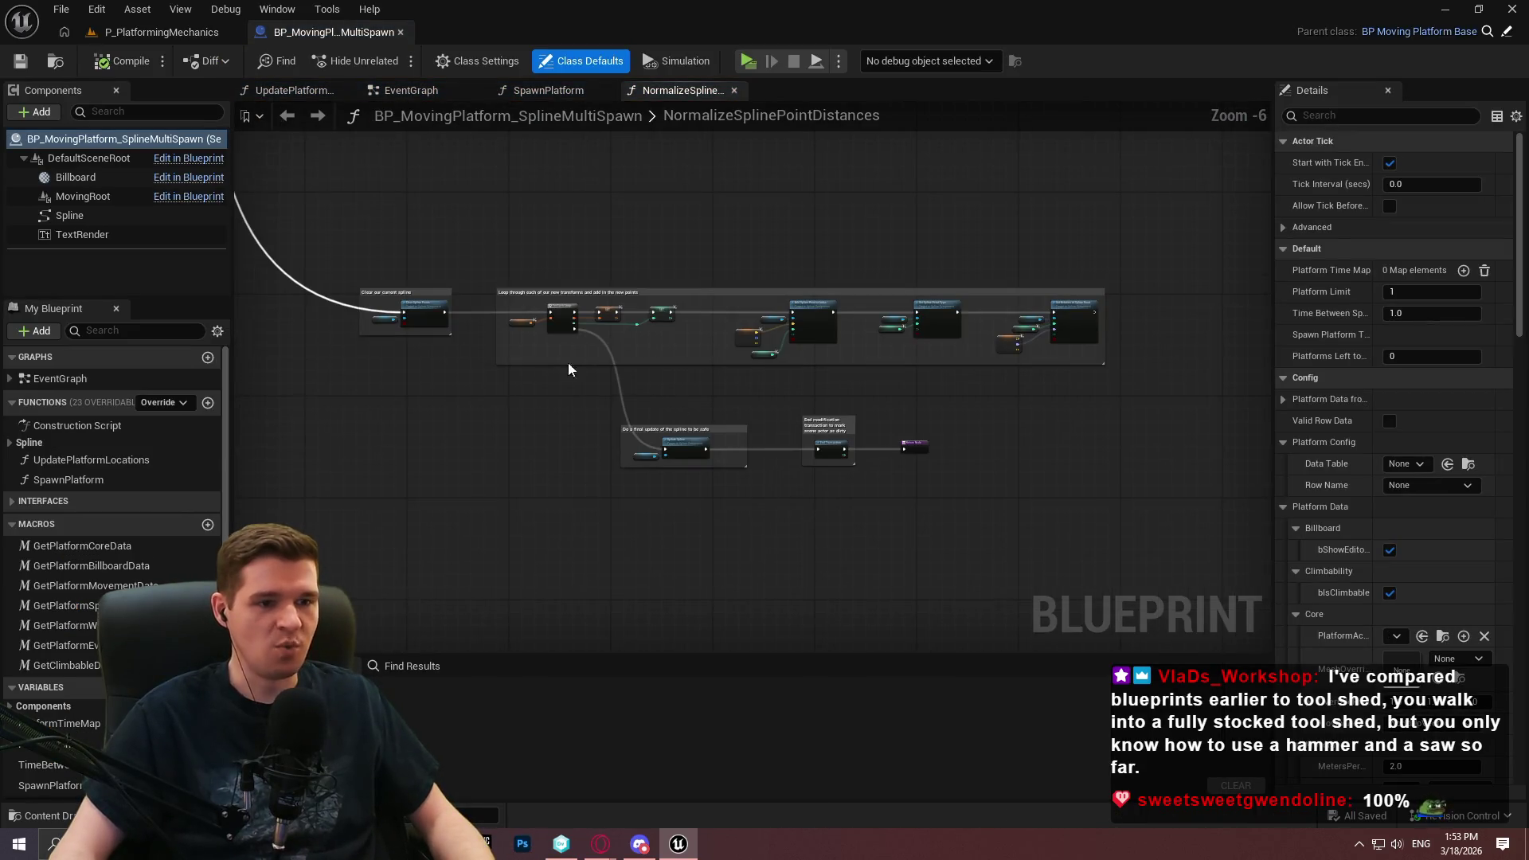
{"action": "mouse_move", "coordinate": [569, 369]}
{"action": "left_mouse_down"}
{"action": "mouse_move", "coordinate": [908, 605]}
{"action": "mouse_move", "coordinate": [540, 597]}
{"action": "mouse_move", "coordinate": [595, 500]}
{"action": "left_mouse_up"}
{"action": "scroll", "coordinate": [876, 602], "scroll_direction": "down", "scroll_amount": 2}
{"action": "scroll", "coordinate": [595, 500], "scroll_direction": "up", "scroll_amount": 4}
{"action": "mouse_move", "coordinate": [909, 207]}
{"action": "left_mouse_down"}
{"action": "mouse_move", "coordinate": [478, 361]}
{"action": "mouse_move", "coordinate": [896, 599]}
{"action": "mouse_move", "coordinate": [798, 315]}
{"action": "left_mouse_up"}
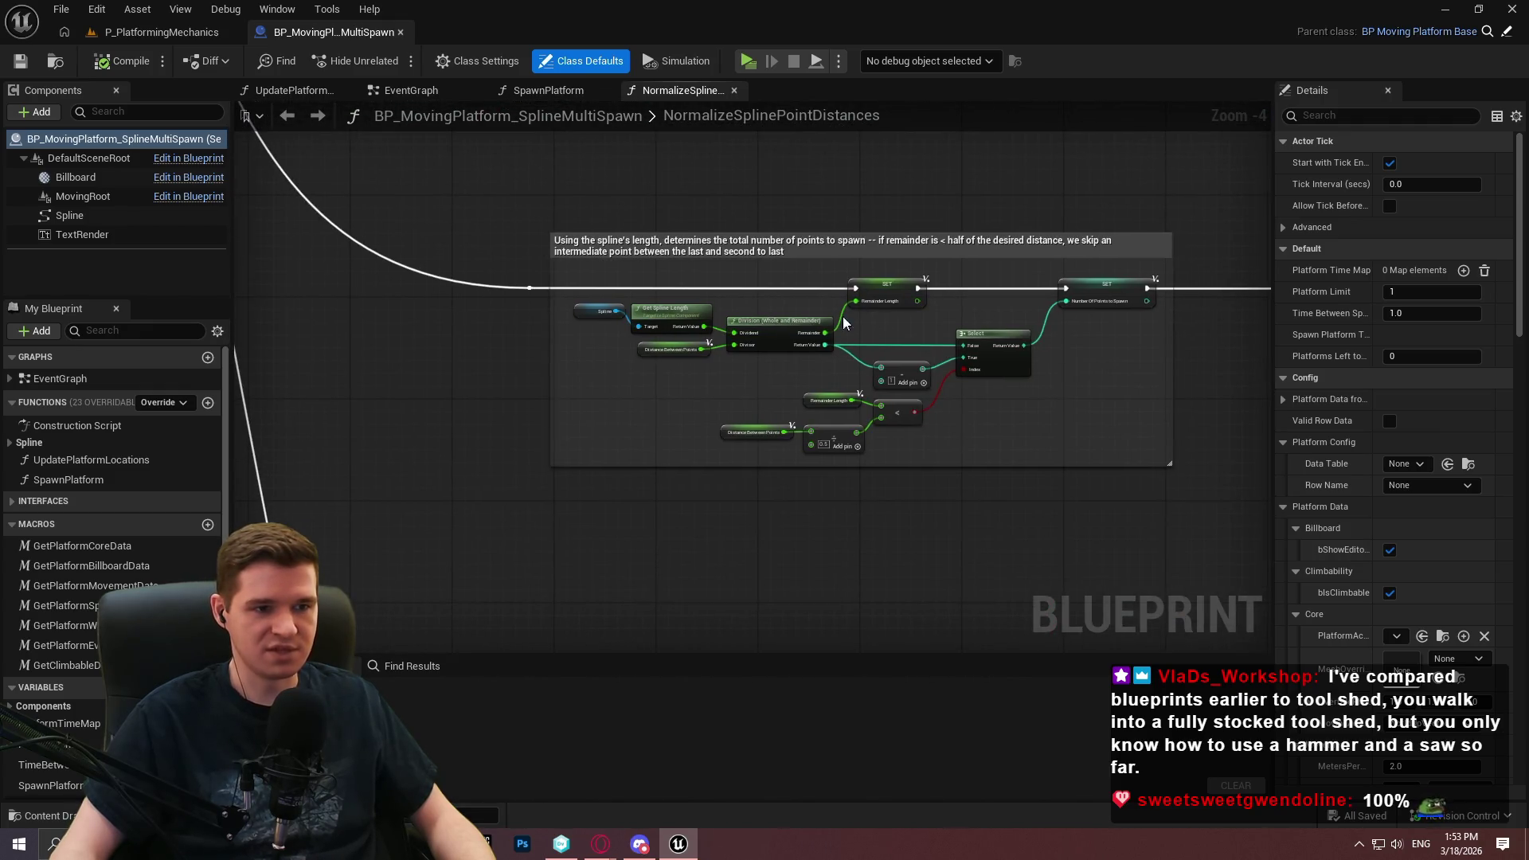
{"action": "scroll", "coordinate": [799, 314], "scroll_direction": "up", "scroll_amount": 3}
{"action": "scroll", "coordinate": [701, 406], "scroll_direction": "down", "scroll_amount": 1}
{"action": "scroll", "coordinate": [698, 403], "scroll_direction": "up", "scroll_amount": 2}
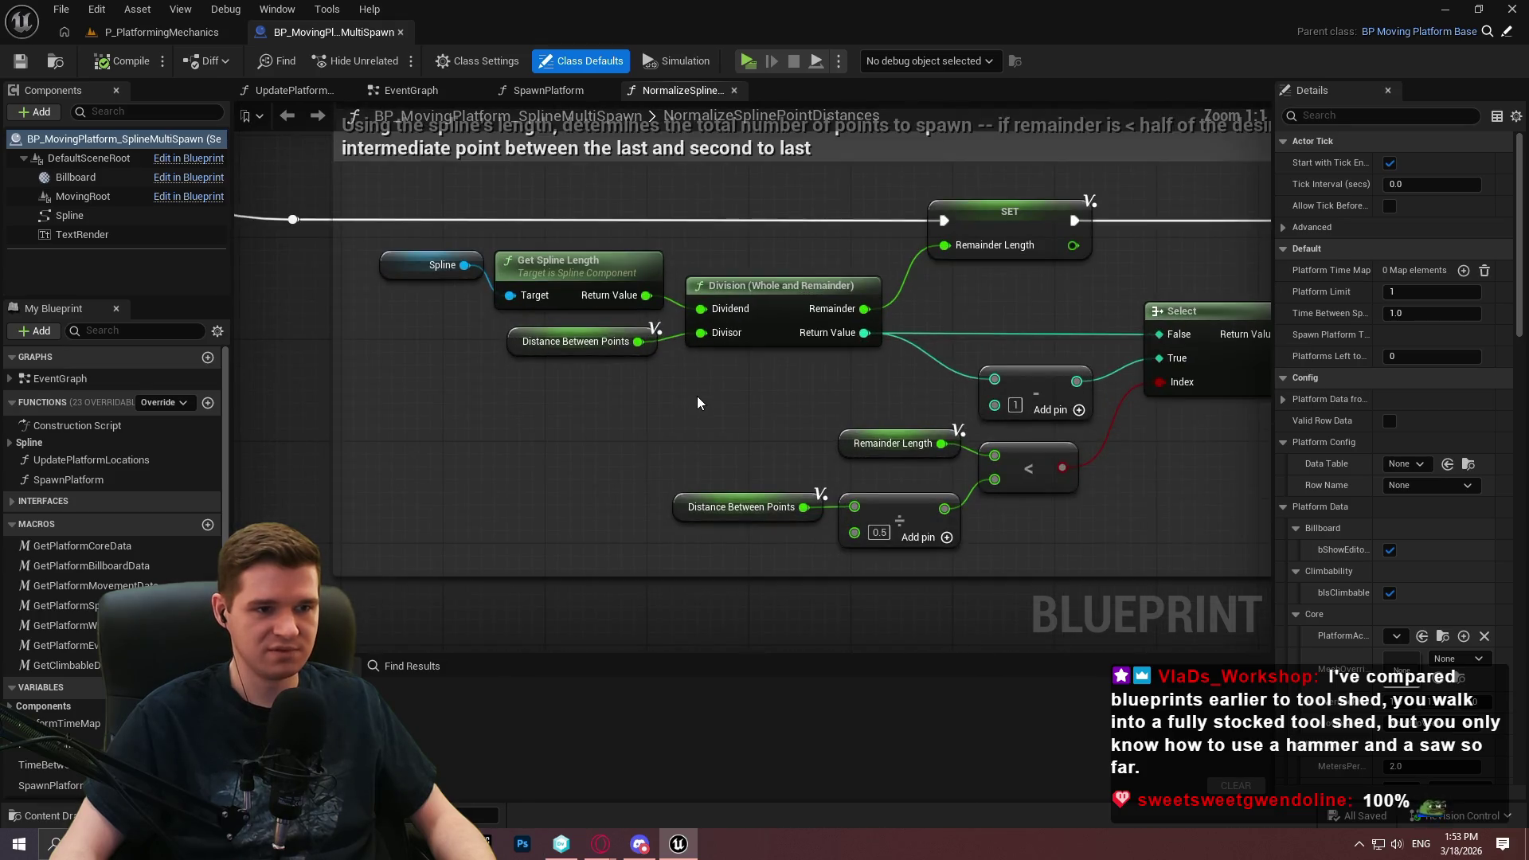
{"action": "mouse_move", "coordinate": [718, 241]}
{"action": "left_mouse_down"}
{"action": "mouse_move", "coordinate": [793, 428]}
{"action": "mouse_move", "coordinate": [895, 384]}
{"action": "left_mouse_up"}
{"action": "left_click", "coordinate": [908, 365]}
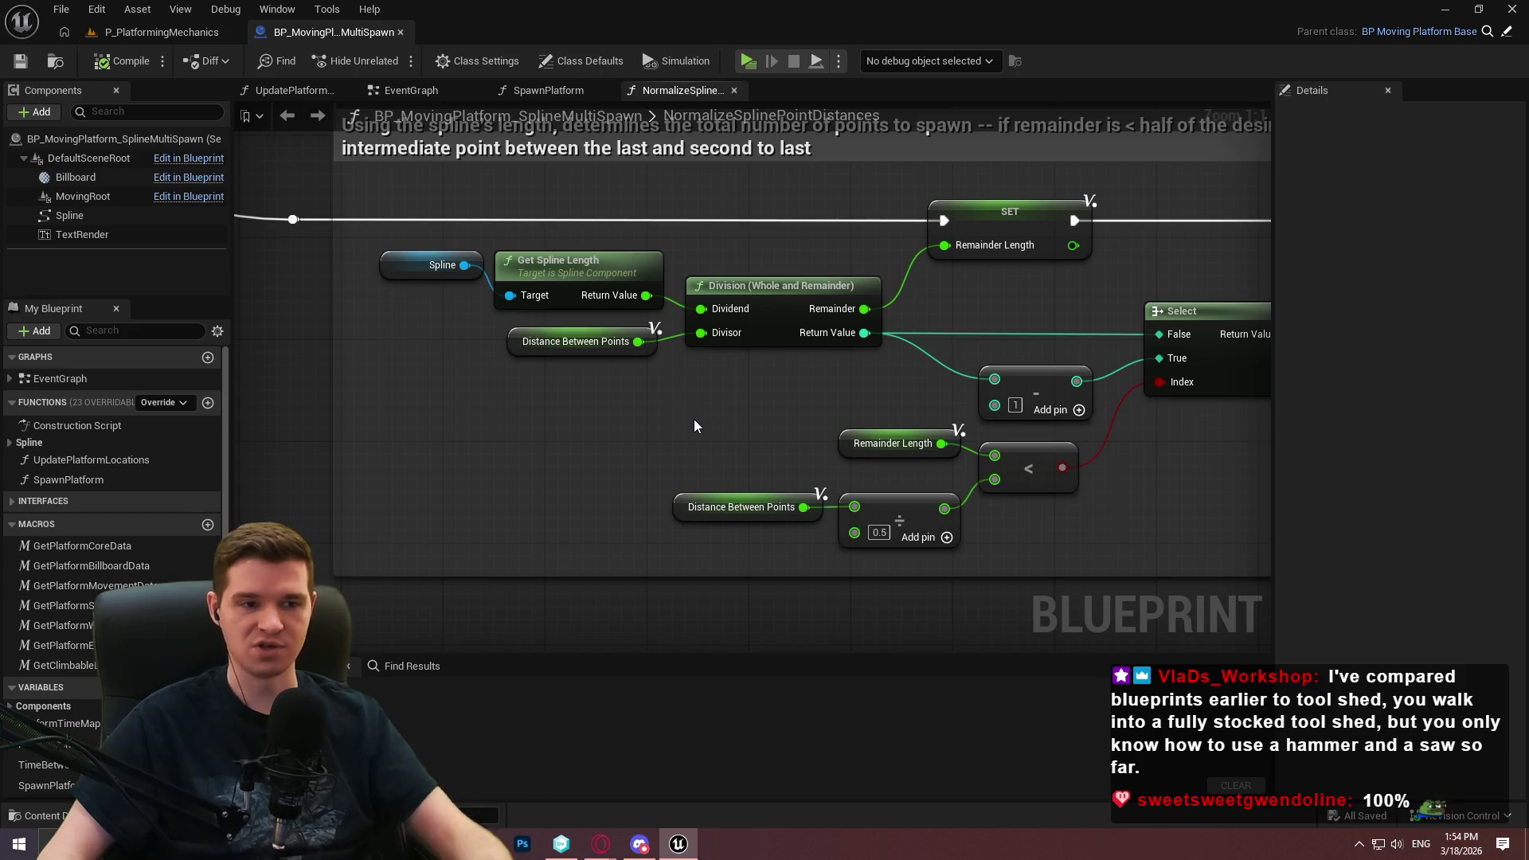
Pan through the spline-length and points comment blocks, glancing at the Moving article
{"action": "scroll", "coordinate": [685, 430], "scroll_direction": "down", "scroll_amount": 2}
{"action": "scroll", "coordinate": [846, 478], "scroll_direction": "down", "scroll_amount": 2}
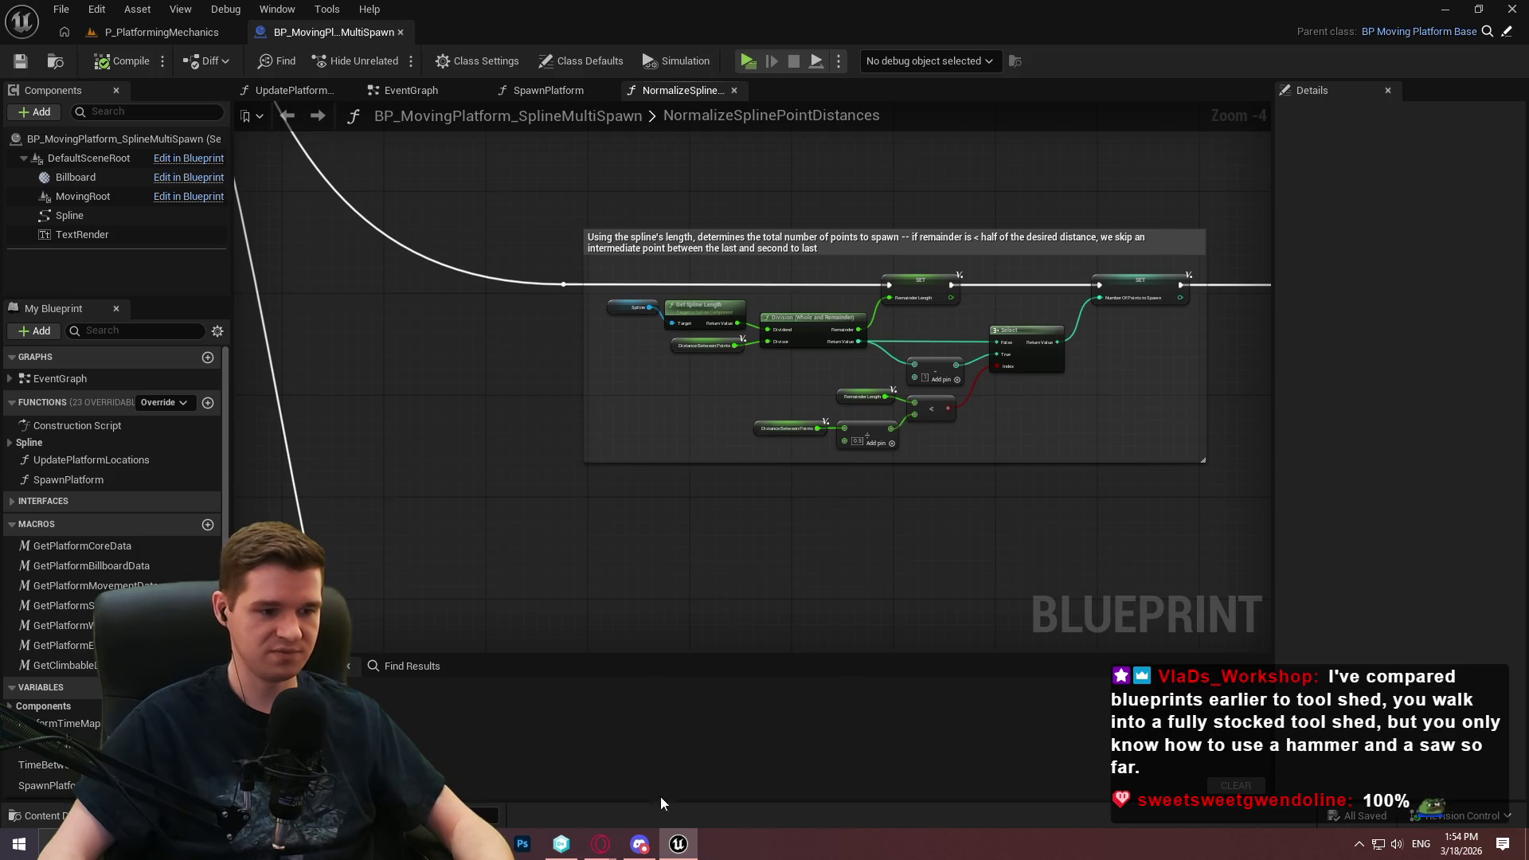
{"action": "key", "text": "alt+Tab"}
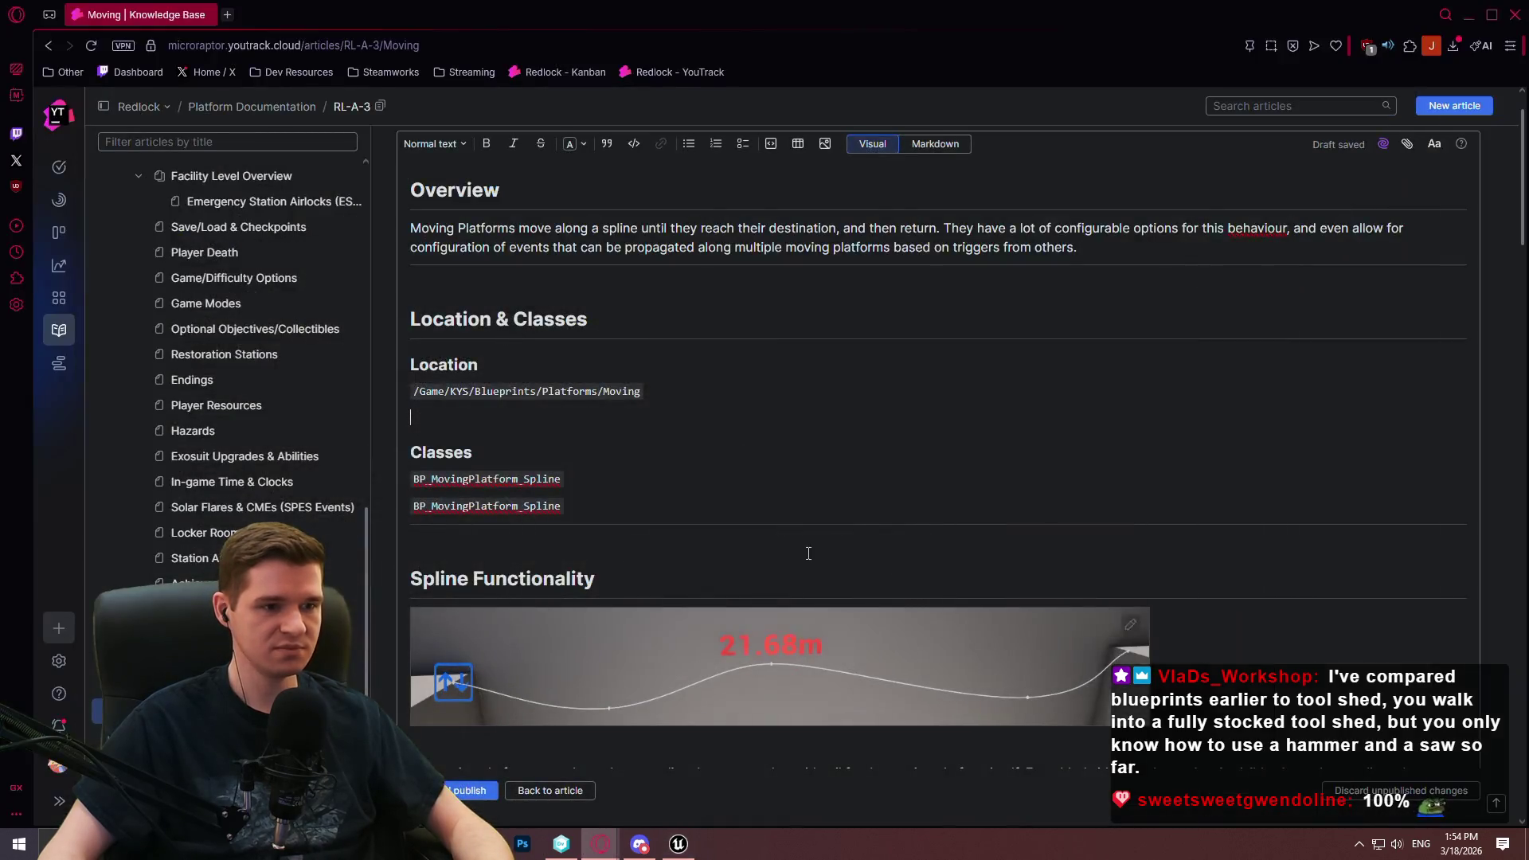
{"action": "key", "text": "alt+Tab"}
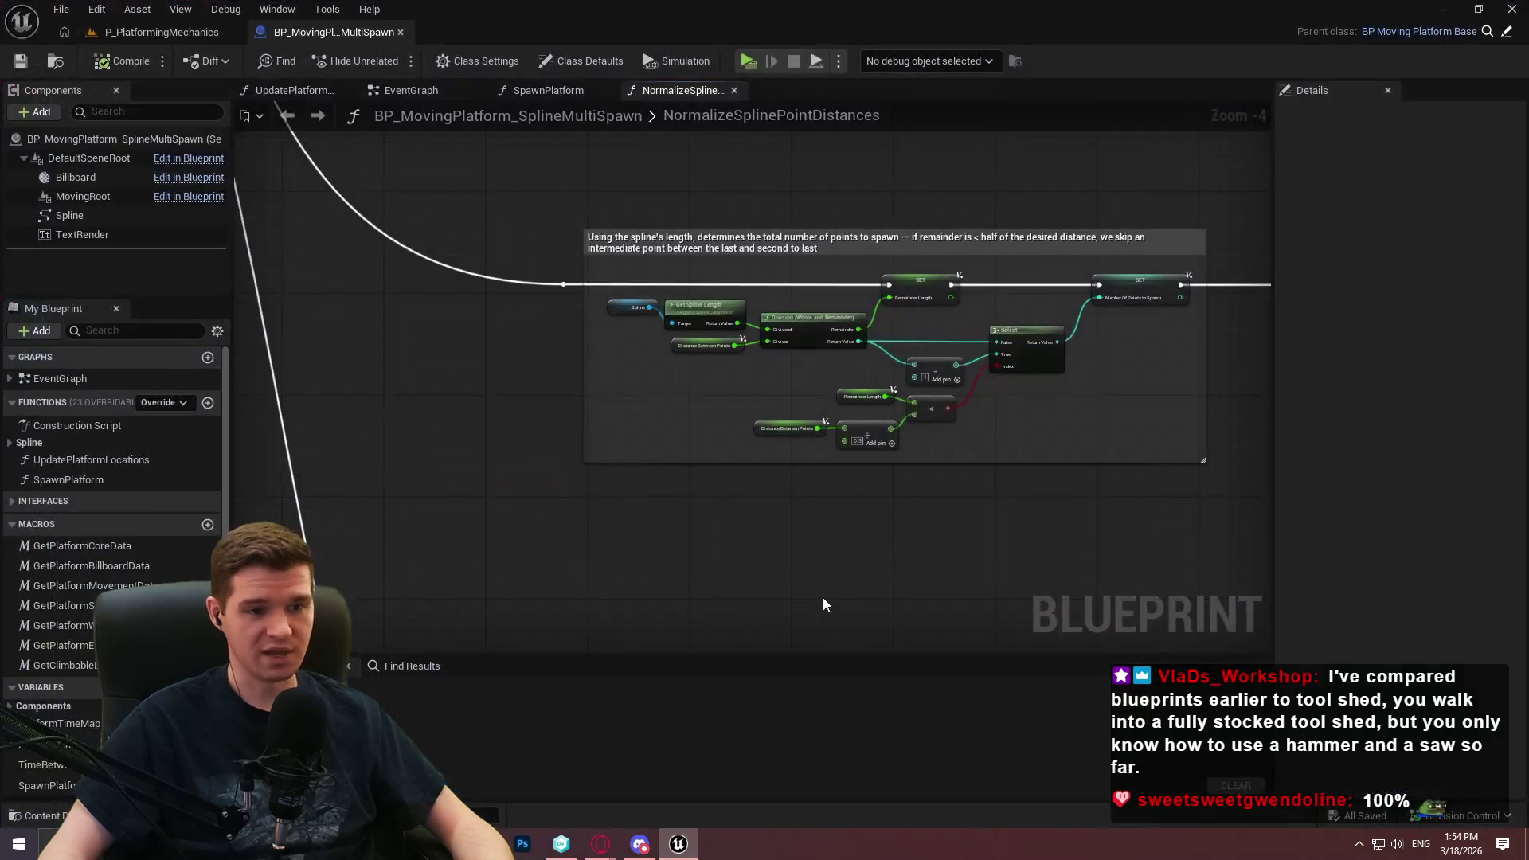
{"action": "scroll", "coordinate": [829, 542], "scroll_direction": "down", "scroll_amount": 2}
{"action": "mouse_move", "coordinate": [555, 502]}
{"action": "left_mouse_down"}
{"action": "mouse_move", "coordinate": [969, 512]}
{"action": "mouse_move", "coordinate": [949, 403]}
{"action": "mouse_move", "coordinate": [933, 409]}
{"action": "left_mouse_up"}
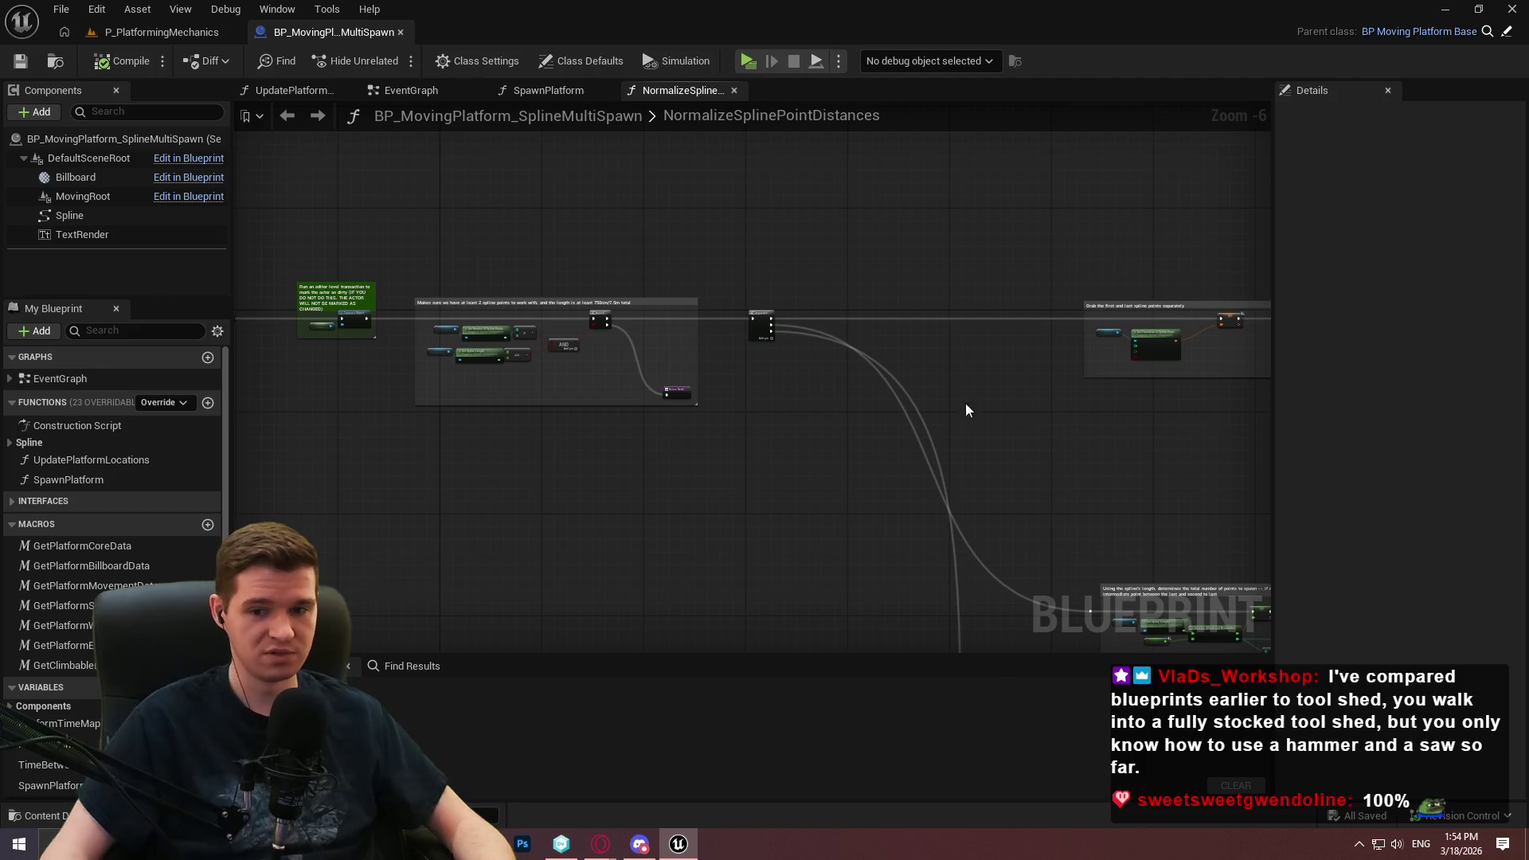
{"action": "mouse_move", "coordinate": [1082, 435]}
{"action": "left_mouse_down"}
{"action": "mouse_move", "coordinate": [686, 318]}
{"action": "mouse_move", "coordinate": [577, 228]}
{"action": "mouse_move", "coordinate": [643, 195]}
{"action": "mouse_move", "coordinate": [680, 215]}
{"action": "left_mouse_up"}
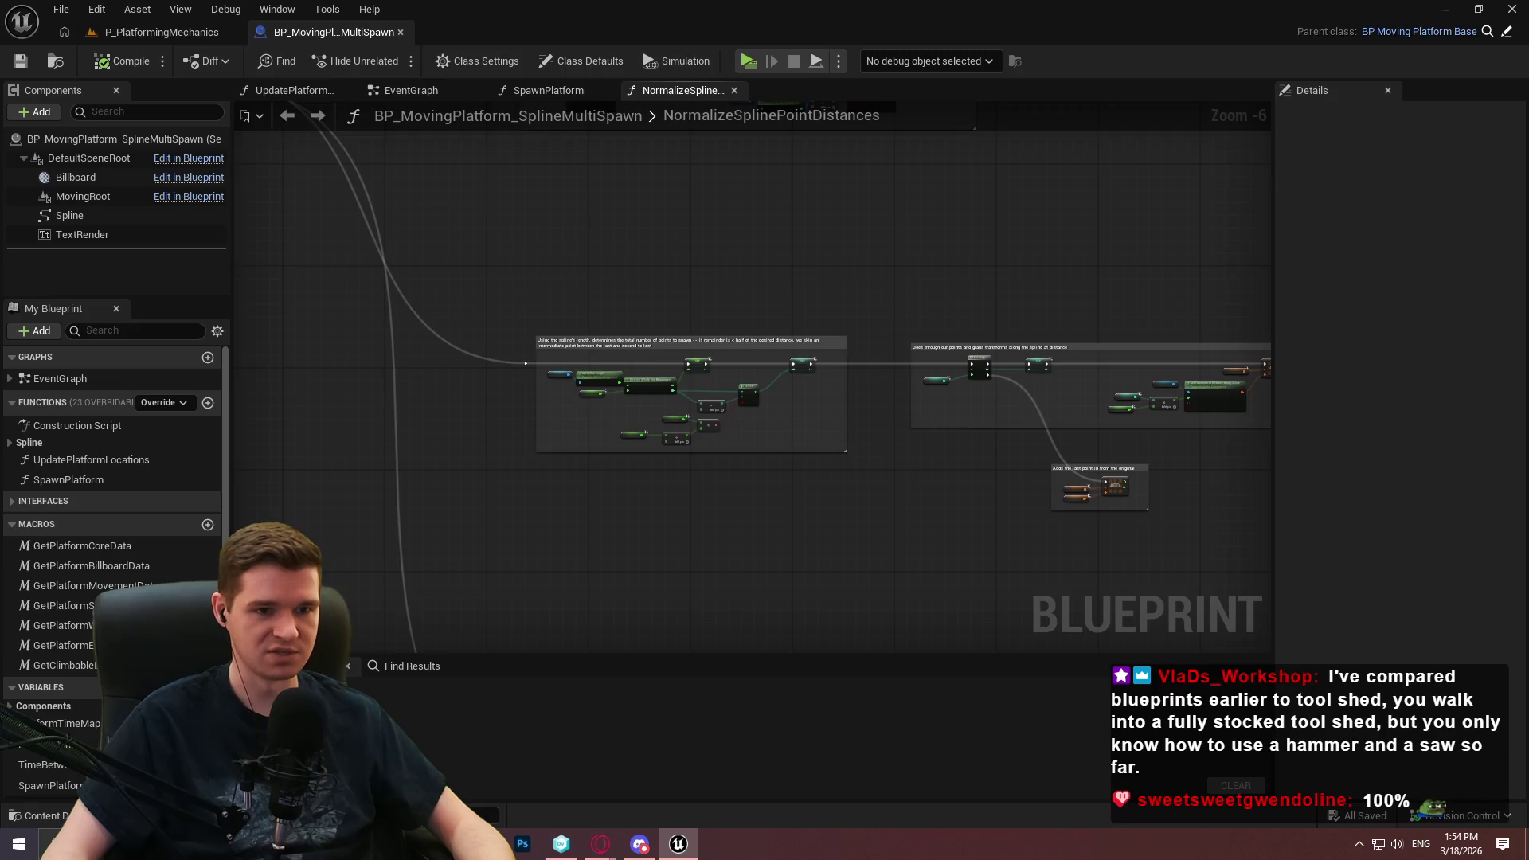
{"action": "left_click_drag", "start_coordinate": [1010, 298], "coordinate": [570, 257]}
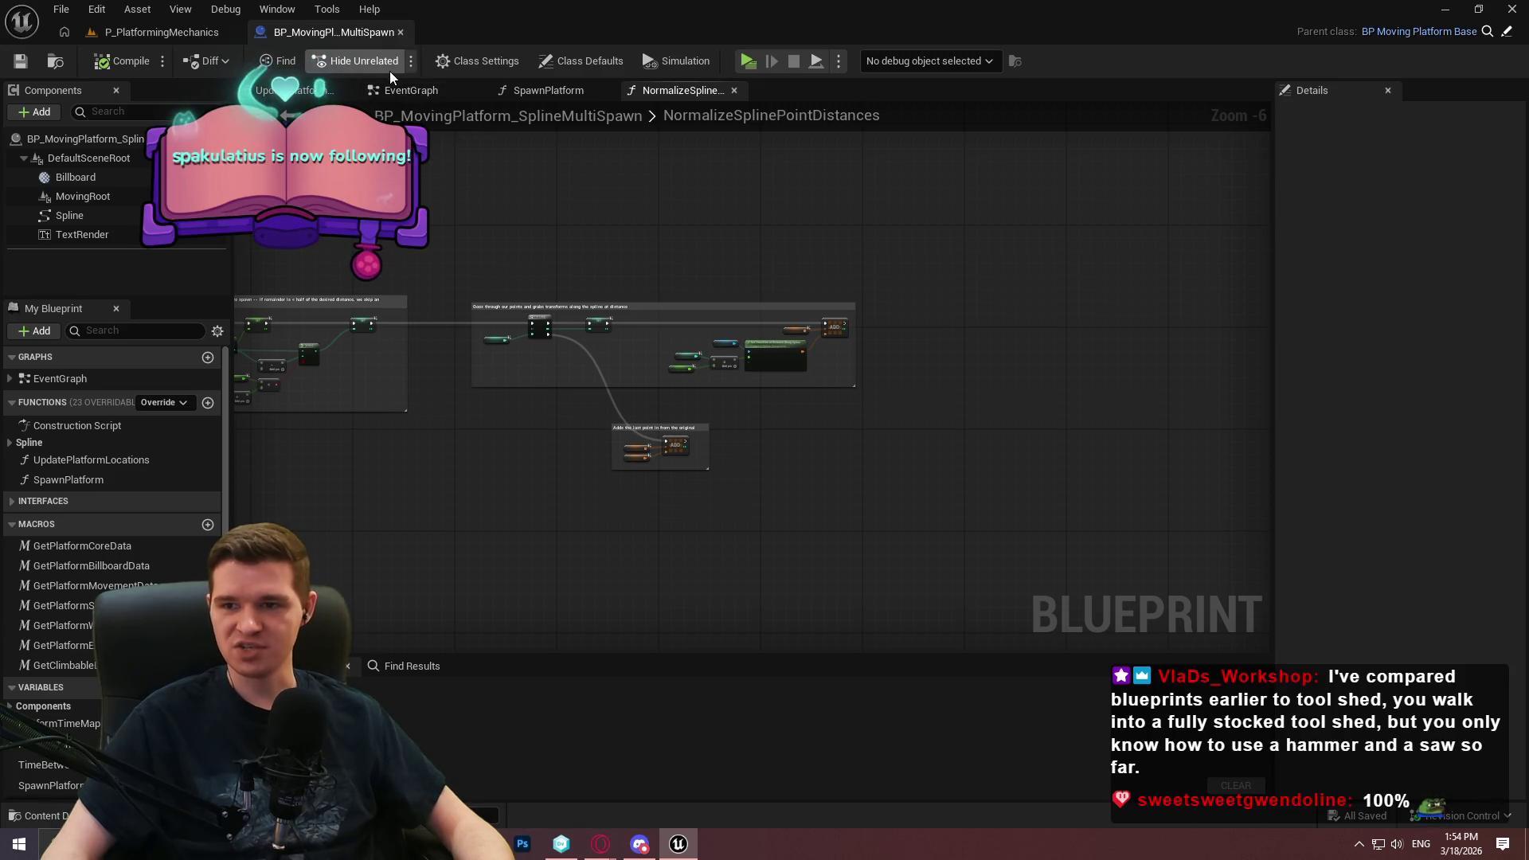
Return to the P_PlatformingMechanics level editor, make the viewport taller, then bring up the Moving article
{"action": "left_click", "coordinate": [177, 33]}
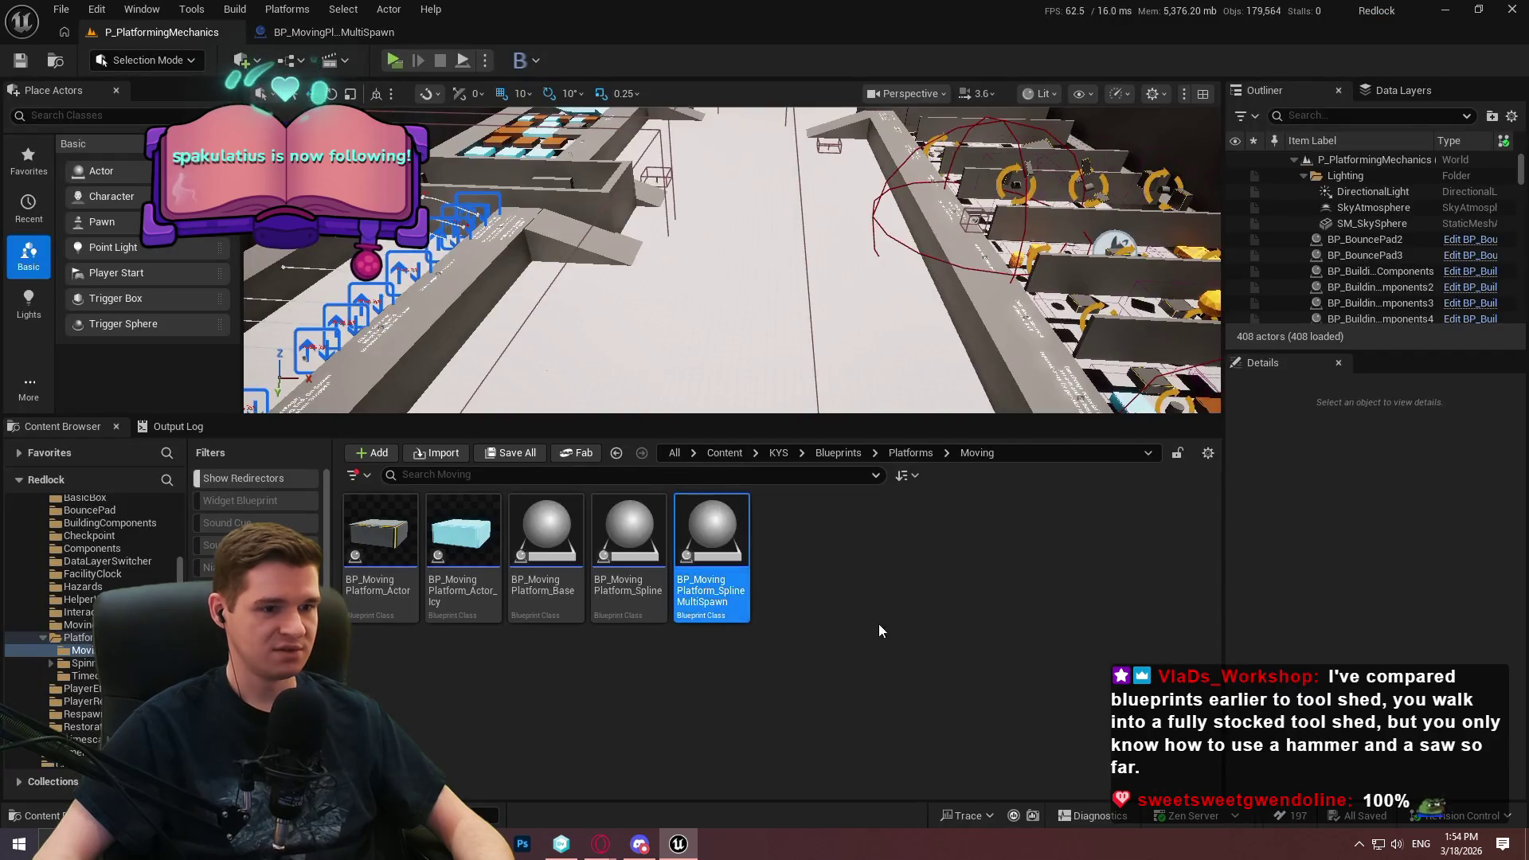
{"action": "left_click_drag", "start_coordinate": [881, 425], "coordinate": [871, 514]}
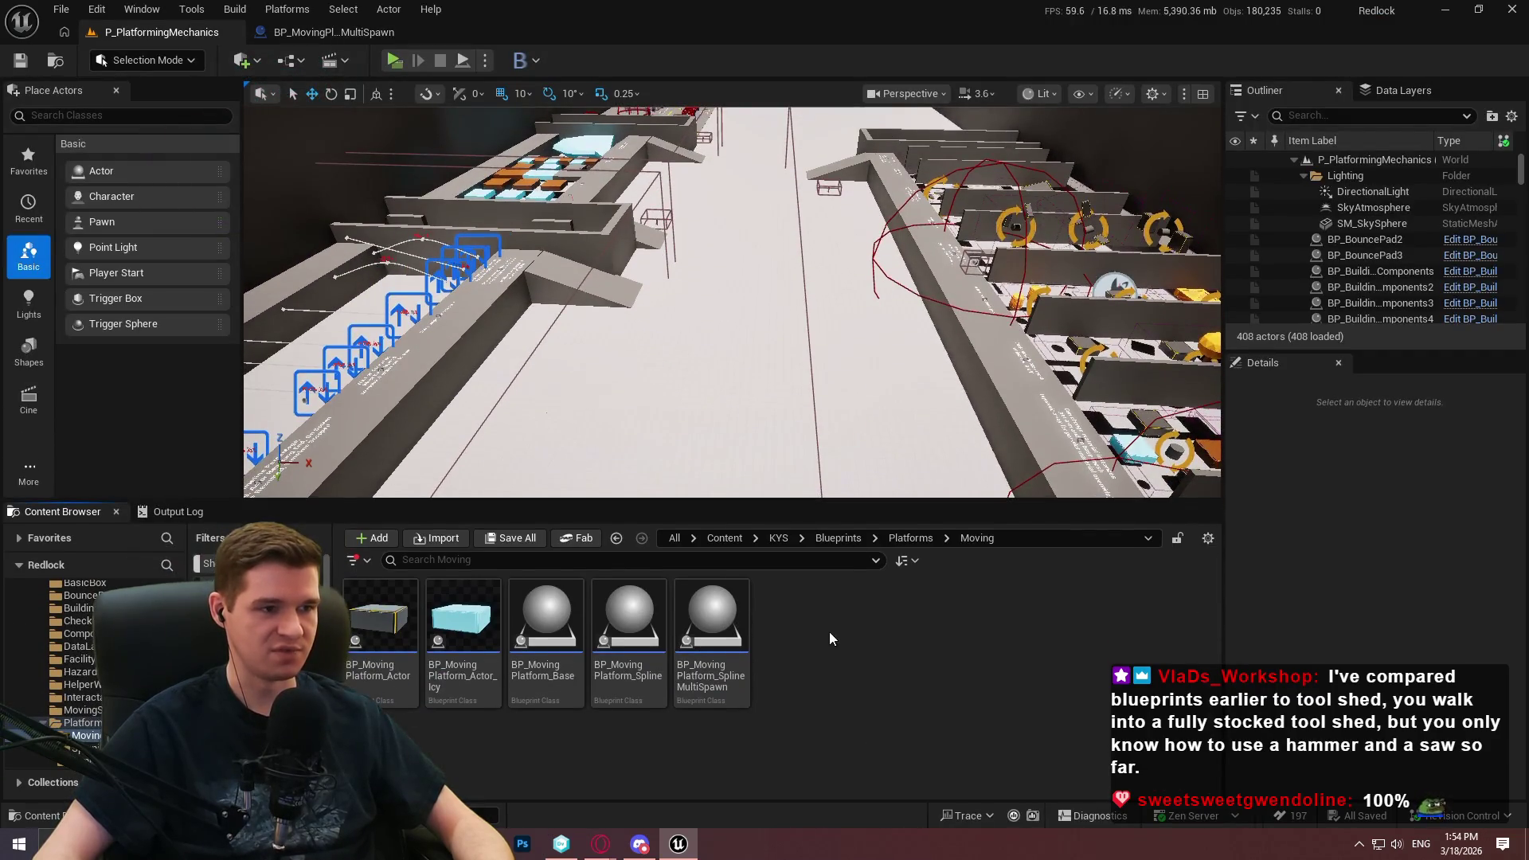
{"action": "left_click", "coordinate": [327, 35]}
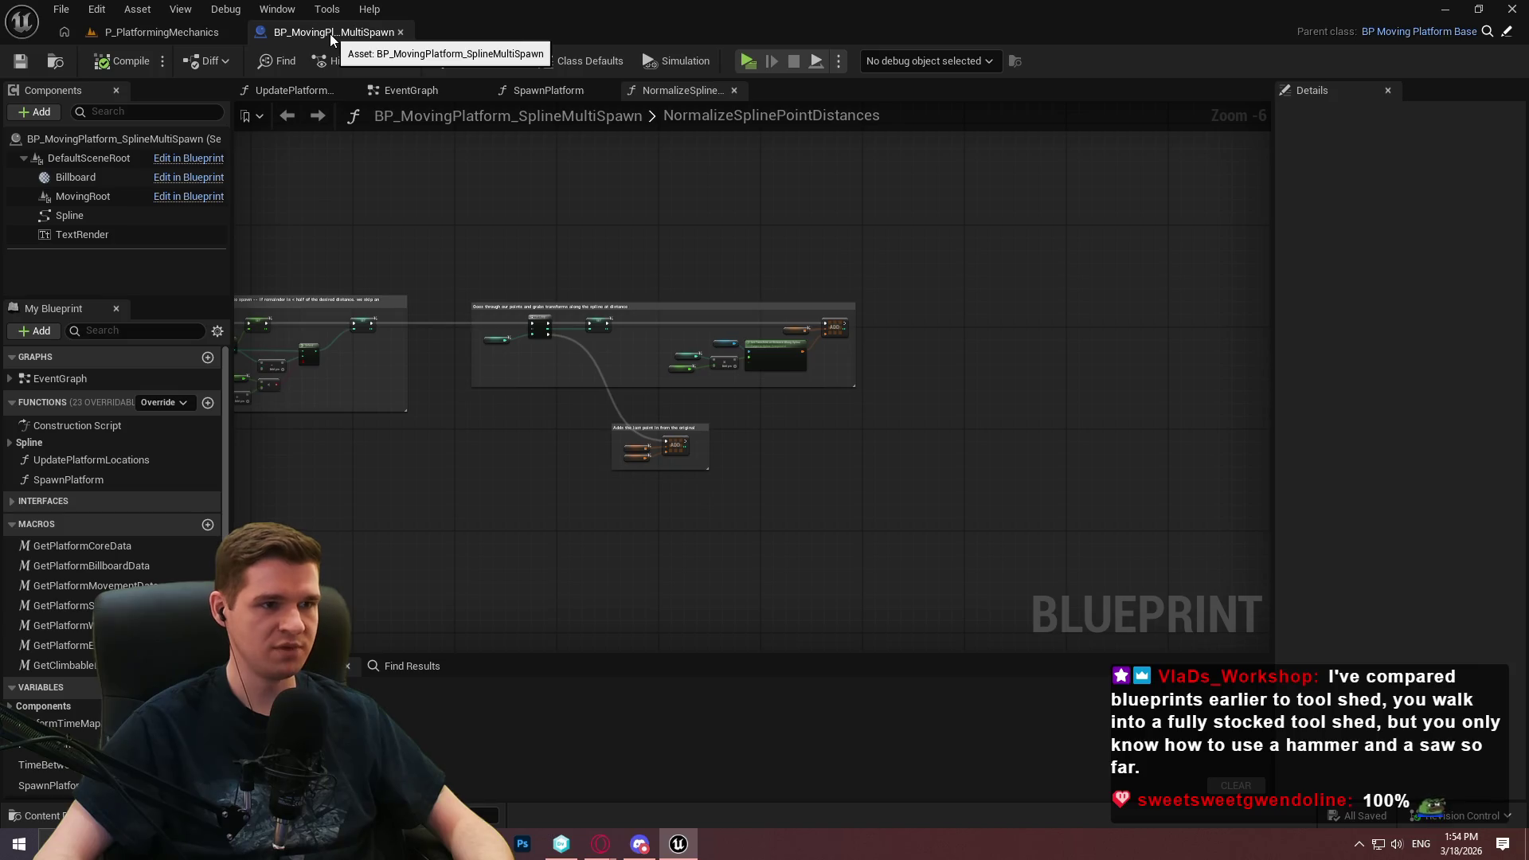
{"action": "left_click", "coordinate": [62, 64]}
{"action": "mouse_move", "coordinate": [599, 846]}
{"action": "left_click", "coordinate": [669, 762]}
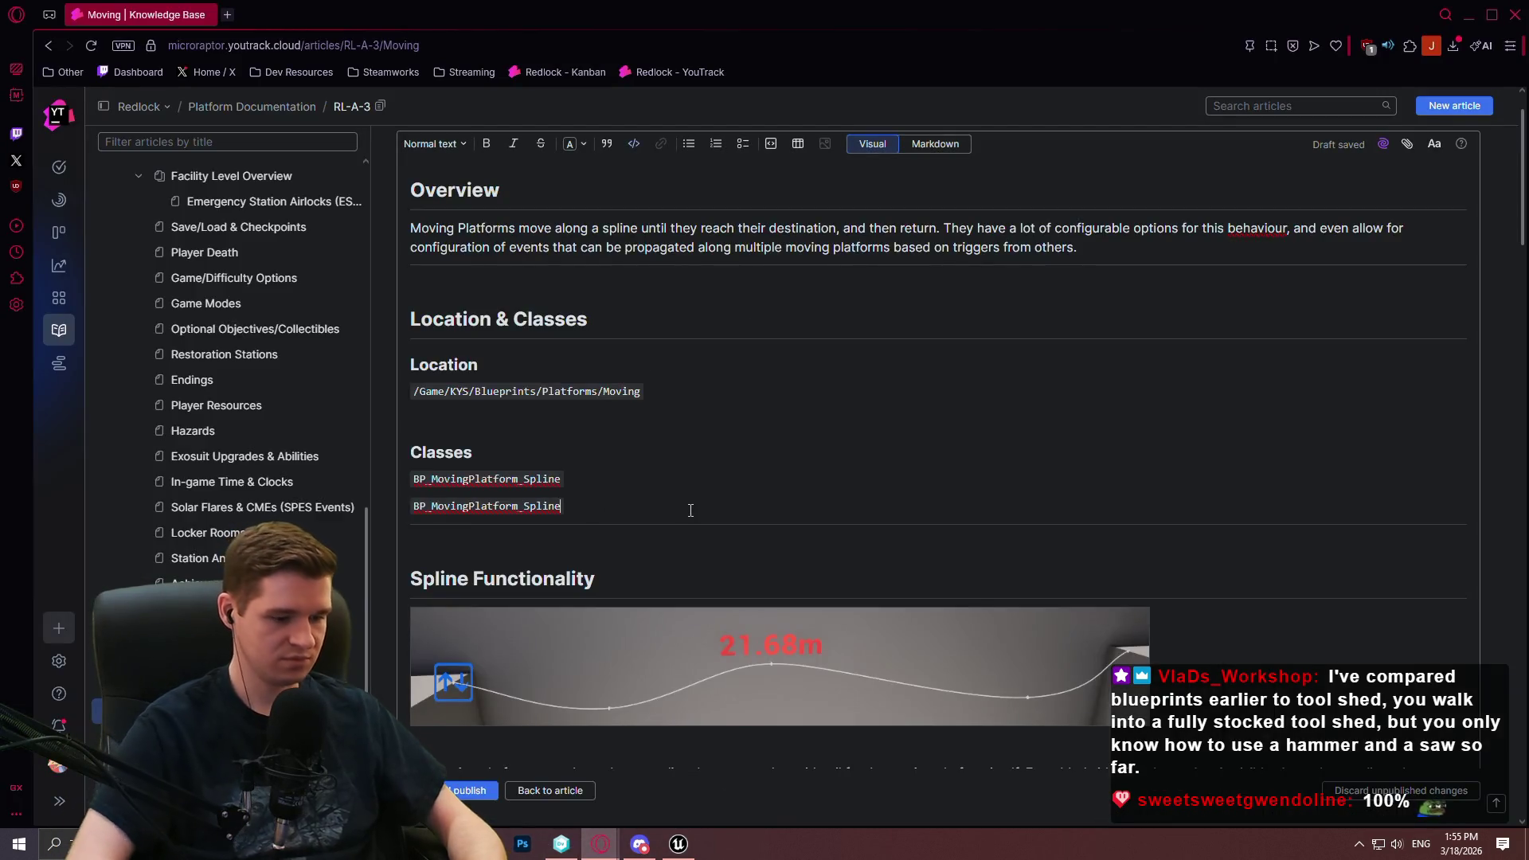
Rename the second class to BP_MovingPlatform_SplineMultiSpawn and scroll through the article
{"action": "type", "text": "MultiSpawn"}
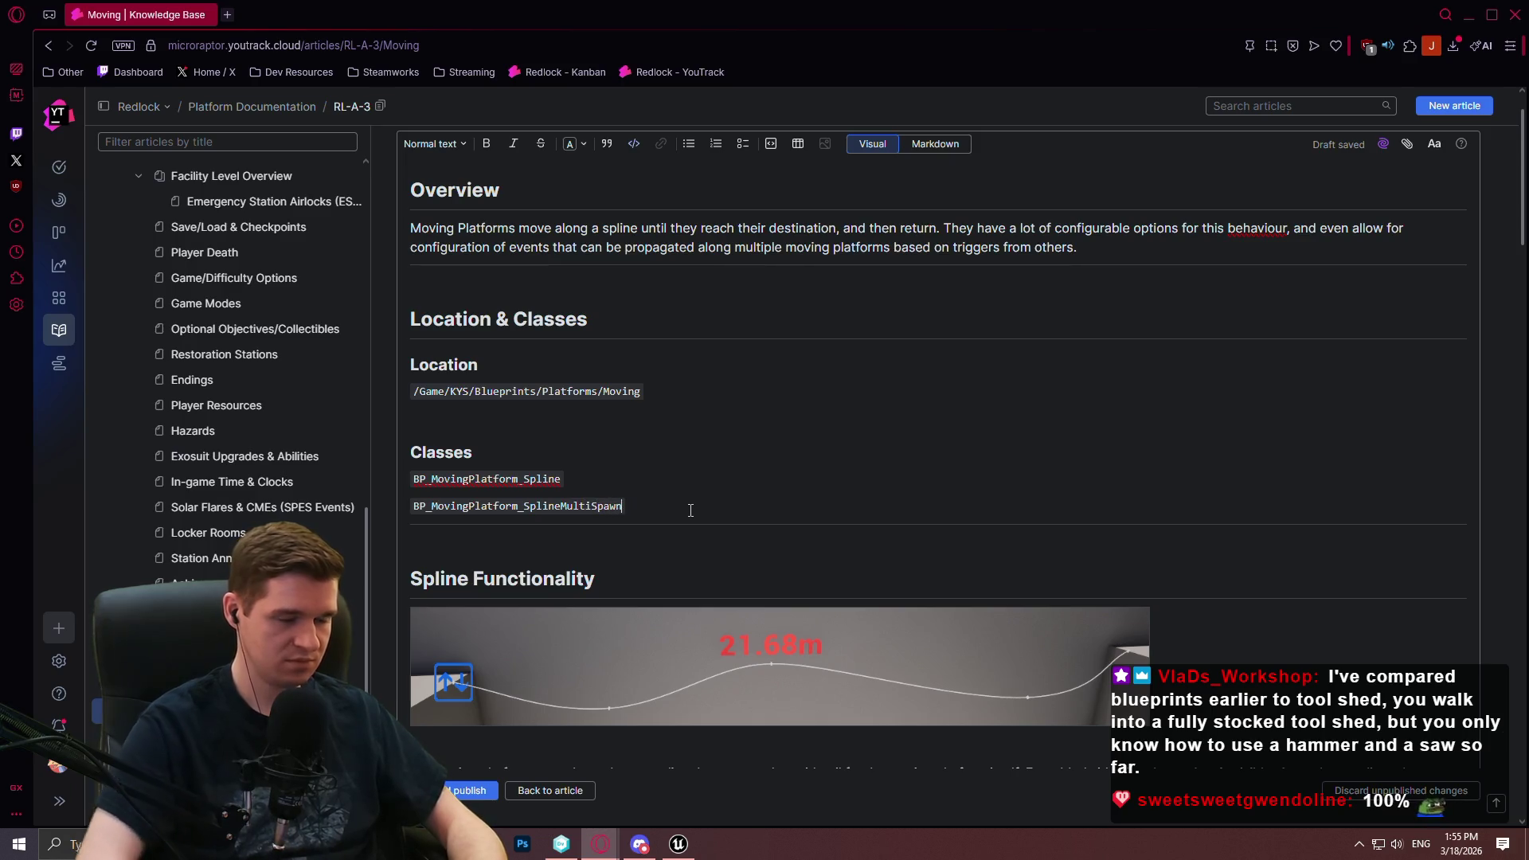
{"action": "scroll", "coordinate": [679, 425], "scroll_direction": "down", "scroll_amount": 4}
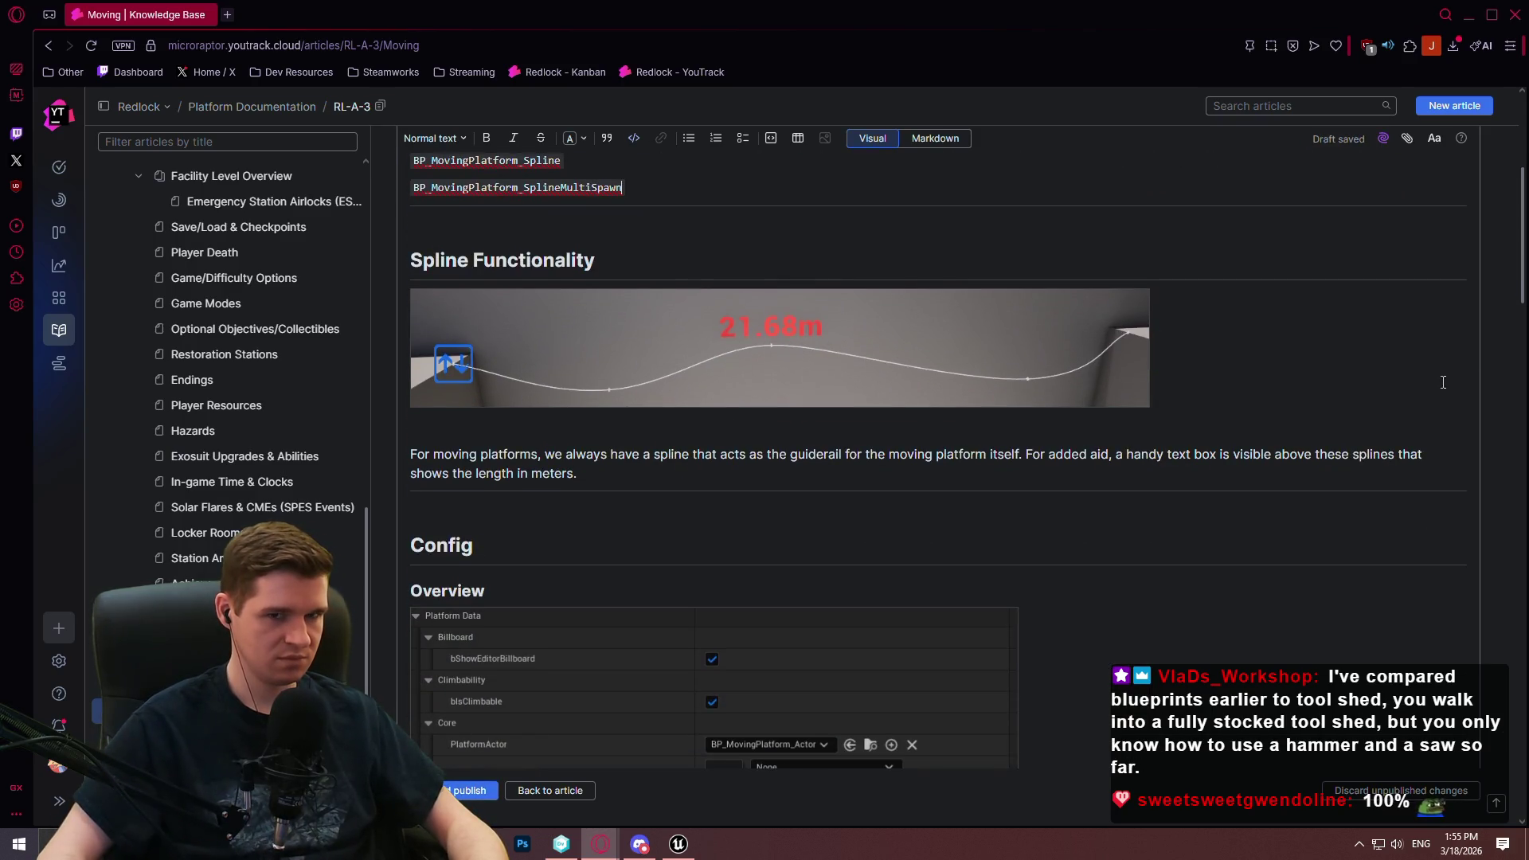
{"action": "left_click_drag", "start_coordinate": [1523, 206], "coordinate": [1524, 134]}
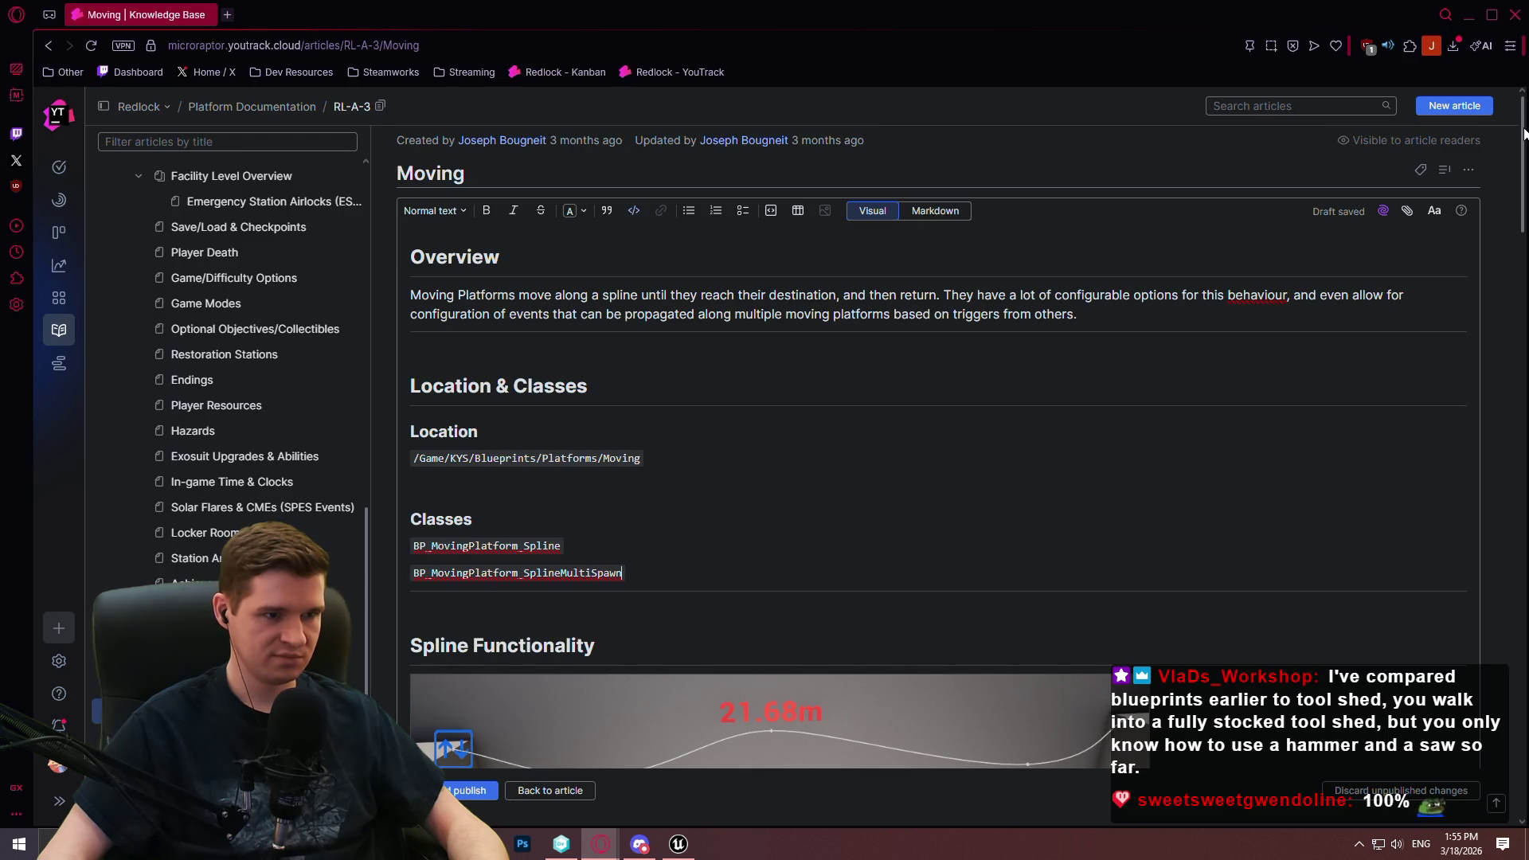
{"action": "mouse_move", "coordinate": [1523, 133]}
{"action": "left_mouse_down"}
{"action": "mouse_move", "coordinate": [1517, 365]}
{"action": "mouse_move", "coordinate": [1513, 289]}
{"action": "mouse_move", "coordinate": [1463, 749]}
{"action": "mouse_move", "coordinate": [1482, 170]}
{"action": "mouse_move", "coordinate": [1470, 102]}
{"action": "left_mouse_up"}
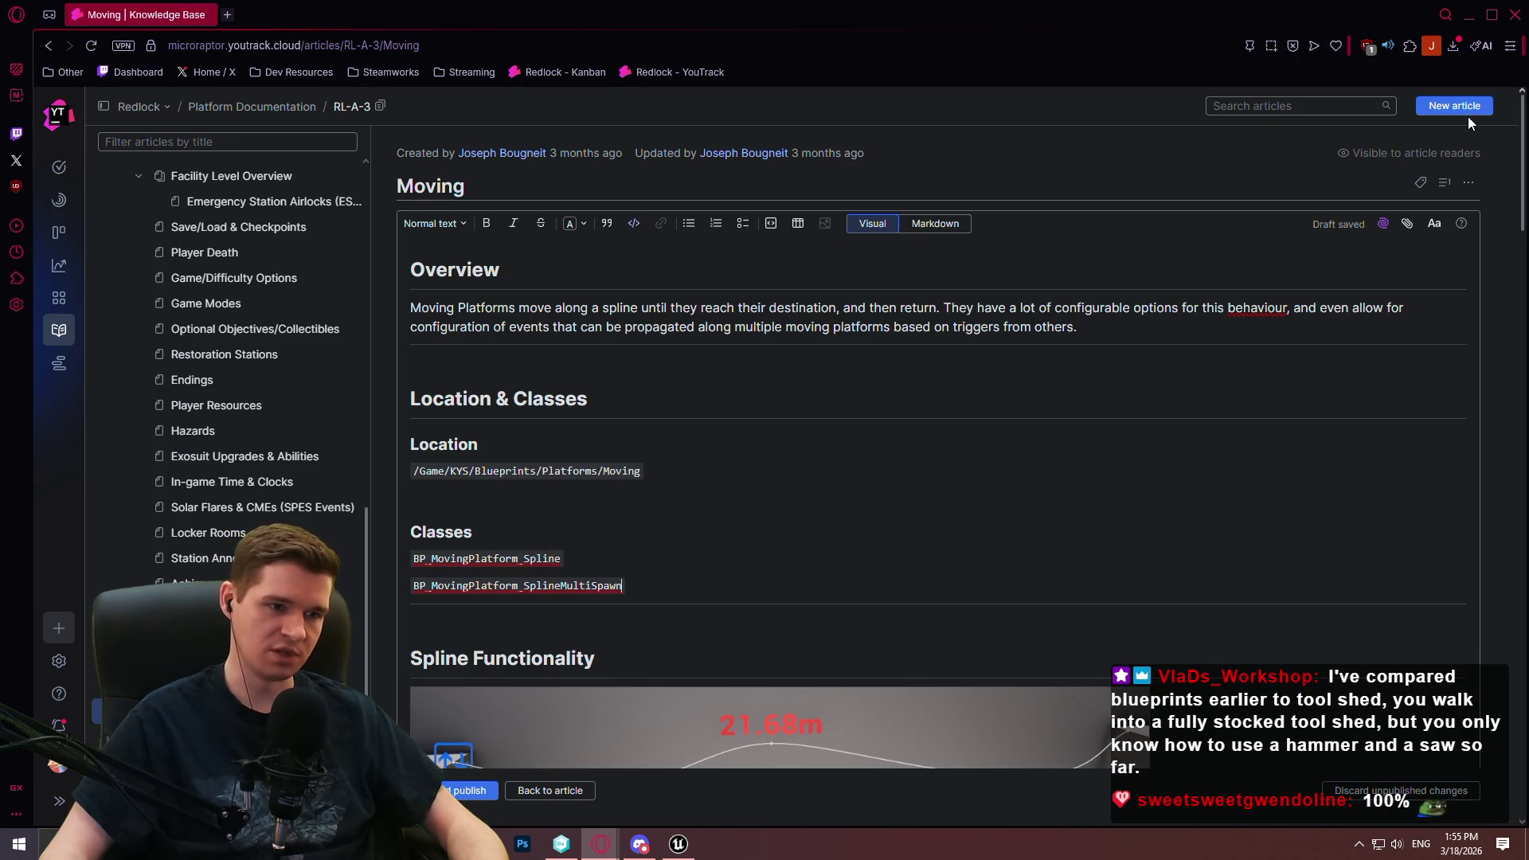
{"action": "scroll", "coordinate": [1446, 127], "scroll_direction": "down", "scroll_amount": 4}
{"action": "scroll", "coordinate": [1446, 127], "scroll_direction": "up", "scroll_amount": 4}
{"action": "scroll", "coordinate": [1446, 128], "scroll_direction": "down", "scroll_amount": 6}
{"action": "scroll", "coordinate": [1497, 703], "scroll_direction": "down", "scroll_amount": 15}
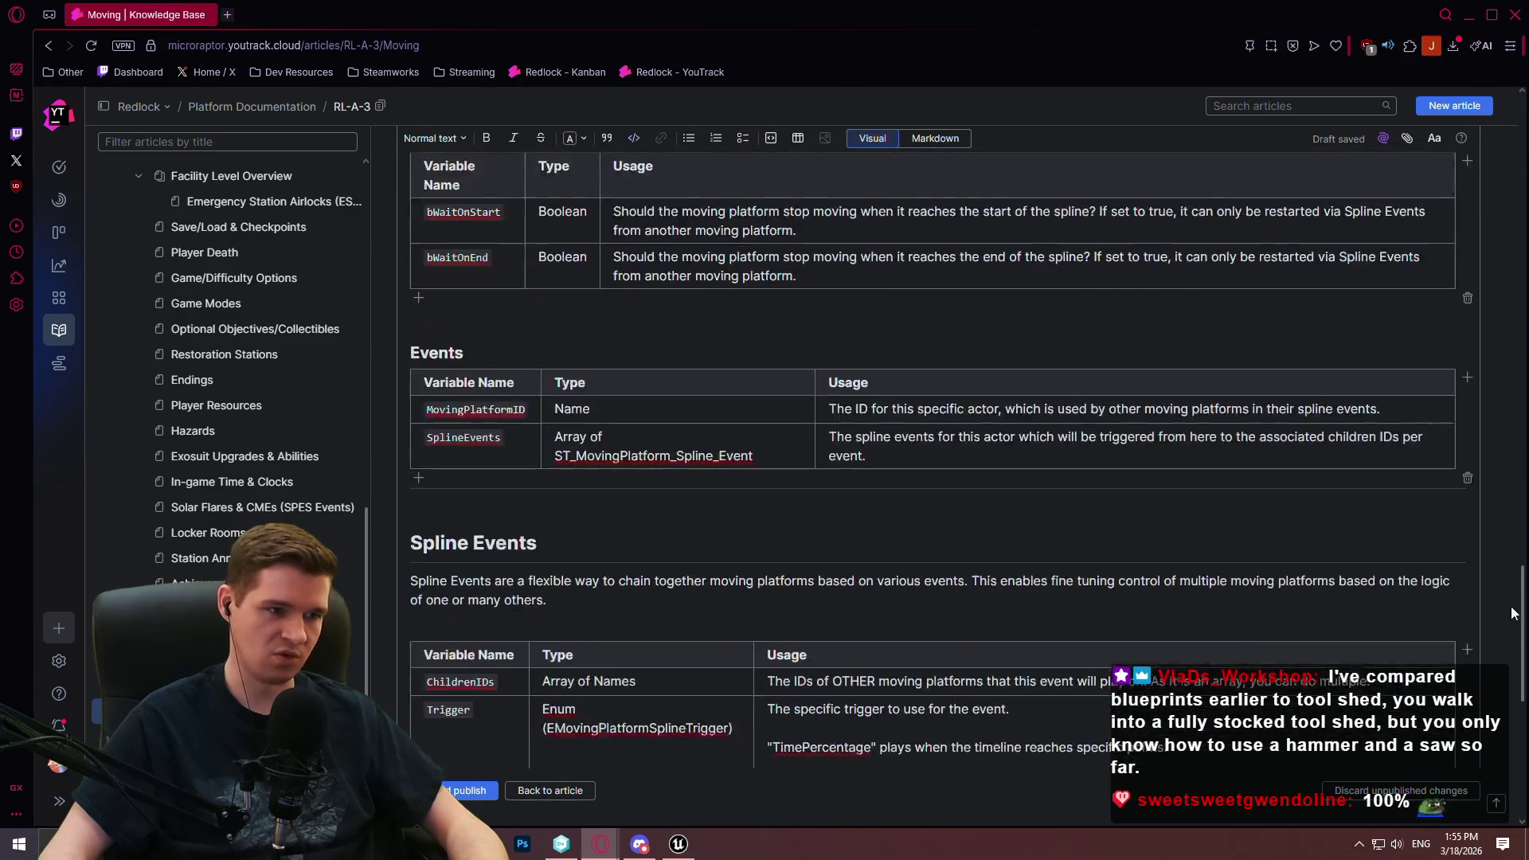
{"action": "scroll", "coordinate": [1477, 189], "scroll_direction": "up", "scroll_amount": 20}
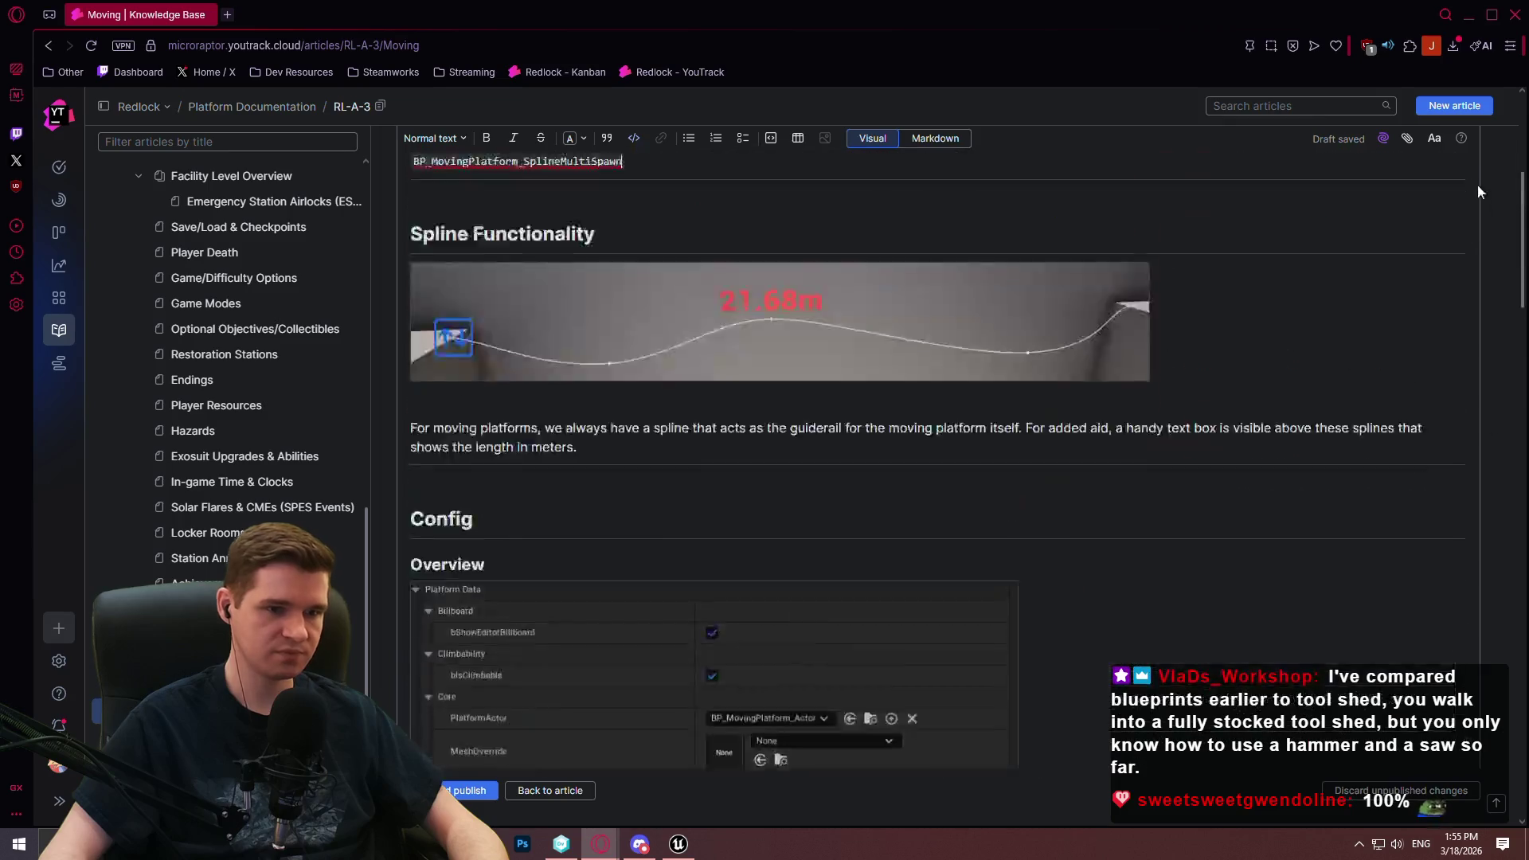
{"action": "scroll", "coordinate": [857, 289], "scroll_direction": "down", "scroll_amount": 6}
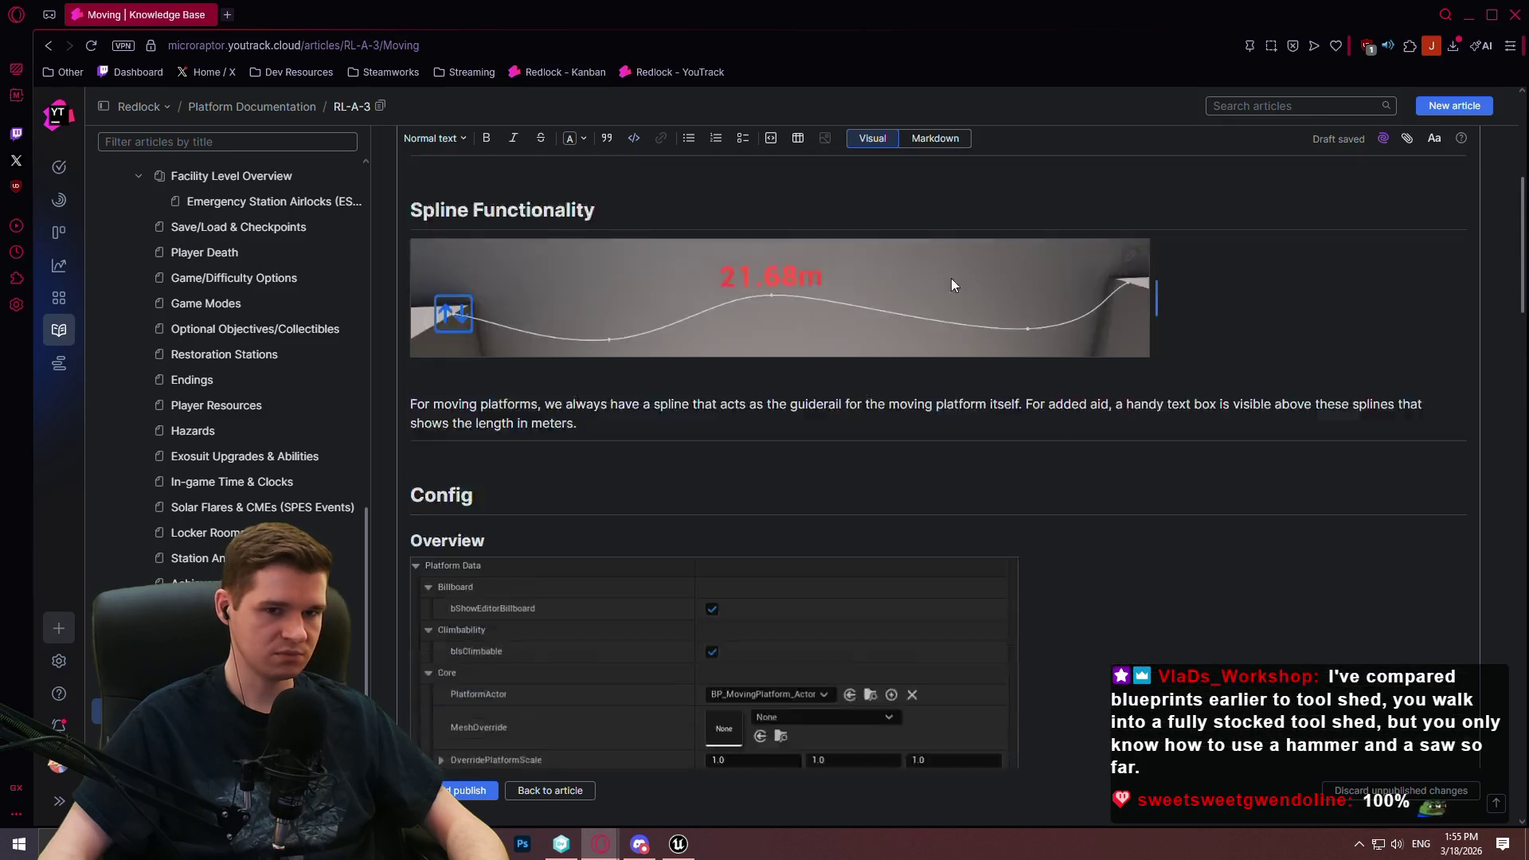
{"action": "left_click_drag", "start_coordinate": [1515, 315], "coordinate": [1475, 733]}
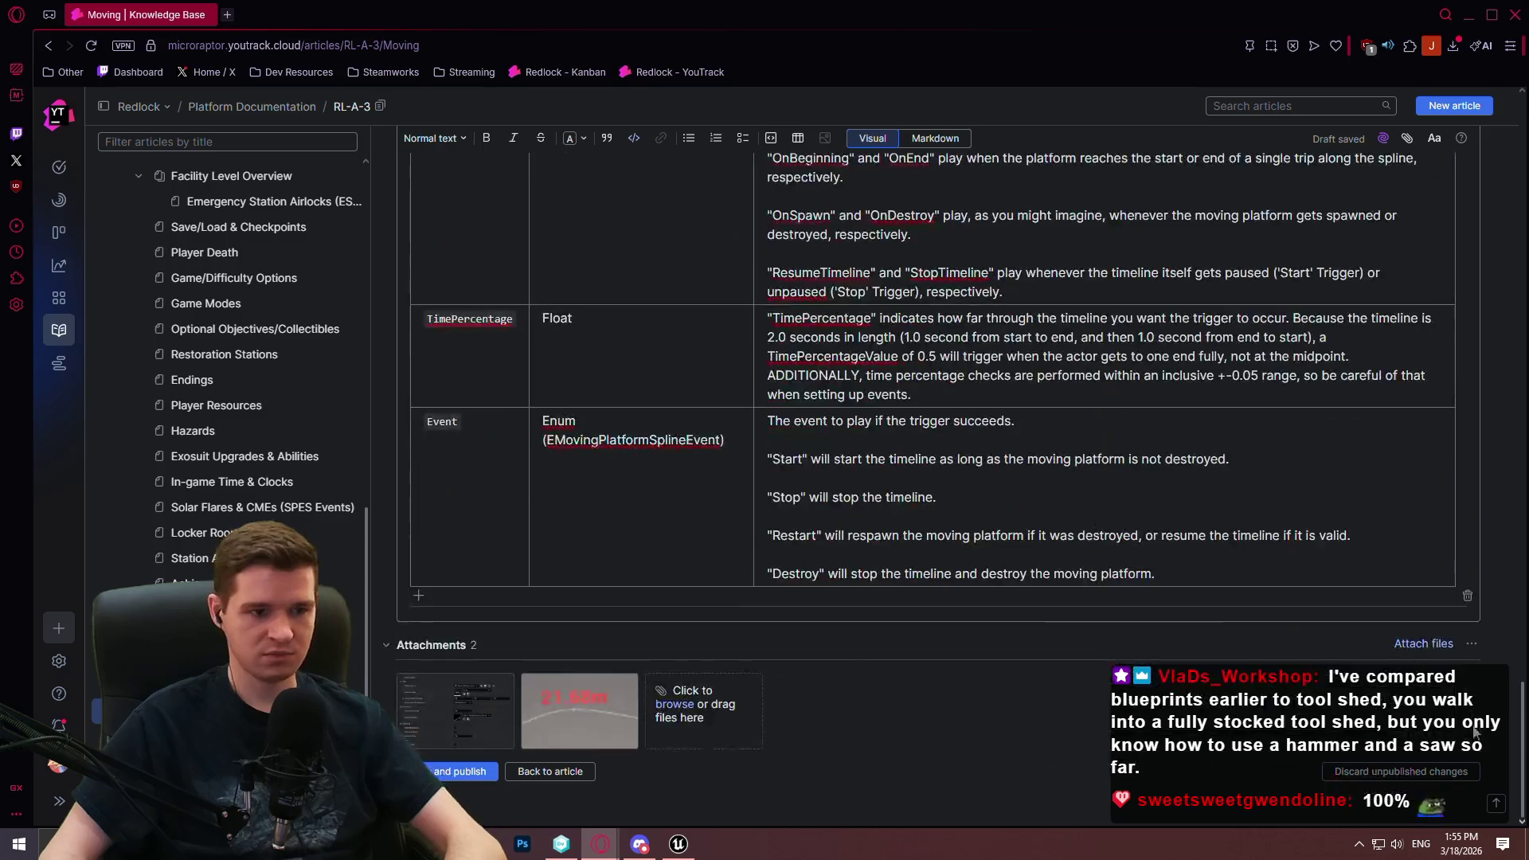
Add an extra row to the bottom table, then delete it
{"action": "left_click", "coordinate": [418, 596]}
{"action": "right_click", "coordinate": [491, 603]}
{"action": "left_click", "coordinate": [538, 598]}
{"action": "left_click", "coordinate": [558, 678]}
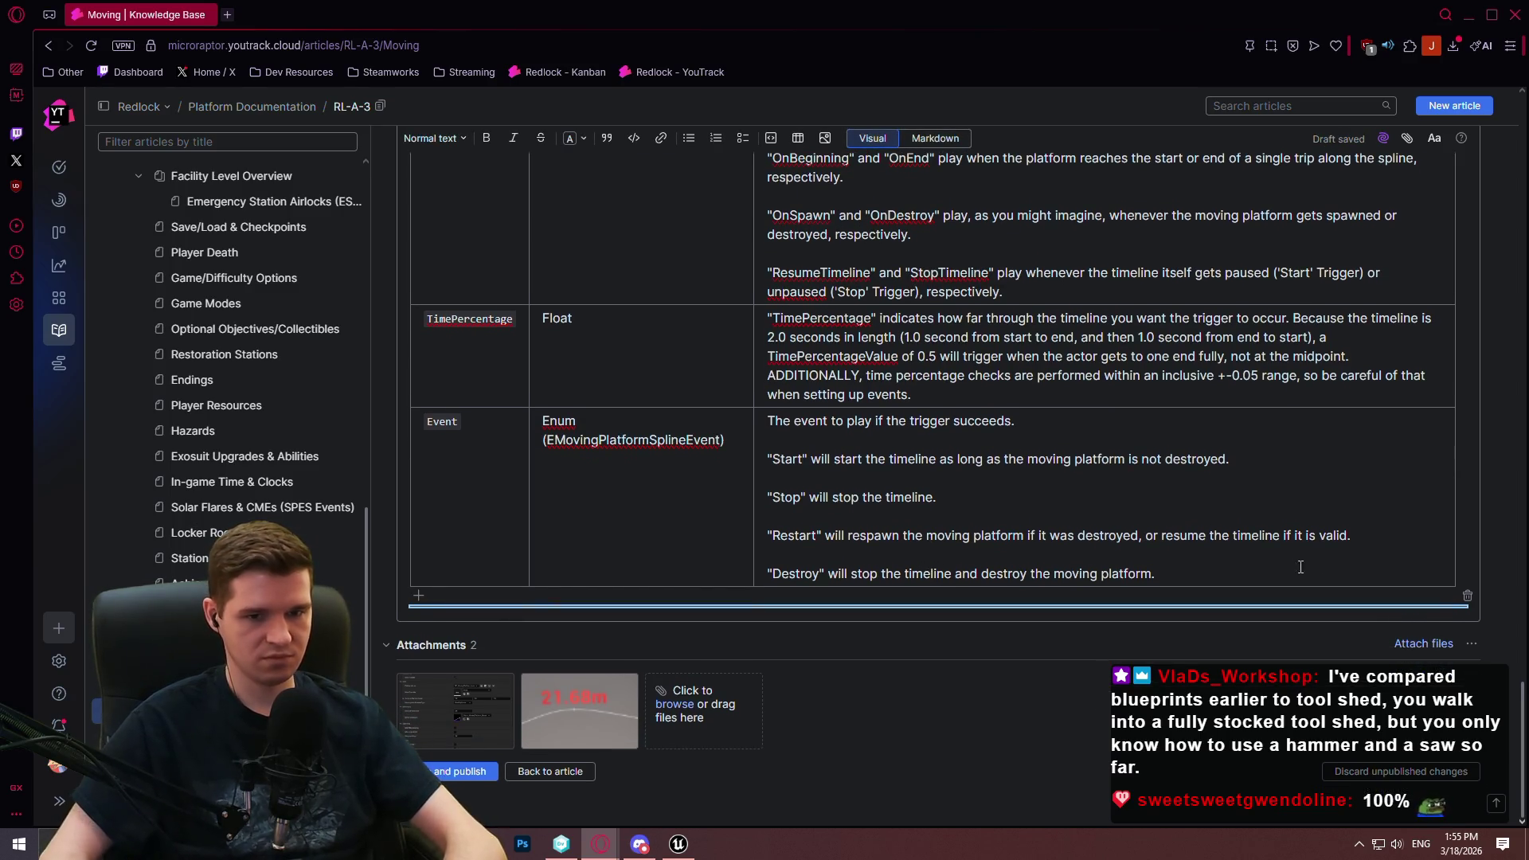
Add a Heading 1 'Multi-Spawn Class Functionality' below the event table
{"action": "left_click", "coordinate": [1447, 613]}
{"action": "key", "text": "Return"}
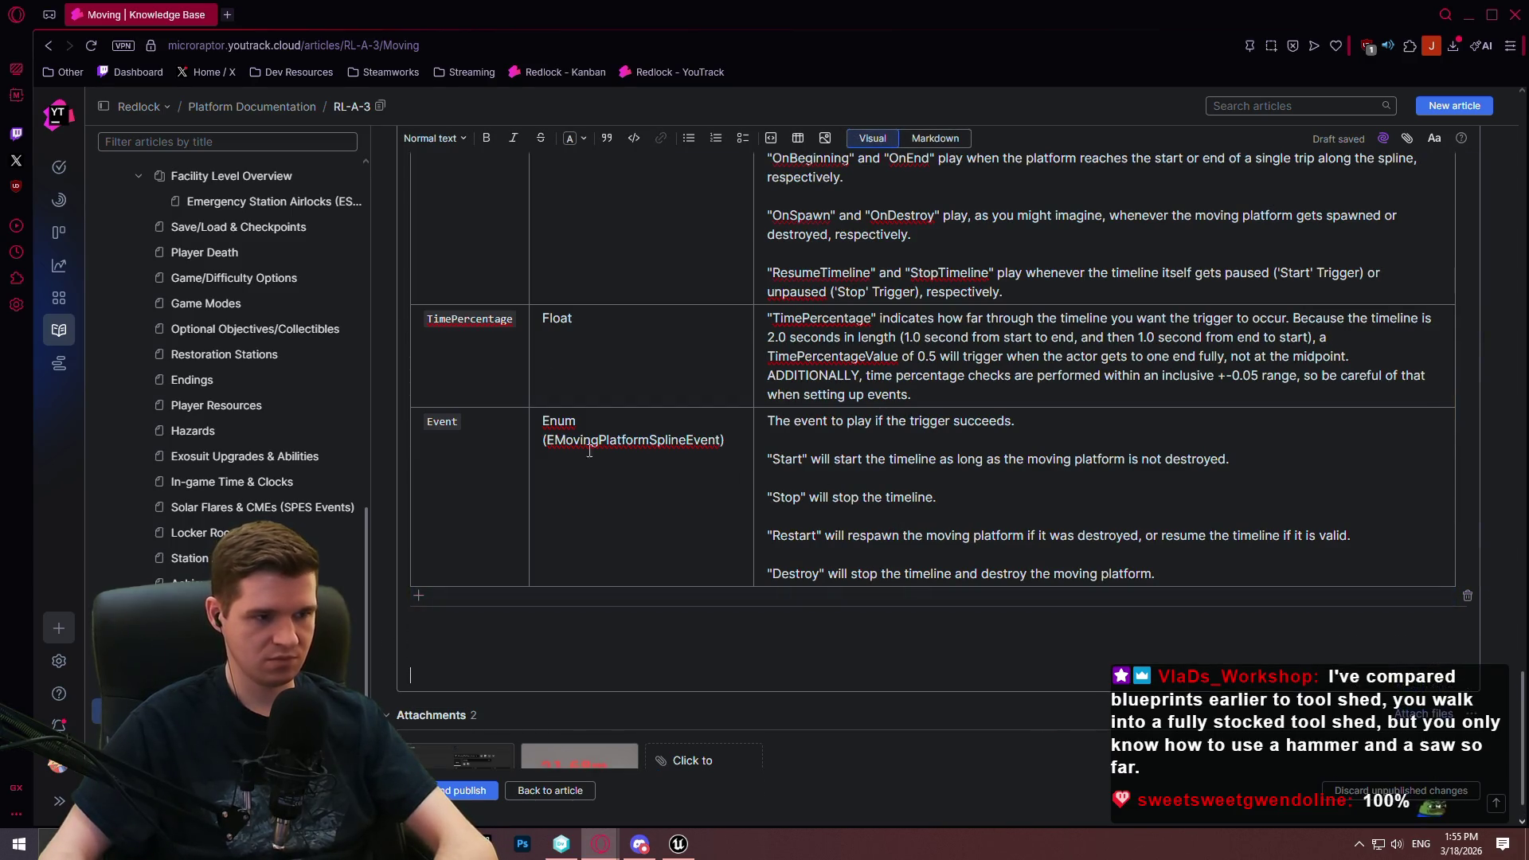
{"action": "left_click", "coordinate": [434, 138]}
{"action": "left_click", "coordinate": [462, 199]}
{"action": "type", "text": "Multi"}
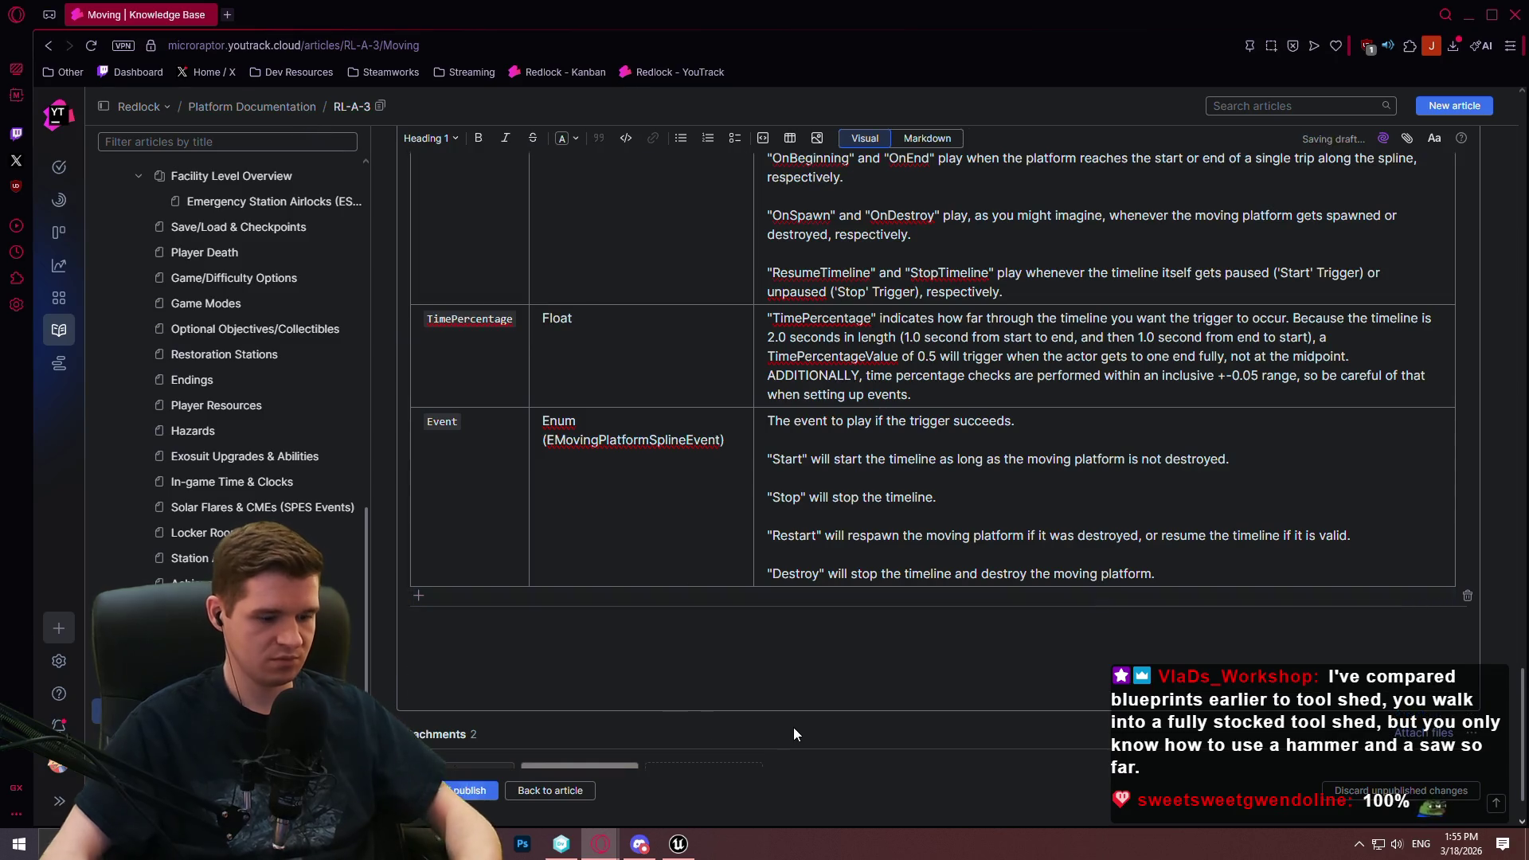
{"action": "type", "text": "-spaw"}
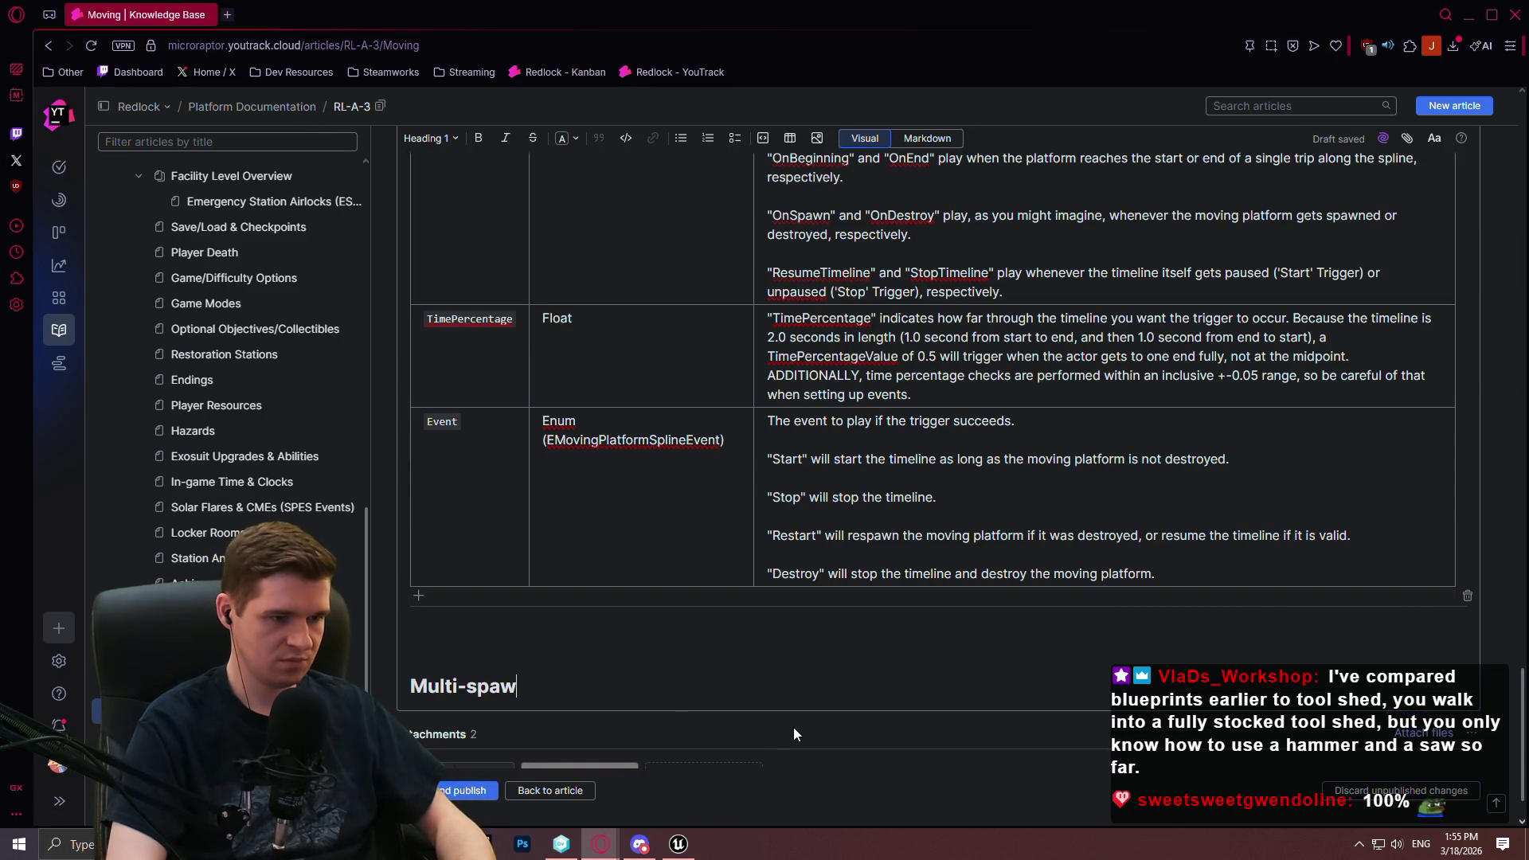
{"action": "type", "text": "n Class"}
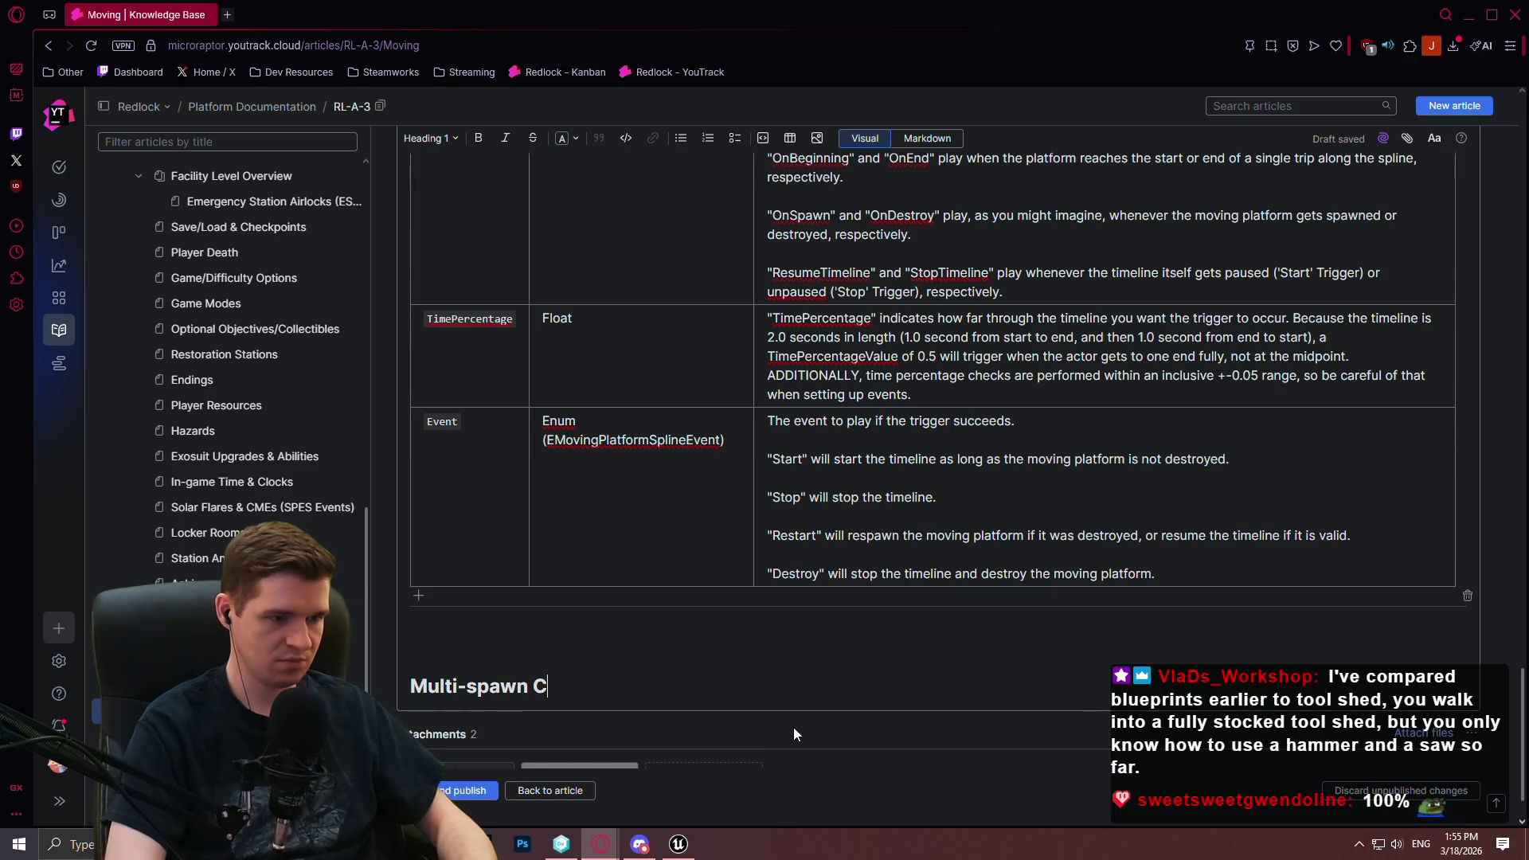
{"action": "key", "text": "Return"}
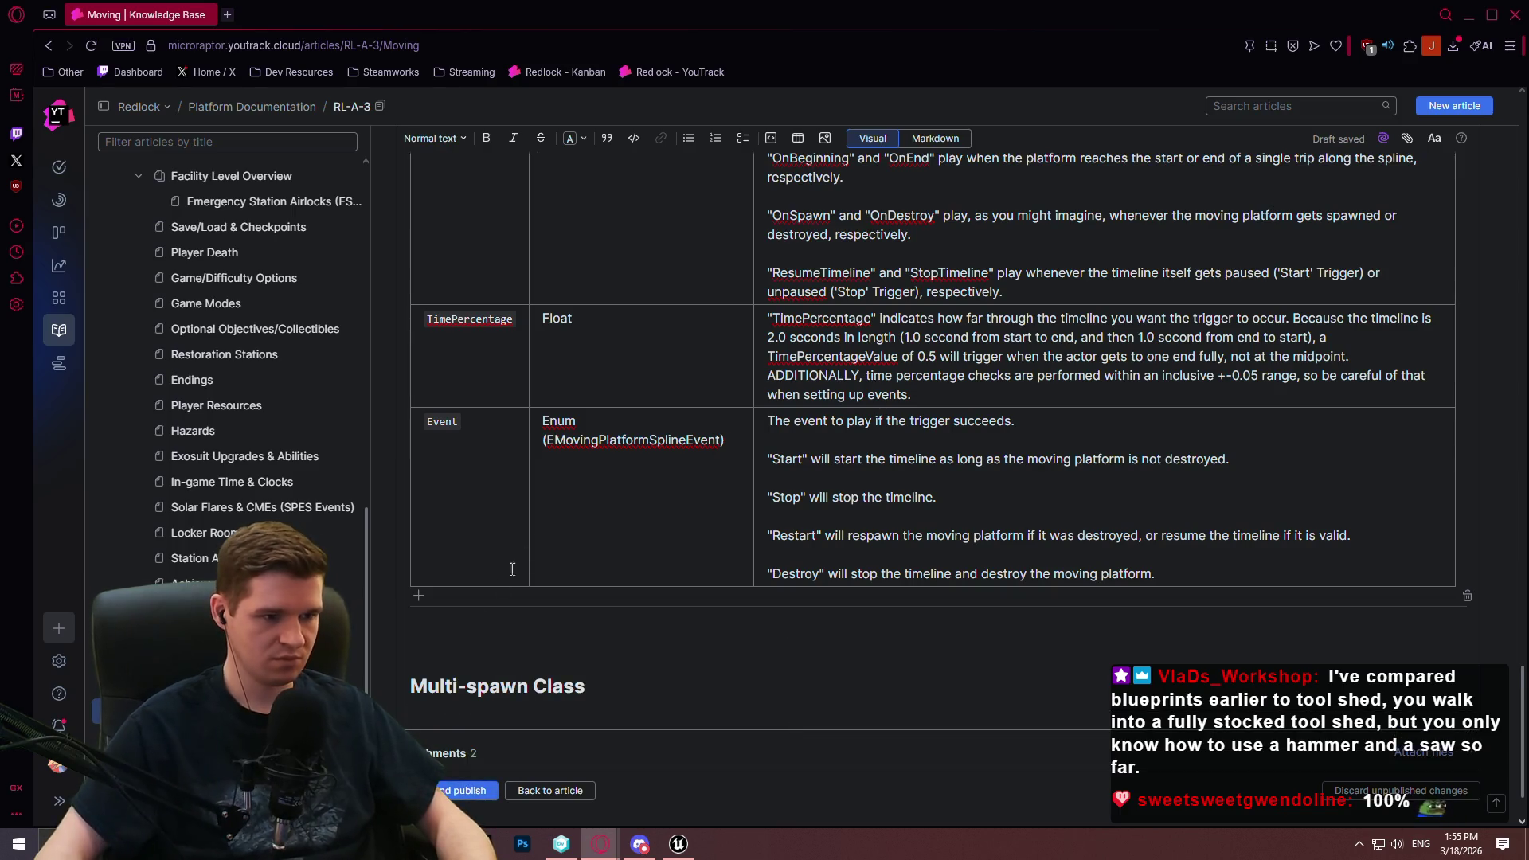
{"action": "left_click", "coordinate": [479, 685]}
{"action": "key", "text": "BackSpace"}
{"action": "type", "text": "S"}
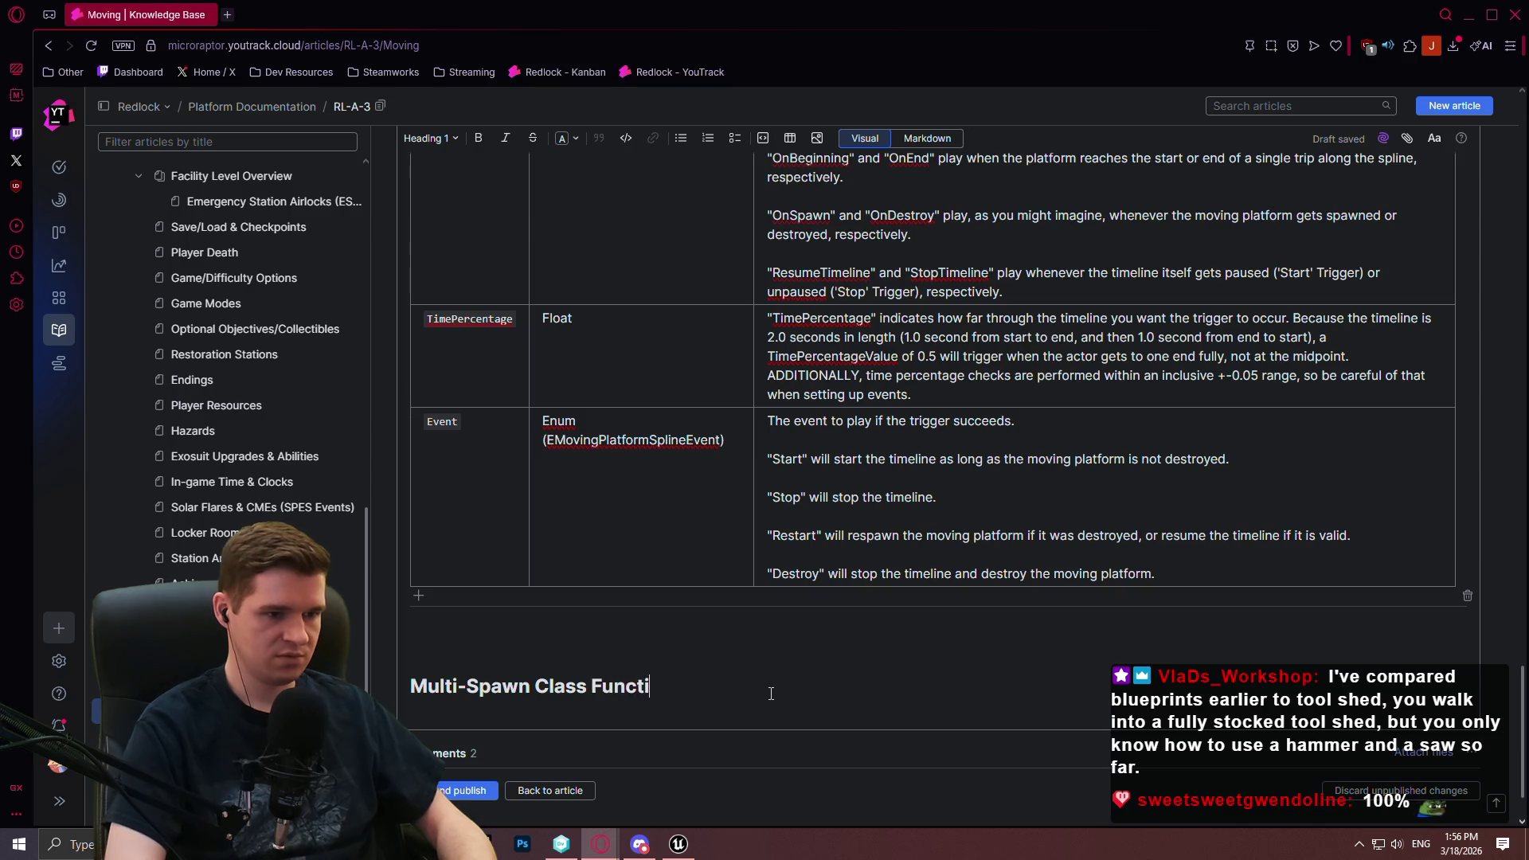
{"action": "type", "text": "lity"}
{"action": "key", "text": "Return"}
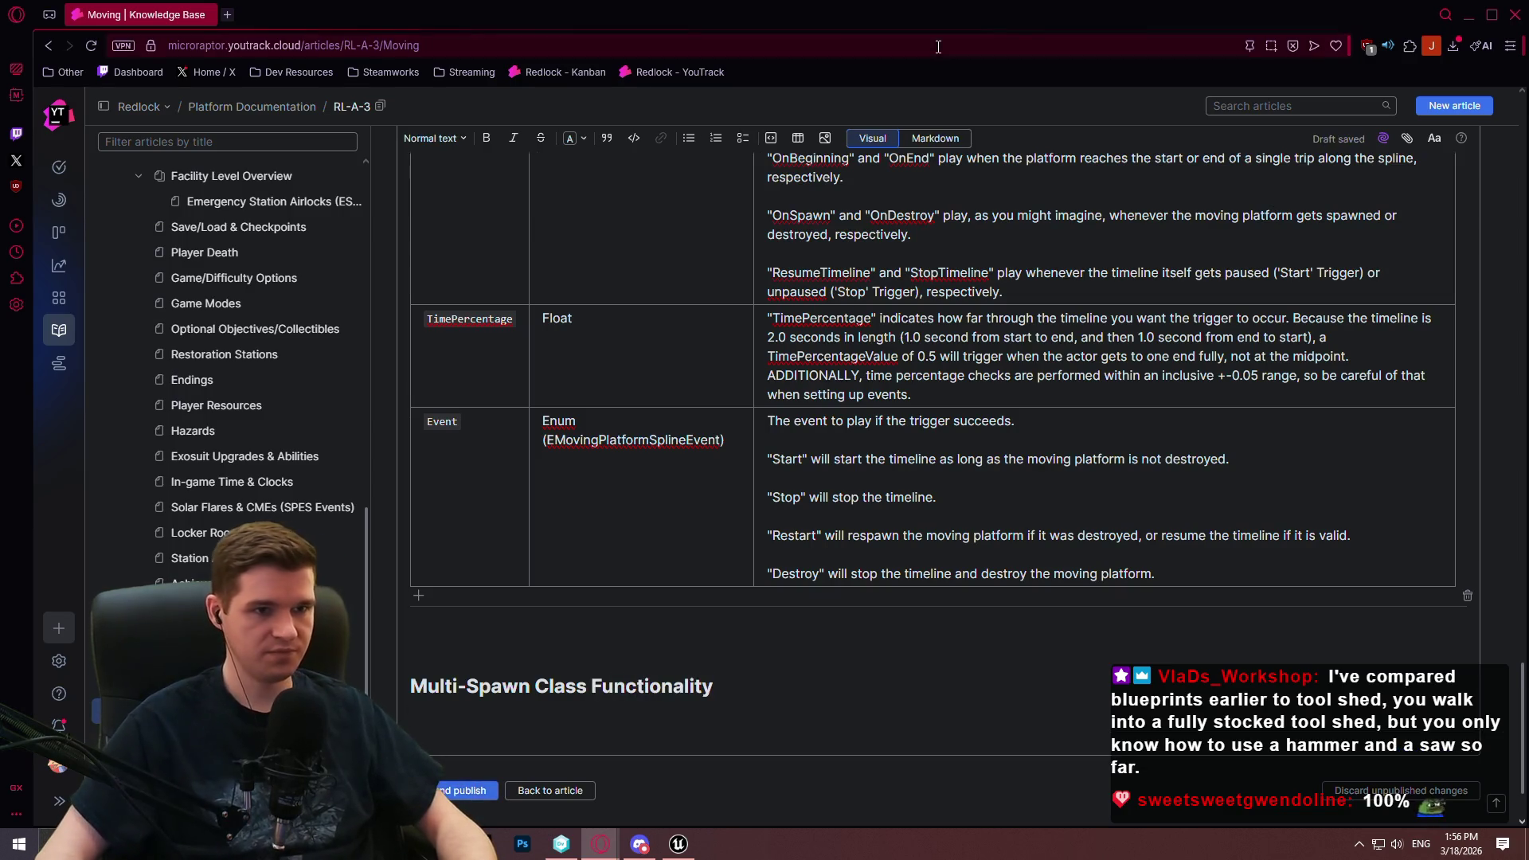
Add blank lines in the Markdown view and begin the paragraph 'Specifically regarding the'
{"action": "left_click", "coordinate": [935, 139]}
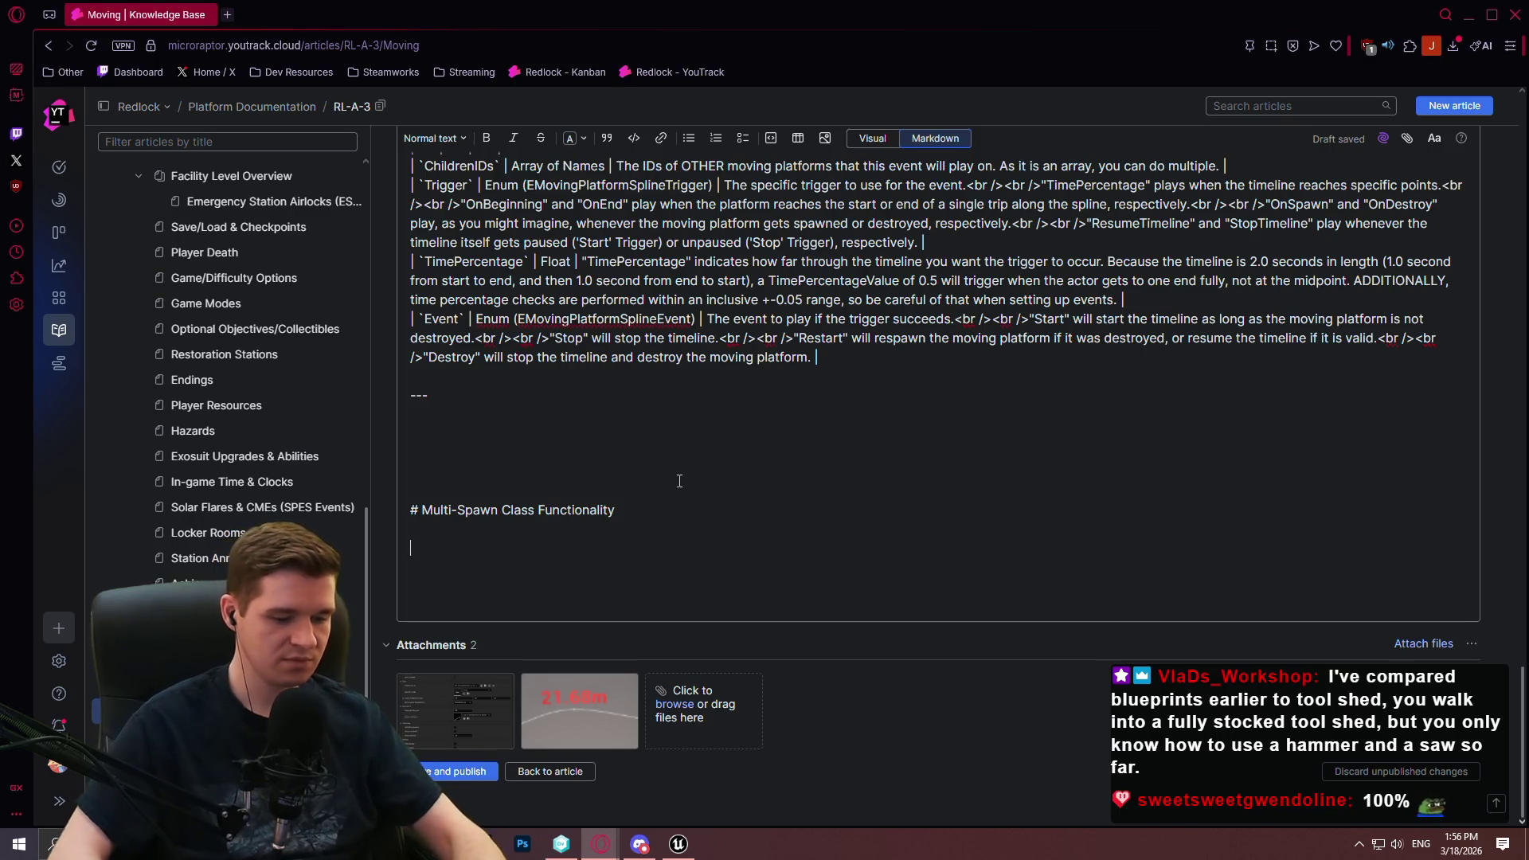
{"action": "type", "text": "---"}
{"action": "key", "text": "Return"}
{"action": "key", "text": "Return"}
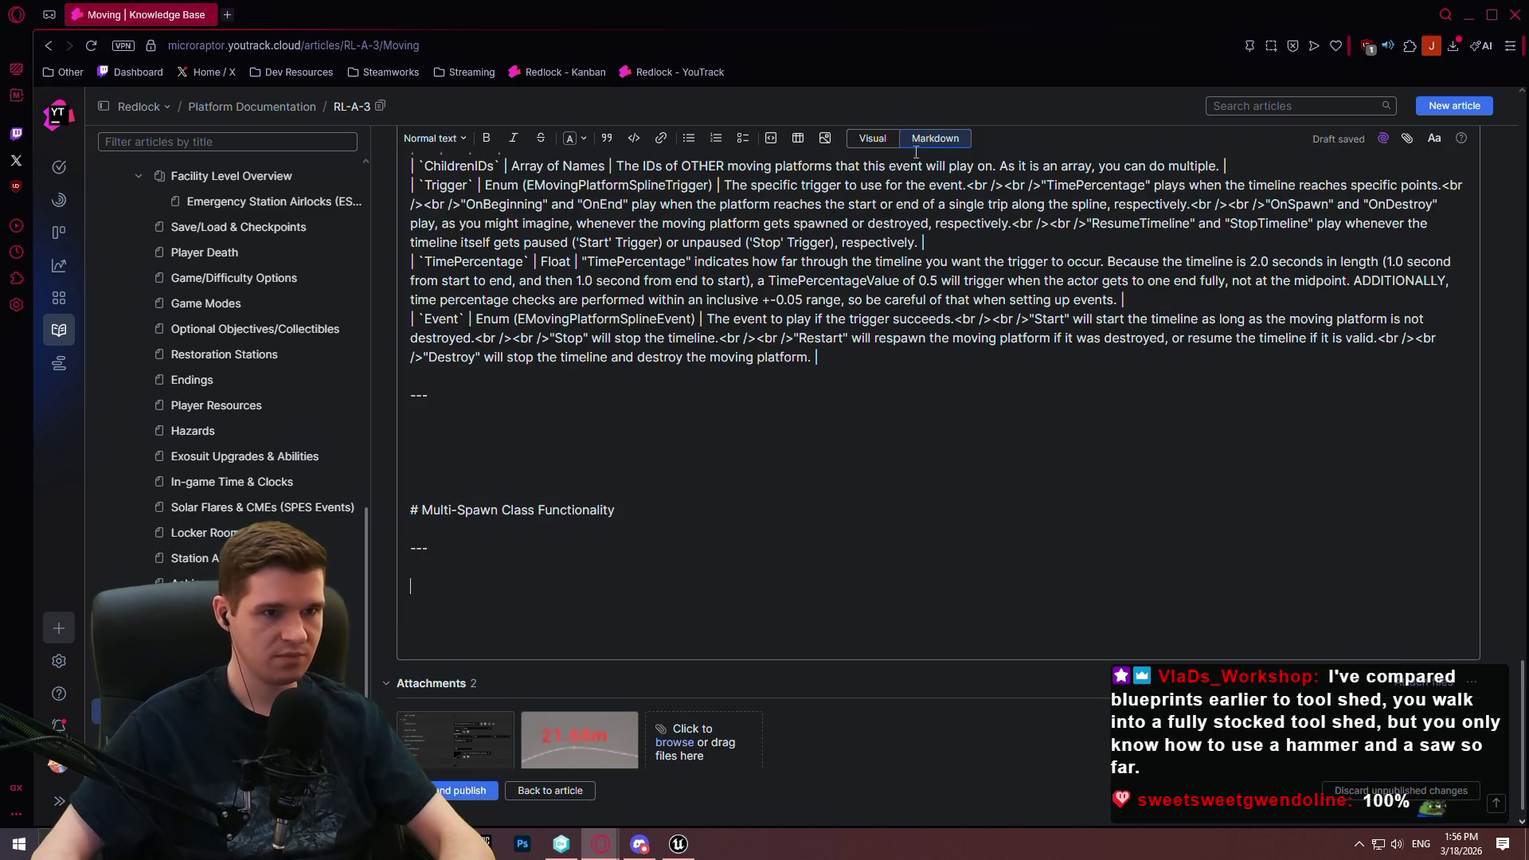
{"action": "left_click", "coordinate": [871, 138]}
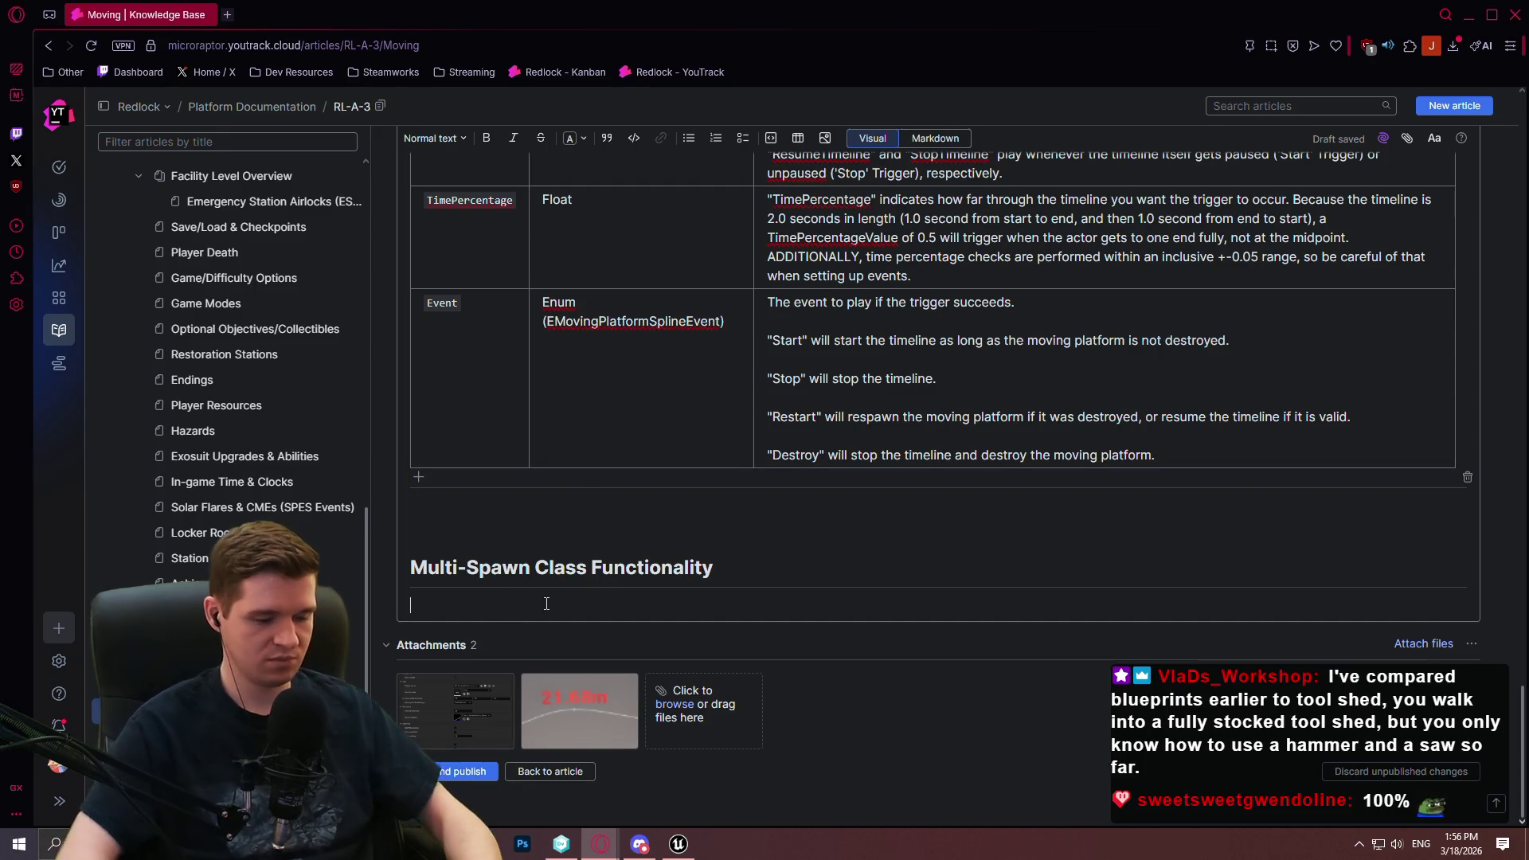
{"action": "type", "text": "Specifically regarding the"}
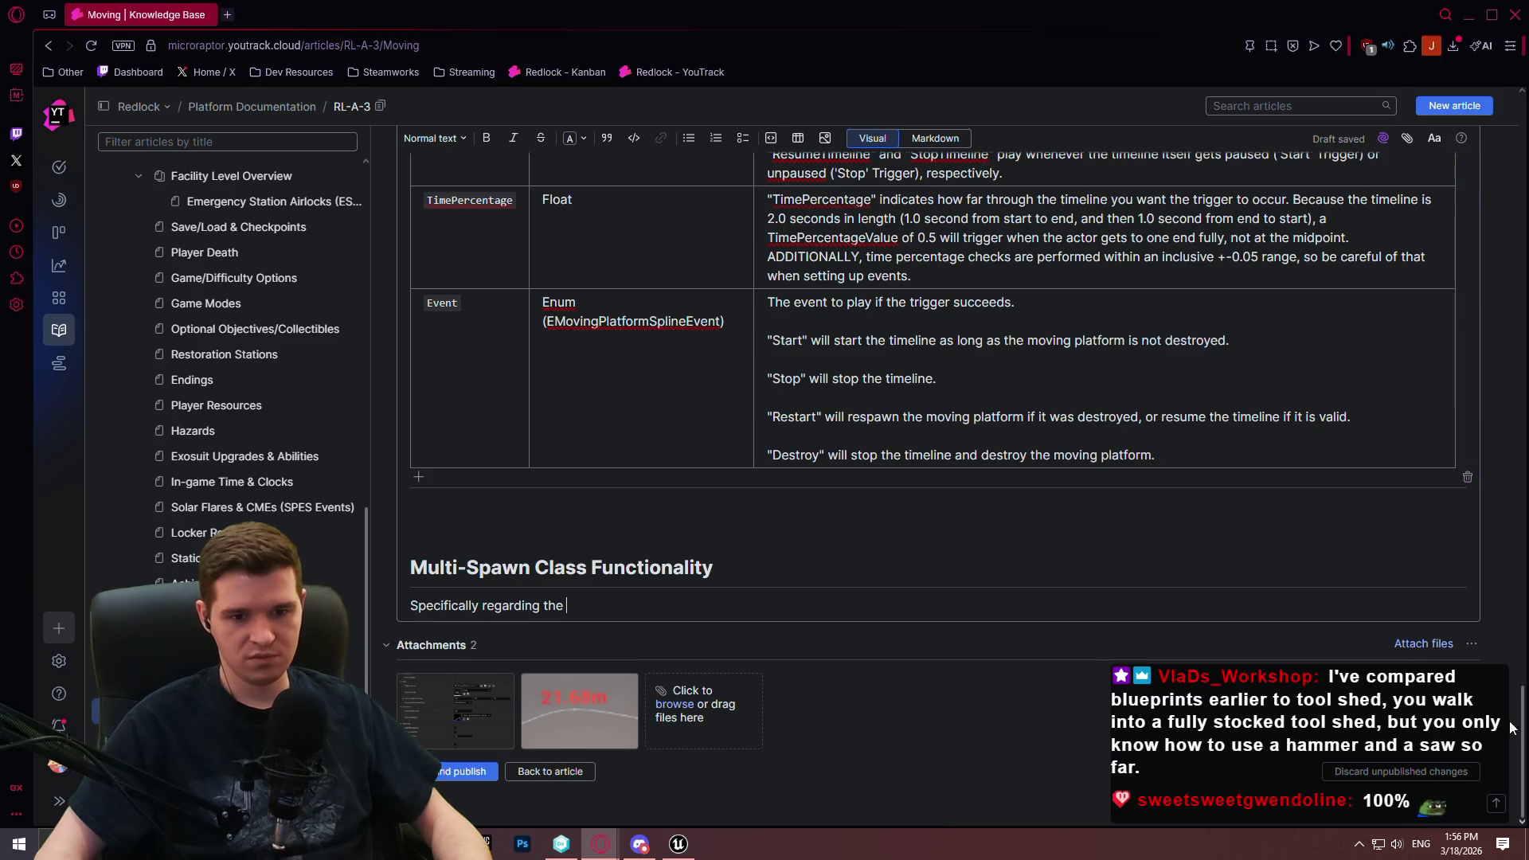
{"action": "left_click_drag", "start_coordinate": [1522, 714], "coordinate": [1515, 103]}
Copy the BP_MovingPlatform_SplineMultiSpawn name and append '(See Functionality Section at Bottom of Doc)' to its line
{"action": "double_click", "coordinate": [636, 586]}
{"action": "key", "text": "ctrl+c"}
{"action": "key", "text": "Left"}
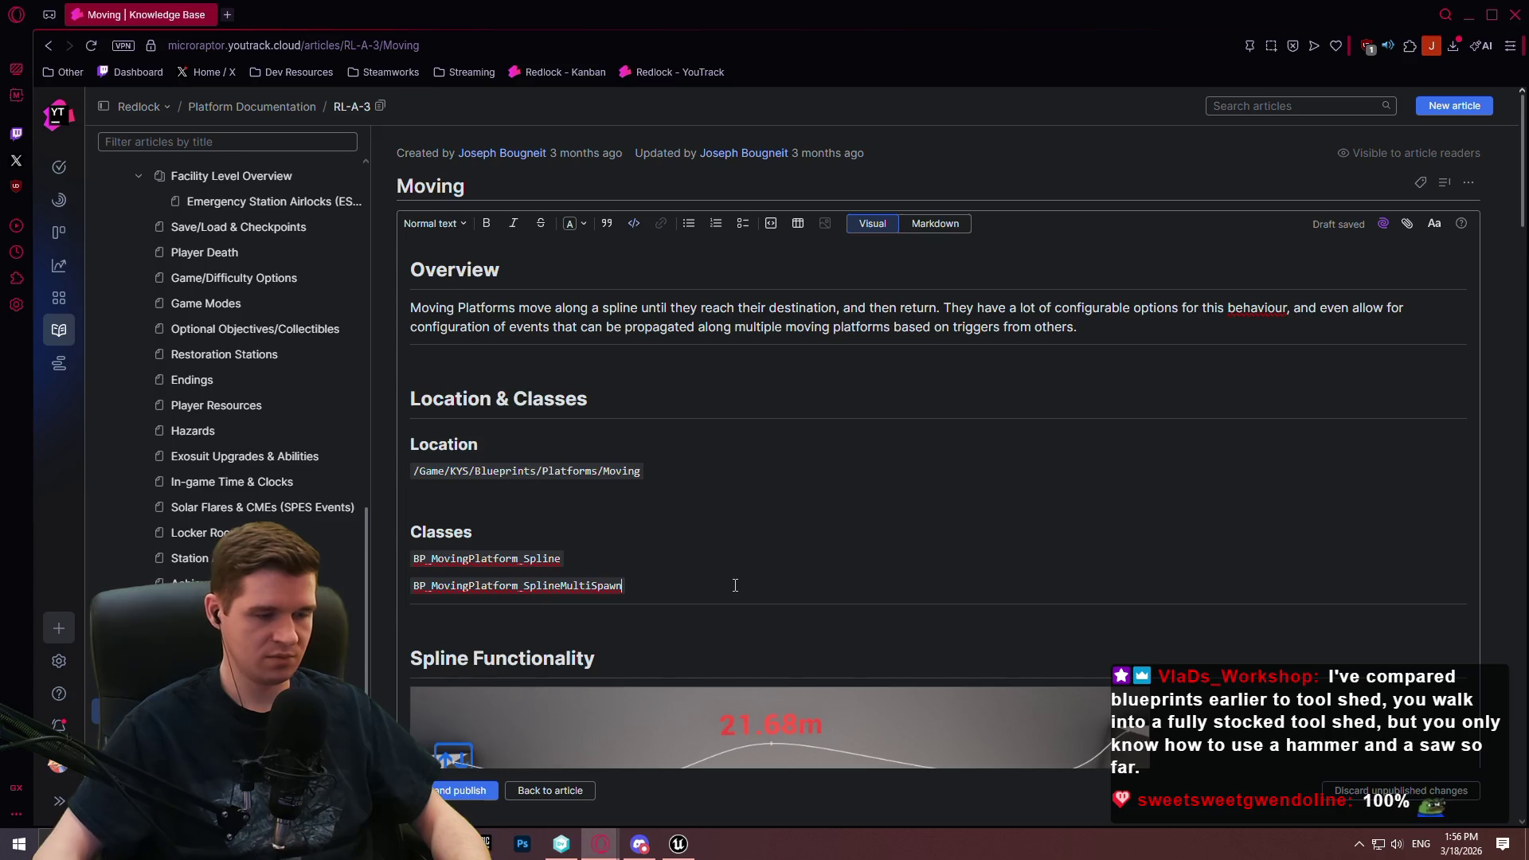
{"action": "key", "text": "ctrl+v"}
{"action": "key", "text": "Return"}
{"action": "left_click", "coordinate": [735, 586]}
{"action": "type", "text": "(S"}
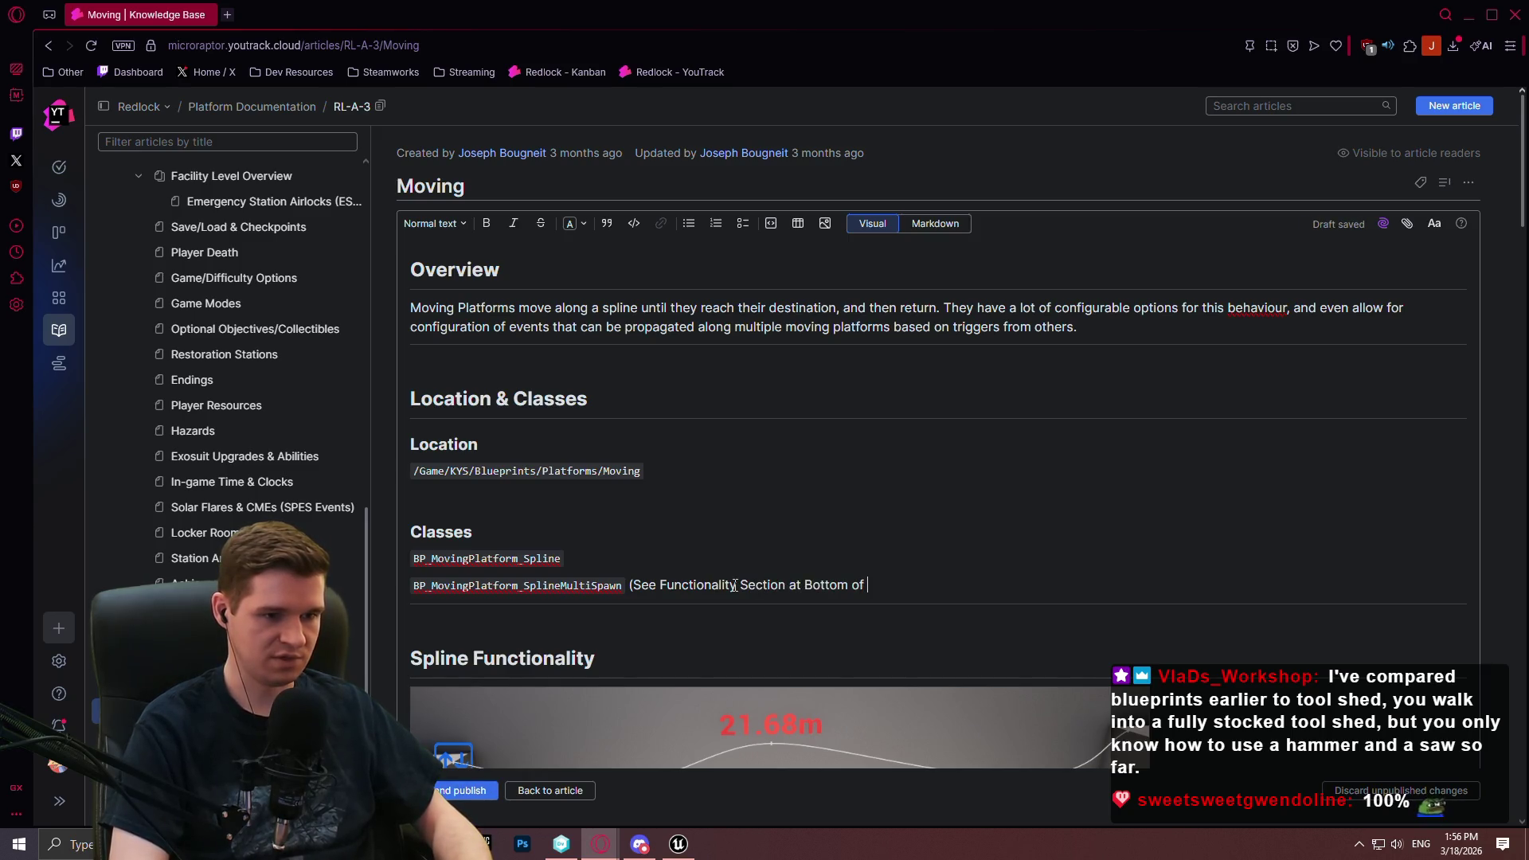
{"action": "type", "text": ")"}
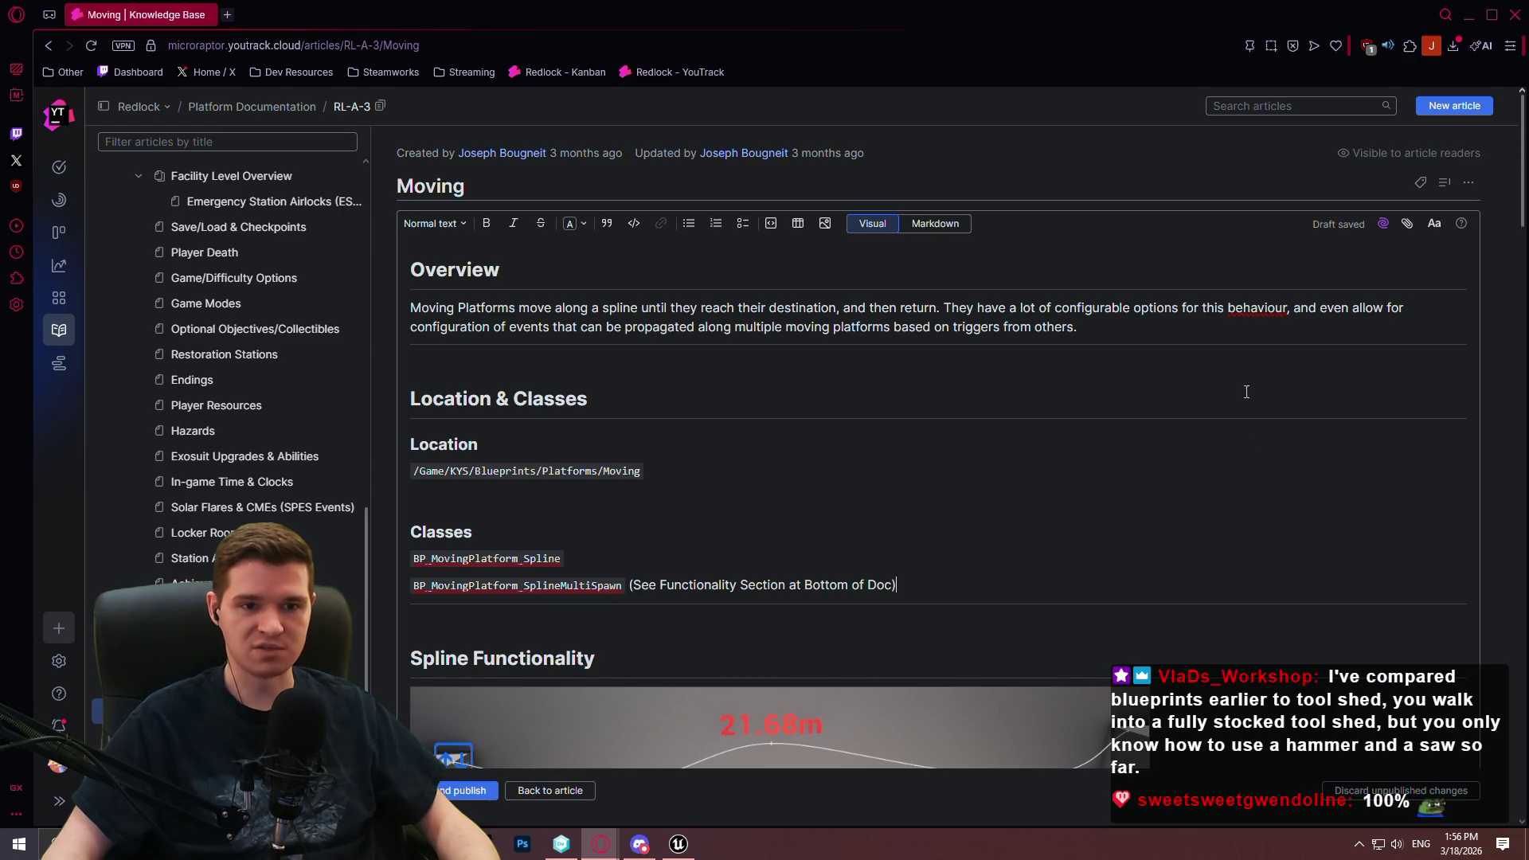
{"action": "scroll", "coordinate": [1159, 370], "scroll_direction": "down", "scroll_amount": 3}
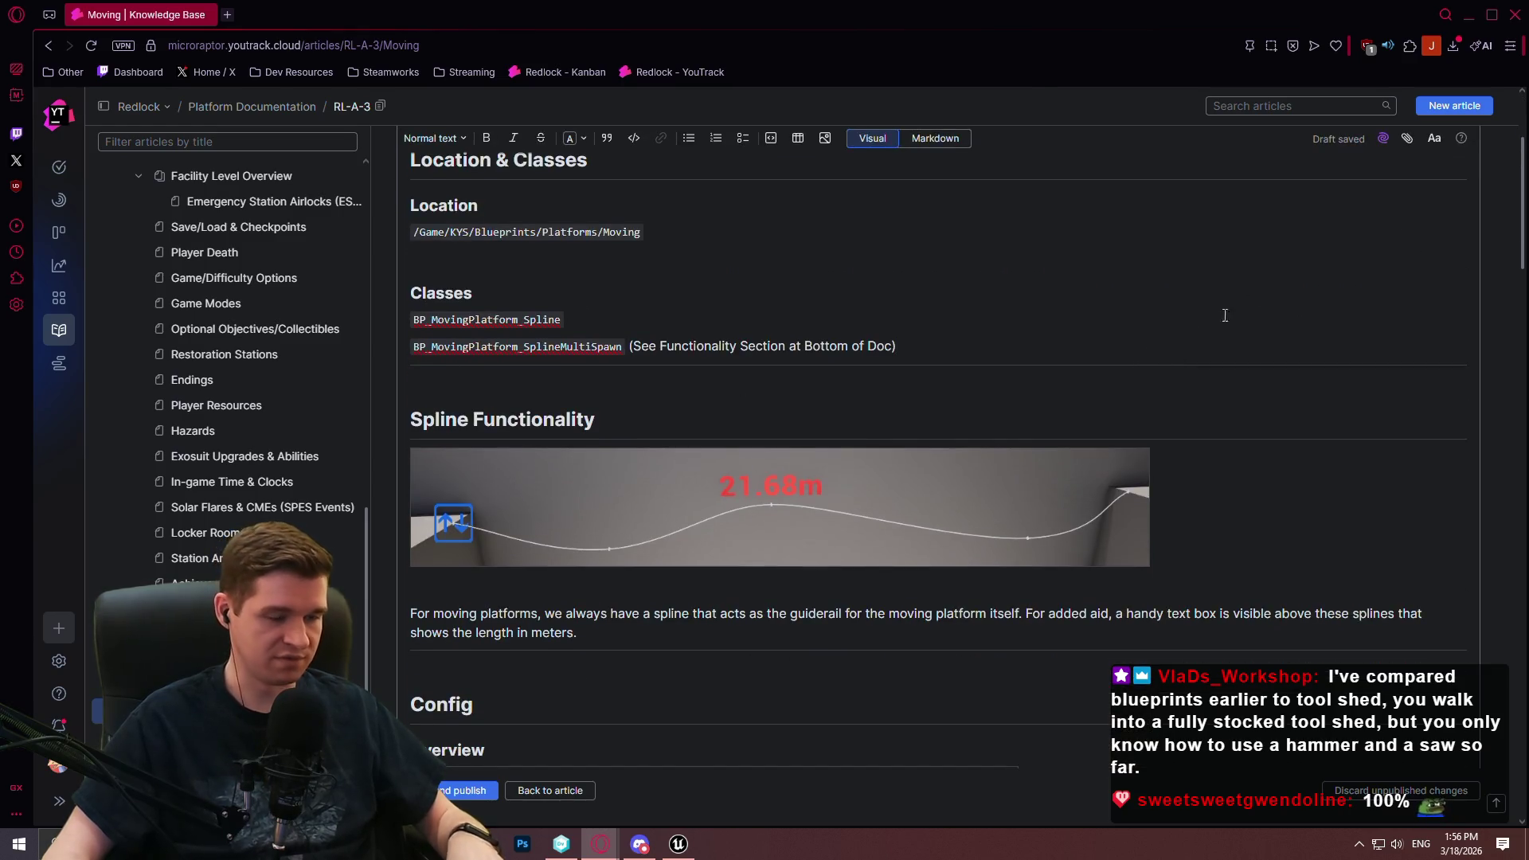
{"action": "mouse_move", "coordinate": [1521, 186]}
{"action": "left_mouse_down"}
{"action": "mouse_move", "coordinate": [1517, 283]}
{"action": "mouse_move", "coordinate": [1509, 151]}
{"action": "mouse_move", "coordinate": [1493, 230]}
{"action": "left_mouse_up"}
{"action": "scroll", "coordinate": [1493, 229], "scroll_direction": "down", "scroll_amount": 3}
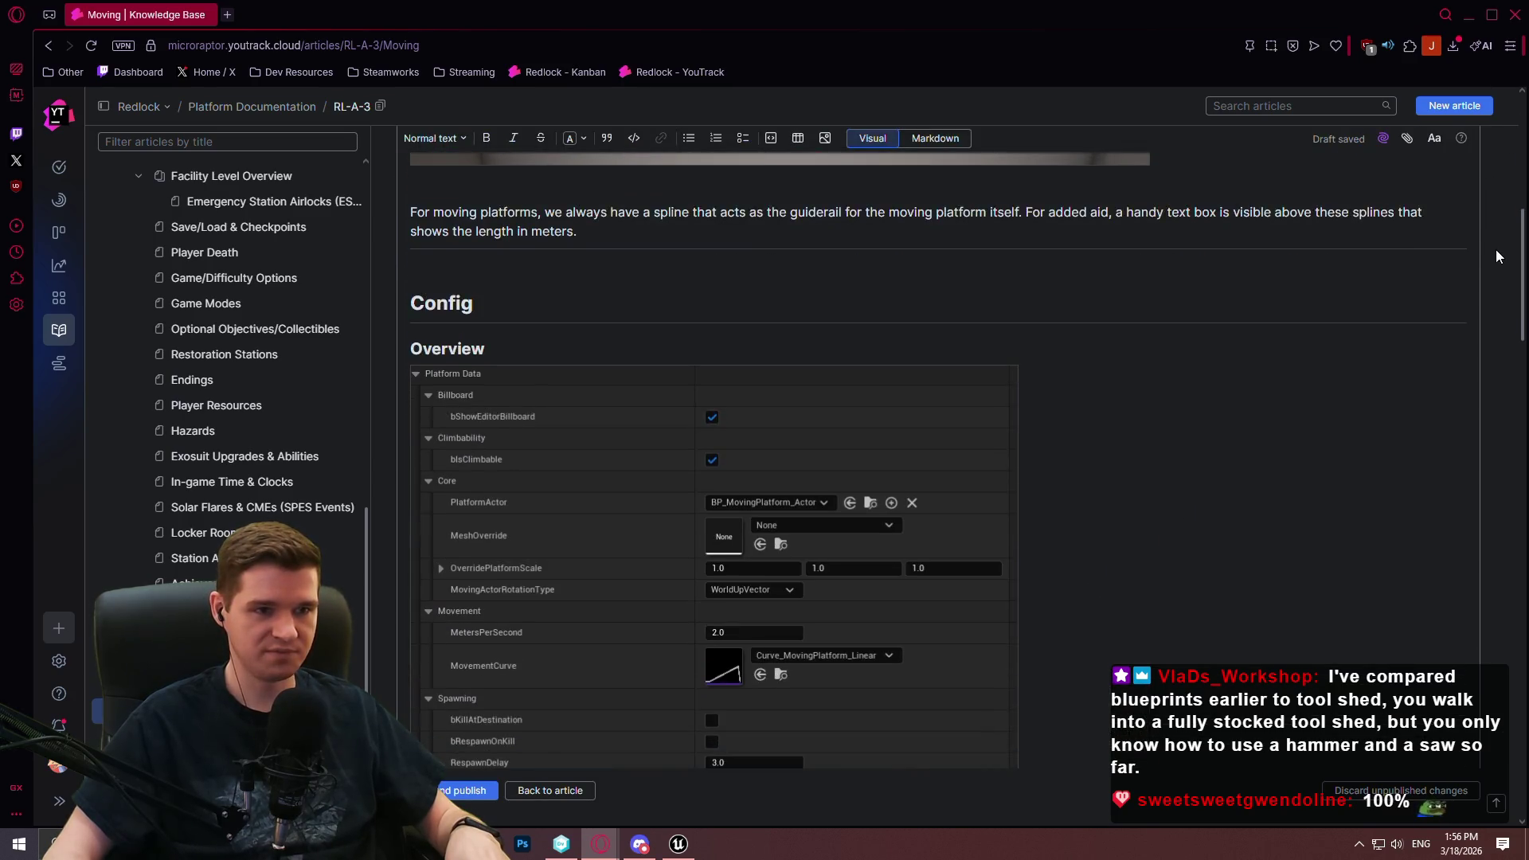
Paste the class name and describe it spawning multiple actors/meshes along the spline, with amount and time config
{"action": "scroll", "coordinate": [1491, 207], "scroll_direction": "up", "scroll_amount": 4}
{"action": "scroll", "coordinate": [1492, 155], "scroll_direction": "up", "scroll_amount": 3}
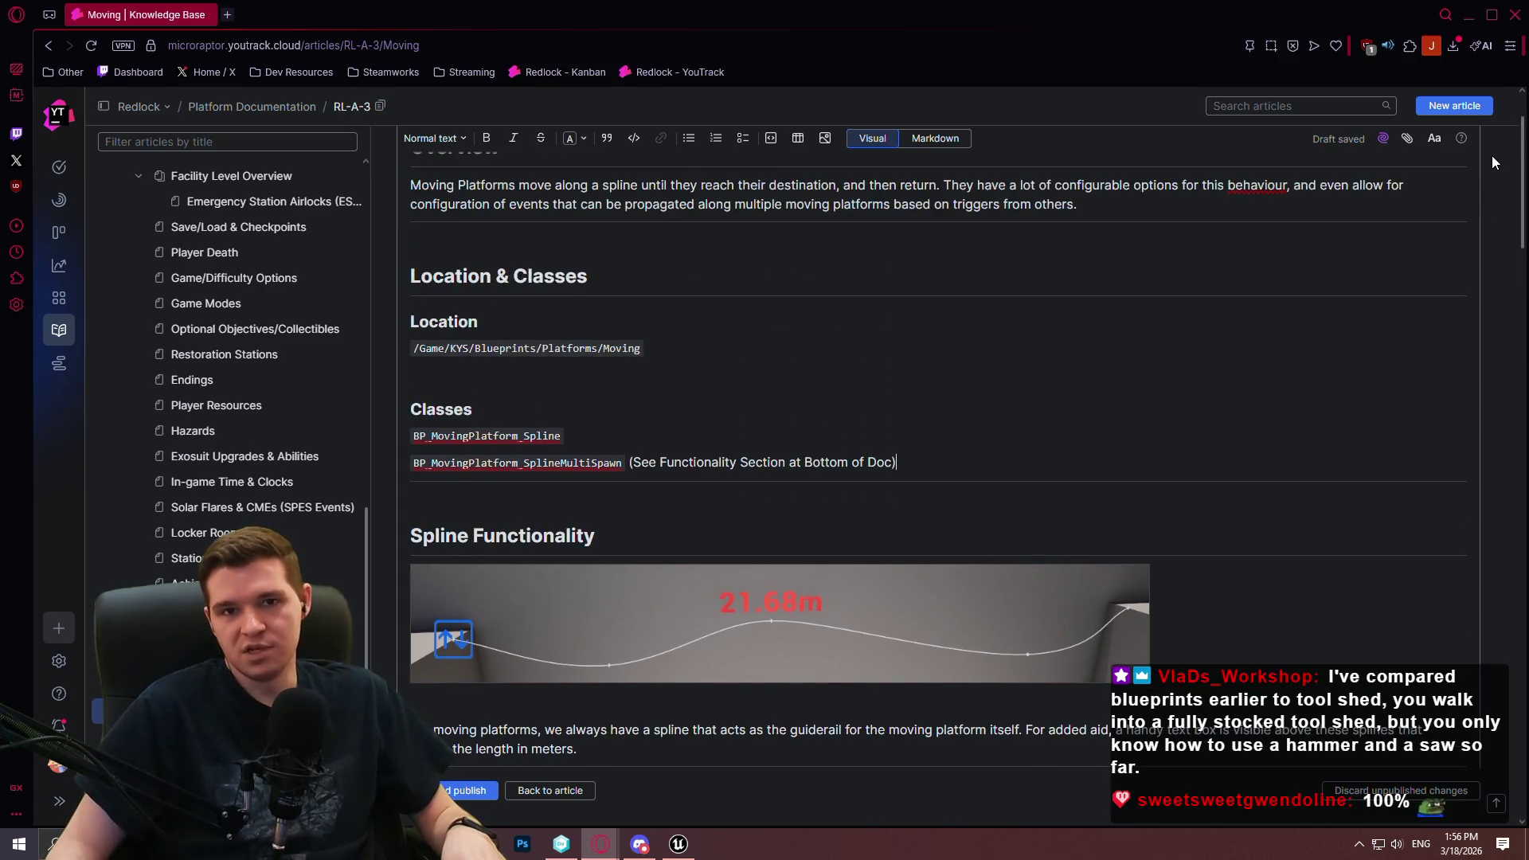
{"action": "scroll", "coordinate": [1492, 155], "scroll_direction": "down", "scroll_amount": 15}
{"action": "scroll", "coordinate": [636, 695], "scroll_direction": "down", "scroll_amount": 8}
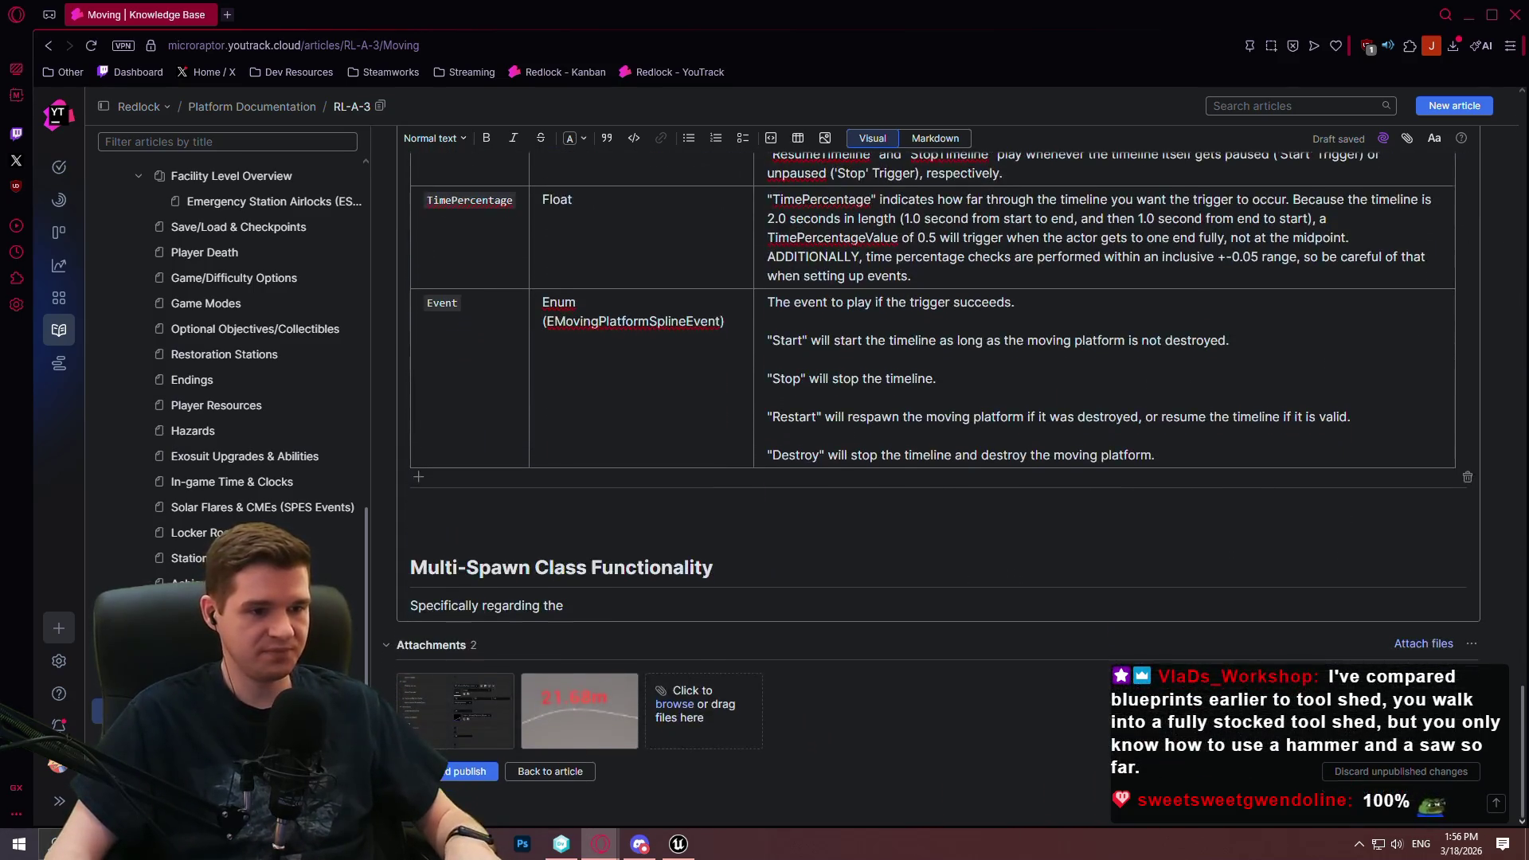
{"action": "key", "text": "ctrl+v"}
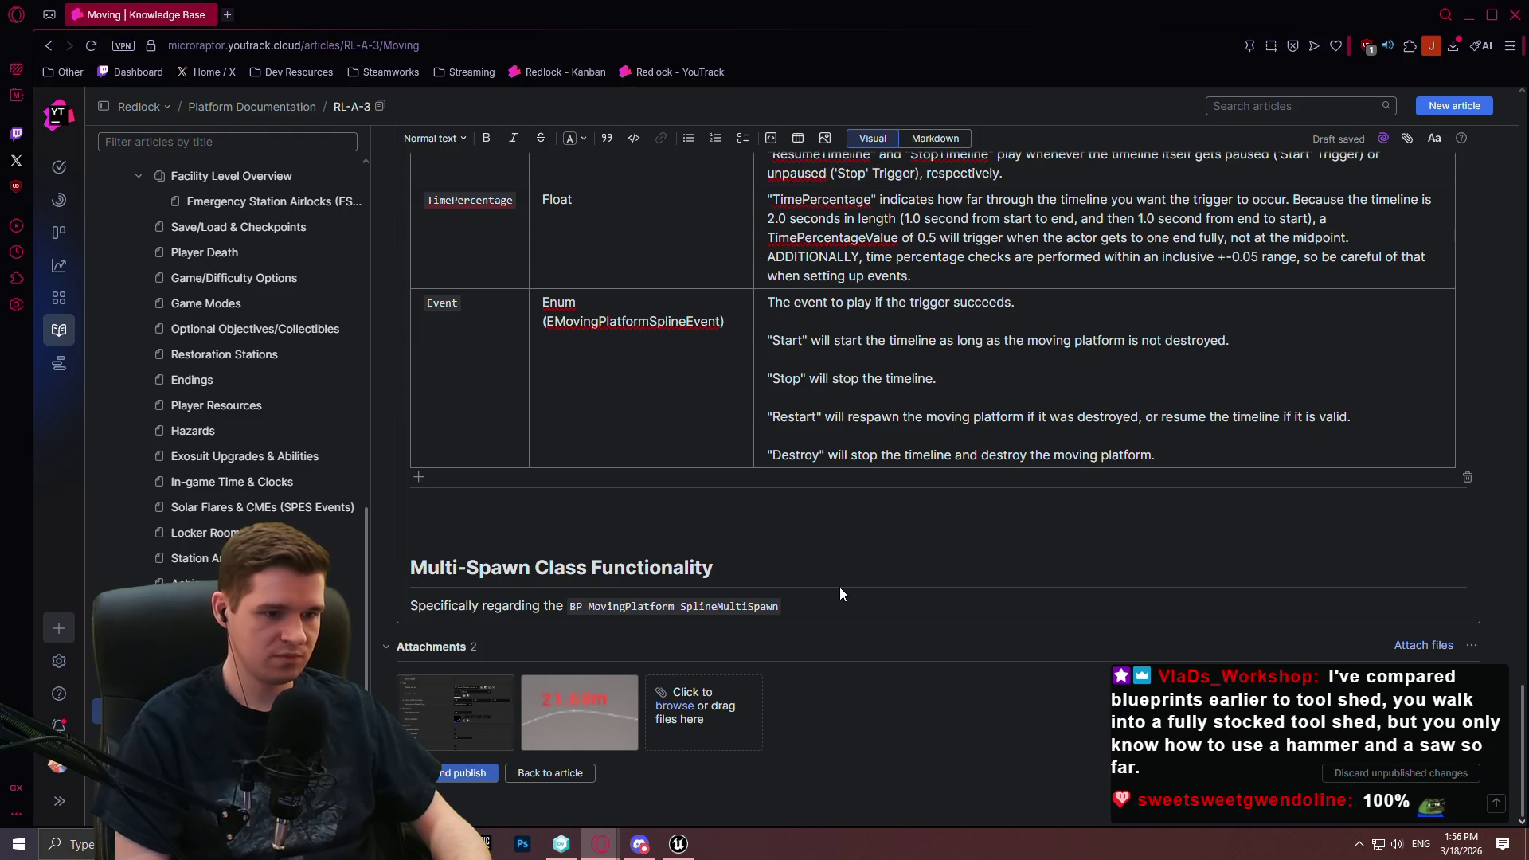
{"action": "type", "text": " ,"}
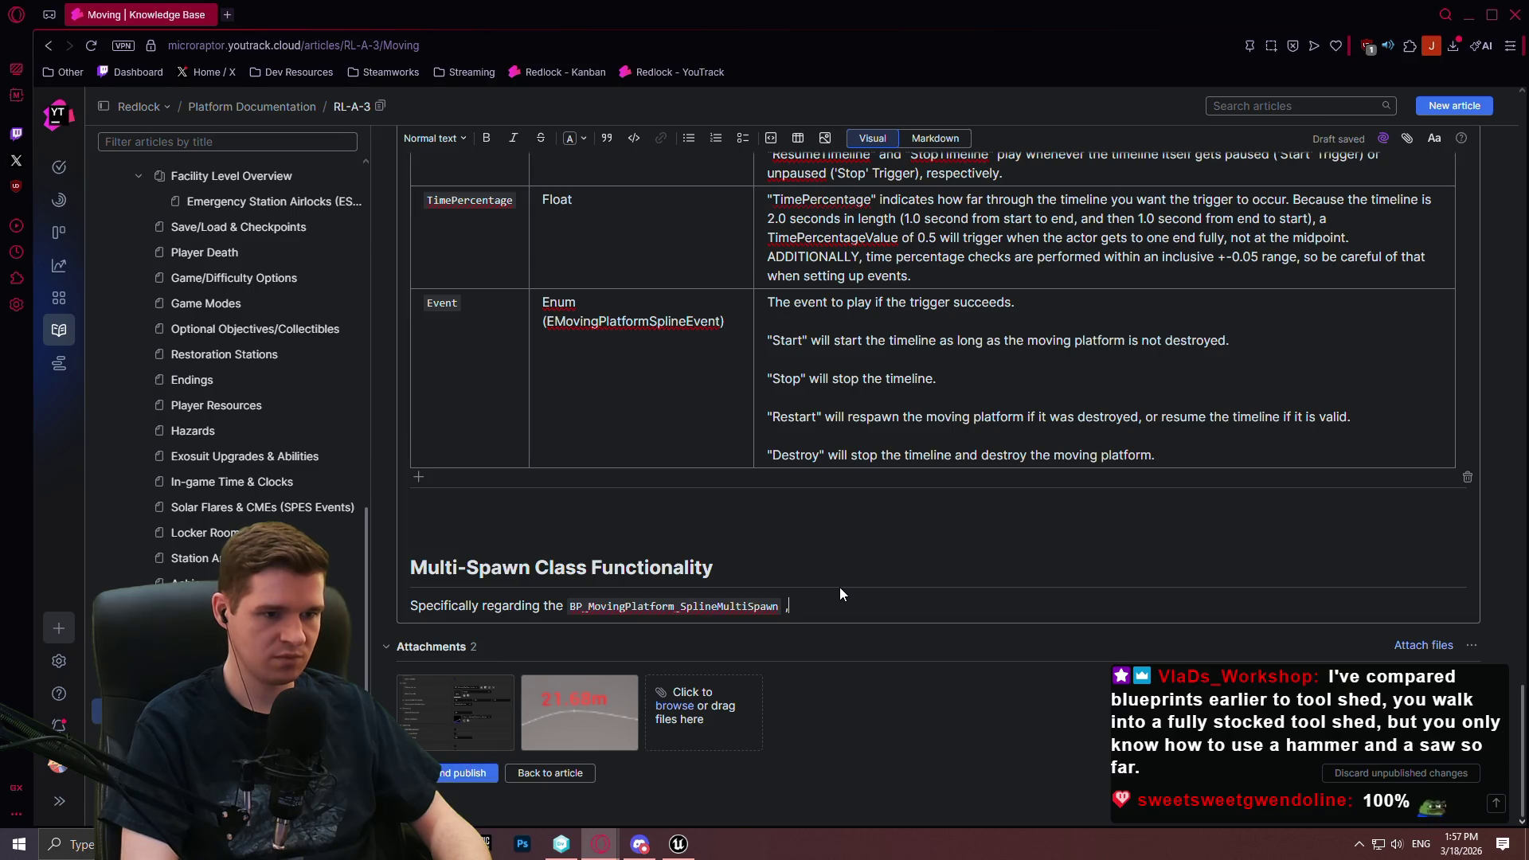
{"action": "type", "text": " this class works a bit differently compared to the original."}
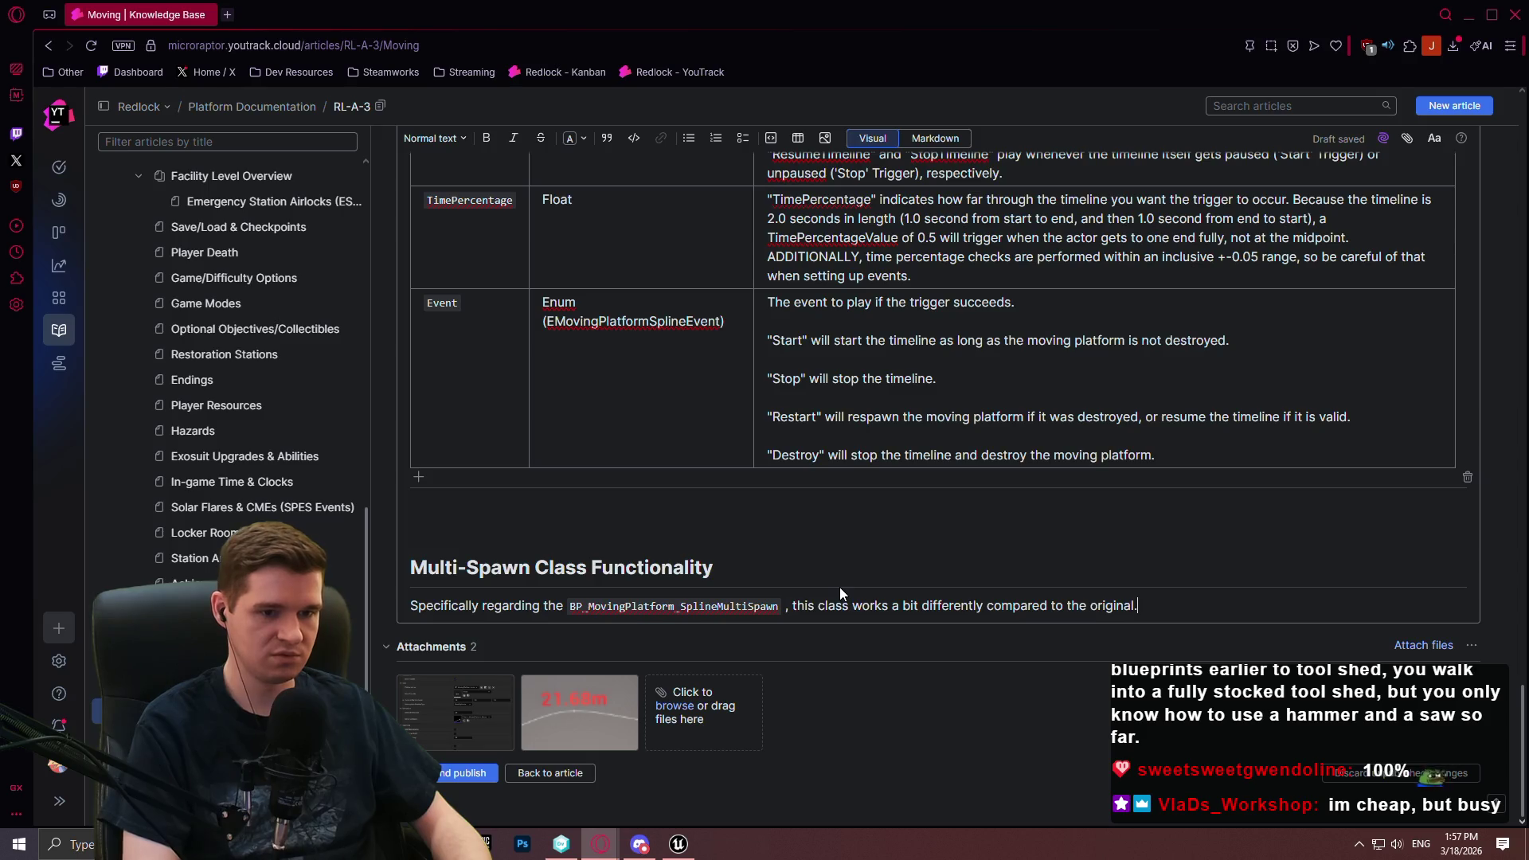
{"action": "key", "text": "BackSpace"}
{"action": "key", "text": "BackSpace"}
{"action": "key", "text": "BackSpace"}
{"action": "type", "text": "main one. This class allows f"}
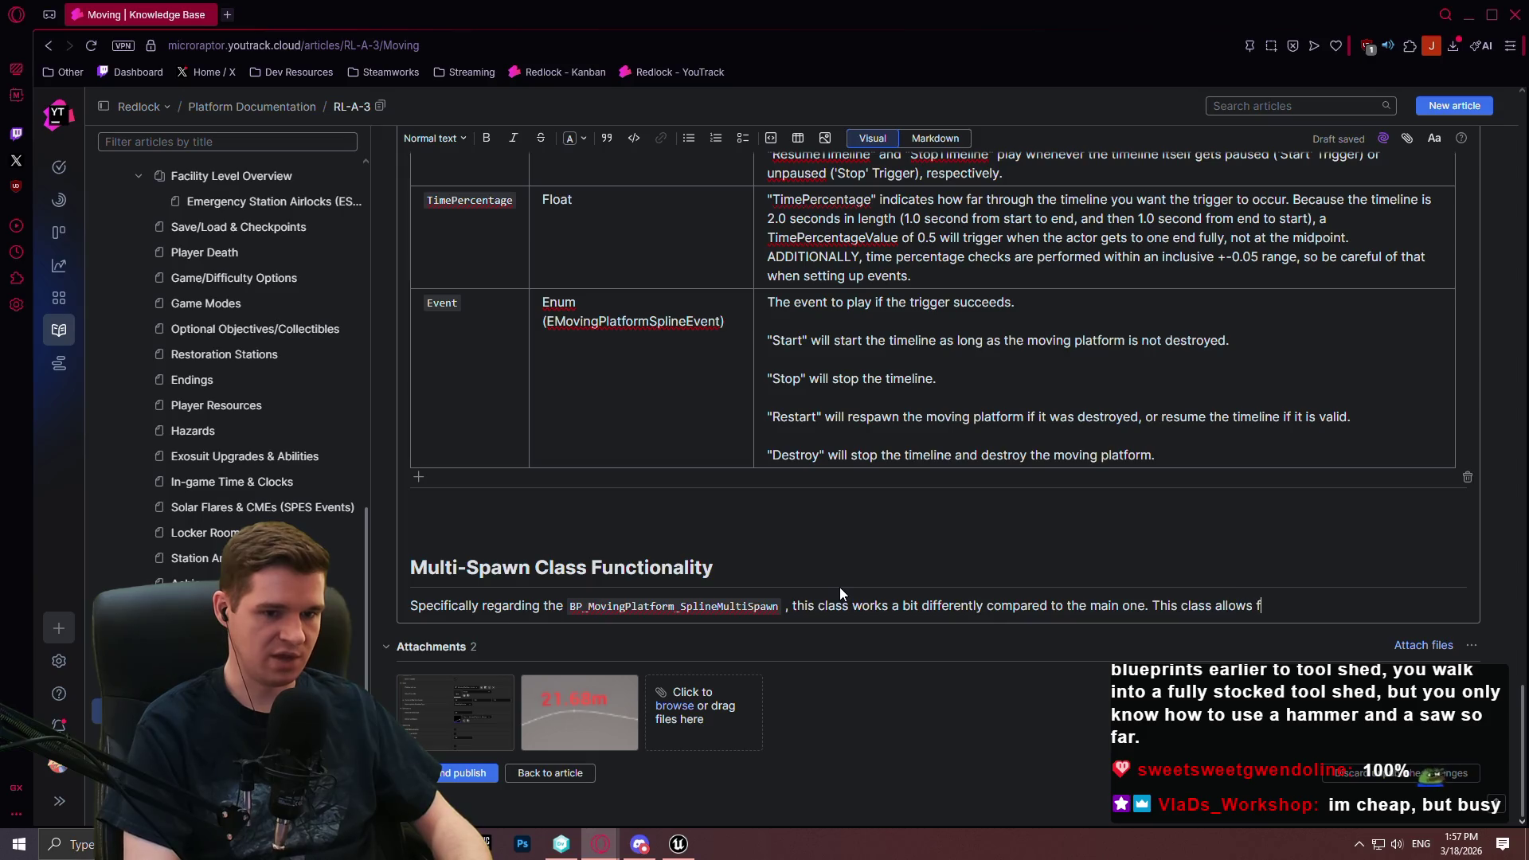
{"action": "type", "text": "or spawning multiple actor"}
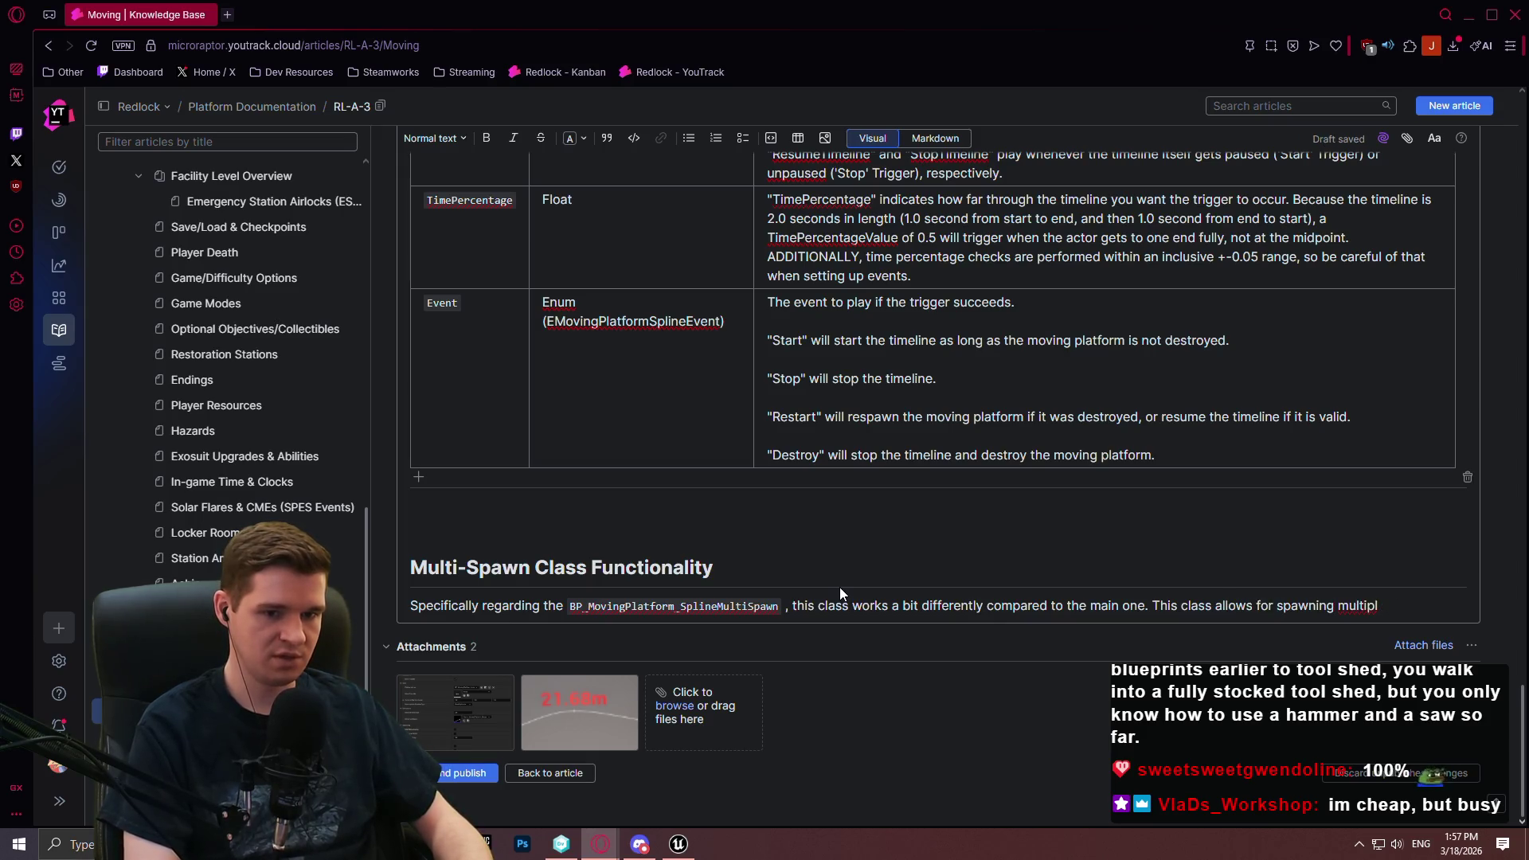
{"action": "type", "text": "s/meshes along the spline"}
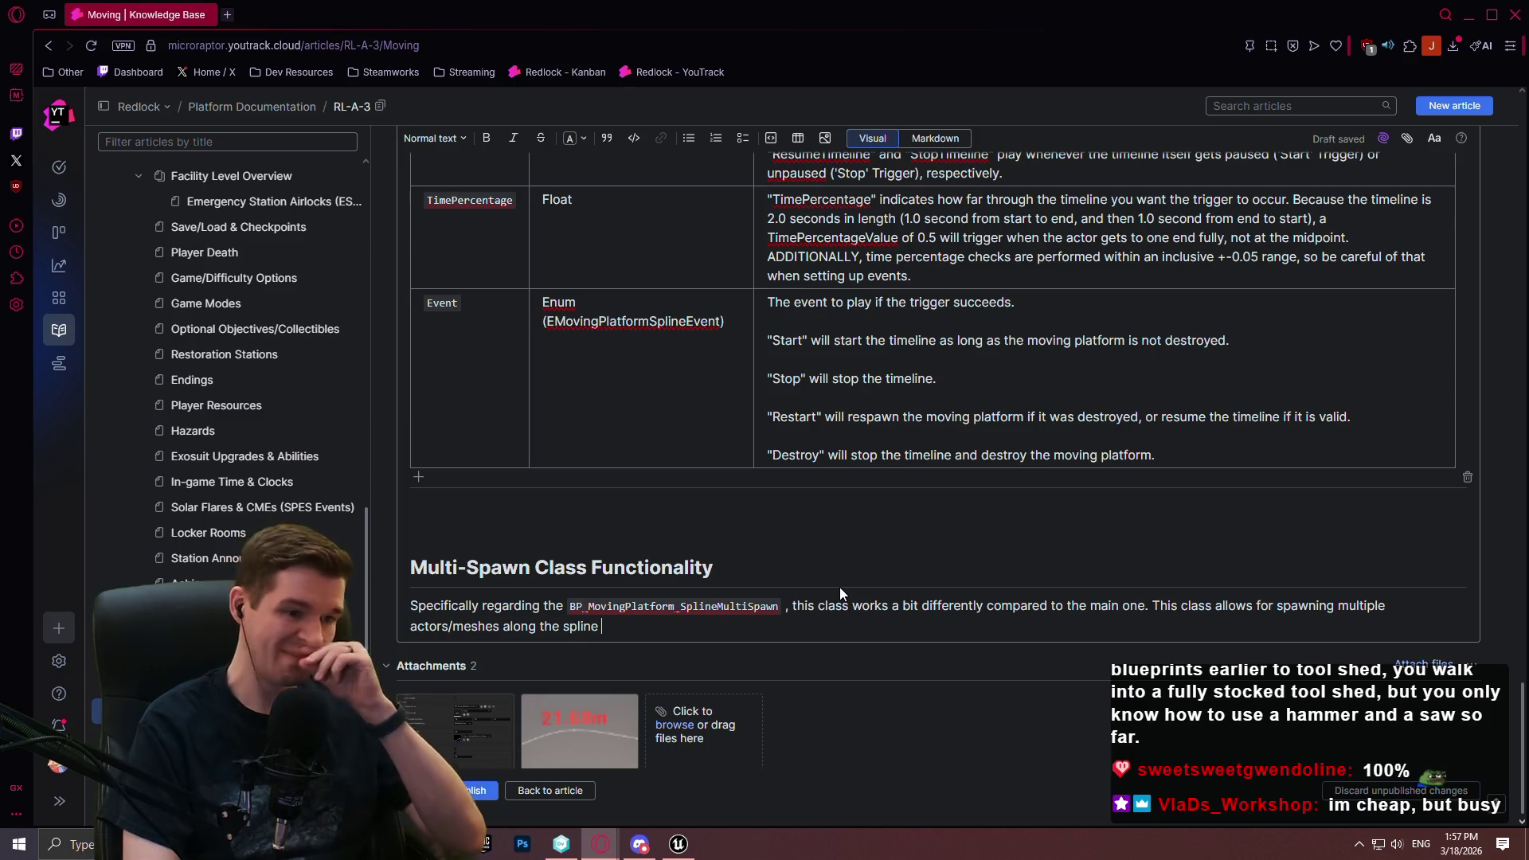
{"action": "type", "text": ", with fo"}
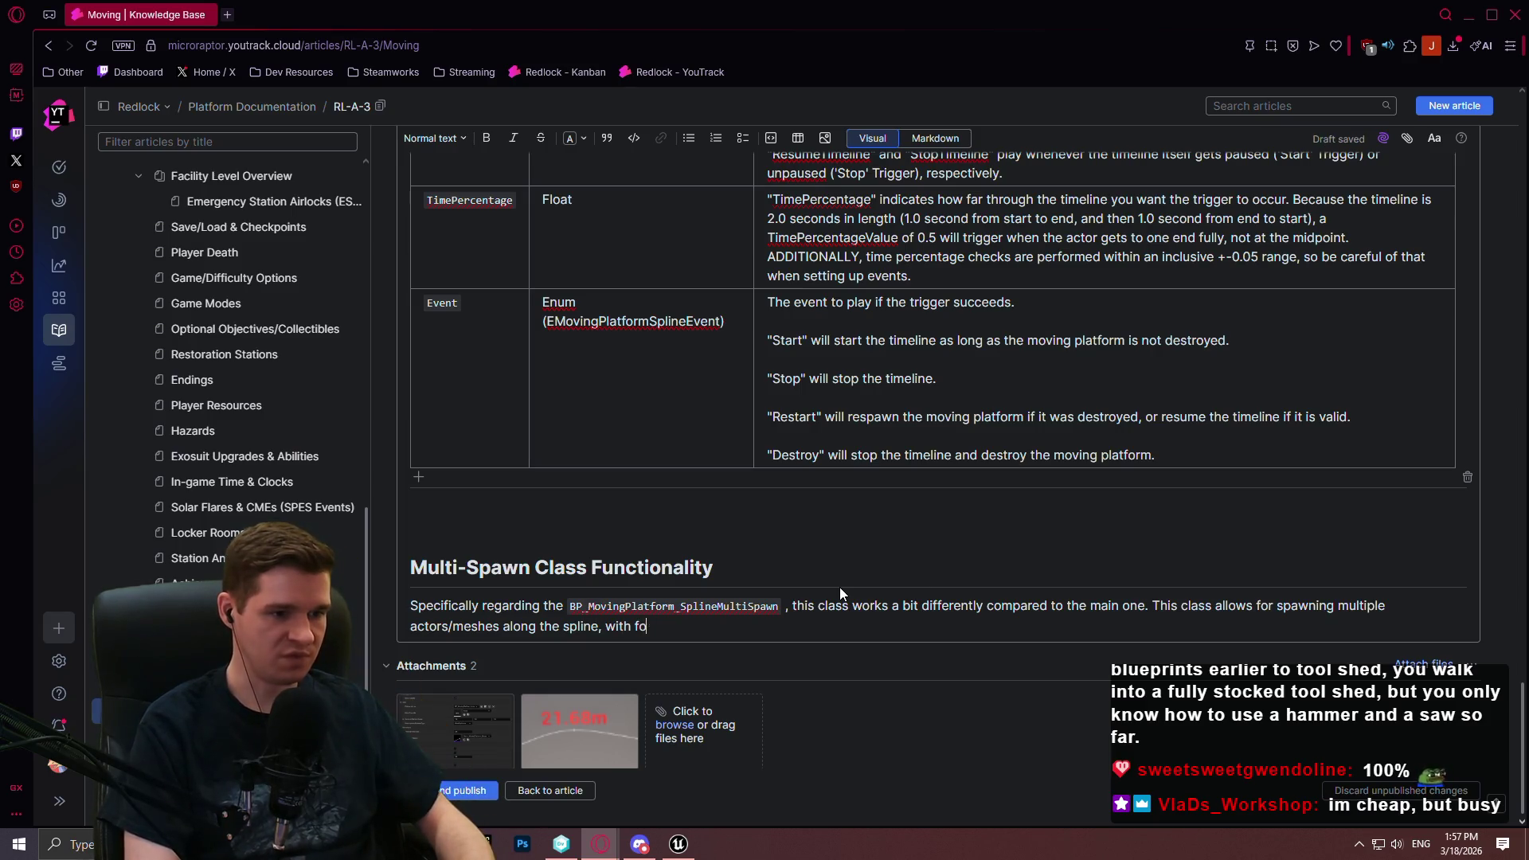
{"action": "key", "text": "BackSpace"}
{"action": "key", "text": "BackSpace"}
{"action": "type", "text": "config for "}
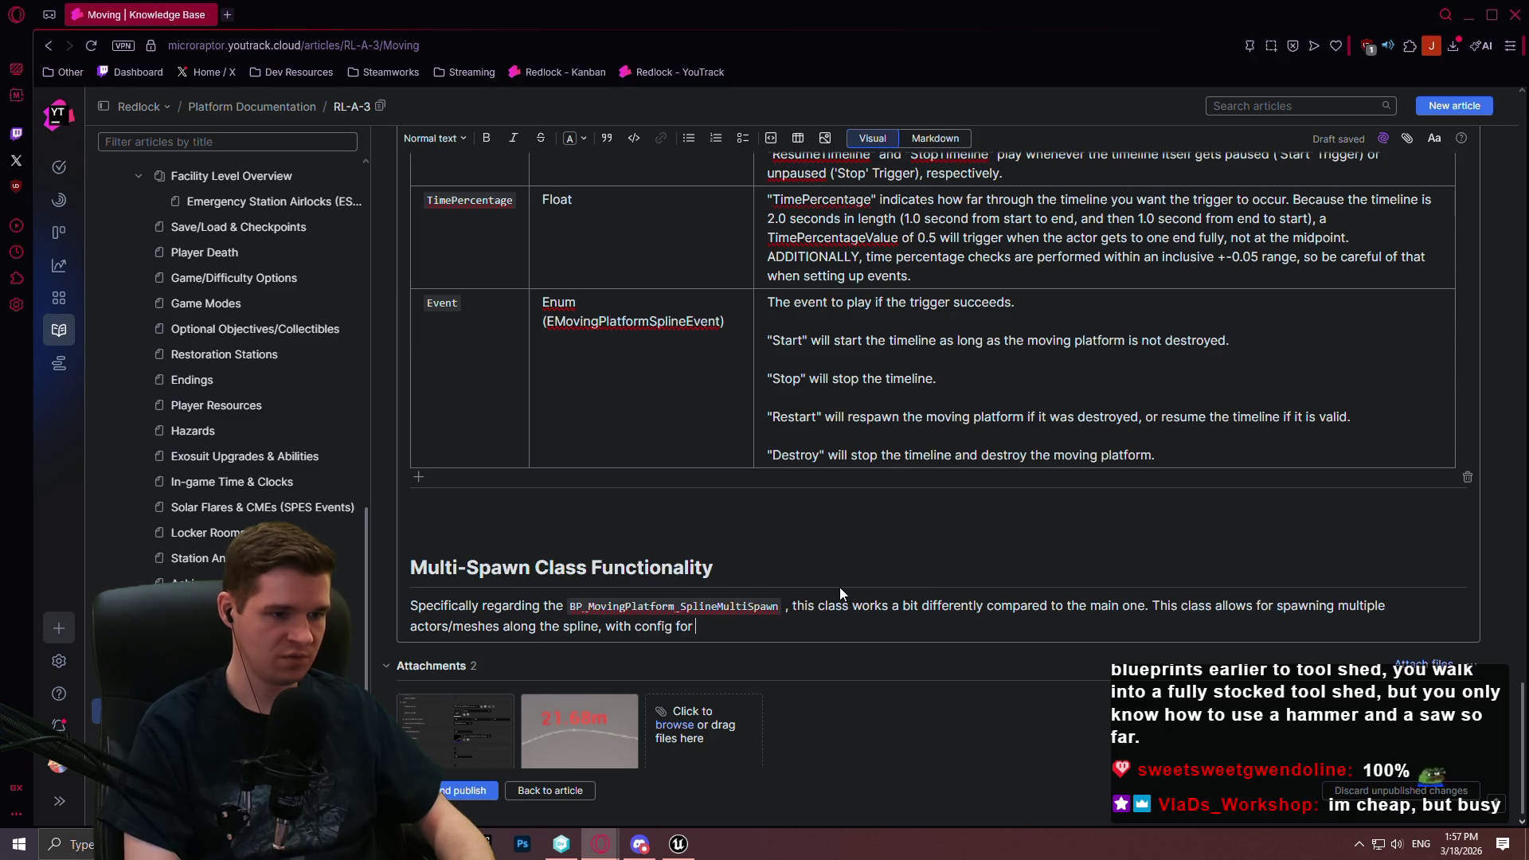
{"action": "type", "text": "amount and ti"}
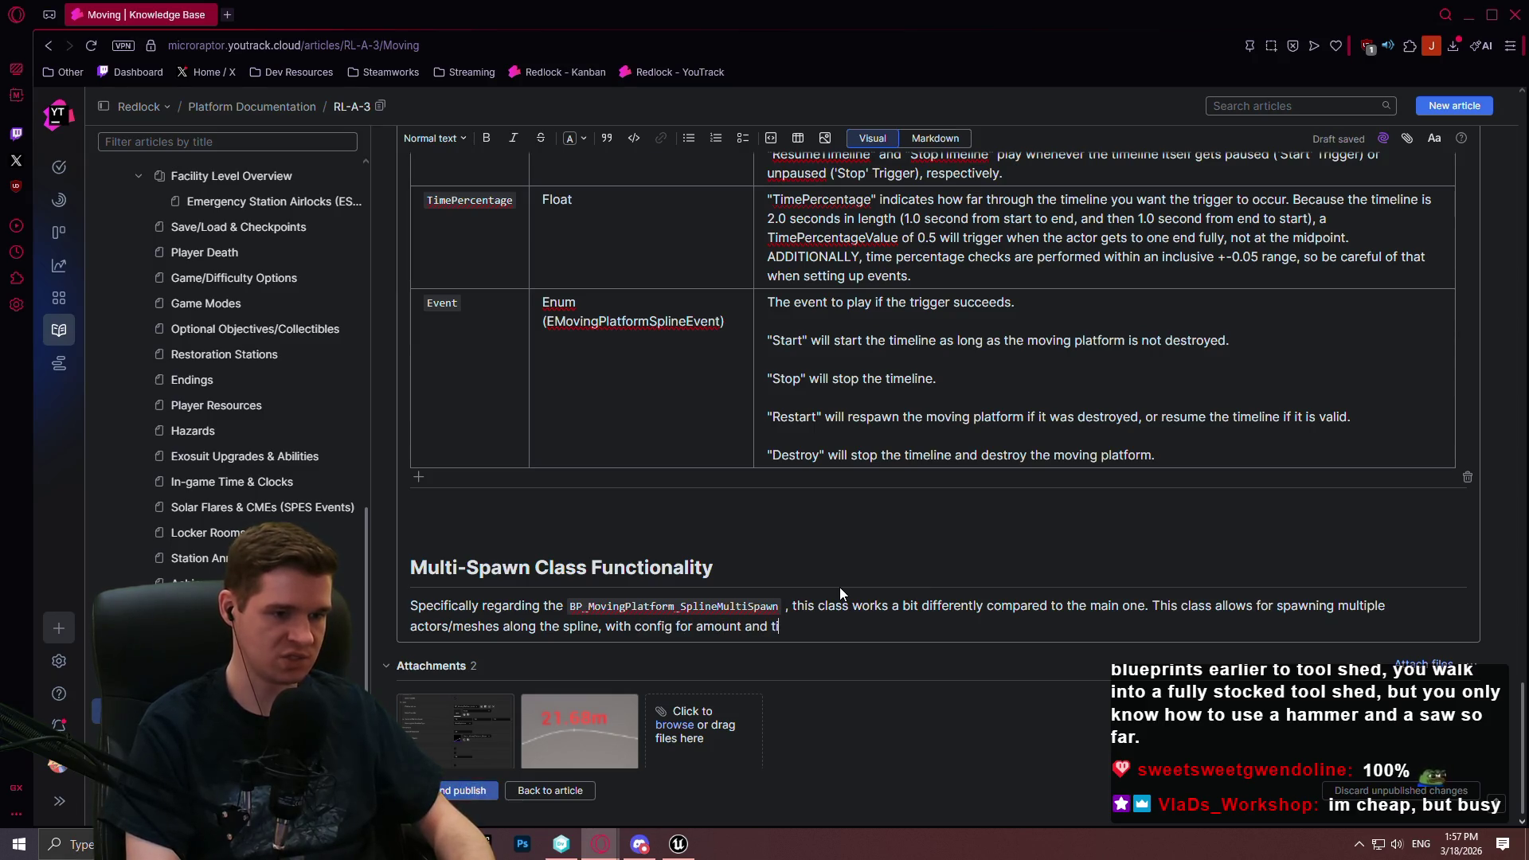
{"action": "type", "text": "me between spawning."}
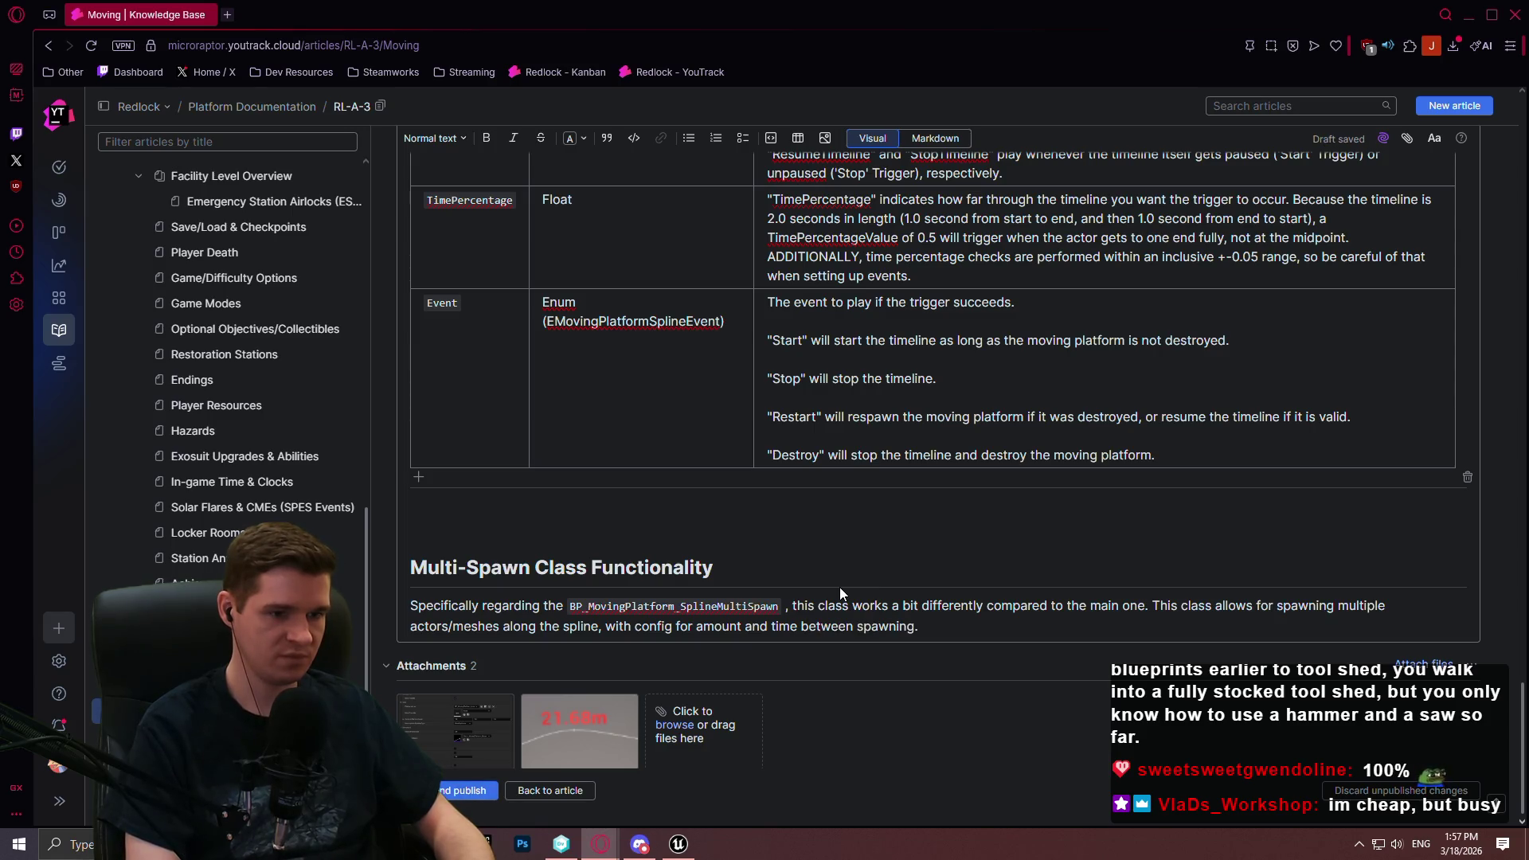
Place a BP_MovingPlatform_SplineMultiSpawn actor into the Unreal level
{"action": "key", "text": "Return"}
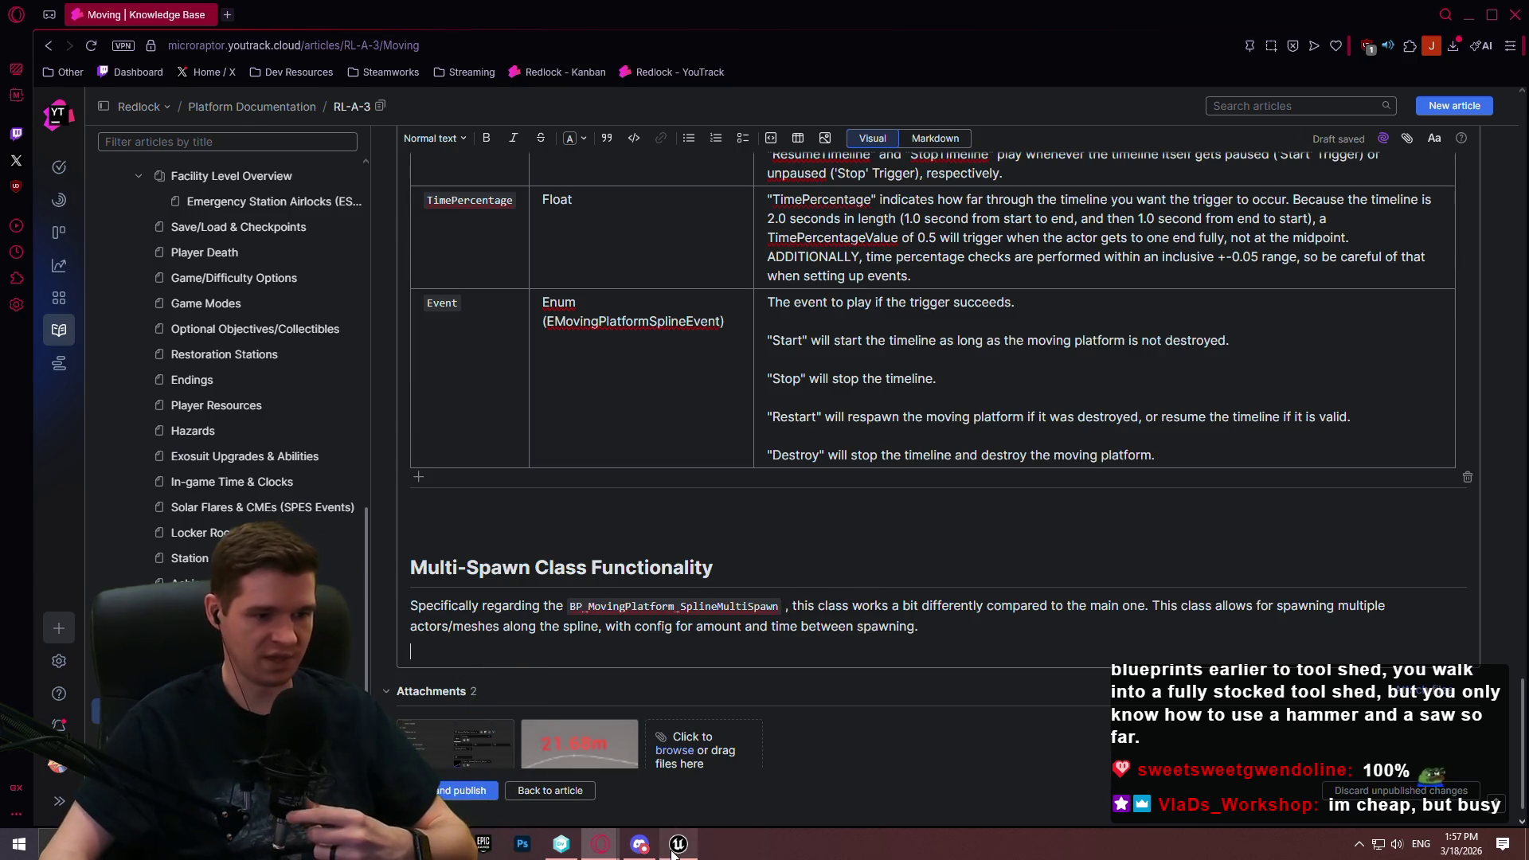
{"action": "left_click", "coordinate": [677, 844]}
{"action": "left_click_drag", "start_coordinate": [711, 629], "coordinate": [705, 279]}
Put PlatformLimit and TimeBetweenSpawns into a new MultiSpawn Config category in the SplineMultiSpawn blueprint
{"action": "scroll", "coordinate": [1264, 601], "scroll_direction": "down", "scroll_amount": 3}
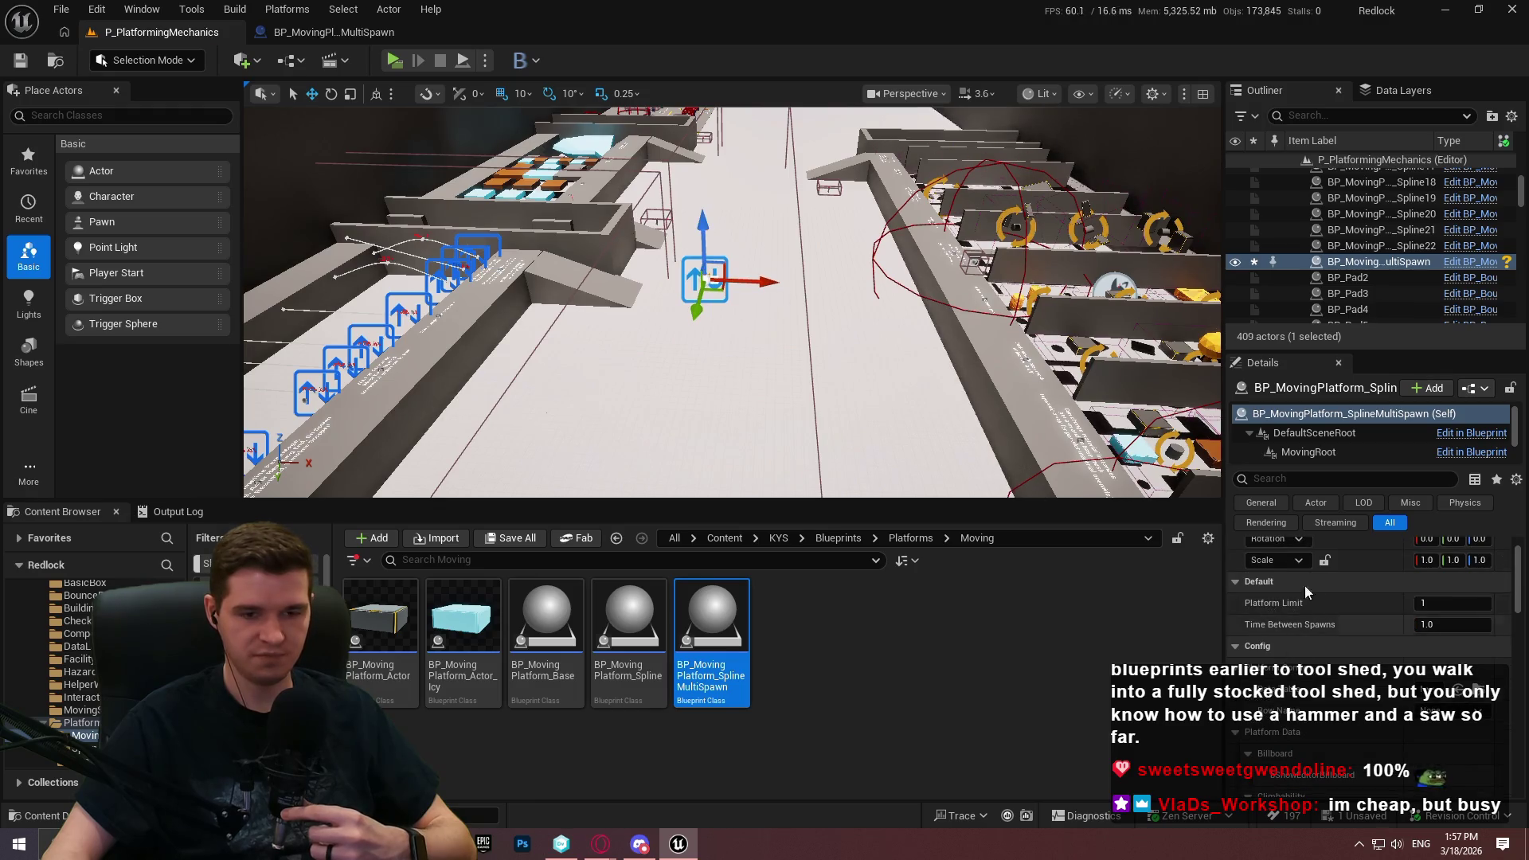
{"action": "double_click", "coordinate": [740, 685]}
{"action": "scroll", "coordinate": [96, 509], "scroll_direction": "down", "scroll_amount": 3}
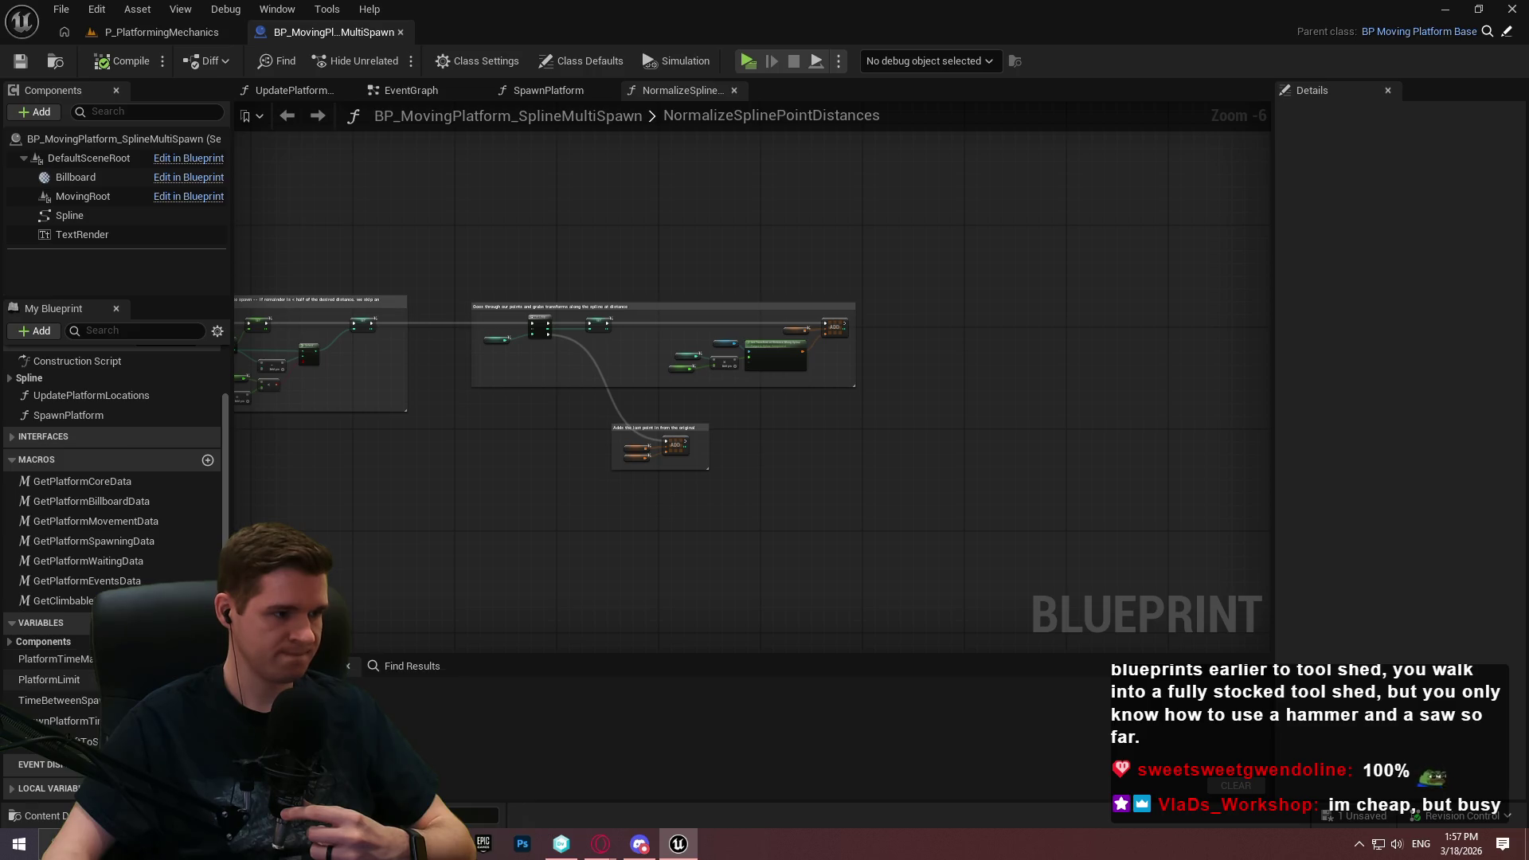
{"action": "left_click", "coordinate": [69, 684]}
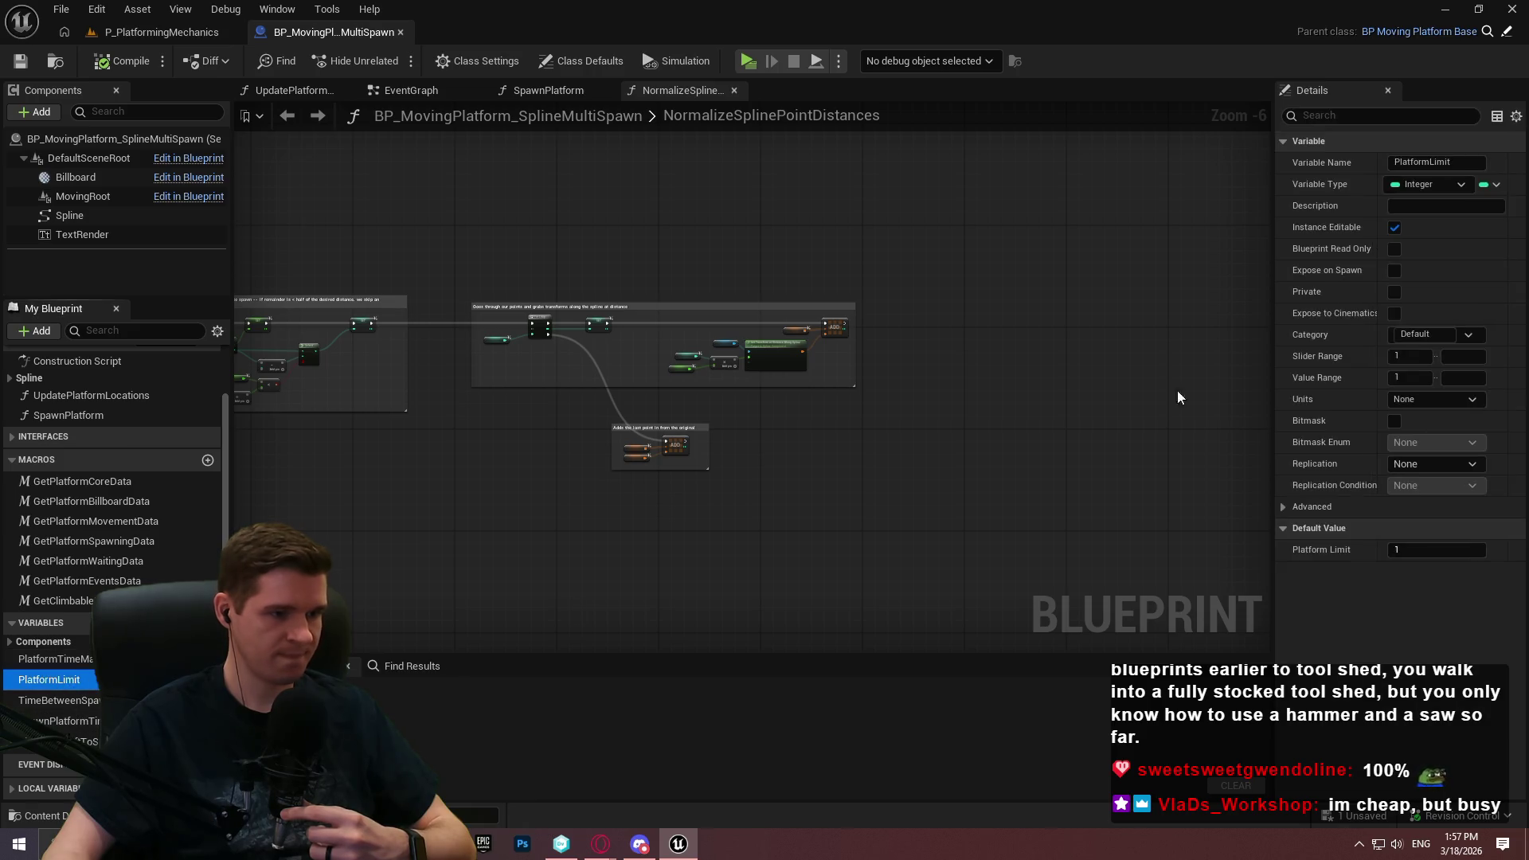
{"action": "left_click", "coordinate": [1421, 335]}
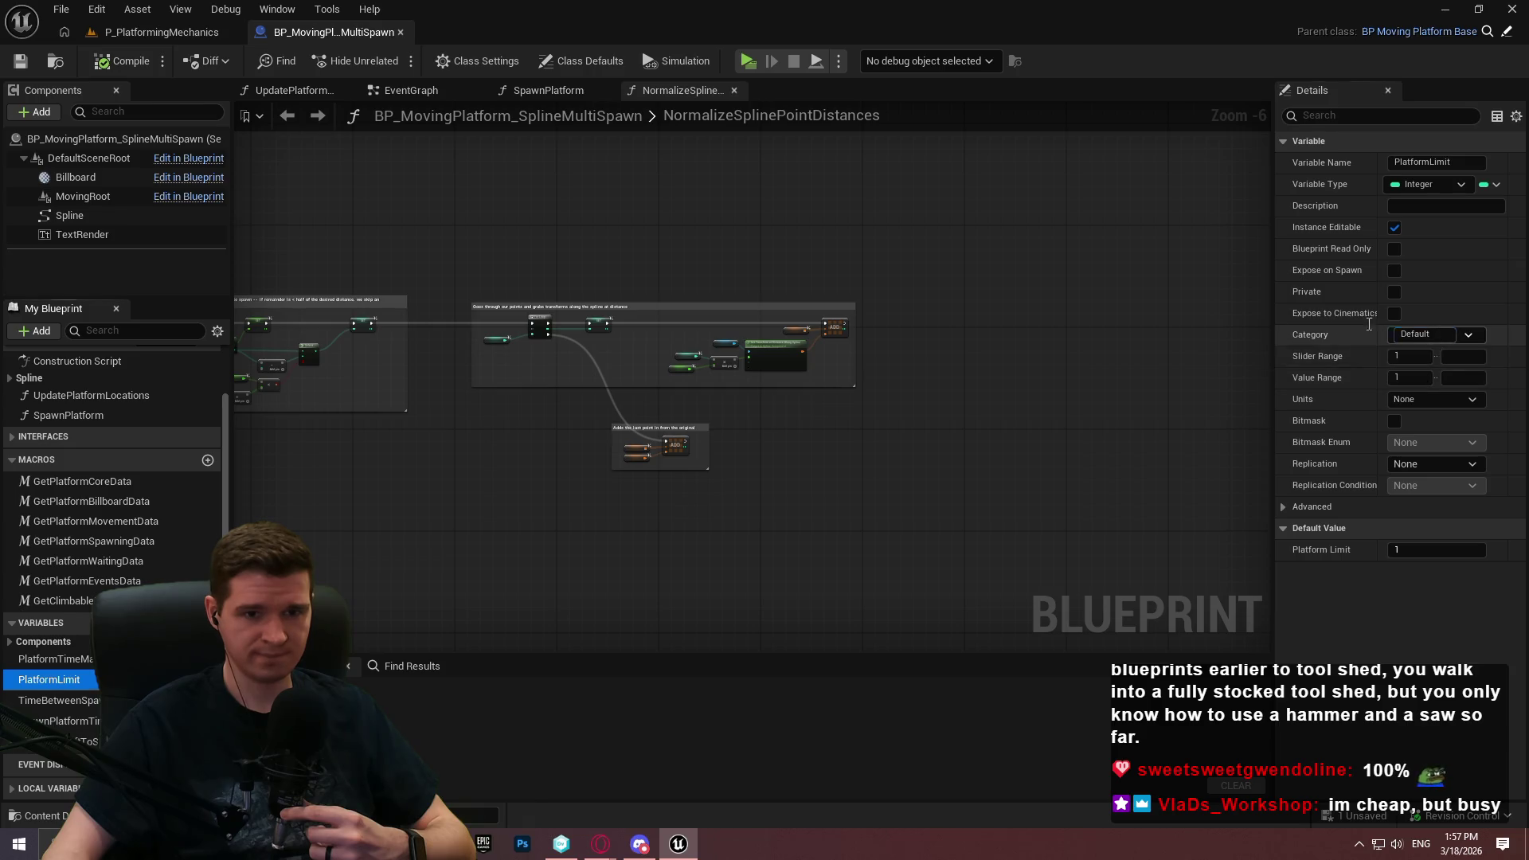
{"action": "type", "text": "Multi"}
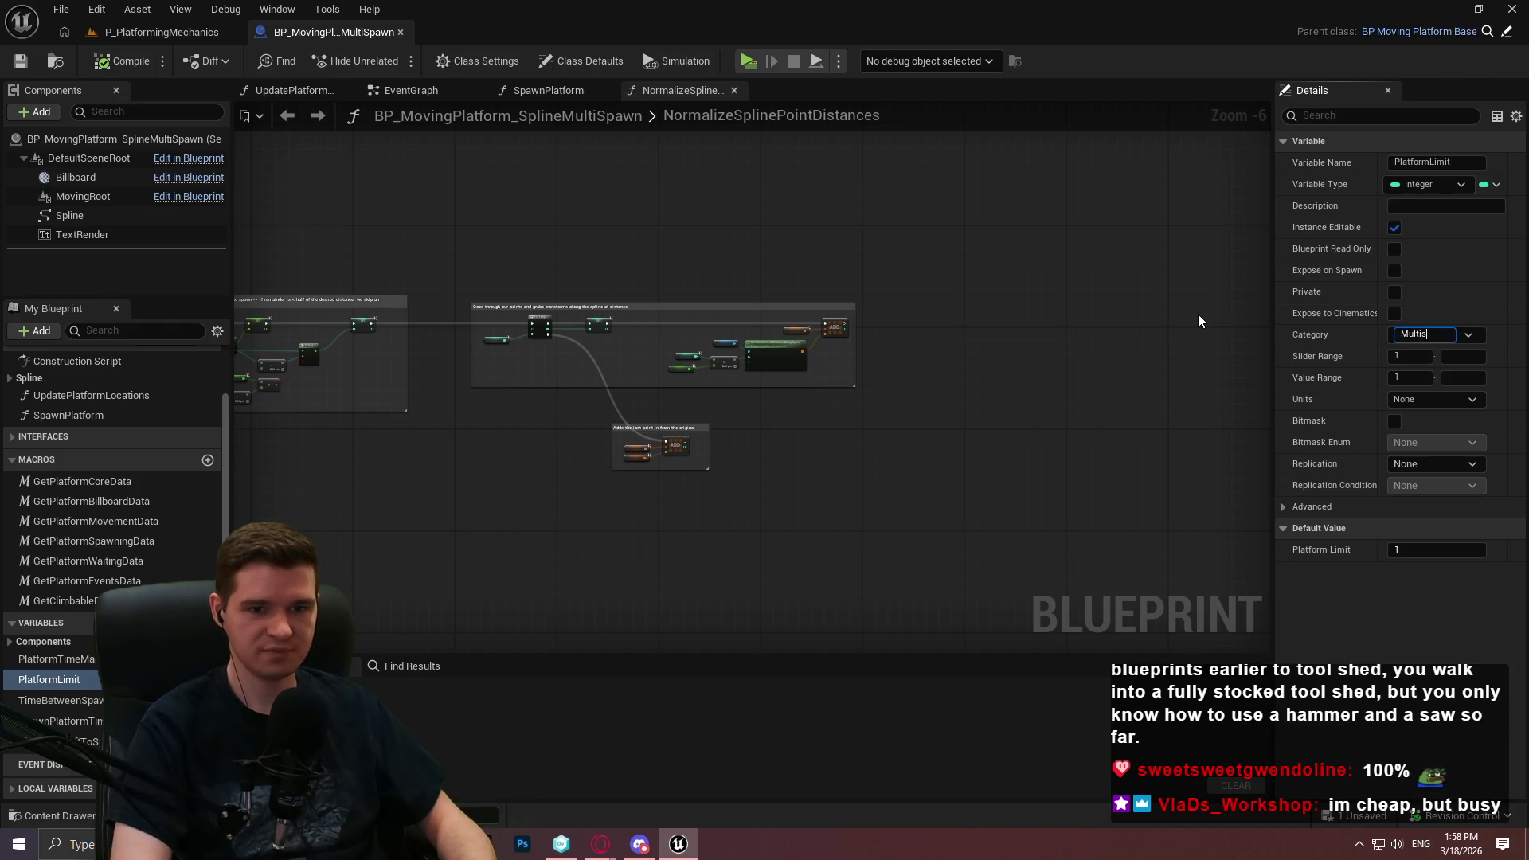
{"action": "type", "text": "Spawn Config"}
{"action": "key", "text": "Return"}
{"action": "left_click_drag", "start_coordinate": [79, 714], "coordinate": [52, 673]}
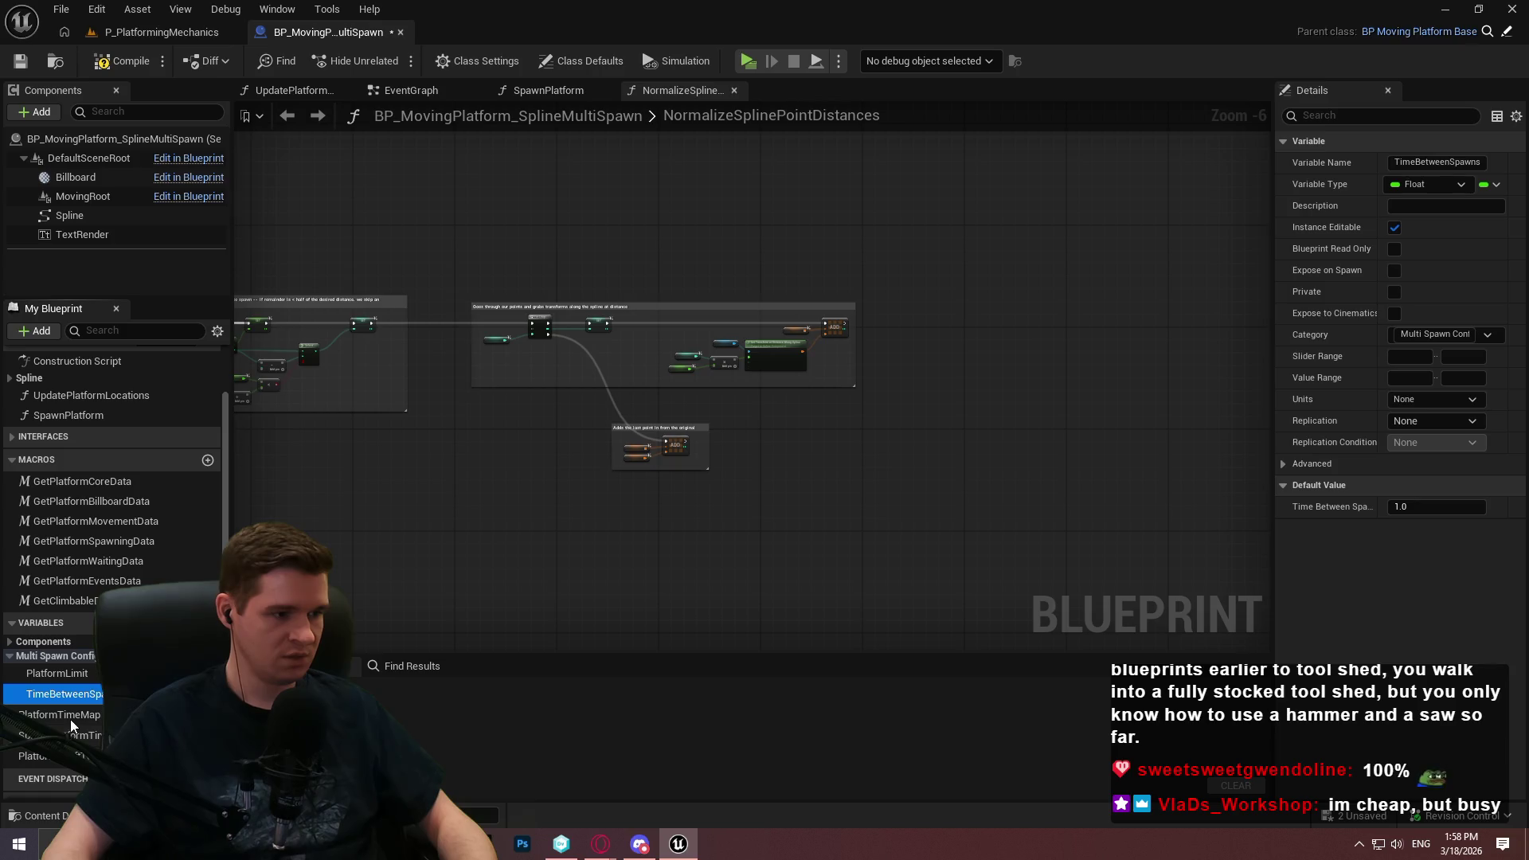
Put PlatformTimeMap and PlatformsLeftToSpawn into a new MultiSpawn Data category
{"action": "left_click", "coordinate": [70, 716]}
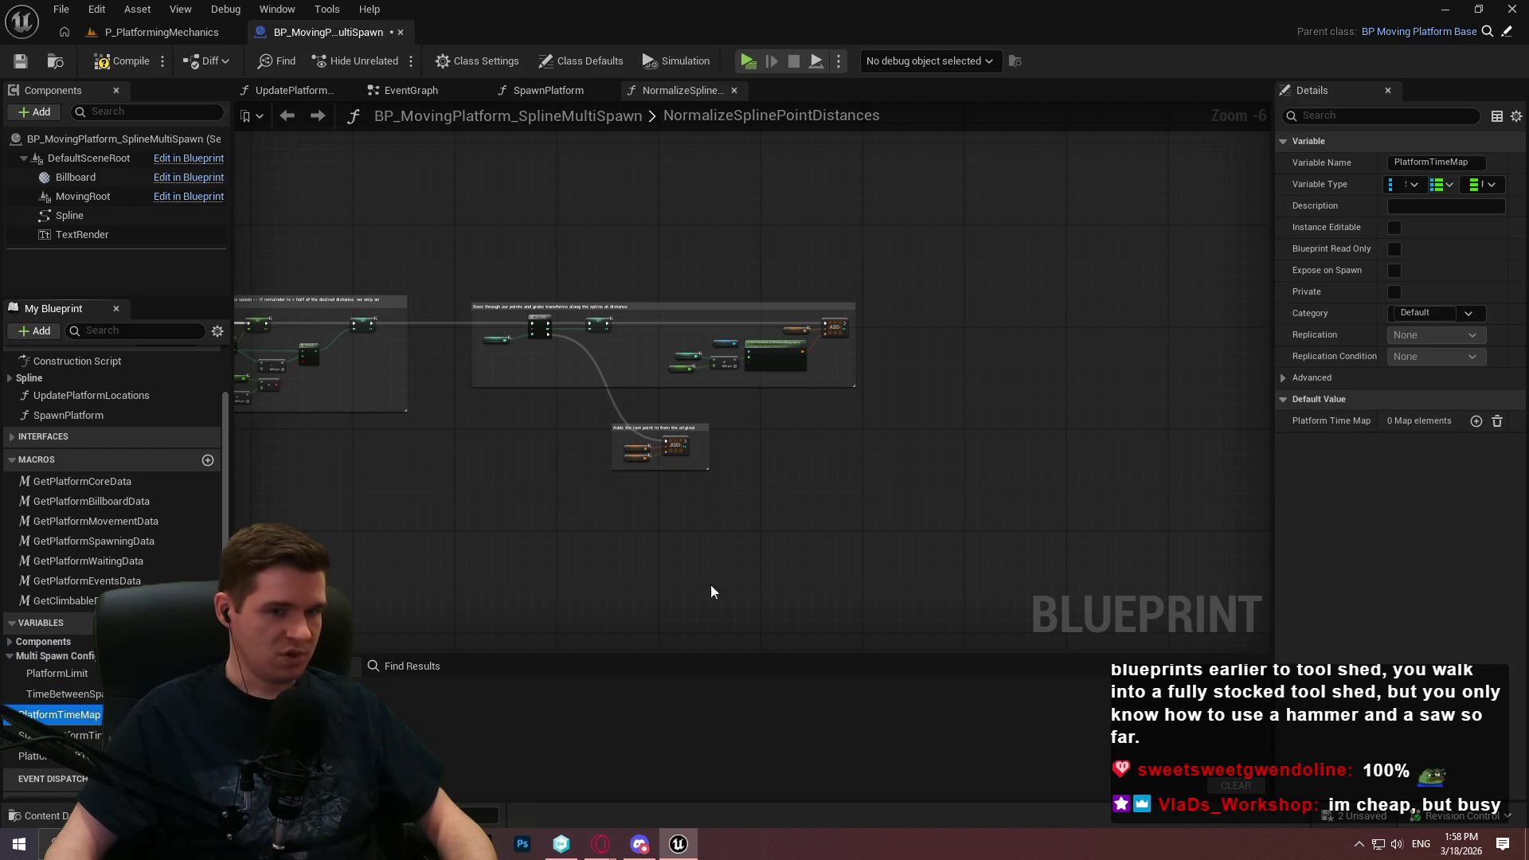
{"action": "left_click", "coordinate": [1421, 312]}
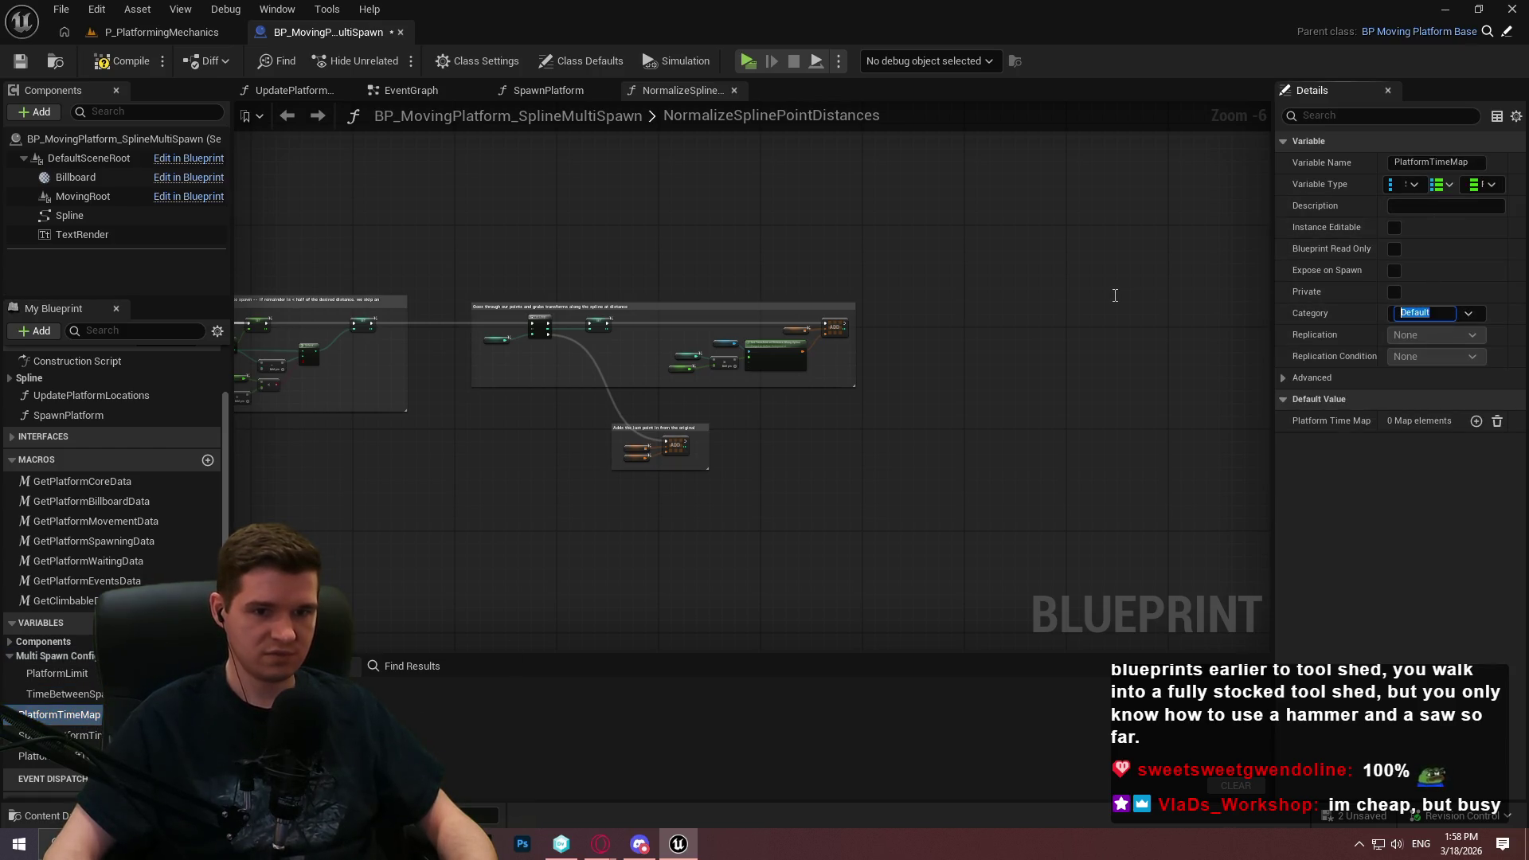
{"action": "type", "text": "MultiSpawn Data"}
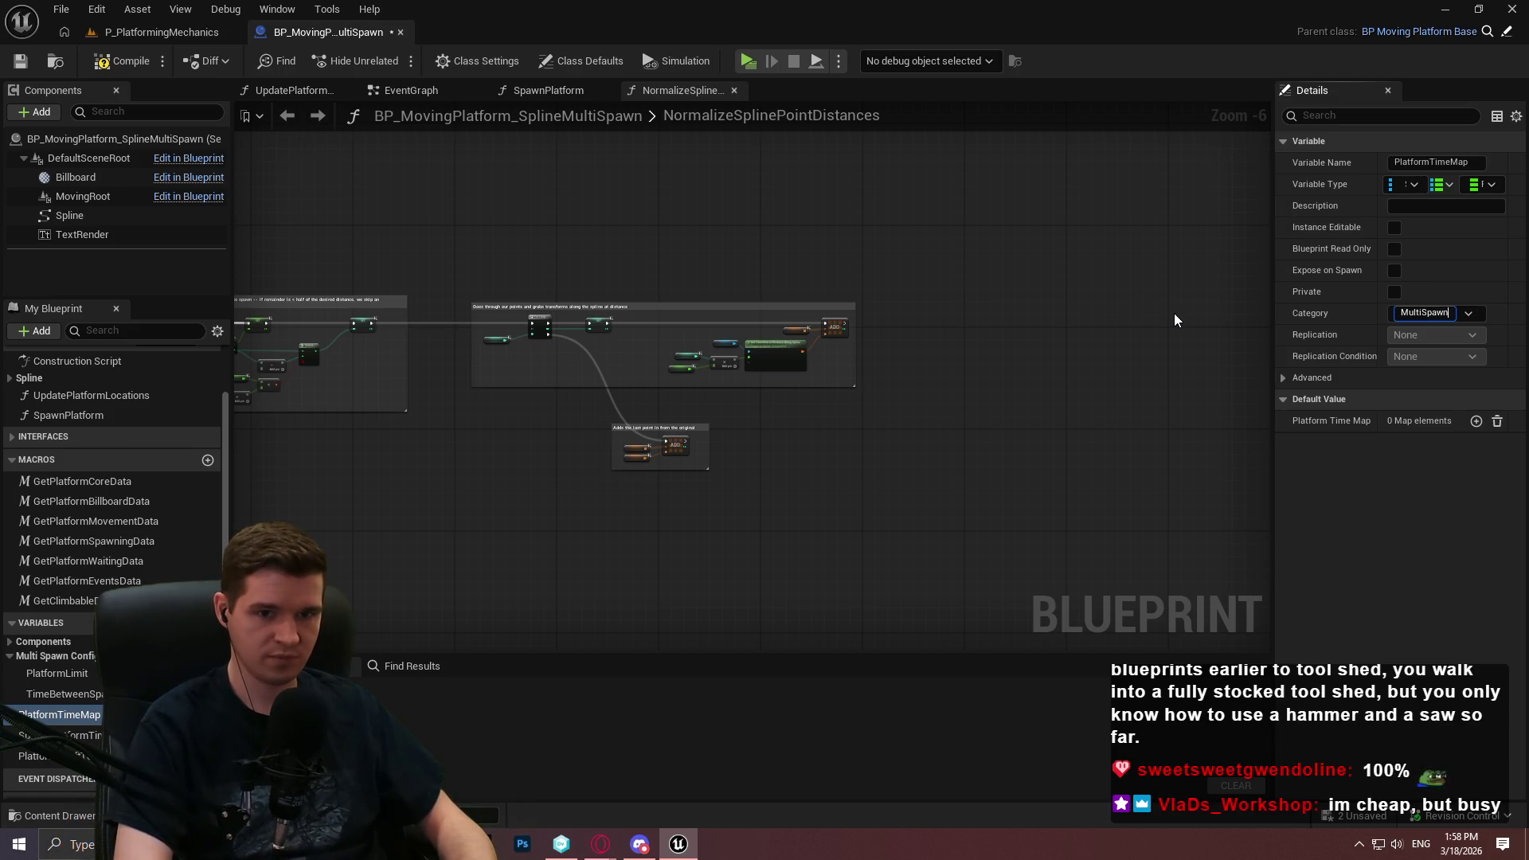
{"action": "key", "text": "Return"}
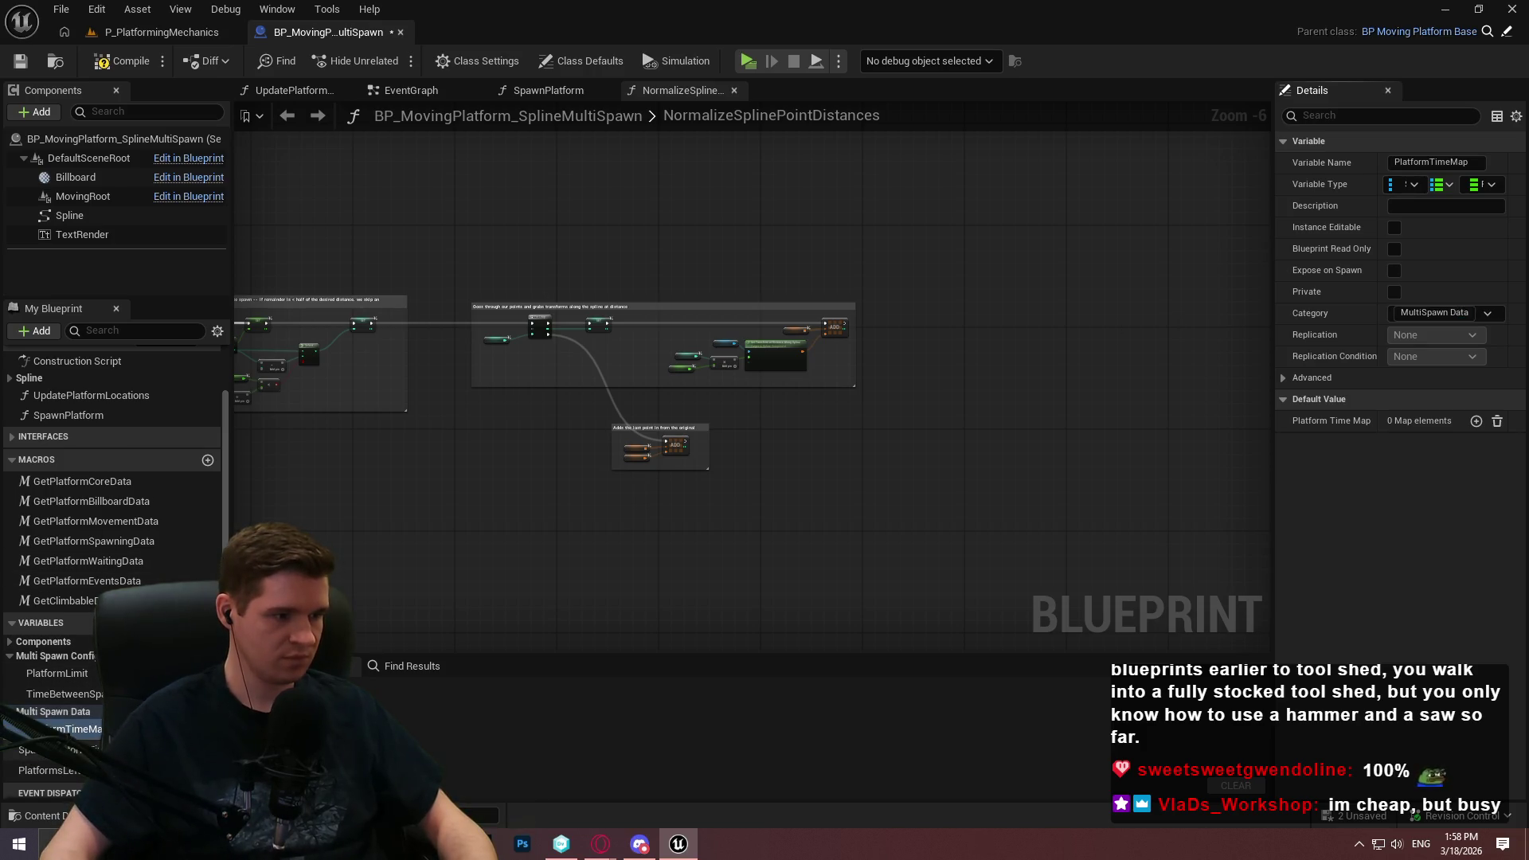
{"action": "left_click_drag", "start_coordinate": [44, 769], "coordinate": [61, 715]}
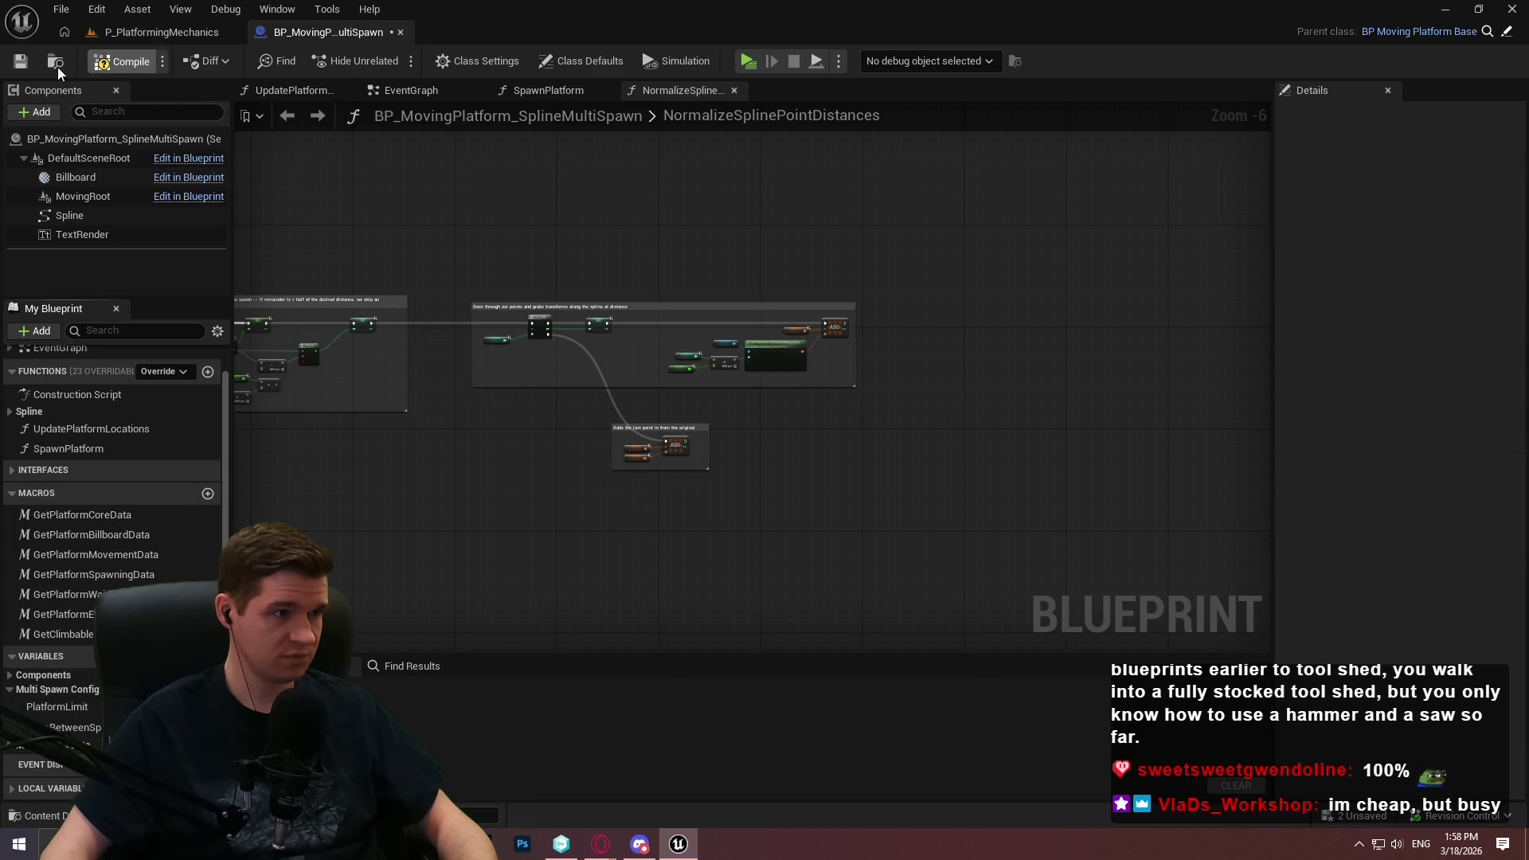
Compile and save the blueprint, checking out its files
{"action": "left_click", "coordinate": [123, 60]}
{"action": "left_click", "coordinate": [21, 60]}
{"action": "left_click", "coordinate": [818, 603]}
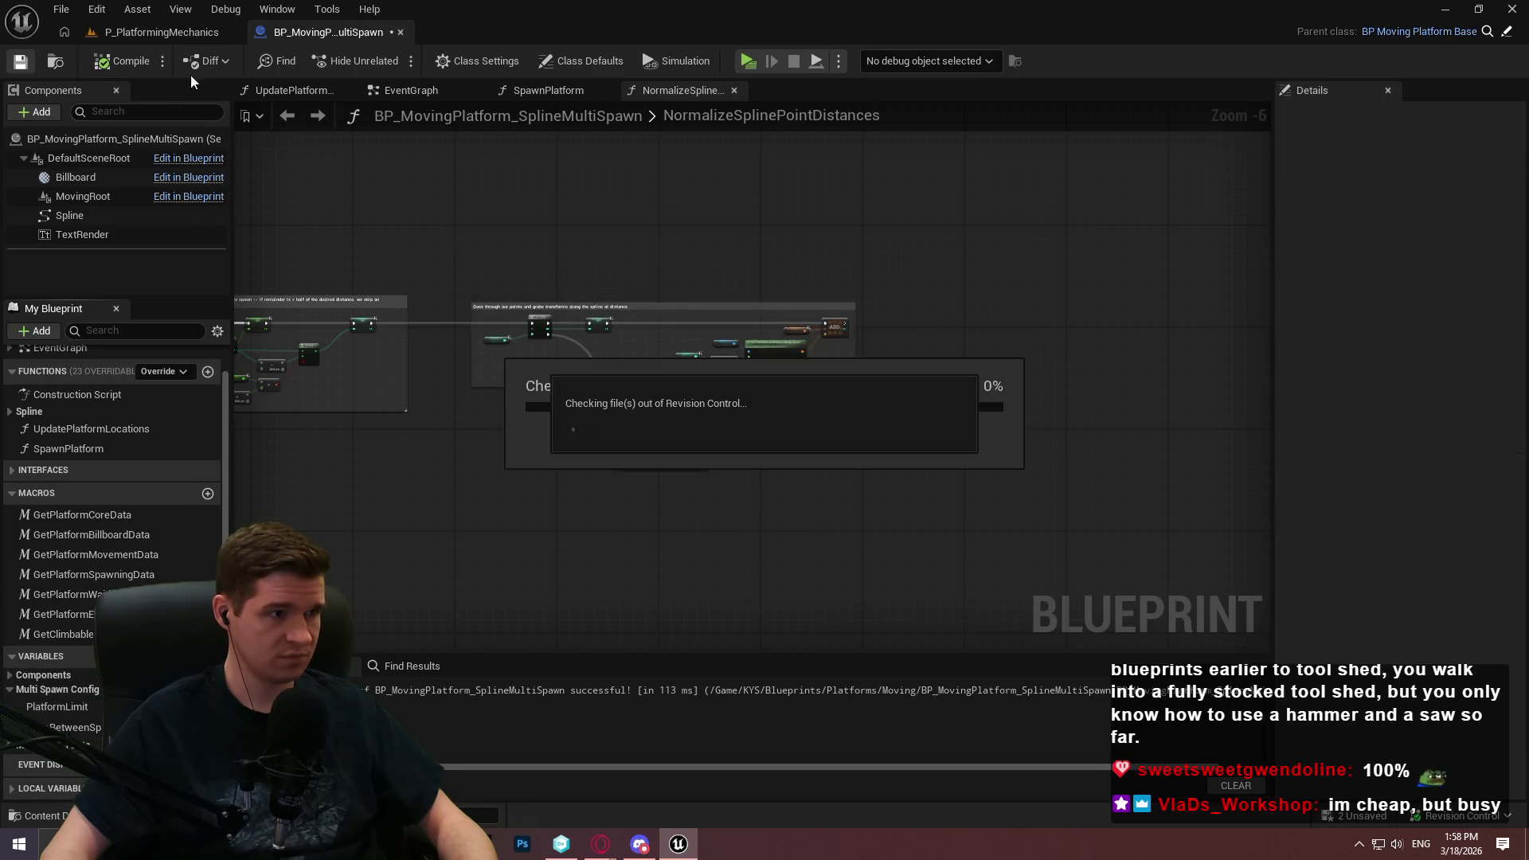
Set PlatformLimit's category to Multi Spawn Config and TimeBetweenSpawns's to MultiSpawn Data
{"action": "left_click", "coordinate": [159, 31]}
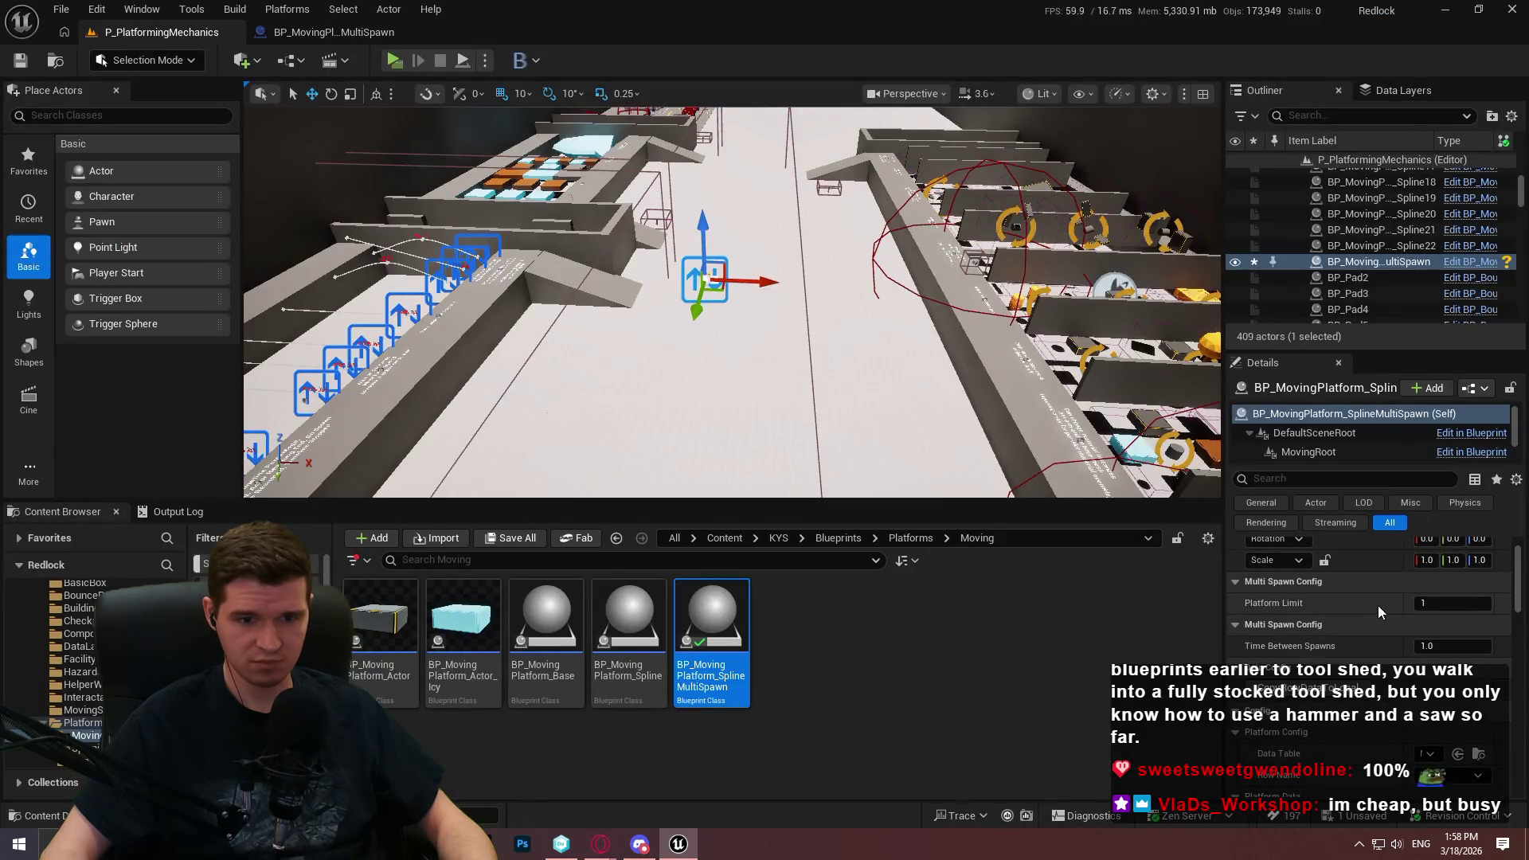
{"action": "left_click", "coordinate": [365, 33]}
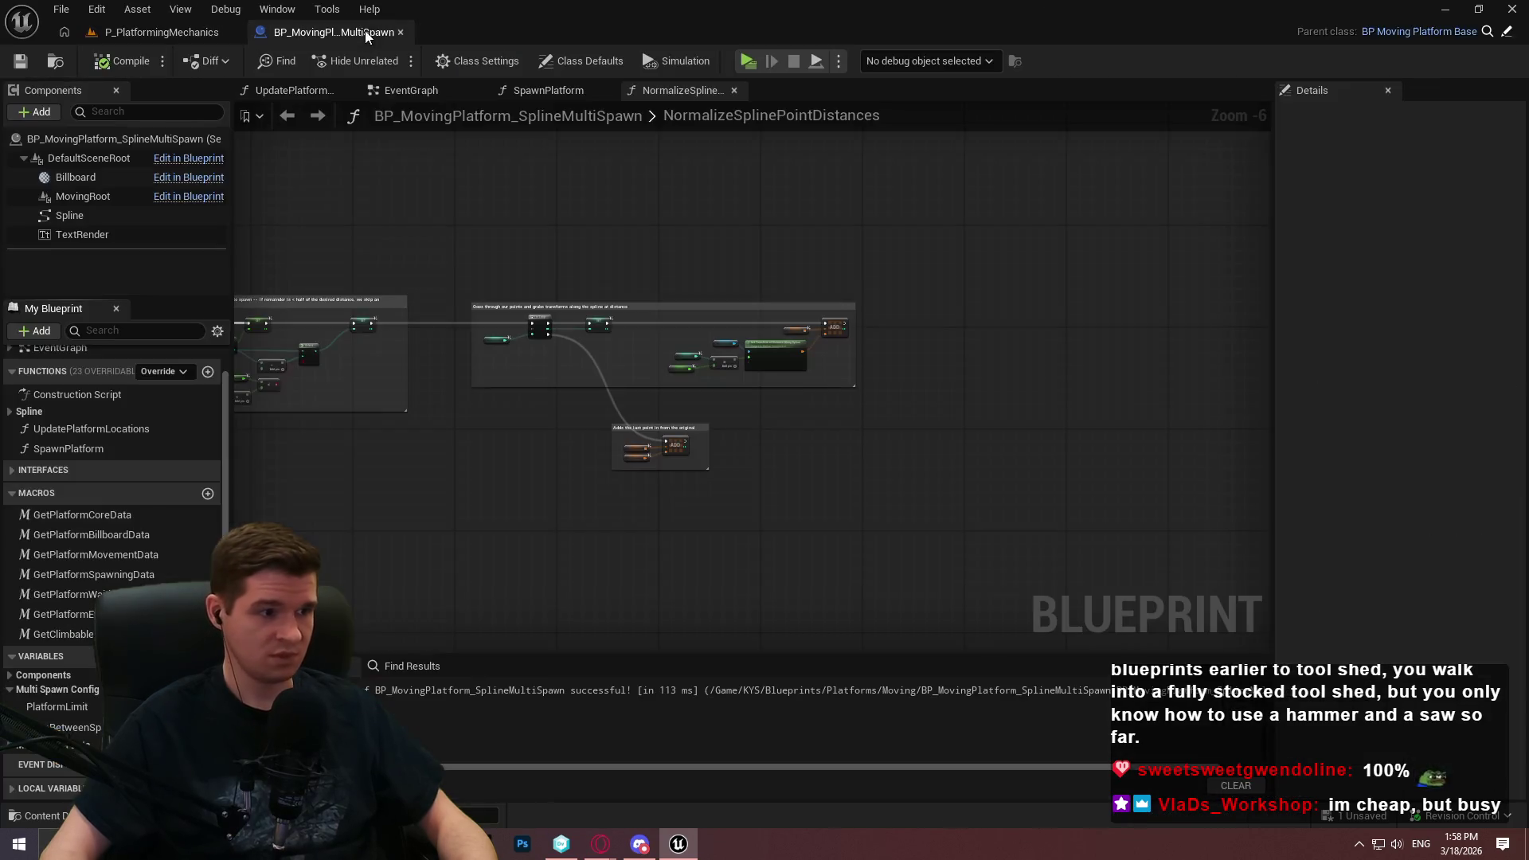
{"action": "left_click", "coordinate": [56, 706]}
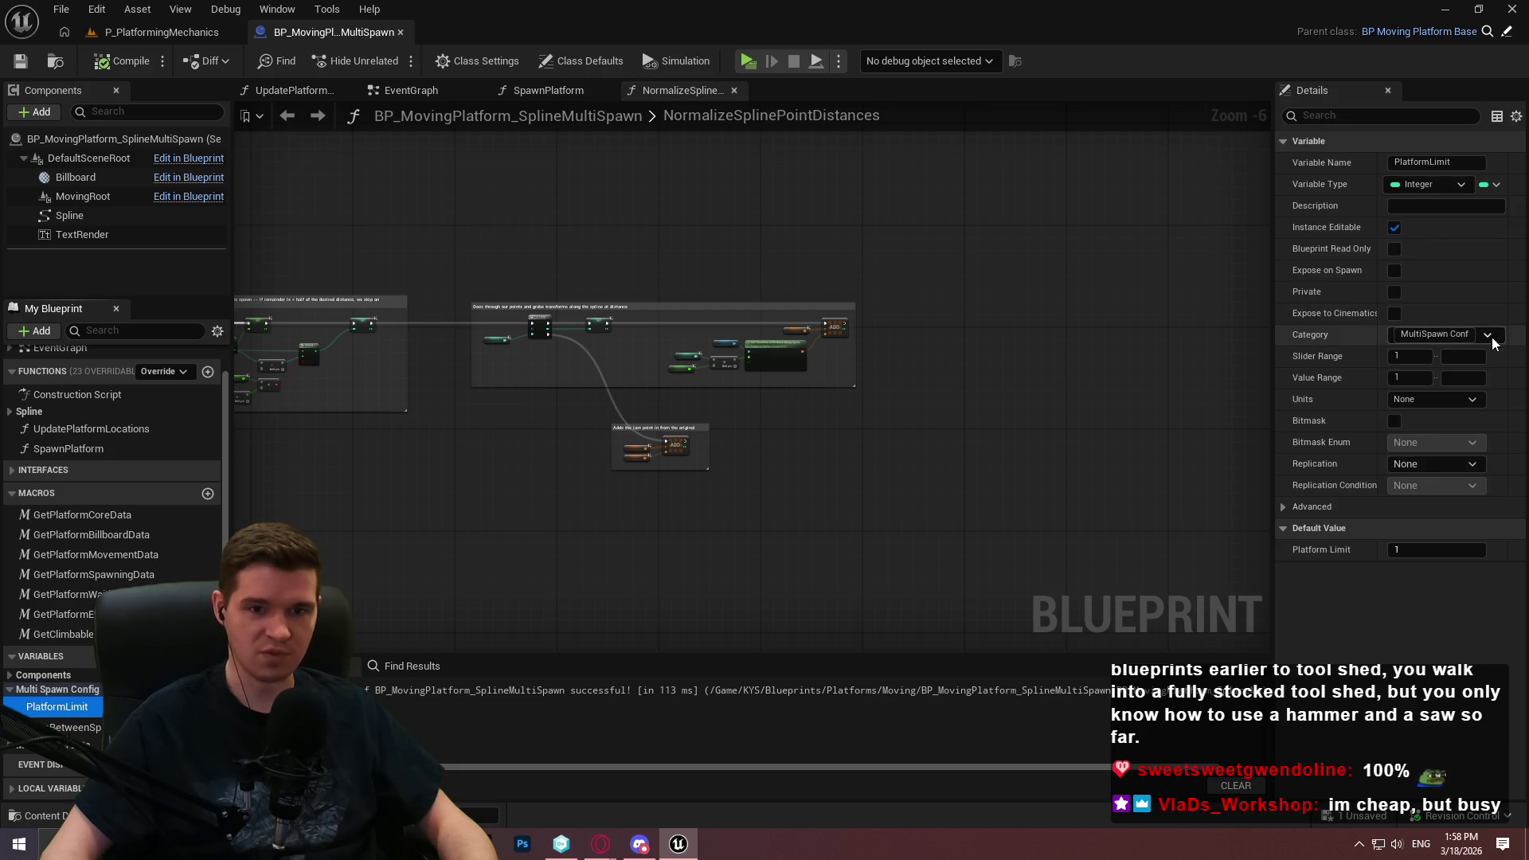
{"action": "left_click", "coordinate": [1418, 341]}
{"action": "left_click", "coordinate": [1461, 361]}
{"action": "left_click", "coordinate": [1487, 335]}
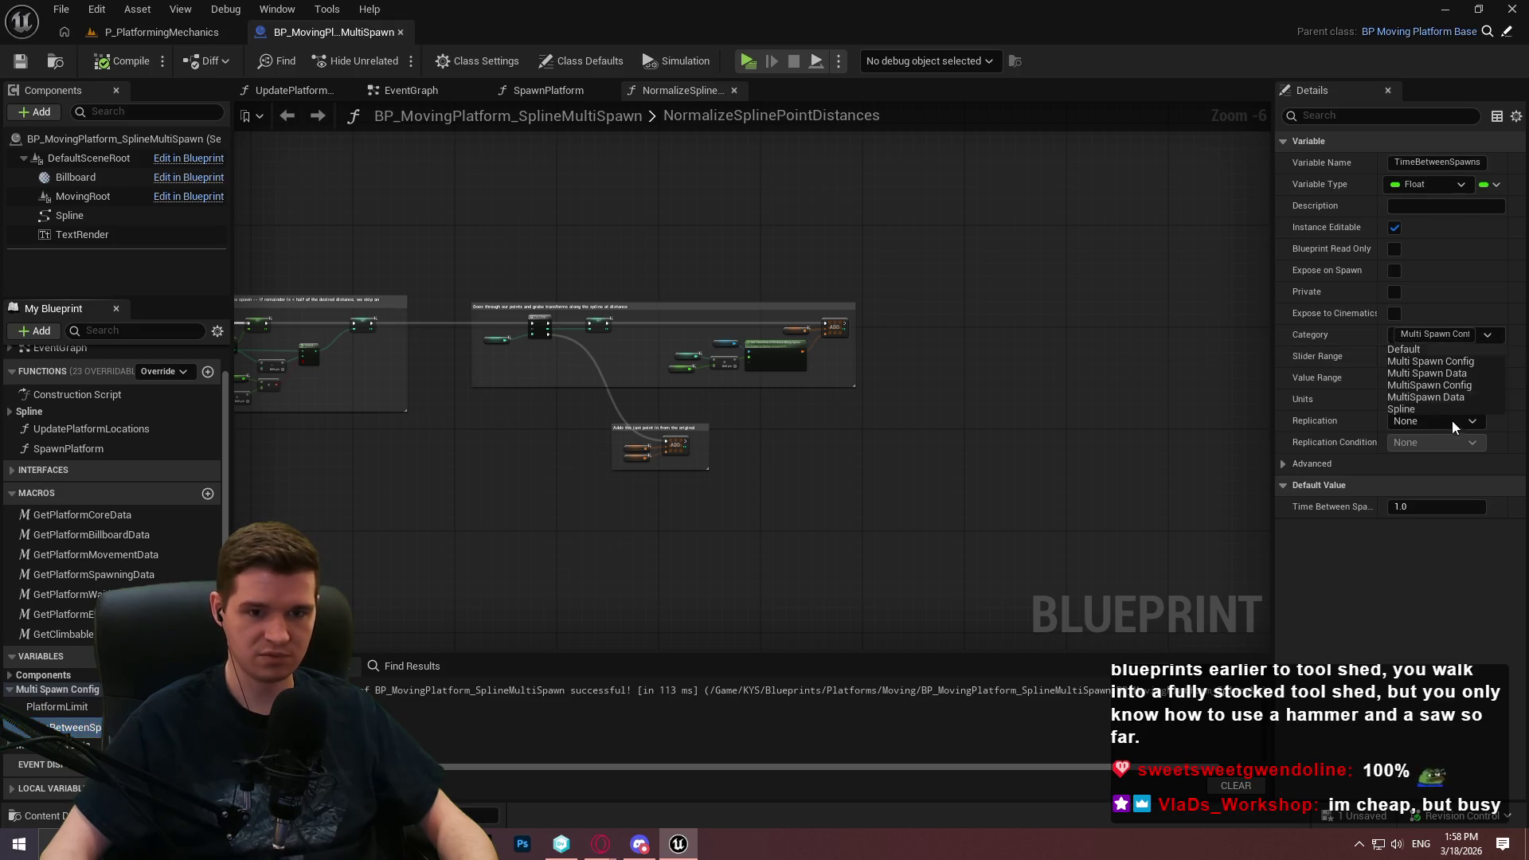
{"action": "left_click", "coordinate": [1425, 401]}
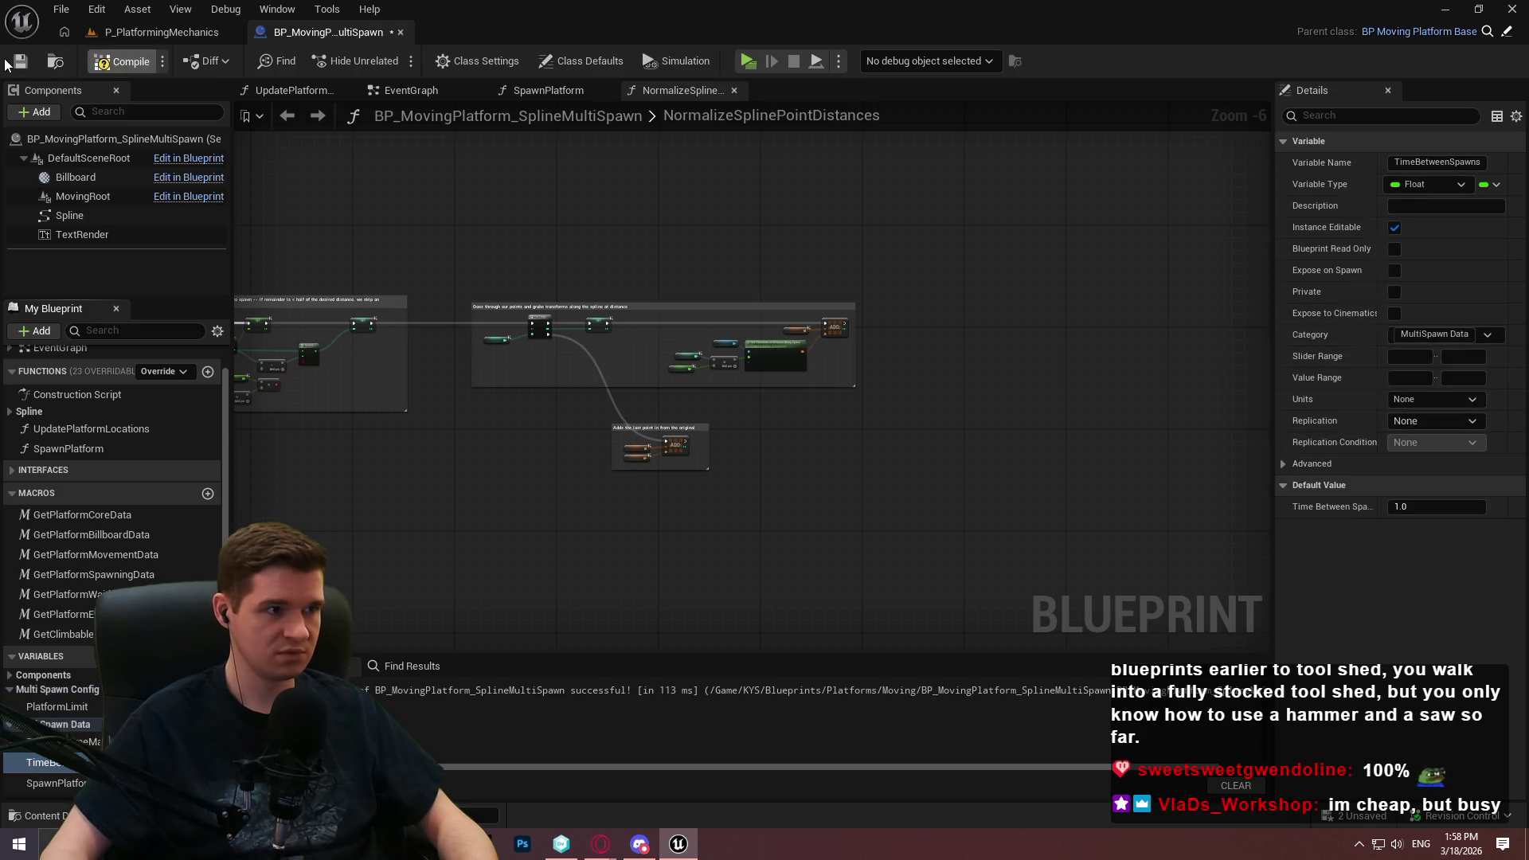
Reselect the SplineMultiSpawn actor in the level to verify its updated Details categories
{"action": "left_click", "coordinate": [159, 31]}
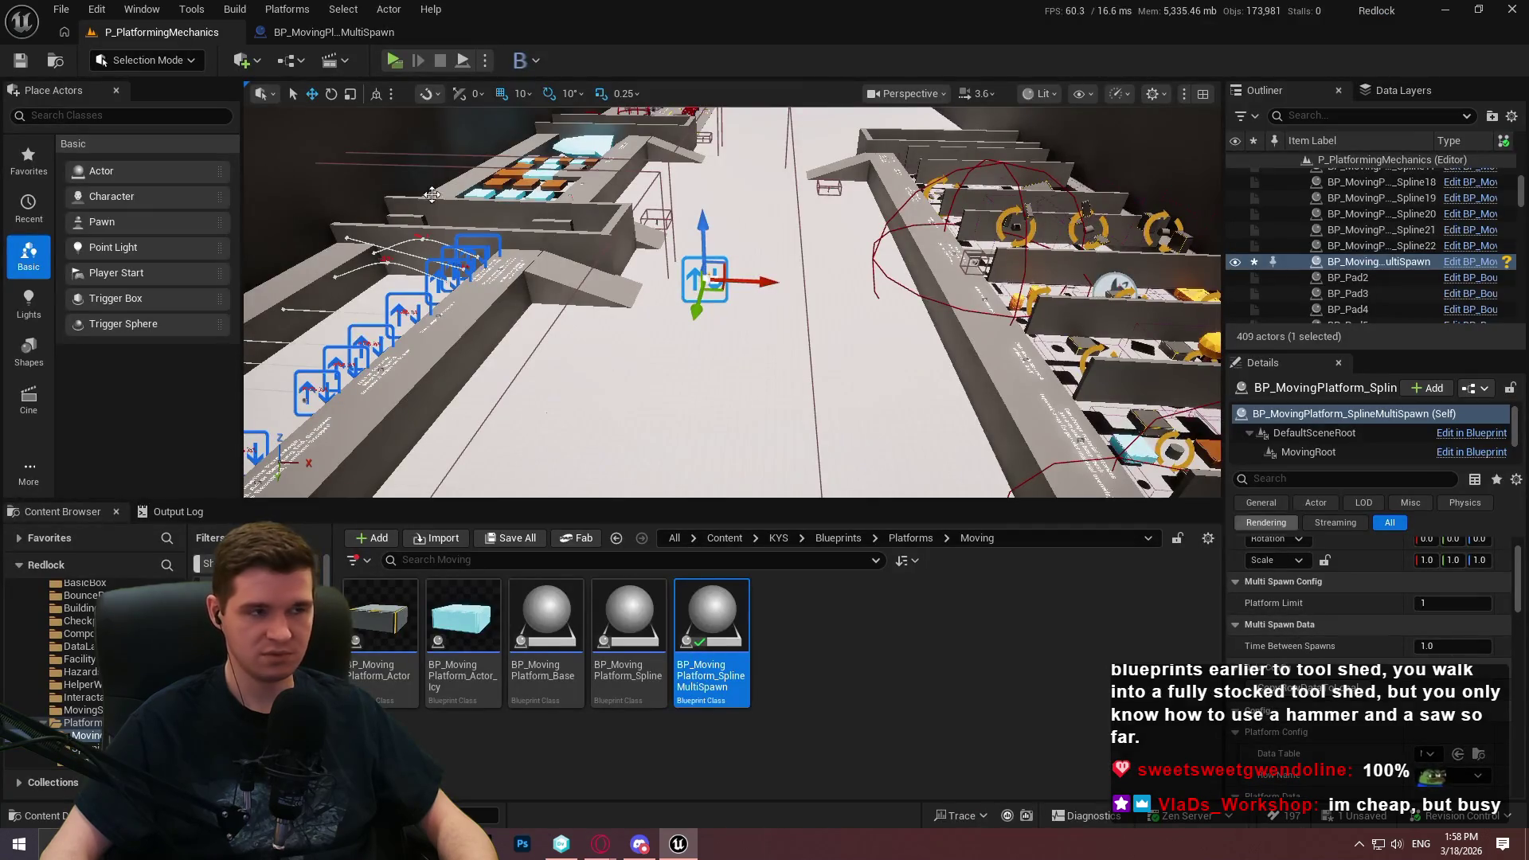
{"action": "left_click", "coordinate": [716, 301]}
{"action": "left_click", "coordinate": [705, 278]}
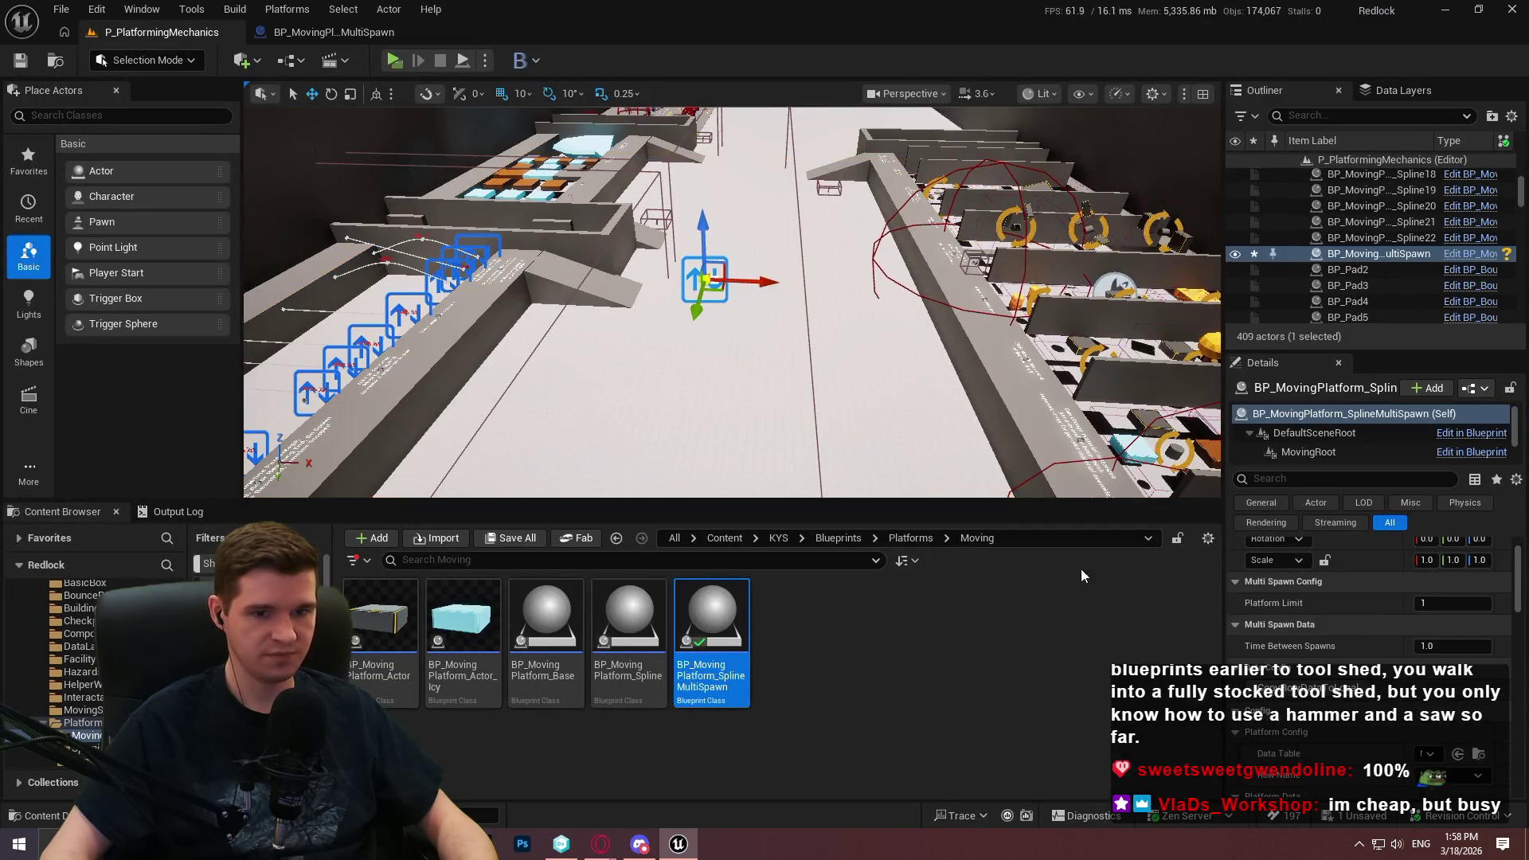
{"action": "left_click", "coordinate": [366, 36]}
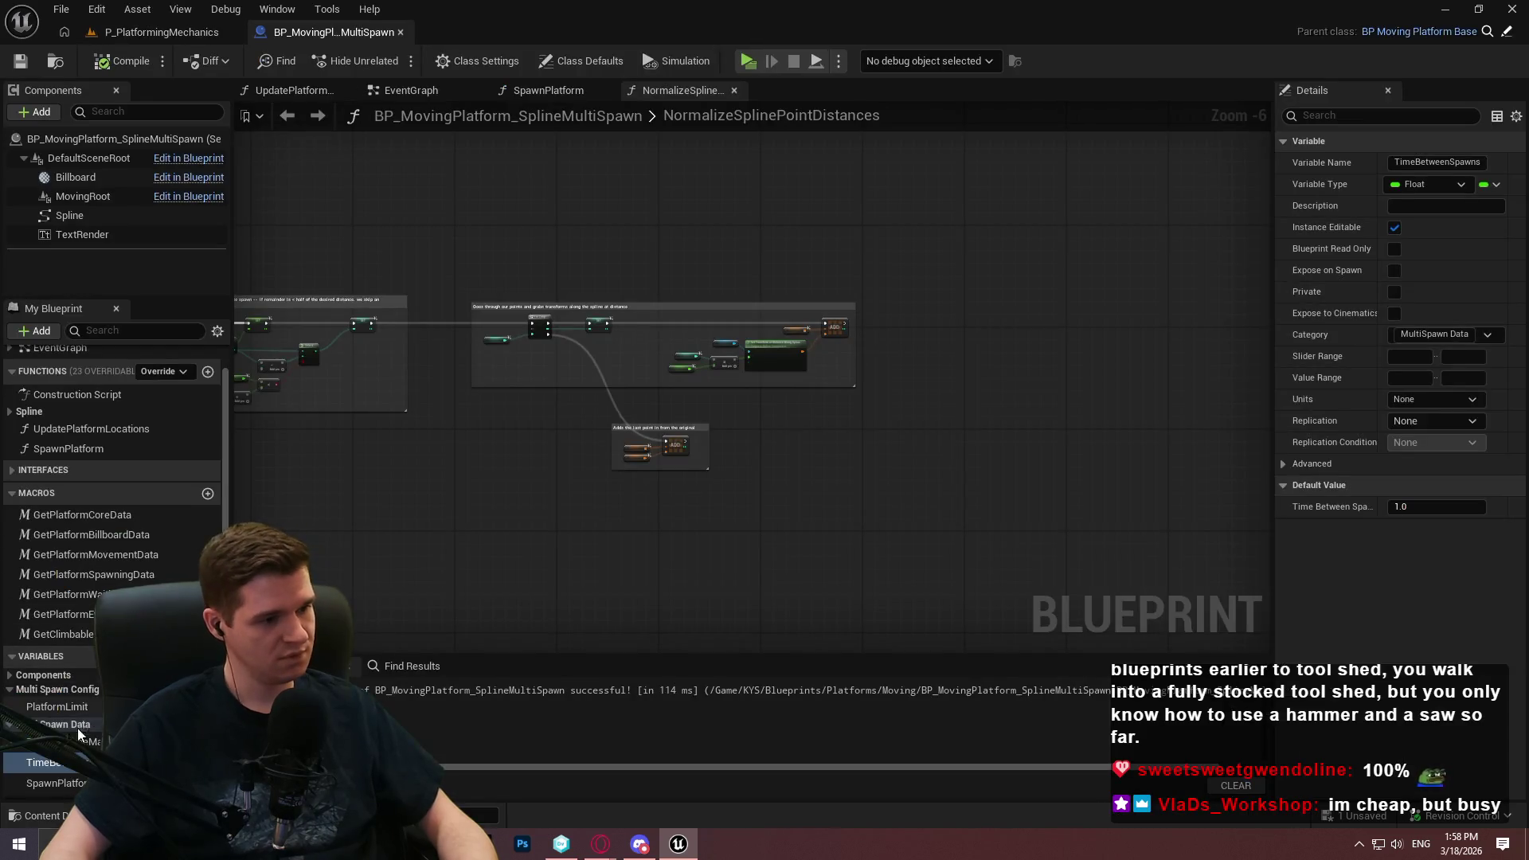
{"action": "scroll", "coordinate": [60, 637], "scroll_direction": "down", "scroll_amount": 2}
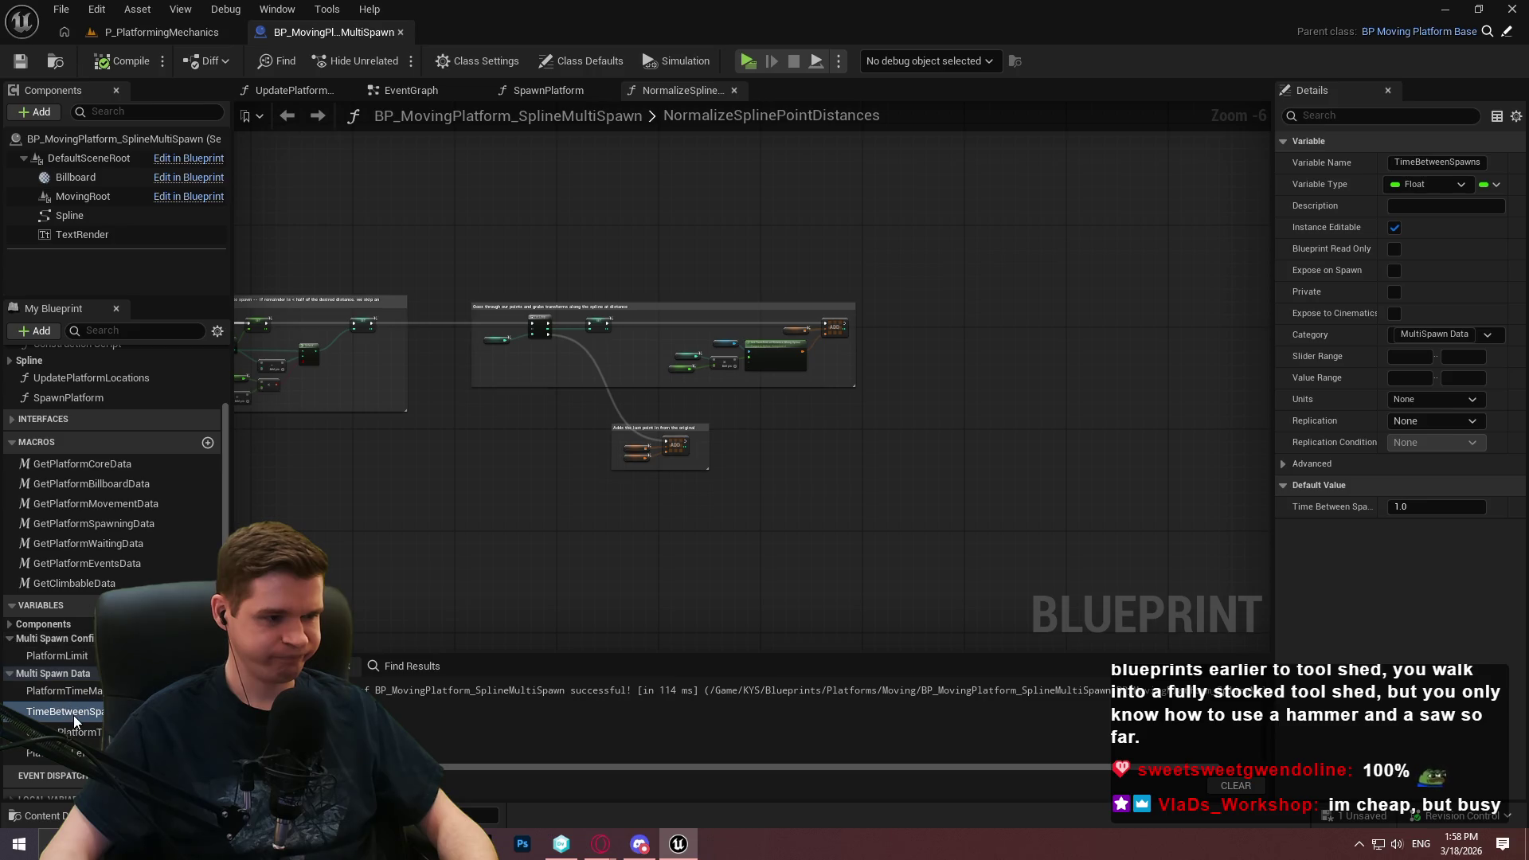
{"action": "key", "text": "alt+Tab"}
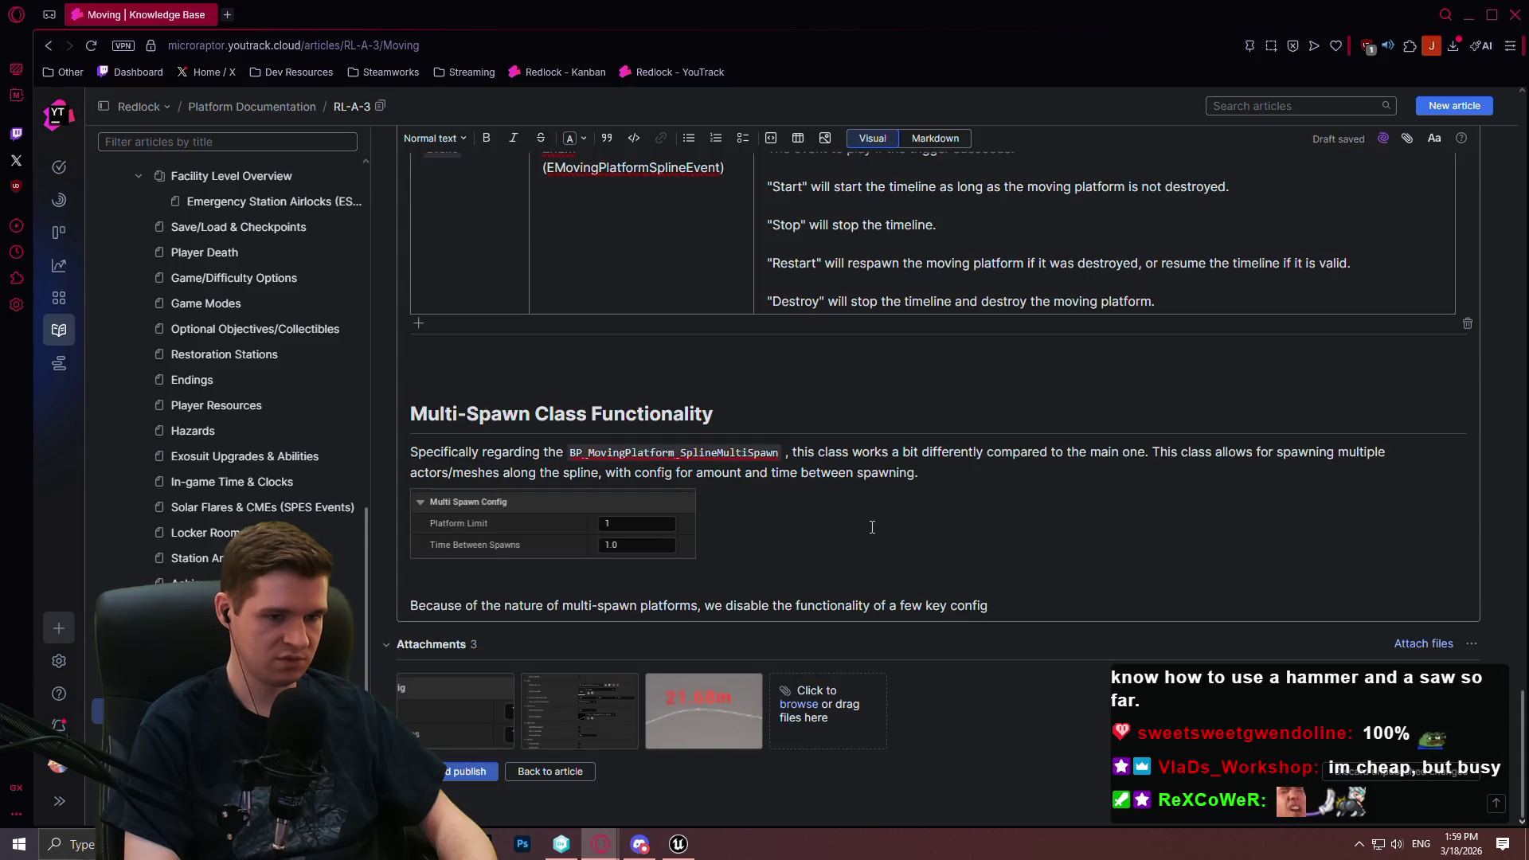
Continue the paragraph with 'categories. Primarily' after checking the categories in the Unreal level
{"action": "type", "text": " categ"}
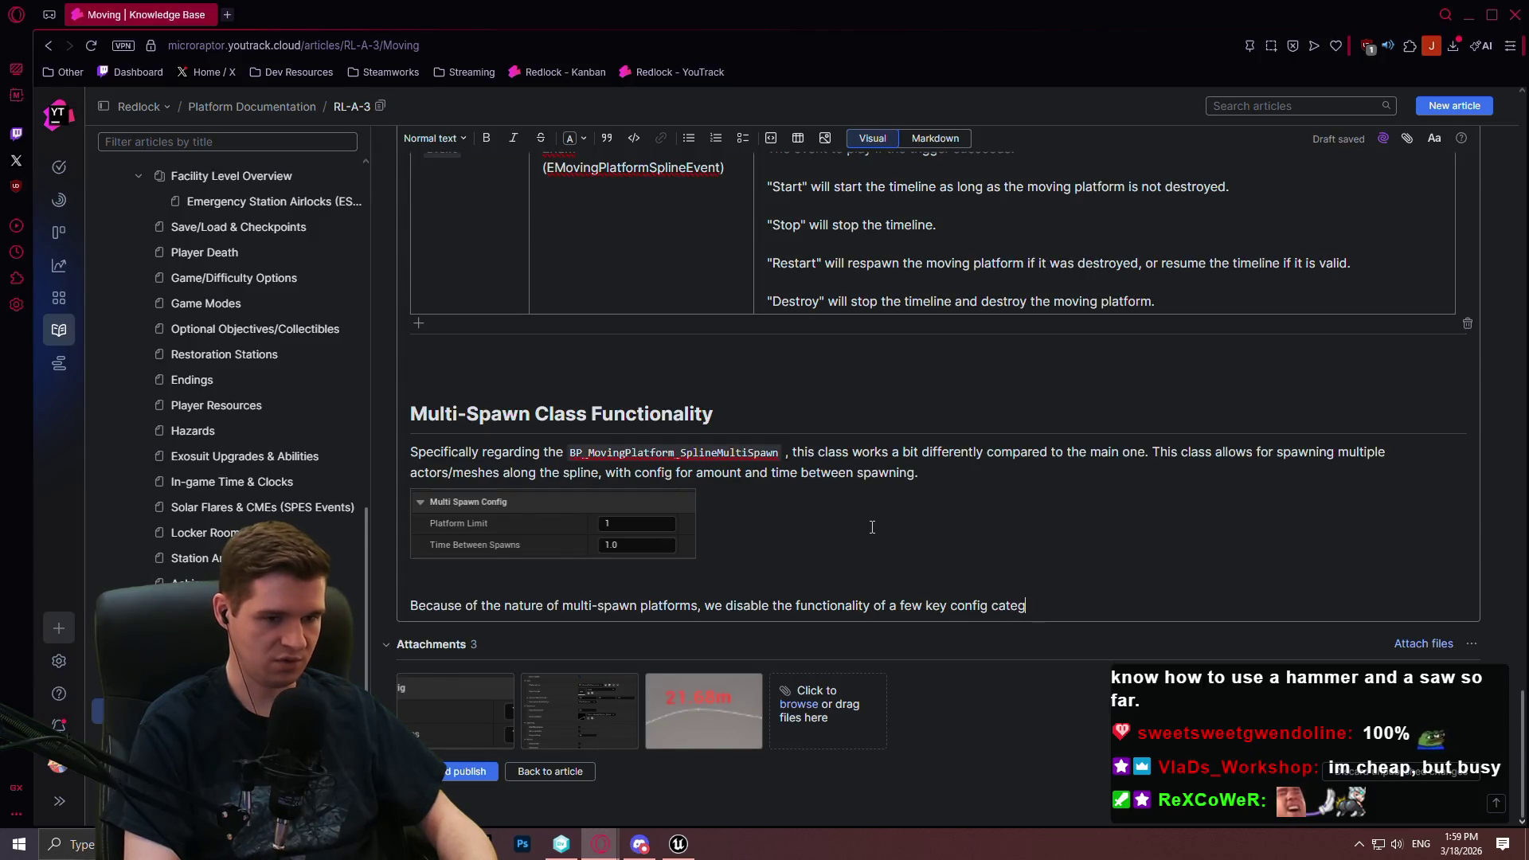
{"action": "type", "text": "ories. Primarily,"}
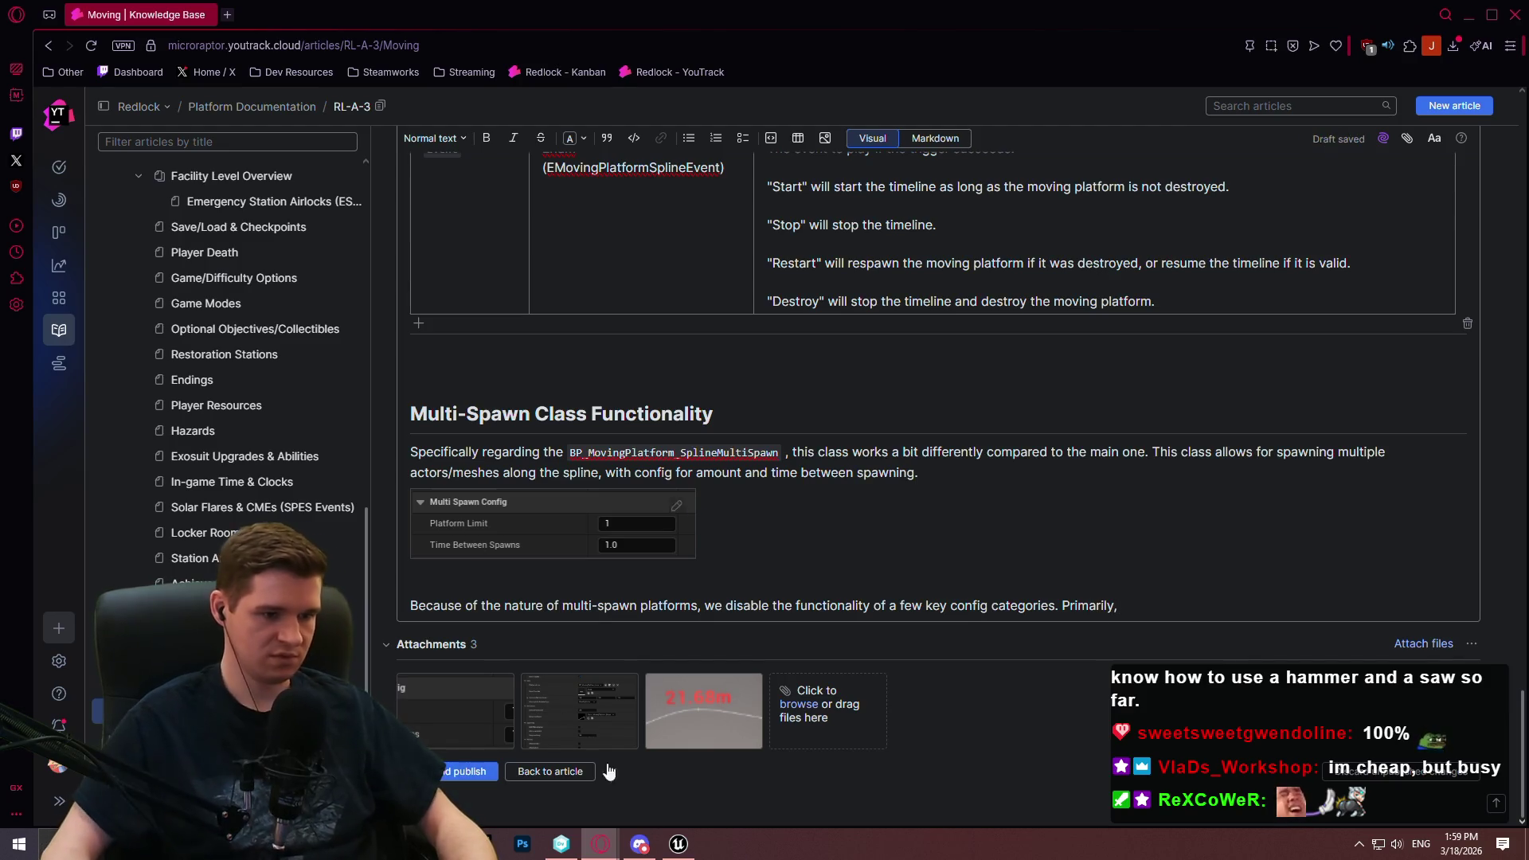
{"action": "left_click", "coordinate": [677, 846]}
{"action": "scroll", "coordinate": [1328, 638], "scroll_direction": "down", "scroll_amount": 2}
{"action": "scroll", "coordinate": [1346, 629], "scroll_direction": "down", "scroll_amount": 4}
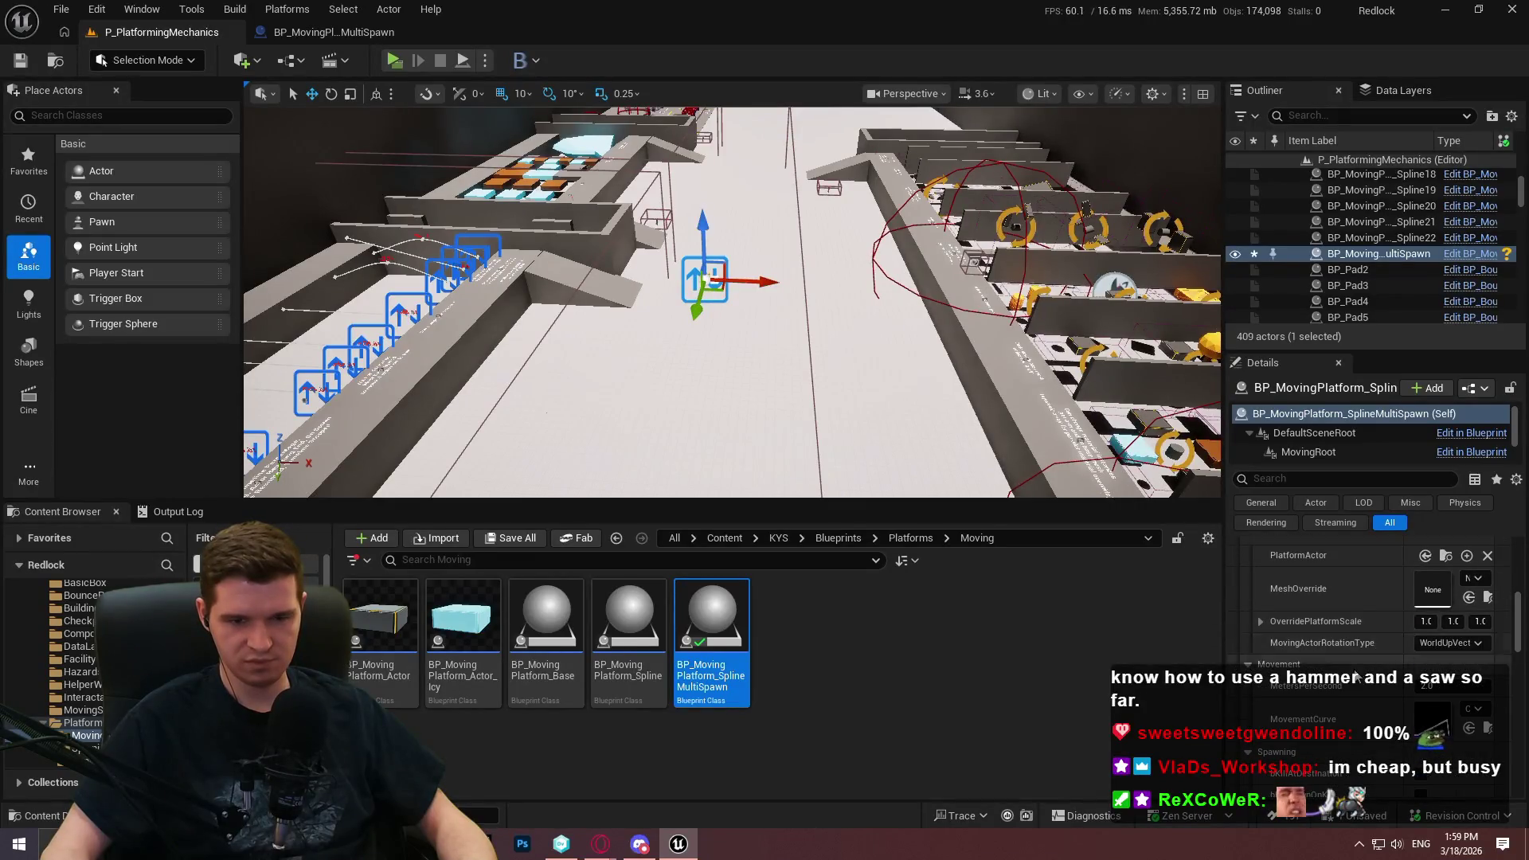
{"action": "scroll", "coordinate": [1363, 652], "scroll_direction": "down", "scroll_amount": 2}
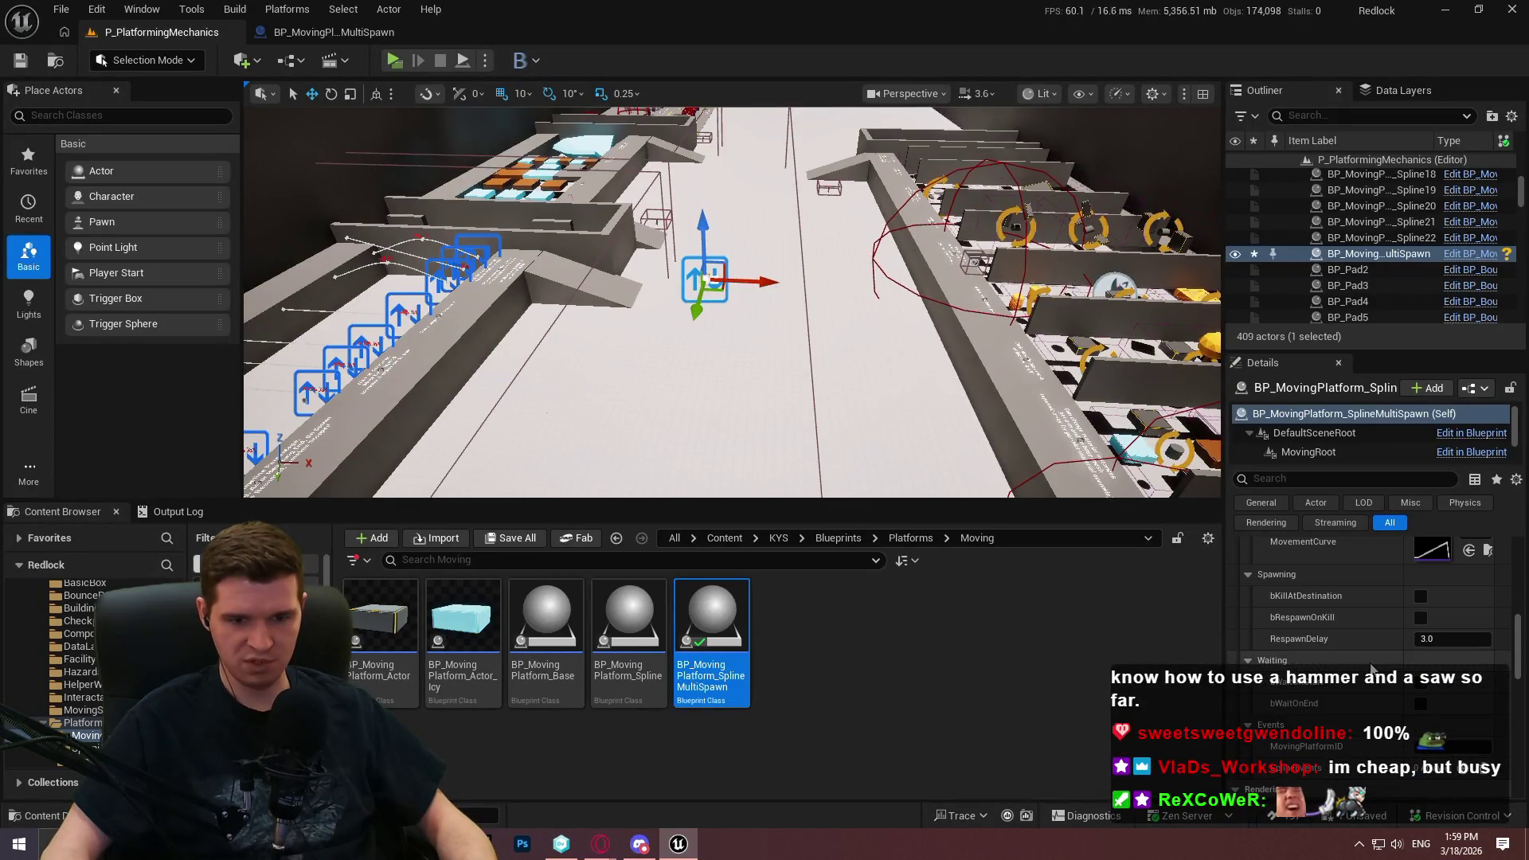
{"action": "key", "text": "alt+Tab"}
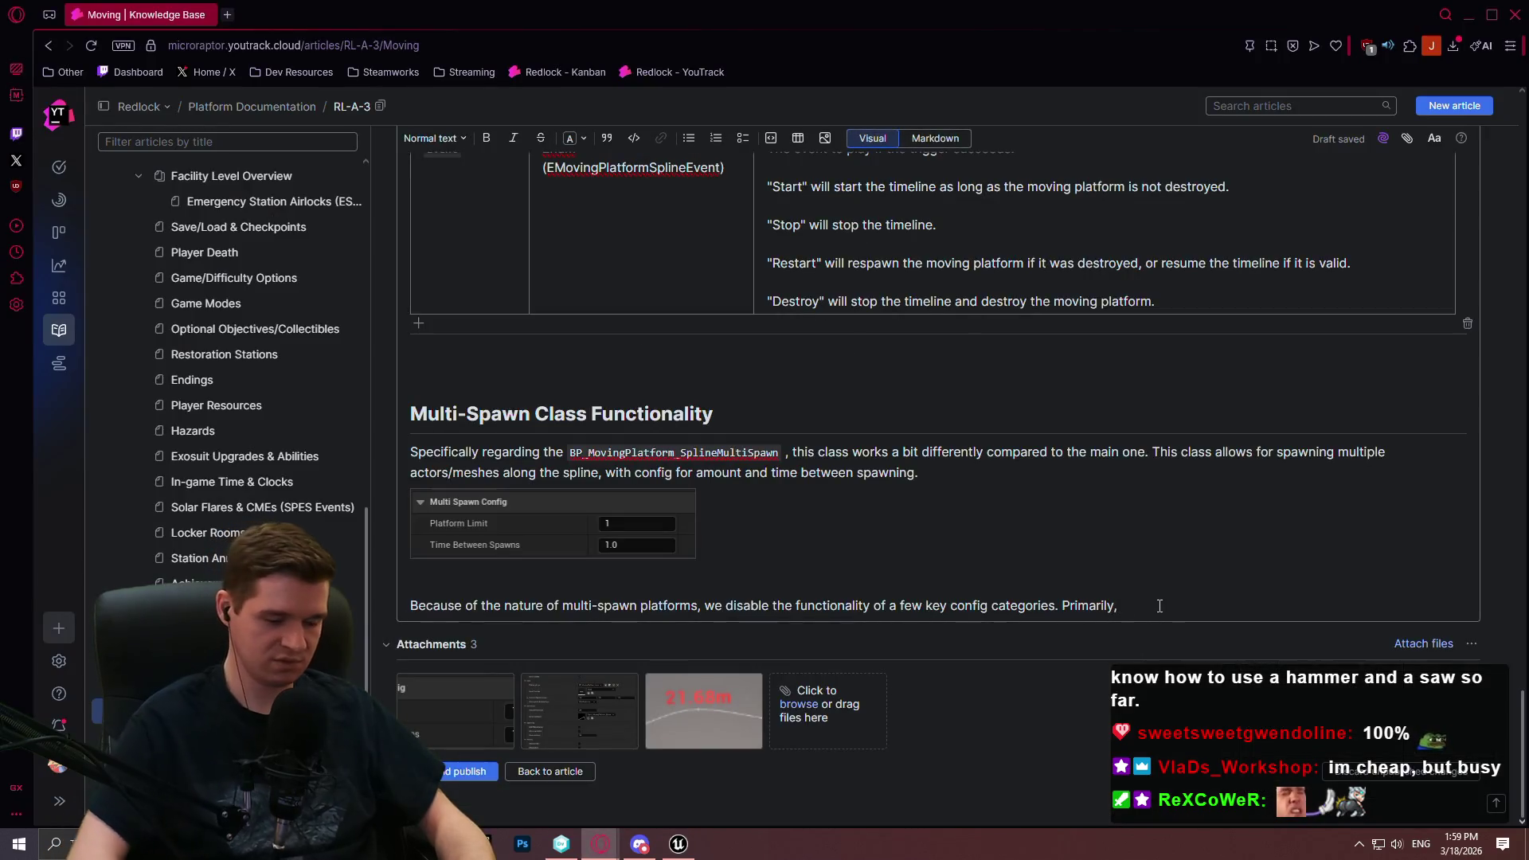
State Spawning, Waiting, and Events are NOT supported, then start a bullet list under 'all platforms:'
{"action": "type", "text": "Spawning, Waiting, and A"}
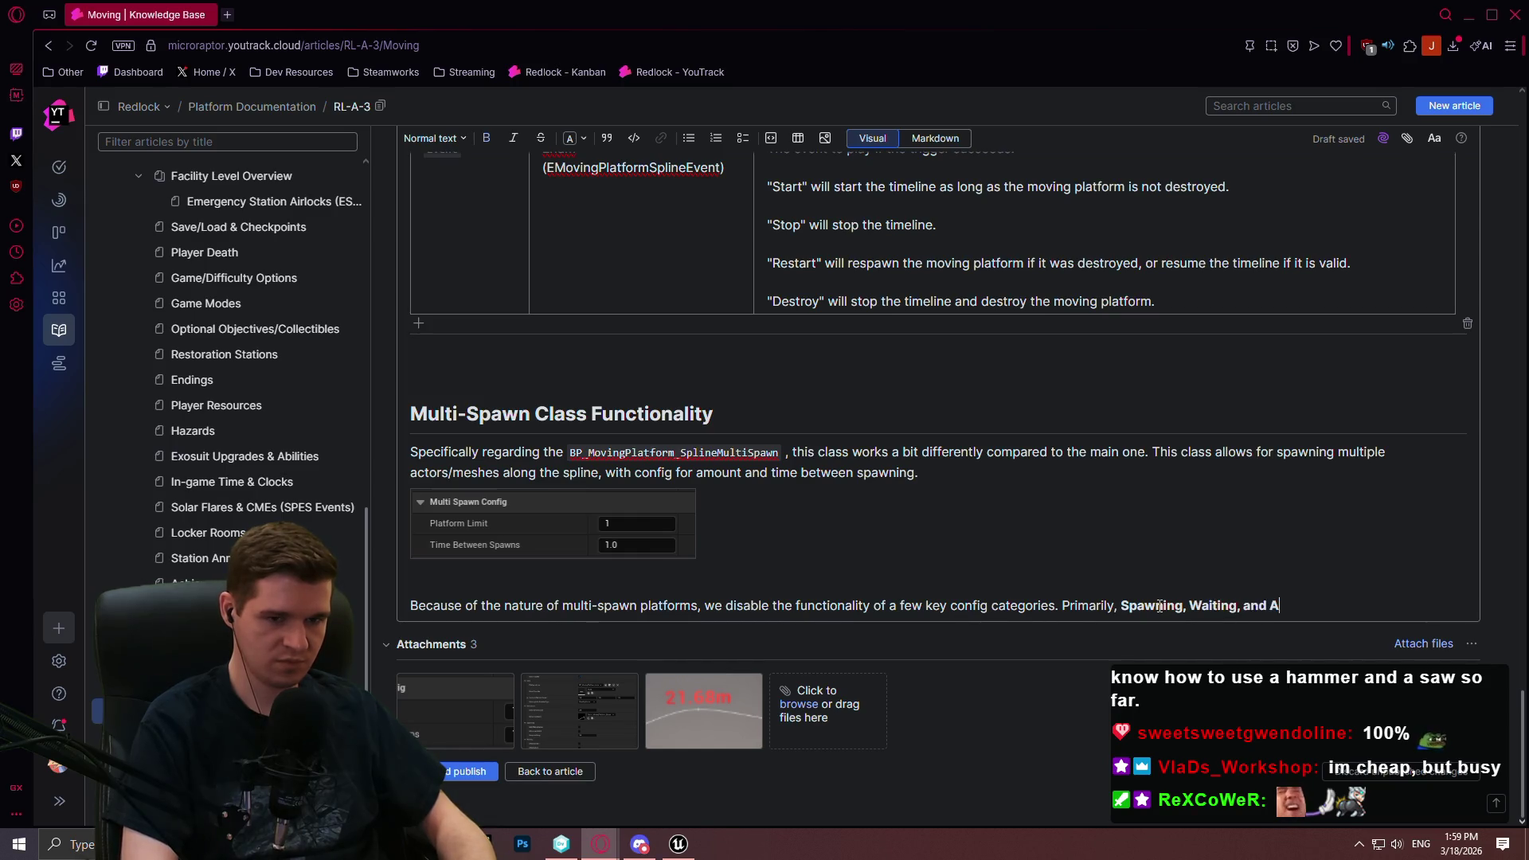
{"action": "key", "text": "BackSpace"}
{"action": "type", "text": "Events"}
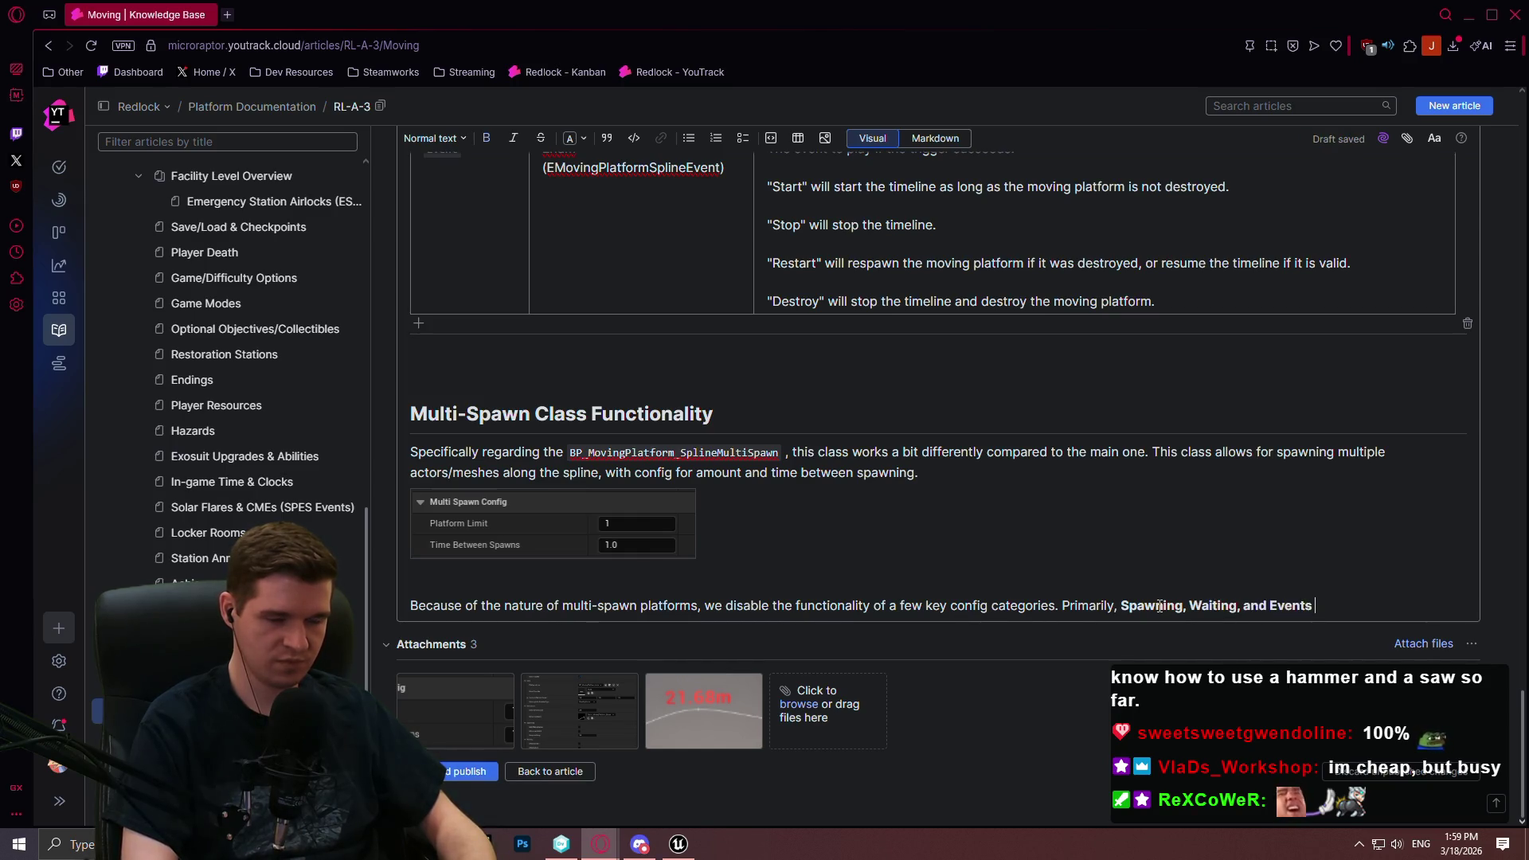
{"action": "key", "text": "ctrl+v"}
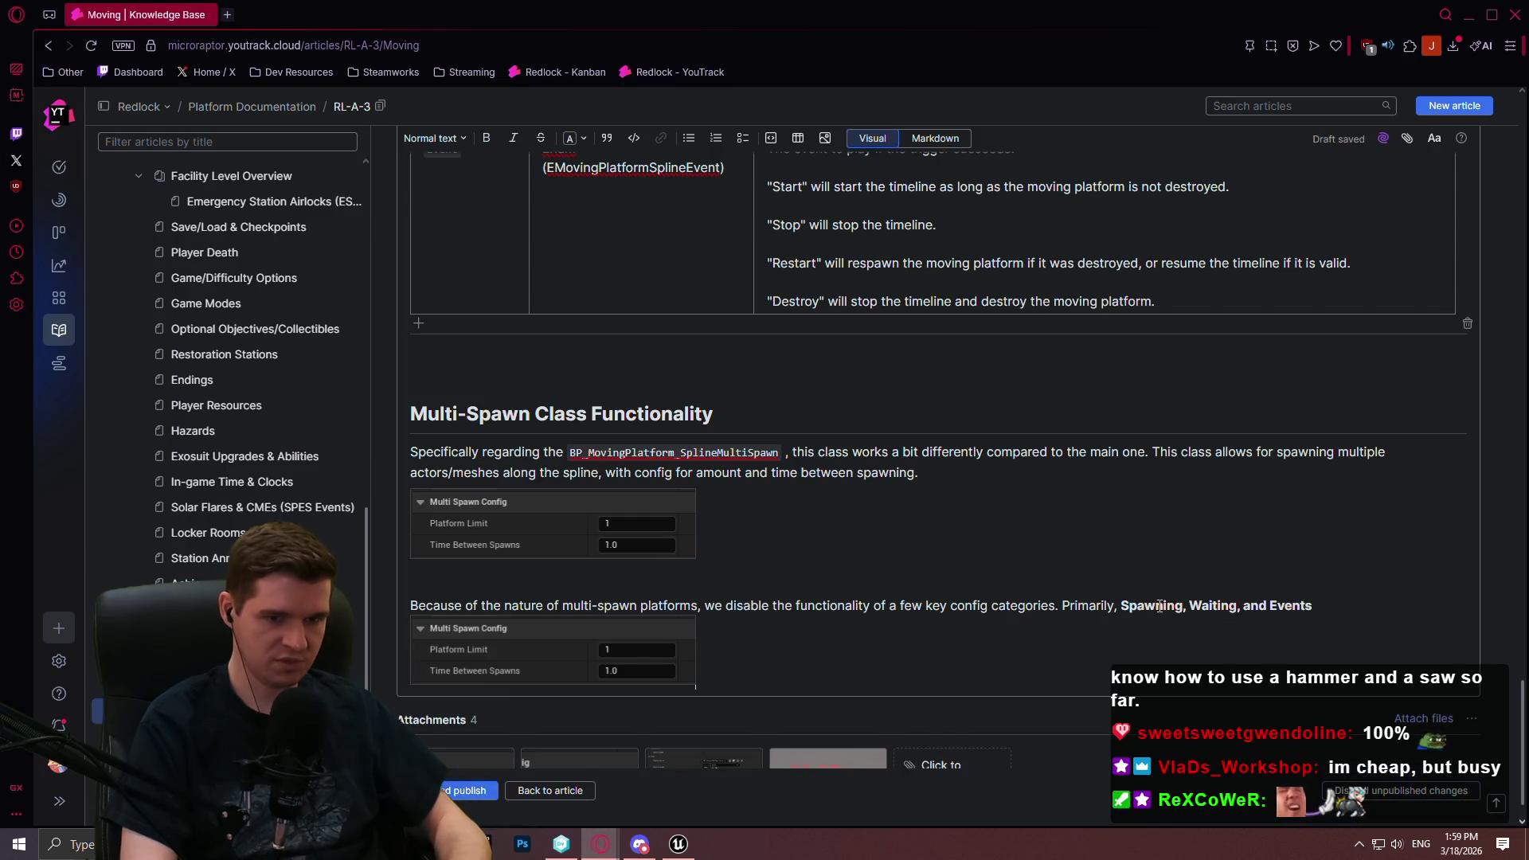
{"action": "key", "text": "ctrl+z"}
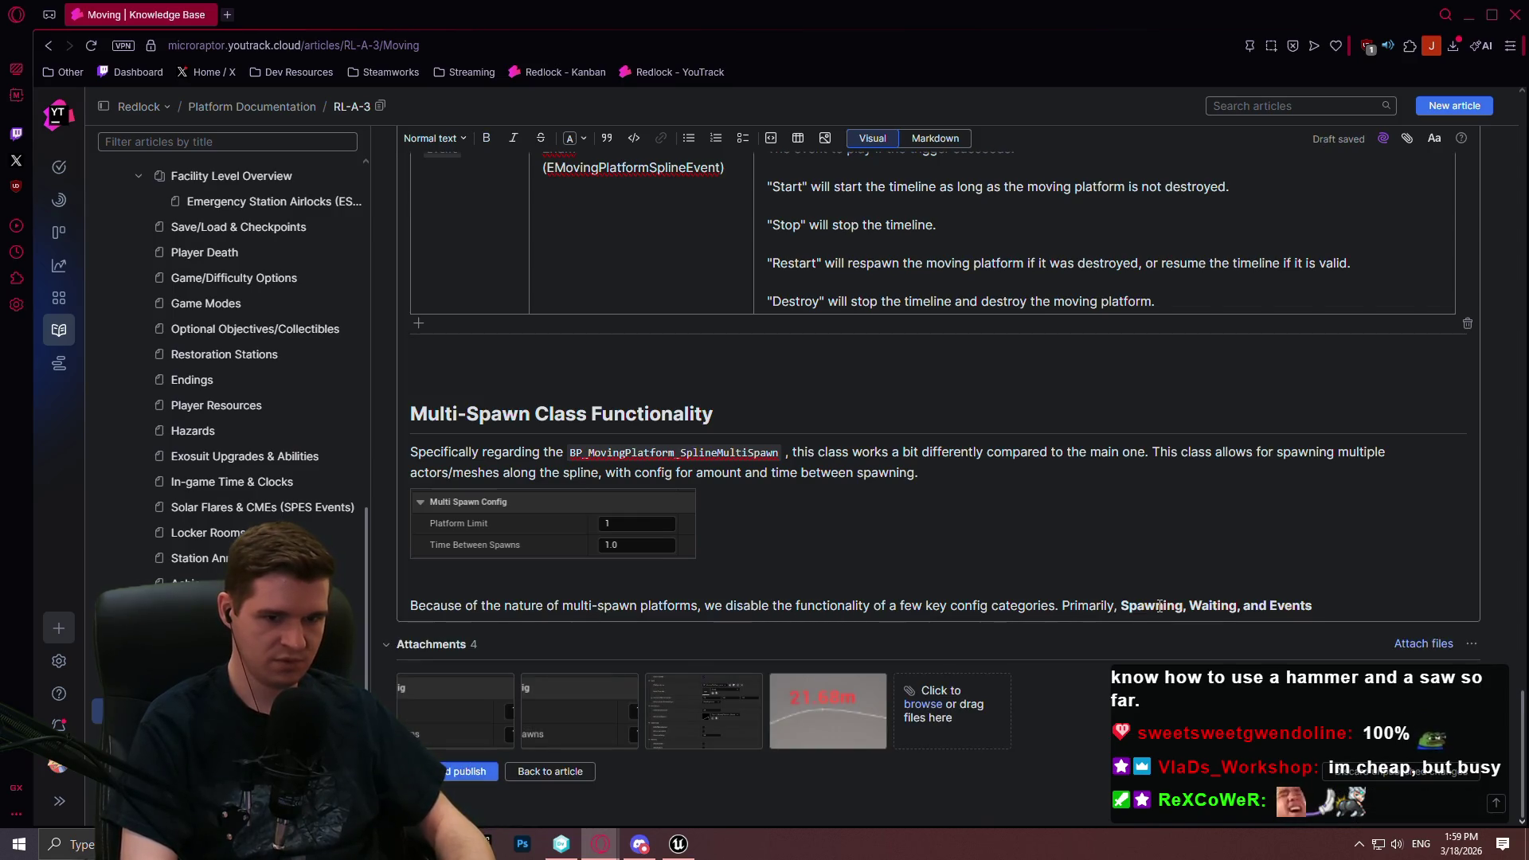
{"action": "type", "text": "areNOT suppor"}
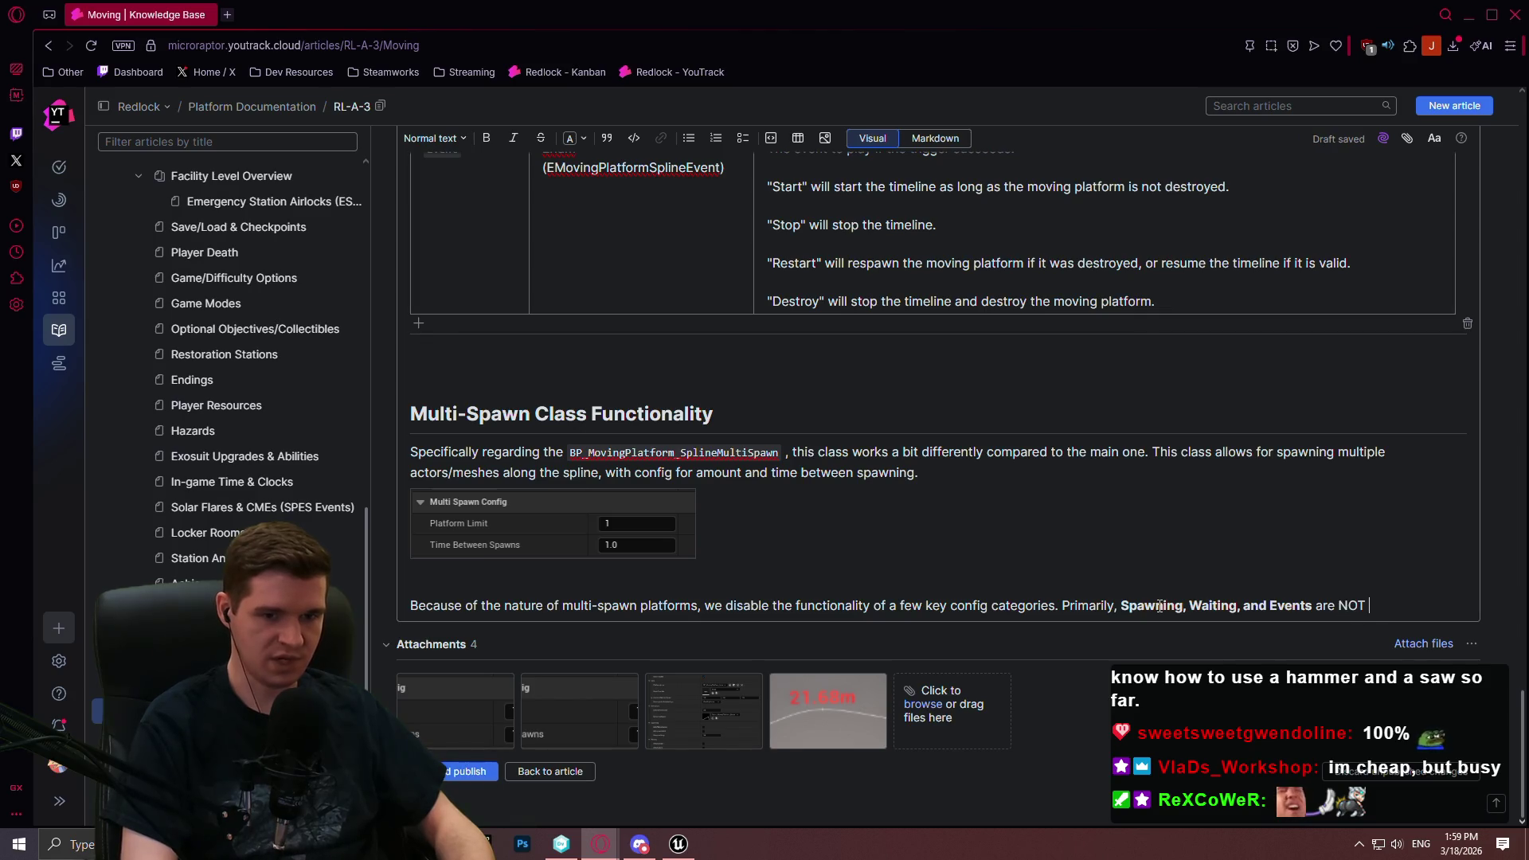
{"action": "type", "text": "ted by this "}
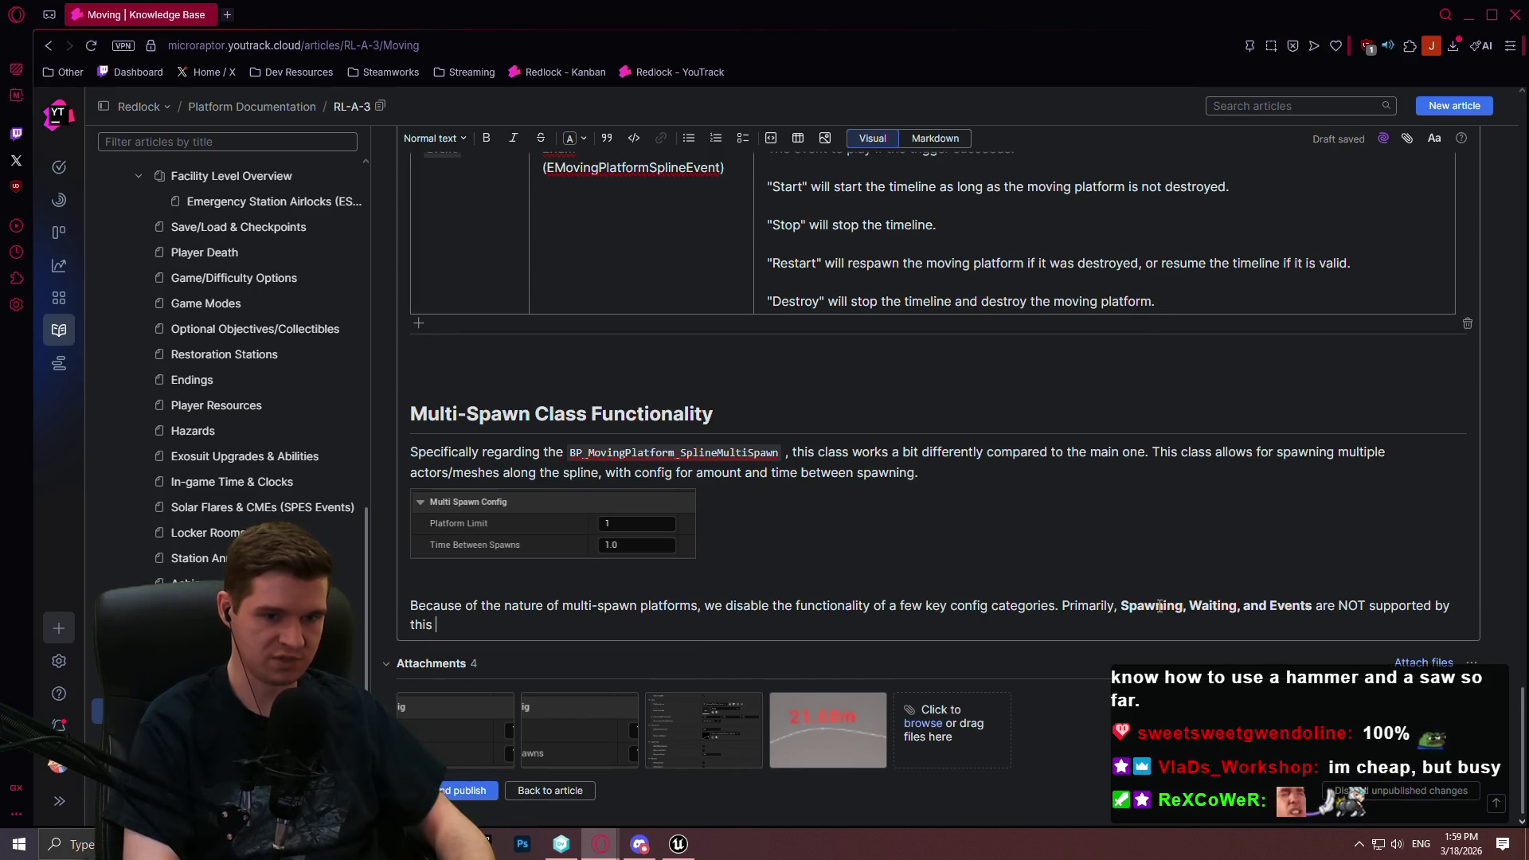
{"action": "type", "text": "class. Inste"}
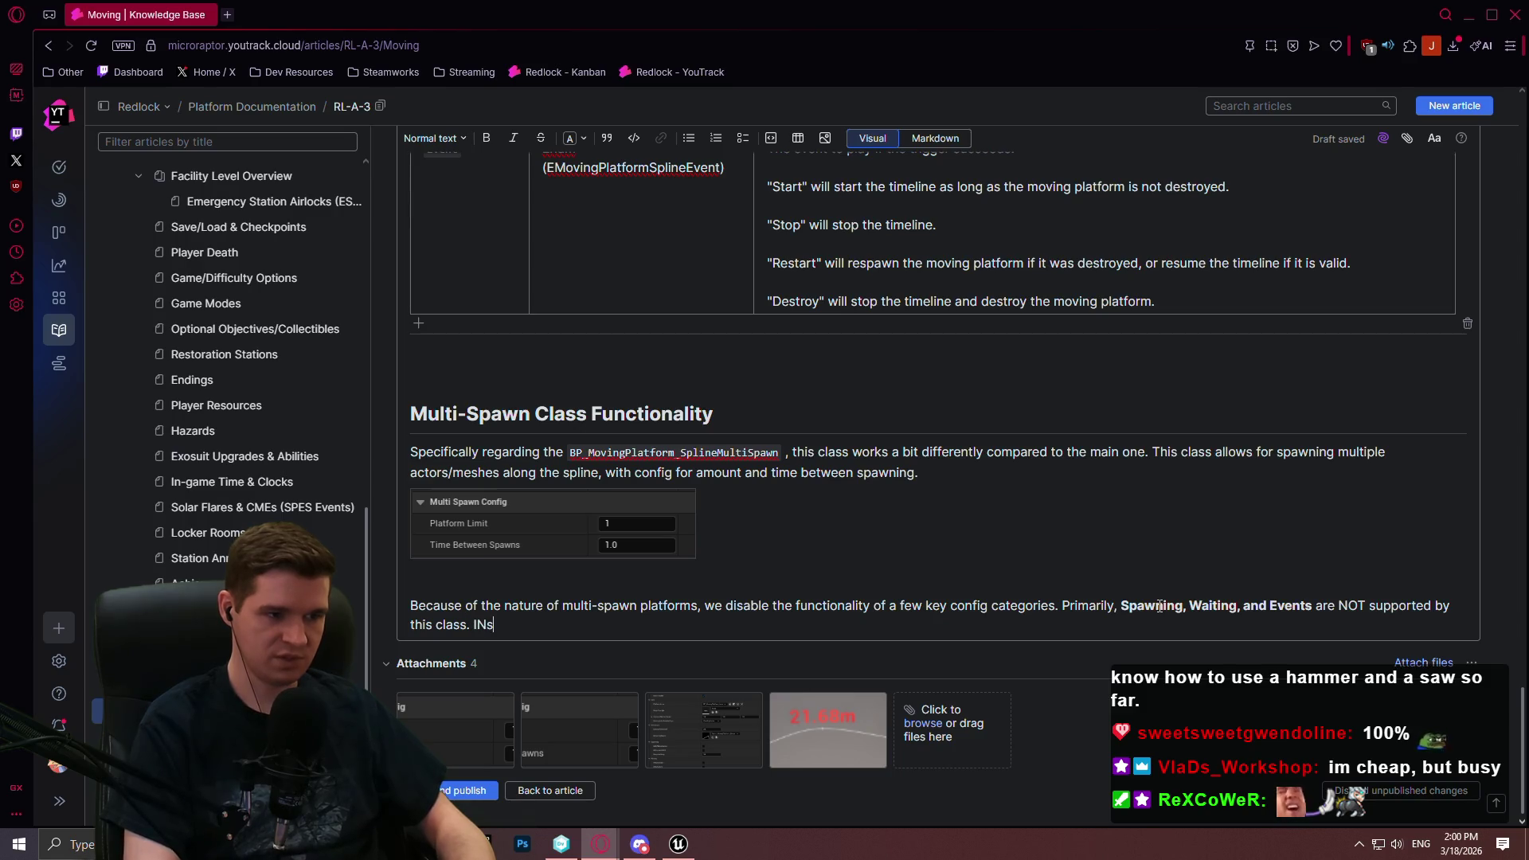
{"action": "type", "text": "ad, all platforms:"}
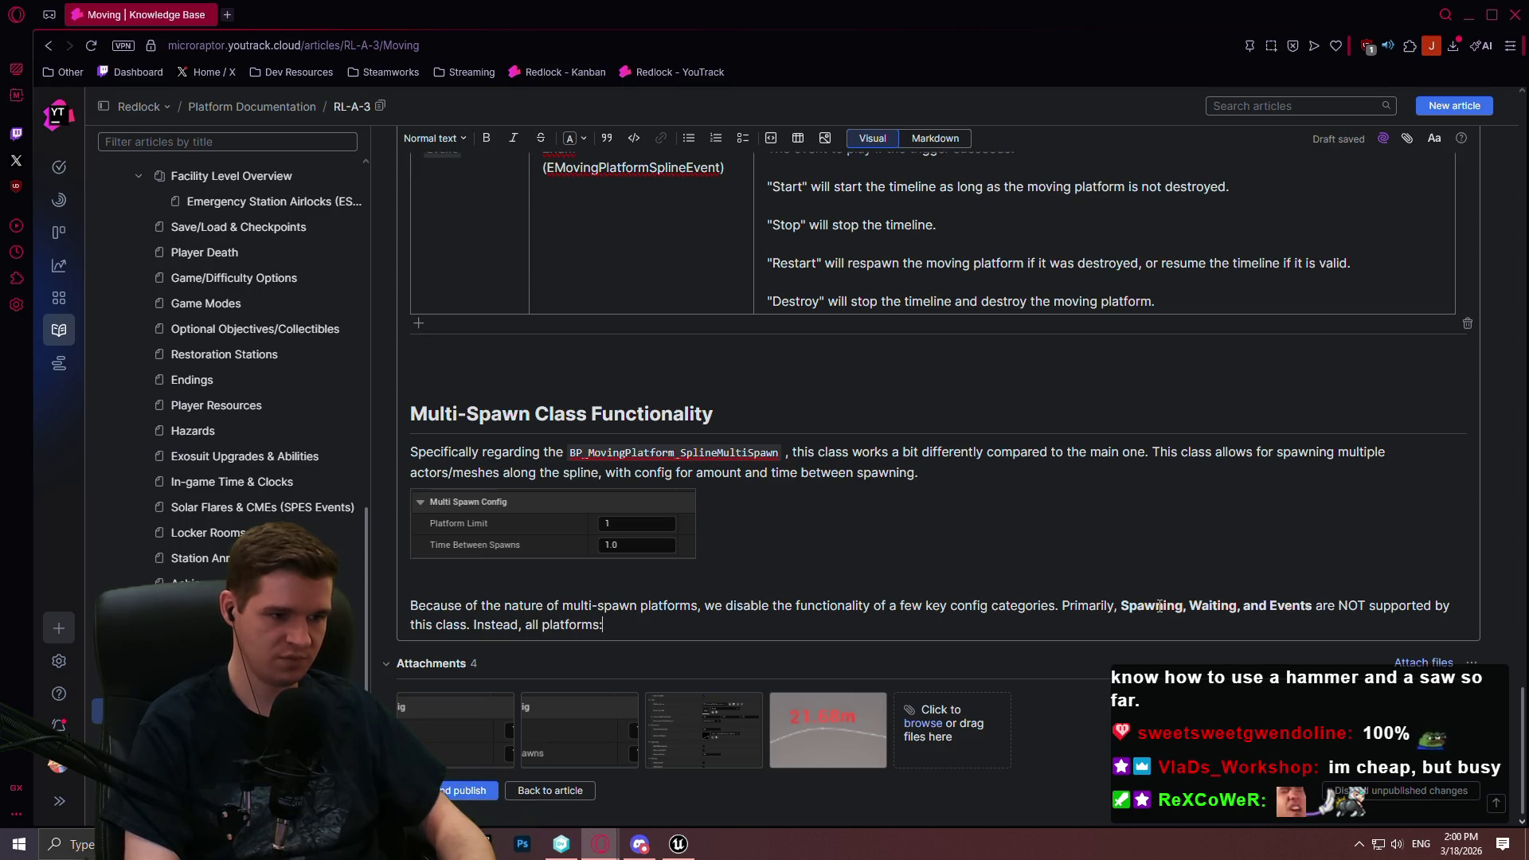
{"action": "key", "text": "Return"}
{"action": "left_click", "coordinate": [687, 140]}
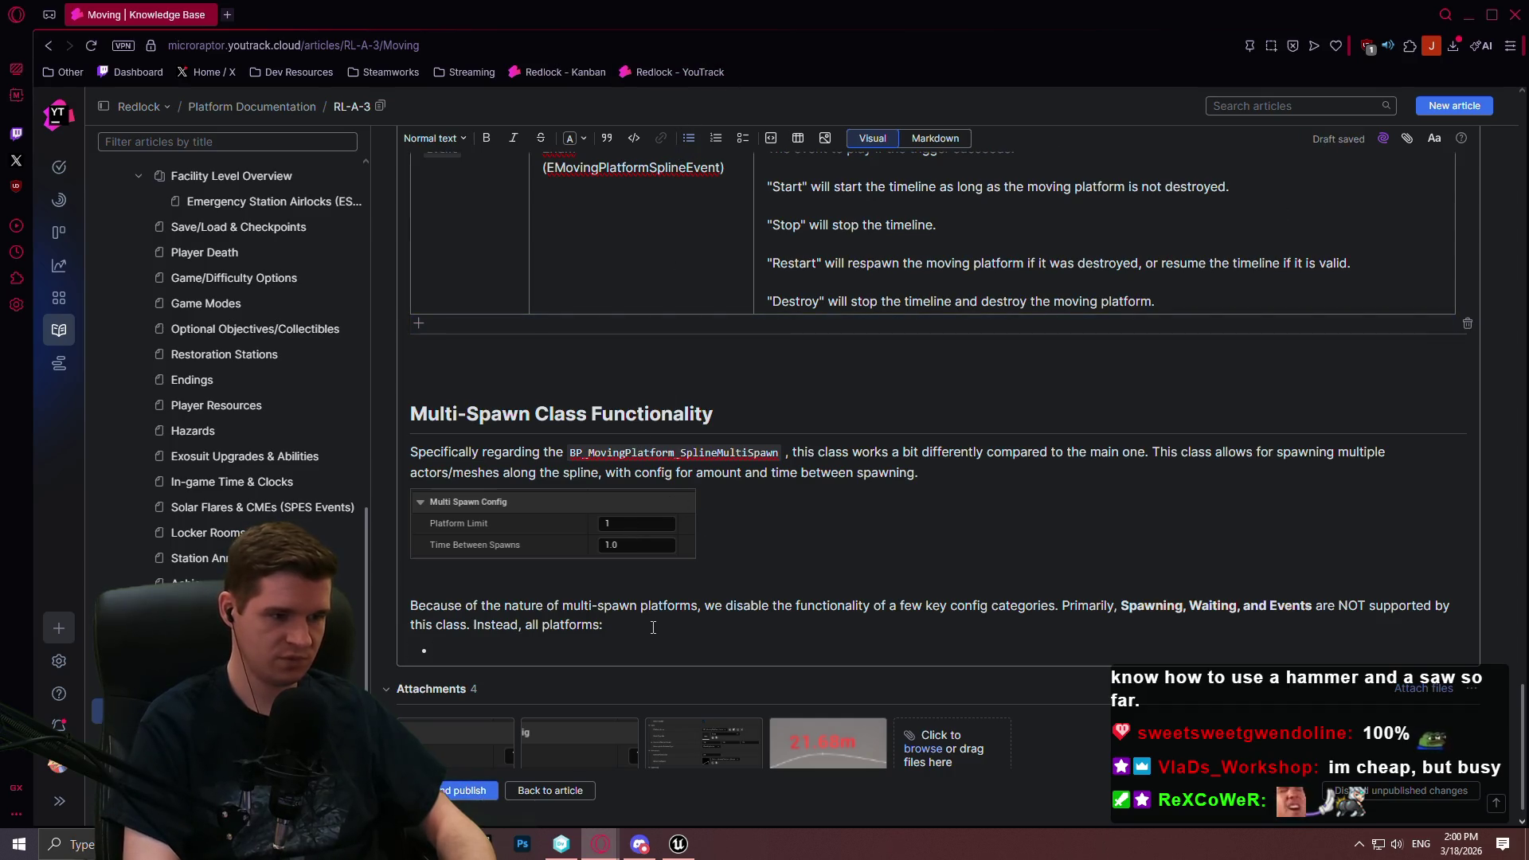
{"action": "type", "text": "Getdestro"}
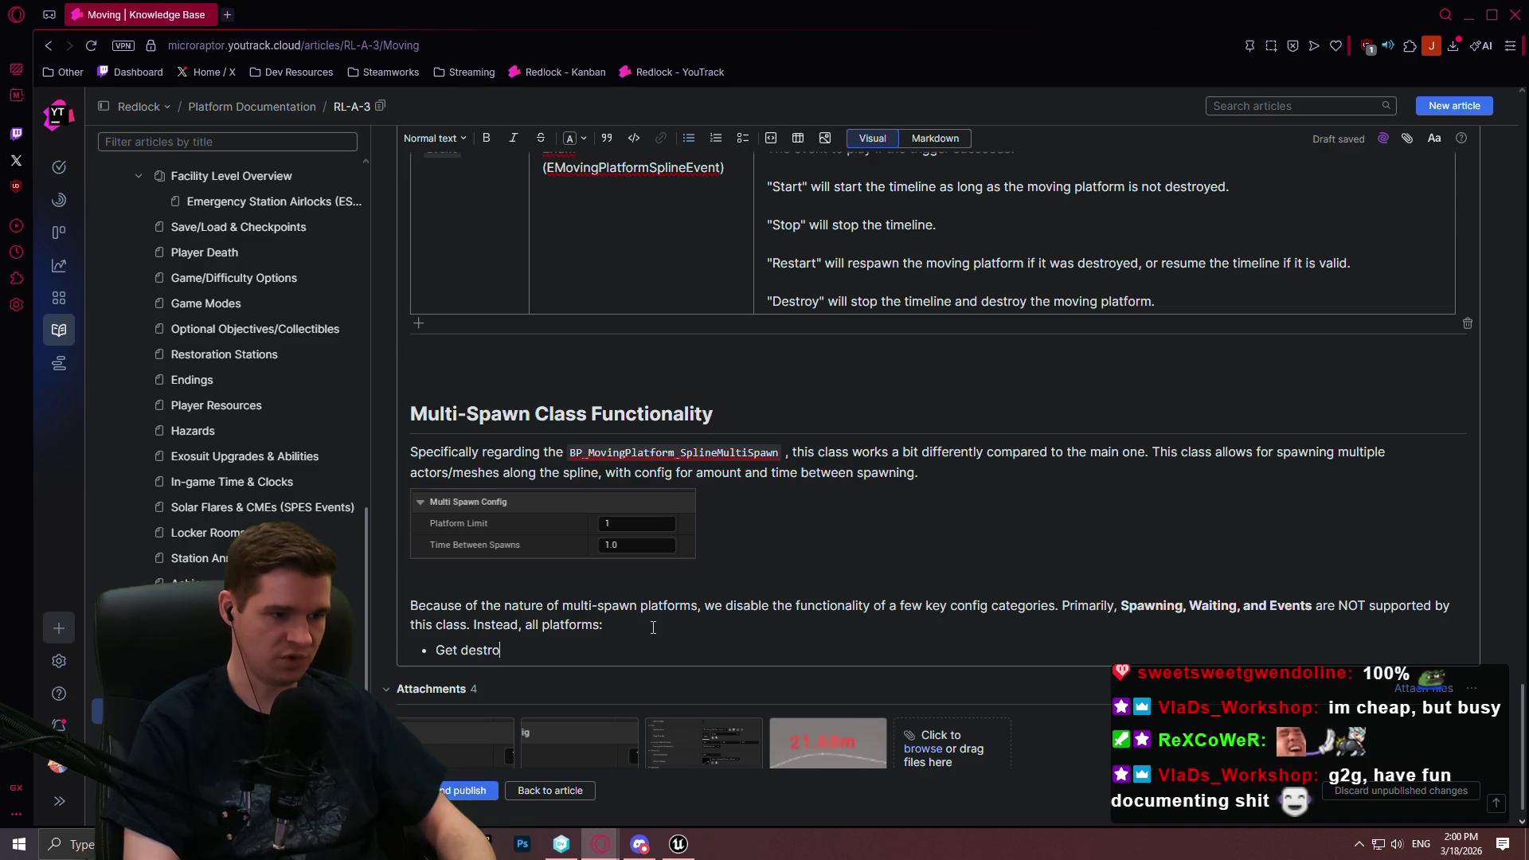
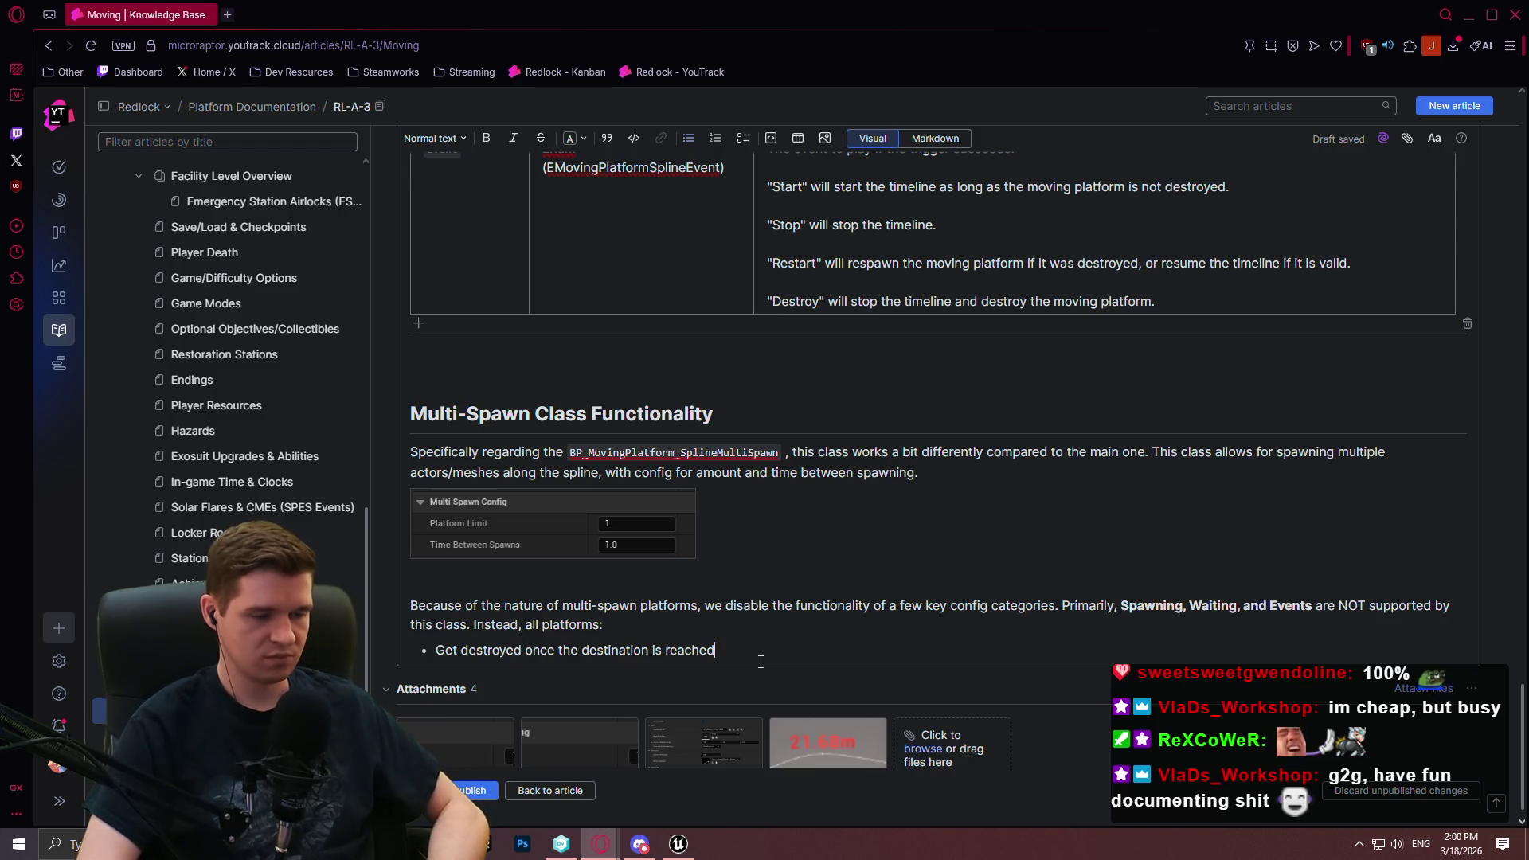
Add bullets saying the platforms are led by a "leader" actor (see dedicated section) and will never wait
{"action": "key", "text": "Return"}
{"action": "type", "text": "A"}
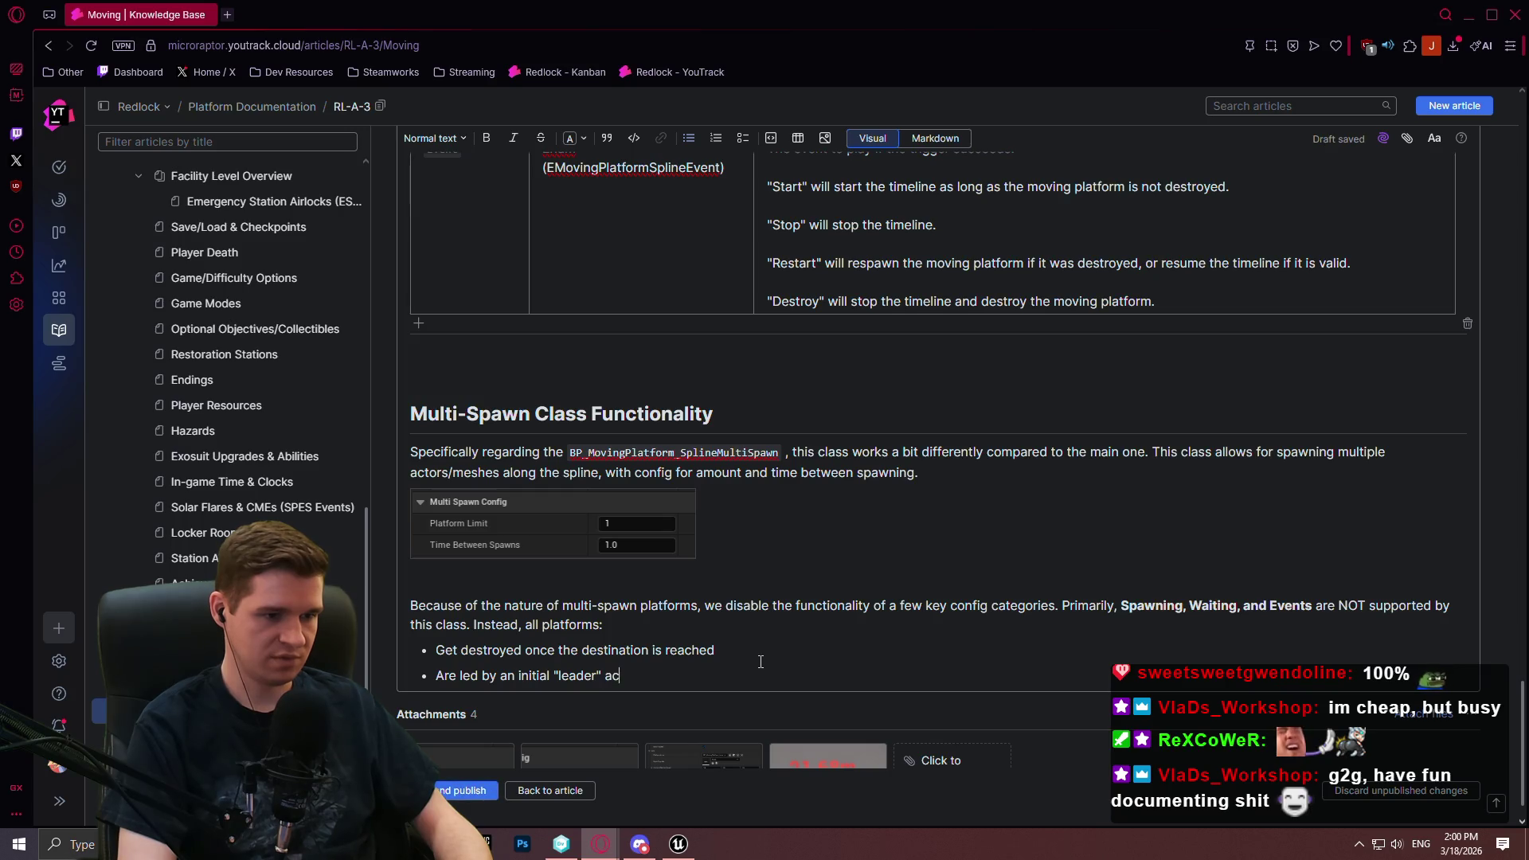
{"action": "type", "text": "(s"}
{"action": "type", "text": "b"}
{"action": "type", "text": "ow"}
{"action": "key", "text": "BackSpace"}
{"action": "key", "text": "BackSpace"}
{"action": "key", "text": "BackSpace"}
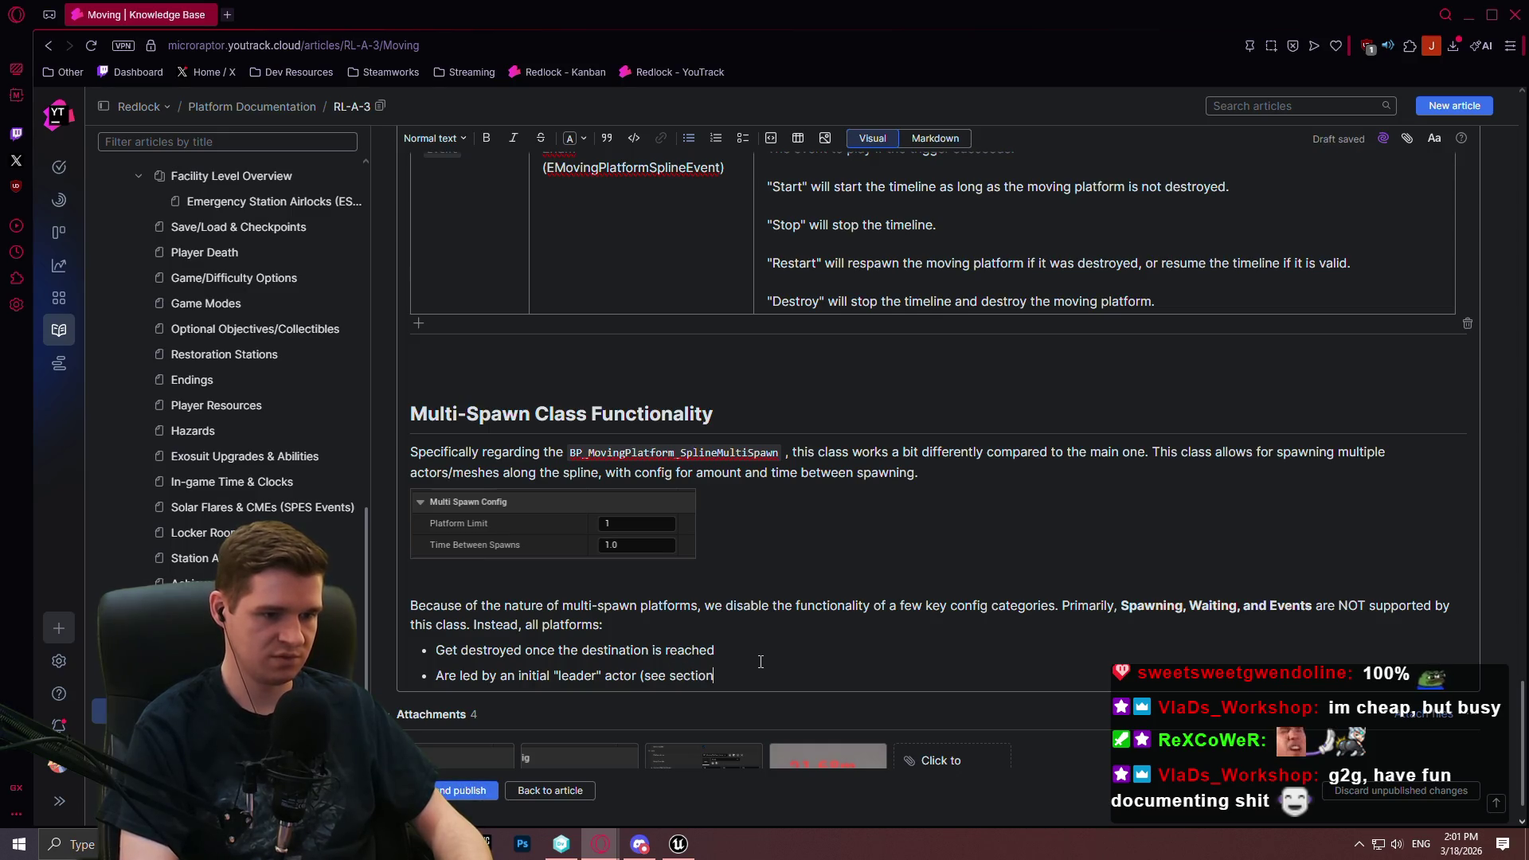
{"action": "key", "text": "Left"}
{"action": "key", "text": "Left"}
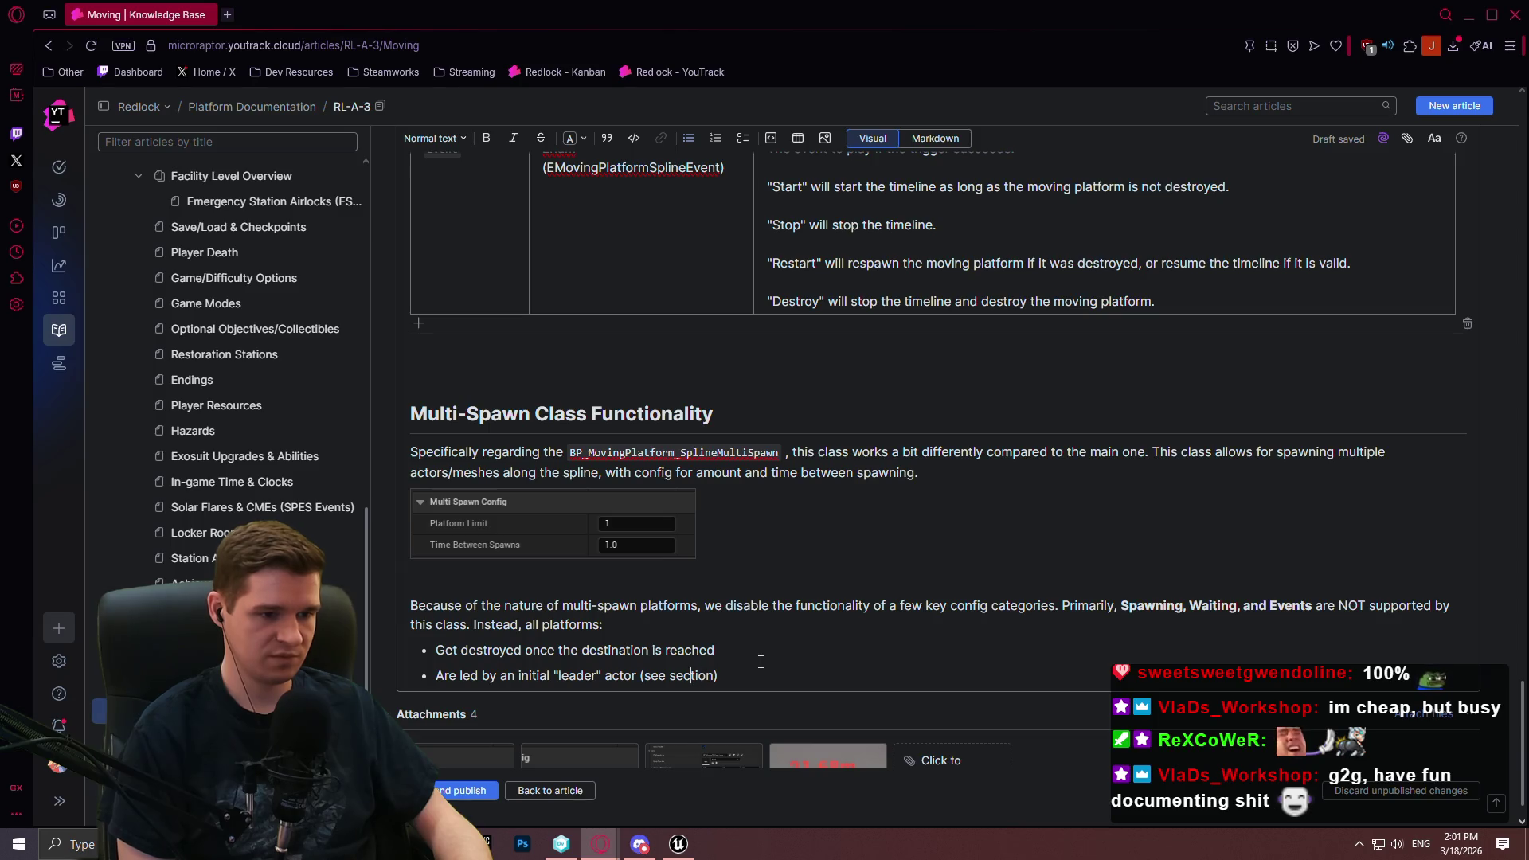
{"action": "type", "text": "dedicated"}
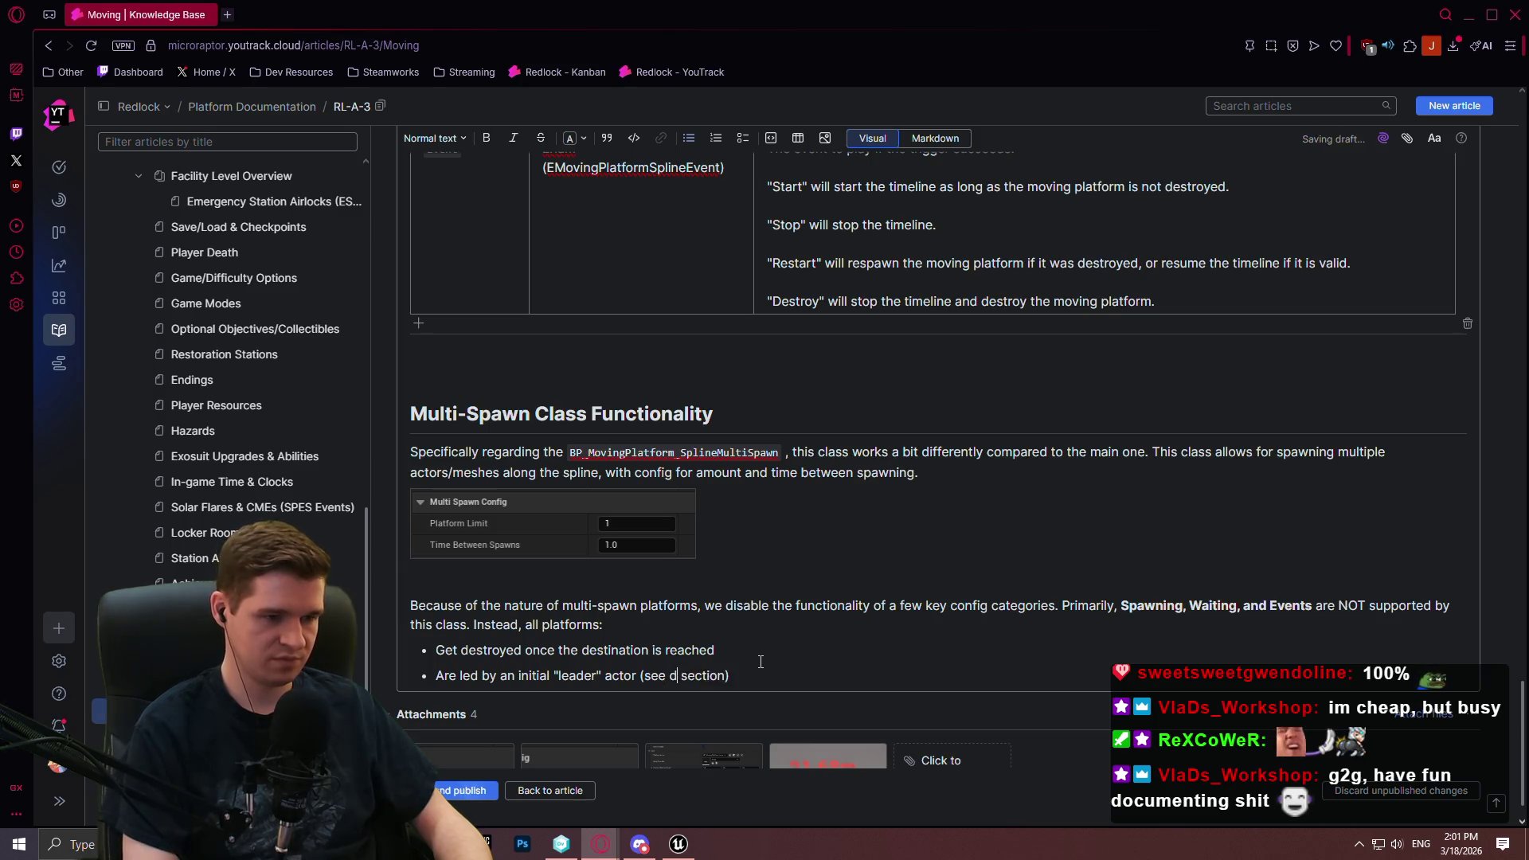
{"action": "left_click", "coordinate": [760, 662]}
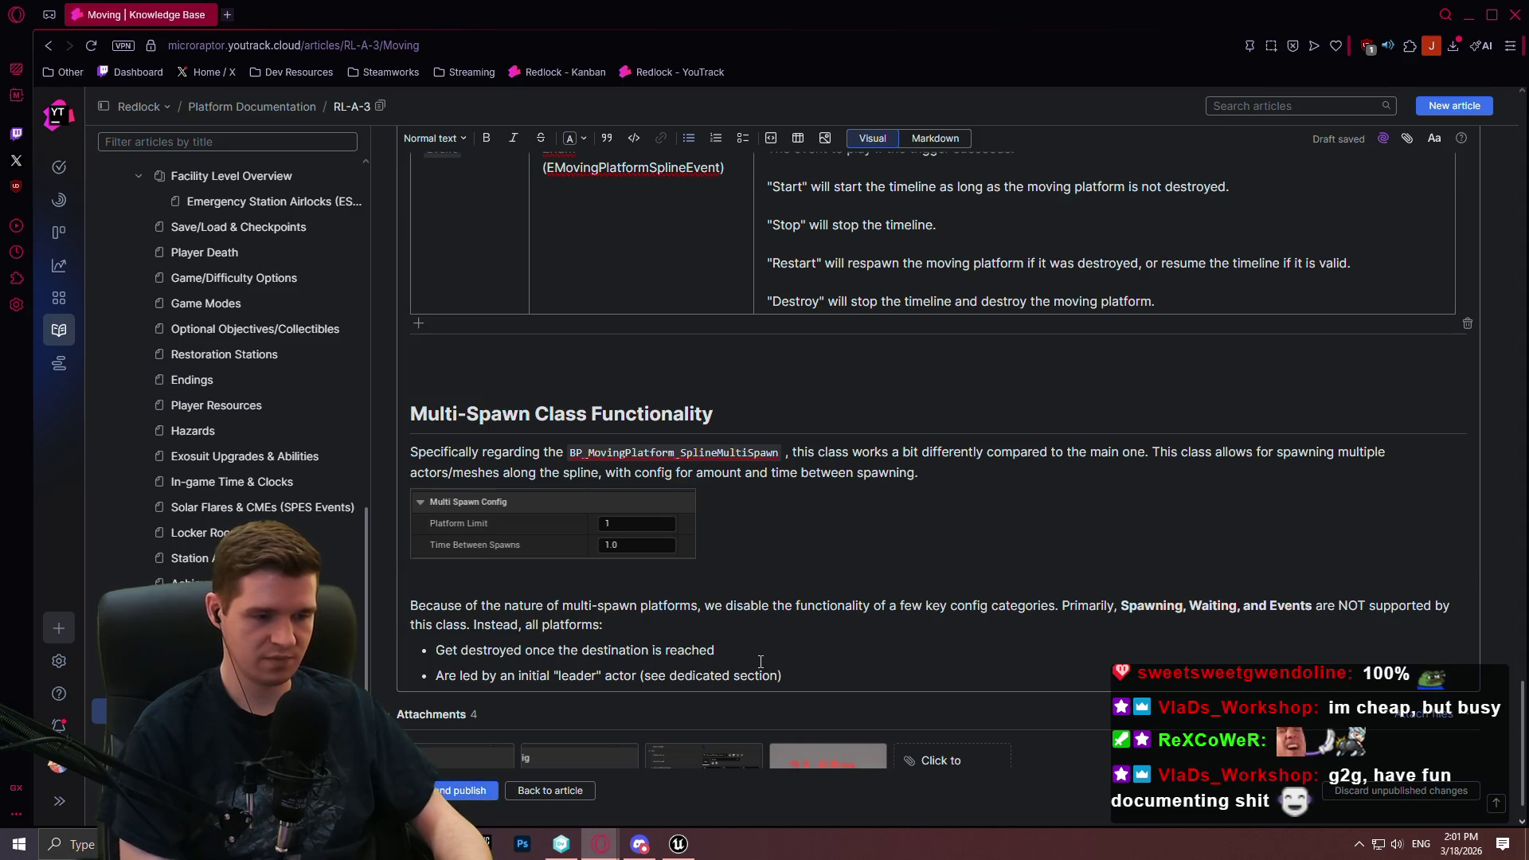
{"action": "key", "text": "End"}
{"action": "key", "text": "Return"}
{"action": "type", "text": "Wi"}
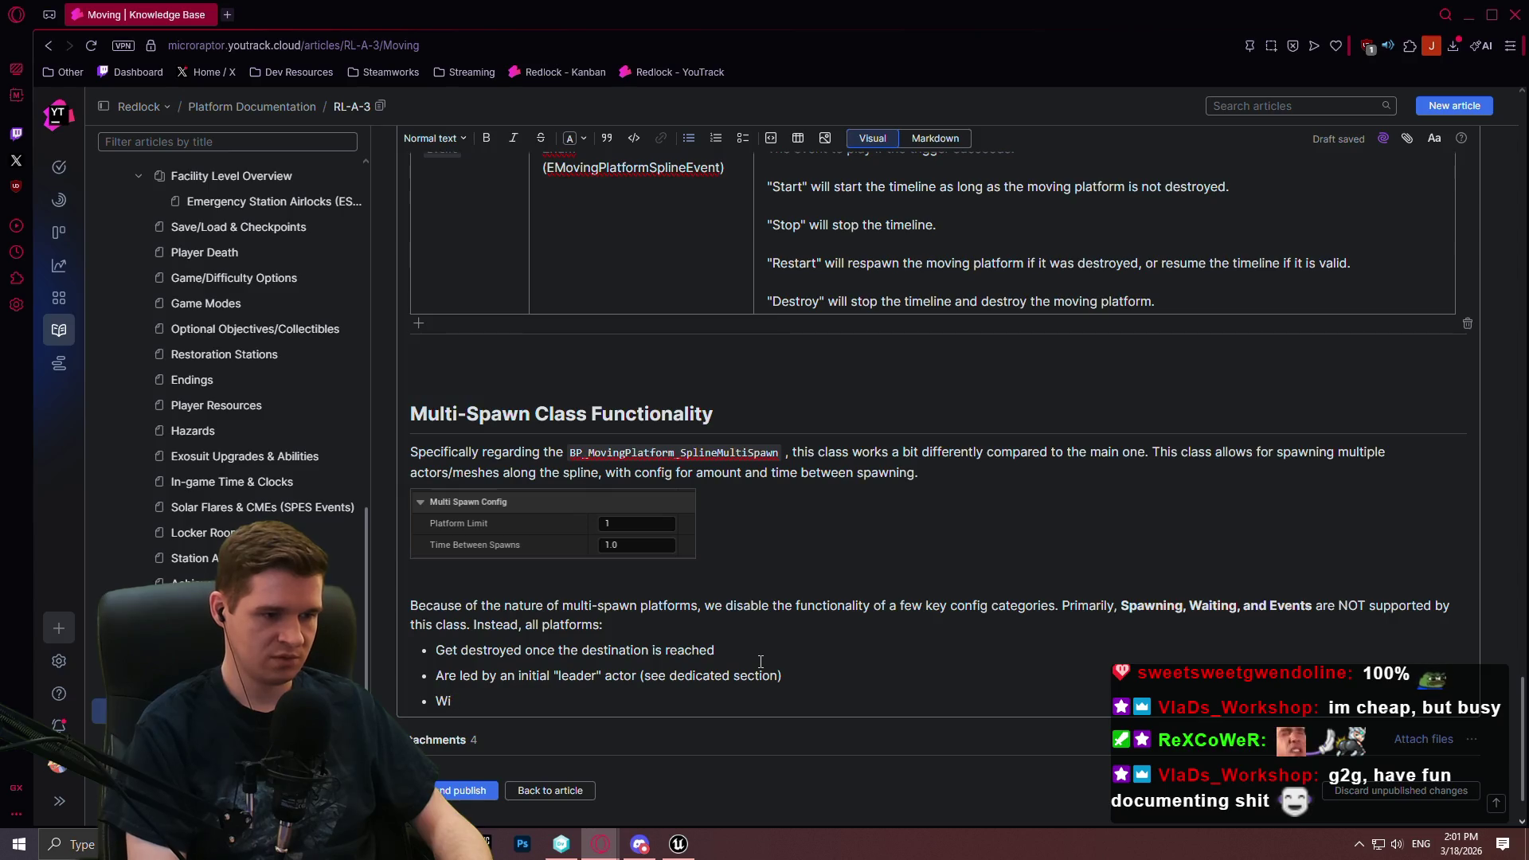
{"action": "type", "text": "ll neer"}
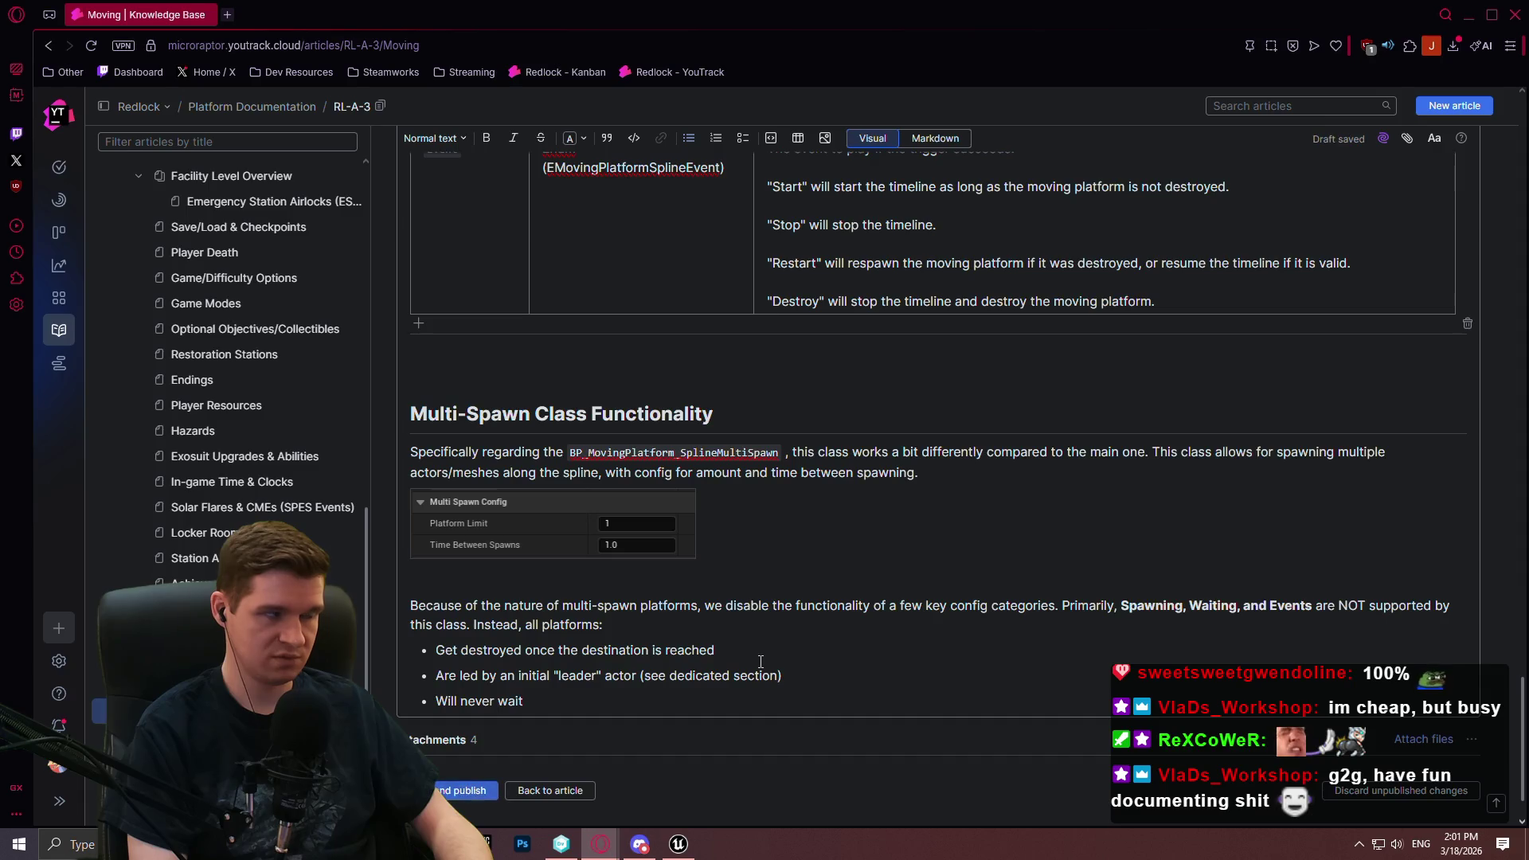
Add the bullet "Will not trigger and are not triggered by any other spline events"
{"action": "key", "text": "Return"}
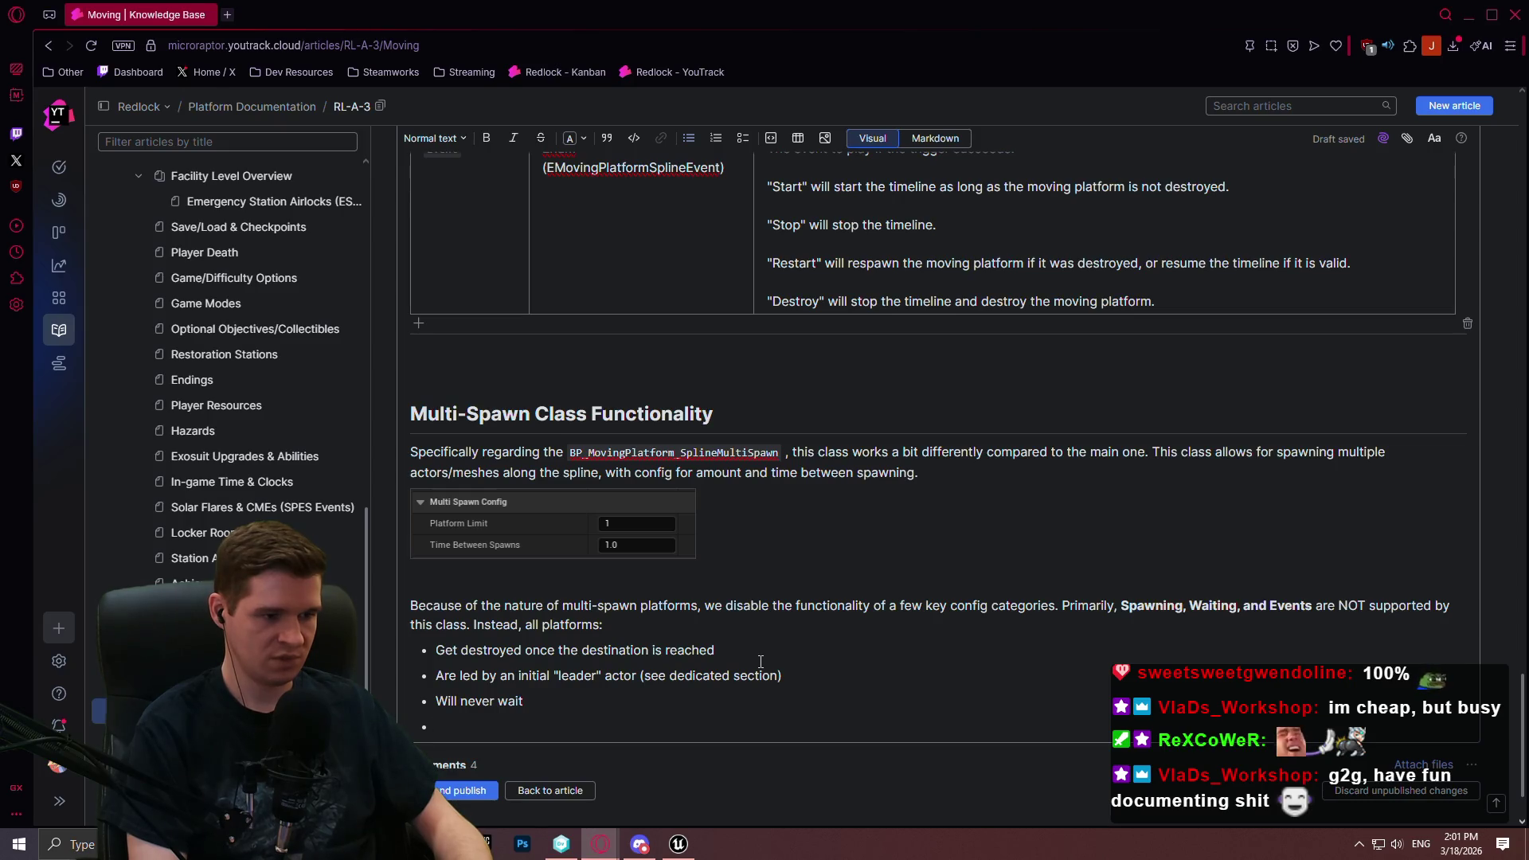
{"action": "type", "text": "Are notrigg"}
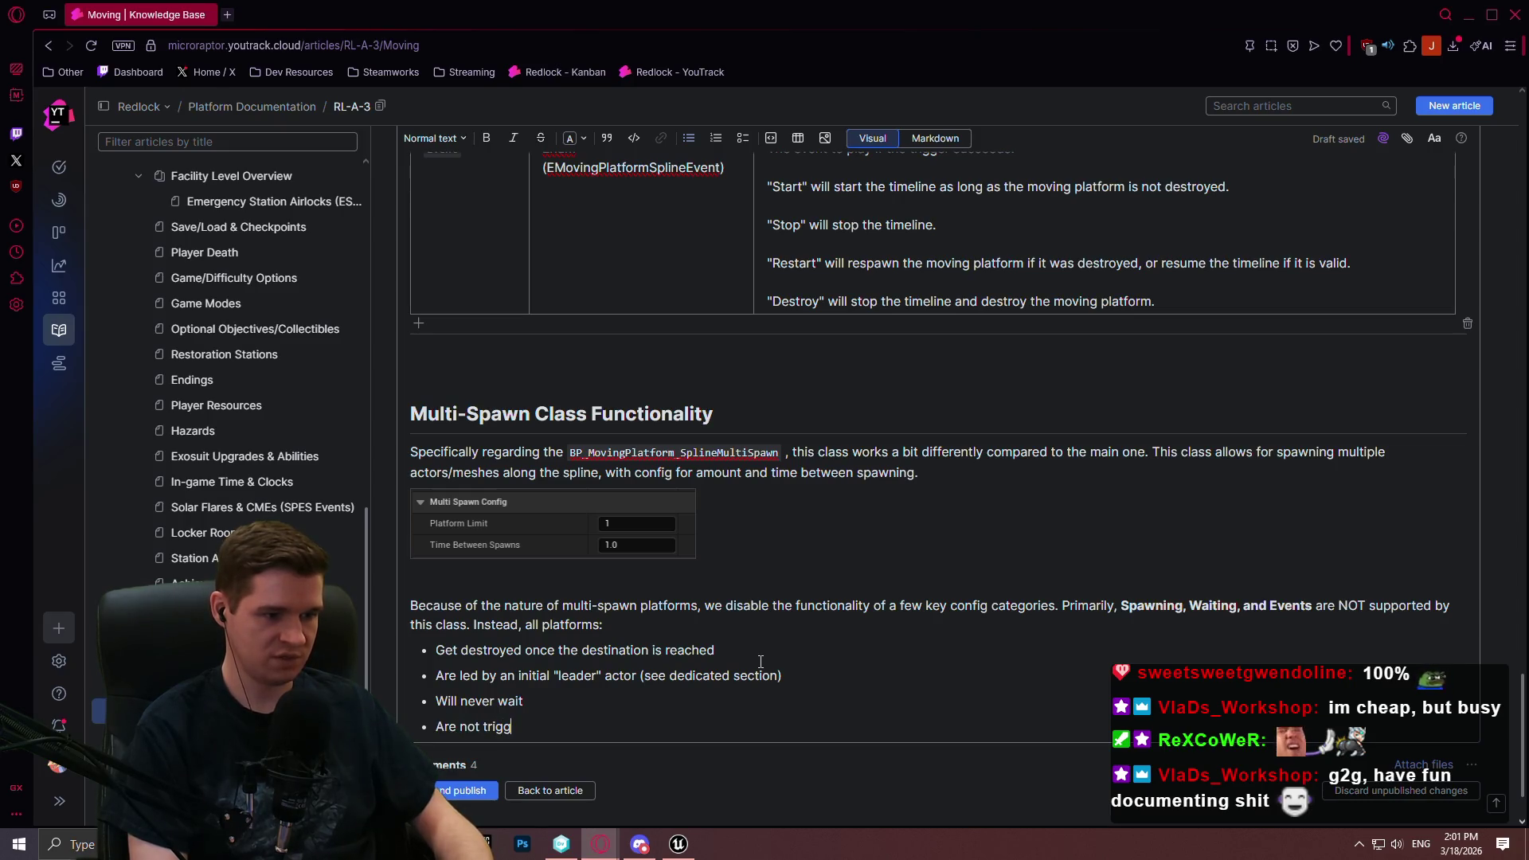
{"action": "type", "text": "ed"}
{"action": "type", "text": ","}
{"action": "key", "text": "Left"}
{"action": "key", "text": "Left"}
{"action": "key", "text": "Left"}
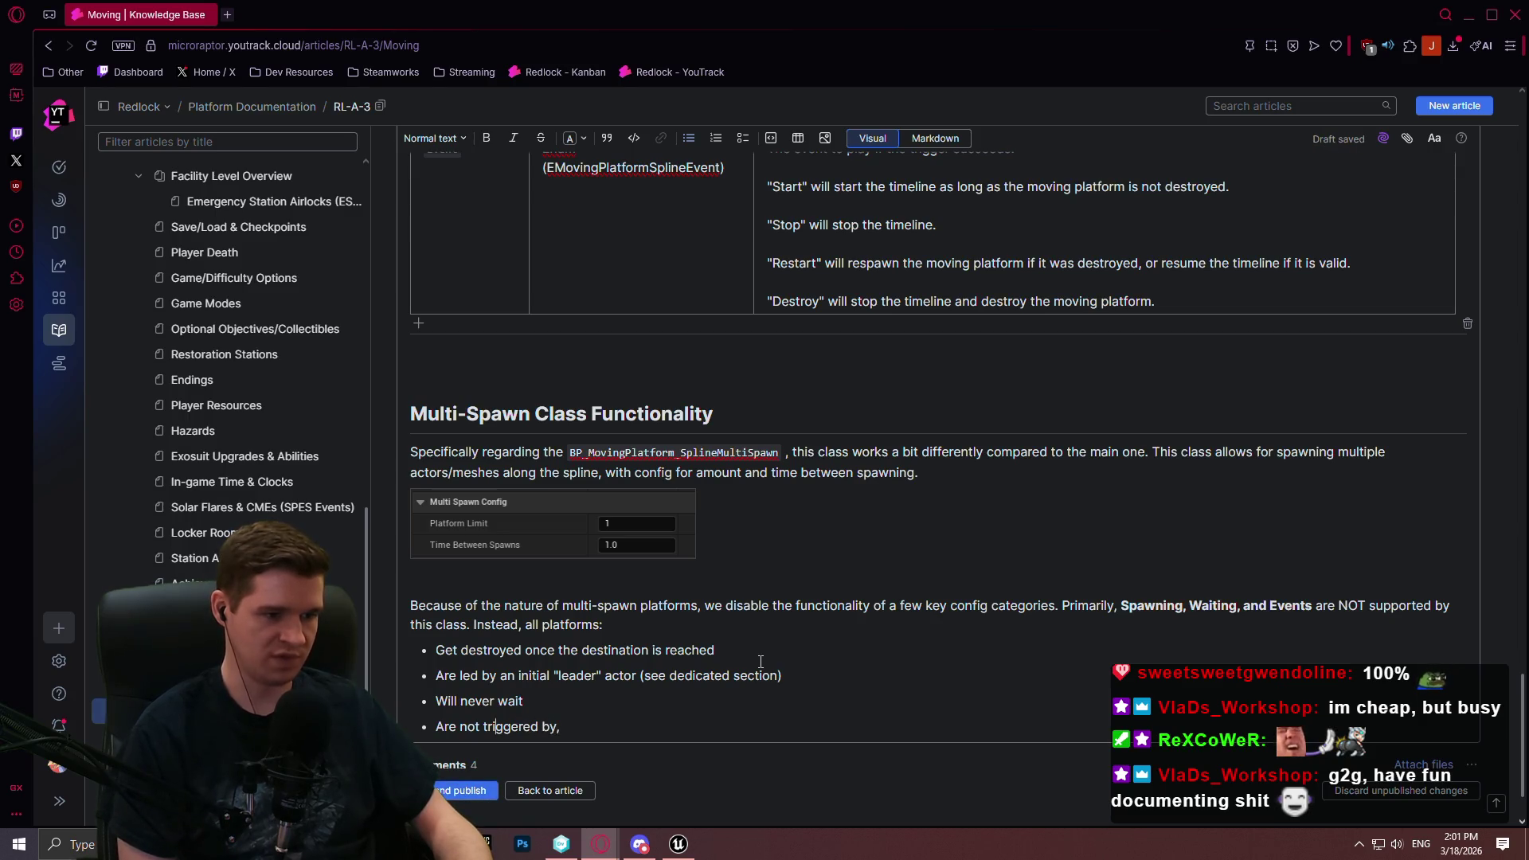
{"action": "key", "text": "Left"}
{"action": "key", "text": "Left"}
{"action": "key", "text": "BackSpace"}
{"action": "type", "text": "Will not "}
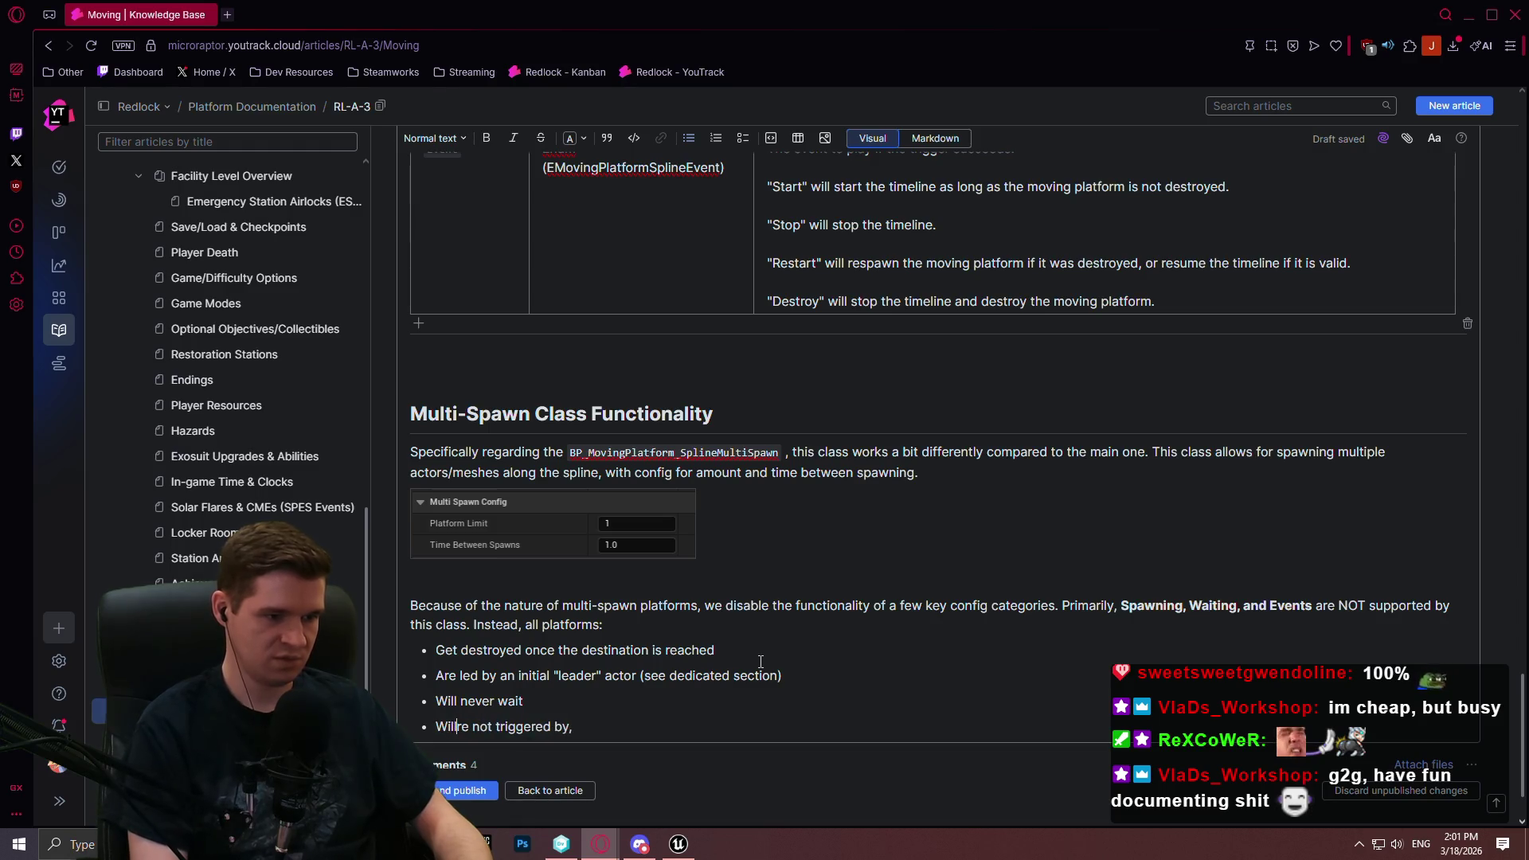
{"action": "type", "text": "trigger and a"}
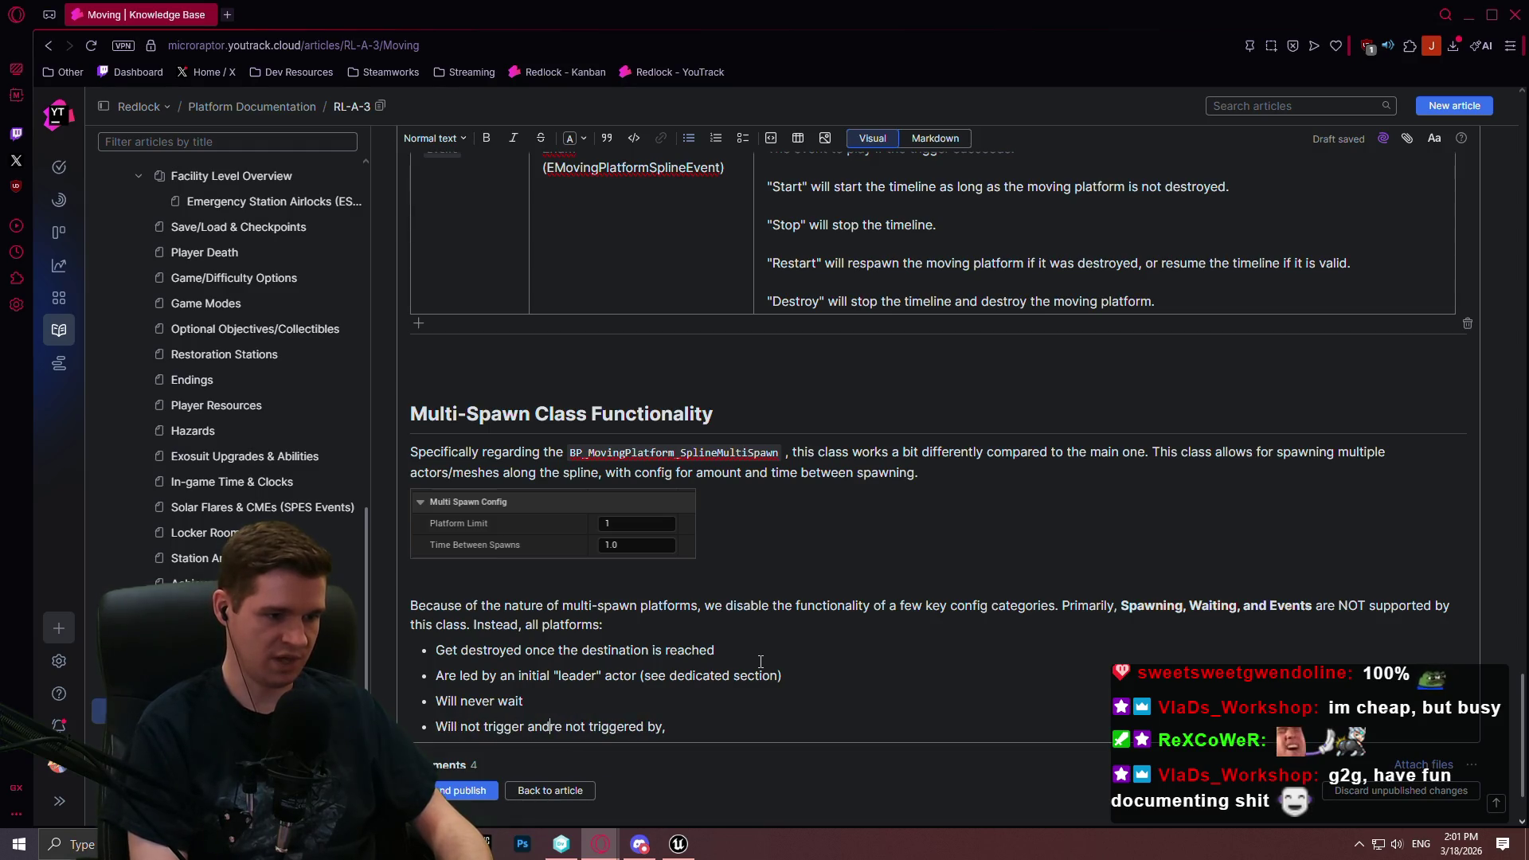
{"action": "key", "text": "End"}
{"action": "key", "text": "BackSpace"}
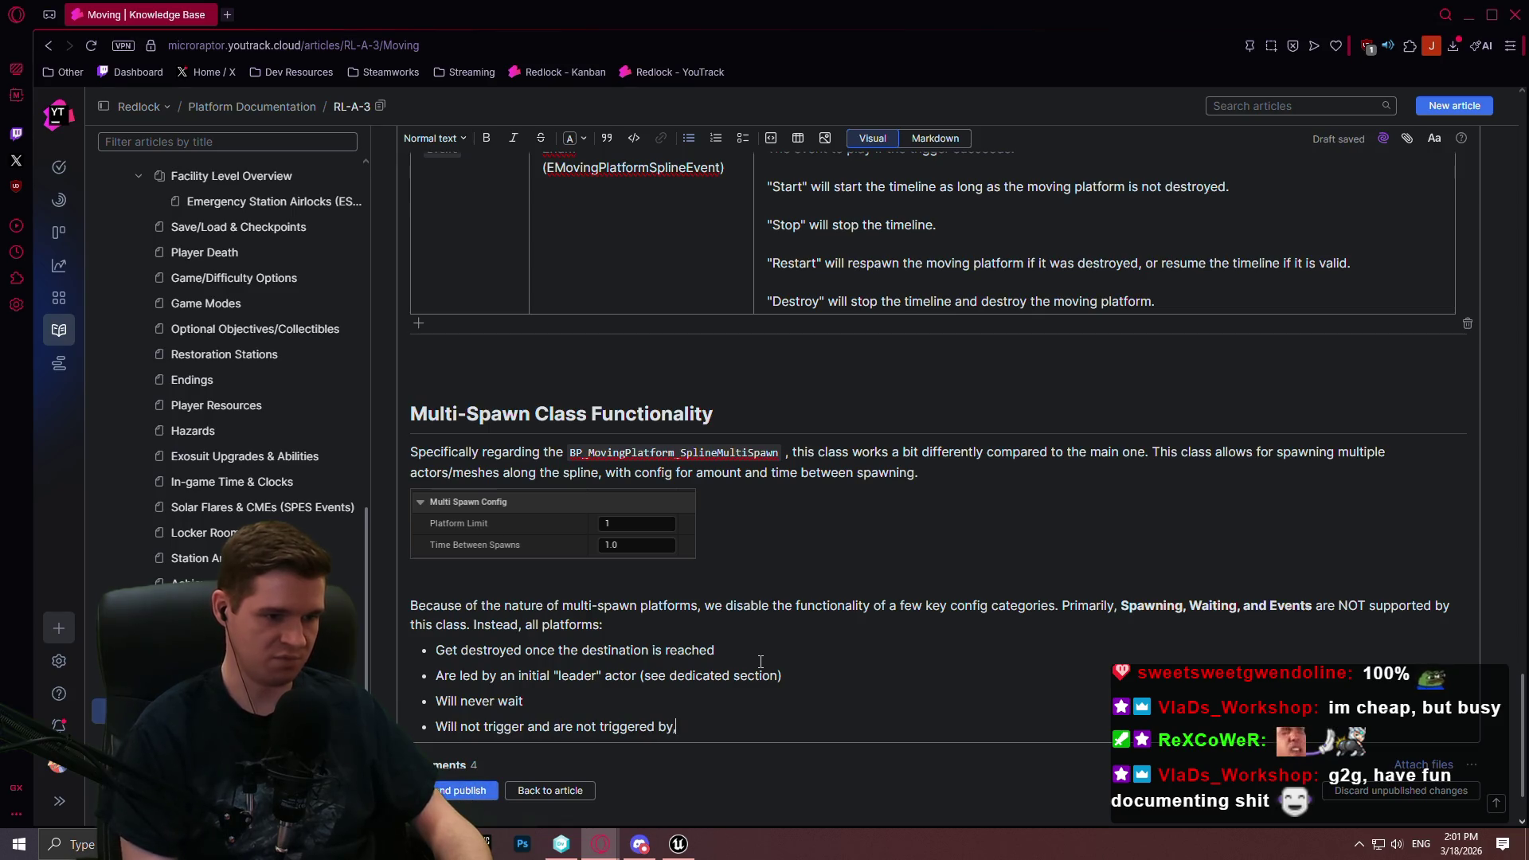
{"action": "type", "text": "any other "}
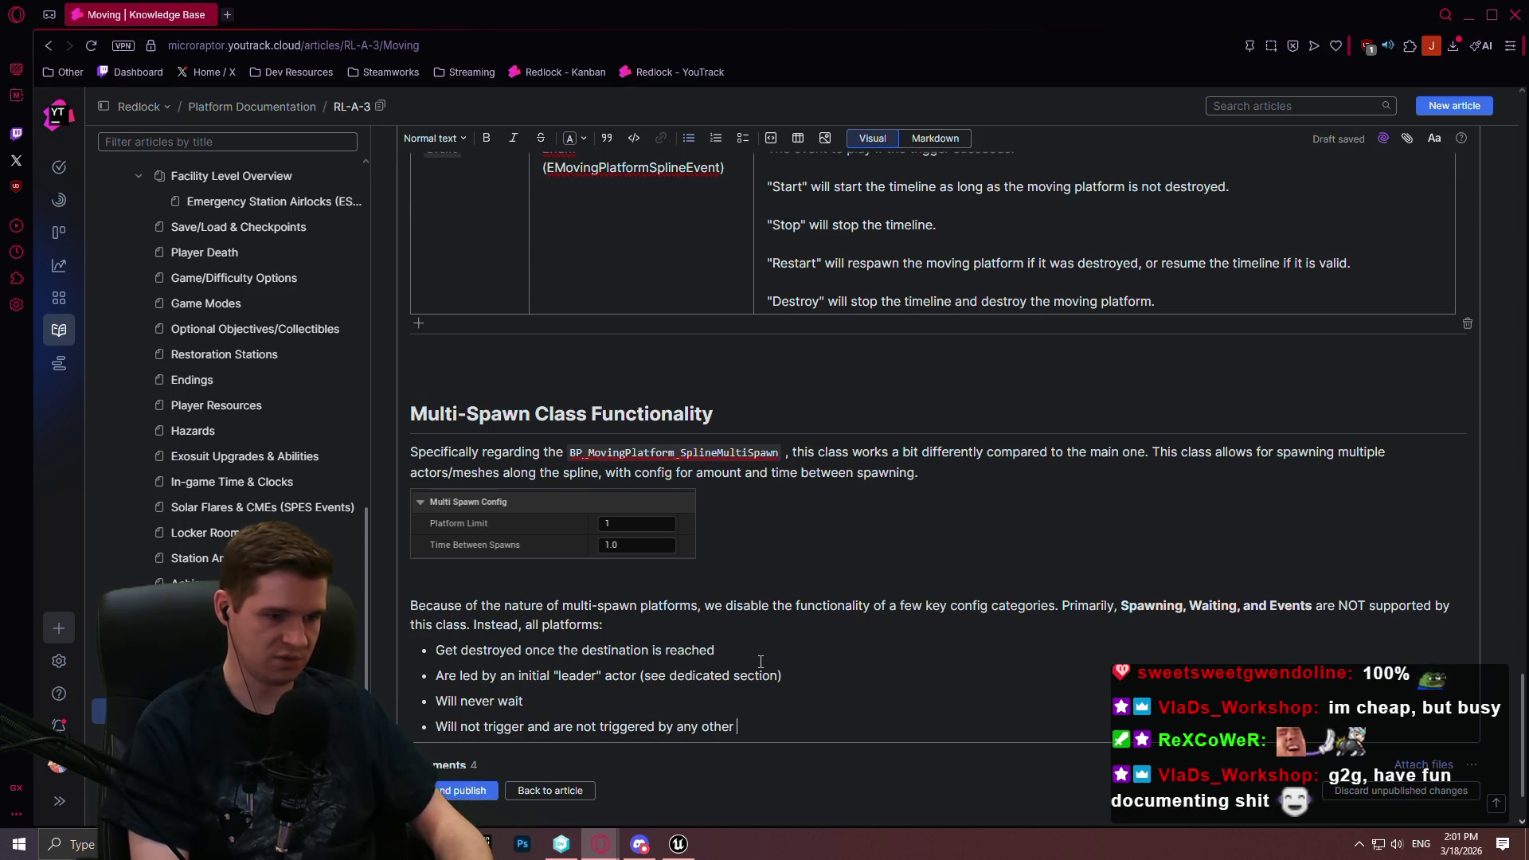
{"action": "type", "text": "spline events"}
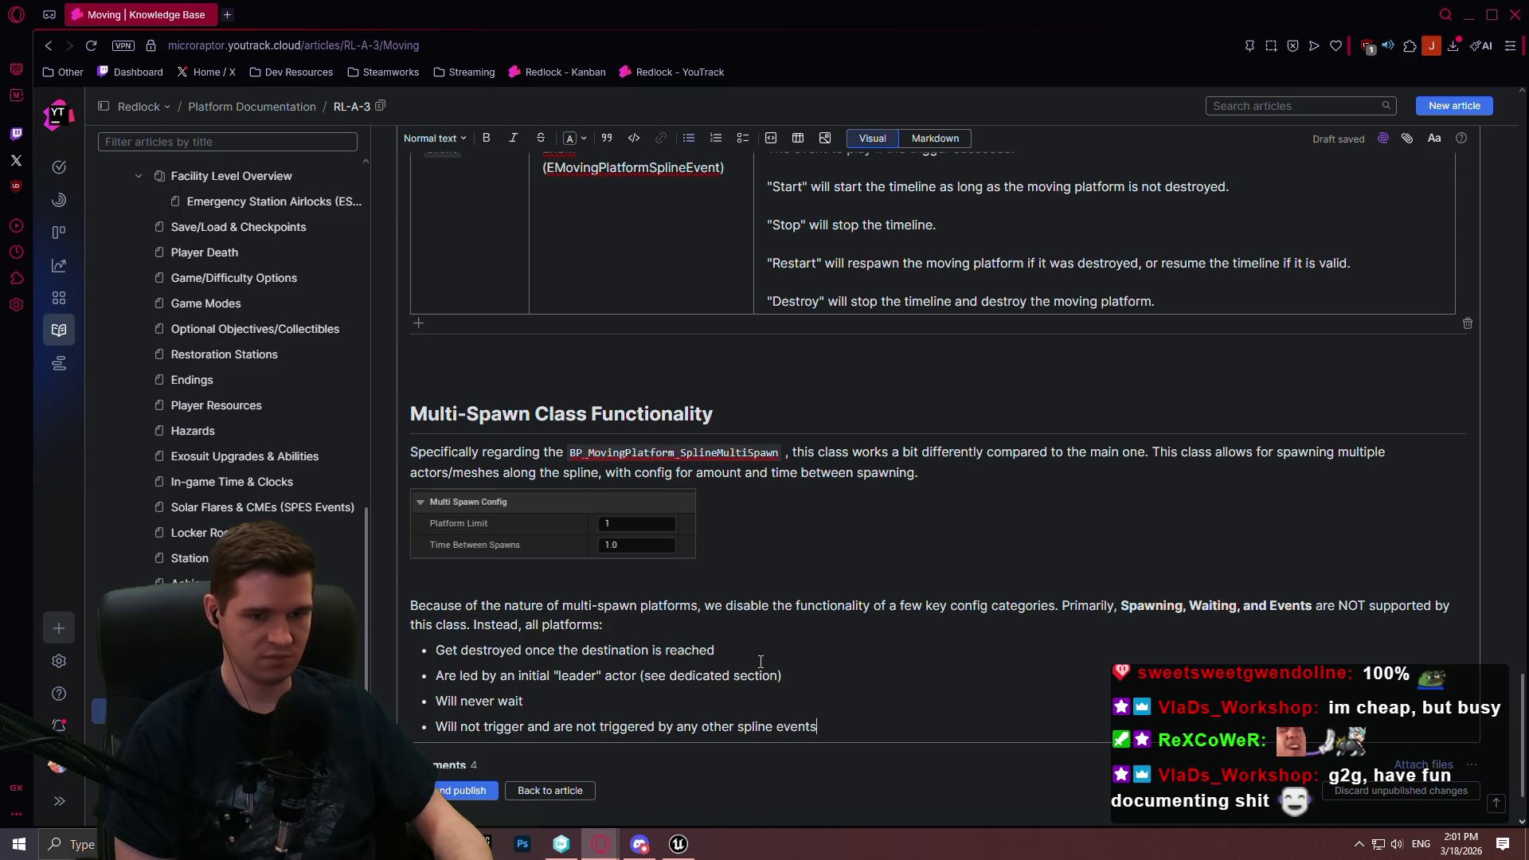
{"action": "left_click", "coordinate": [760, 662]}
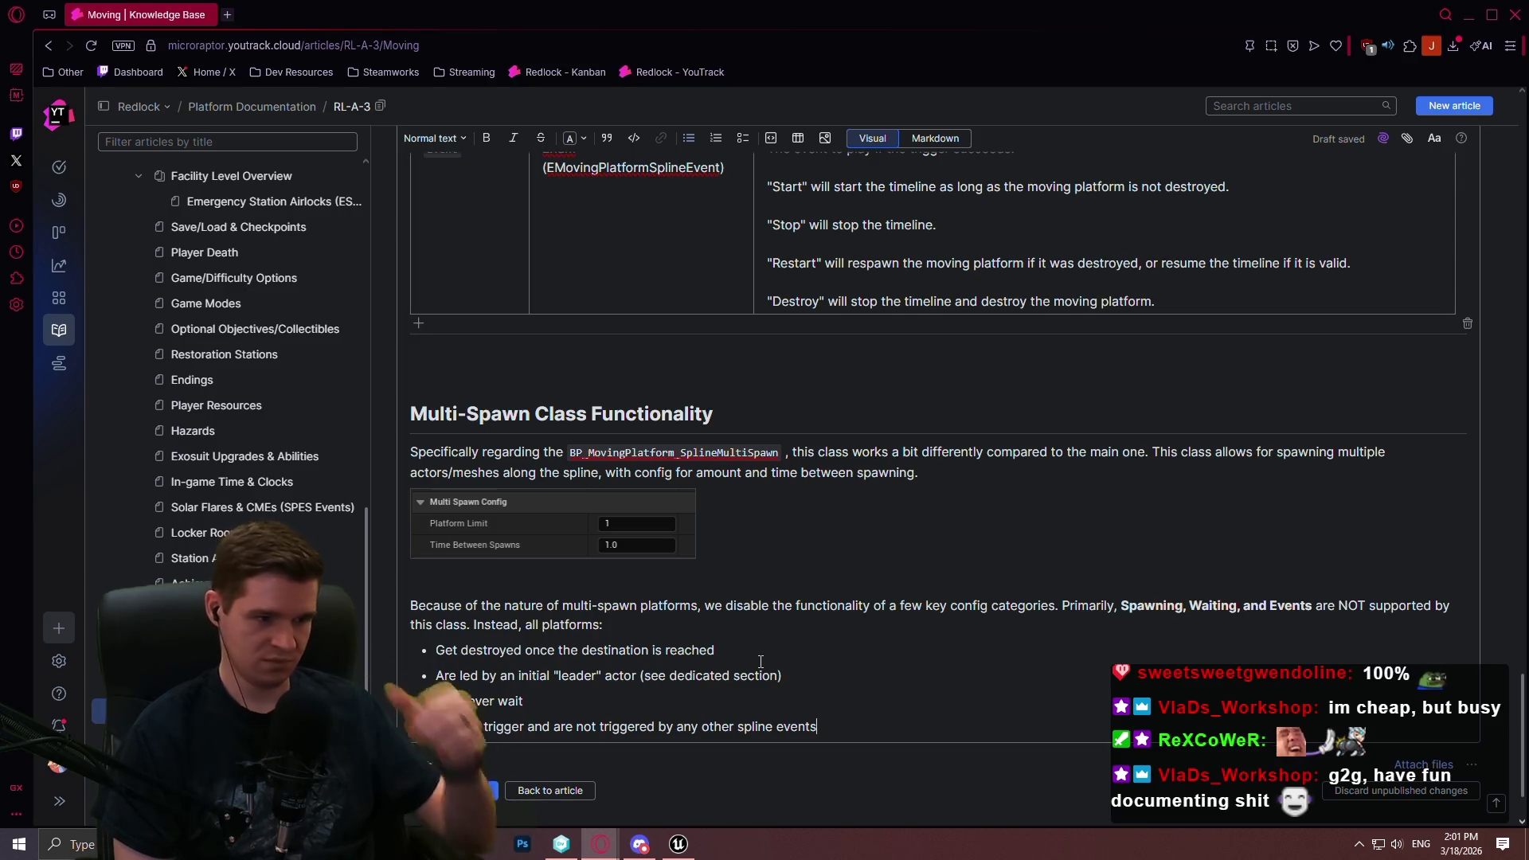
{"action": "key", "text": "ctrl+End"}
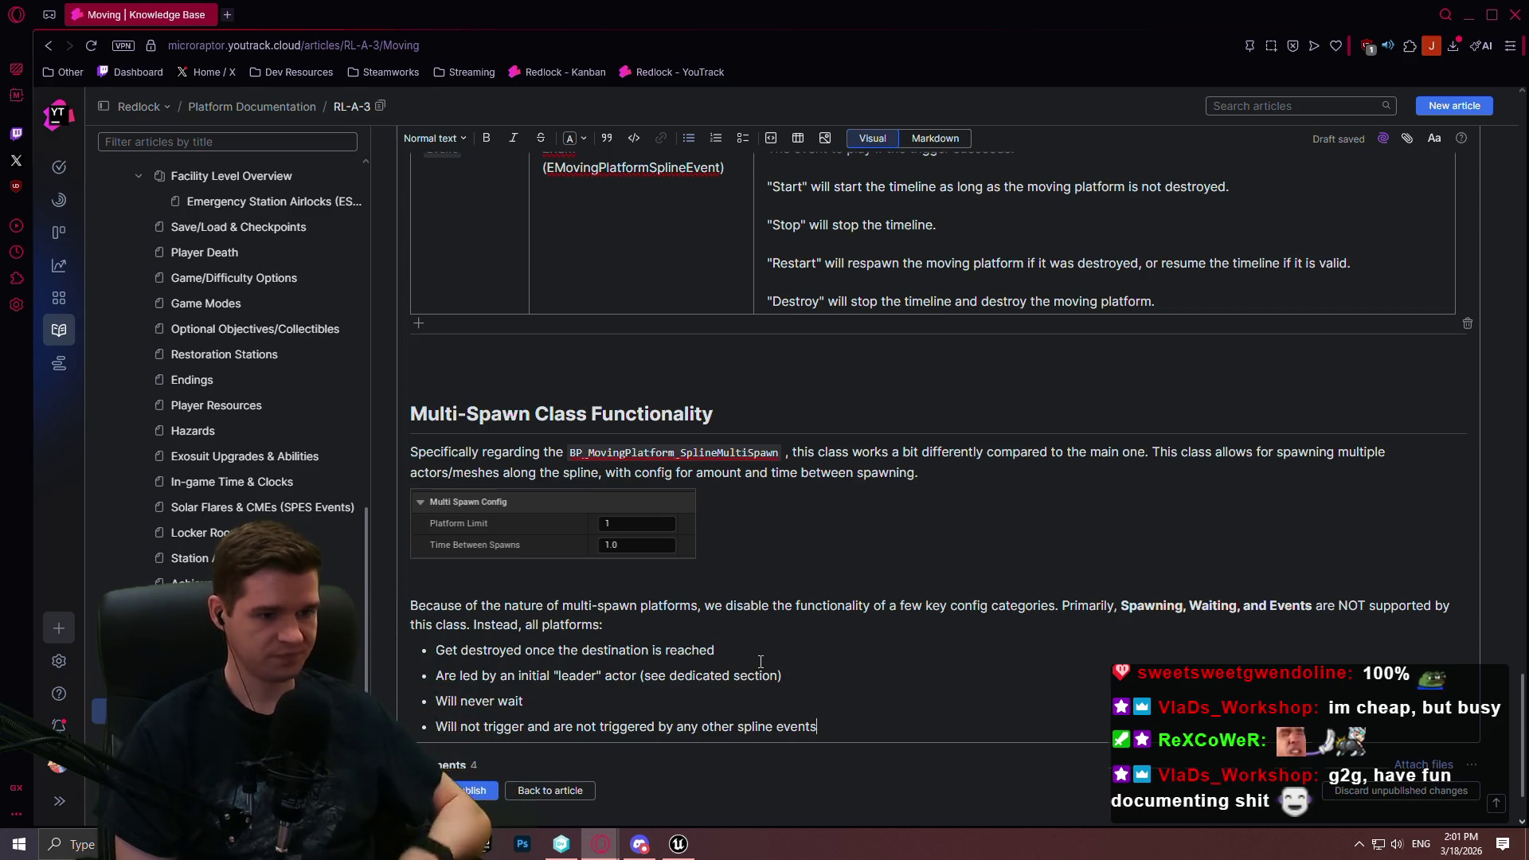
{"action": "scroll", "coordinate": [591, 390], "scroll_direction": "down", "scroll_amount": 1}
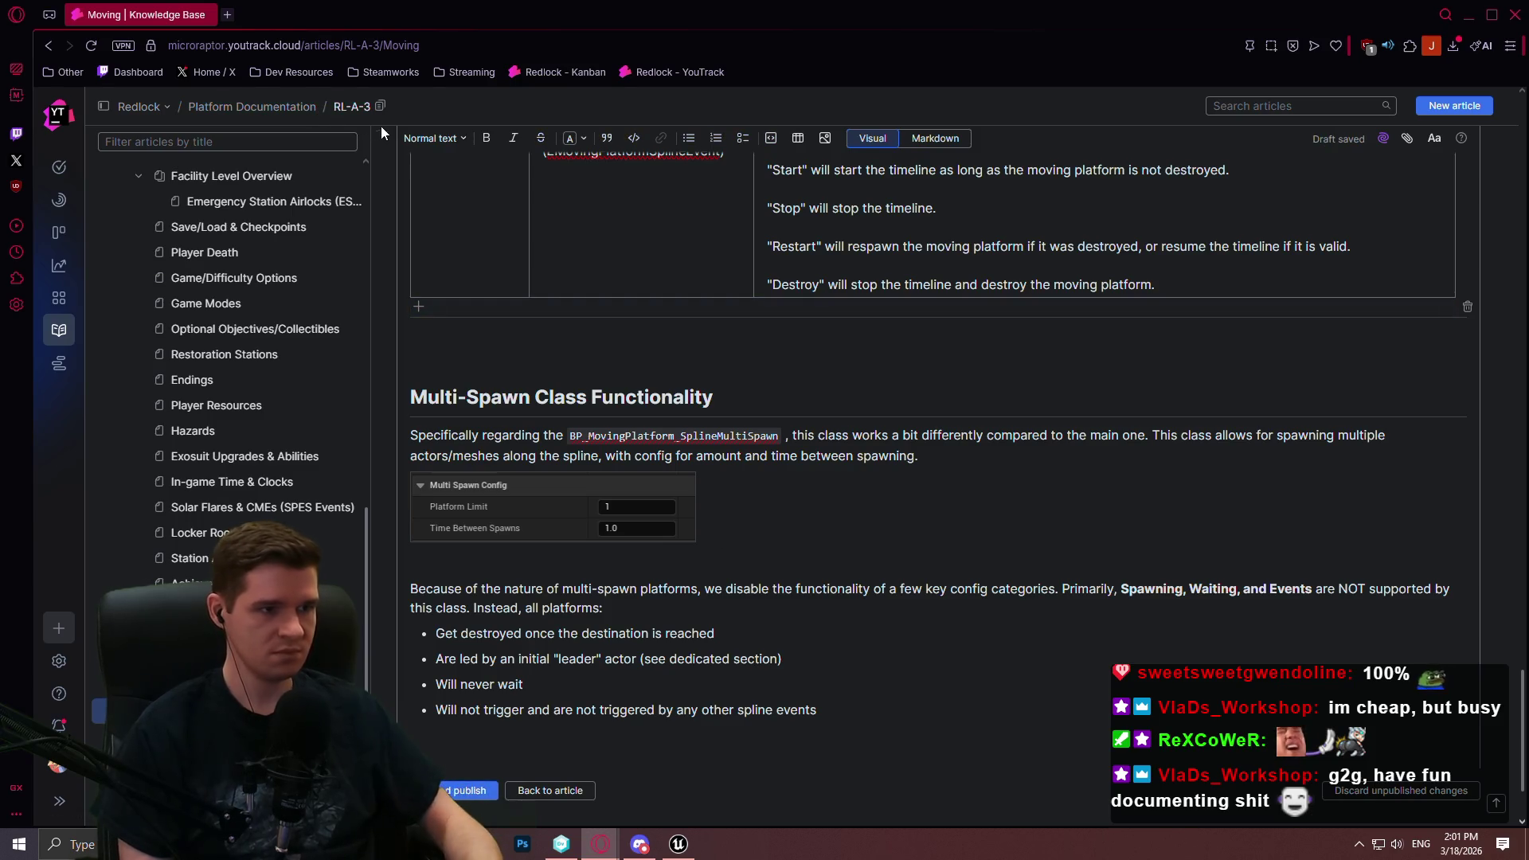
Add a Heading 2 "Leader Component" and change "actor" to "component" in the second bullet
{"action": "left_click", "coordinate": [434, 138]}
{"action": "left_click", "coordinate": [476, 251]}
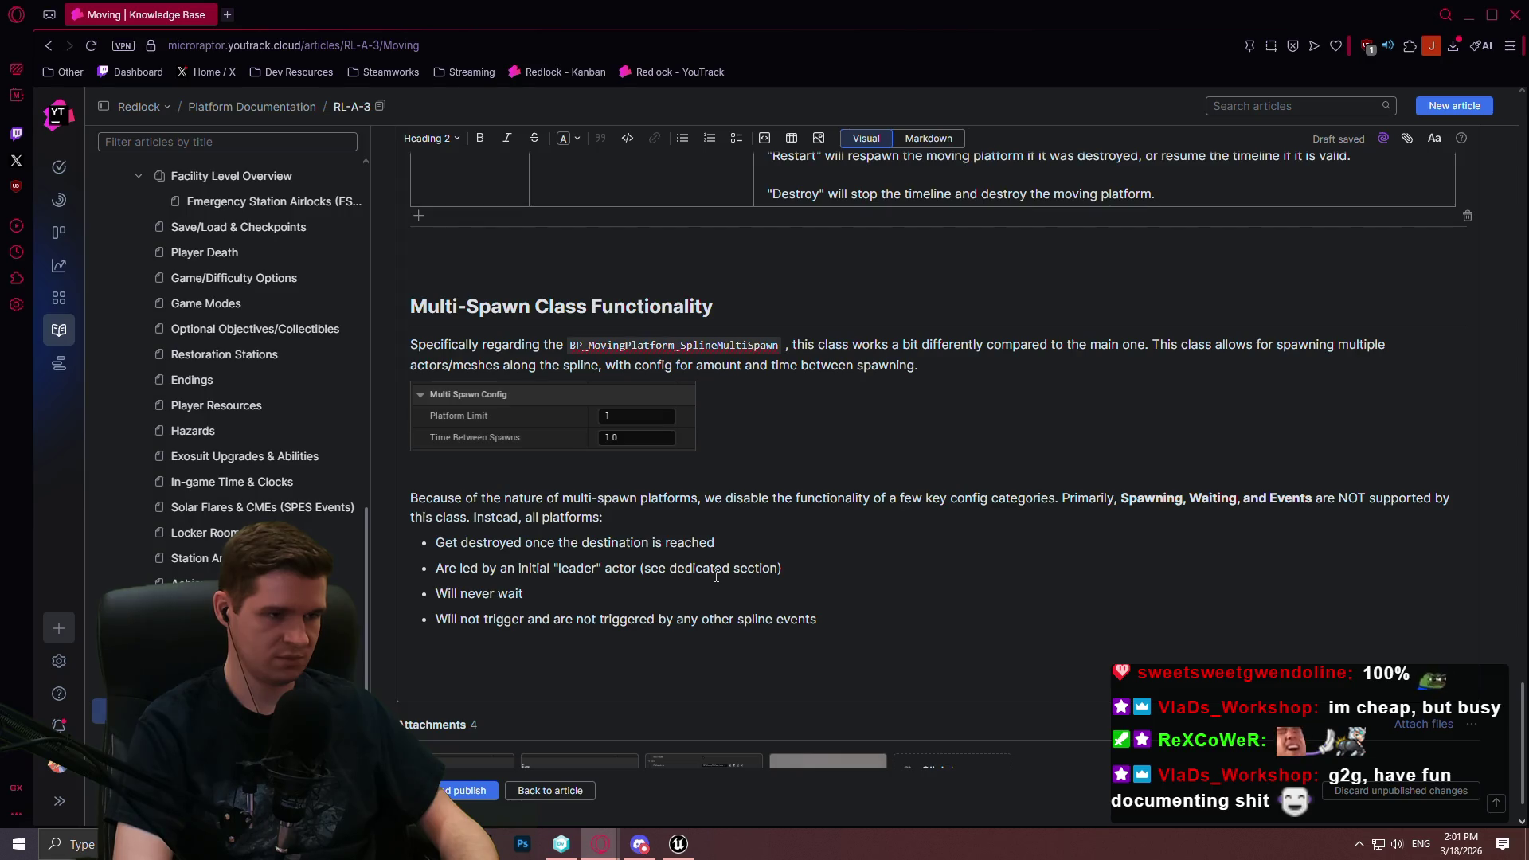
{"action": "type", "text": "Leader Actor"}
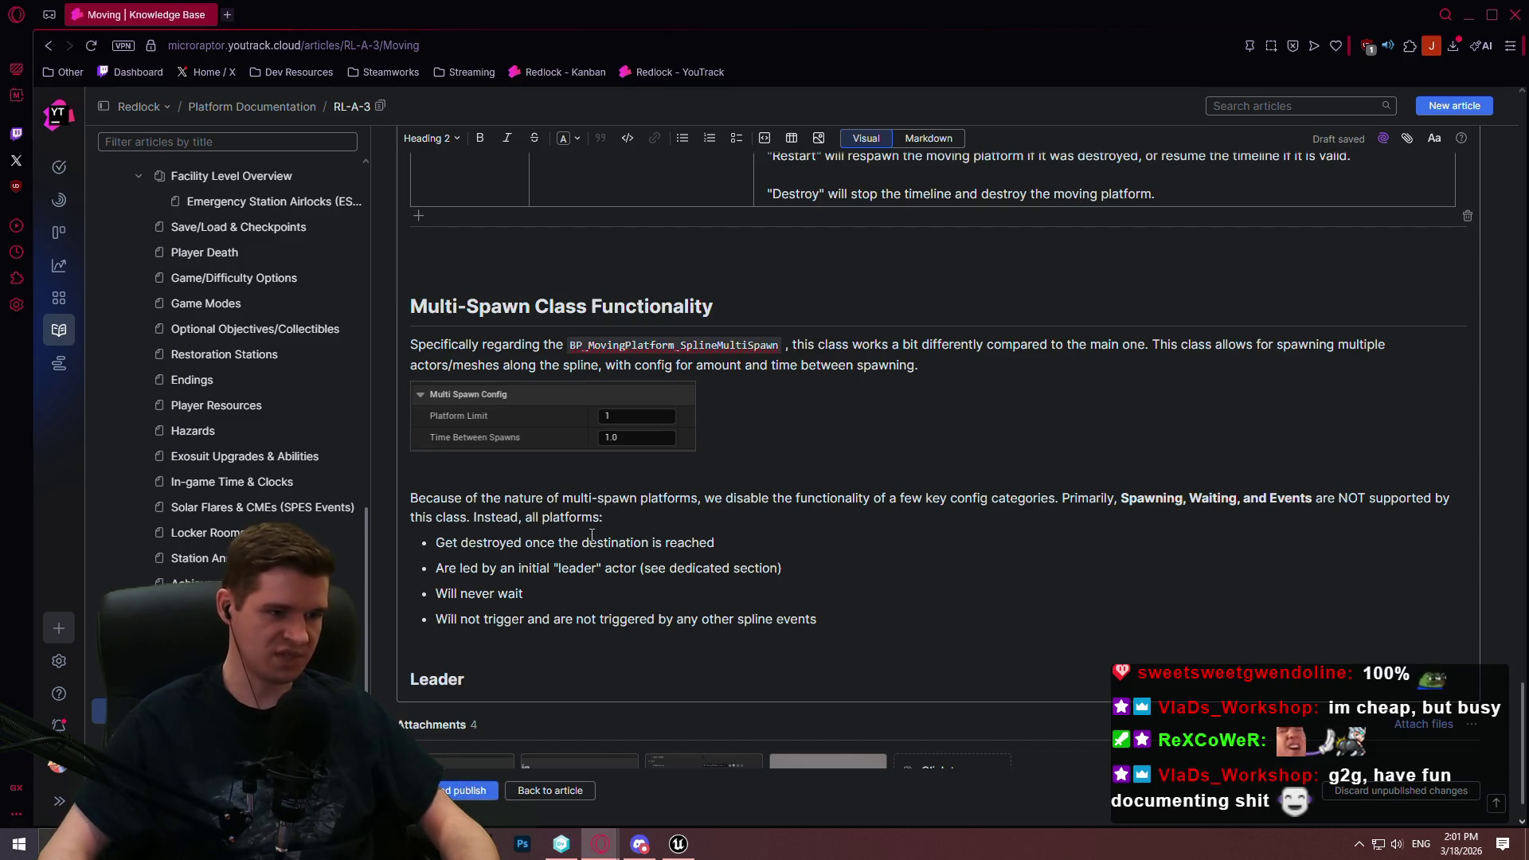
{"action": "double_click", "coordinate": [616, 563]}
{"action": "type", "text": "compon"}
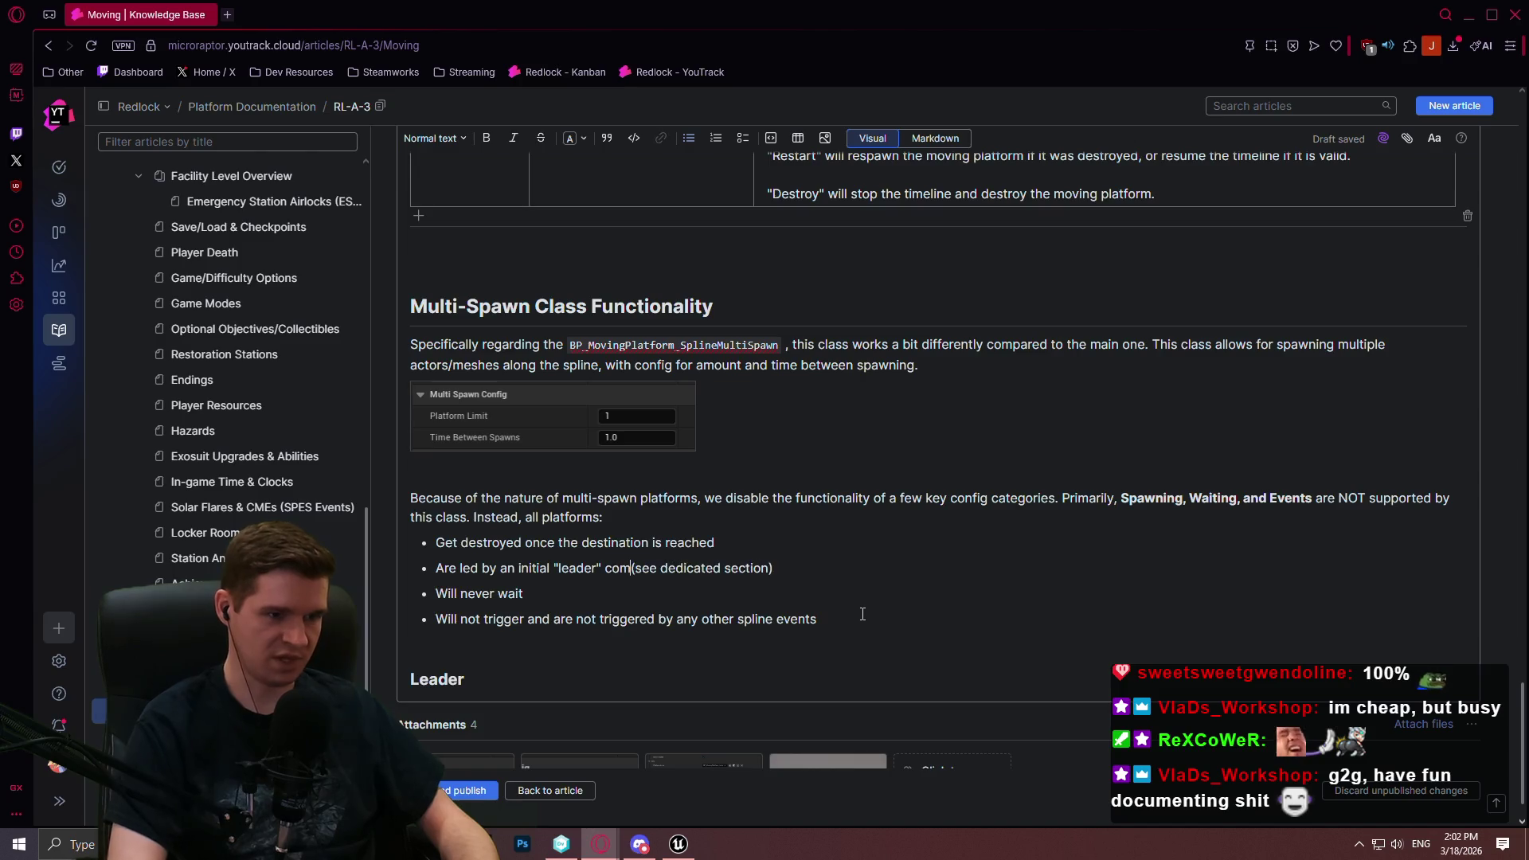
{"action": "type", "text": "ent"}
{"action": "key", "text": "Down"}
{"action": "key", "text": "Down"}
{"action": "key", "text": "Down"}
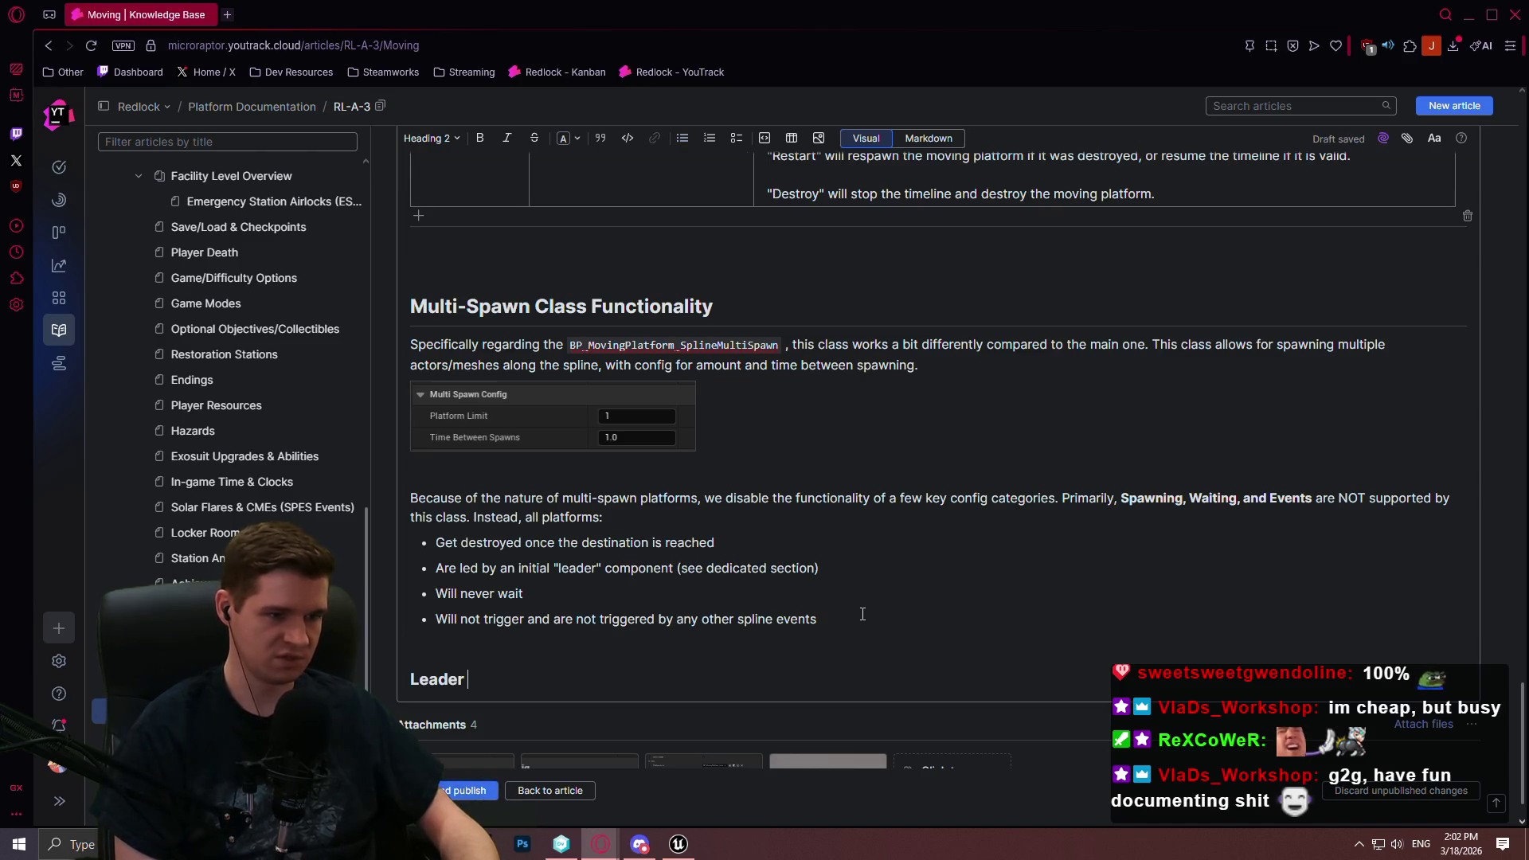
{"action": "type", "text": "Co"}
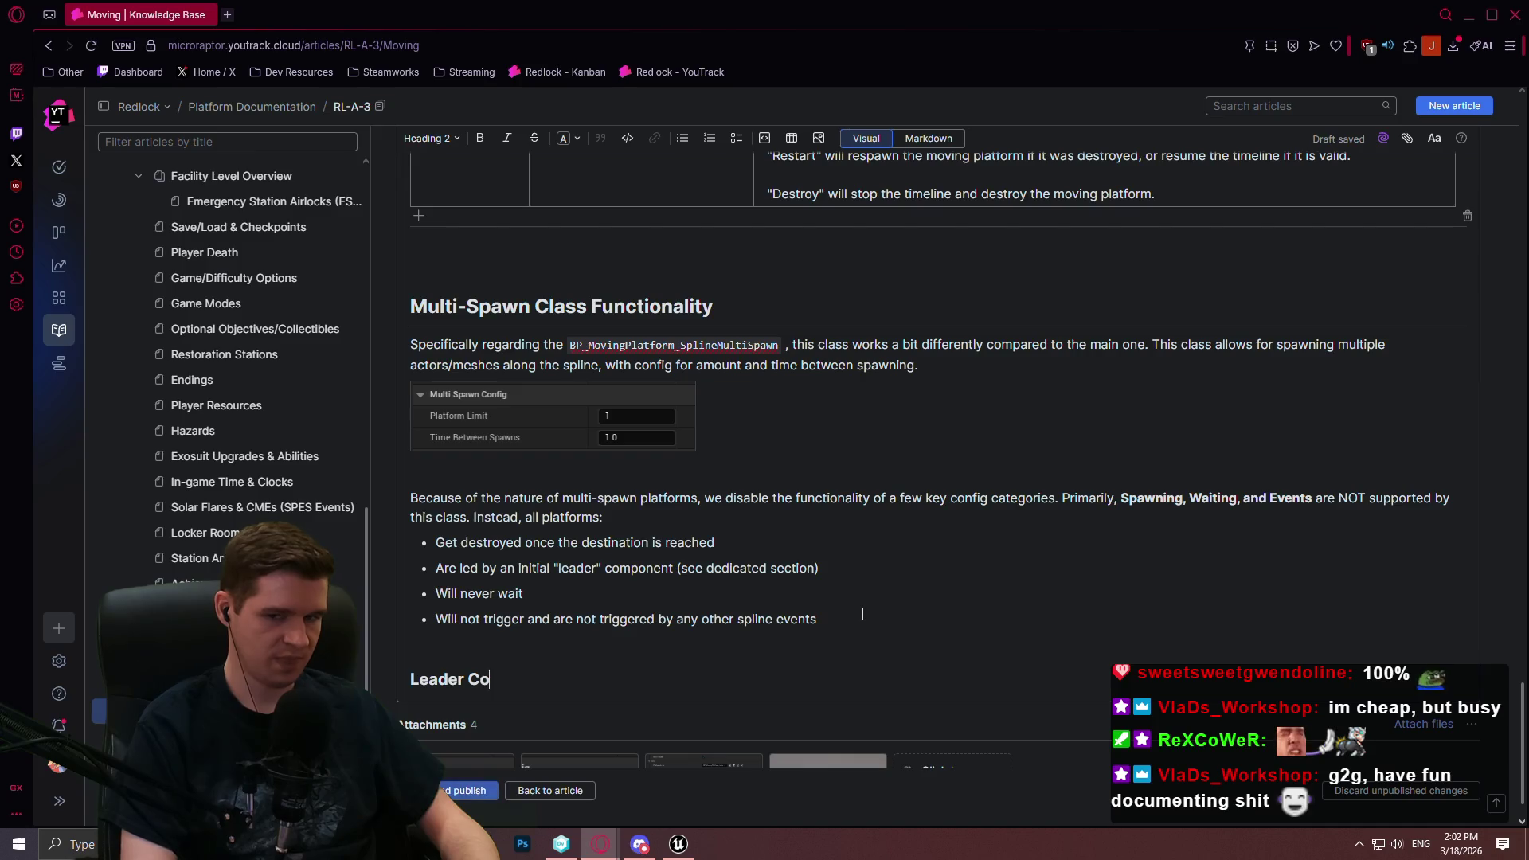
{"action": "type", "text": "mponent"}
{"action": "key", "text": "Return"}
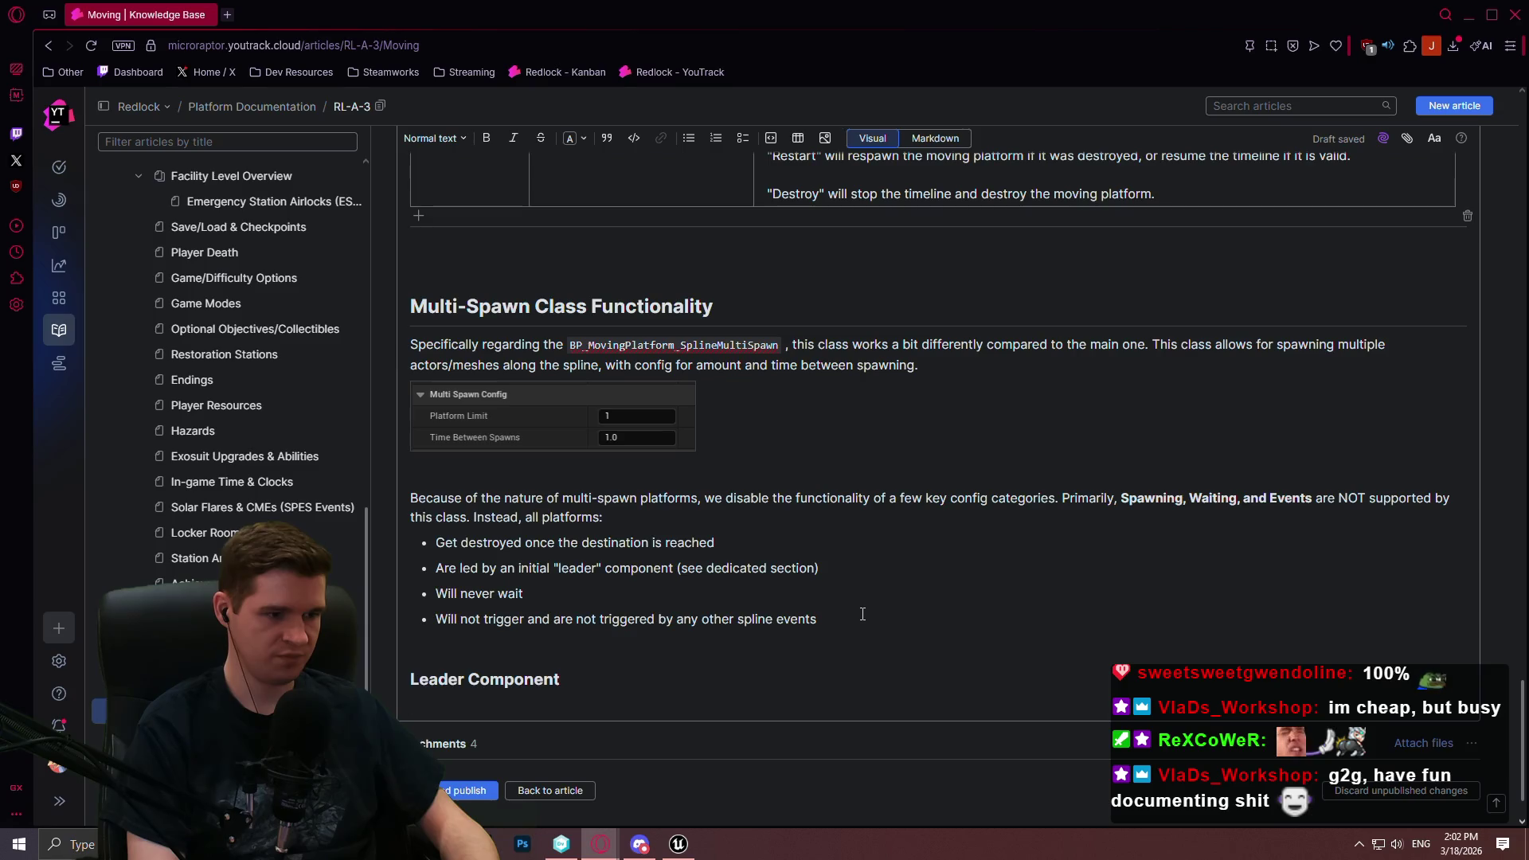
Start the Leader Component paragraph, stating the first spawned actor is designated the leader
{"action": "type", "text": "When we first ru"}
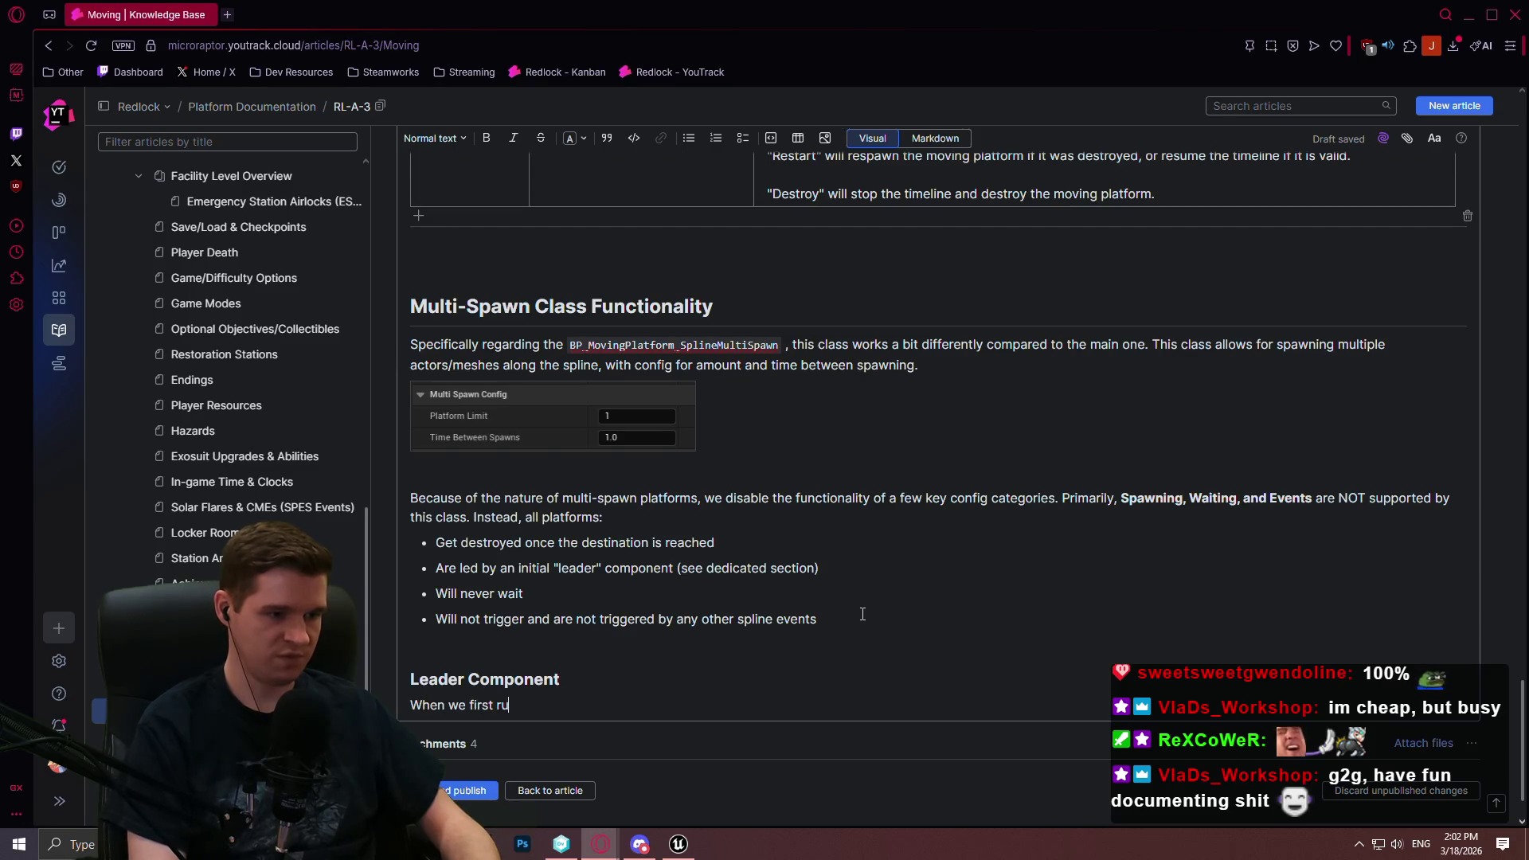
{"action": "key", "text": "BackSpace"}
{"action": "key", "text": "BackSpace"}
{"action": "type", "text": "spawn"}
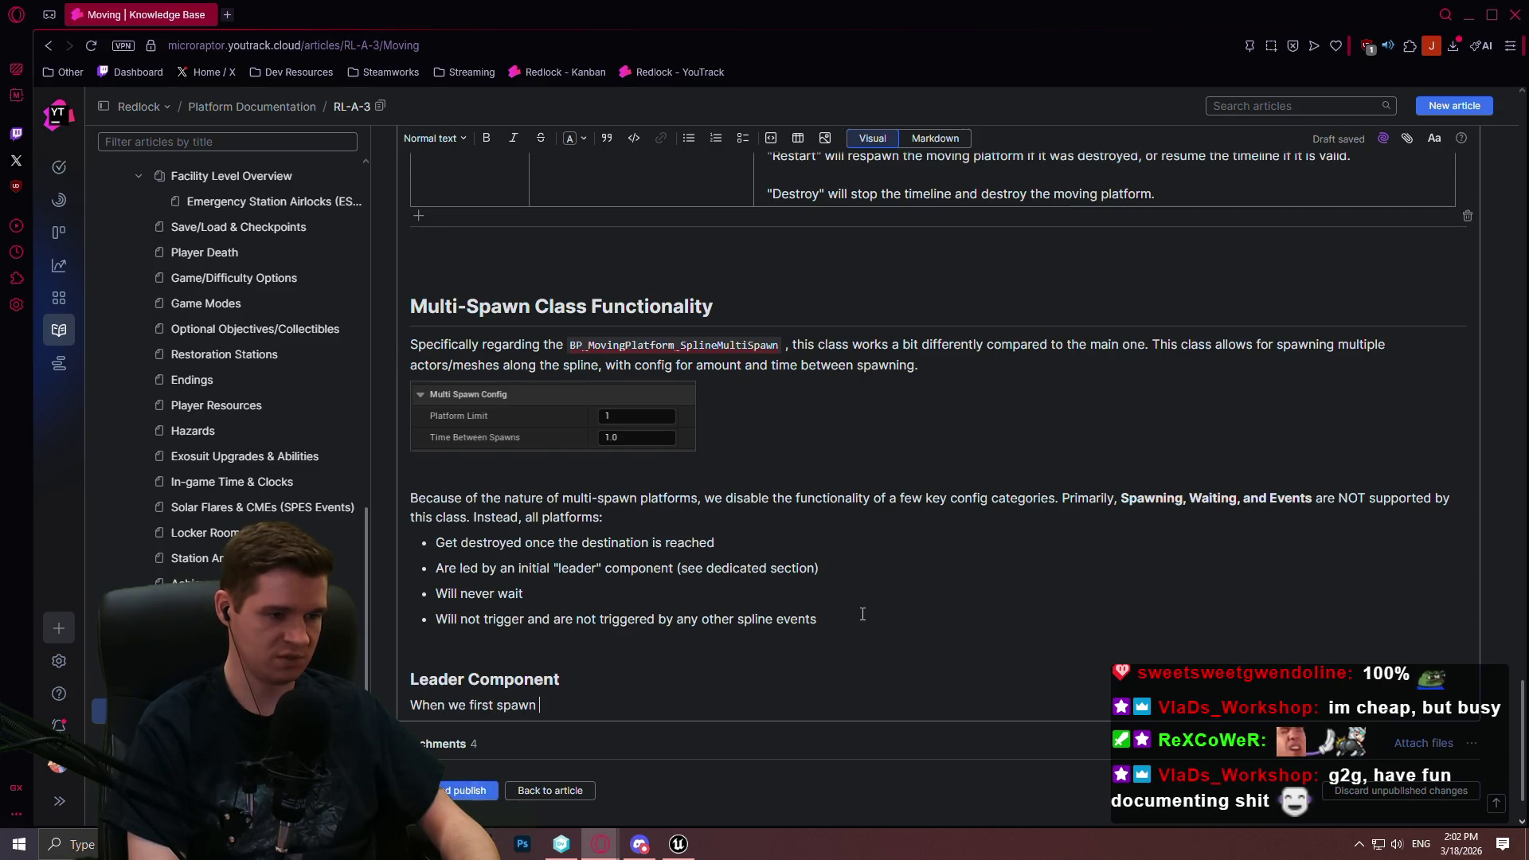
{"action": "key", "text": "ctrl+BackSpace"}
{"action": "key", "text": "ctrl+BackSpace"}
{"action": "type", "text": "spawn t"}
{"action": "type", "text": "actor ormesh"}
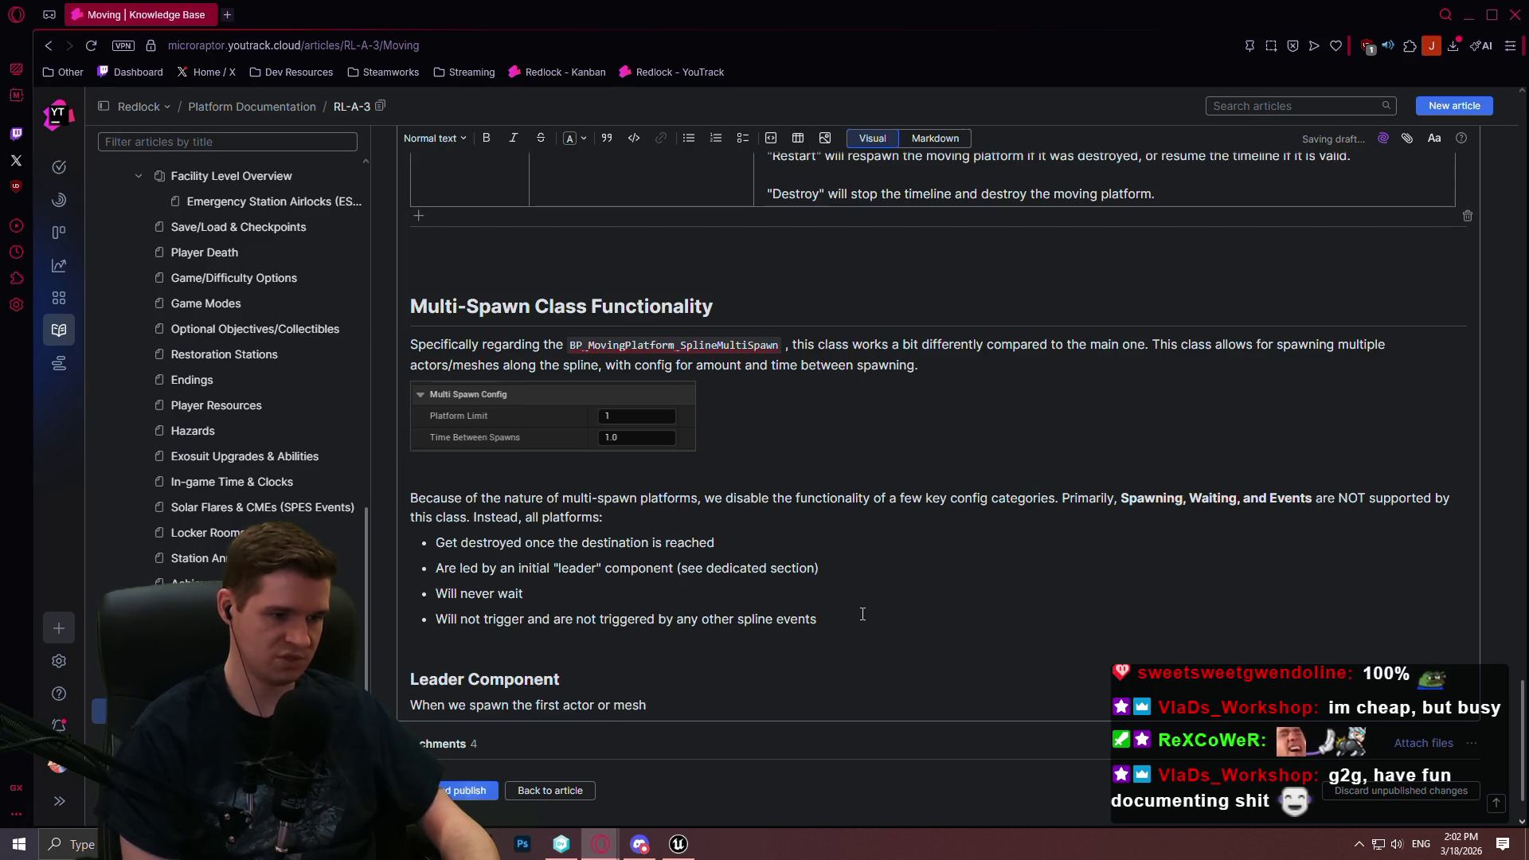
{"action": "type", "text": "child"}
{"action": "key", "text": "End"}
{"action": "type", "text": ", we d"}
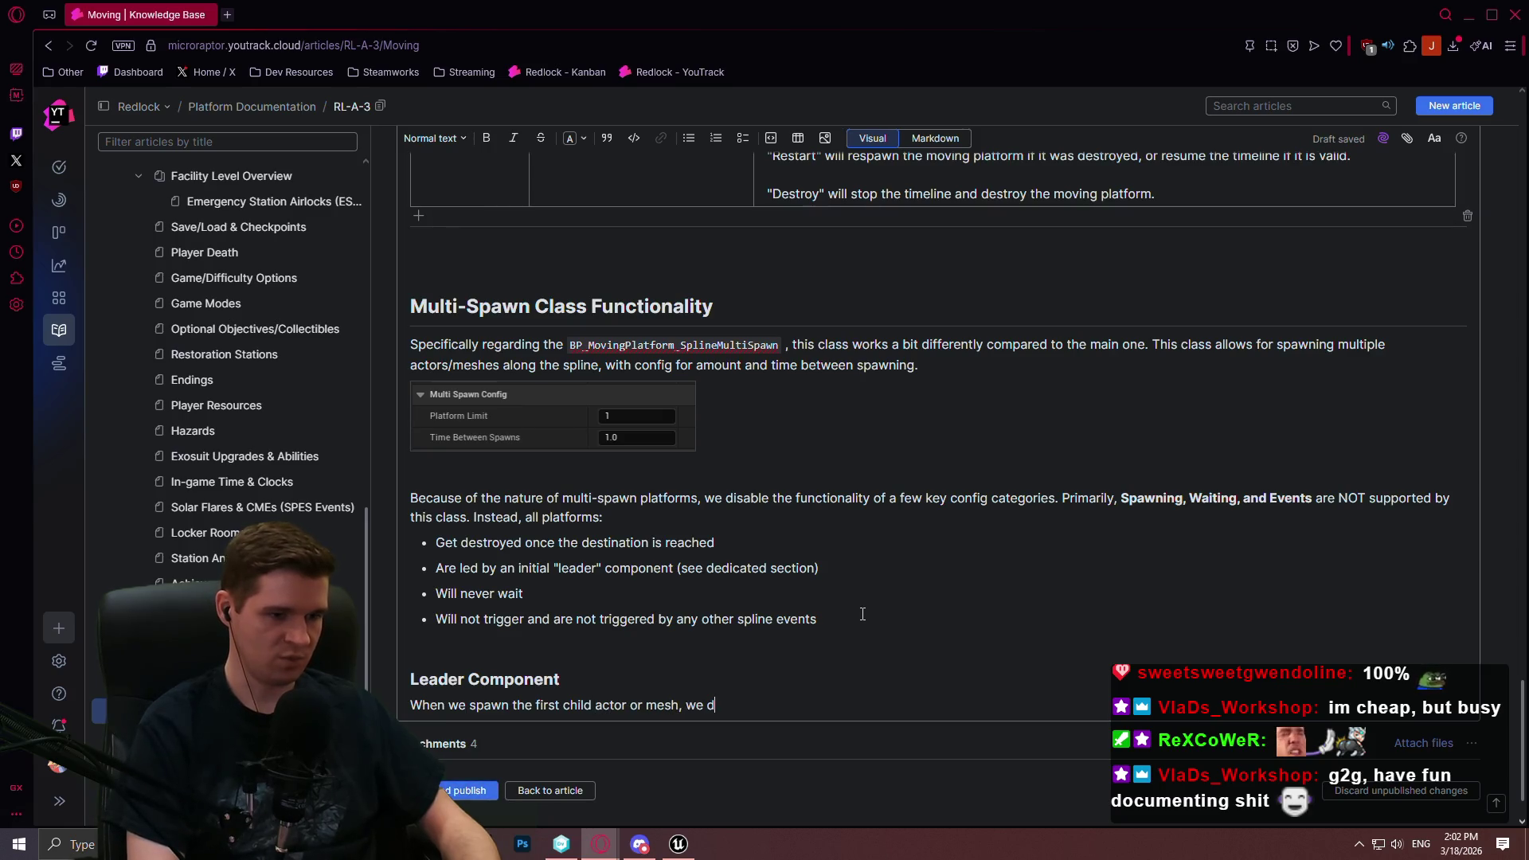
{"action": "type", "text": "esignate t"}
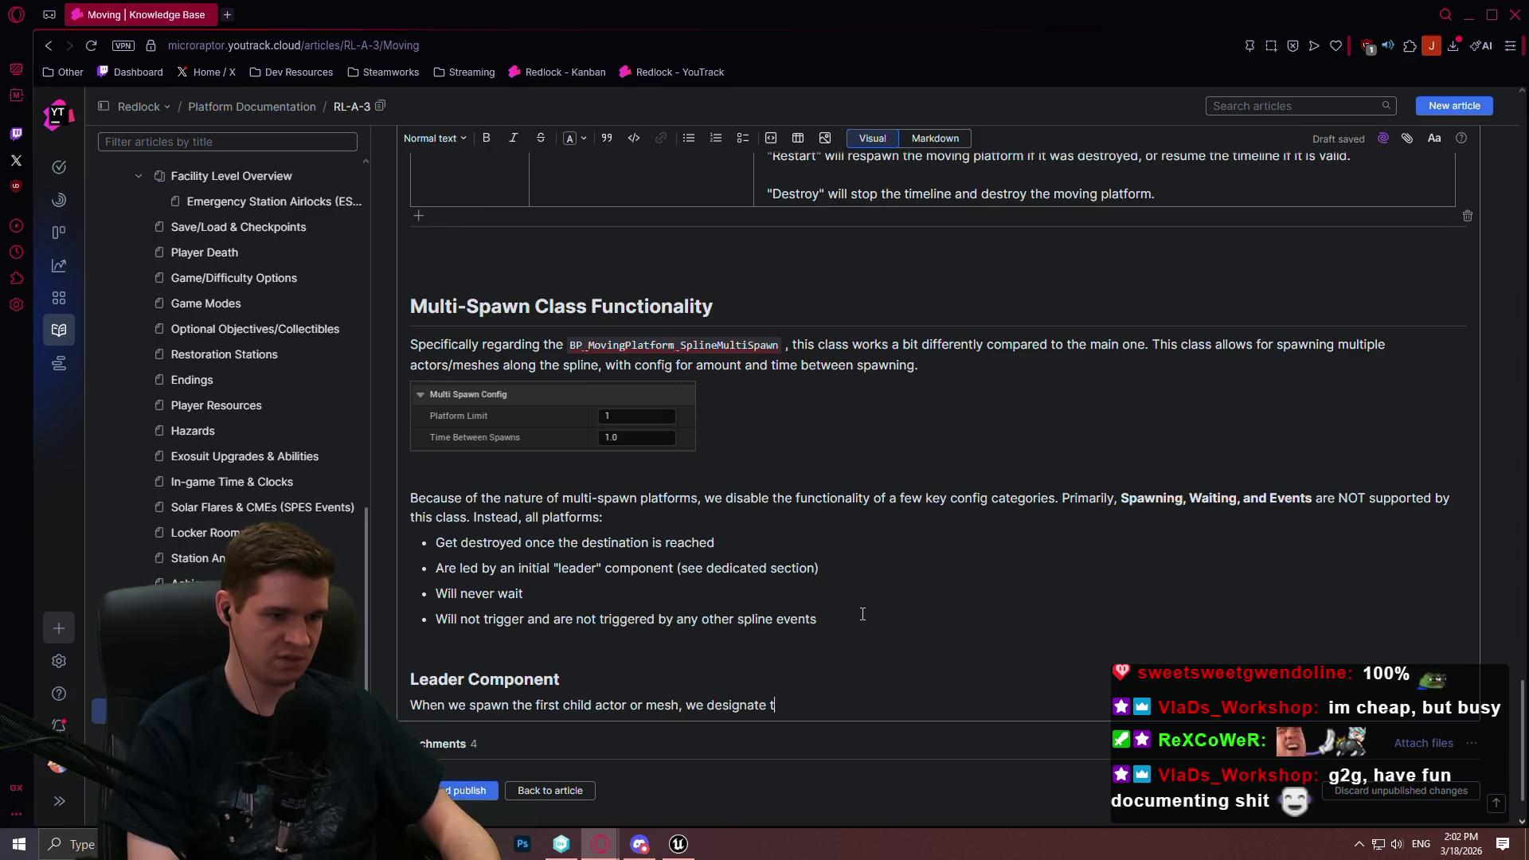
{"action": "type", "text": "hat actothe . This helps u"}
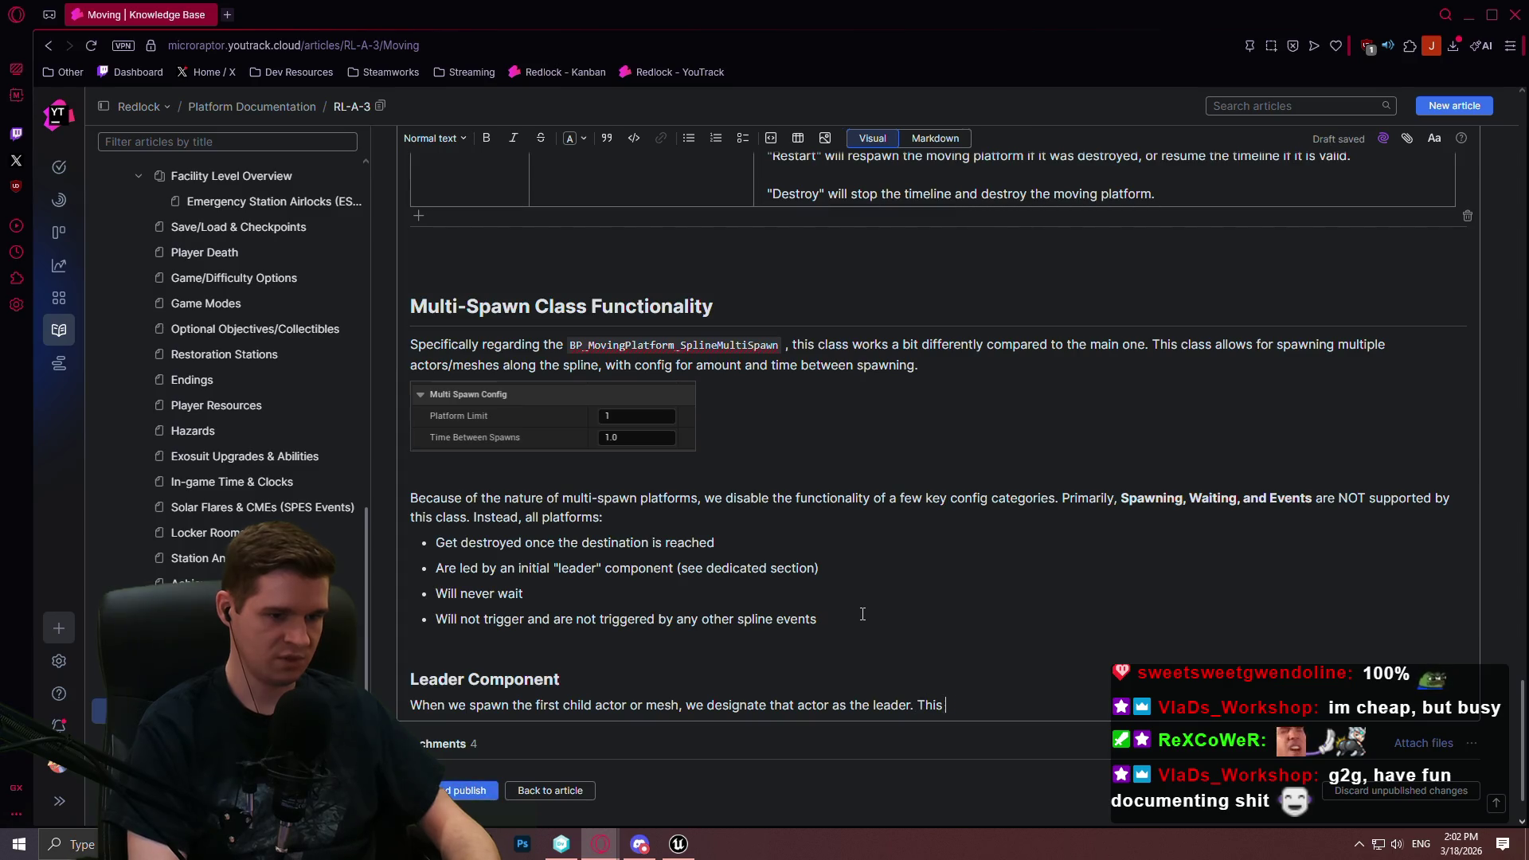
{"action": "type", "text": "track"}
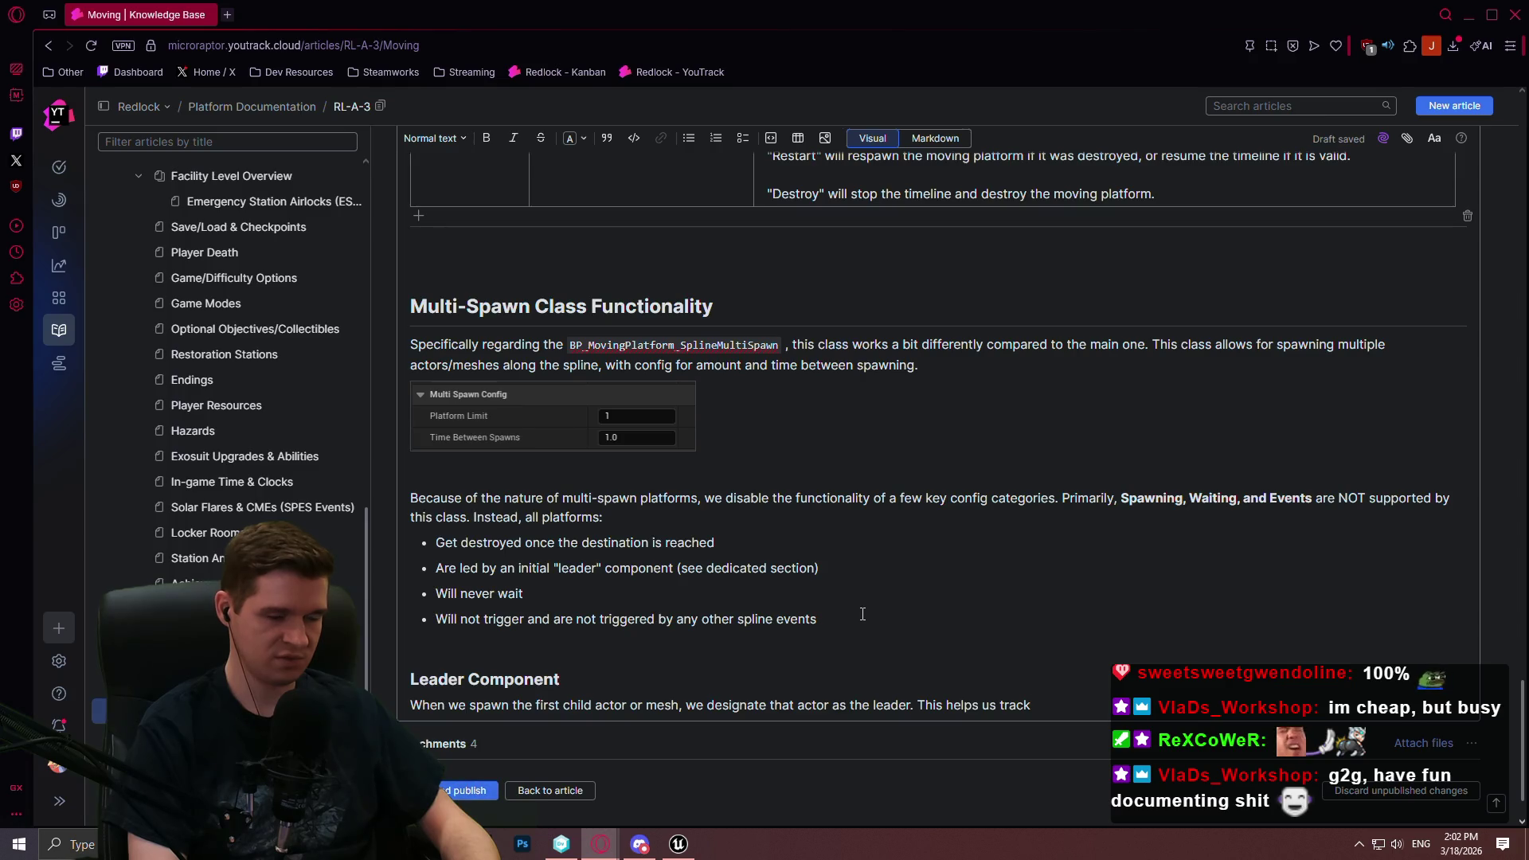
{"action": "type", "text": " set"}
{"action": "type", "text": "o"}
{"action": "type", "text": "comp"}
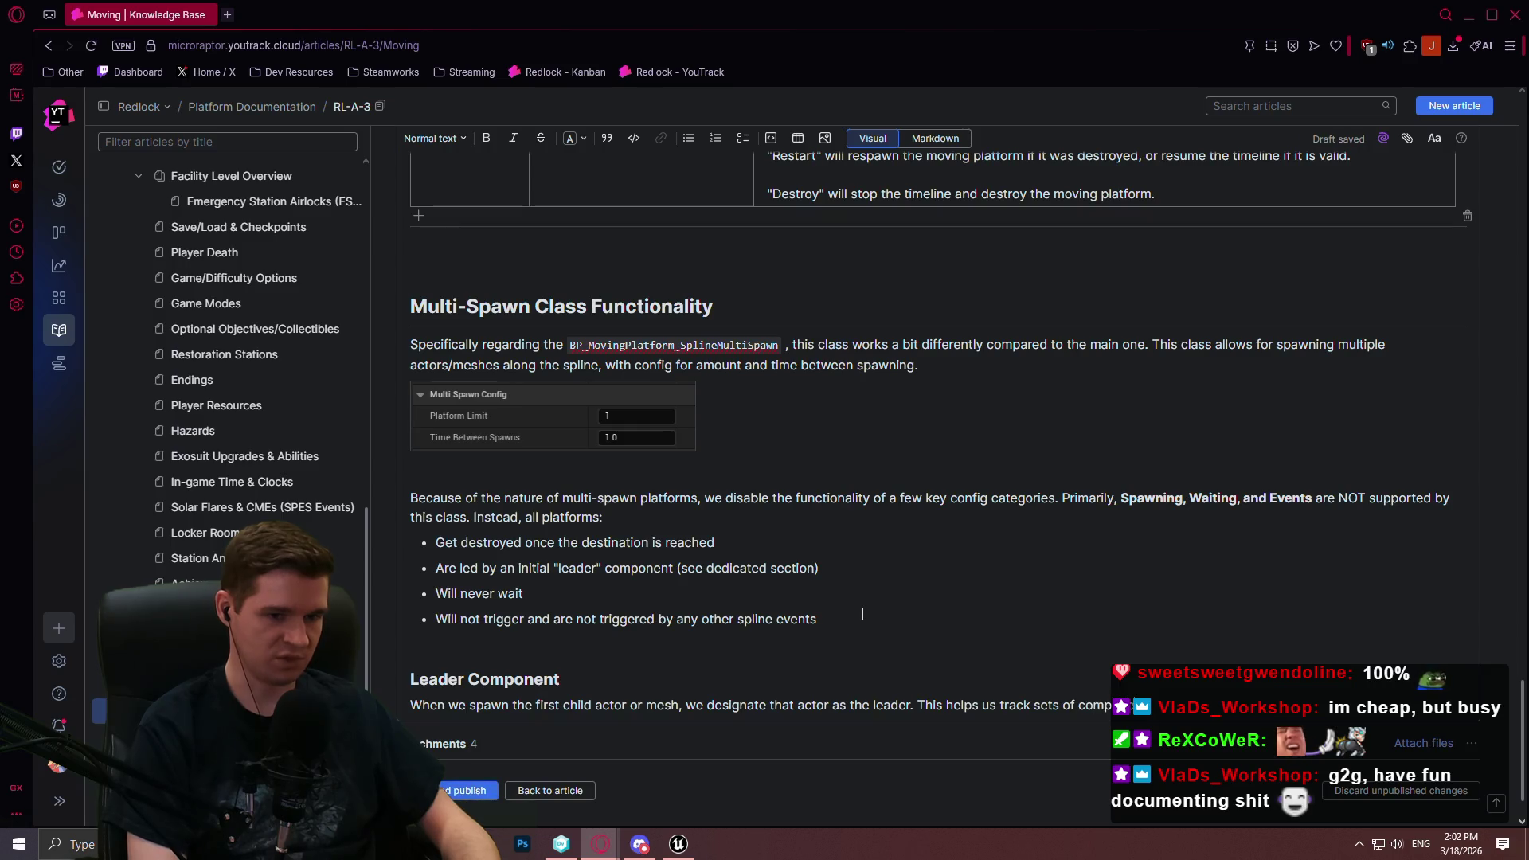
{"action": "type", "text": "aht s"}
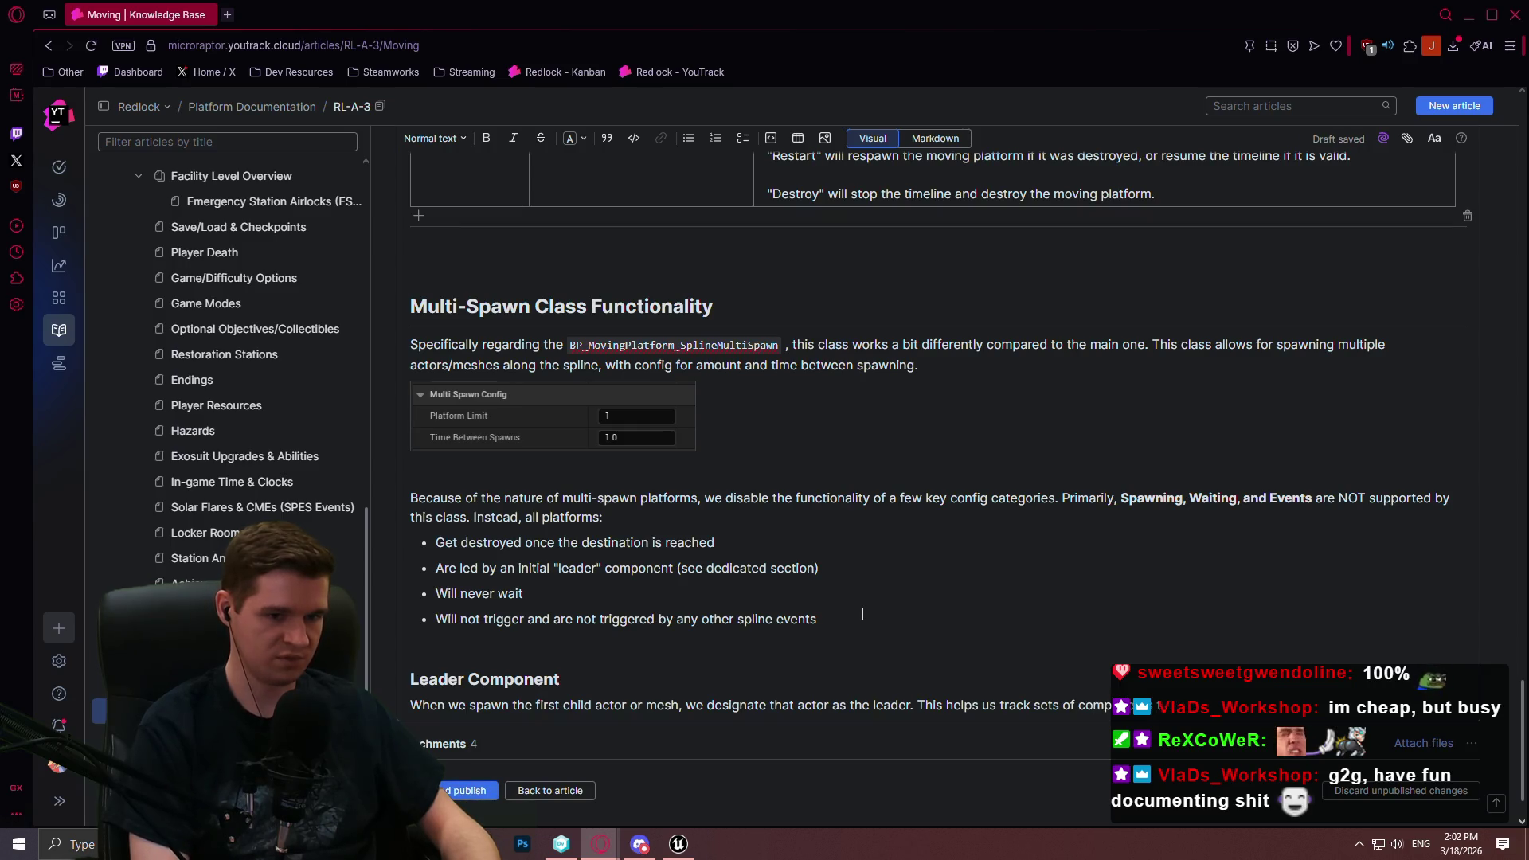
{"action": "type", "text": "at spaw and when they hould"}
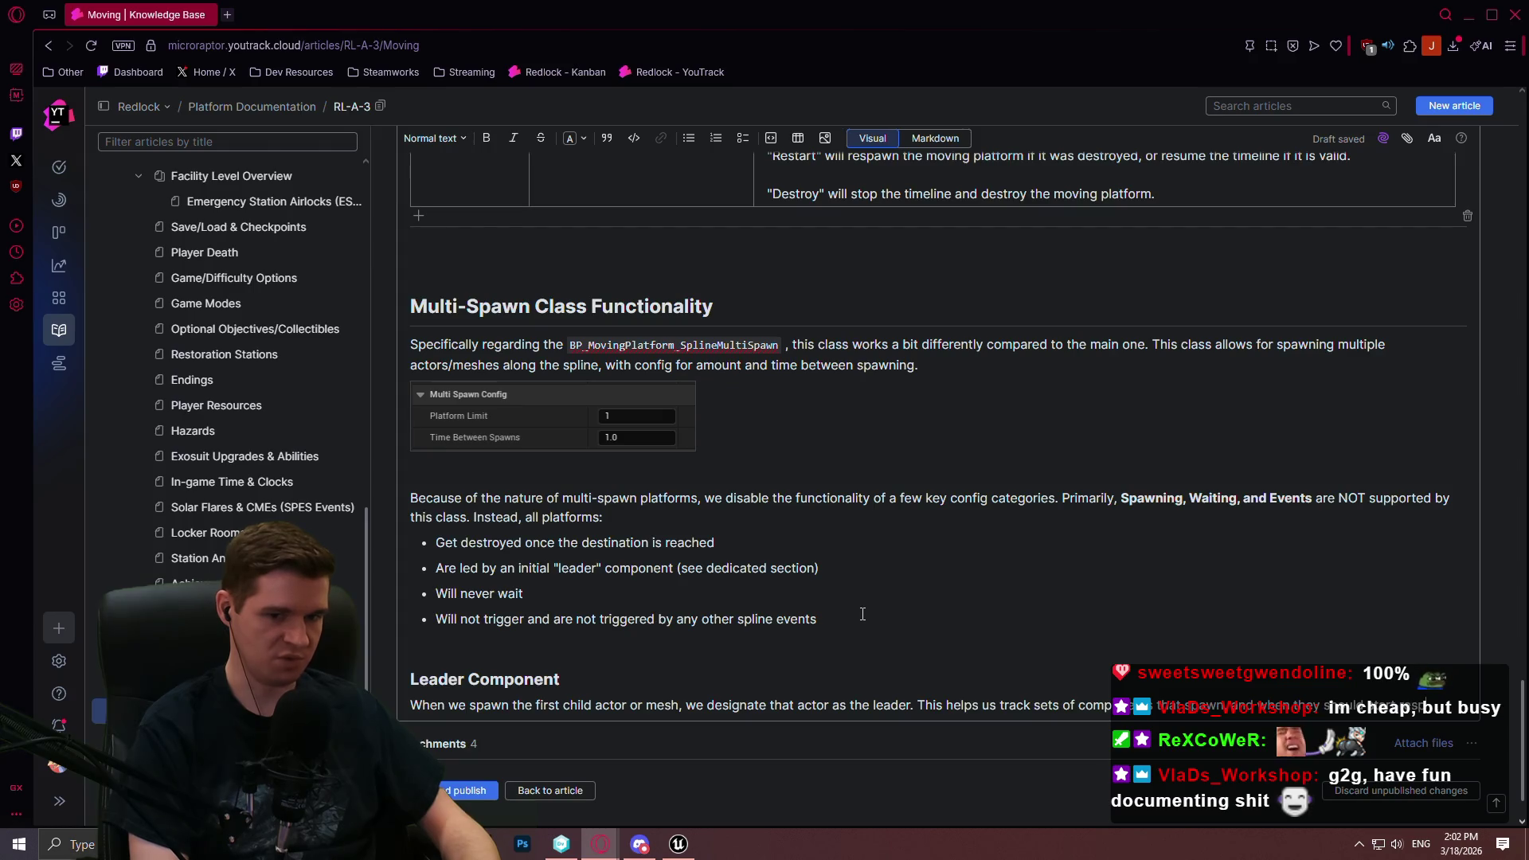
{"action": "type", "text": "ning, based around"}
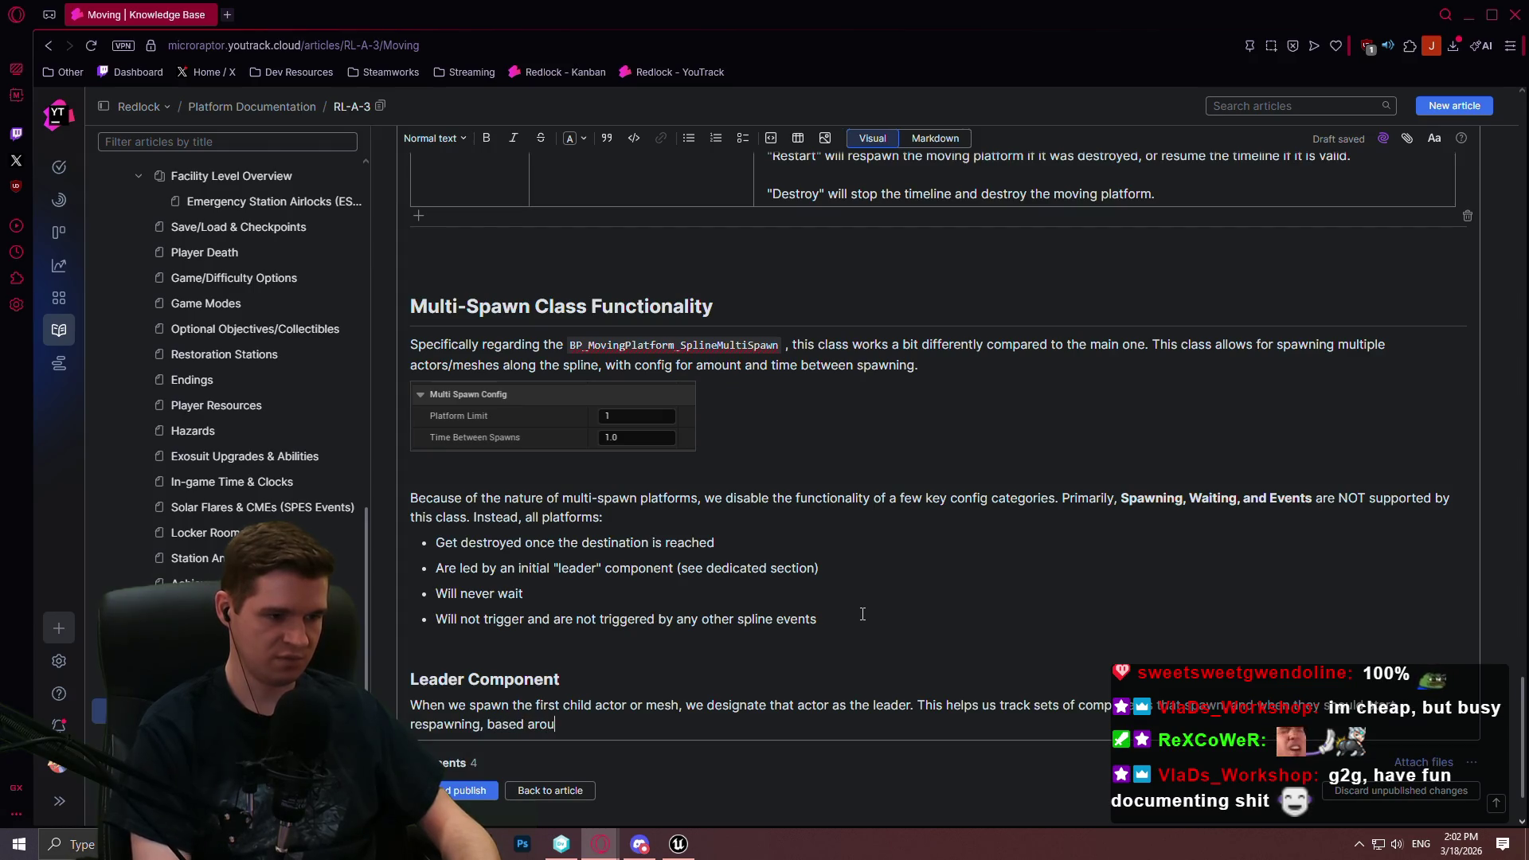
Add that tracking the leader's status resets any desync whenever a batch is spawned
{"action": "key", "text": "BackSpace"}
{"action": "key", "text": "BackSpace"}
{"action": "type", "text": "e start"}
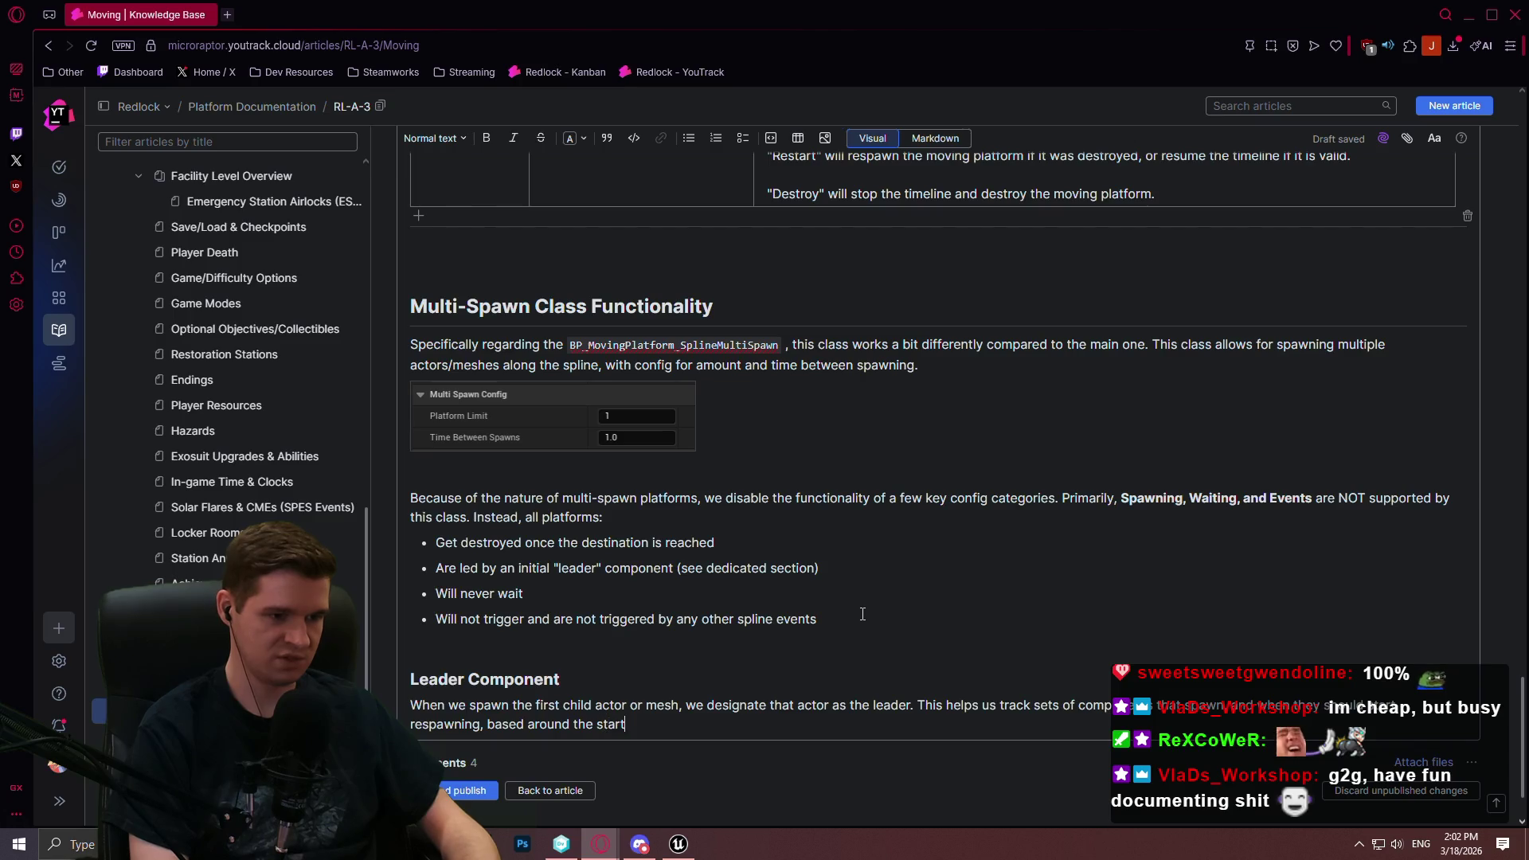
{"action": "key", "text": "BackSpace"}
{"action": "key", "text": "BackSpace"}
{"action": "type", "text": "tus of th"}
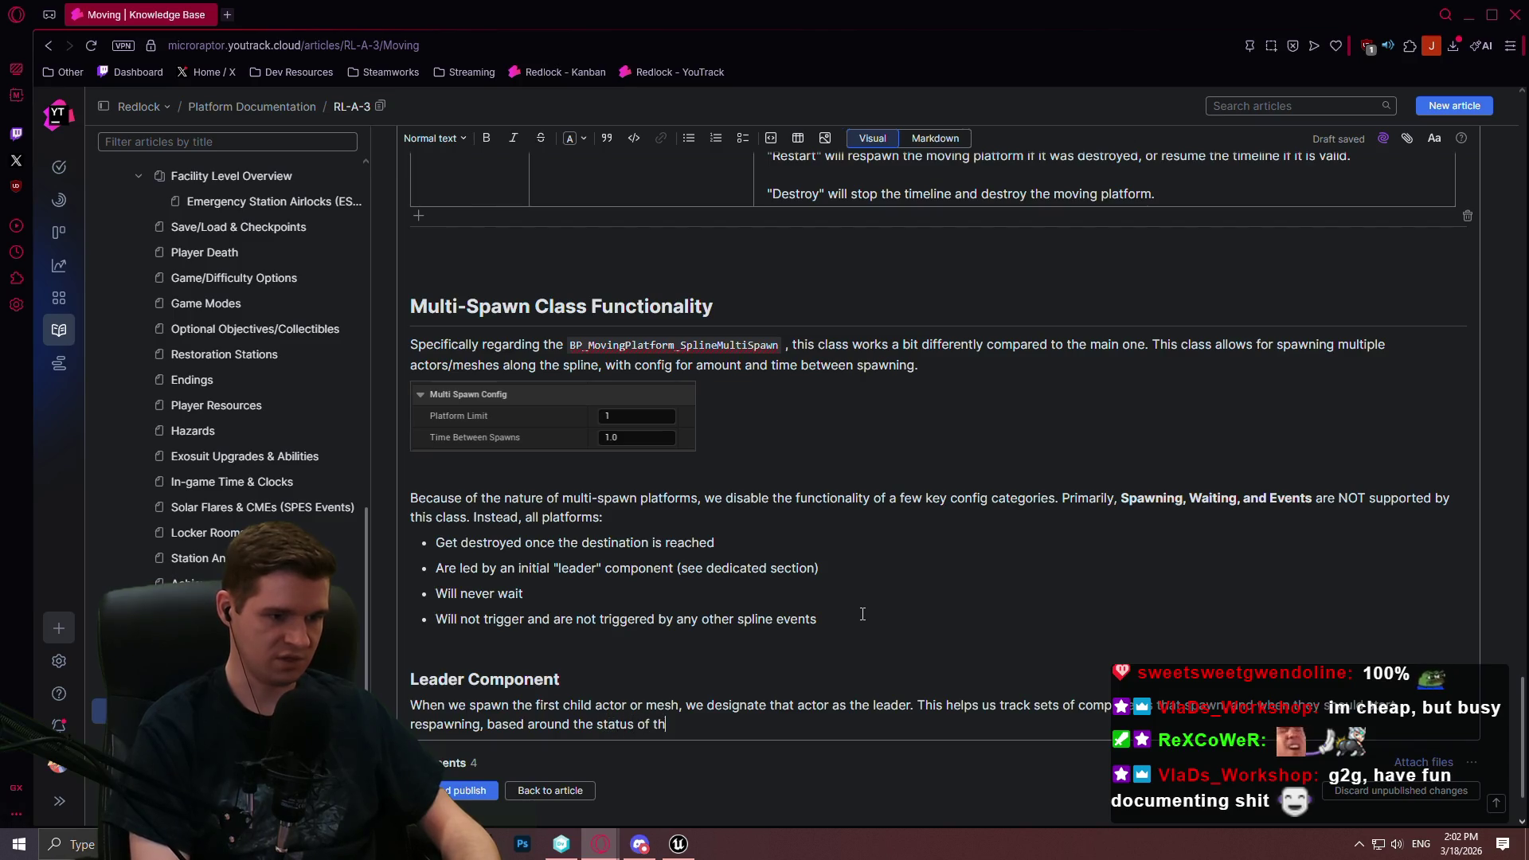
{"action": "type", "text": "is leader. This helps ensure that, if"}
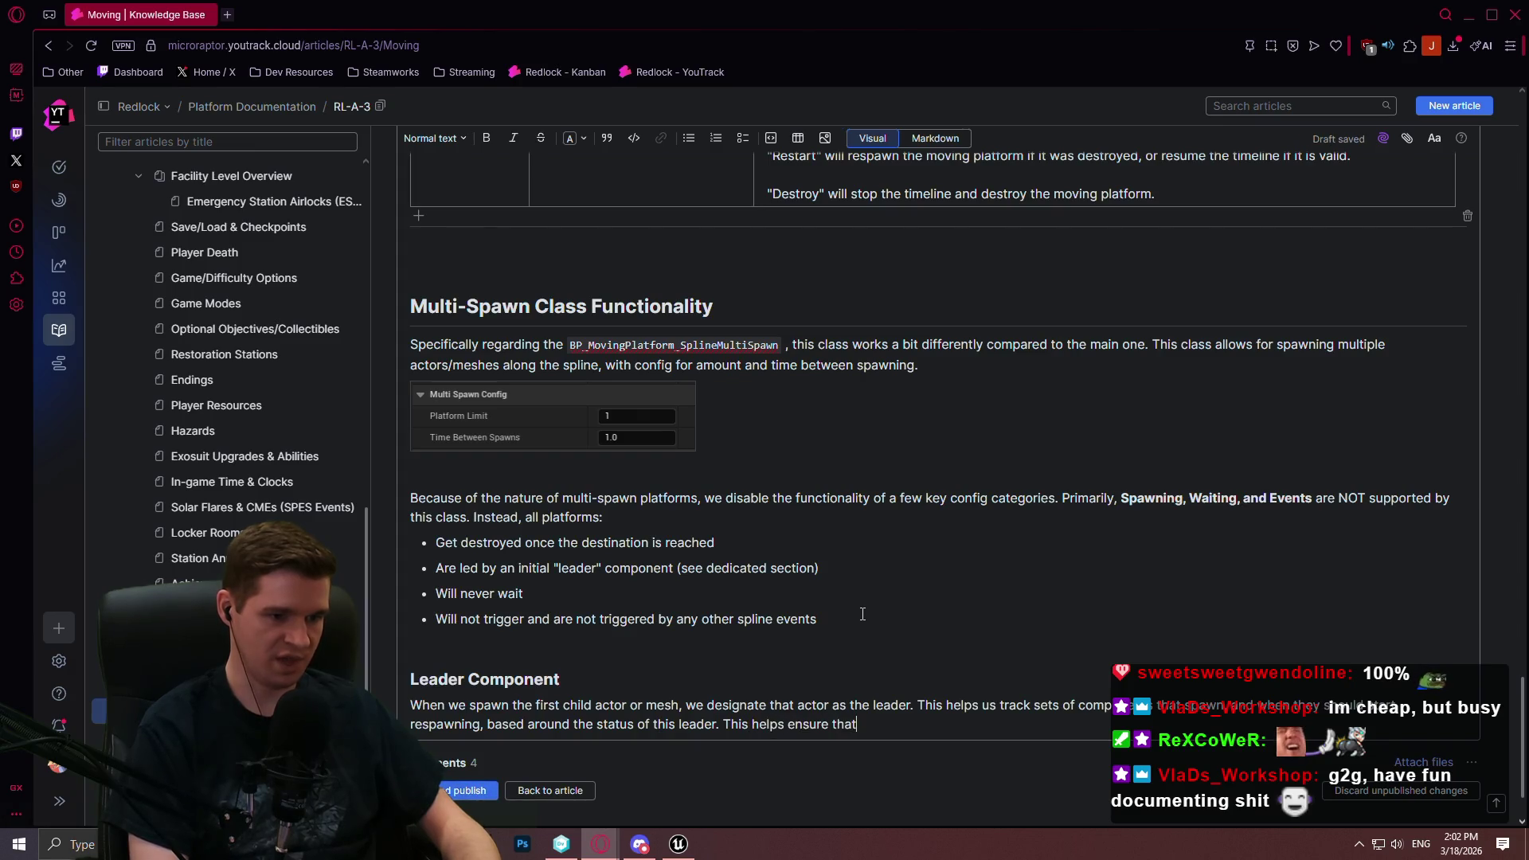
{"action": "key", "text": "BackSpace"}
{"action": "key", "text": "BackSpace"}
{"action": "key", "text": "BackSpace"}
{"action": "type", "text": "if there"}
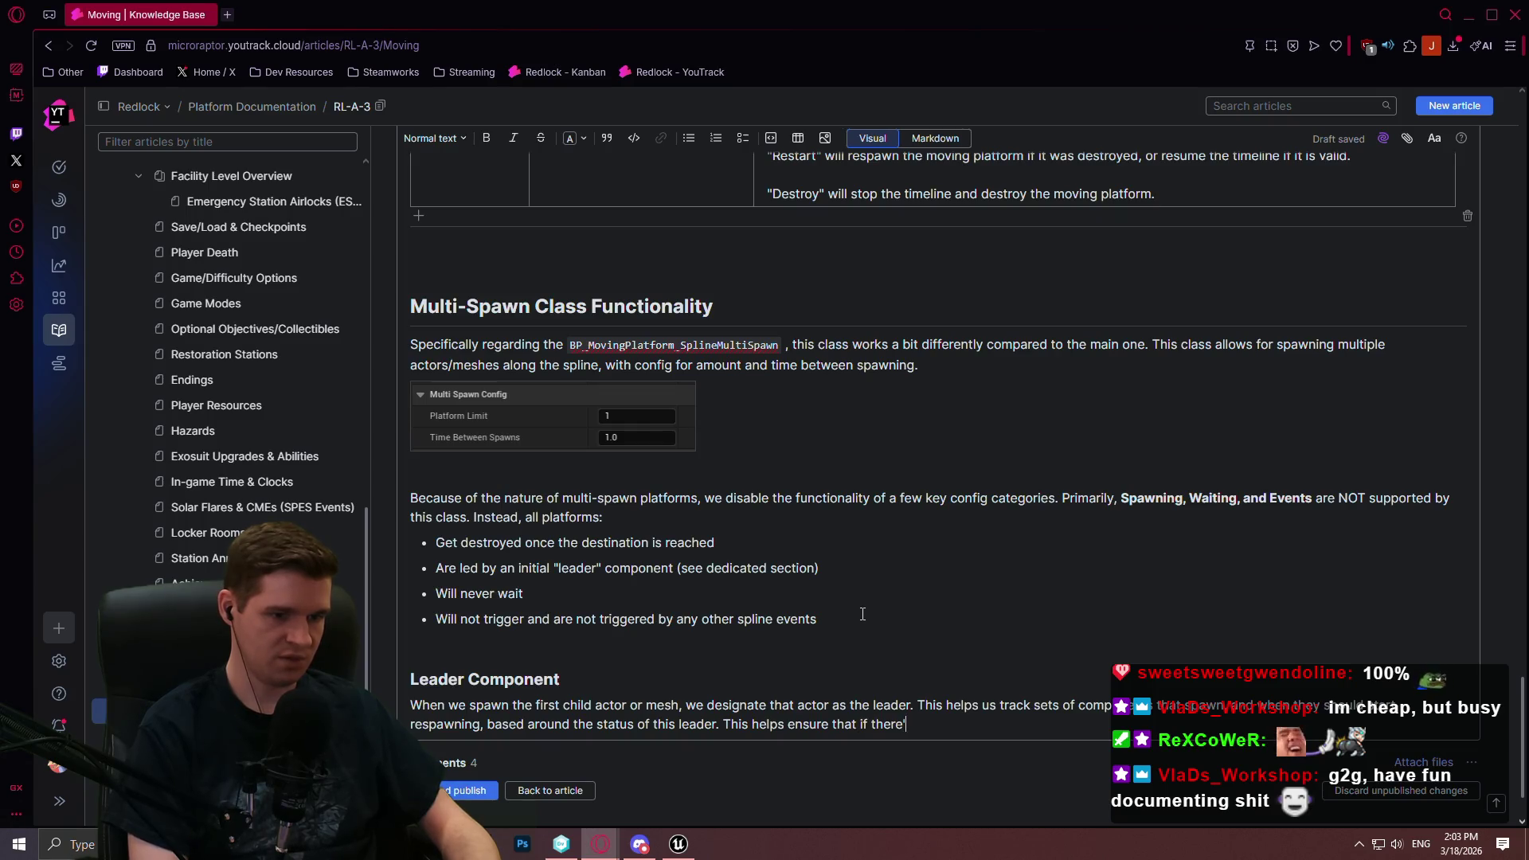
{"action": "type", "text": "s any desync while"}
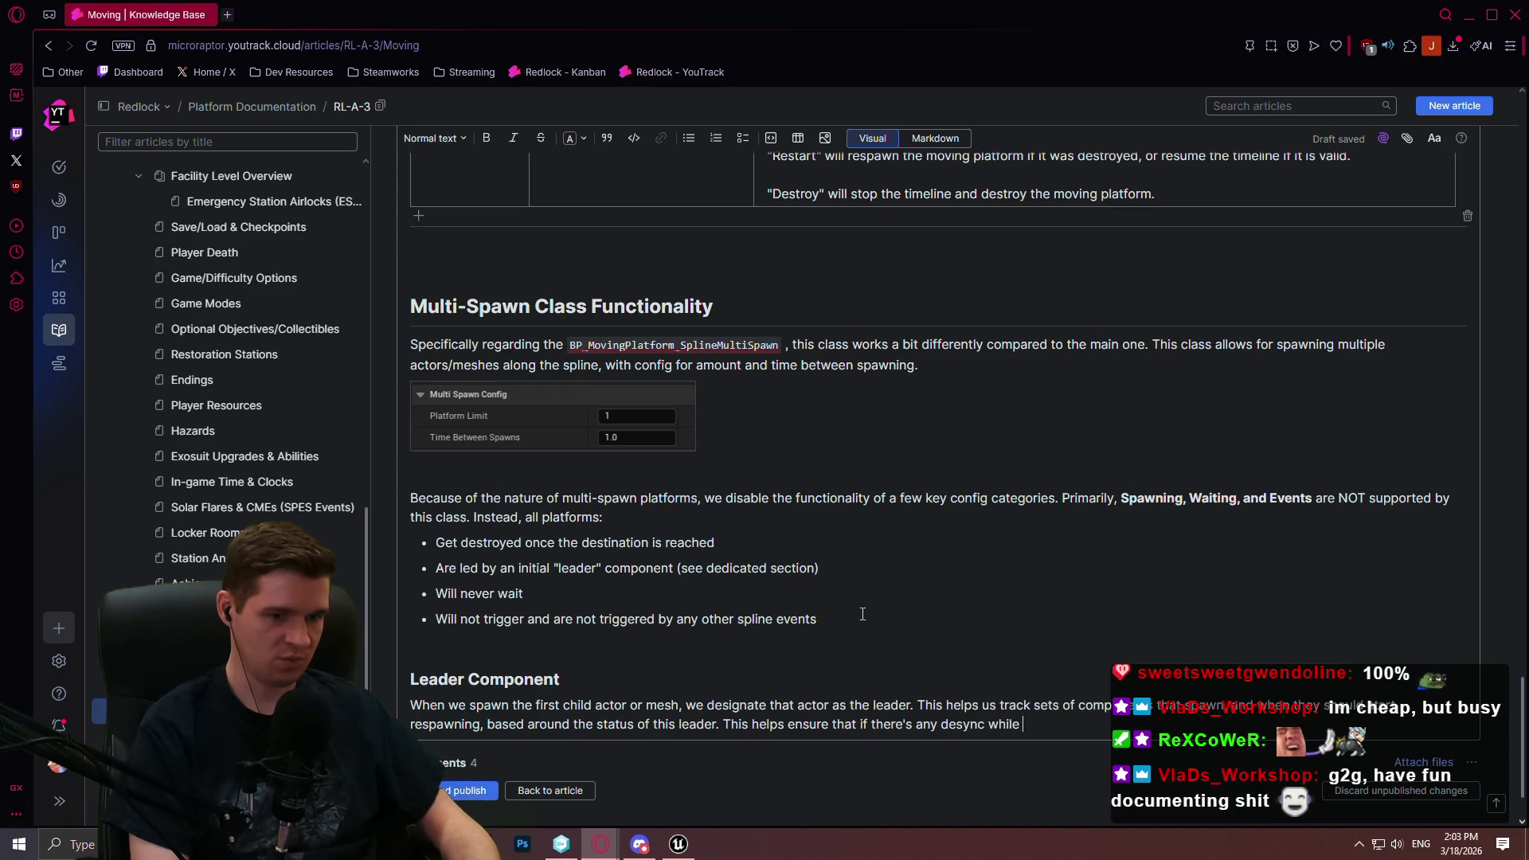
{"action": "type", "text": "a set of comp"}
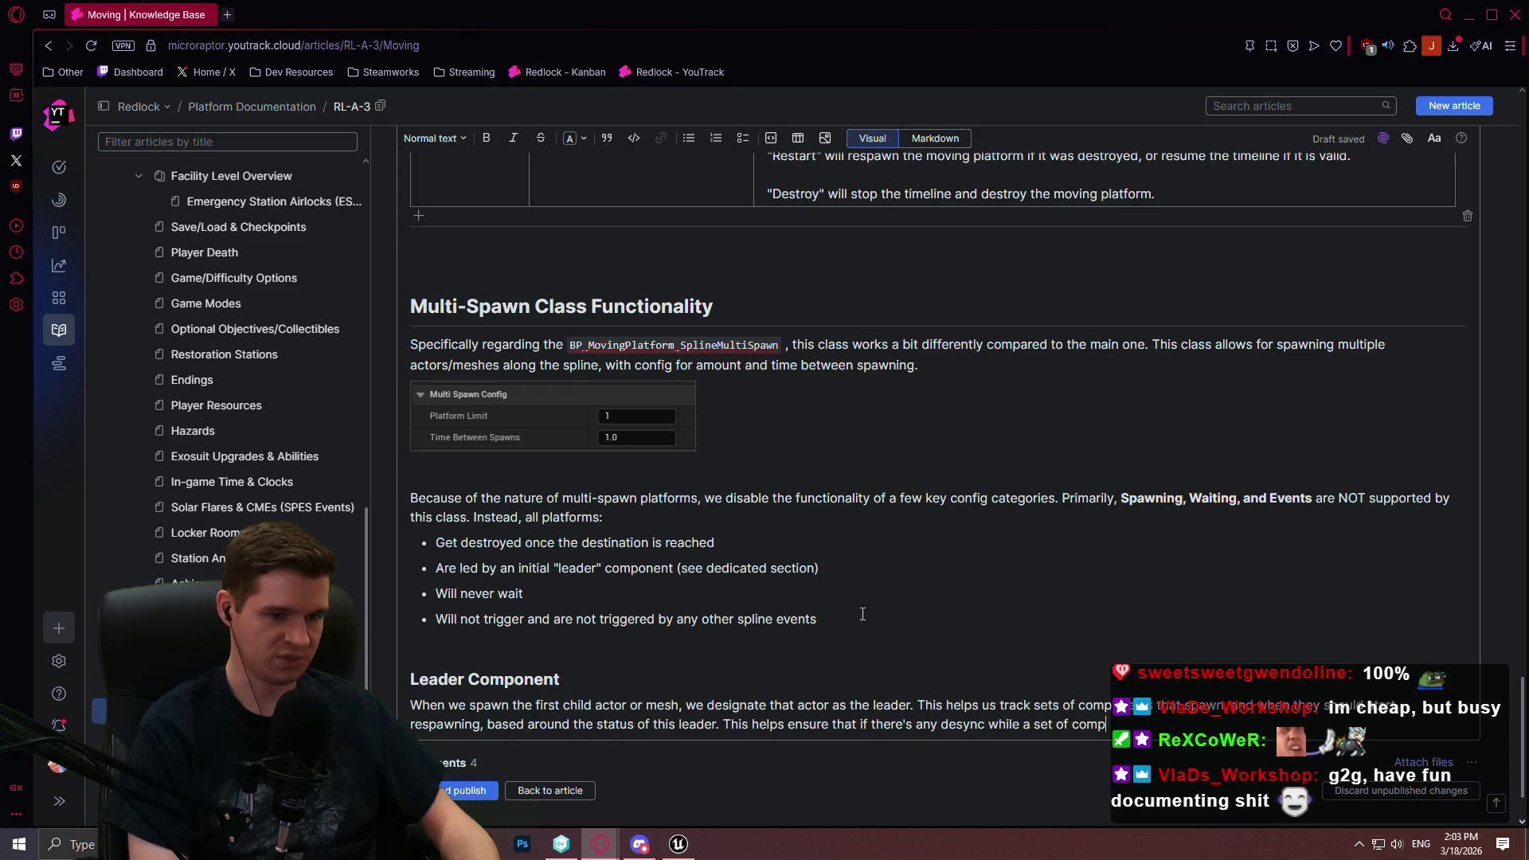
{"action": "type", "text": "onents are moving,"}
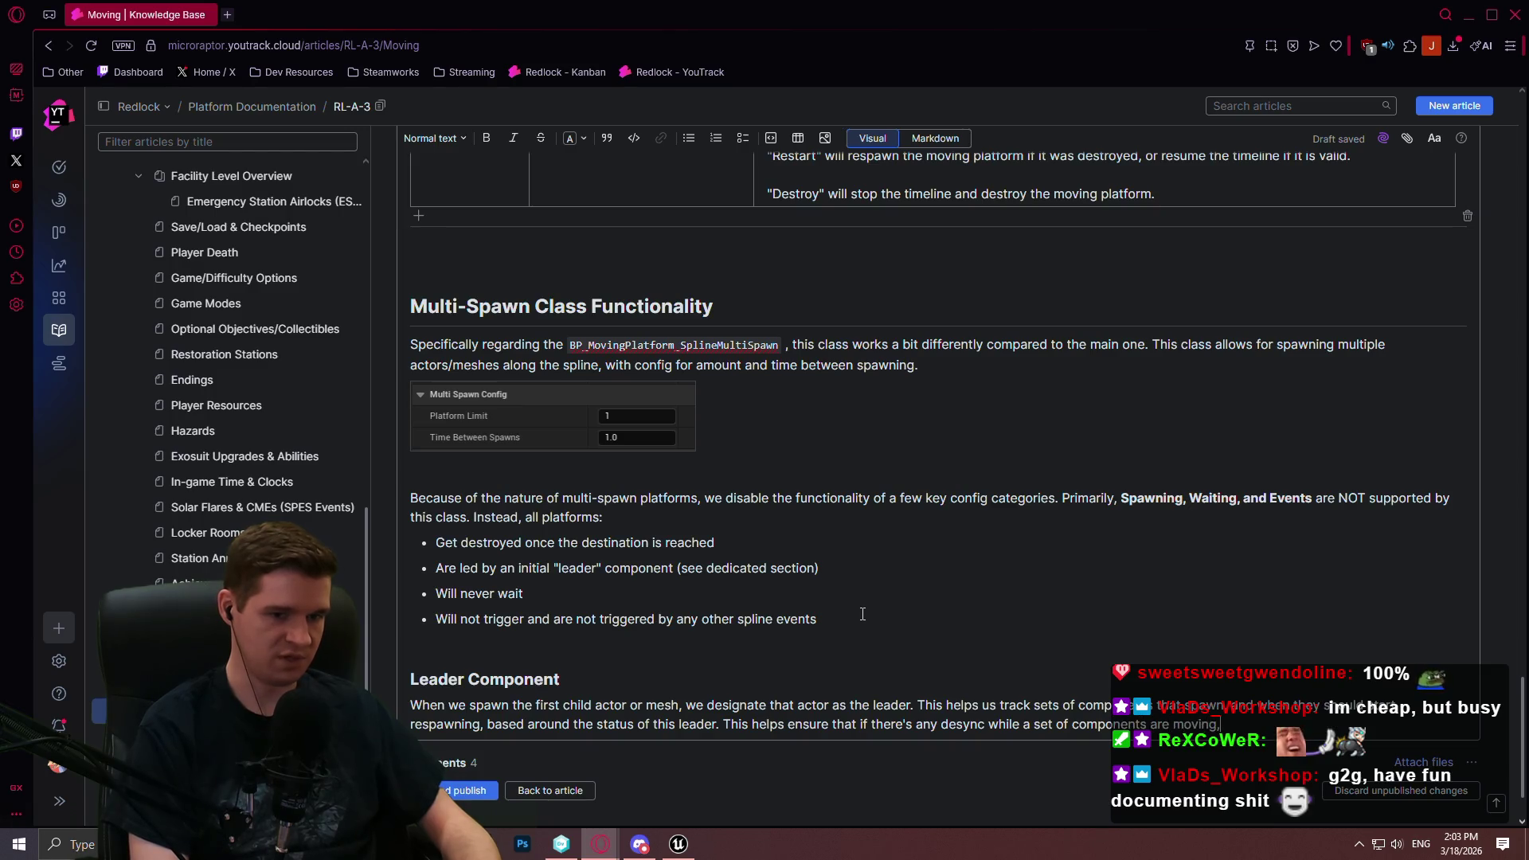
{"action": "type", "text": " this desync is reset when the new"}
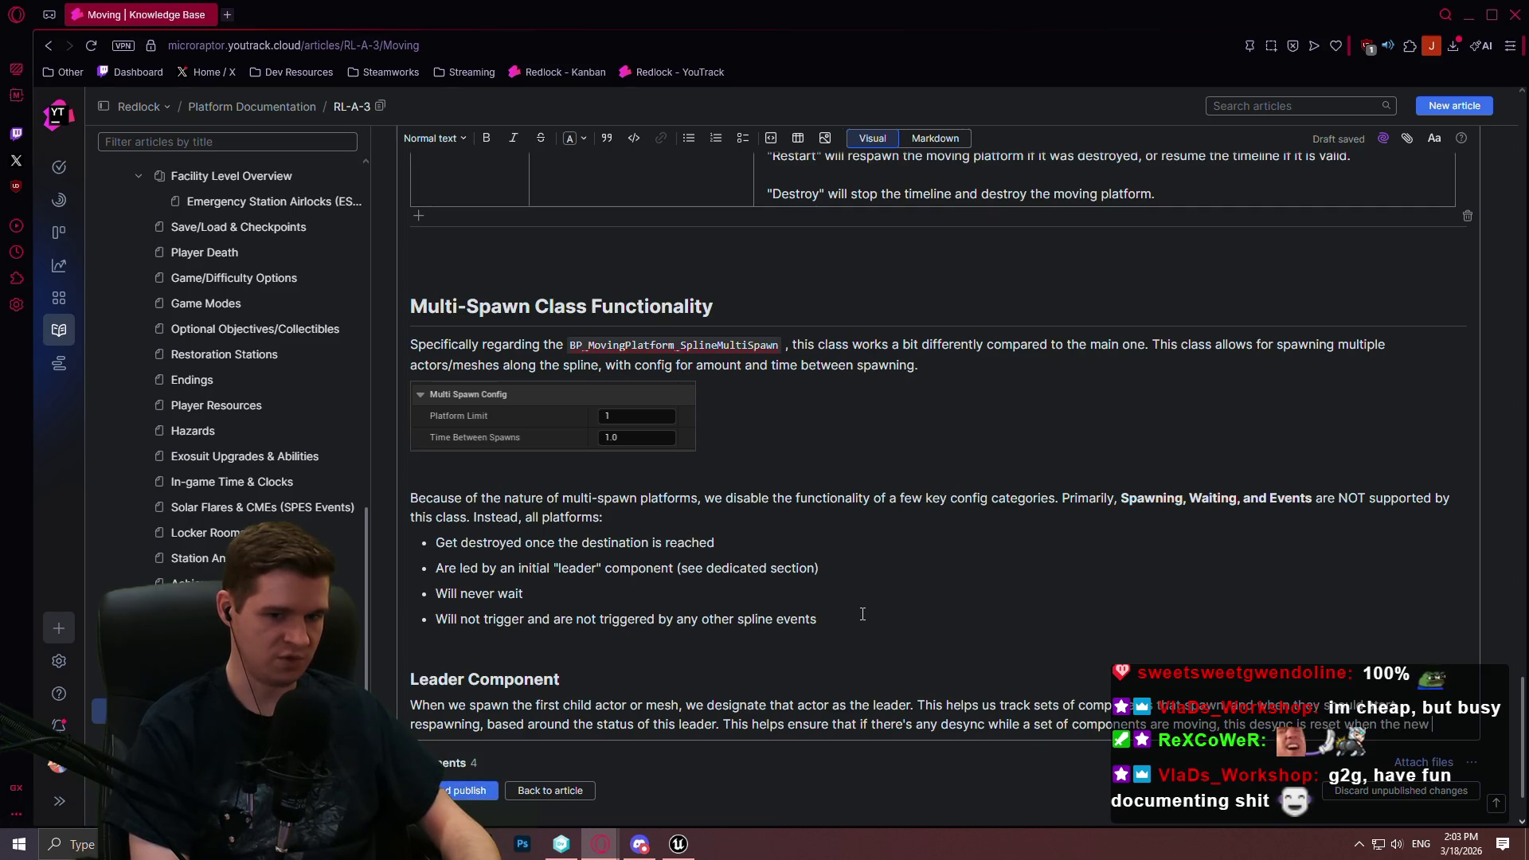
{"action": "type", "text": " batch is spawning"}
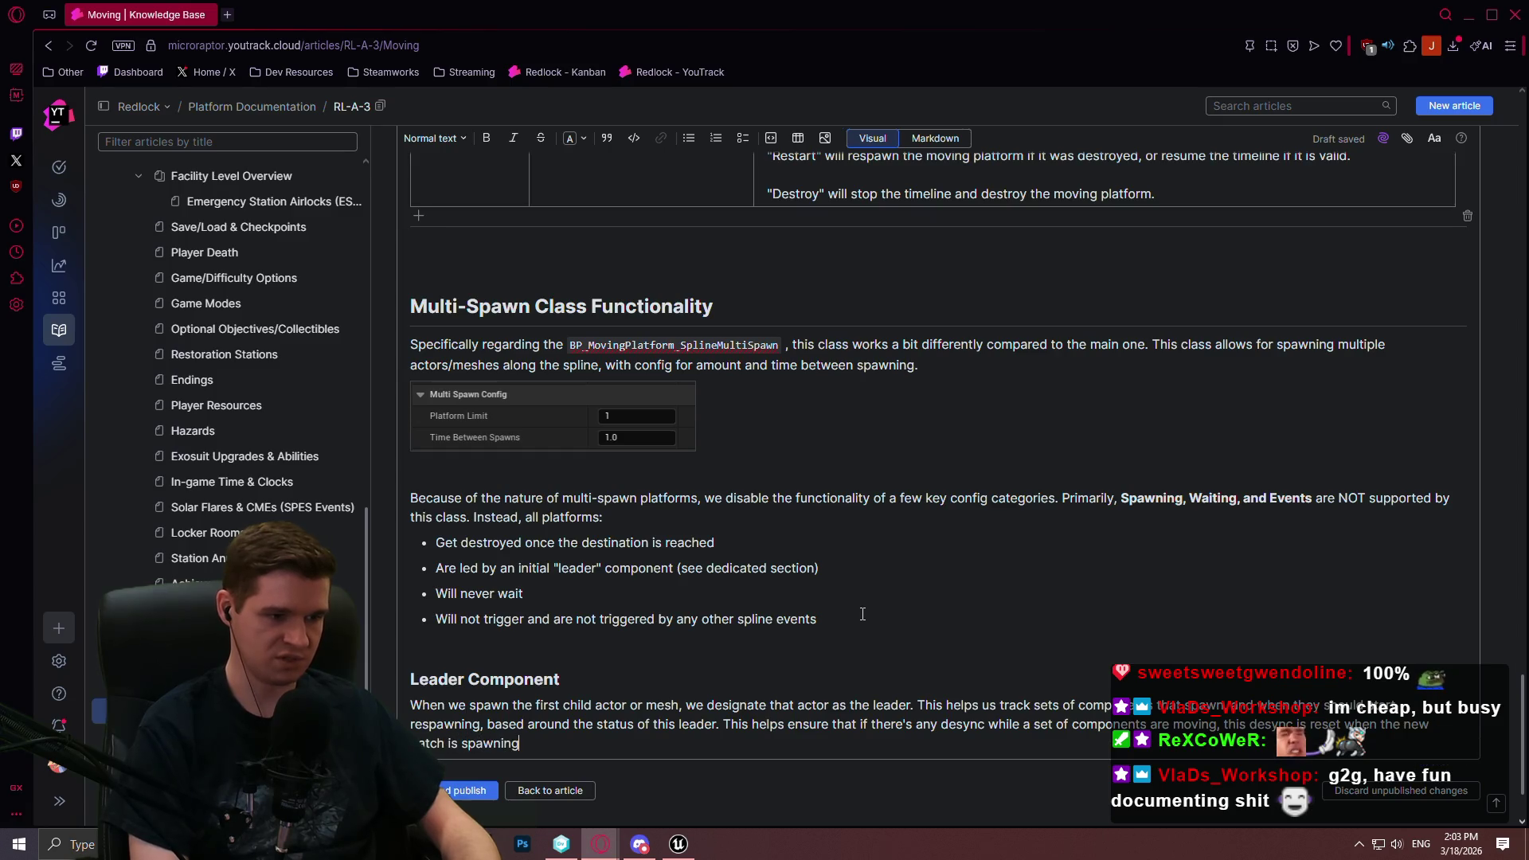
{"action": "key", "text": "BackSpace"}
{"action": "key", "text": "BackSpace"}
{"action": "key", "text": "BackSpace"}
{"action": "type", "text": "ed."}
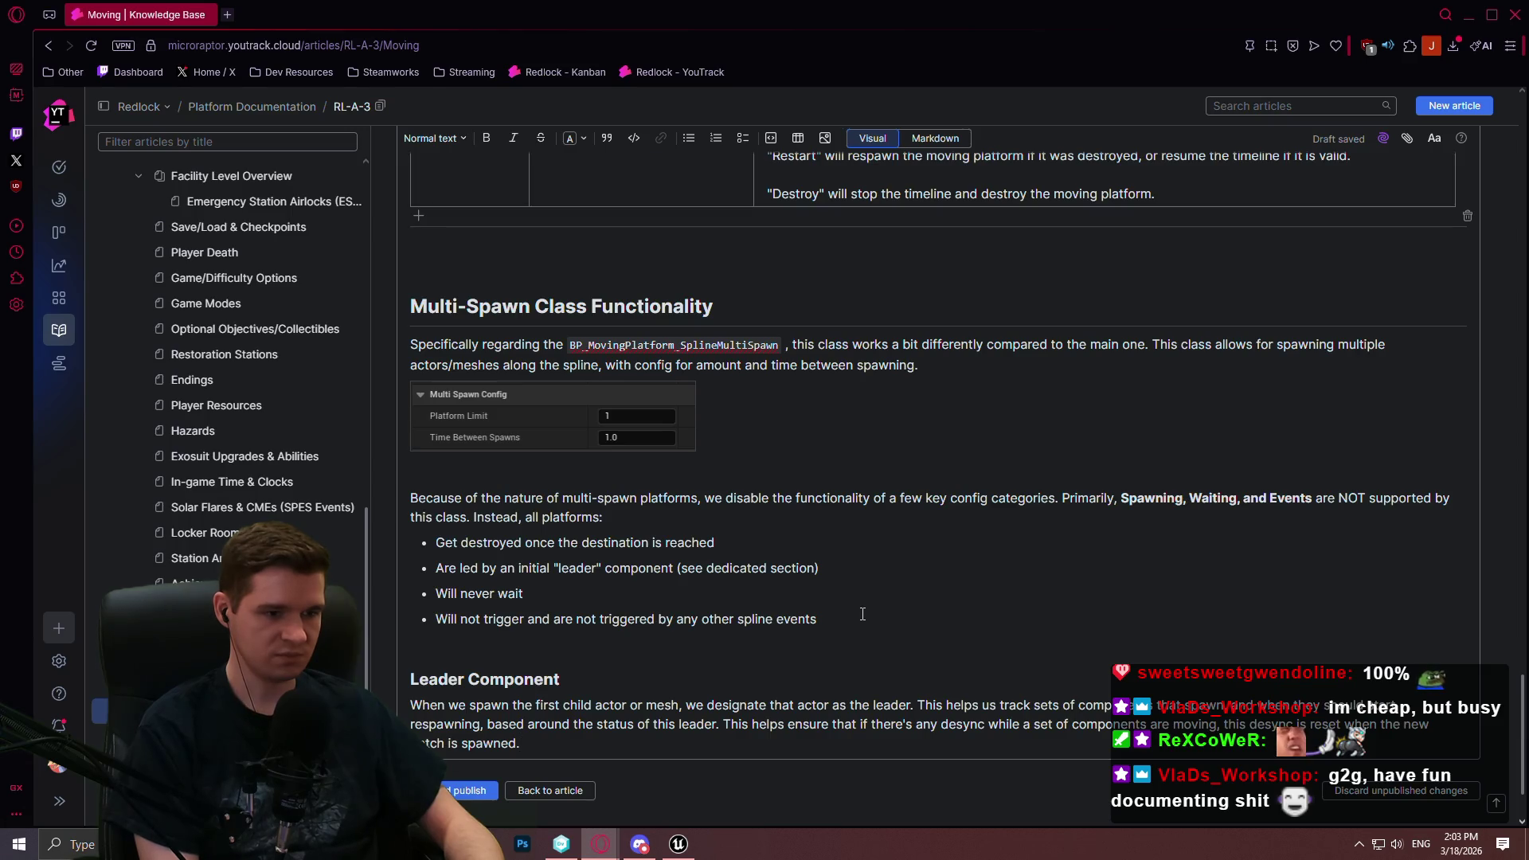
{"action": "scroll", "coordinate": [863, 614], "scroll_direction": "down", "scroll_amount": 1}
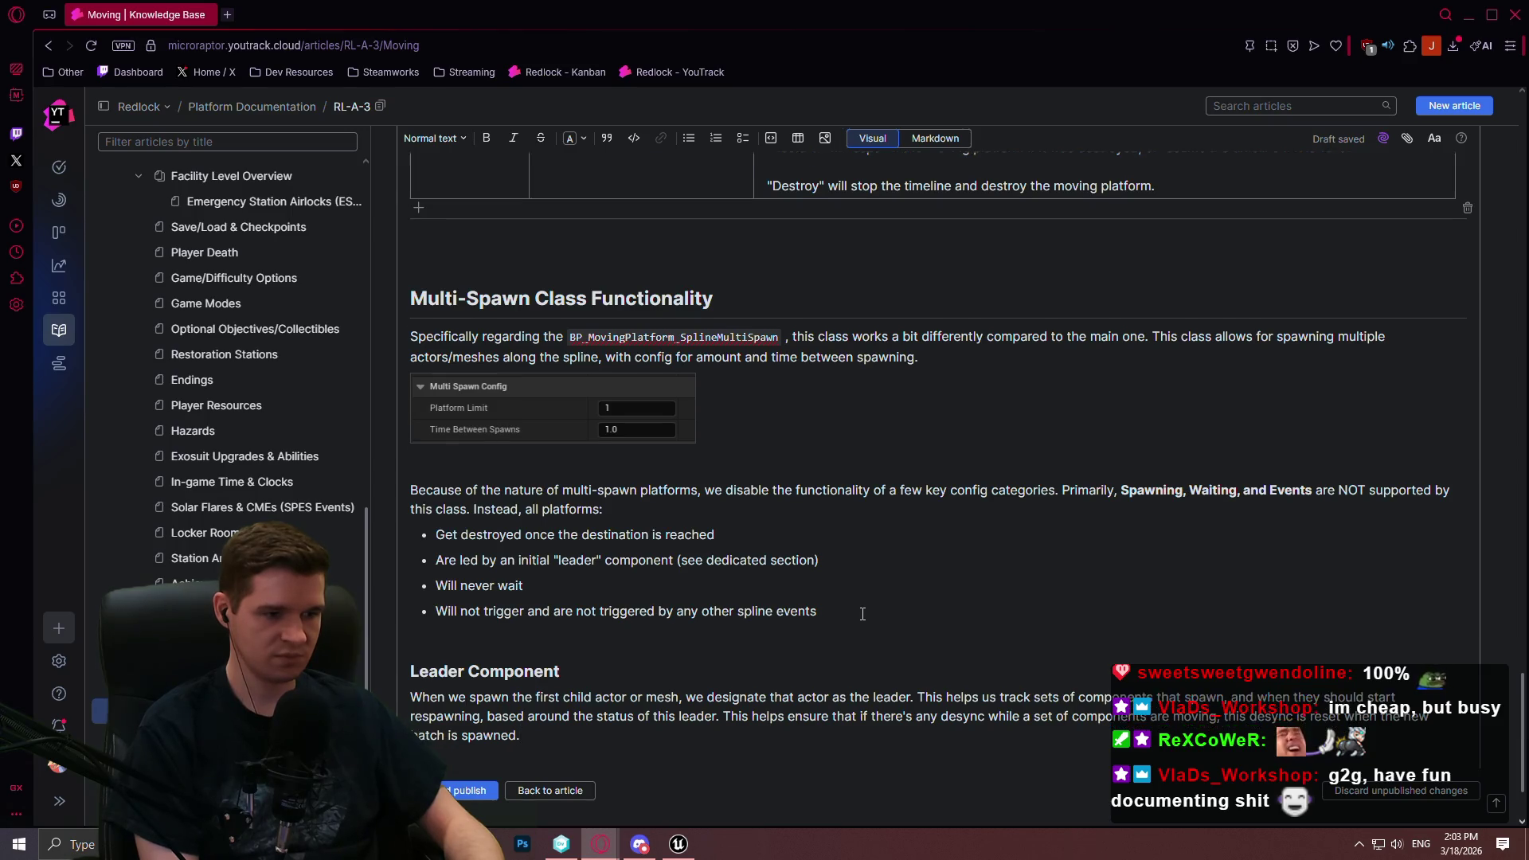
Write a paragraph on spawning several platforms quickly on a longer spline, ending "respawning again."
{"action": "type", "text": "ing this, you can take a longer spline and set a "}
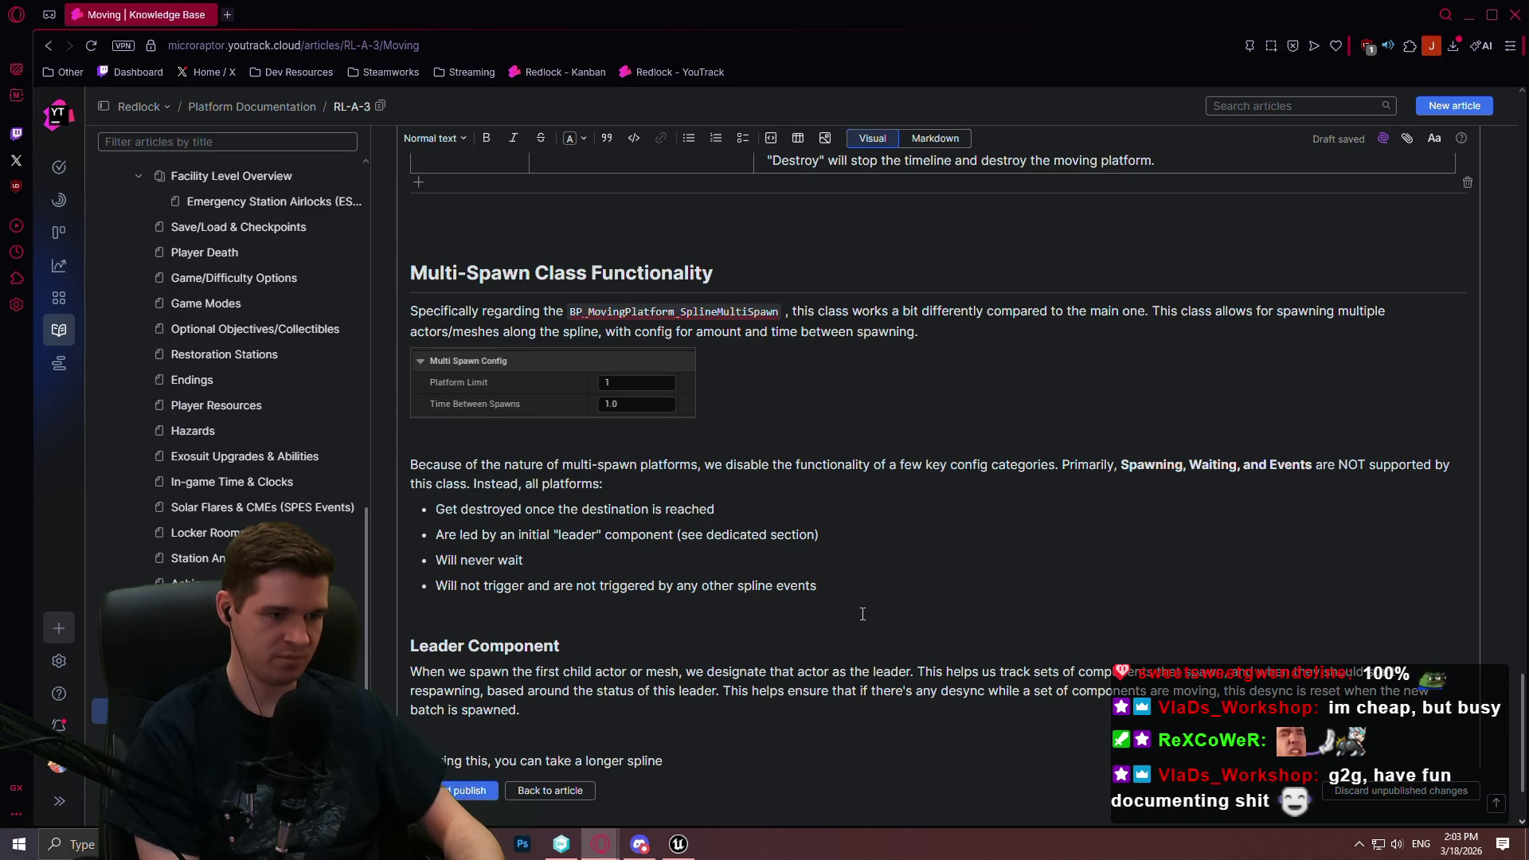
{"action": "type", "text": "few actors"}
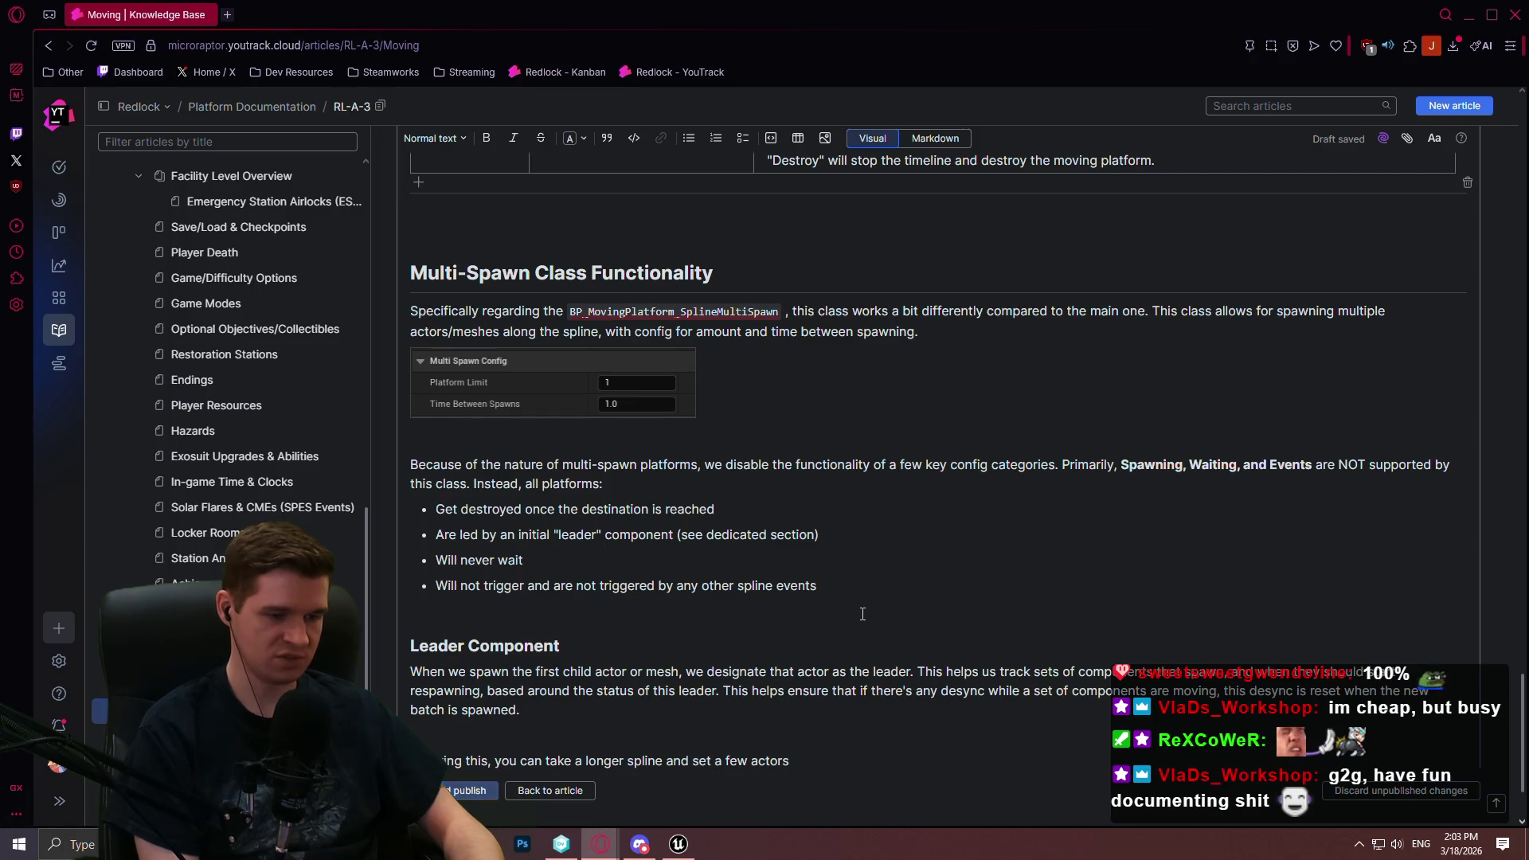
{"action": "key", "text": "BackSpace"}
{"action": "key", "text": "BackSpace"}
{"action": "key", "text": "BackSpace"}
{"action": "type", "text": "ompo"}
{"action": "key", "text": "BackSpace"}
{"action": "key", "text": "BackSpace"}
{"action": "key", "text": "BackSpace"}
{"action": "type", "text": "platfo"}
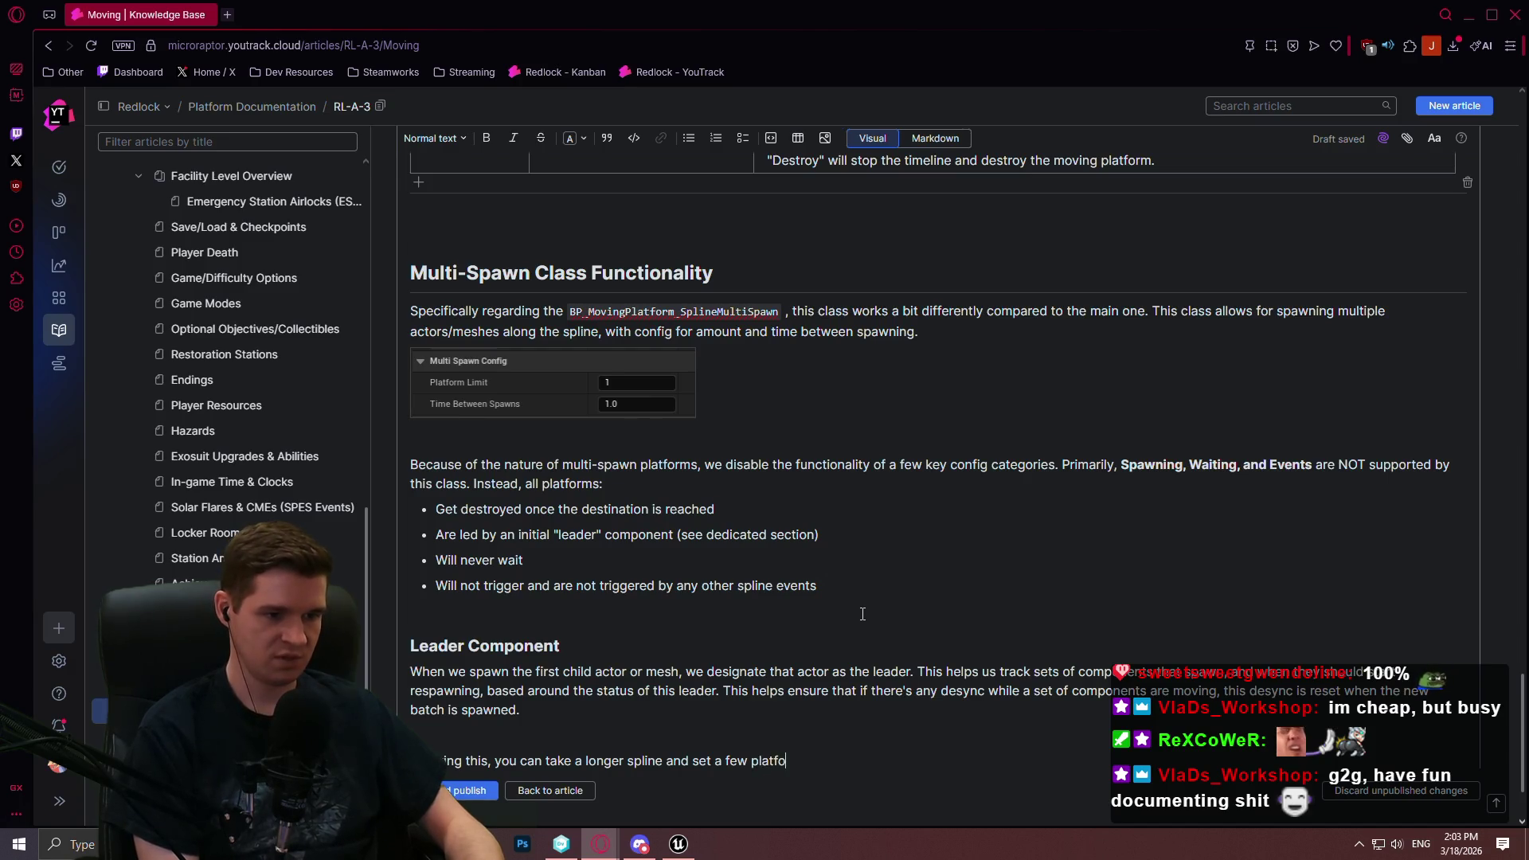
{"action": "type", "text": "rms to spawn in quick"}
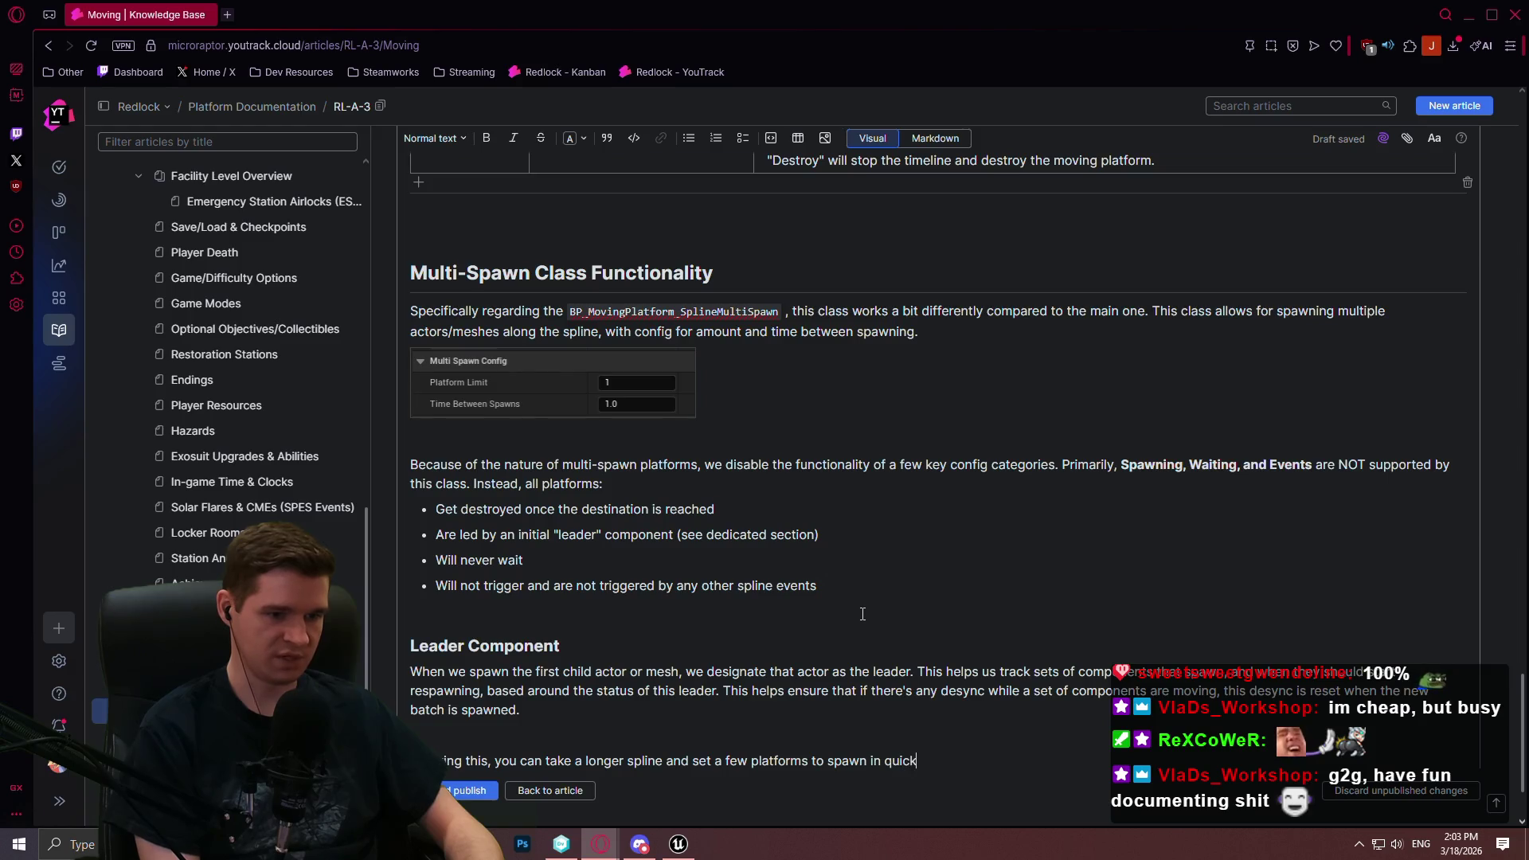
{"action": "type", "text": " succession, "}
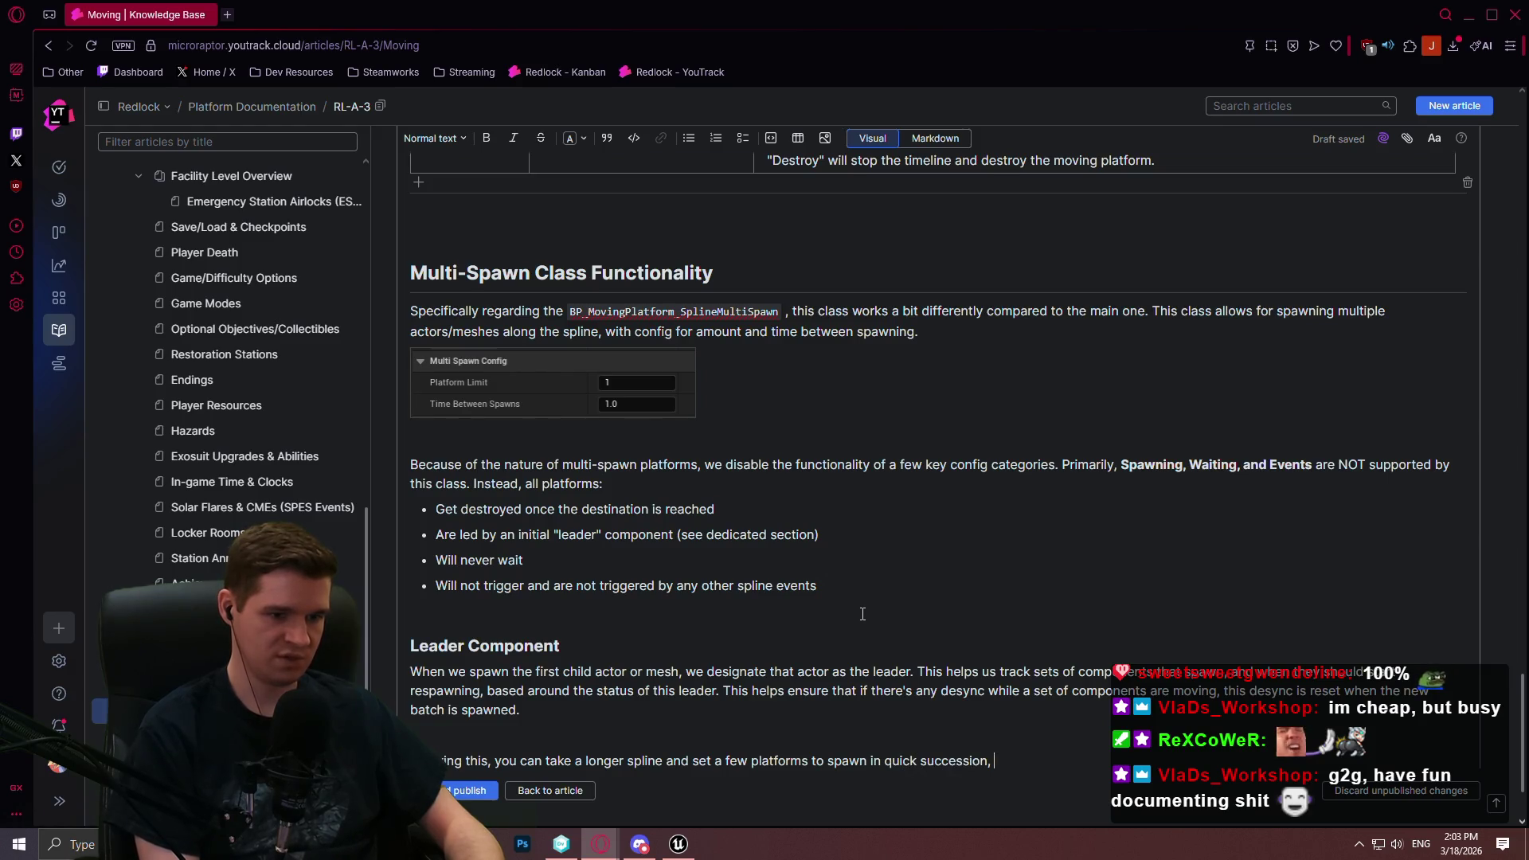
{"action": "type", "text": "ande"}
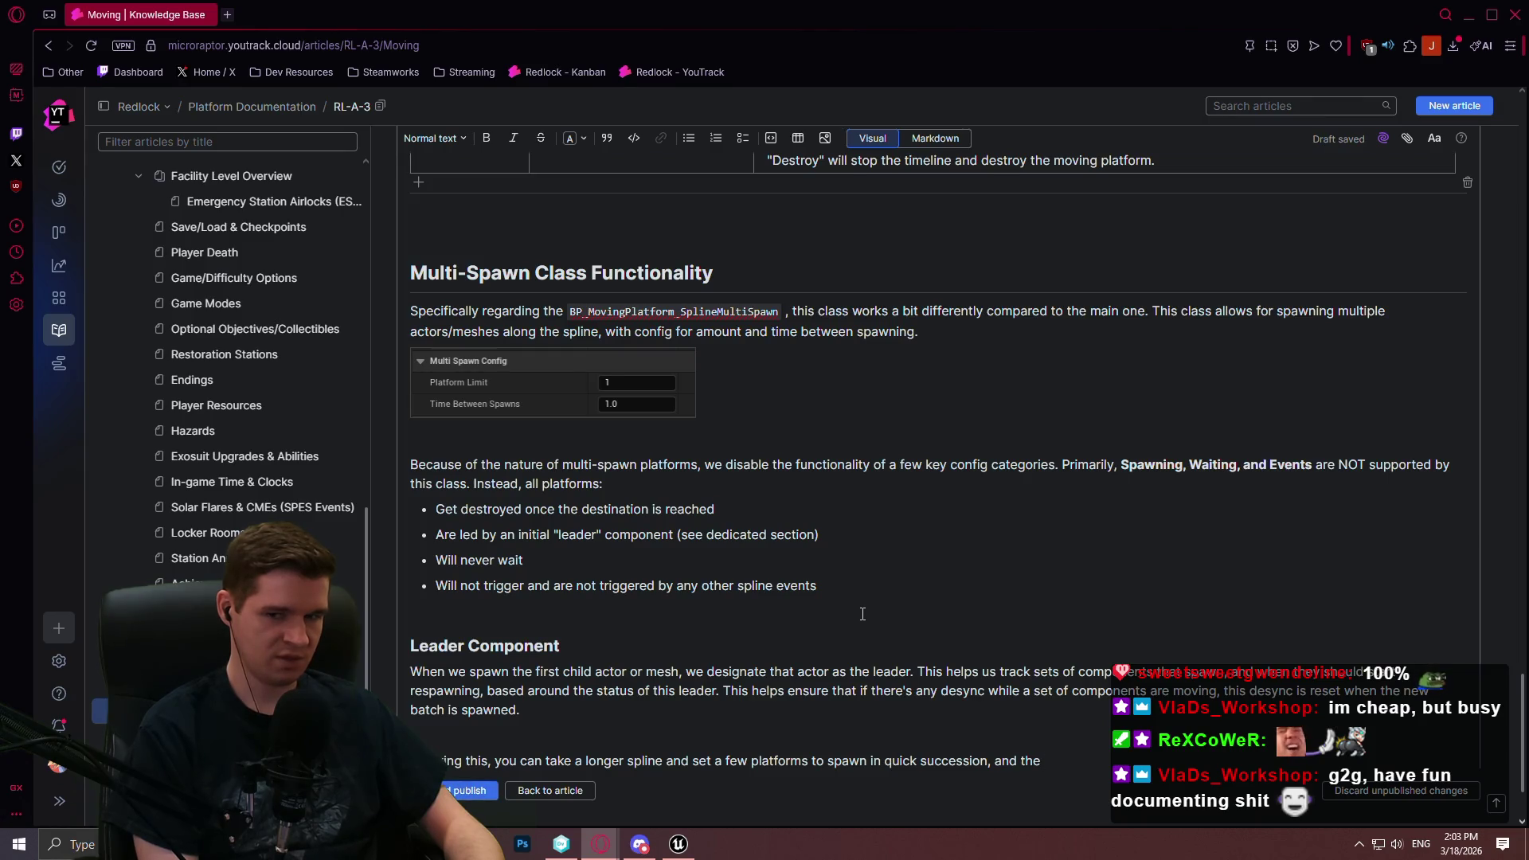
{"action": "type", "text": "re act"}
{"action": "type", "text": "will not spawn any "}
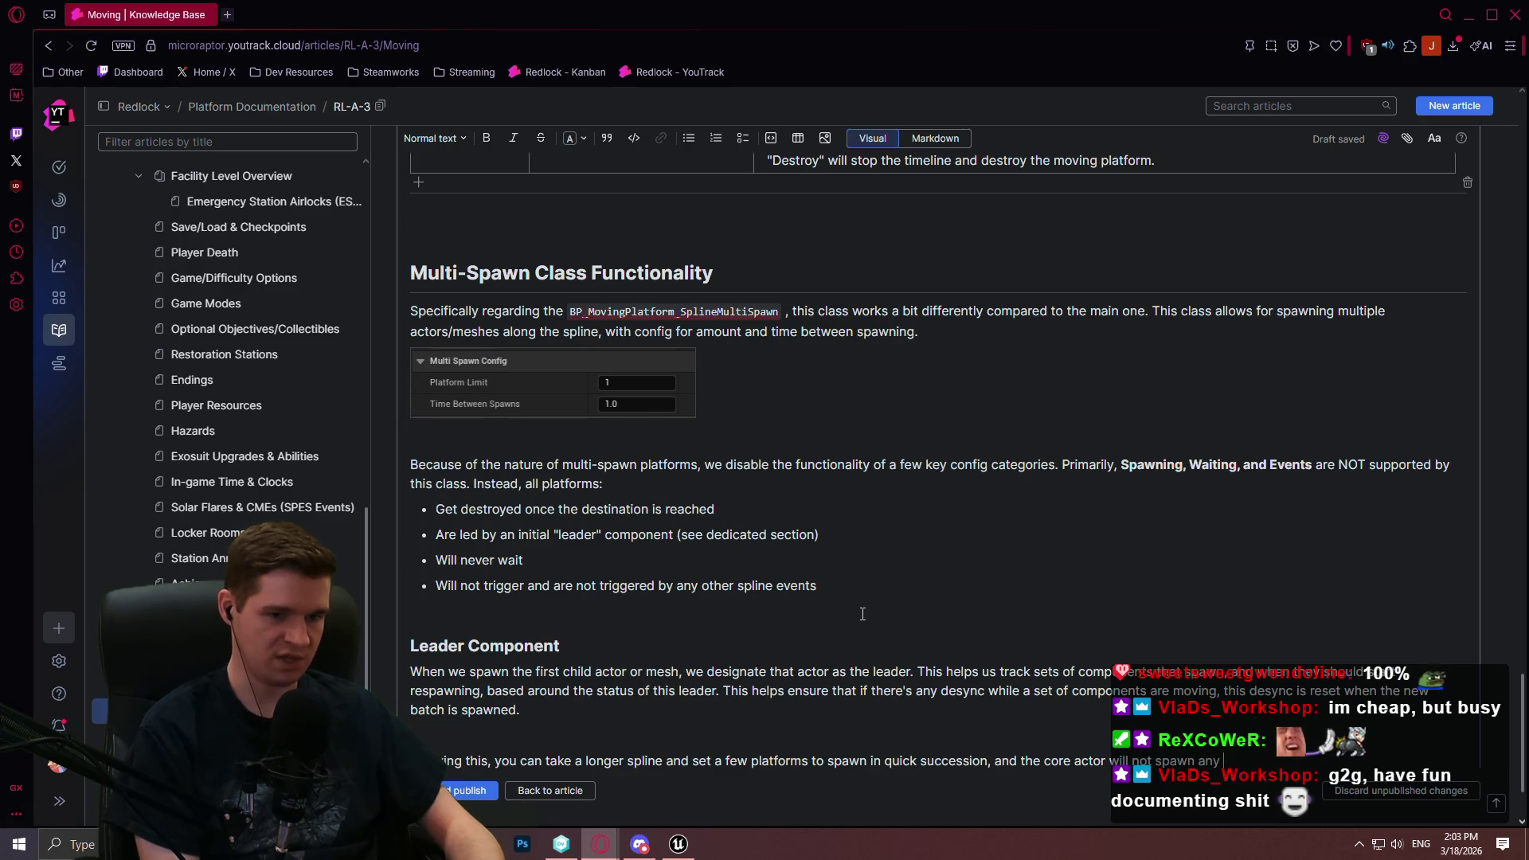
{"action": "type", "text": "actors beyond "}
{"action": "type", "text": "the "}
{"action": "type", "text": "limit until"}
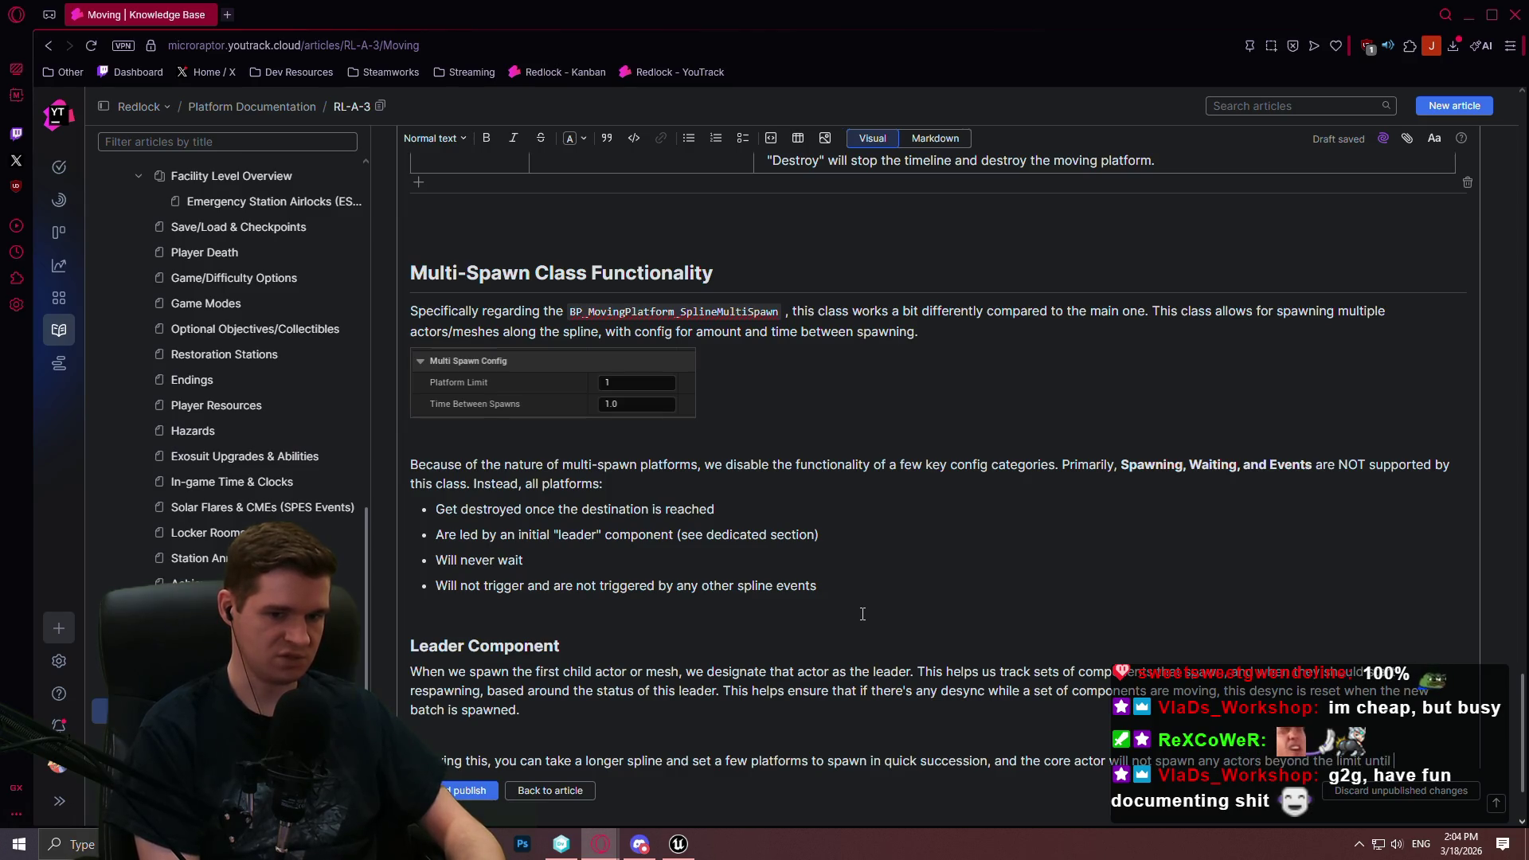
{"action": "type", "text": " the leads"}
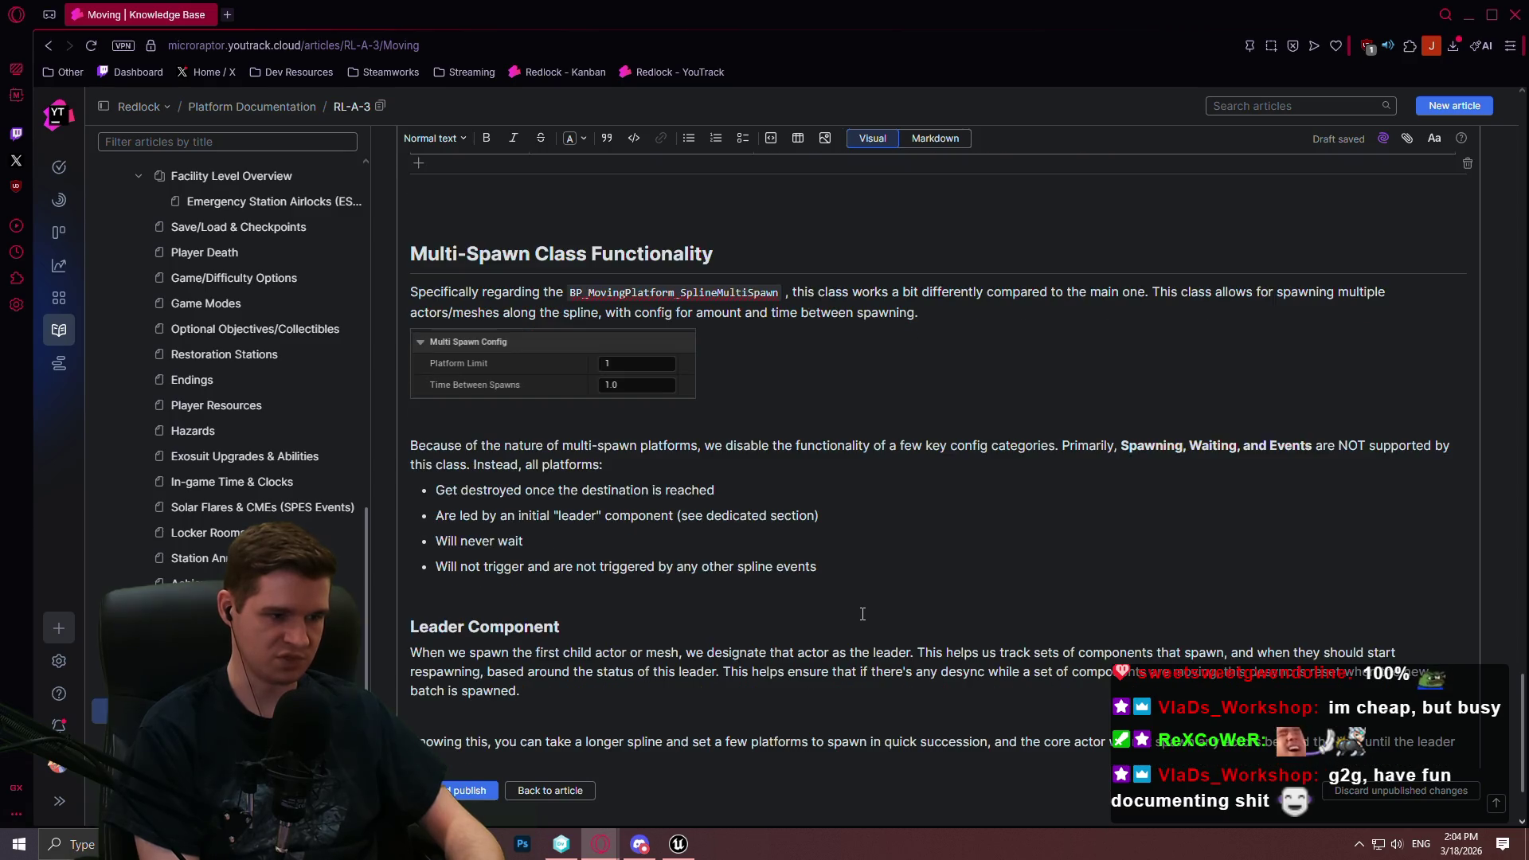
{"action": "type", "text": "yed, signallin"}
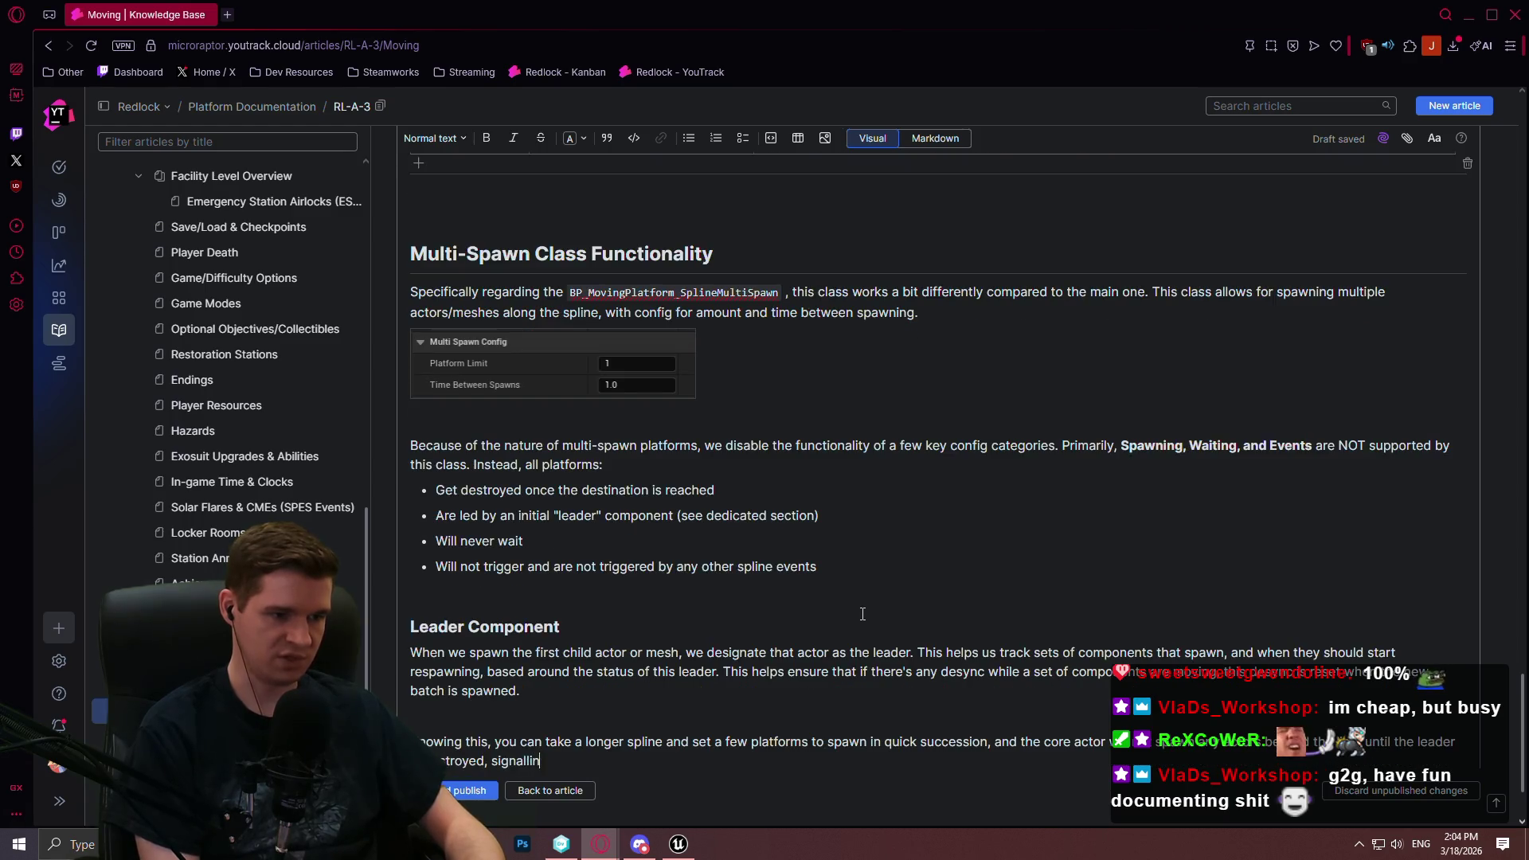
{"action": "type", "text": "g thathe group may st"}
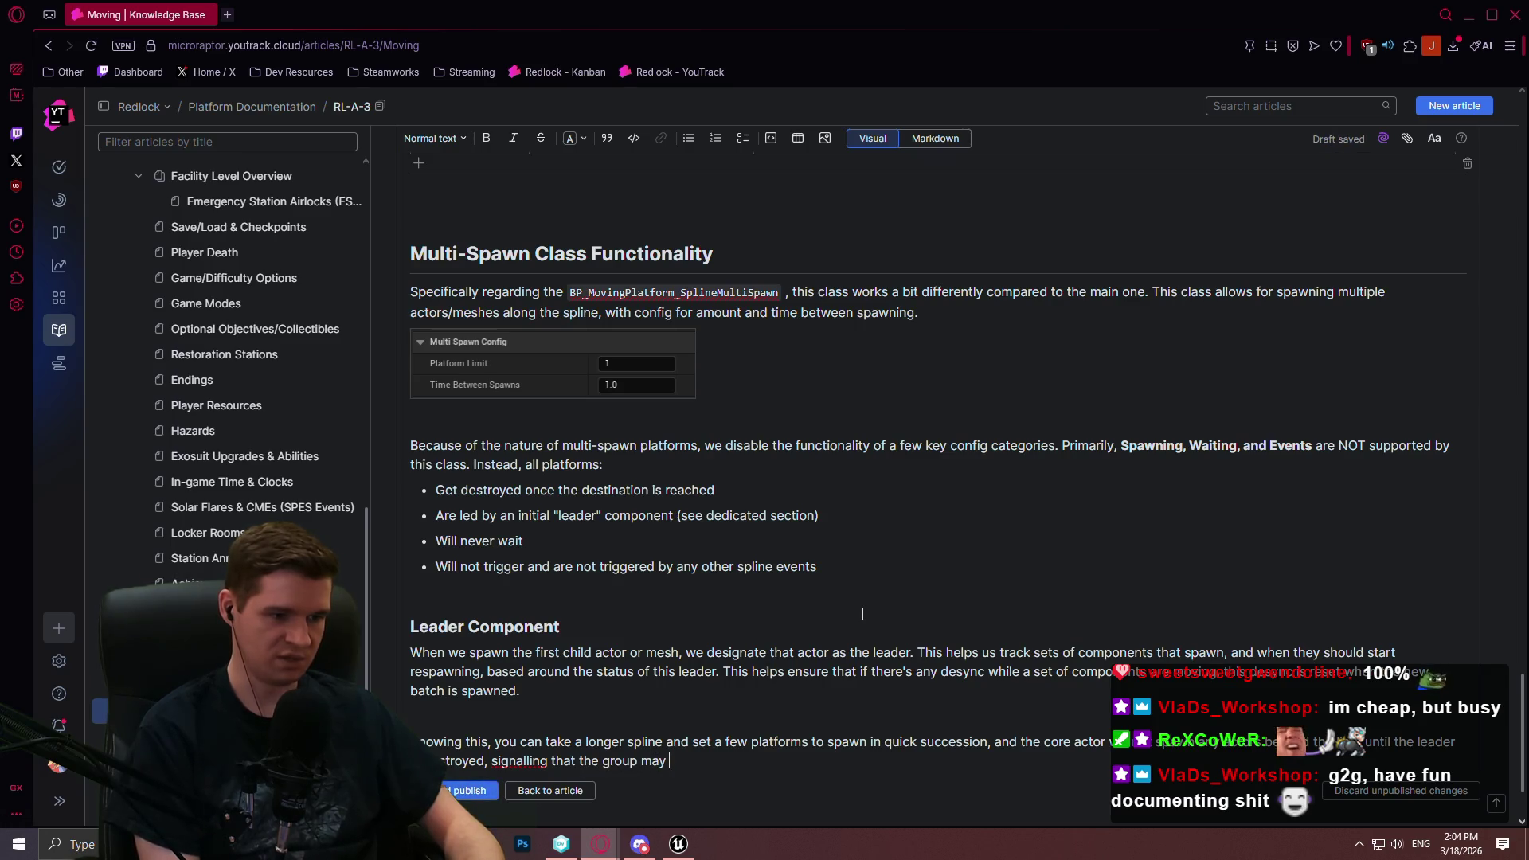
{"action": "type", "text": "art respawning"}
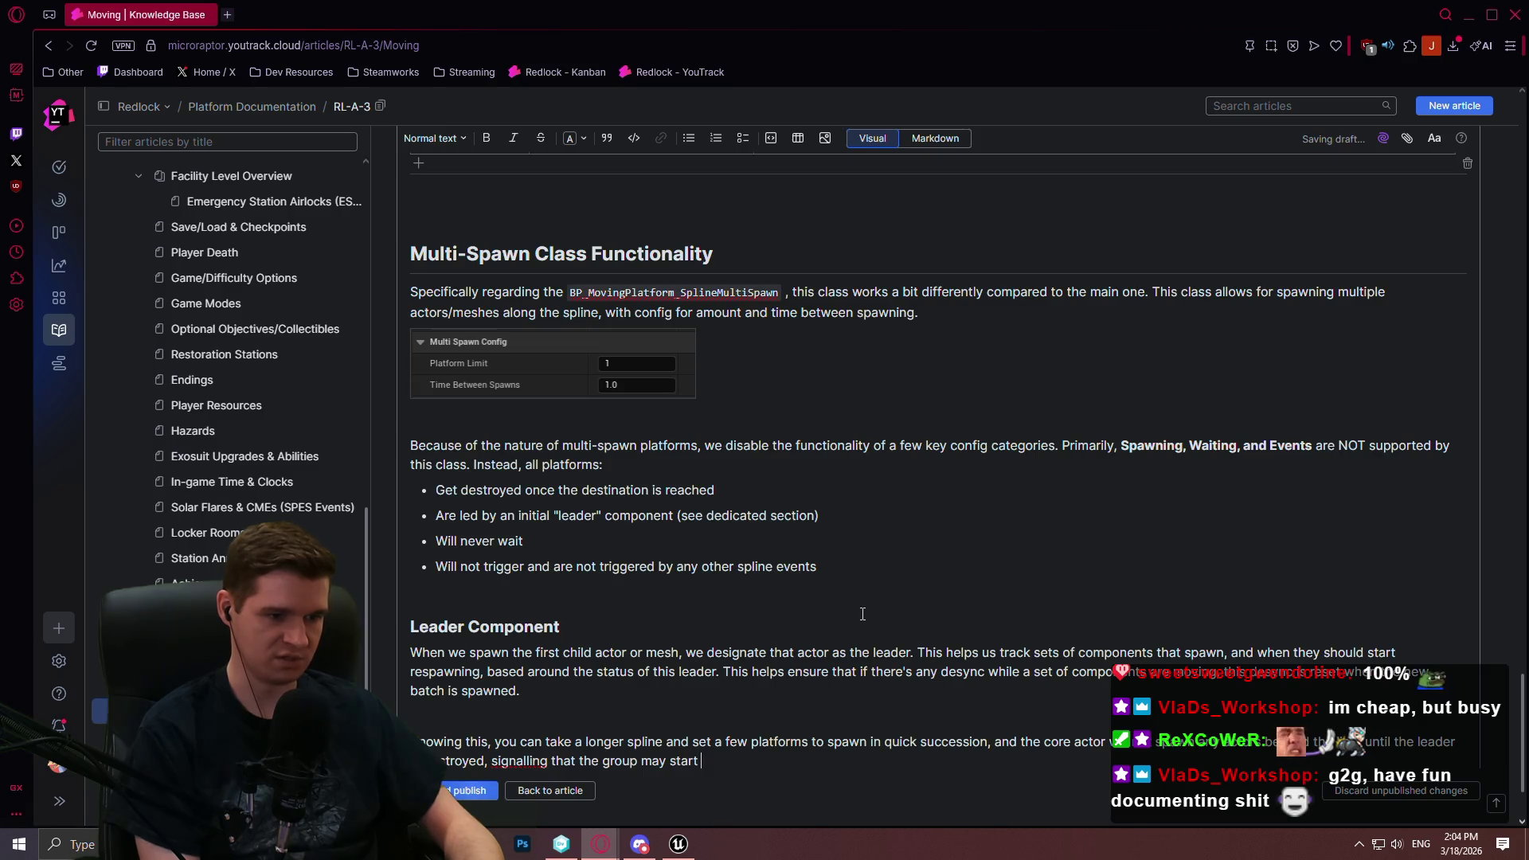
{"action": "type", "text": " again."}
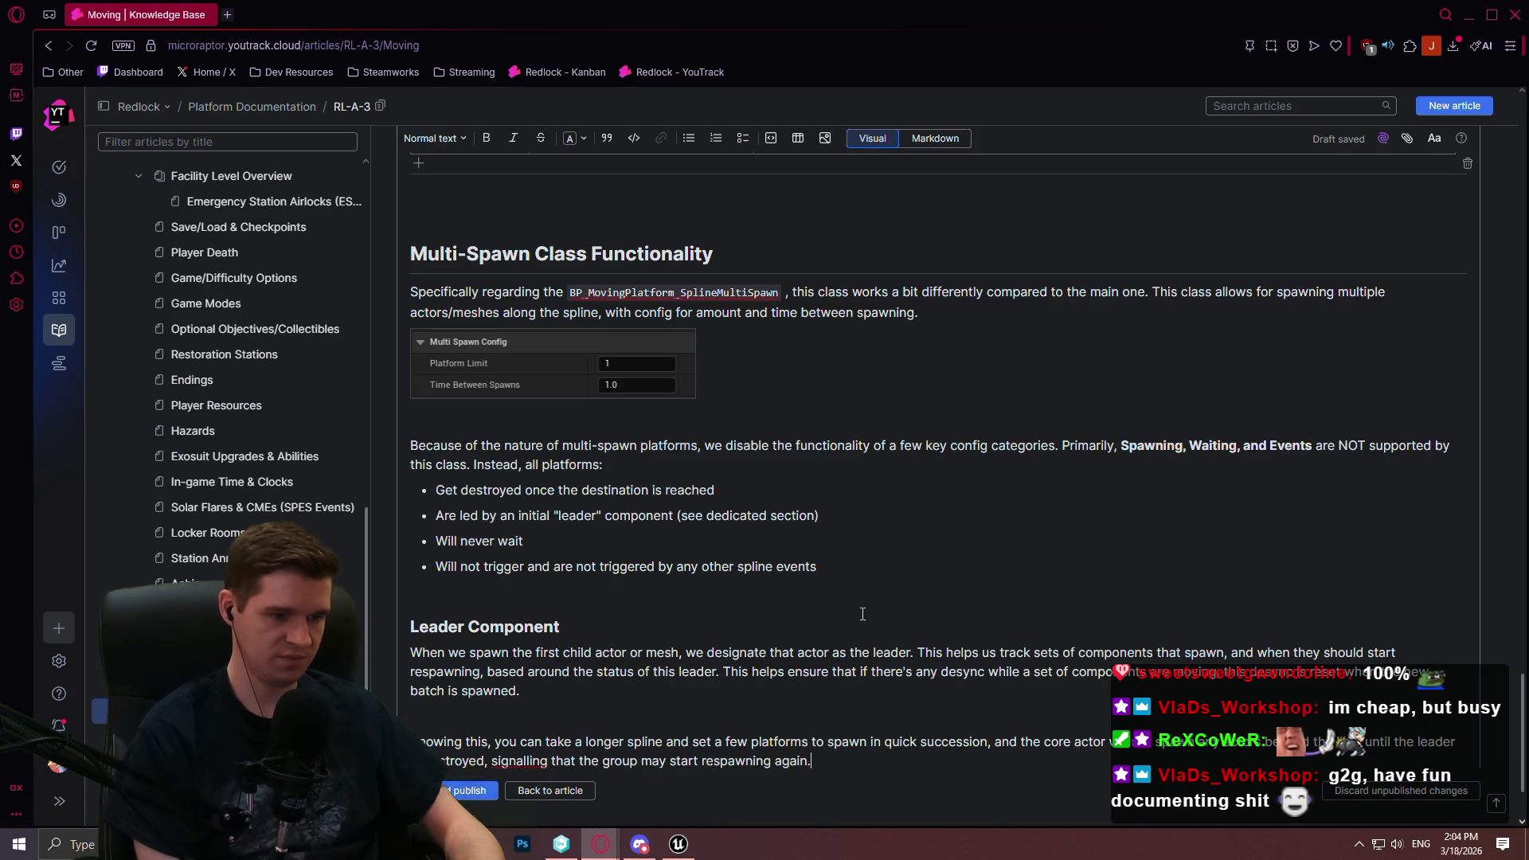
Correct "signalling" to "signaling" using the spell-check suggestion
{"action": "right_click", "coordinate": [515, 762]}
{"action": "left_click", "coordinate": [576, 434]}
{"action": "scroll", "coordinate": [808, 706], "scroll_direction": "down", "scroll_amount": 2}
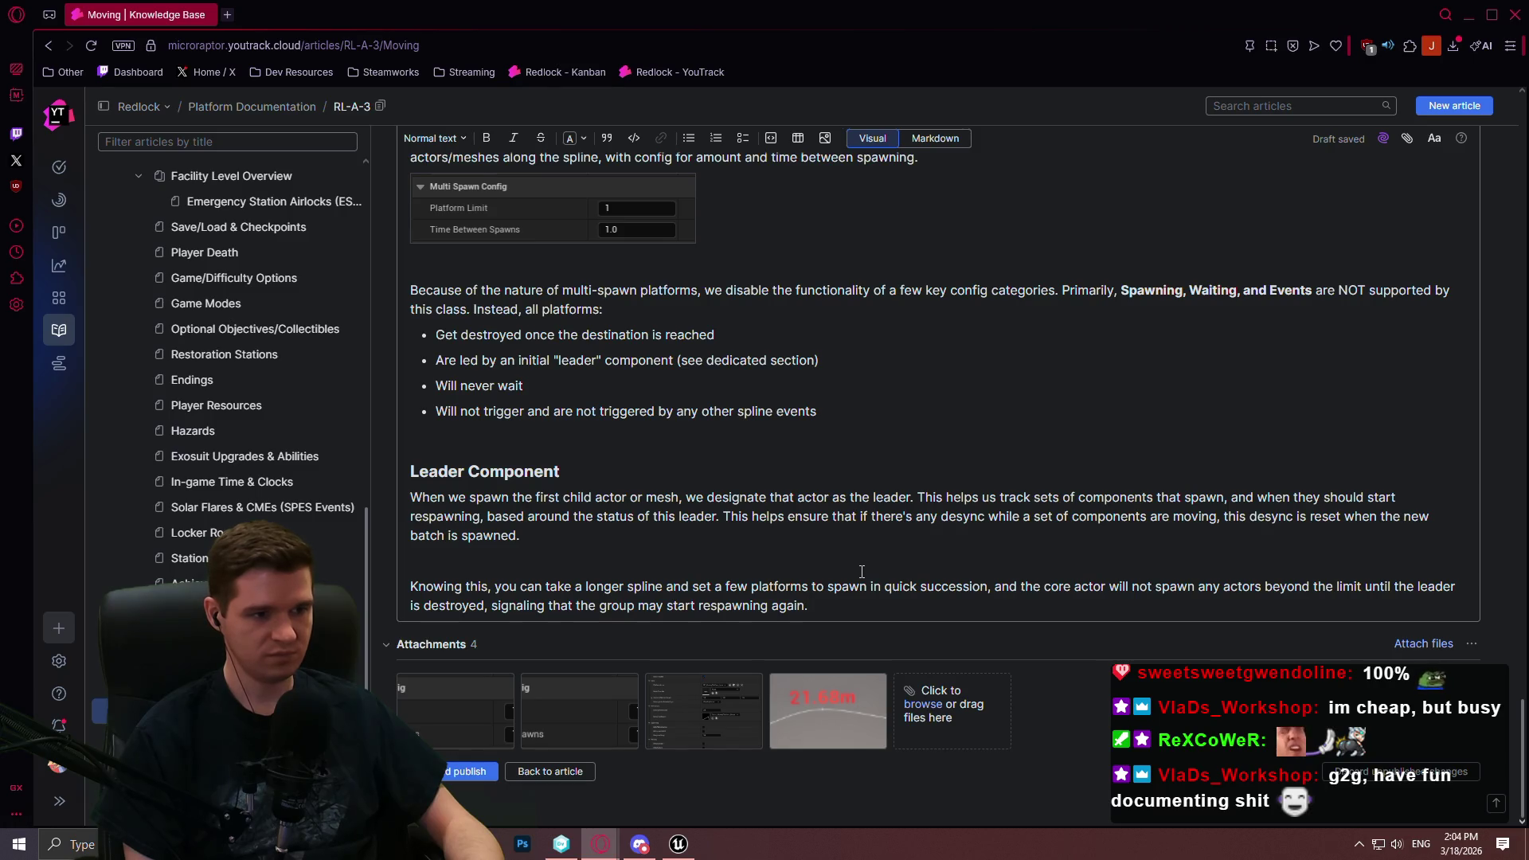
{"action": "scroll", "coordinate": [856, 570], "scroll_direction": "up", "scroll_amount": 2}
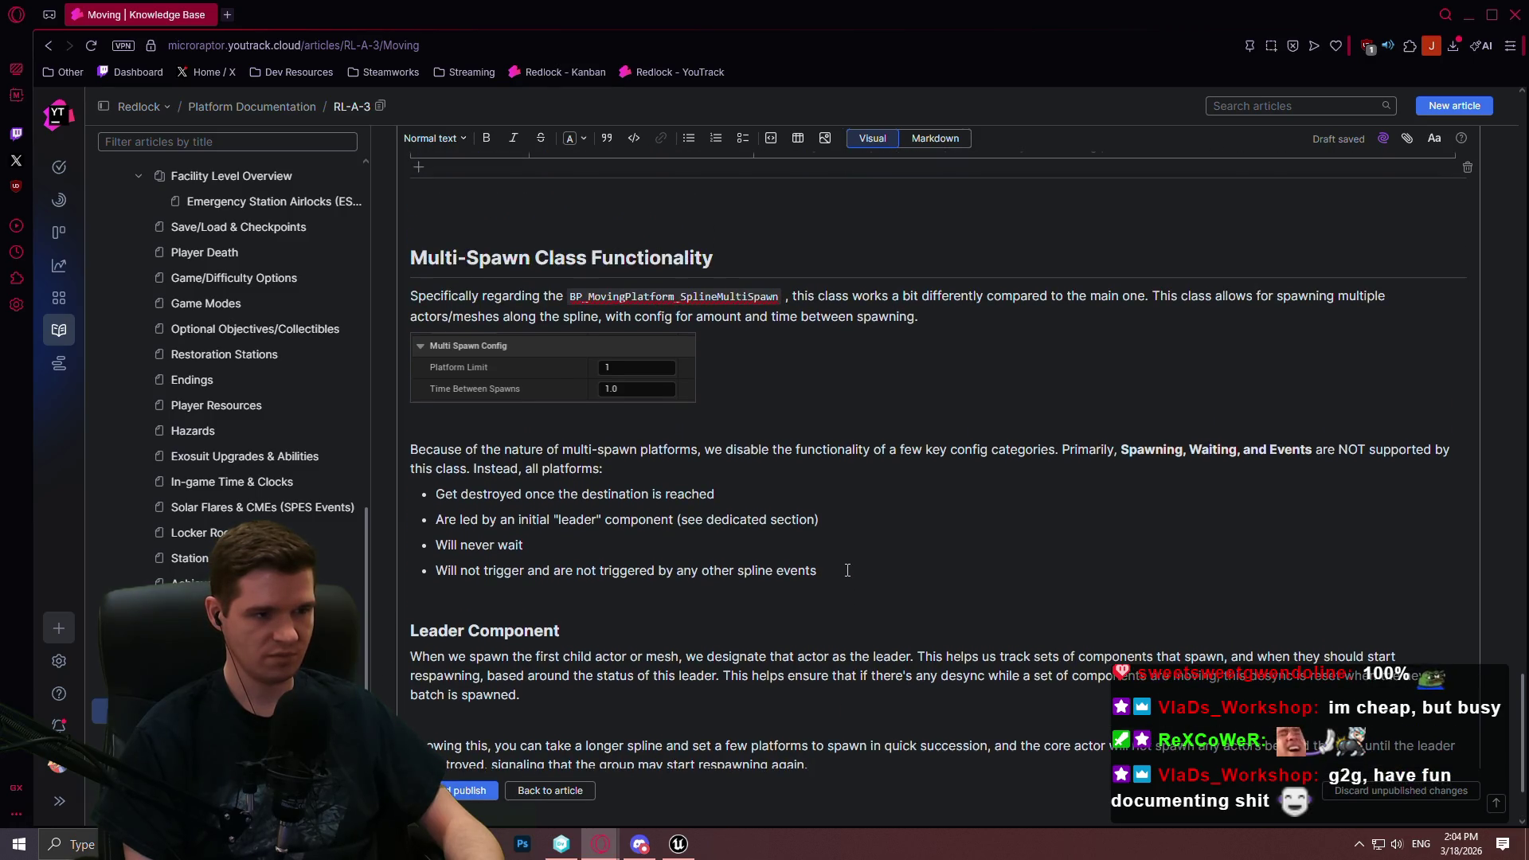
{"action": "scroll", "coordinate": [850, 564], "scroll_direction": "down", "scroll_amount": 2}
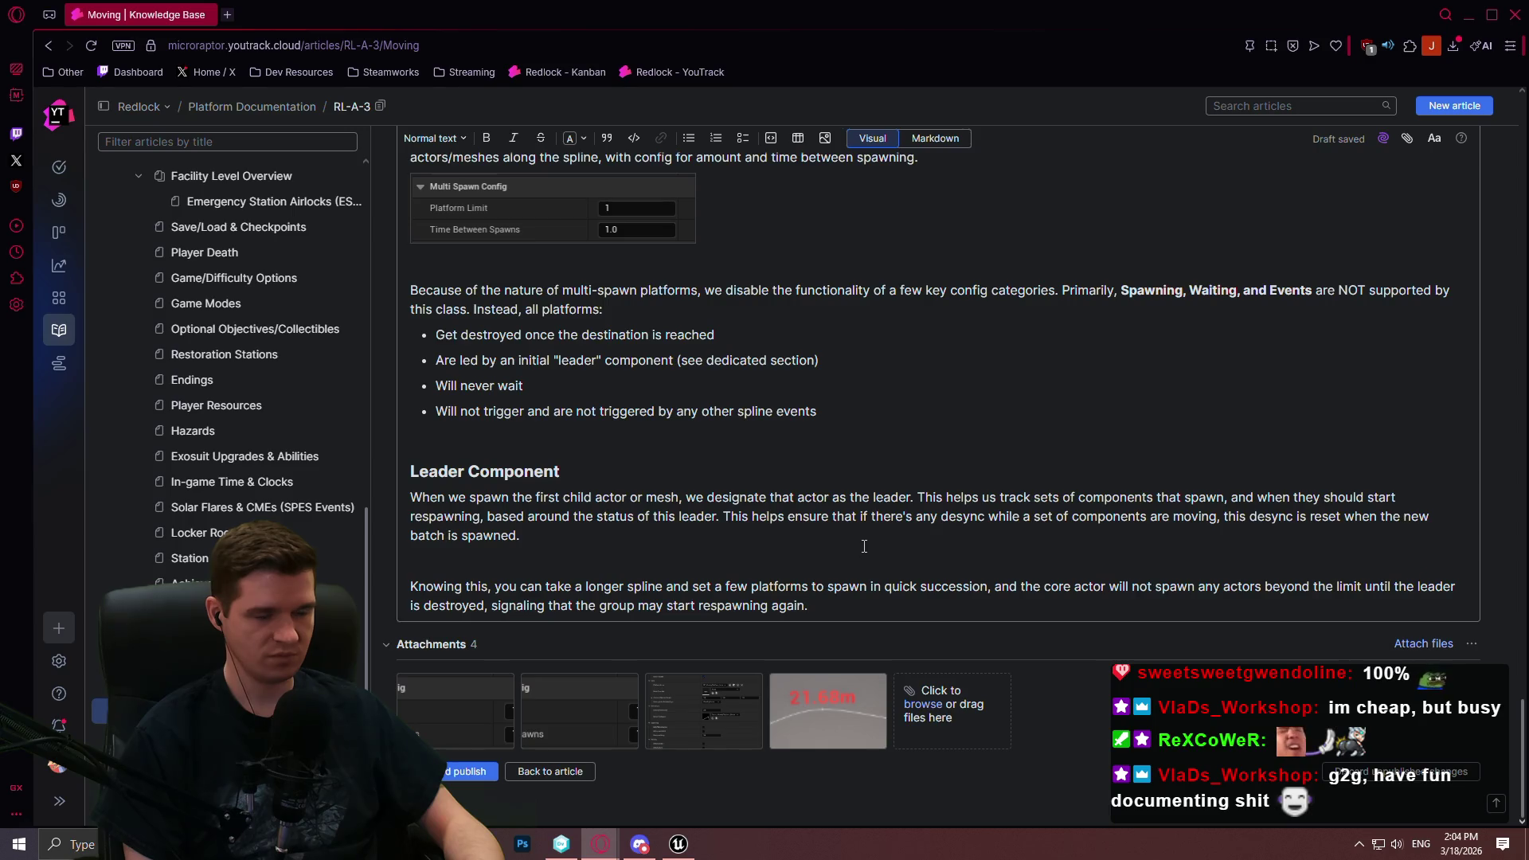
{"action": "key", "text": "Return"}
{"action": "key", "text": "Return"}
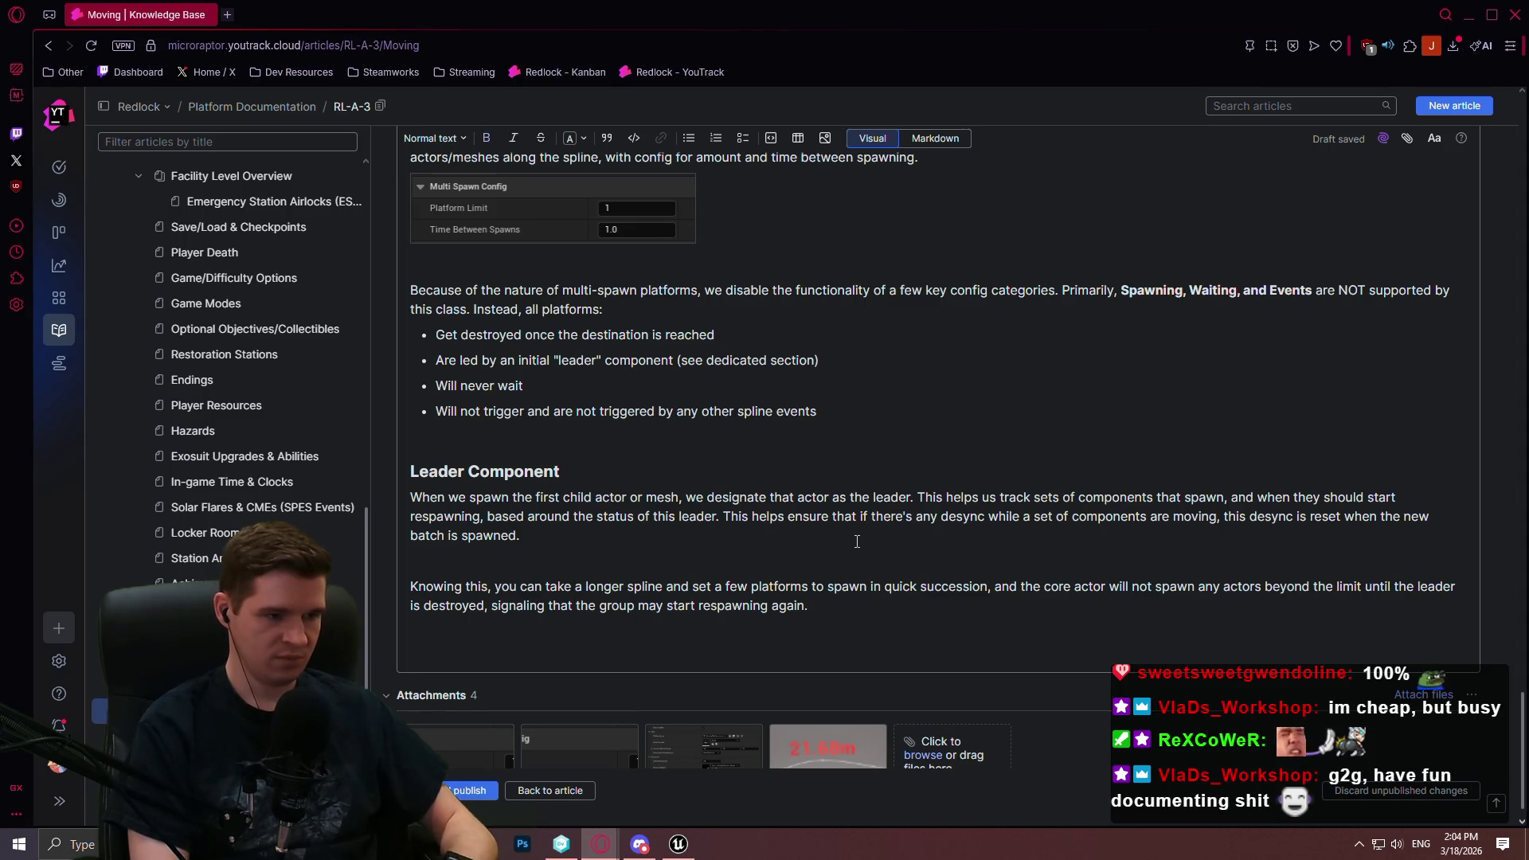
Type a bold "NOTE:" paragraph explaining the leader is ignored when the platform limit is never reached
{"action": "type", "text": "NOTEL"}
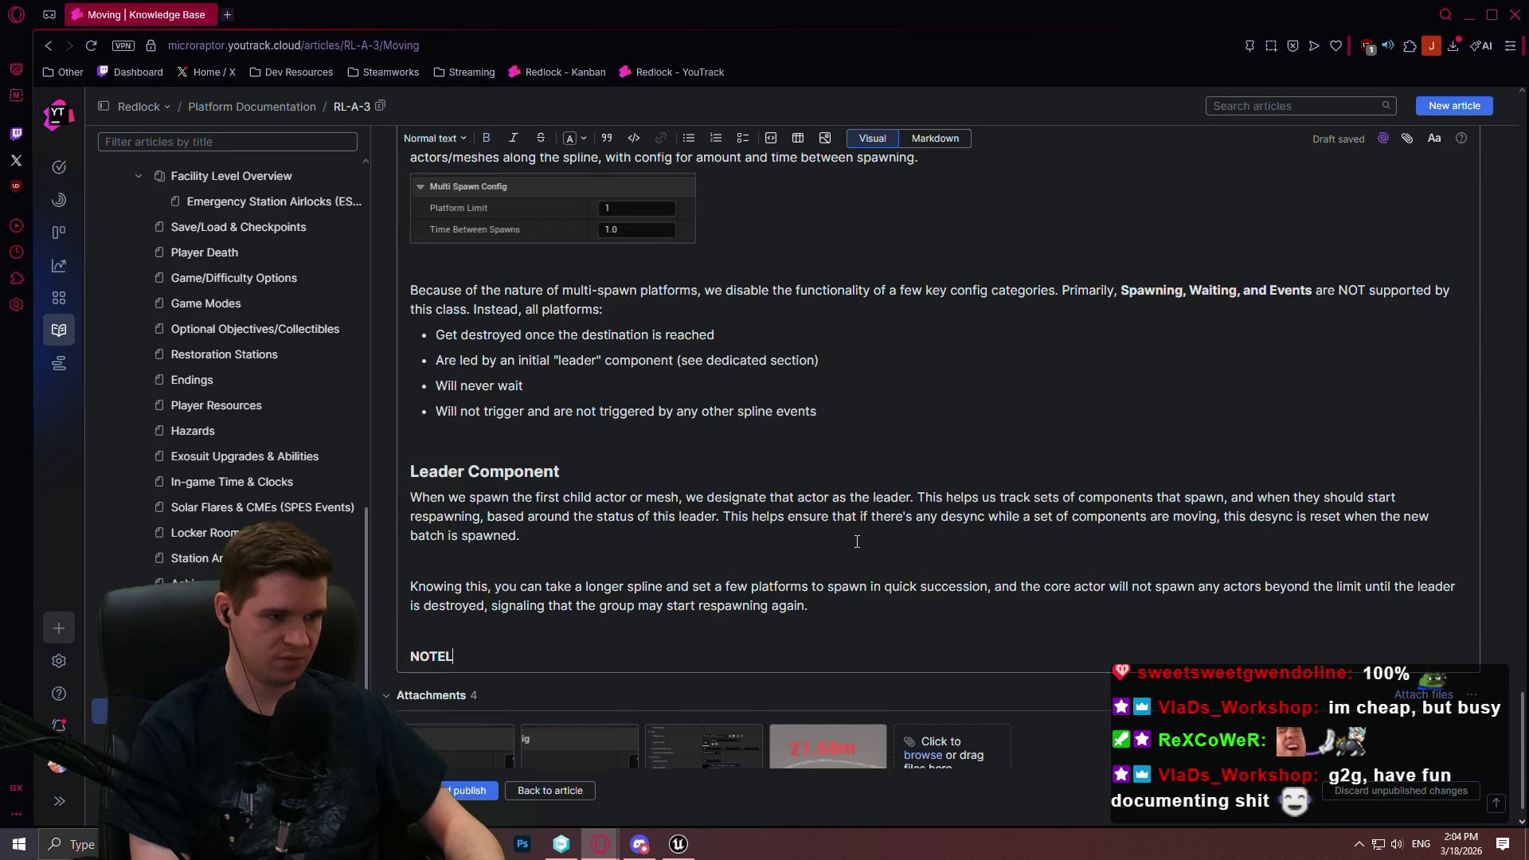
{"action": "key", "text": "BackSpace"}
{"action": "type", "text": ":"}
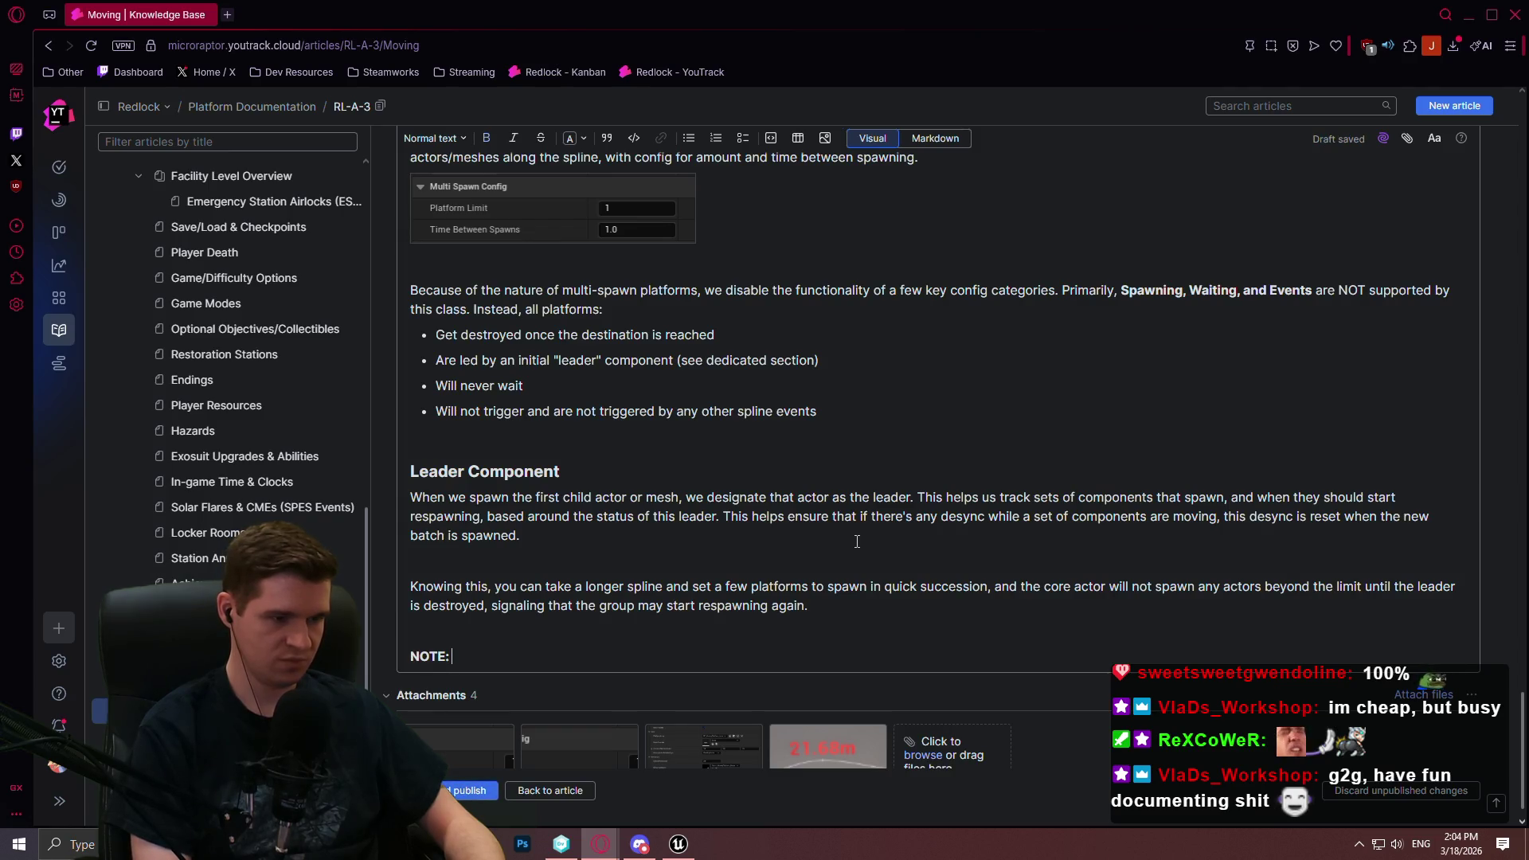
{"action": "type", "text": " If"}
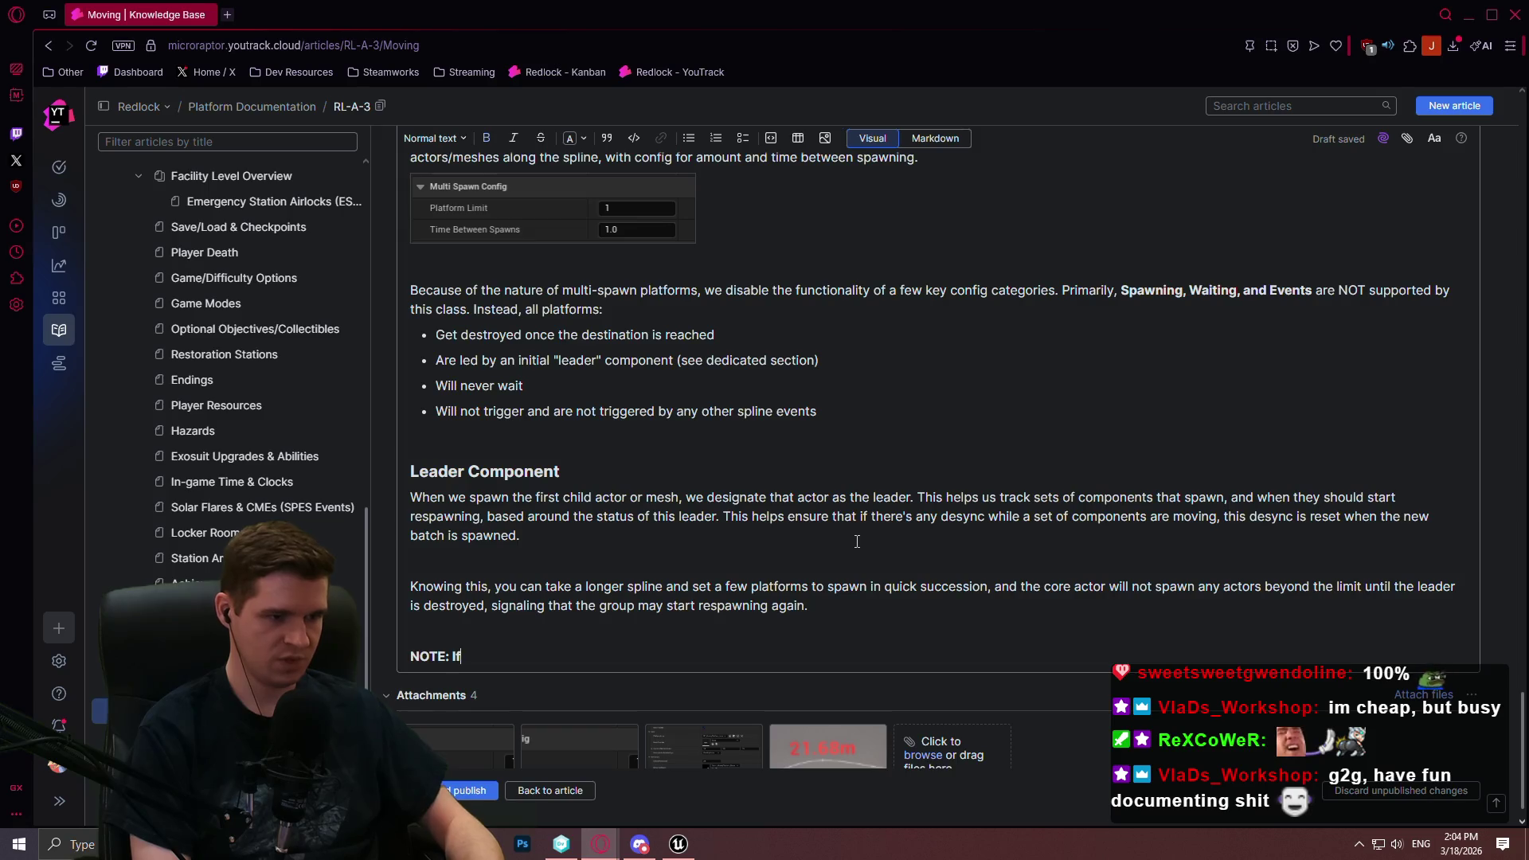
{"action": "type", "text": " your"}
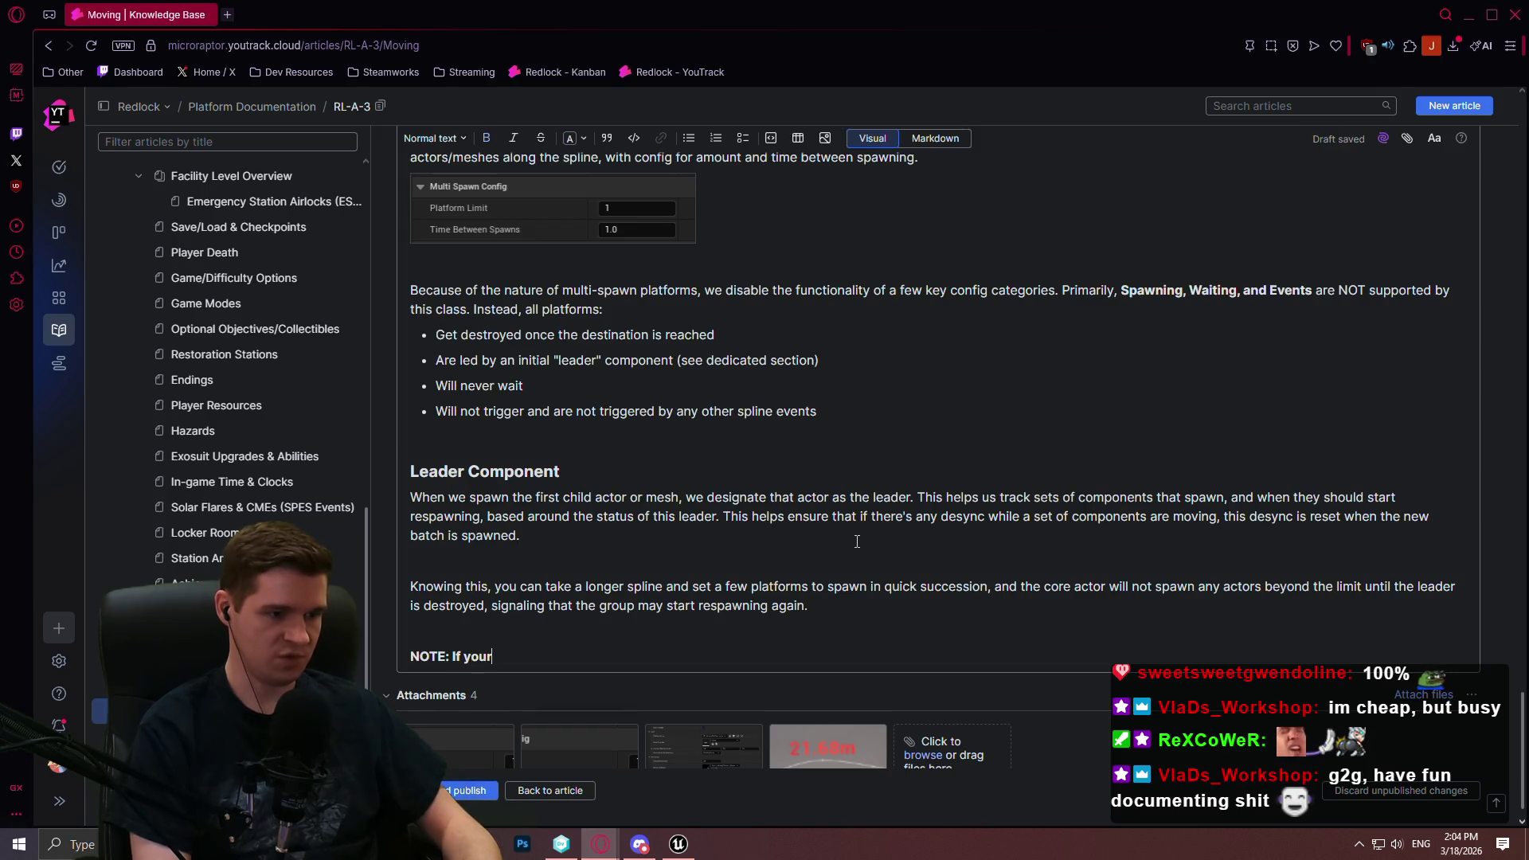
{"action": "type", "text": " platy"}
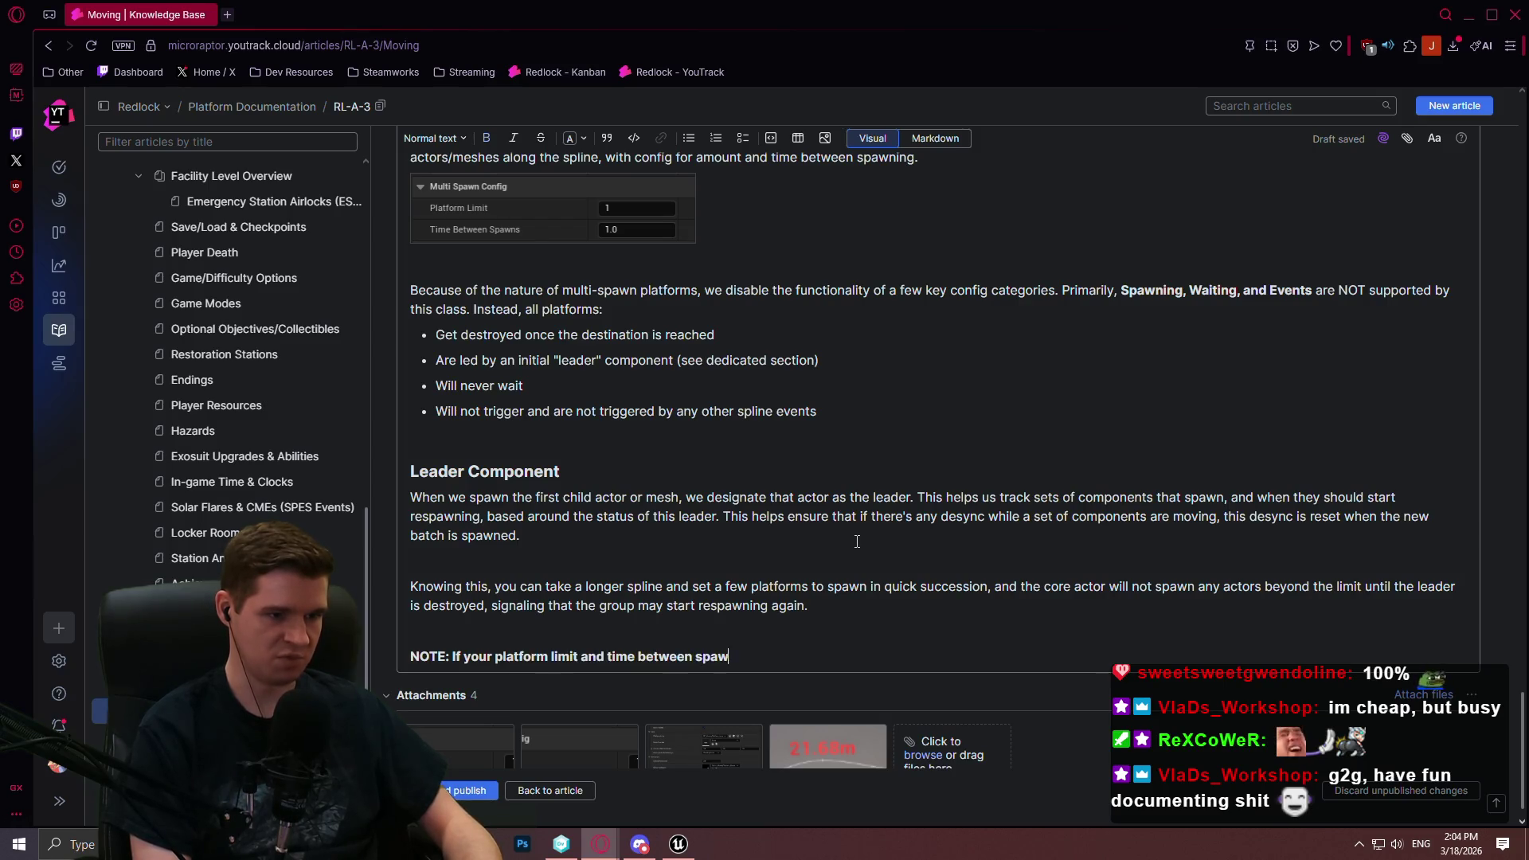
{"action": "type", "text": "is great"}
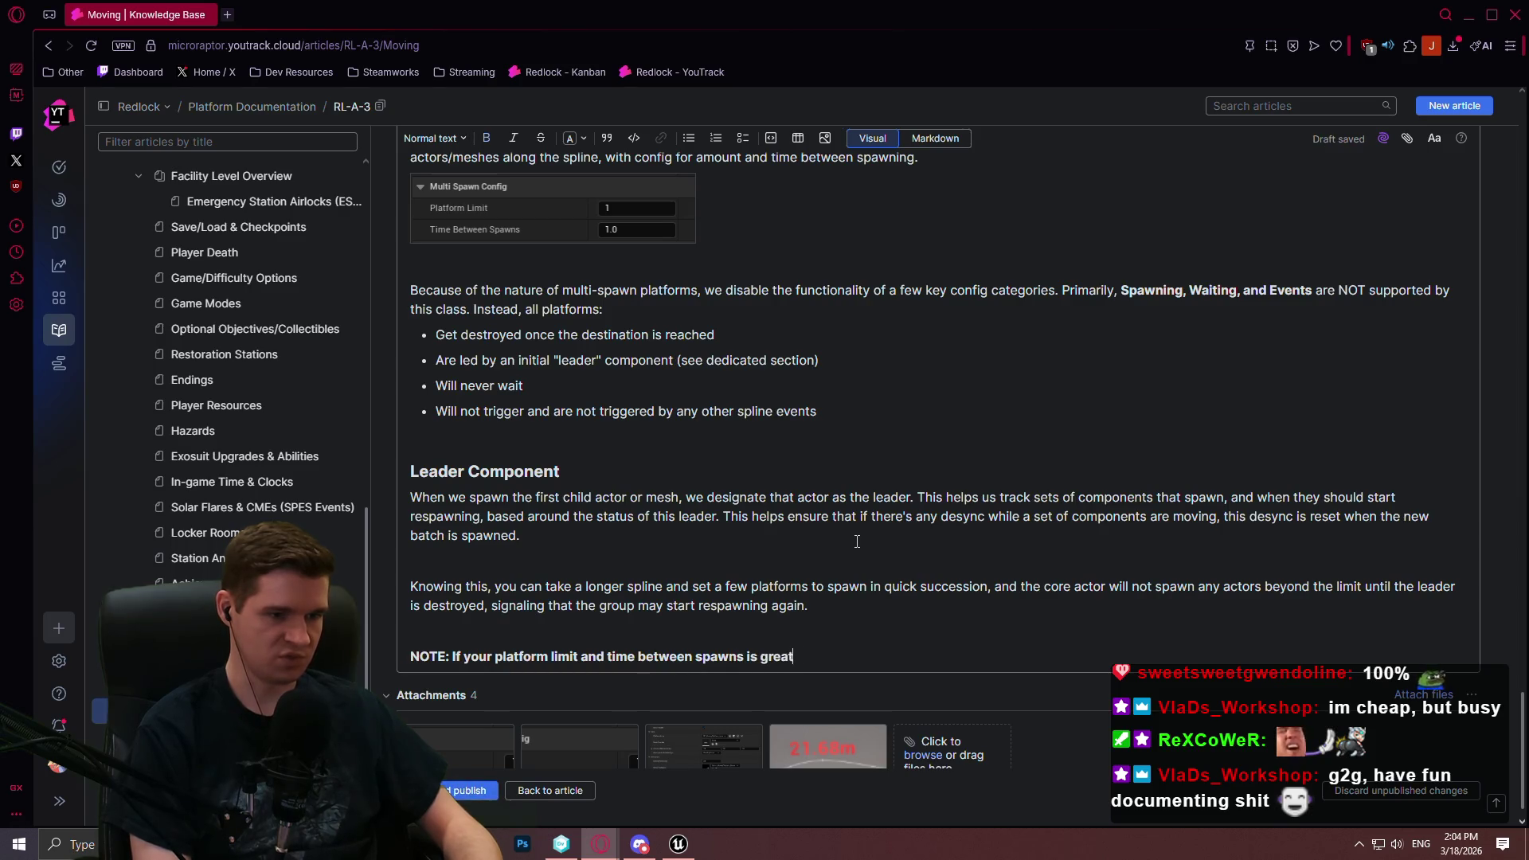
{"action": "type", "text": "er than it would tak"}
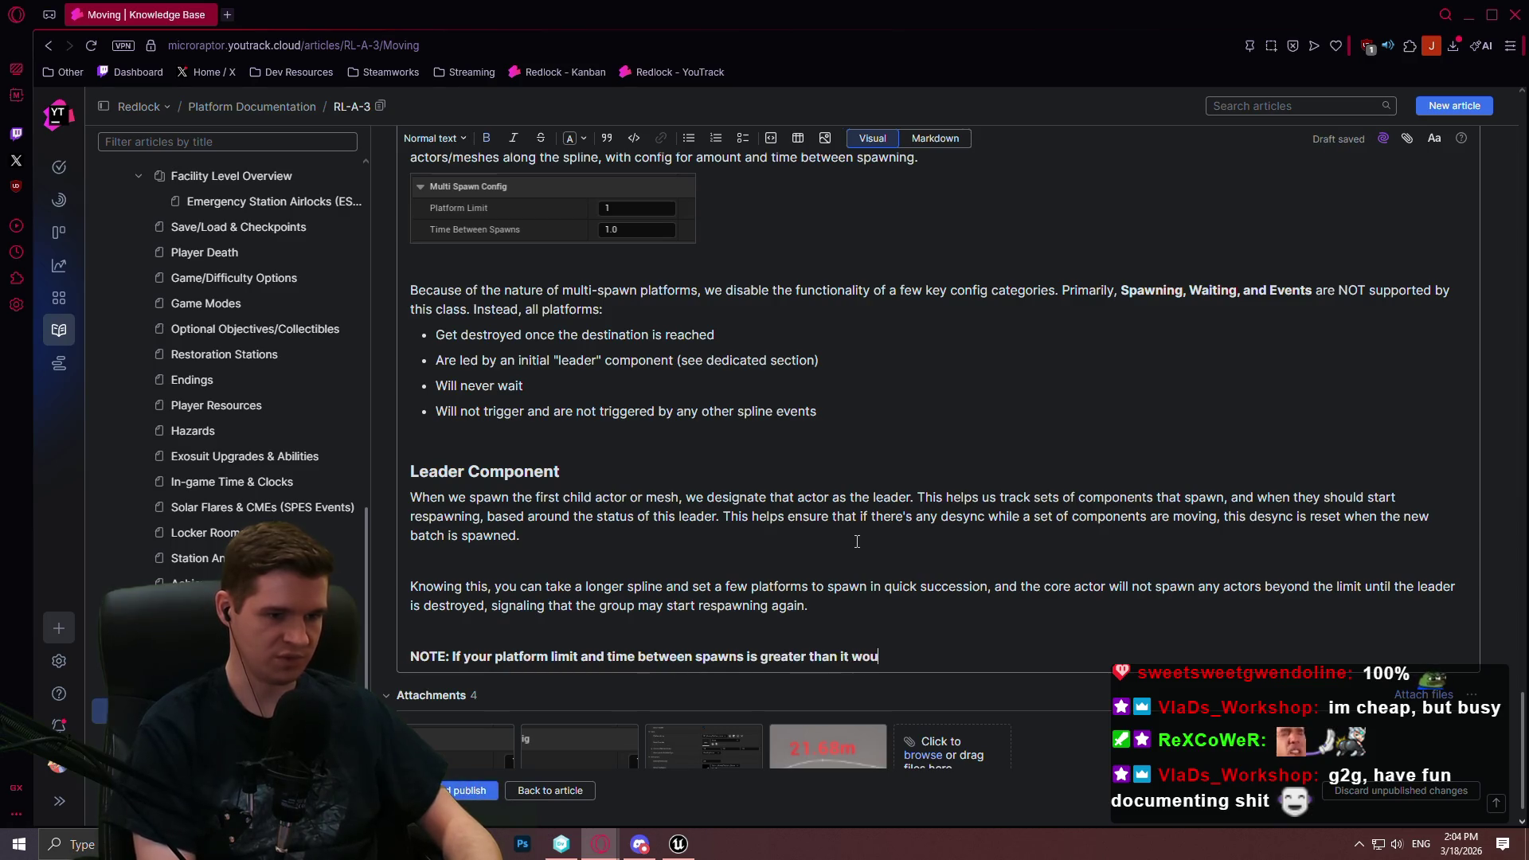
{"action": "type", "text": "the limit, "}
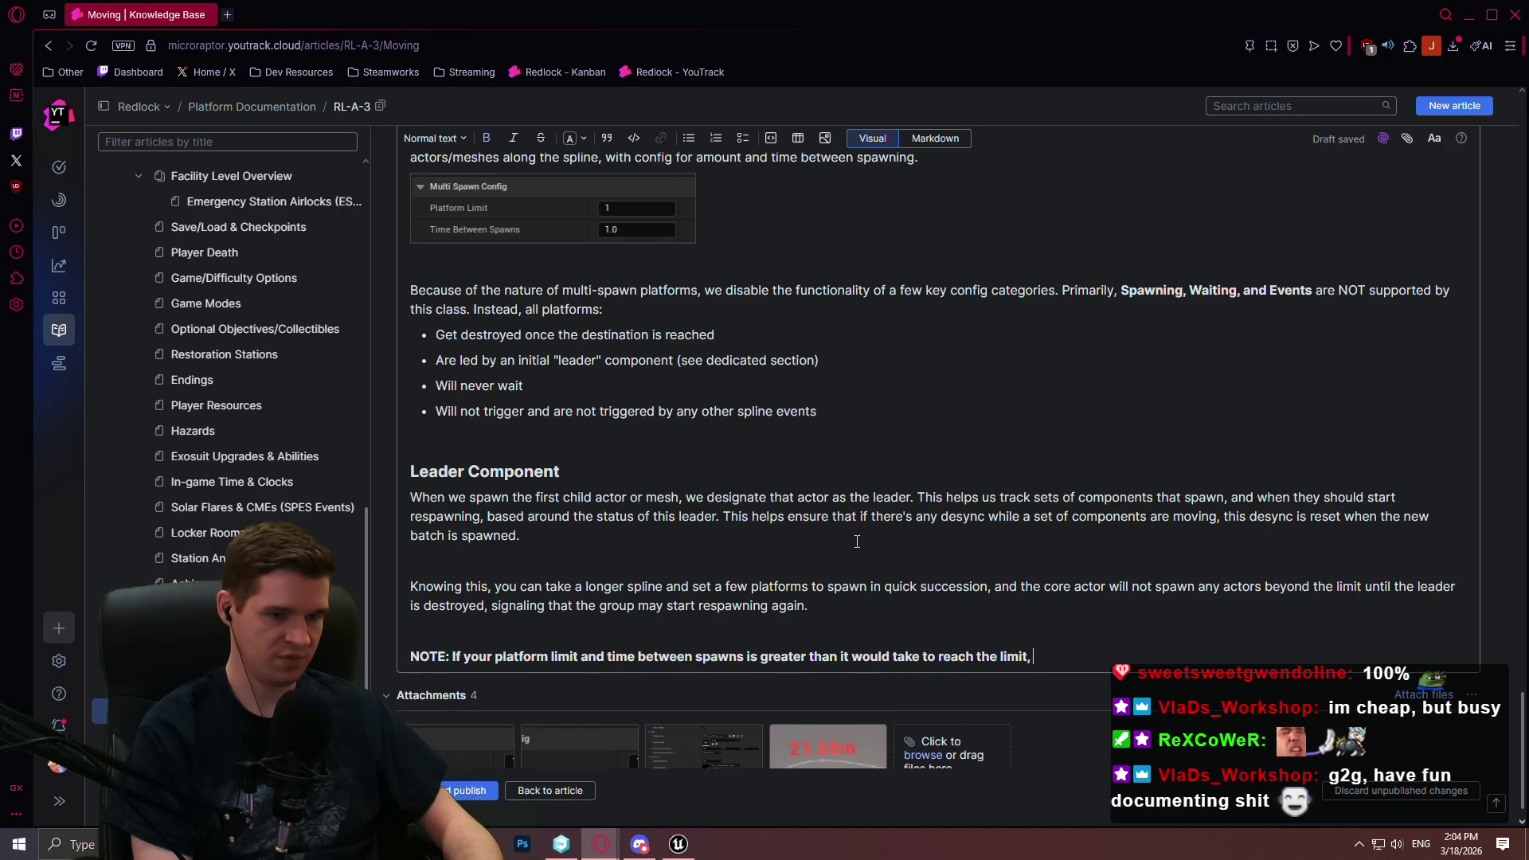
{"action": "type", "text": "we essentially ignore the leader entirel"}
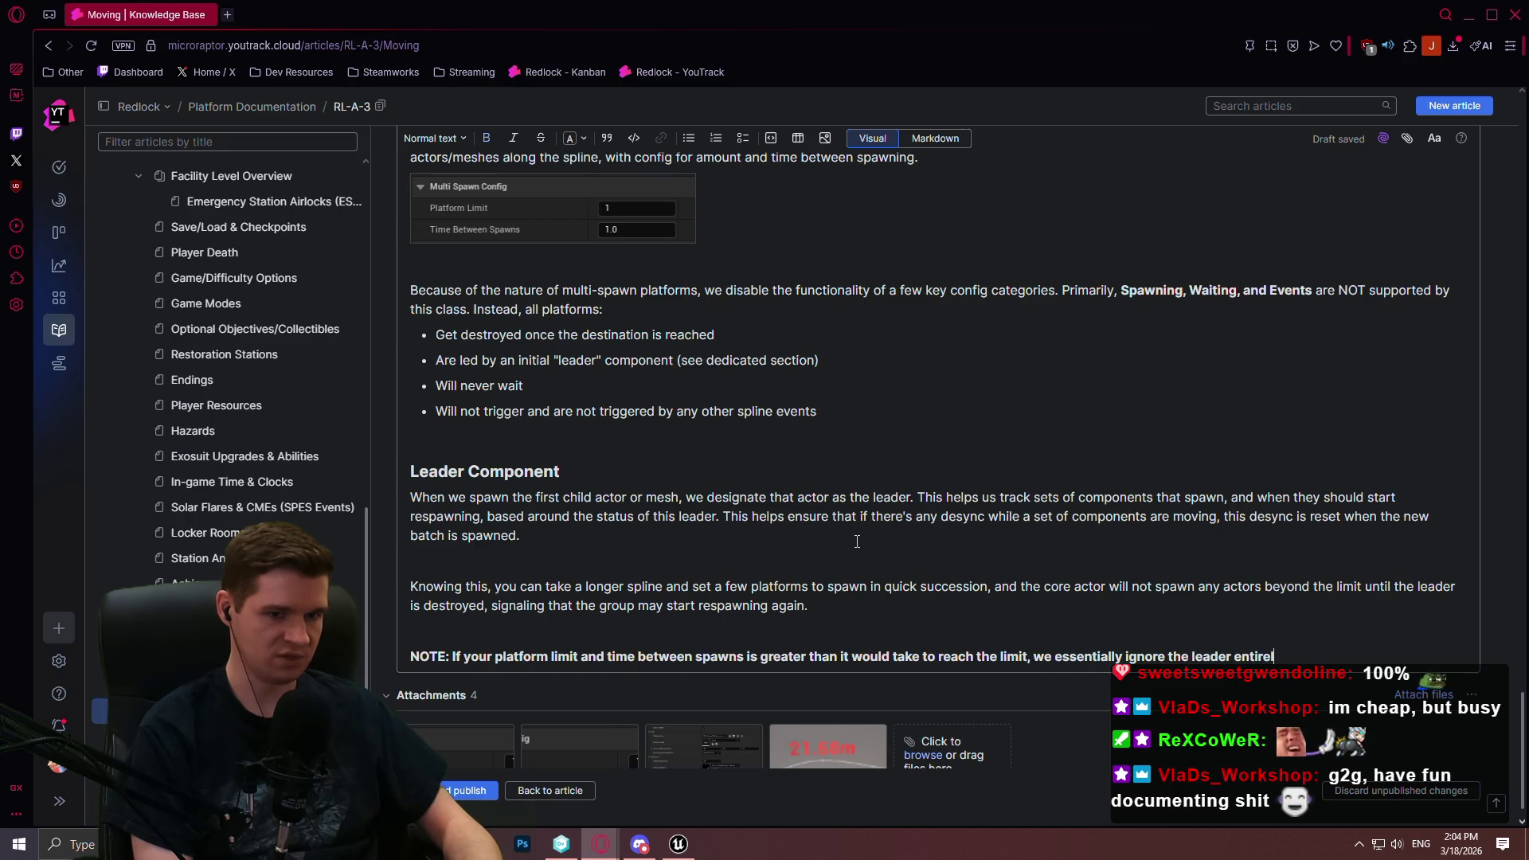
{"action": "type", "text": "s t"}
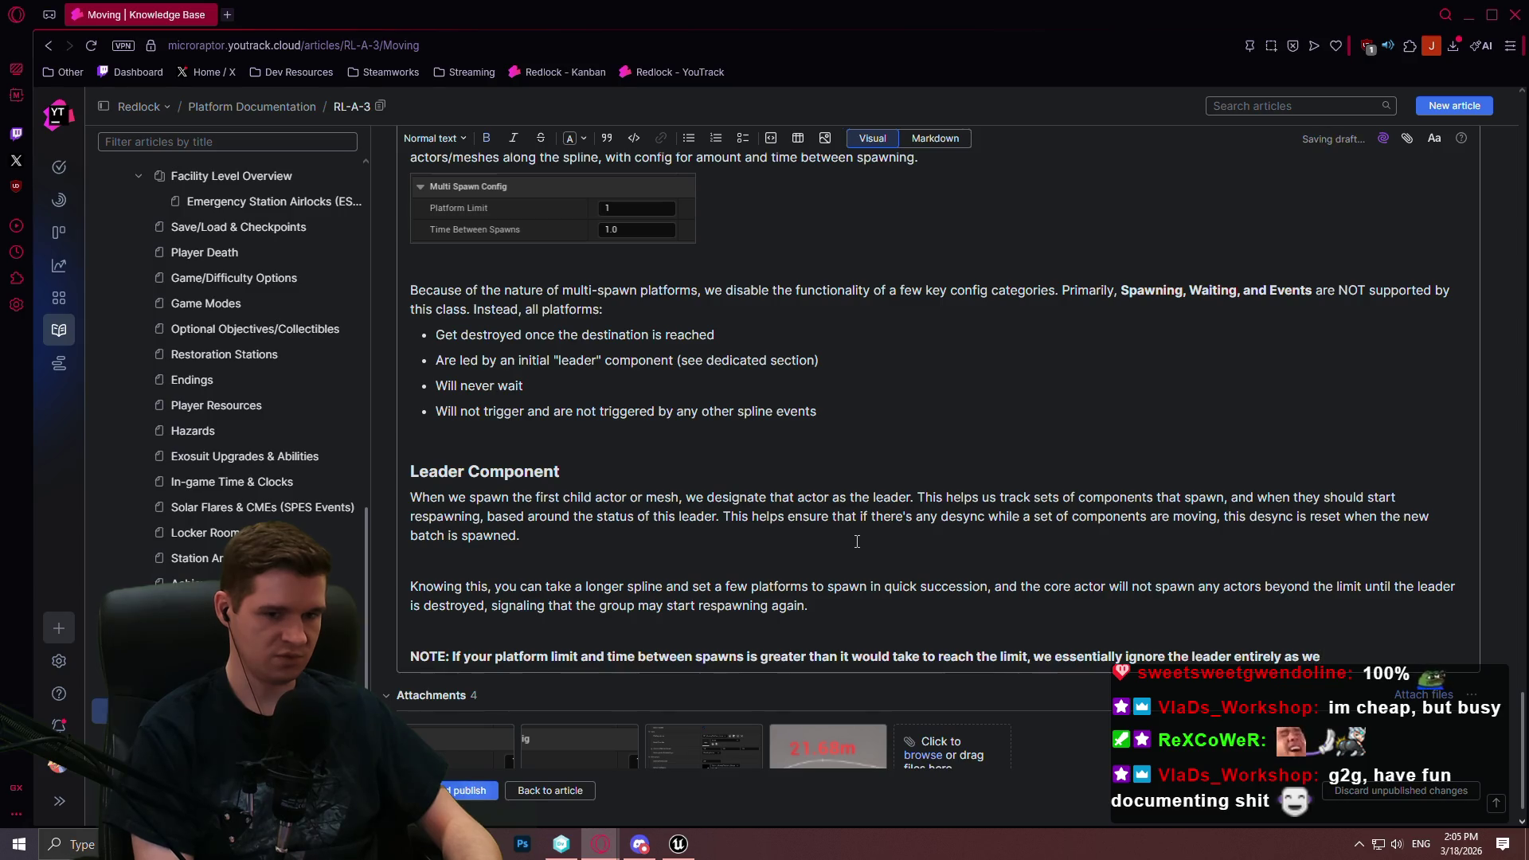
{"action": "type", "text": " can neve"}
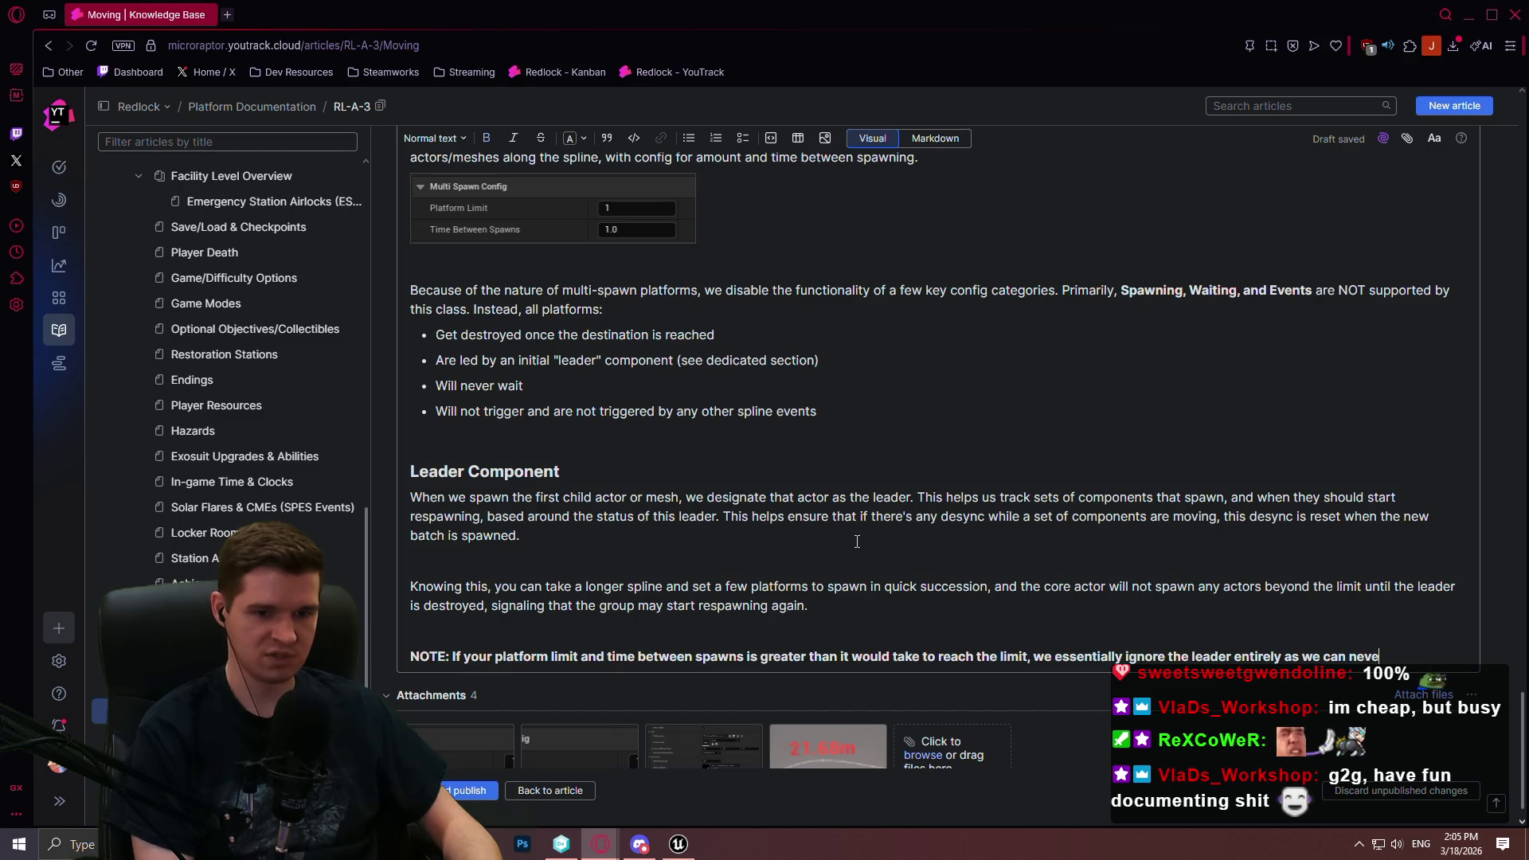
{"action": "type", "text": "he limit "}
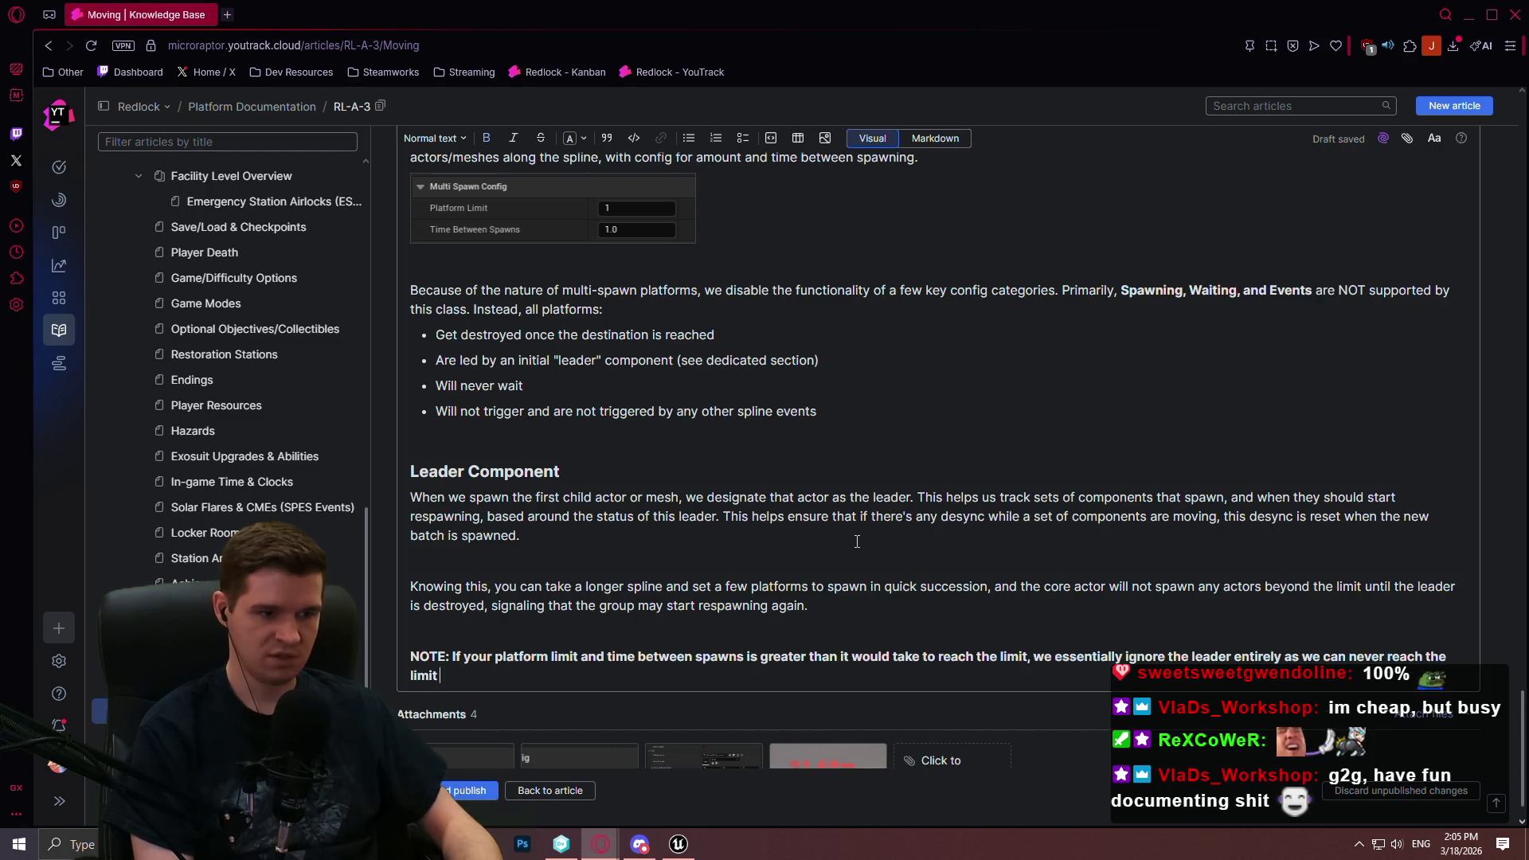
{"action": "type", "text": "to stop the spawn"}
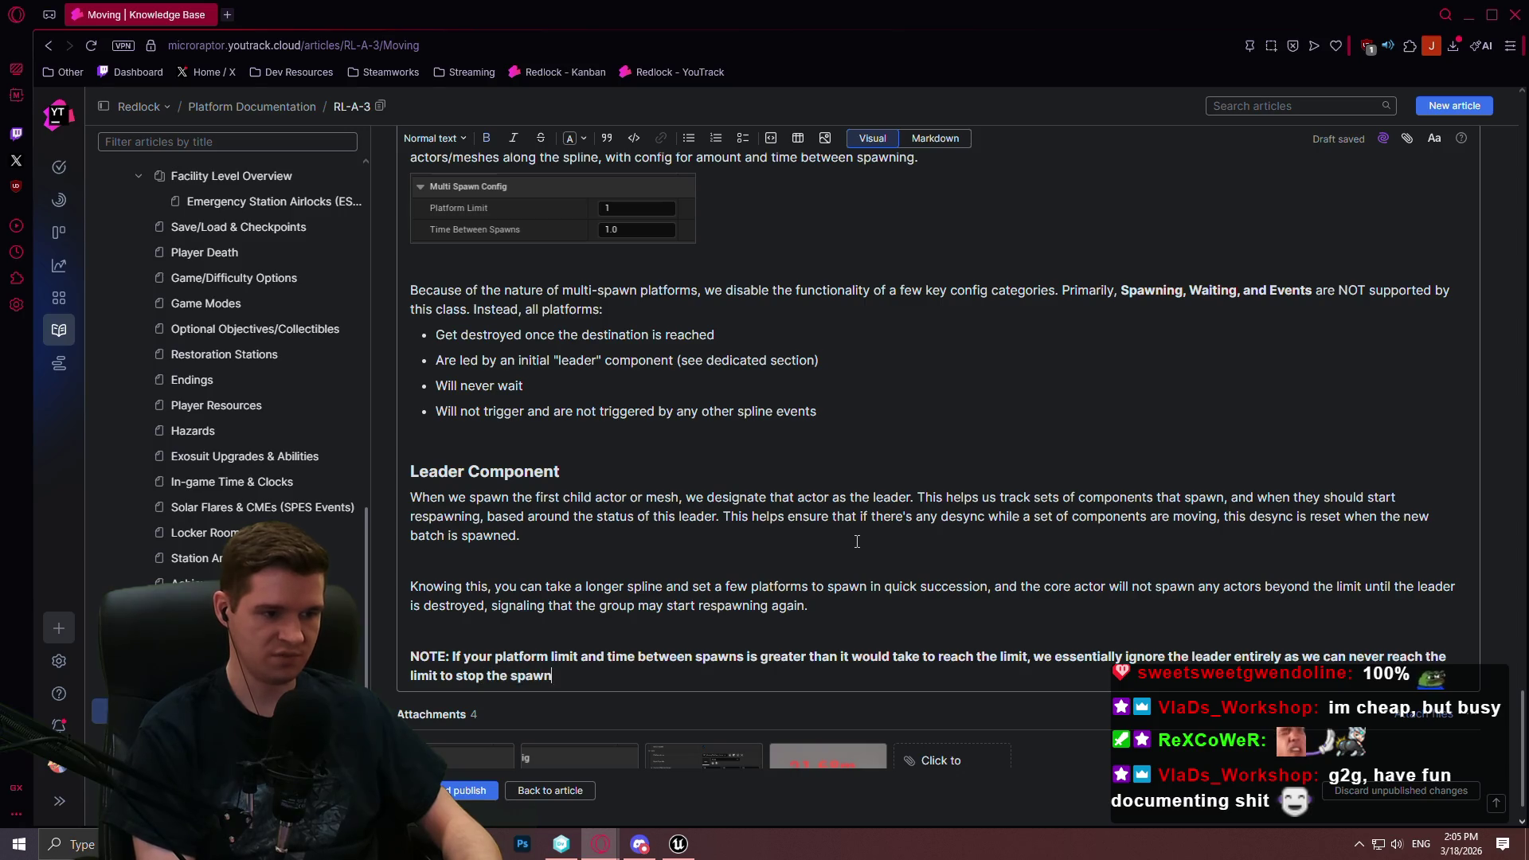
{"action": "type", "text": "ing. This alow"}
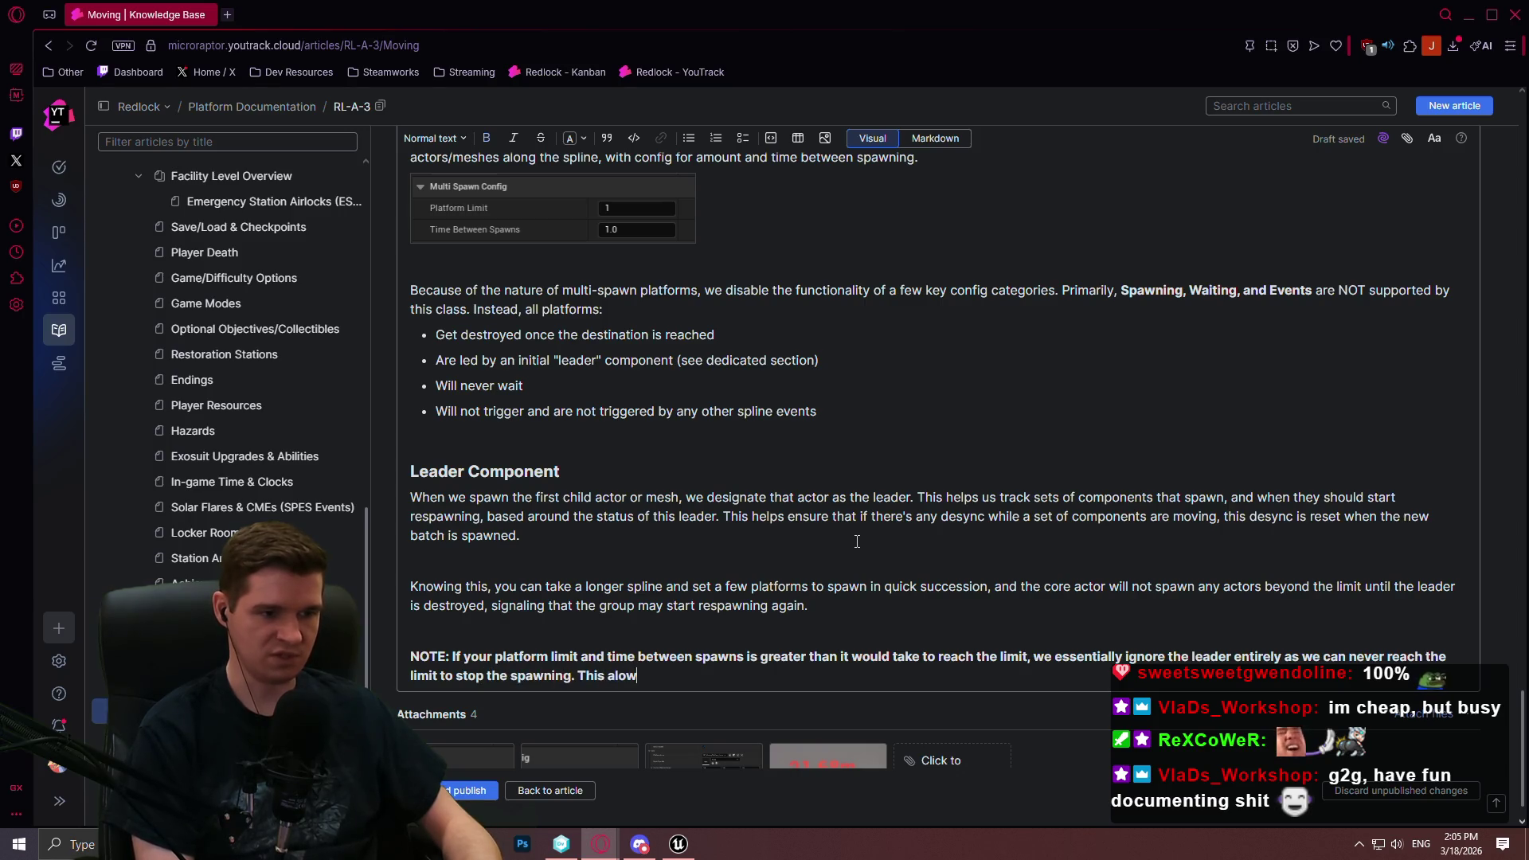
{"action": "key", "text": "BackSpace"}
{"action": "key", "text": "BackSpace"}
{"action": "type", "text": "lows you to spawn"}
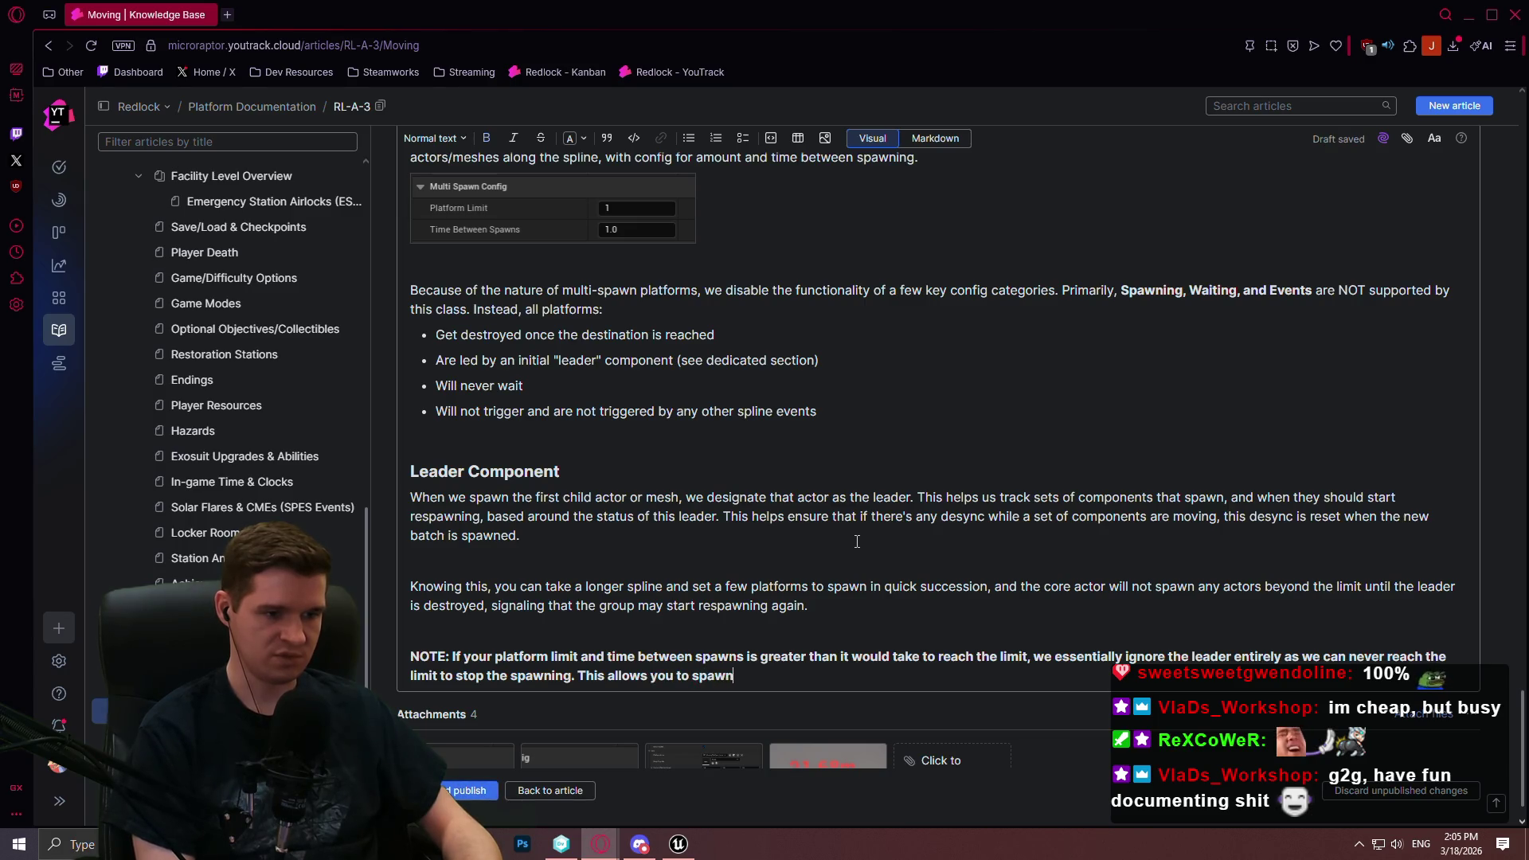
{"action": "type", "text": " in multiple actors as"}
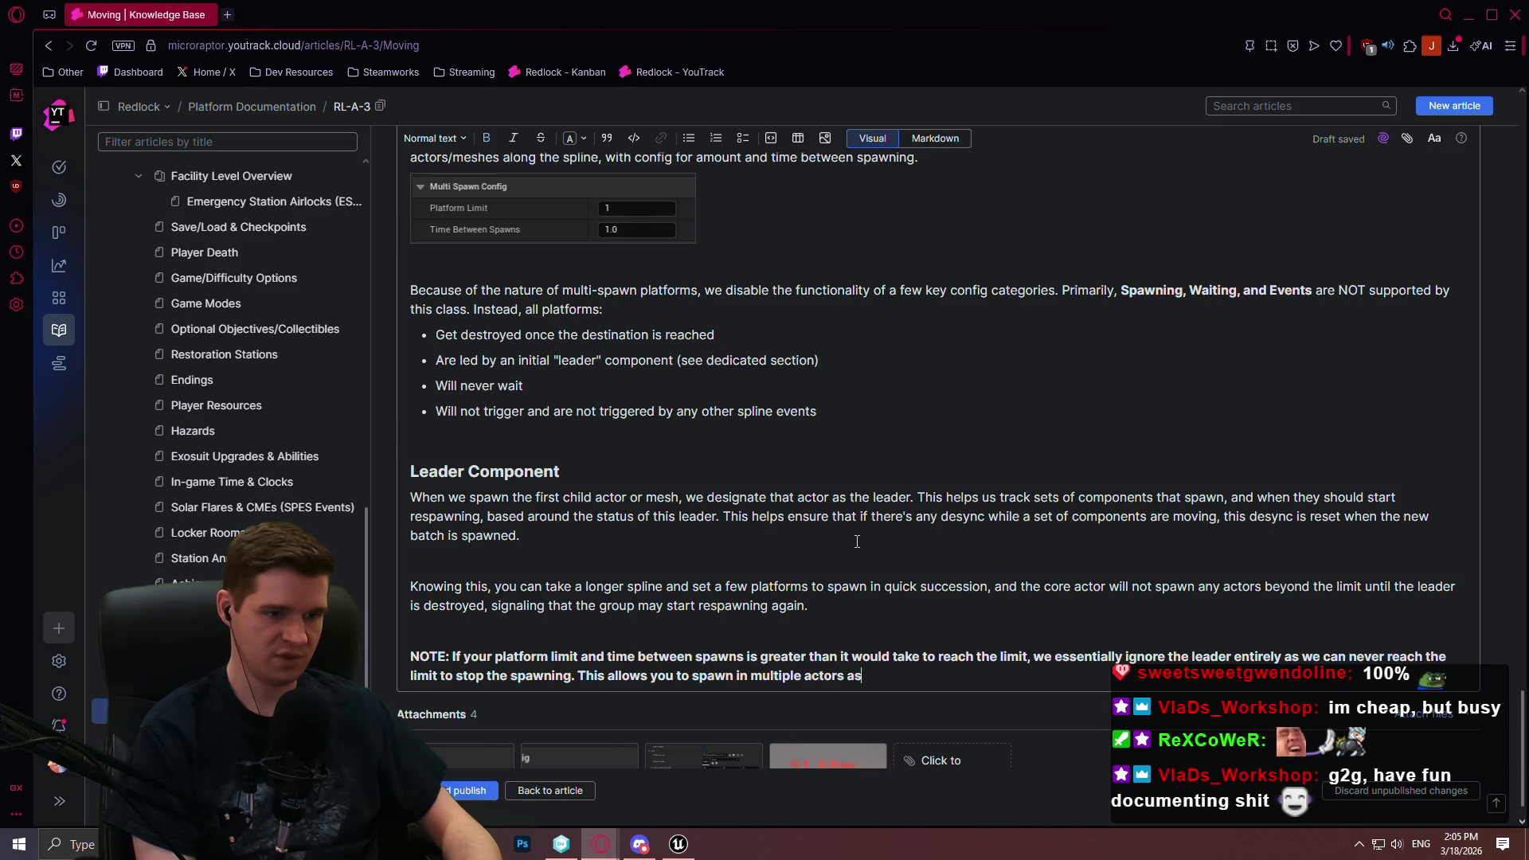
{"action": "key", "text": "BackSpace"}
{"action": "type", "text": "t the inter"}
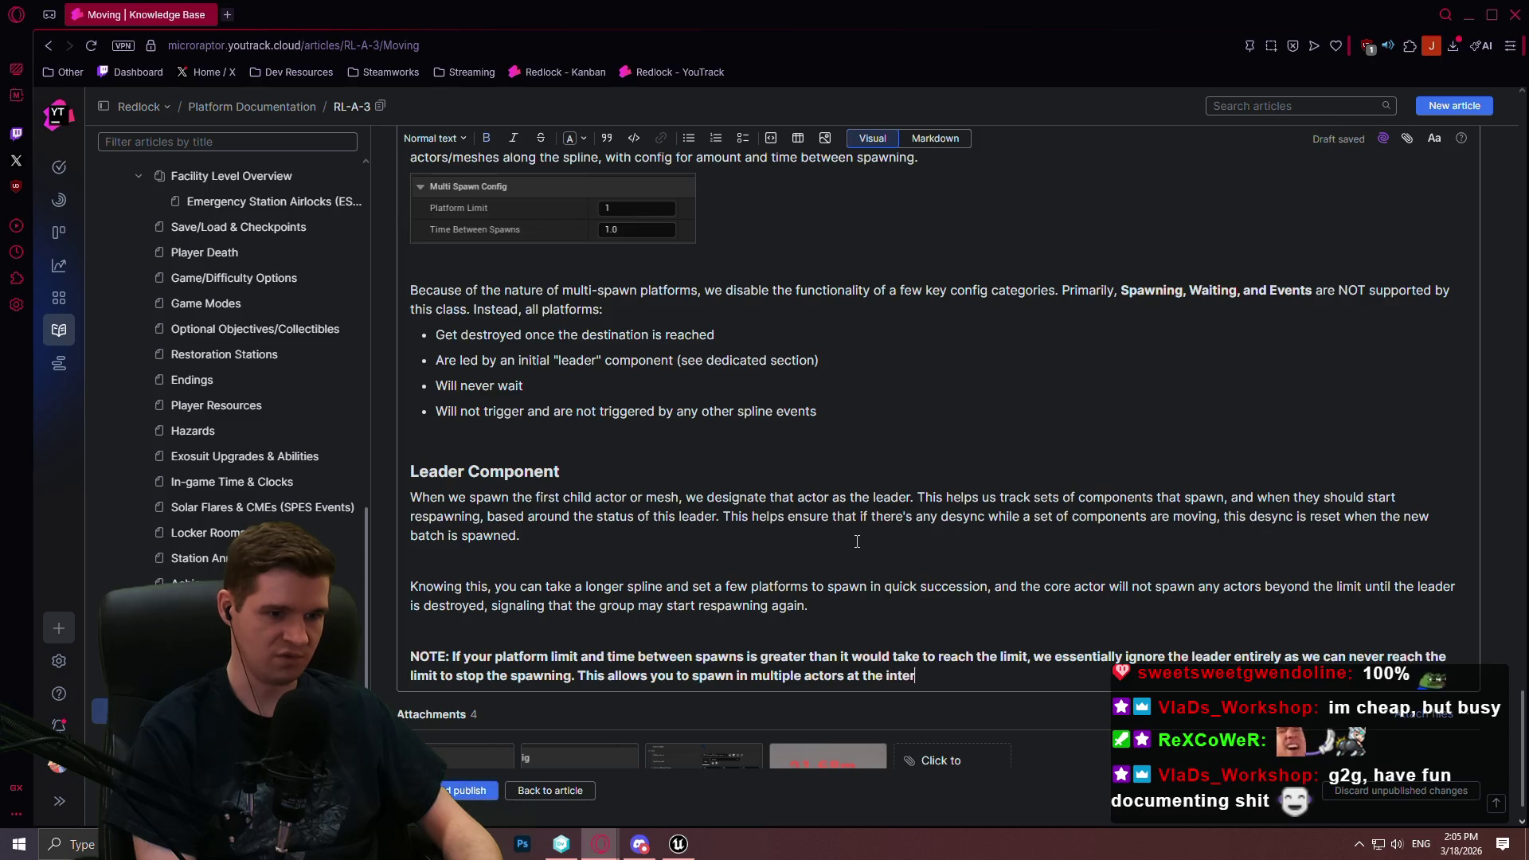
{"action": "type", "text": "val set"}
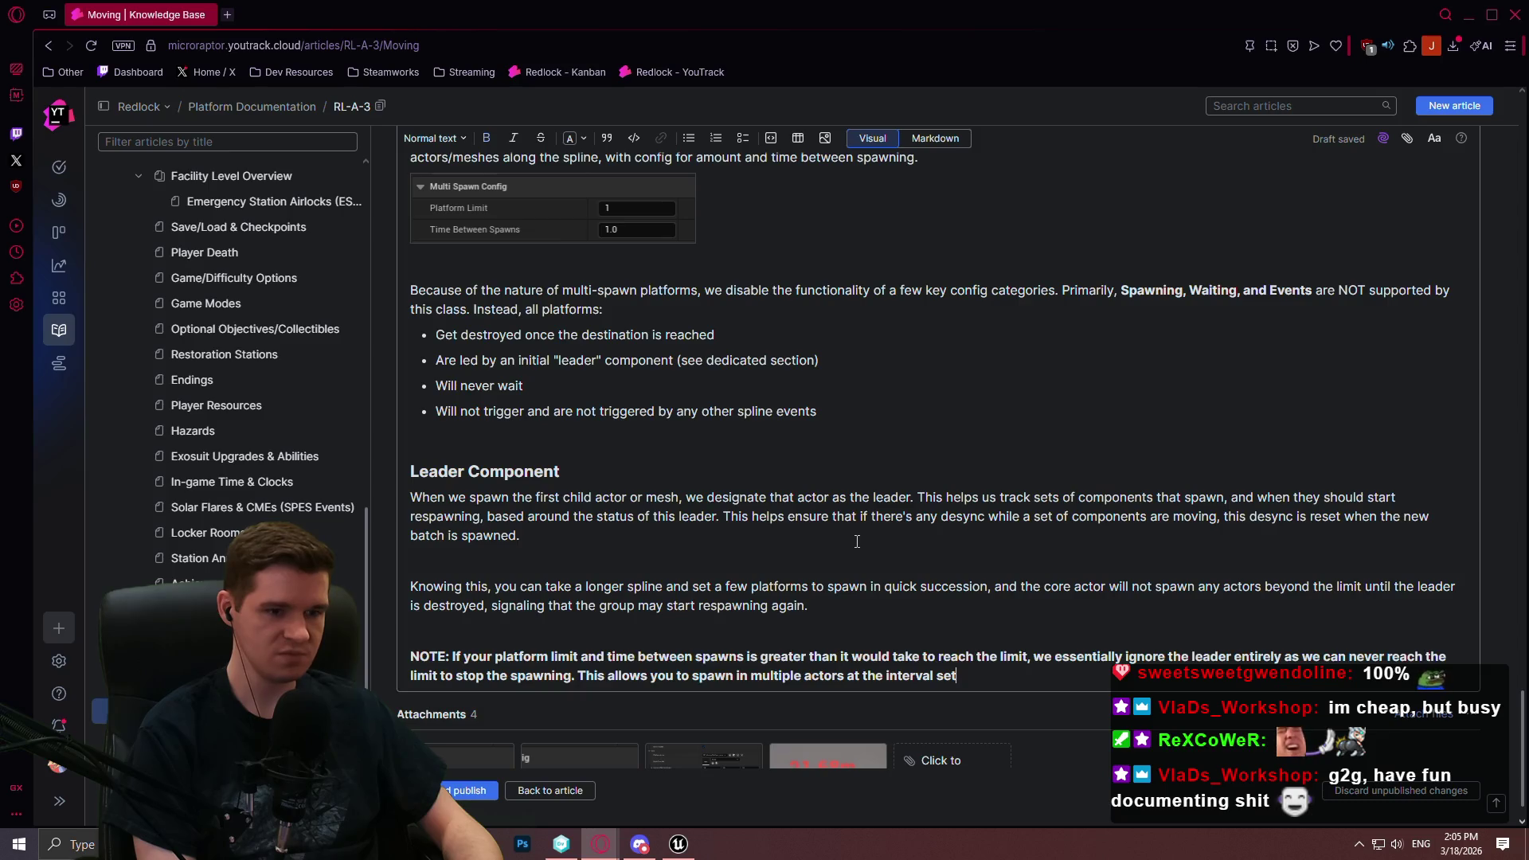
{"action": "type", "text": "without having wo"}
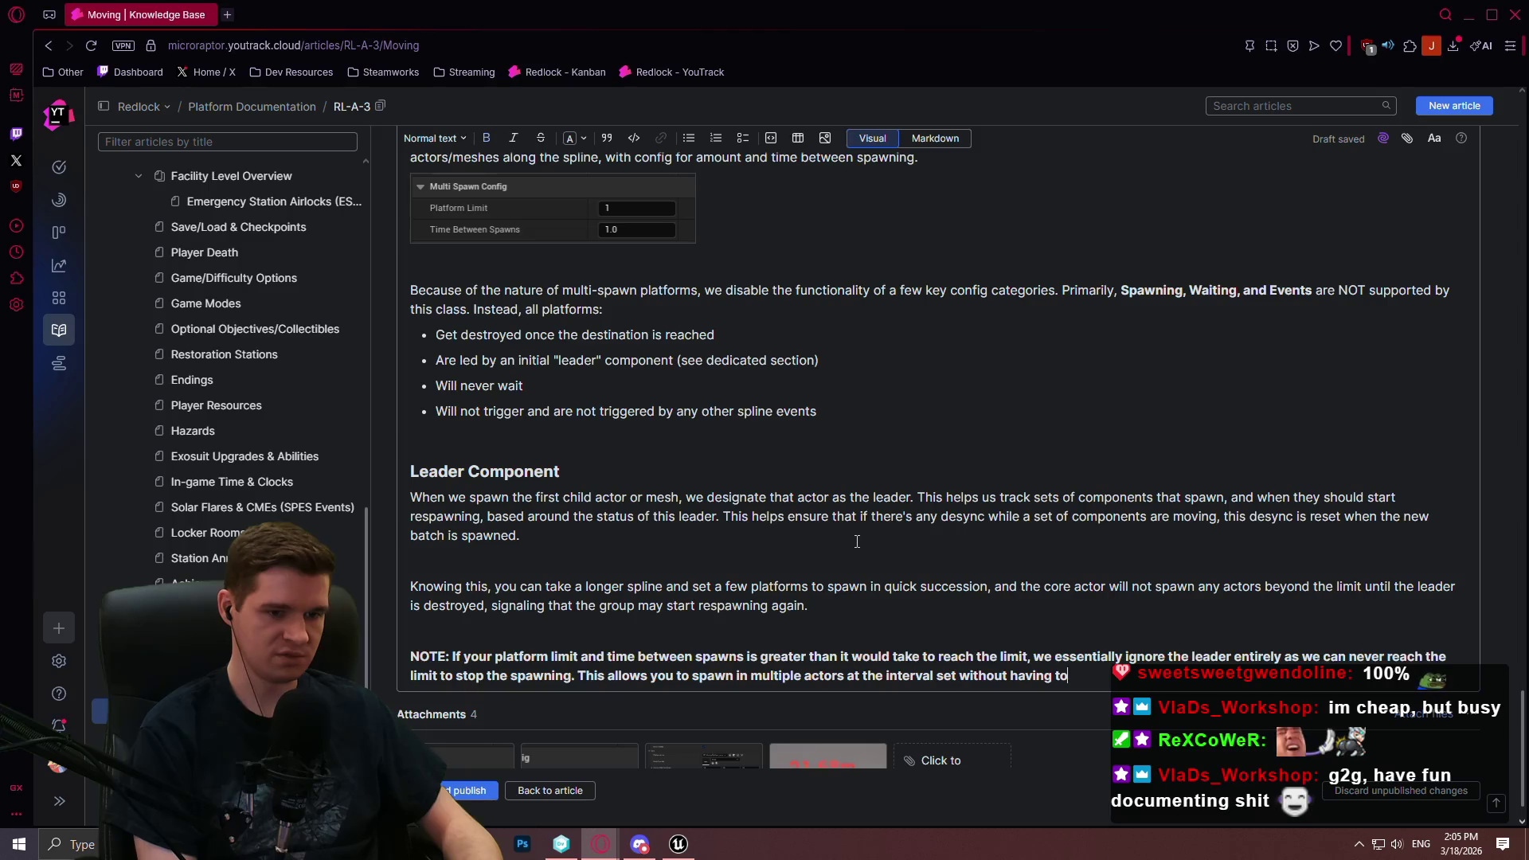
{"action": "type", "text": " about anything else."}
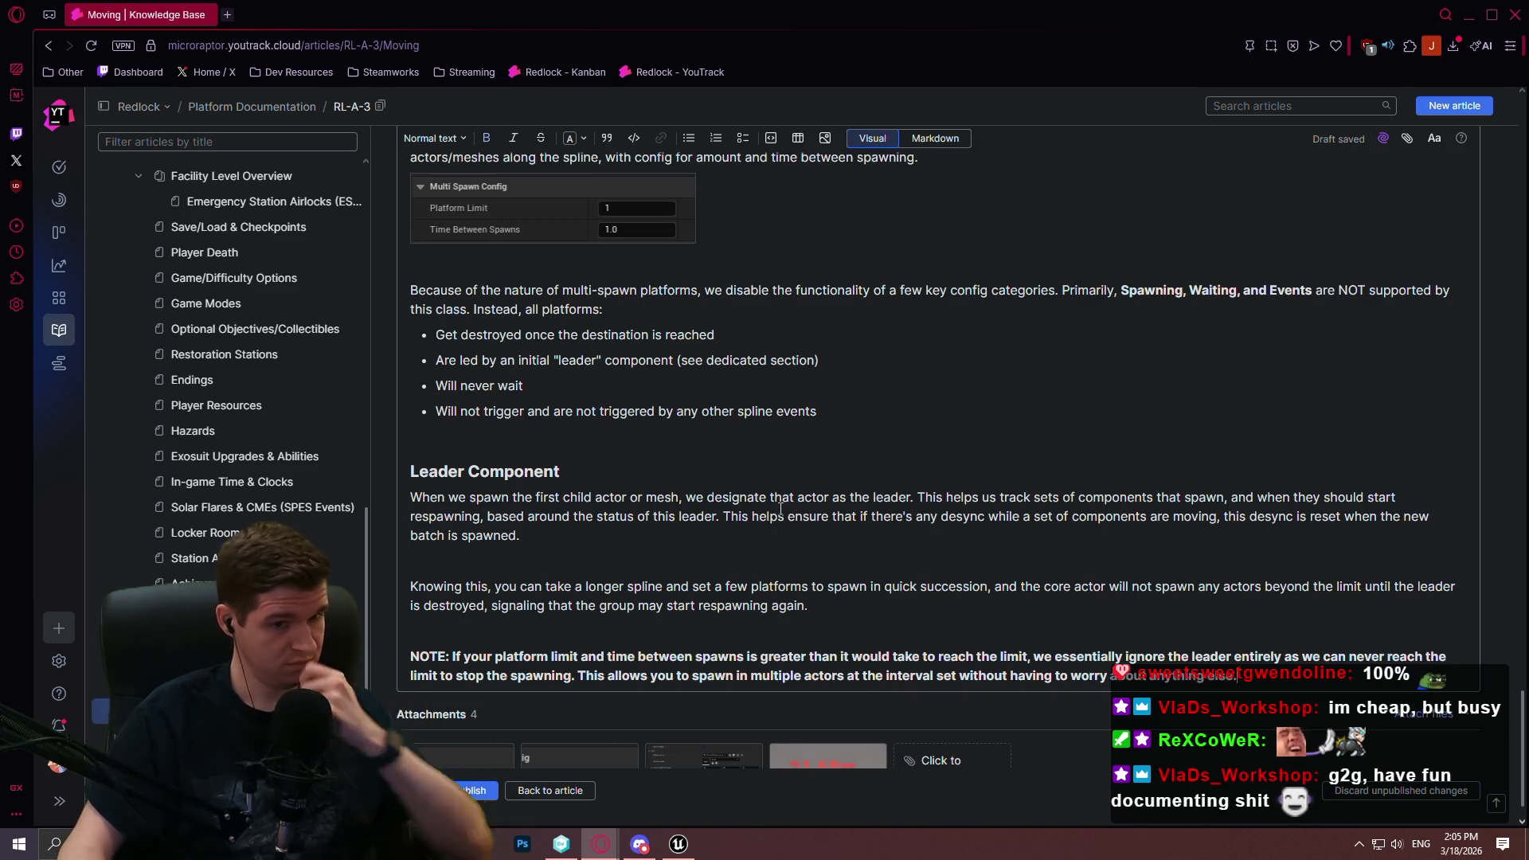
Review the Core, Movement, Spawning, Waiting and Events tables, then publish the Moving article
{"action": "scroll", "coordinate": [1046, 536], "scroll_direction": "up", "scroll_amount": 2}
{"action": "scroll", "coordinate": [1045, 536], "scroll_direction": "up", "scroll_amount": 3}
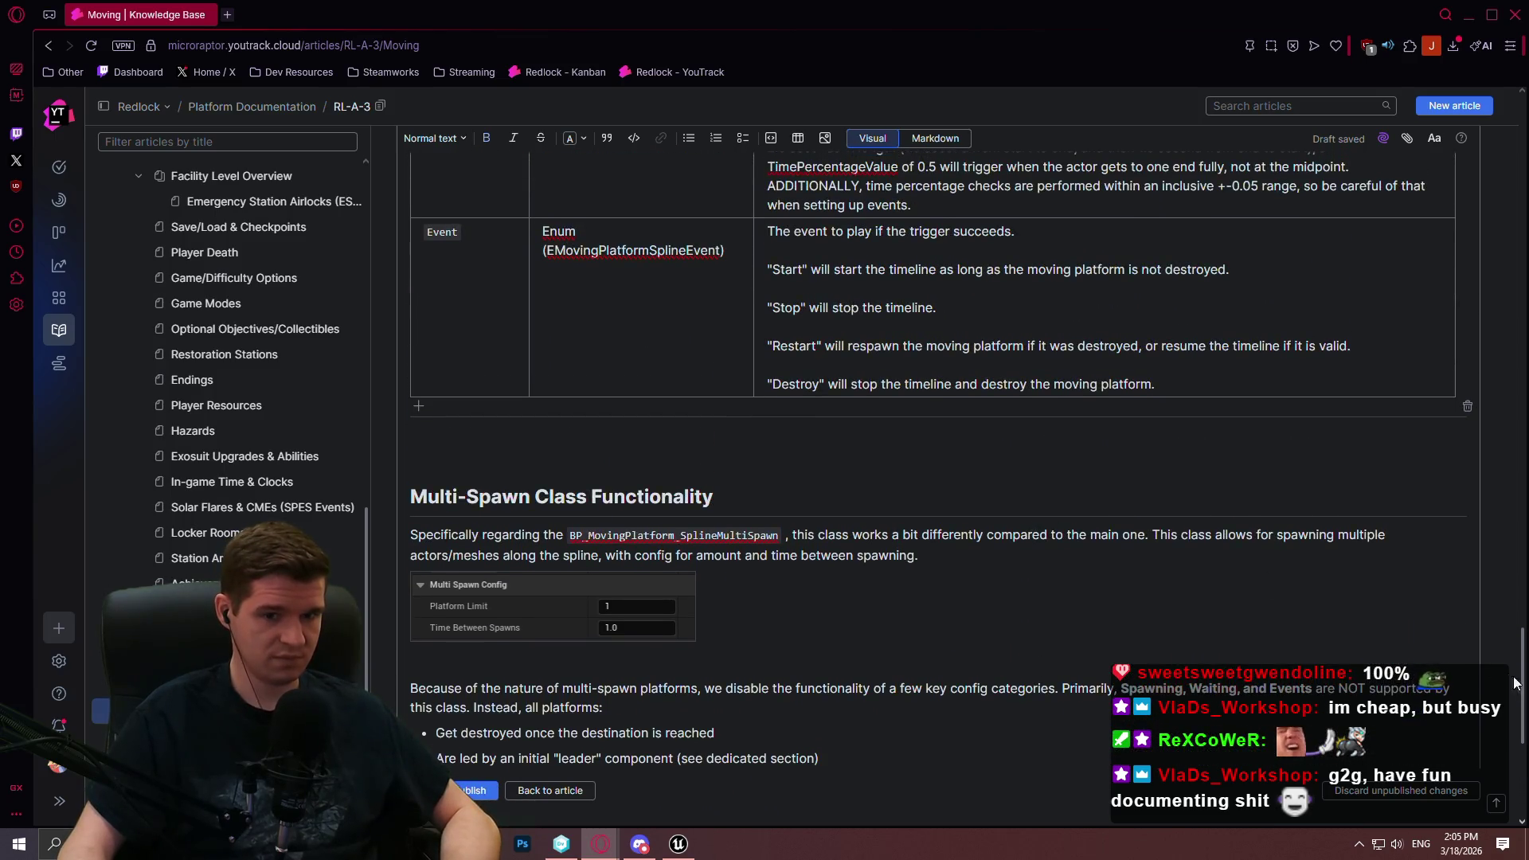
{"action": "key", "text": "ctrl+End"}
{"action": "scroll", "coordinate": [938, 478], "scroll_direction": "up", "scroll_amount": 3}
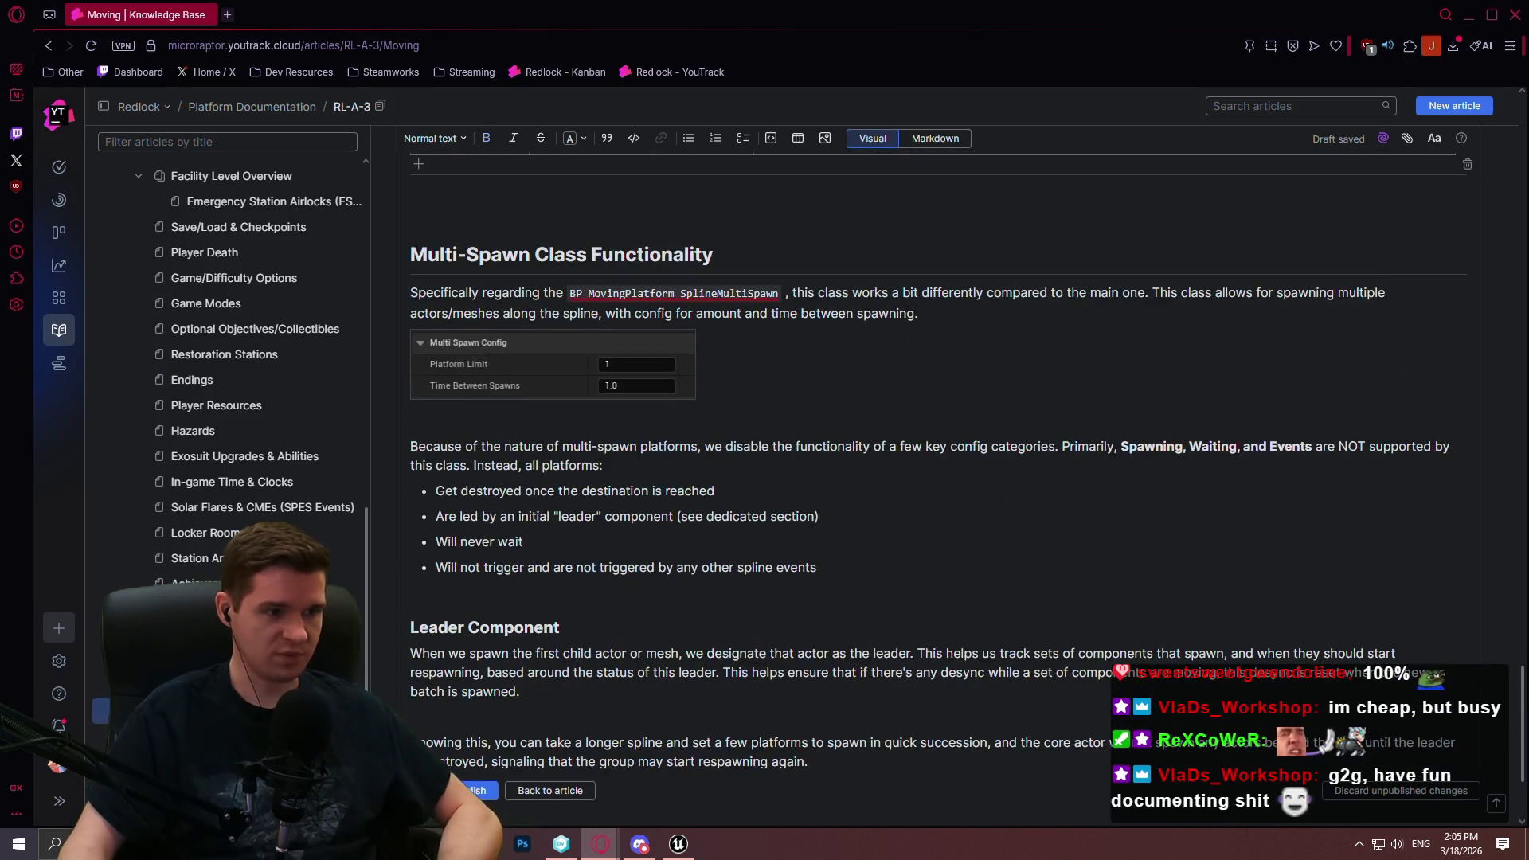
{"action": "scroll", "coordinate": [1476, 371], "scroll_direction": "up", "scroll_amount": 15}
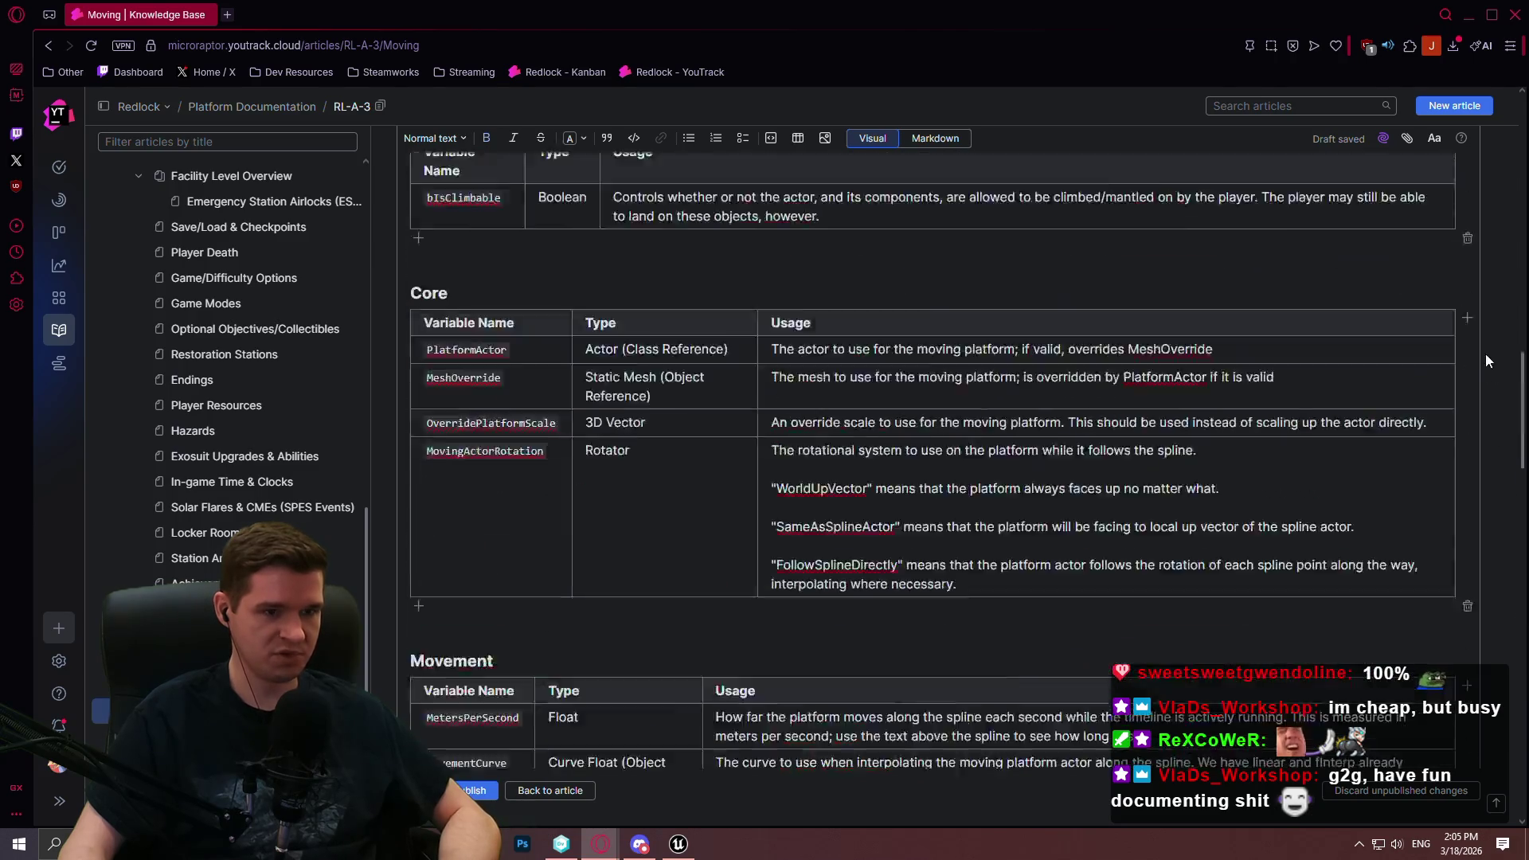
{"action": "scroll", "coordinate": [1476, 371], "scroll_direction": "down", "scroll_amount": 3}
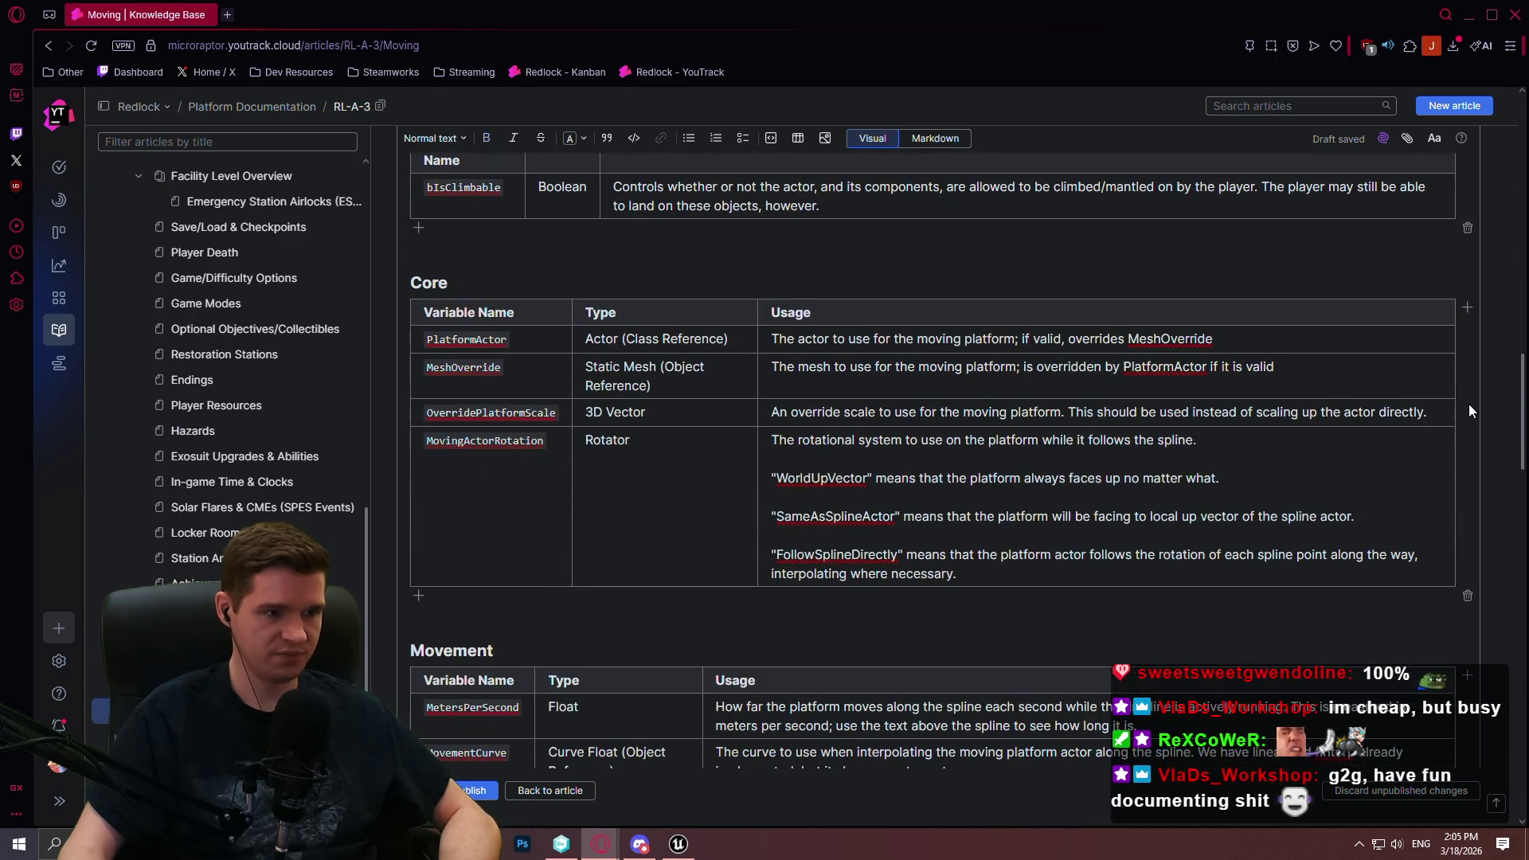
{"action": "scroll", "coordinate": [1470, 410], "scroll_direction": "down", "scroll_amount": 1}
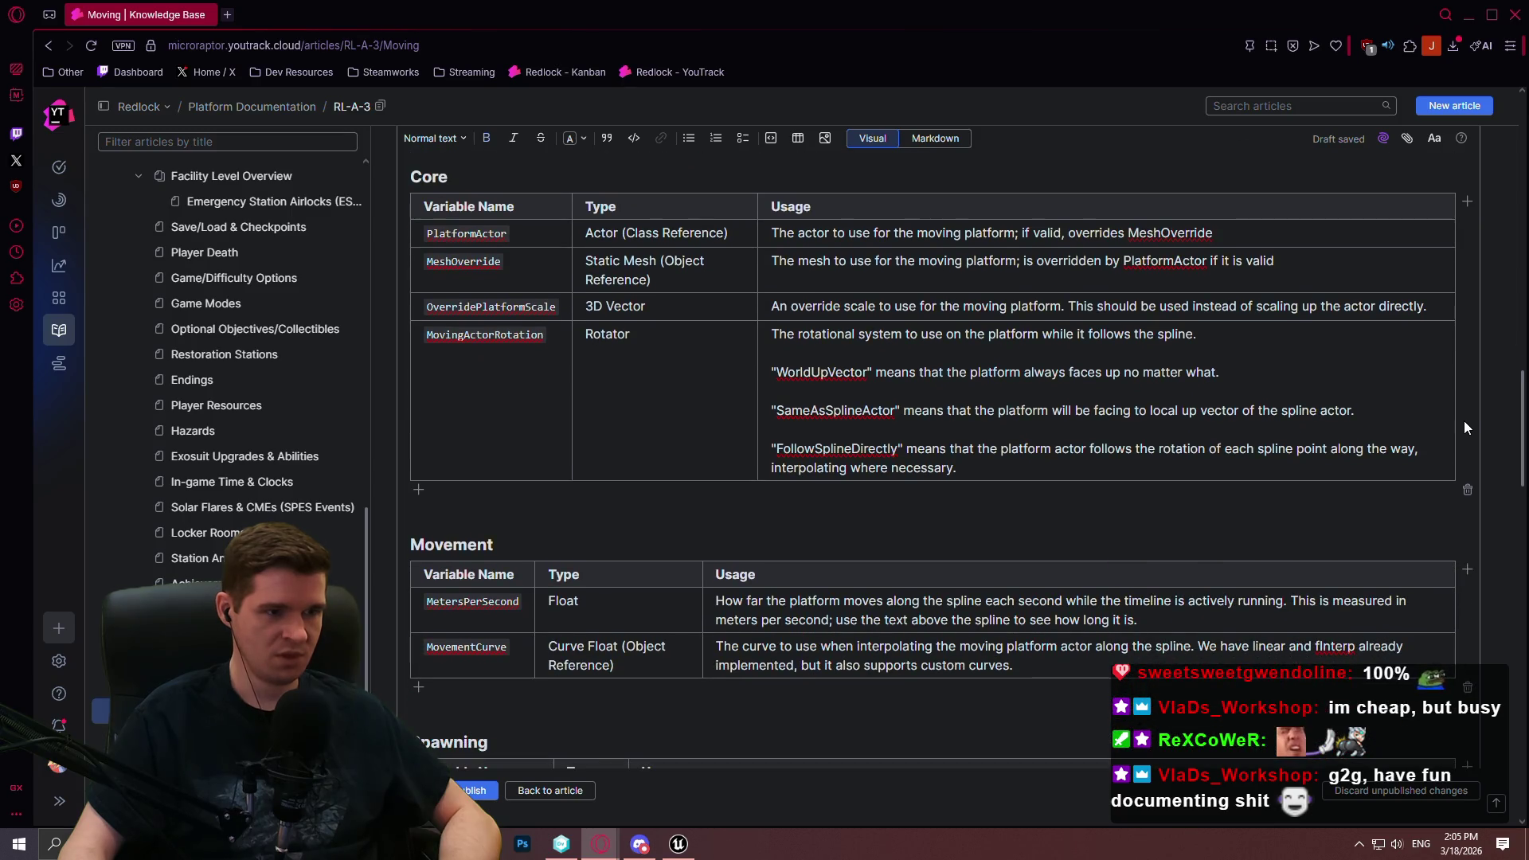
{"action": "scroll", "coordinate": [1464, 428], "scroll_direction": "down", "scroll_amount": 3}
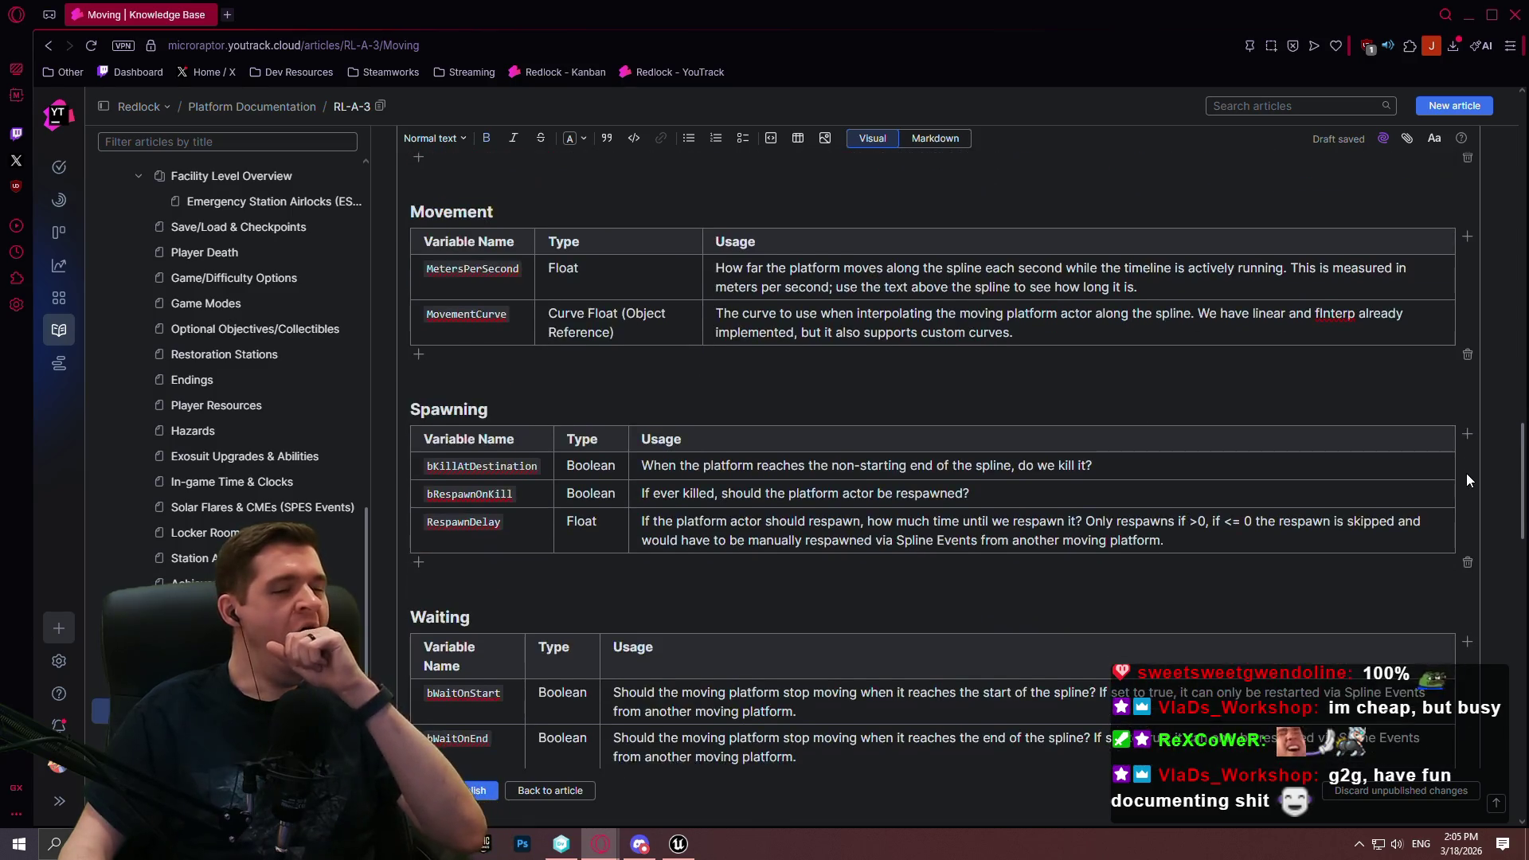
{"action": "scroll", "coordinate": [1469, 481], "scroll_direction": "down", "scroll_amount": 1}
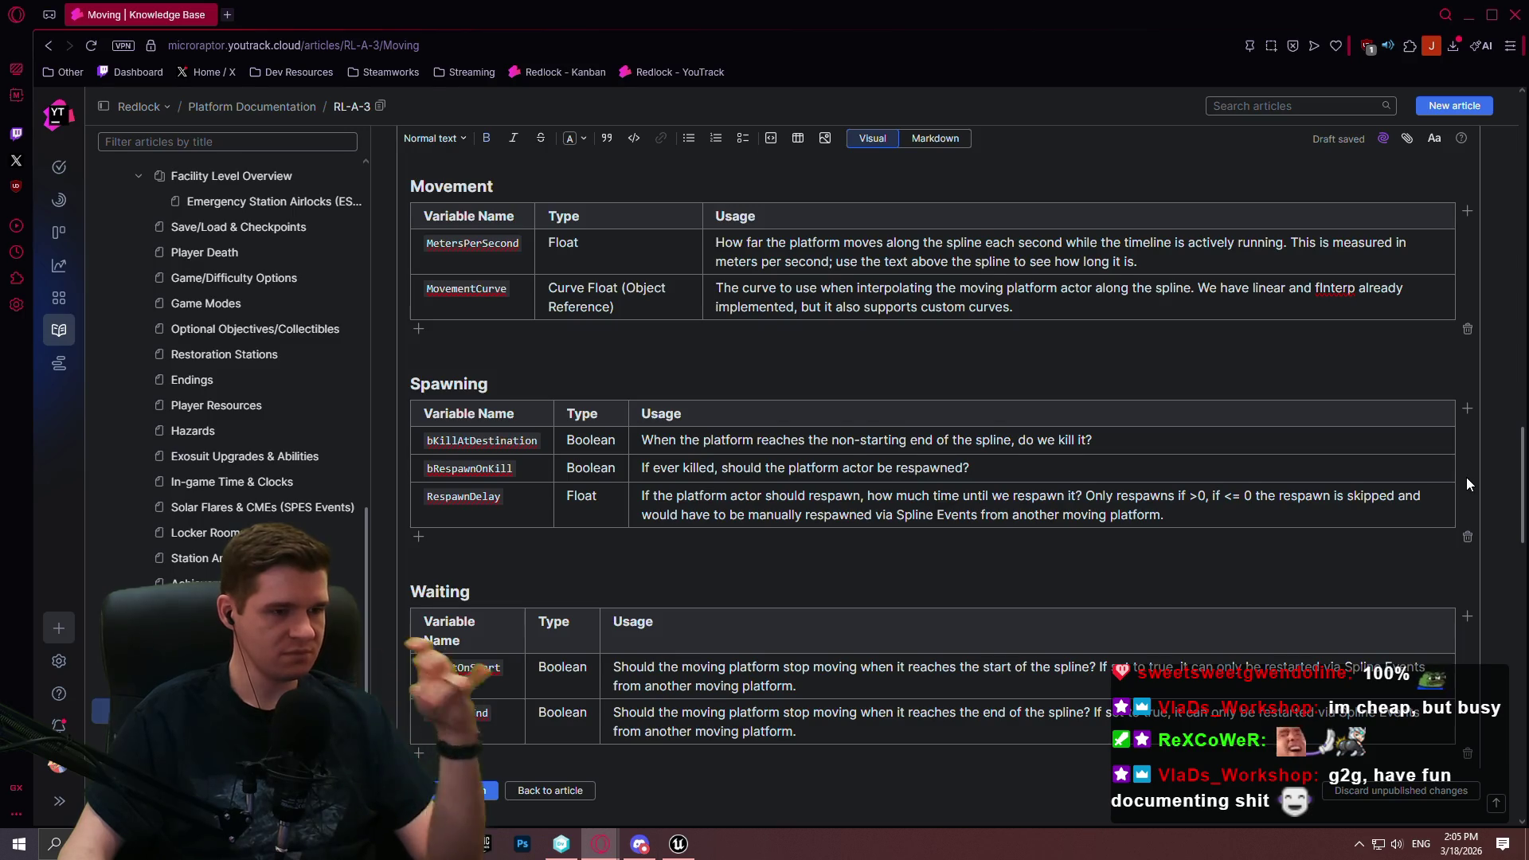
{"action": "scroll", "coordinate": [1466, 478], "scroll_direction": "up", "scroll_amount": 1}
{"action": "scroll", "coordinate": [1463, 476], "scroll_direction": "up", "scroll_amount": 2}
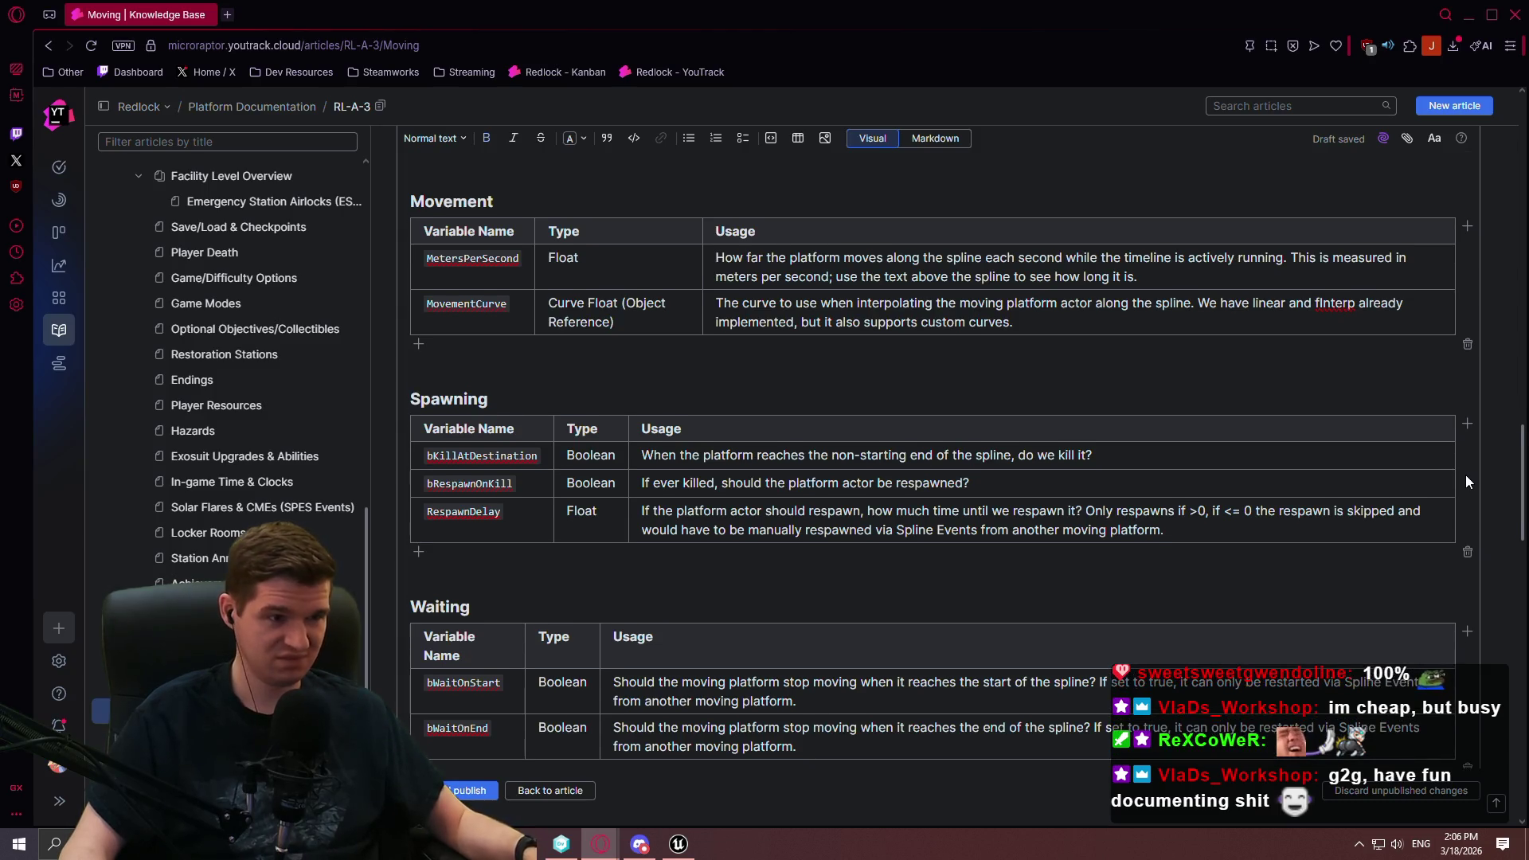
{"action": "scroll", "coordinate": [1467, 485], "scroll_direction": "down", "scroll_amount": 3}
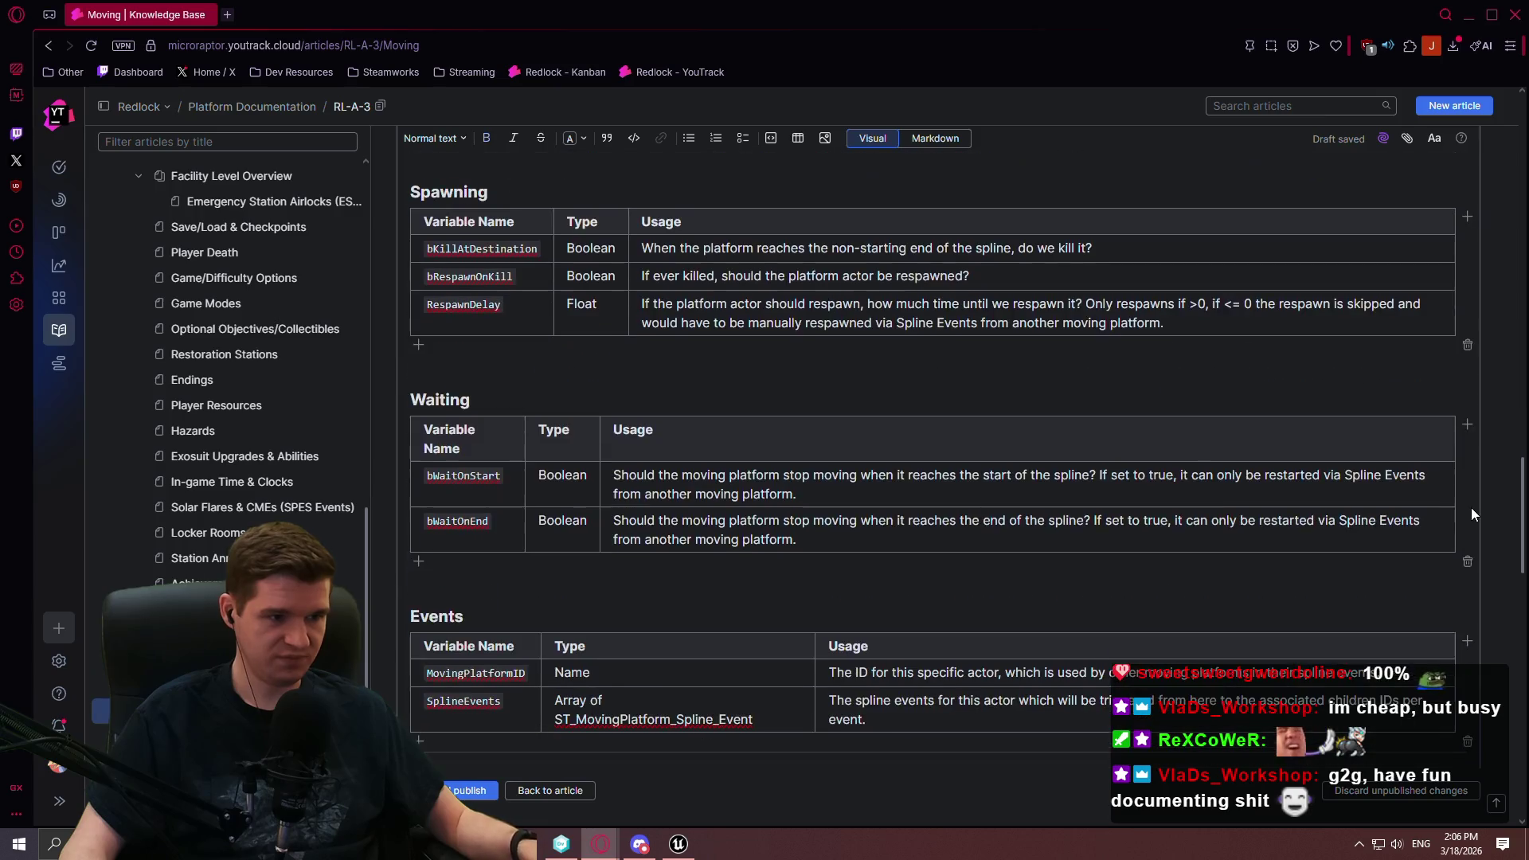
{"action": "scroll", "coordinate": [1471, 526], "scroll_direction": "down", "scroll_amount": 5}
{"action": "scroll", "coordinate": [1476, 597], "scroll_direction": "down", "scroll_amount": 6}
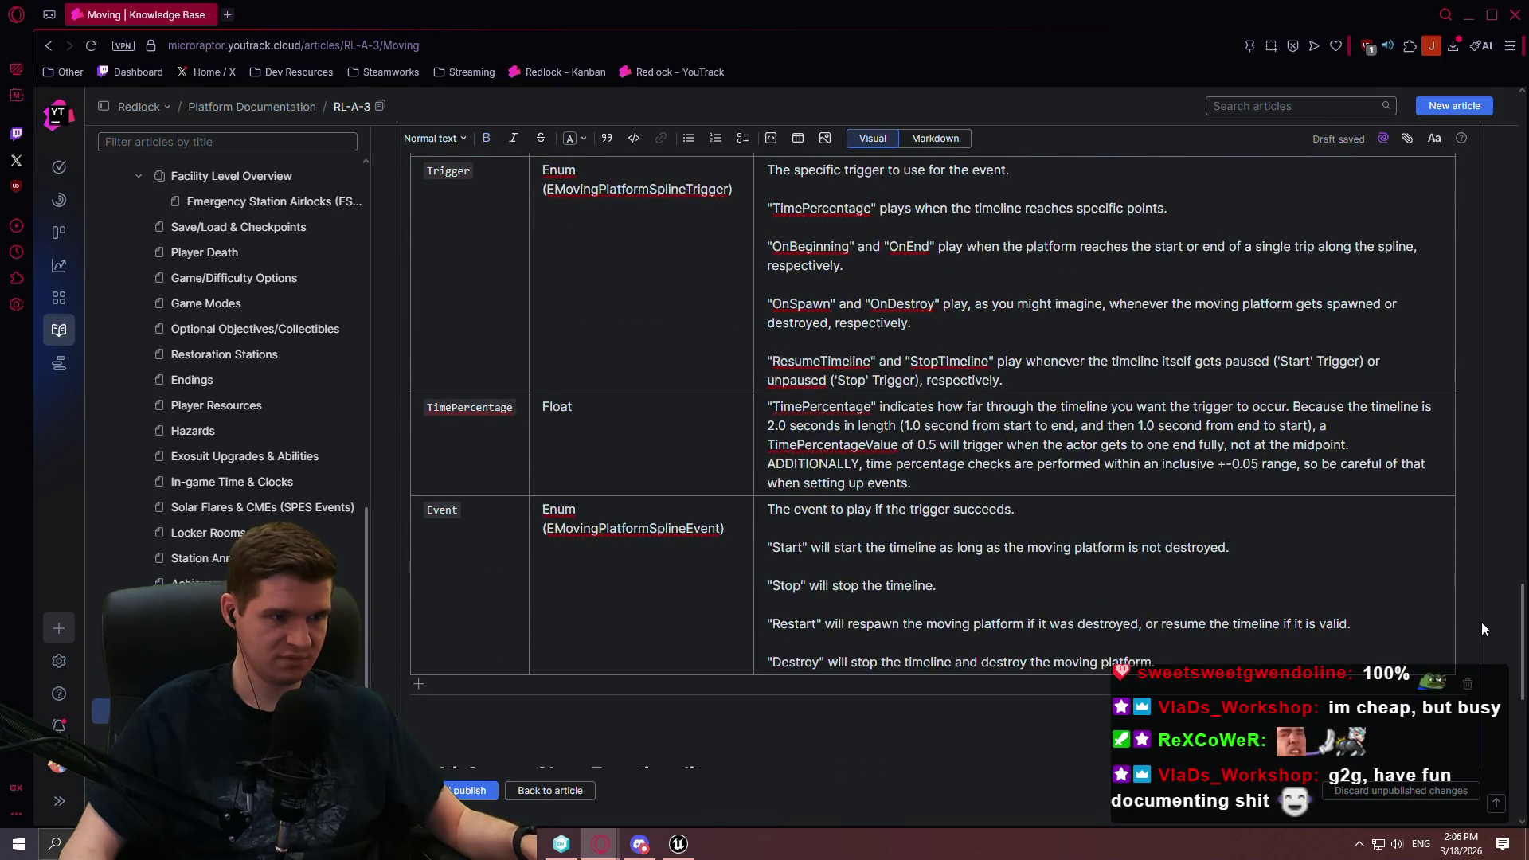
{"action": "scroll", "coordinate": [1478, 581], "scroll_direction": "up", "scroll_amount": 8}
{"action": "scroll", "coordinate": [1479, 629], "scroll_direction": "down", "scroll_amount": 10}
{"action": "scroll", "coordinate": [1481, 668], "scroll_direction": "down", "scroll_amount": 7}
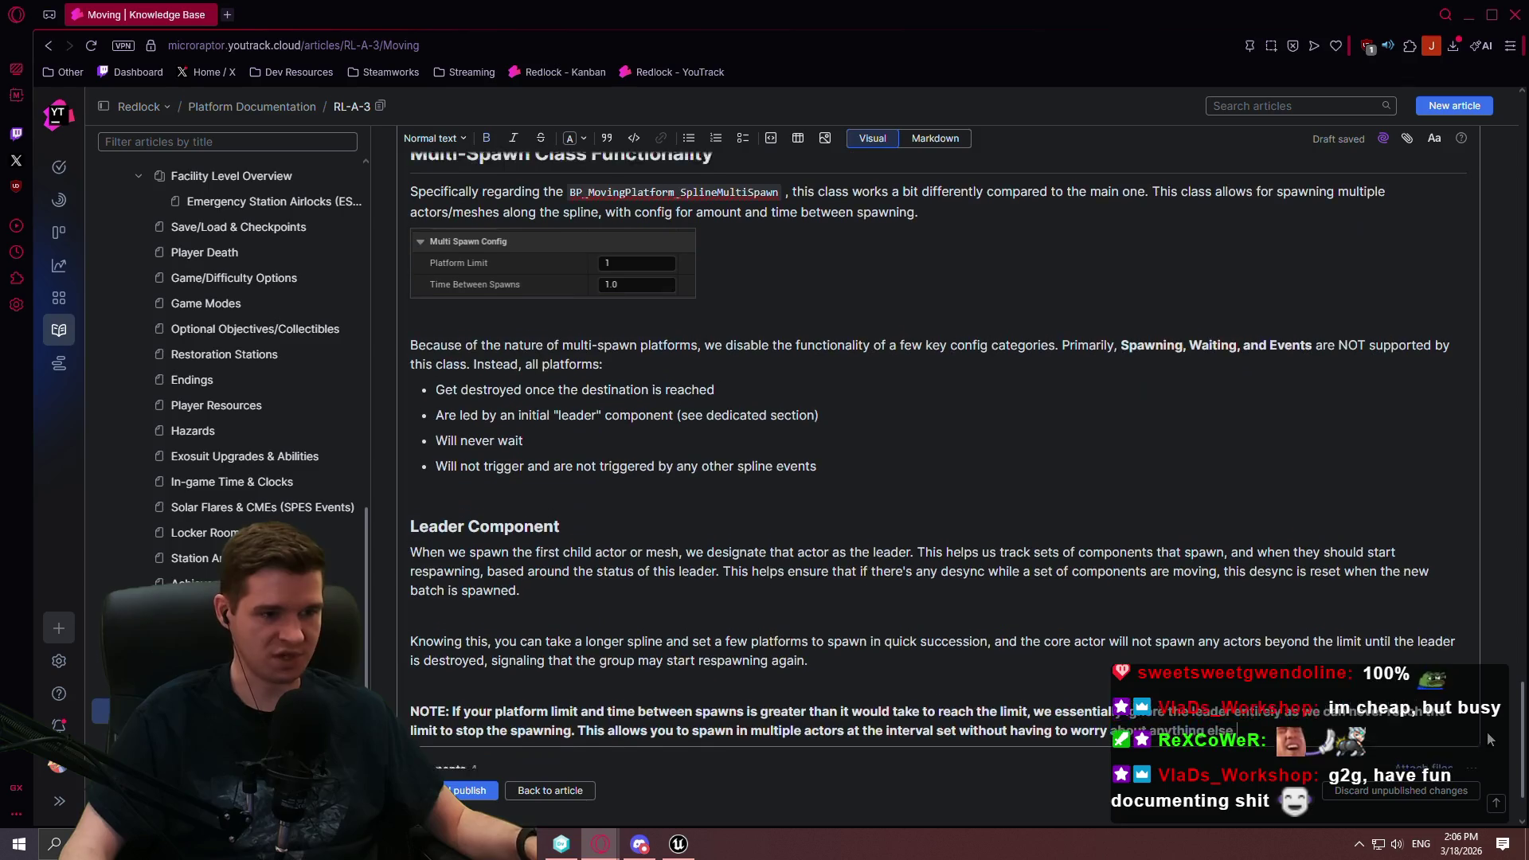
{"action": "left_click", "coordinate": [470, 793]}
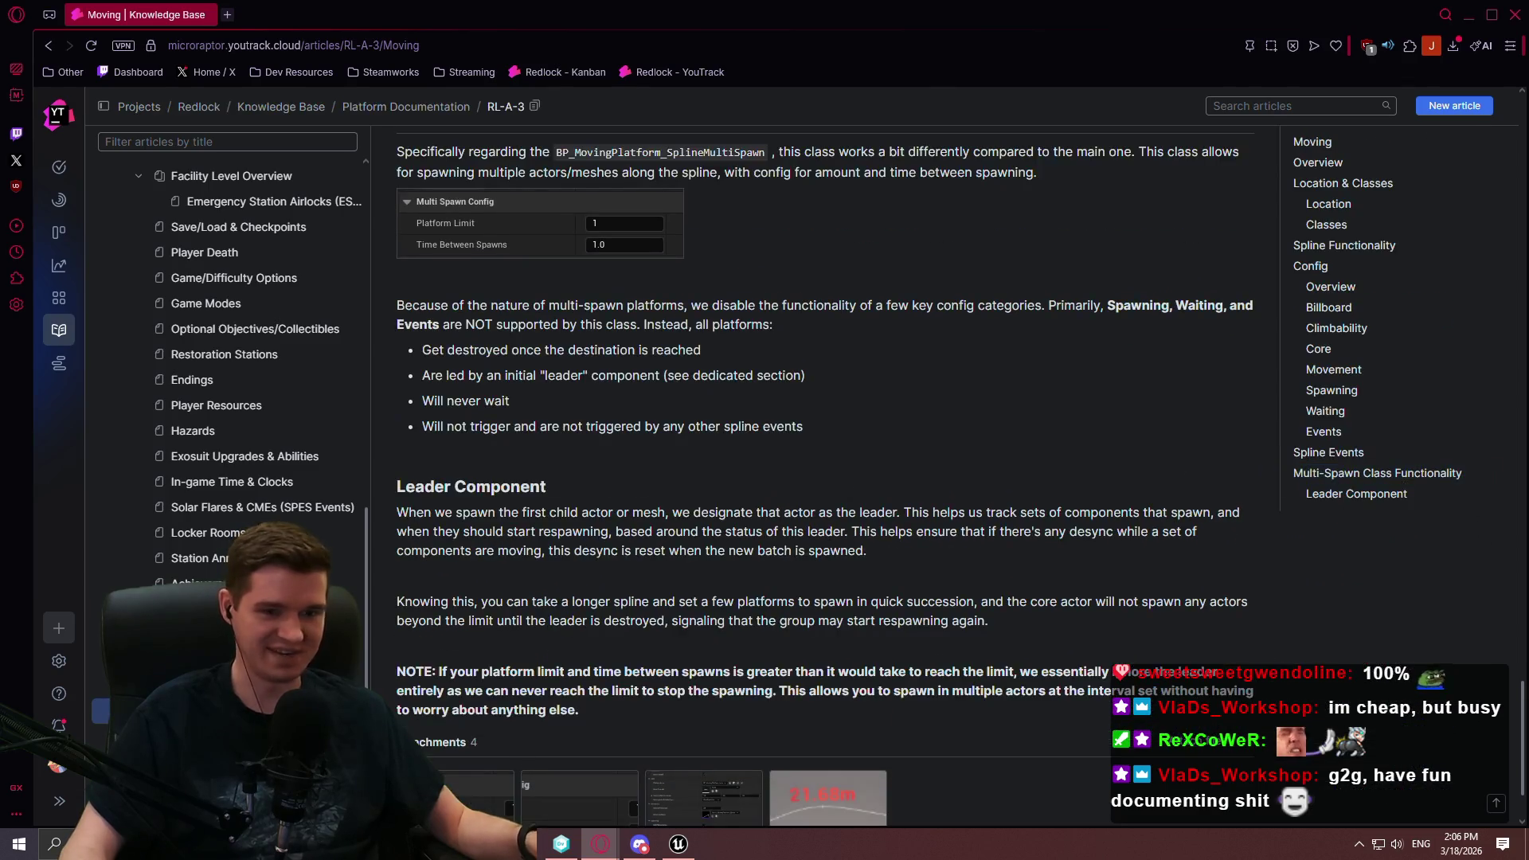
Color the "(See Functionality Section at Bottom of Doc)" note Blue
{"action": "scroll", "coordinate": [1523, 684], "scroll_direction": "up", "scroll_amount": 1}
{"action": "left_click_drag", "start_coordinate": [1523, 684], "coordinate": [1499, 111]}
{"action": "left_click", "coordinate": [489, 189]}
{"action": "left_click_drag", "start_coordinate": [897, 585], "coordinate": [625, 583]}
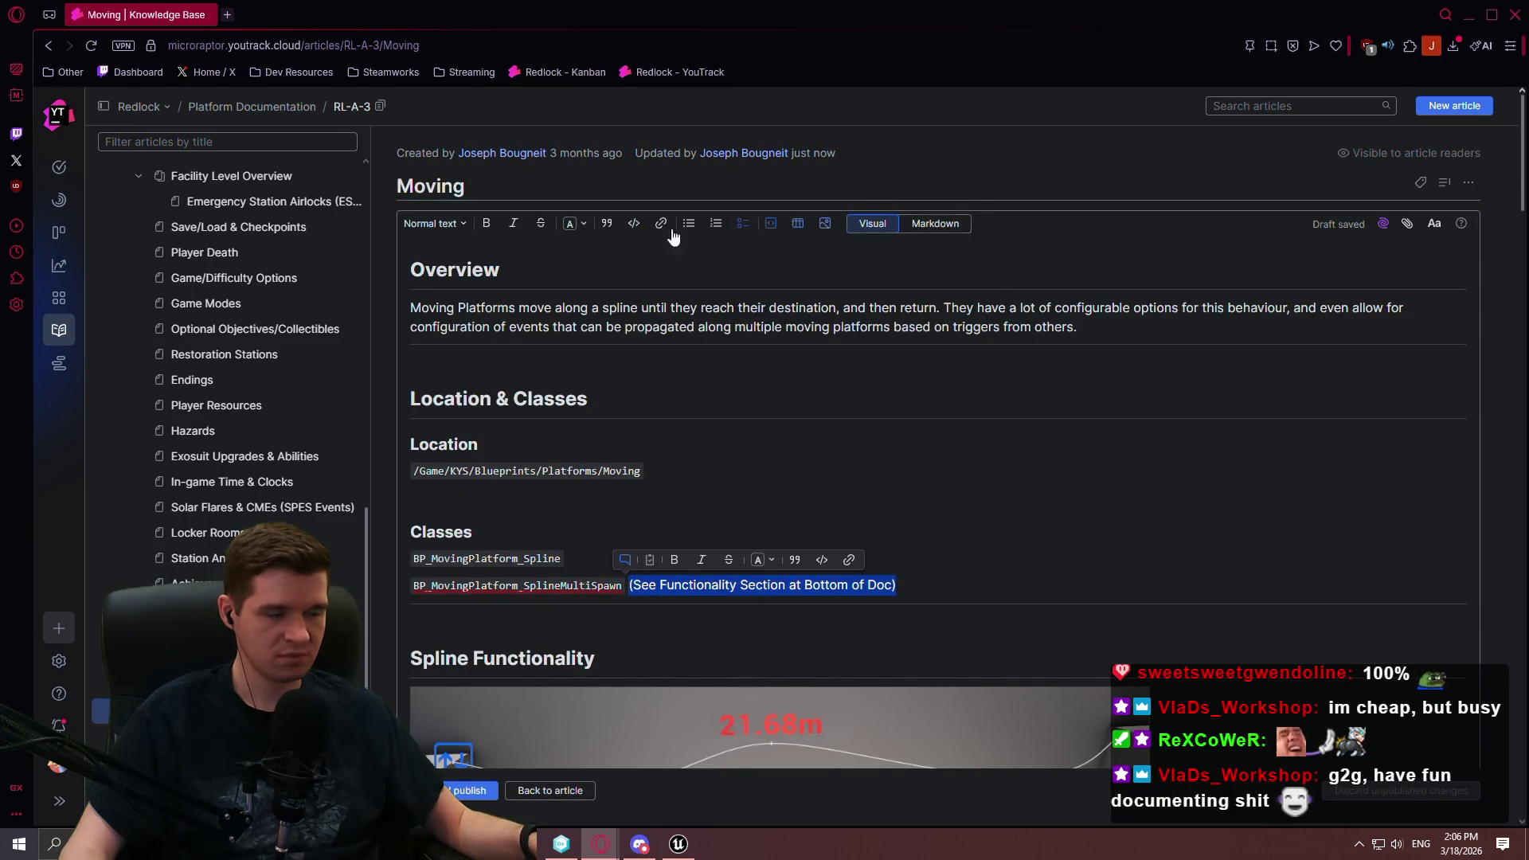
{"action": "left_click", "coordinate": [571, 224]}
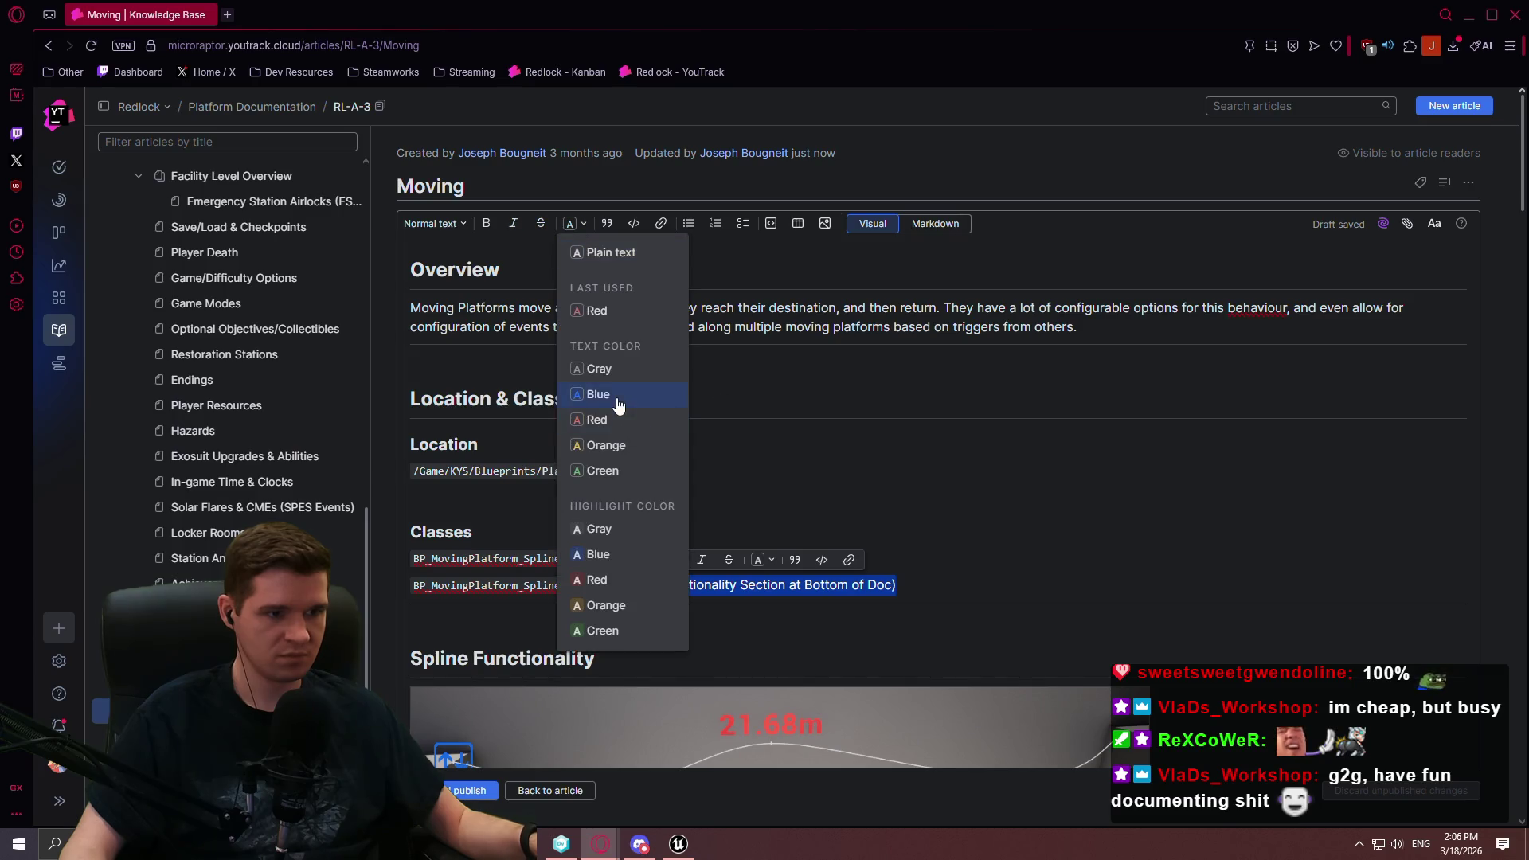
{"action": "left_click", "coordinate": [615, 398]}
Change the note's color to lightblue in Markdown and publish the article
{"action": "left_click", "coordinate": [959, 225]}
{"action": "left_click", "coordinate": [914, 716]}
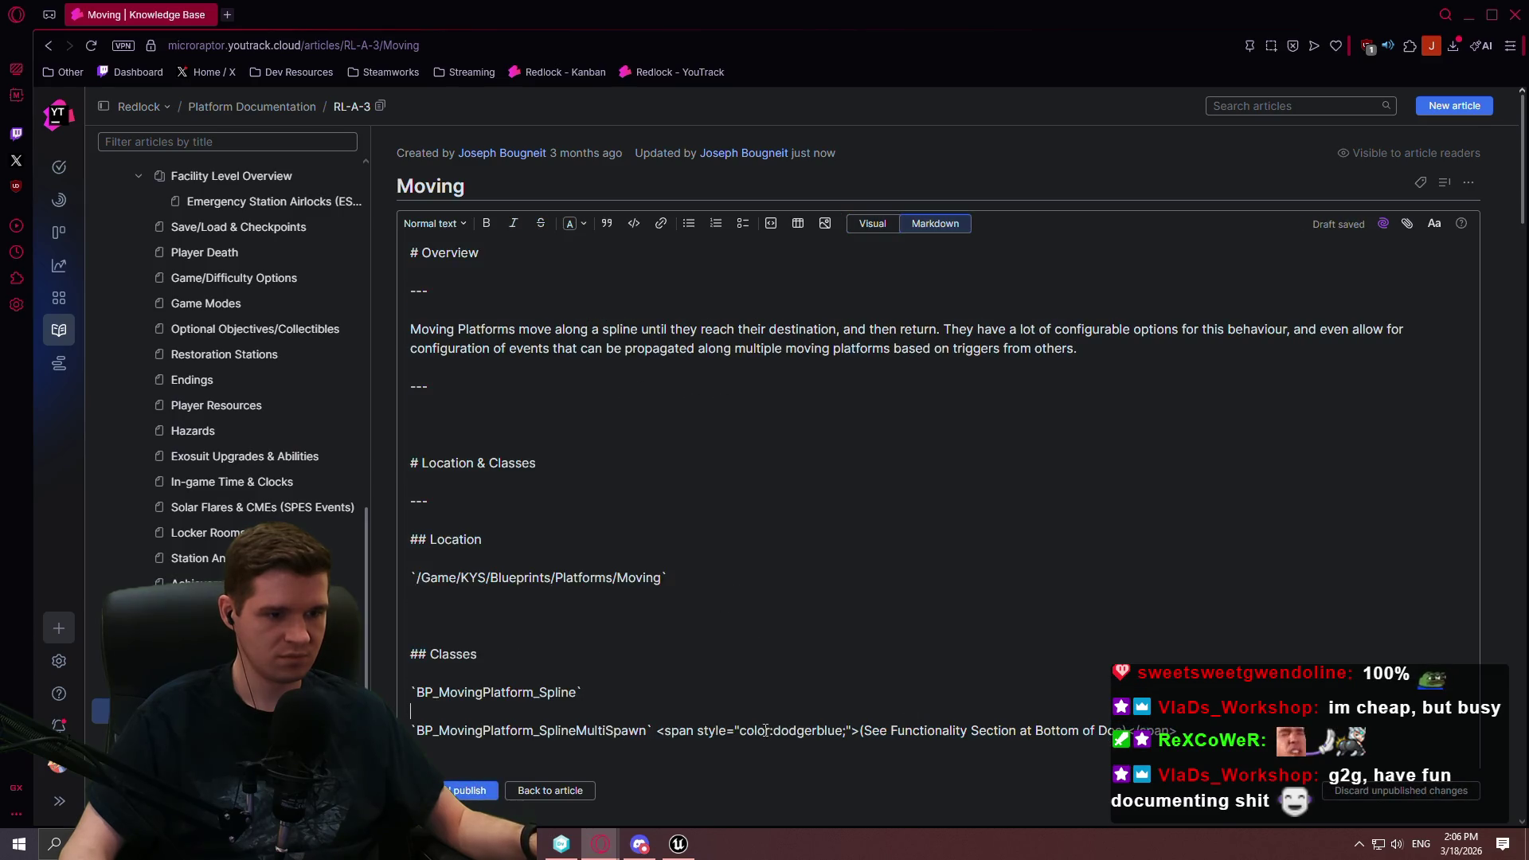
{"action": "left_click_drag", "start_coordinate": [818, 734], "coordinate": [773, 732]}
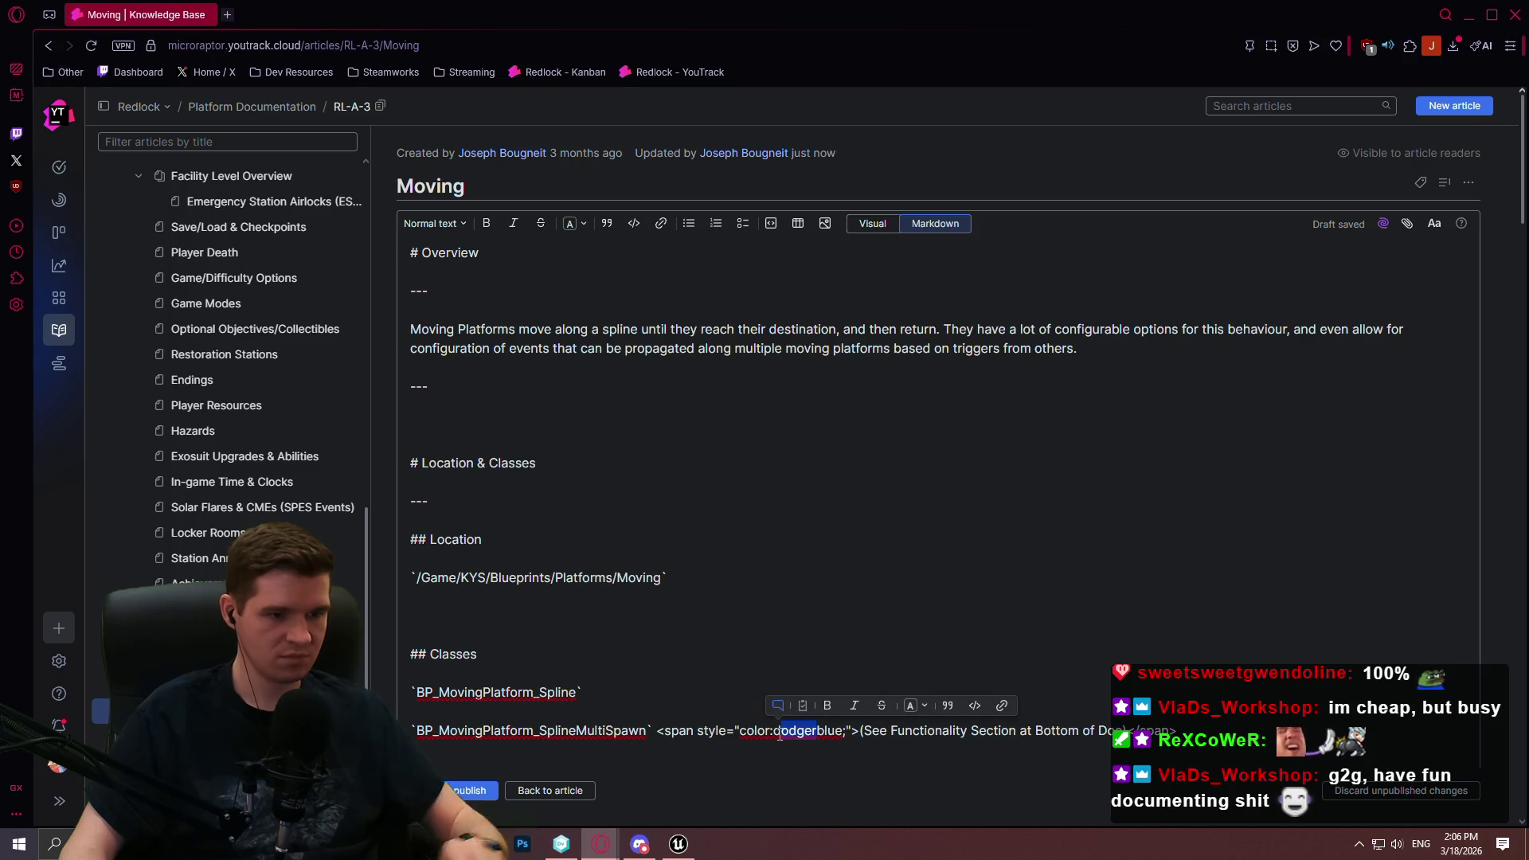
{"action": "key", "text": "BackSpace"}
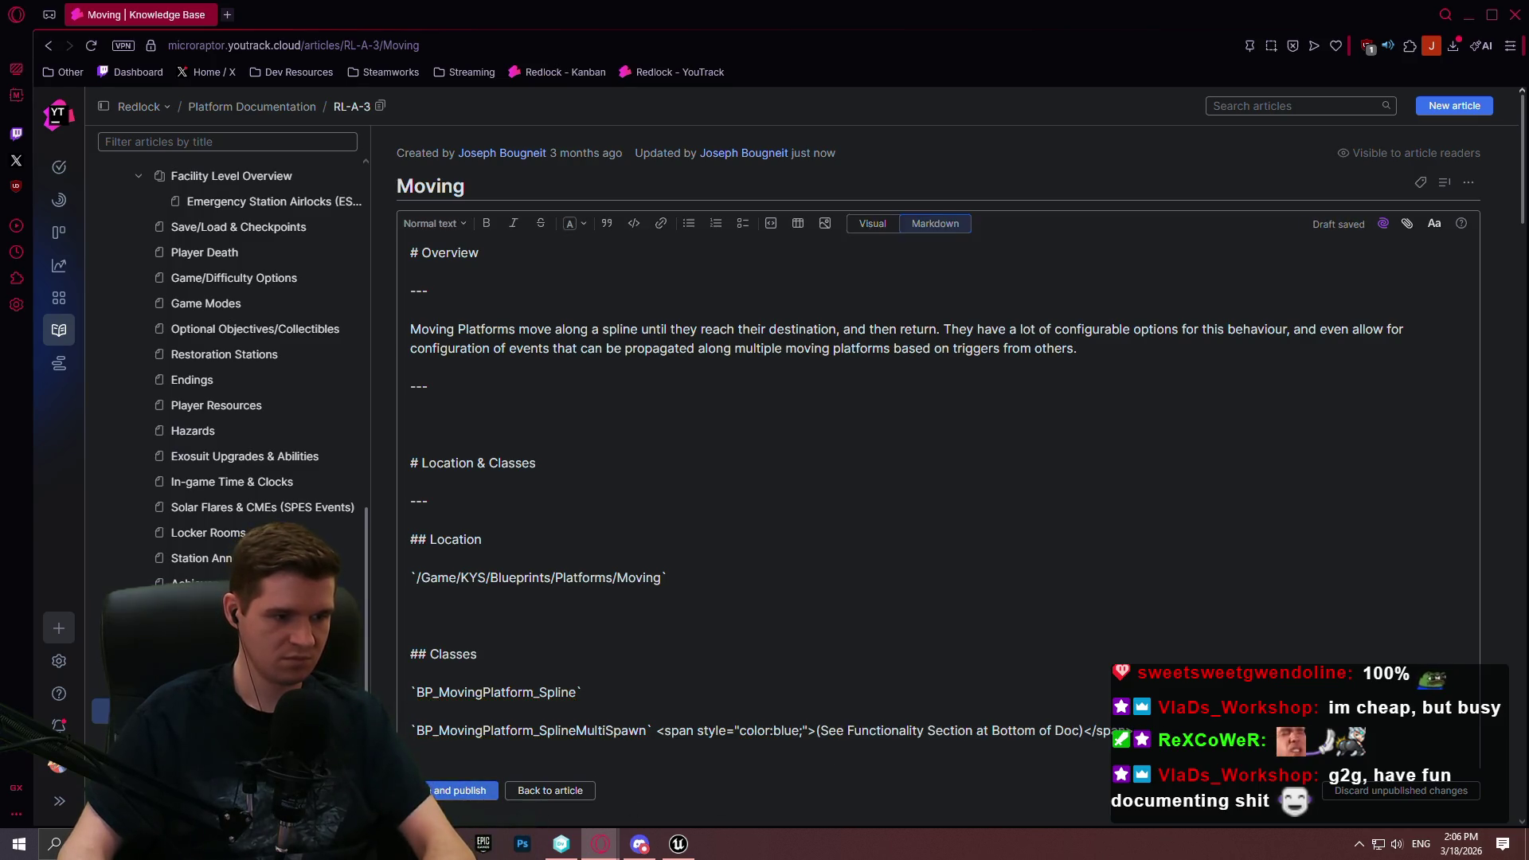
{"action": "key", "text": "ctrl+Return"}
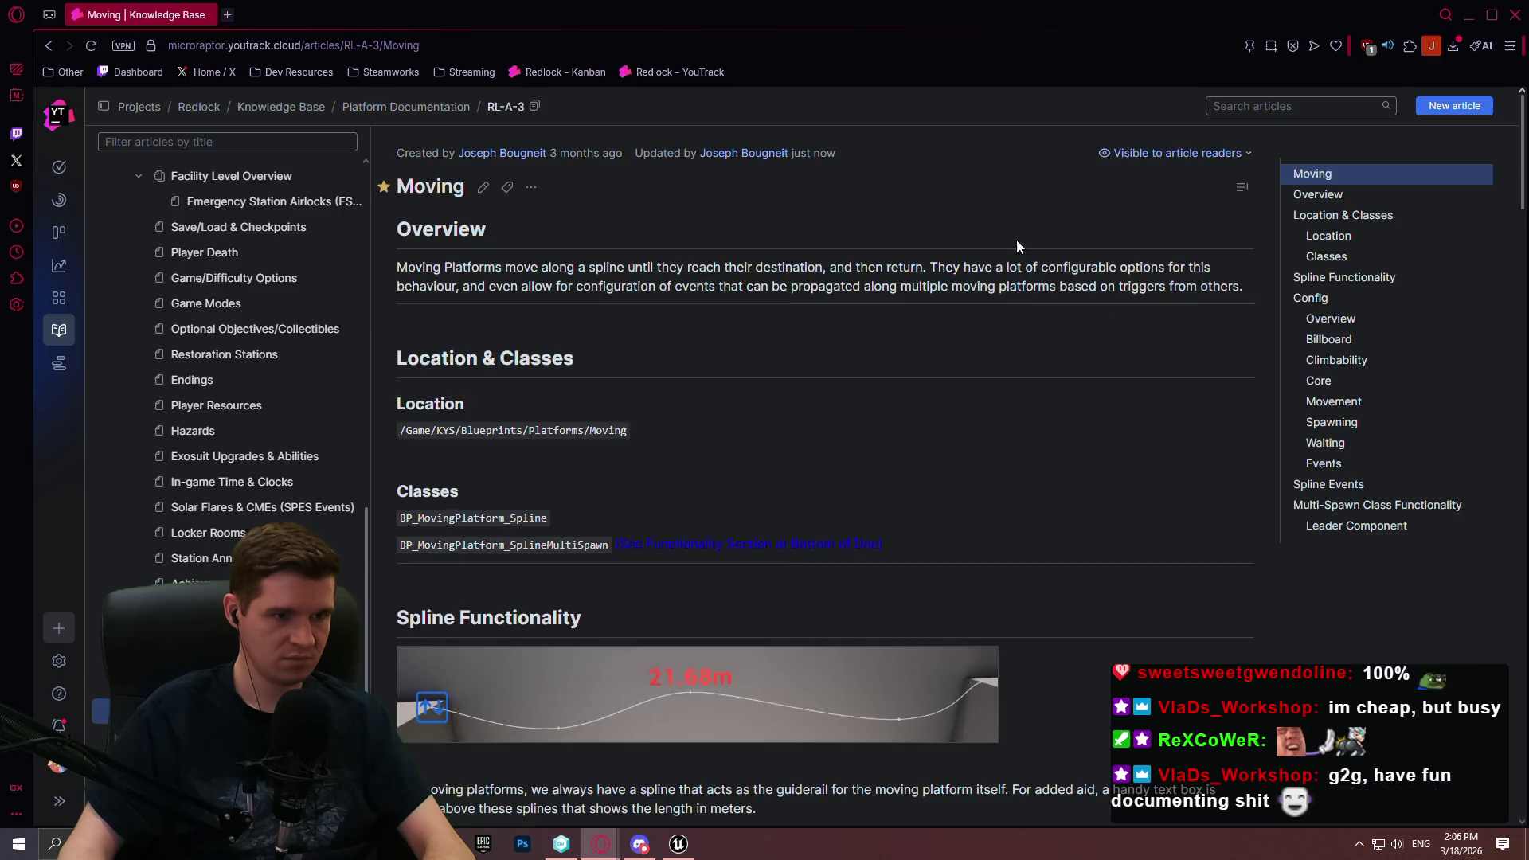
{"action": "left_click", "coordinate": [482, 186]}
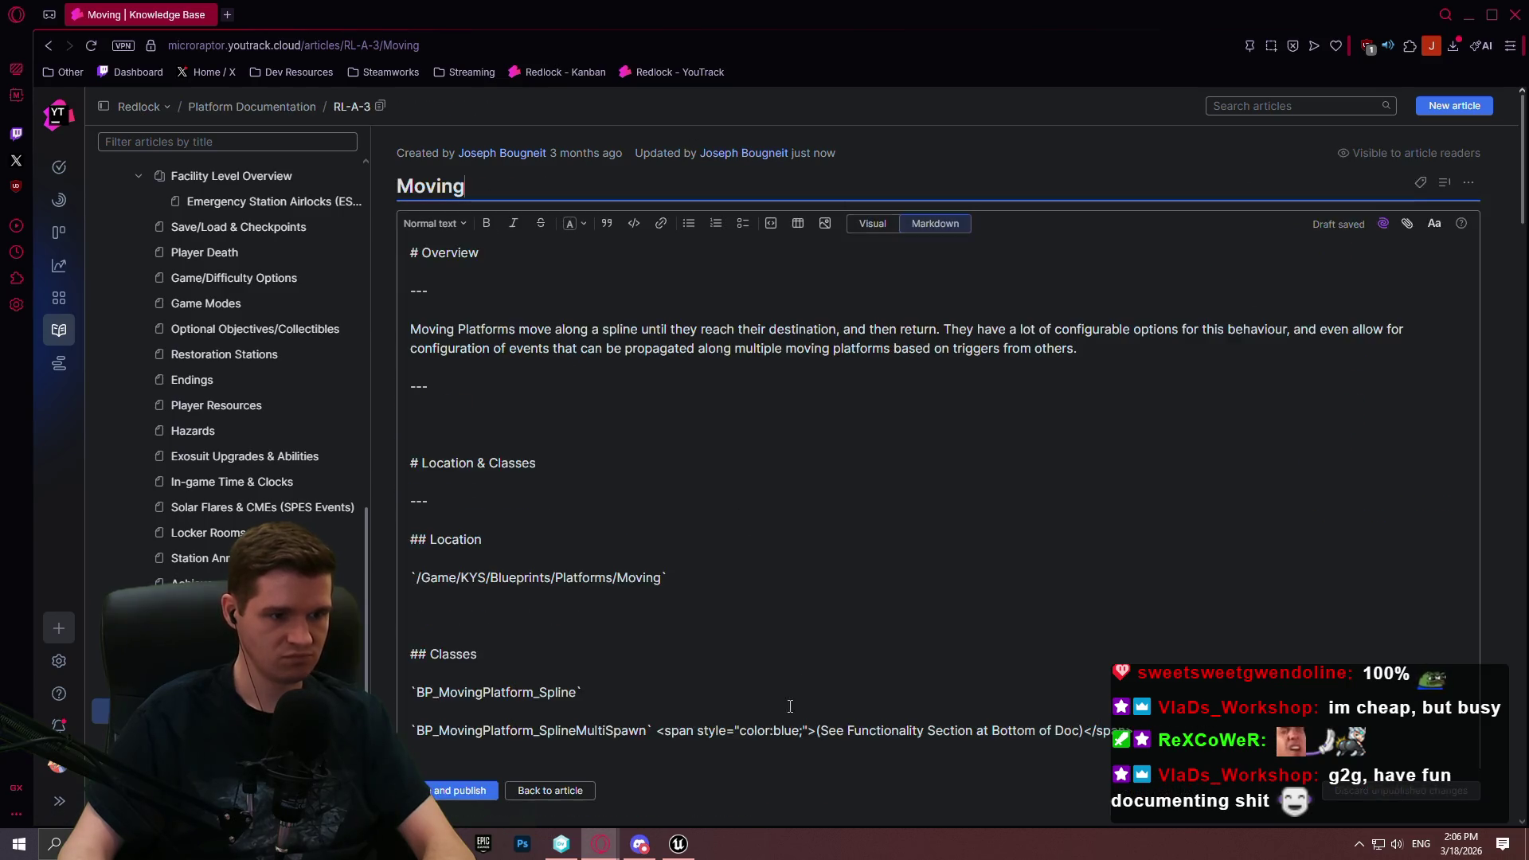
{"action": "type", "text": "light"}
{"action": "key", "text": "ctrl+Return"}
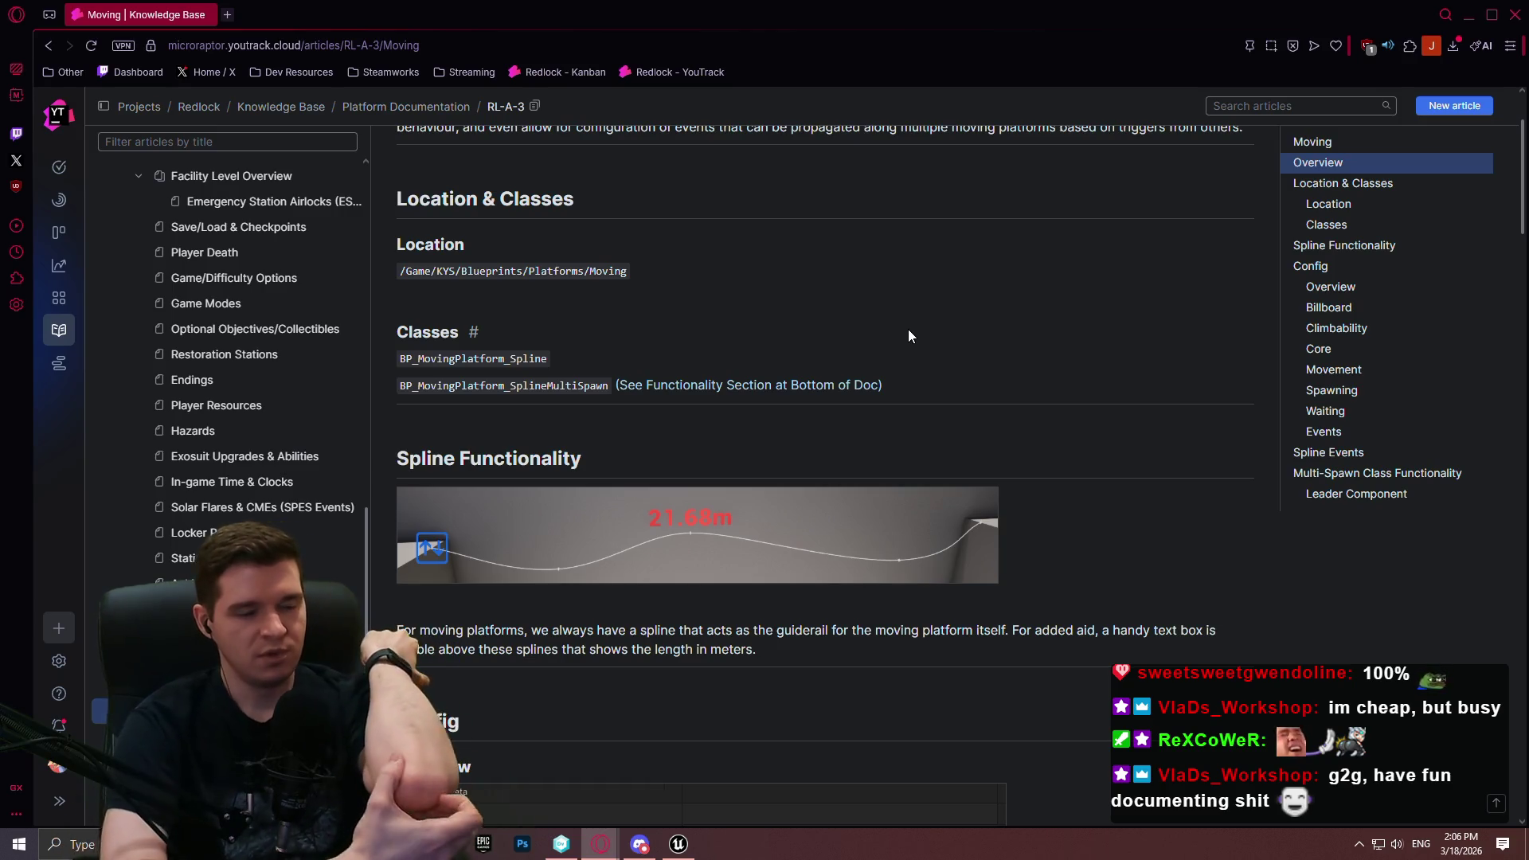
Open BP_MovingPlatform_Spline's EventGraph and pan to the "Updates the curve for the timeline" group
{"action": "left_click", "coordinate": [1469, 17]}
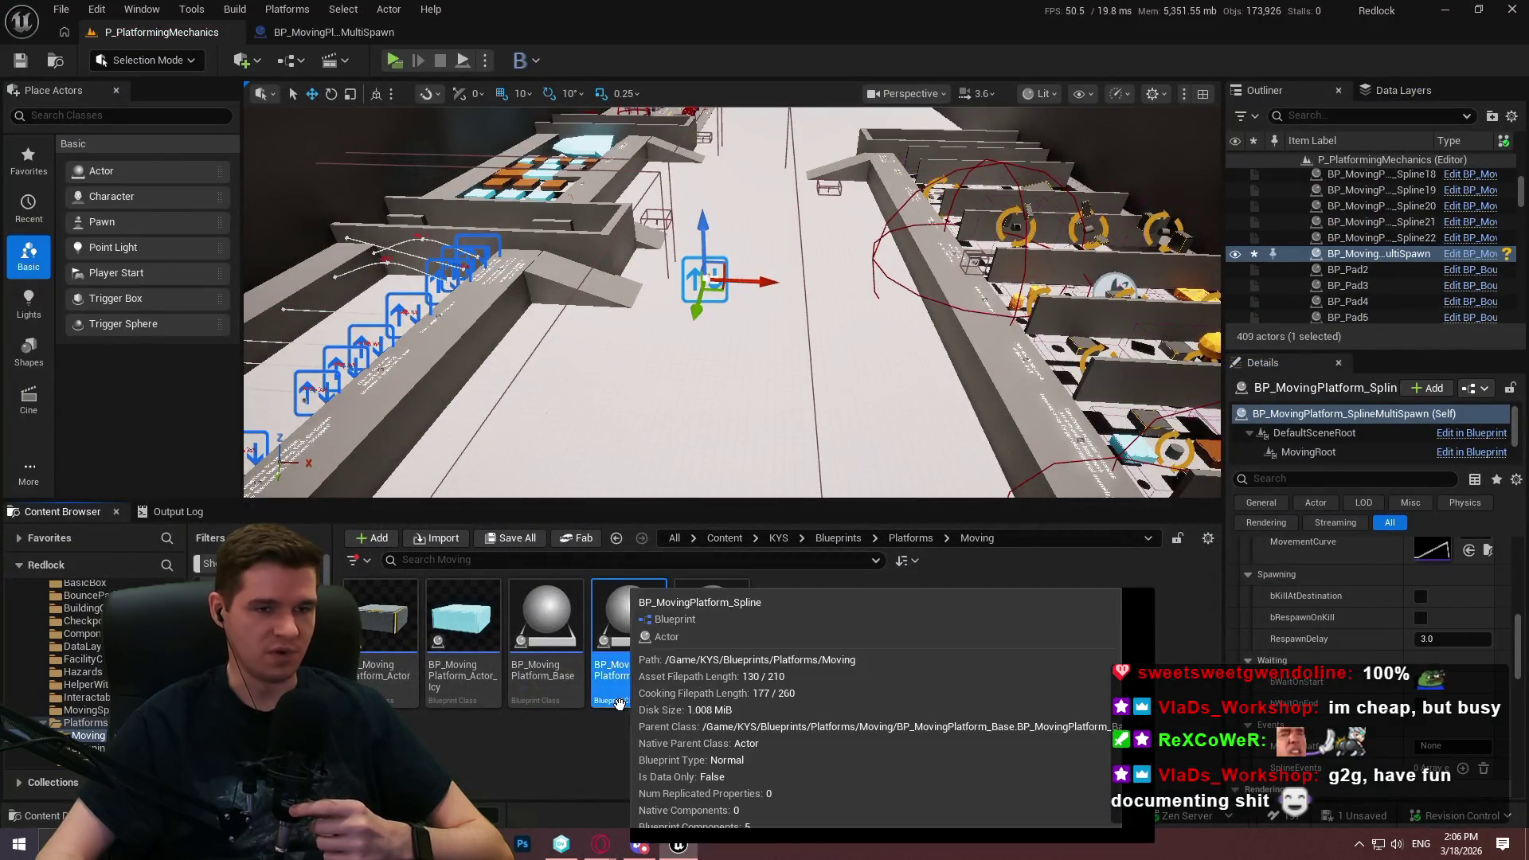
{"action": "double_click", "coordinate": [617, 702]}
{"action": "left_click", "coordinate": [562, 96]}
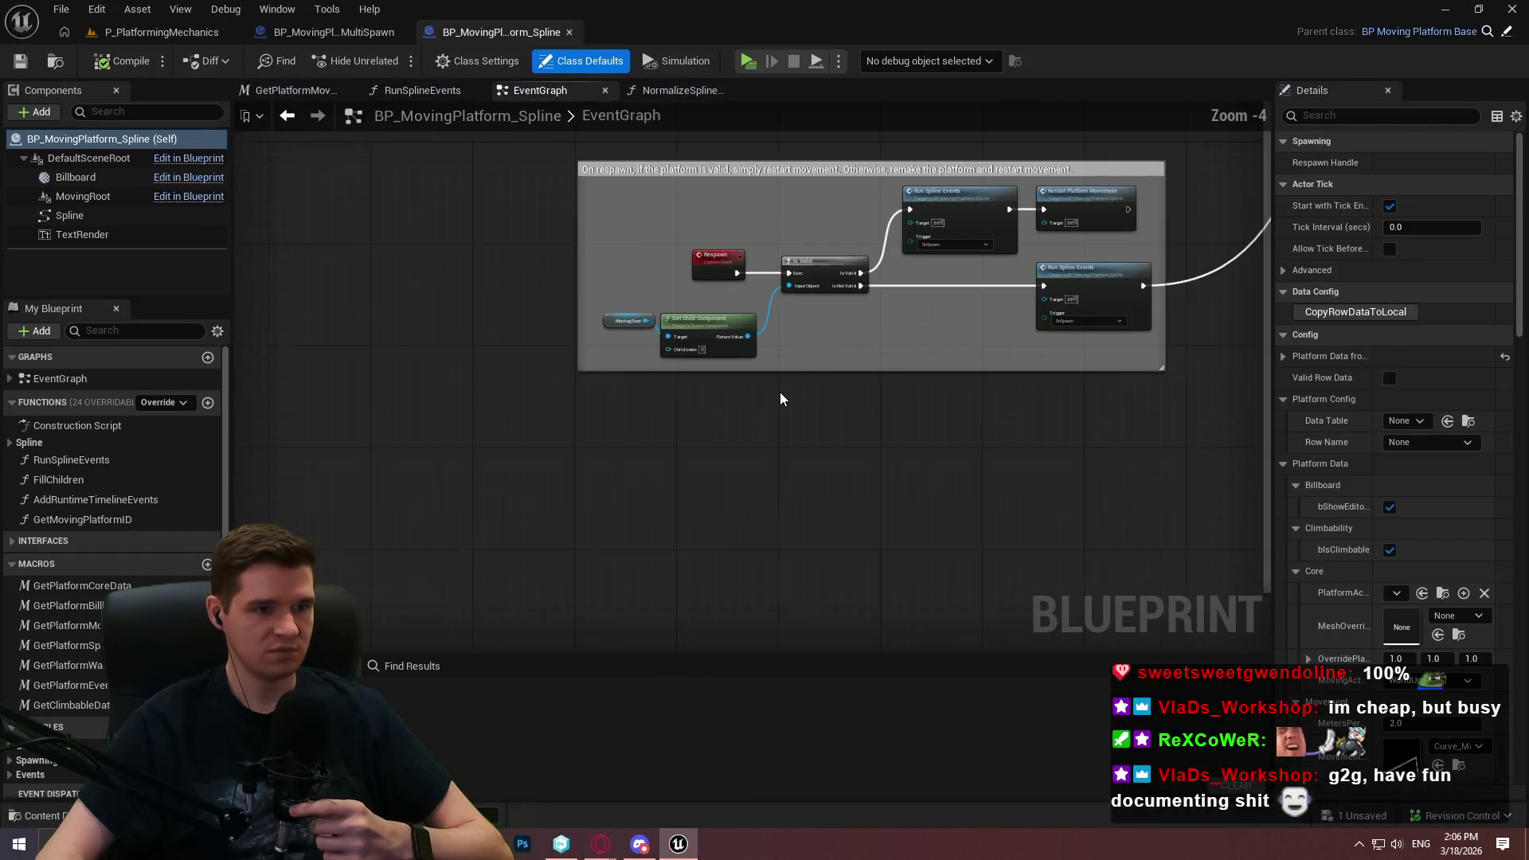
{"action": "left_click", "coordinate": [681, 90]}
{"action": "left_click", "coordinate": [555, 94]}
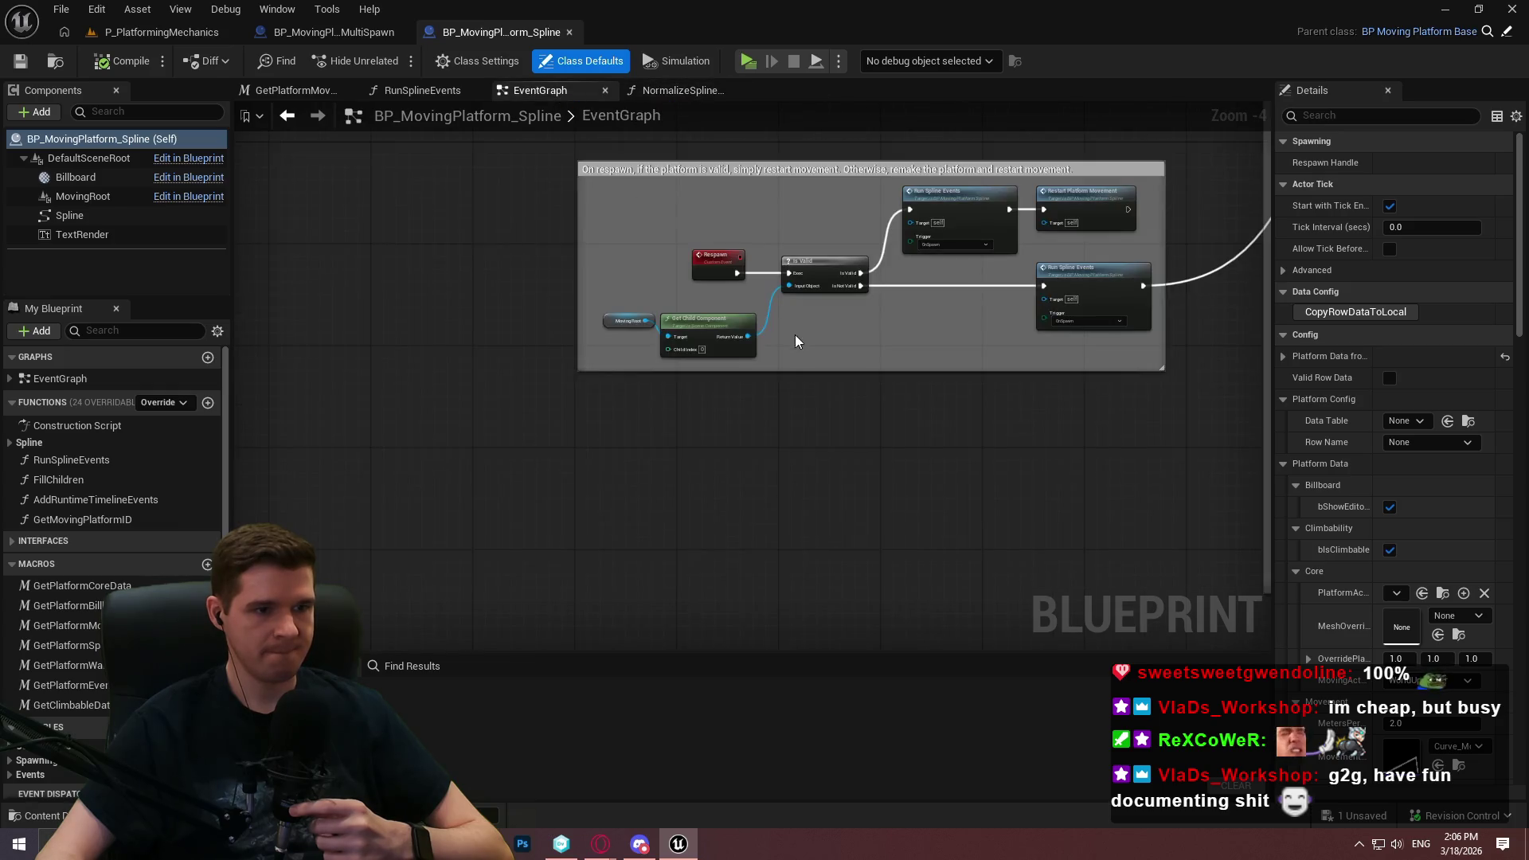
{"action": "left_click", "coordinate": [681, 90]}
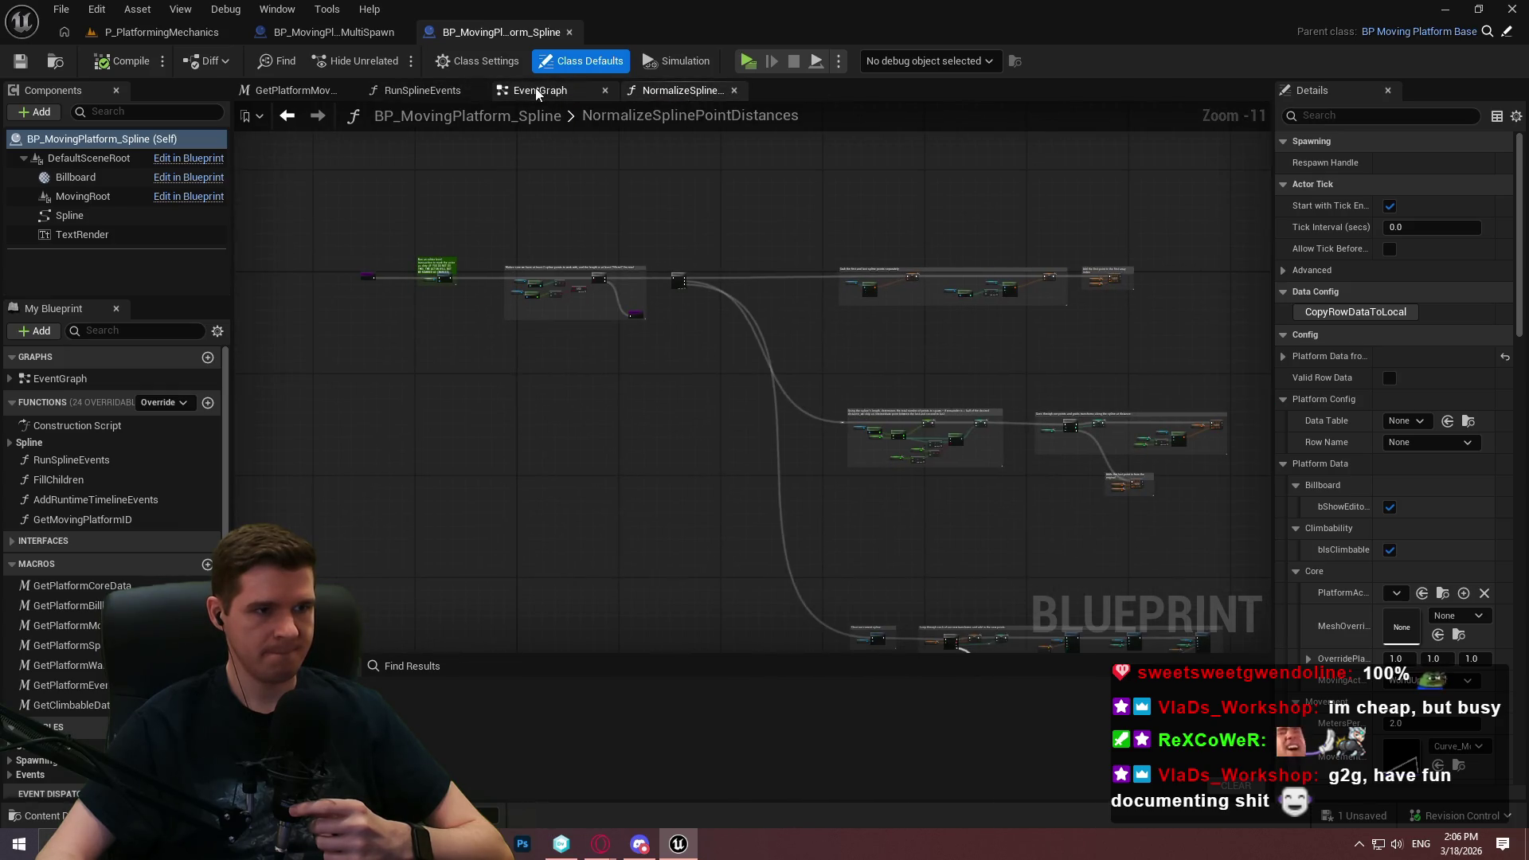
{"action": "left_click", "coordinate": [542, 90]}
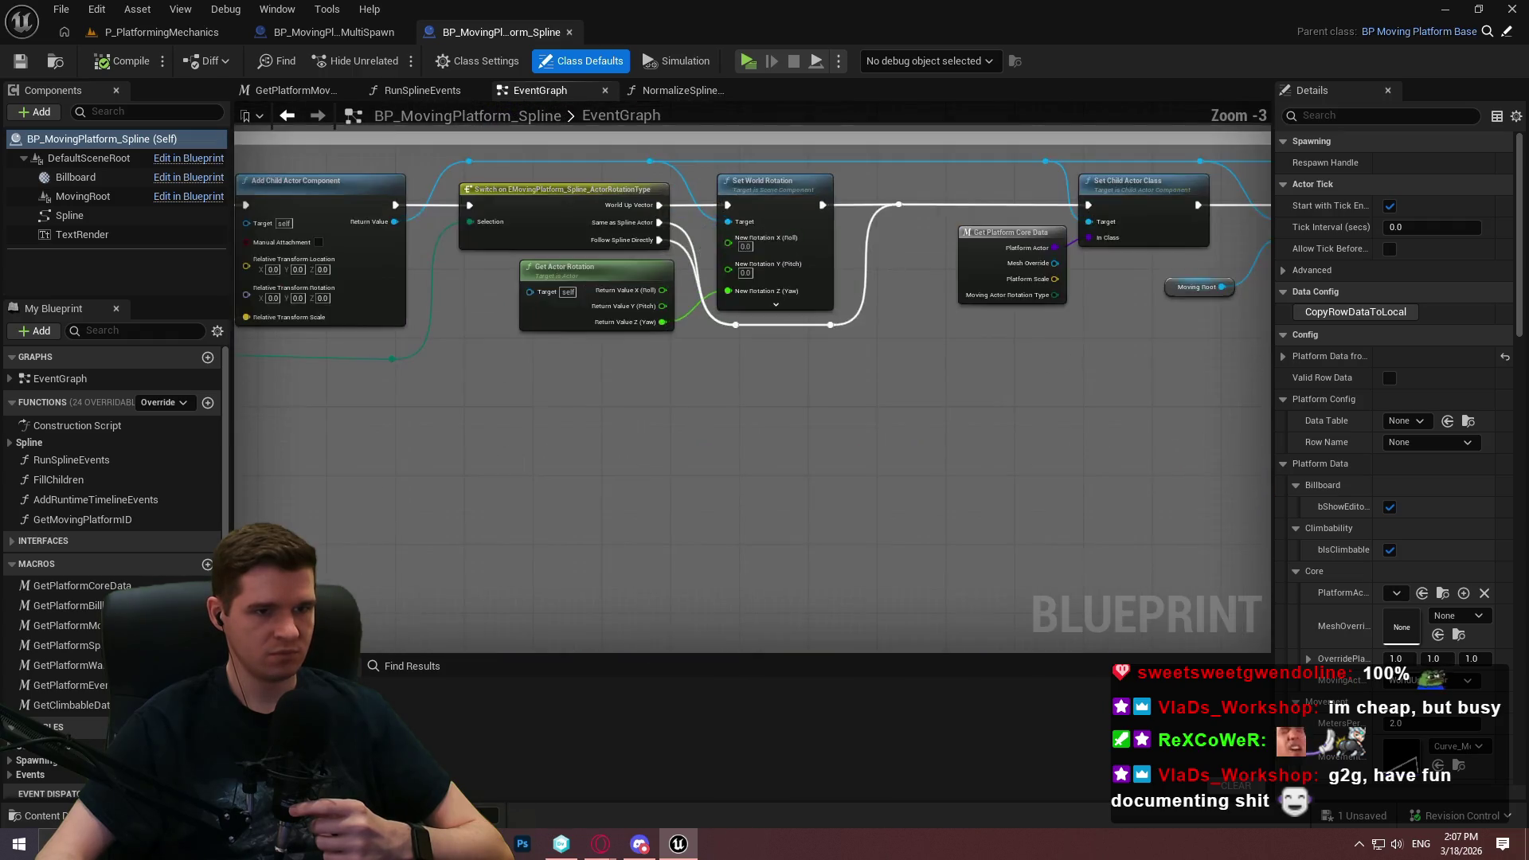
{"action": "scroll", "coordinate": [1053, 484], "scroll_direction": "up", "scroll_amount": 1}
{"action": "left_click_drag", "start_coordinate": [1121, 364], "coordinate": [355, 352]}
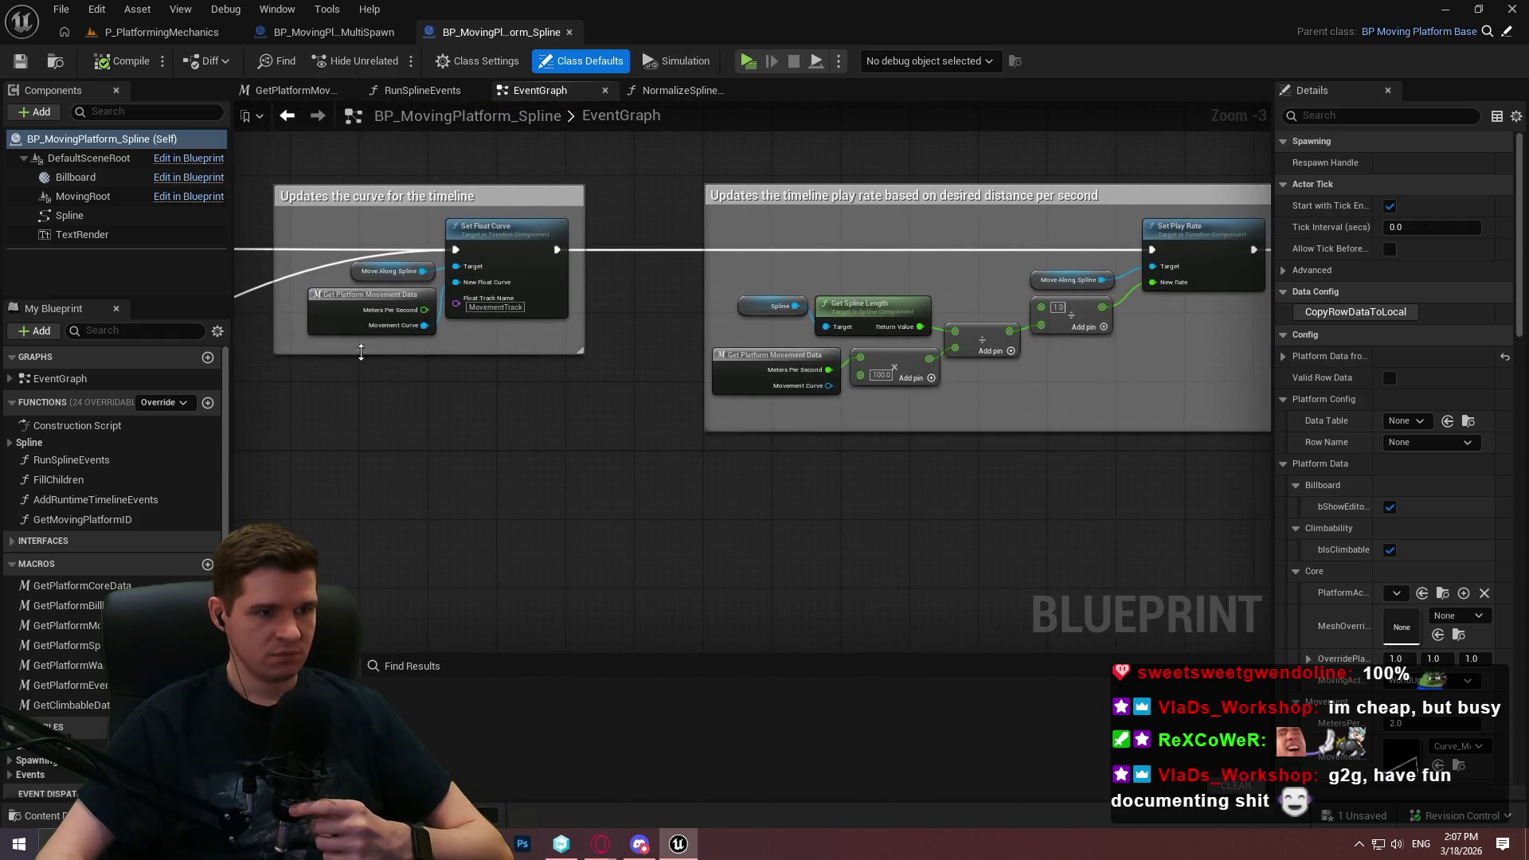
{"action": "left_click_drag", "start_coordinate": [589, 346], "coordinate": [302, 211]}
{"action": "scroll", "coordinate": [536, 358], "scroll_direction": "up", "scroll_amount": 3}
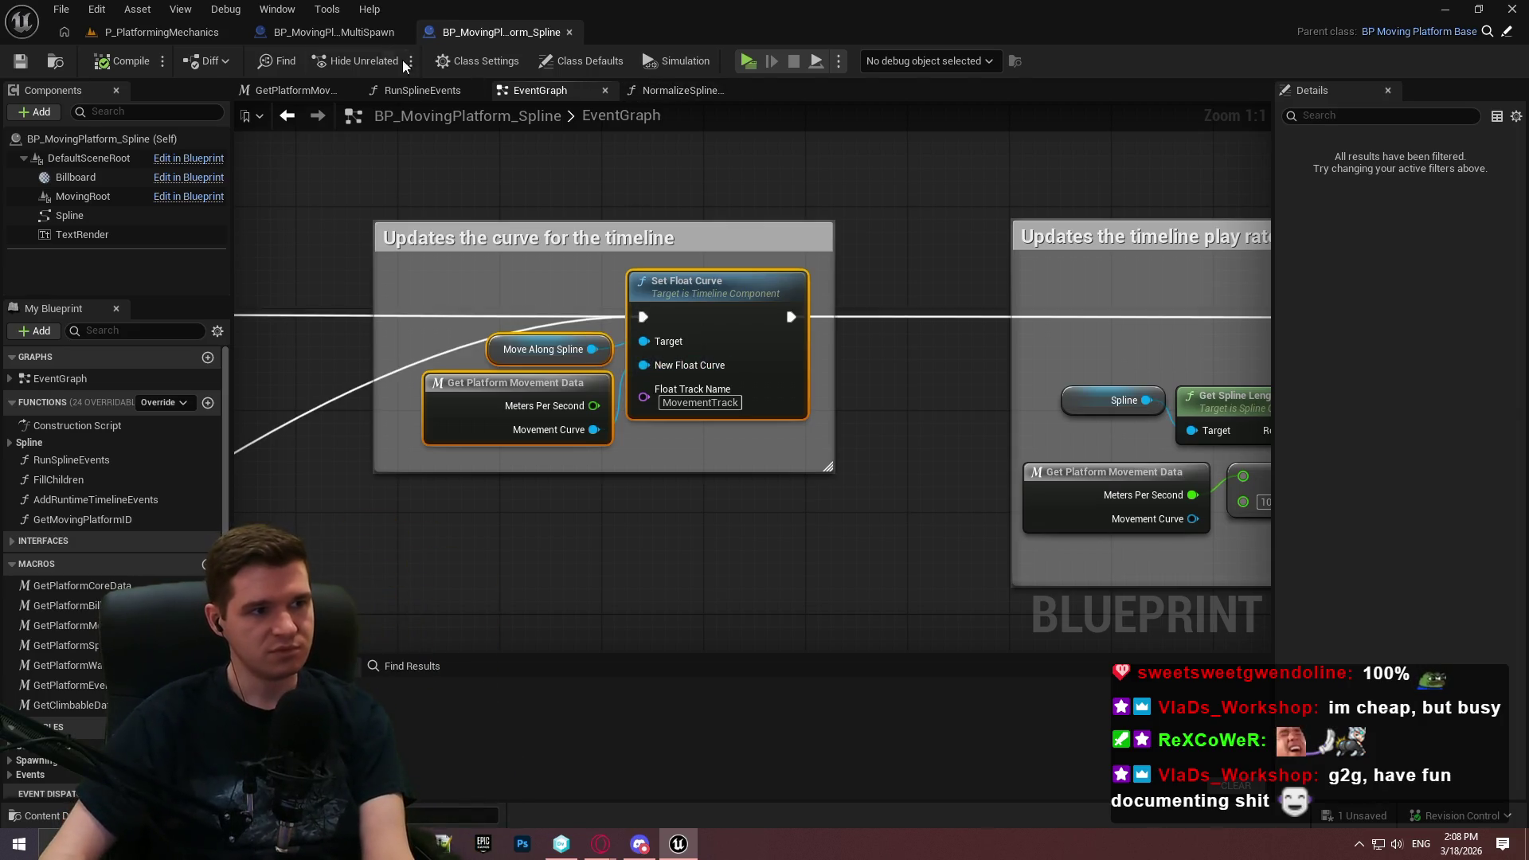
Open the multi-spawn Blueprint's UpdatePlatformLocations graph and pan across it
{"action": "left_click", "coordinate": [341, 31]}
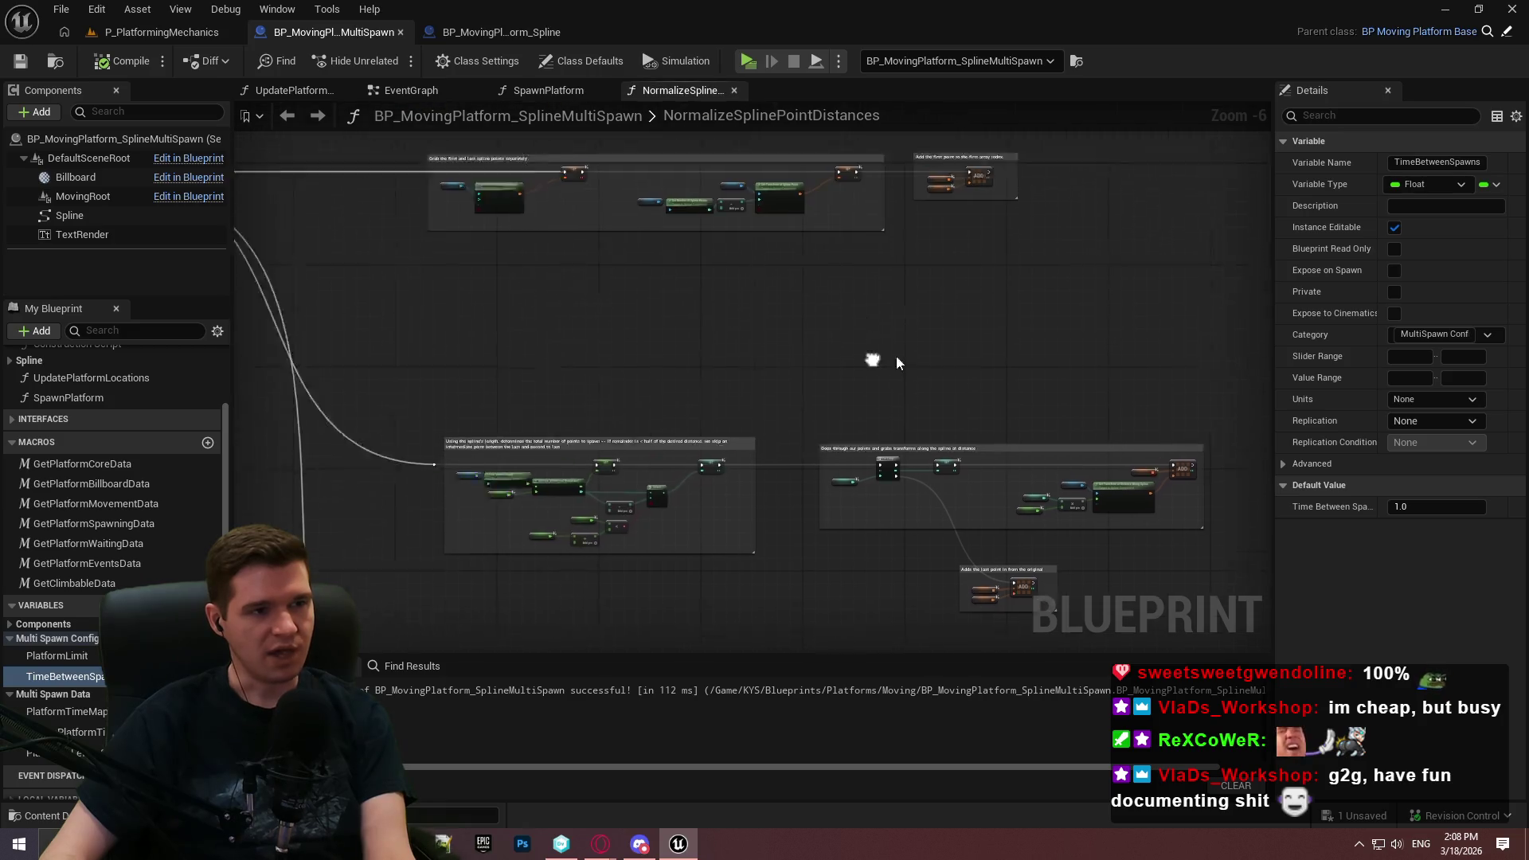
{"action": "left_click", "coordinate": [294, 90]}
{"action": "scroll", "coordinate": [656, 339], "scroll_direction": "down", "scroll_amount": 6}
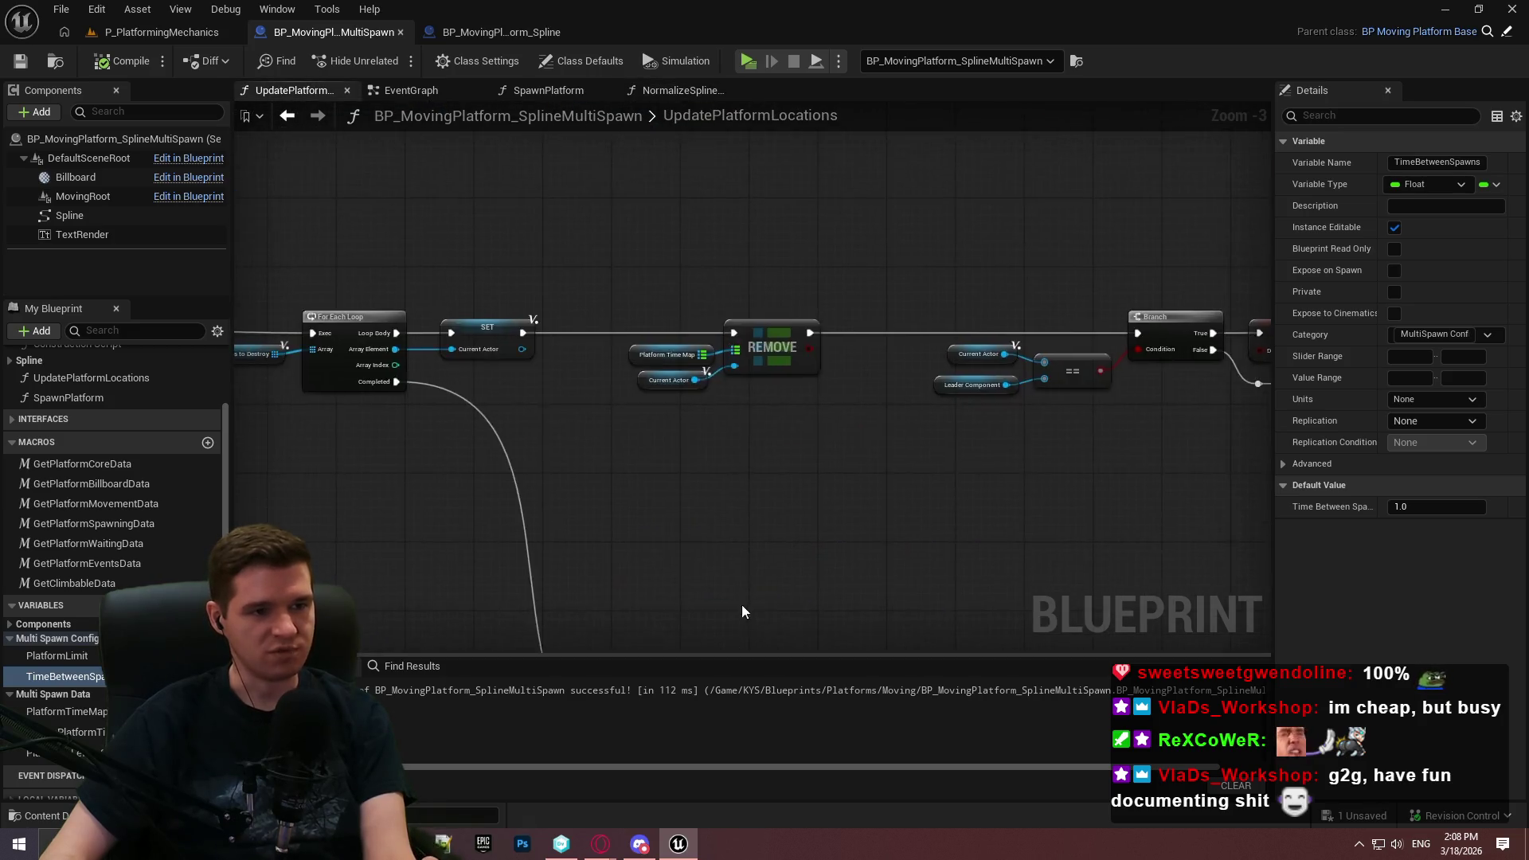
{"action": "mouse_move", "coordinate": [877, 556]}
{"action": "left_mouse_down"}
{"action": "mouse_move", "coordinate": [635, 382]}
{"action": "mouse_move", "coordinate": [912, 553]}
{"action": "left_mouse_up"}
{"action": "scroll", "coordinate": [973, 310], "scroll_direction": "up", "scroll_amount": 6}
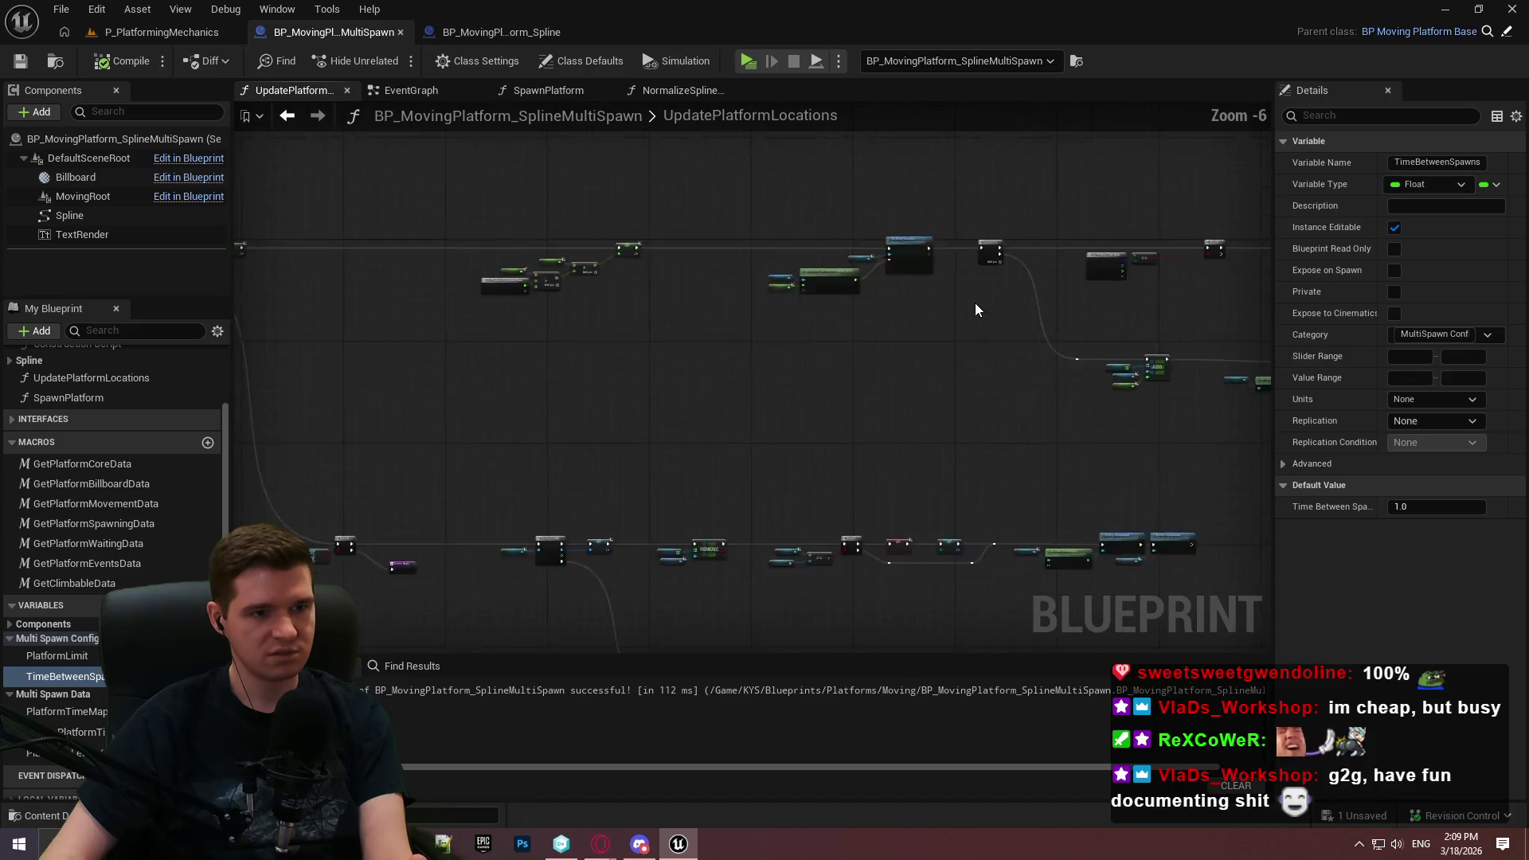
{"action": "left_click_drag", "start_coordinate": [261, 345], "coordinate": [716, 493]}
{"action": "scroll", "coordinate": [737, 500], "scroll_direction": "up", "scroll_amount": 2}
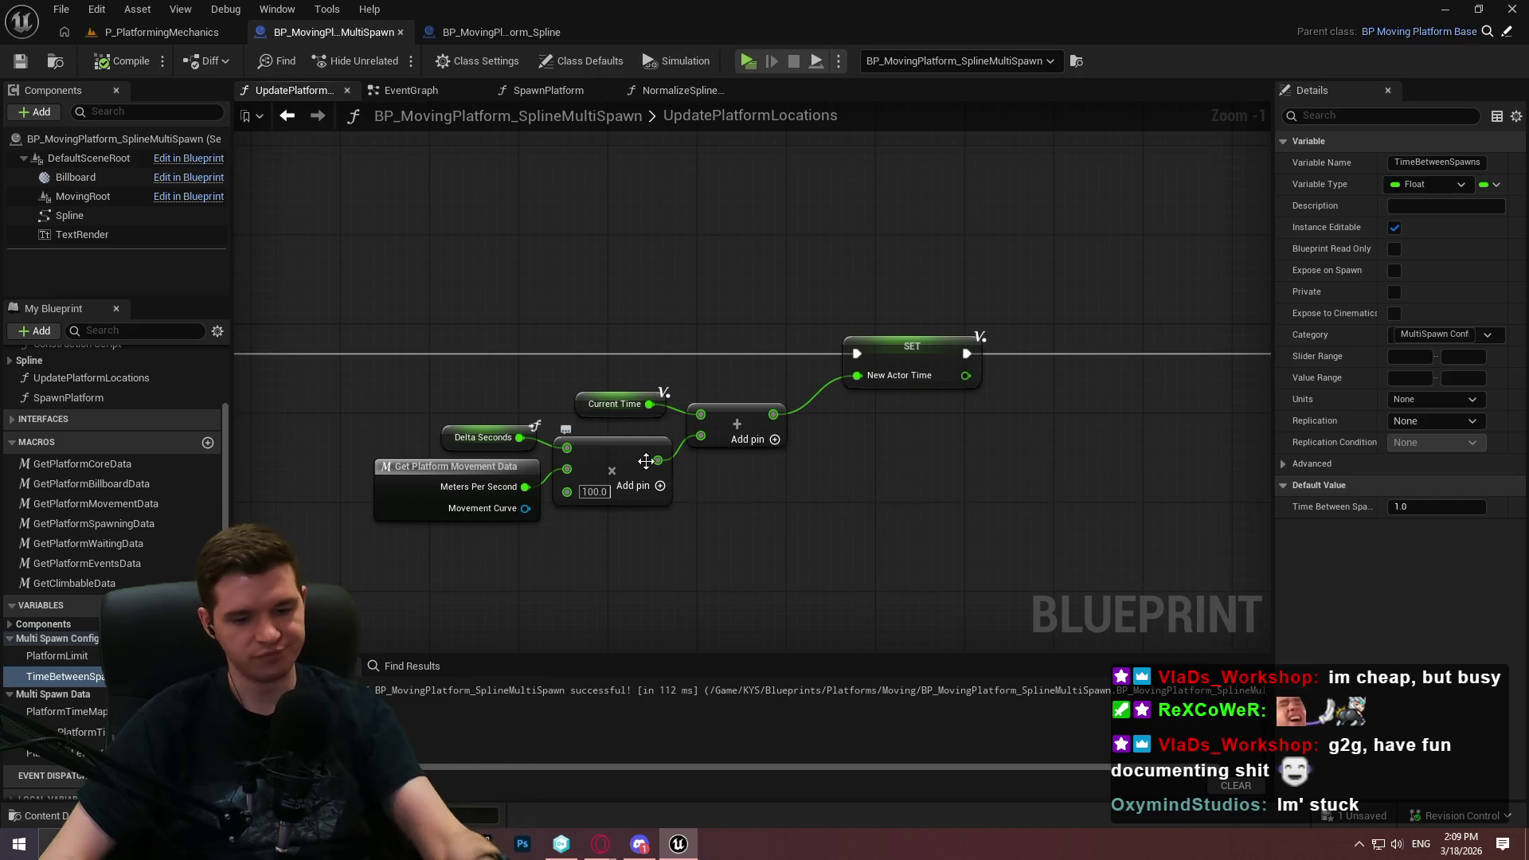
Select the UpdatePlatformLocations function, then switch to the WIP2.jpg image in the browser
{"action": "scroll", "coordinate": [927, 500], "scroll_direction": "down", "scroll_amount": 2}
{"action": "scroll", "coordinate": [921, 478], "scroll_direction": "down", "scroll_amount": 3}
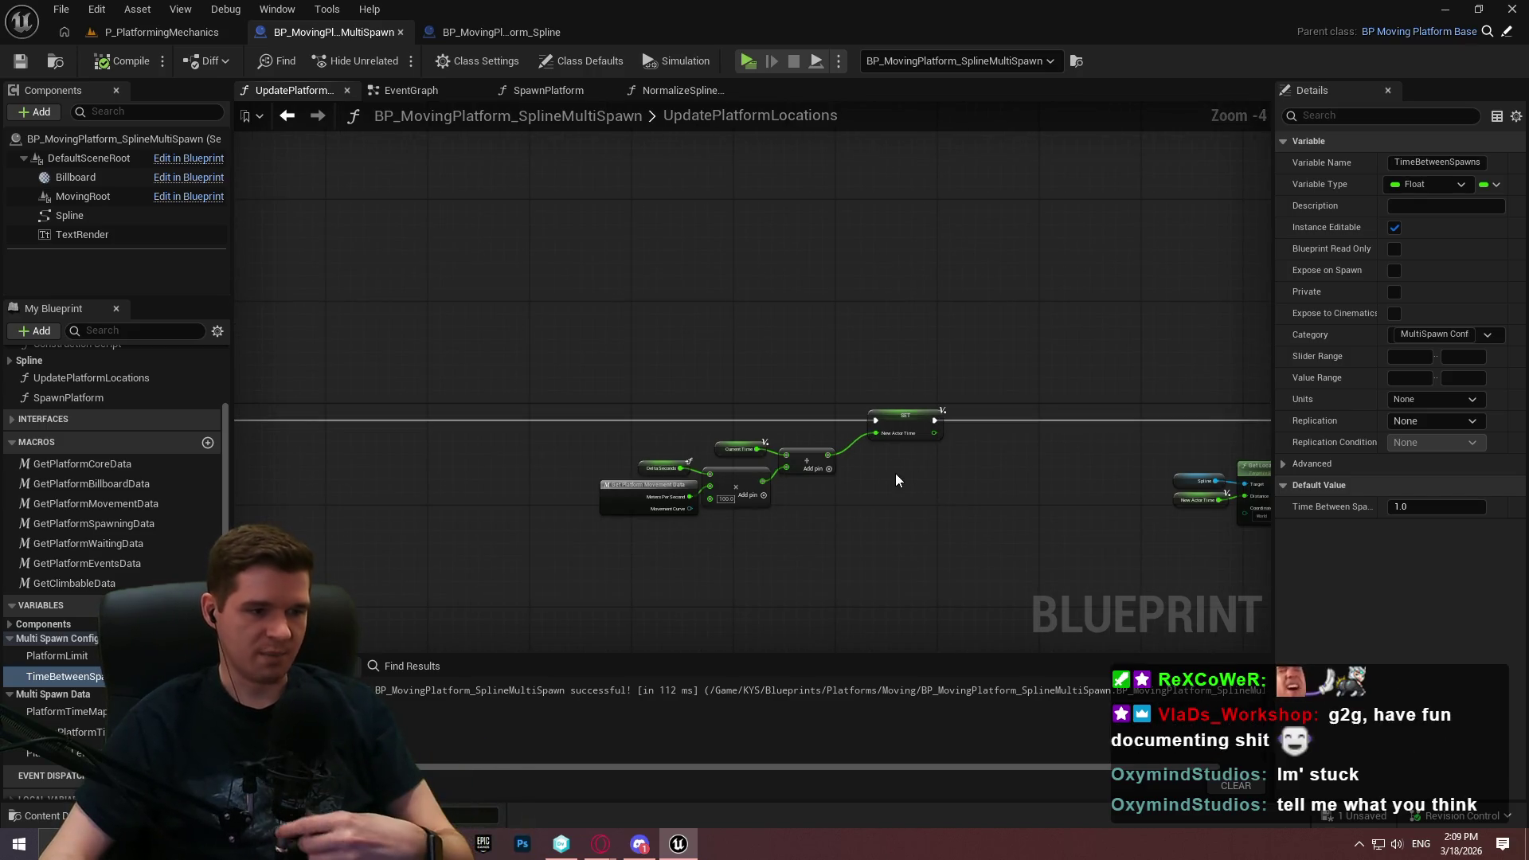
{"action": "left_click", "coordinate": [16, 442]}
{"action": "left_click", "coordinate": [9, 442]}
{"action": "left_click", "coordinate": [9, 442]}
{"action": "left_click", "coordinate": [113, 460]}
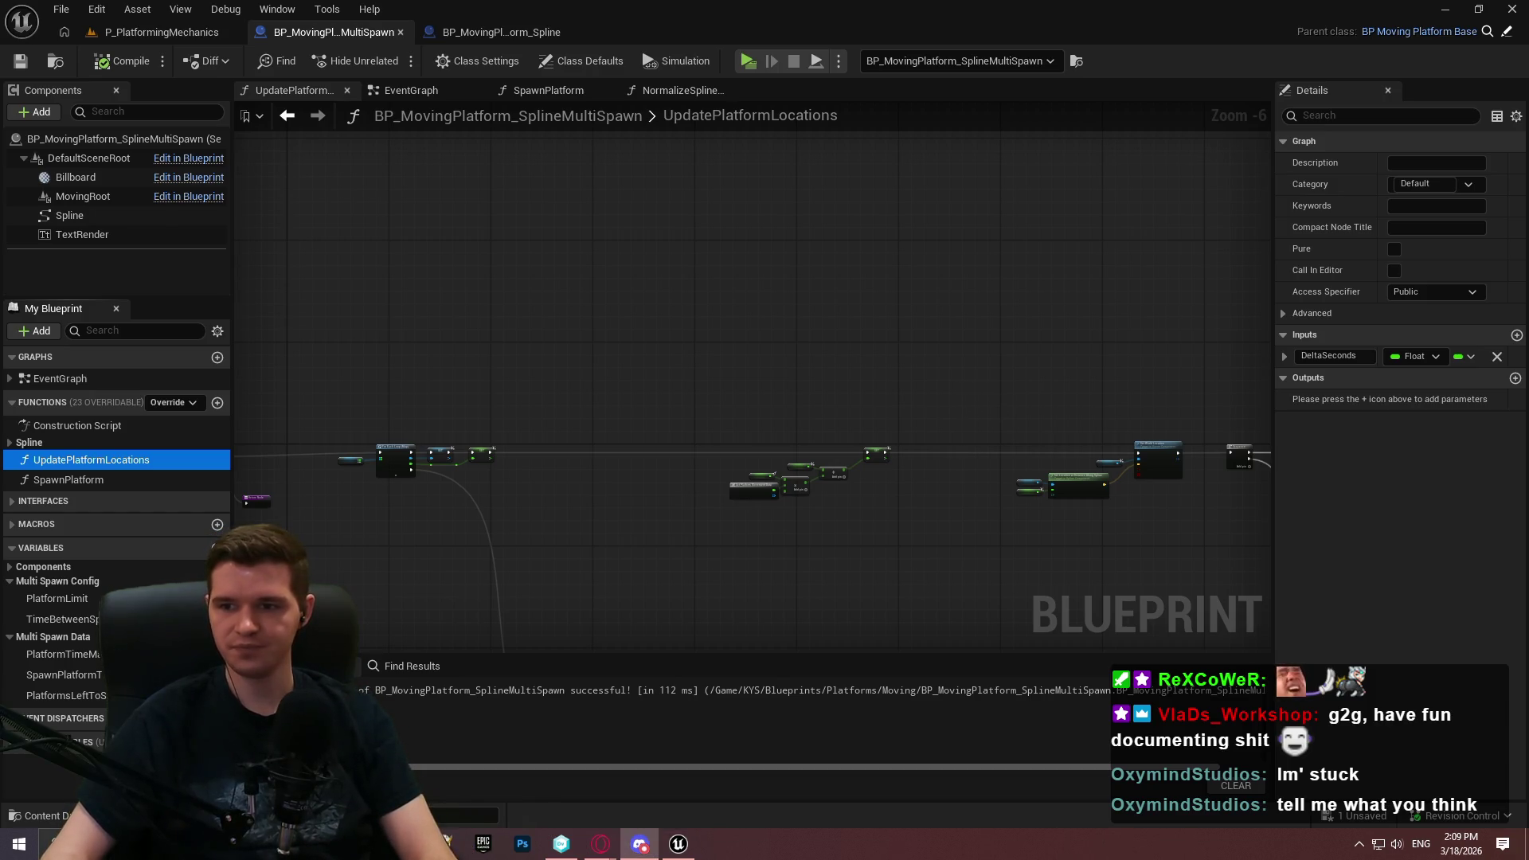
{"action": "key", "text": "alt+Tab"}
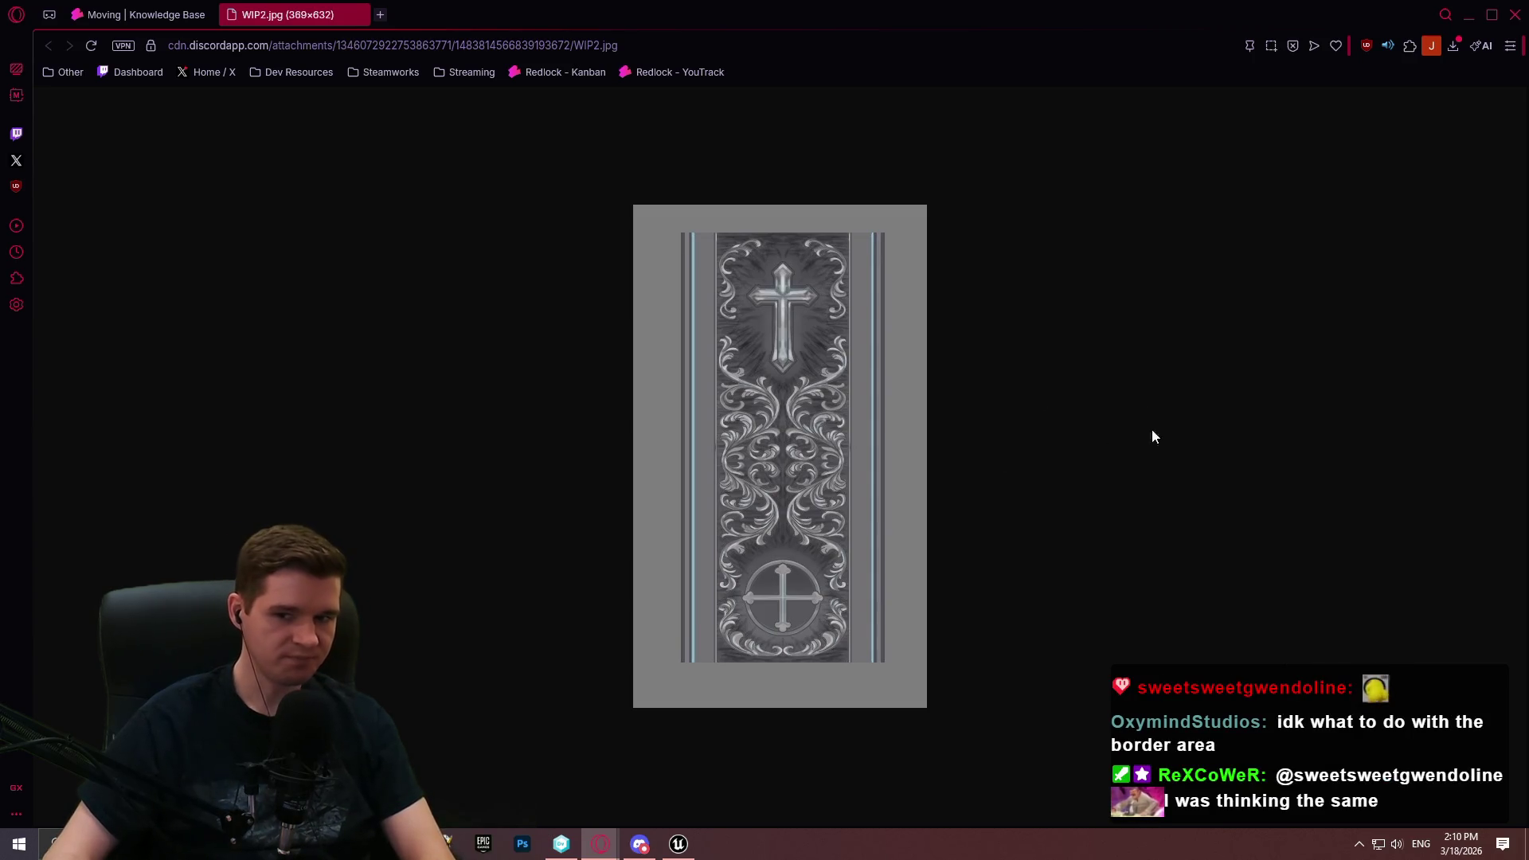
{"action": "key", "text": "super+shift+s"}
{"action": "mouse_move", "coordinate": [536, 152]}
{"action": "left_mouse_down"}
{"action": "mouse_move", "coordinate": [1099, 829]}
{"action": "mouse_move", "coordinate": [1029, 732]}
{"action": "left_mouse_up"}
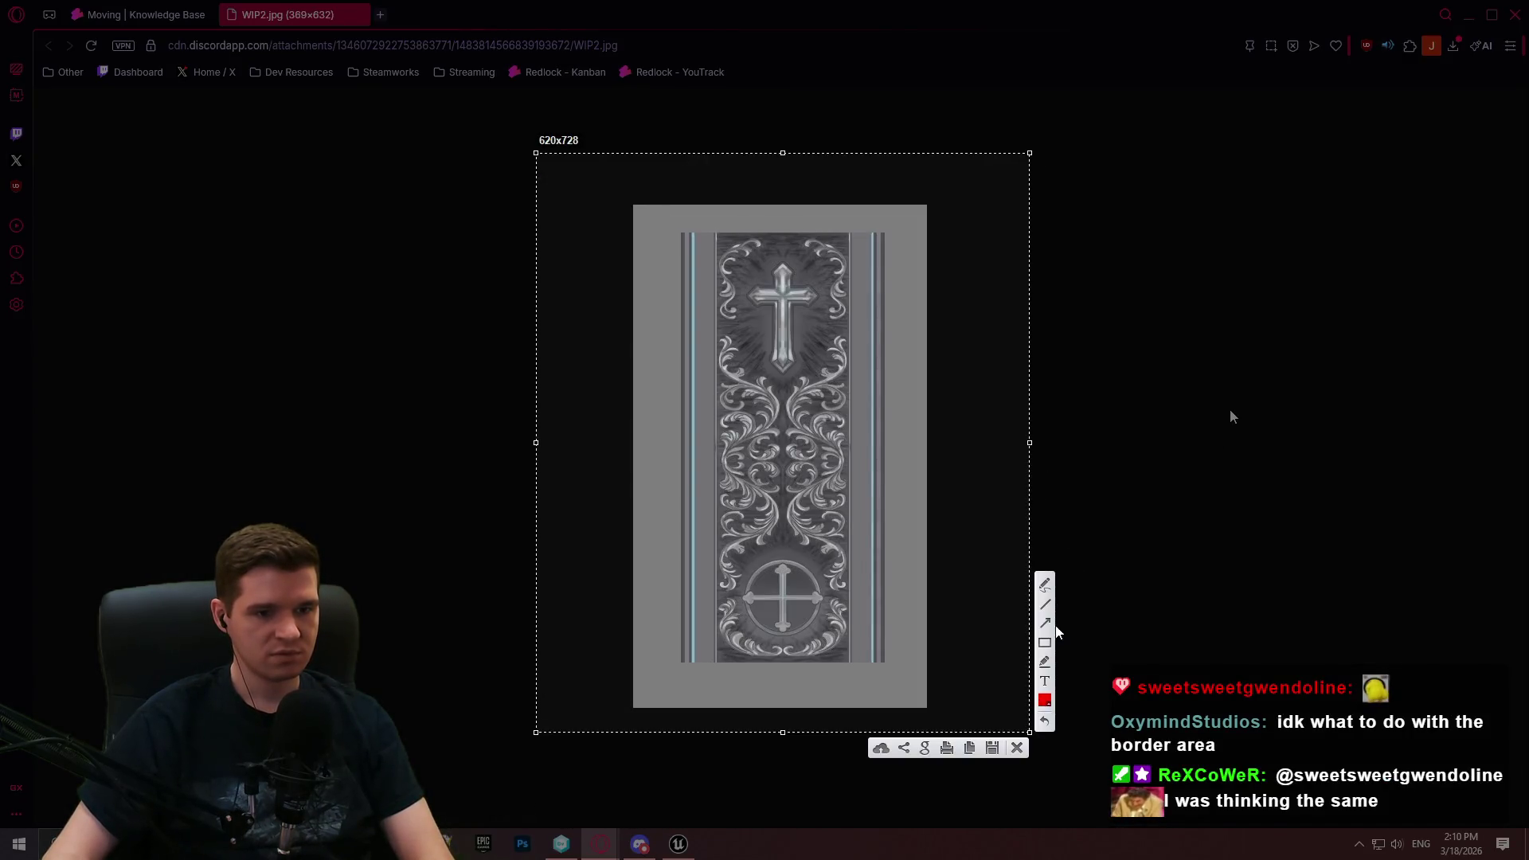
{"action": "left_click", "coordinate": [1045, 585]}
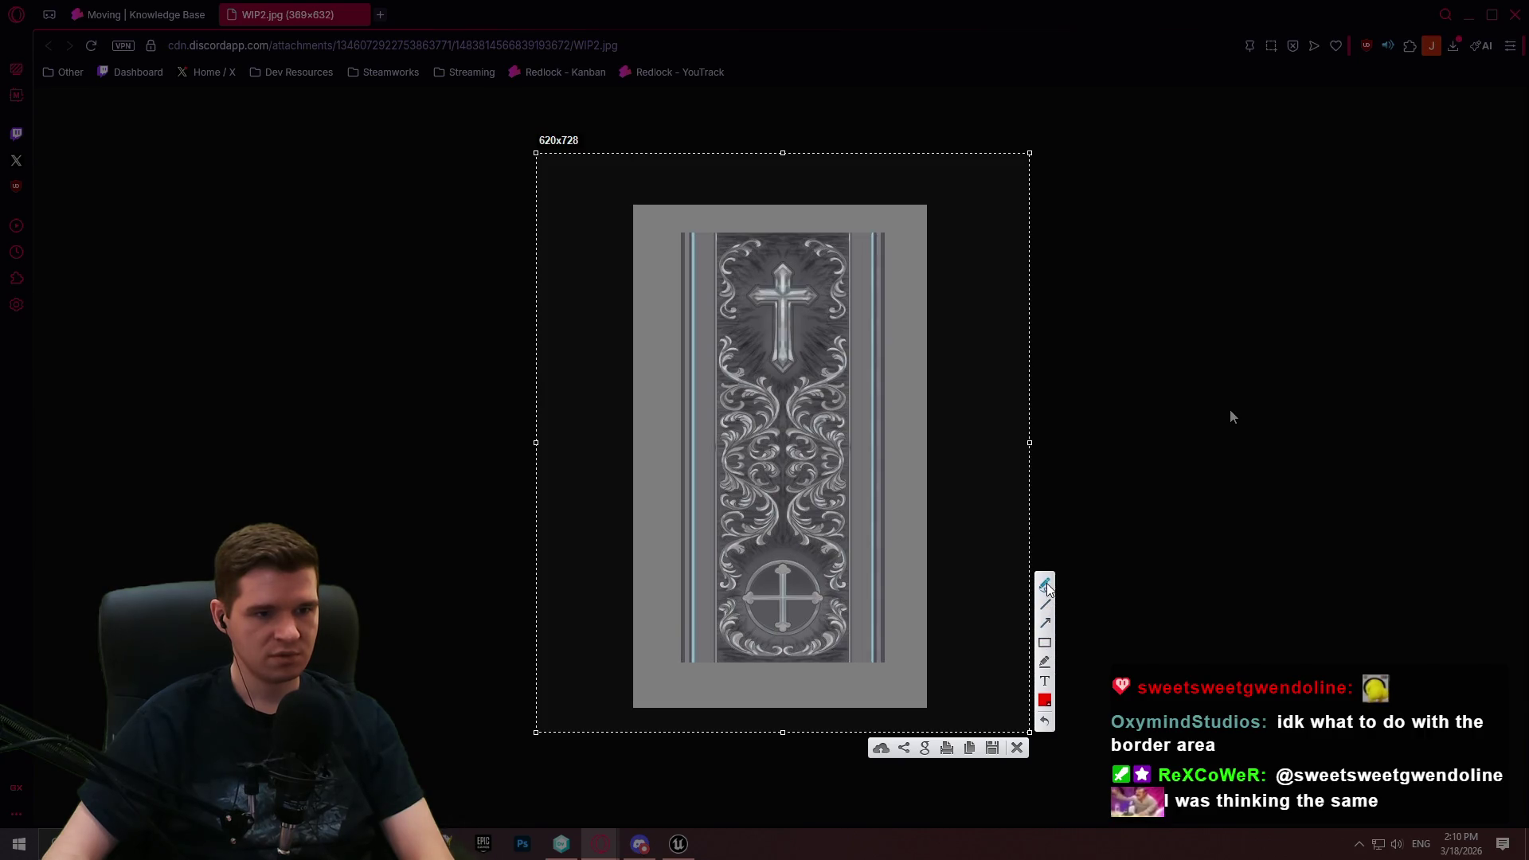
{"action": "left_click_drag", "start_coordinate": [850, 233], "coordinate": [851, 423]}
{"action": "mouse_move", "coordinate": [906, 215]}
{"action": "left_mouse_down"}
{"action": "mouse_move", "coordinate": [882, 223]}
{"action": "mouse_move", "coordinate": [864, 350]}
{"action": "mouse_move", "coordinate": [872, 680]}
{"action": "mouse_move", "coordinate": [946, 368]}
{"action": "mouse_move", "coordinate": [898, 213]}
{"action": "left_mouse_up"}
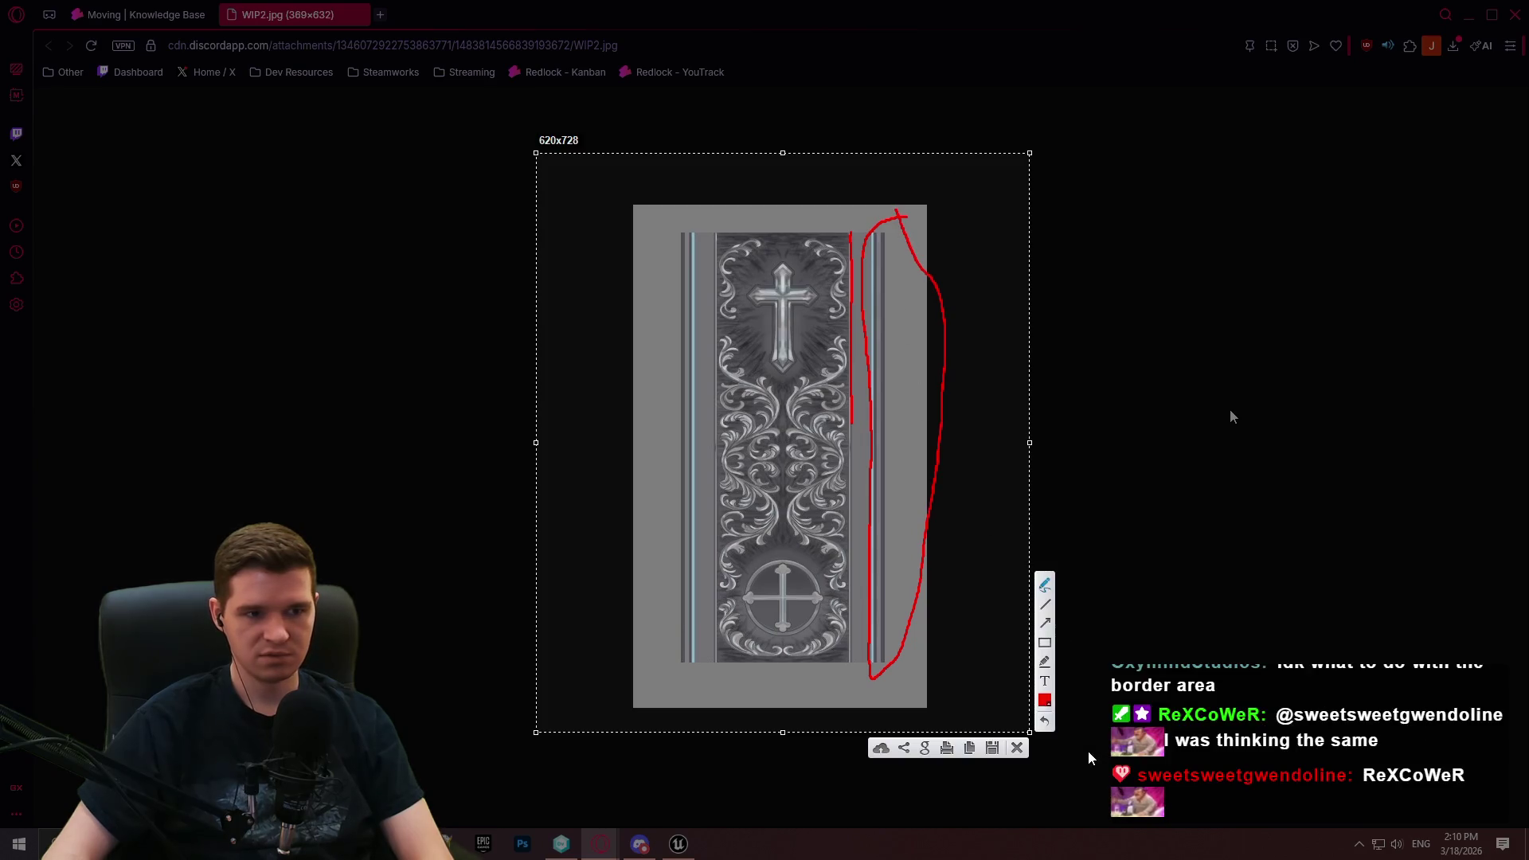
{"action": "left_click", "coordinate": [1016, 747]}
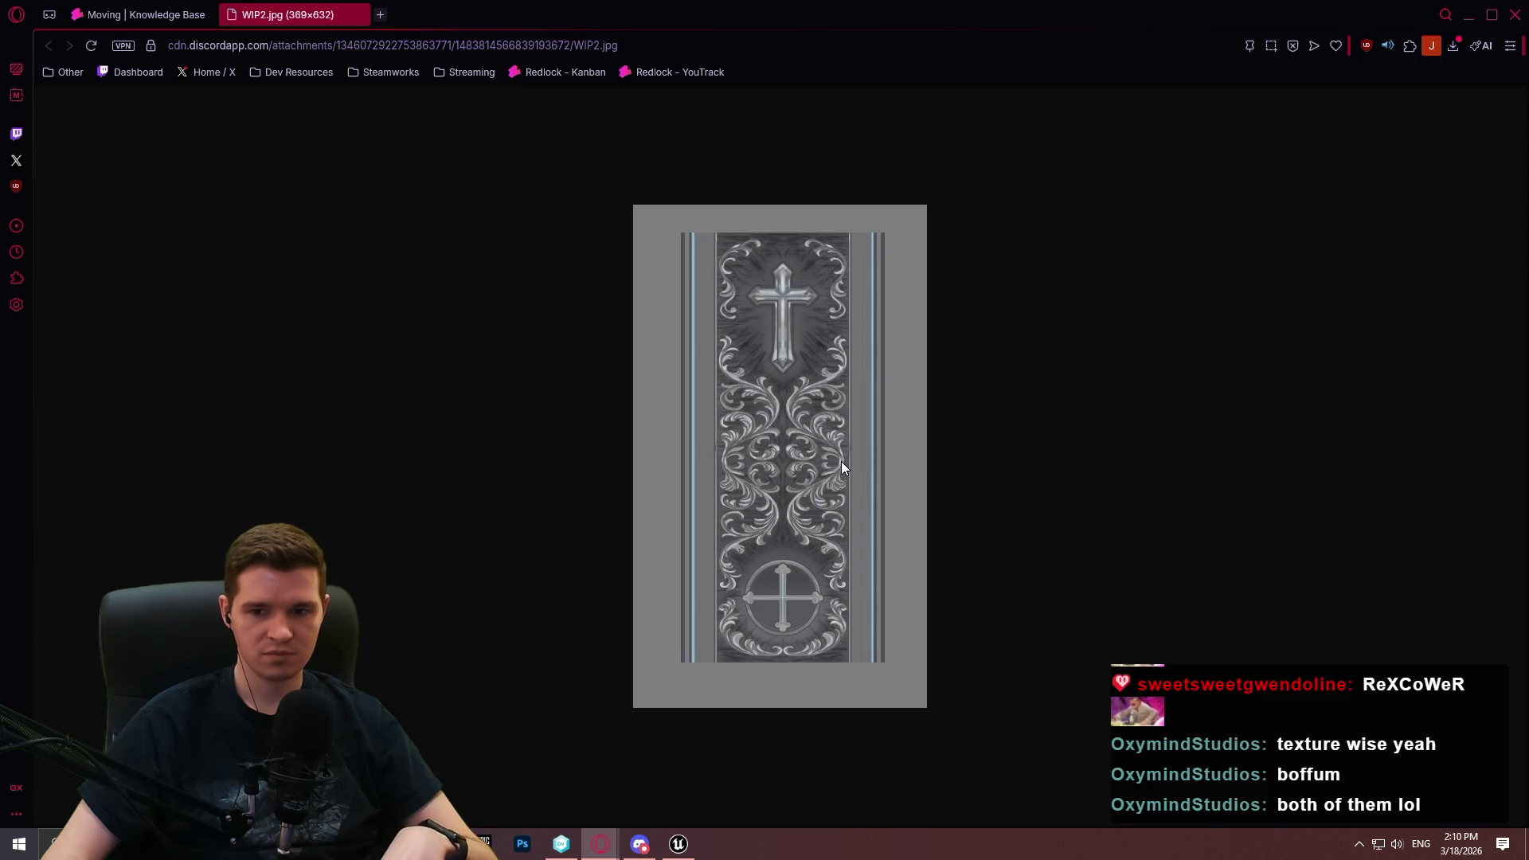
Search Google Images for "gothic church" in a new tab
{"action": "left_click", "coordinate": [381, 16]}
{"action": "type", "text": "gothic c"}
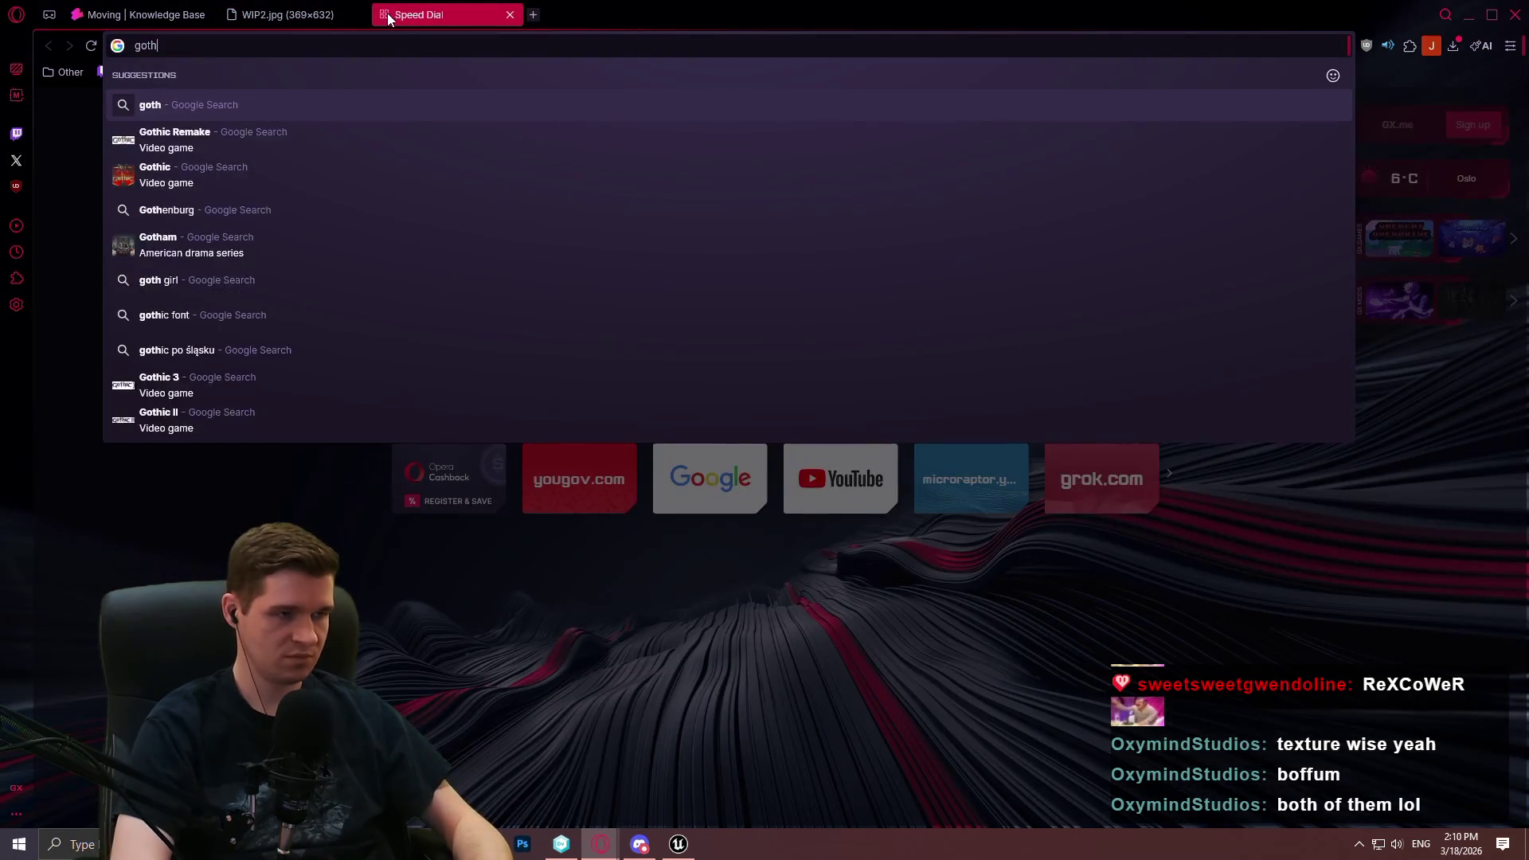
{"action": "type", "text": "hurch"}
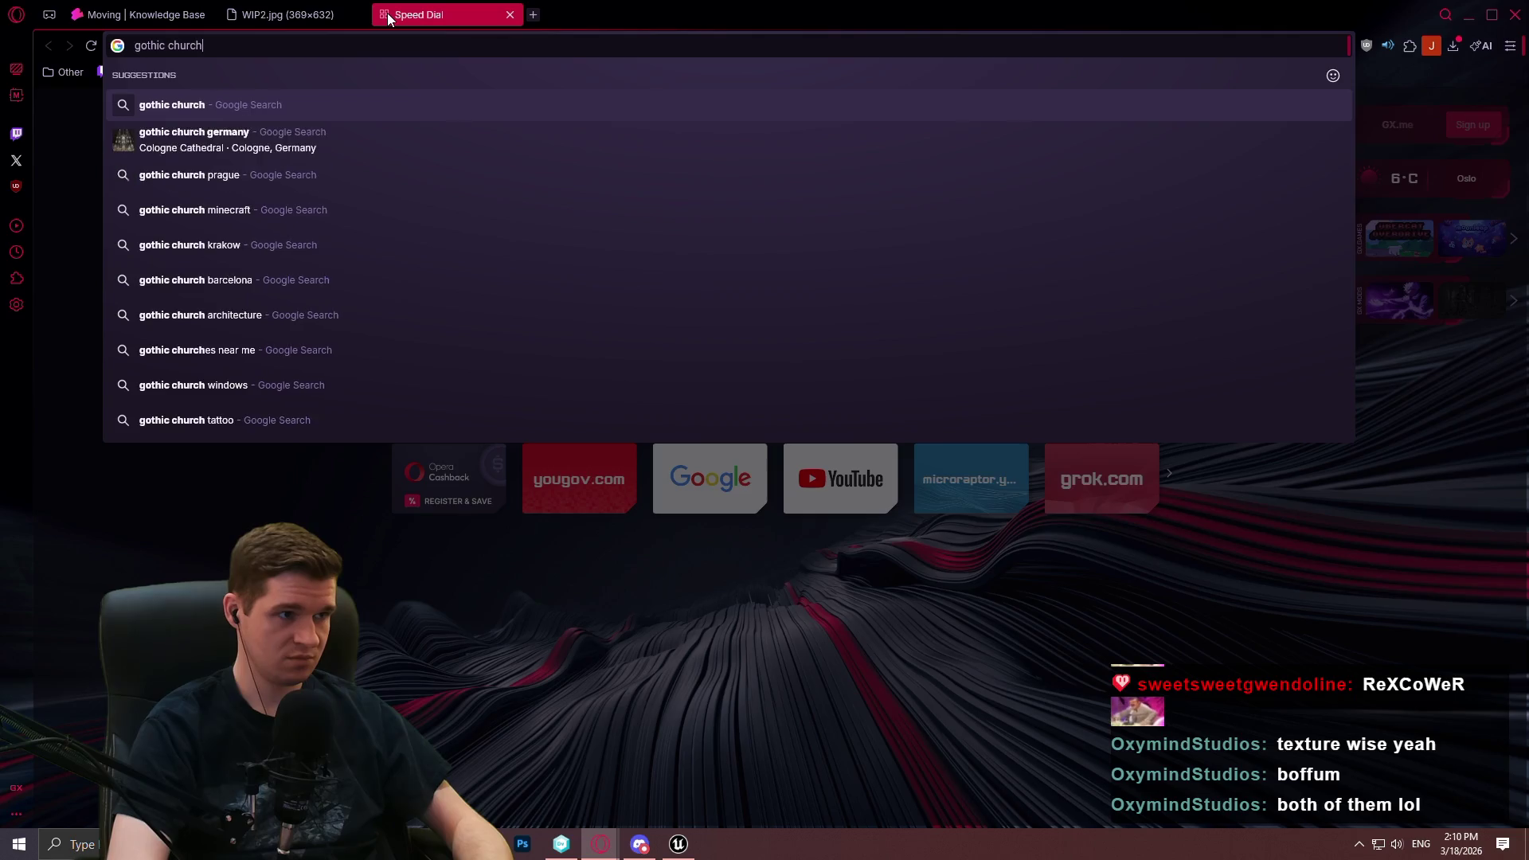
{"action": "key", "text": "Return"}
{"action": "left_click", "coordinate": [354, 180]}
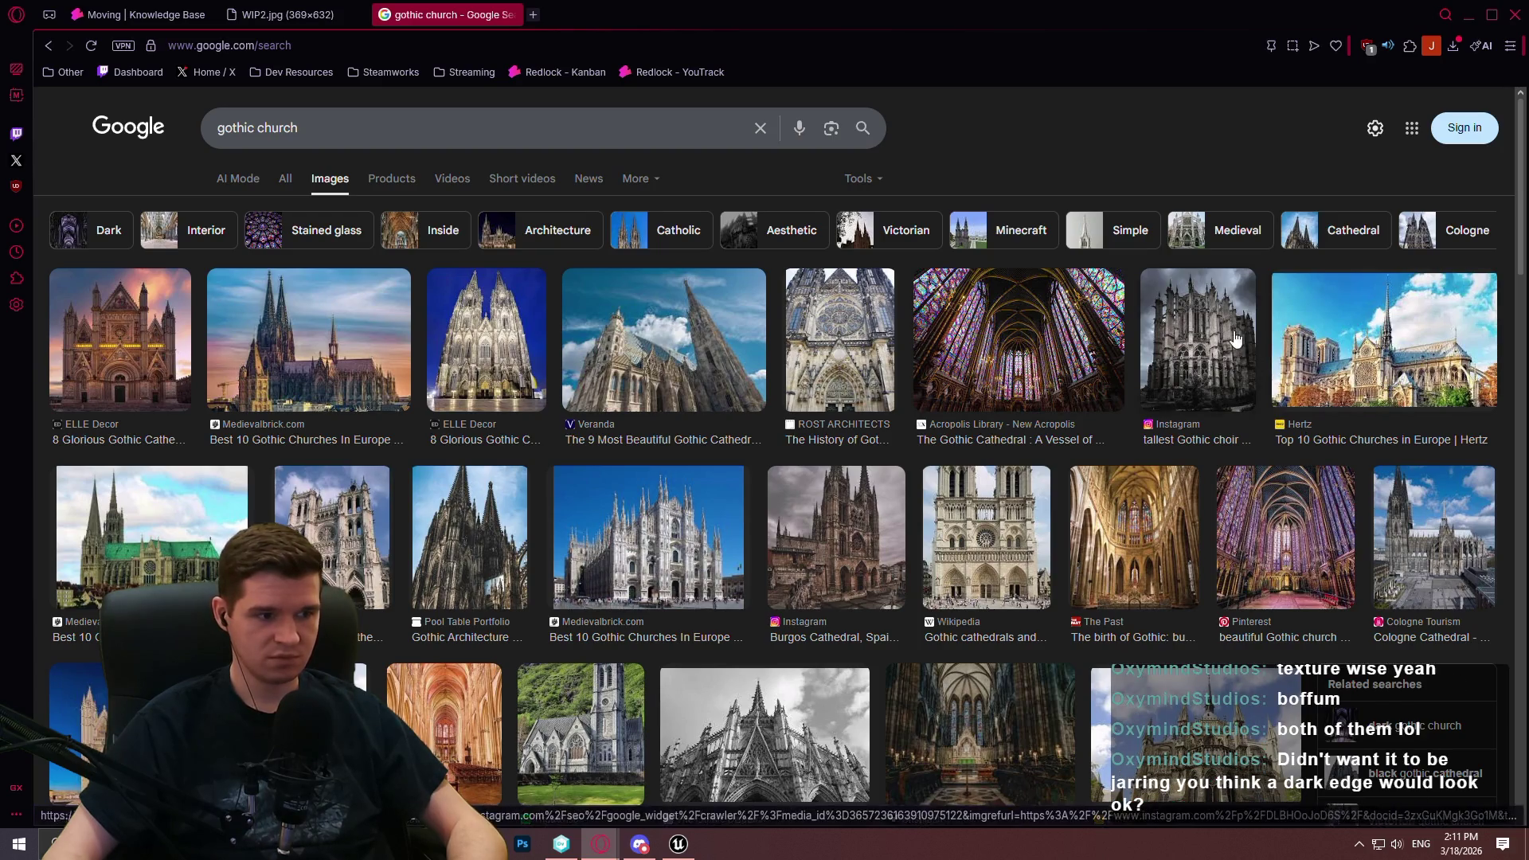
Open the Beauvais east end cathedral photo in its own tab and zoom in on it
{"action": "left_click", "coordinate": [1171, 344]}
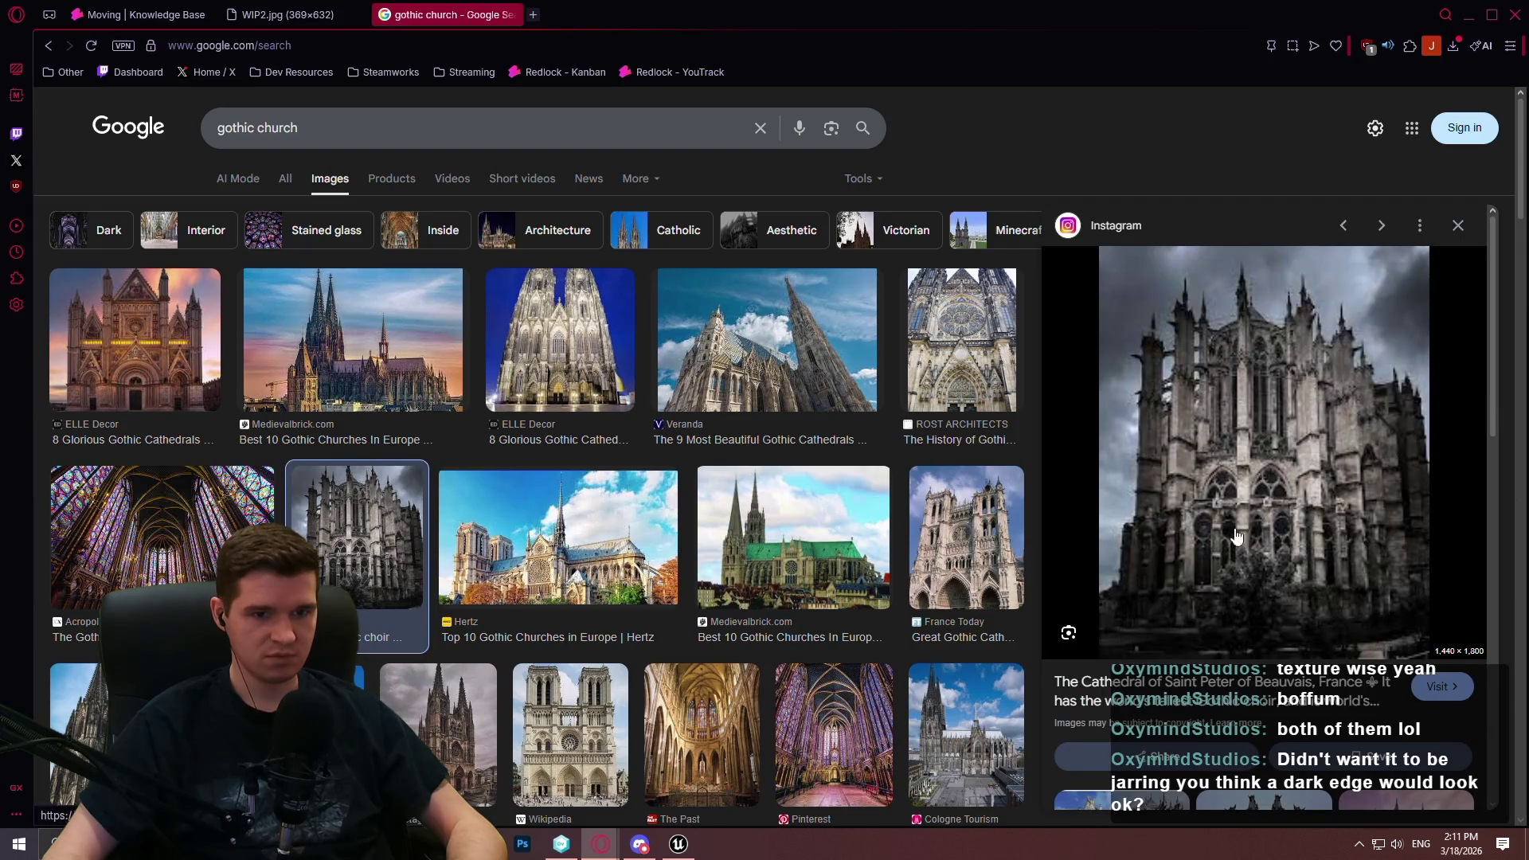
{"action": "scroll", "coordinate": [1195, 562], "scroll_direction": "down", "scroll_amount": 5}
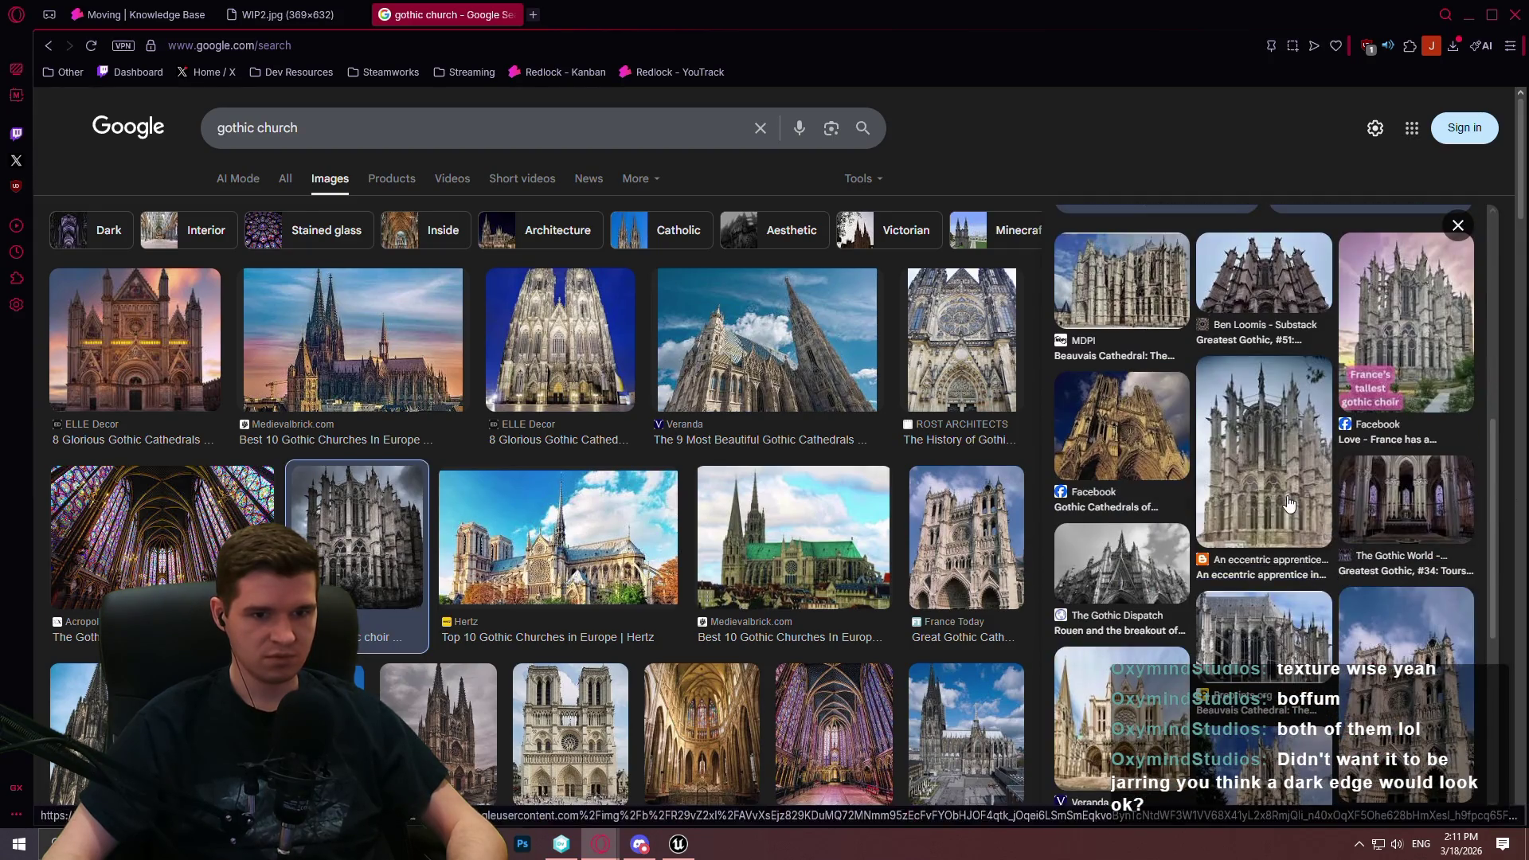
{"action": "left_click", "coordinate": [1328, 529]}
{"action": "right_click", "coordinate": [1234, 444]}
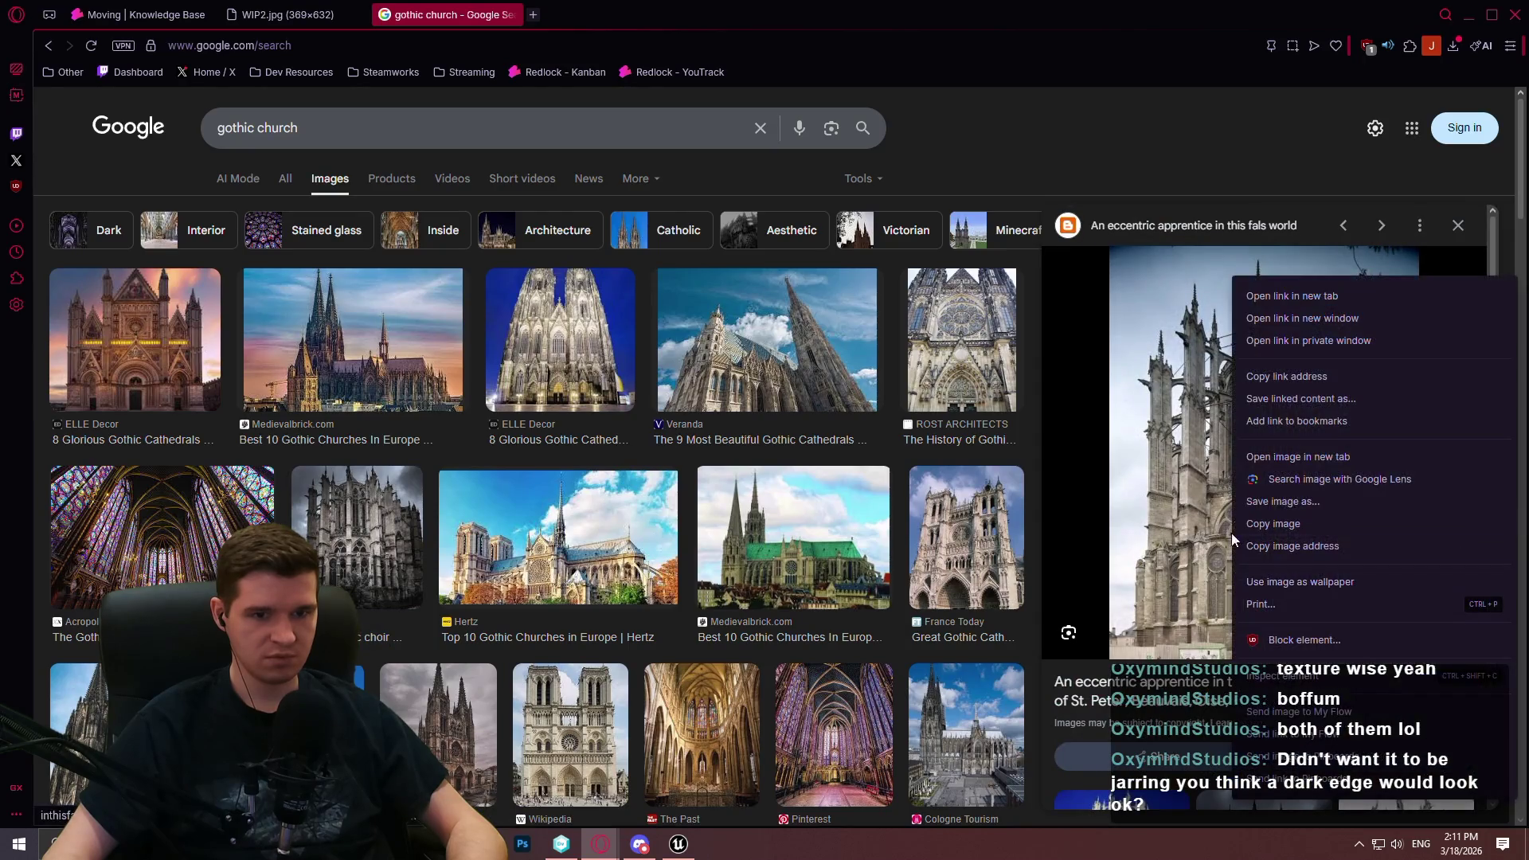
{"action": "left_click", "coordinate": [1274, 461]}
{"action": "left_click", "coordinate": [637, 11]}
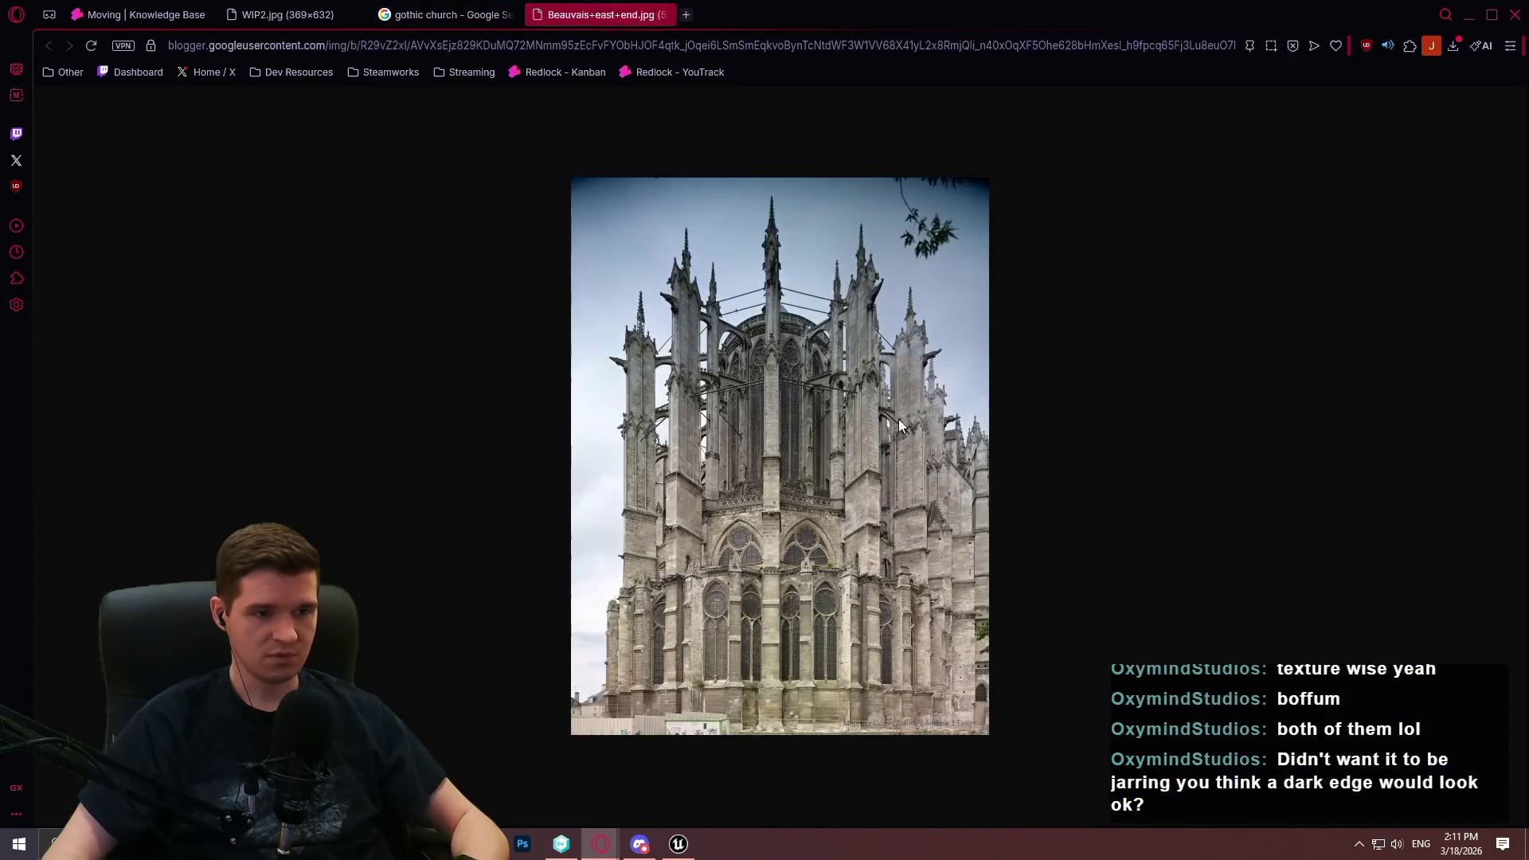
{"action": "scroll", "coordinate": [812, 551], "scroll_direction": "up", "scroll_amount": 6, "text": "ctrl"}
{"action": "scroll", "coordinate": [822, 395], "scroll_direction": "up", "scroll_amount": 4}
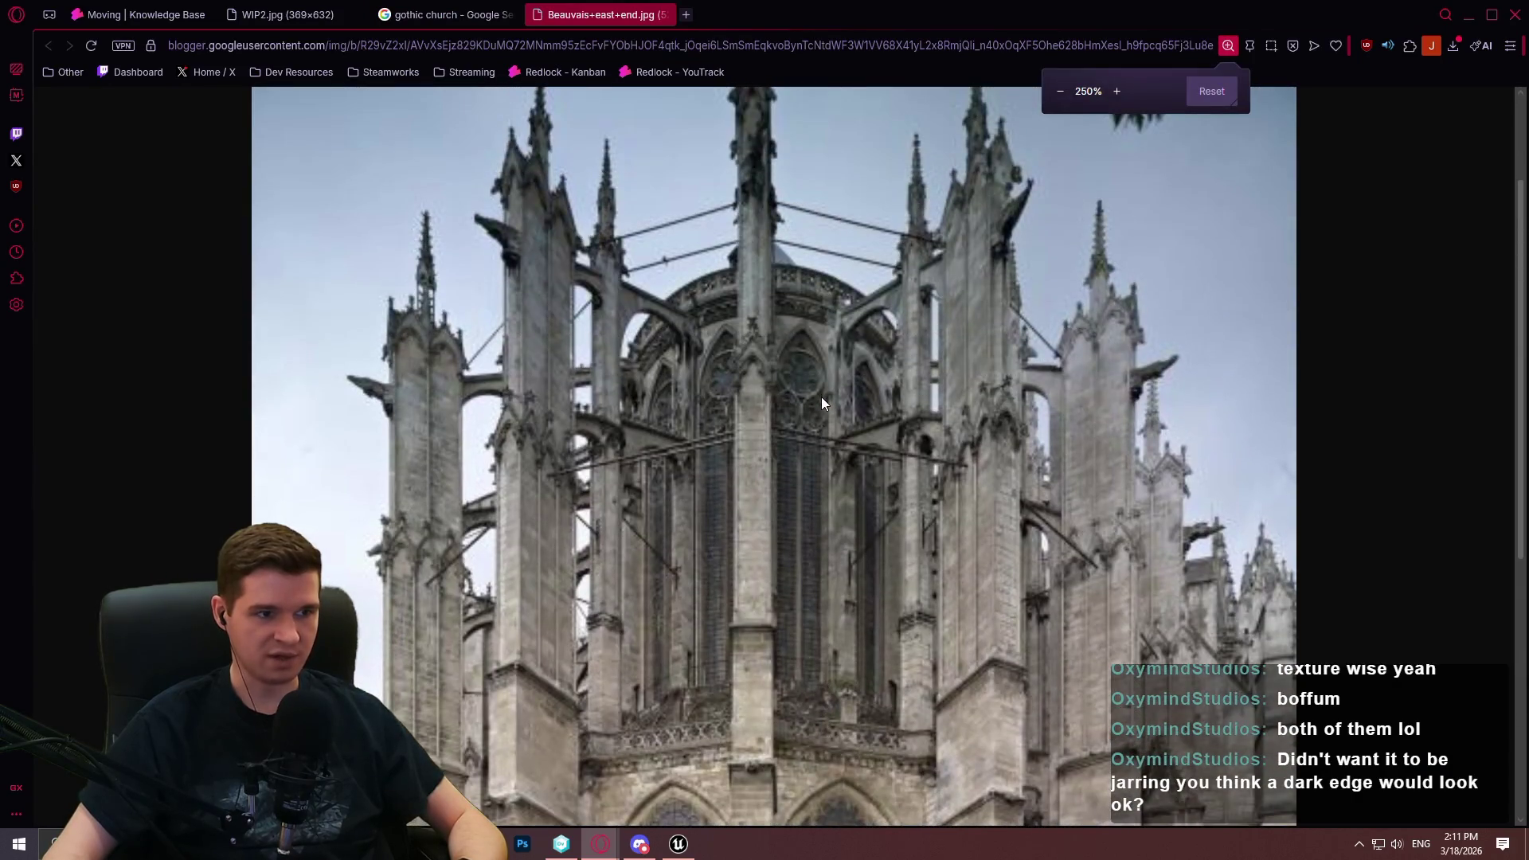
{"action": "scroll", "coordinate": [821, 395], "scroll_direction": "down", "scroll_amount": 2}
{"action": "scroll", "coordinate": [822, 391], "scroll_direction": "up", "scroll_amount": 2}
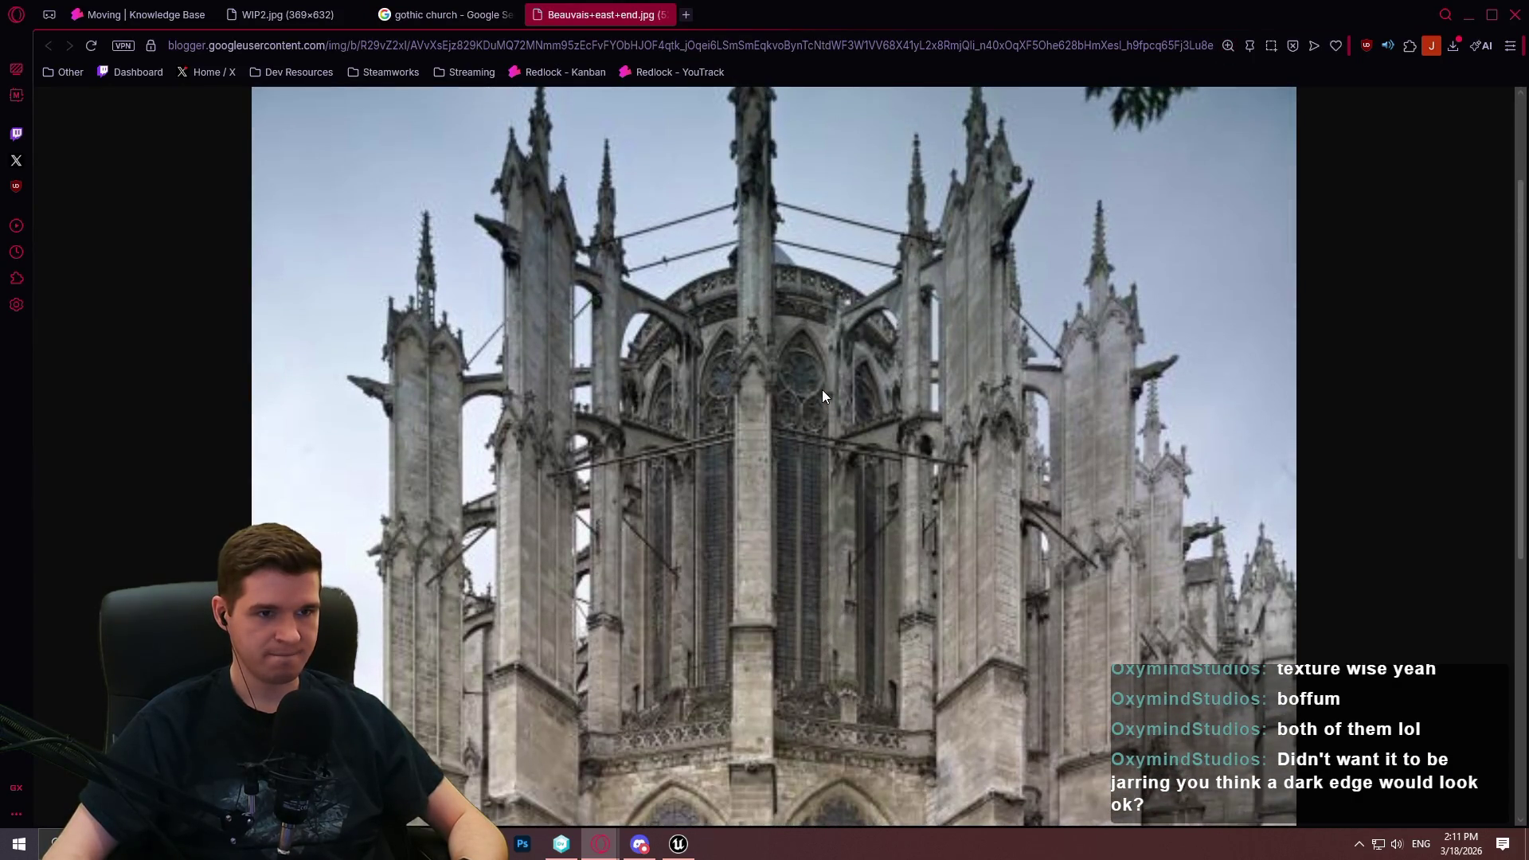
{"action": "scroll", "coordinate": [836, 374], "scroll_direction": "up", "scroll_amount": 2}
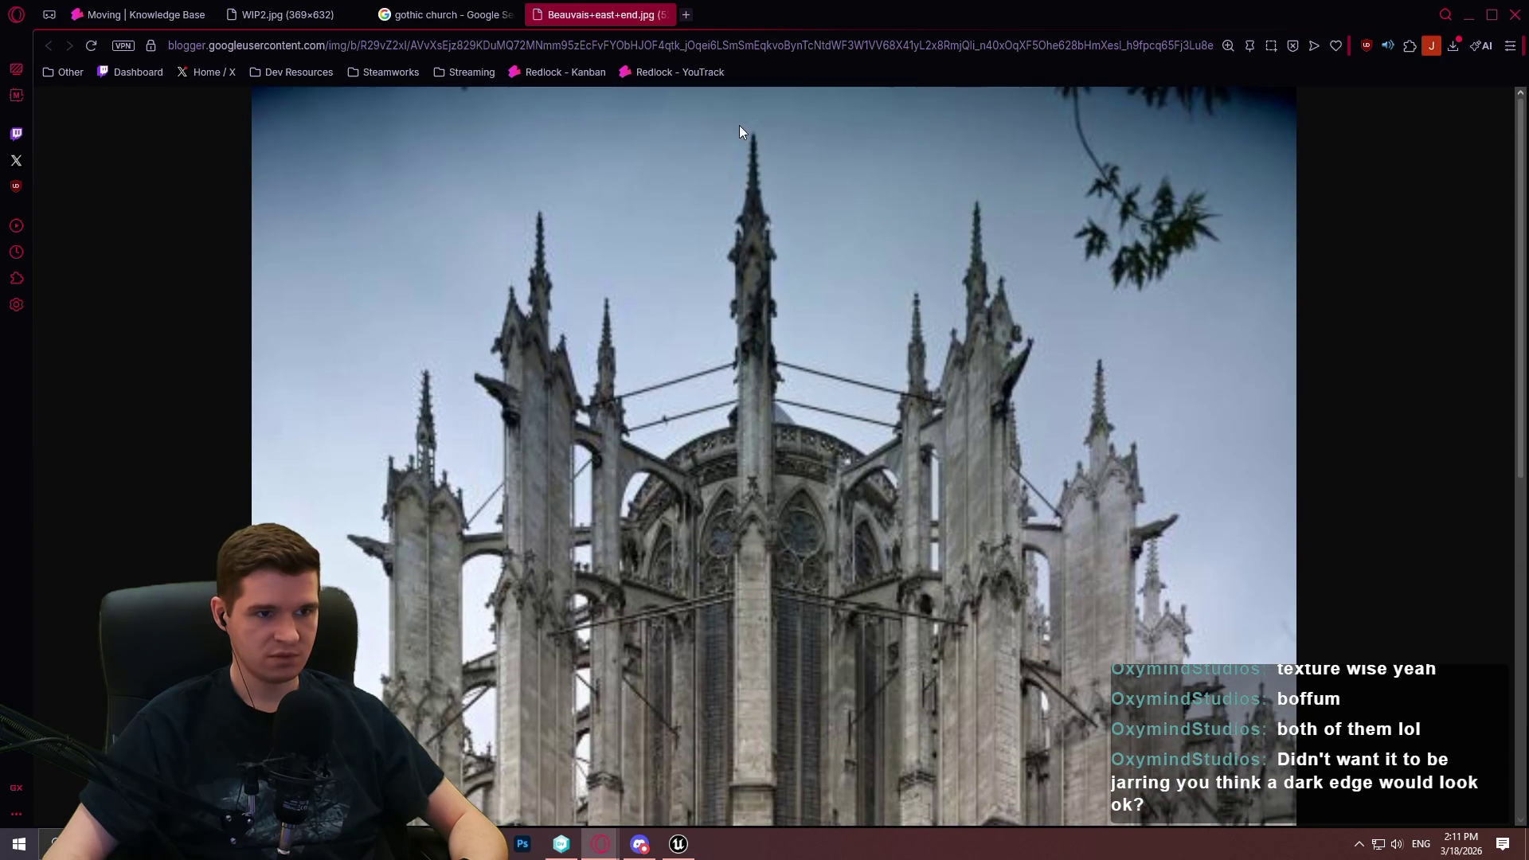
{"action": "scroll", "coordinate": [747, 422], "scroll_direction": "down", "scroll_amount": 6}
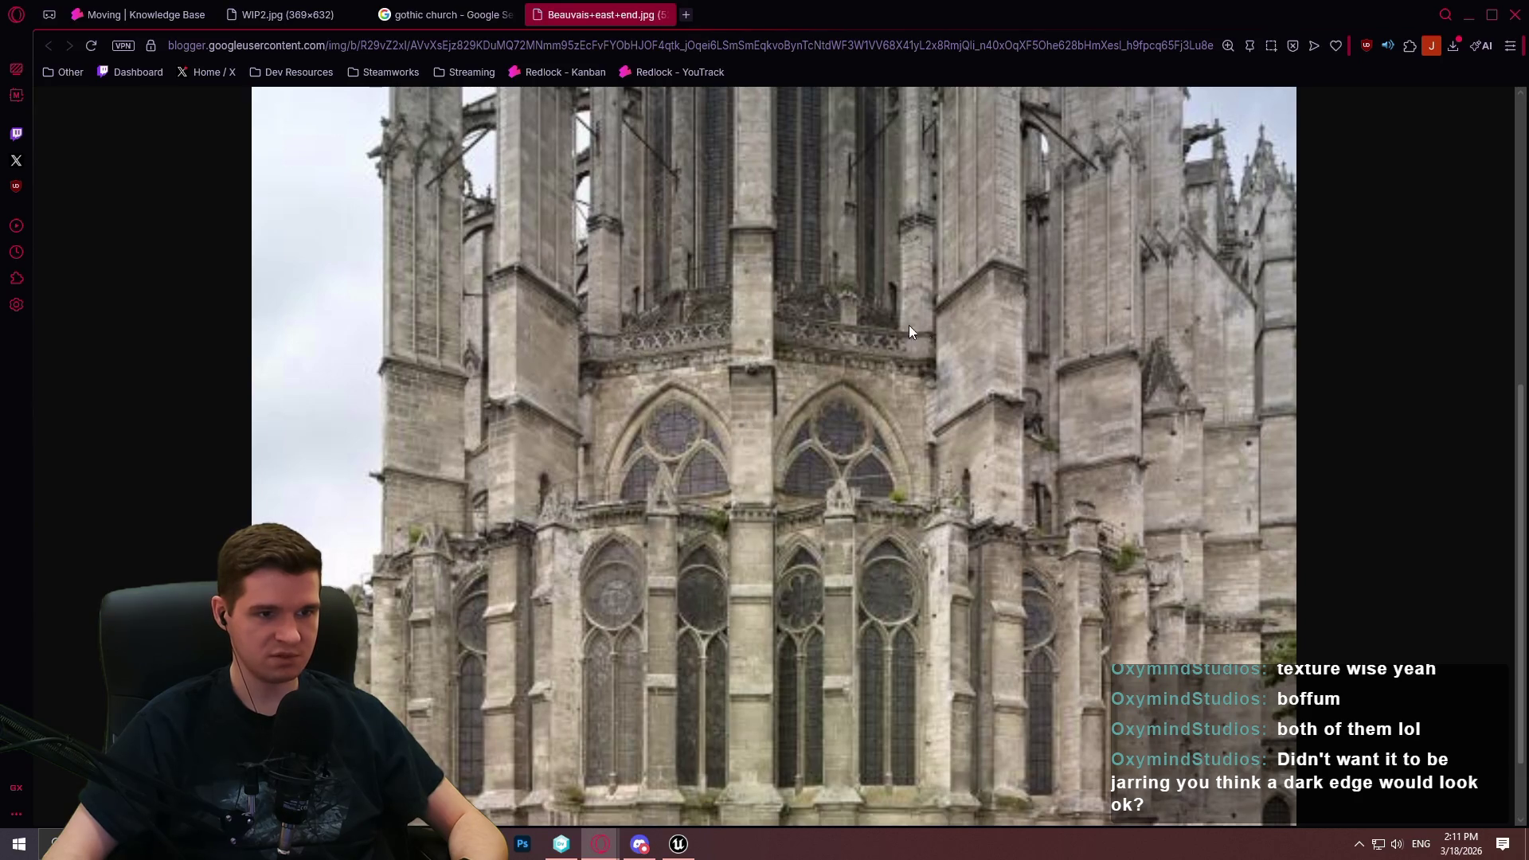
Compare with the WIP2 panel image, then select "church" in the search query
{"action": "left_click", "coordinate": [291, 14]}
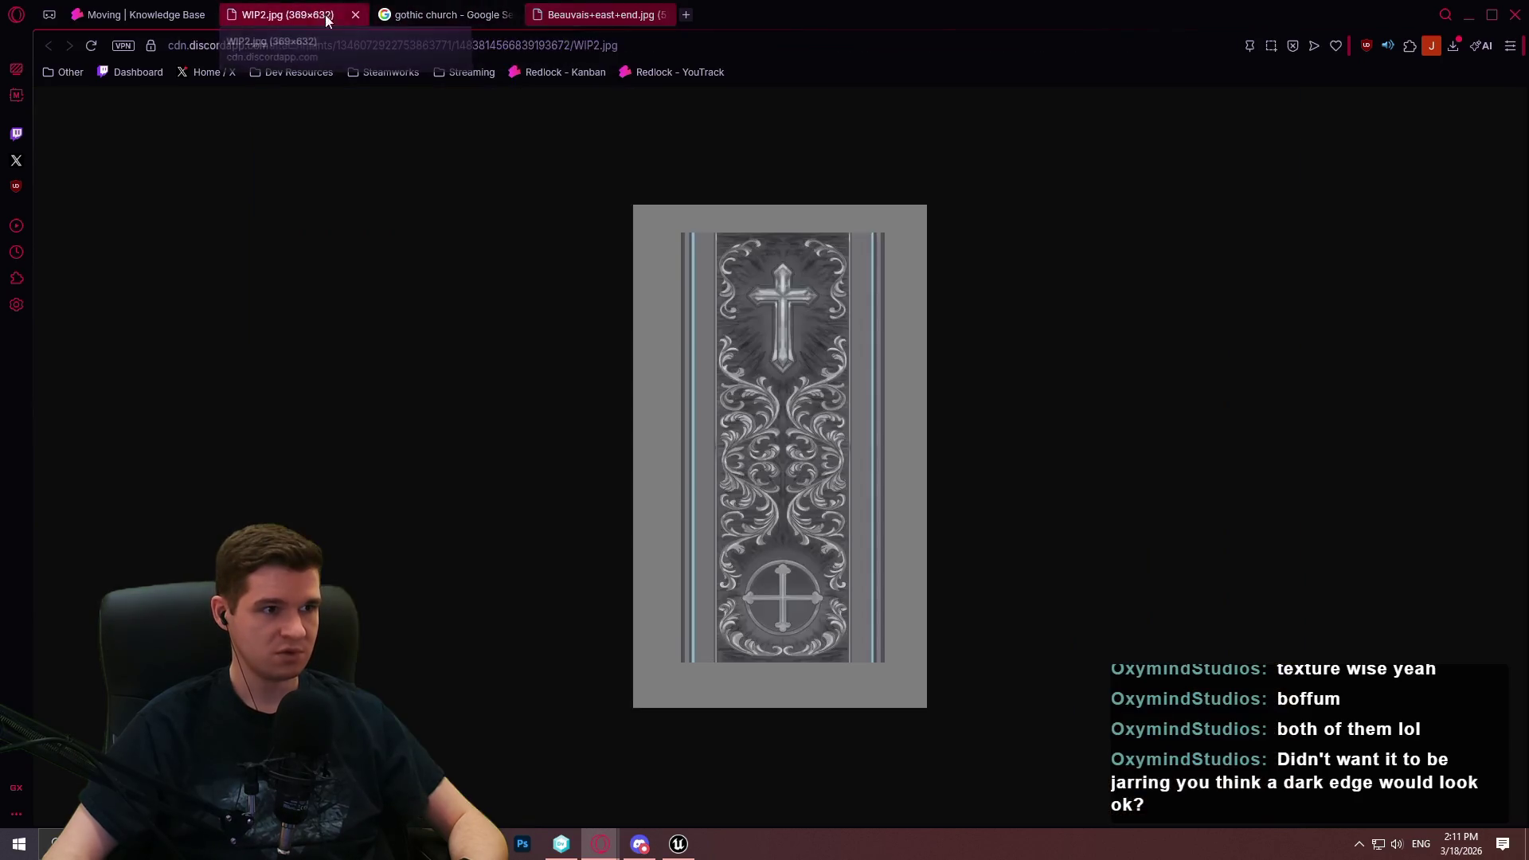
{"action": "left_click", "coordinate": [450, 15]}
{"action": "double_click", "coordinate": [274, 127]}
Search Google Images for 'gothic railings', preview the LASSCO gates result, and bring WIP2.jpg back up
{"action": "type", "text": "railings"}
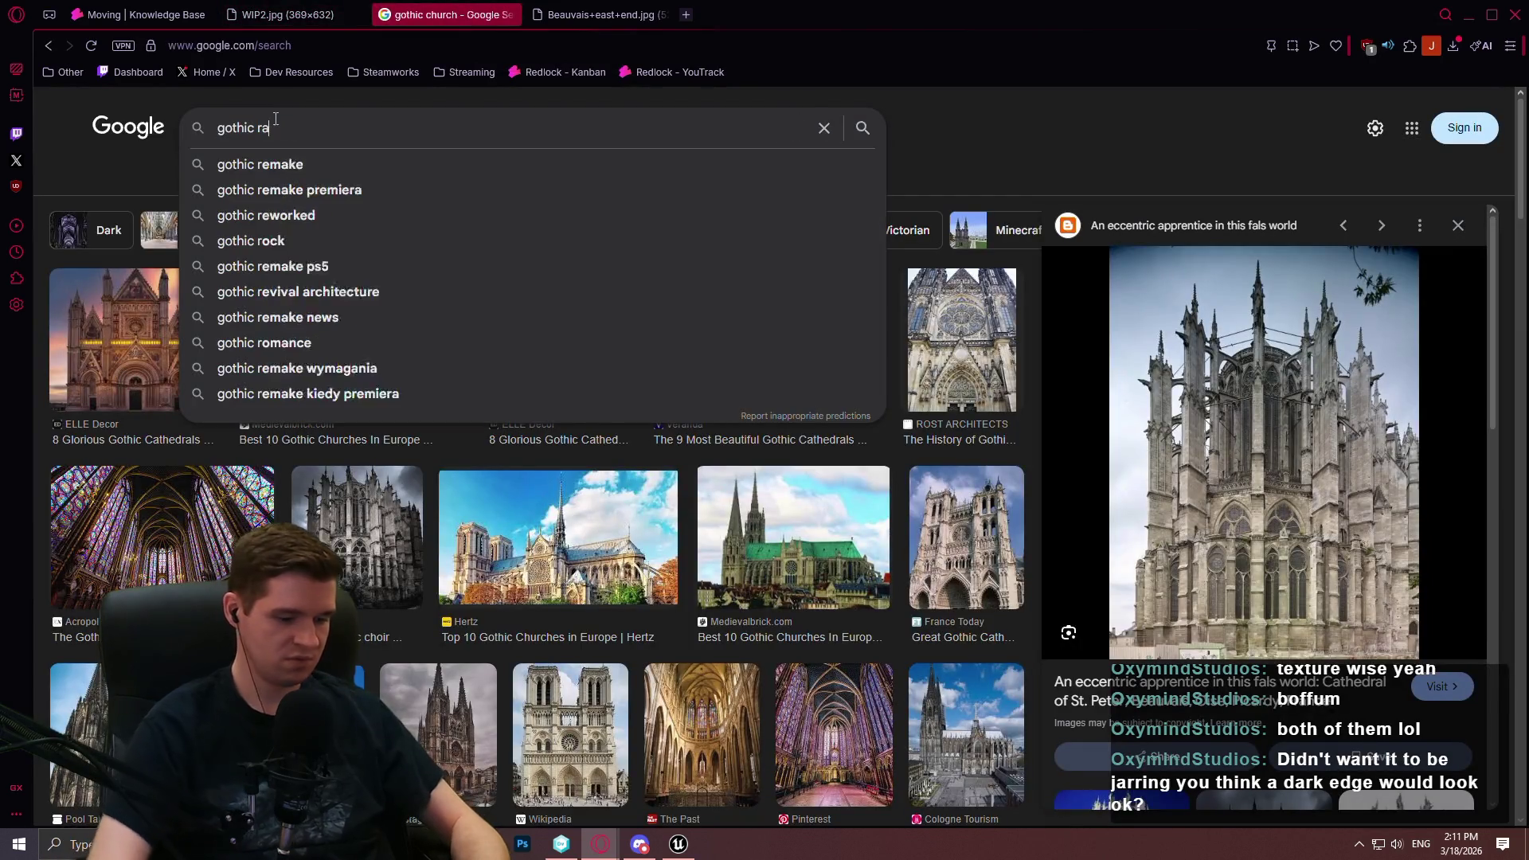
{"action": "key", "text": "Return"}
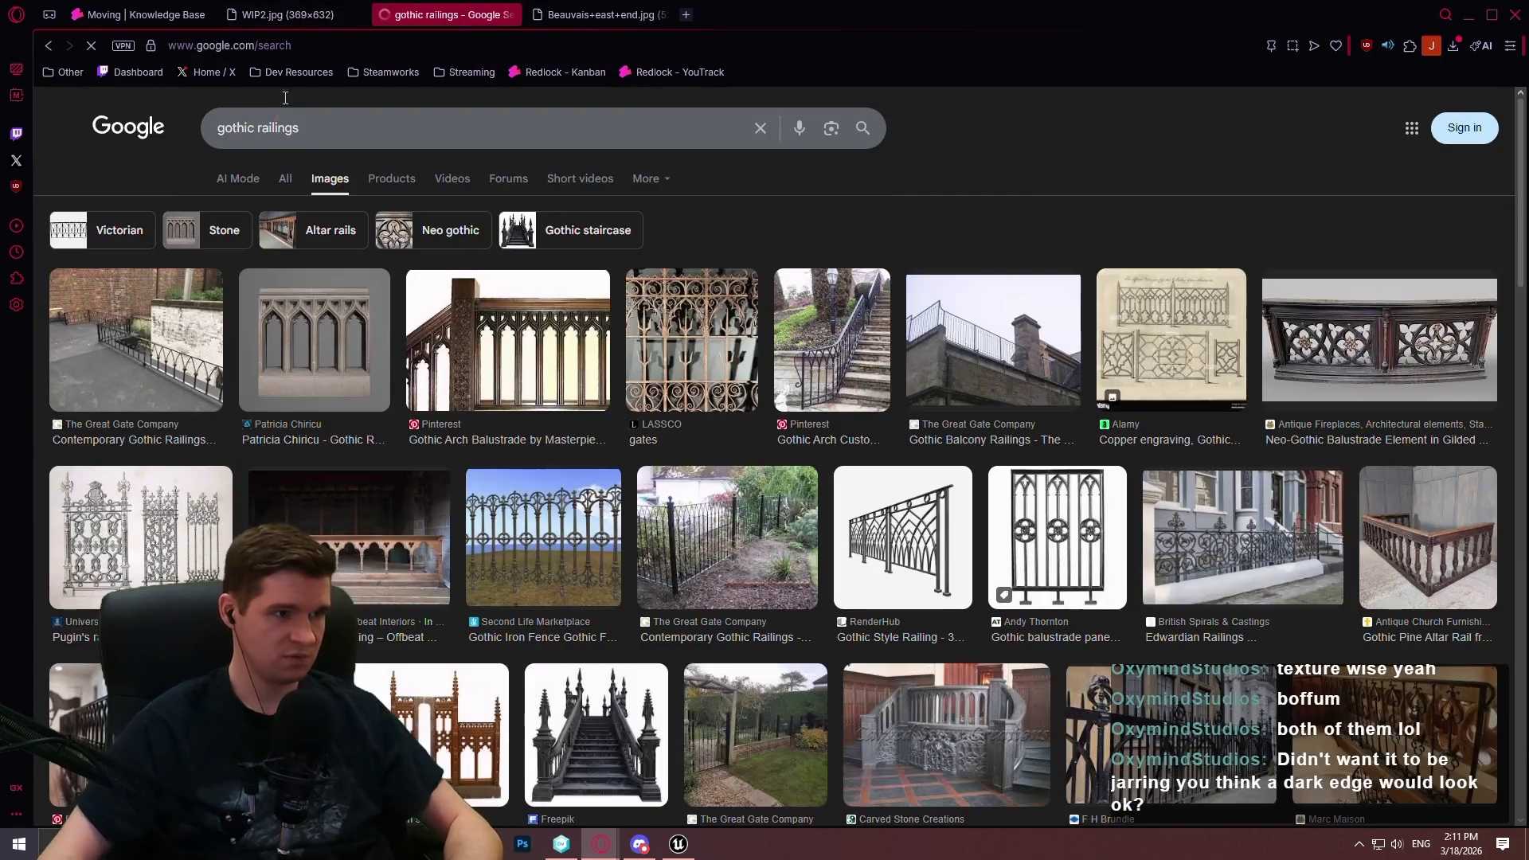
{"action": "left_click", "coordinate": [698, 342]}
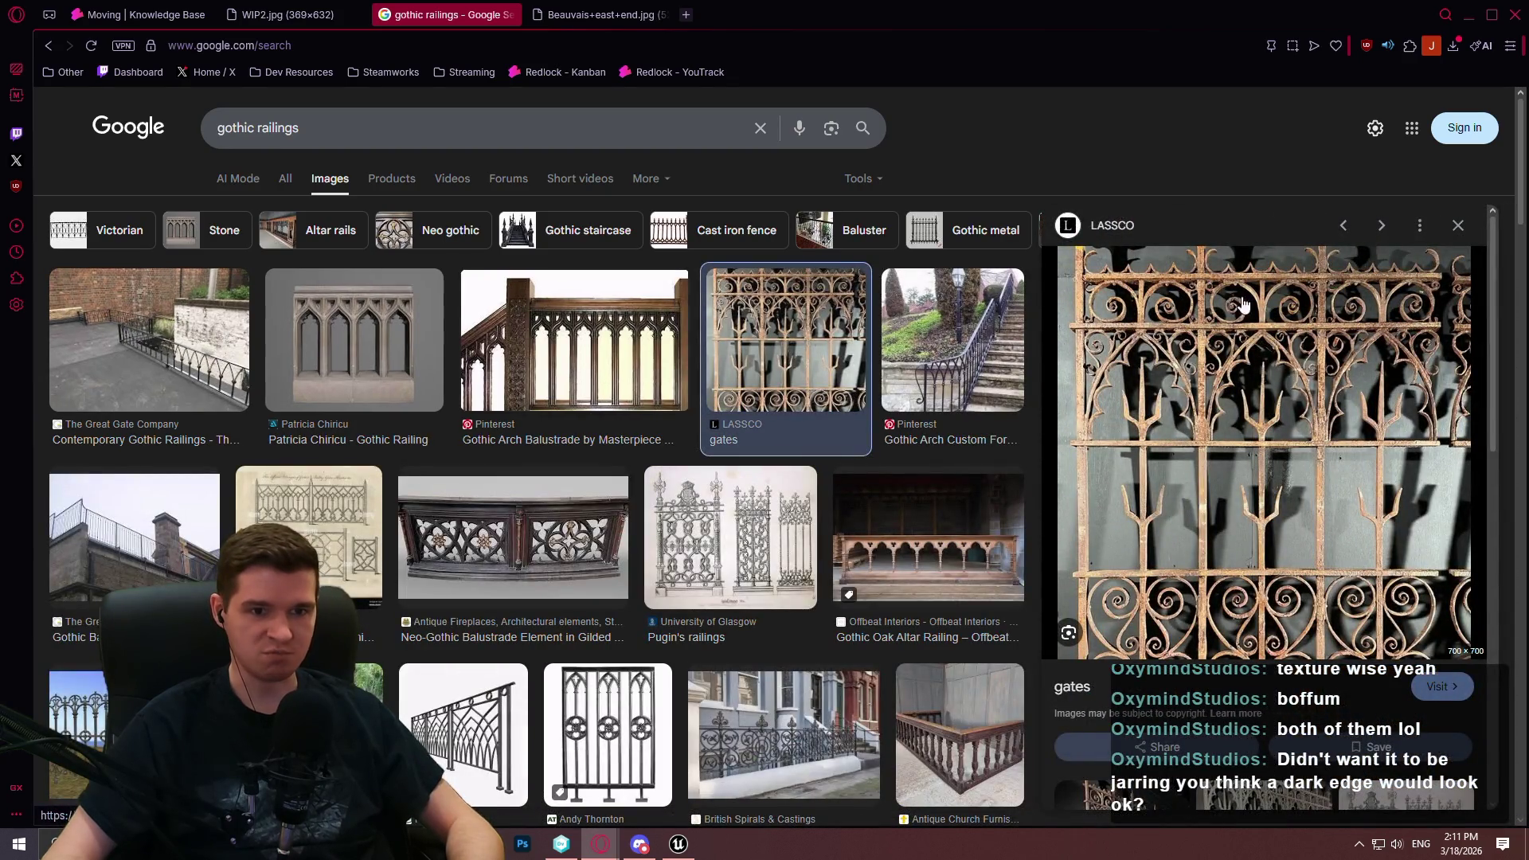
{"action": "left_click", "coordinate": [287, 14]}
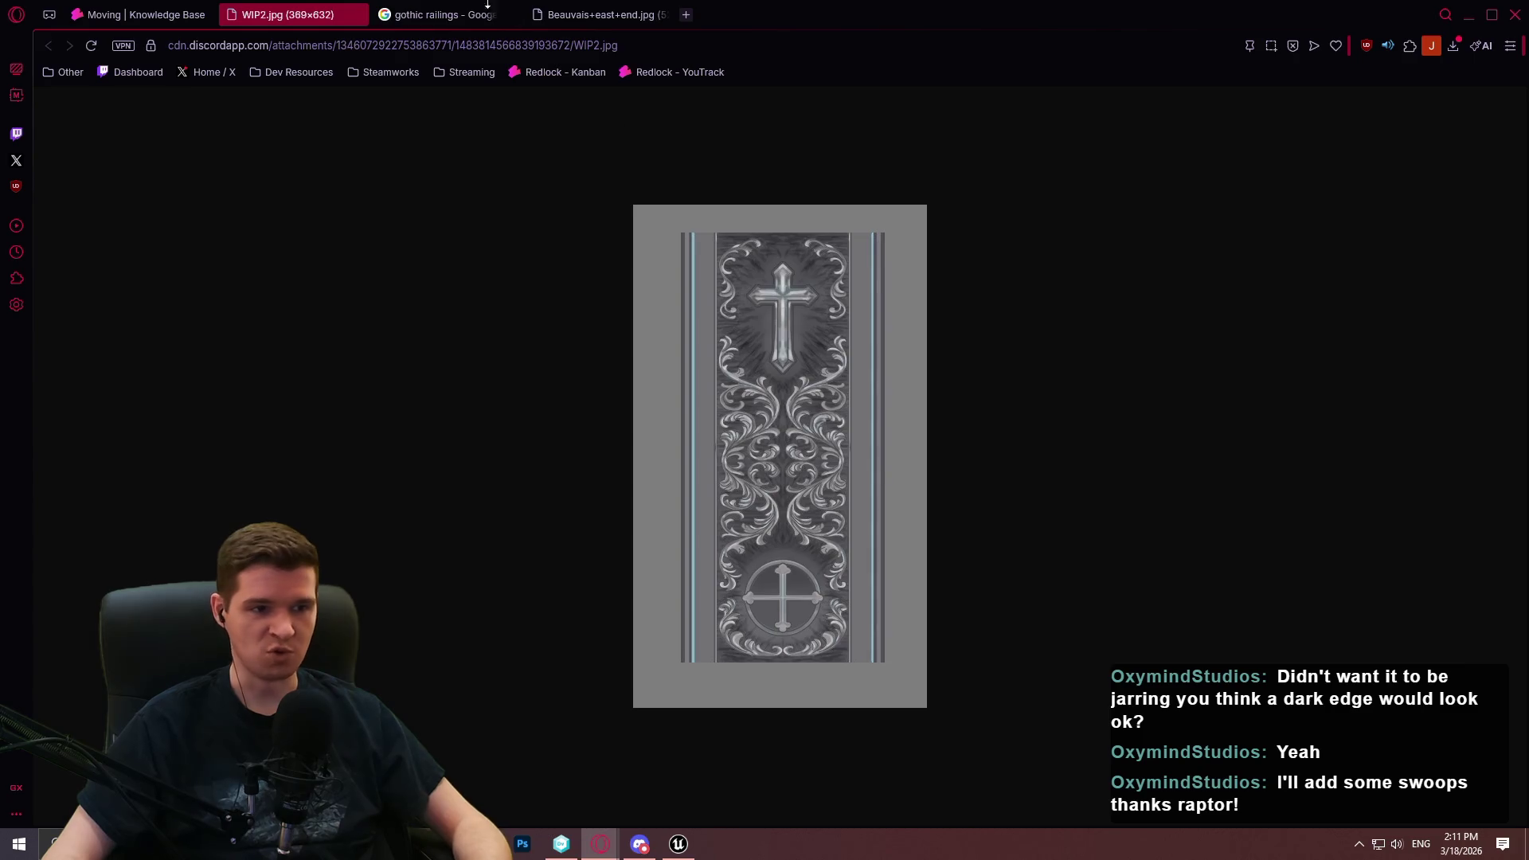
Open the Neo-Gothic balustrade image from the gothic railings results in a new tab
{"action": "left_click", "coordinate": [557, 14]}
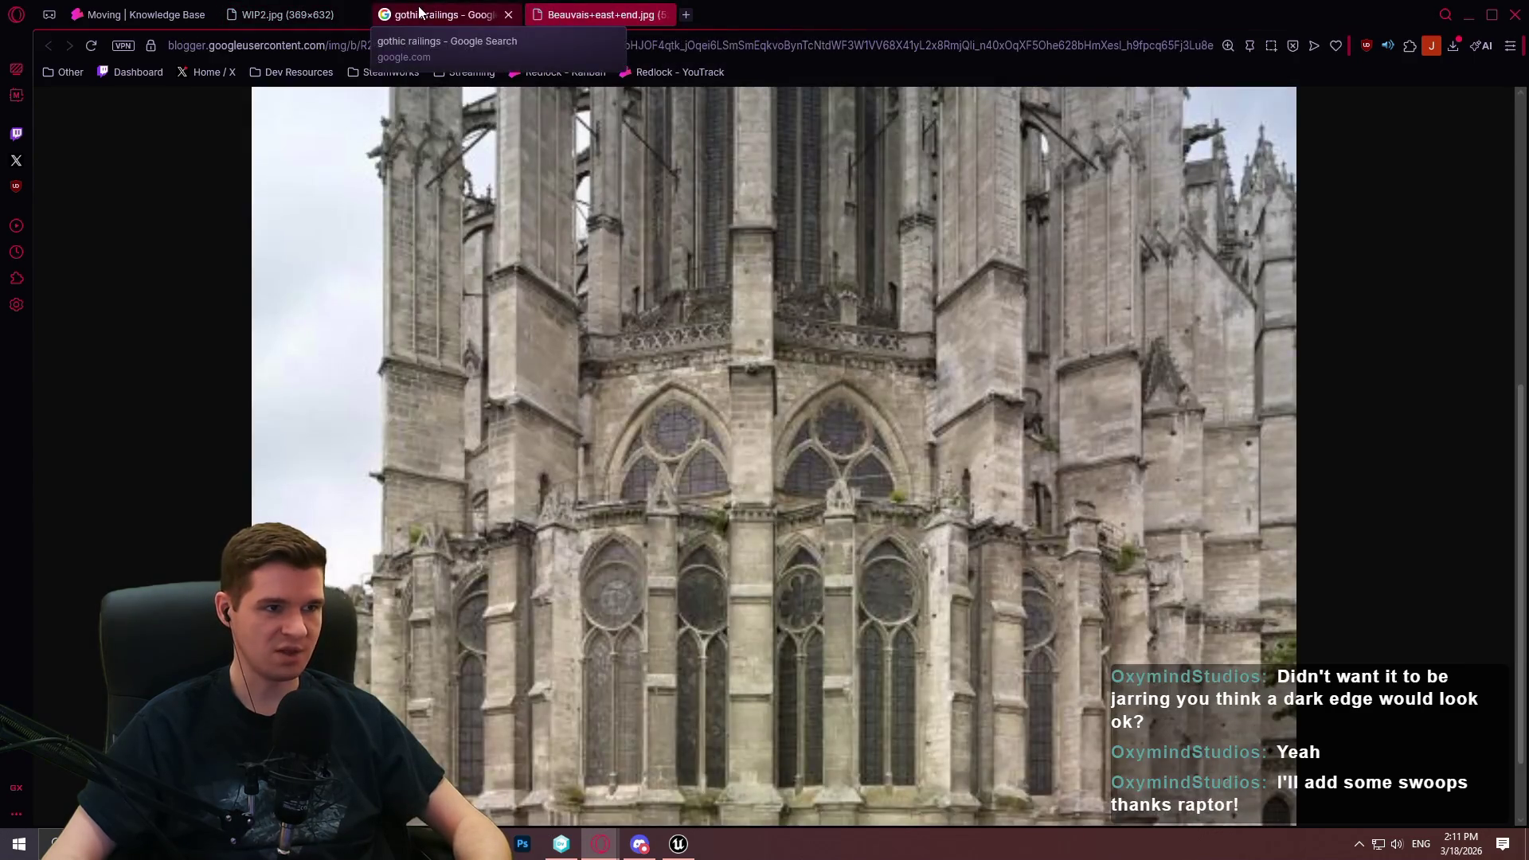
{"action": "left_click", "coordinate": [512, 16]}
{"action": "scroll", "coordinate": [643, 375], "scroll_direction": "down", "scroll_amount": 1}
{"action": "scroll", "coordinate": [643, 374], "scroll_direction": "down", "scroll_amount": 2}
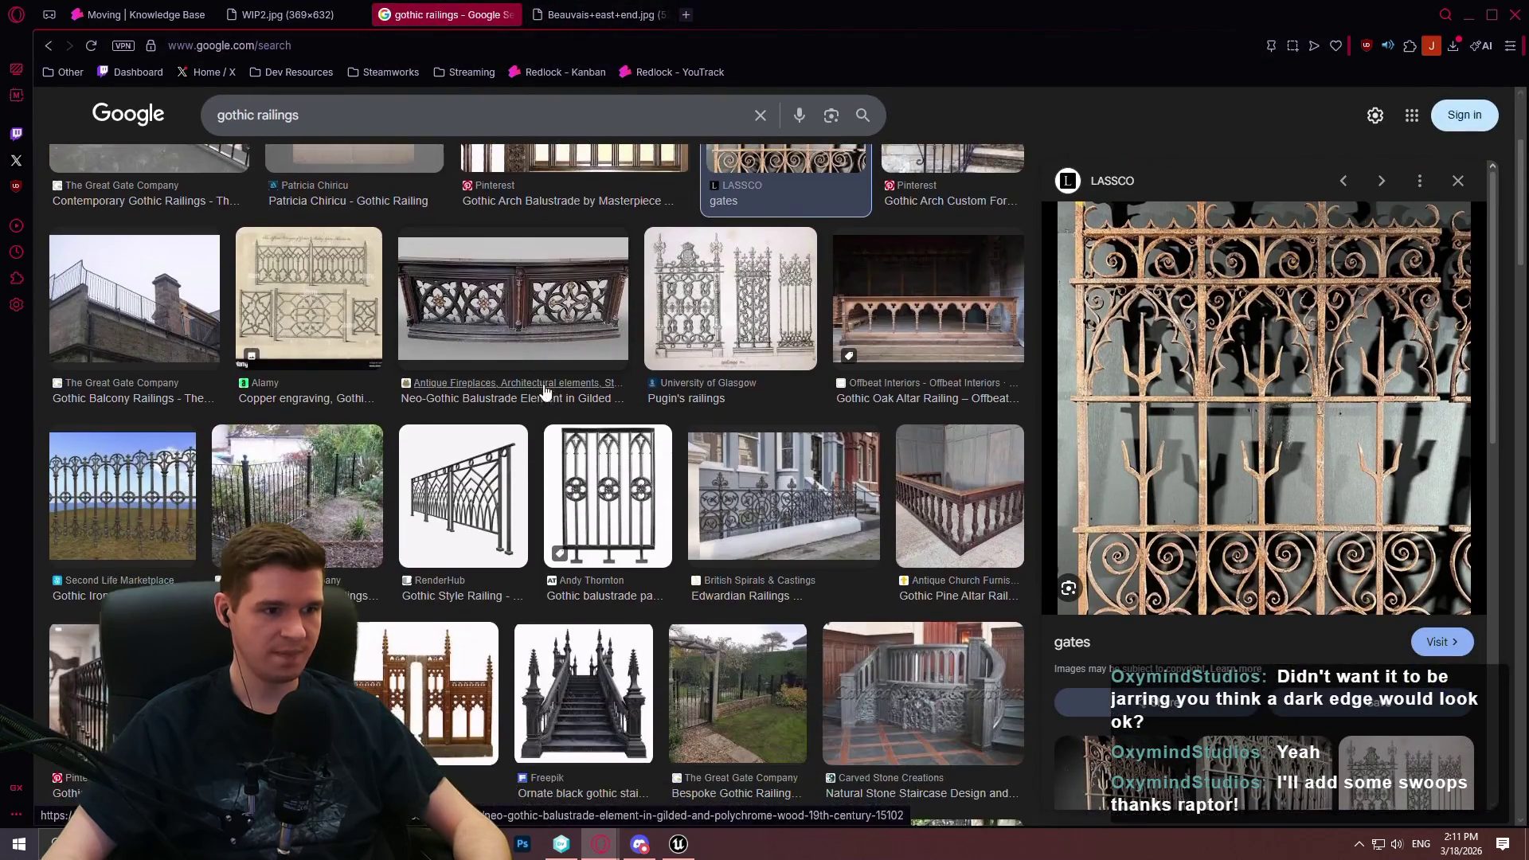
{"action": "left_click", "coordinate": [573, 342]}
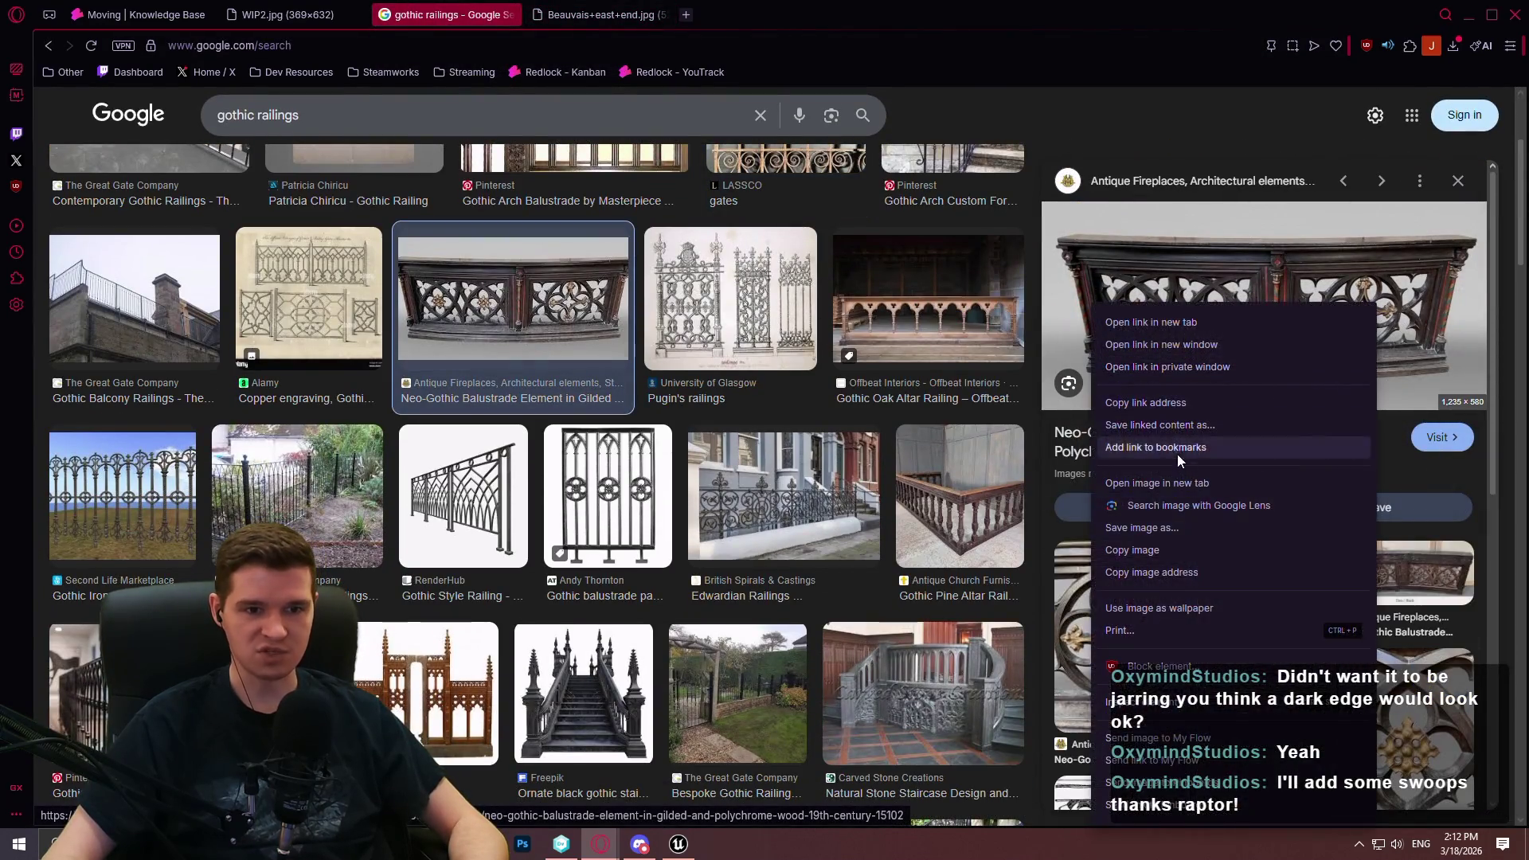
{"action": "left_click", "coordinate": [1179, 482]}
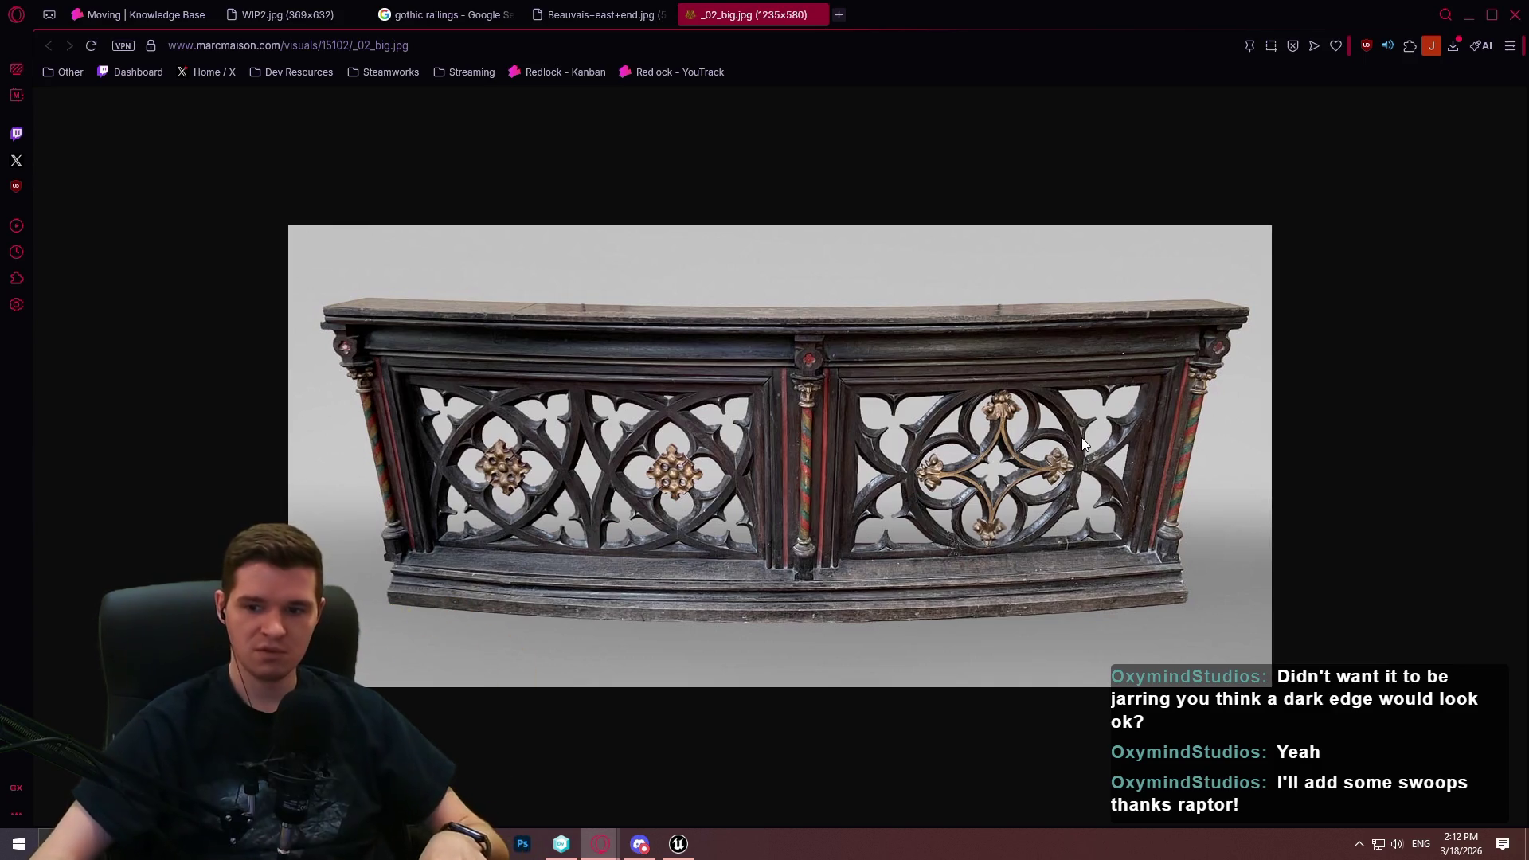
Check WIP2.jpg again, then preview the Natural Stone Staircase railings result
{"action": "key", "text": "ctrl+Tab"}
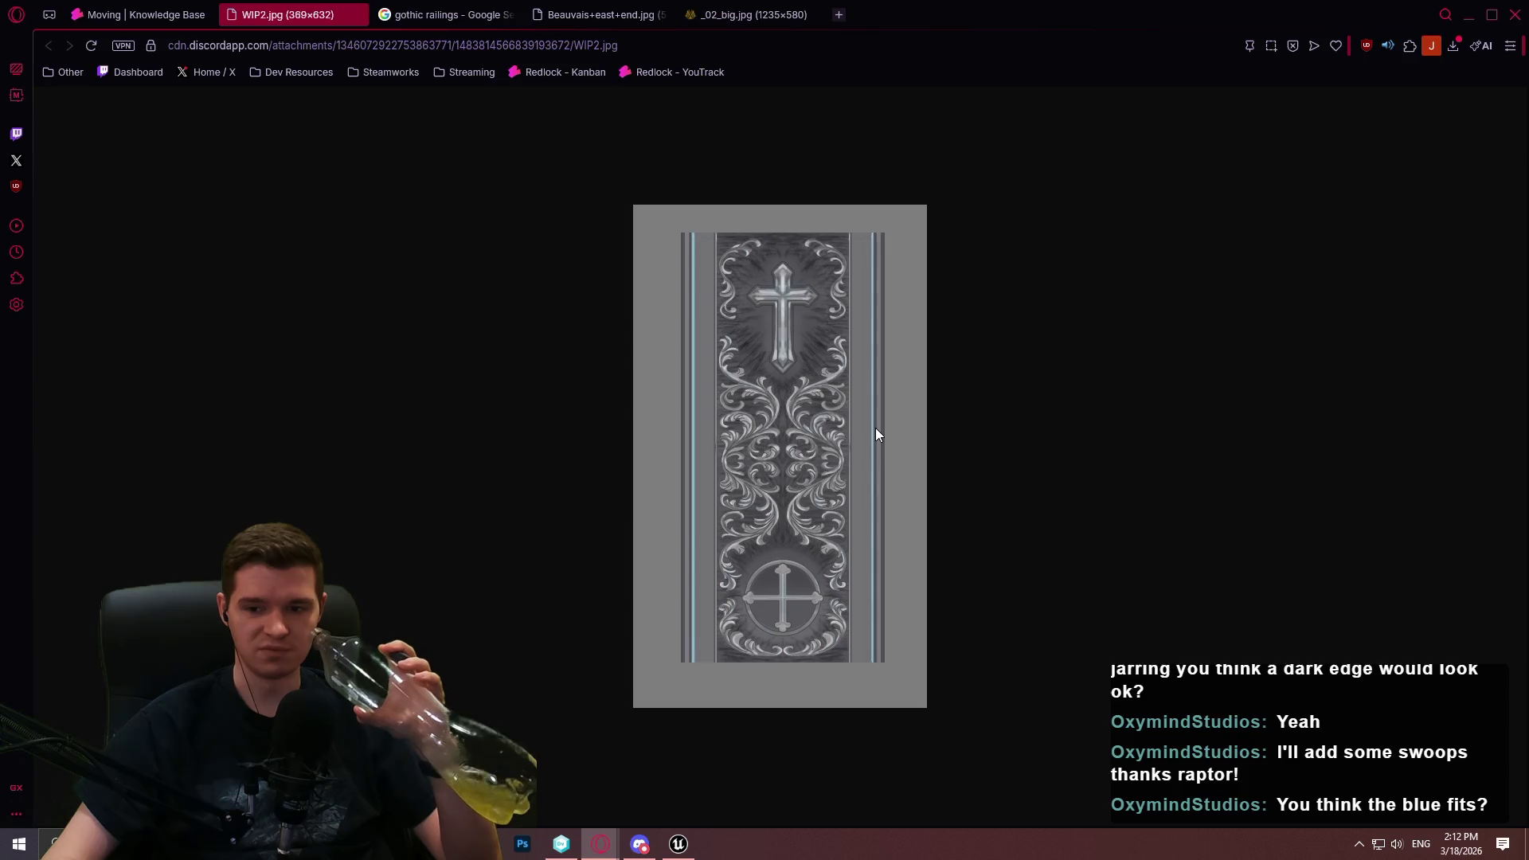
{"action": "left_click", "coordinate": [419, 15]}
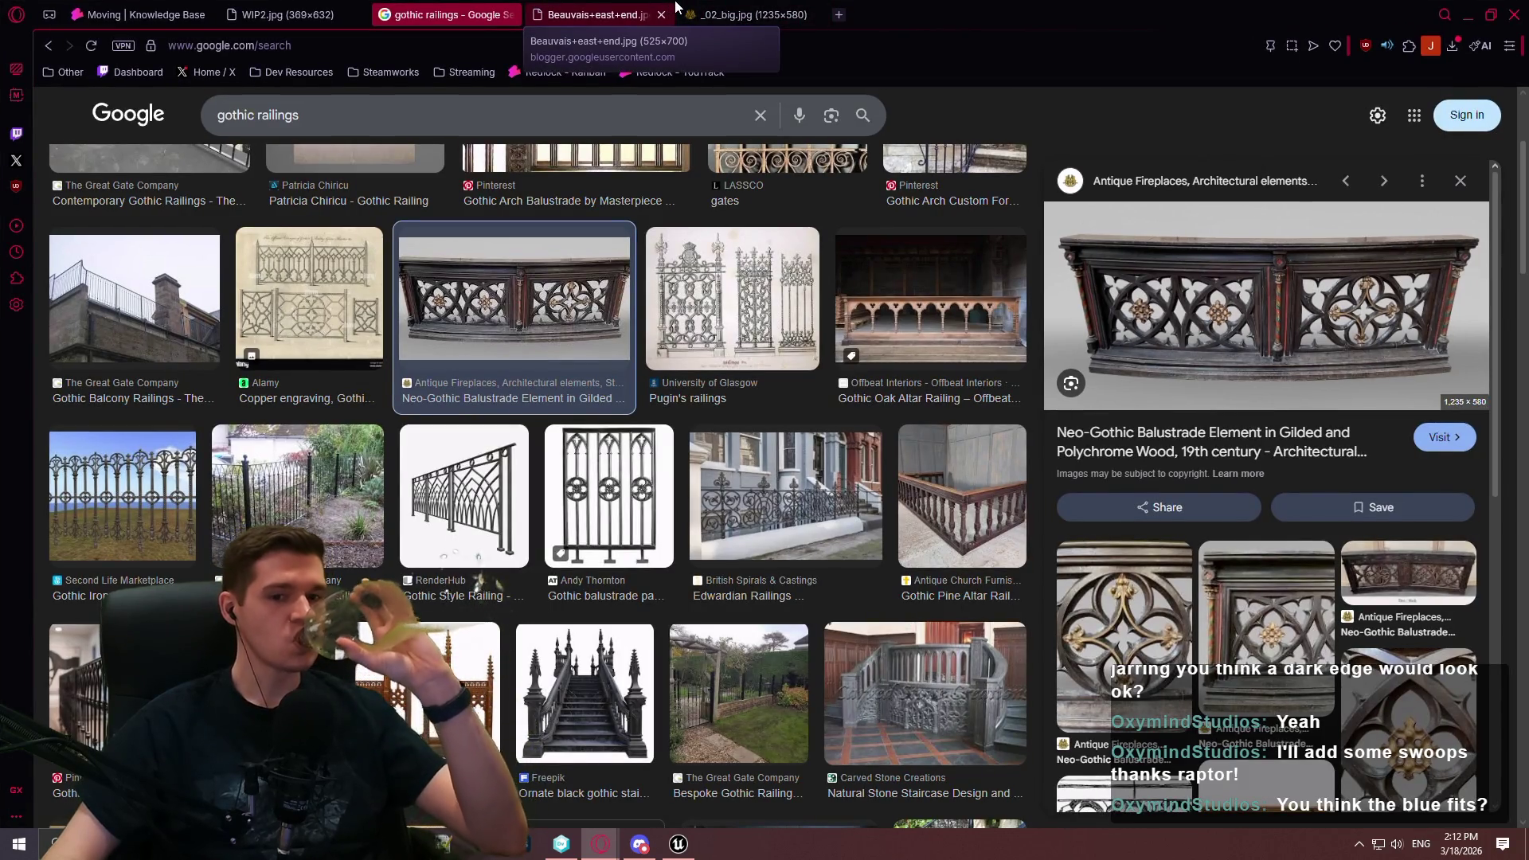
{"action": "left_click", "coordinate": [916, 696]}
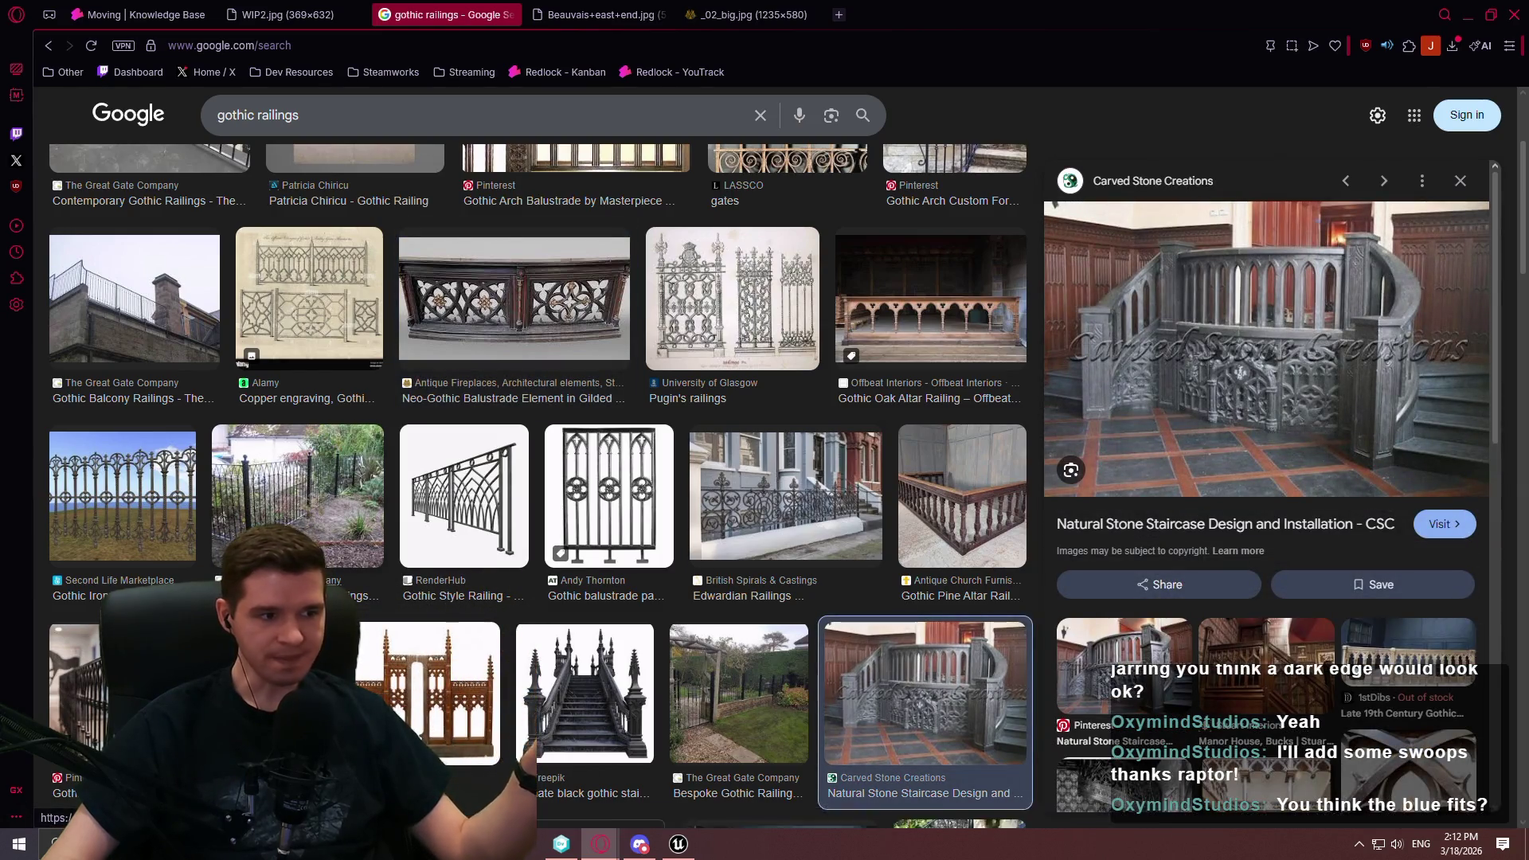
Open the Custom Ornamental railing image full-size in a new tab, then return to WIP2.jpg
{"action": "scroll", "coordinate": [504, 478], "scroll_direction": "down", "scroll_amount": 7}
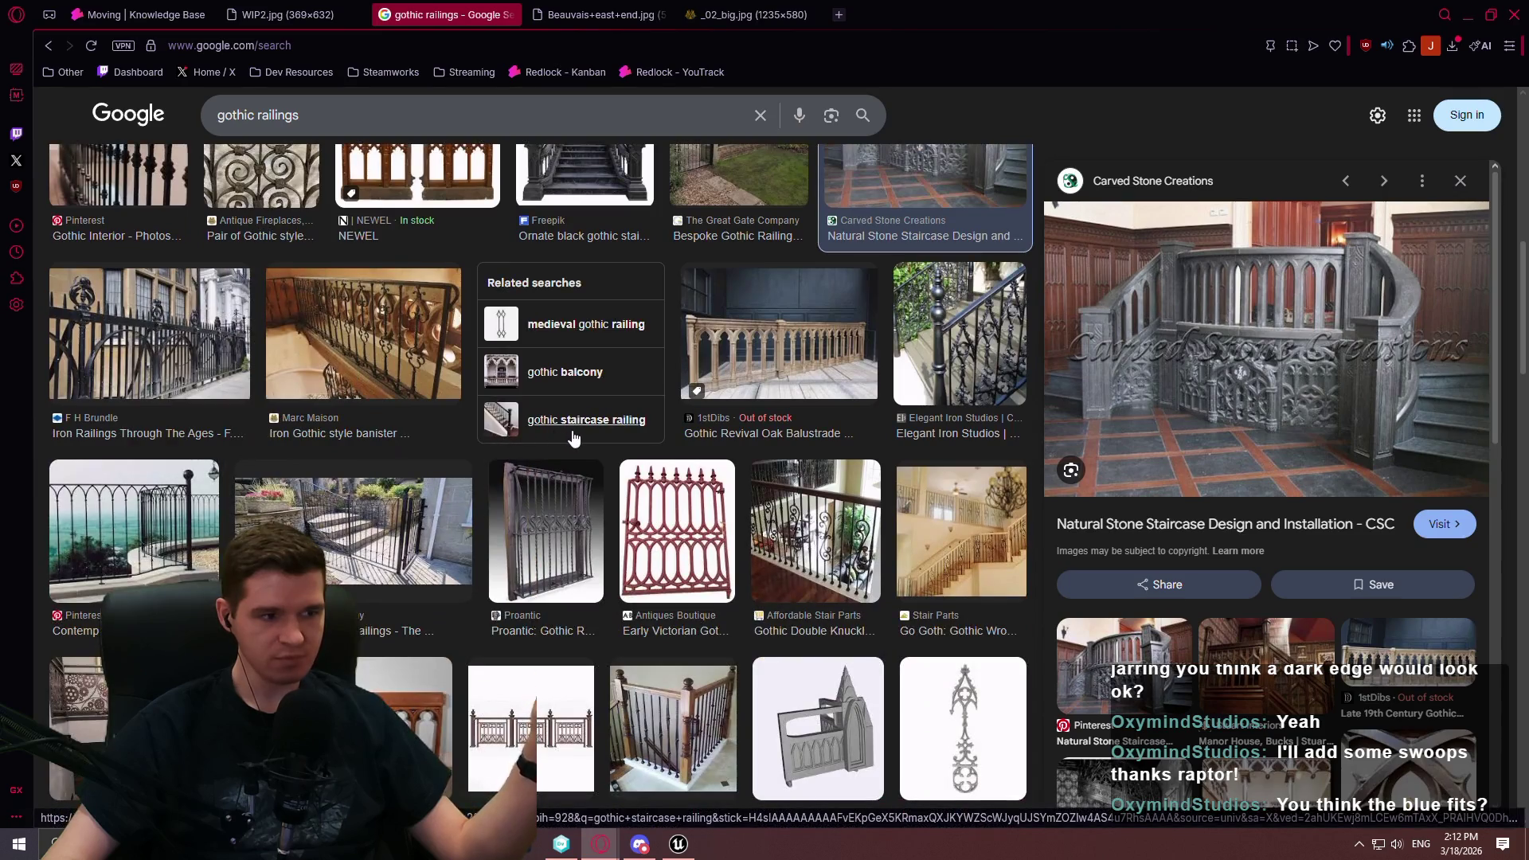
{"action": "scroll", "coordinate": [574, 436], "scroll_direction": "down", "scroll_amount": 1}
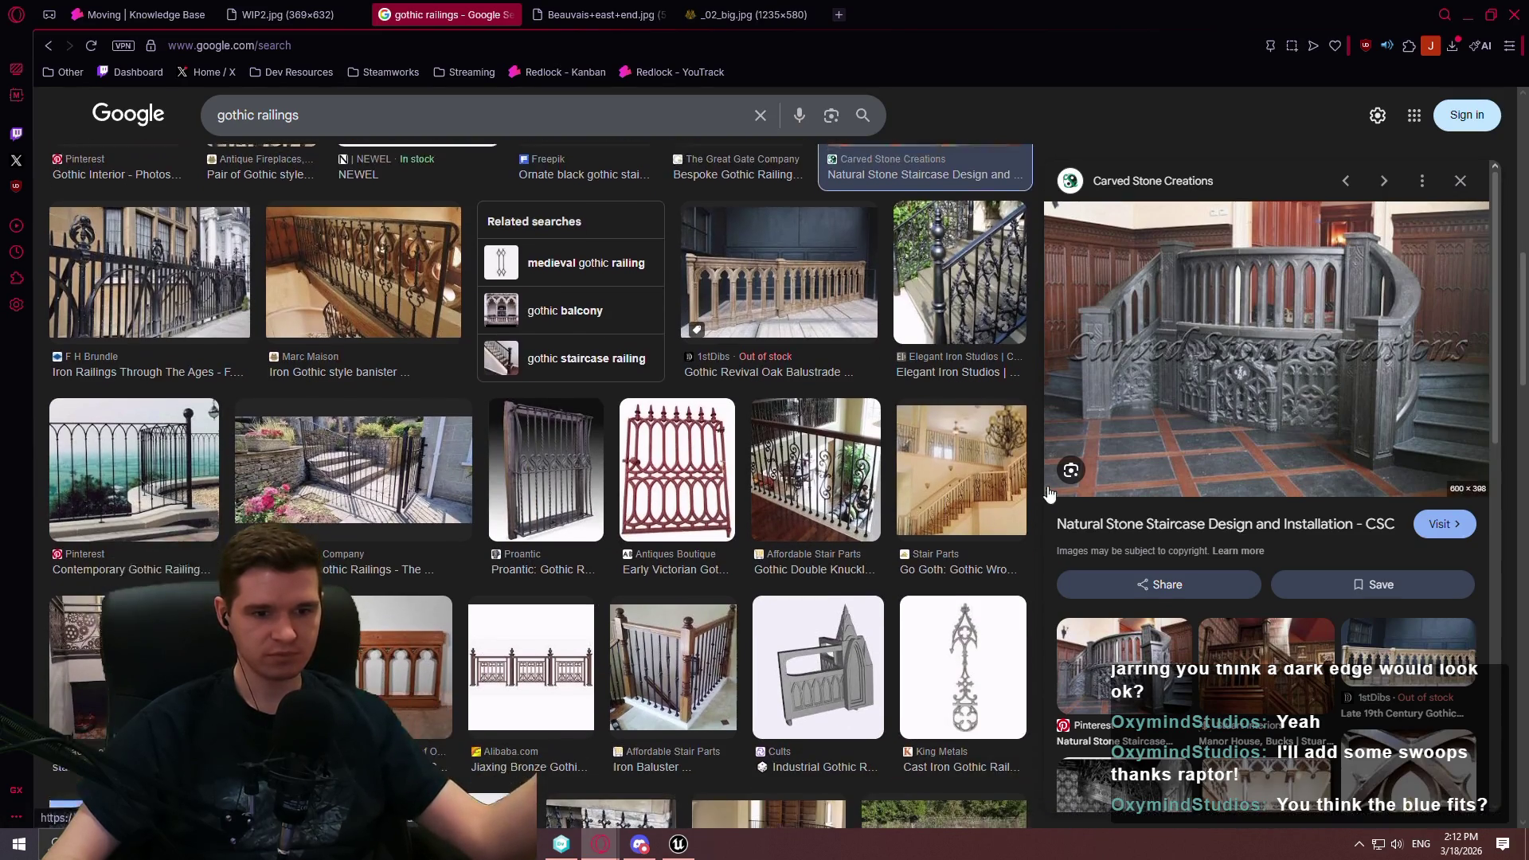
{"action": "scroll", "coordinate": [1175, 393], "scroll_direction": "down", "scroll_amount": 8}
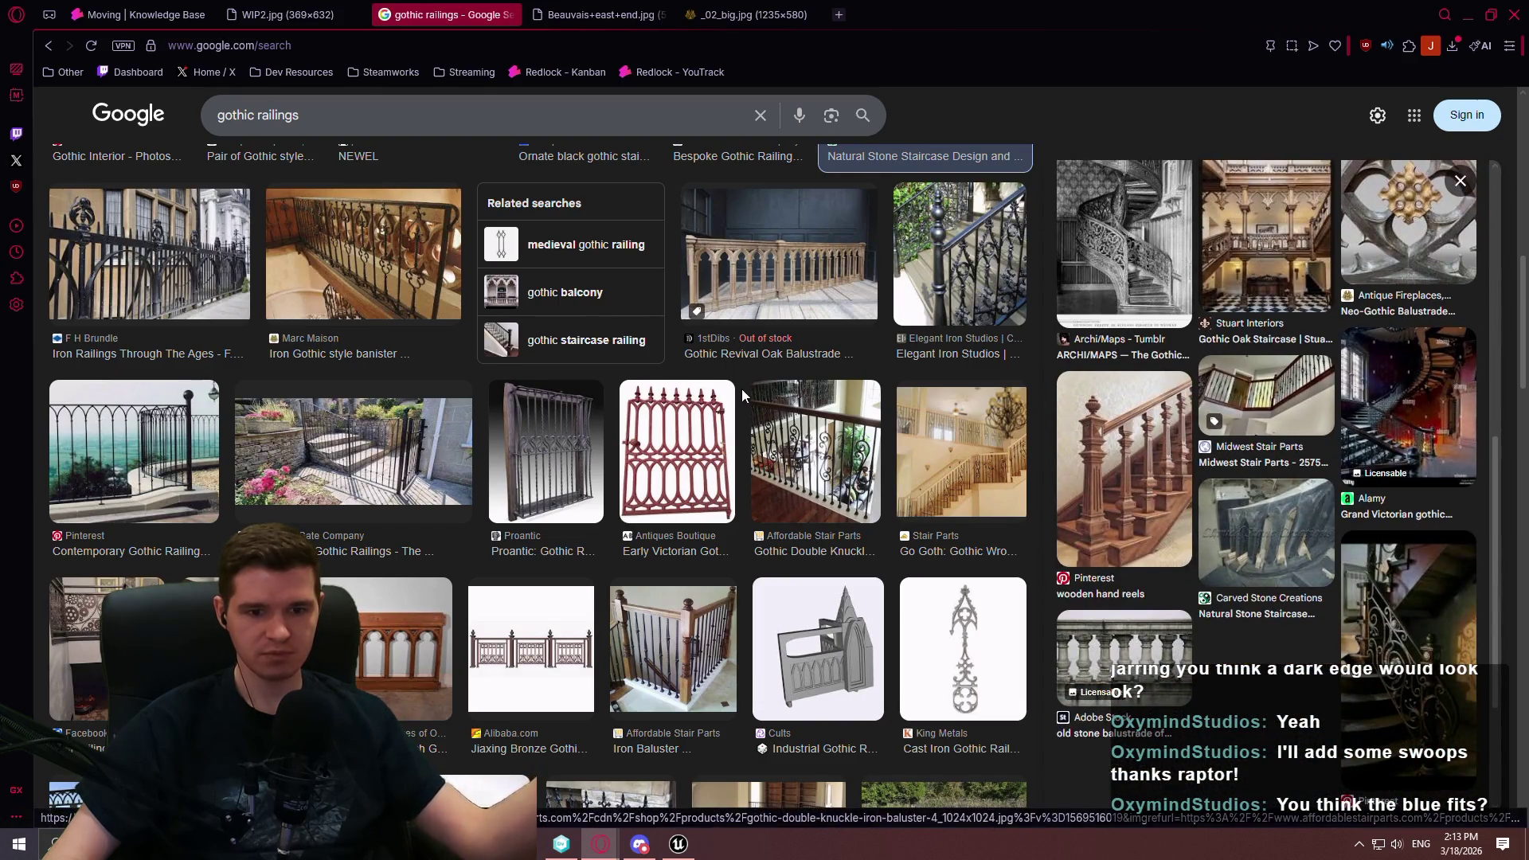
{"action": "scroll", "coordinate": [742, 388], "scroll_direction": "down", "scroll_amount": 5}
{"action": "left_click", "coordinate": [646, 386]}
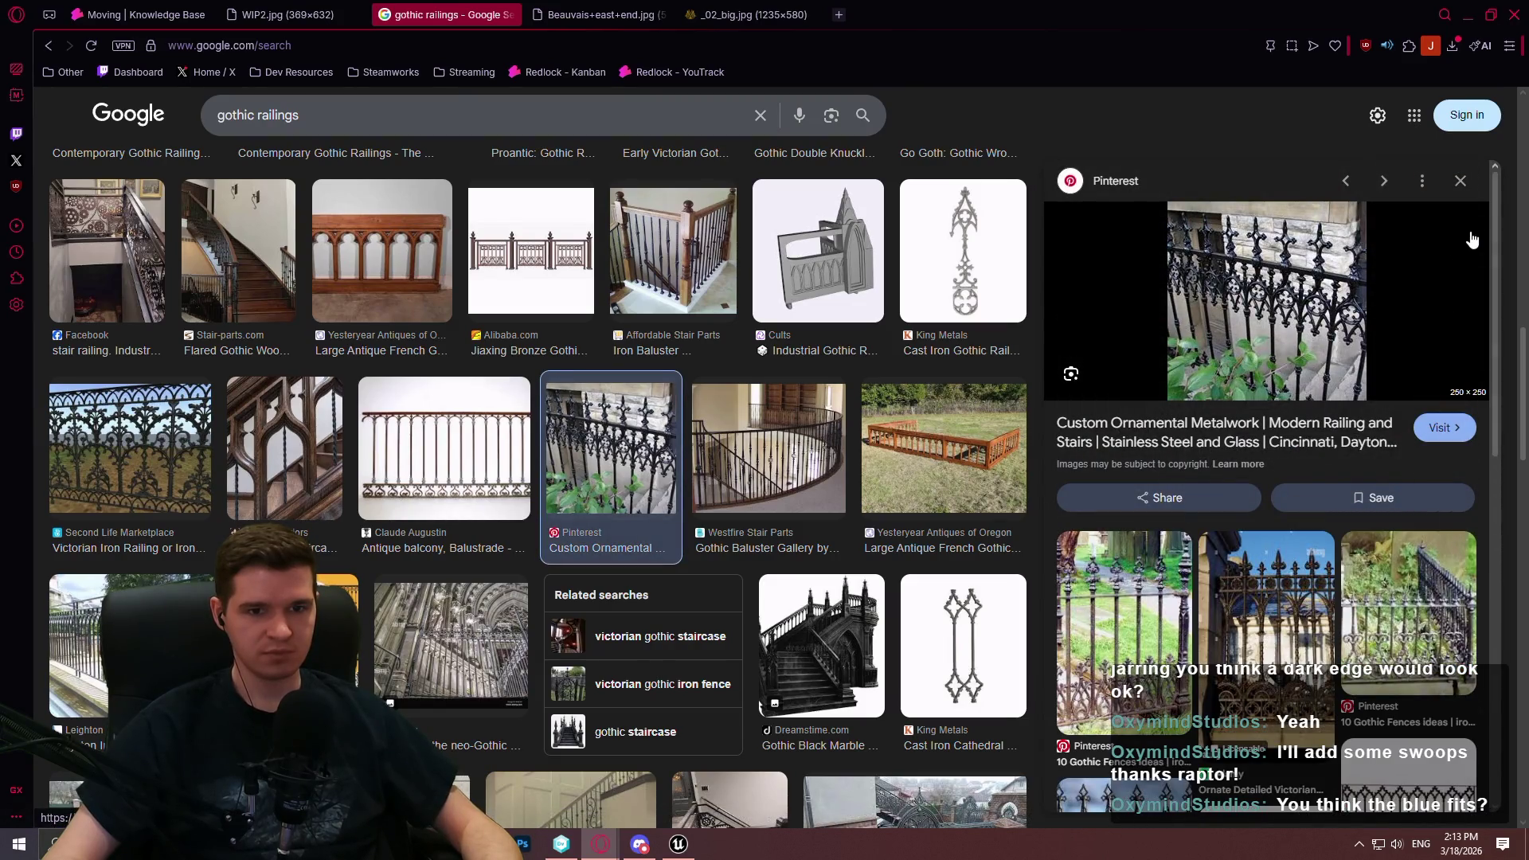
{"action": "right_click", "coordinate": [1253, 312]}
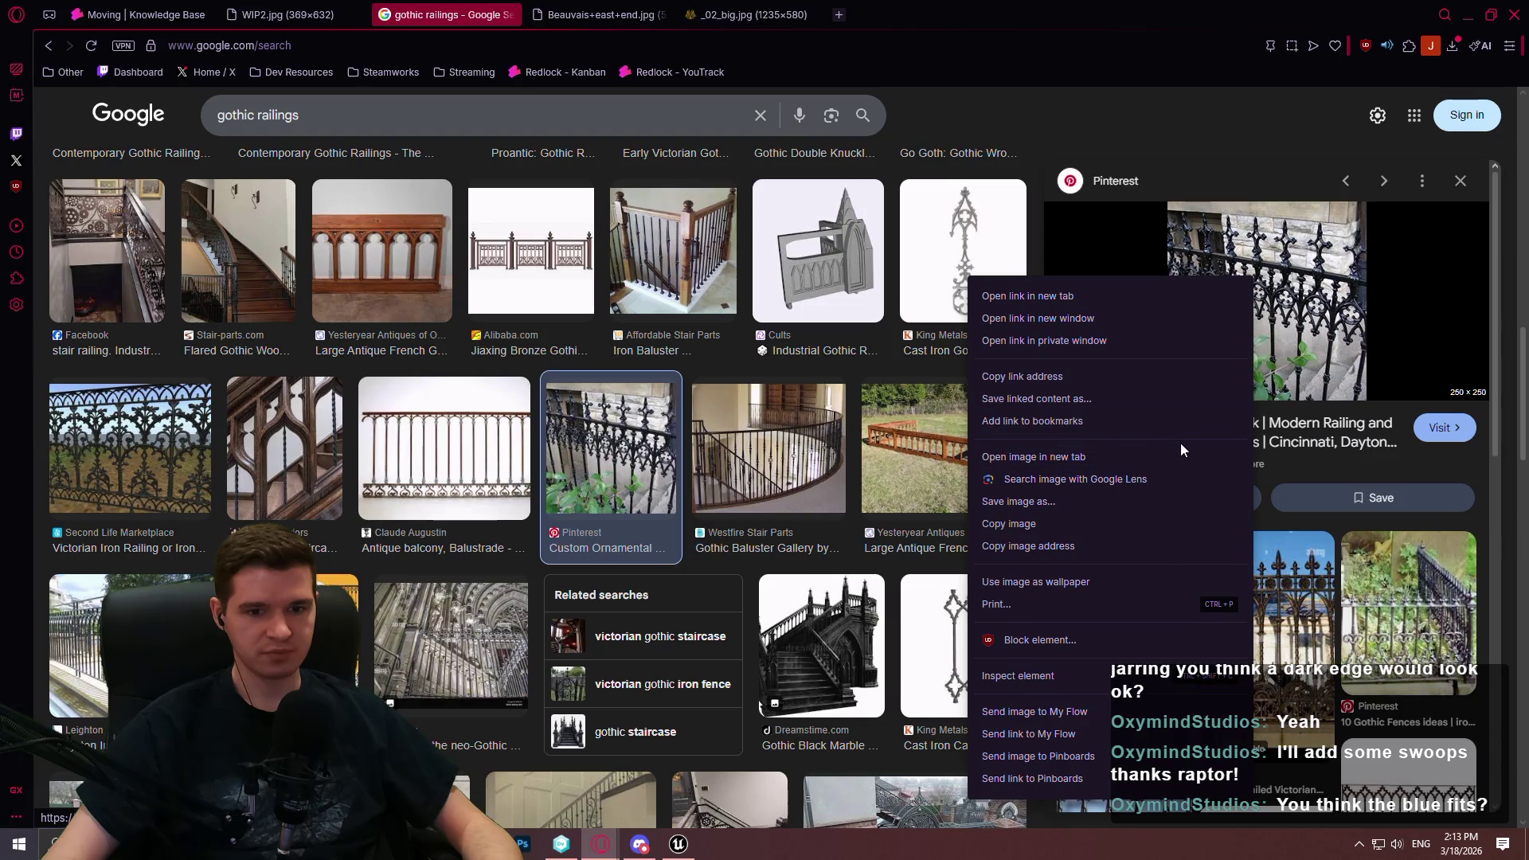
{"action": "left_click", "coordinate": [1095, 456]}
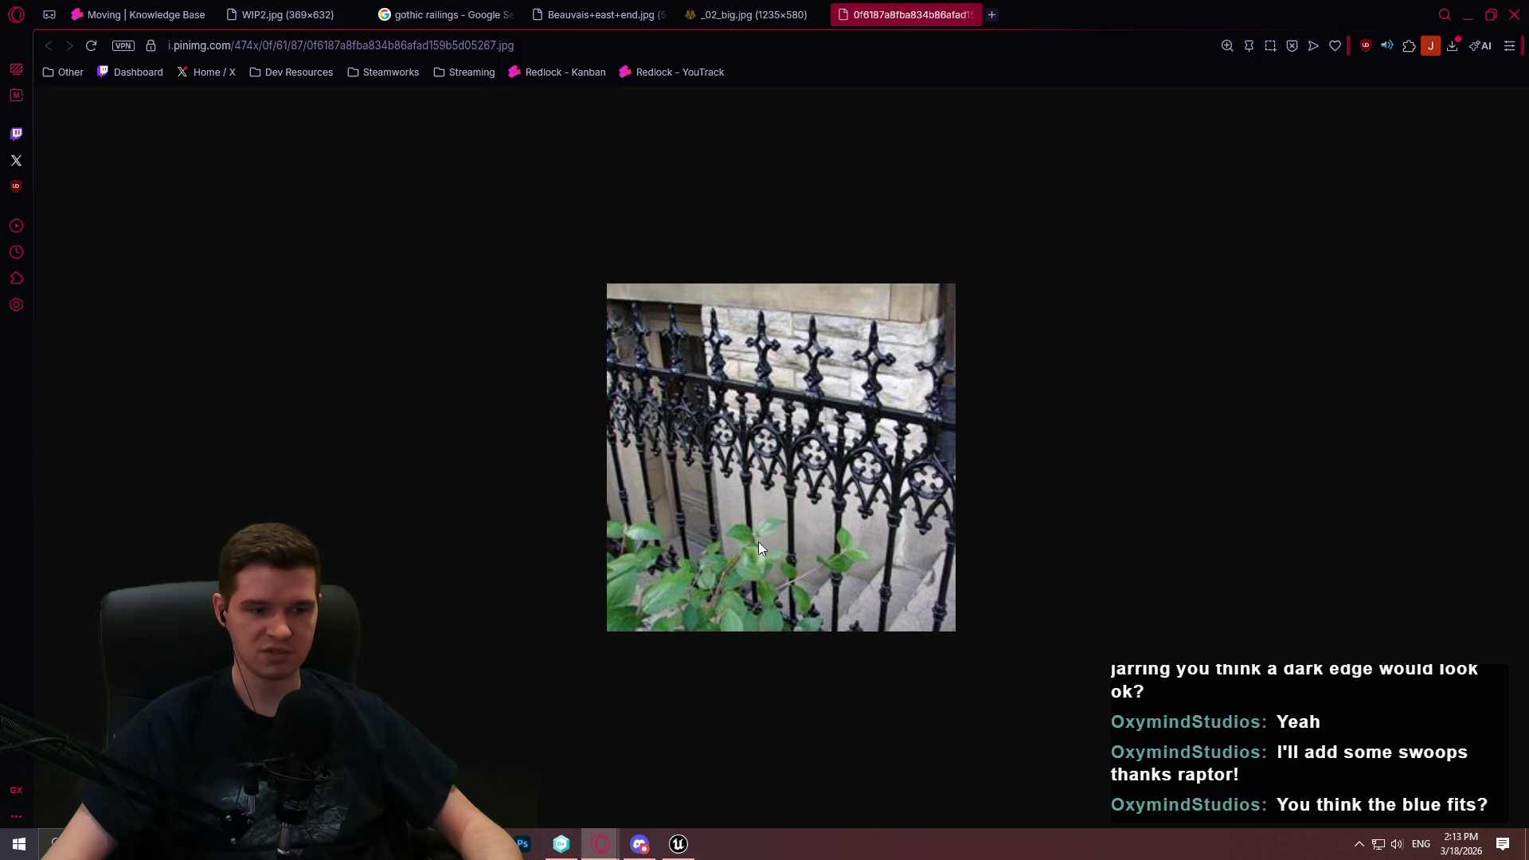
{"action": "left_click", "coordinate": [318, 14]}
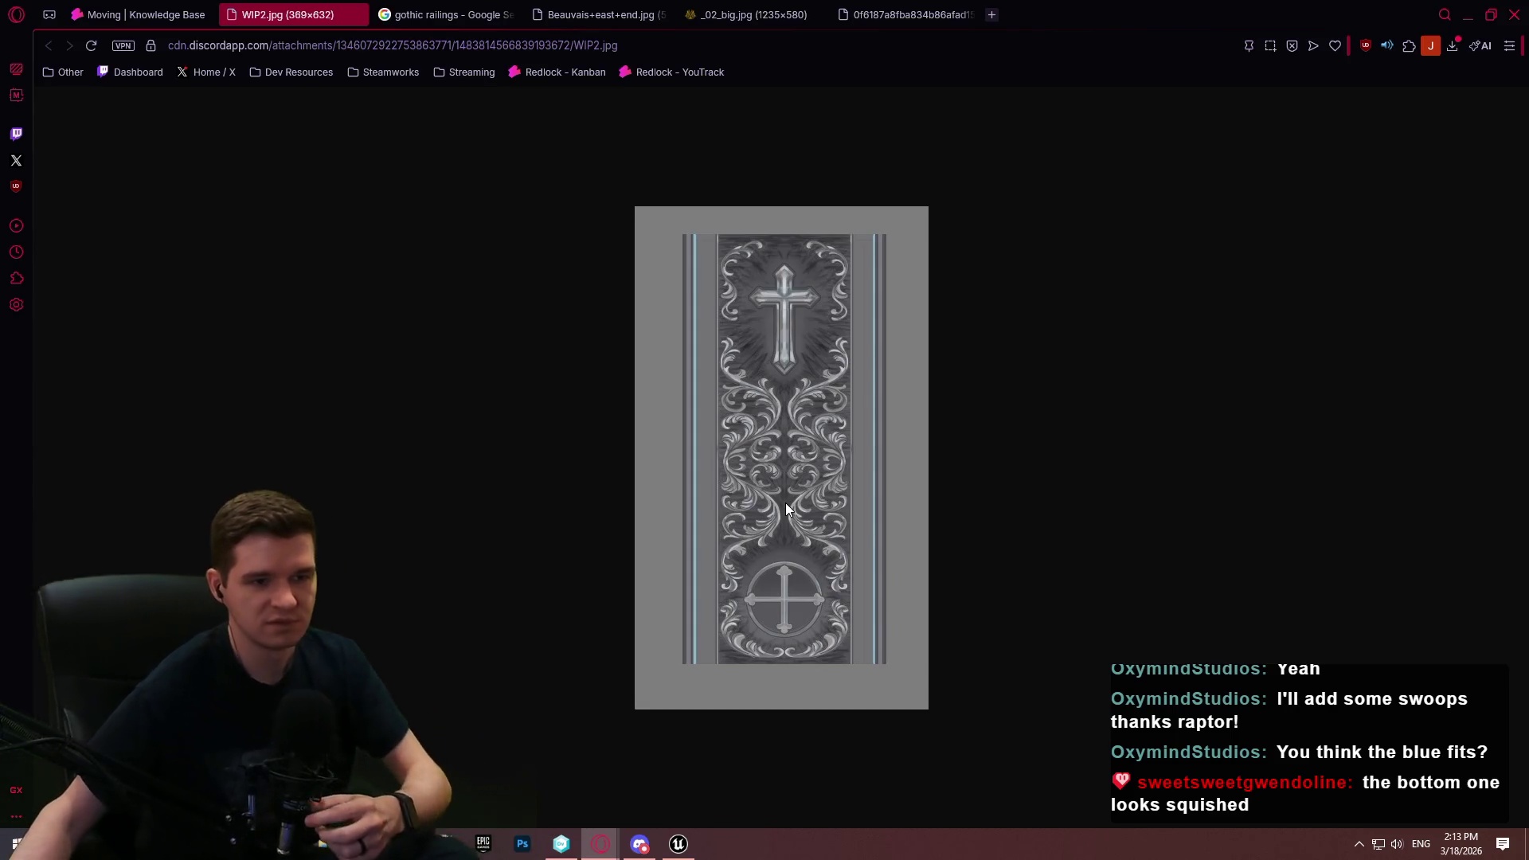
Review the Moving article's Config and Events sections, then return to the Unreal Blueprint editor
{"action": "left_click", "coordinate": [140, 14]}
{"action": "scroll", "coordinate": [1122, 346], "scroll_direction": "down", "scroll_amount": 3}
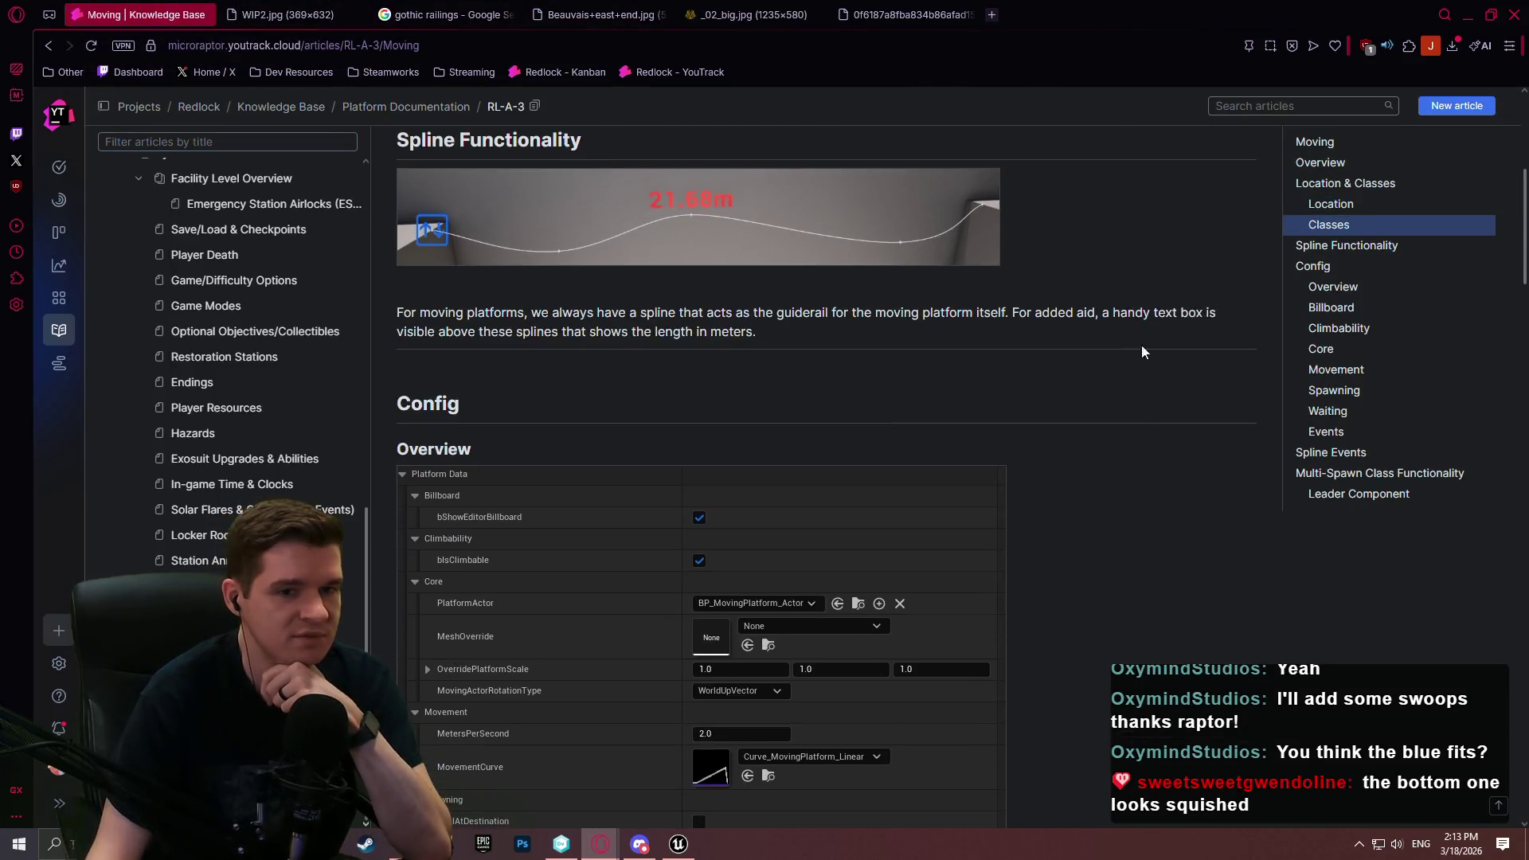
{"action": "scroll", "coordinate": [1122, 346], "scroll_direction": "down", "scroll_amount": 2}
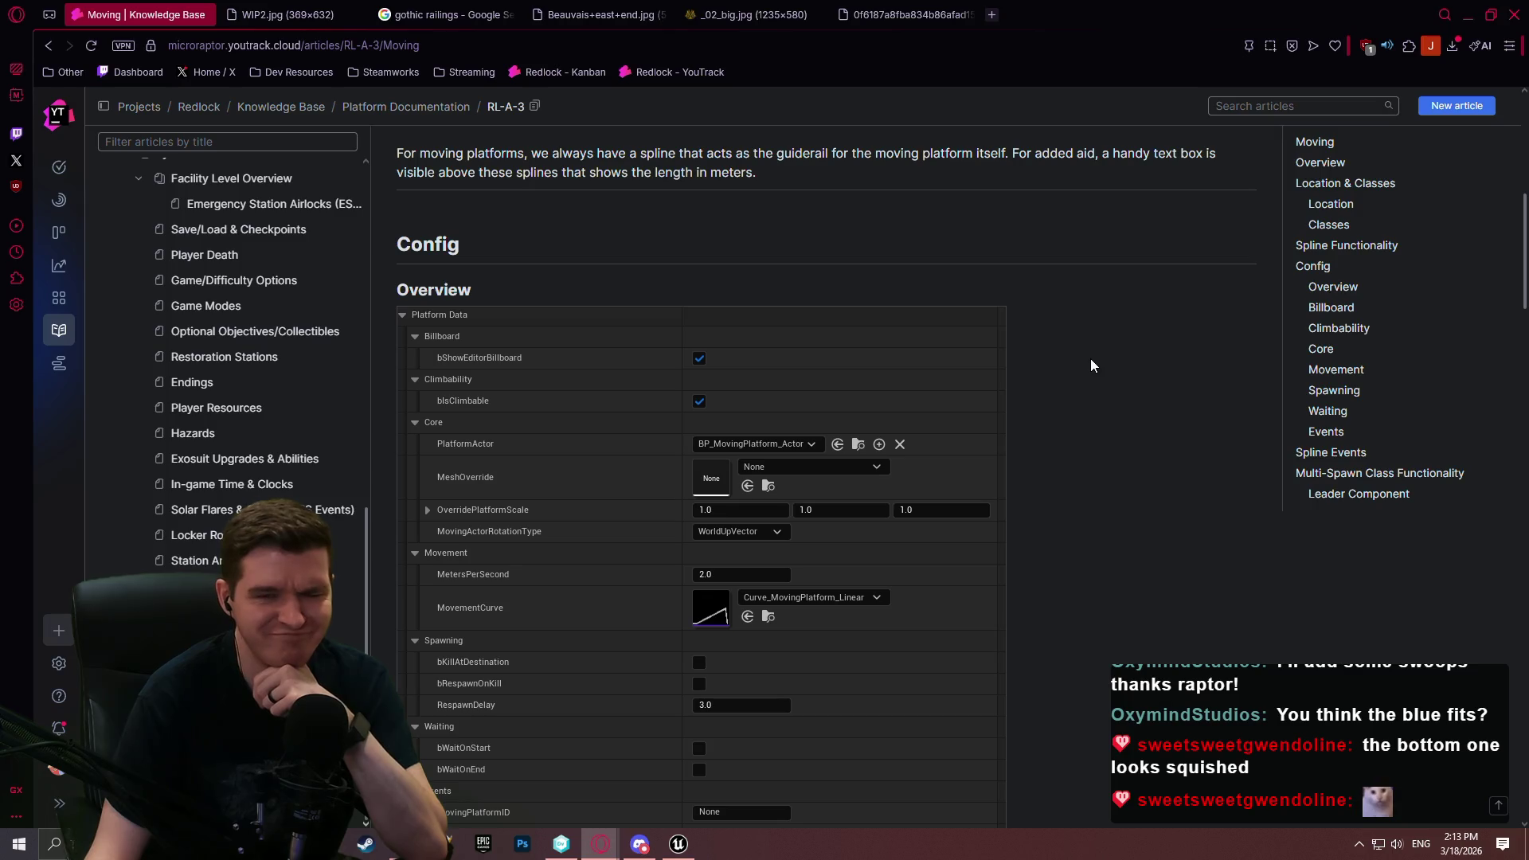
{"action": "left_click_drag", "start_coordinate": [1522, 208], "coordinate": [1522, 535]}
{"action": "key", "text": "Home"}
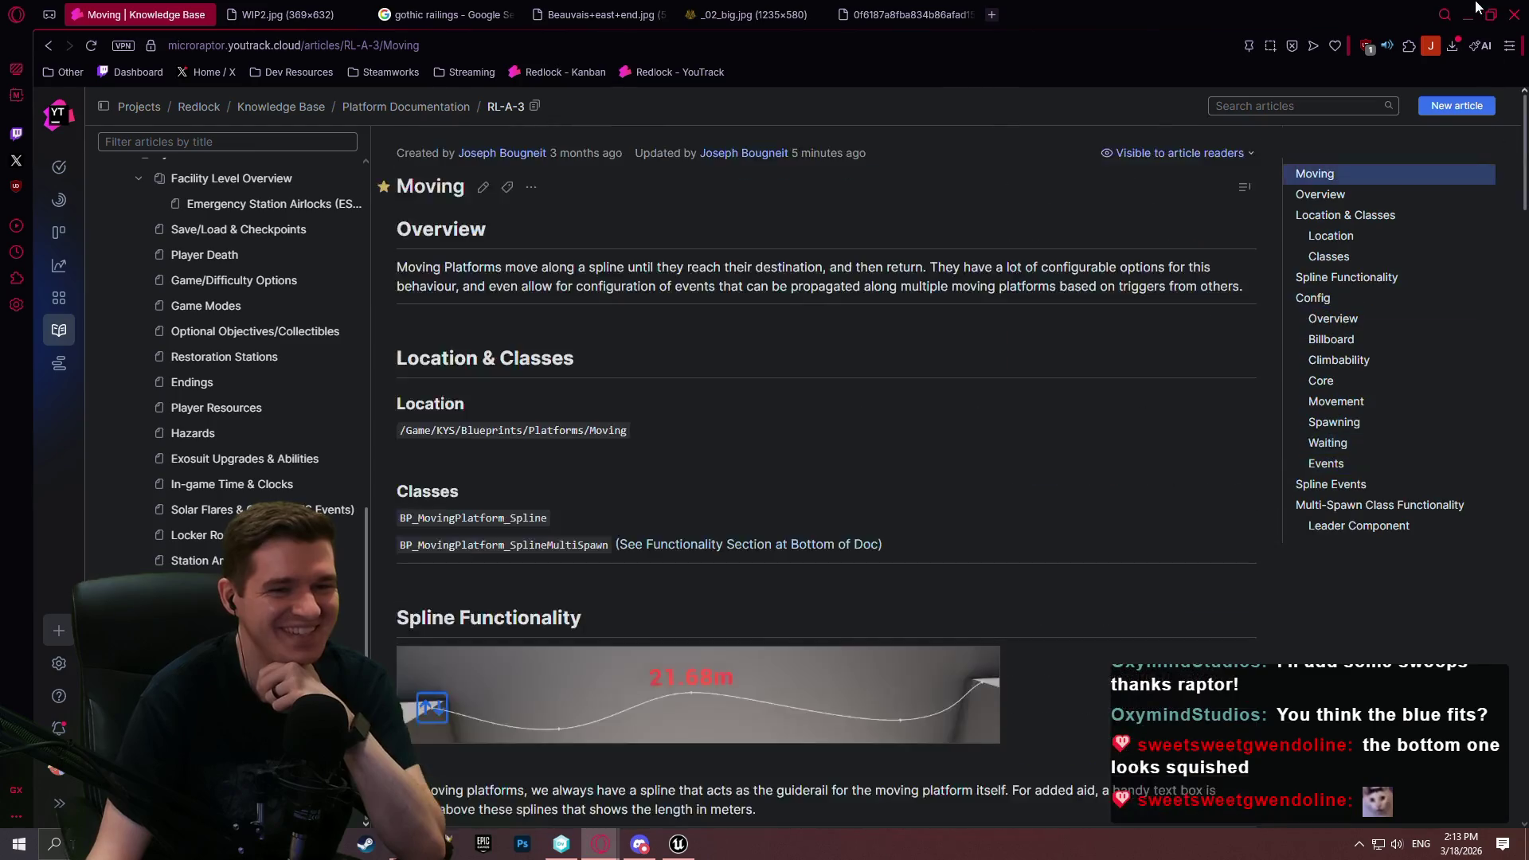
{"action": "left_click", "coordinate": [678, 844]}
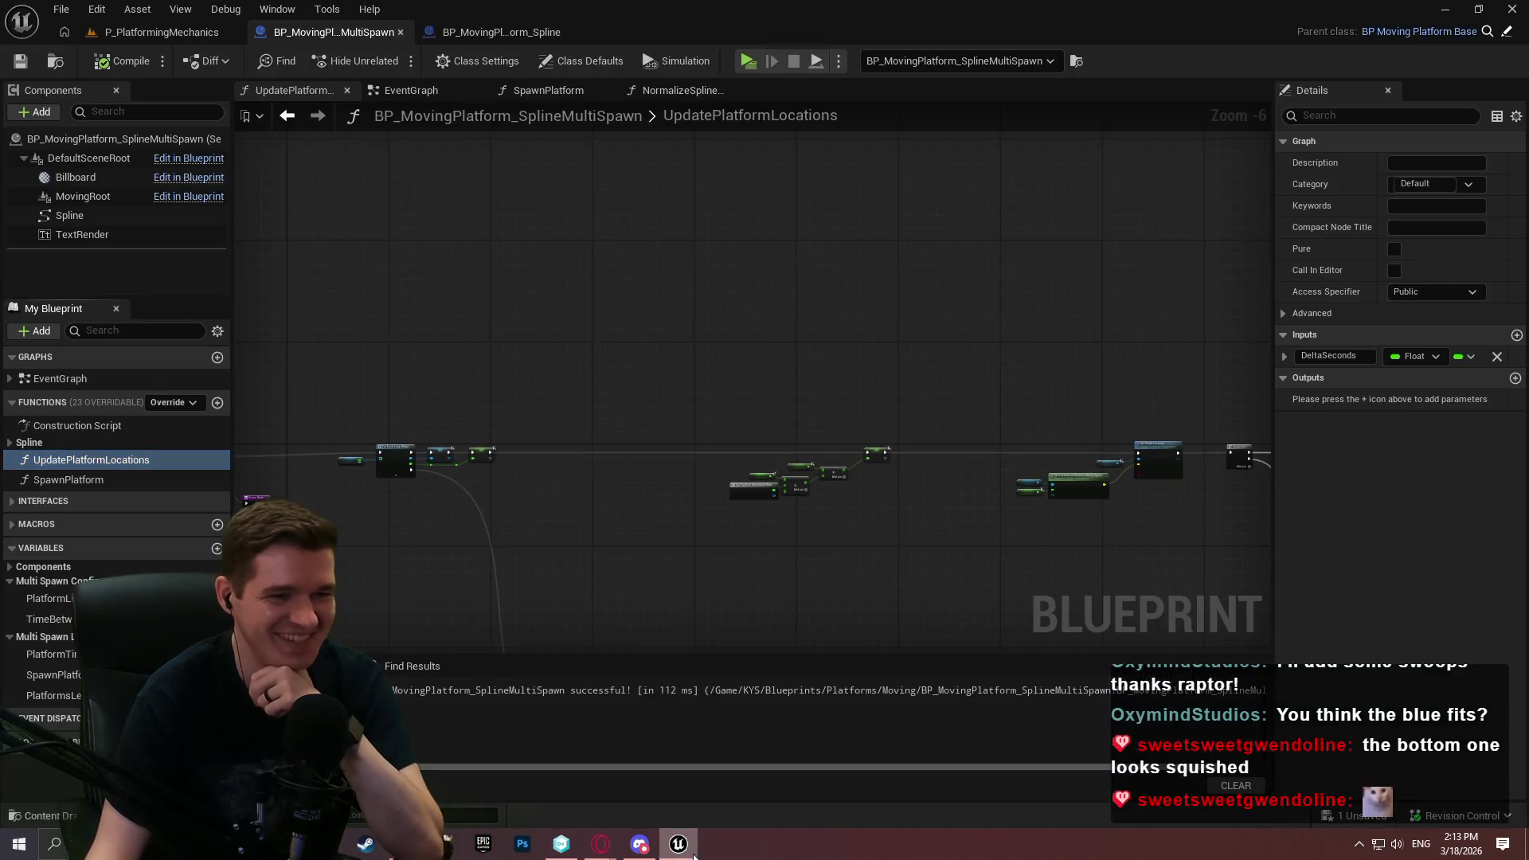
Collapse the Multi Spawn variable categories, including Multi Spawn Config, in the My Blueprint panel
{"action": "scroll", "coordinate": [751, 395], "scroll_direction": "up", "scroll_amount": 3}
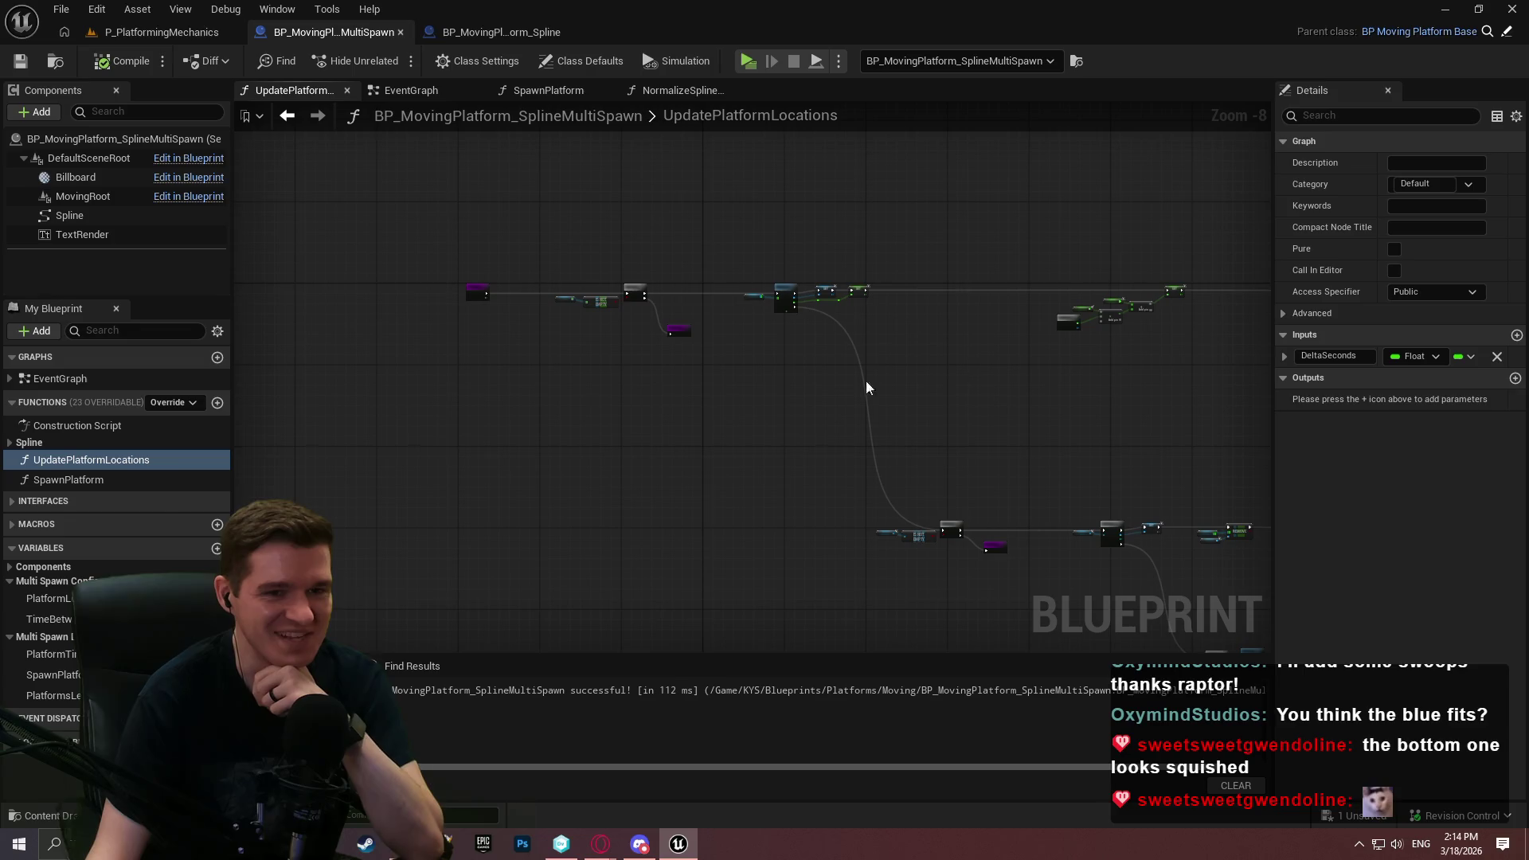
{"action": "left_click", "coordinate": [10, 636]}
{"action": "left_click", "coordinate": [9, 581]}
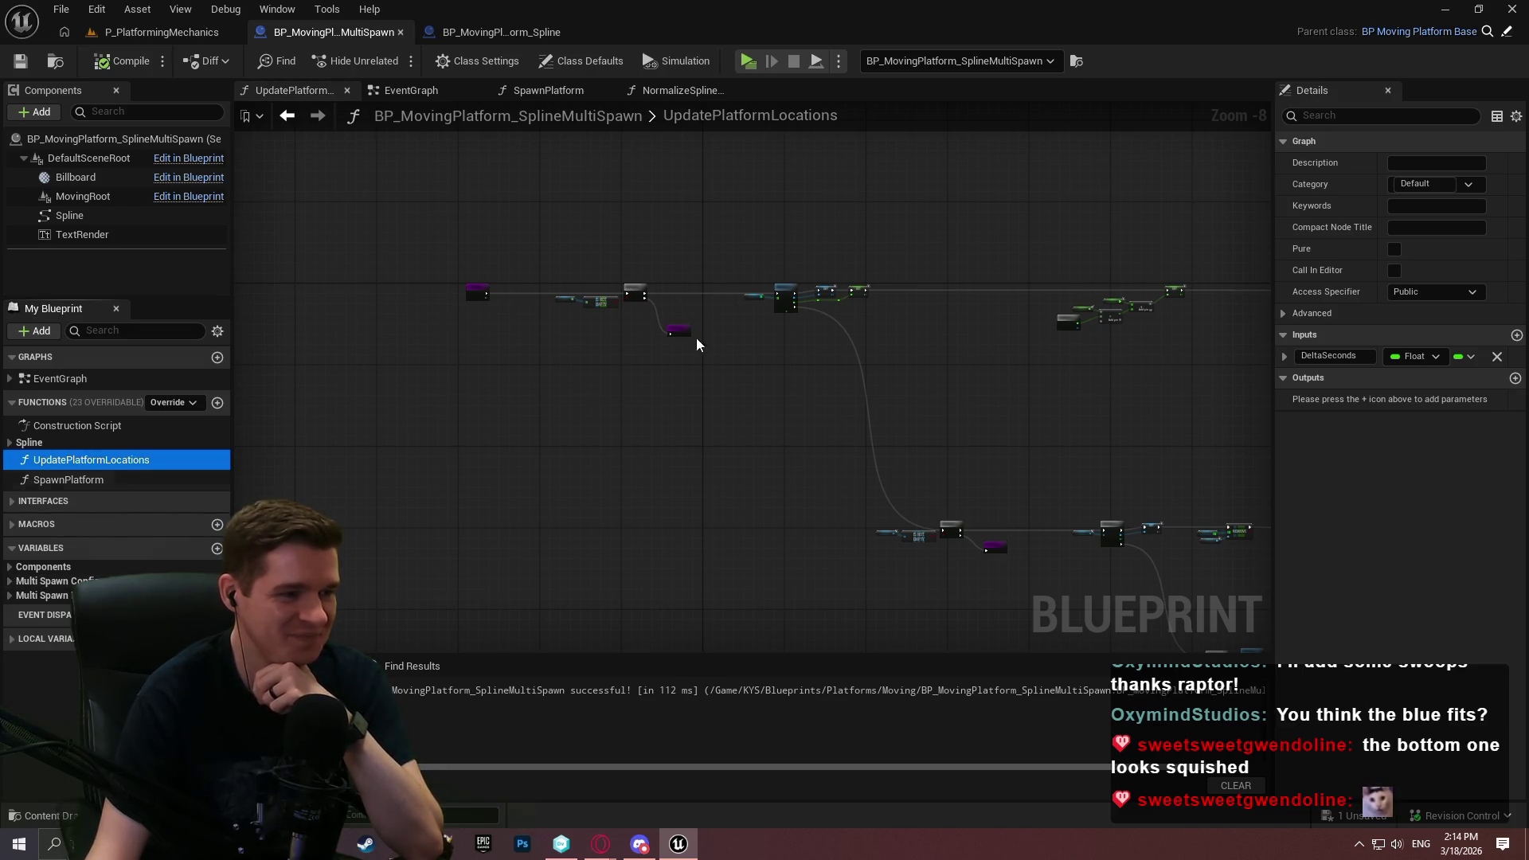
{"action": "scroll", "coordinate": [638, 259], "scroll_direction": "up", "scroll_amount": 3}
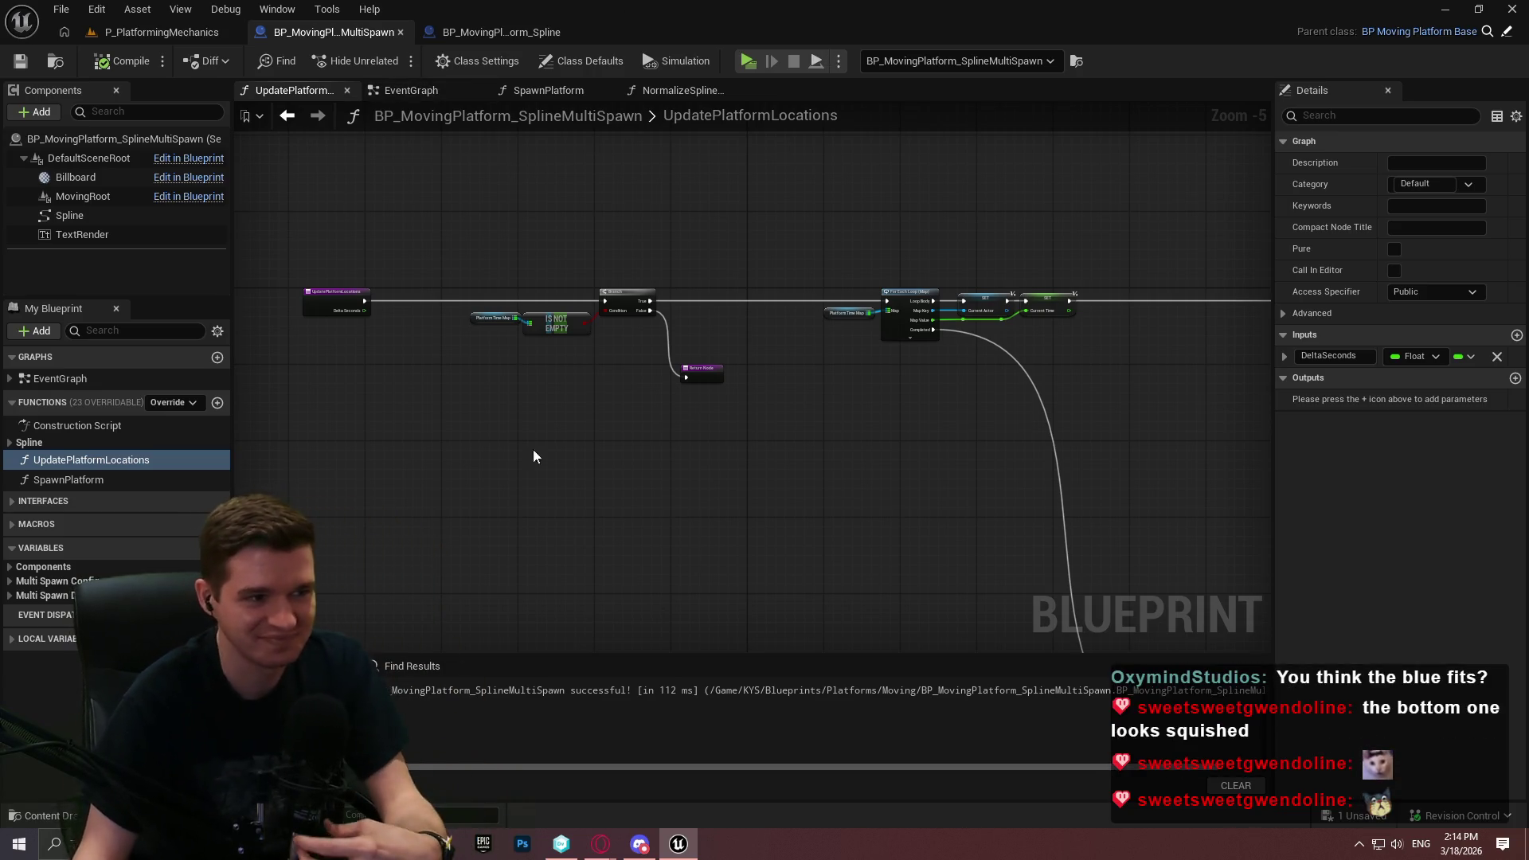
{"action": "scroll", "coordinate": [549, 466], "scroll_direction": "up", "scroll_amount": 3}
Comment the Branch, IS NOT EMPTY and Return nodes: only update when platforms exist
{"action": "mouse_move", "coordinate": [456, 326]}
{"action": "left_mouse_down"}
{"action": "mouse_move", "coordinate": [1039, 599]}
{"action": "mouse_move", "coordinate": [1125, 115]}
{"action": "mouse_move", "coordinate": [1134, 364]}
{"action": "left_mouse_up"}
{"action": "key", "text": "c"}
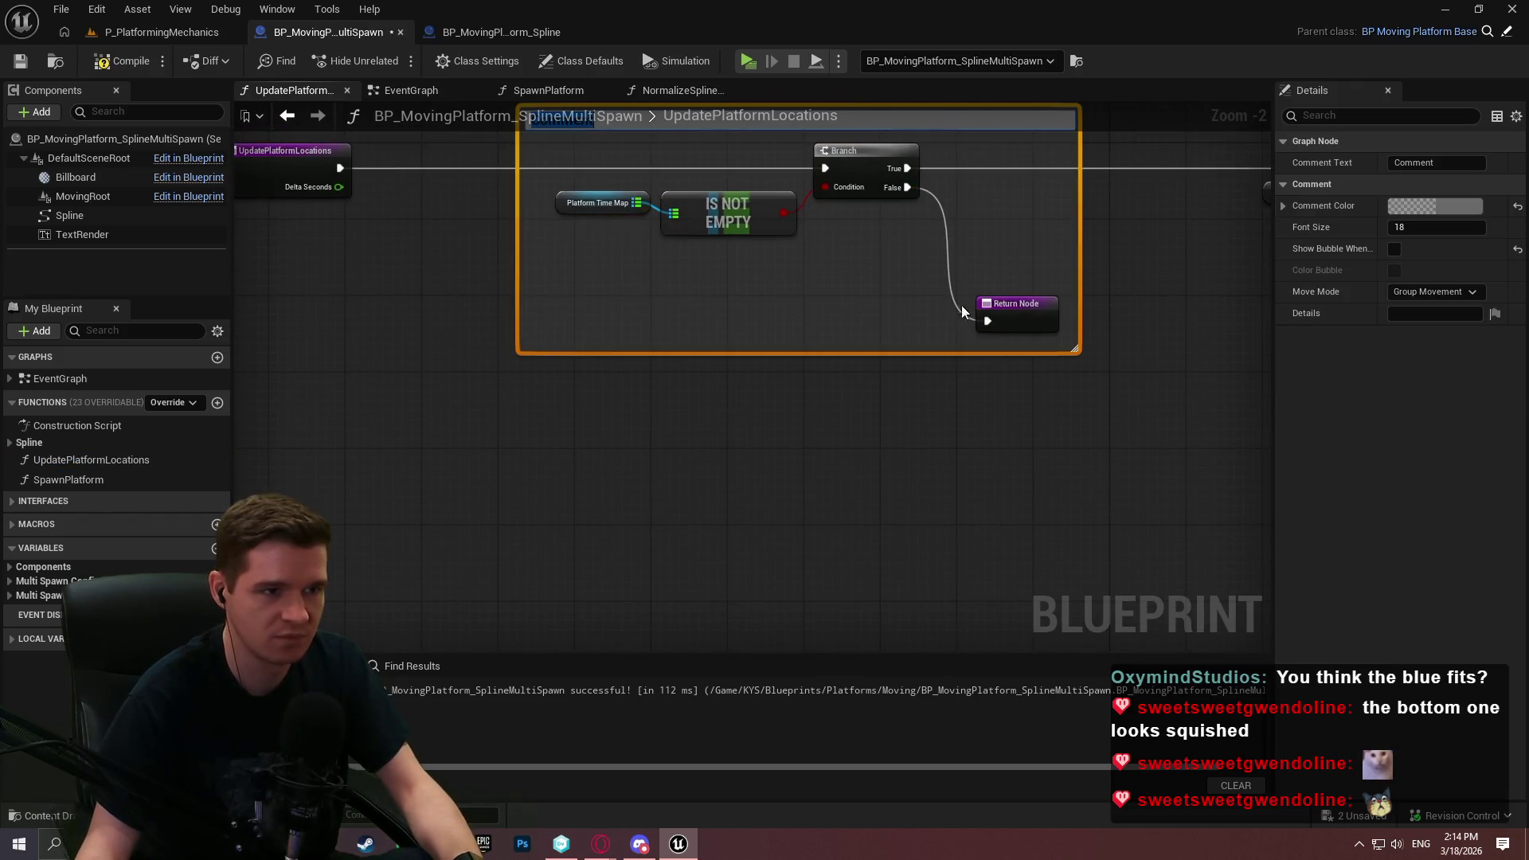
{"action": "type", "text": "Only updates"}
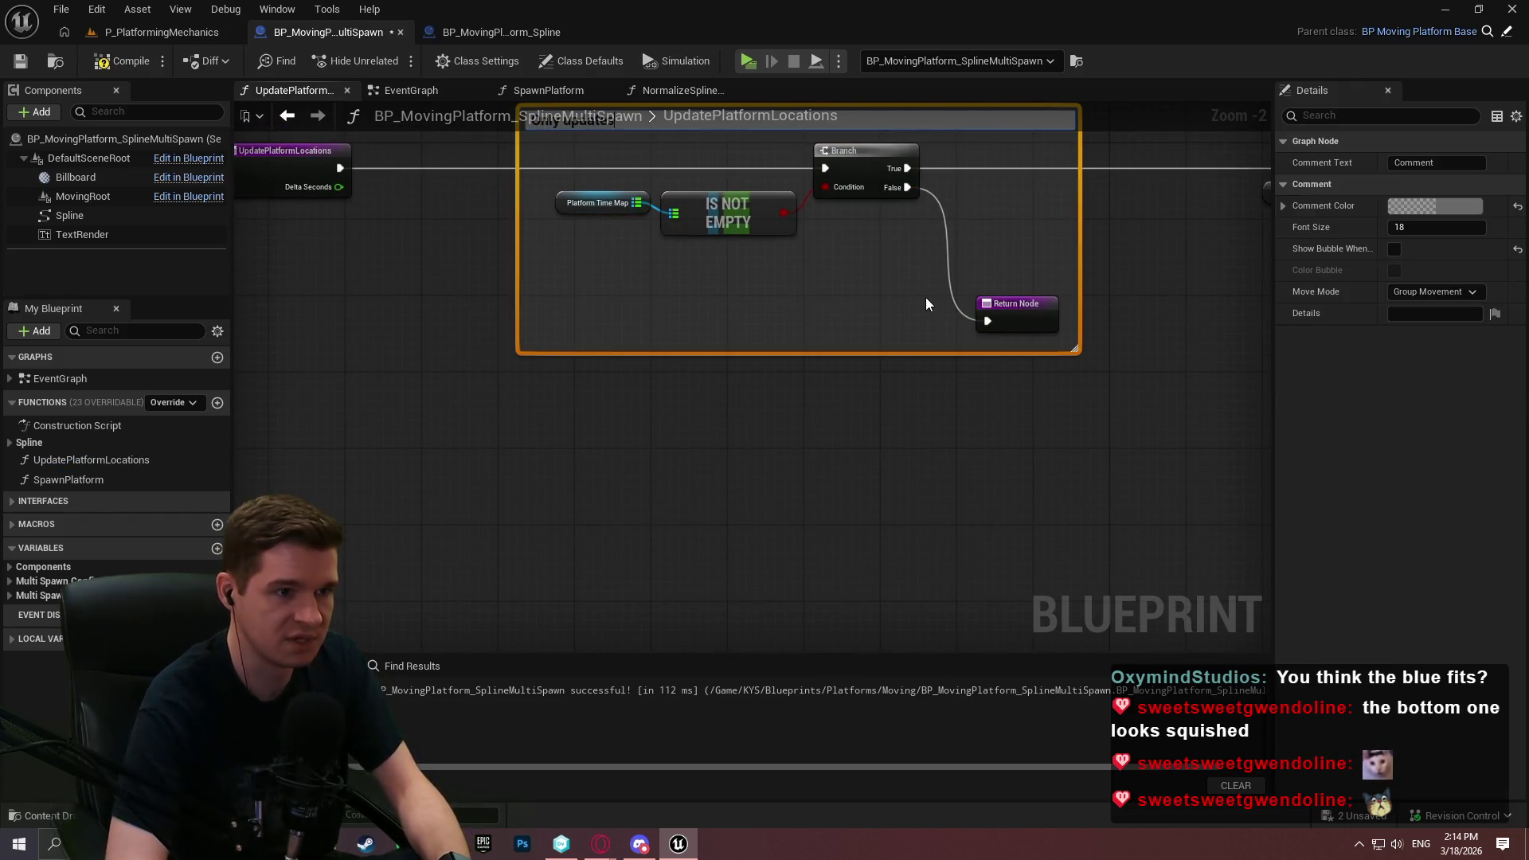
{"action": "type", "text": " the p we actually have platforms to upda"}
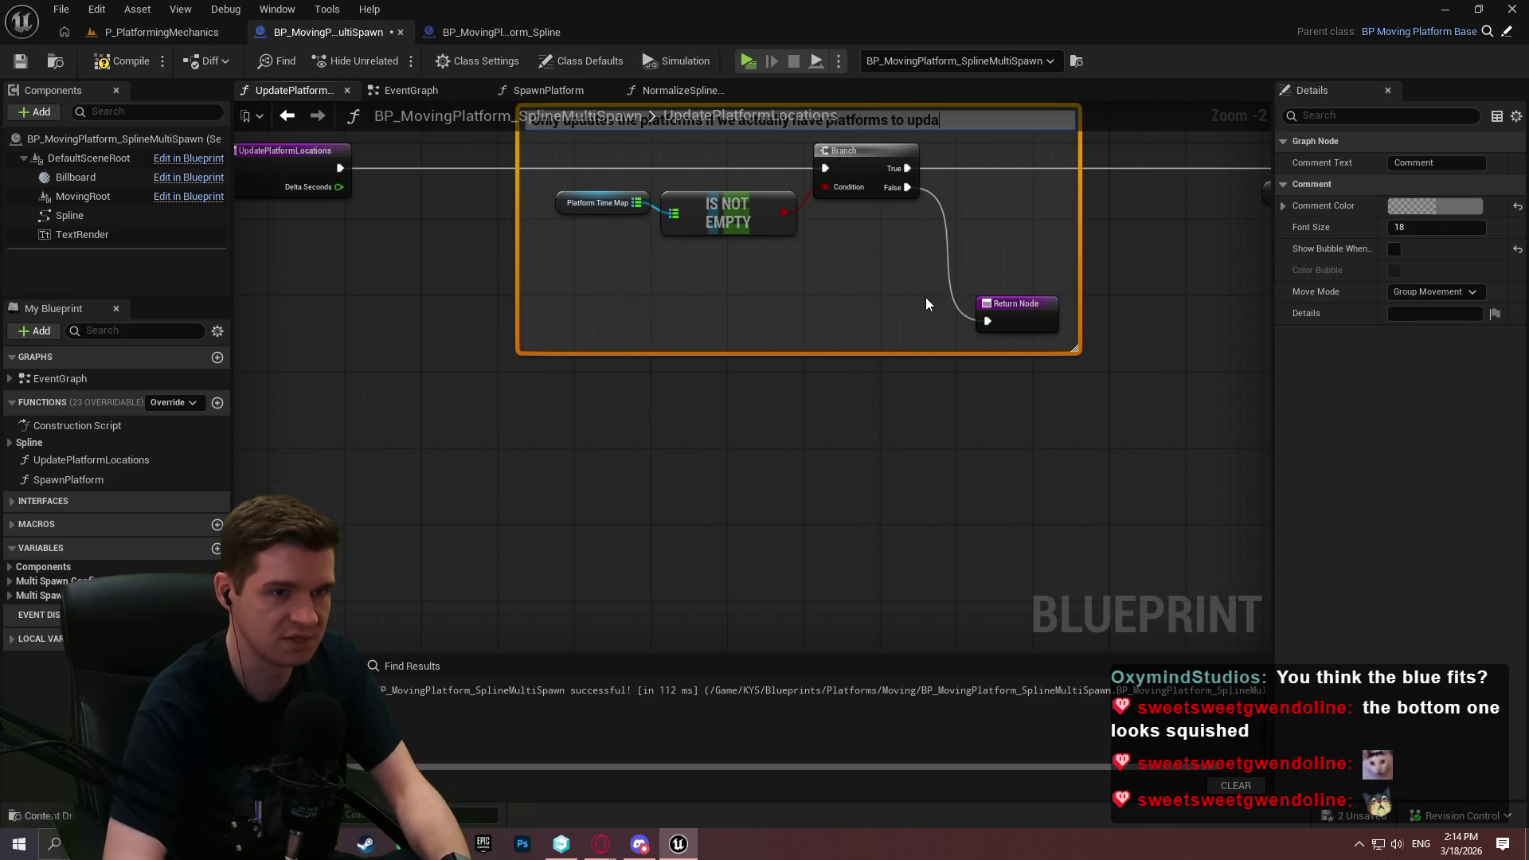
{"action": "type", "text": "te"}
{"action": "key", "text": "Return"}
{"action": "scroll", "coordinate": [324, 219], "scroll_direction": "down", "scroll_amount": 3}
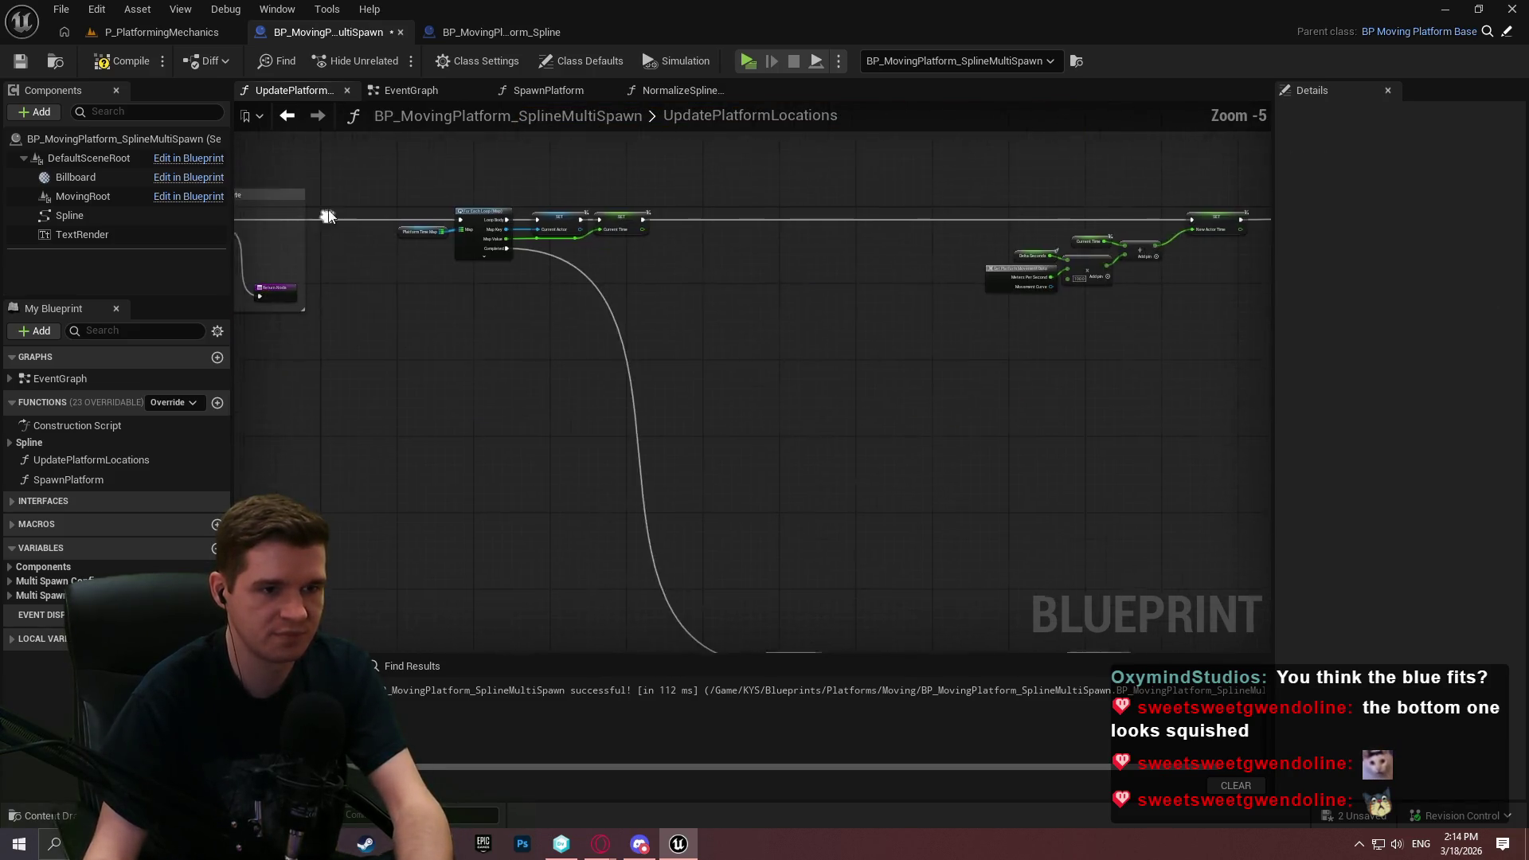
Comment the For Each Loop and SET nodes as looping through each platform and setting variables
{"action": "scroll", "coordinate": [844, 379], "scroll_direction": "up", "scroll_amount": 3}
{"action": "left_click_drag", "start_coordinate": [1107, 647], "coordinate": [501, 247]}
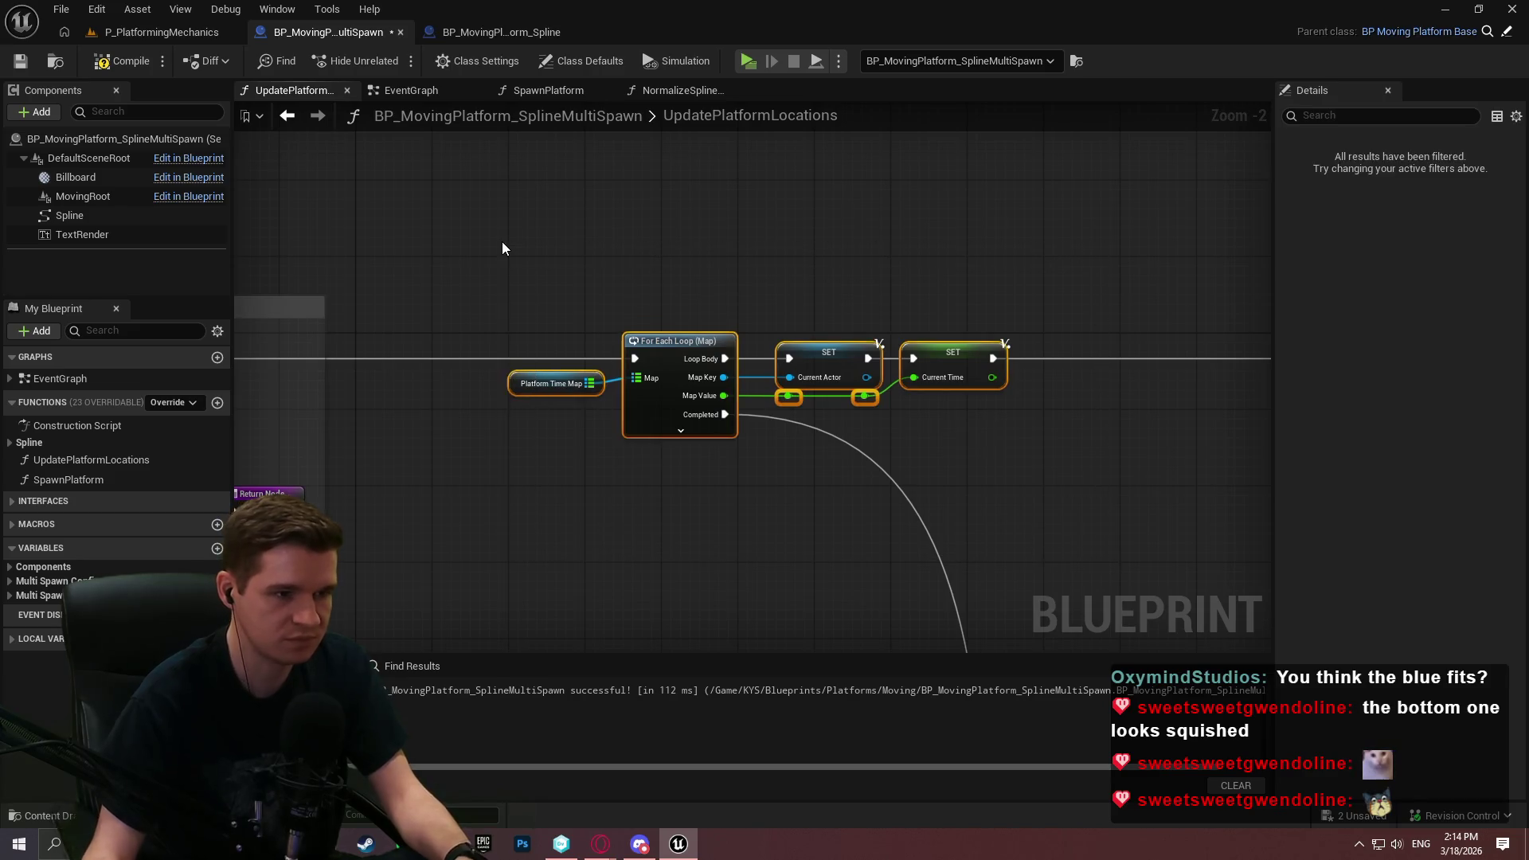
{"action": "type", "text": "cLoops through each of our platforms and"}
{"action": "key", "text": "BackSpace"}
{"action": "key", "text": "BackSpace"}
{"action": "key", "text": "BackSpace"}
{"action": "type", "text": ", setting upe locariabeslles"}
{"action": "key", "text": "Return"}
Comment the New Actor Time movement math with a delta-time and meters-per-second explanation
{"action": "scroll", "coordinate": [1080, 526], "scroll_direction": "down", "scroll_amount": 3}
{"action": "left_click_drag", "start_coordinate": [1078, 525], "coordinate": [403, 328]}
{"action": "scroll", "coordinate": [505, 430], "scroll_direction": "up", "scroll_amount": 4}
{"action": "left_click_drag", "start_coordinate": [1011, 336], "coordinate": [922, 306]}
{"action": "scroll", "coordinate": [921, 299], "scroll_direction": "down", "scroll_amount": 1}
{"action": "mouse_move", "coordinate": [549, 247]}
{"action": "left_mouse_down"}
{"action": "mouse_move", "coordinate": [1129, 515]}
{"action": "mouse_move", "coordinate": [1183, 513]}
{"action": "left_mouse_up"}
{"action": "type", "text": "cUses input"}
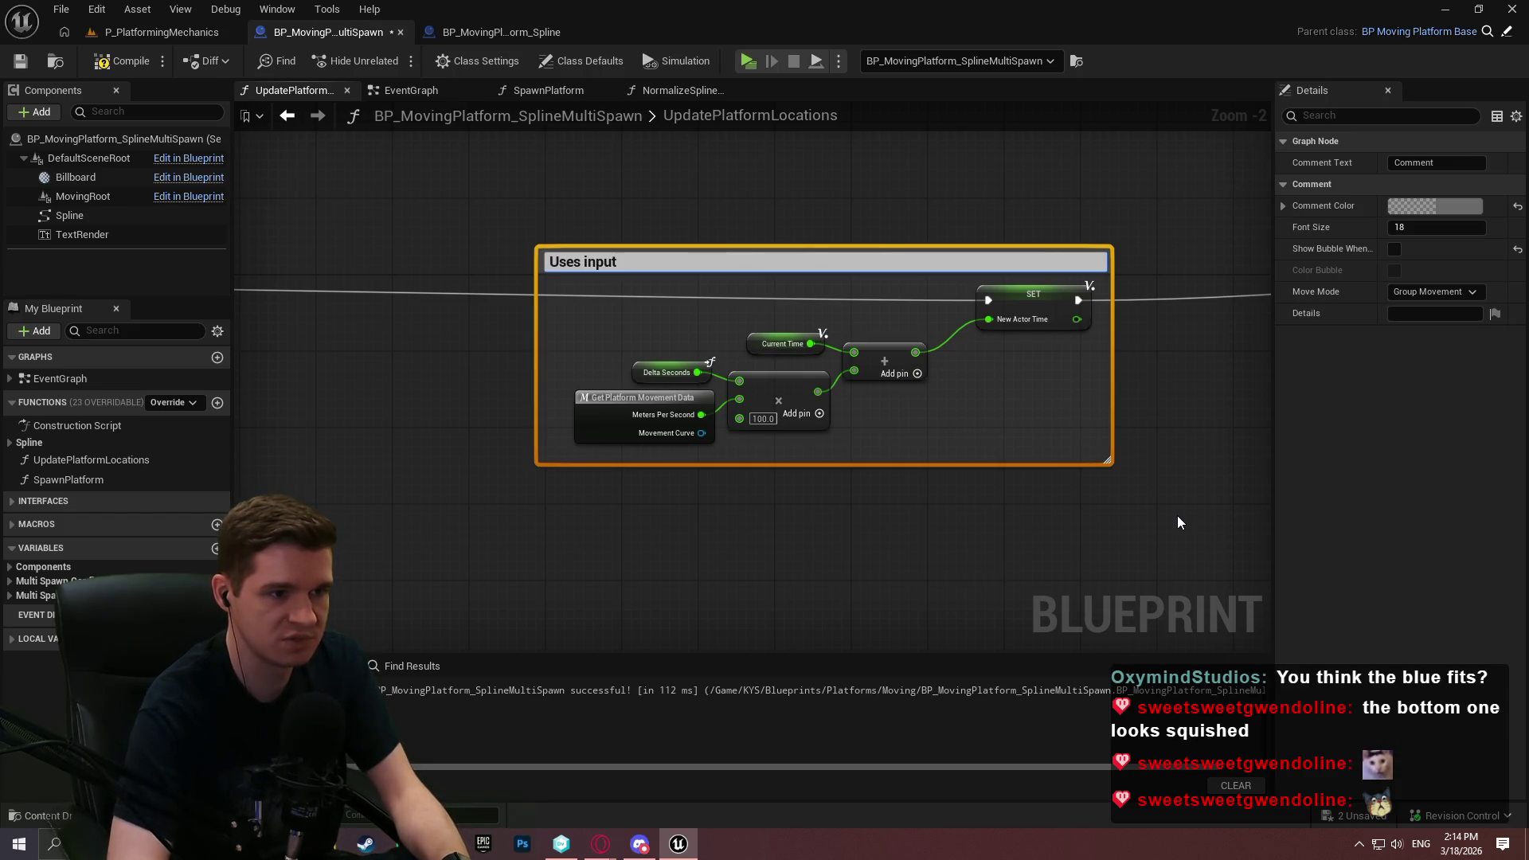
{"action": "type", "text": " delta time to "}
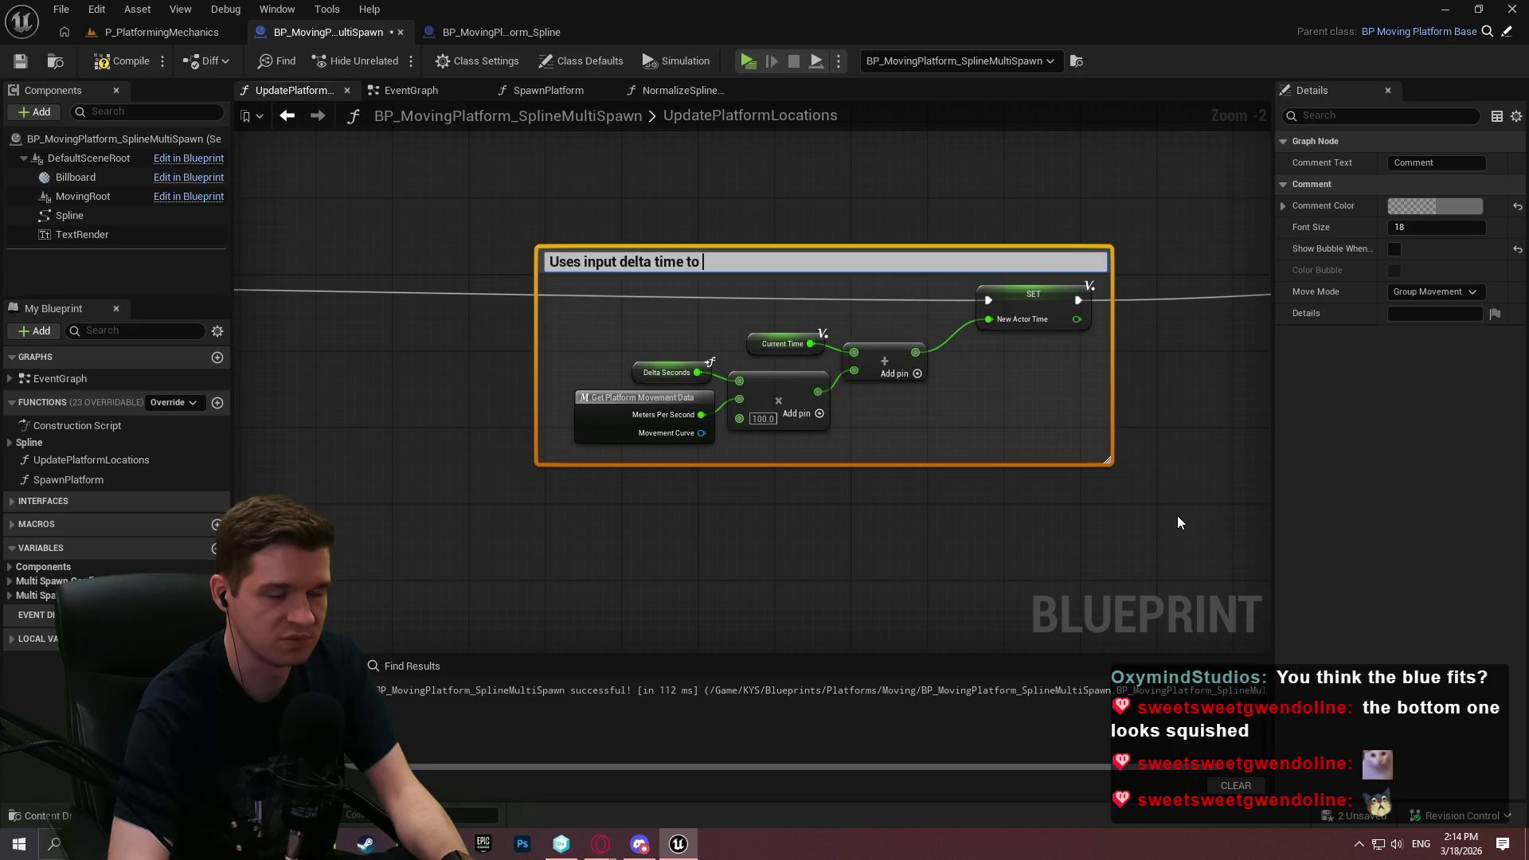
{"action": "key", "text": "BackSpace"}
{"action": "key", "text": "BackSpace"}
{"action": "key", "text": "BackSpace"}
{"action": "type", "text": "and d"}
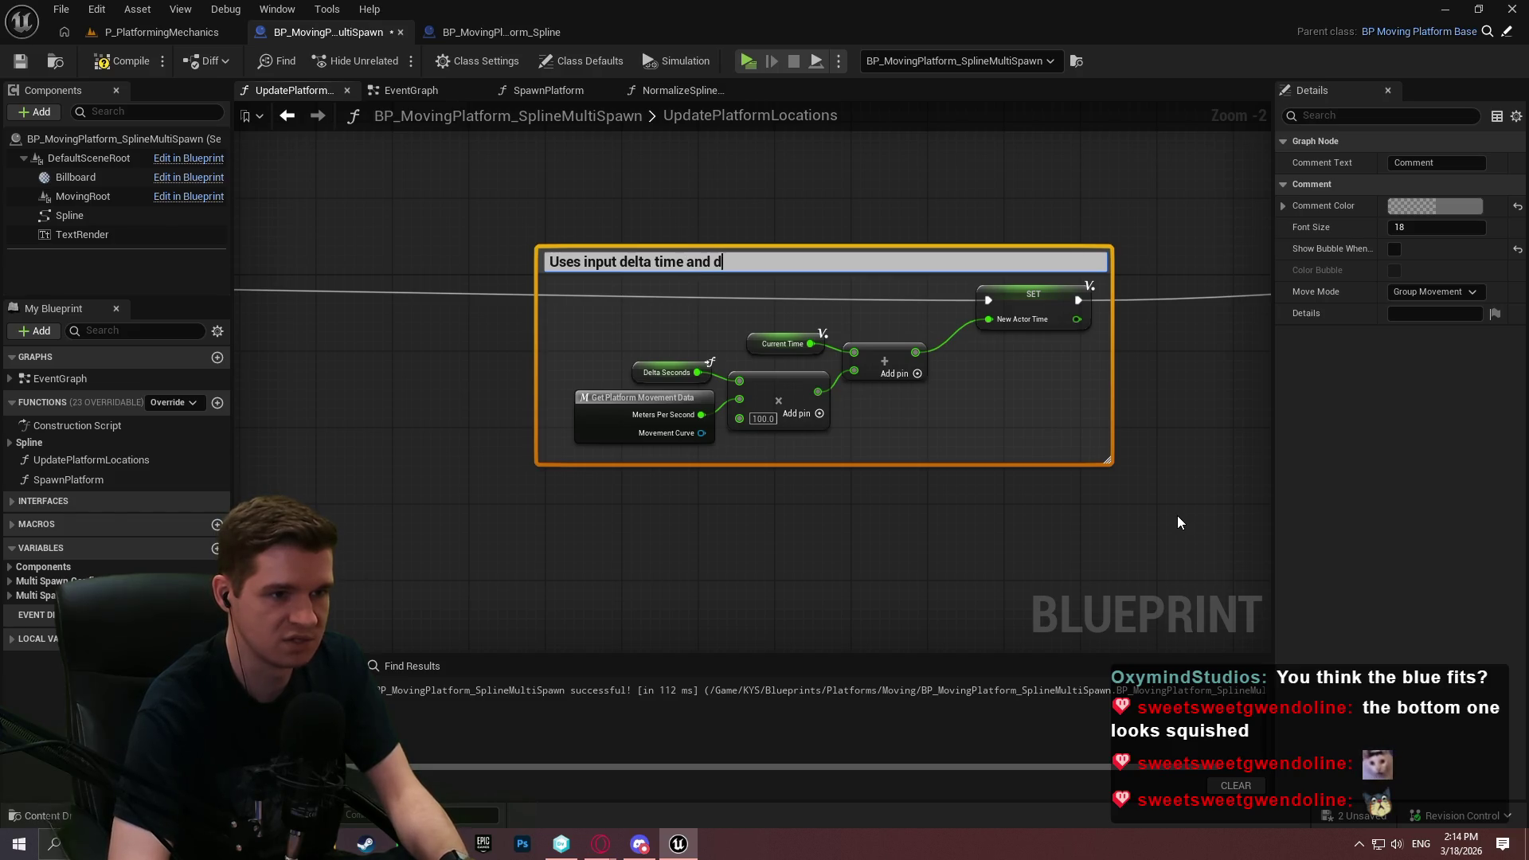
{"action": "type", "text": "esigned  per"}
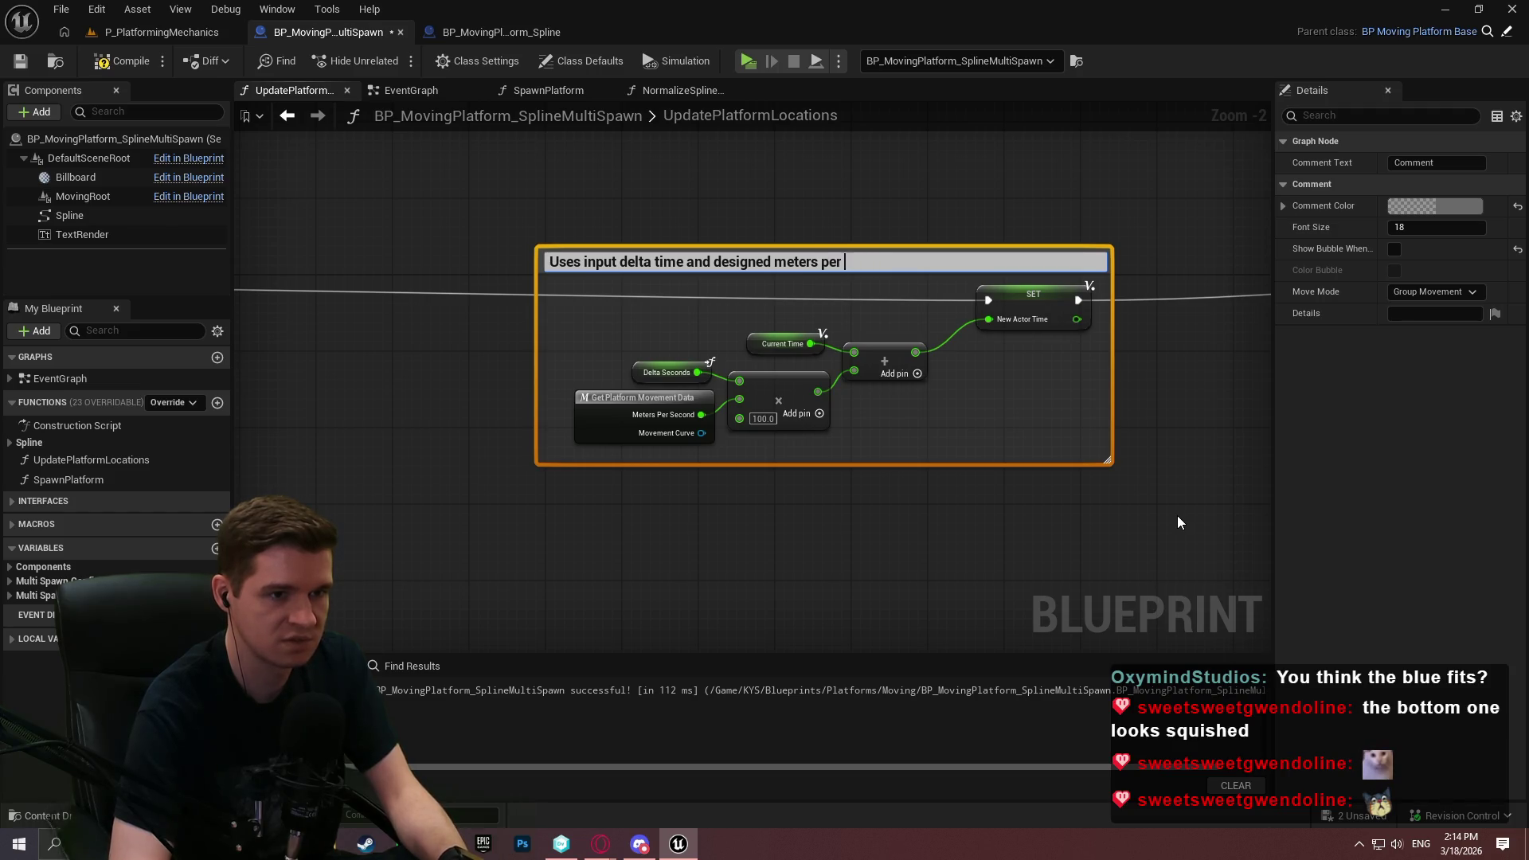
{"action": "type", "text": "sond to determi"}
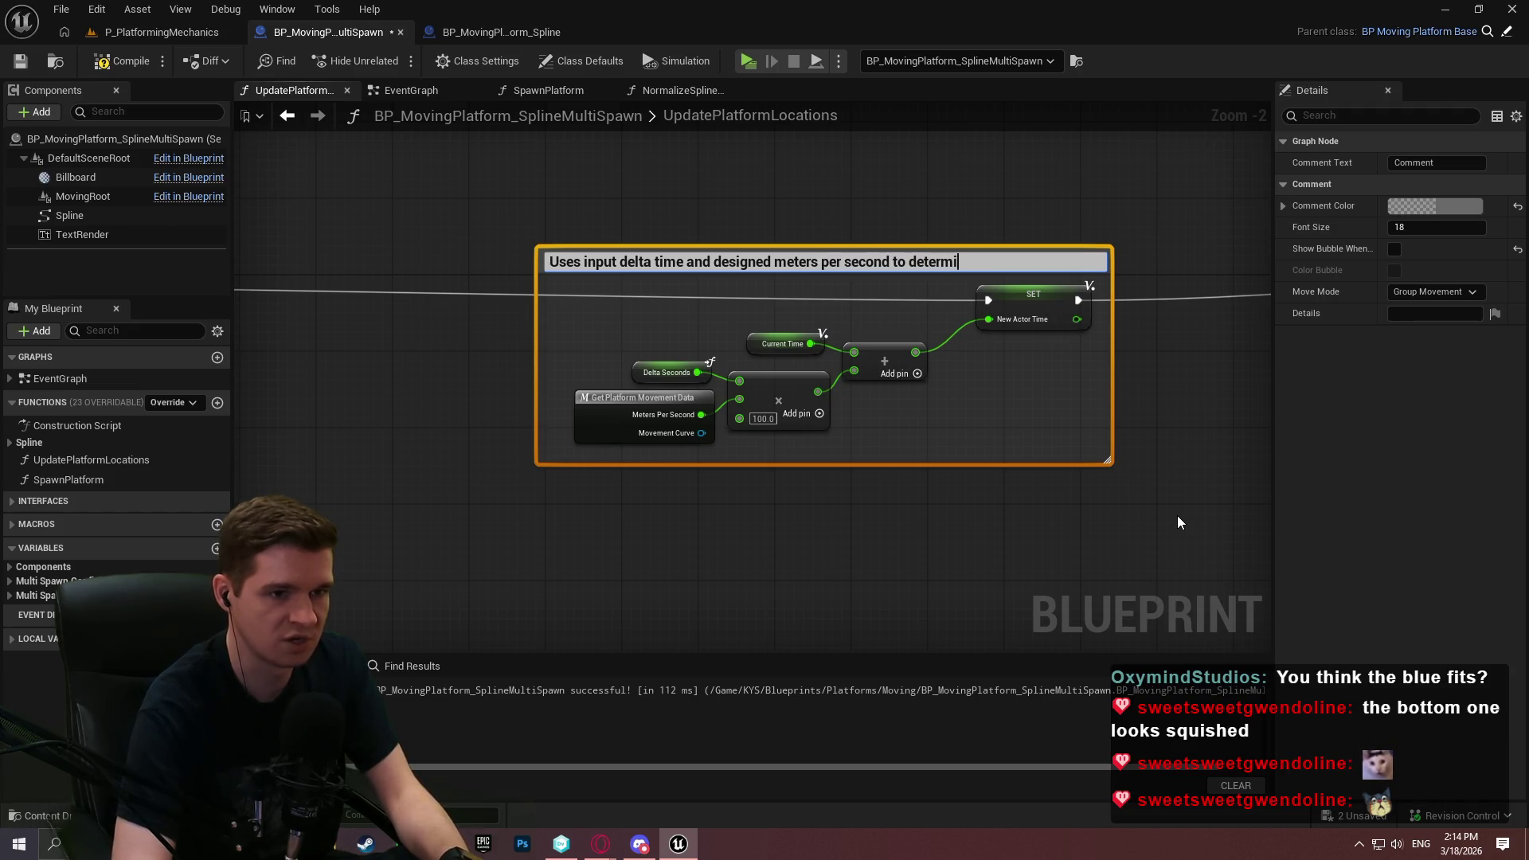
{"action": "type", "text": " how farwe need to"}
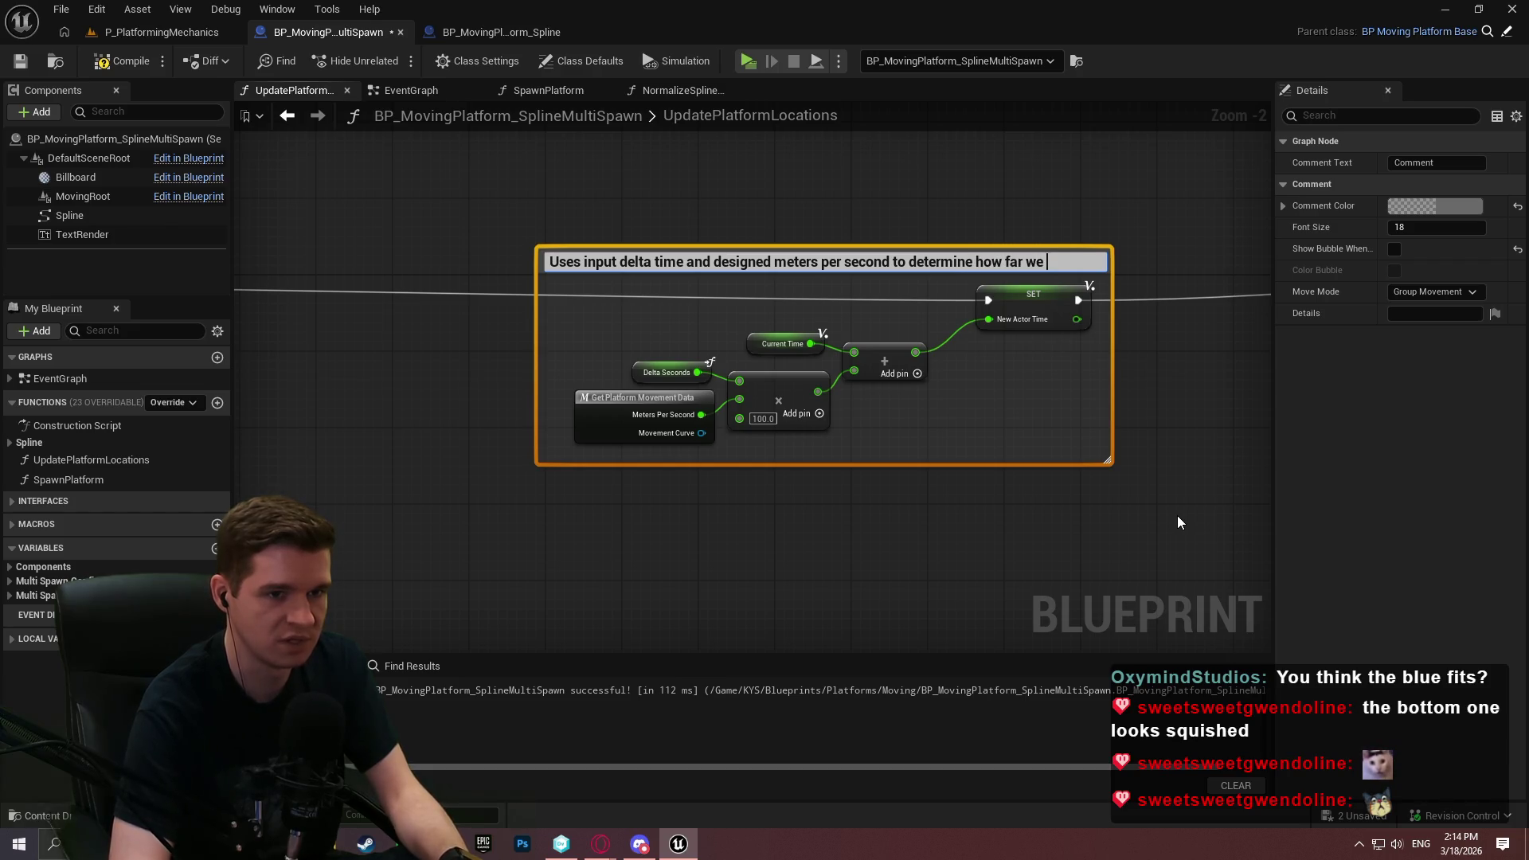
{"action": "key", "text": "Return"}
Wrap the Get Platform Core Data and Branch nodes in a new comment box
{"action": "scroll", "coordinate": [429, 179], "scroll_direction": "down", "scroll_amount": 3}
{"action": "left_click_drag", "start_coordinate": [429, 180], "coordinate": [1047, 327]}
{"action": "key", "text": "c"}
{"action": "scroll", "coordinate": [946, 309], "scroll_direction": "up", "scroll_amount": 2}
{"action": "scroll", "coordinate": [652, 435], "scroll_direction": "up", "scroll_amount": 2}
Title the Branch comment 'If we're set to follow the spline directly, update the rotation from that point'
{"action": "double_click", "coordinate": [661, 338]}
{"action": "type", "text": "If we're set to folo"}
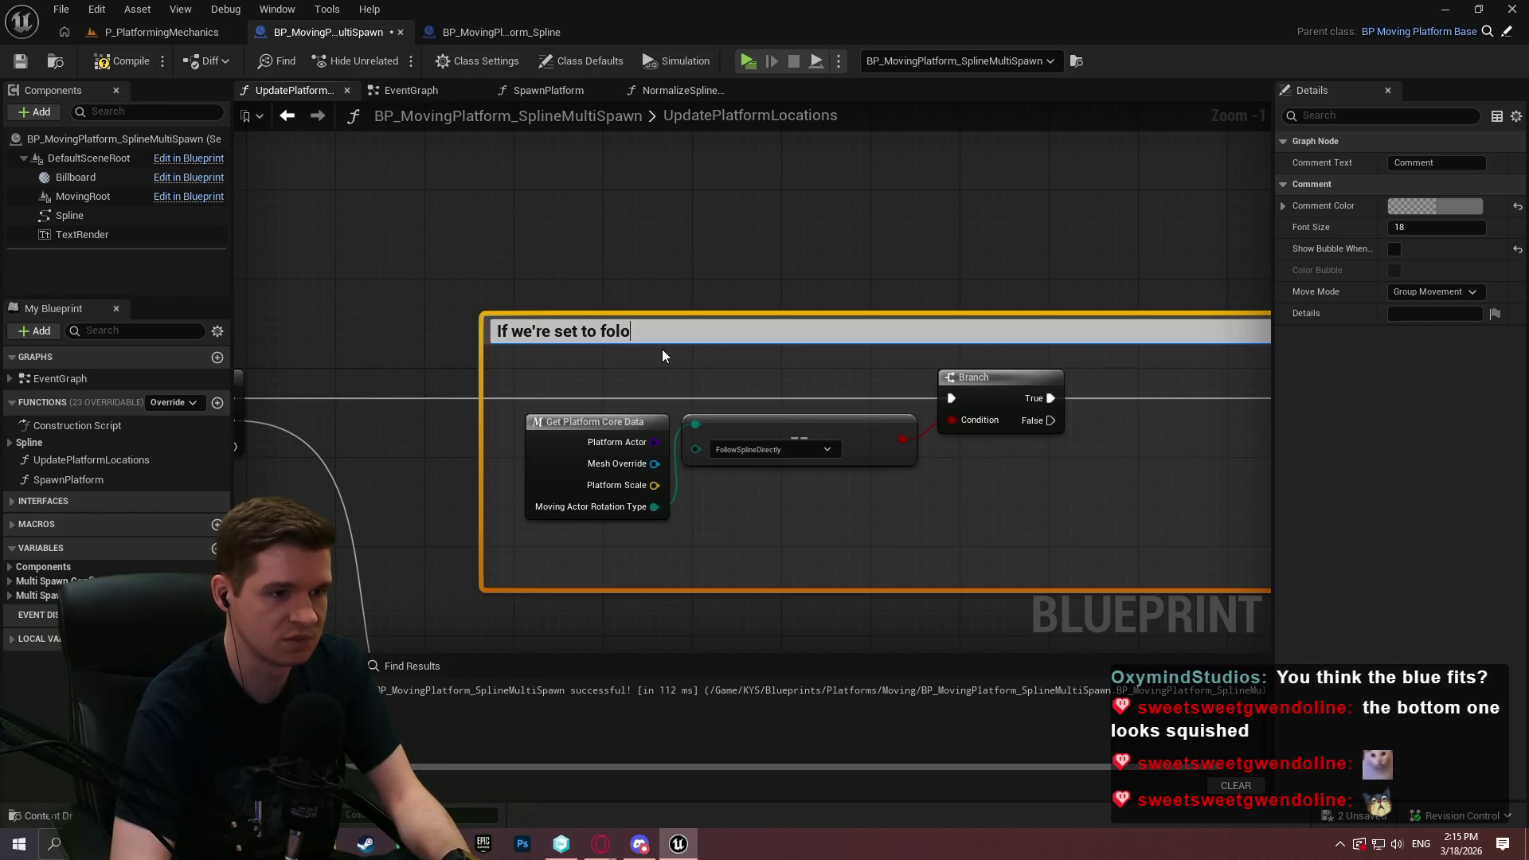
{"action": "key", "text": "BackSpace"}
{"action": "type", "text": "low the spline directly, update the rotation from that point"}
{"action": "key", "text": "Return"}
{"action": "scroll", "coordinate": [784, 334], "scroll_direction": "down", "scroll_amount": 3}
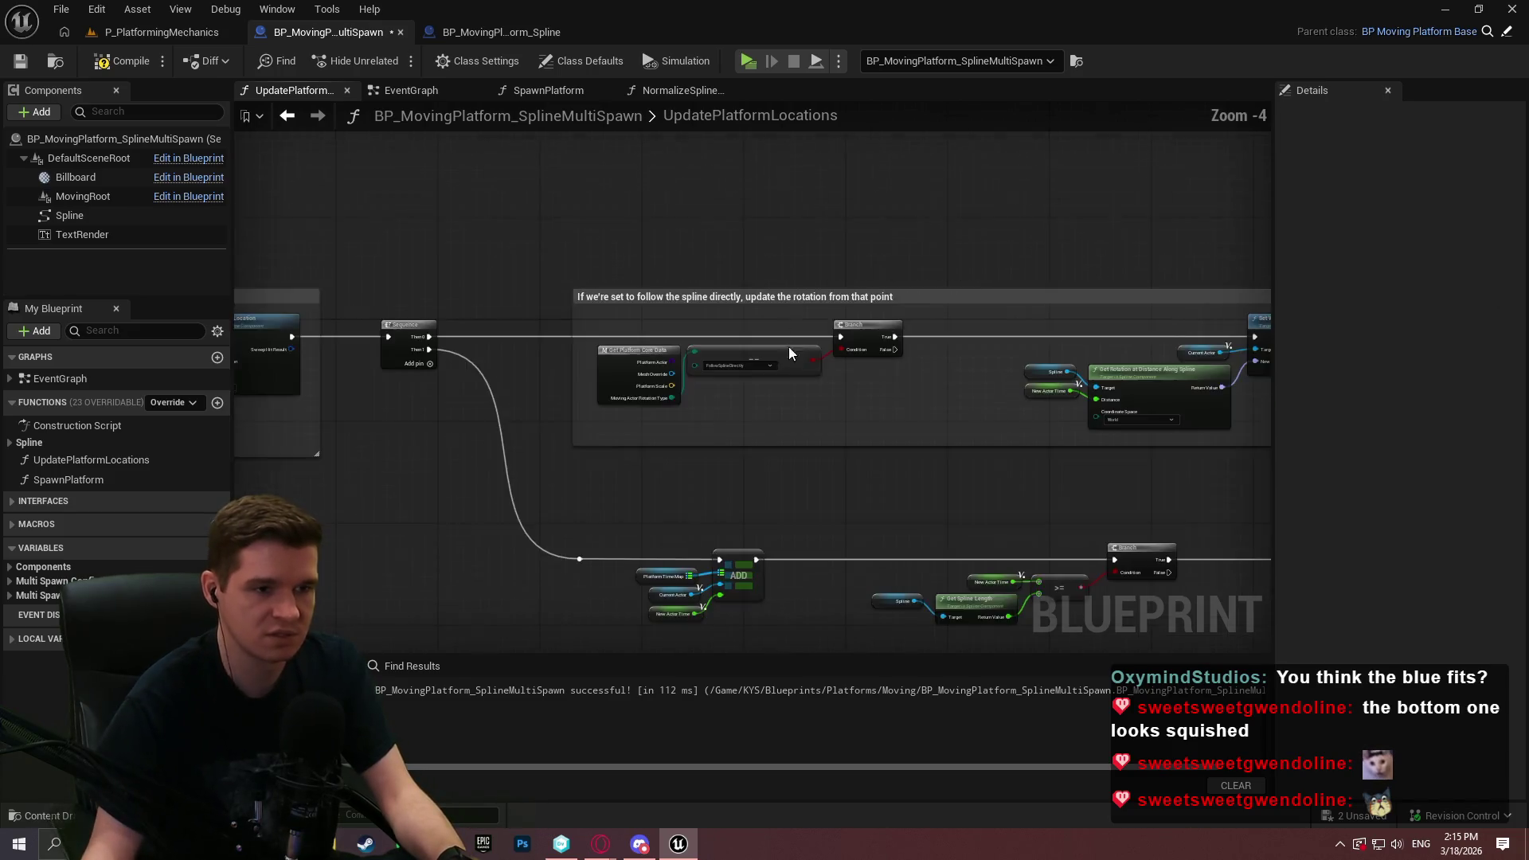
{"action": "scroll", "coordinate": [614, 273], "scroll_direction": "up", "scroll_amount": 1}
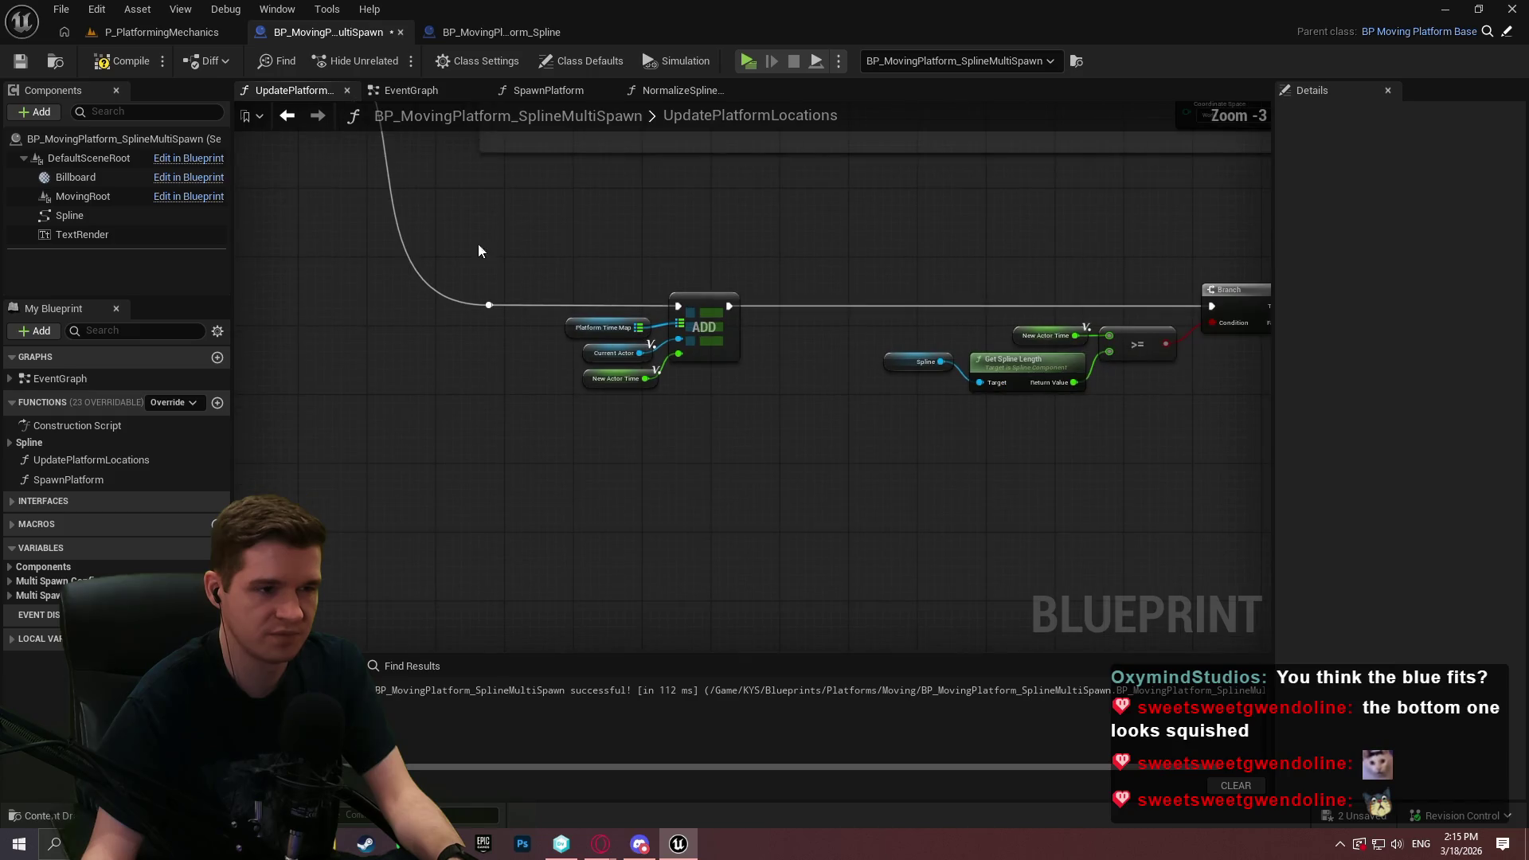
Wrap the ADD node group in a comment titled 'Update the actor in the map'
{"action": "scroll", "coordinate": [502, 253], "scroll_direction": "up", "scroll_amount": 1}
{"action": "mouse_move", "coordinate": [478, 224]}
{"action": "left_mouse_down"}
{"action": "mouse_move", "coordinate": [846, 417]}
{"action": "mouse_move", "coordinate": [841, 458]}
{"action": "left_mouse_up"}
{"action": "type", "text": "c"}
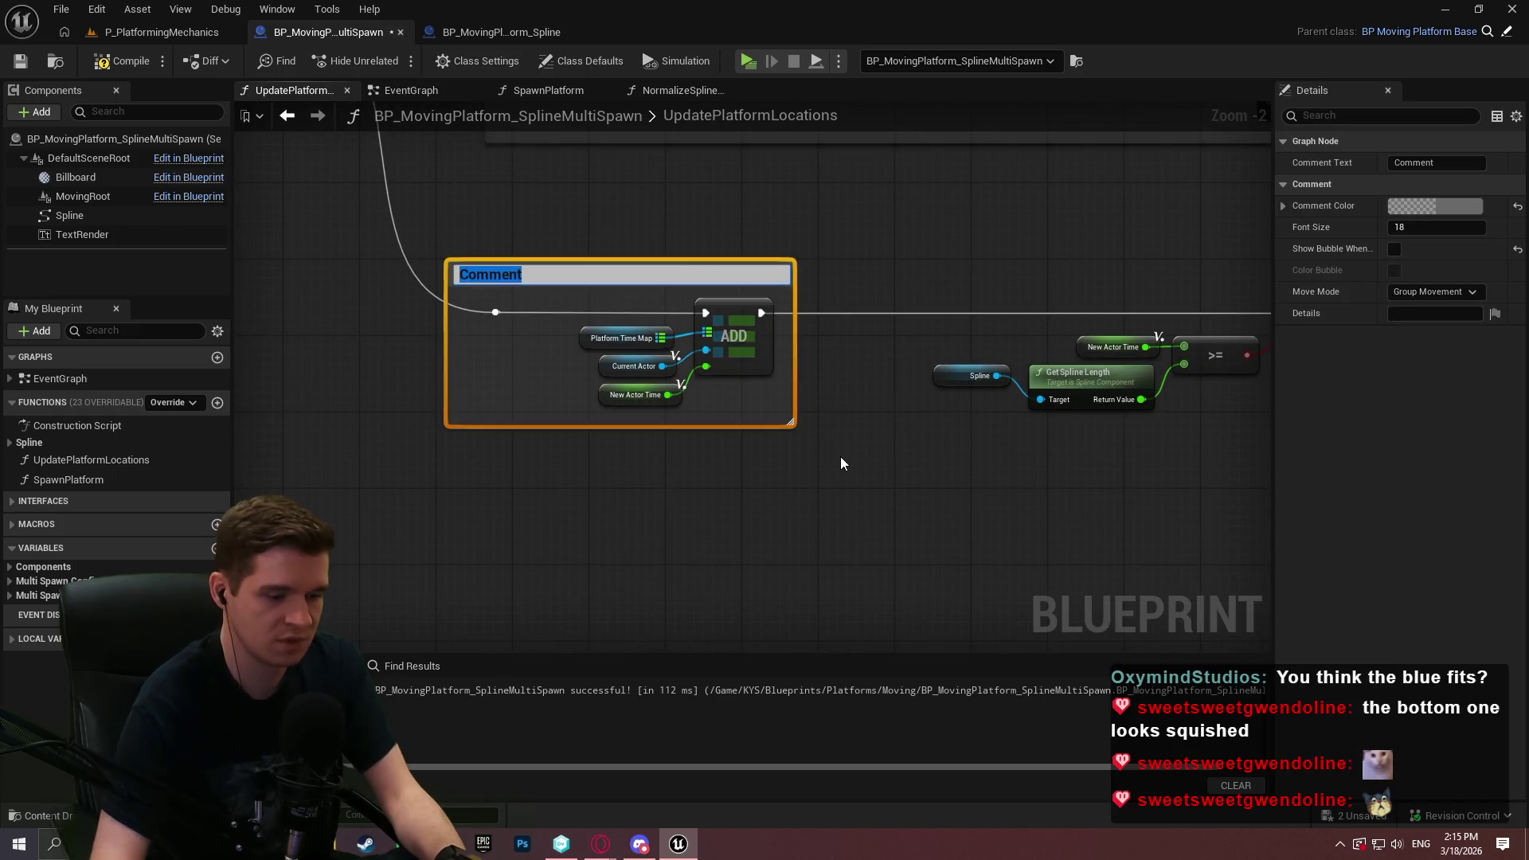
{"action": "type", "text": "Update the "}
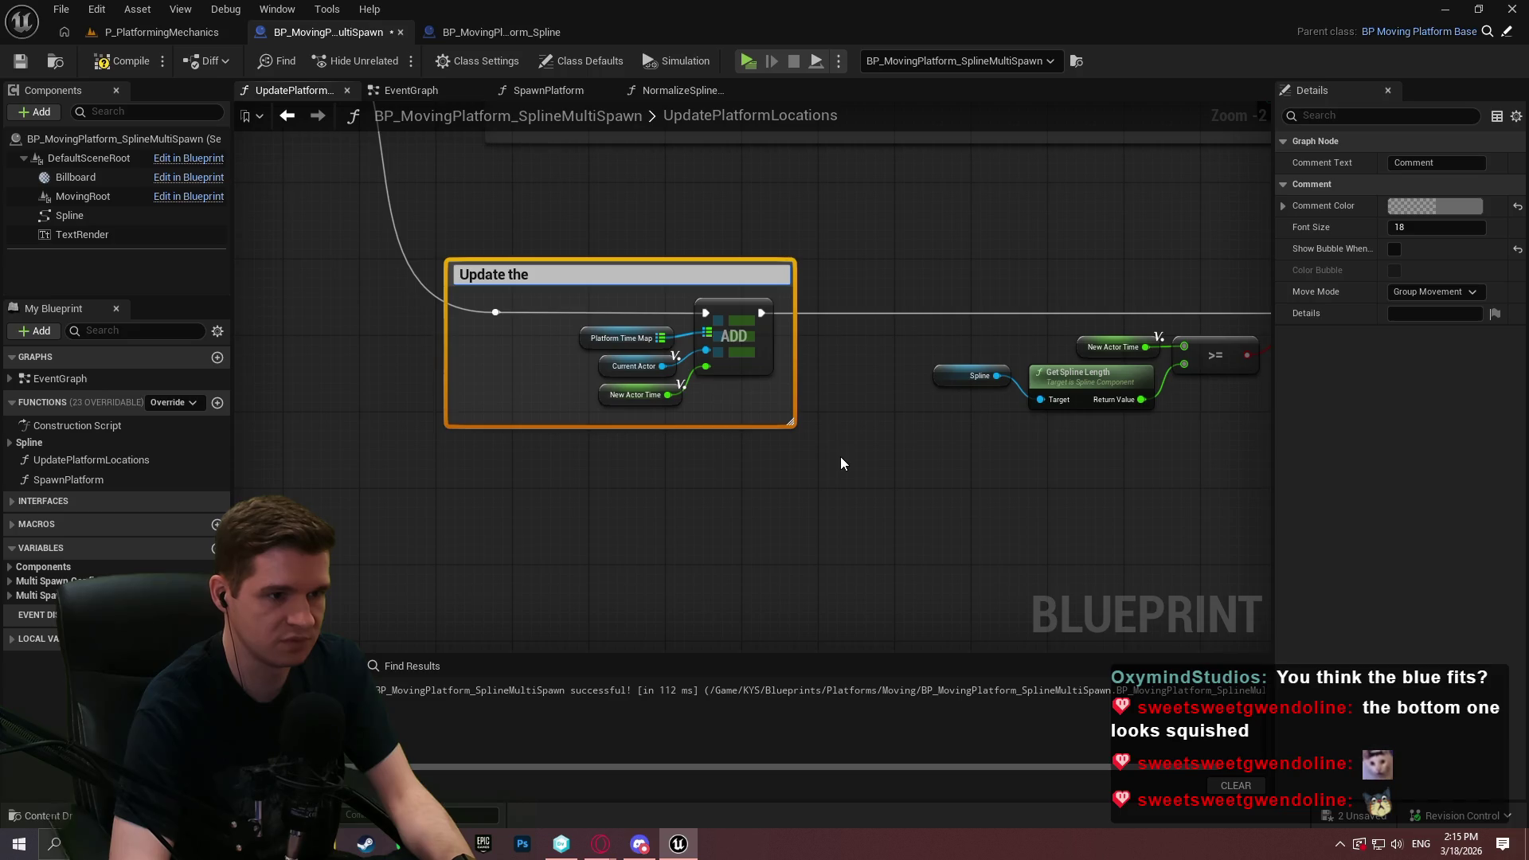
{"action": "type", "text": "actor in the map"}
{"action": "key", "text": "Return"}
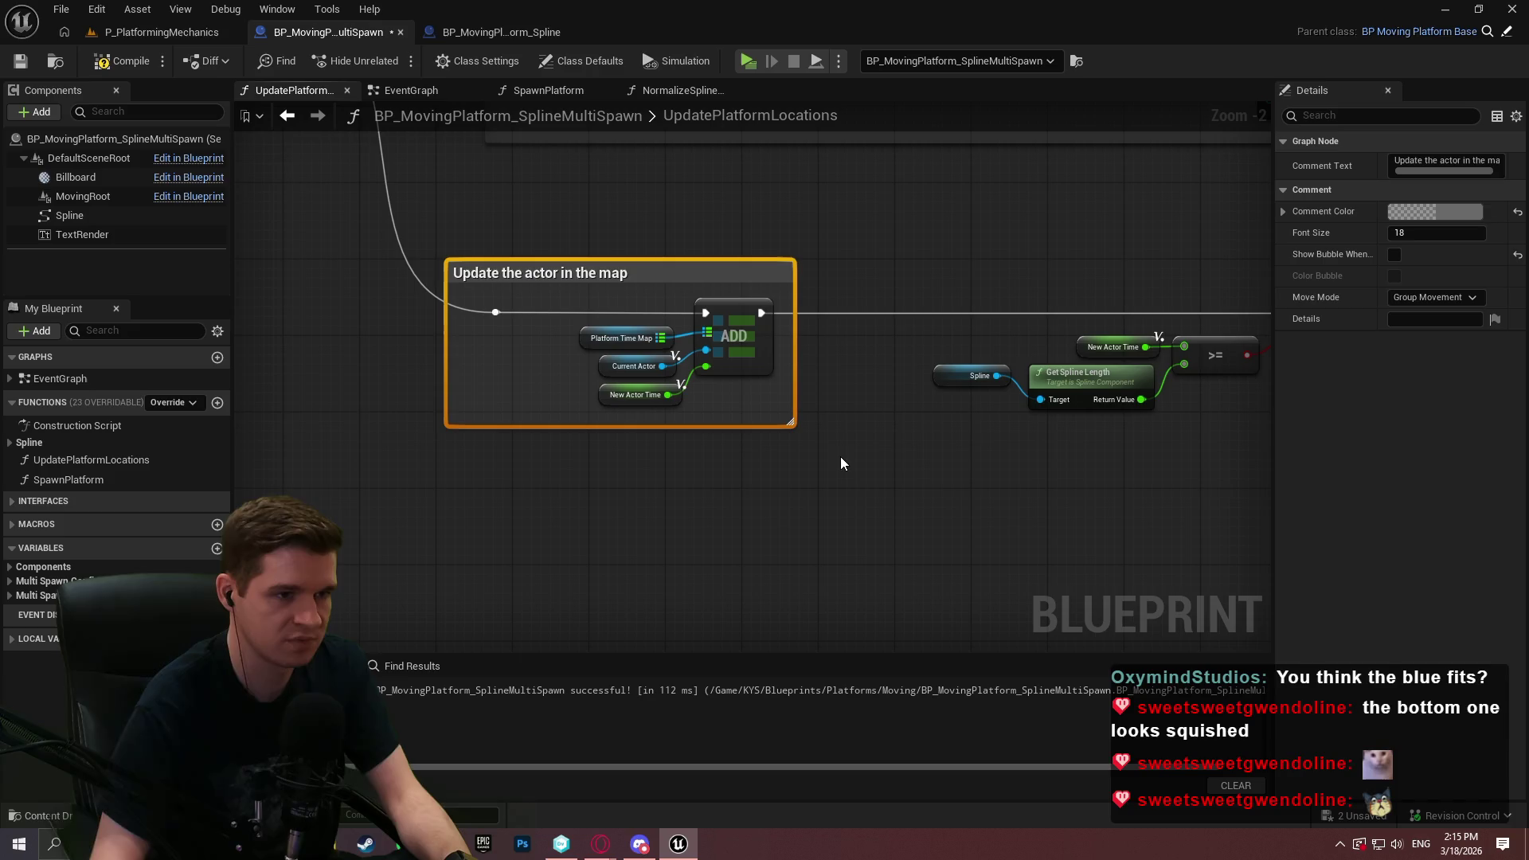
Comment the spline-length check: 'If the actor has reached the end of the spline, mark it for delete'
{"action": "scroll", "coordinate": [728, 447], "scroll_direction": "down", "scroll_amount": 1}
{"action": "scroll", "coordinate": [1059, 512], "scroll_direction": "down", "scroll_amount": 1}
{"action": "left_click_drag", "start_coordinate": [1147, 516], "coordinate": [335, 285]}
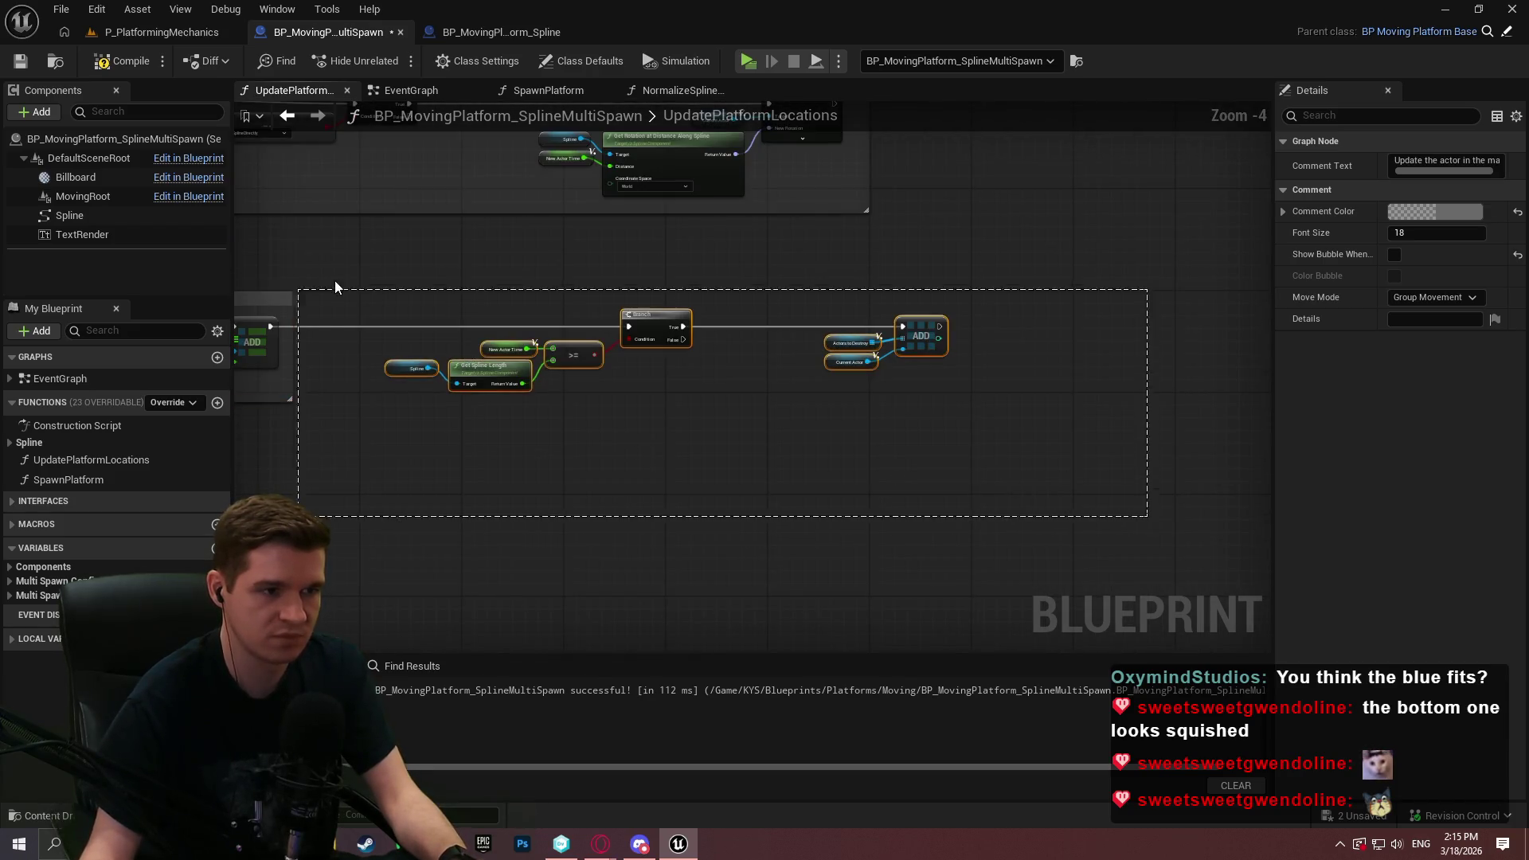
{"action": "key", "text": "c"}
{"action": "scroll", "coordinate": [418, 279], "scroll_direction": "up", "scroll_amount": 1}
{"action": "type", "text": "If t"}
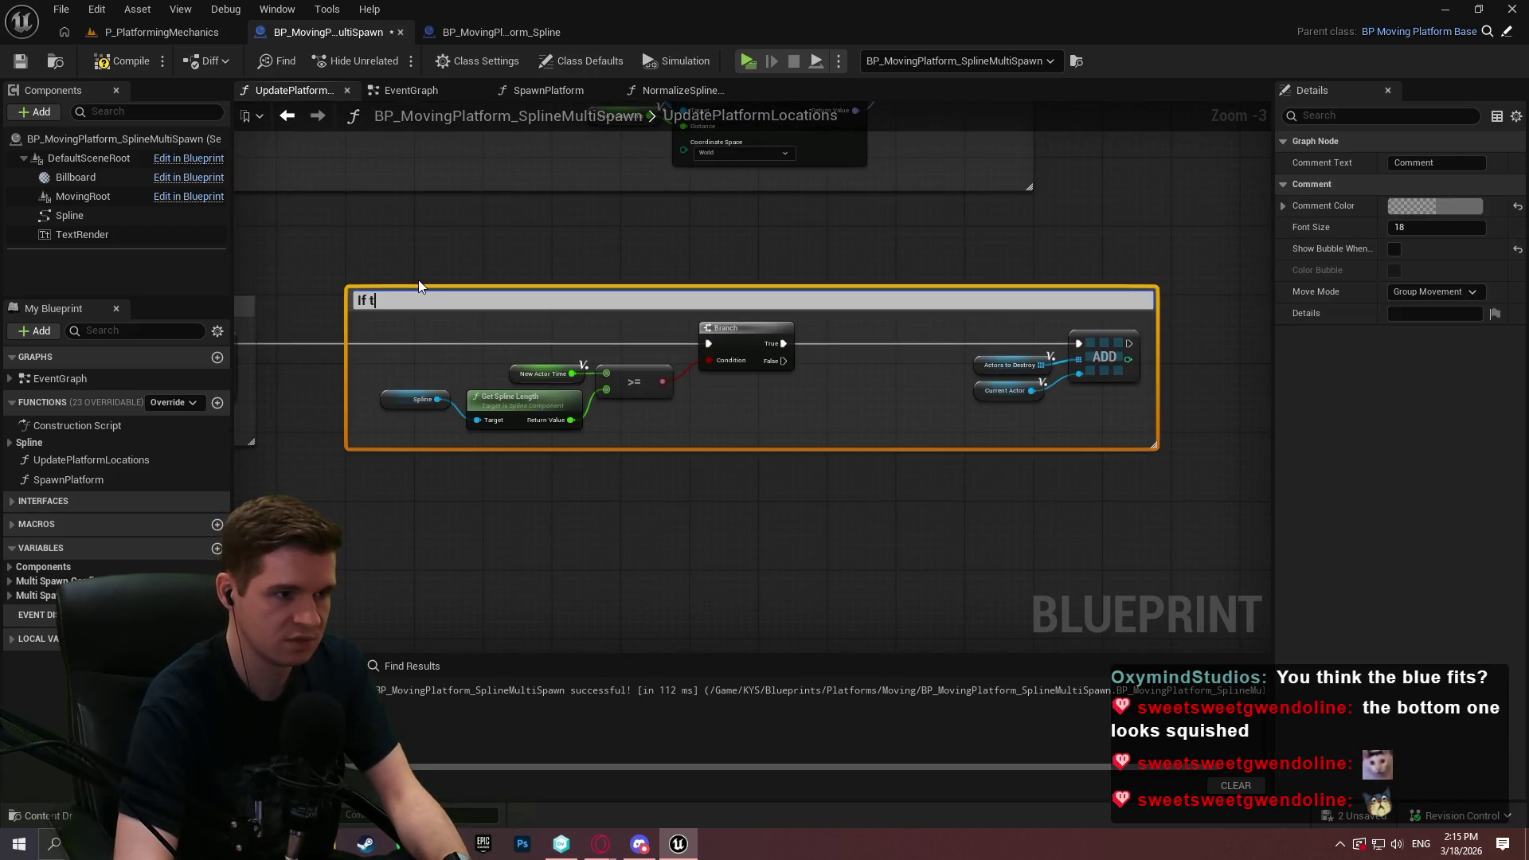
{"action": "key", "text": "BackSpace"}
{"action": "type", "text": "reached the end of the spline, mkar"}
{"action": "key", "text": "BackSpace"}
{"action": "key", "text": "BackSpace"}
{"action": "key", "text": "BackSpace"}
{"action": "type", "text": "ark it for delete"}
{"action": "key", "text": "Return"}
Change 'delete' to 'destroy' in the spline-end comment title
{"action": "scroll", "coordinate": [695, 374], "scroll_direction": "down", "scroll_amount": 3}
{"action": "scroll", "coordinate": [666, 295], "scroll_direction": "up", "scroll_amount": 3}
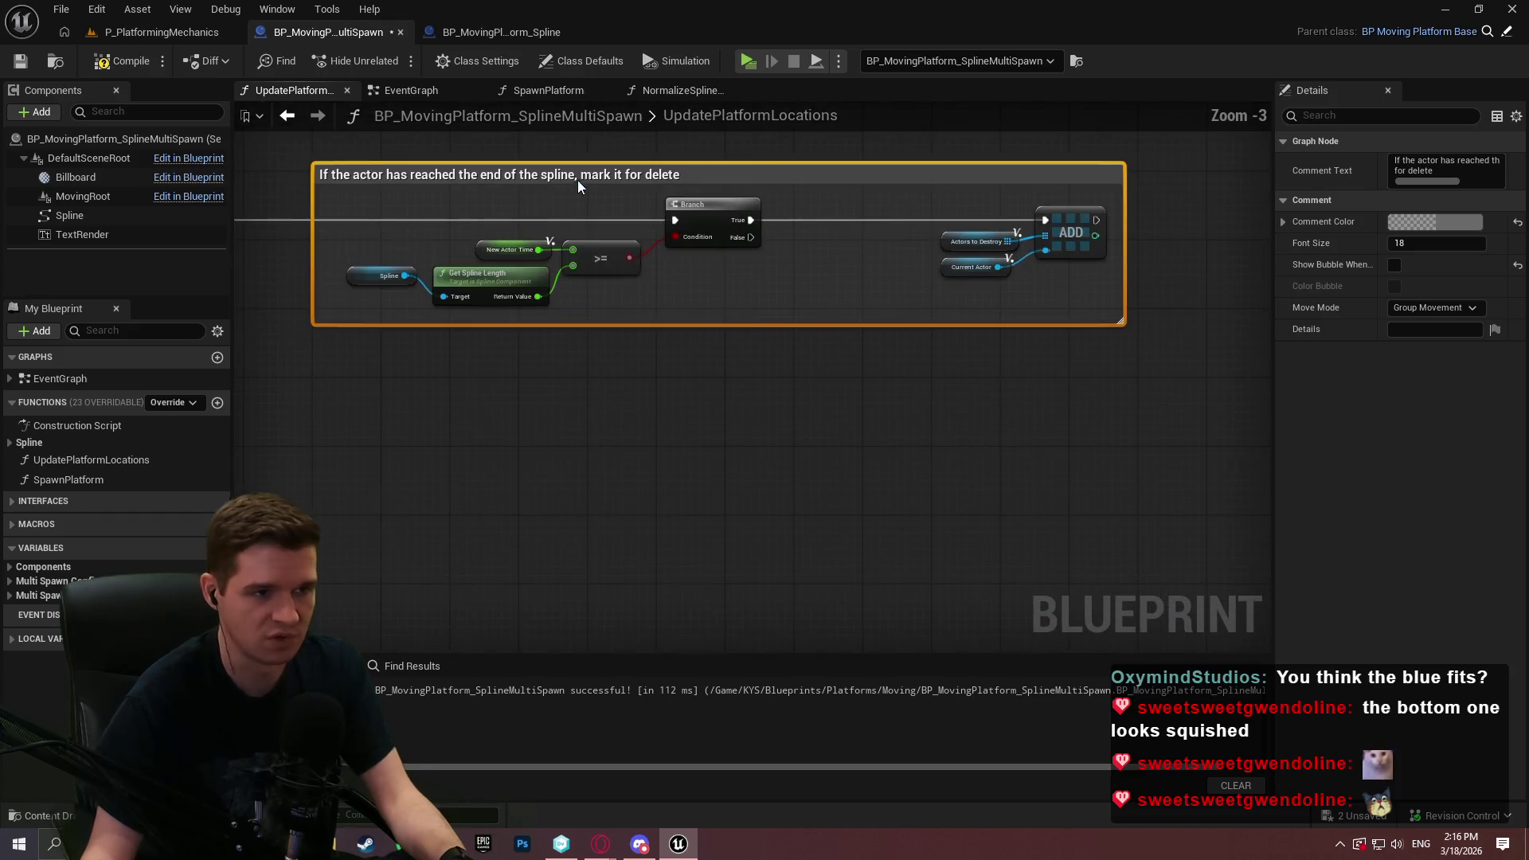
{"action": "double_click", "coordinate": [665, 175]}
{"action": "double_click", "coordinate": [667, 175]}
{"action": "type", "text": "destroy"}
{"action": "key", "text": "Return"}
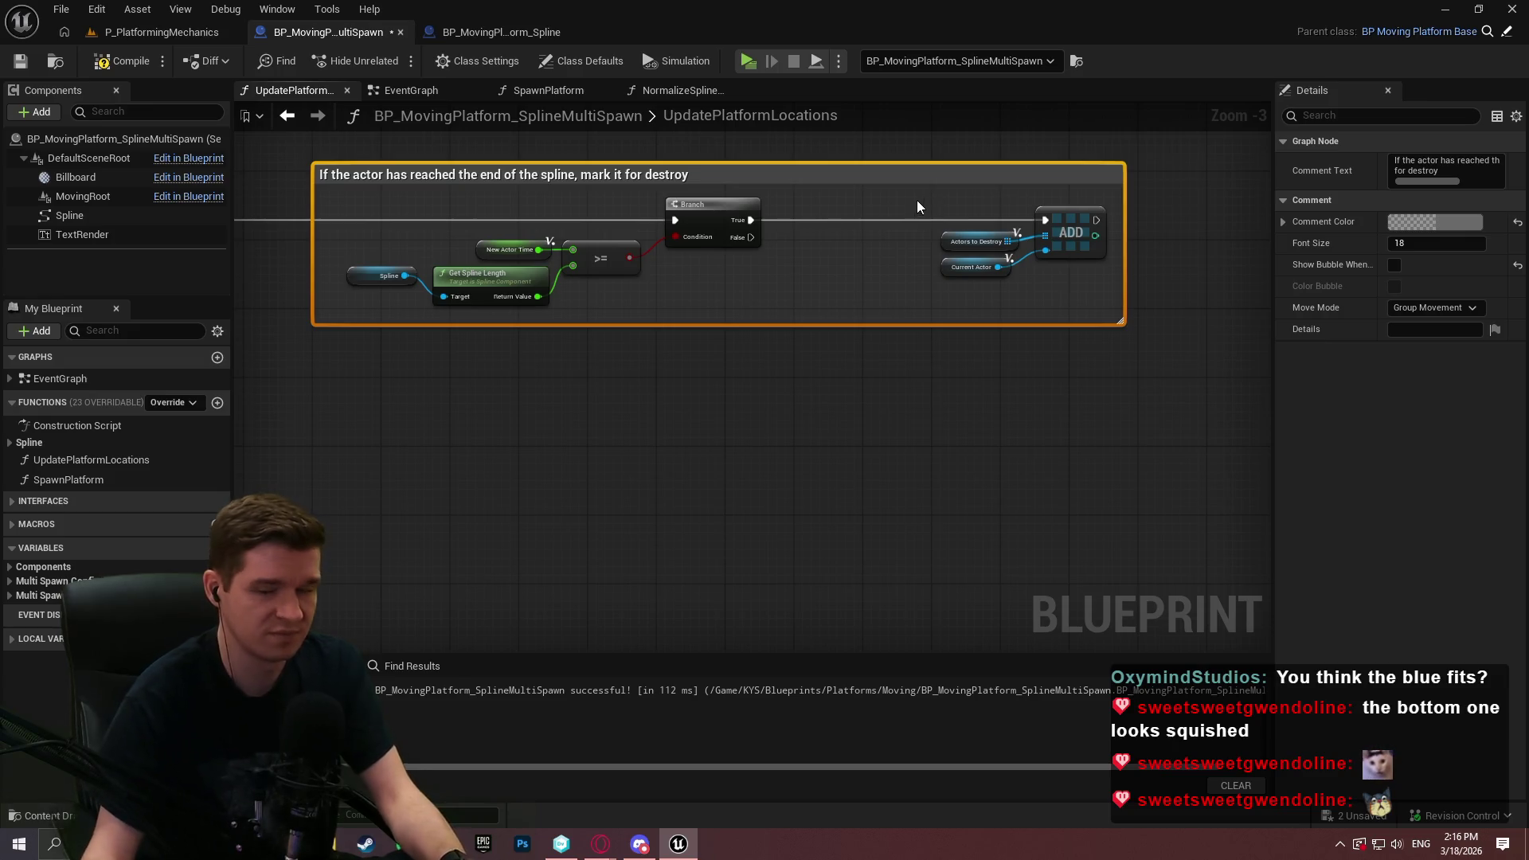
{"action": "scroll", "coordinate": [923, 203], "scroll_direction": "down", "scroll_amount": 1}
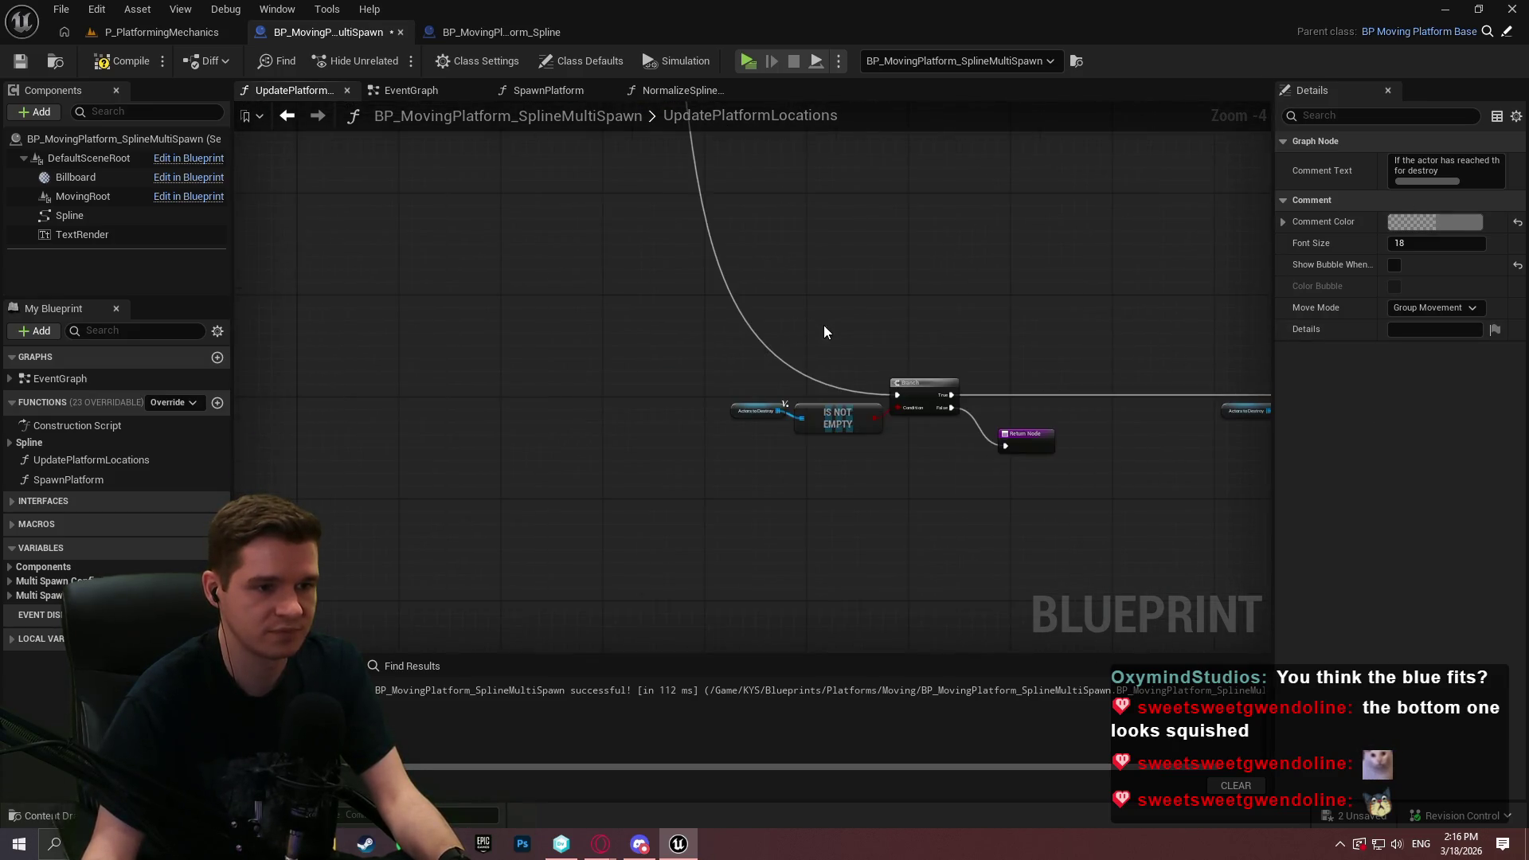
Comment the IS NOT EMPTY, Branch and Return nodes as checking for any actors to destroy
{"action": "scroll", "coordinate": [824, 331], "scroll_direction": "up", "scroll_amount": 2}
{"action": "mouse_move", "coordinate": [331, 177]}
{"action": "left_mouse_down"}
{"action": "mouse_move", "coordinate": [898, 375]}
{"action": "mouse_move", "coordinate": [930, 461]}
{"action": "left_mouse_up"}
{"action": "type", "text": "cCh"}
{"action": "type", "text": "have any actors to d"}
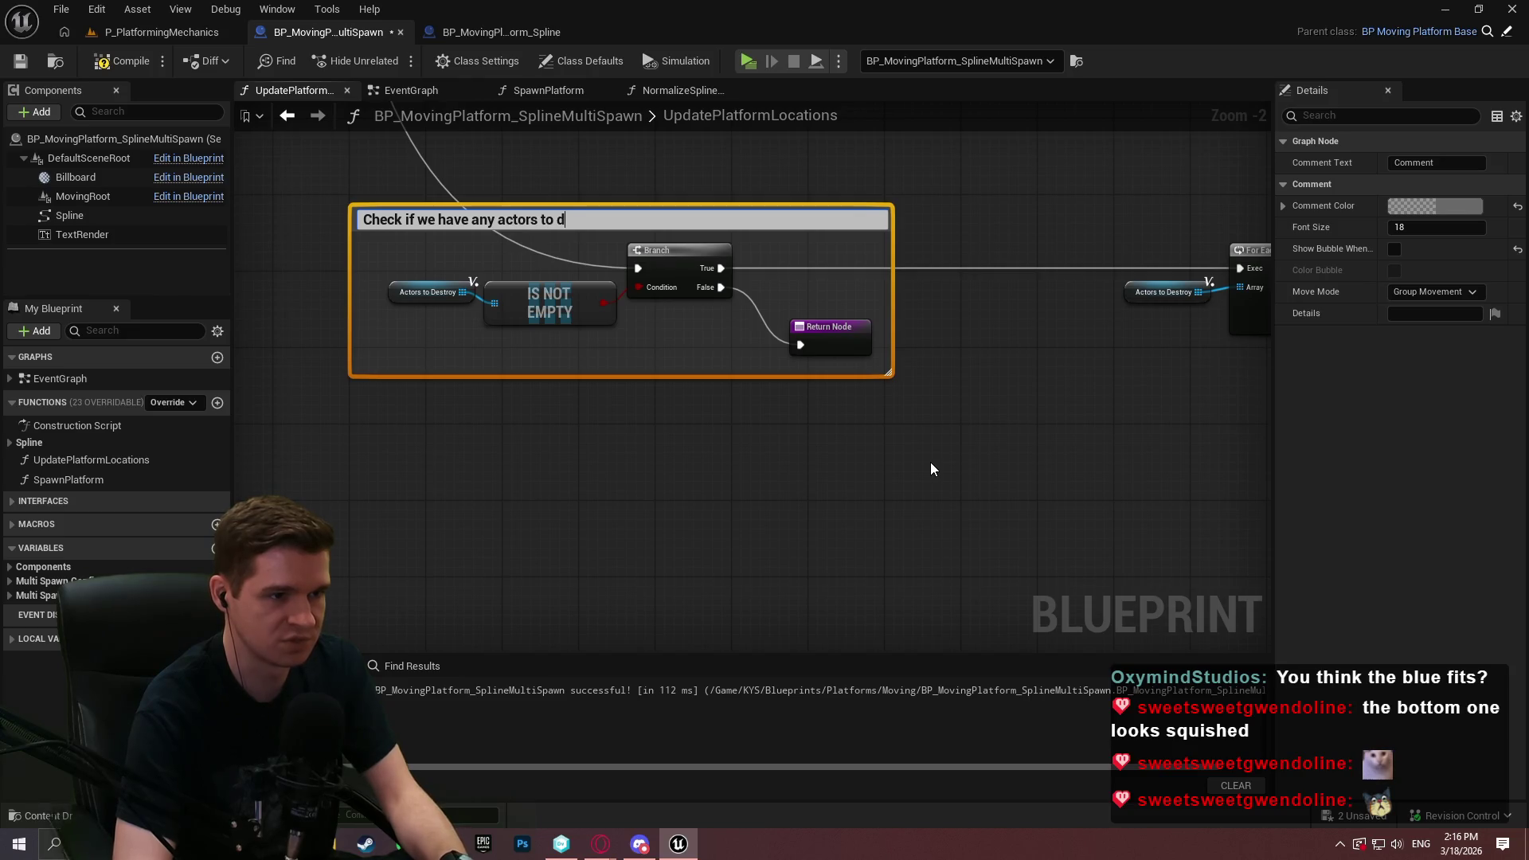
{"action": "type", "text": "oy"}
{"action": "key", "text": "Return"}
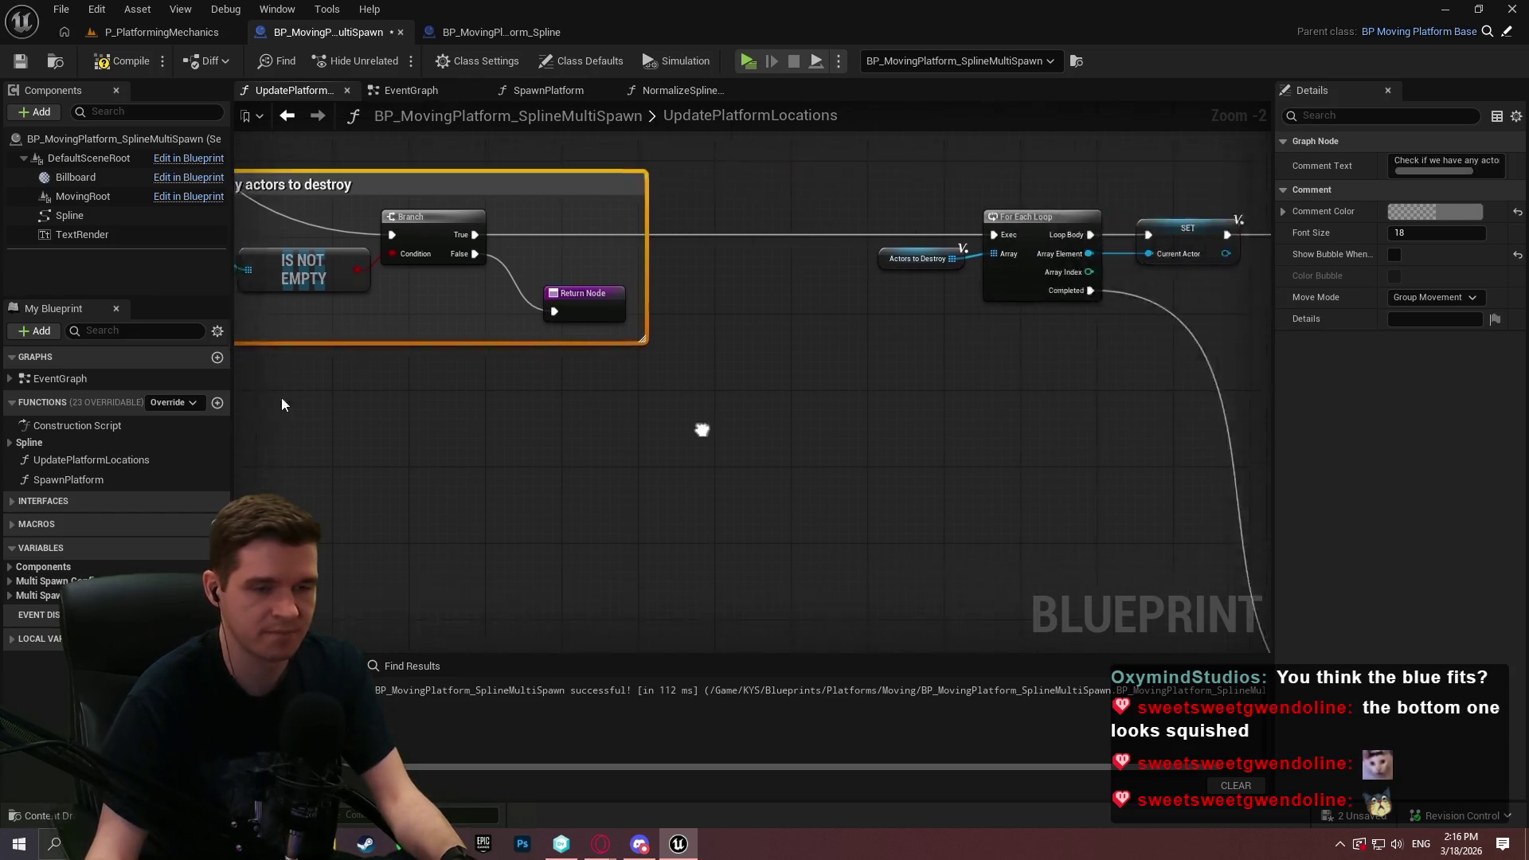
Comment the For Each Loop and SET nodes: 'Loop through all actors to destroy, removing them from the update map'
{"action": "scroll", "coordinate": [319, 408], "scroll_direction": "down", "scroll_amount": 2}
{"action": "mouse_move", "coordinate": [444, 216]}
{"action": "left_mouse_down"}
{"action": "mouse_move", "coordinate": [724, 359]}
{"action": "mouse_move", "coordinate": [942, 350]}
{"action": "left_mouse_up"}
{"action": "type", "text": "cLoop through all actors to des"}
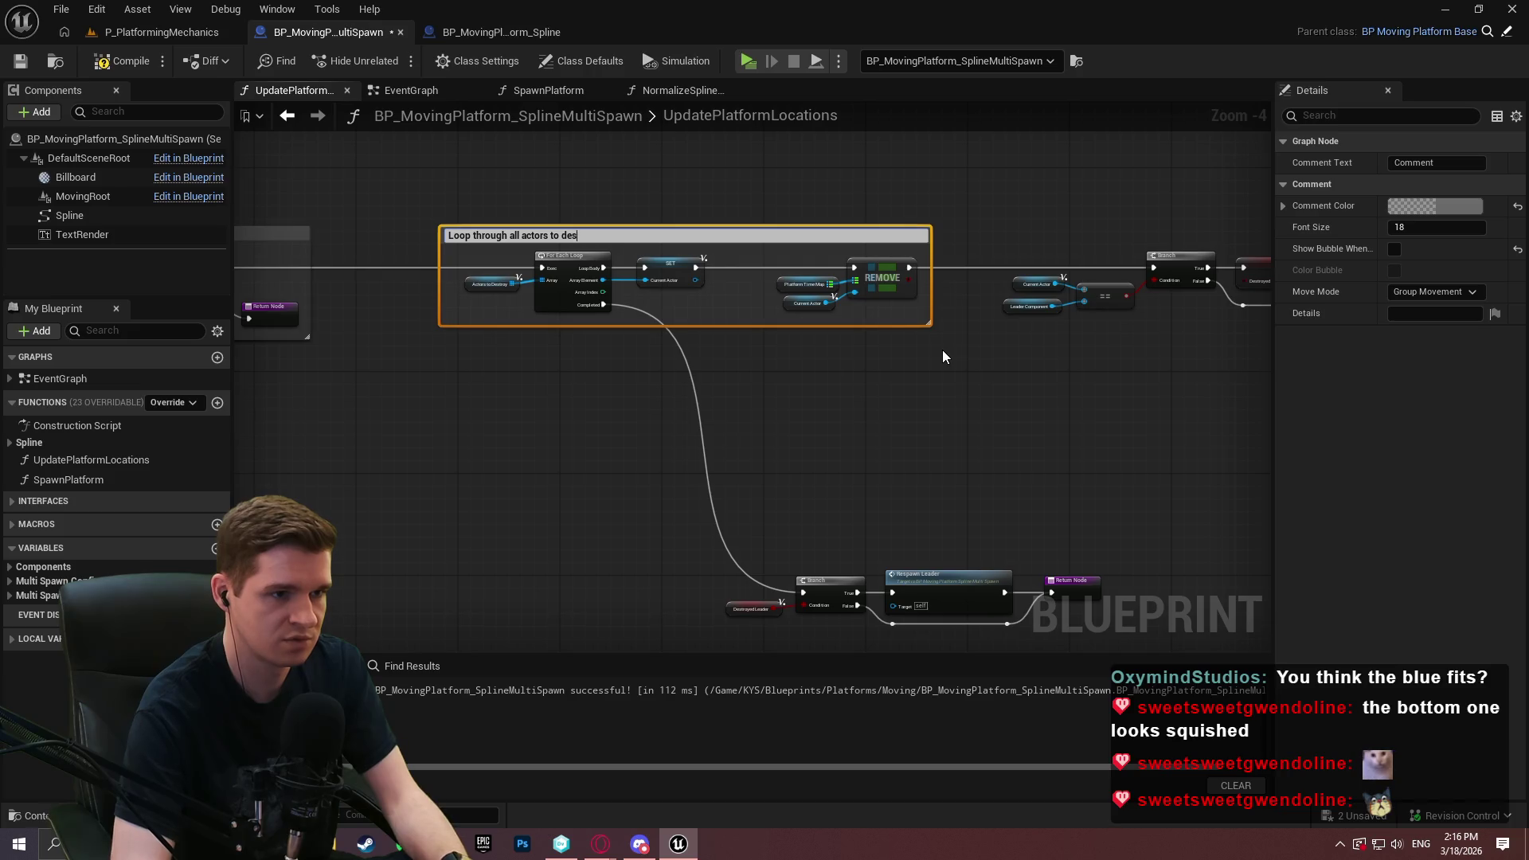
{"action": "type", "text": "emoving them from the update map"}
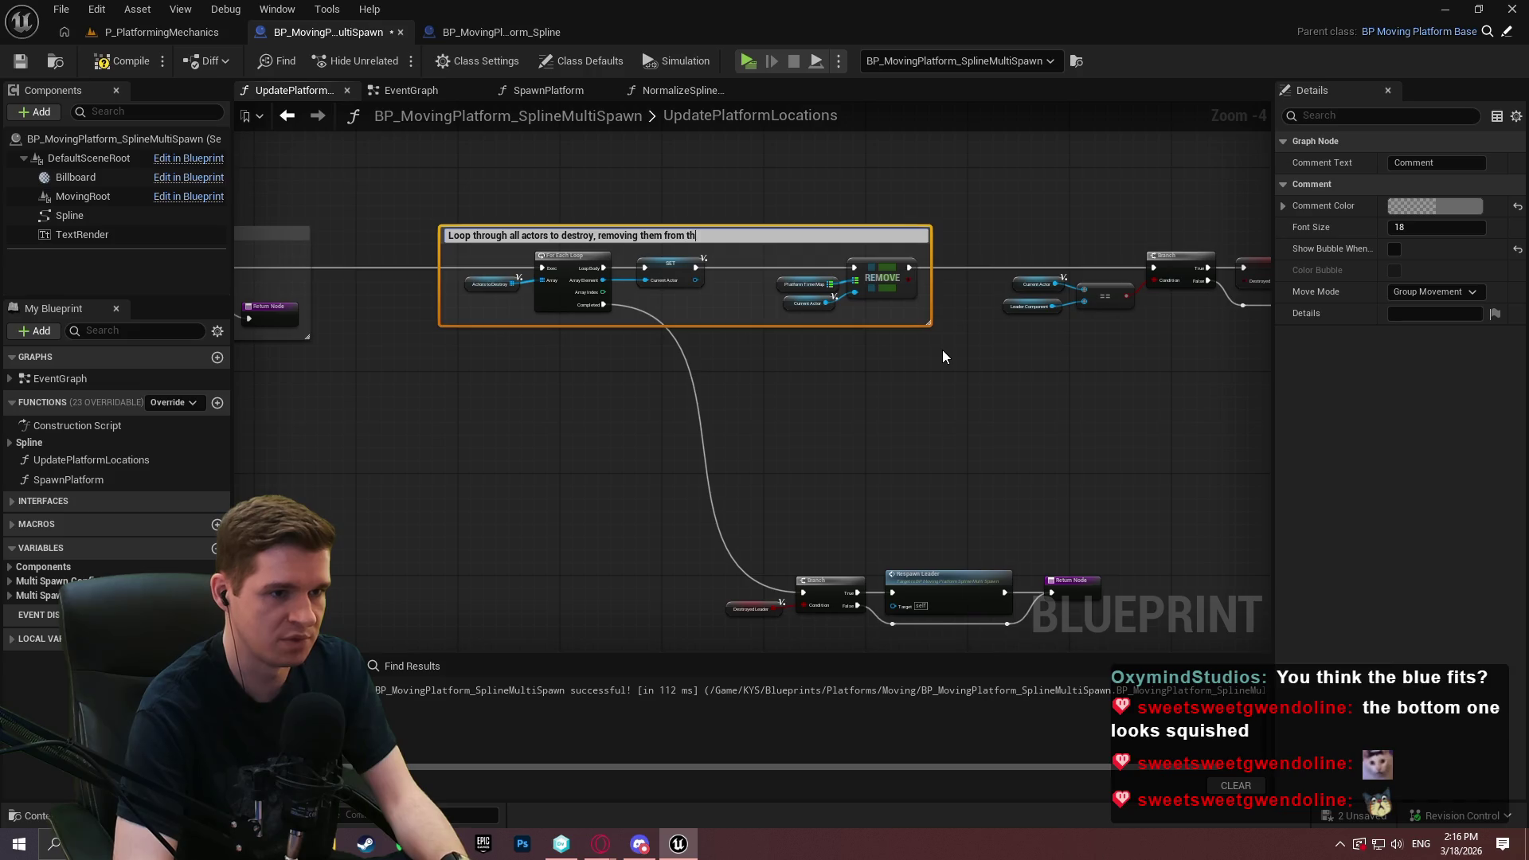
{"action": "key", "text": "Return"}
{"action": "left_click_drag", "start_coordinate": [1017, 356], "coordinate": [559, 406]}
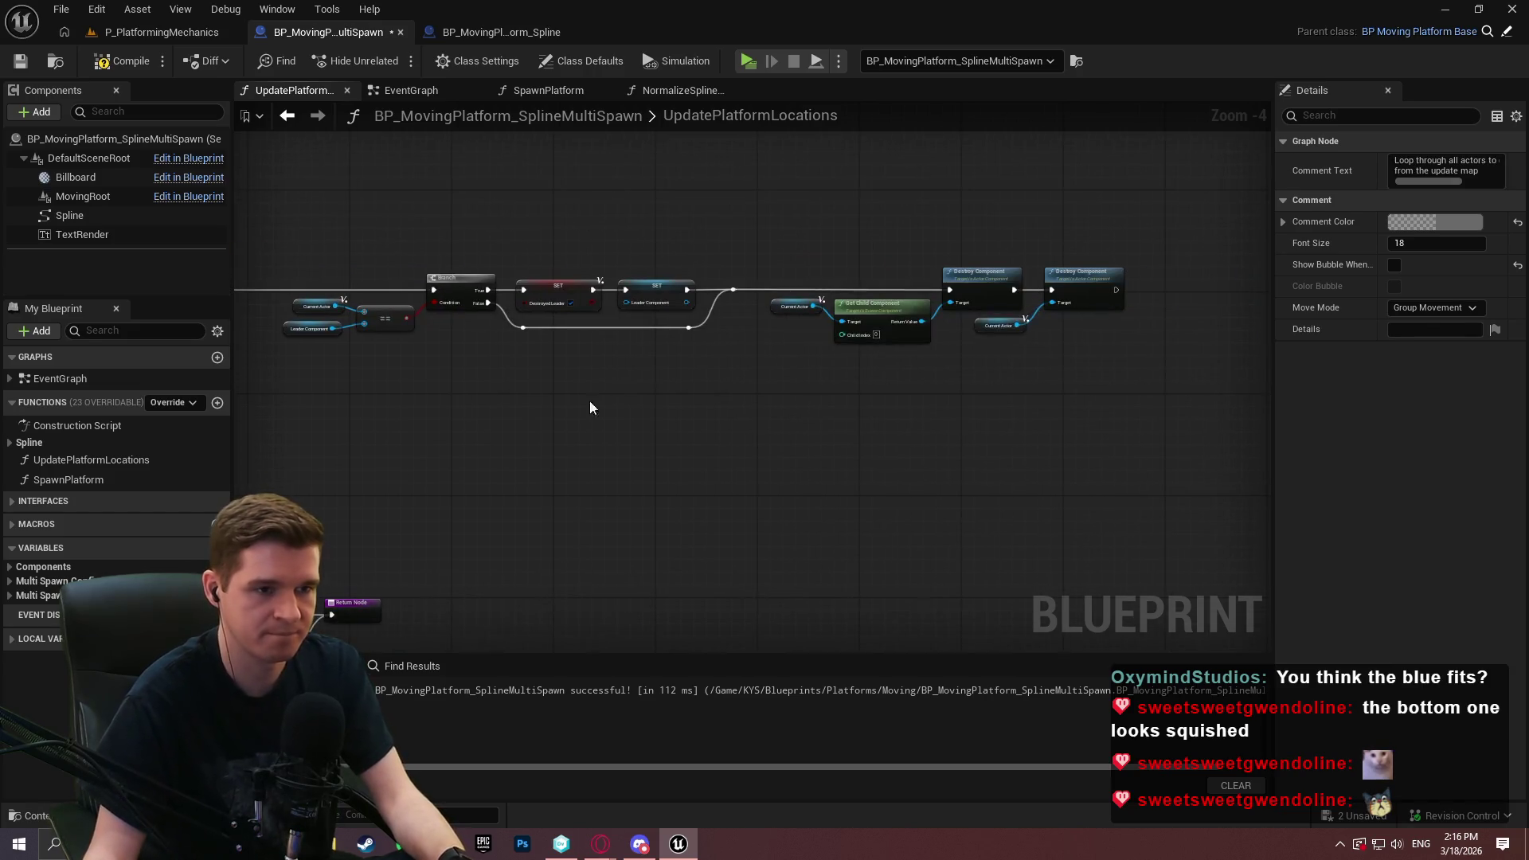
Comment the leader check and Destroy Component nodes: a destroyed leader gets marked so a new one spawns
{"action": "left_click_drag", "start_coordinate": [1194, 438], "coordinate": [294, 188]}
{"action": "key", "text": "c"}
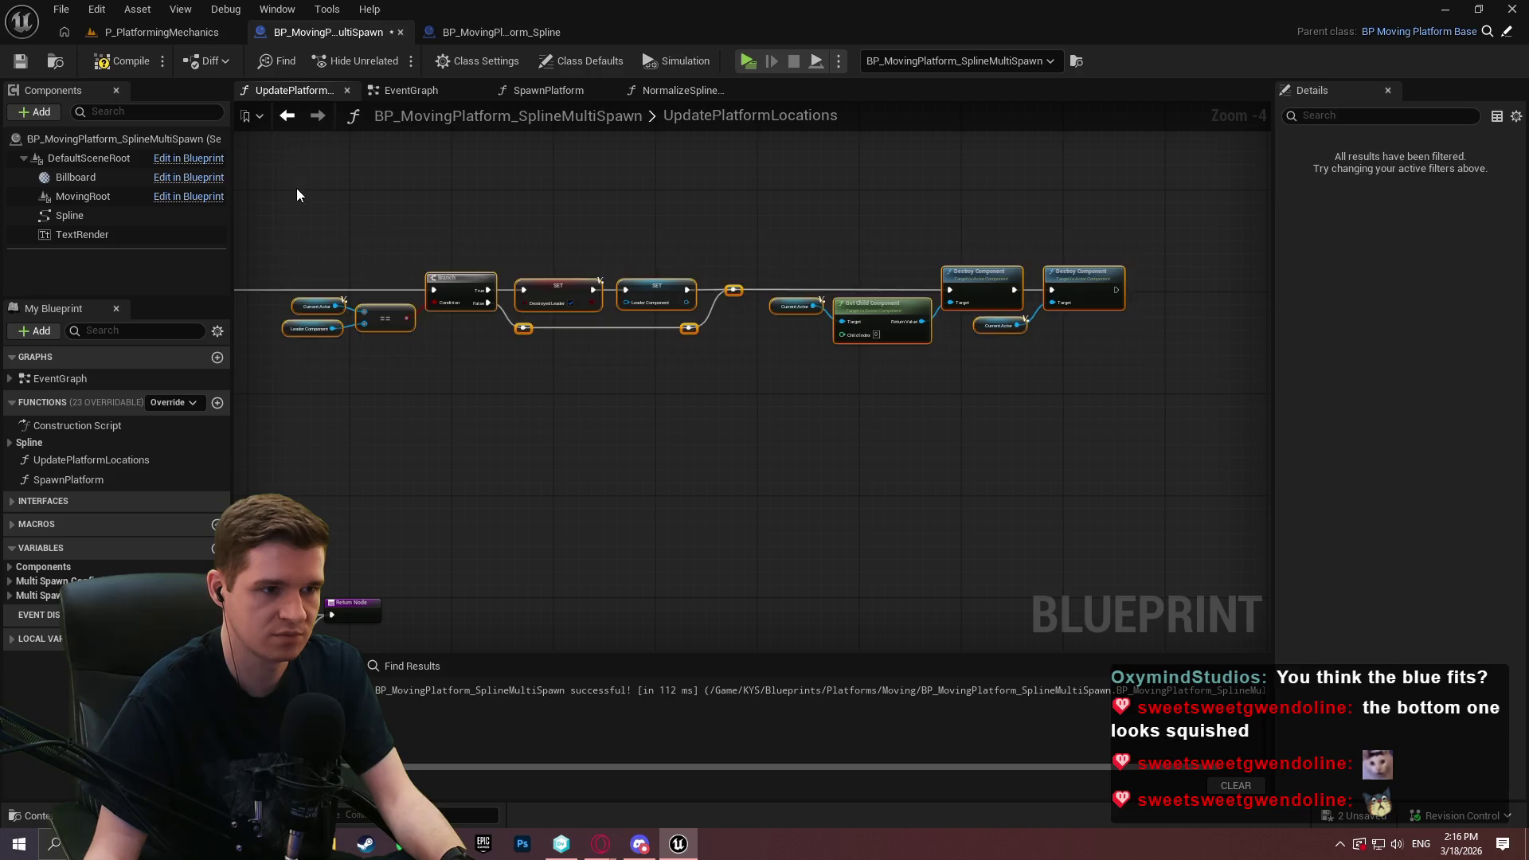
{"action": "scroll", "coordinate": [371, 213], "scroll_direction": "up", "scroll_amount": 1}
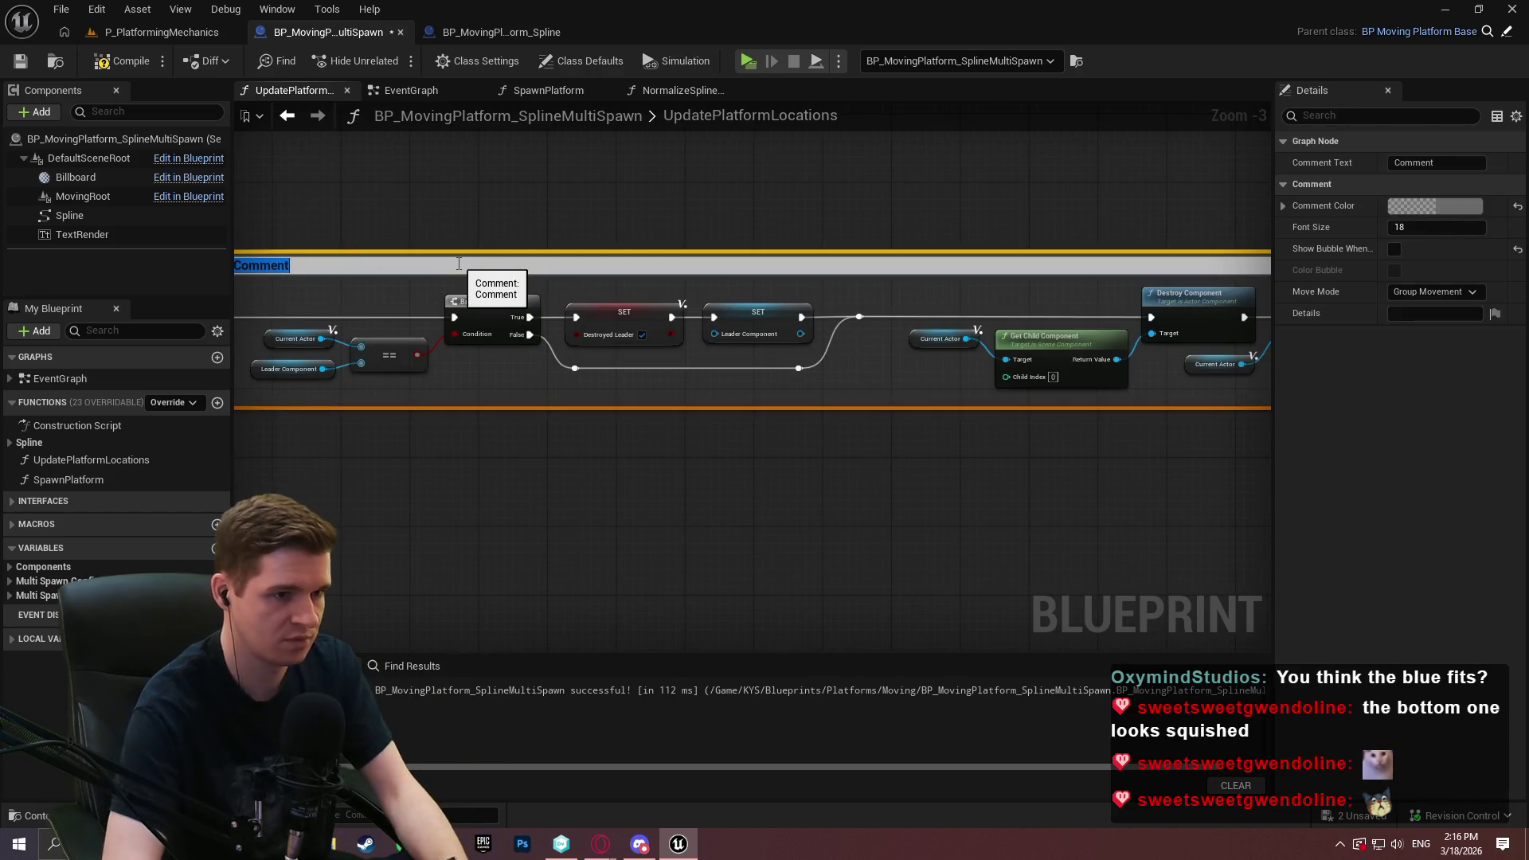
{"action": "type", "text": "If we de"}
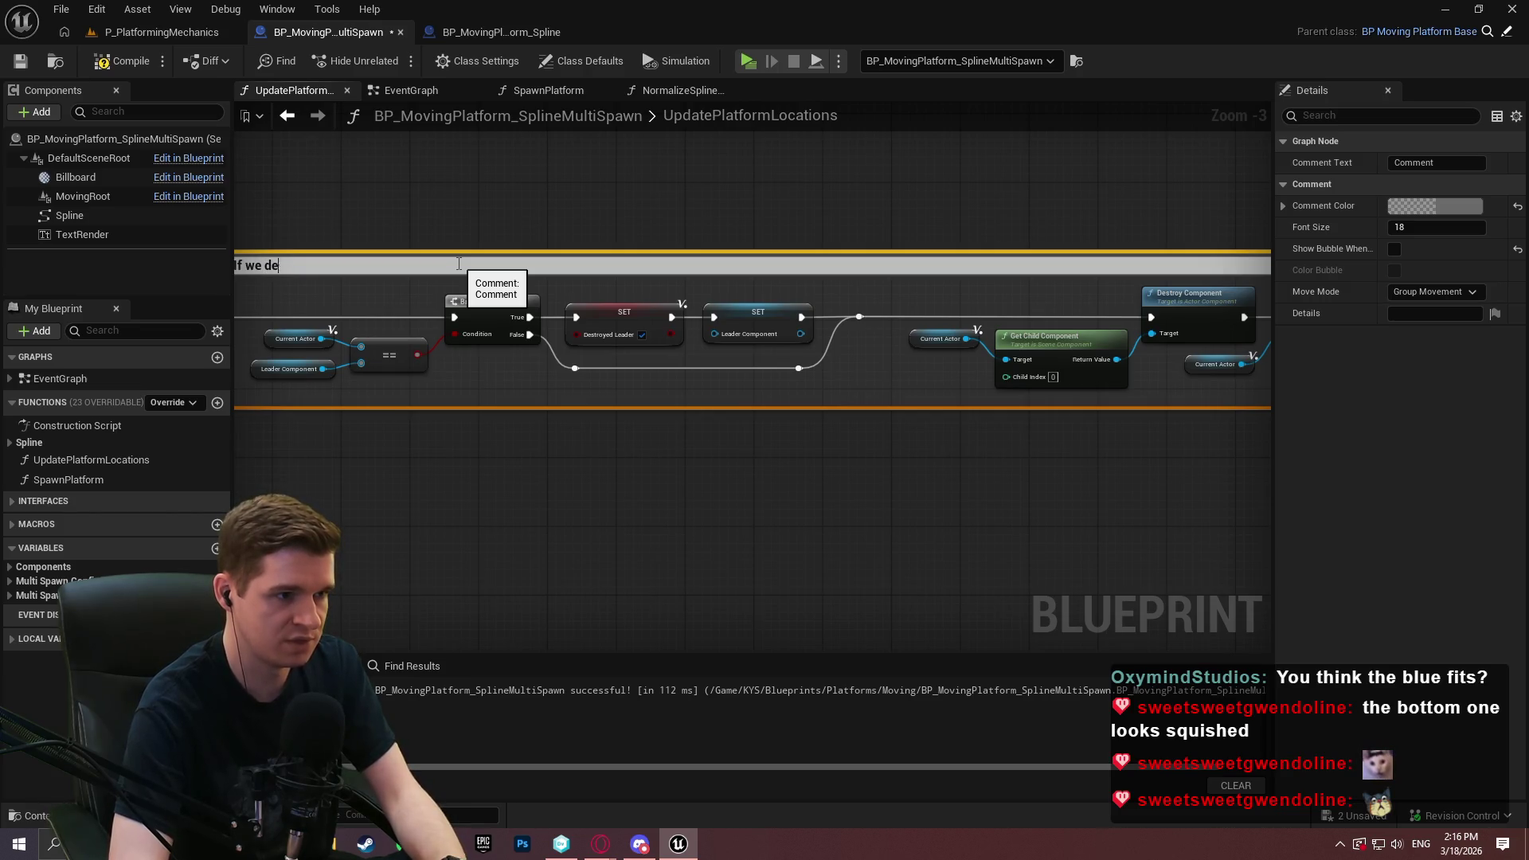
{"action": "type", "text": "stroyed"}
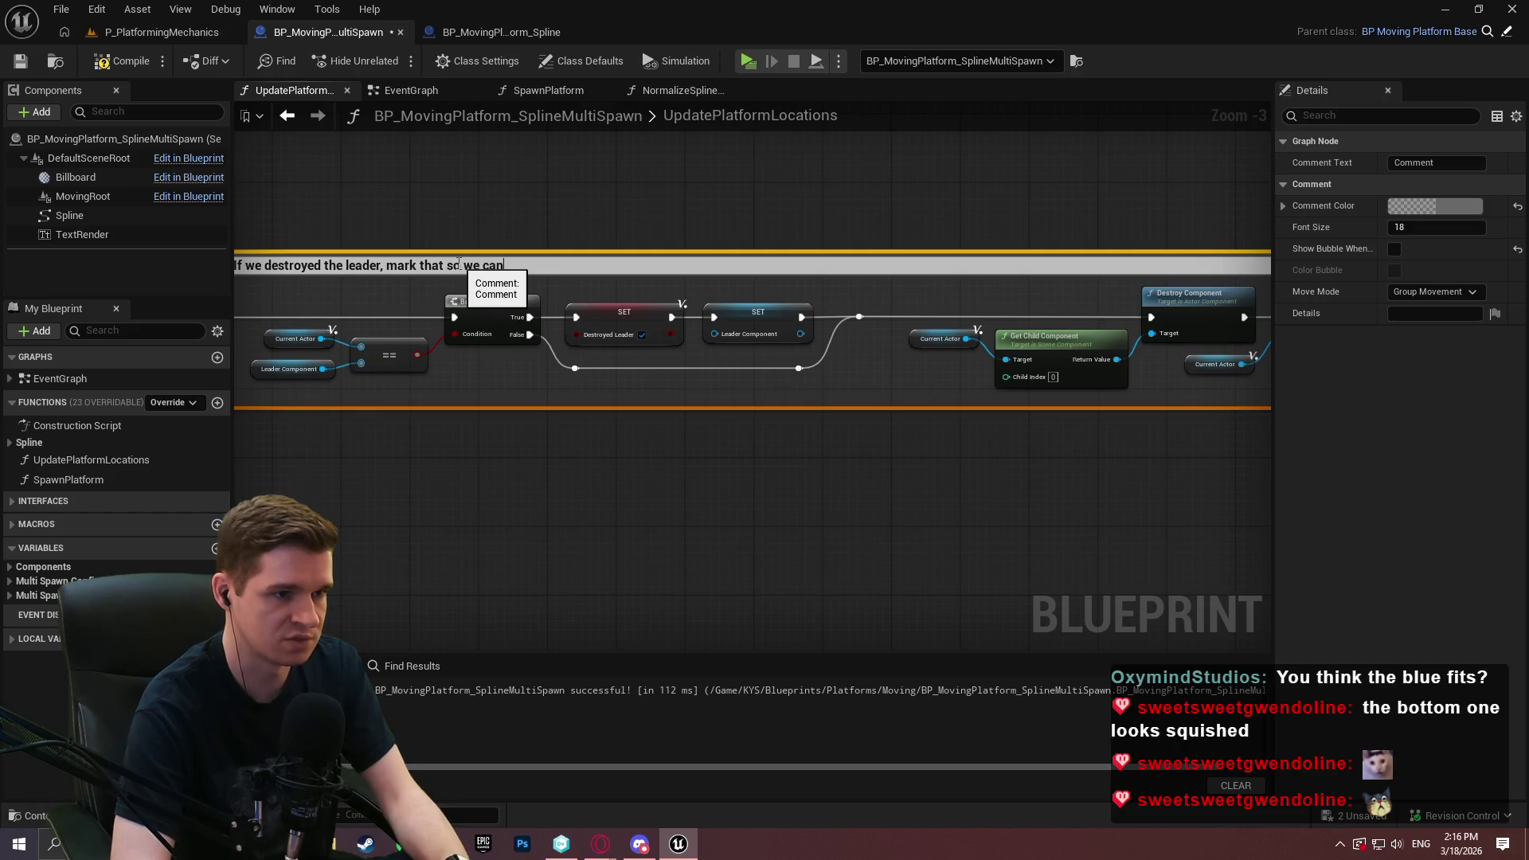
{"action": "type", "text": "spawn"}
{"action": "type", "text": "noew"}
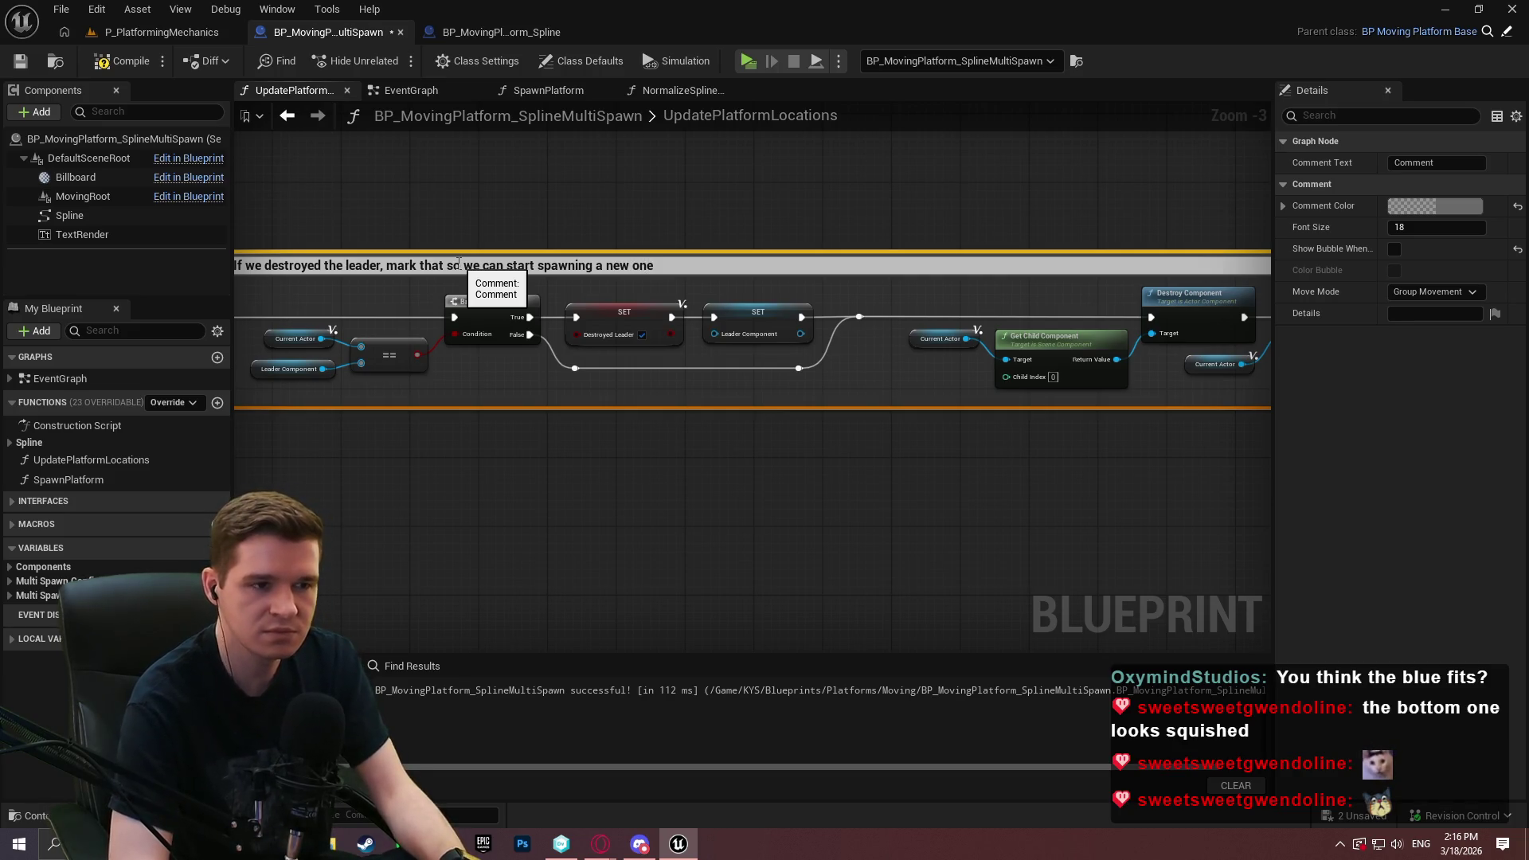
{"action": "type", "text": ", then destr"}
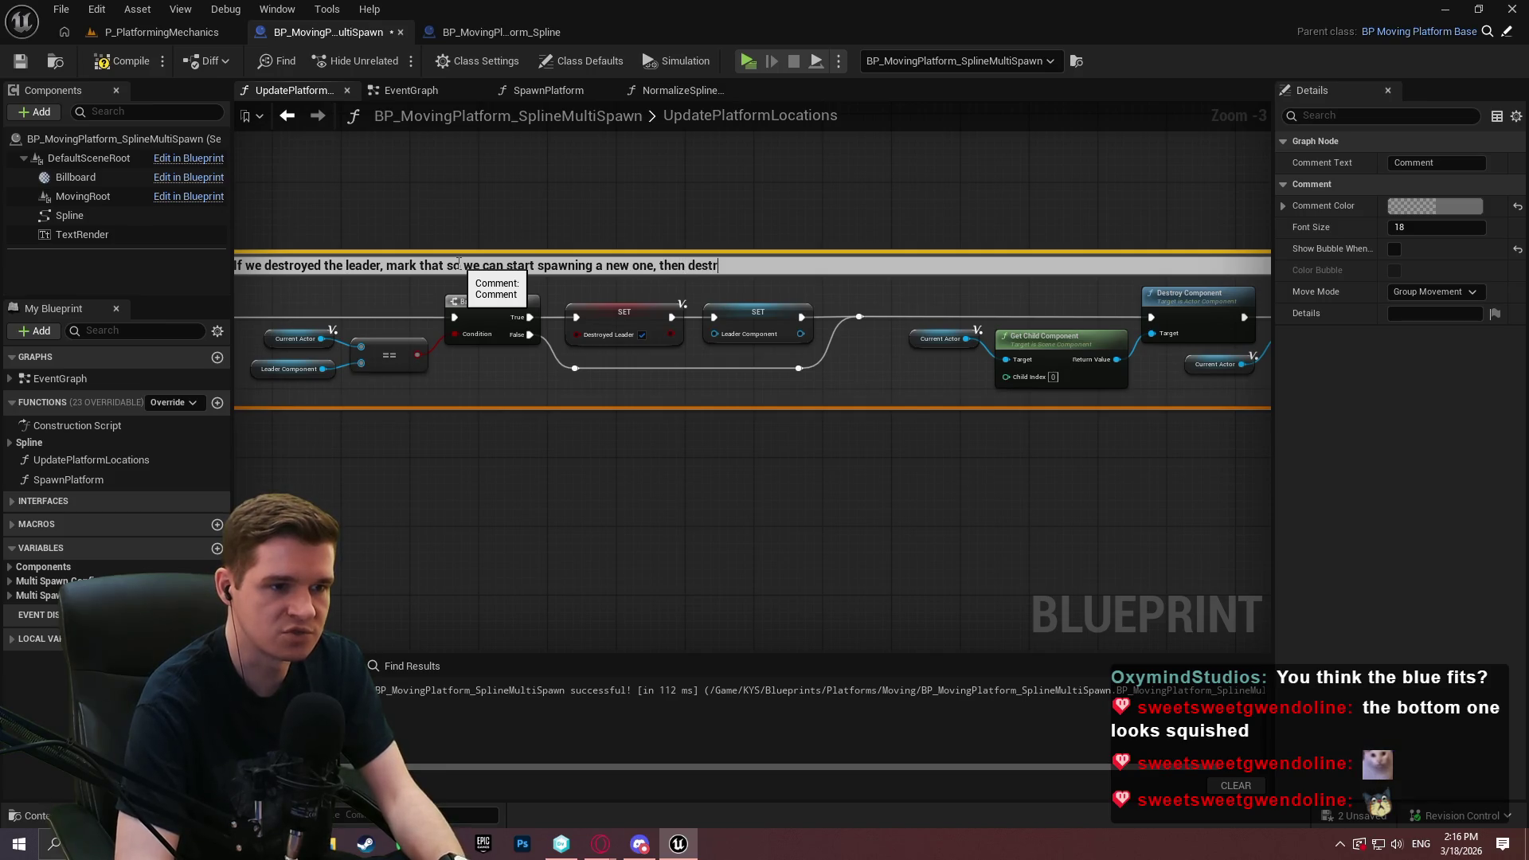
{"action": "type", "text": "y our"}
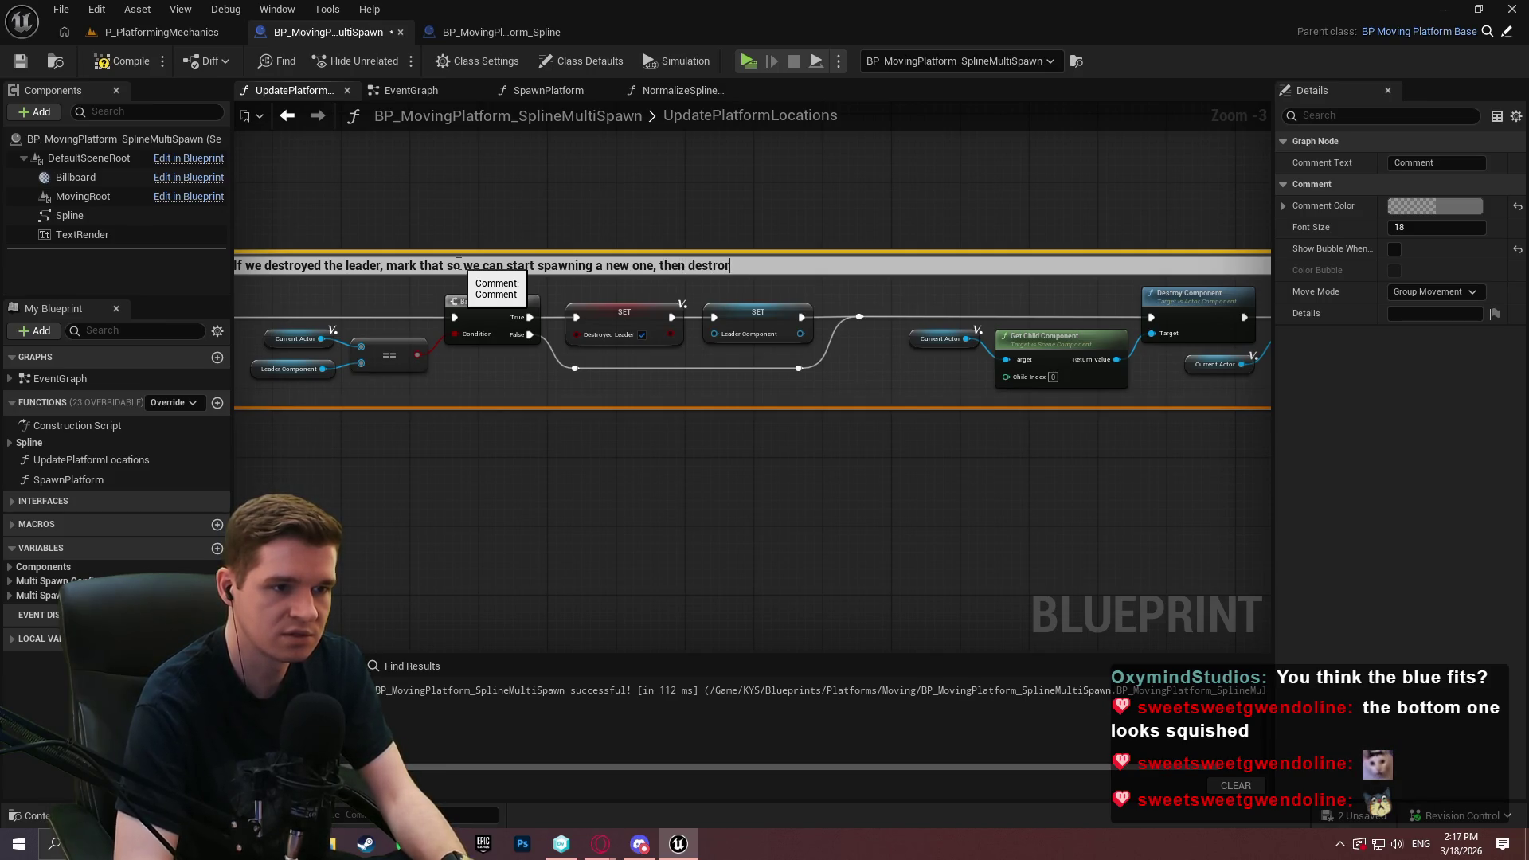
{"action": "type", "text": " platform"}
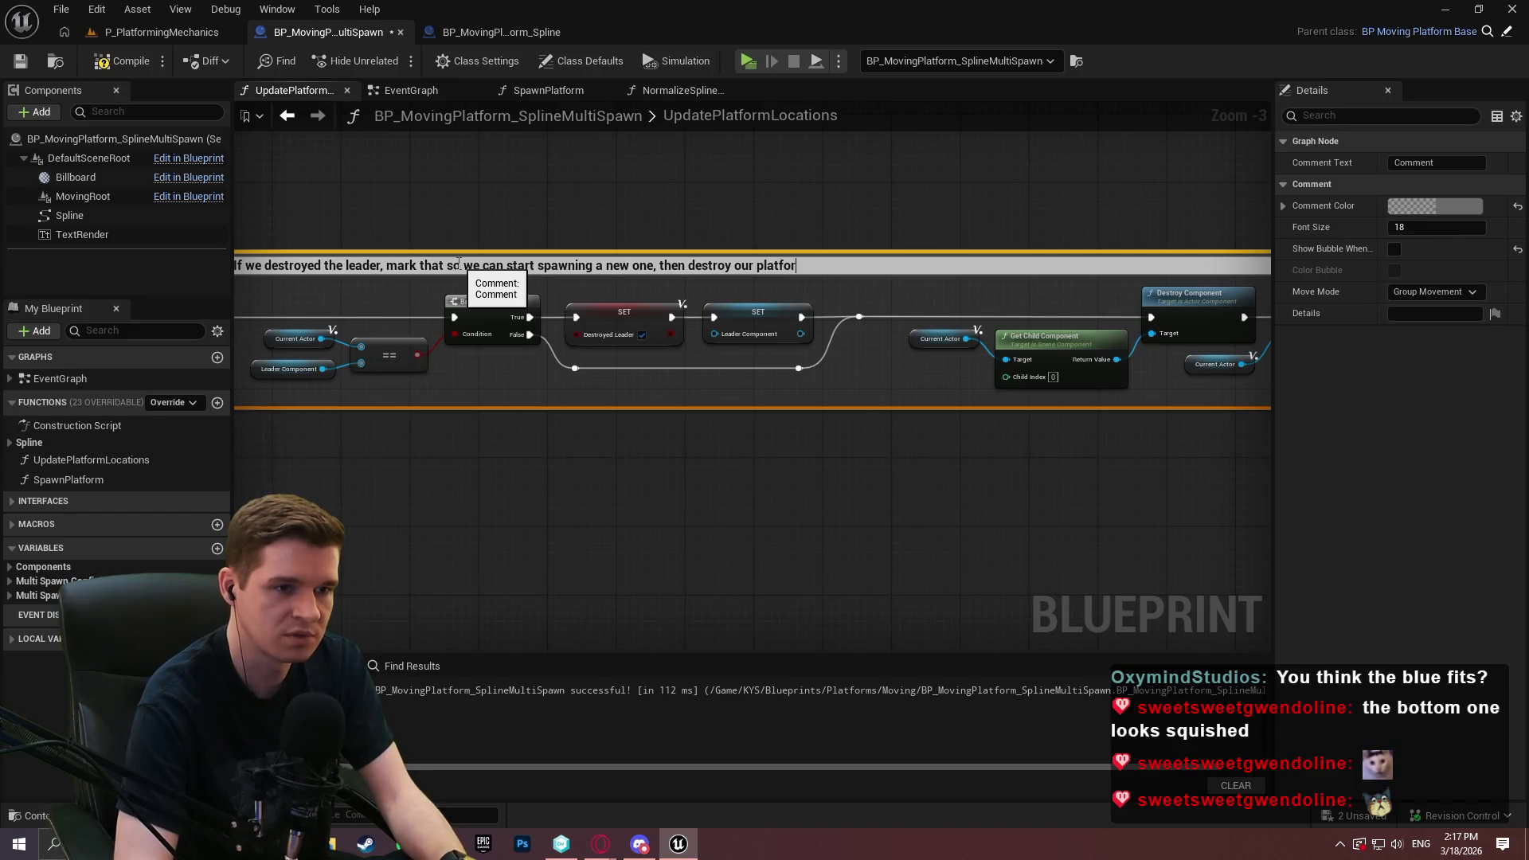
{"action": "key", "text": "Return"}
{"action": "scroll", "coordinate": [599, 405], "scroll_direction": "down", "scroll_amount": 3}
{"action": "left_click_drag", "start_coordinate": [474, 481], "coordinate": [1044, 202]}
{"action": "scroll", "coordinate": [690, 231], "scroll_direction": "up", "scroll_amount": 5}
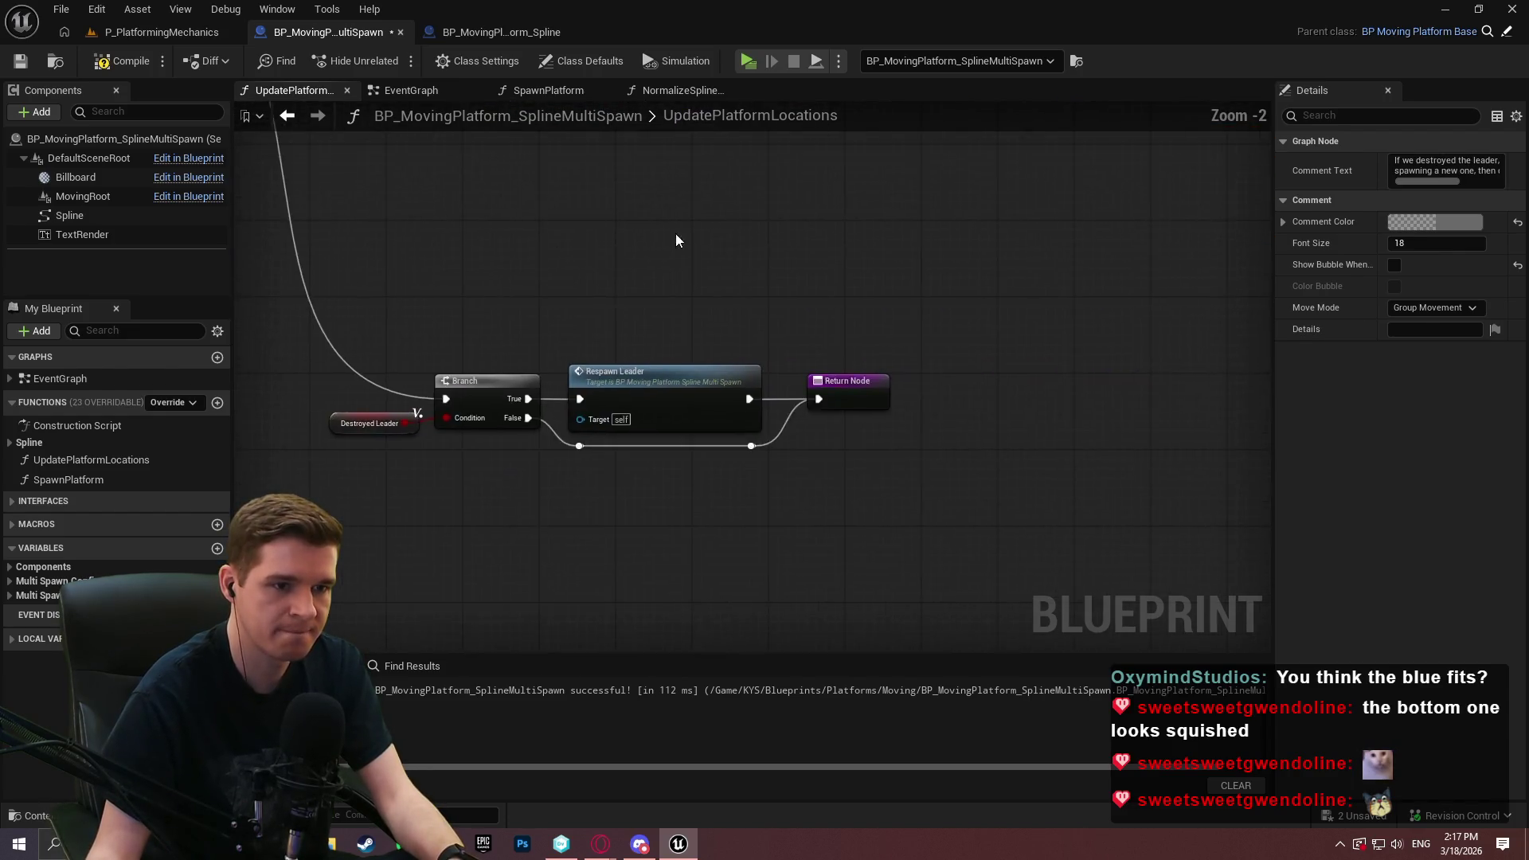
Wrap the Destroyed Leader, Branch, Respawn Leader and Return nodes in comment 'If we destroyed the leader, spawn a new one'
{"action": "mouse_move", "coordinate": [418, 286]}
{"action": "left_mouse_down"}
{"action": "mouse_move", "coordinate": [1072, 578]}
{"action": "mouse_move", "coordinate": [1189, 557]}
{"action": "left_mouse_up"}
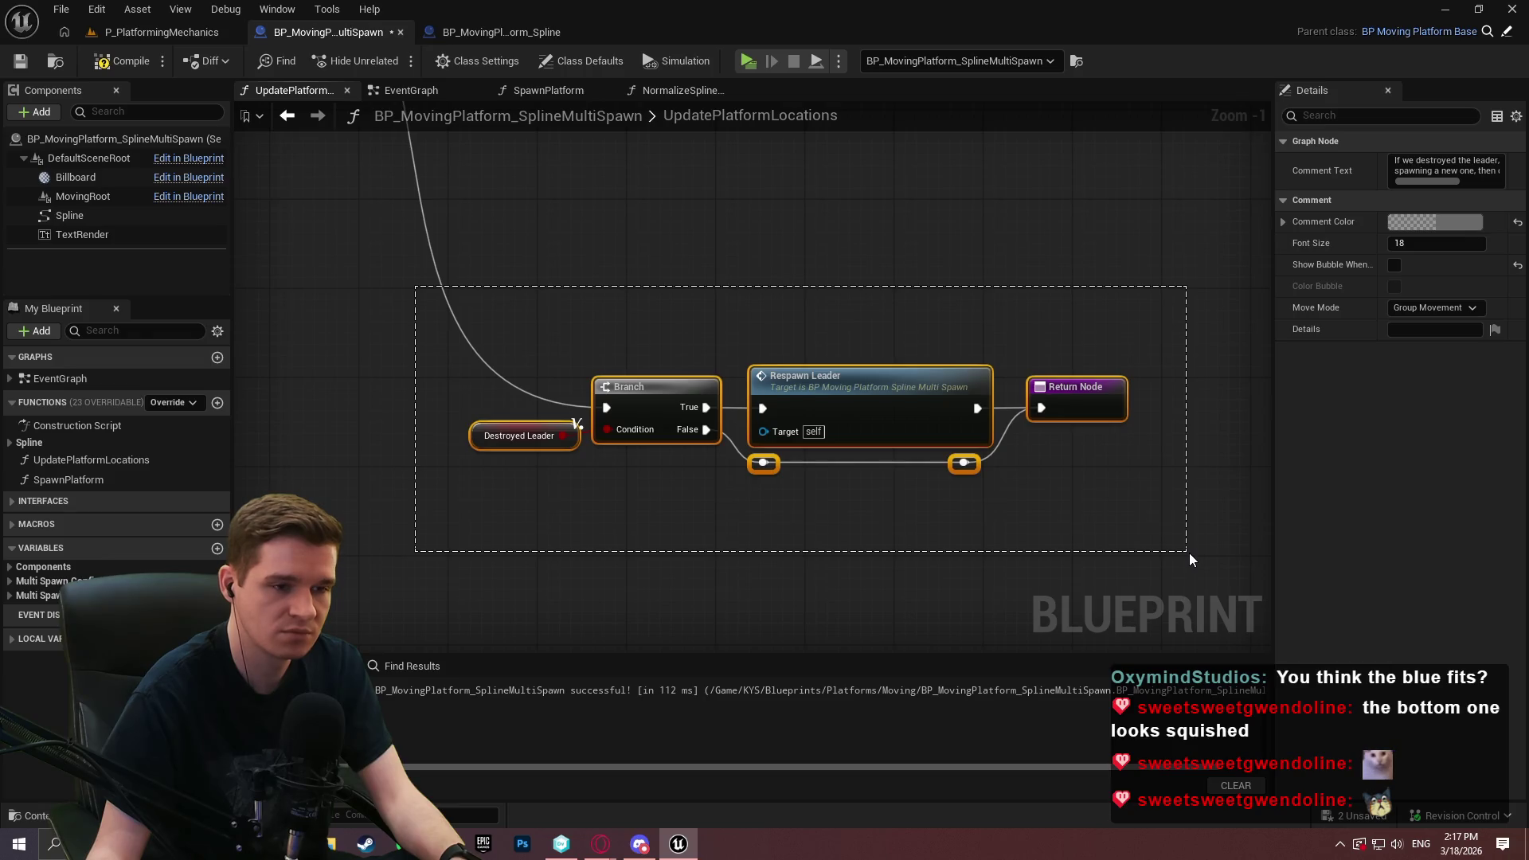
{"action": "left_click_drag", "start_coordinate": [1189, 558], "coordinate": [1205, 559]}
{"action": "type", "text": "cIf we d"}
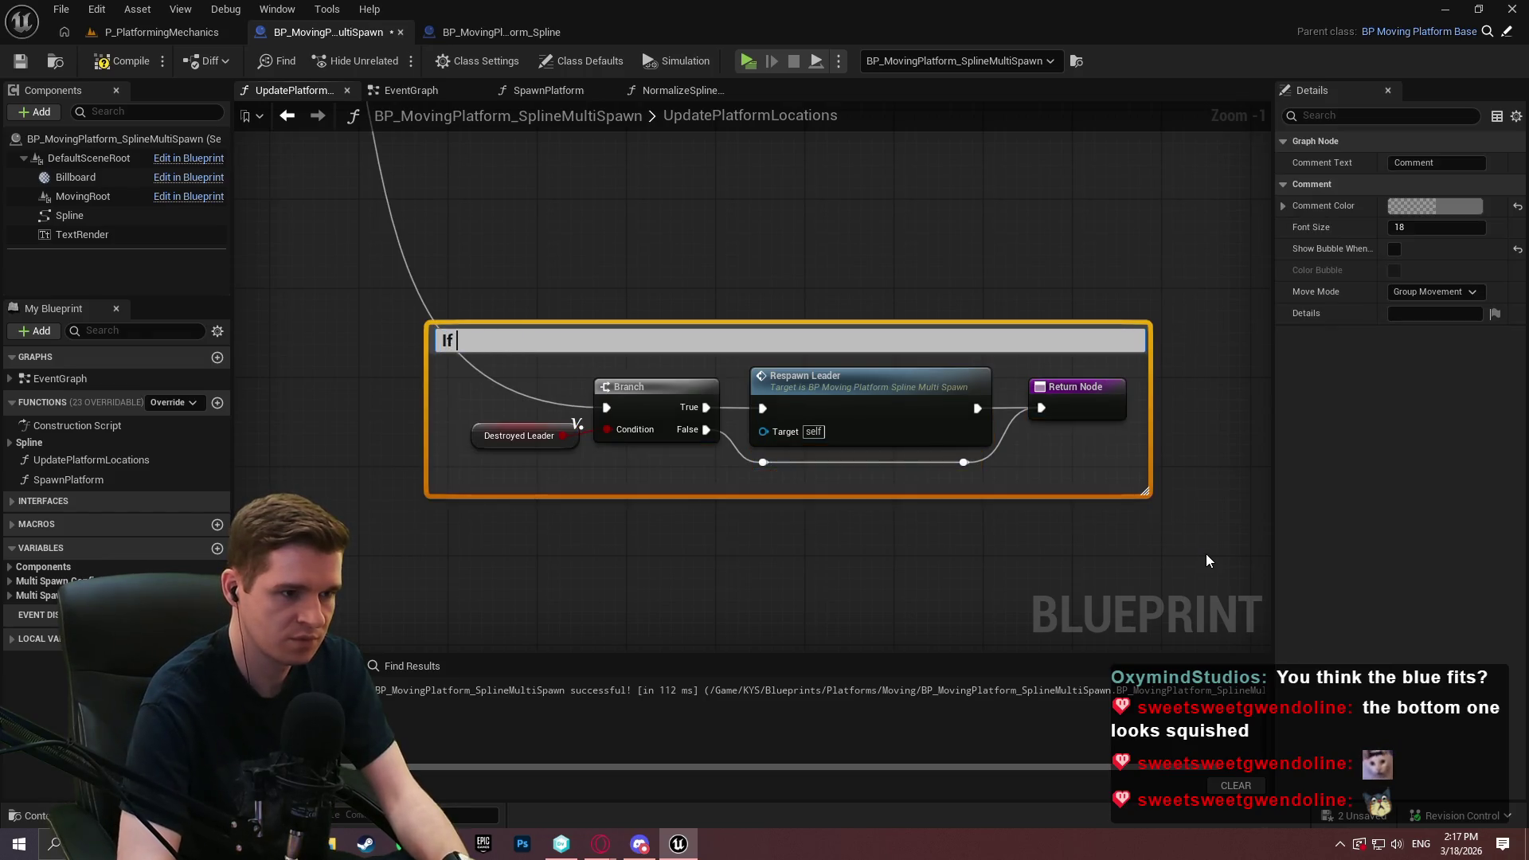
{"action": "type", "text": "estroyed "}
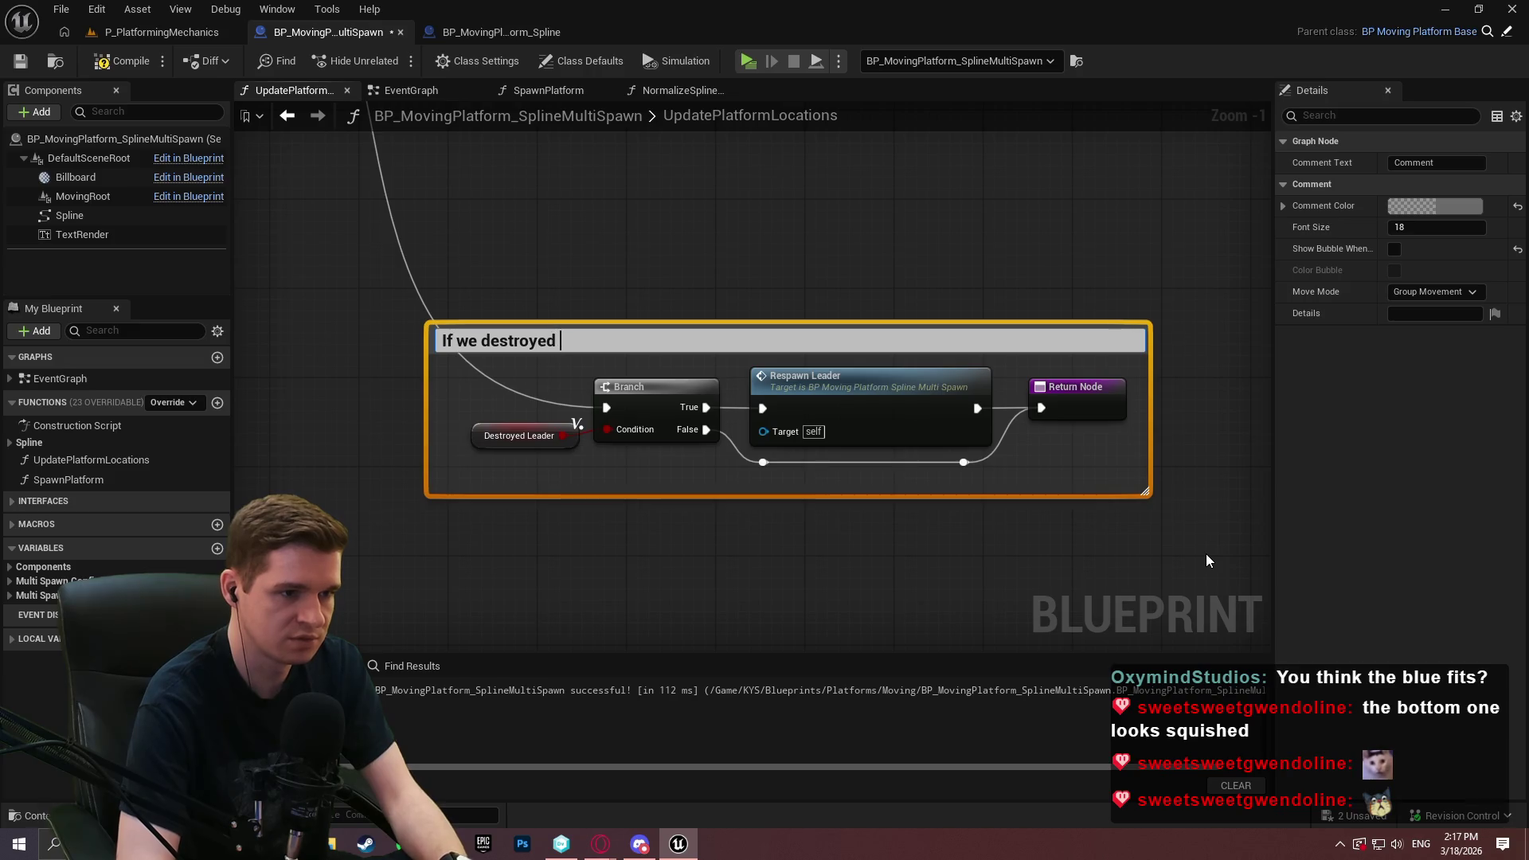
{"action": "type", "text": "the leader, "}
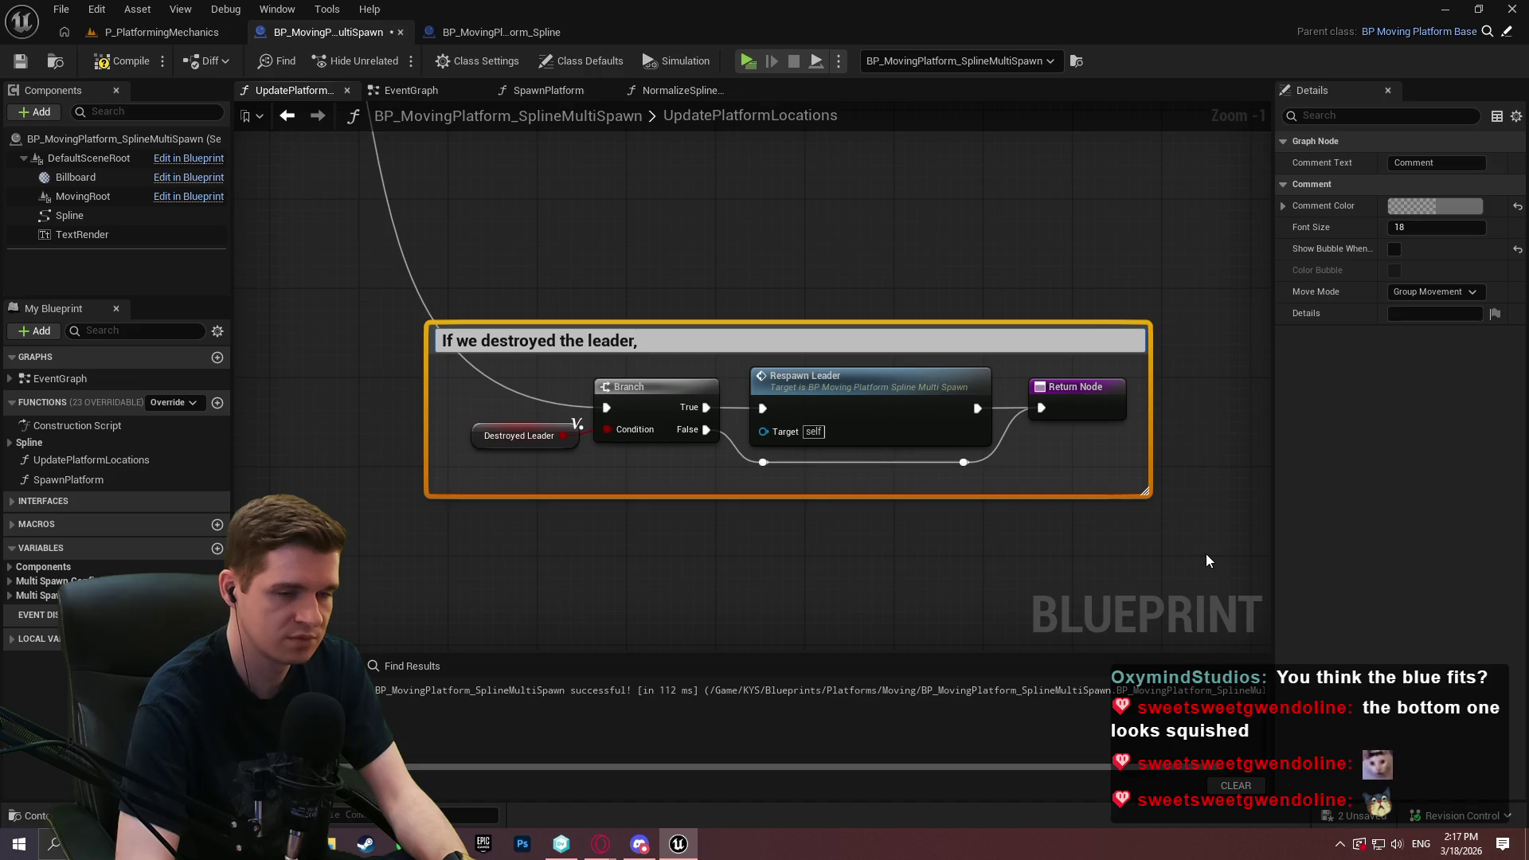
{"action": "type", "text": "spawn "}
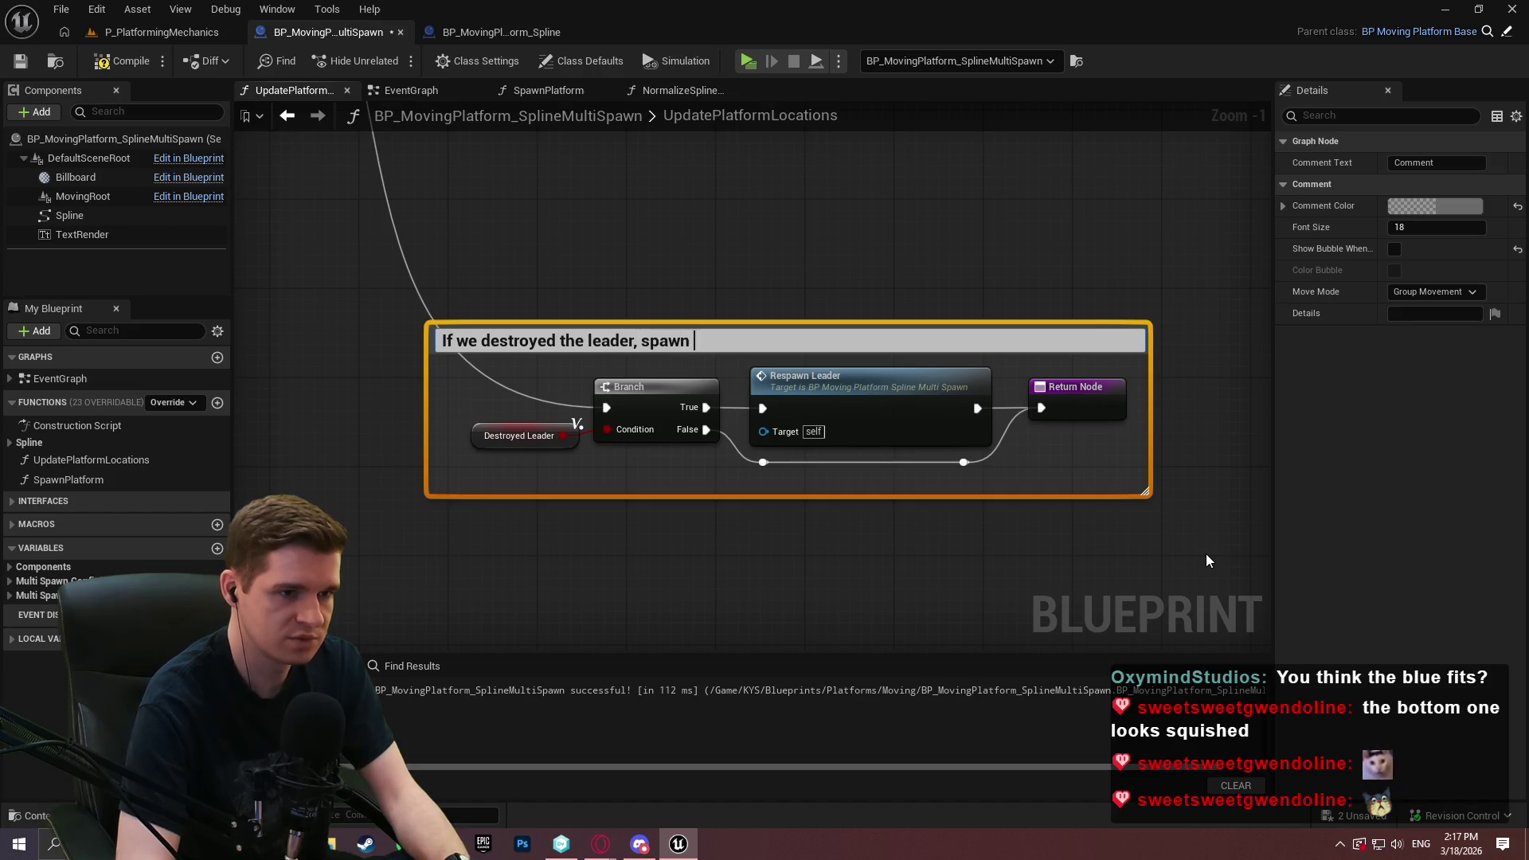
{"action": "type", "text": "a new one and"}
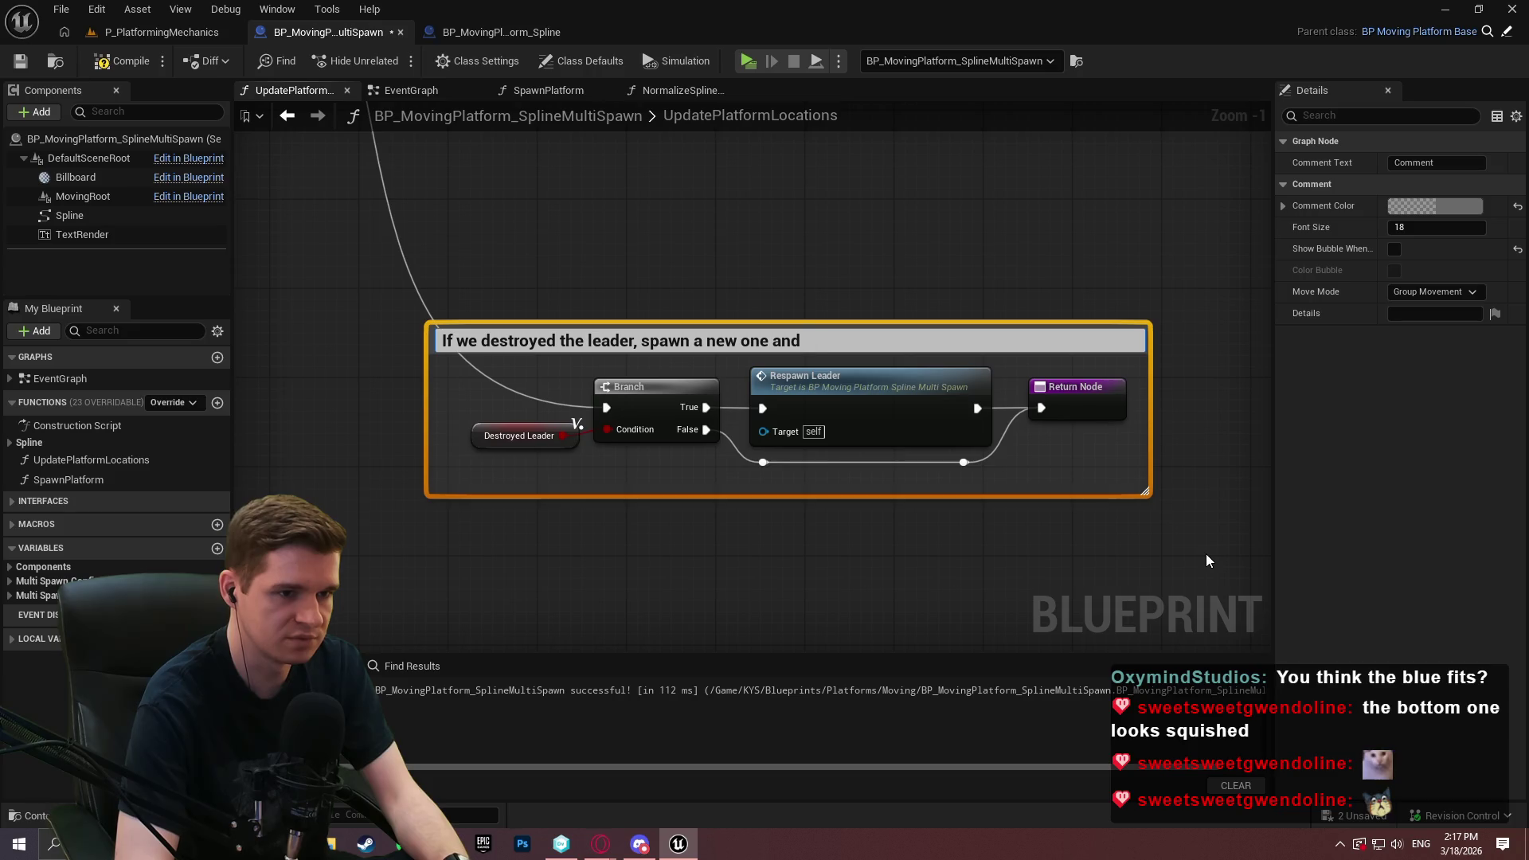
{"action": "key", "text": "BackSpace"}
{"action": "key", "text": "BackSpace"}
{"action": "key", "text": "BackSpace"}
{"action": "key", "text": "Return"}
{"action": "left_click", "coordinate": [893, 407]}
{"action": "double_click", "coordinate": [893, 408]}
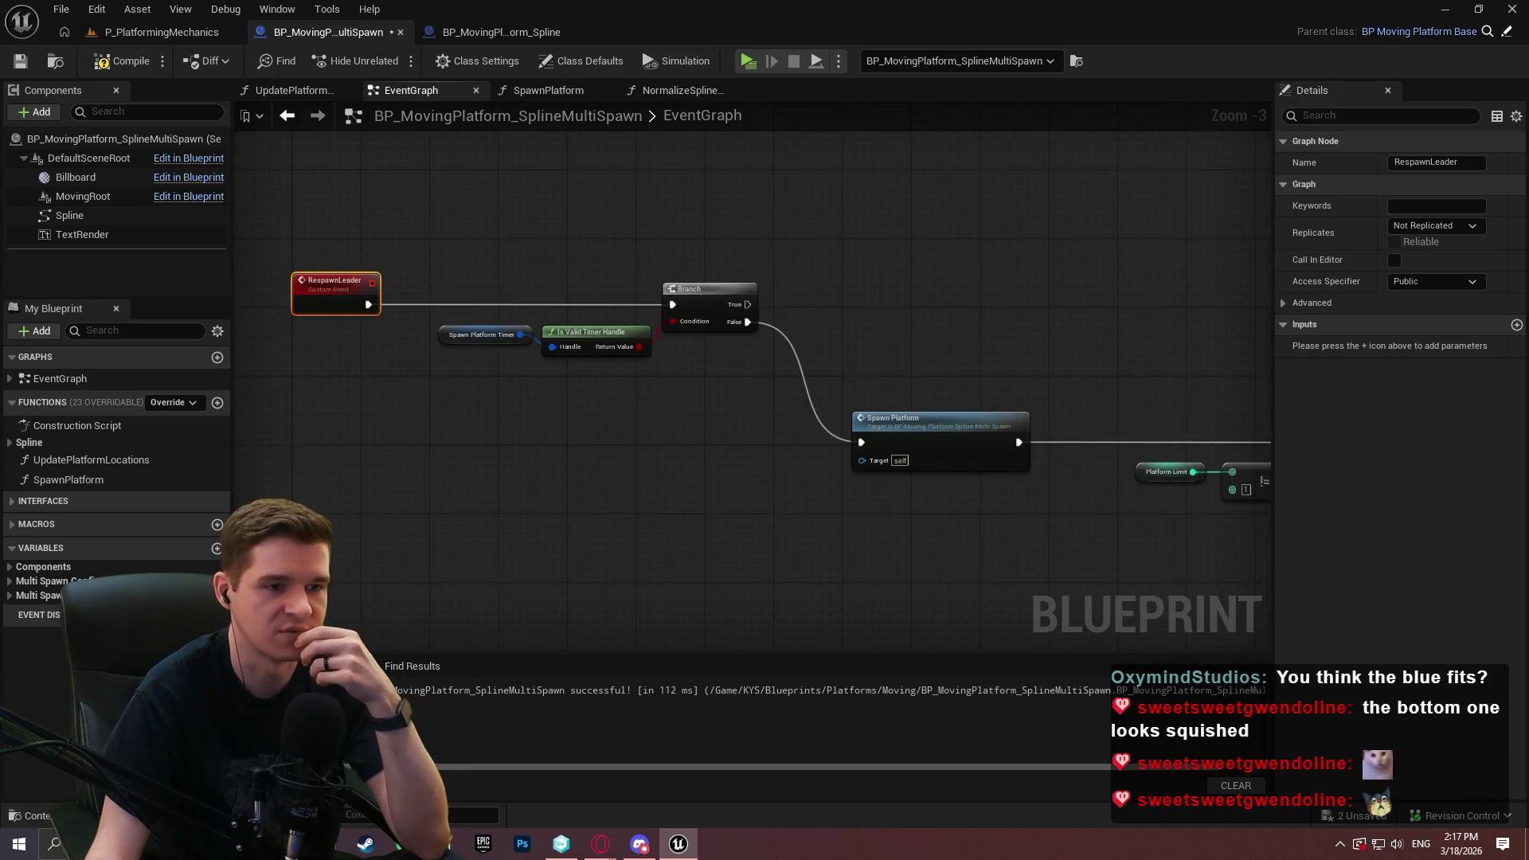
Bring the Event Tick and Update Platform Locations nodes into view
{"action": "left_click_drag", "start_coordinate": [470, 226], "coordinate": [873, 376]}
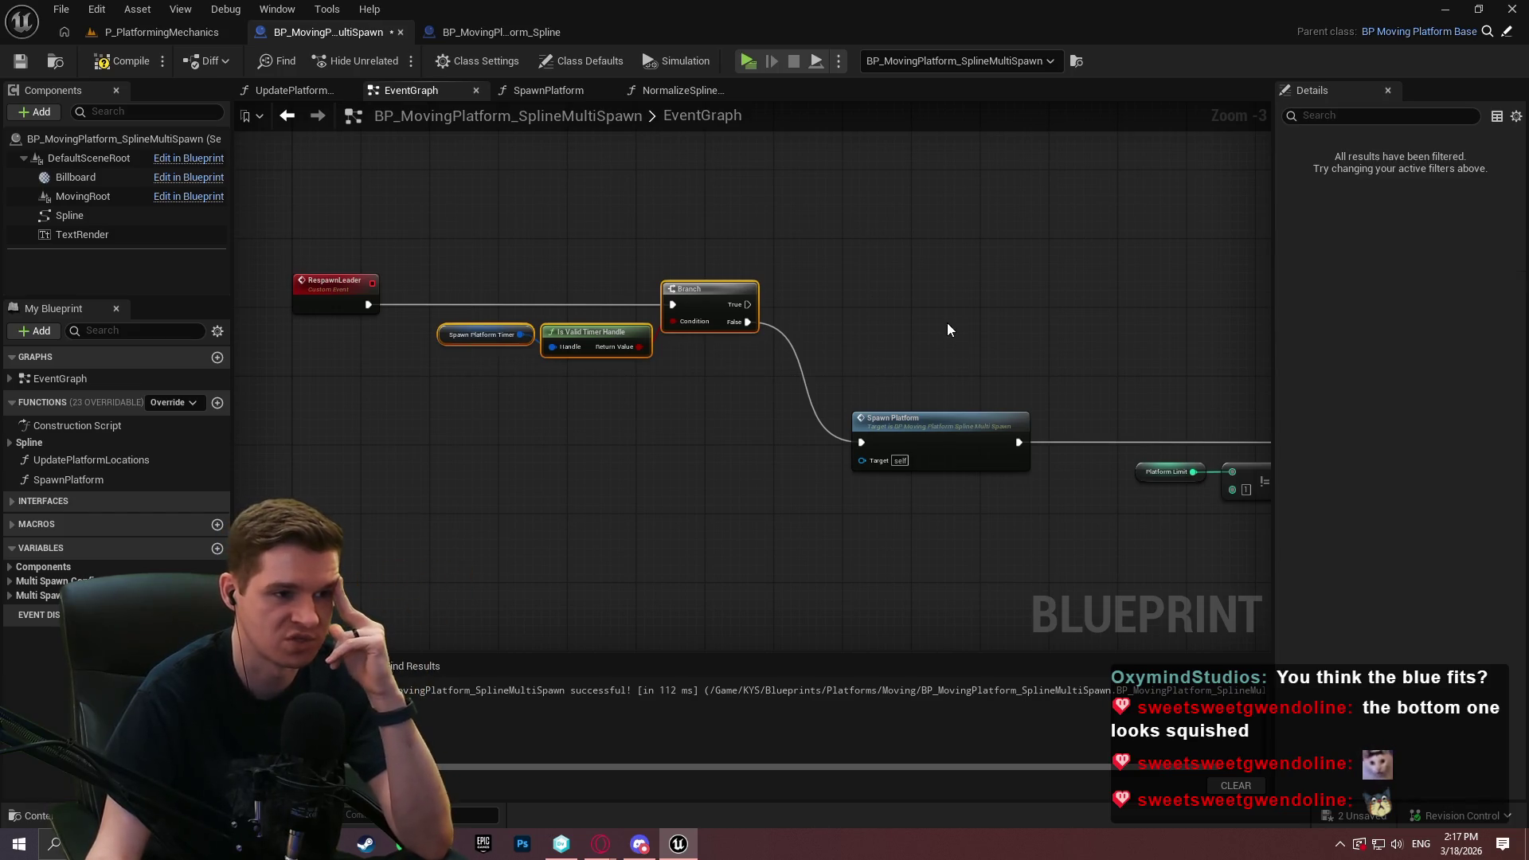
{"action": "left_click_drag", "start_coordinate": [1202, 370], "coordinate": [584, 292]}
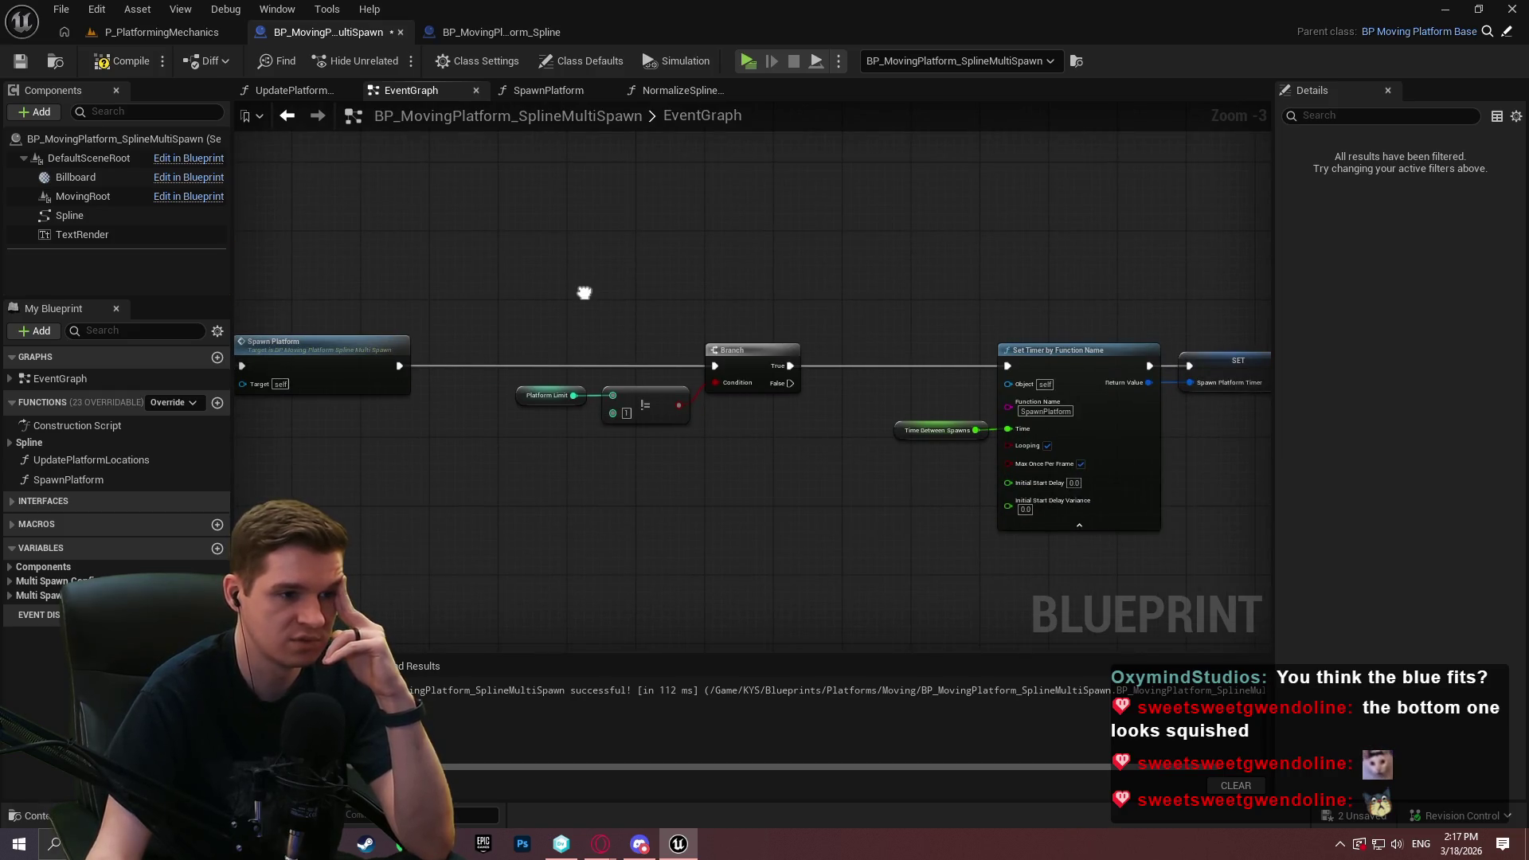
{"action": "scroll", "coordinate": [666, 336], "scroll_direction": "down", "scroll_amount": 3}
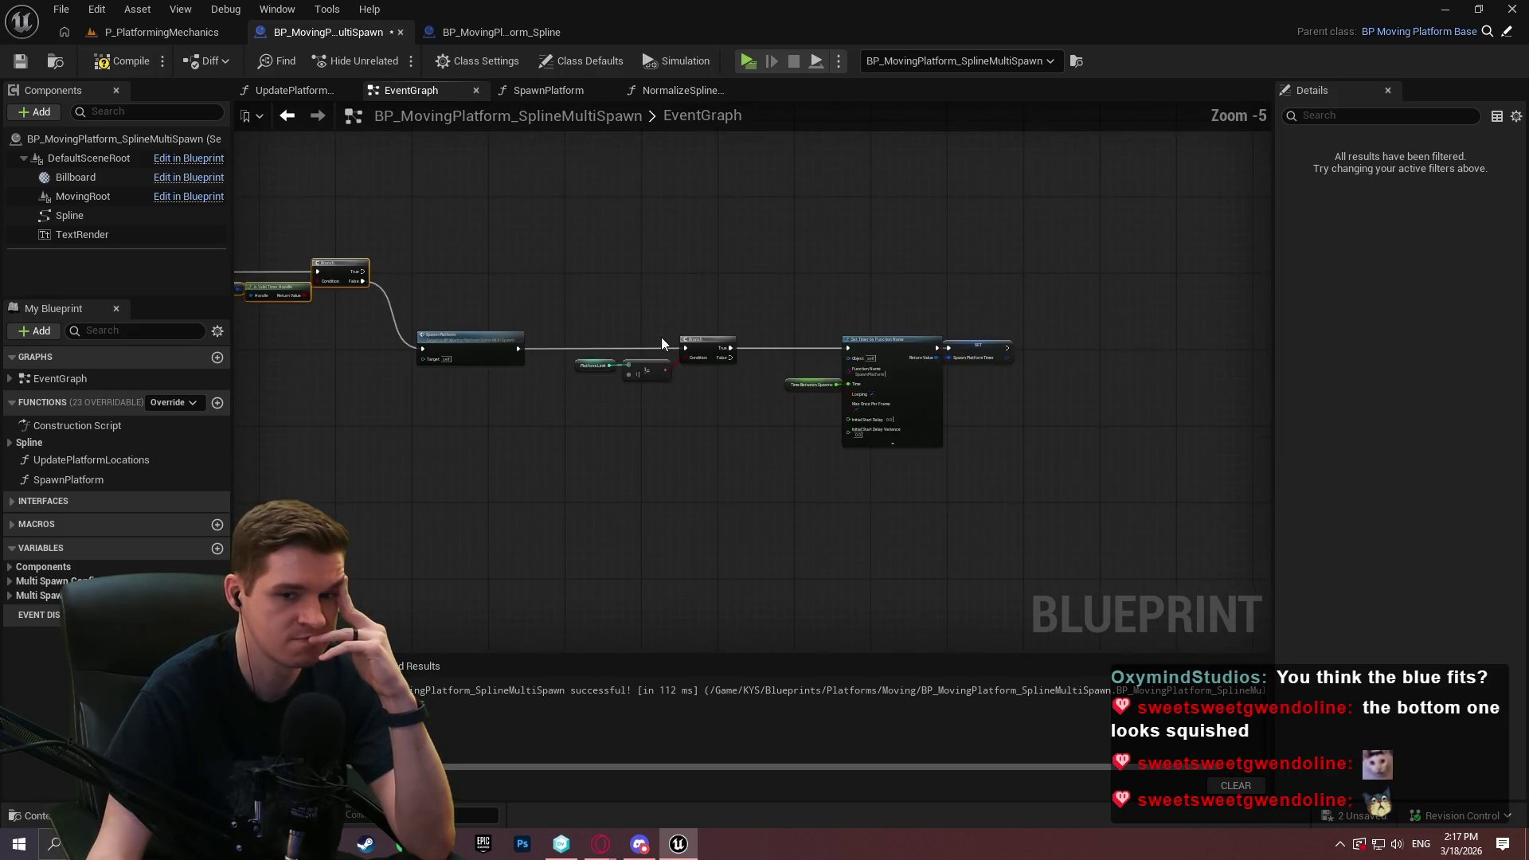
{"action": "scroll", "coordinate": [697, 365], "scroll_direction": "up", "scroll_amount": 2}
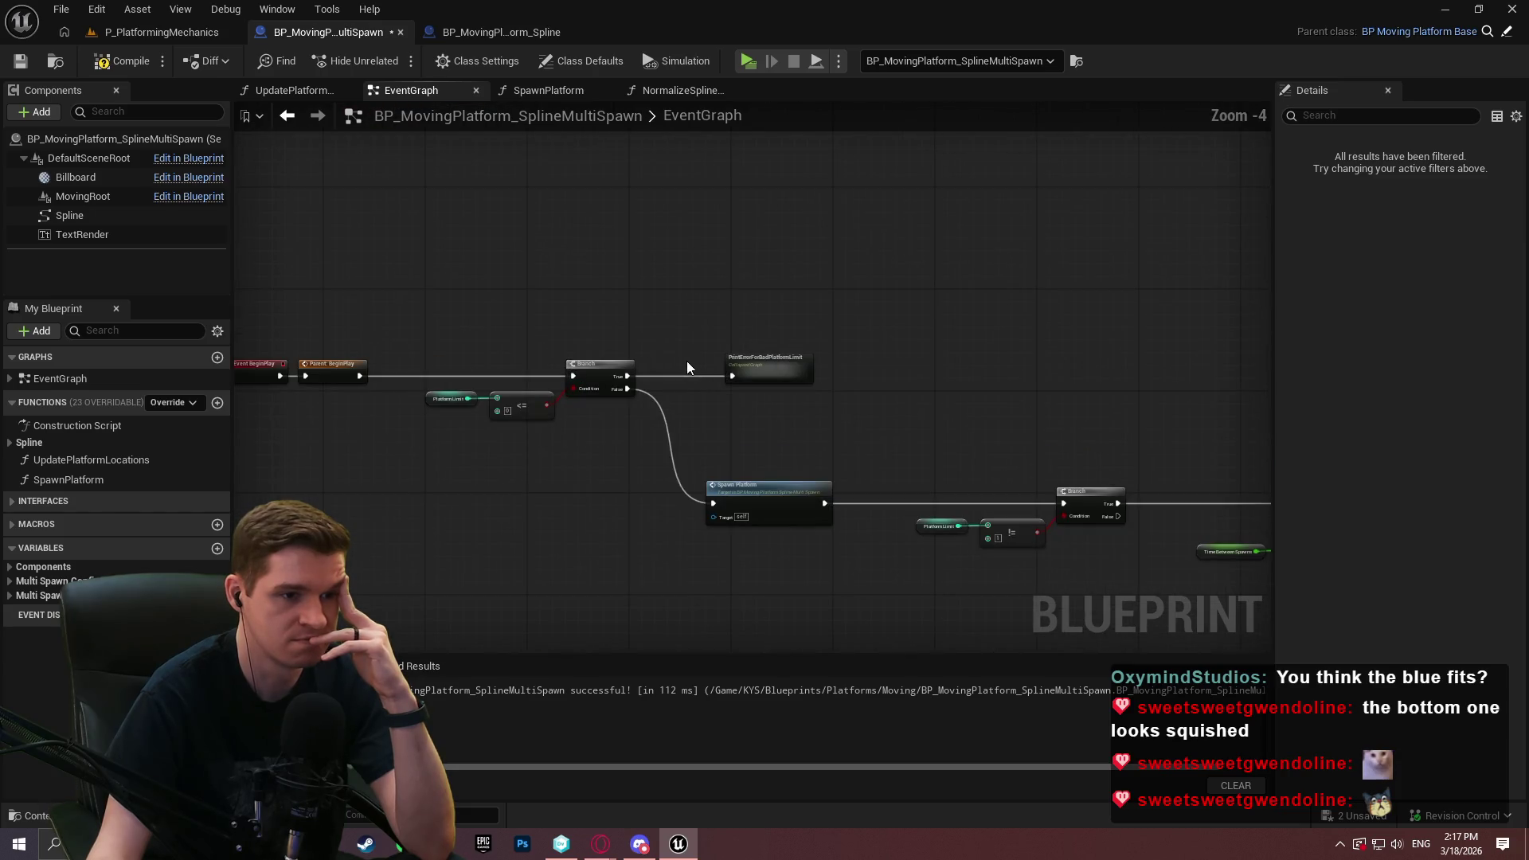
{"action": "left_click_drag", "start_coordinate": [688, 360], "coordinate": [641, 448]}
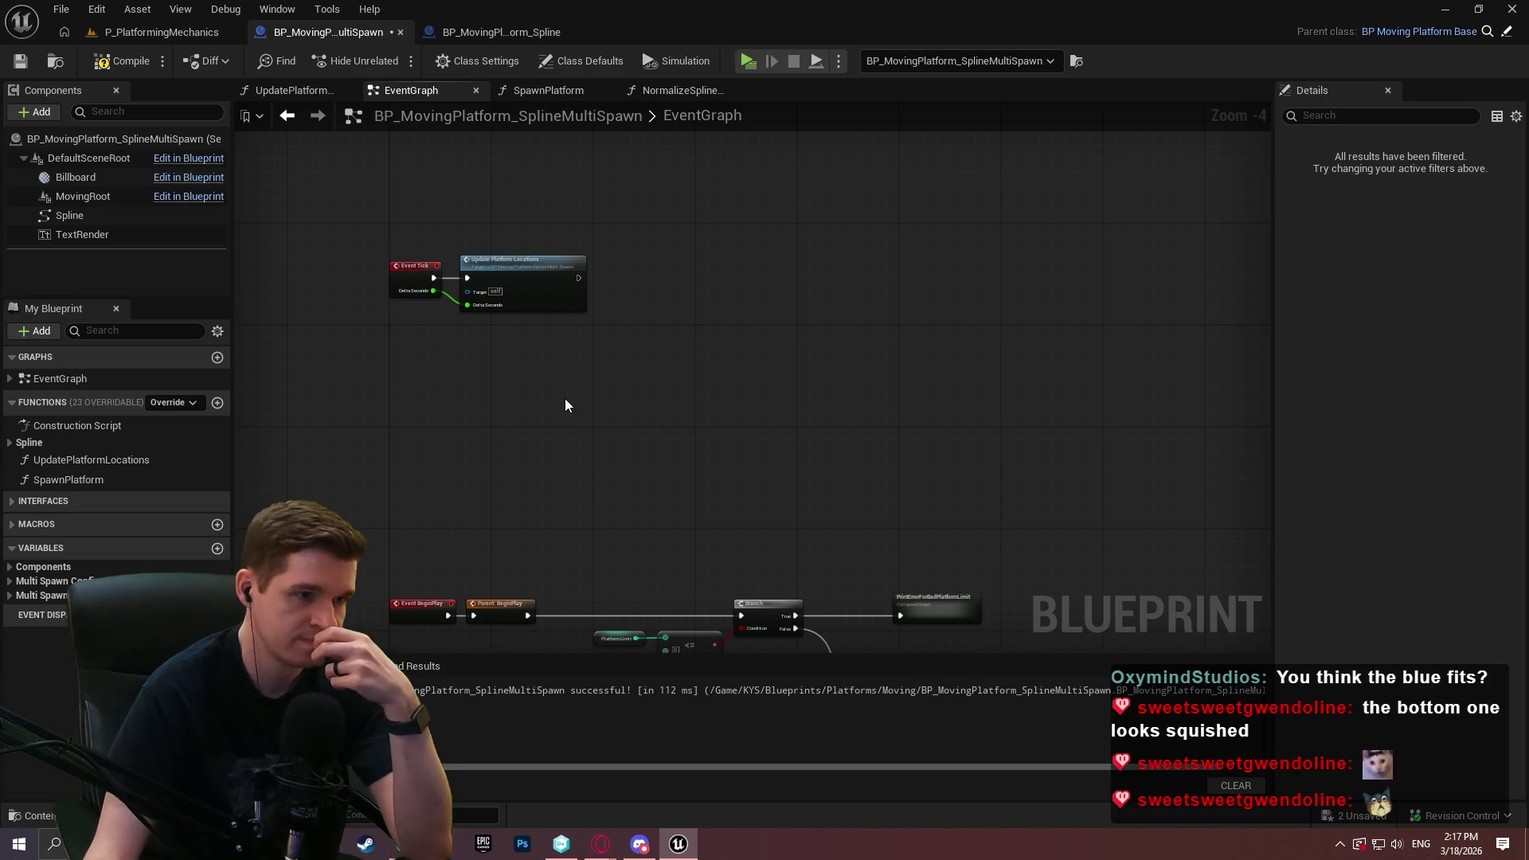
{"action": "left_click_drag", "start_coordinate": [621, 383], "coordinate": [849, 576]}
{"action": "scroll", "coordinate": [885, 522], "scroll_direction": "up", "scroll_amount": 1}
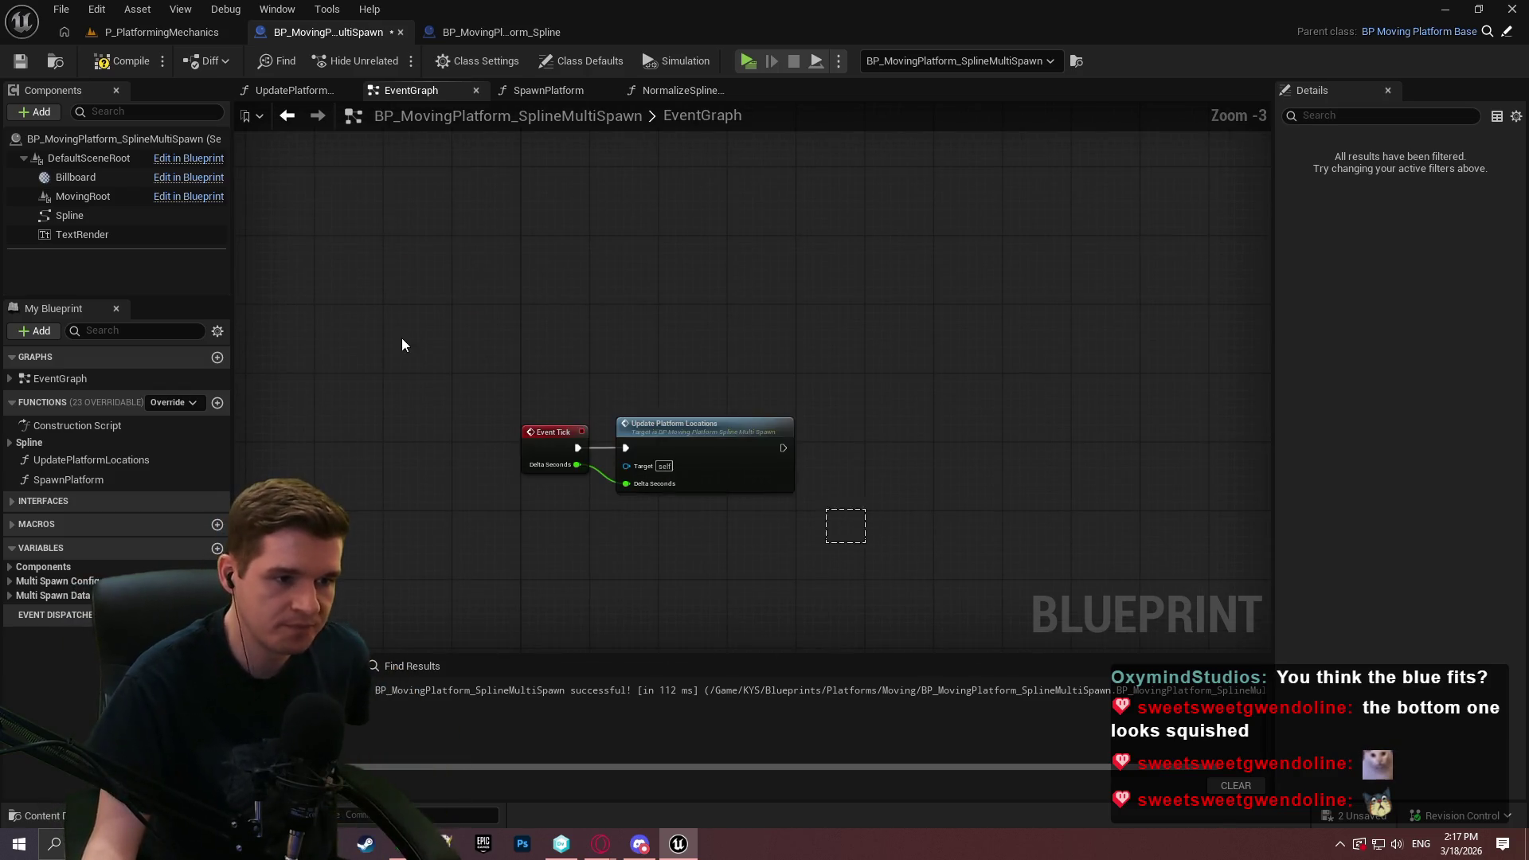
Comment the Event Tick pair 'Update all platforms on tick, using delta seconds to interp' and widen it
{"action": "key", "text": "ctrl+a"}
{"action": "type", "text": "cUpdate all ac"}
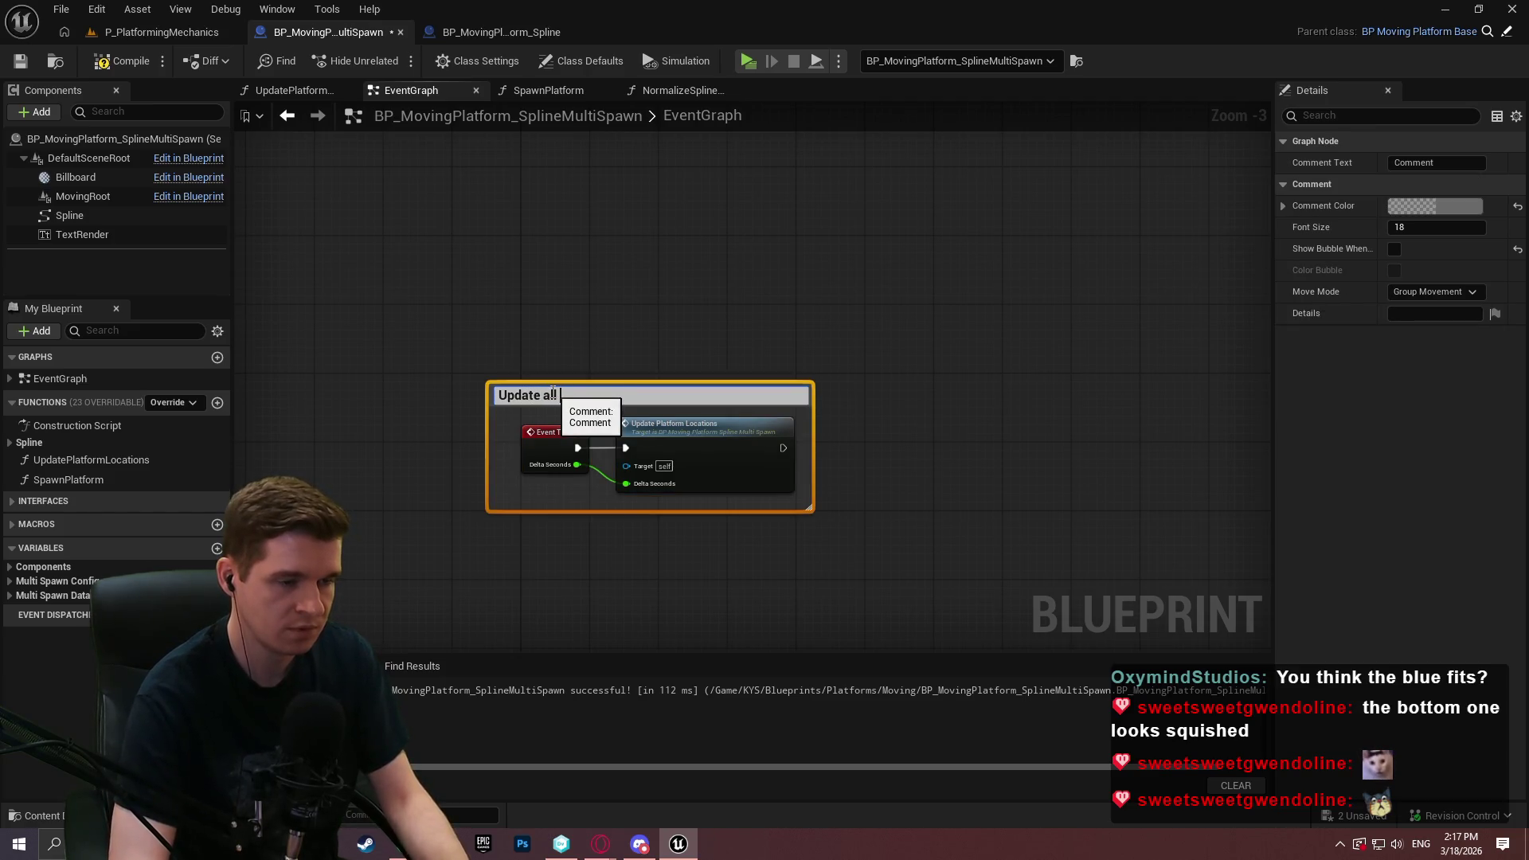
{"action": "key", "text": "BackSpace"}
{"action": "key", "text": "BackSpace"}
{"action": "type", "text": "platforms on tick, using delta seconds to"}
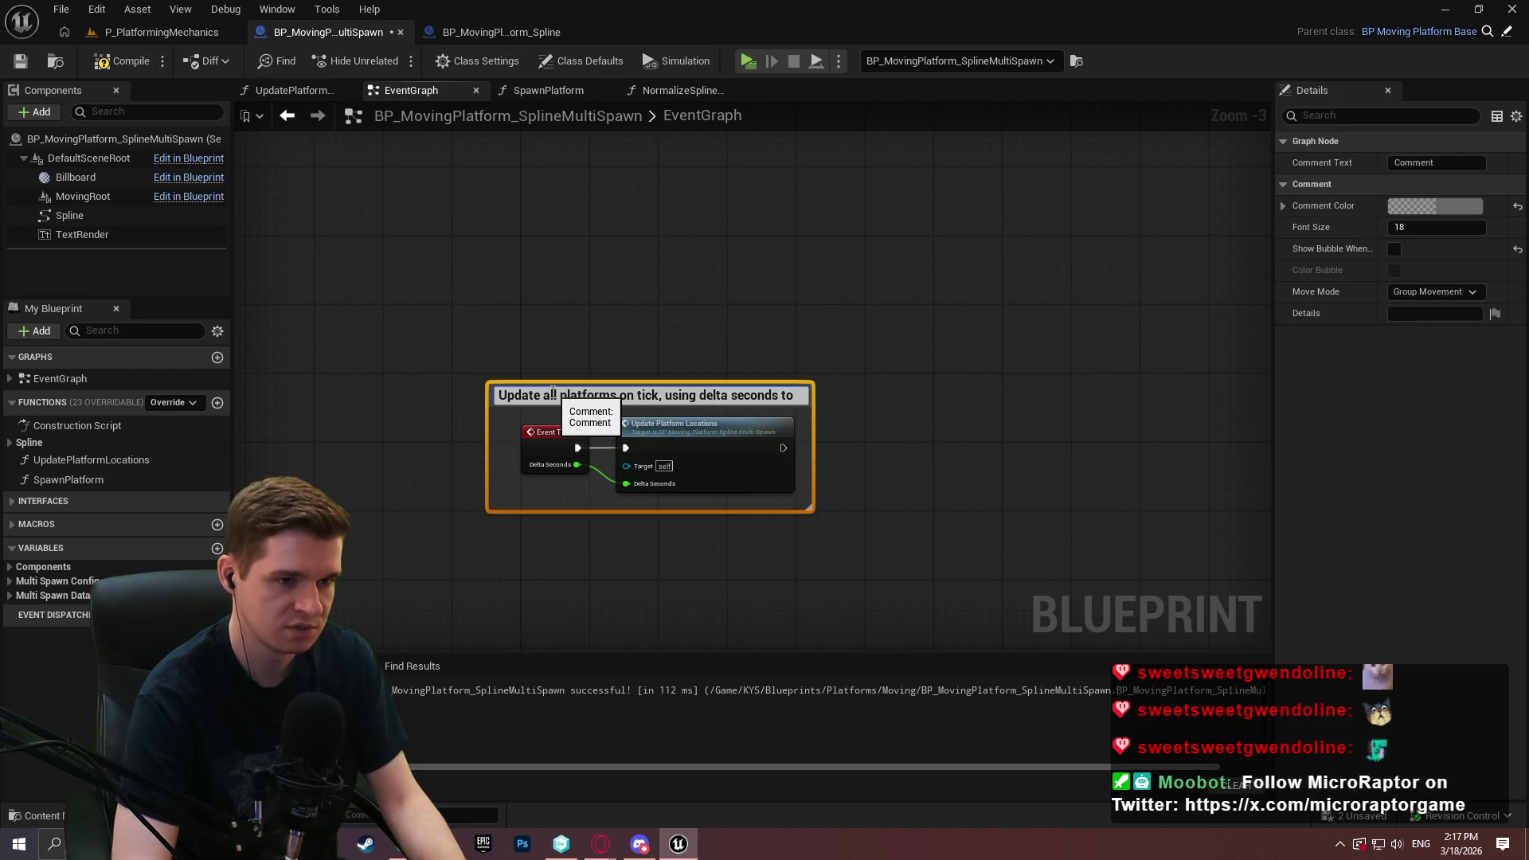
{"action": "type", "text": "interp"}
{"action": "key", "text": "Return"}
{"action": "left_click_drag", "start_coordinate": [809, 401], "coordinate": [847, 395]}
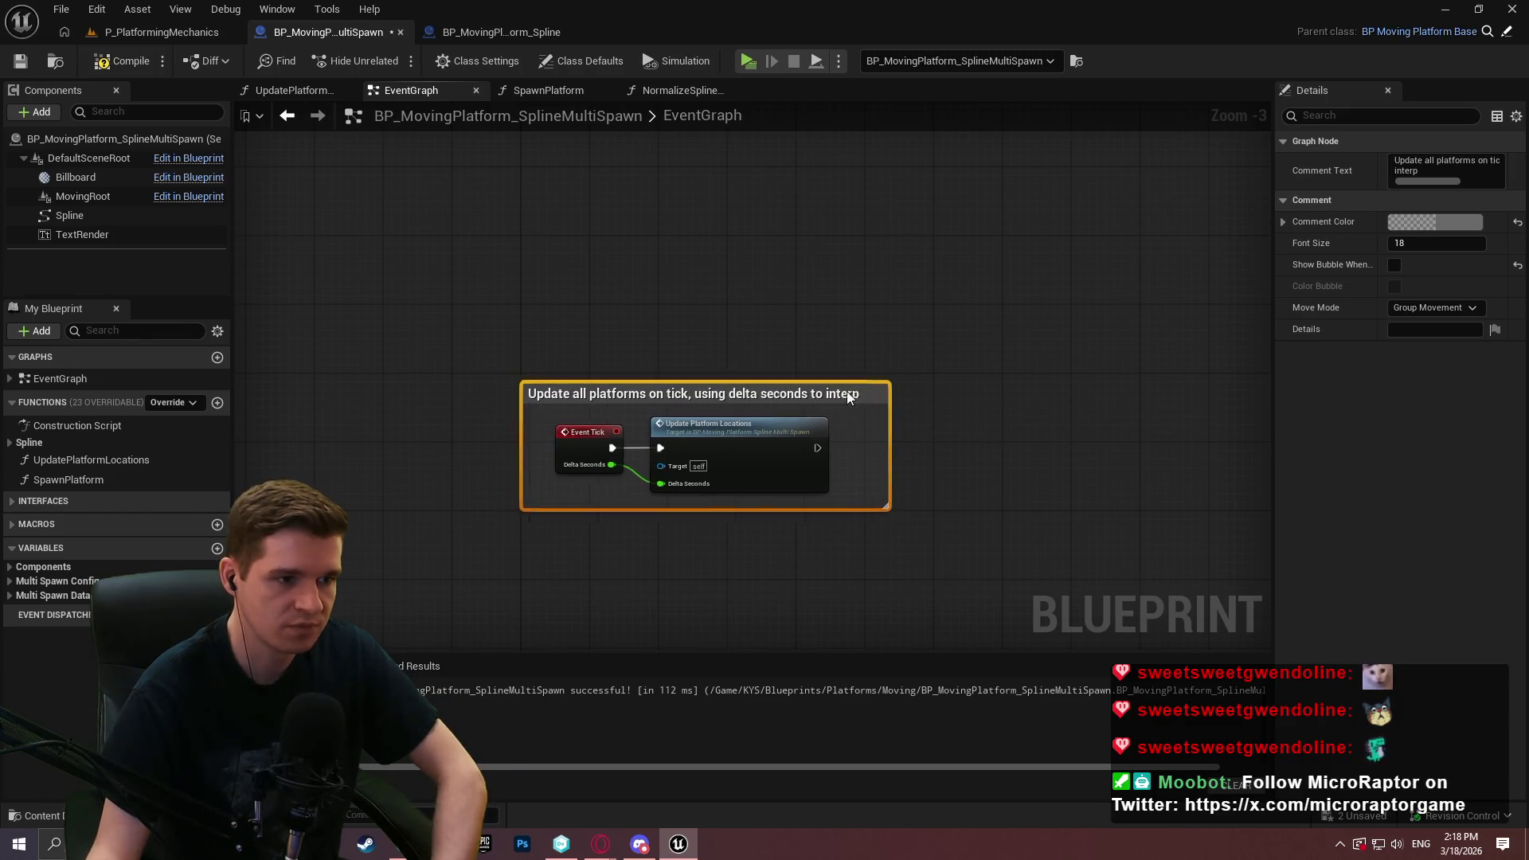
{"action": "left_click", "coordinate": [1131, 428]}
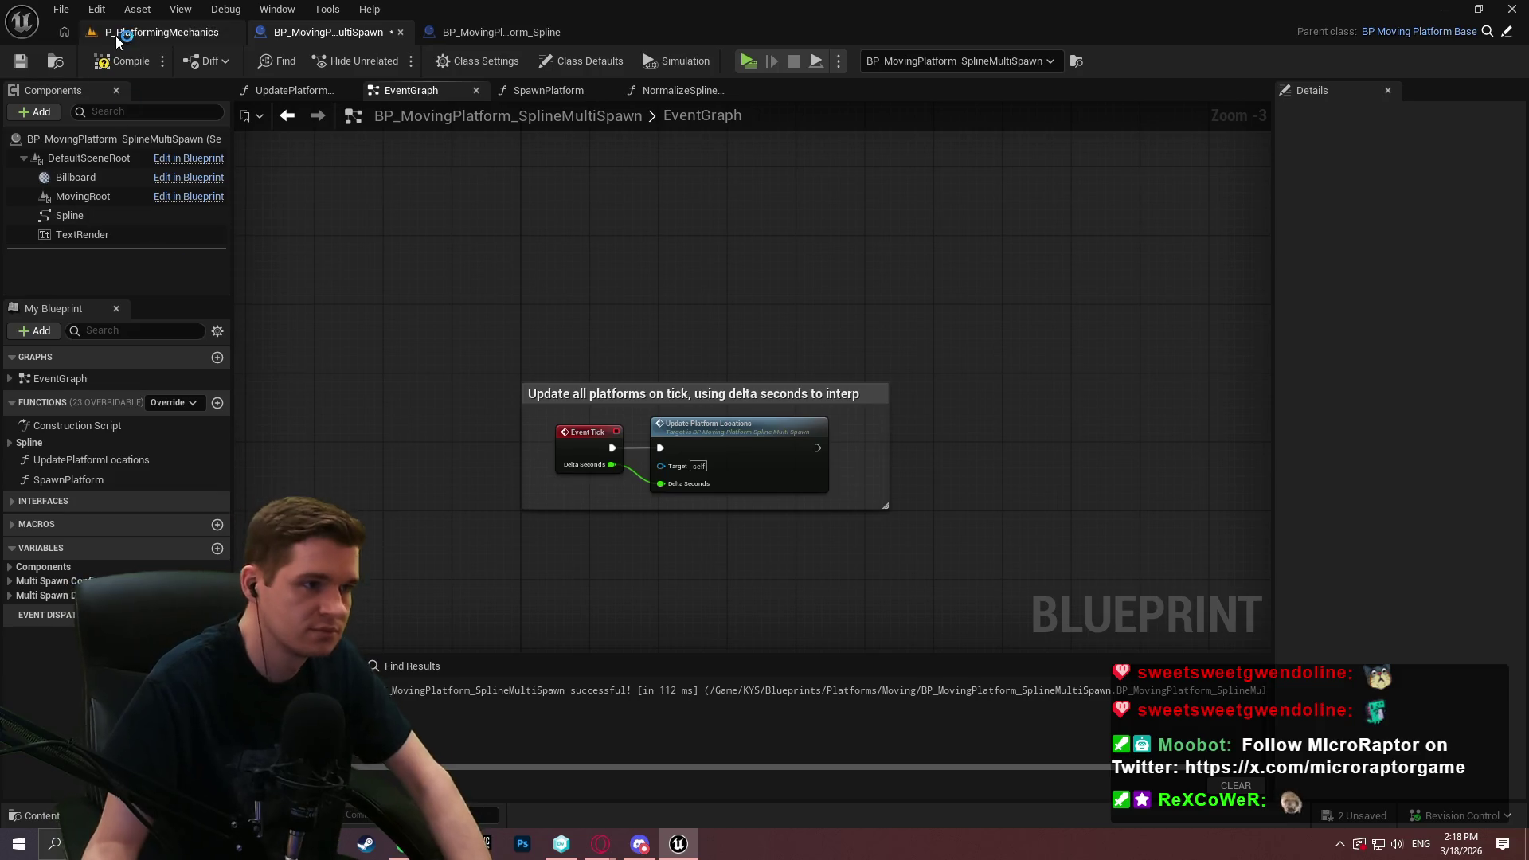
Compile and save the multi-spawn Blueprint
{"action": "left_click", "coordinate": [128, 62]}
{"action": "left_click", "coordinate": [20, 62]}
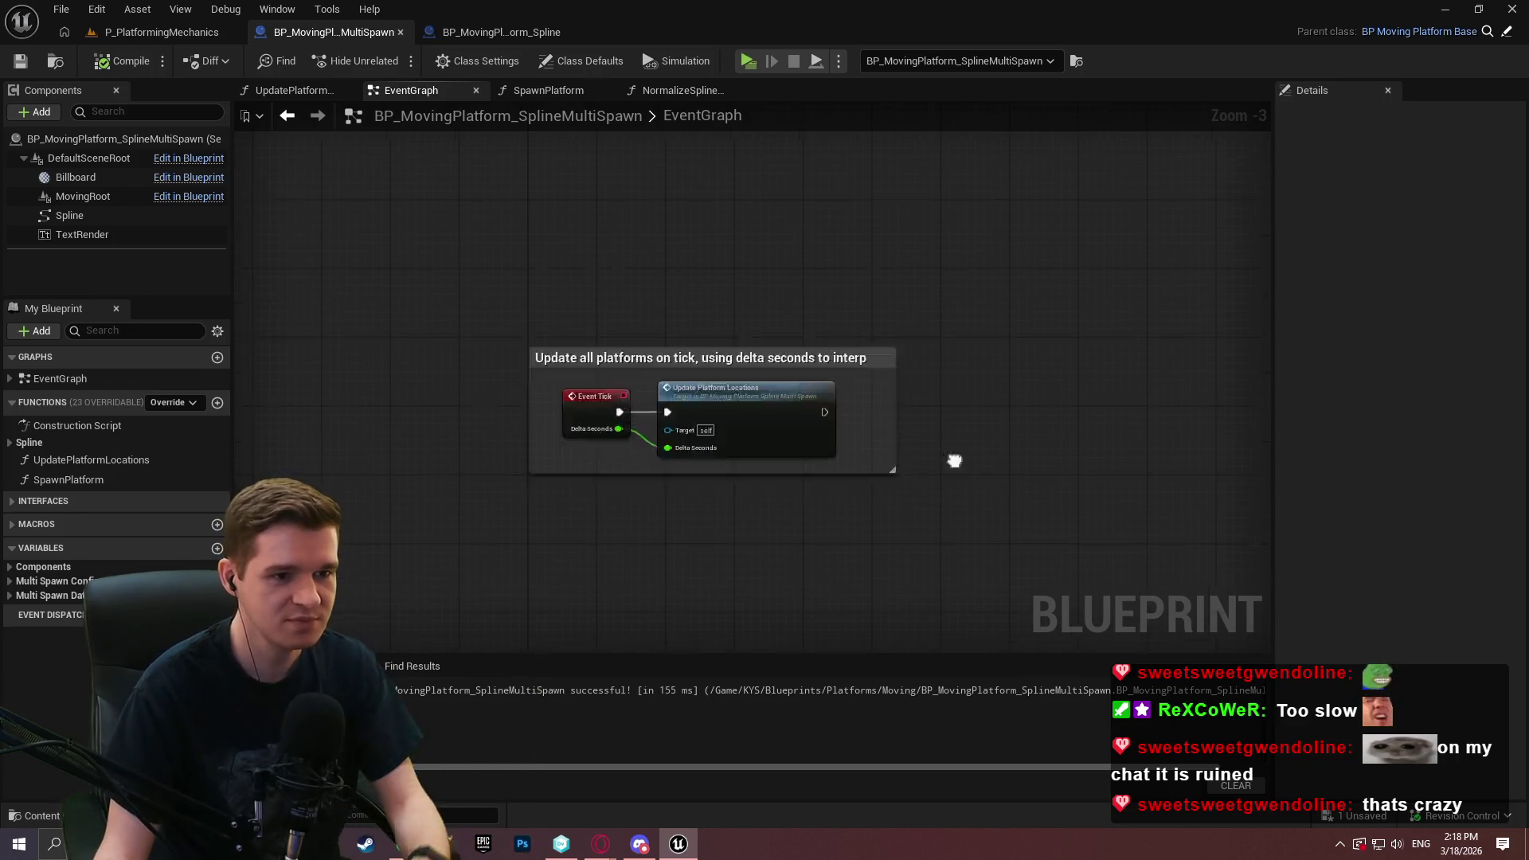
{"action": "left_click_drag", "start_coordinate": [948, 488], "coordinate": [948, 194]}
{"action": "left_click_drag", "start_coordinate": [886, 505], "coordinate": [887, 134]}
{"action": "scroll", "coordinate": [1080, 346], "scroll_direction": "down", "scroll_amount": 2}
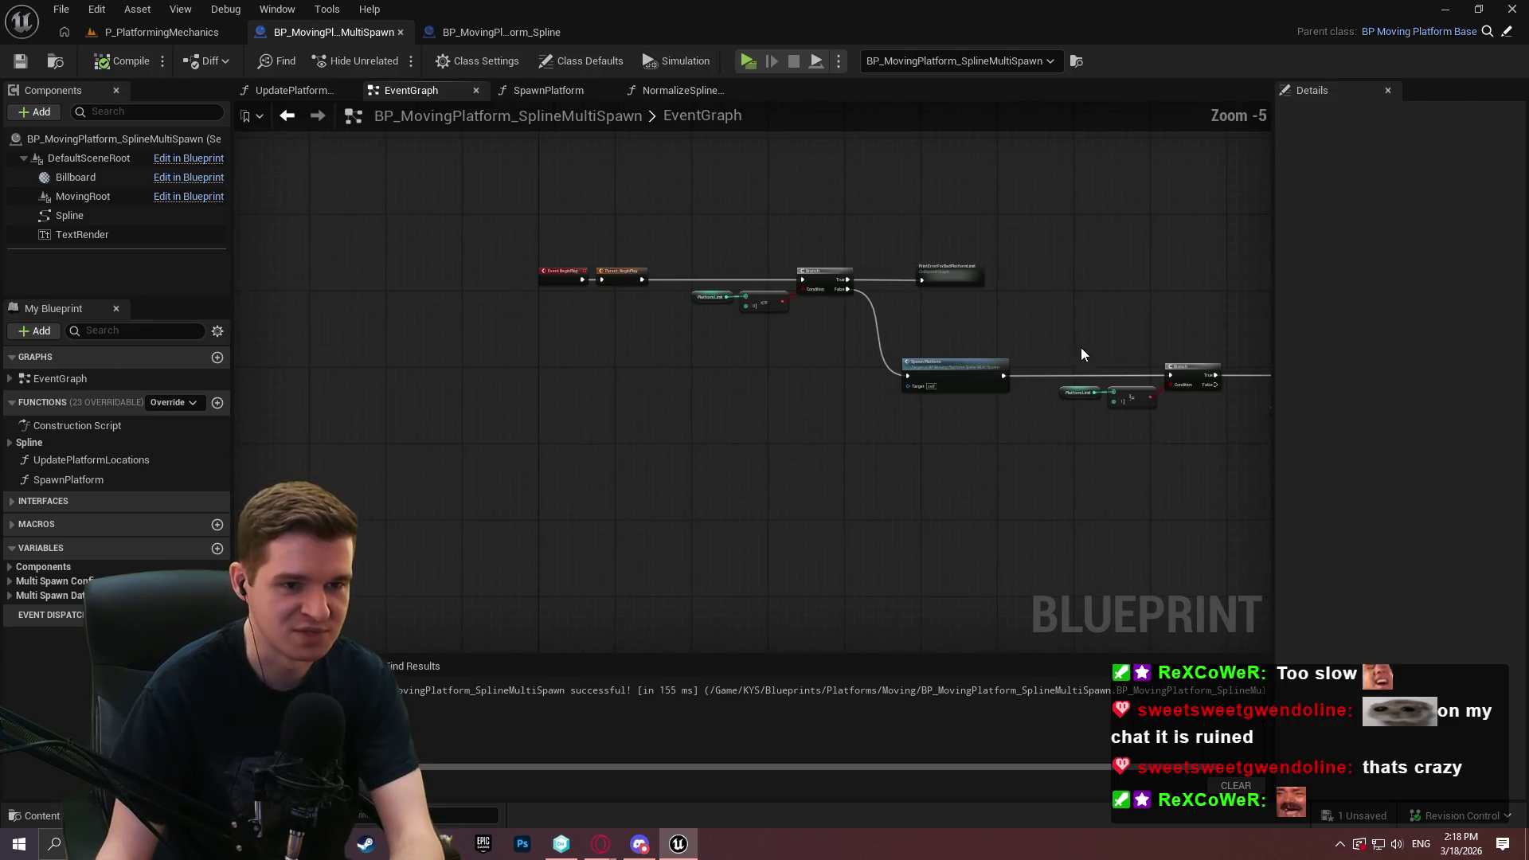
{"action": "scroll", "coordinate": [1082, 369], "scroll_direction": "up", "scroll_amount": 2}
Restore the accidentally deleted BeginPlay check nodes and select the Branch, compare and PrintError nodes
{"action": "mouse_move", "coordinate": [1110, 420]}
{"action": "left_mouse_down"}
{"action": "mouse_move", "coordinate": [809, 382]}
{"action": "mouse_move", "coordinate": [717, 350]}
{"action": "mouse_move", "coordinate": [1038, 378]}
{"action": "mouse_move", "coordinate": [844, 395]}
{"action": "mouse_move", "coordinate": [972, 425]}
{"action": "mouse_move", "coordinate": [1125, 423]}
{"action": "mouse_move", "coordinate": [484, 220]}
{"action": "mouse_move", "coordinate": [525, 223]}
{"action": "left_mouse_up"}
{"action": "scroll", "coordinate": [1134, 426], "scroll_direction": "up", "scroll_amount": 1}
{"action": "key", "text": "Delete"}
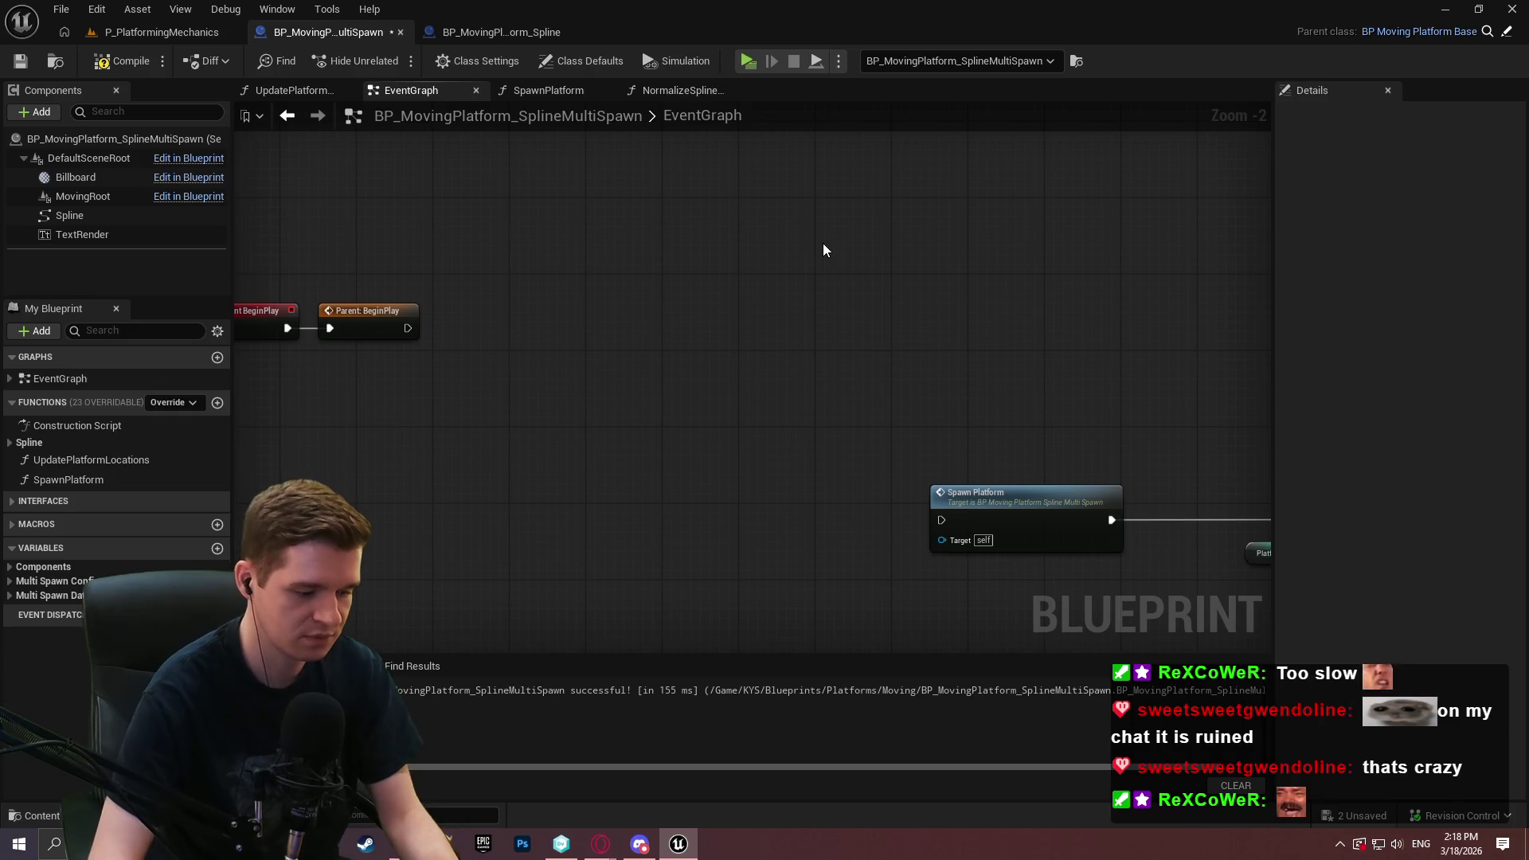
{"action": "key", "text": "ctrl+z"}
{"action": "left_click_drag", "start_coordinate": [1194, 471], "coordinate": [473, 191]}
Comment the platform-limit check with a title beginning 'On begin play, error out if our platform…'
{"action": "type", "text": "cOn begin play, error r"}
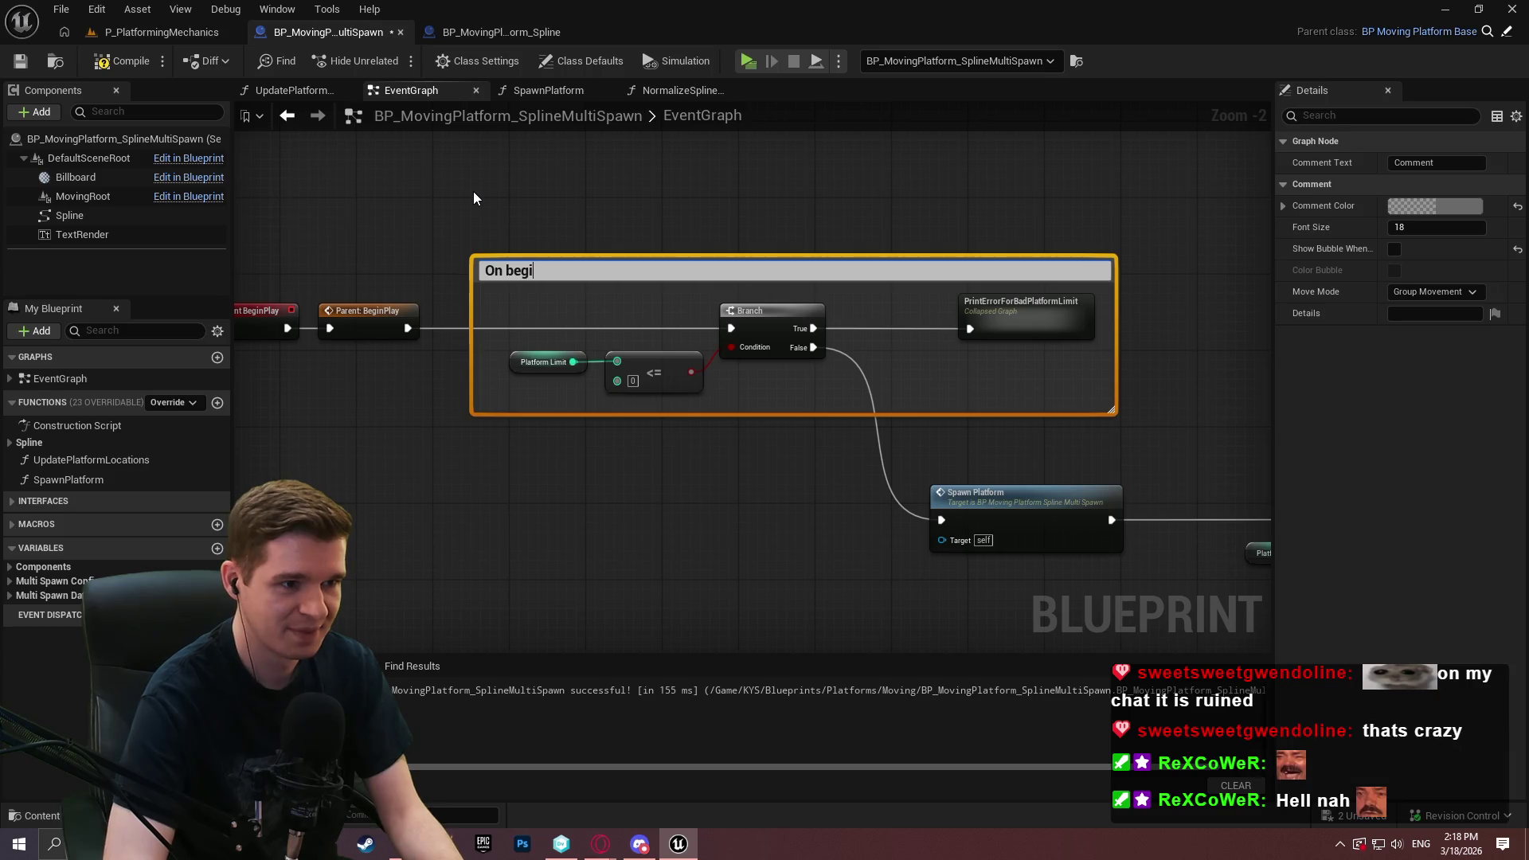
{"action": "key", "text": "BackSpace"}
{"action": "type", "text": "out if our platform limit is"}
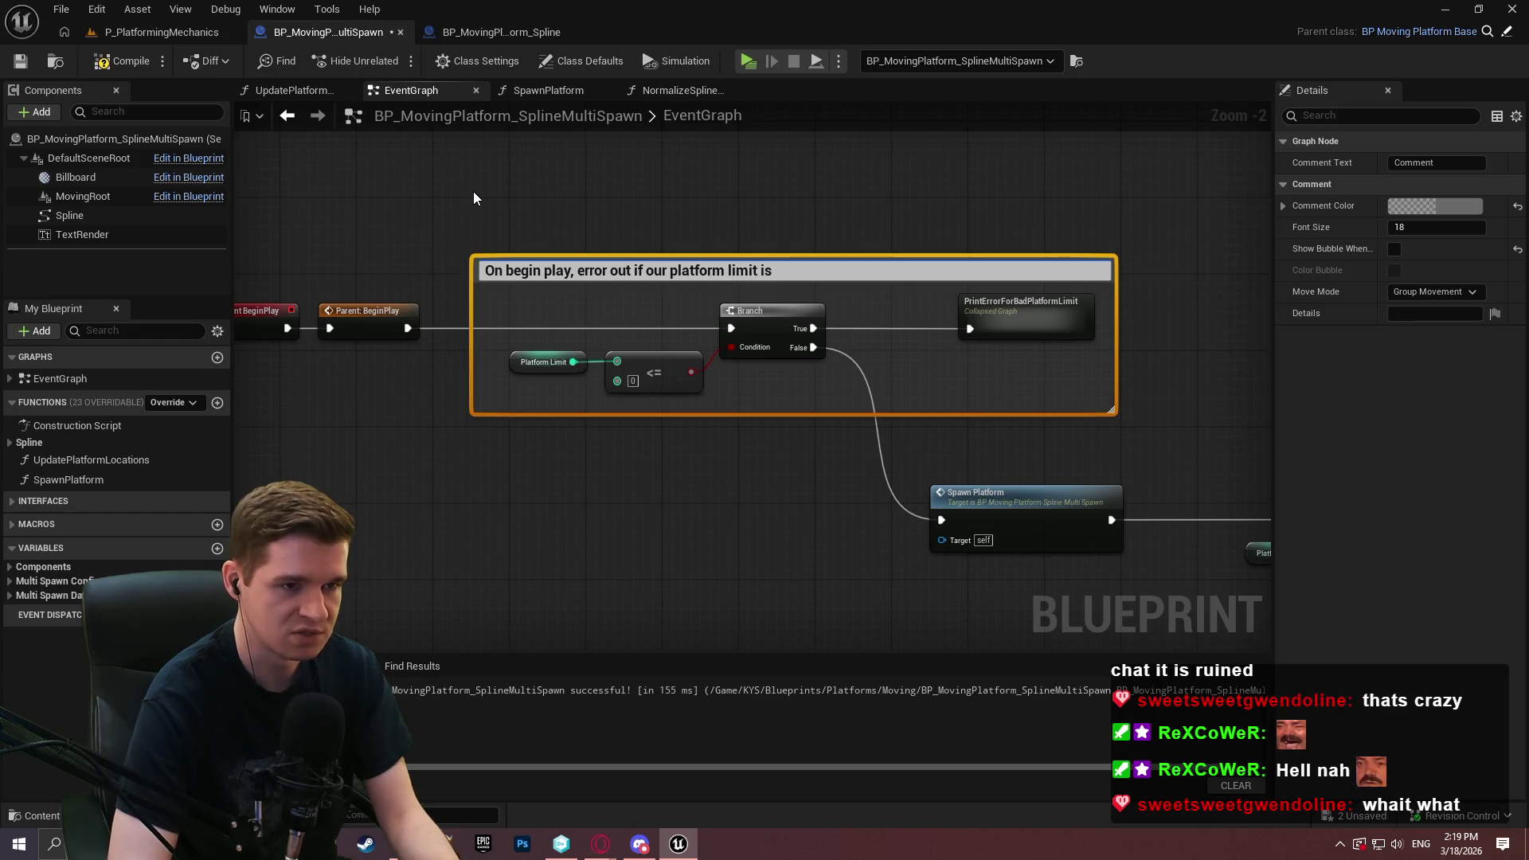
{"action": "type", "text": " b"}
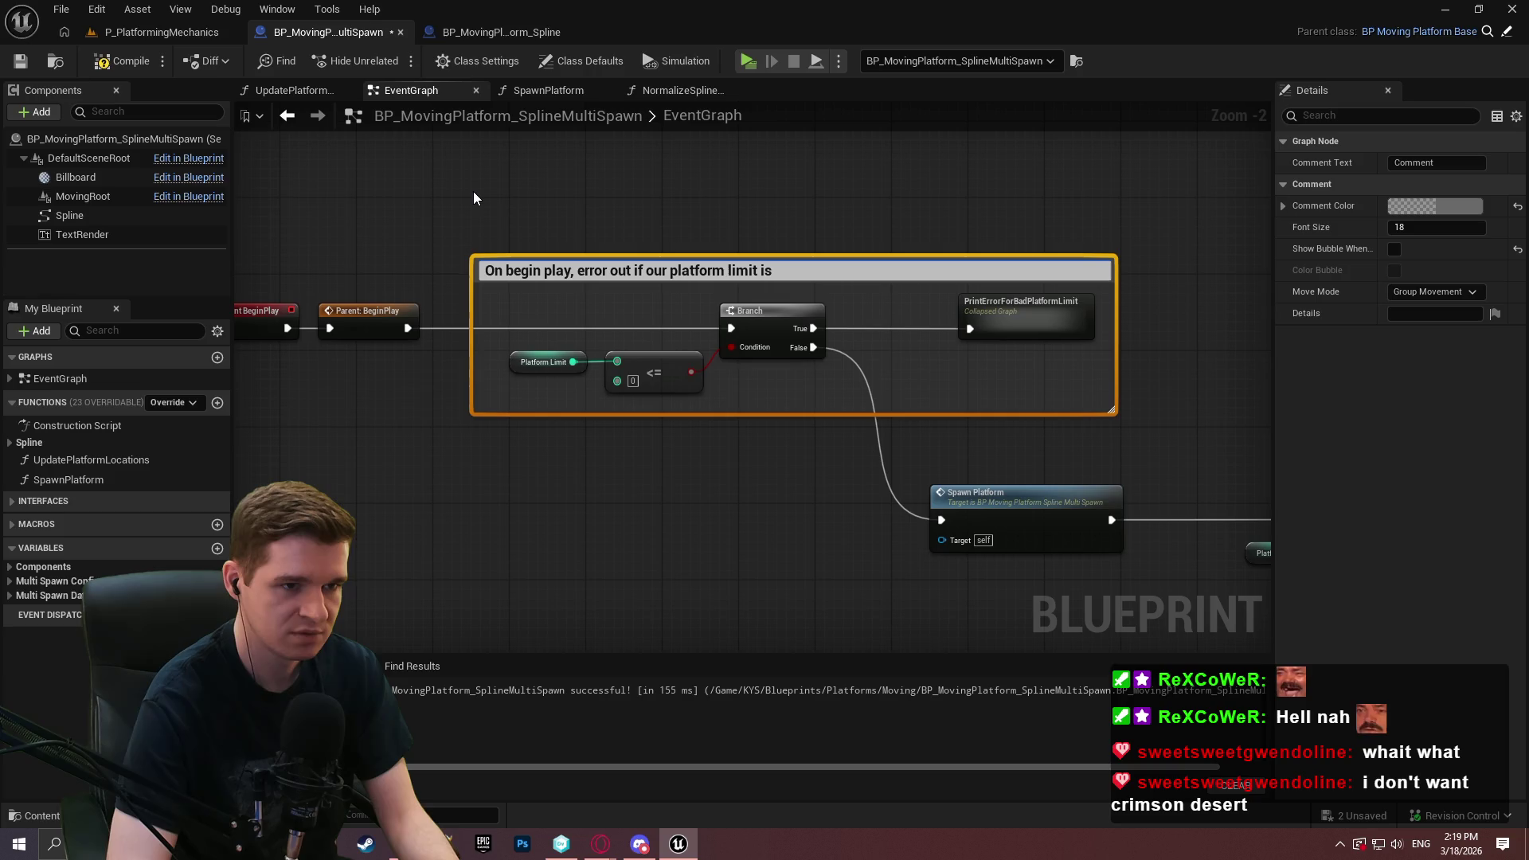
{"action": "type", "text": " shit"}
{"action": "key", "text": "Return"}
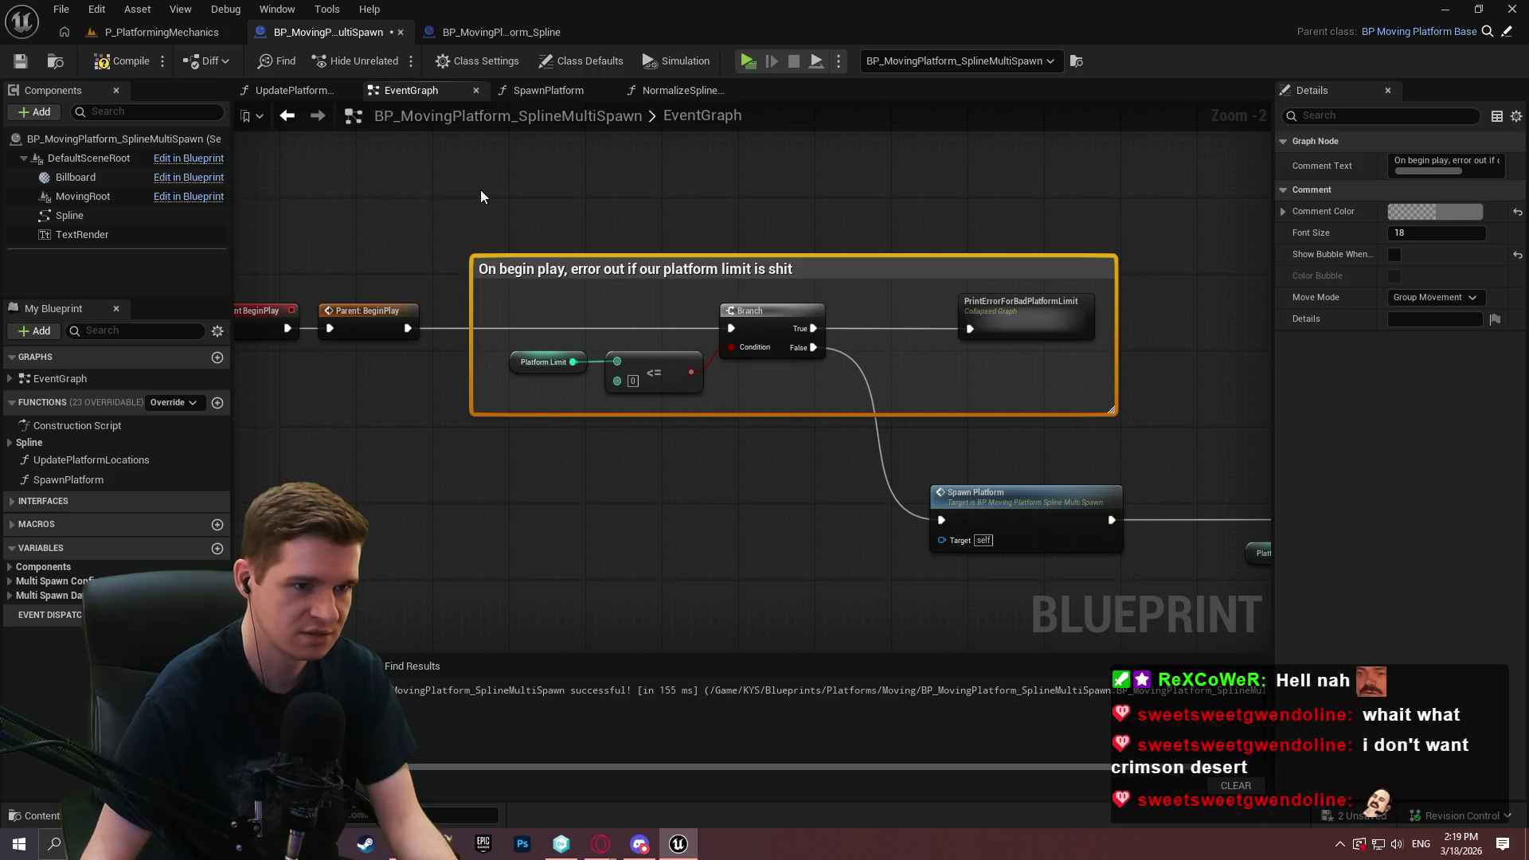
Add a comment around Spawn Platform titled 'Spawn the first platform without delay'
{"action": "left_click_drag", "start_coordinate": [915, 427], "coordinate": [599, 276]}
{"action": "scroll", "coordinate": [605, 273], "scroll_direction": "down", "scroll_amount": 2}
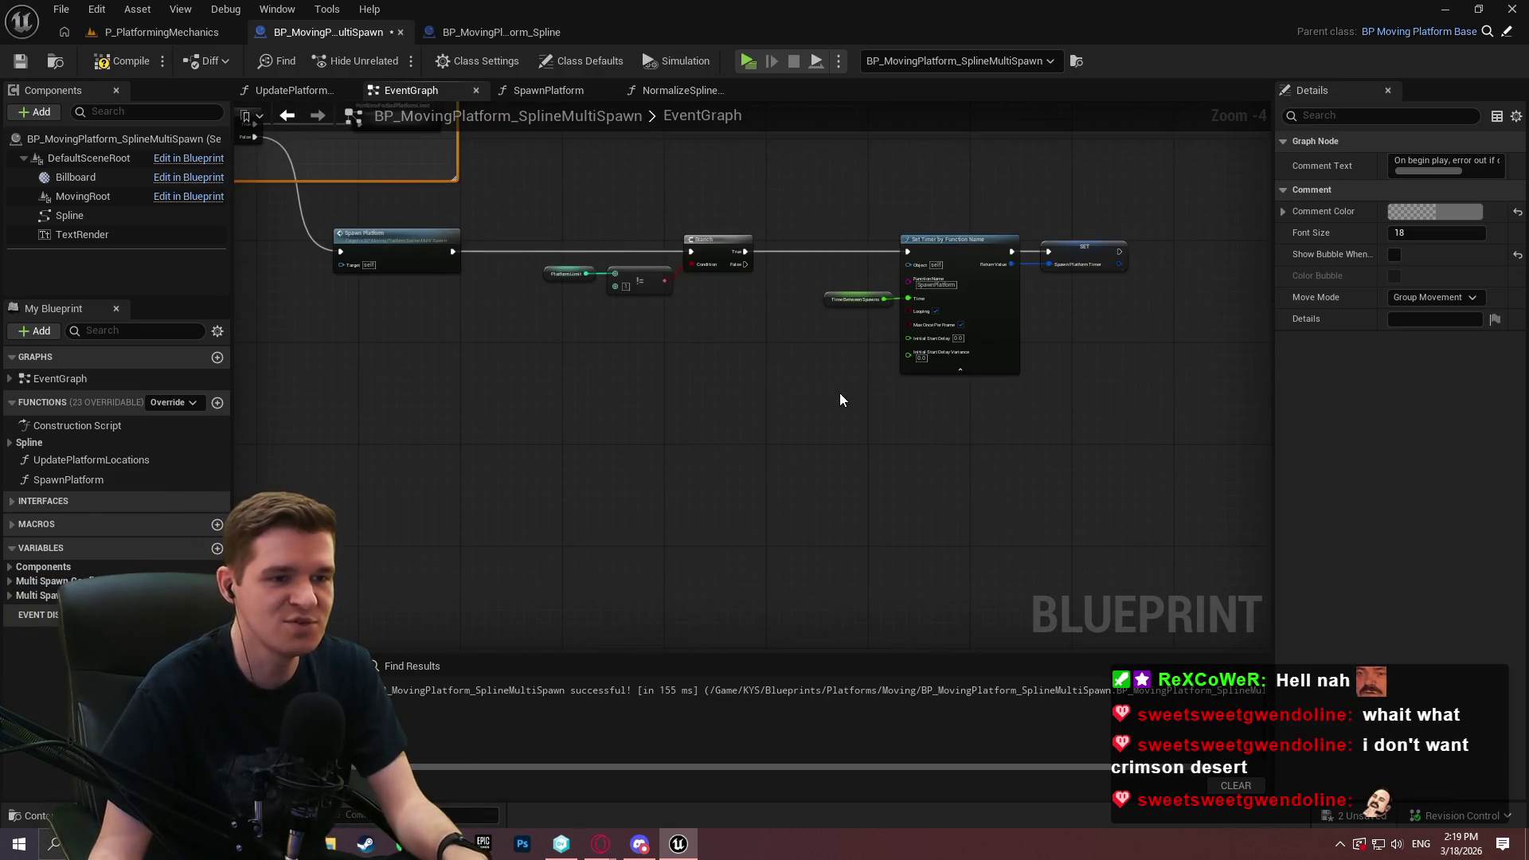
{"action": "scroll", "coordinate": [732, 402], "scroll_direction": "up", "scroll_amount": 3}
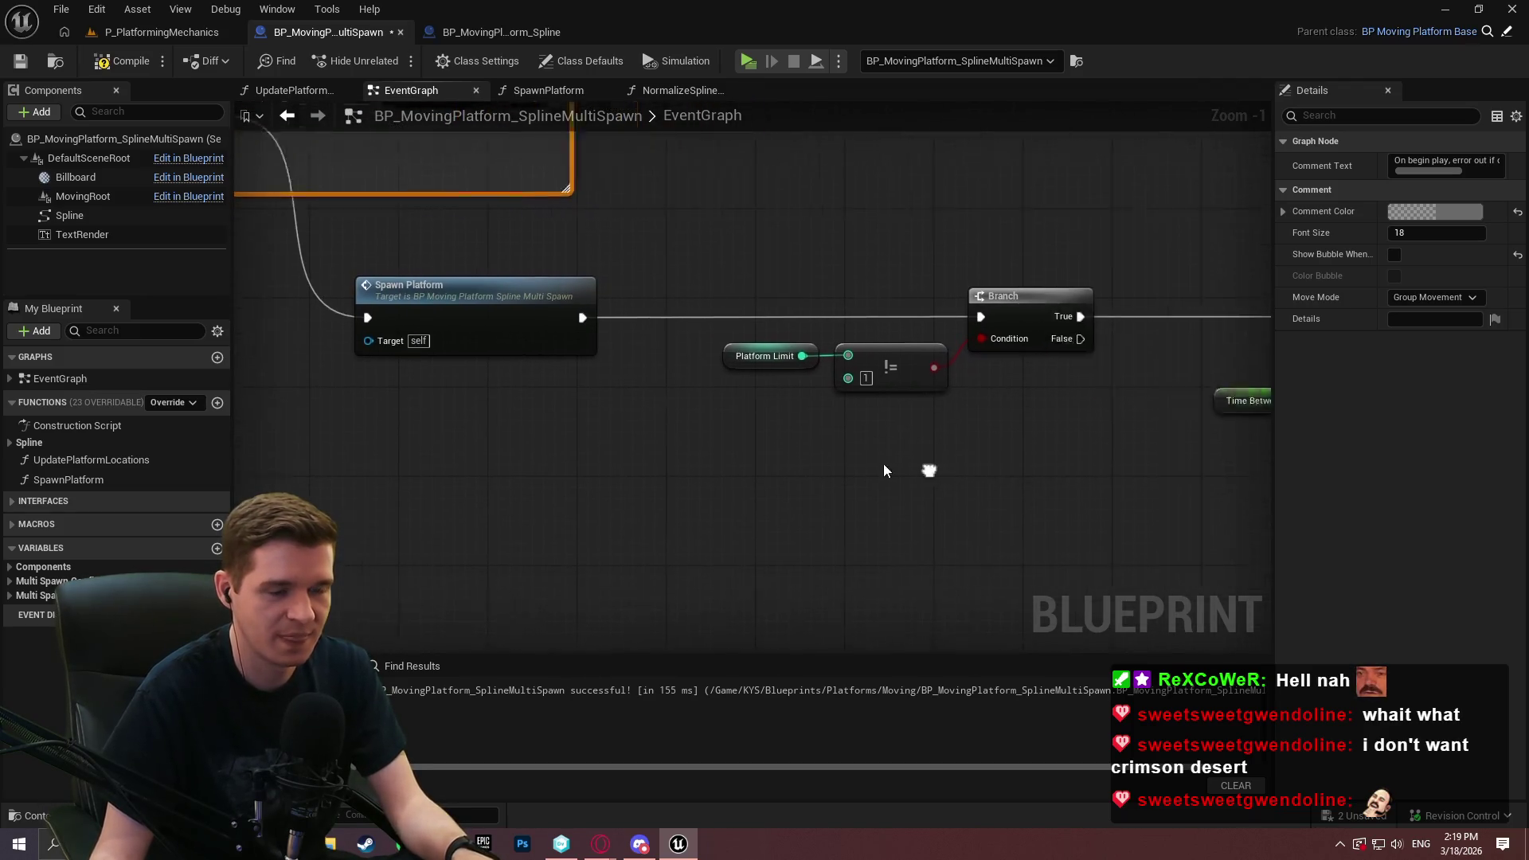
{"action": "left_click", "coordinate": [368, 279]}
{"action": "left_click_drag", "start_coordinate": [369, 278], "coordinate": [914, 428]}
{"action": "type", "text": "cSpawn the first "}
{"action": "type", "text": "rm without dela"}
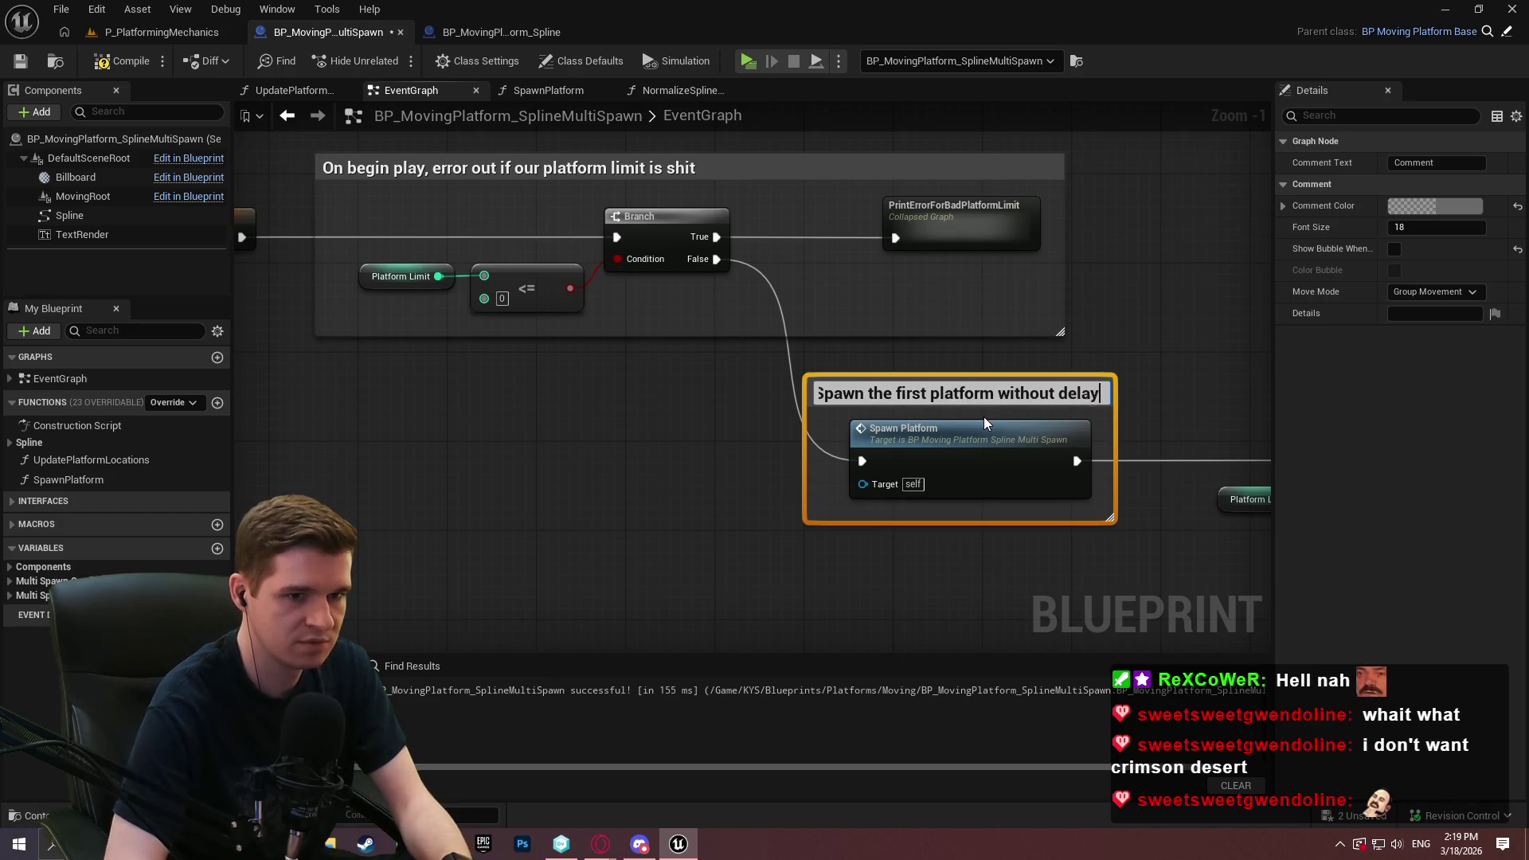
{"action": "type", "text": "y"}
Confirm the Spawn Platform comment and select the Branch, !=, Set Timer and SET nodes
{"action": "key", "text": "Return"}
{"action": "mouse_move", "coordinate": [979, 409]}
{"action": "left_mouse_down"}
{"action": "mouse_move", "coordinate": [572, 277]}
{"action": "mouse_move", "coordinate": [853, 317]}
{"action": "mouse_move", "coordinate": [643, 356]}
{"action": "left_mouse_up"}
{"action": "scroll", "coordinate": [643, 356], "scroll_direction": "down", "scroll_amount": 1}
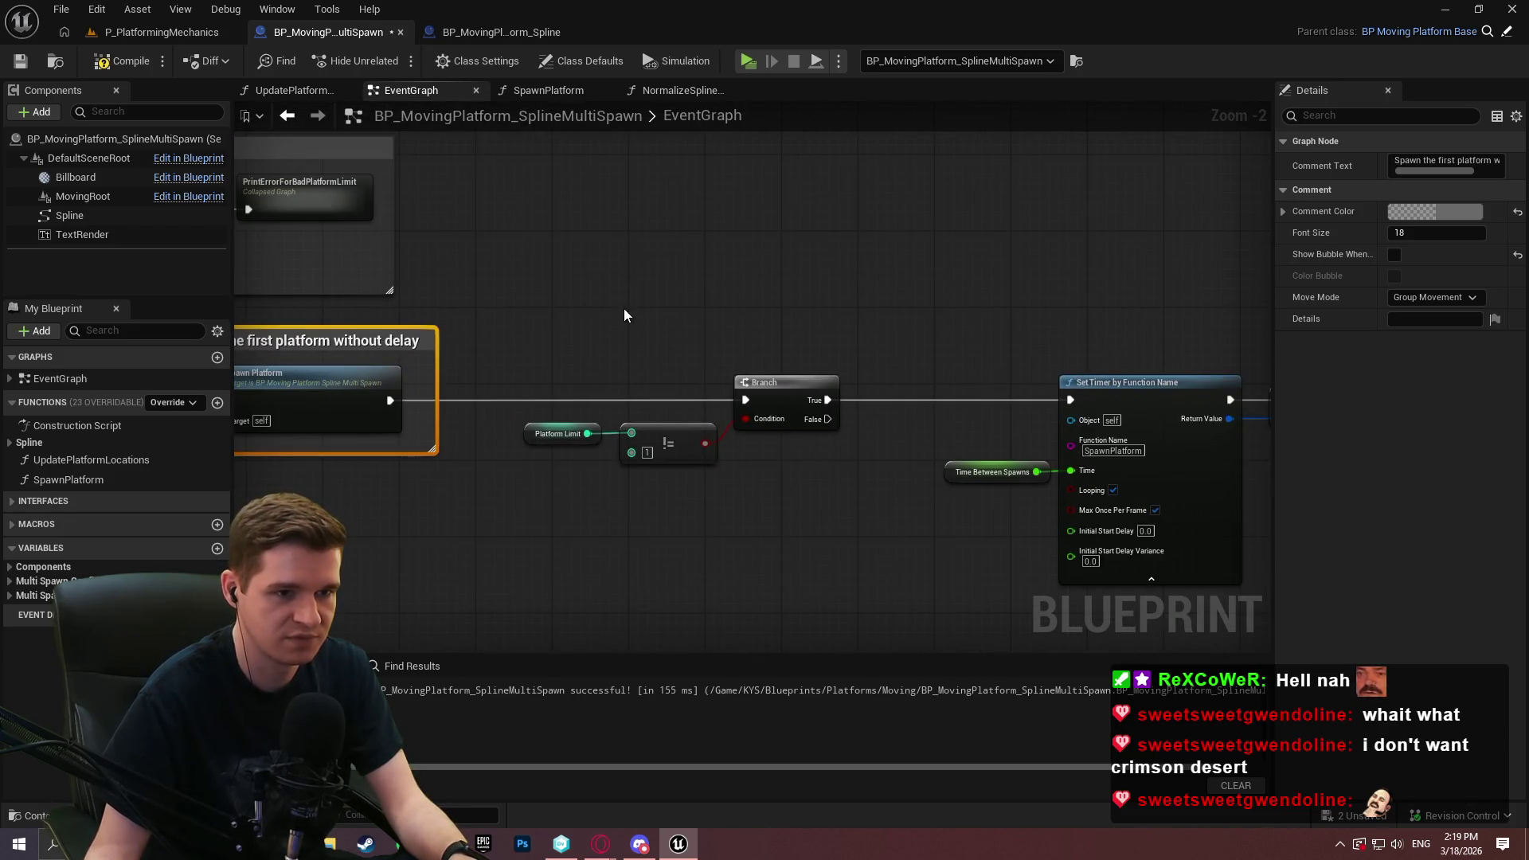
{"action": "mouse_move", "coordinate": [502, 310]}
{"action": "left_mouse_down"}
{"action": "mouse_move", "coordinate": [1321, 575]}
{"action": "mouse_move", "coordinate": [829, 519]}
{"action": "left_mouse_up"}
{"action": "left_click_drag", "start_coordinate": [921, 471], "coordinate": [1112, 447]}
{"action": "scroll", "coordinate": [882, 404], "scroll_direction": "down", "scroll_amount": 1}
{"action": "left_click_drag", "start_coordinate": [1193, 546], "coordinate": [384, 228]}
Comment the timer chain 'Only start the spawn timer if we have more than 1 platform to spawn…'
{"action": "type", "text": "c"}
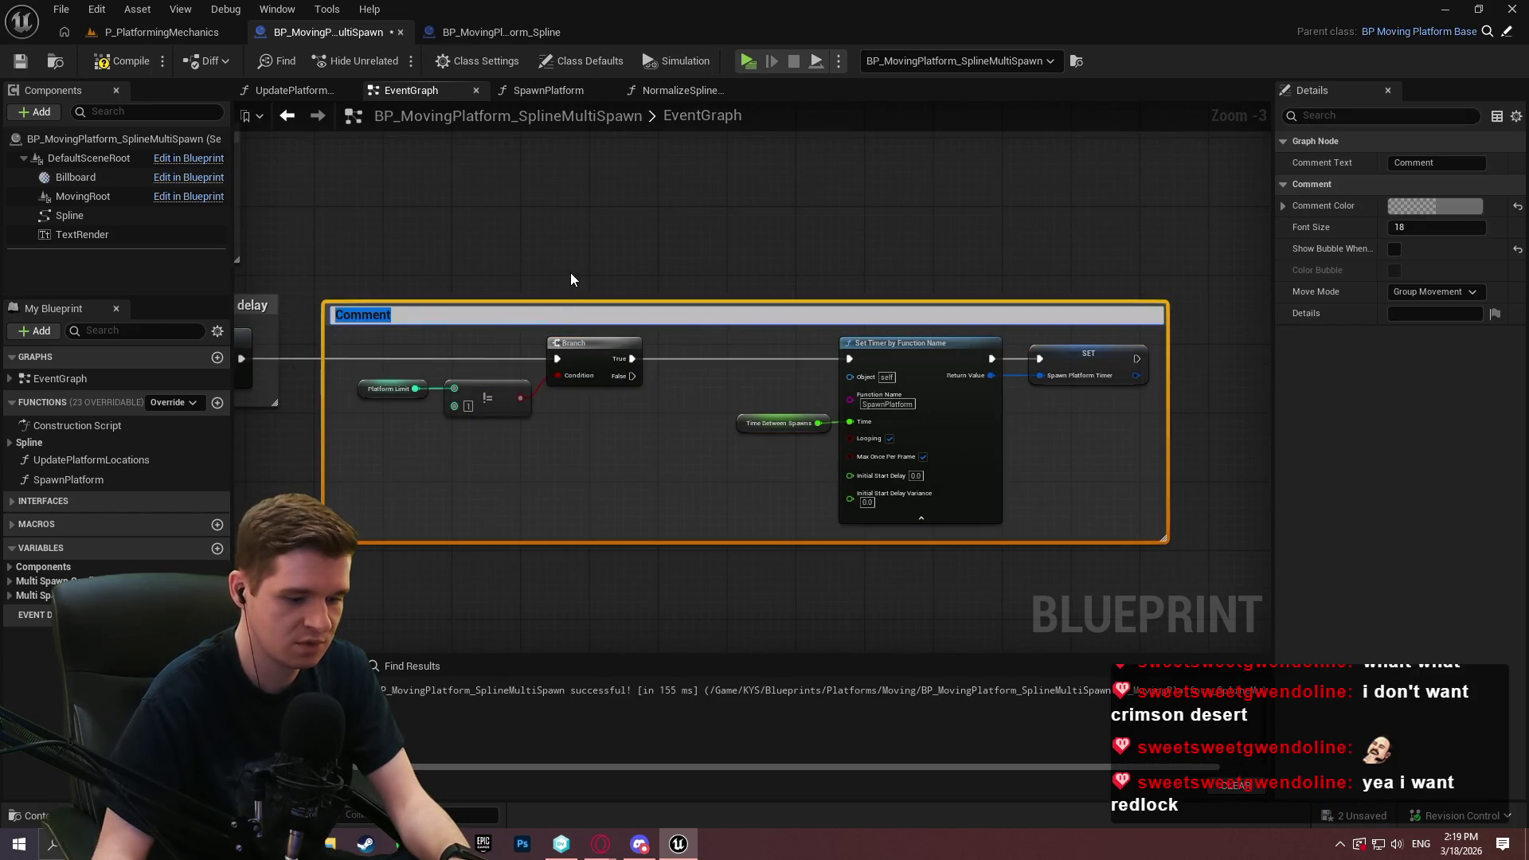
{"action": "type", "text": "Only start the"}
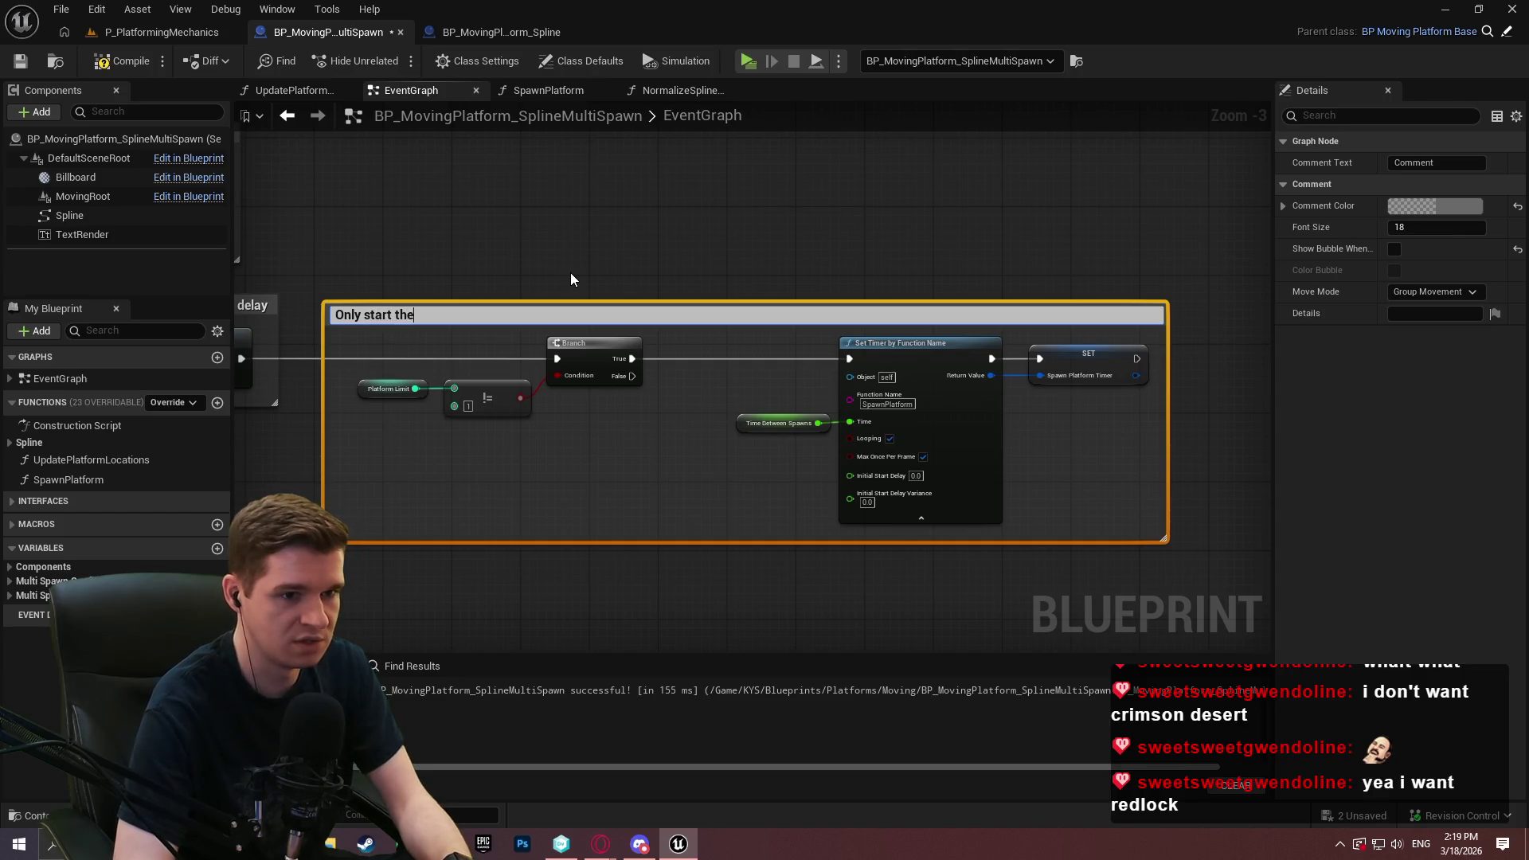
{"action": "type", "text": " s"}
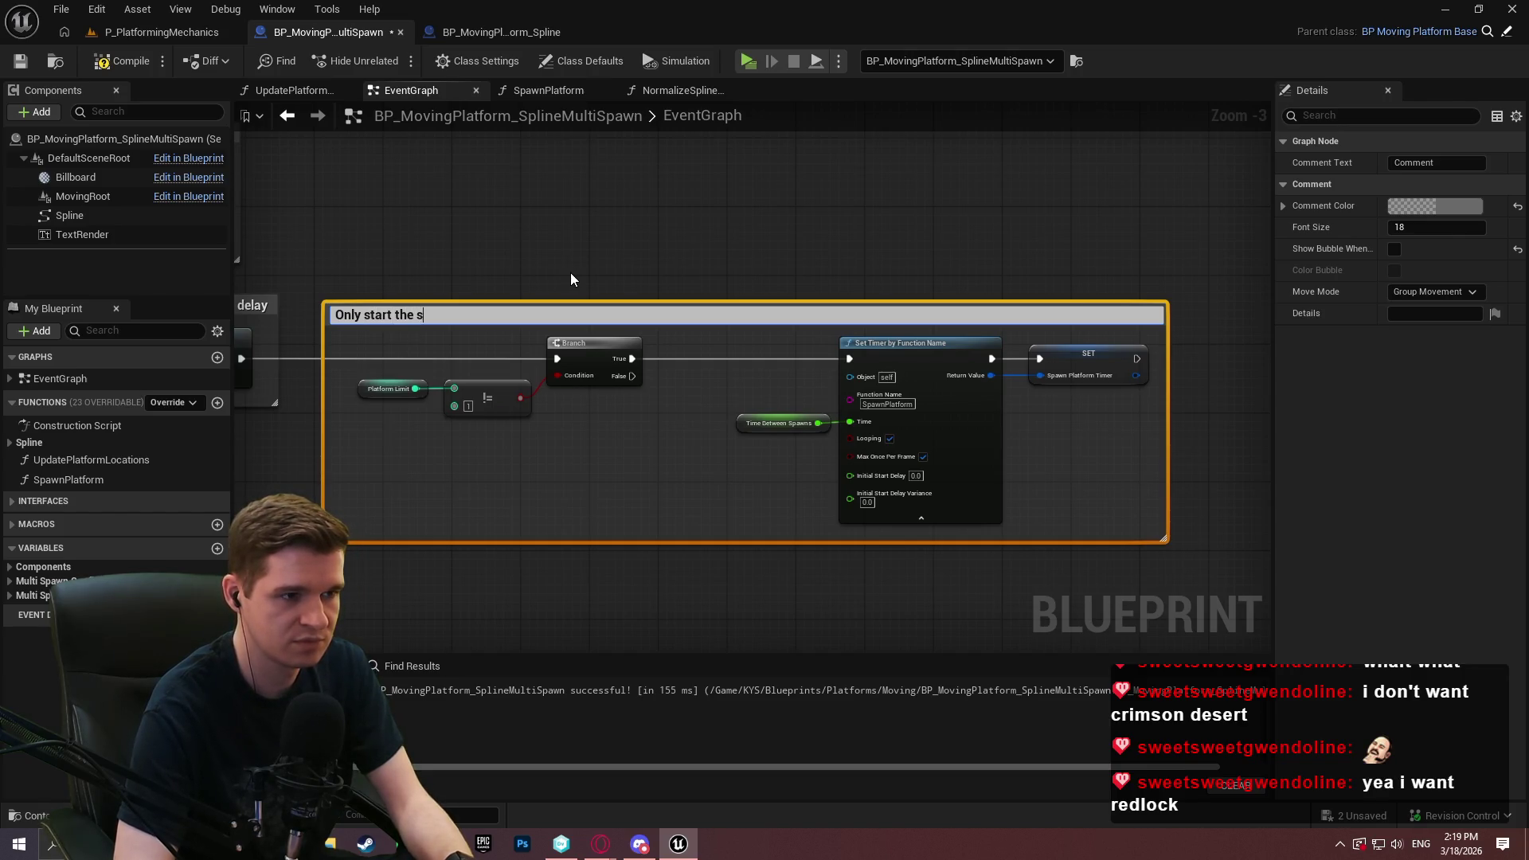
{"action": "type", "text": "pawn timer if we "}
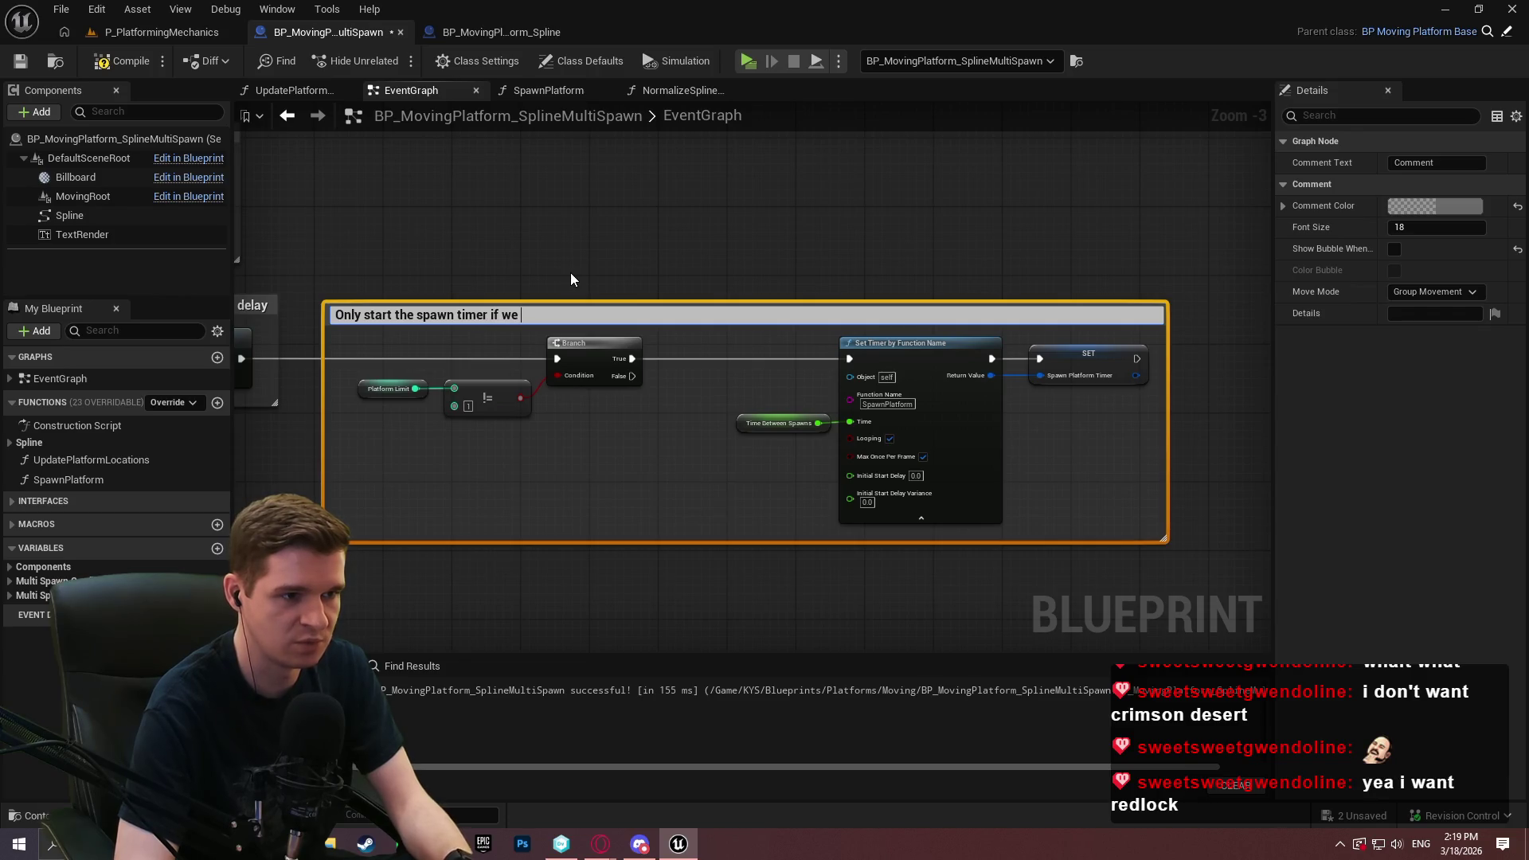
{"action": "type", "text": "have more than"}
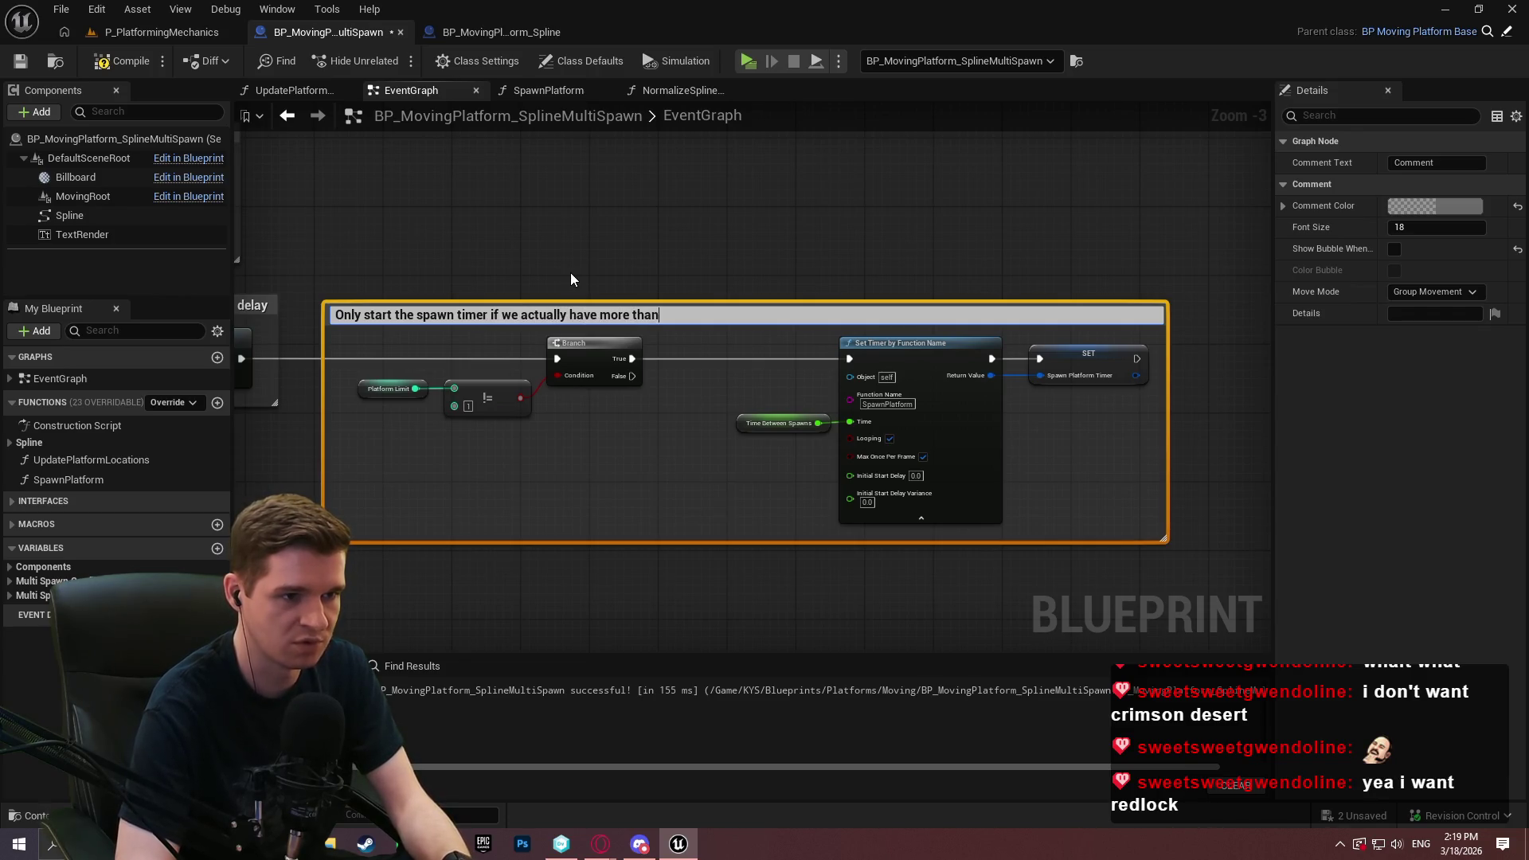
{"action": "type", "text": " 1 platform to "}
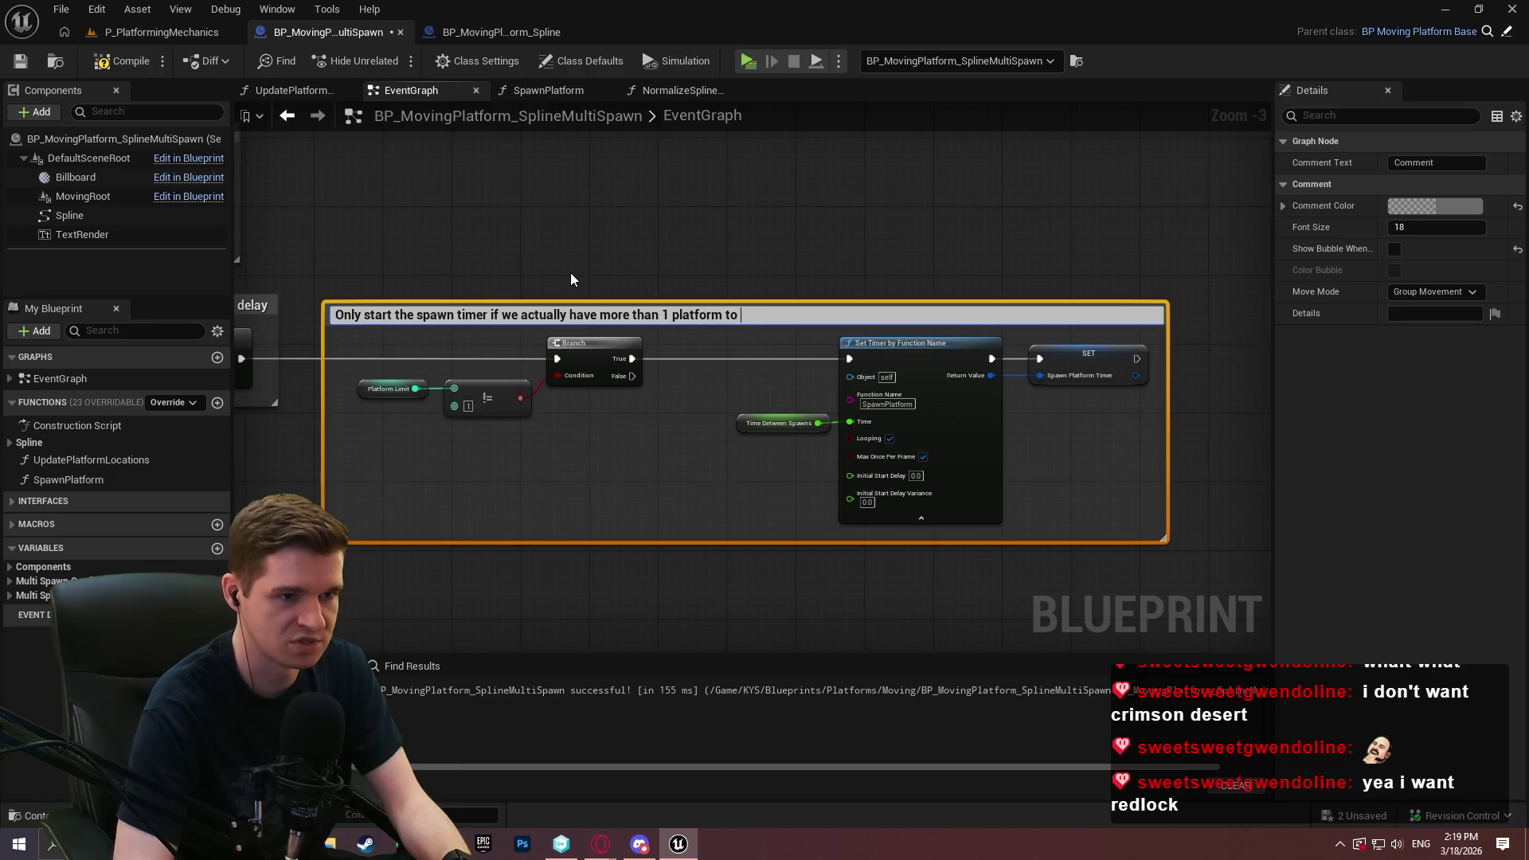
{"action": "type", "text": "spawn since the leader is controlled separa"}
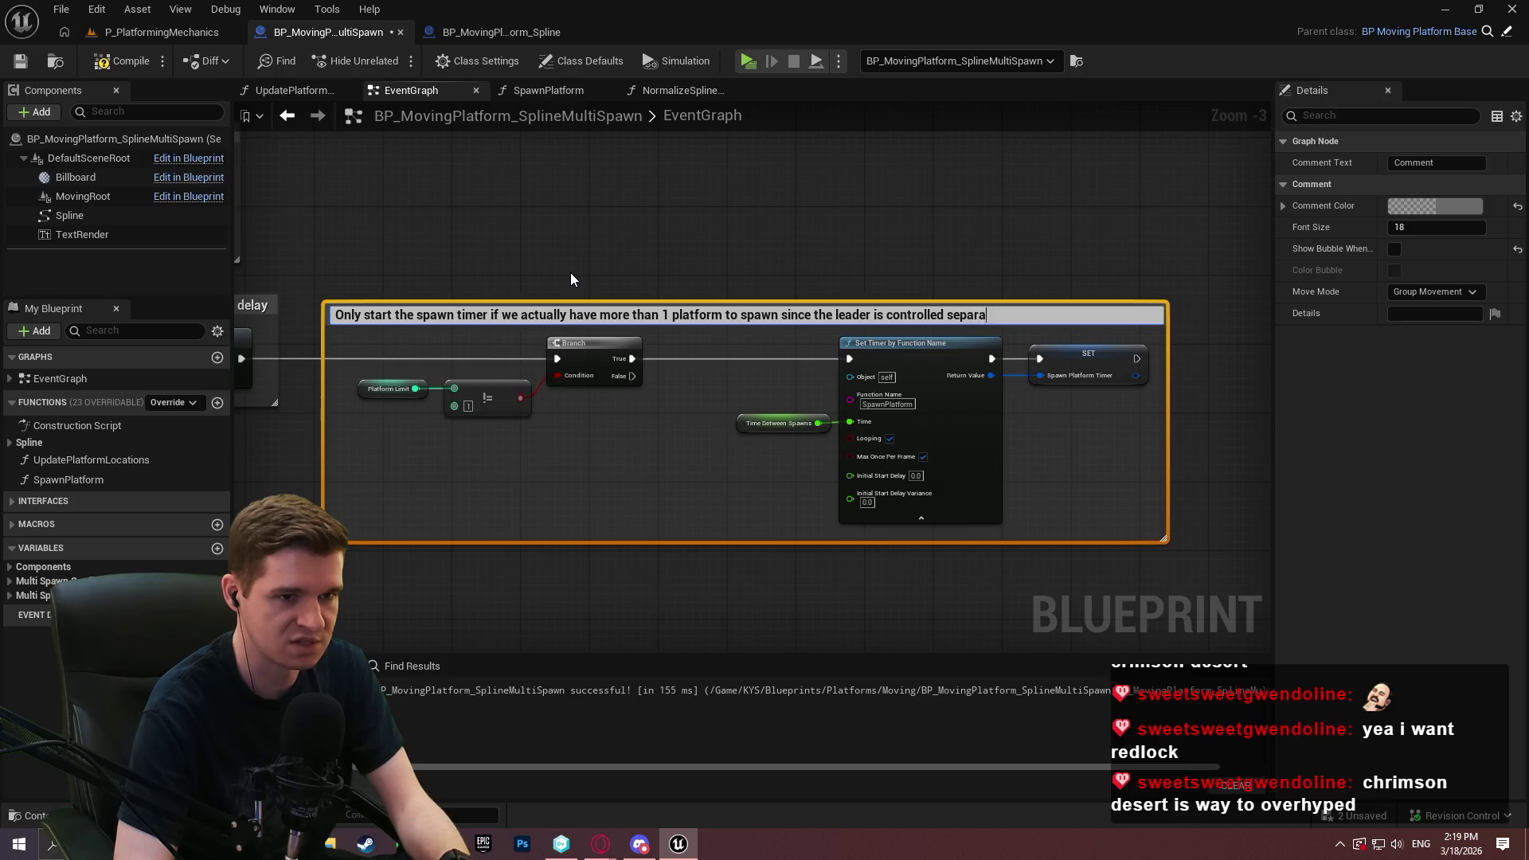
{"action": "type", "text": "tely"}
{"action": "key", "text": "Return"}
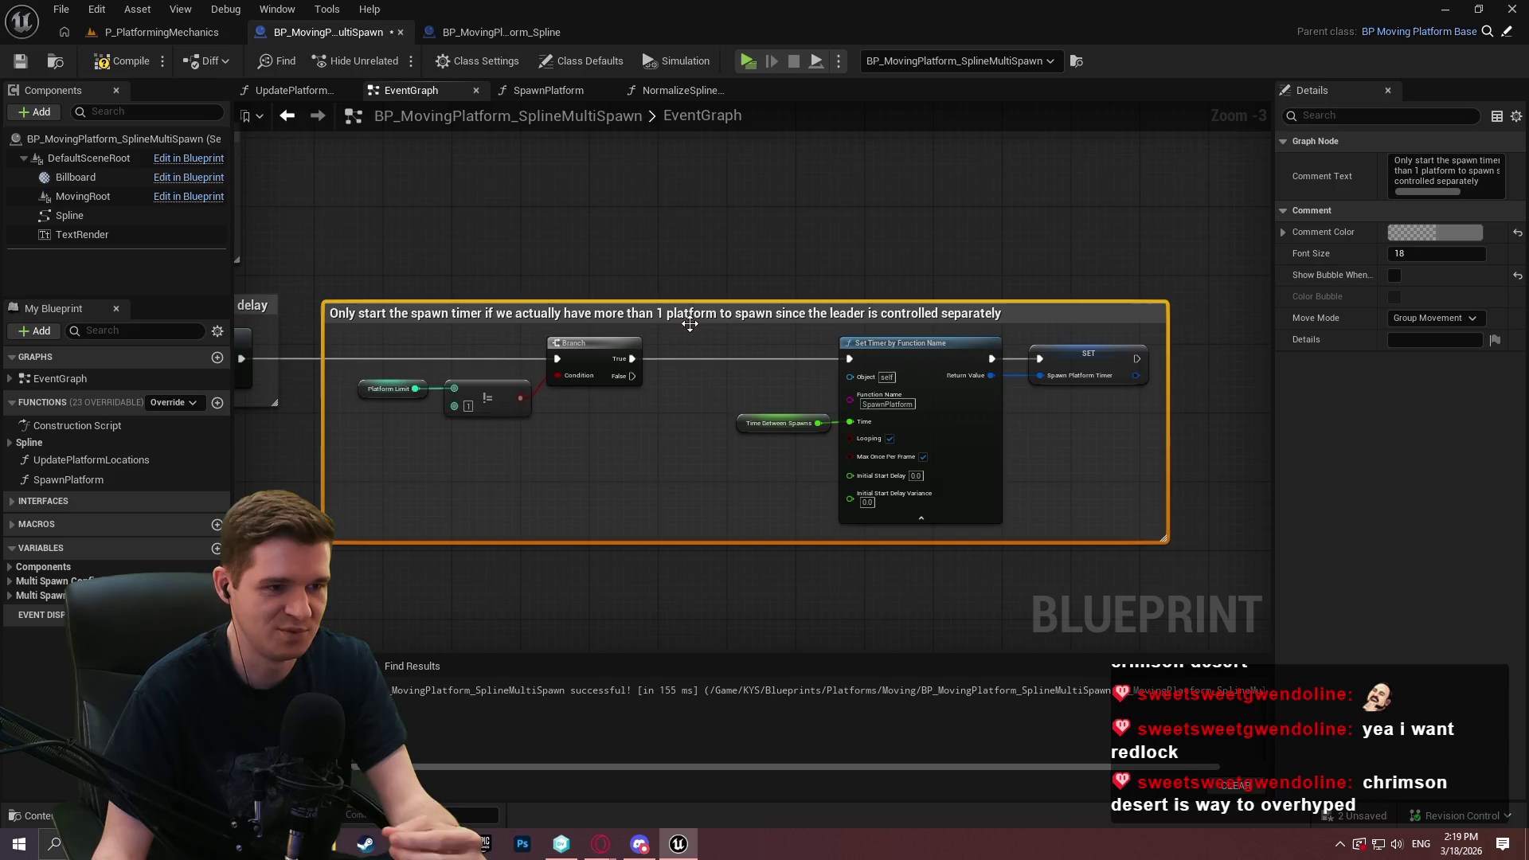
{"action": "scroll", "coordinate": [856, 430], "scroll_direction": "down", "scroll_amount": 2}
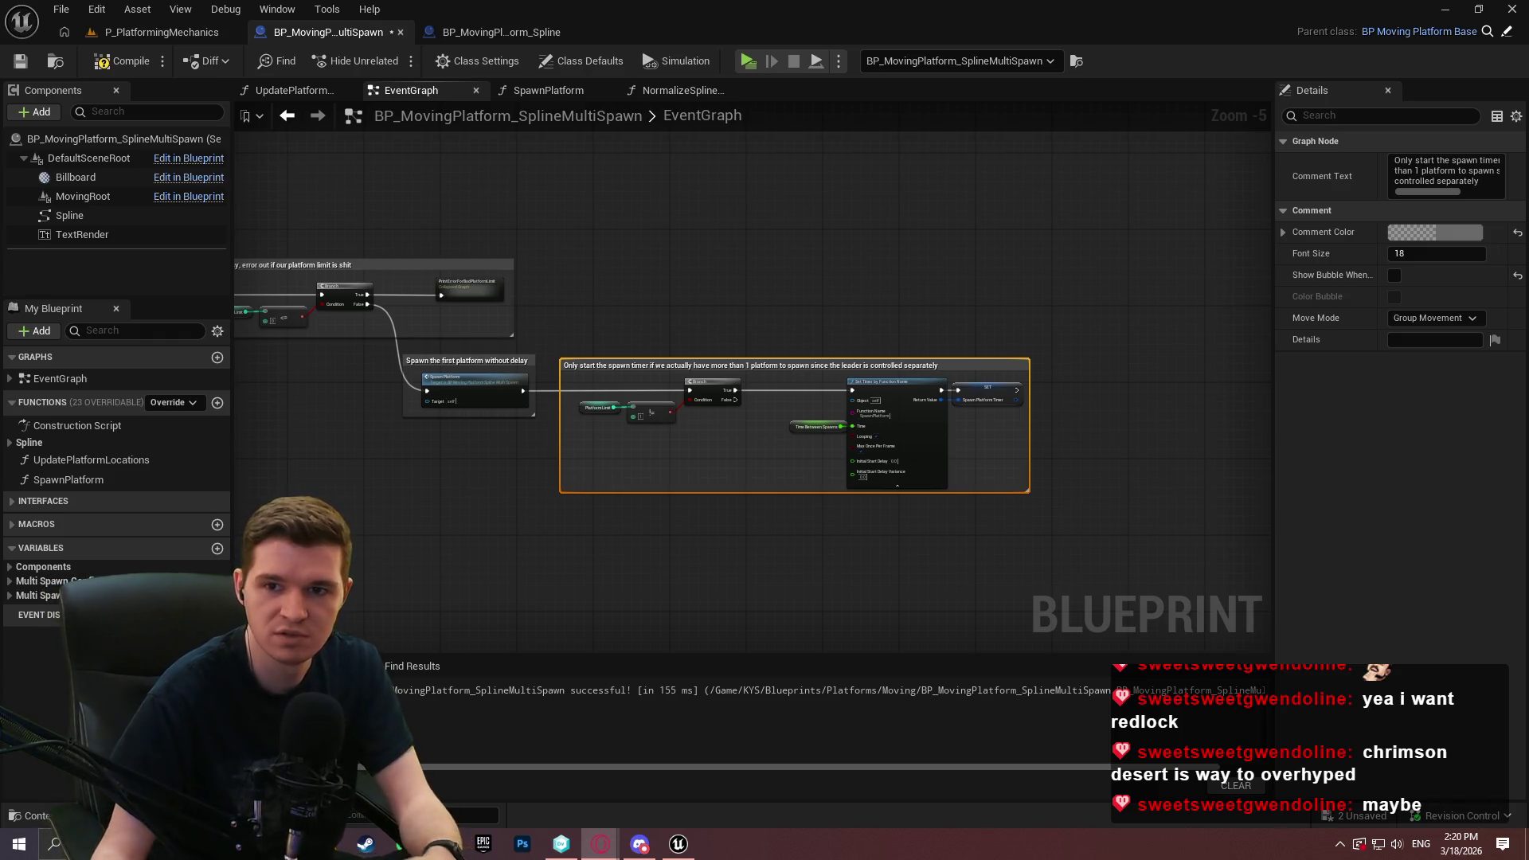
{"action": "key", "text": "alt+Tab"}
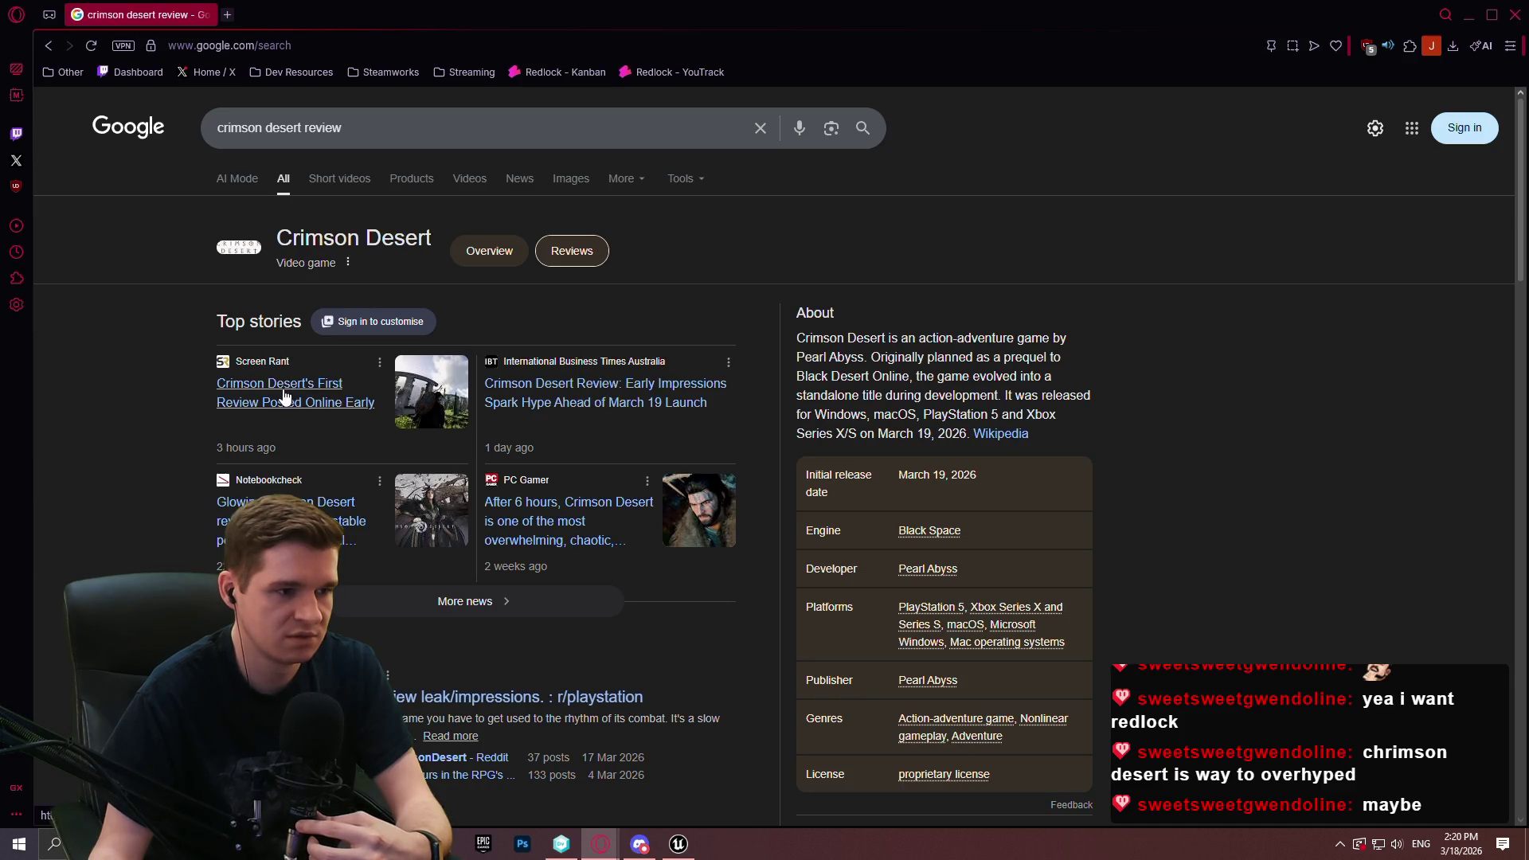
Open the Screen Rant and Notebookcheck Crimson Desert stories, then read and close Notebookcheck
{"action": "middle_click", "coordinate": [285, 396]}
{"action": "middle_click", "coordinate": [239, 502]}
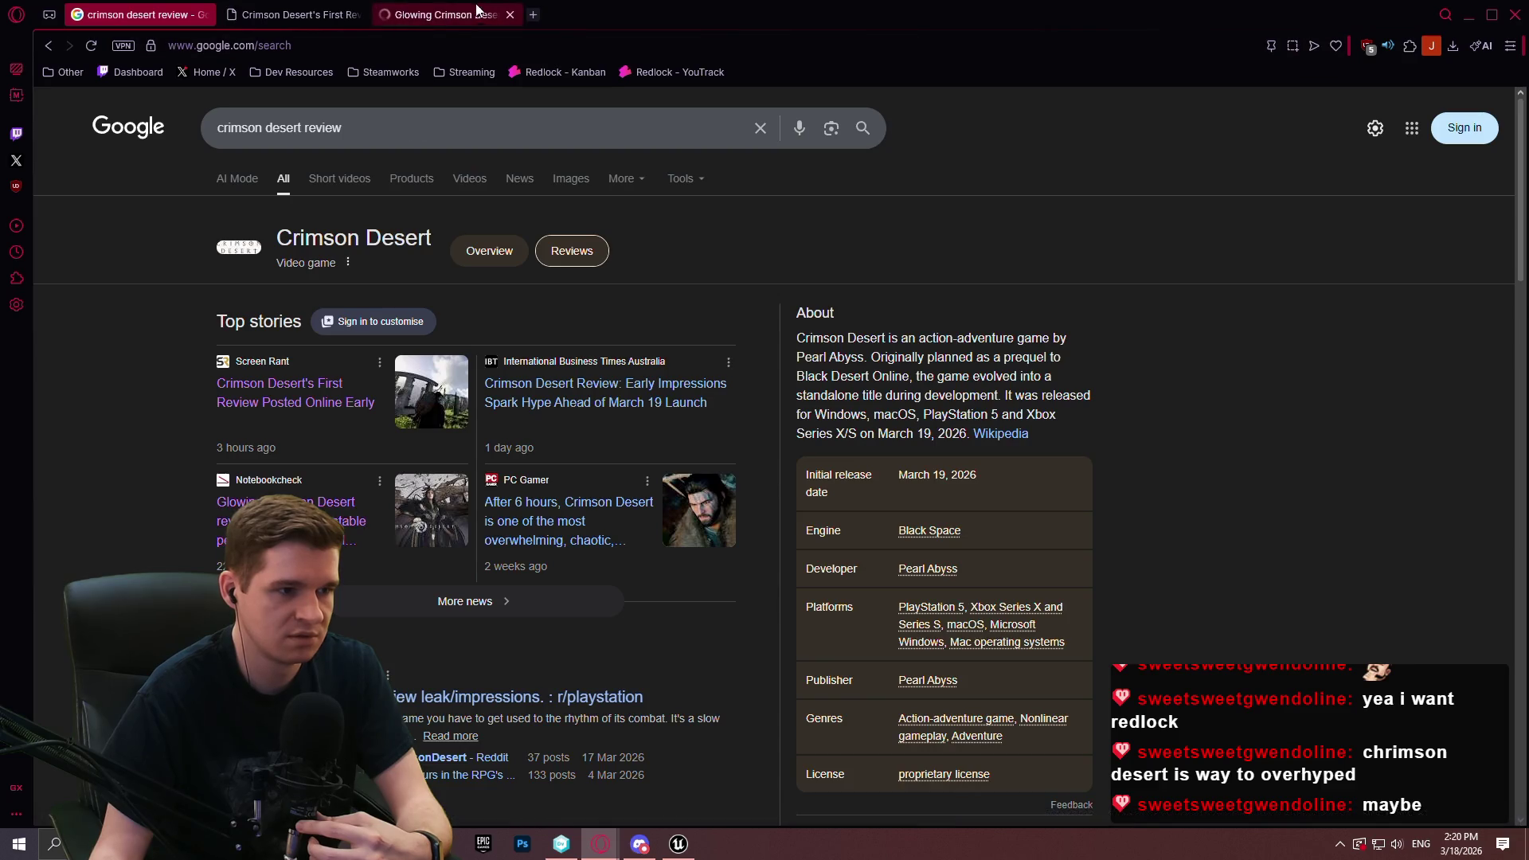
{"action": "left_click", "coordinate": [478, 14]}
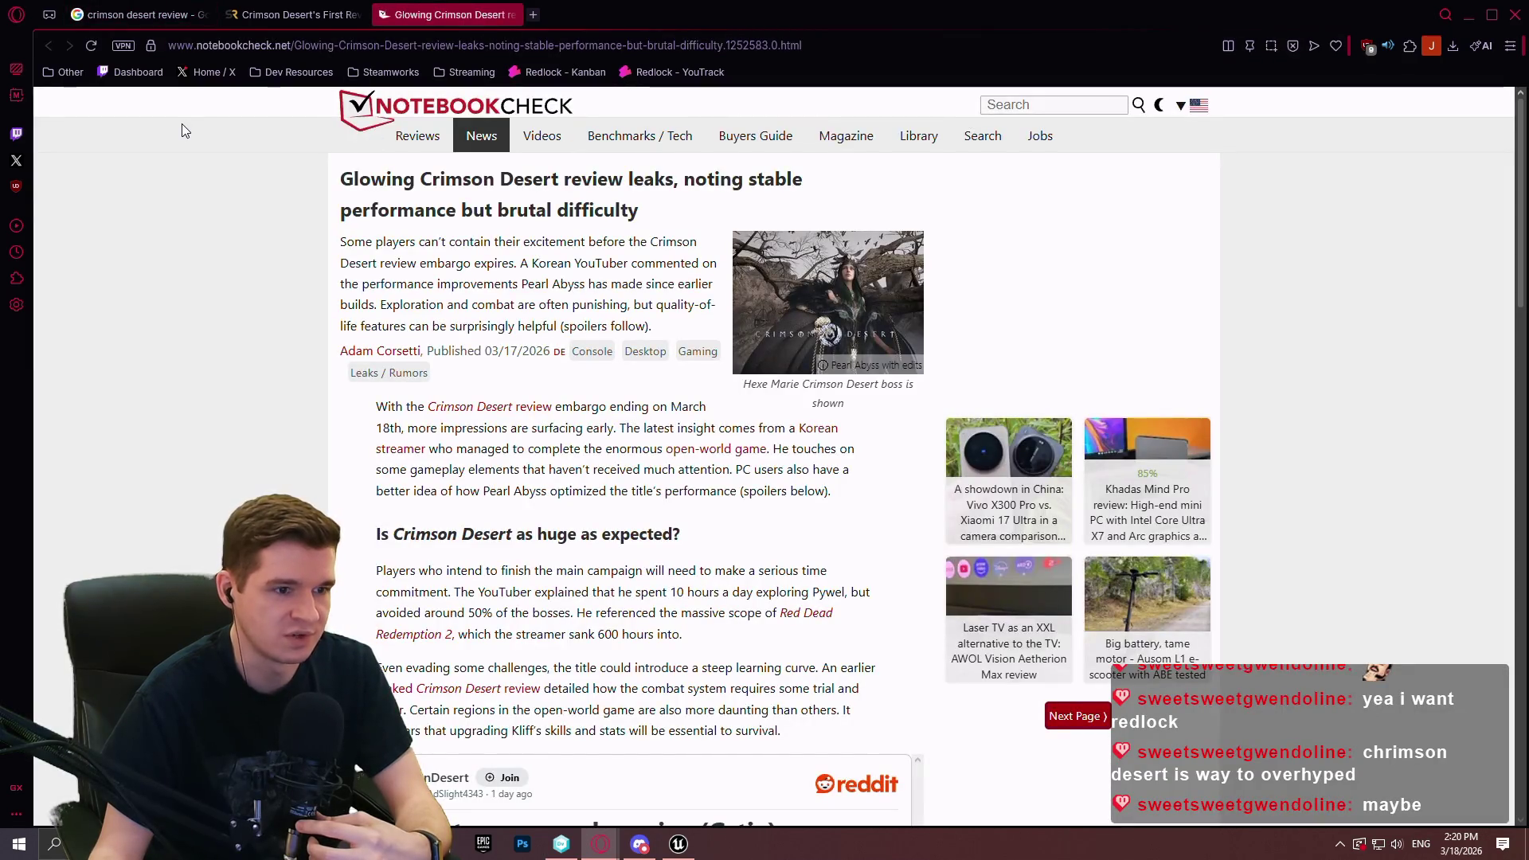
{"action": "scroll", "coordinate": [294, 198], "scroll_direction": "down", "scroll_amount": 5}
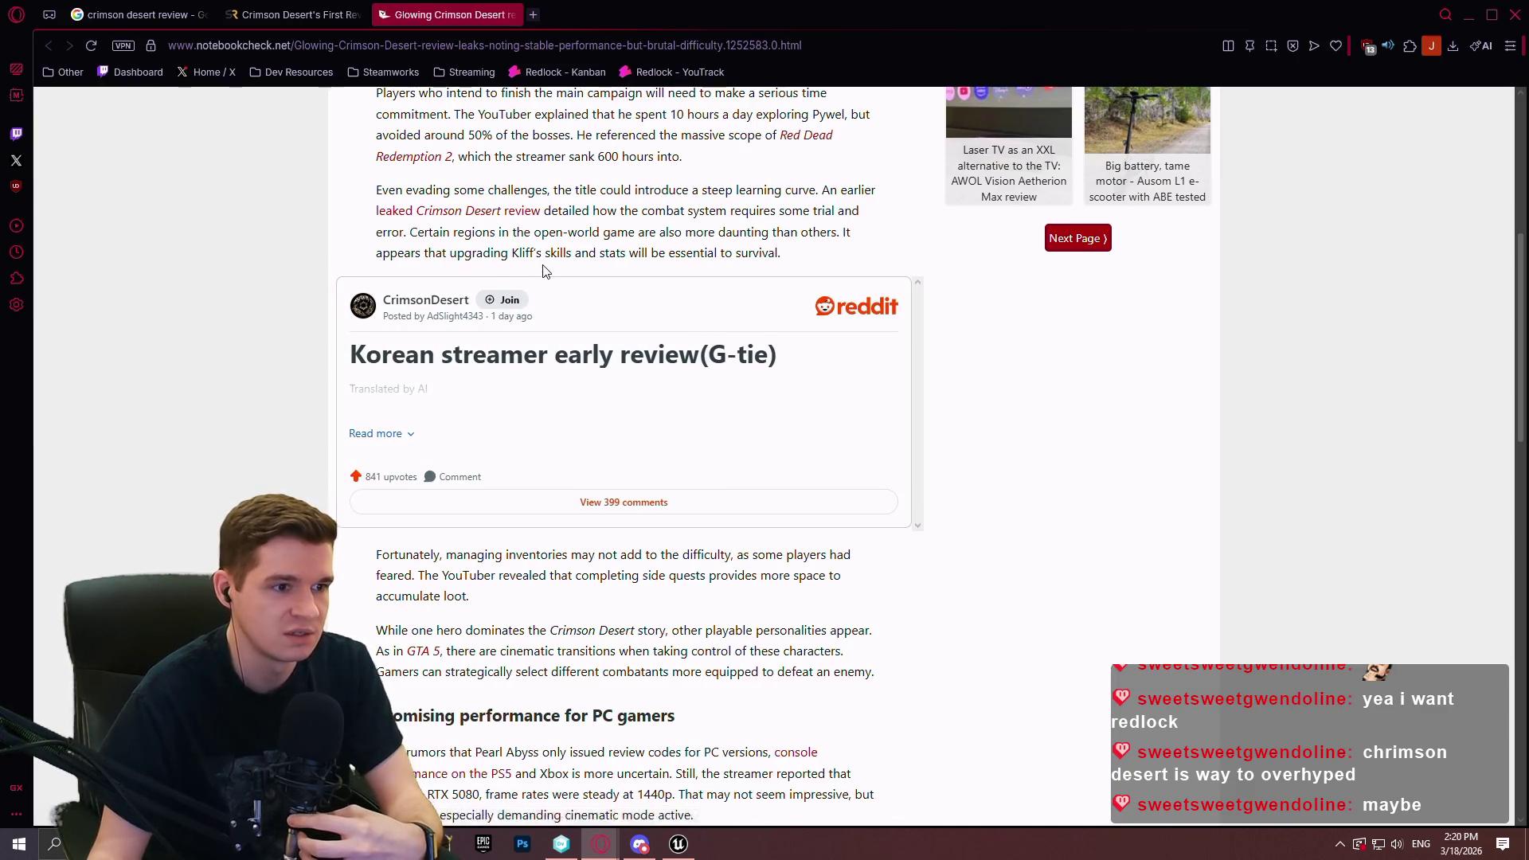
{"action": "scroll", "coordinate": [462, 239], "scroll_direction": "up", "scroll_amount": 1}
{"action": "left_click", "coordinate": [518, 15]}
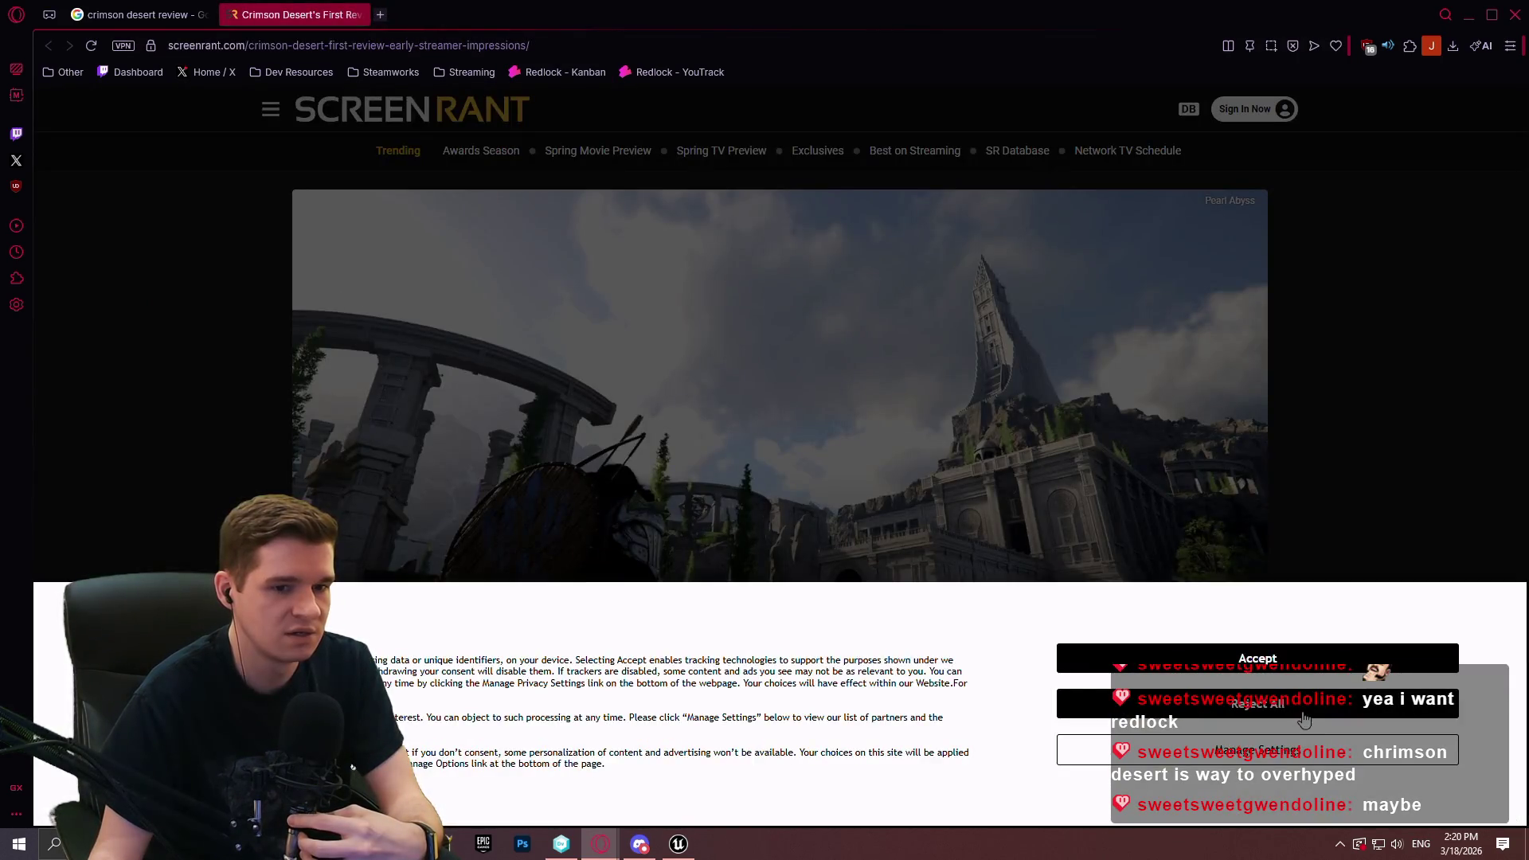
Read the Screen Rant Crimson Desert impressions, then return to the YouTrack Moving article
{"action": "left_click", "coordinate": [1304, 720]}
{"action": "scroll", "coordinate": [1232, 364], "scroll_direction": "down", "scroll_amount": 4}
{"action": "scroll", "coordinate": [583, 328], "scroll_direction": "down", "scroll_amount": 8}
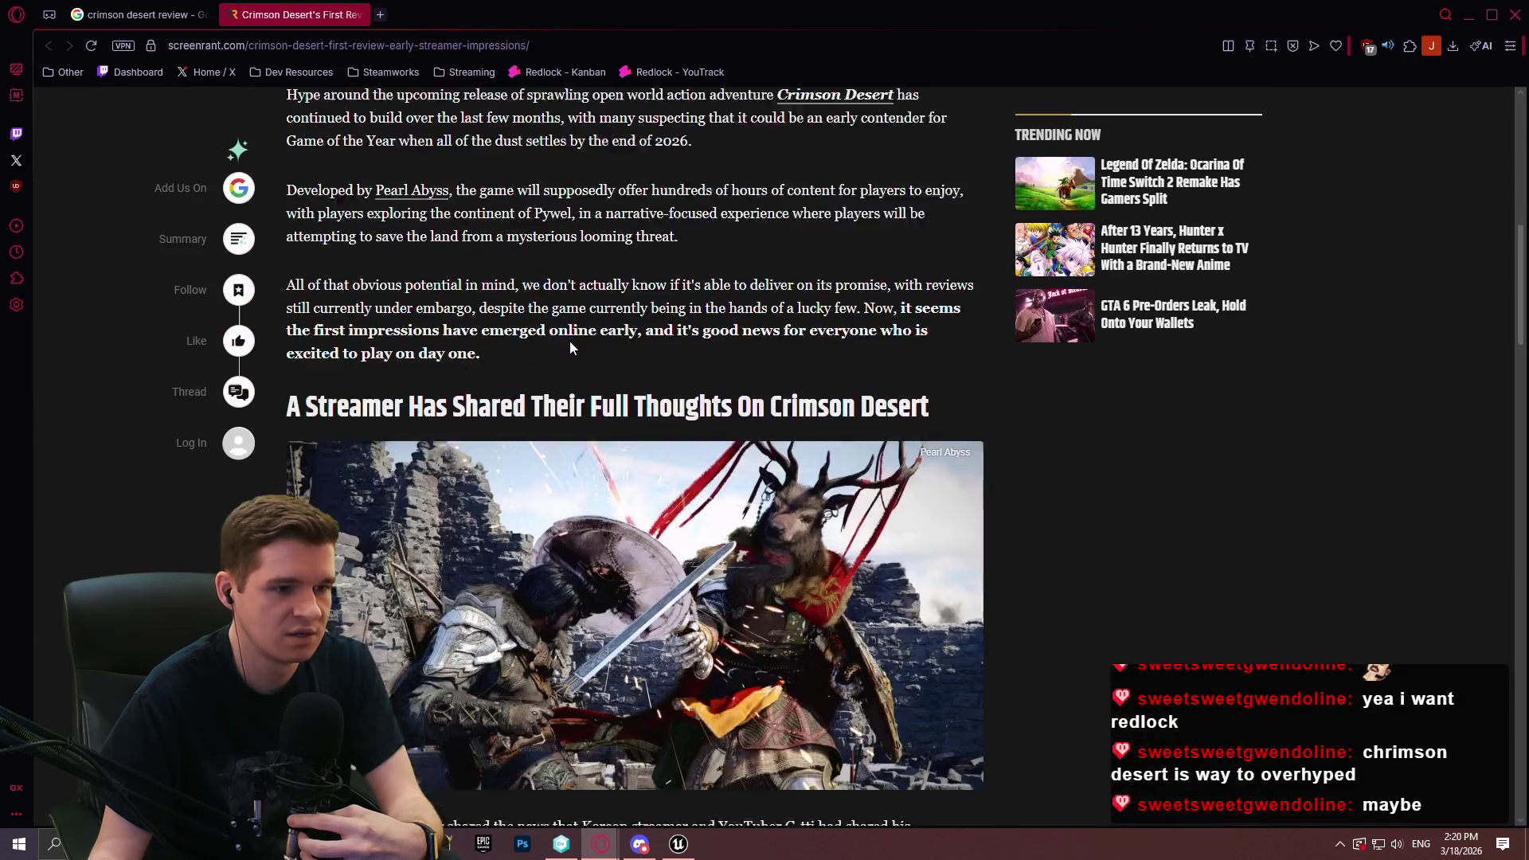
{"action": "scroll", "coordinate": [563, 341], "scroll_direction": "down", "scroll_amount": 4}
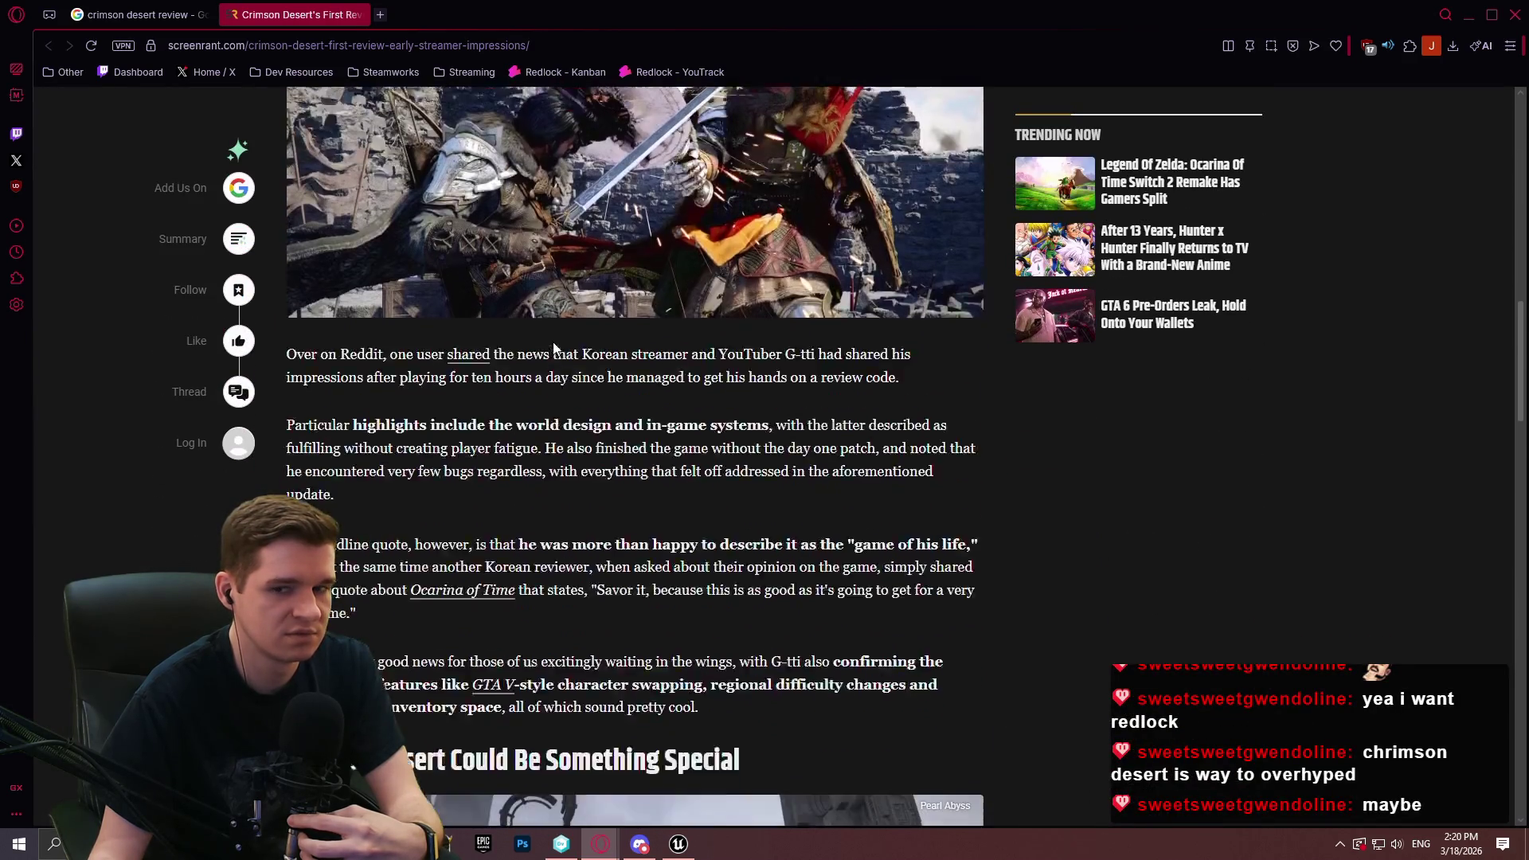
{"action": "scroll", "coordinate": [550, 351], "scroll_direction": "down", "scroll_amount": 5}
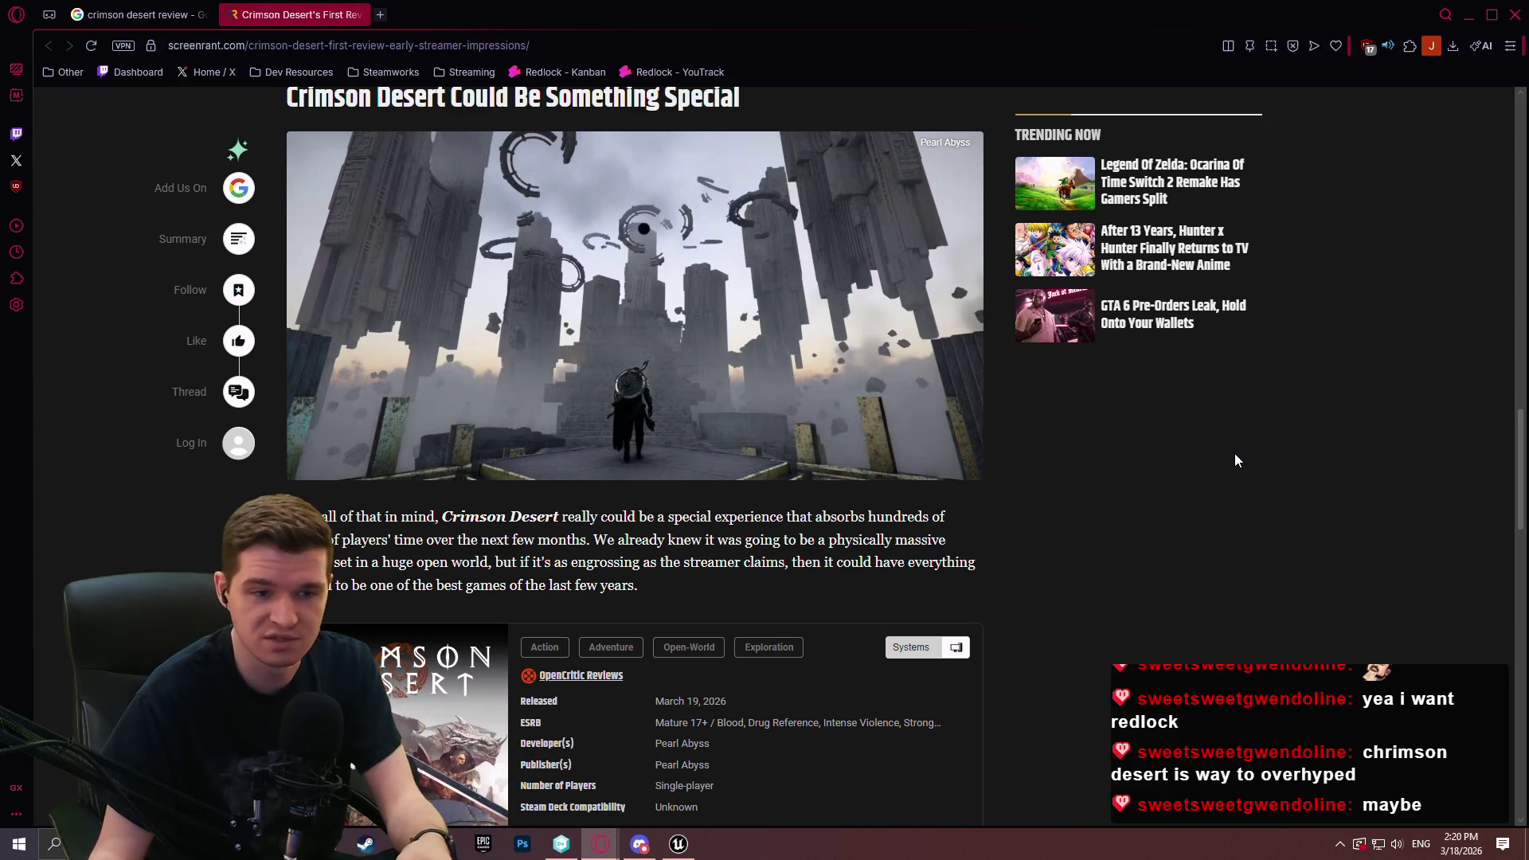
{"action": "scroll", "coordinate": [1322, 470], "scroll_direction": "up", "scroll_amount": 3}
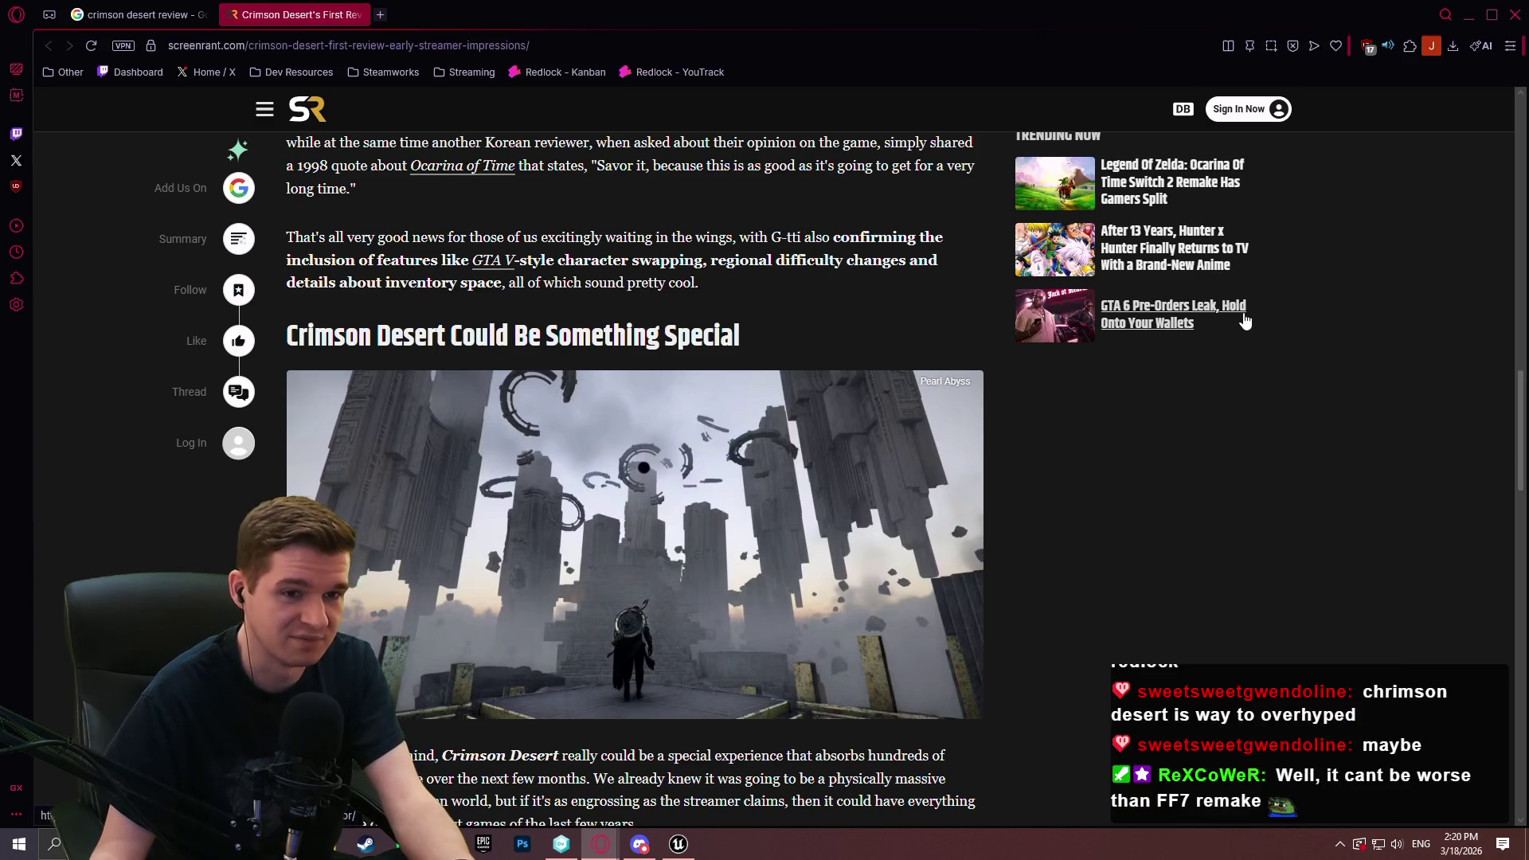
{"action": "scroll", "coordinate": [1282, 398], "scroll_direction": "down", "scroll_amount": 8}
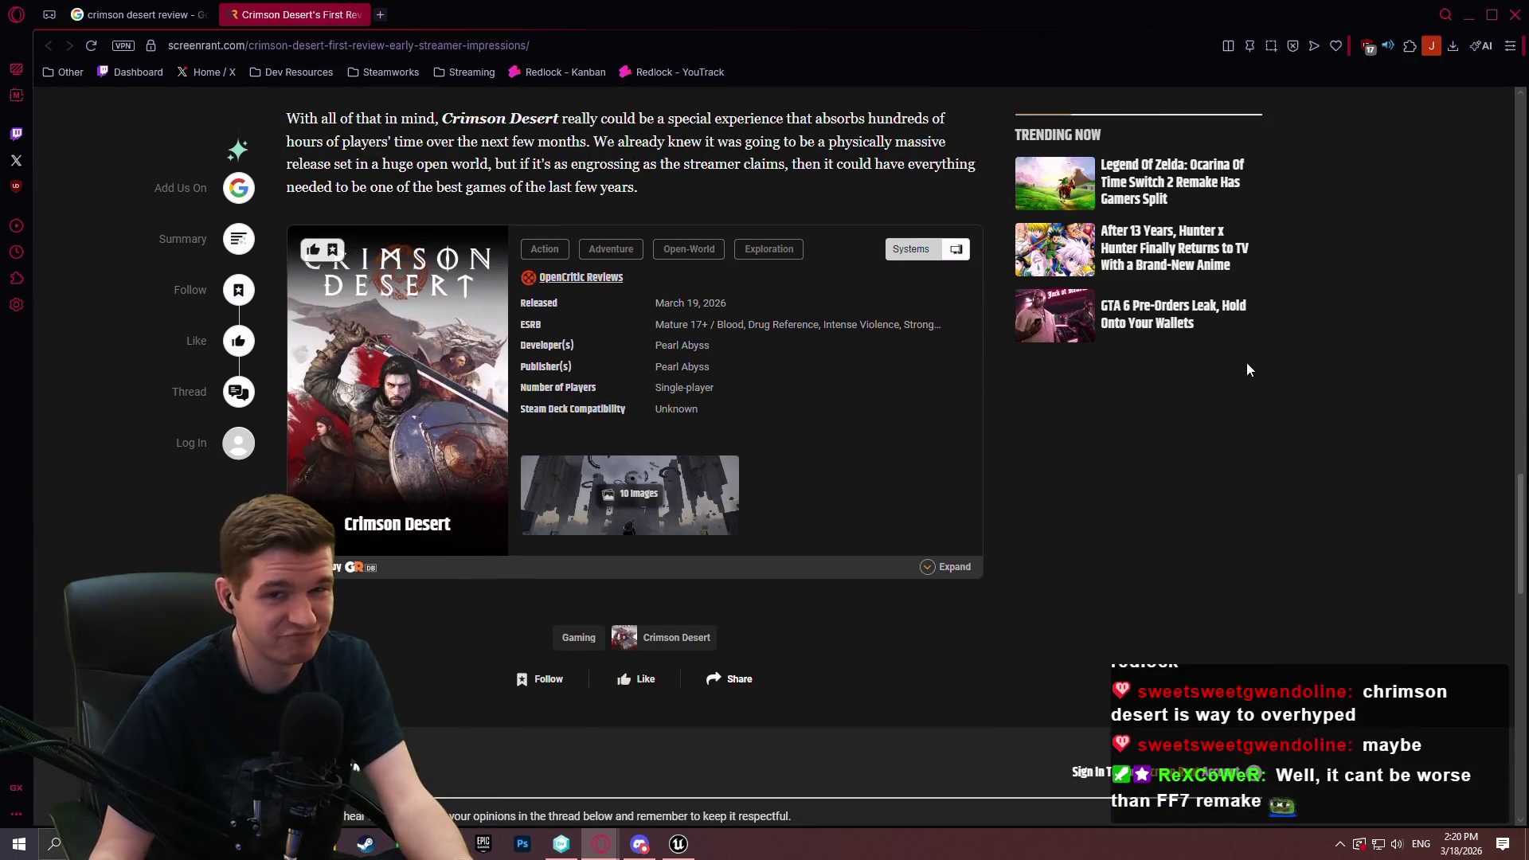
{"action": "key", "text": "alt+Tab"}
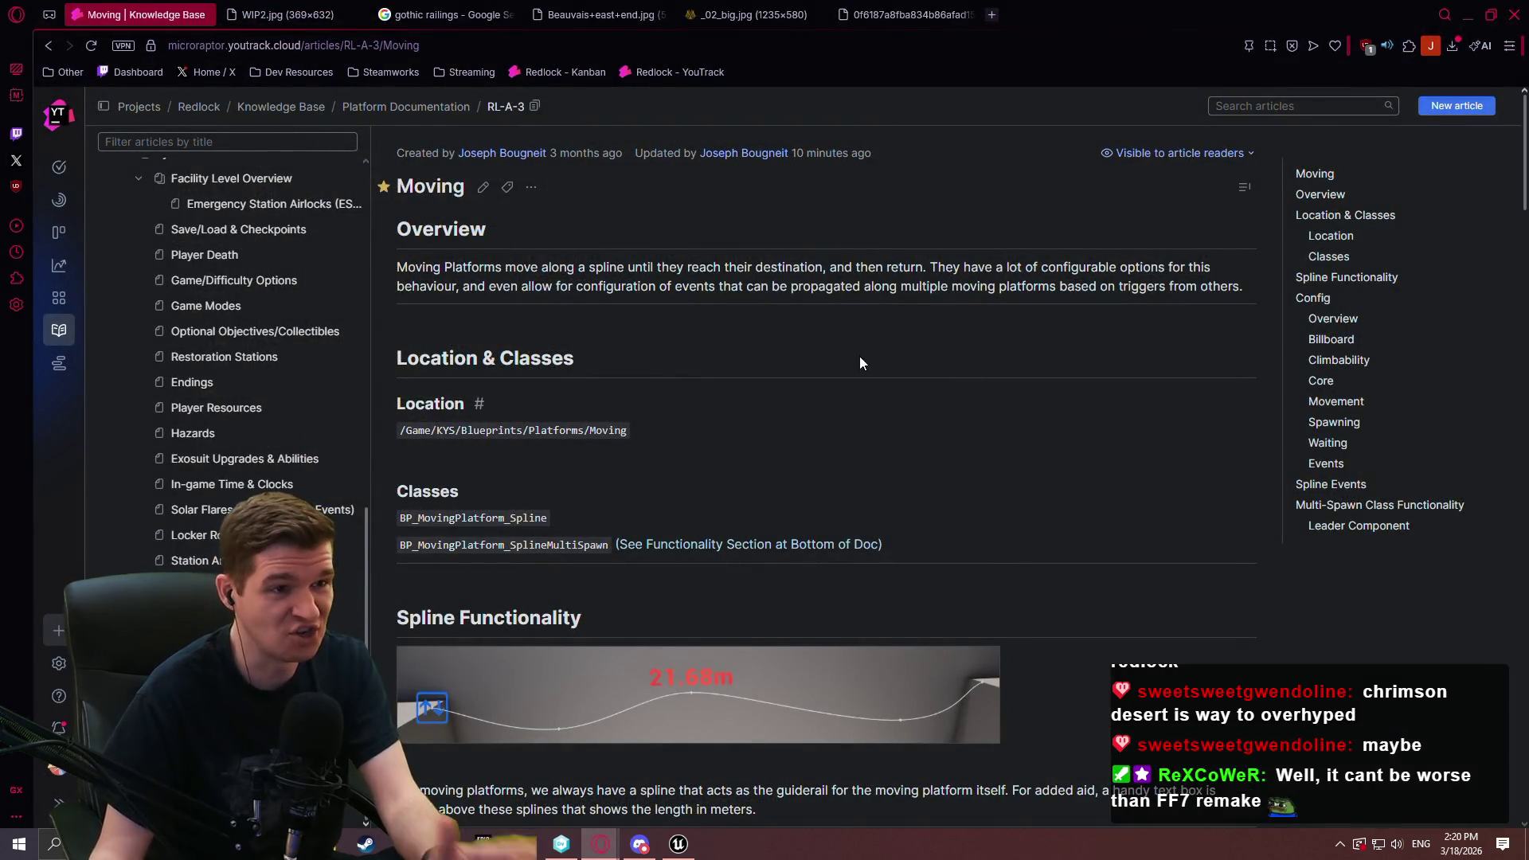
Return to the Unreal EventGraph and select the RespawnLeader, Branch, timer and Is Valid nodes
{"action": "left_click", "coordinate": [691, 847]}
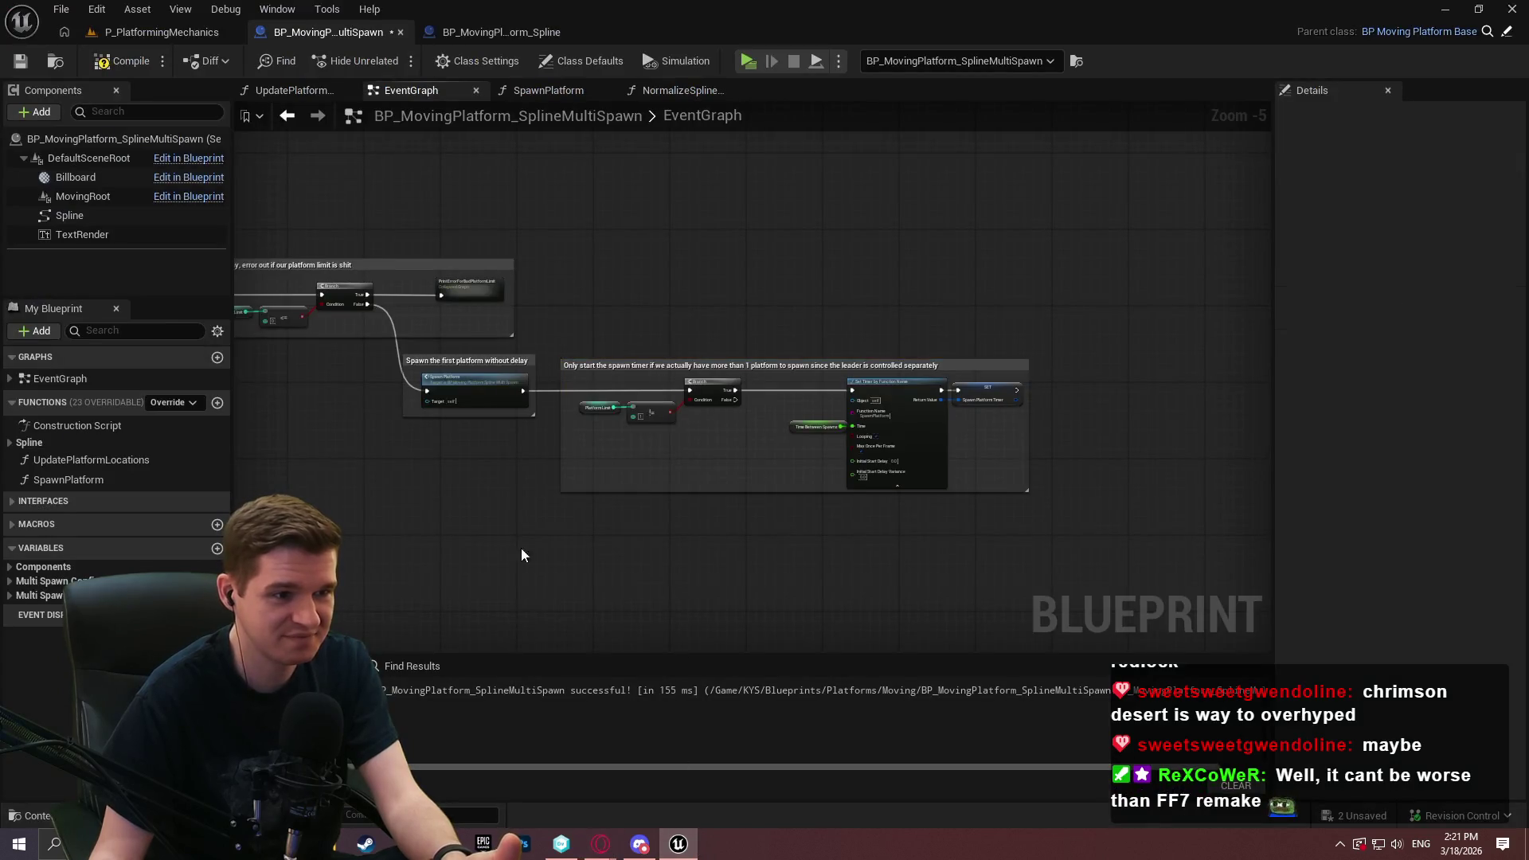
{"action": "scroll", "coordinate": [777, 532], "scroll_direction": "down", "scroll_amount": 5}
{"action": "scroll", "coordinate": [836, 391], "scroll_direction": "up", "scroll_amount": 3}
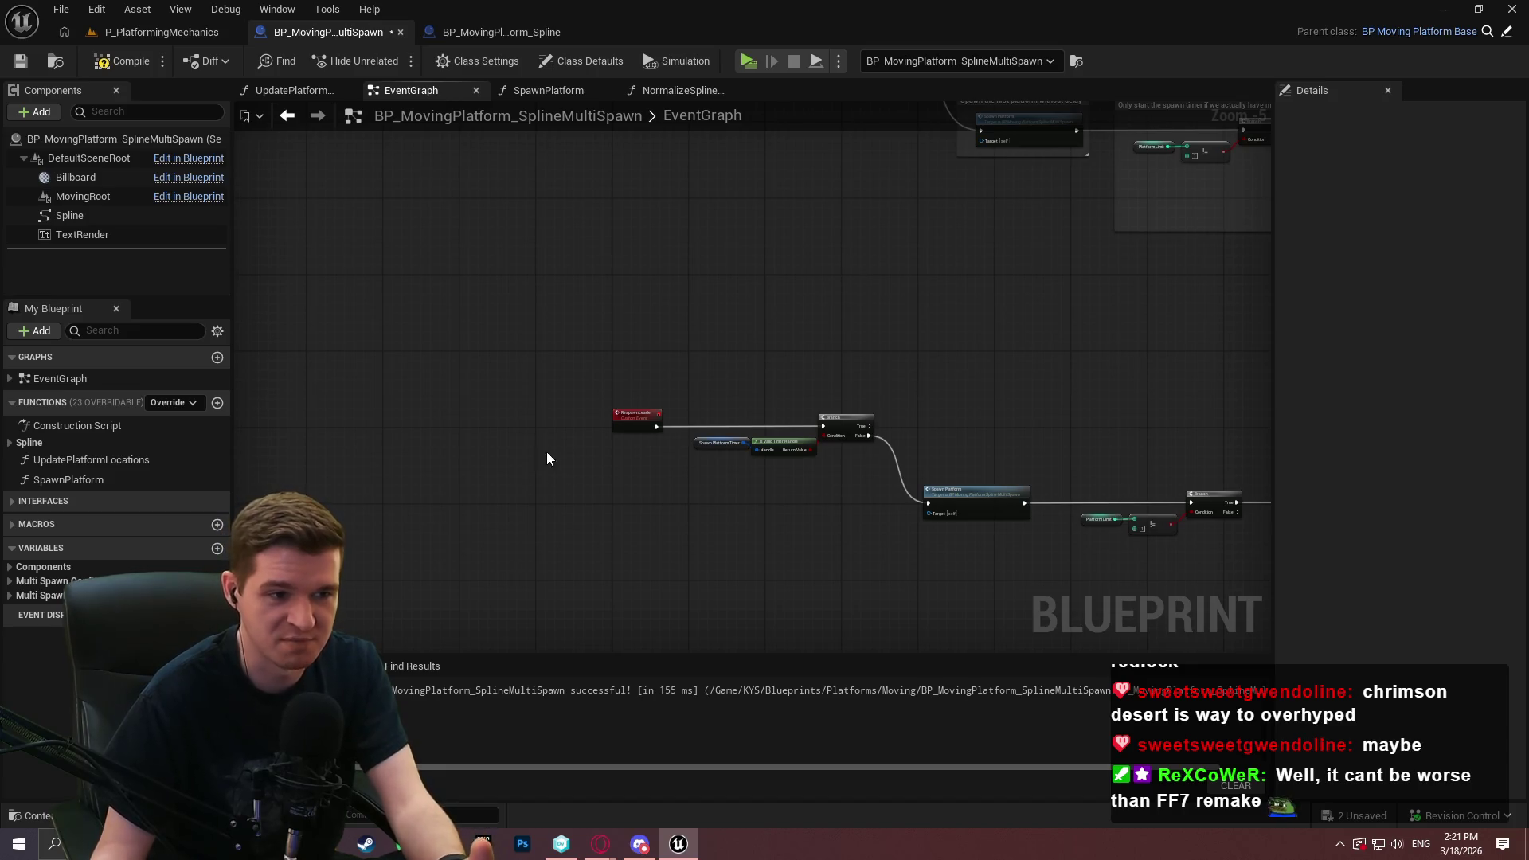
{"action": "scroll", "coordinate": [549, 391], "scroll_direction": "up", "scroll_amount": 3}
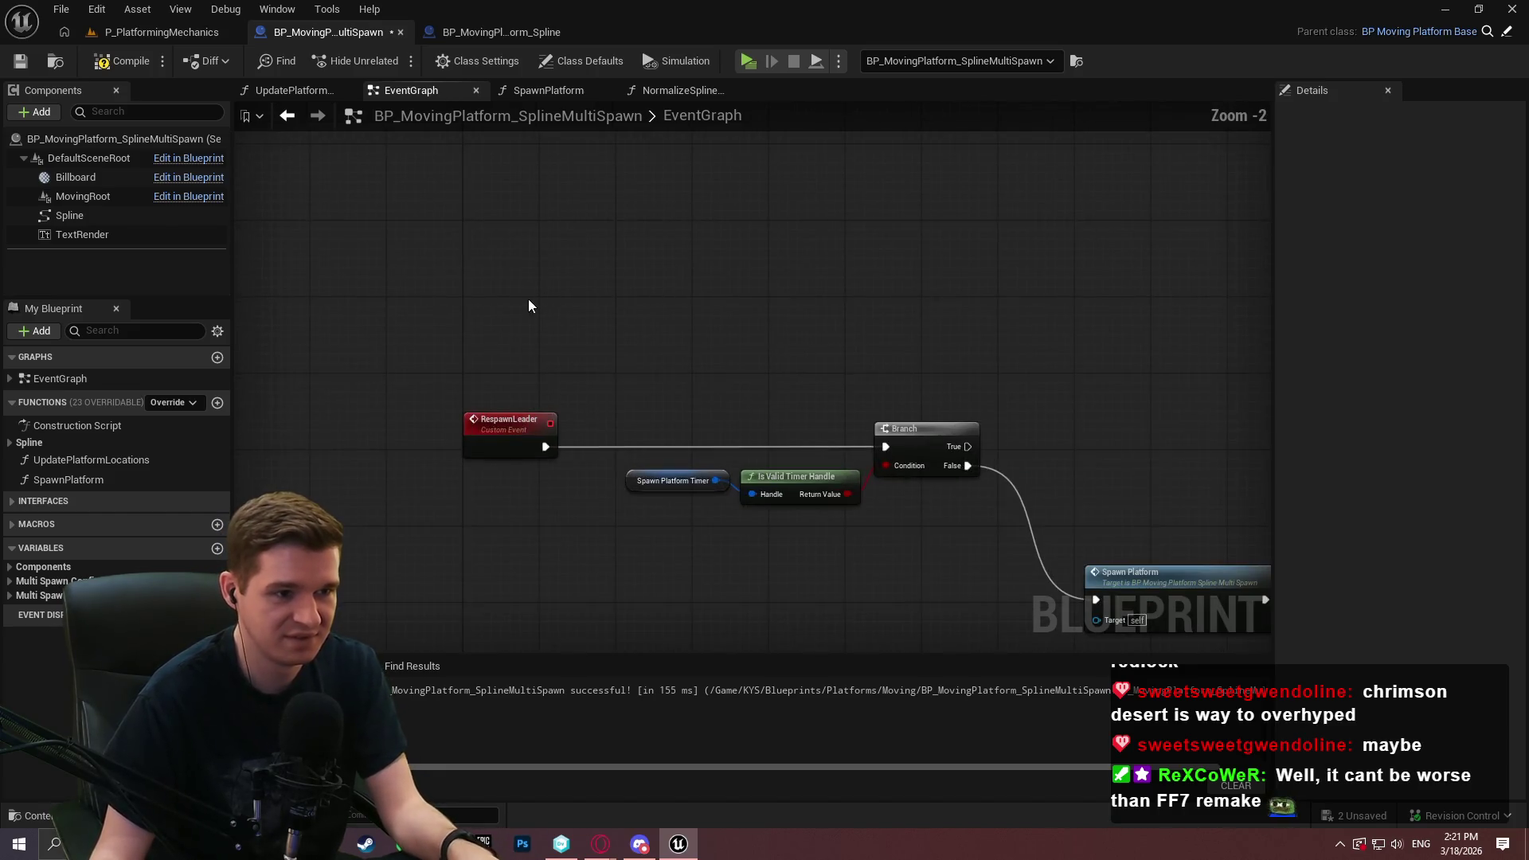
{"action": "mouse_move", "coordinate": [1066, 537]}
{"action": "left_mouse_down"}
{"action": "mouse_move", "coordinate": [1006, 609]}
{"action": "mouse_move", "coordinate": [1032, 532]}
{"action": "left_mouse_up"}
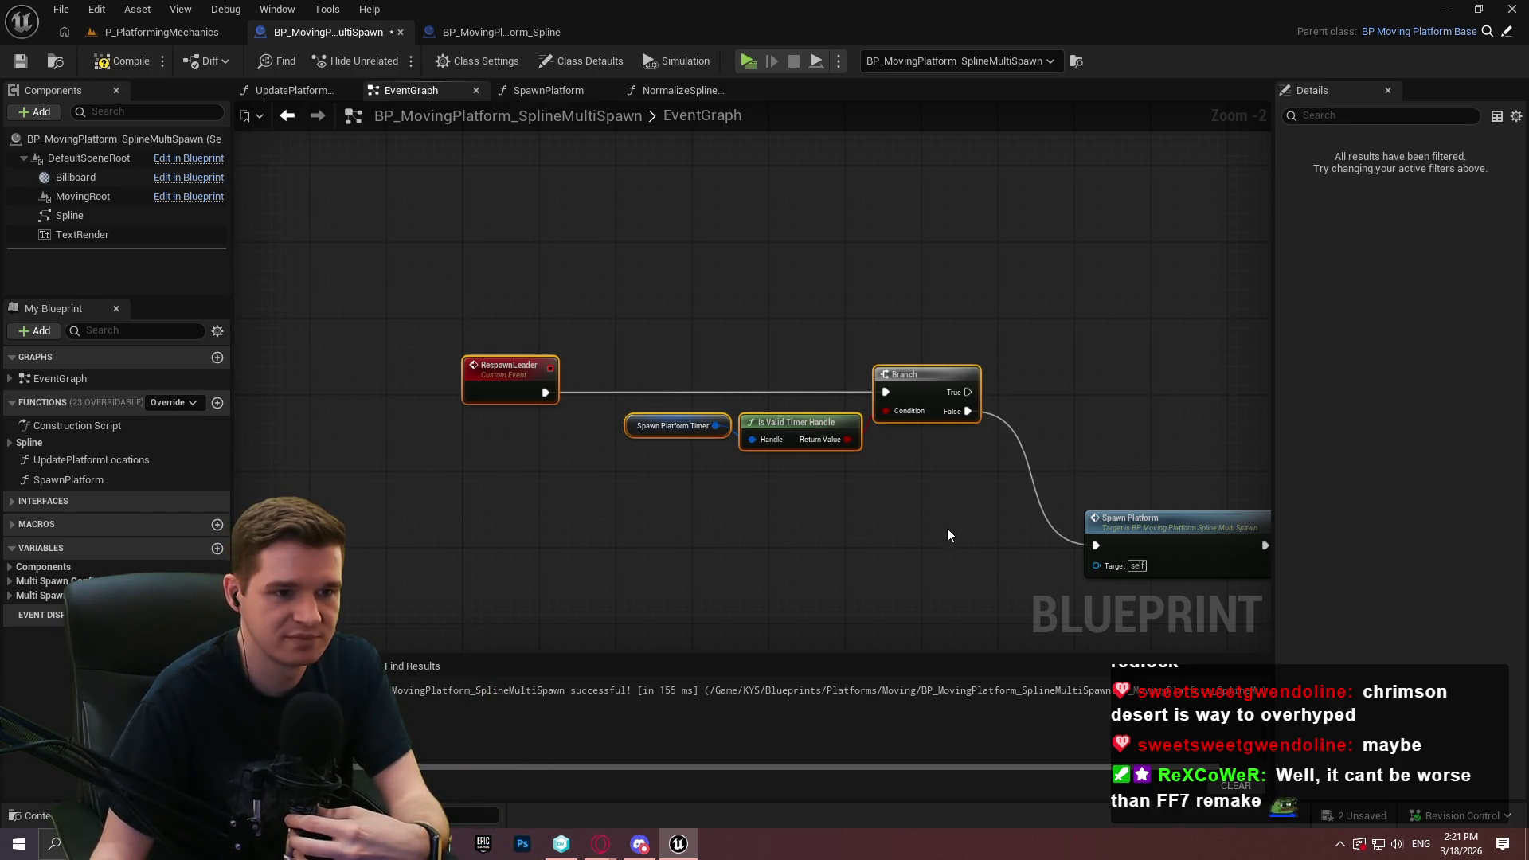
{"action": "left_click", "coordinate": [996, 523]}
{"action": "left_click_drag", "start_coordinate": [996, 523], "coordinate": [409, 339]}
{"action": "mouse_move", "coordinate": [1019, 409]}
{"action": "left_mouse_down"}
{"action": "mouse_move", "coordinate": [788, 345]}
{"action": "mouse_move", "coordinate": [1157, 400]}
{"action": "left_mouse_up"}
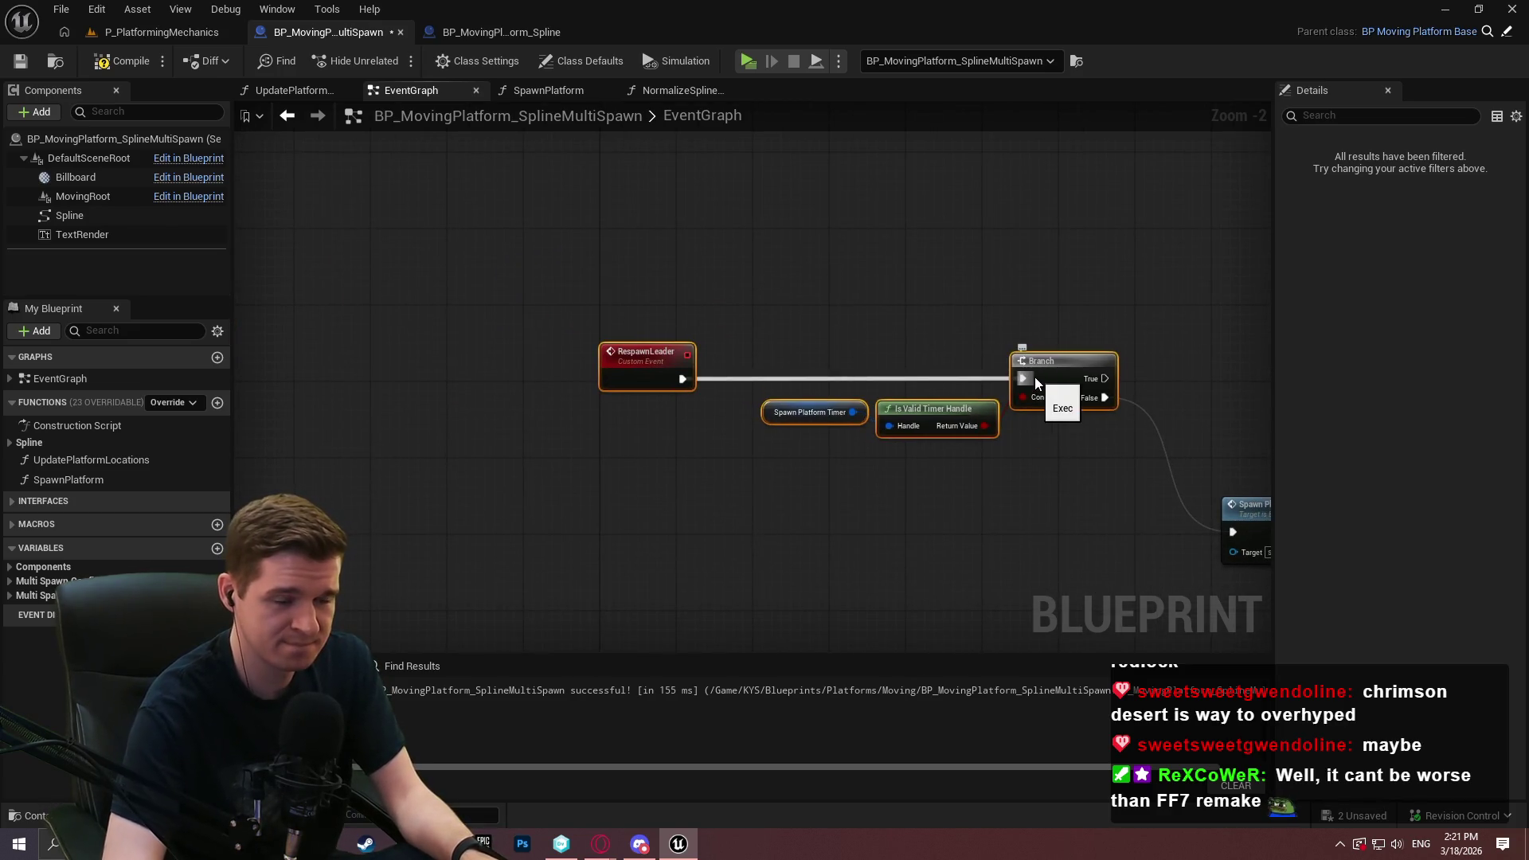
Comment the RespawnLeader nodes: check leader respawn only if the timer is not still running
{"action": "type", "text": "c"}
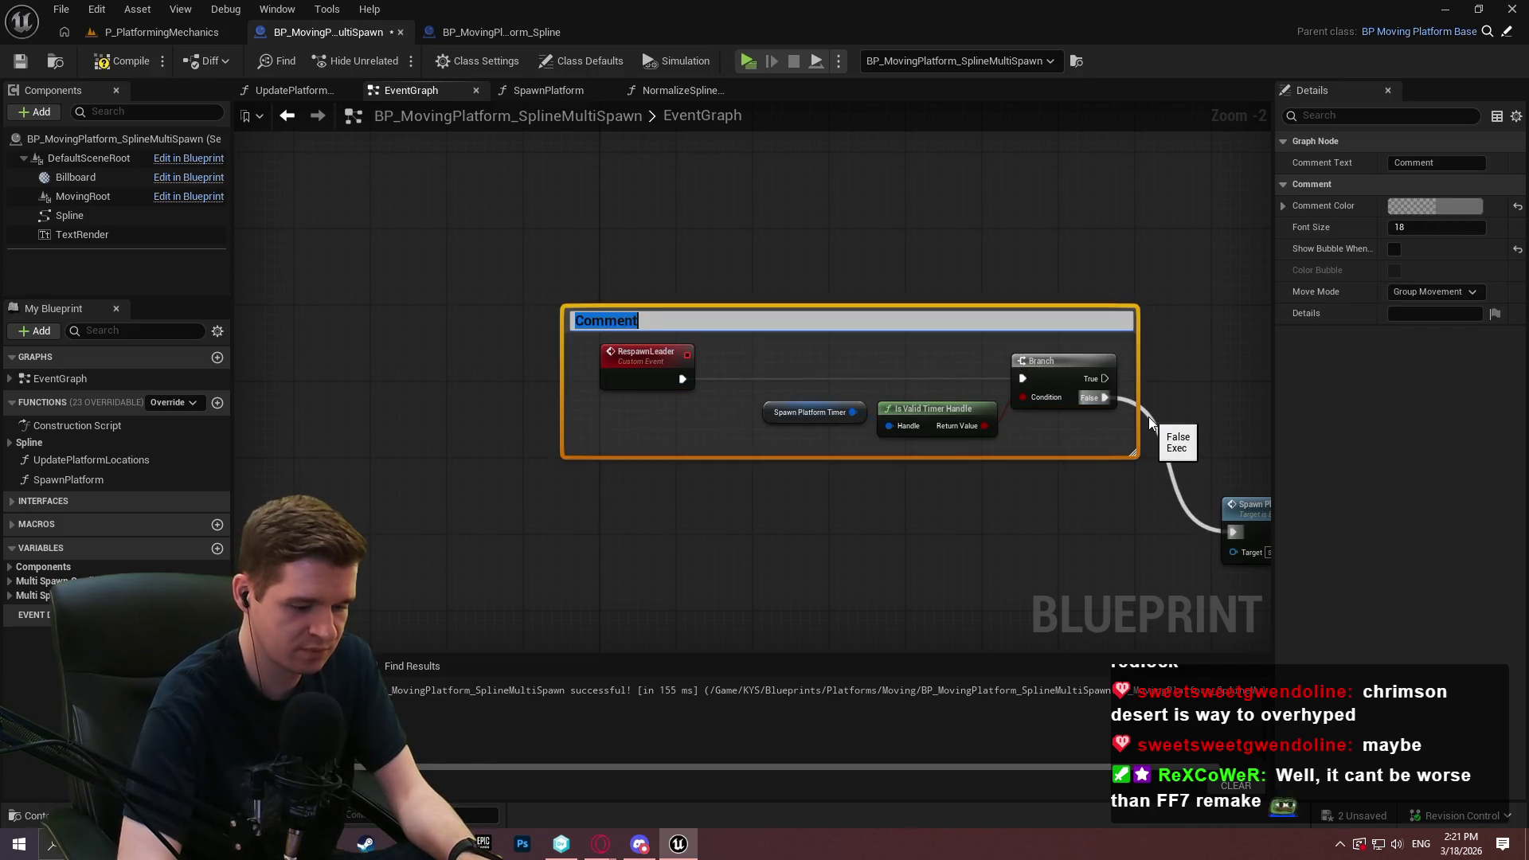
{"action": "type", "text": "Check on respawn of l"}
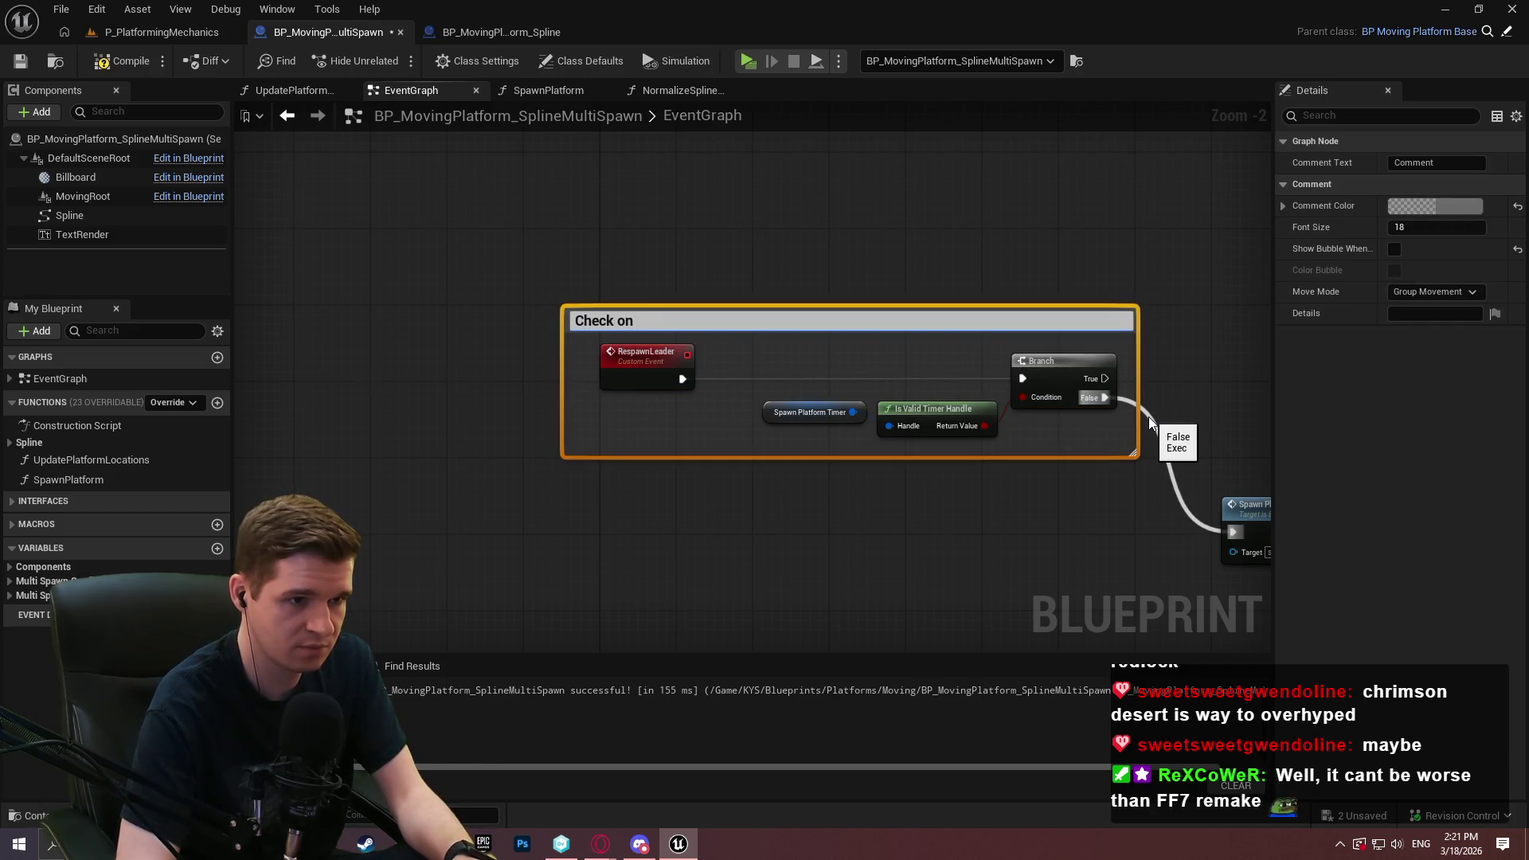
{"action": "type", "text": "eader if our tme"}
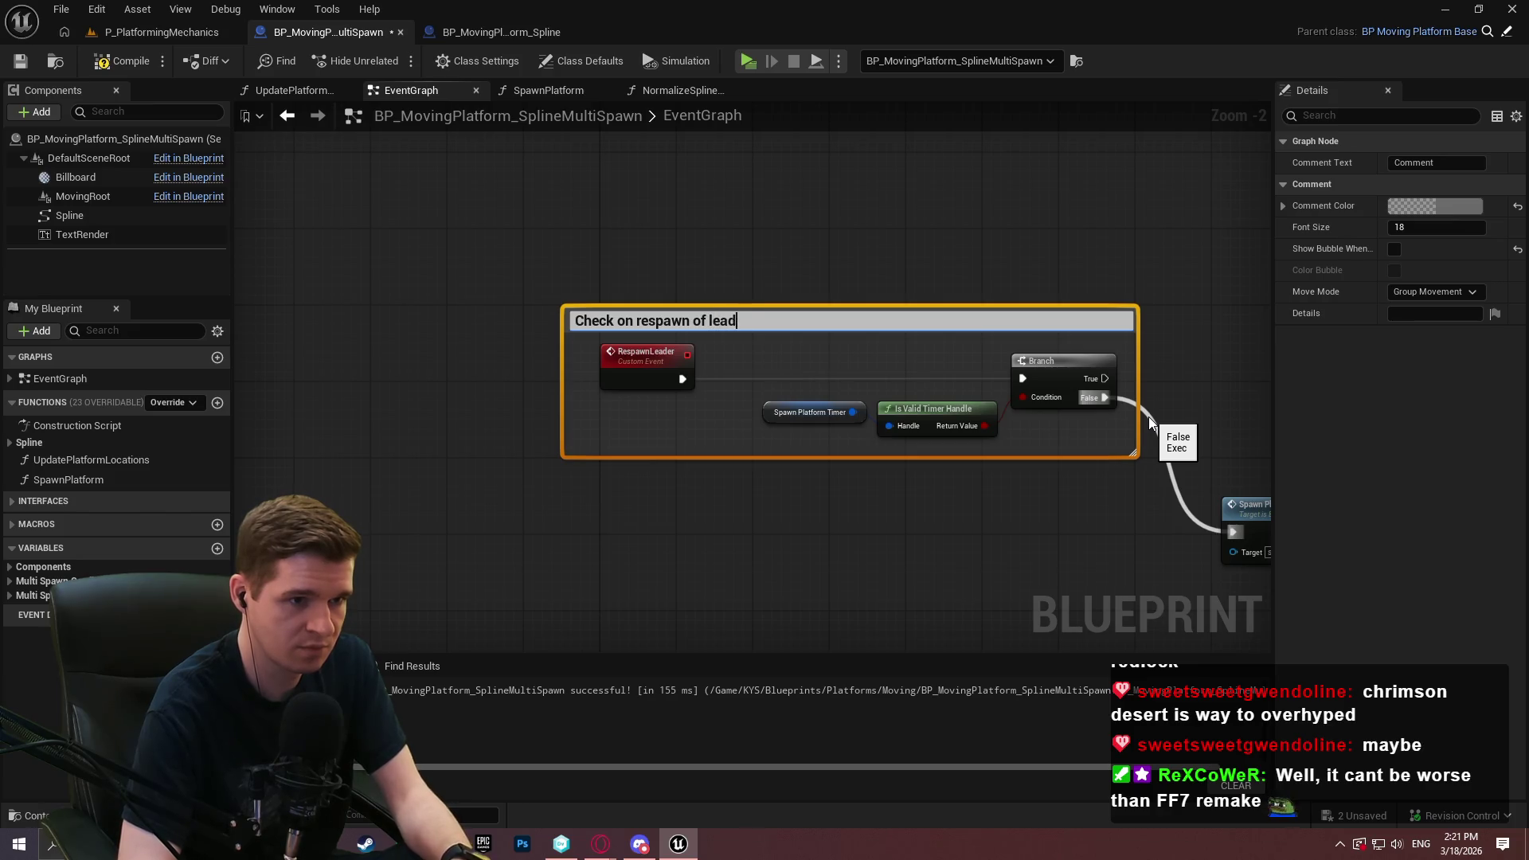
{"action": "key", "text": "BackSpace"}
{"action": "key", "text": "BackSpace"}
{"action": "key", "text": "BackSpace"}
{"action": "type", "text": "timer is, in fact, not r"}
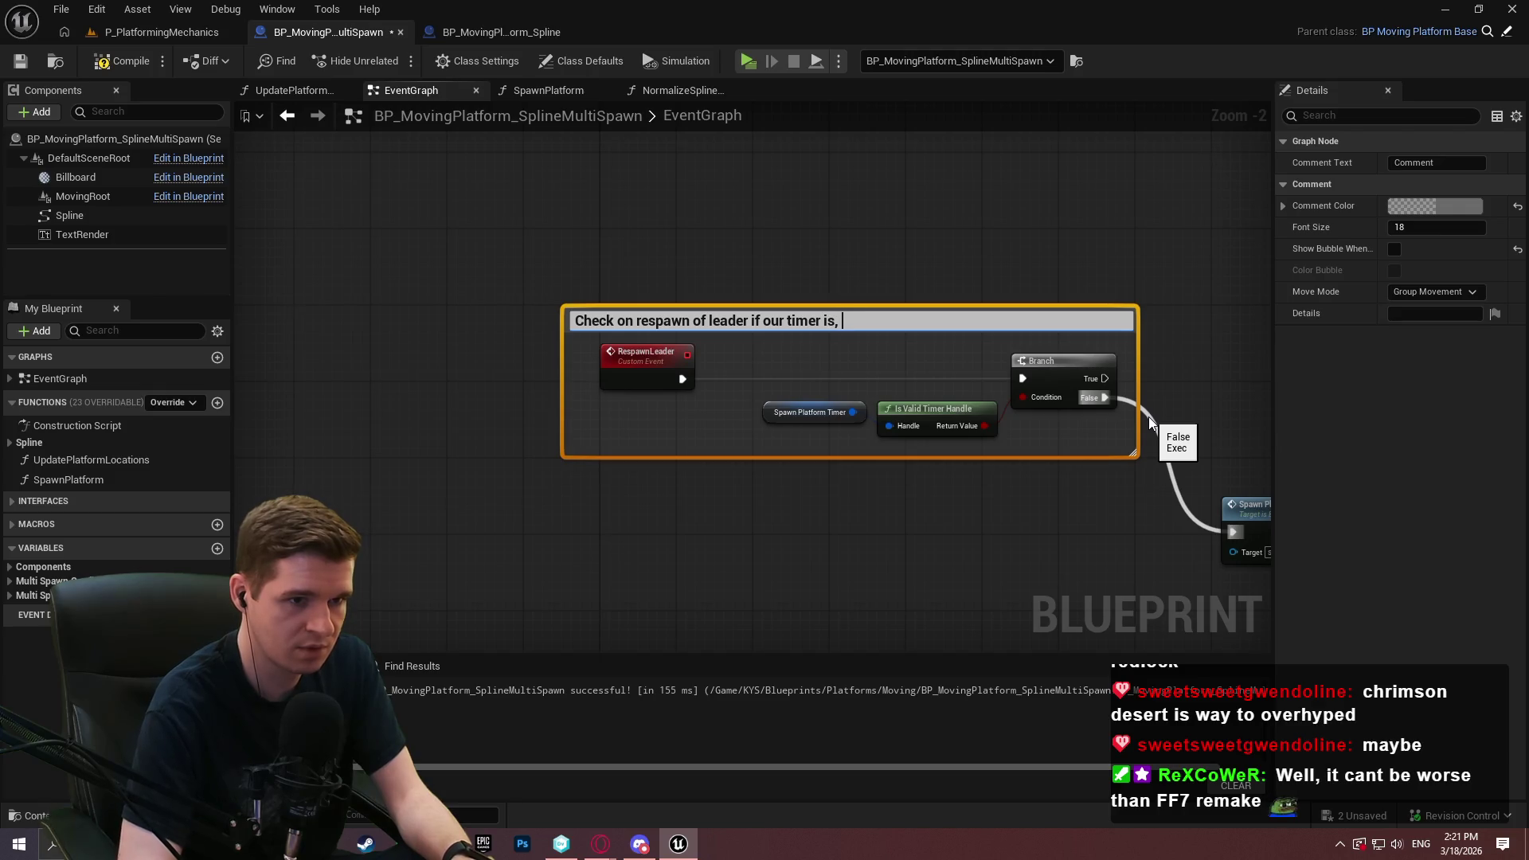
{"action": "key", "text": "BackSpace"}
{"action": "type", "text": "still running"}
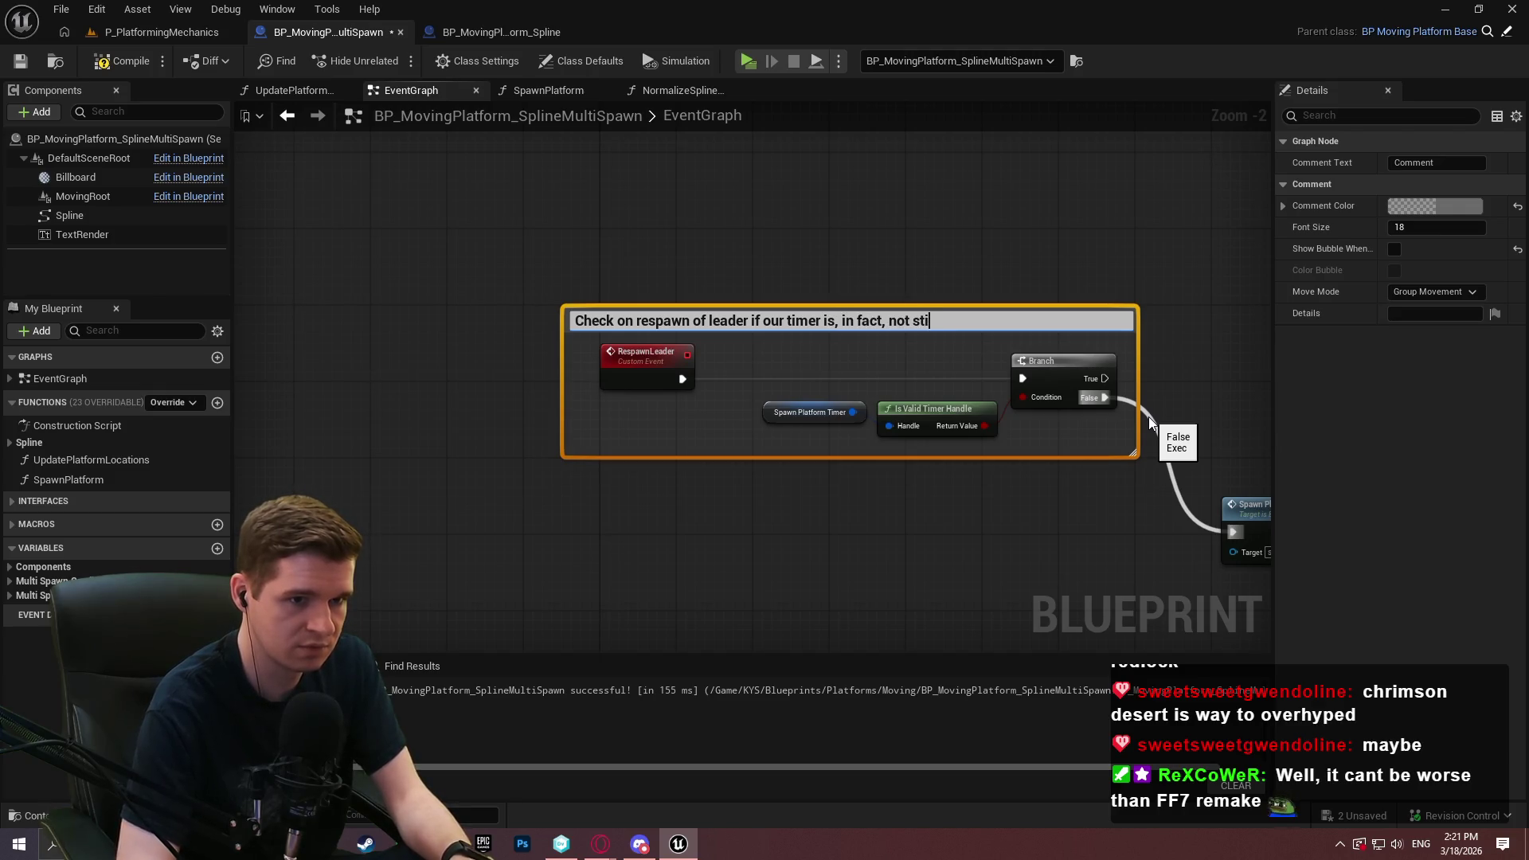
{"action": "key", "text": "Return"}
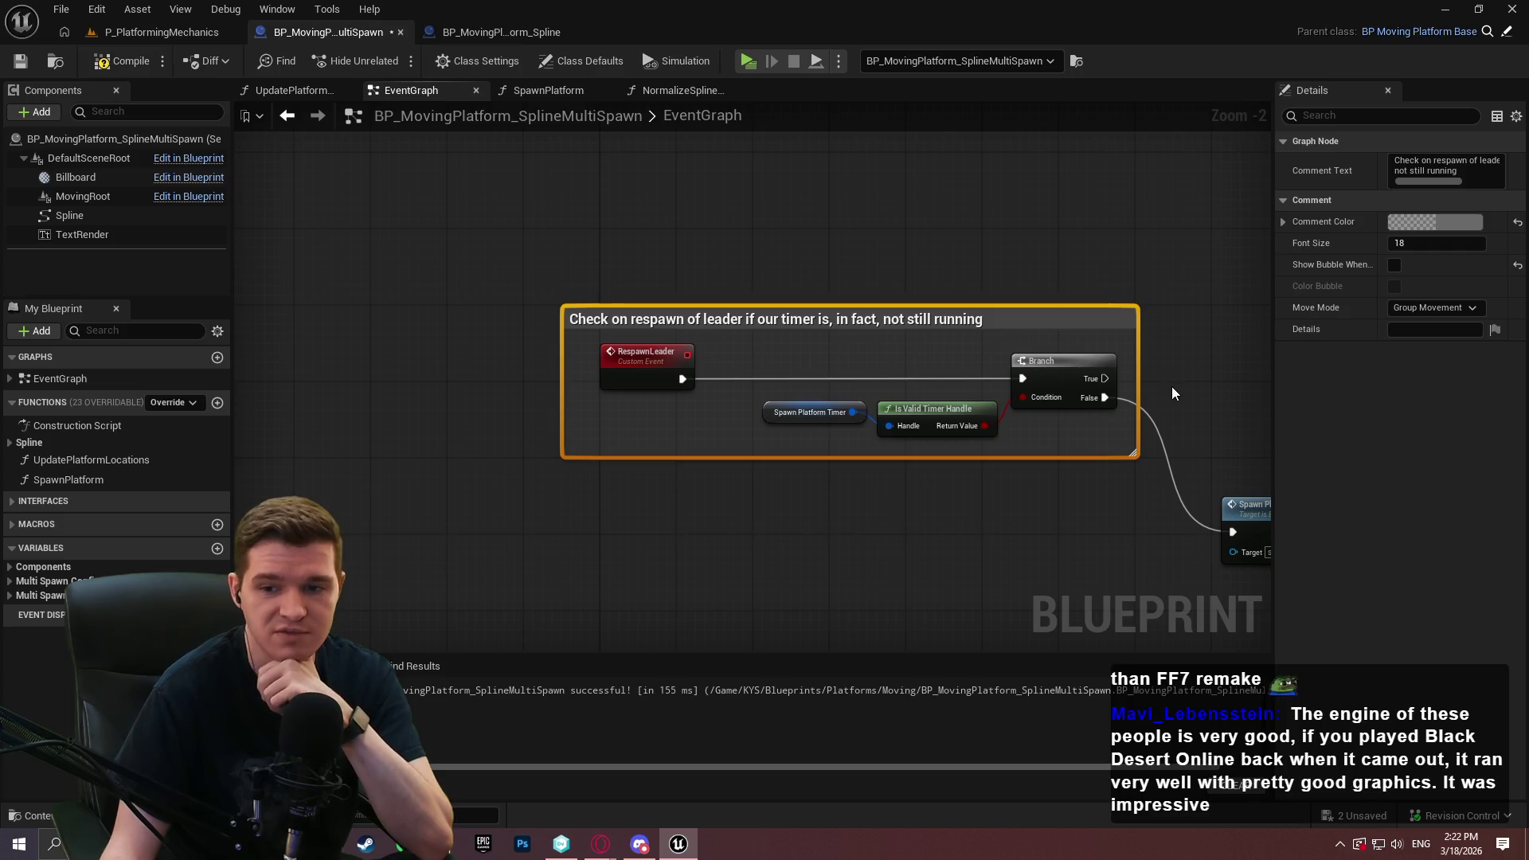
{"action": "left_click_drag", "start_coordinate": [878, 322], "coordinate": [916, 322]}
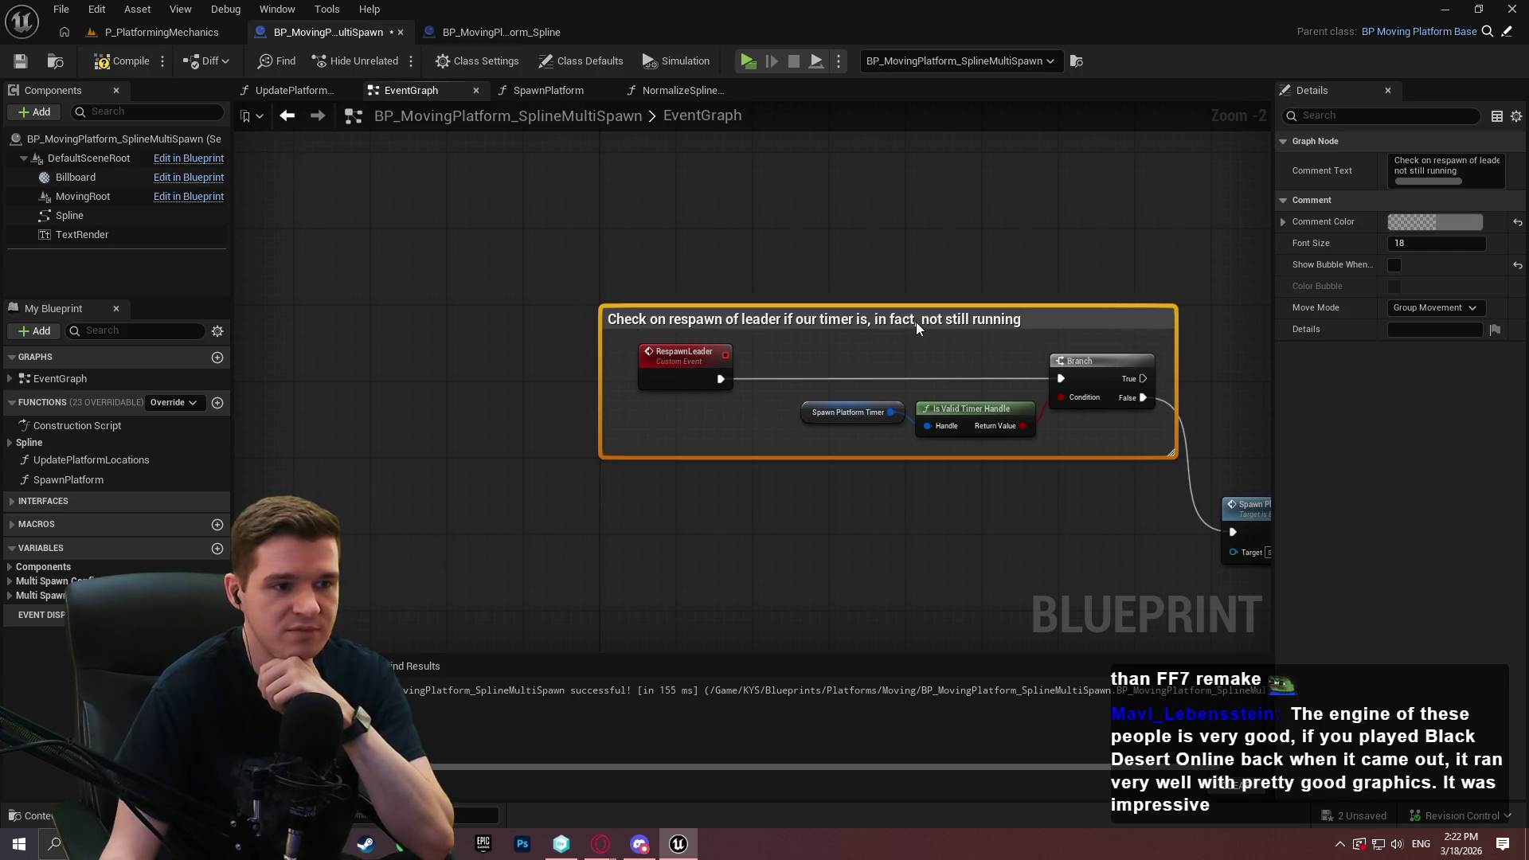
Check the Spawn Platform node, then compile and save the Blueprint
{"action": "left_click_drag", "start_coordinate": [1186, 412], "coordinate": [829, 407]}
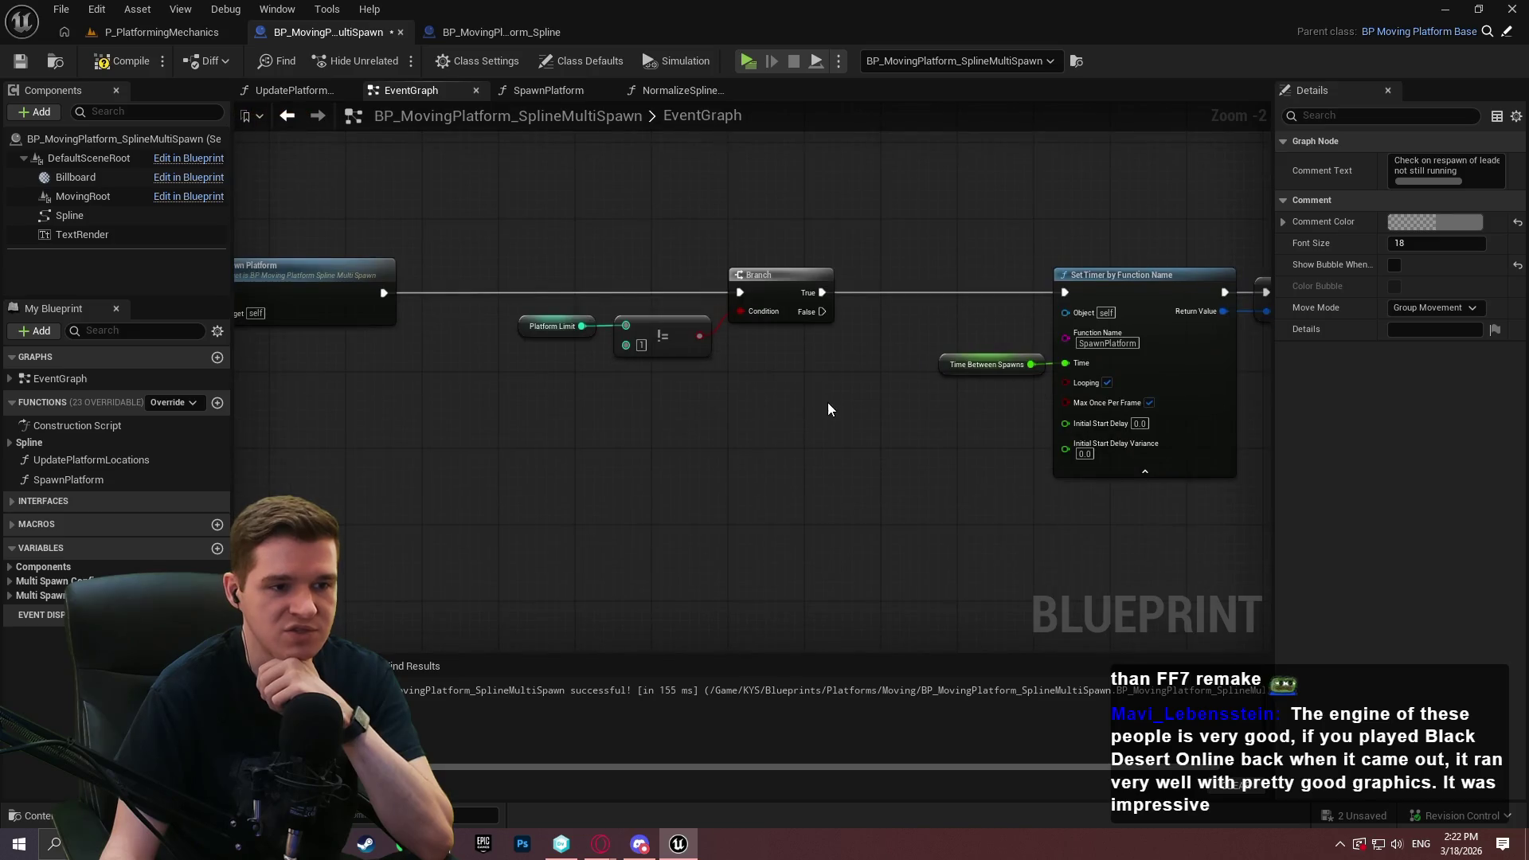
{"action": "left_click_drag", "start_coordinate": [277, 301], "coordinate": [679, 371]}
{"action": "left_click", "coordinate": [733, 371]}
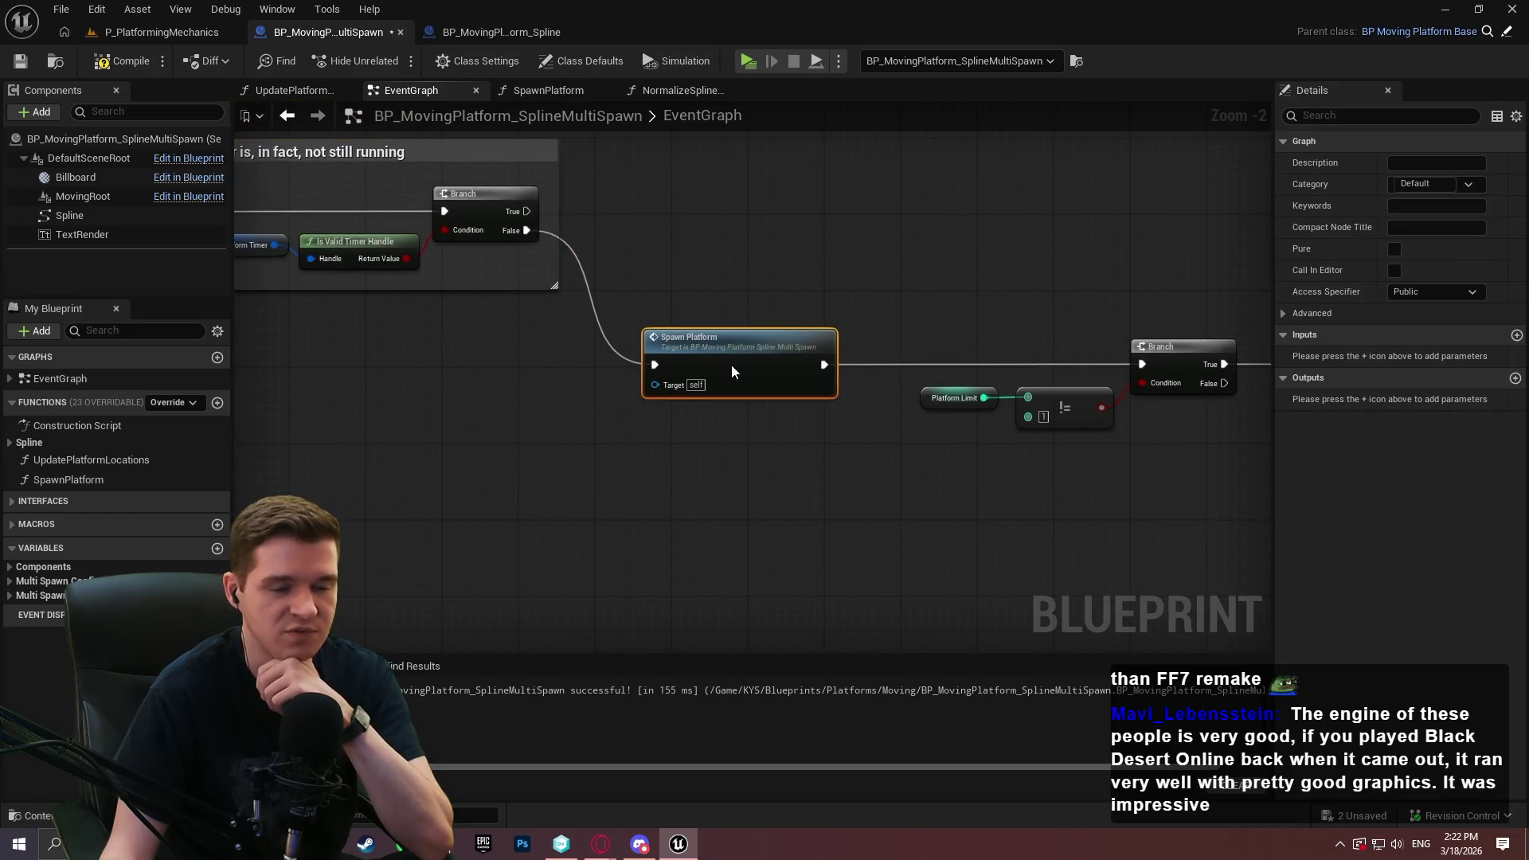
{"action": "left_click", "coordinate": [995, 476]}
{"action": "left_click", "coordinate": [121, 61]}
{"action": "left_click", "coordinate": [20, 61]}
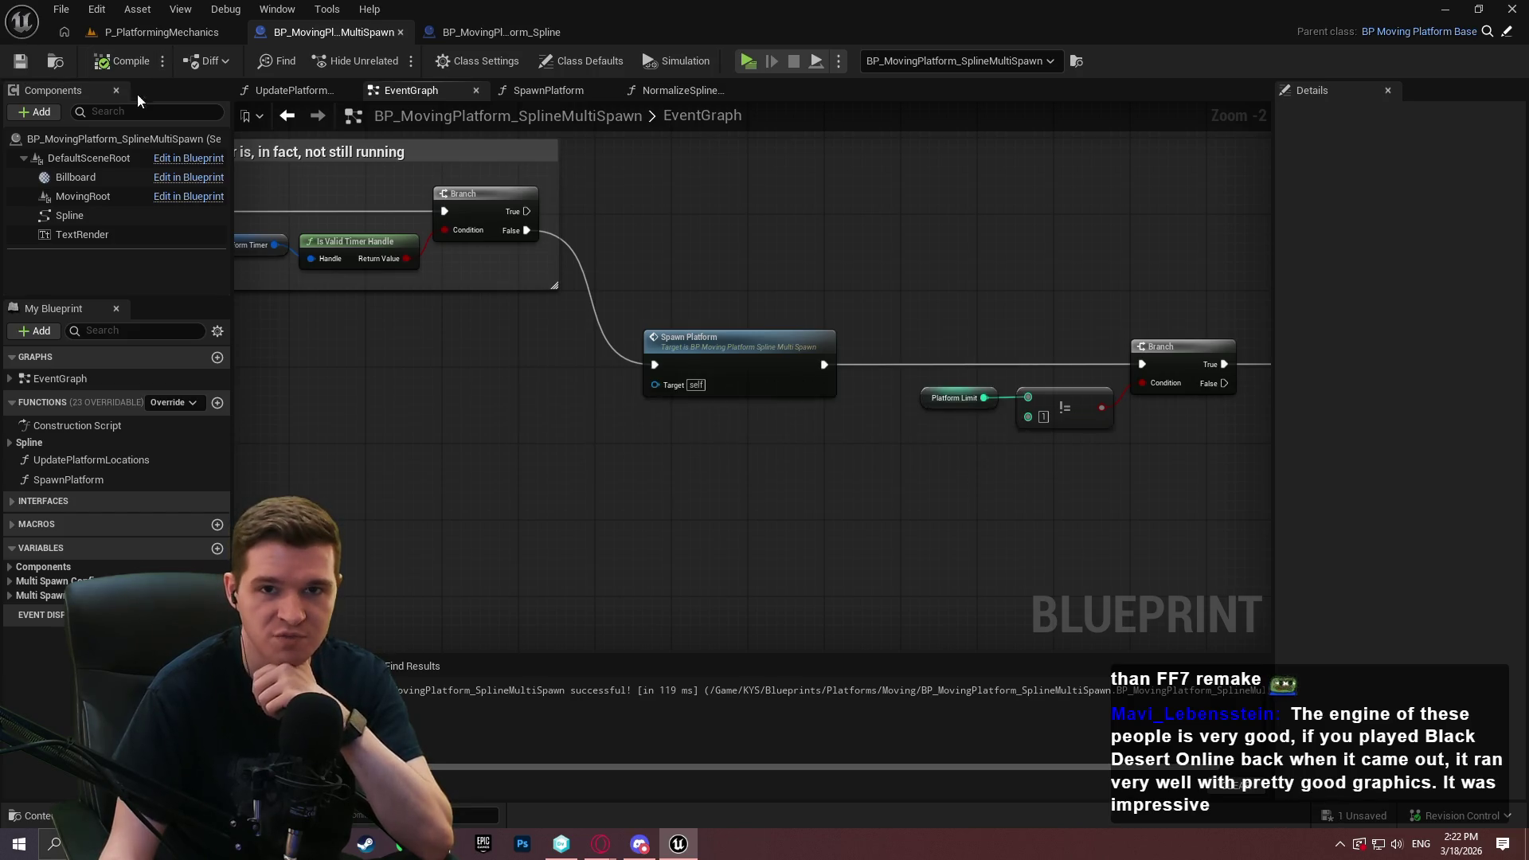
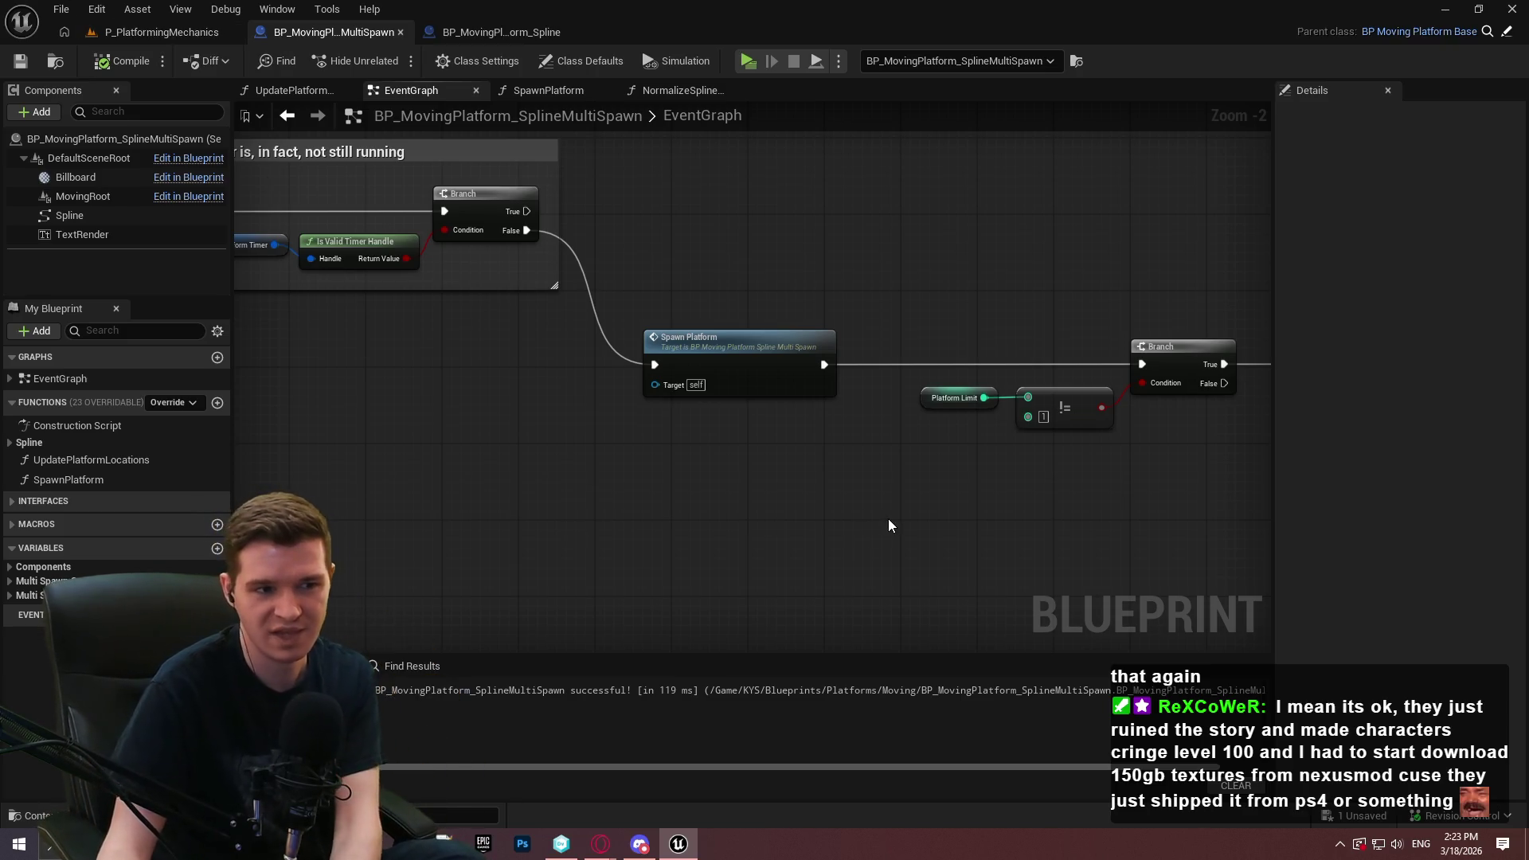
Wrap Spawn Platform in a comment titled 'Spawn the first platform (our leader) without delay' and widen it
{"action": "left_click_drag", "start_coordinate": [895, 519], "coordinate": [595, 462]}
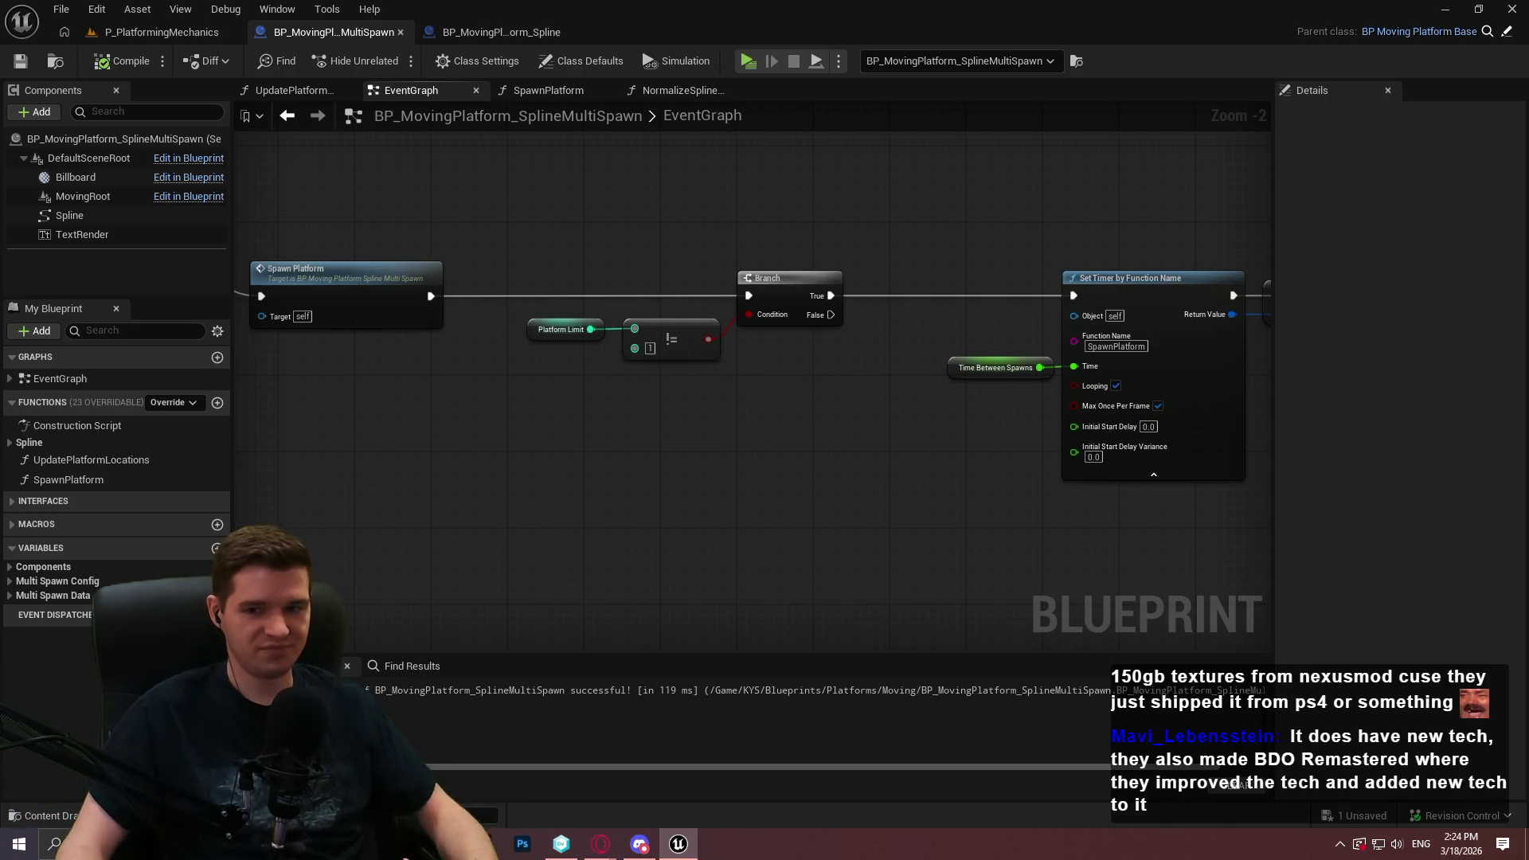
{"action": "scroll", "coordinate": [872, 515], "scroll_direction": "down", "scroll_amount": 2}
{"action": "scroll", "coordinate": [876, 508], "scroll_direction": "up", "scroll_amount": 2}
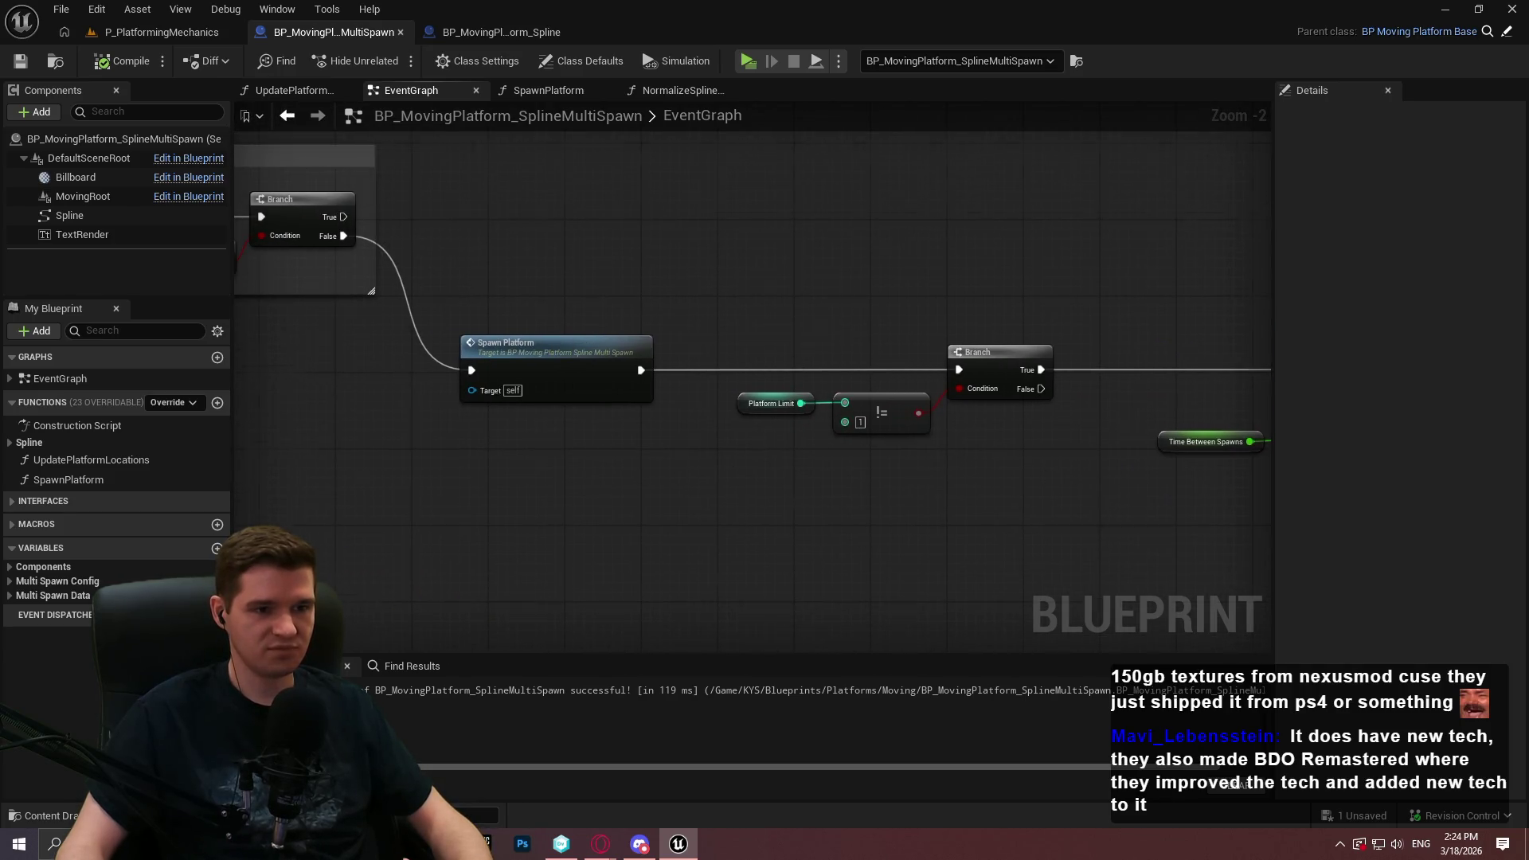
{"action": "scroll", "coordinate": [561, 299], "scroll_direction": "down", "scroll_amount": 1}
{"action": "left_click", "coordinate": [557, 434]}
{"action": "type", "text": "c"}
{"action": "type", "text": "Spawn the first platform"}
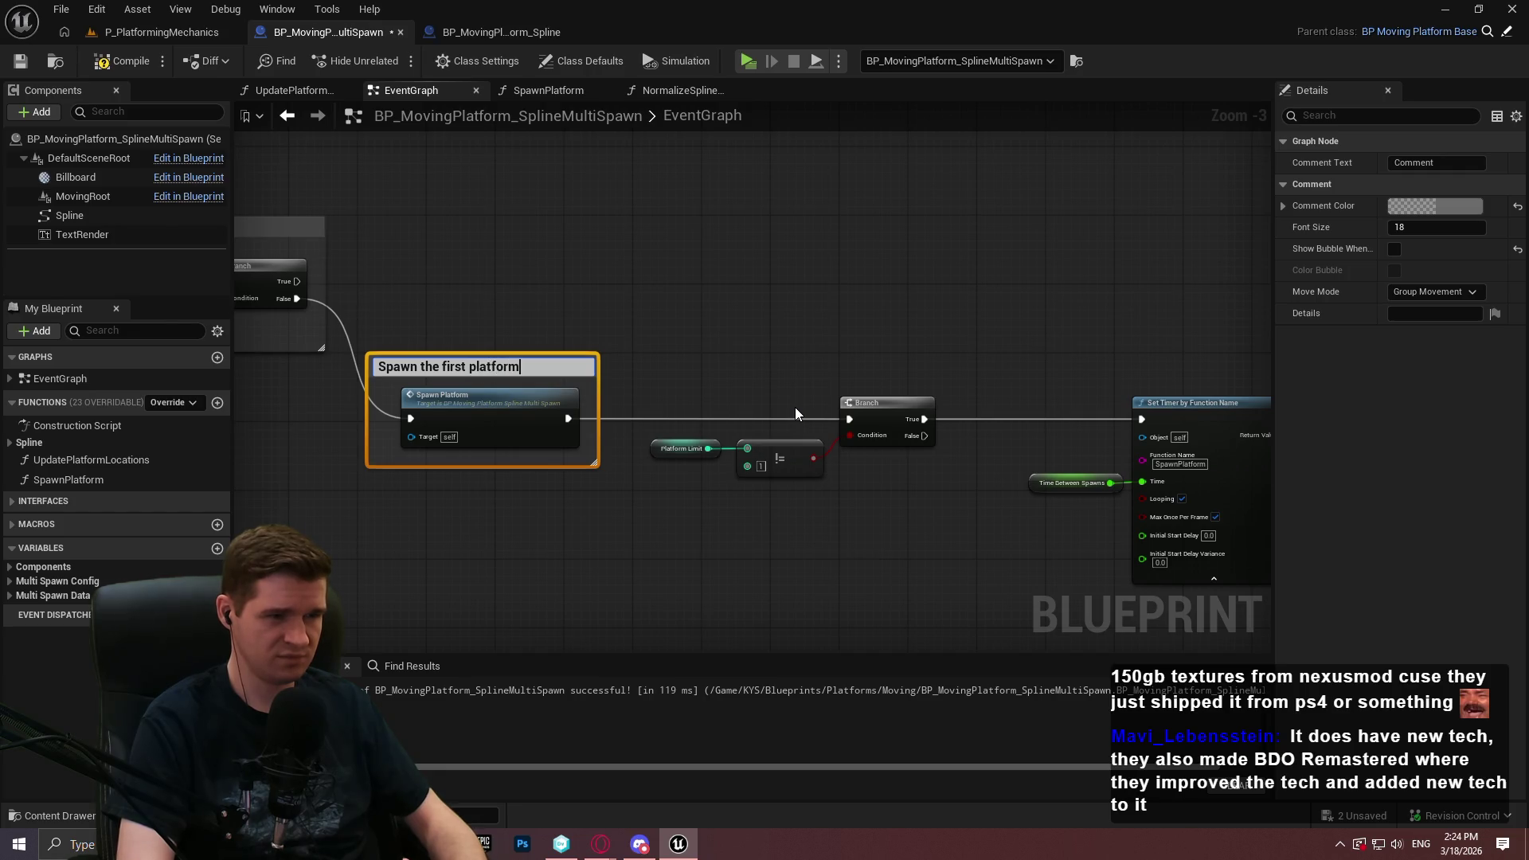
{"action": "type", "text": "(our leader) i"}
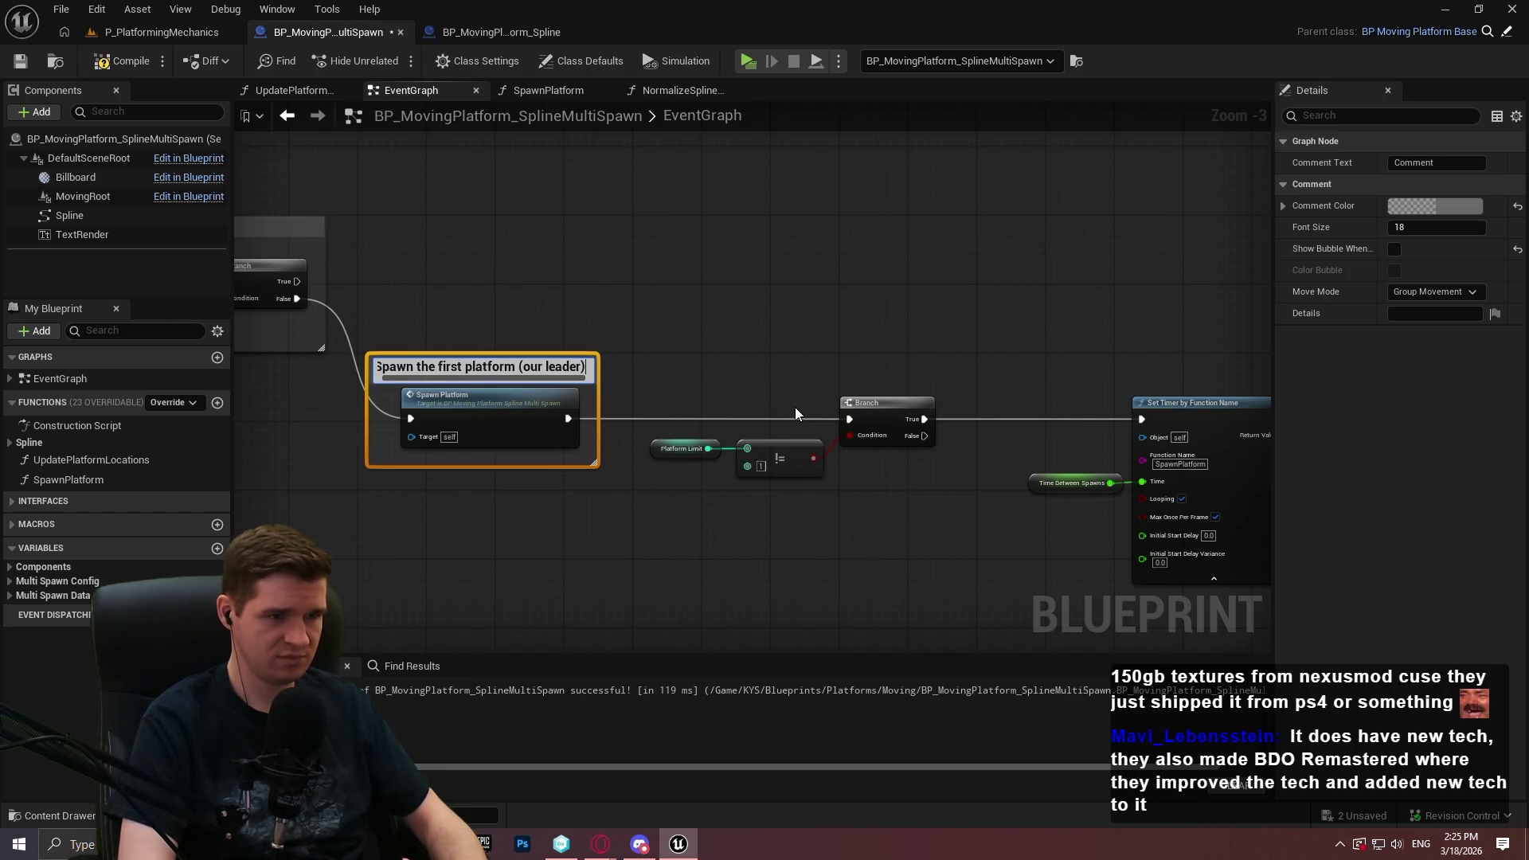
{"action": "type", "text": " delay"}
{"action": "key", "text": "Return"}
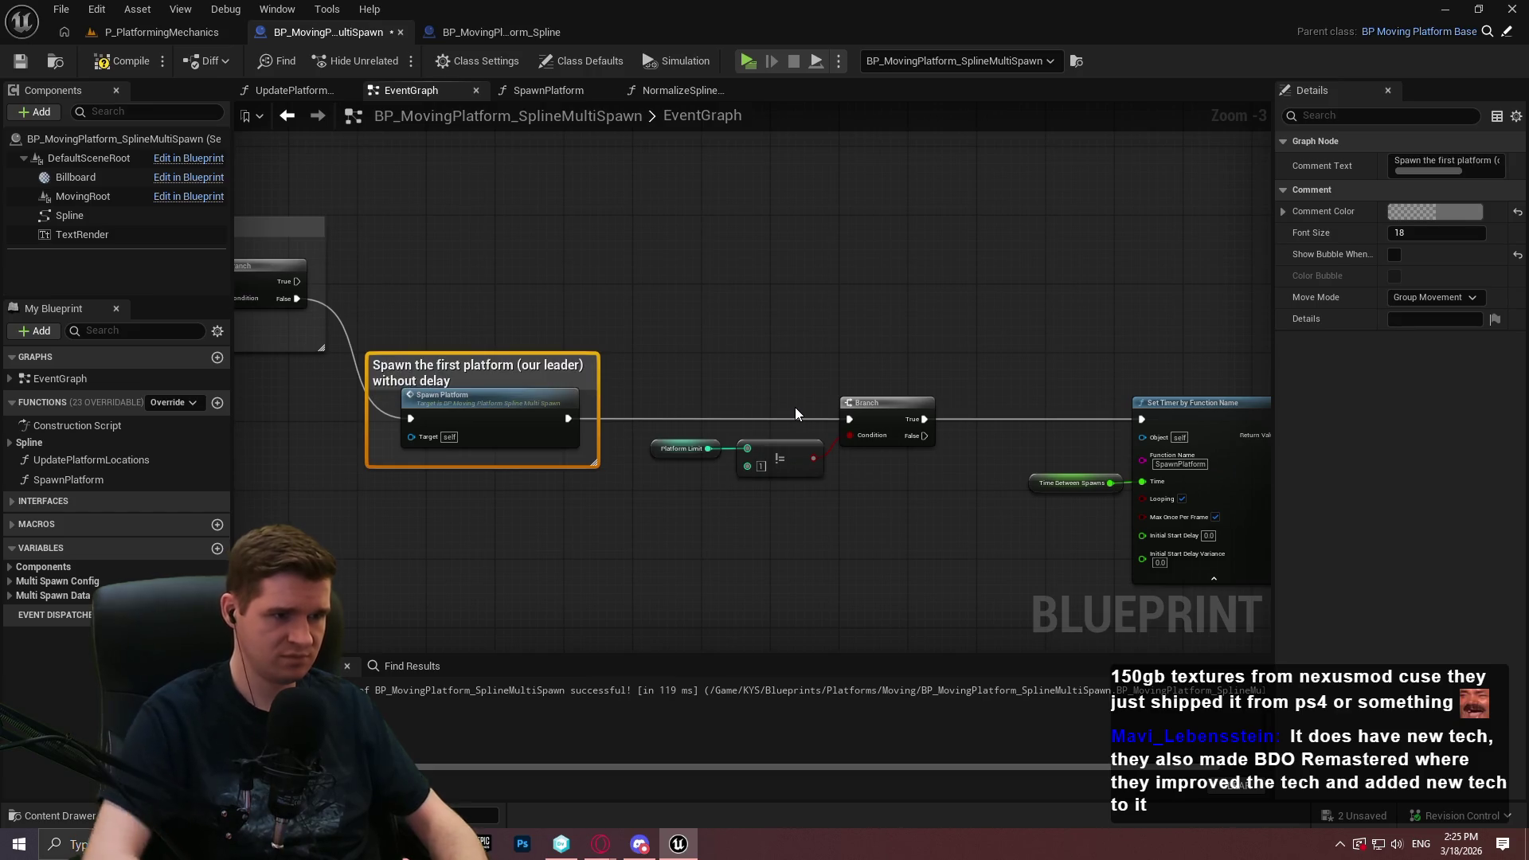
{"action": "left_click", "coordinate": [681, 364]}
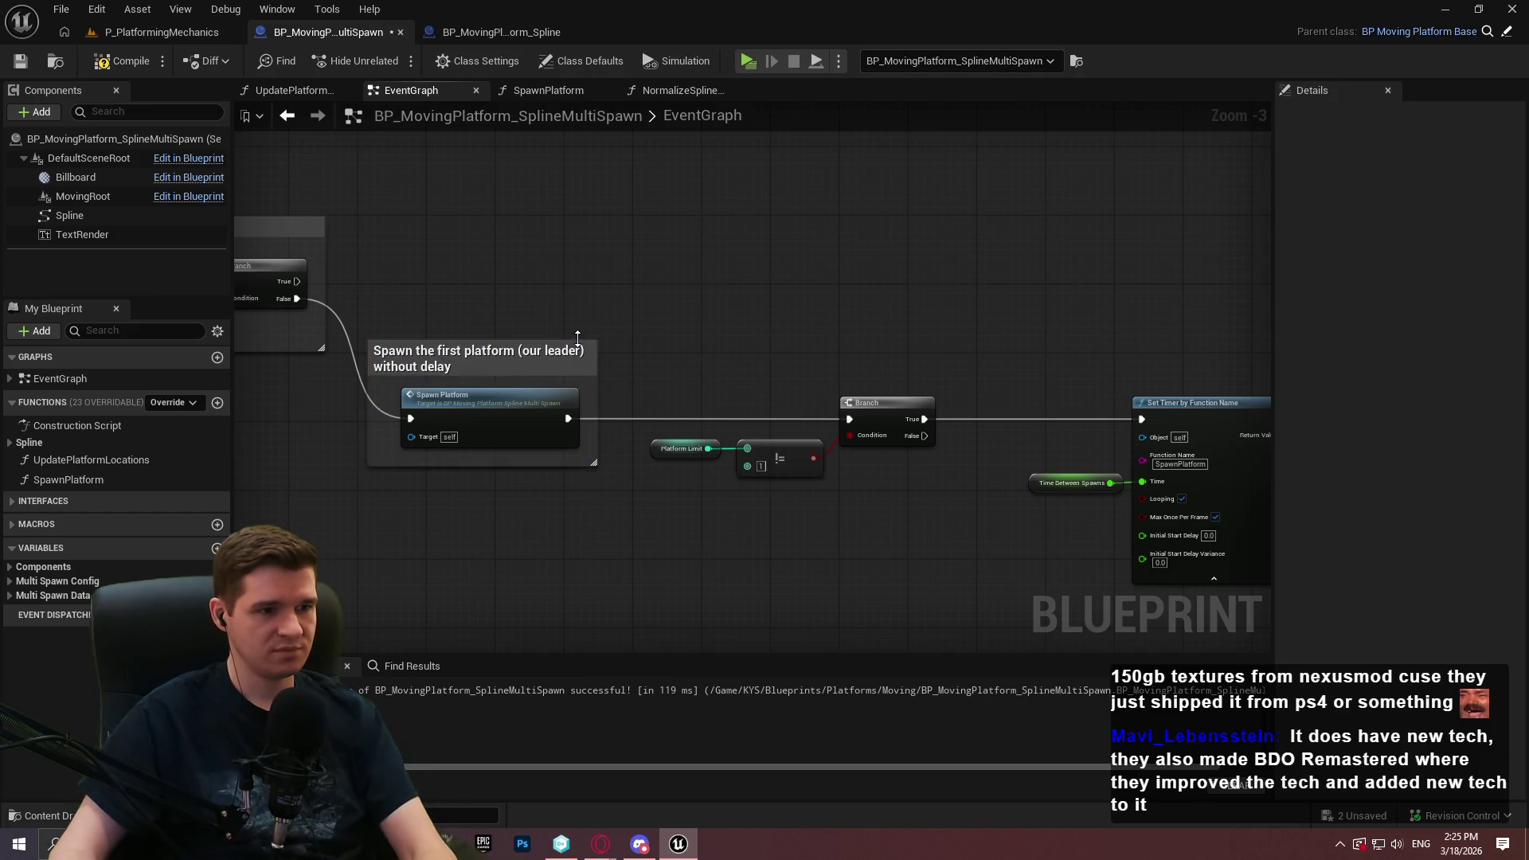
{"action": "mouse_move", "coordinate": [599, 363]}
{"action": "left_mouse_down"}
{"action": "mouse_move", "coordinate": [657, 362]}
{"action": "mouse_move", "coordinate": [635, 366]}
{"action": "left_mouse_up"}
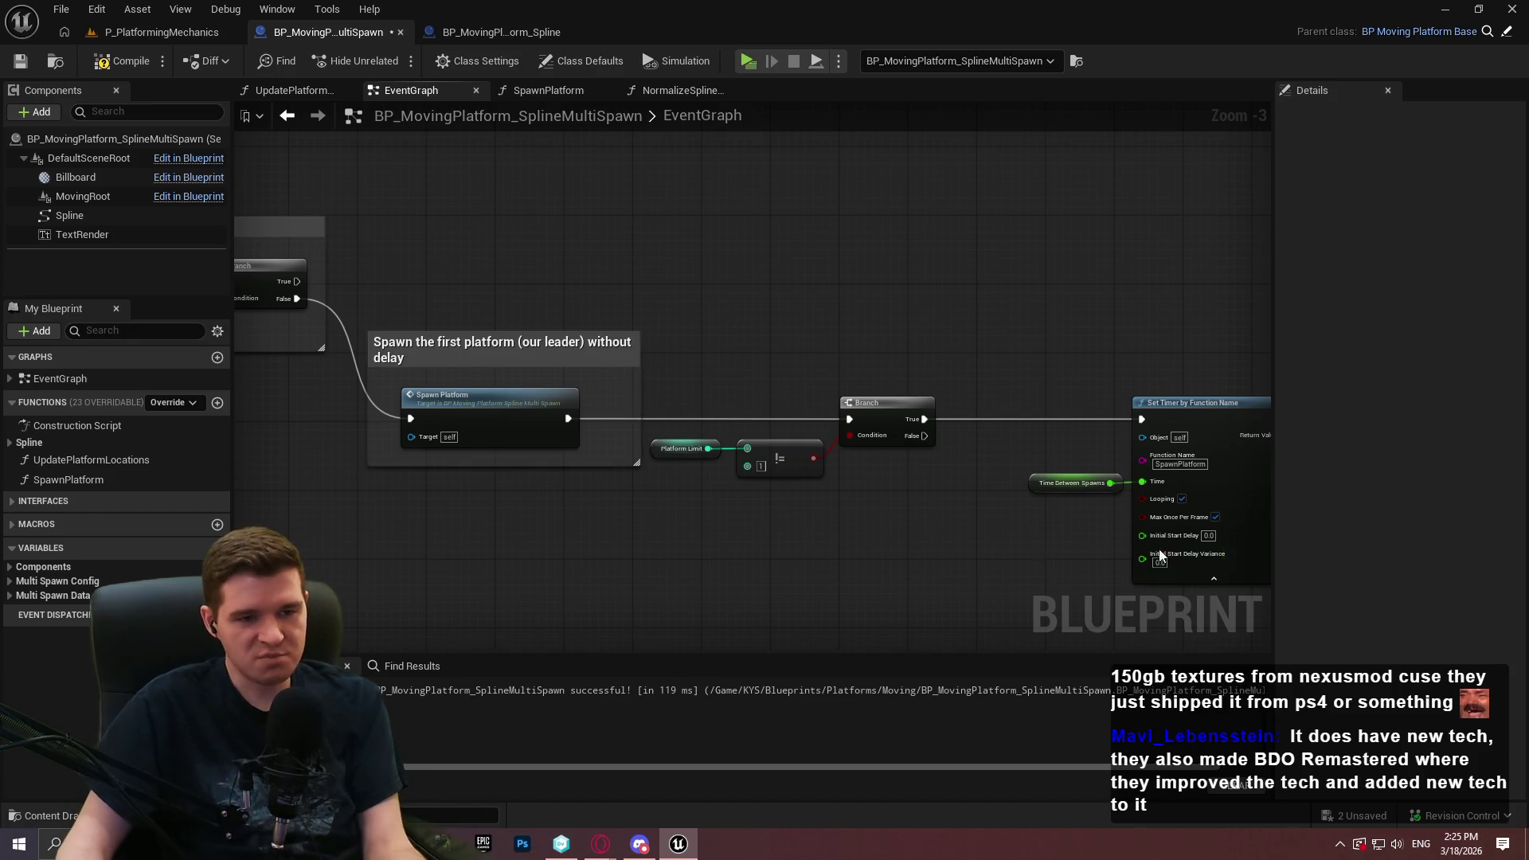
Move the Branch, comparison and timer nodes right of the comment, then compile and save
{"action": "mouse_move", "coordinate": [1246, 571]}
{"action": "left_mouse_down"}
{"action": "mouse_move", "coordinate": [804, 478]}
{"action": "mouse_move", "coordinate": [378, 333]}
{"action": "left_mouse_up"}
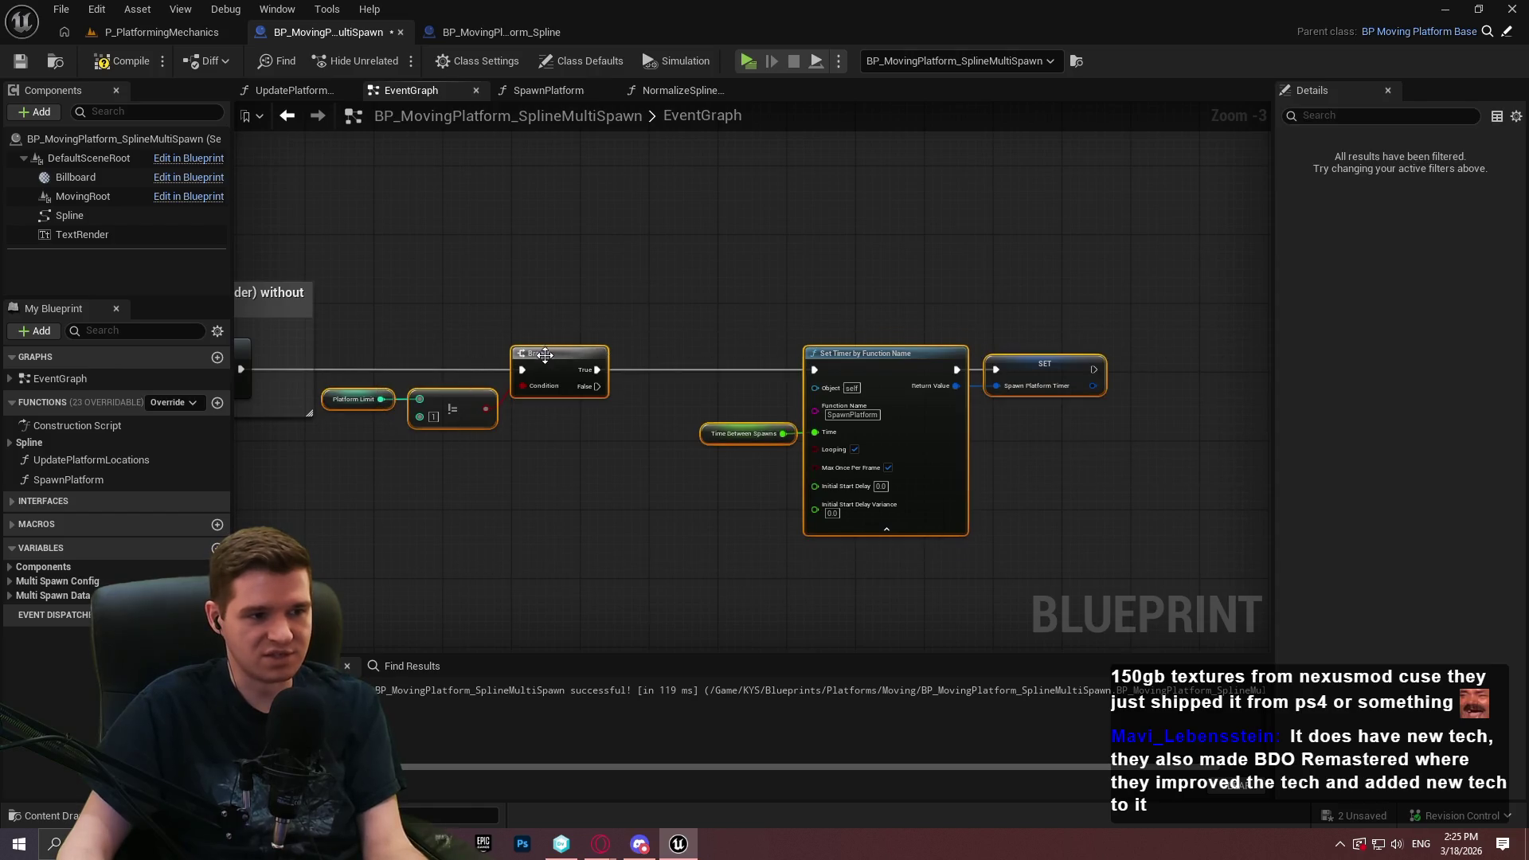
{"action": "left_click_drag", "start_coordinate": [543, 358], "coordinate": [611, 358]}
{"action": "left_click", "coordinate": [547, 300]}
{"action": "left_click", "coordinate": [121, 60]}
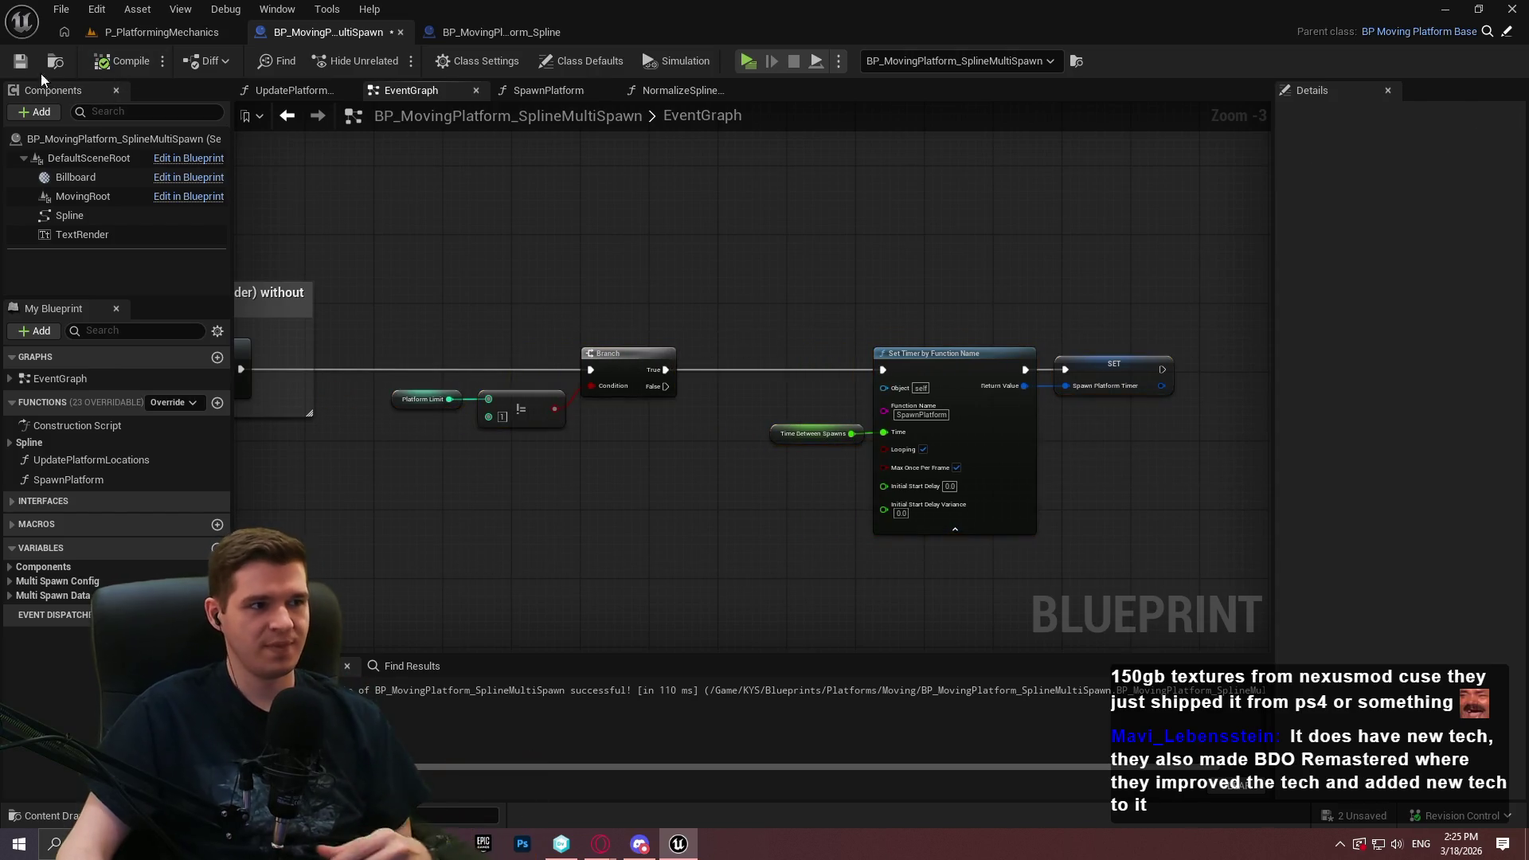
{"action": "left_click", "coordinate": [20, 60]}
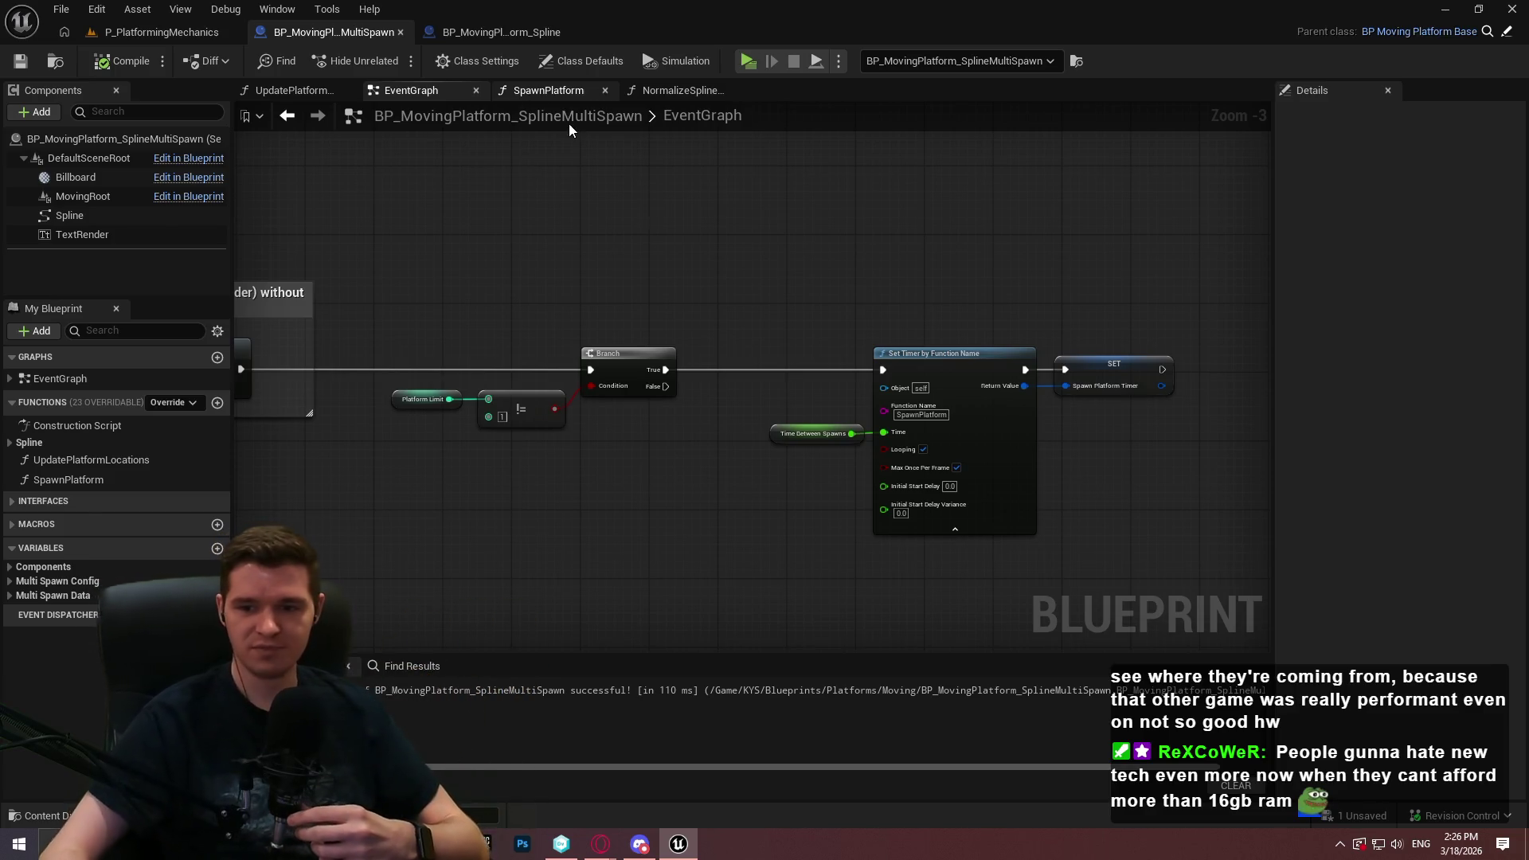
{"action": "left_click_drag", "start_coordinate": [602, 397], "coordinate": [785, 465]}
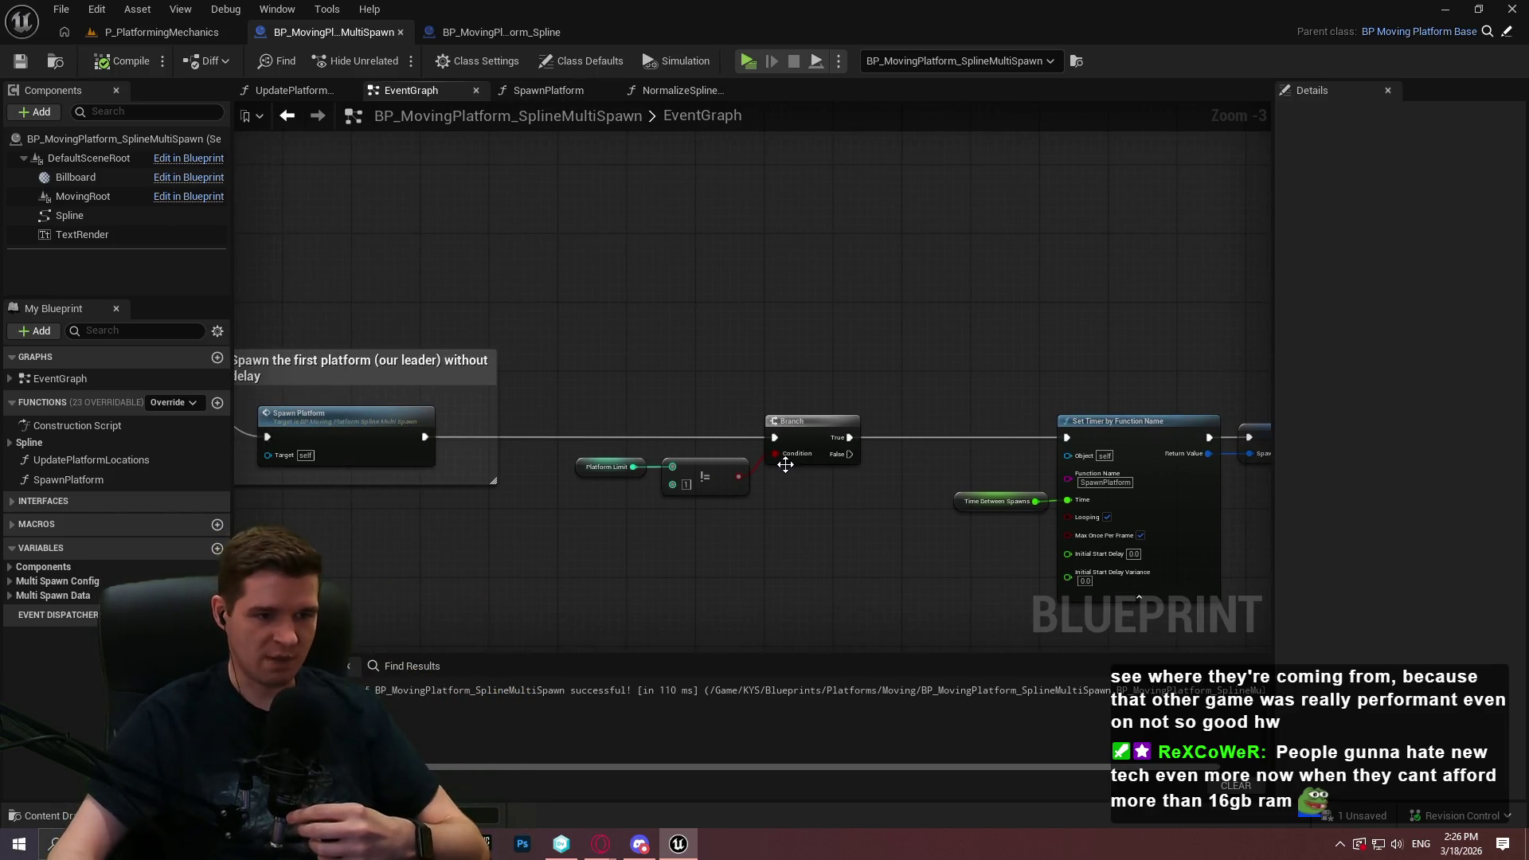
{"action": "left_click_drag", "start_coordinate": [838, 537], "coordinate": [860, 536]}
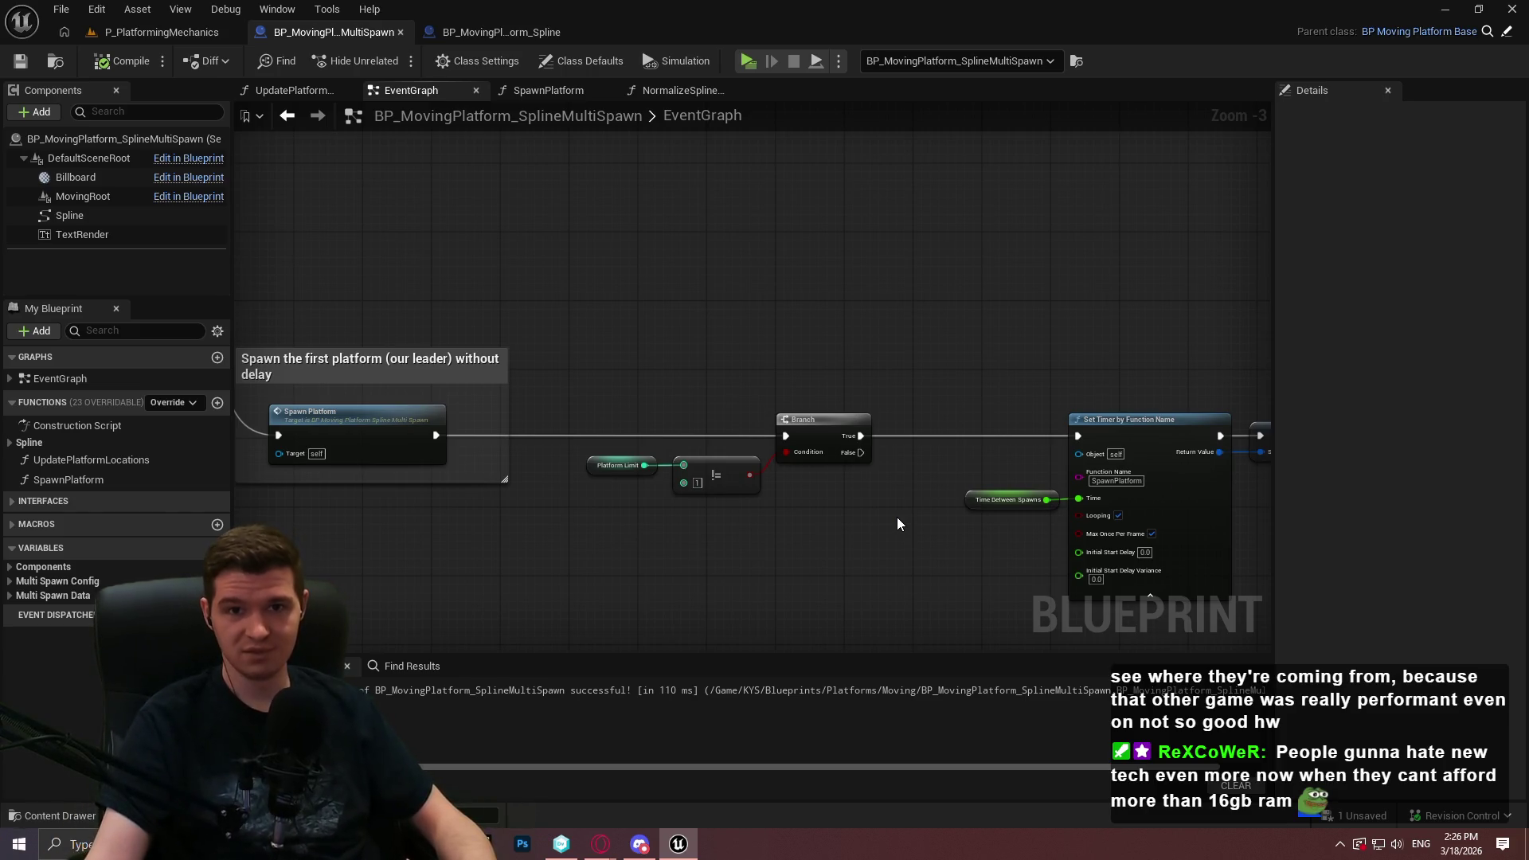
{"action": "key", "text": "Print"}
{"action": "mouse_move", "coordinate": [460, 167]}
{"action": "left_mouse_down"}
{"action": "mouse_move", "coordinate": [903, 592]}
{"action": "mouse_move", "coordinate": [1280, 731]}
{"action": "left_mouse_up"}
{"action": "mouse_move", "coordinate": [928, 270]}
{"action": "left_mouse_down"}
{"action": "mouse_move", "coordinate": [954, 293]}
{"action": "mouse_move", "coordinate": [932, 269]}
{"action": "left_mouse_up"}
{"action": "left_click_drag", "start_coordinate": [922, 209], "coordinate": [852, 273]}
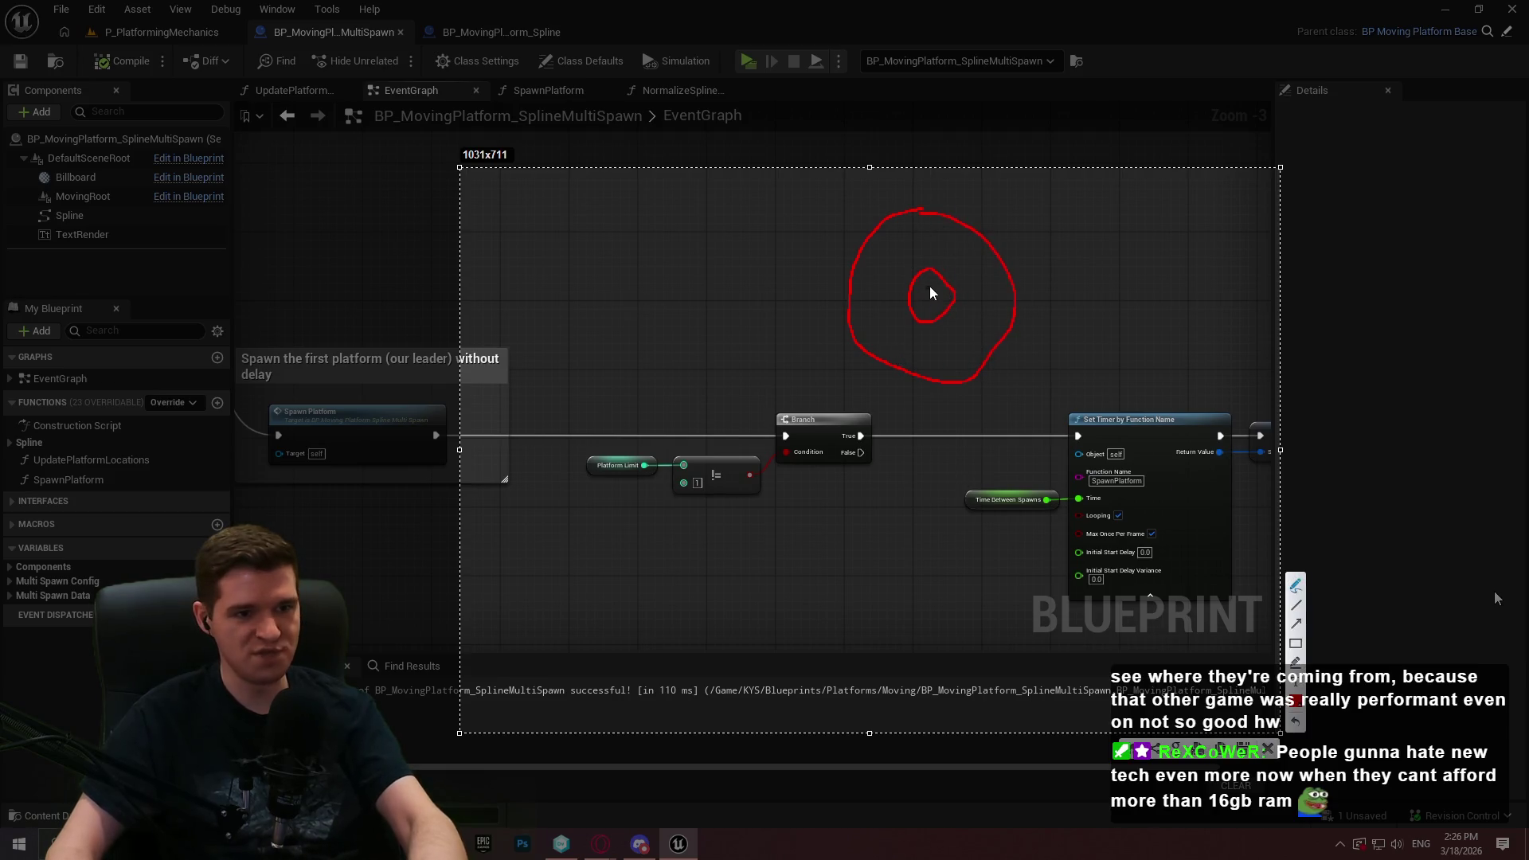
{"action": "mouse_move", "coordinate": [918, 230]}
{"action": "left_mouse_down"}
{"action": "mouse_move", "coordinate": [895, 254]}
{"action": "mouse_move", "coordinate": [997, 440]}
{"action": "left_mouse_up"}
{"action": "left_click_drag", "start_coordinate": [927, 178], "coordinate": [900, 171]}
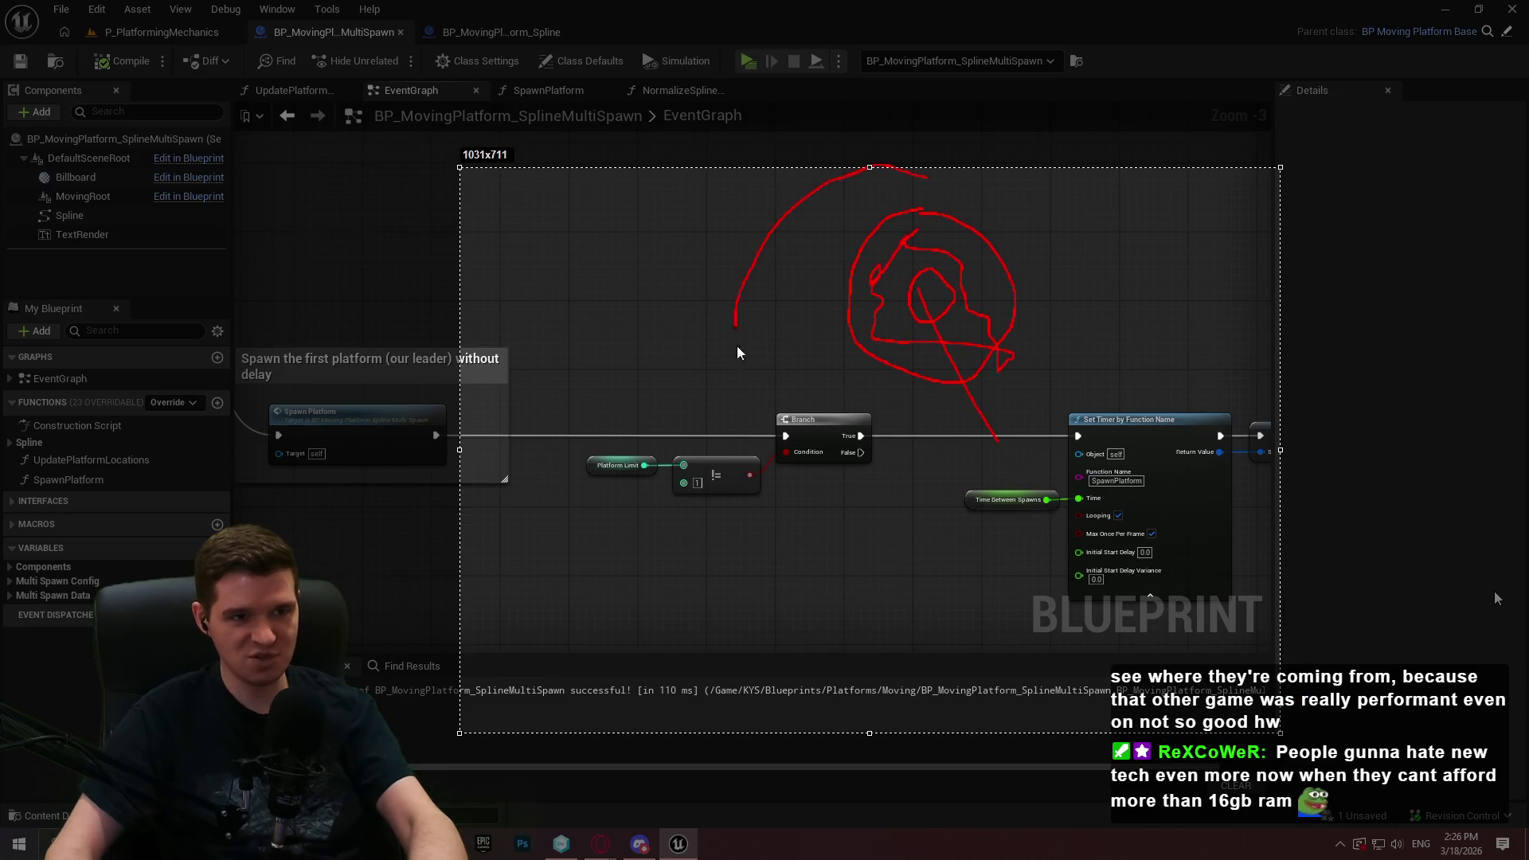
{"action": "left_click_drag", "start_coordinate": [1091, 359], "coordinate": [957, 197]}
{"action": "mouse_move", "coordinate": [868, 167]}
{"action": "left_mouse_down"}
{"action": "mouse_move", "coordinate": [758, 215]}
{"action": "mouse_move", "coordinate": [669, 430]}
{"action": "mouse_move", "coordinate": [1103, 406]}
{"action": "mouse_move", "coordinate": [711, 199]}
{"action": "left_mouse_up"}
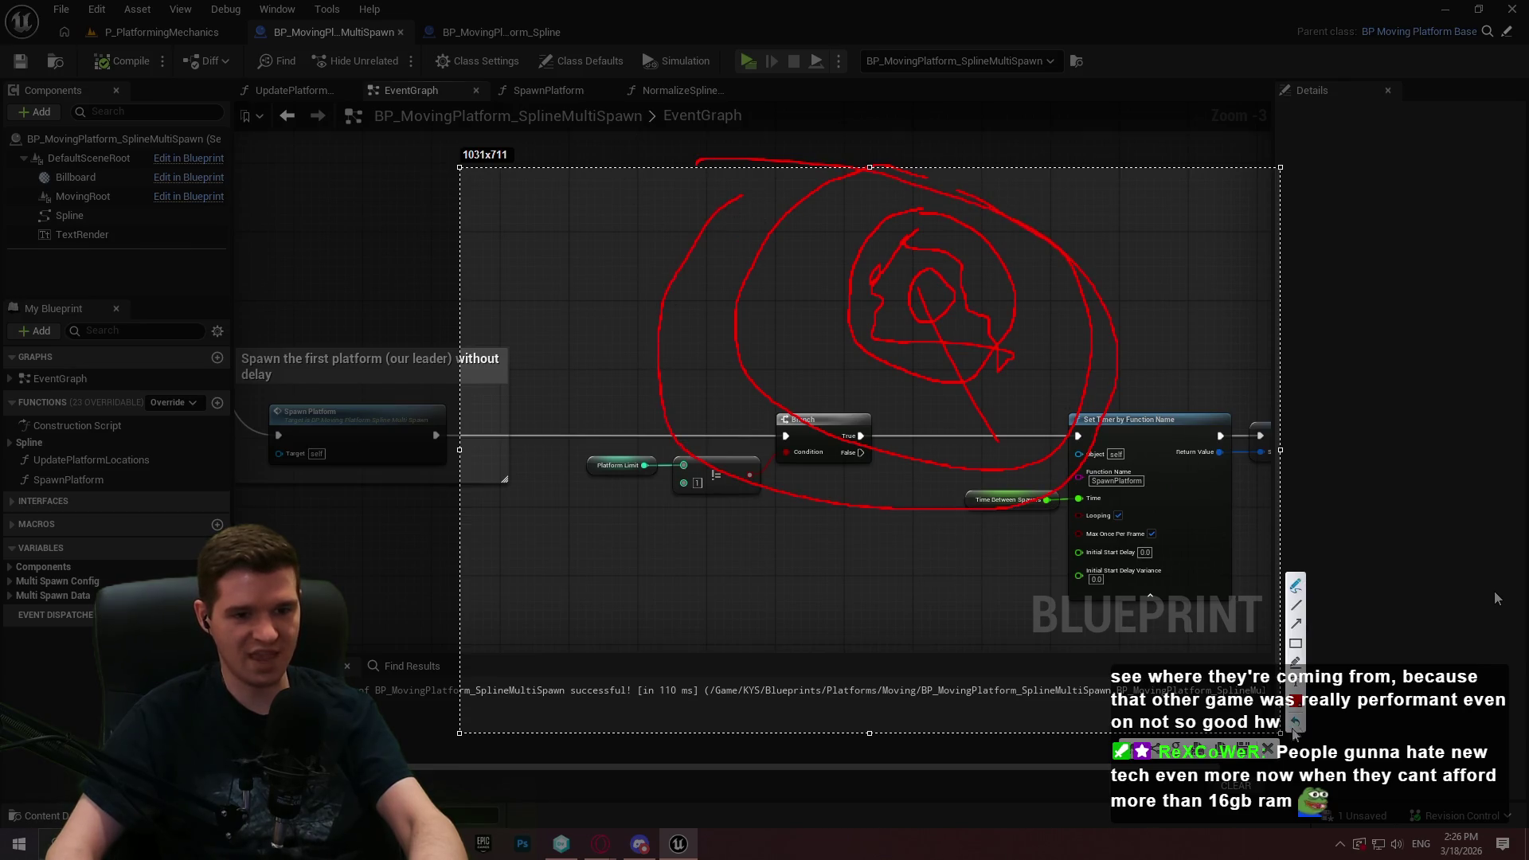
{"action": "left_click", "coordinate": [1267, 748]}
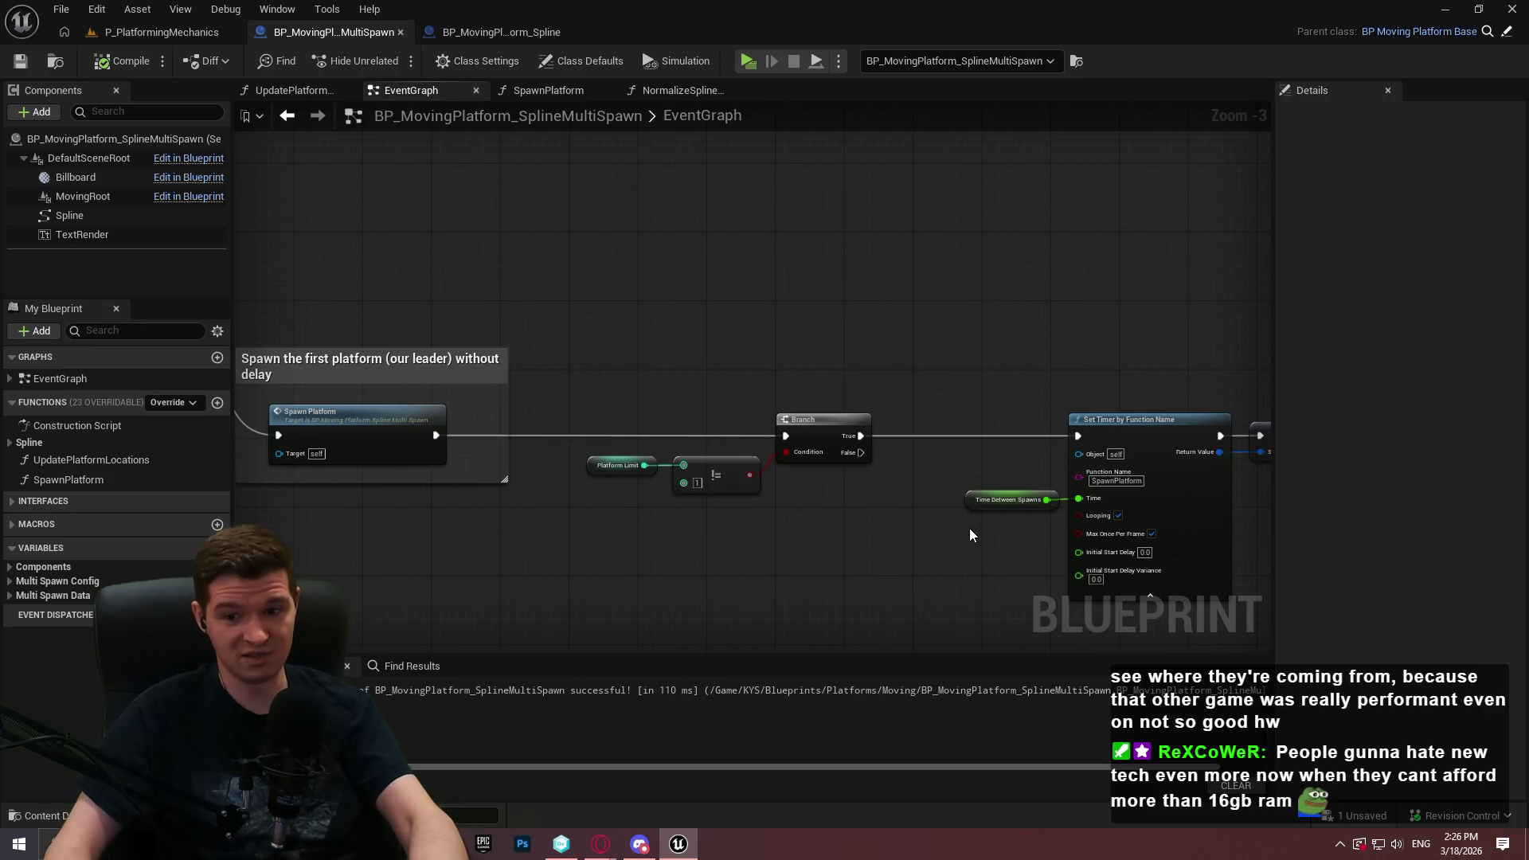
{"action": "scroll", "coordinate": [866, 569], "scroll_direction": "up", "scroll_amount": 1}
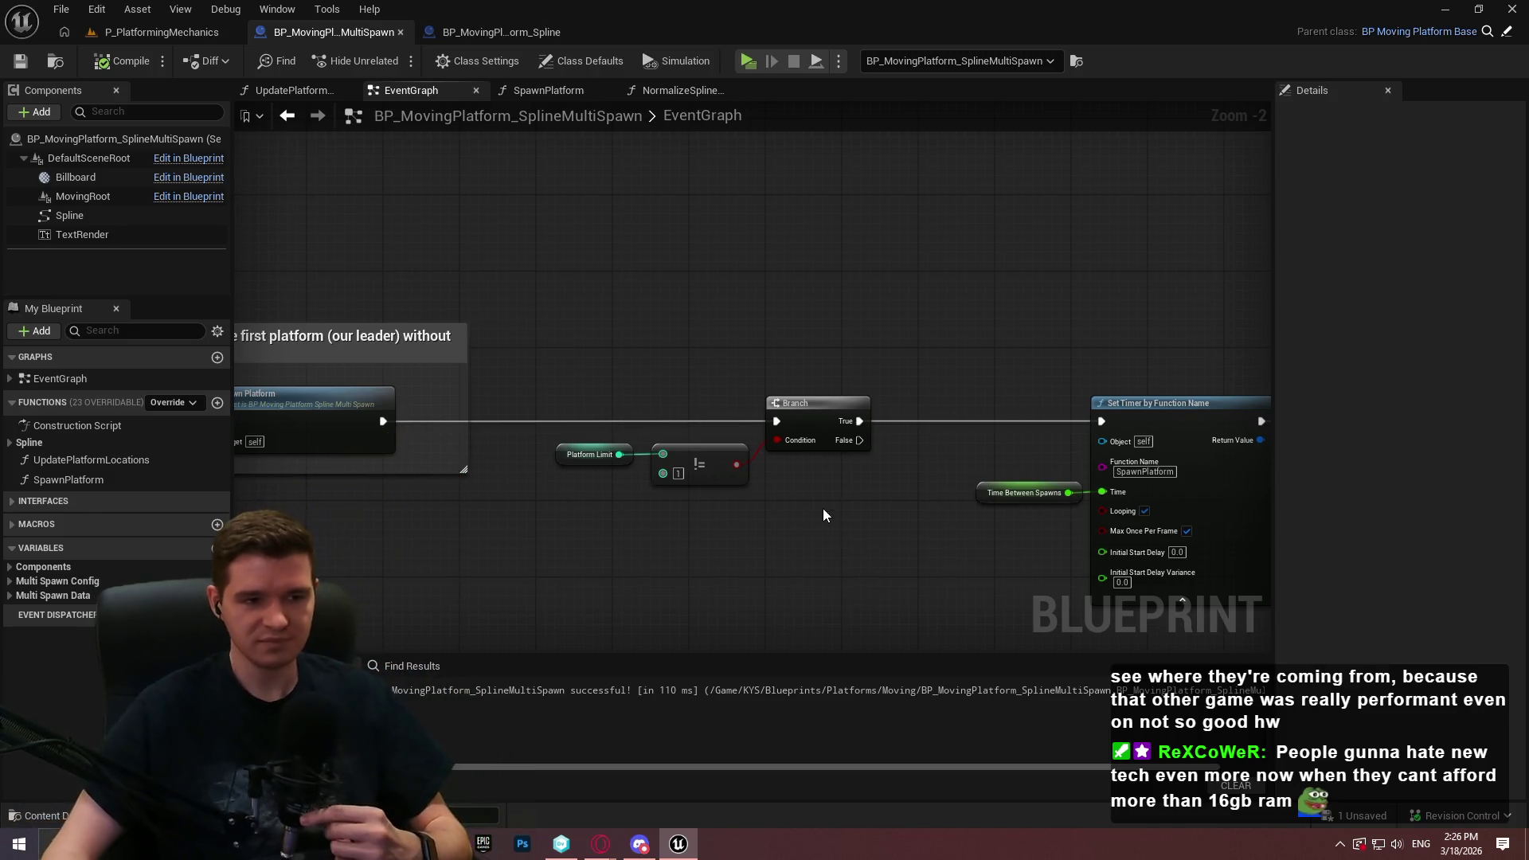
Inspect the Branch condition close up, then pan to the spawn timer comment and open its text
{"action": "left_click_drag", "start_coordinate": [777, 482], "coordinate": [743, 428]}
{"action": "scroll", "coordinate": [743, 428], "scroll_direction": "up", "scroll_amount": 2}
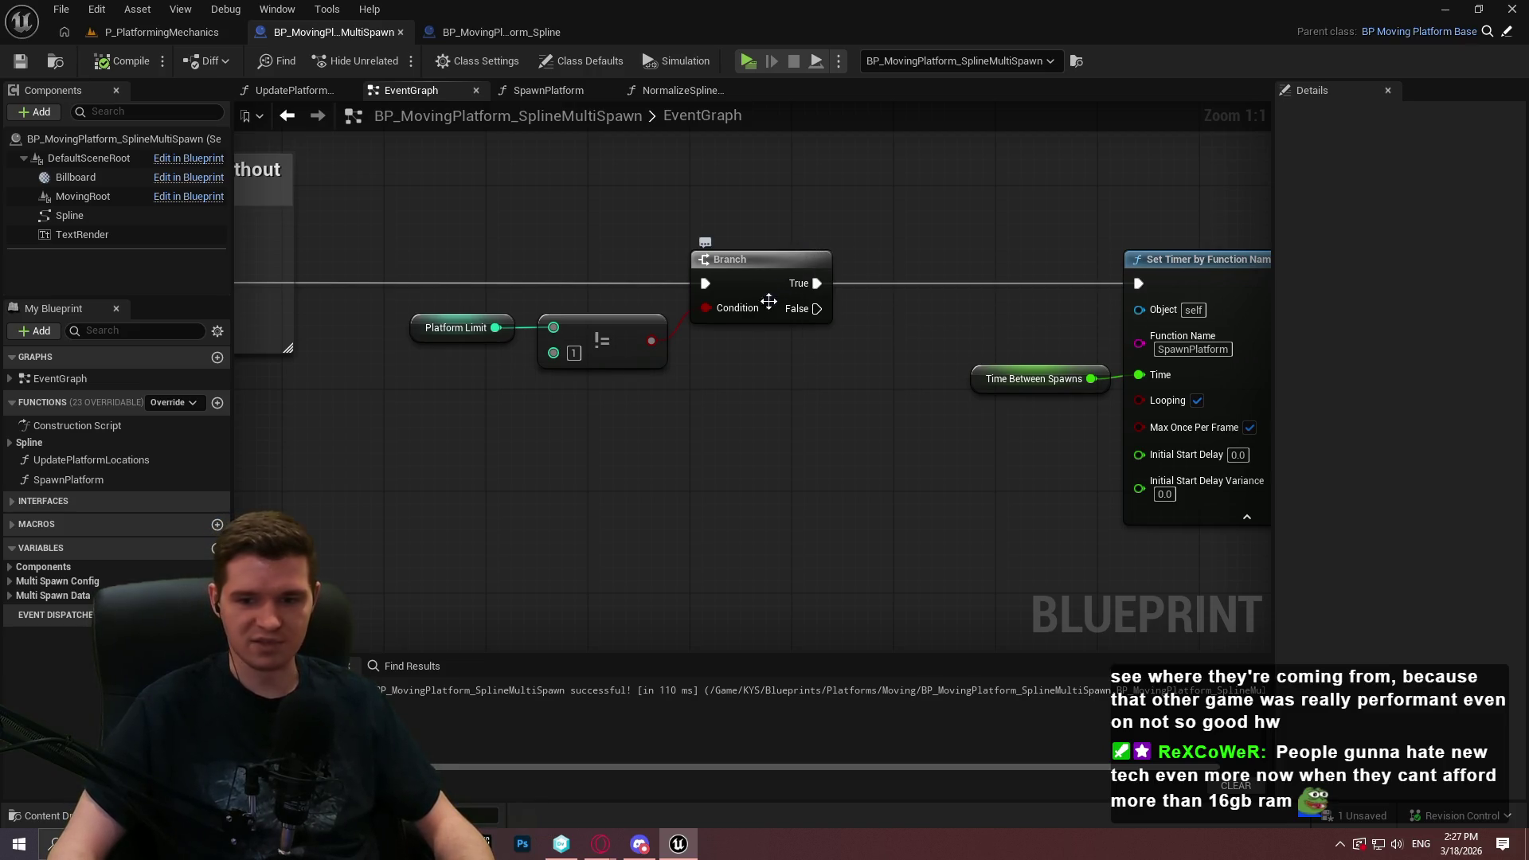
{"action": "mouse_move", "coordinate": [734, 310]}
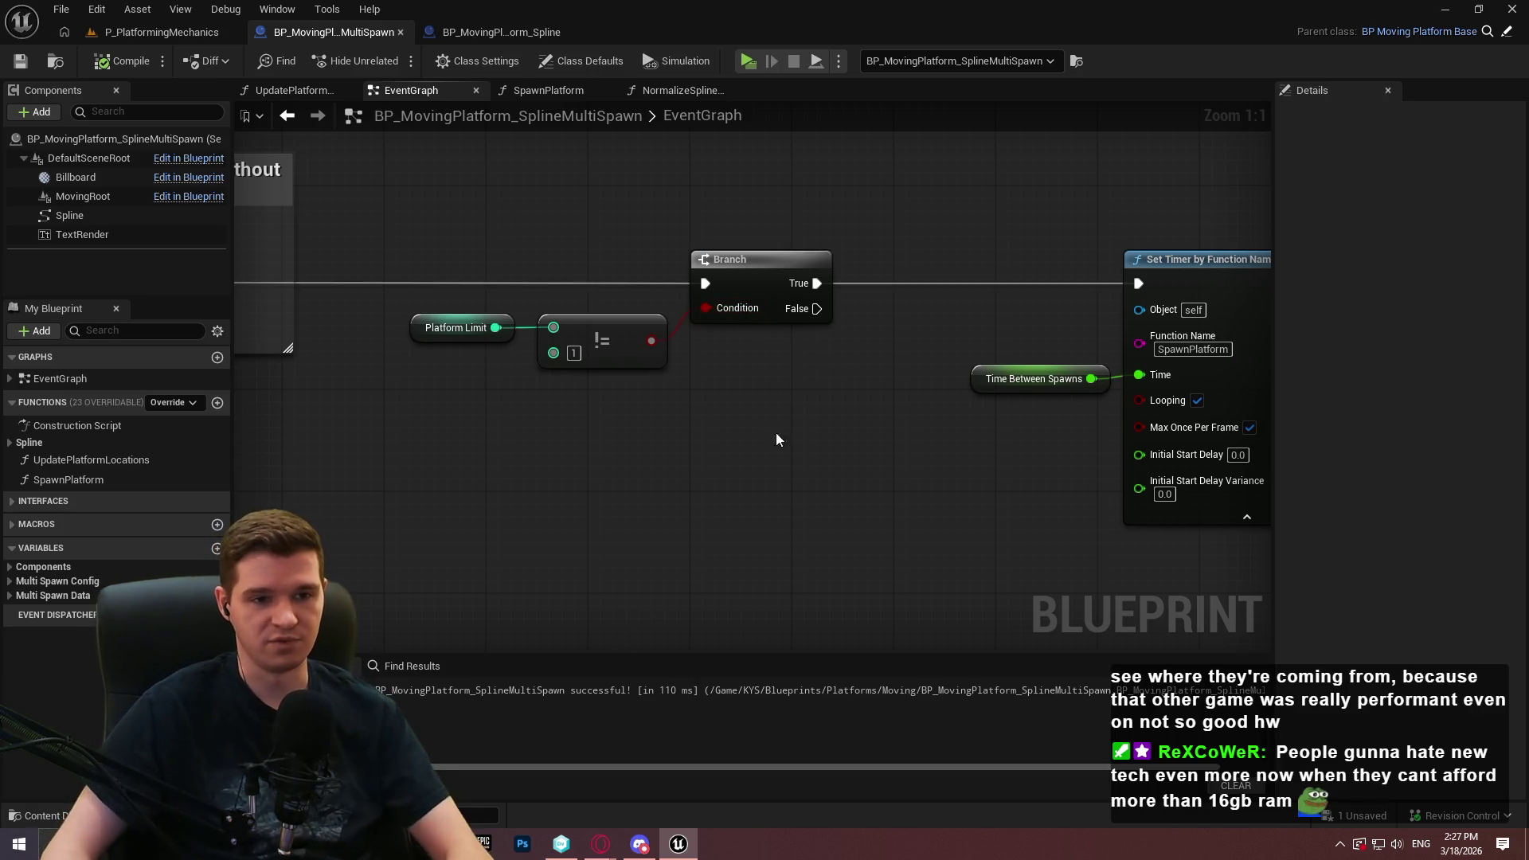
{"action": "mouse_move", "coordinate": [701, 484]}
{"action": "left_mouse_down"}
{"action": "mouse_move", "coordinate": [666, 375]}
{"action": "mouse_move", "coordinate": [741, 301]}
{"action": "mouse_move", "coordinate": [801, 418]}
{"action": "left_mouse_up"}
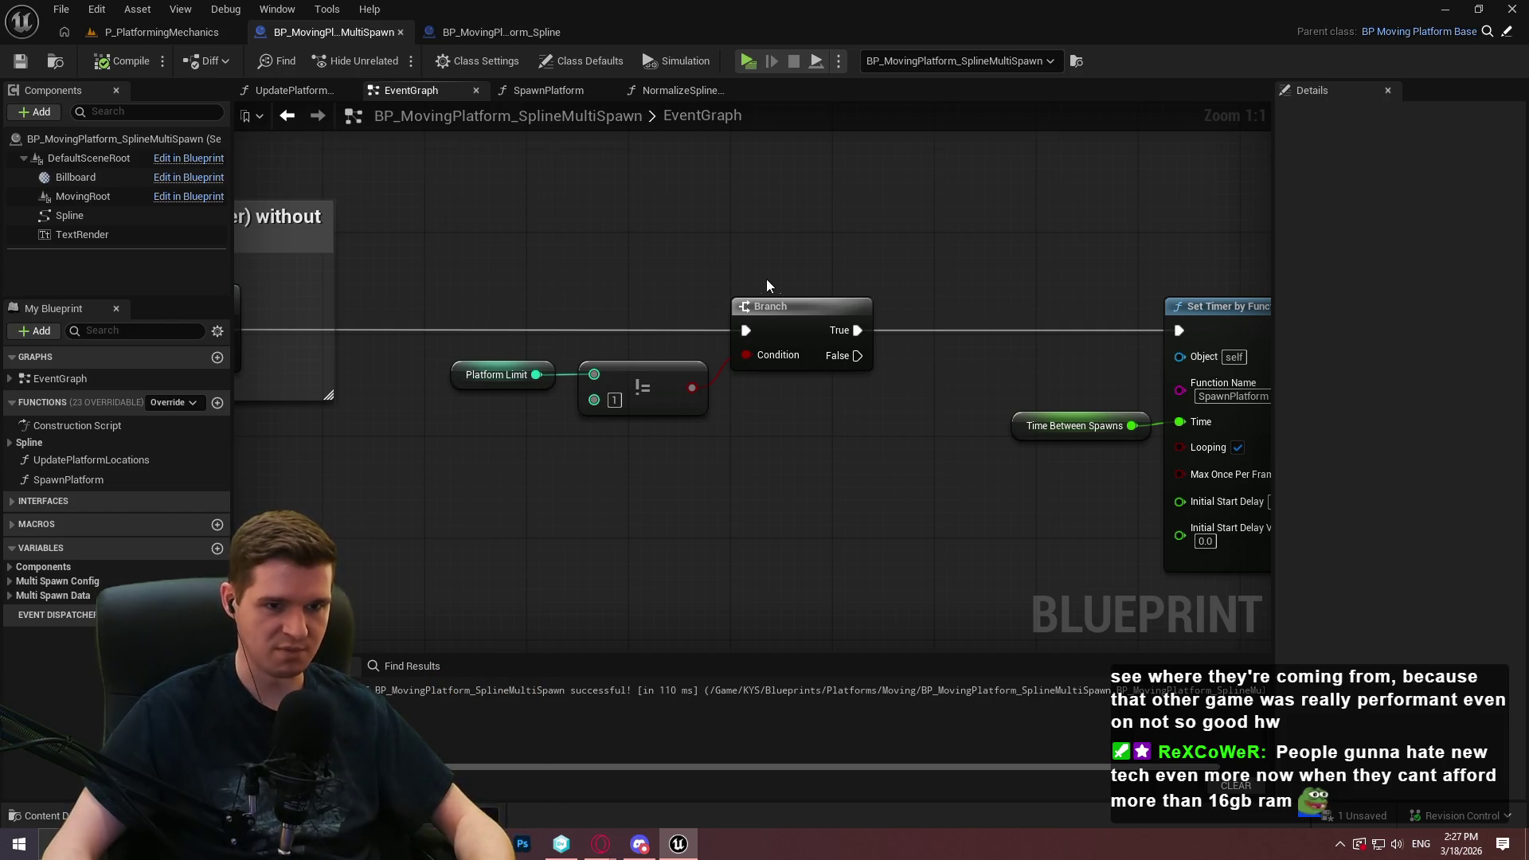
{"action": "scroll", "coordinate": [762, 280], "scroll_direction": "down", "scroll_amount": 4}
{"action": "mouse_move", "coordinate": [939, 466]}
{"action": "left_mouse_down"}
{"action": "mouse_move", "coordinate": [1035, 717]}
{"action": "mouse_move", "coordinate": [901, 320]}
{"action": "left_mouse_up"}
{"action": "double_click", "coordinate": [900, 317]}
{"action": "key", "text": "ctrl+c"}
Wrap the Branch and Set Timer nodes in a new comment with the copied spawn-timer explanation
{"action": "key", "text": "ctrl+z"}
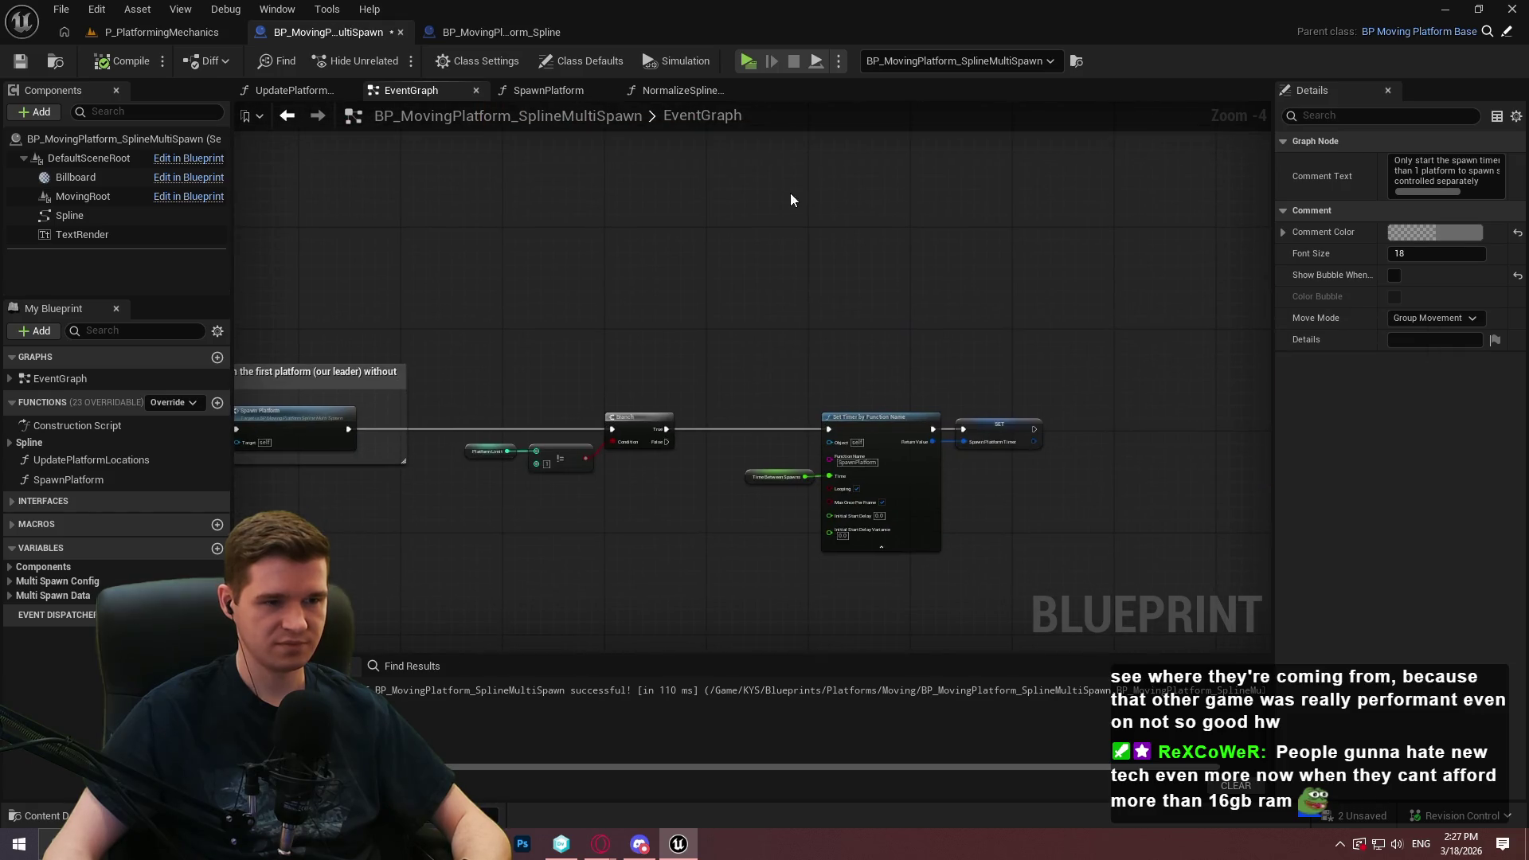
{"action": "left_click_drag", "start_coordinate": [1131, 645], "coordinate": [471, 308]}
{"action": "key", "text": "c"}
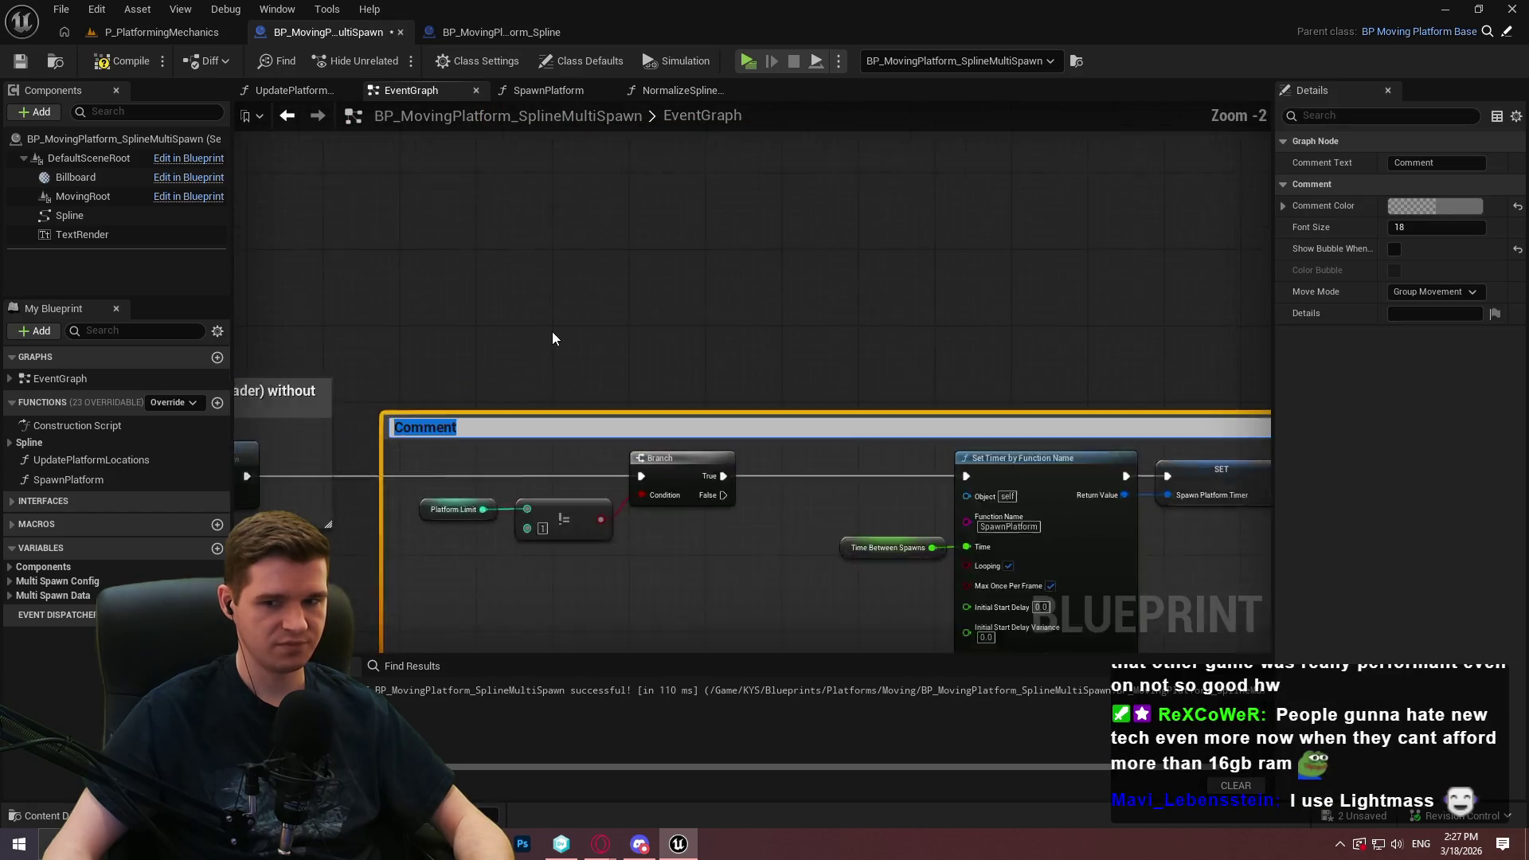
{"action": "key", "text": "ctrl+v"}
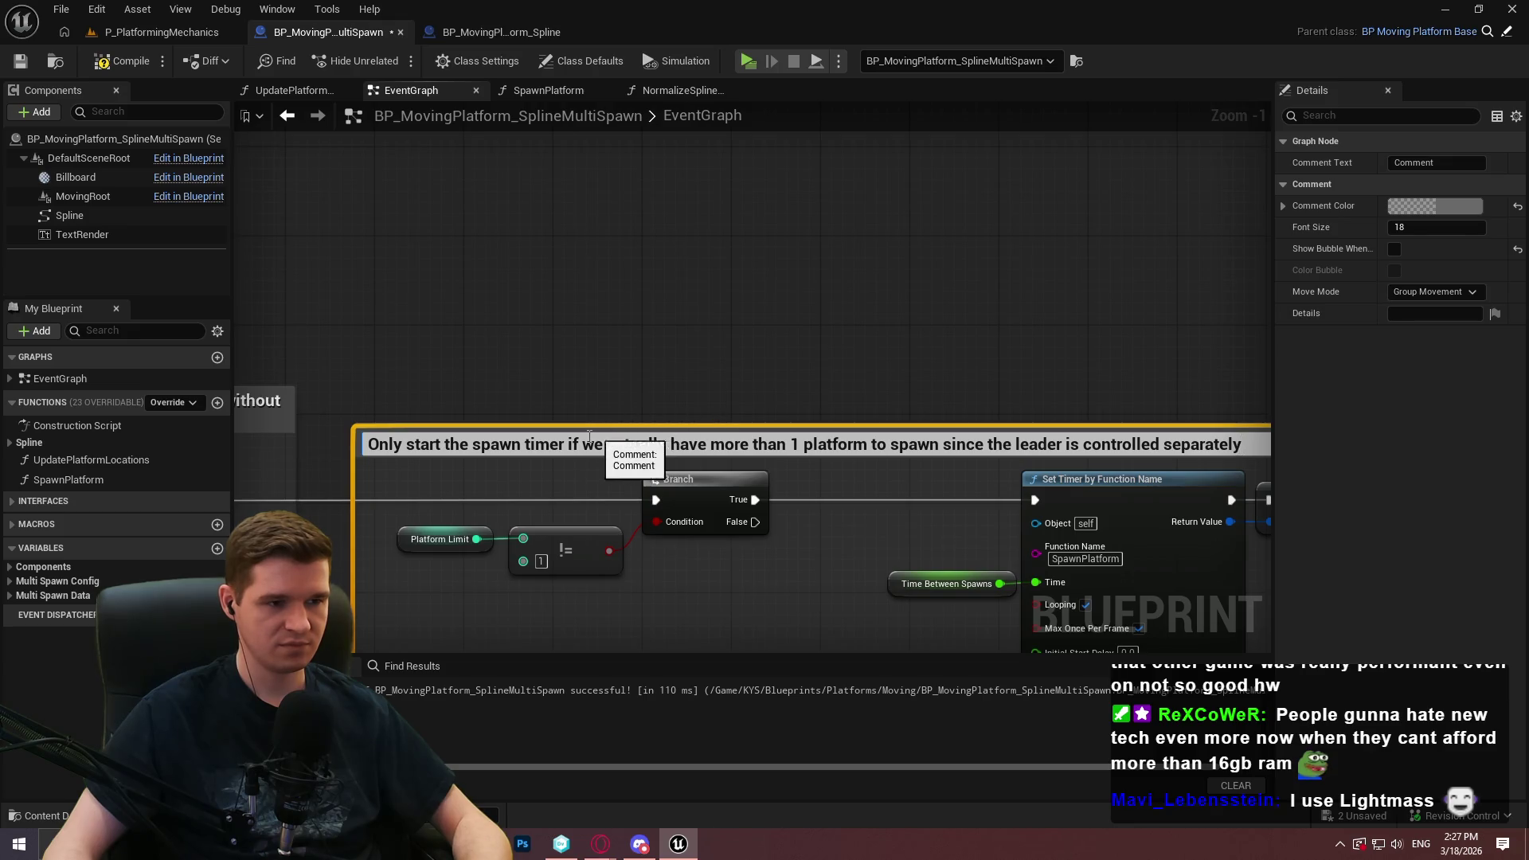
Trim the comment to end at 'more than 1 platform to spawn' and compile the blueprint
{"action": "left_click_drag", "start_coordinate": [939, 444], "coordinate": [1419, 456]}
{"action": "key", "text": "BackSpace"}
{"action": "key", "text": "Return"}
{"action": "scroll", "coordinate": [696, 228], "scroll_direction": "down", "scroll_amount": 6}
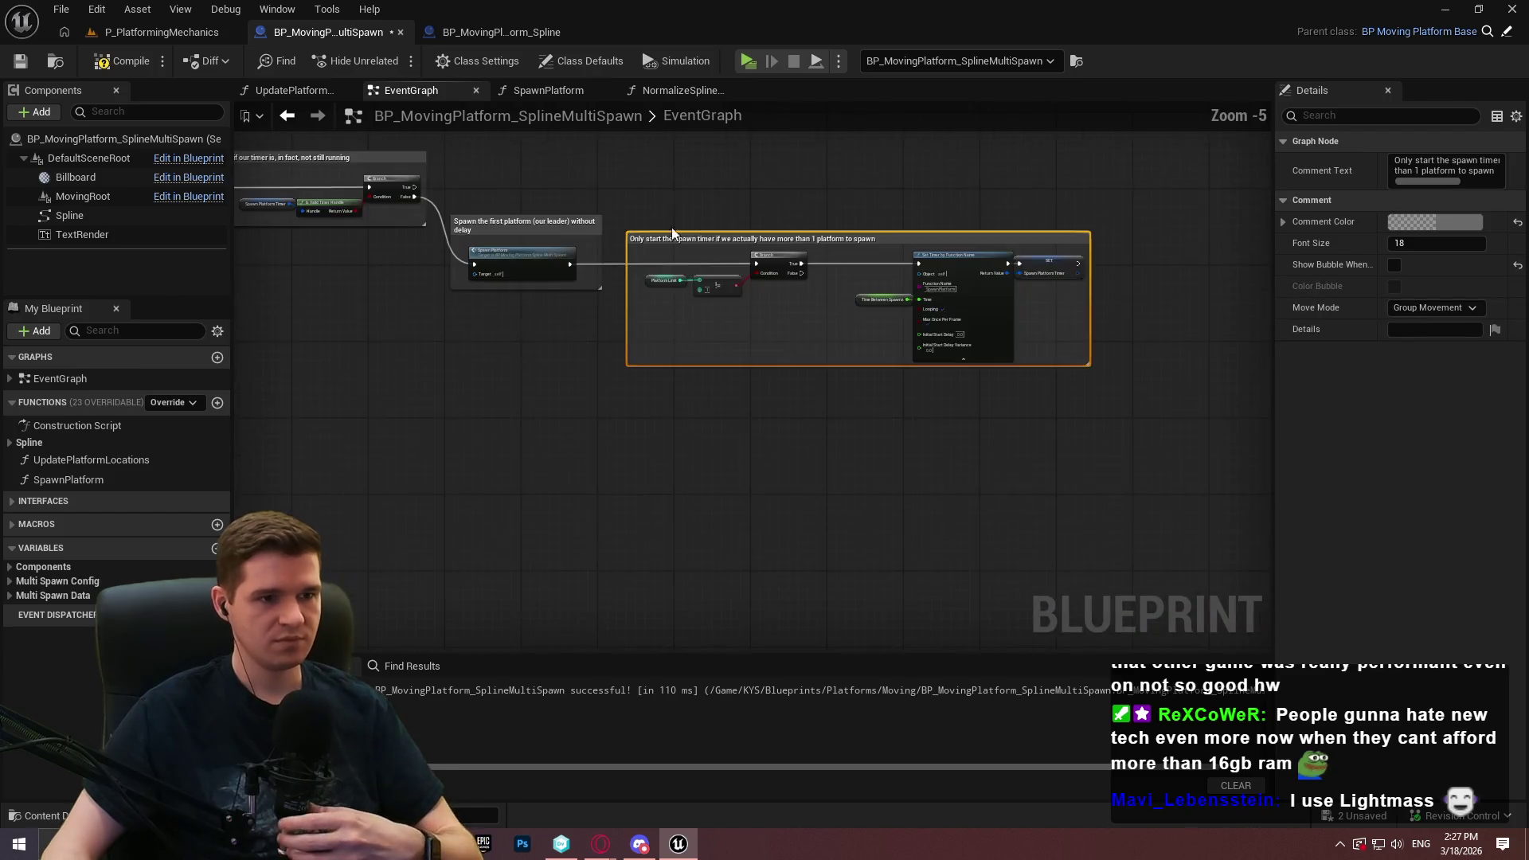
{"action": "left_click", "coordinate": [113, 64]}
{"action": "left_click", "coordinate": [632, 218]}
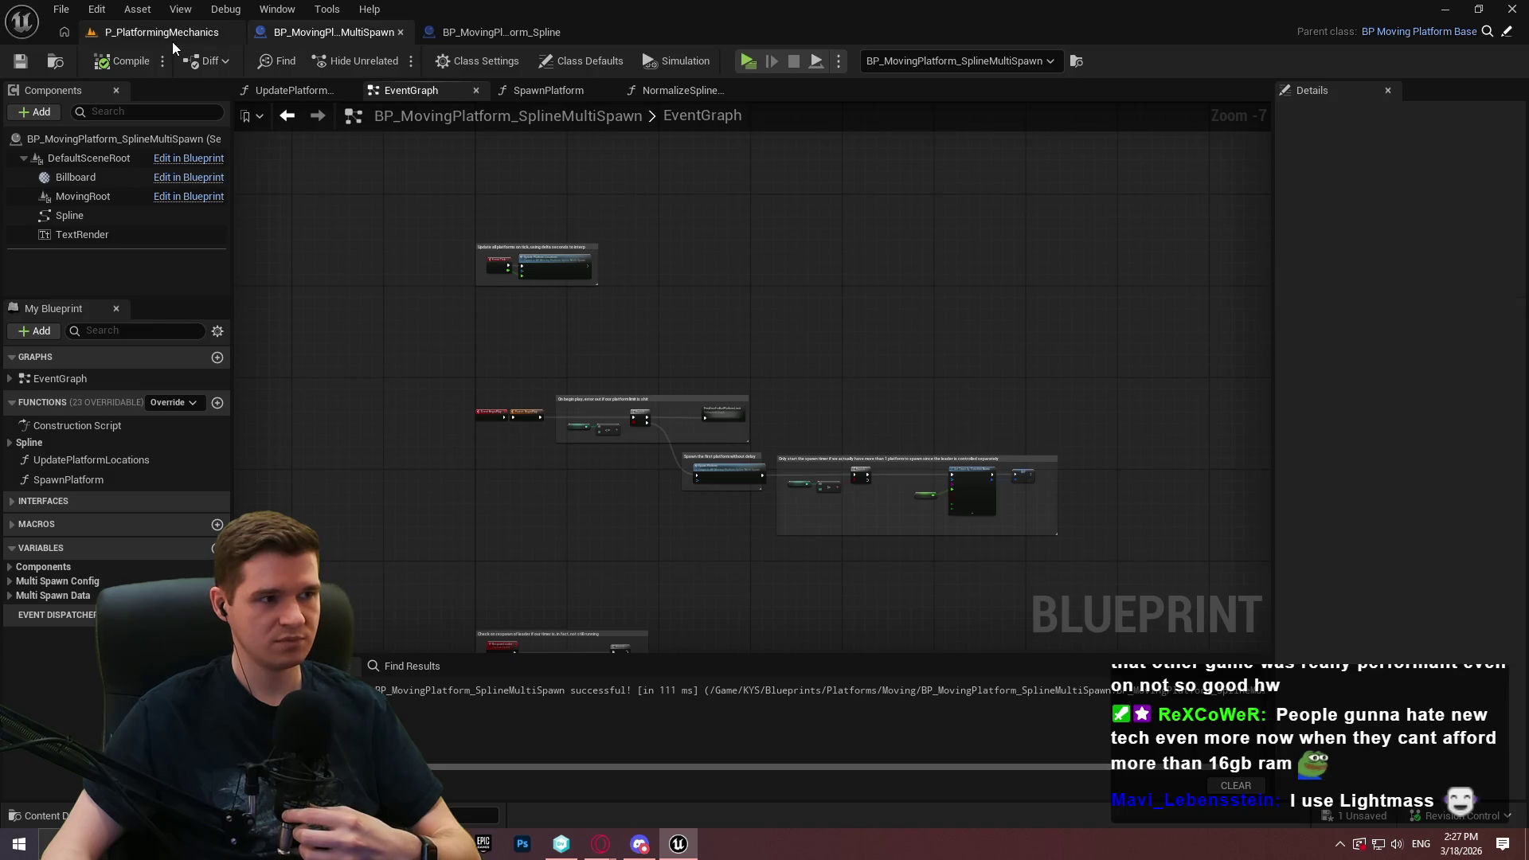
Switch to the P_PlatformingMechanics level editor
{"action": "left_click", "coordinate": [168, 32]}
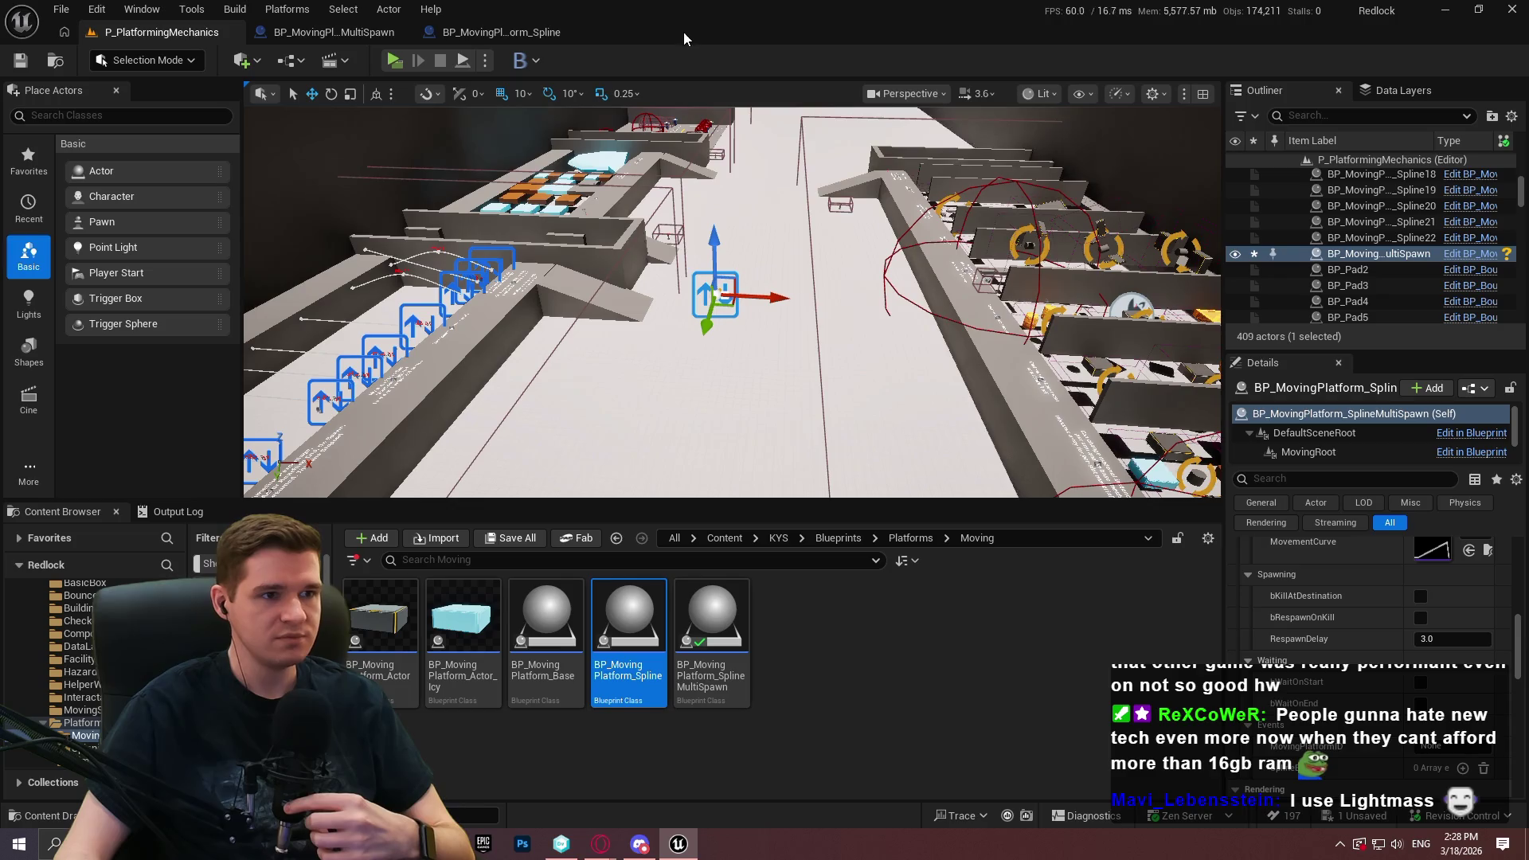
Review the BeginPlay and Respawn comment blocks in BP_MovingPlatform_Spline, then close that blueprint
{"action": "left_click", "coordinate": [532, 33]}
{"action": "scroll", "coordinate": [889, 451], "scroll_direction": "down", "scroll_amount": 4}
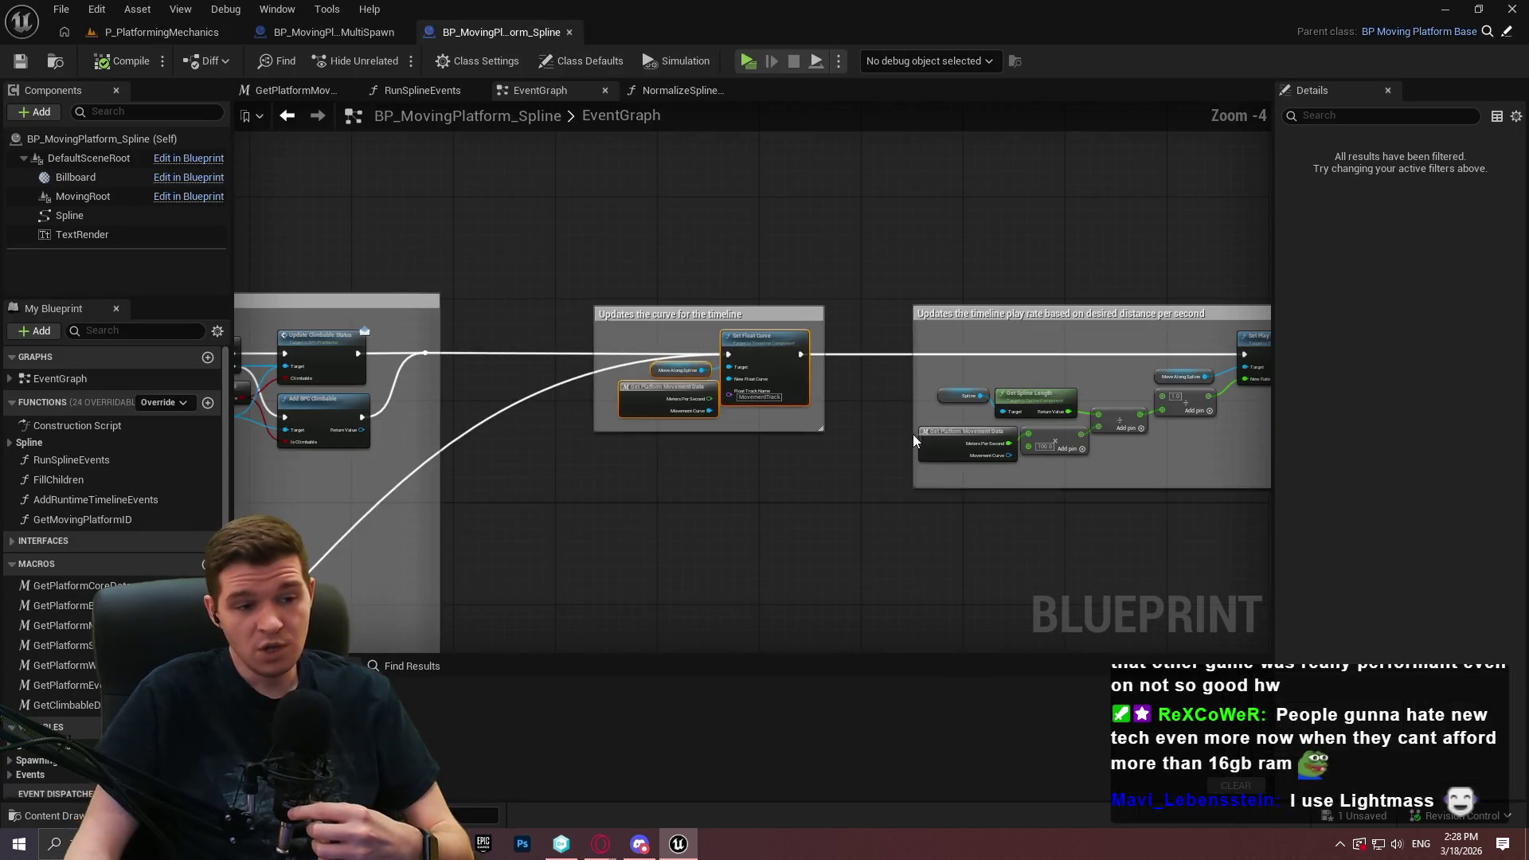
{"action": "left_click_drag", "start_coordinate": [737, 464], "coordinate": [1172, 371]}
{"action": "scroll", "coordinate": [890, 484], "scroll_direction": "down", "scroll_amount": 2}
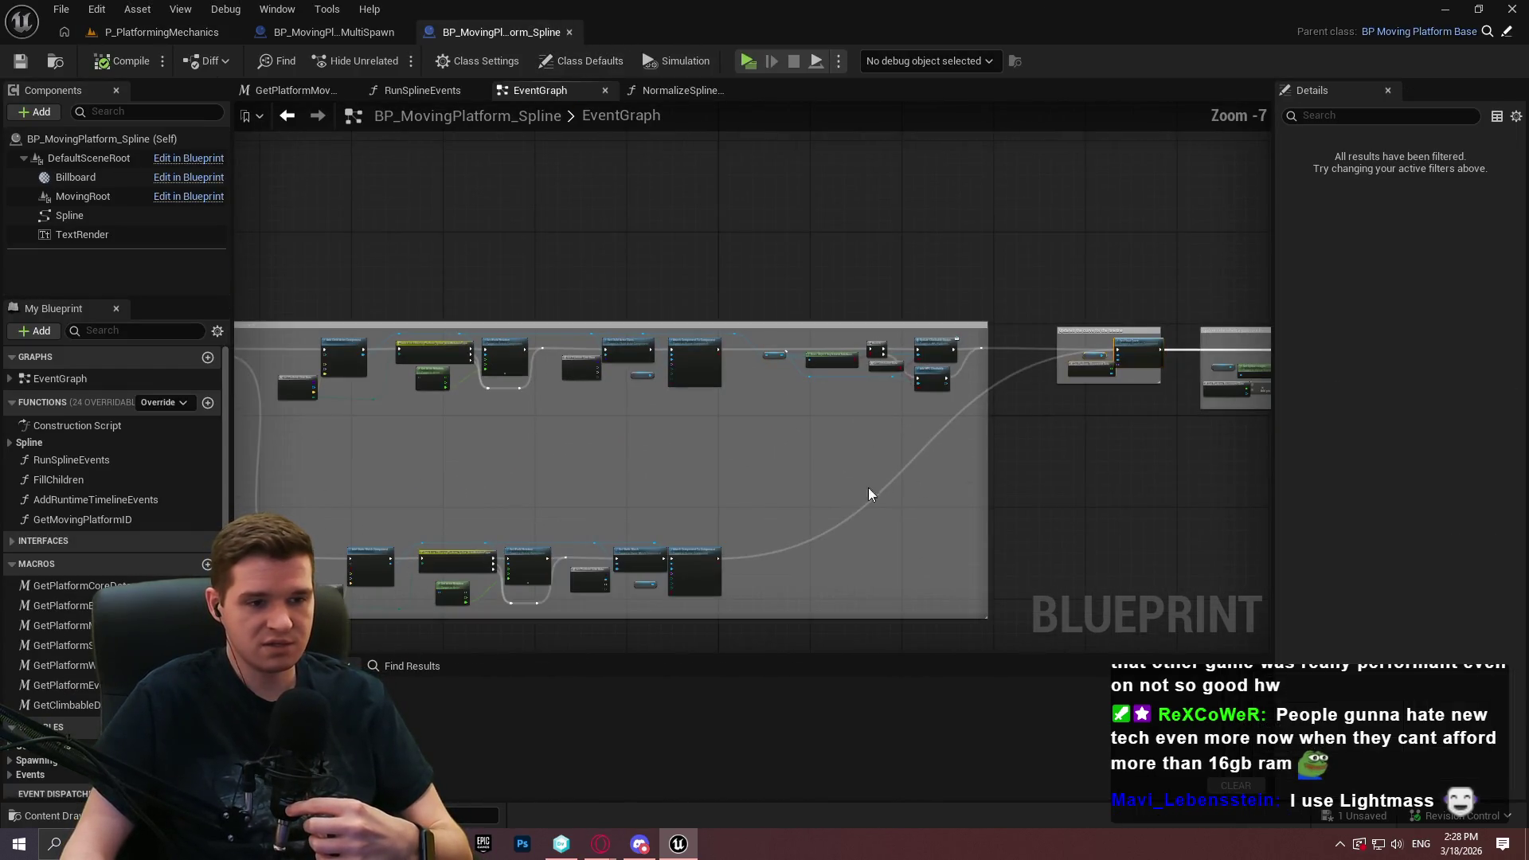
{"action": "scroll", "coordinate": [680, 523], "scroll_direction": "up", "scroll_amount": 1}
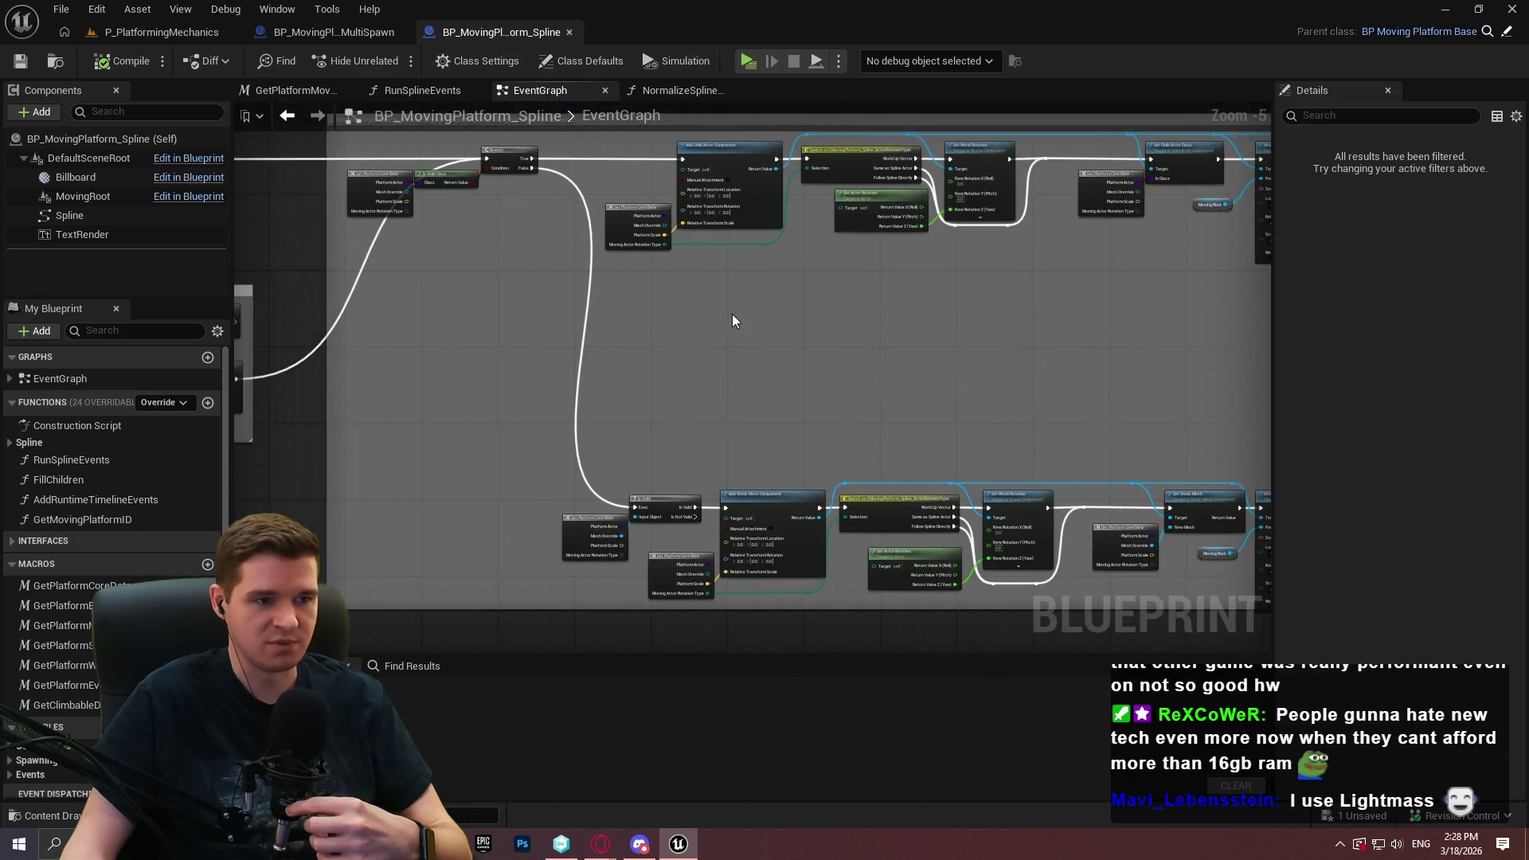
{"action": "left_click_drag", "start_coordinate": [683, 322], "coordinate": [1390, 392]}
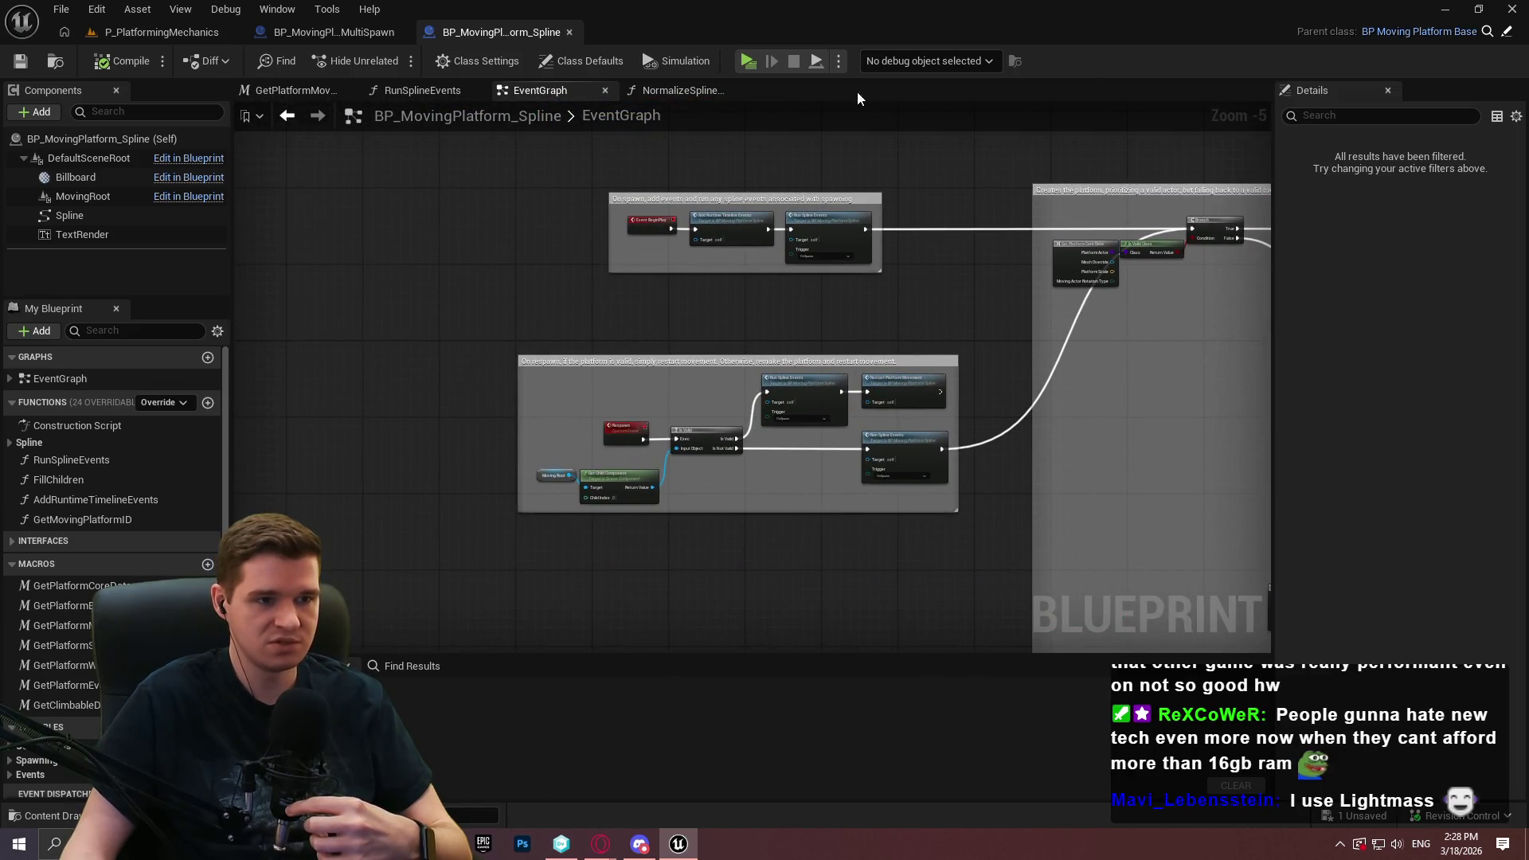
{"action": "left_click", "coordinate": [570, 33]}
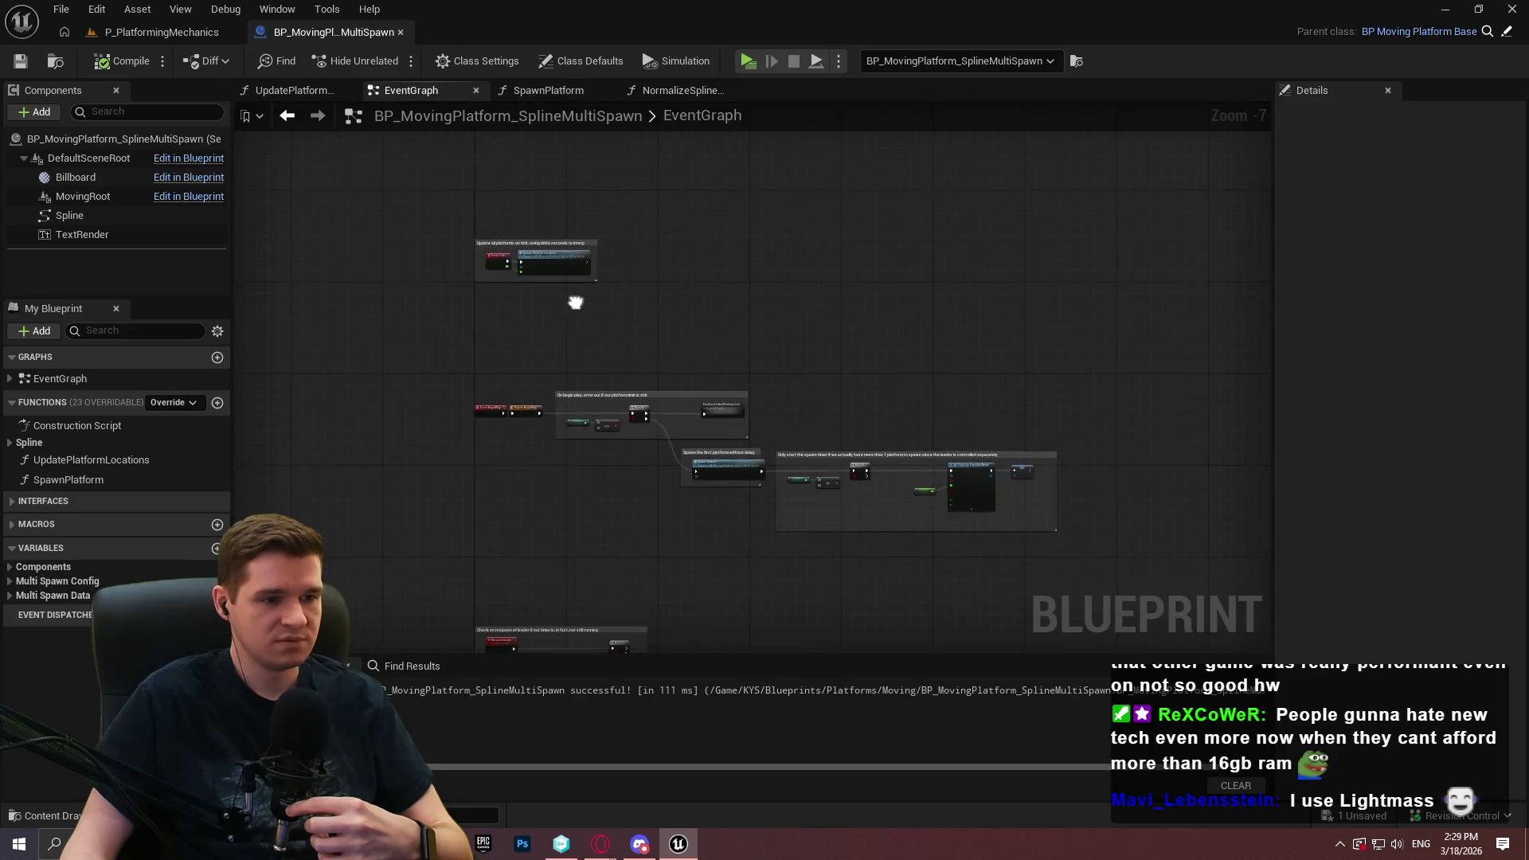
Pan the multi-spawn graph to the BeginPlay group and select the UpdatePlatformLocations function
{"action": "left_click_drag", "start_coordinate": [573, 300], "coordinate": [462, 175]}
{"action": "left_click_drag", "start_coordinate": [360, 274], "coordinate": [416, 423]}
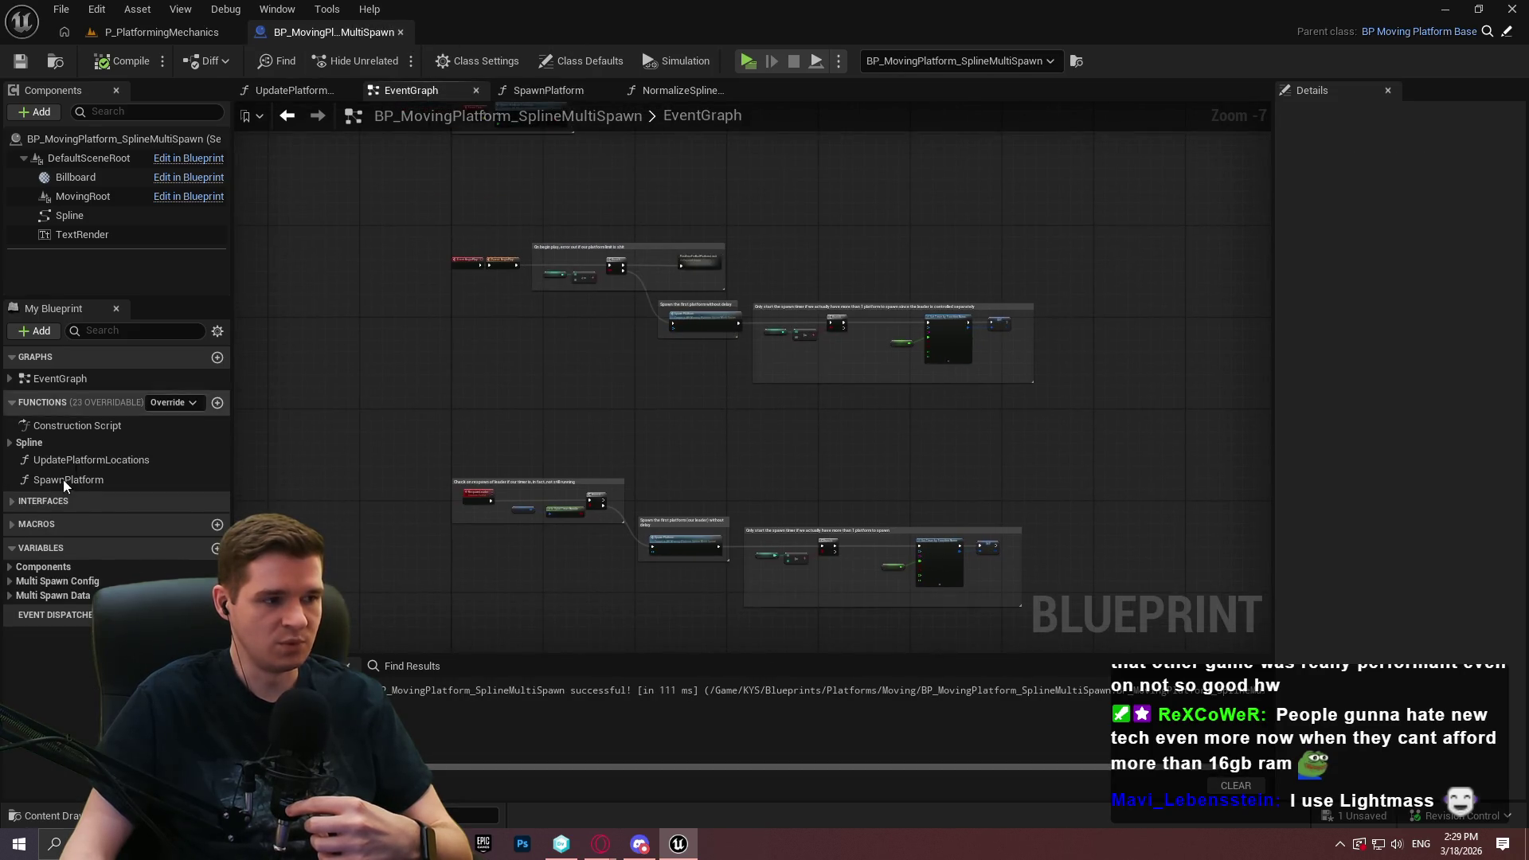
{"action": "left_click", "coordinate": [84, 465]}
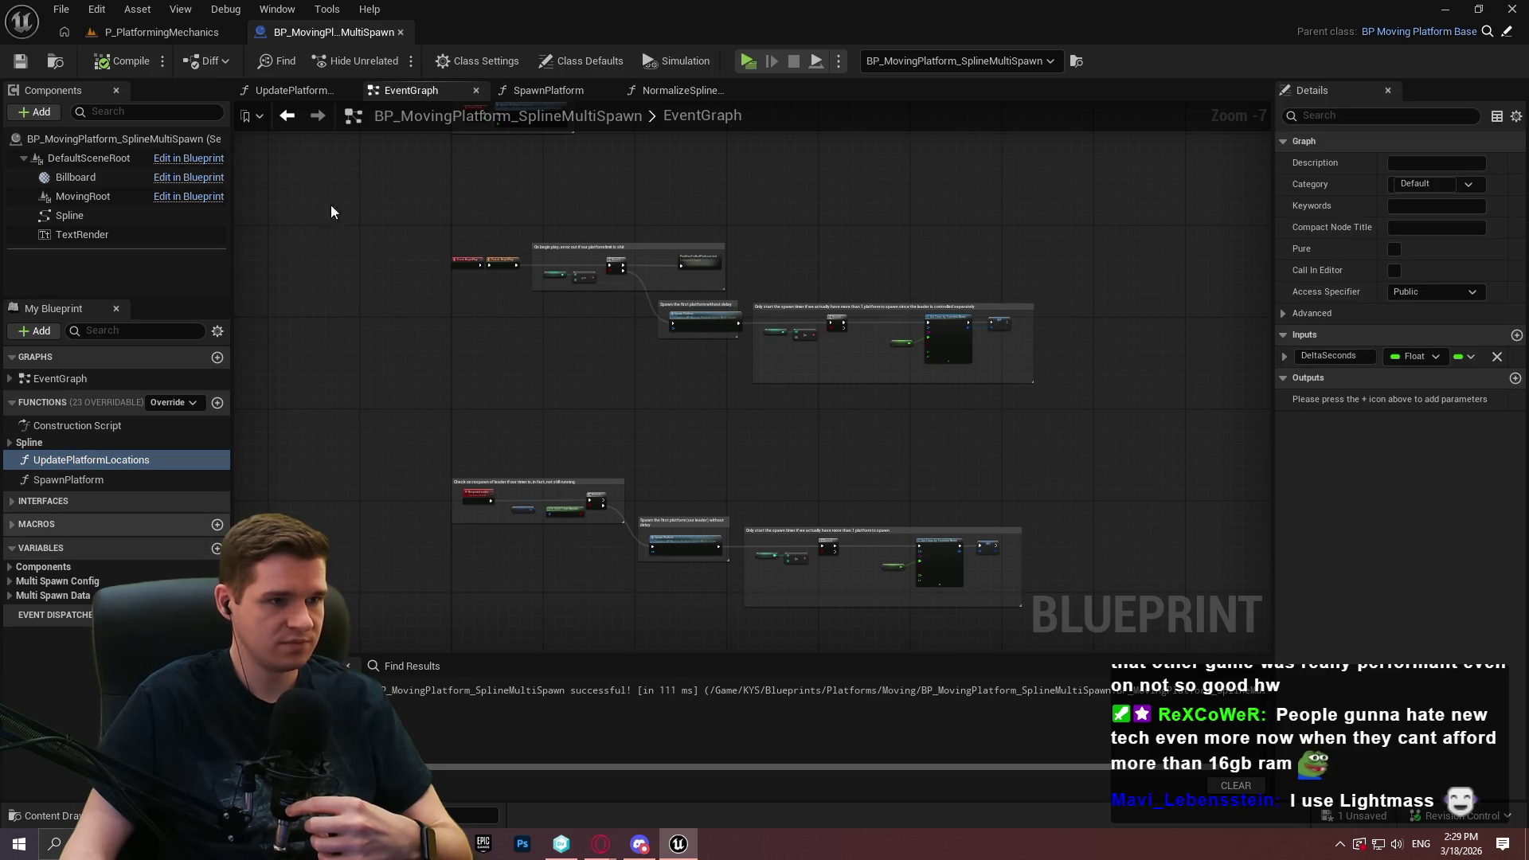
{"action": "left_click", "coordinate": [140, 33]}
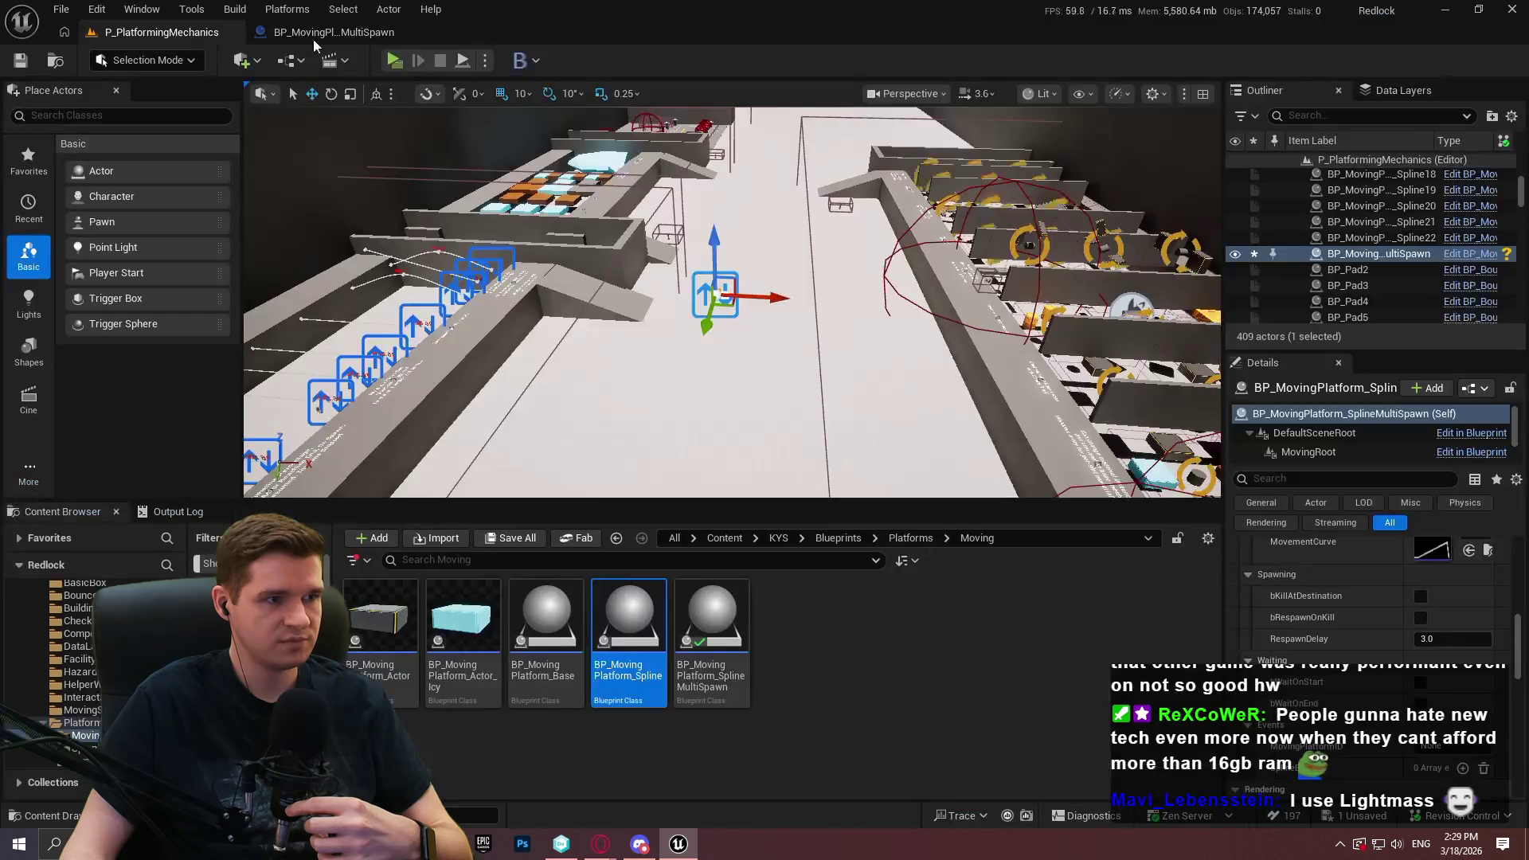
{"action": "left_click", "coordinate": [344, 35]}
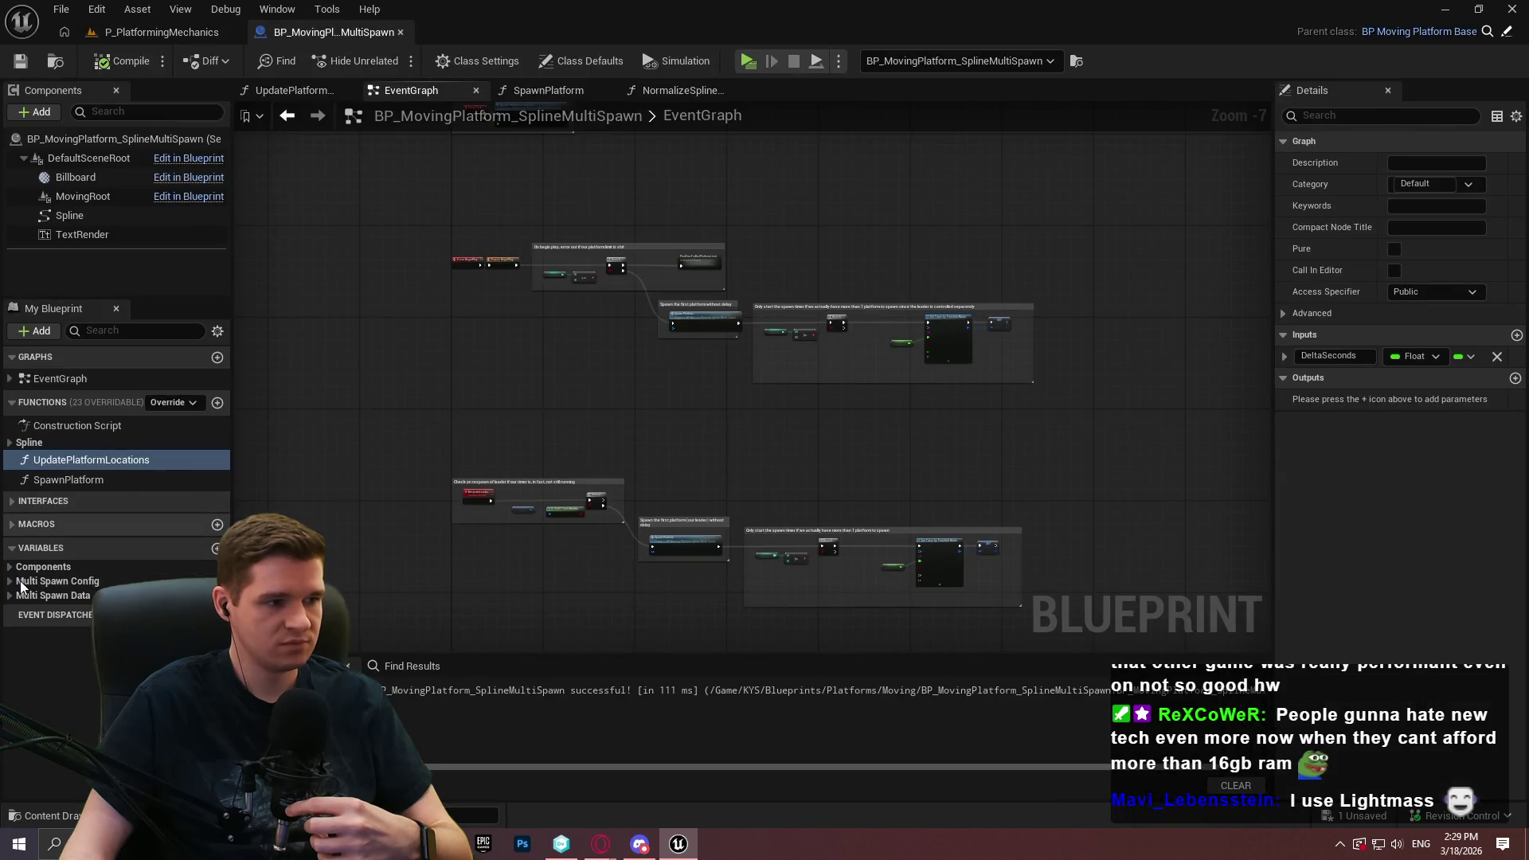
Select PlatformLimit under Multi Spawn Config and start editing its description
{"action": "left_click", "coordinate": [13, 596]}
{"action": "left_click", "coordinate": [13, 596]}
{"action": "left_click", "coordinate": [10, 580]}
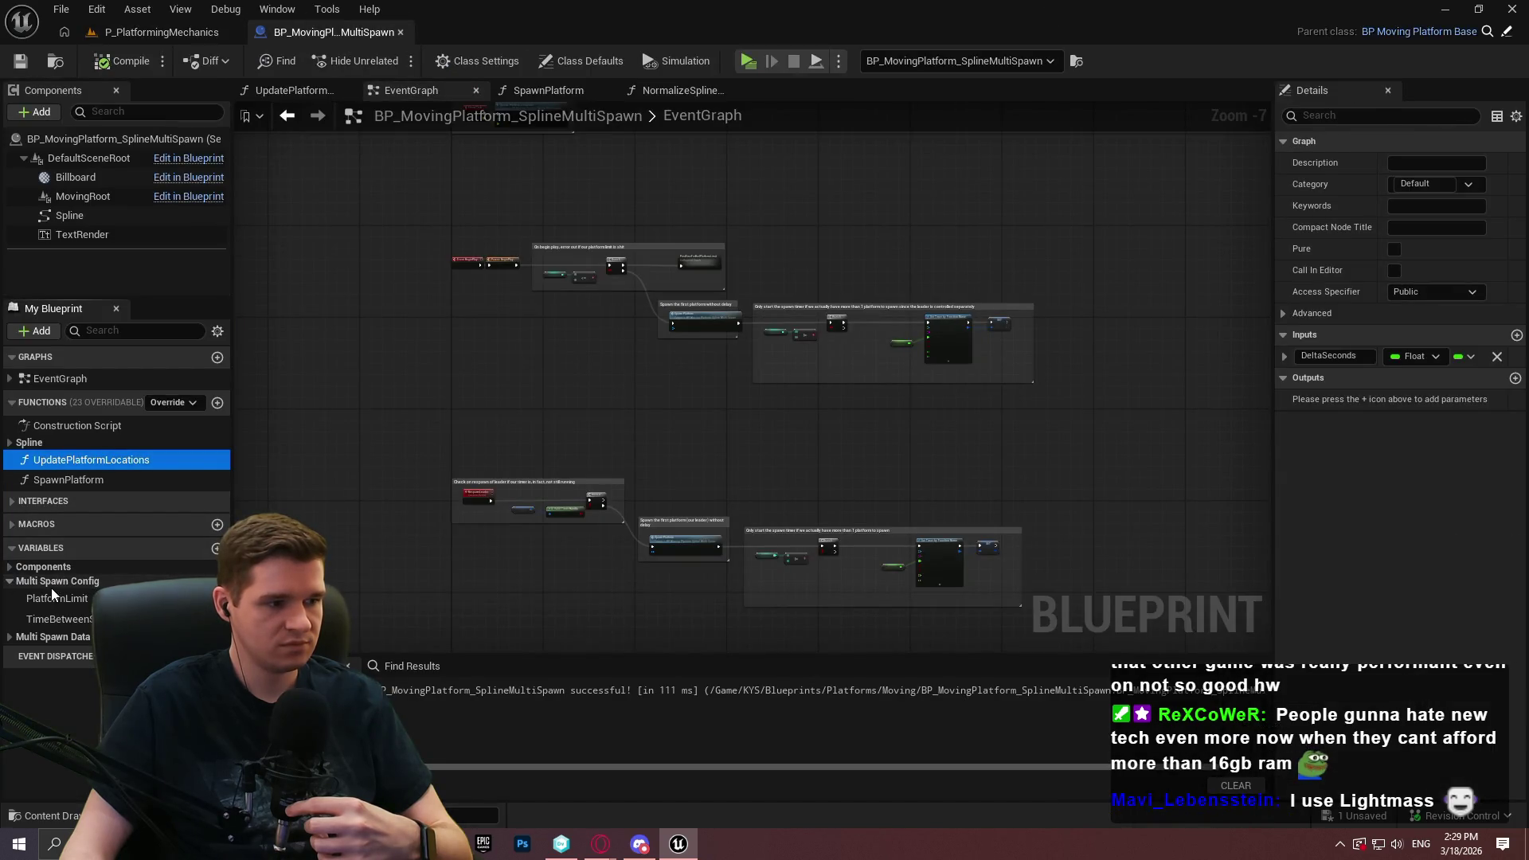
{"action": "left_click", "coordinate": [56, 598]}
{"action": "left_click", "coordinate": [1437, 206]}
Describe PlatformLimit as 'The maximum number of platforms to have spawned at any one time...'
{"action": "type", "text": "Ht"}
{"action": "key", "text": "BackSpace"}
{"action": "key", "text": "BackSpace"}
{"action": "type", "text": "The m"}
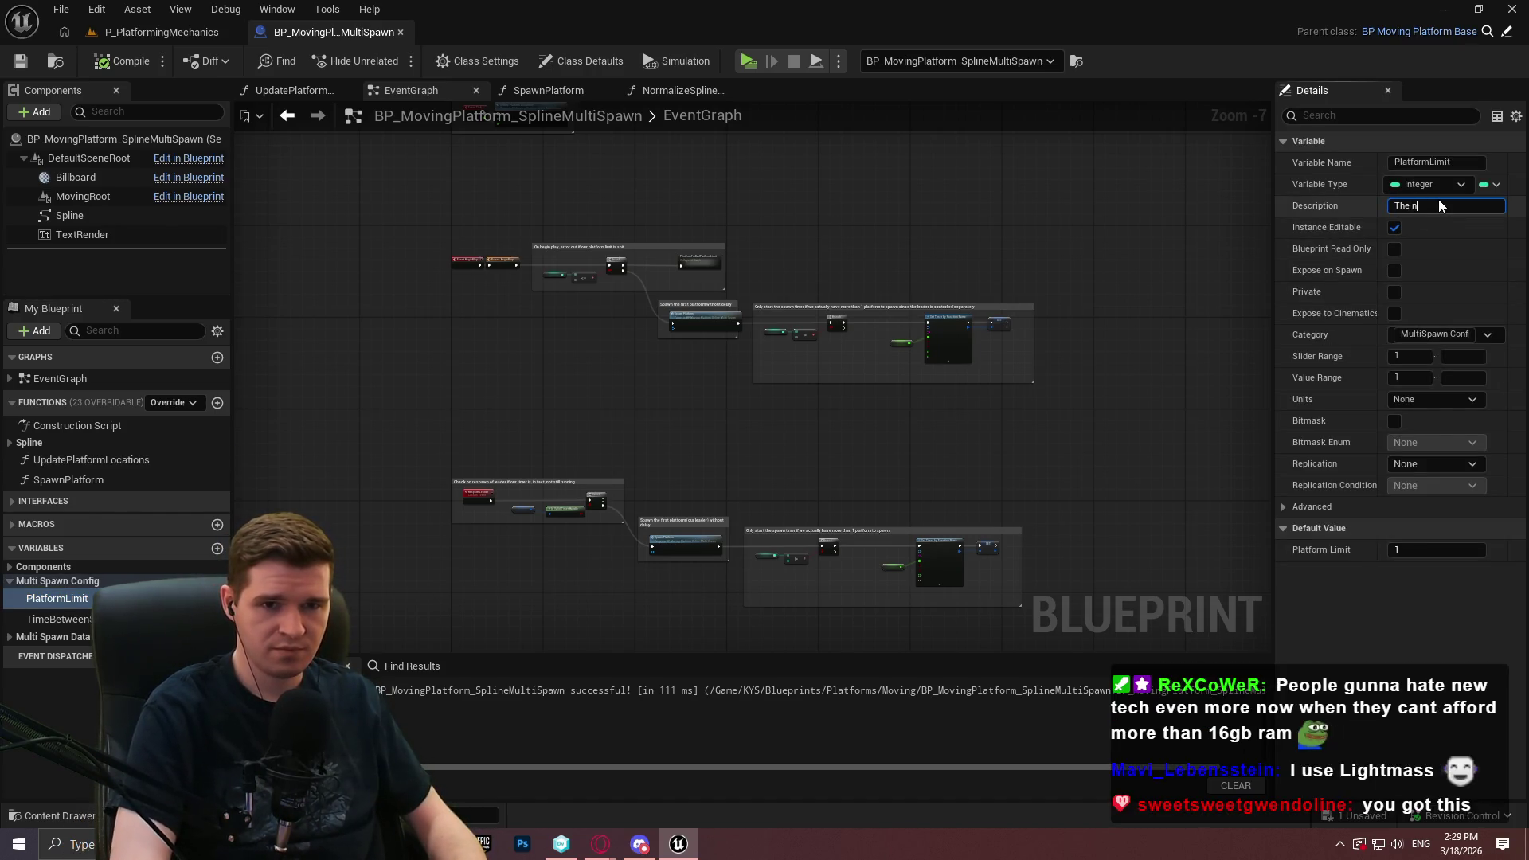
{"action": "type", "text": "aximum number of pl"}
{"action": "type", "text": "atforms"}
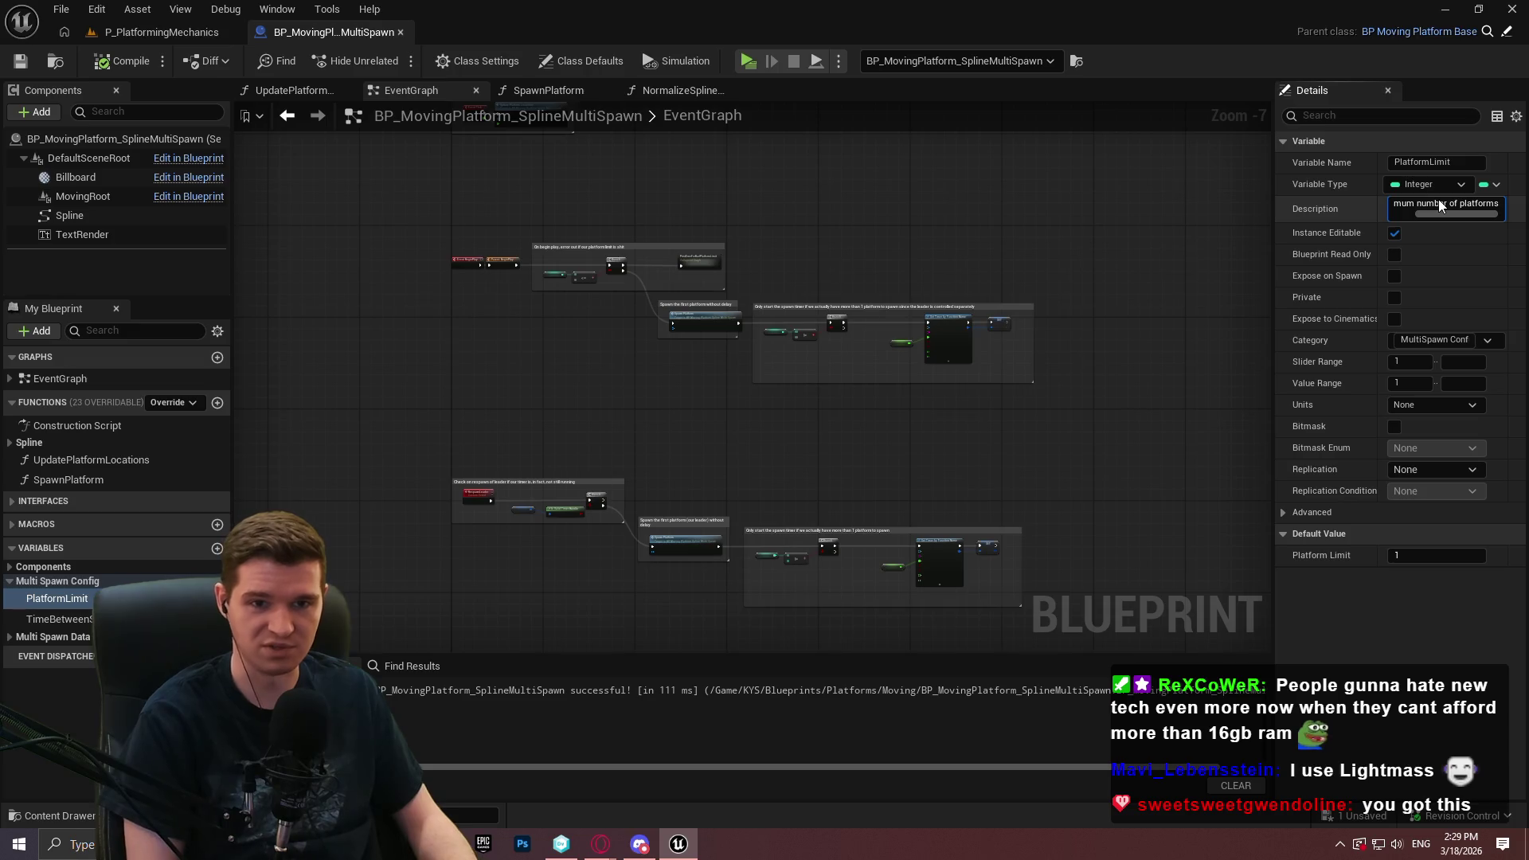
{"action": "type", "text": "t"}
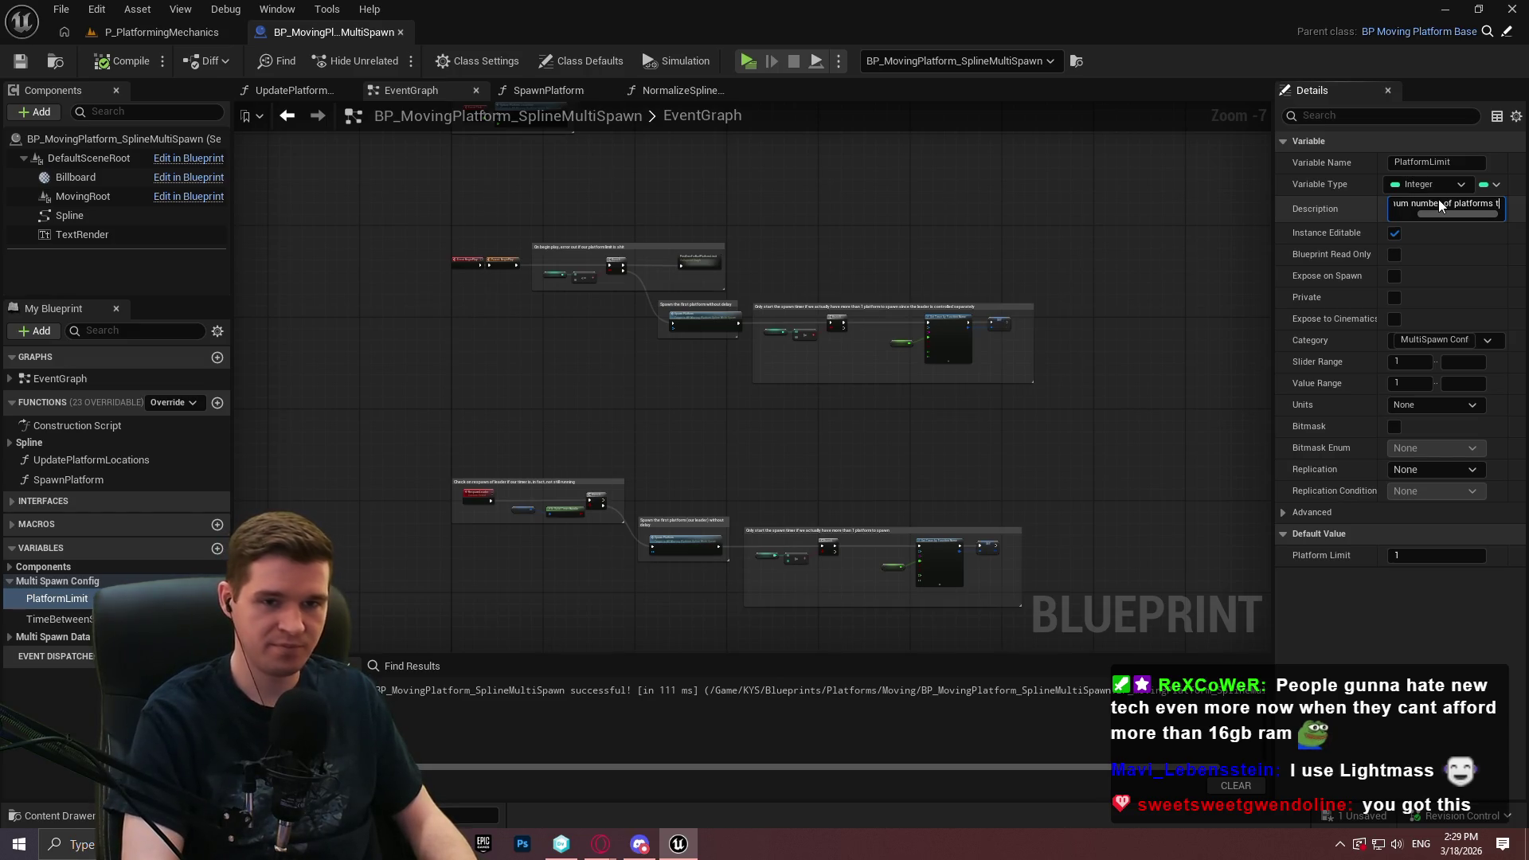
{"action": "type", "text": "o have spawned at an"}
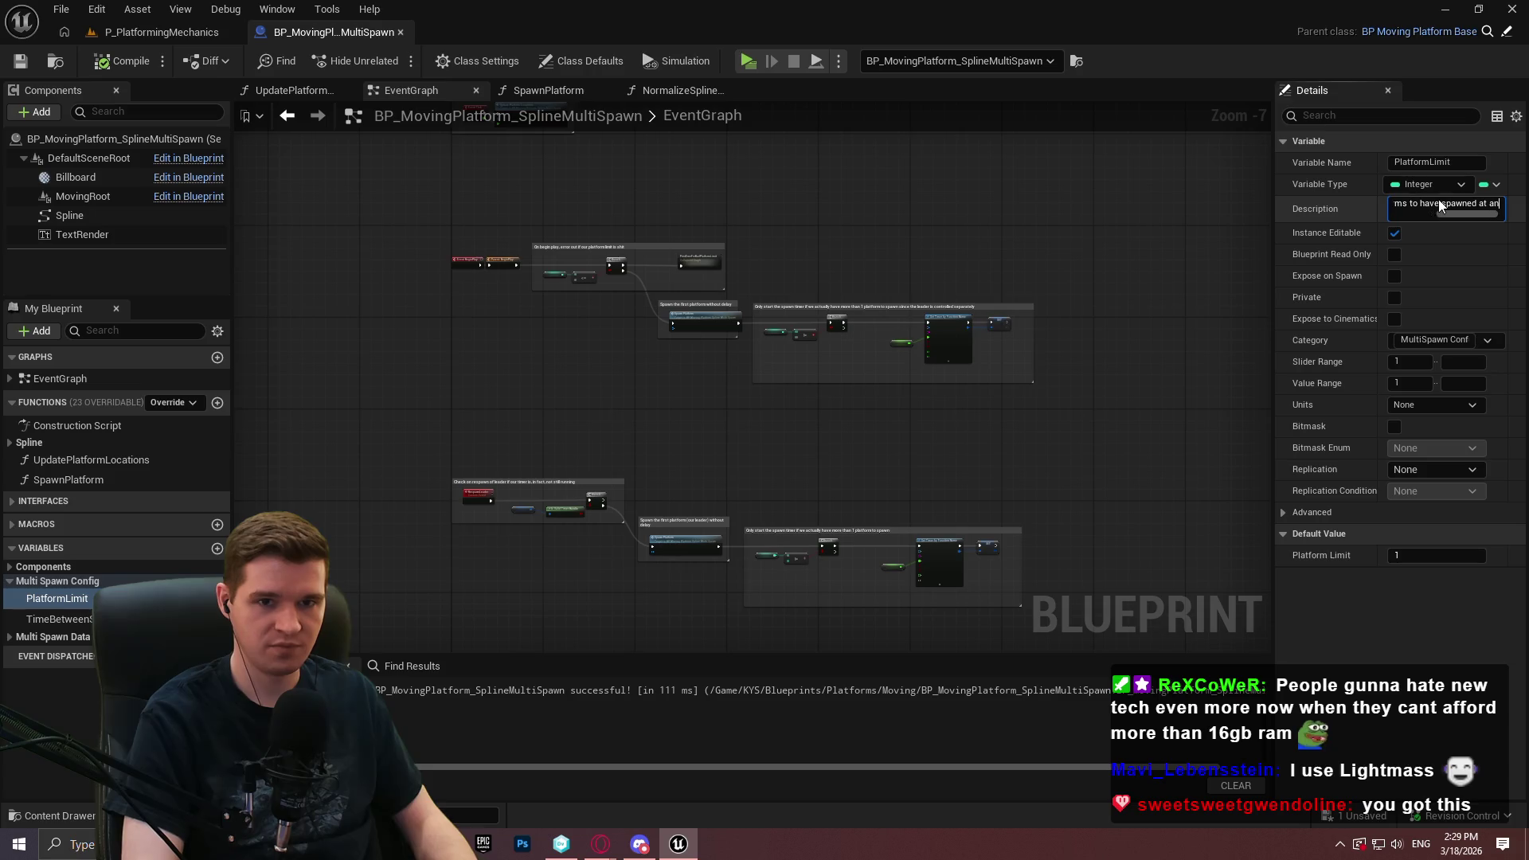
{"action": "type", "text": "y one time. "}
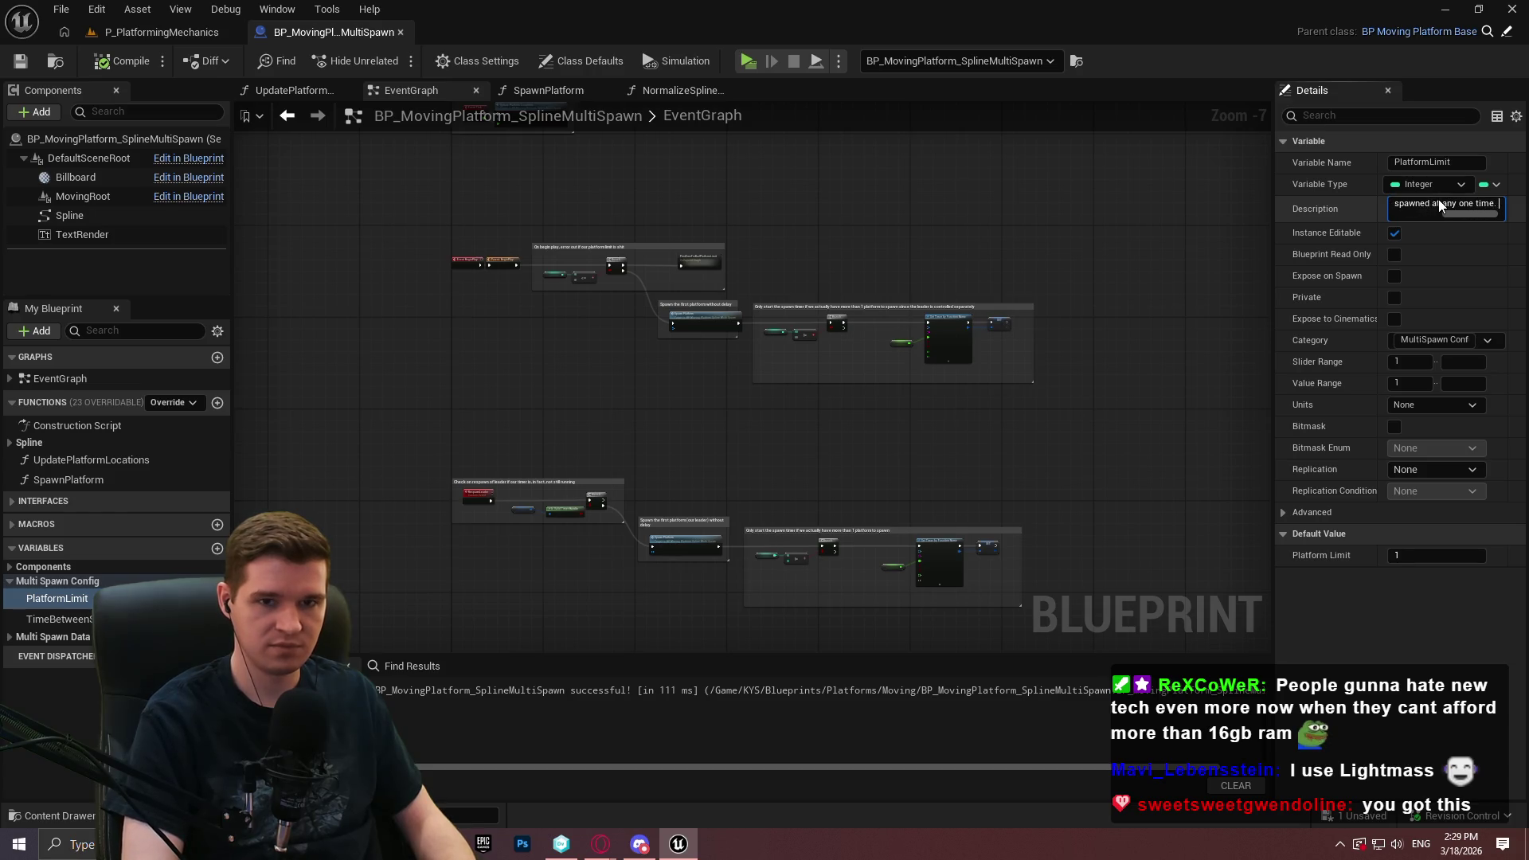
{"action": "type", "text": "This C"}
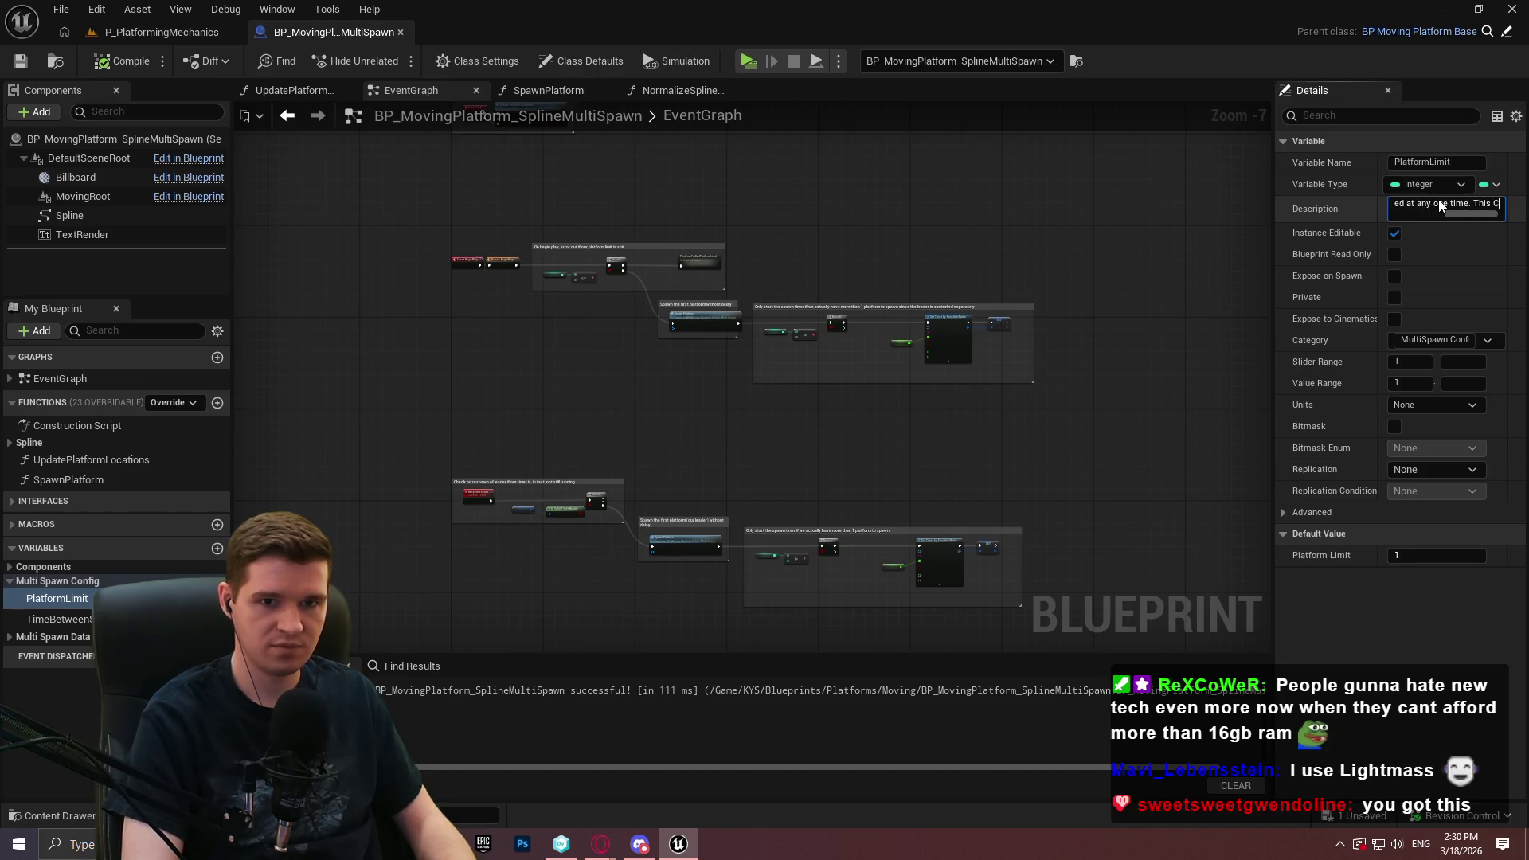
{"action": "type", "text": "AN be higher than"}
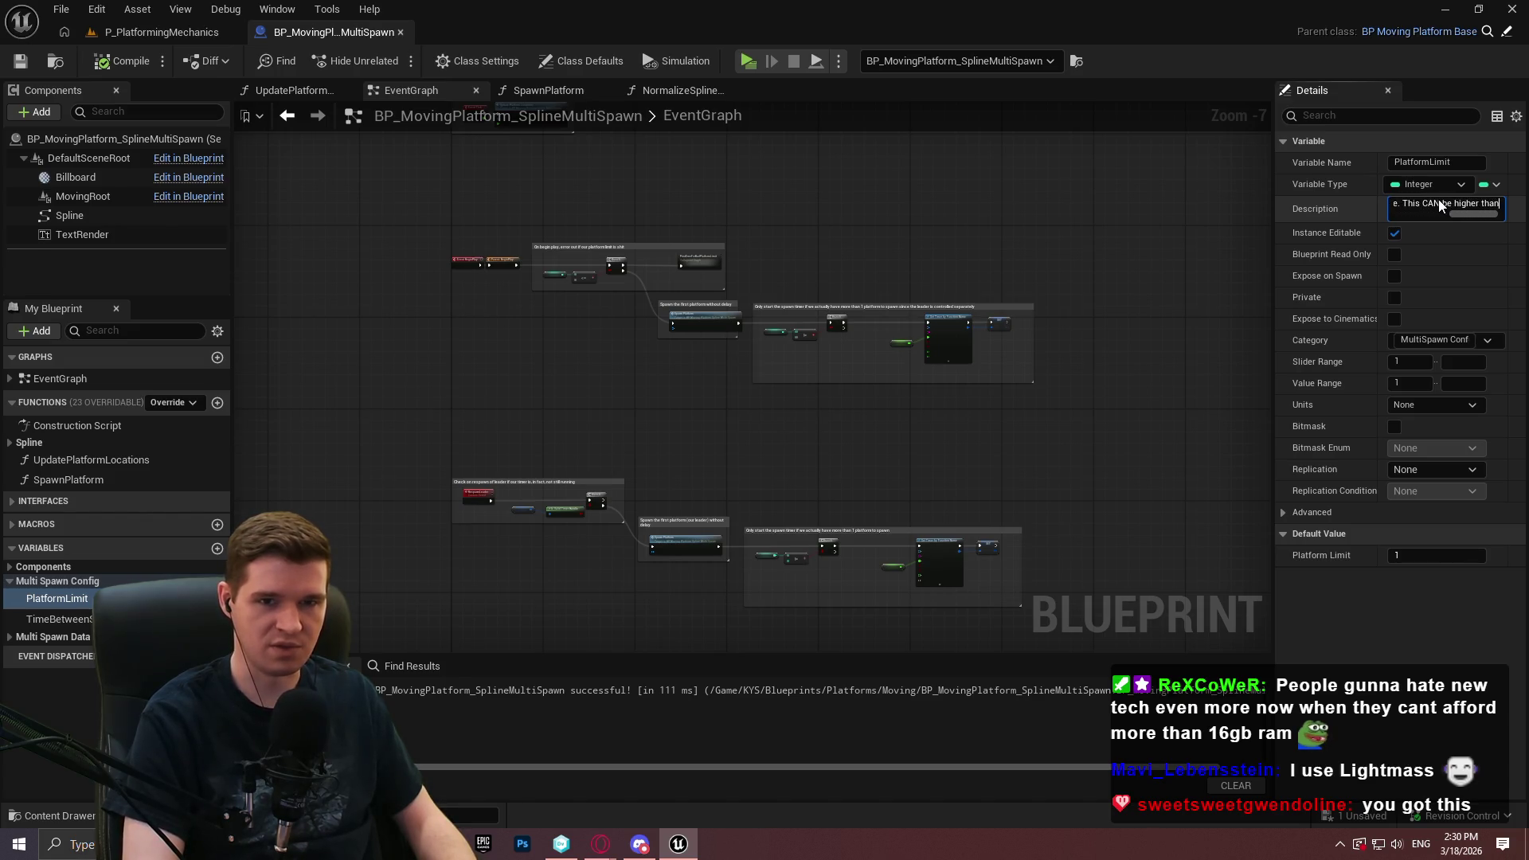
{"action": "type", "text": " what is c"}
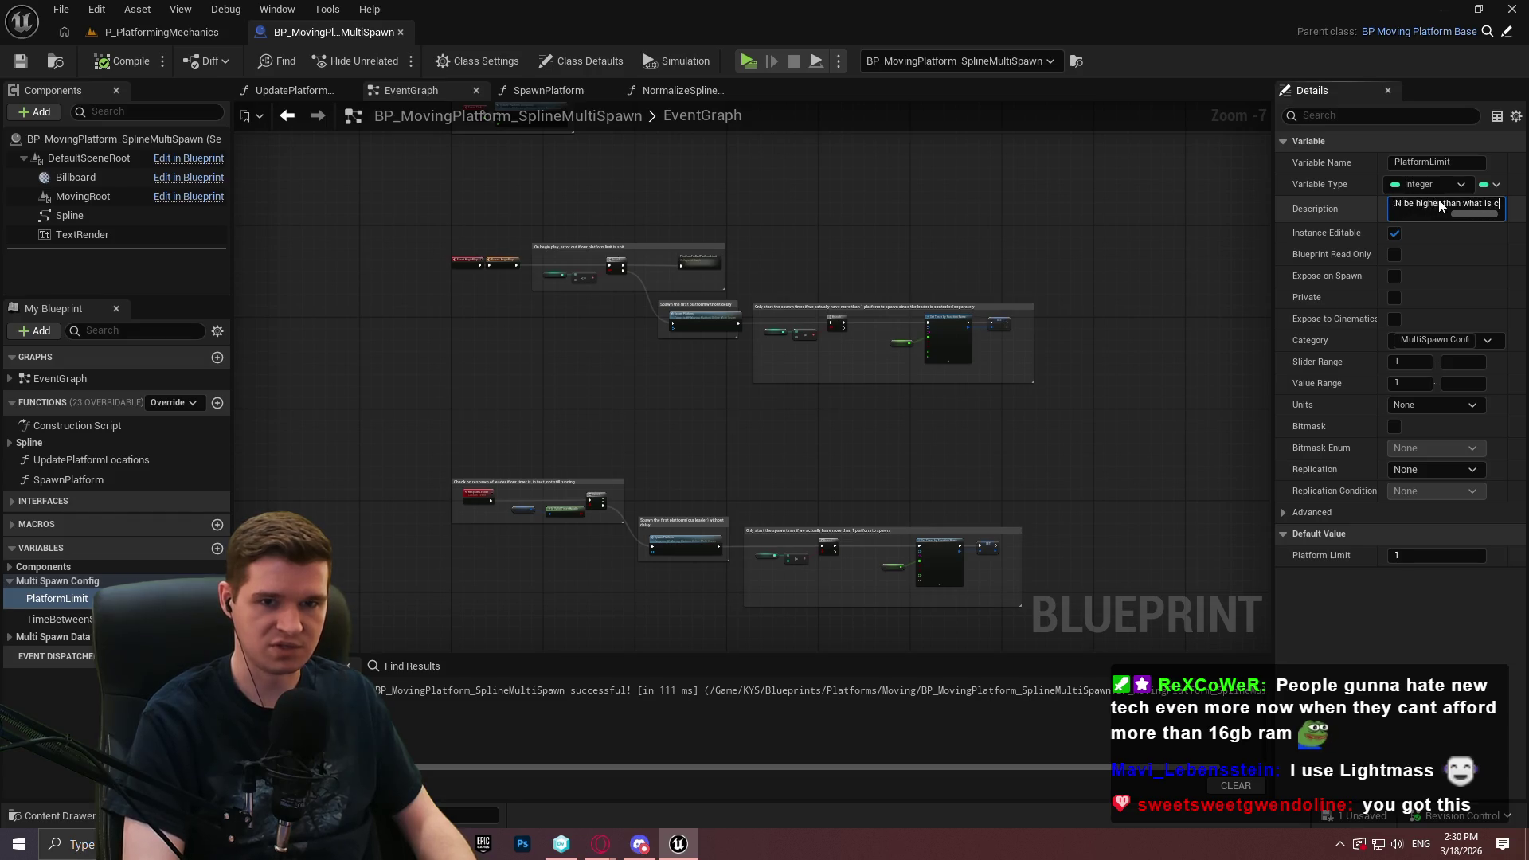
{"action": "type", "text": "apable of being sp"}
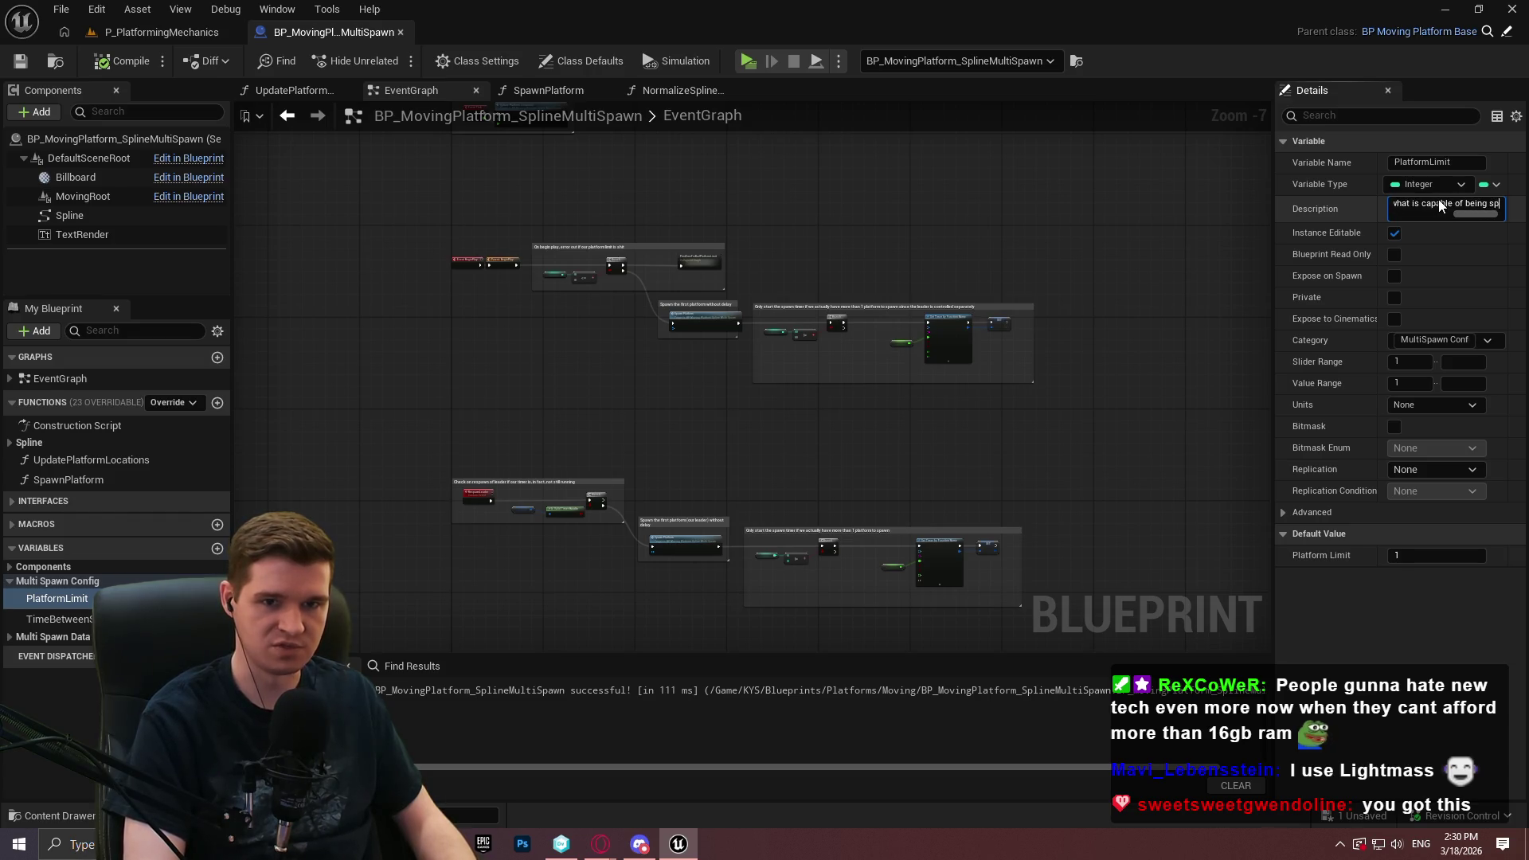
{"action": "type", "text": "awned, in w"}
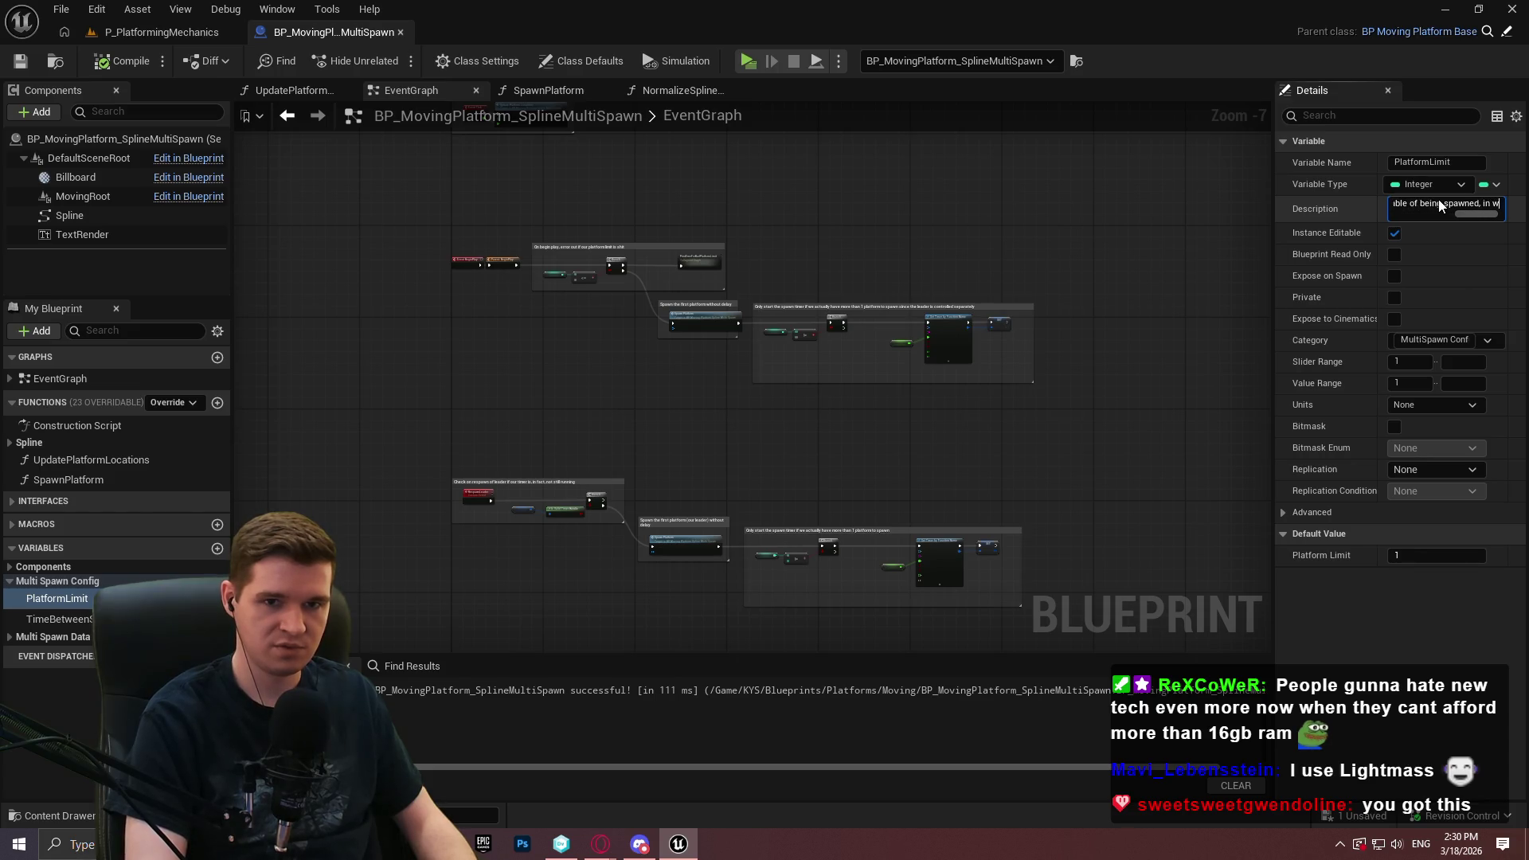
{"action": "type", "text": "hich case it'll k"}
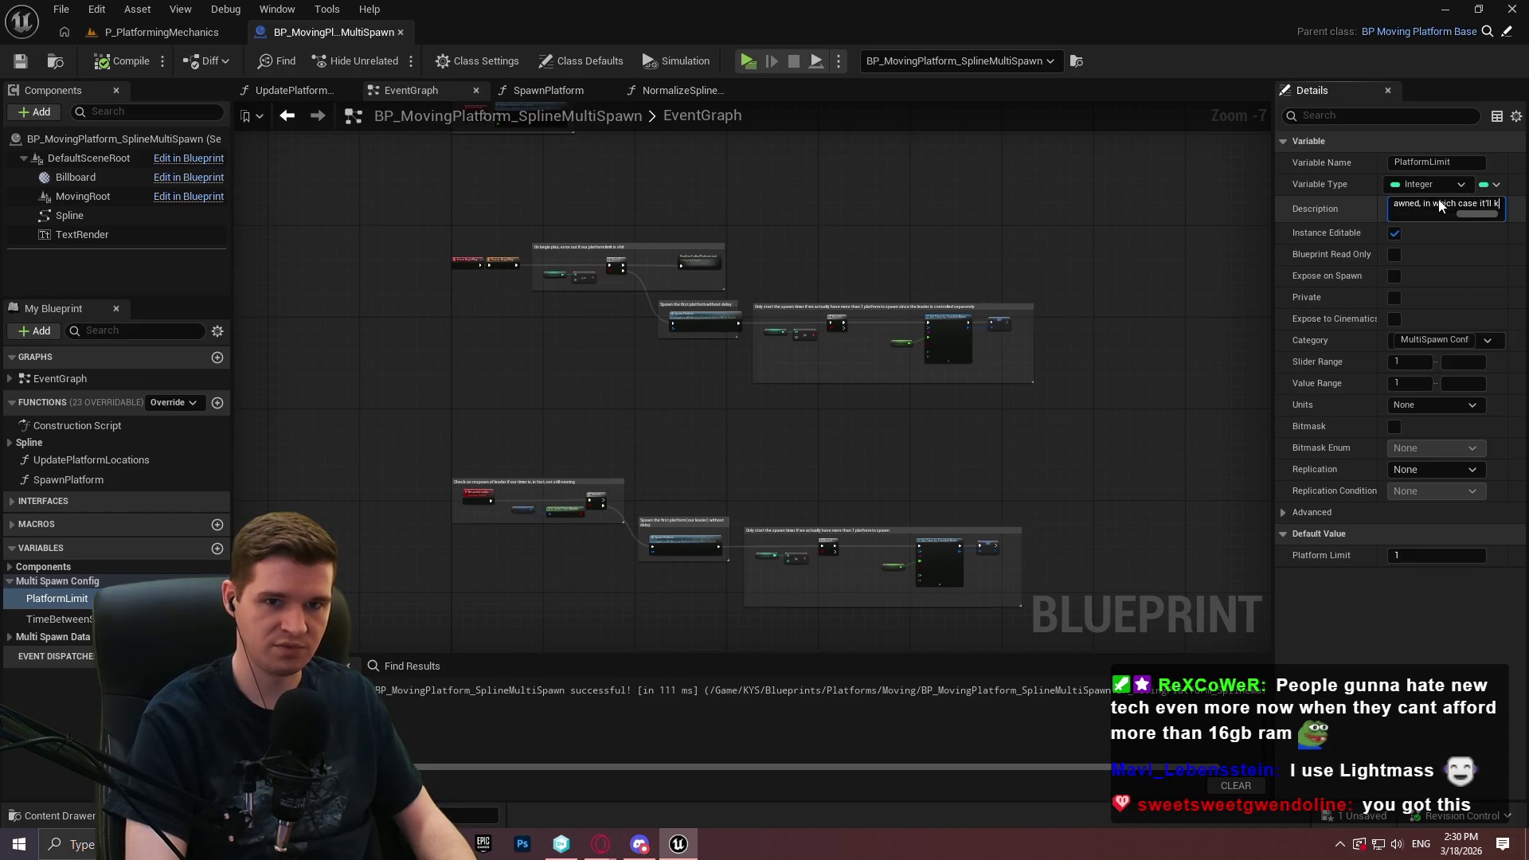
{"action": "type", "text": "eep a constan"}
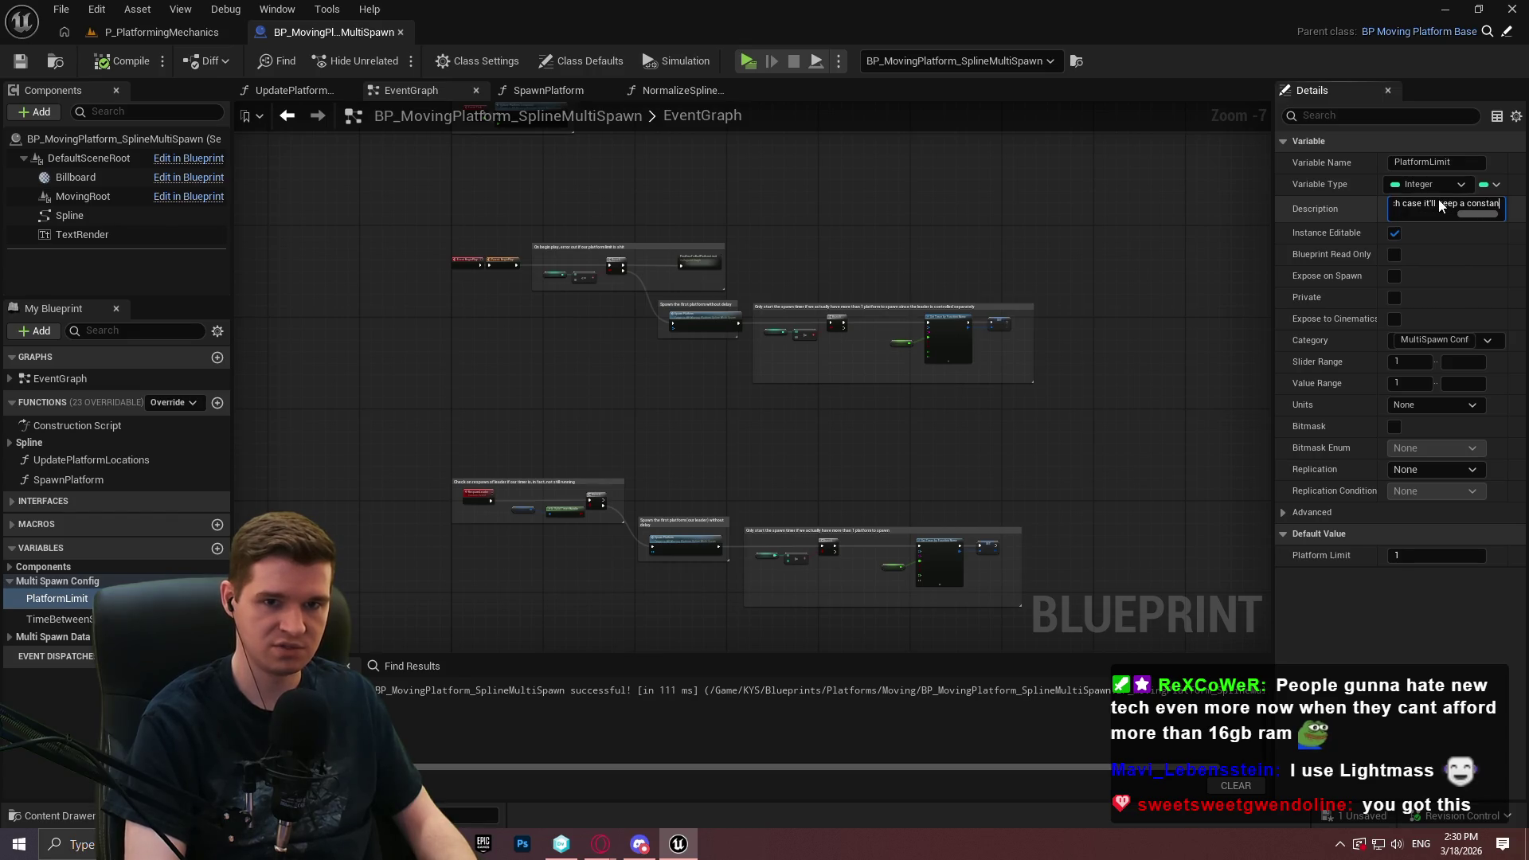
{"action": "type", "text": "t stream of s"}
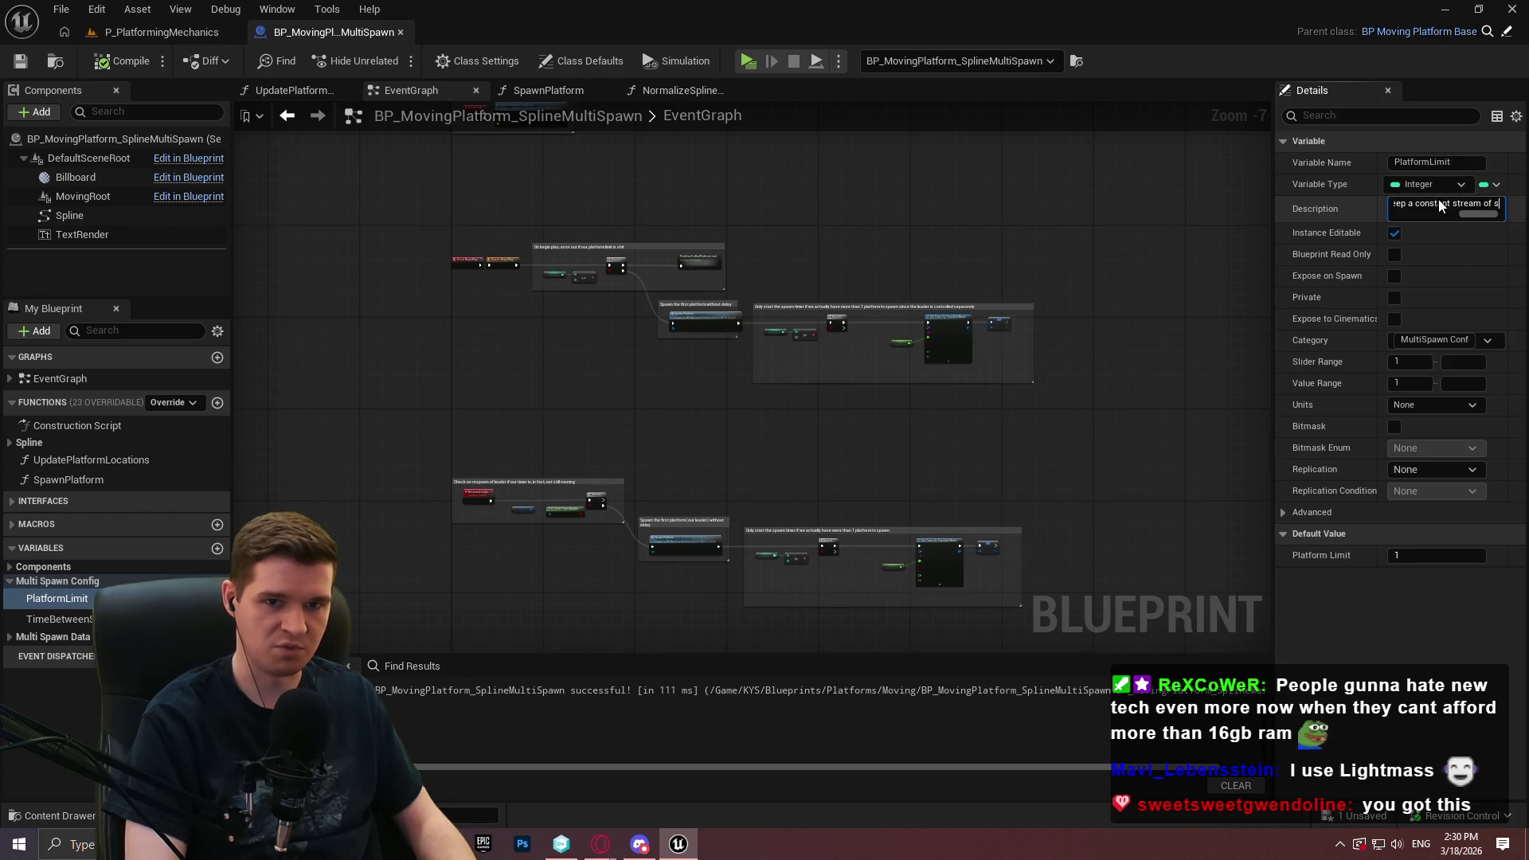
{"action": "type", "text": "pawns based on "}
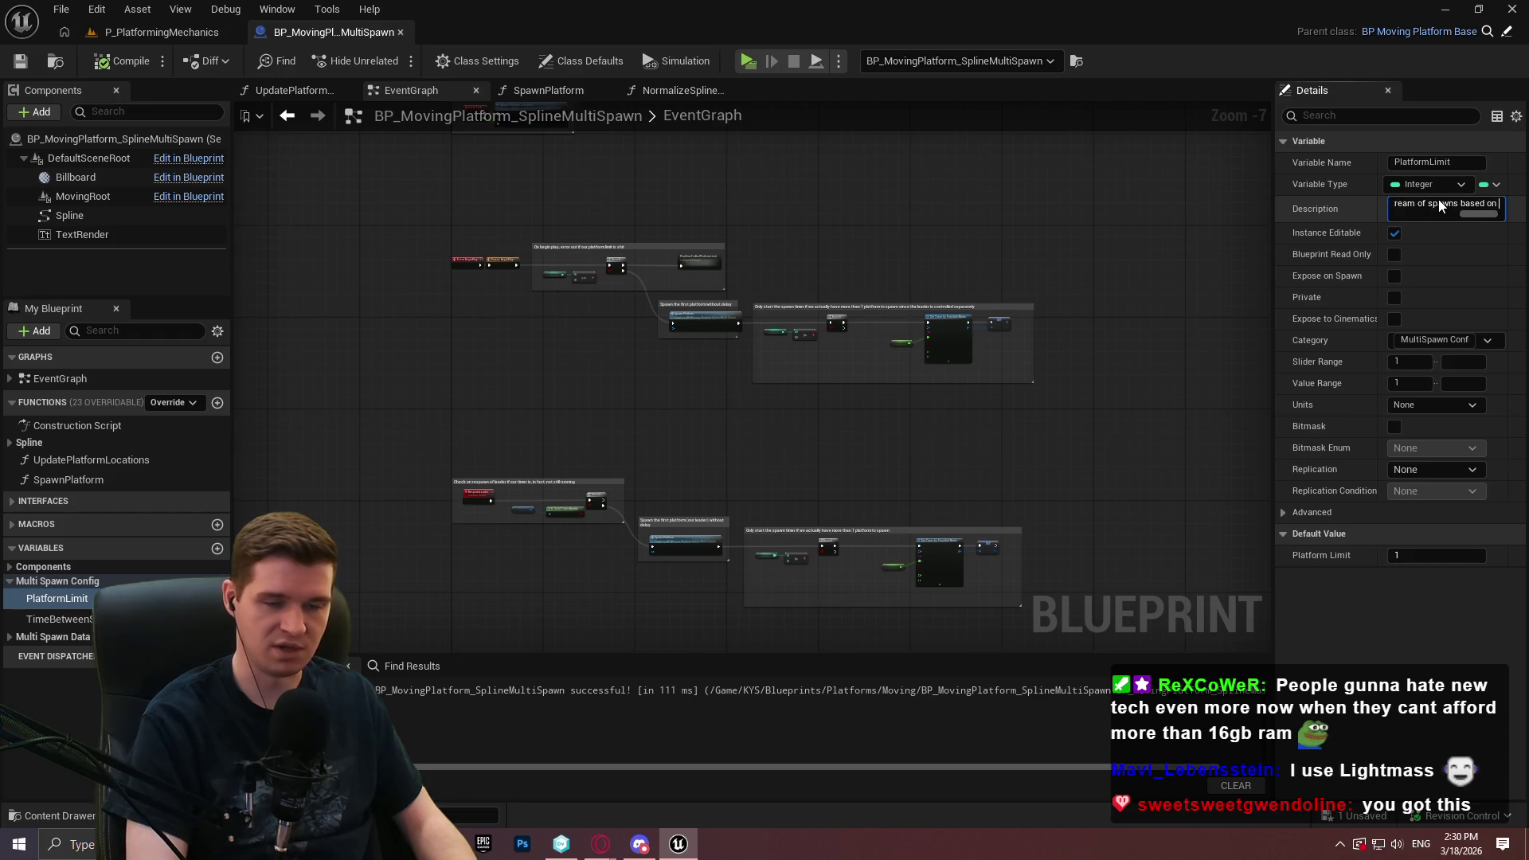
{"action": "type", "text": "the TimeBetwe"}
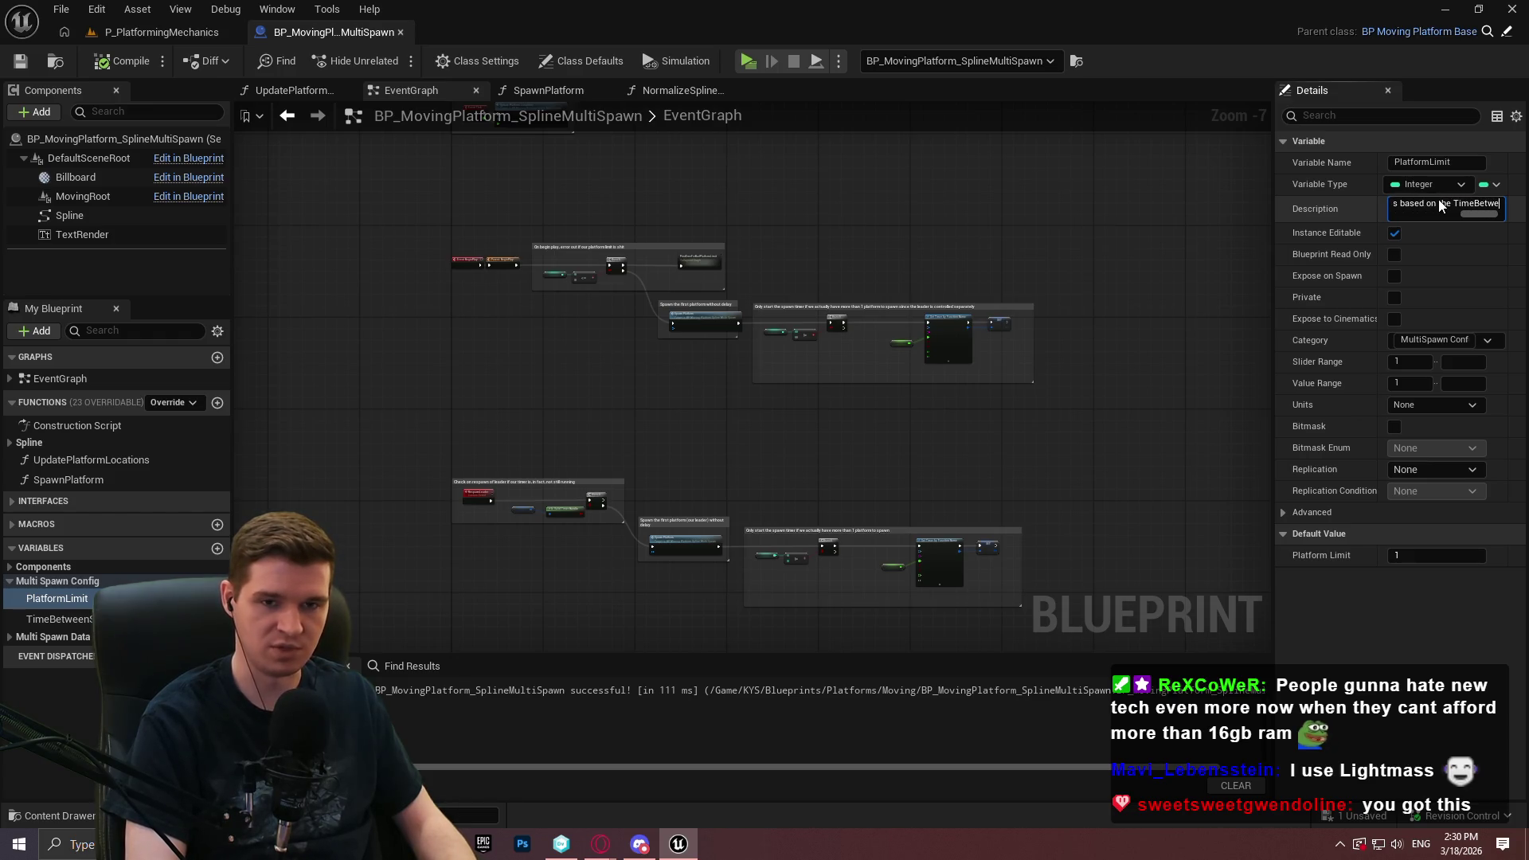
{"action": "type", "text": "enNSpawns"}
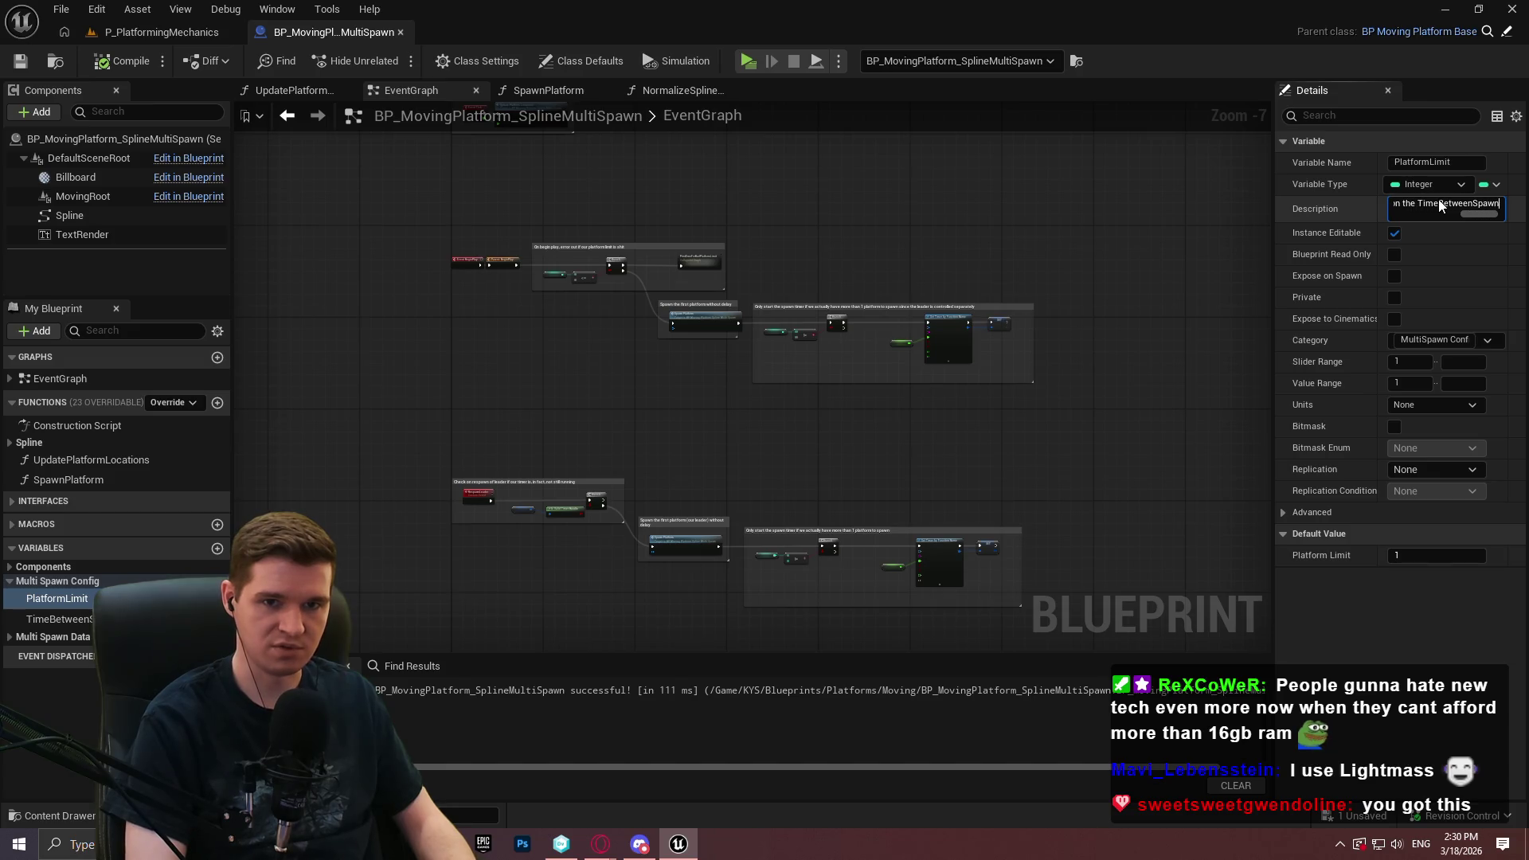
{"action": "key", "text": "Return"}
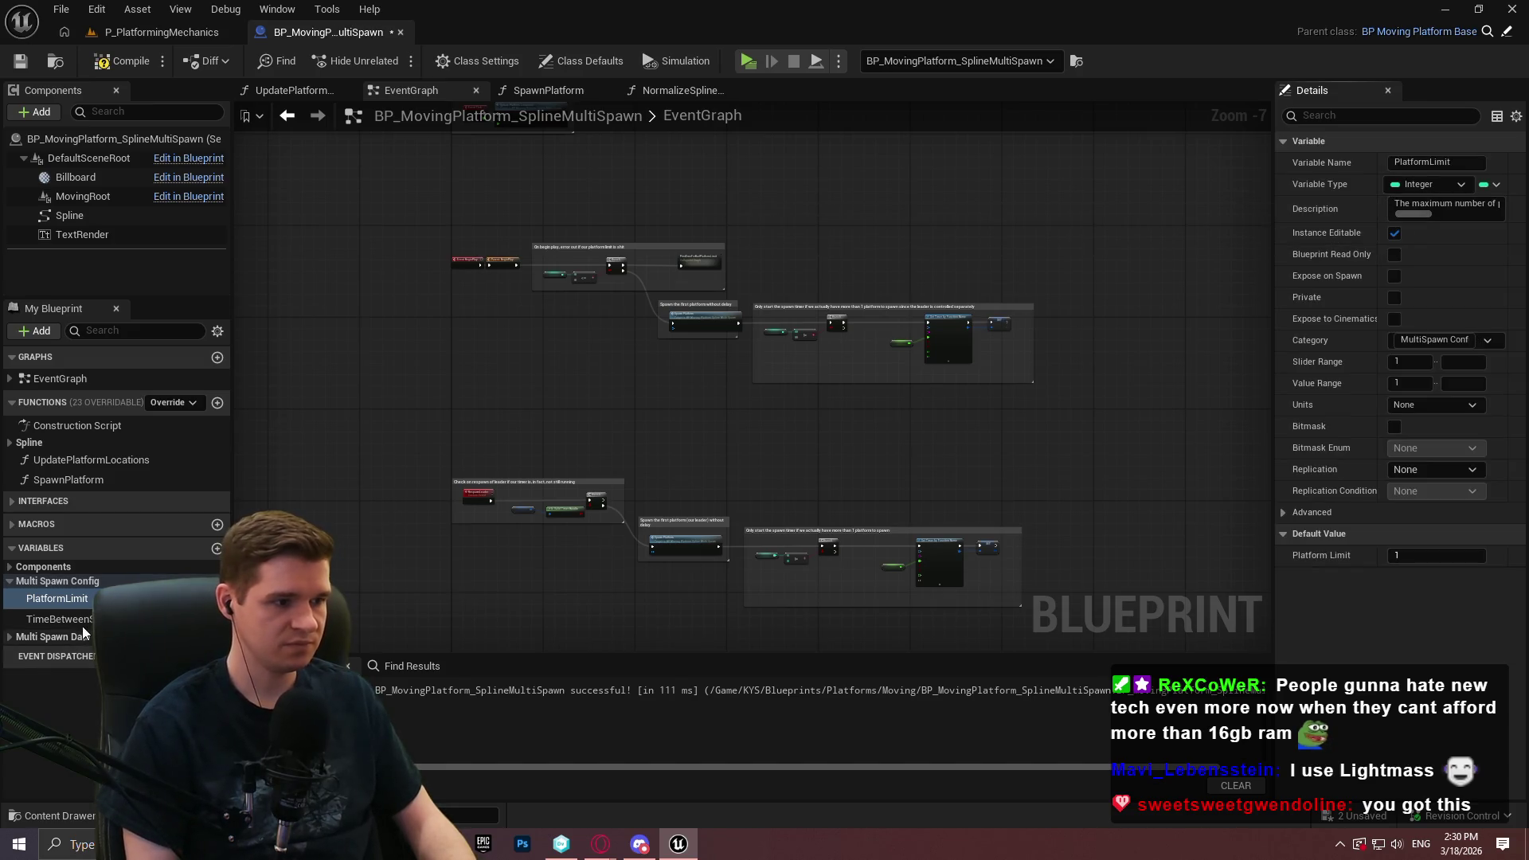
{"action": "left_click", "coordinate": [57, 619]}
Describe TimeBetweenSpawns as 'The time, in secs, between spawning platforms', then compile and save
{"action": "left_click", "coordinate": [1445, 206]}
{"action": "type", "text": "The t"}
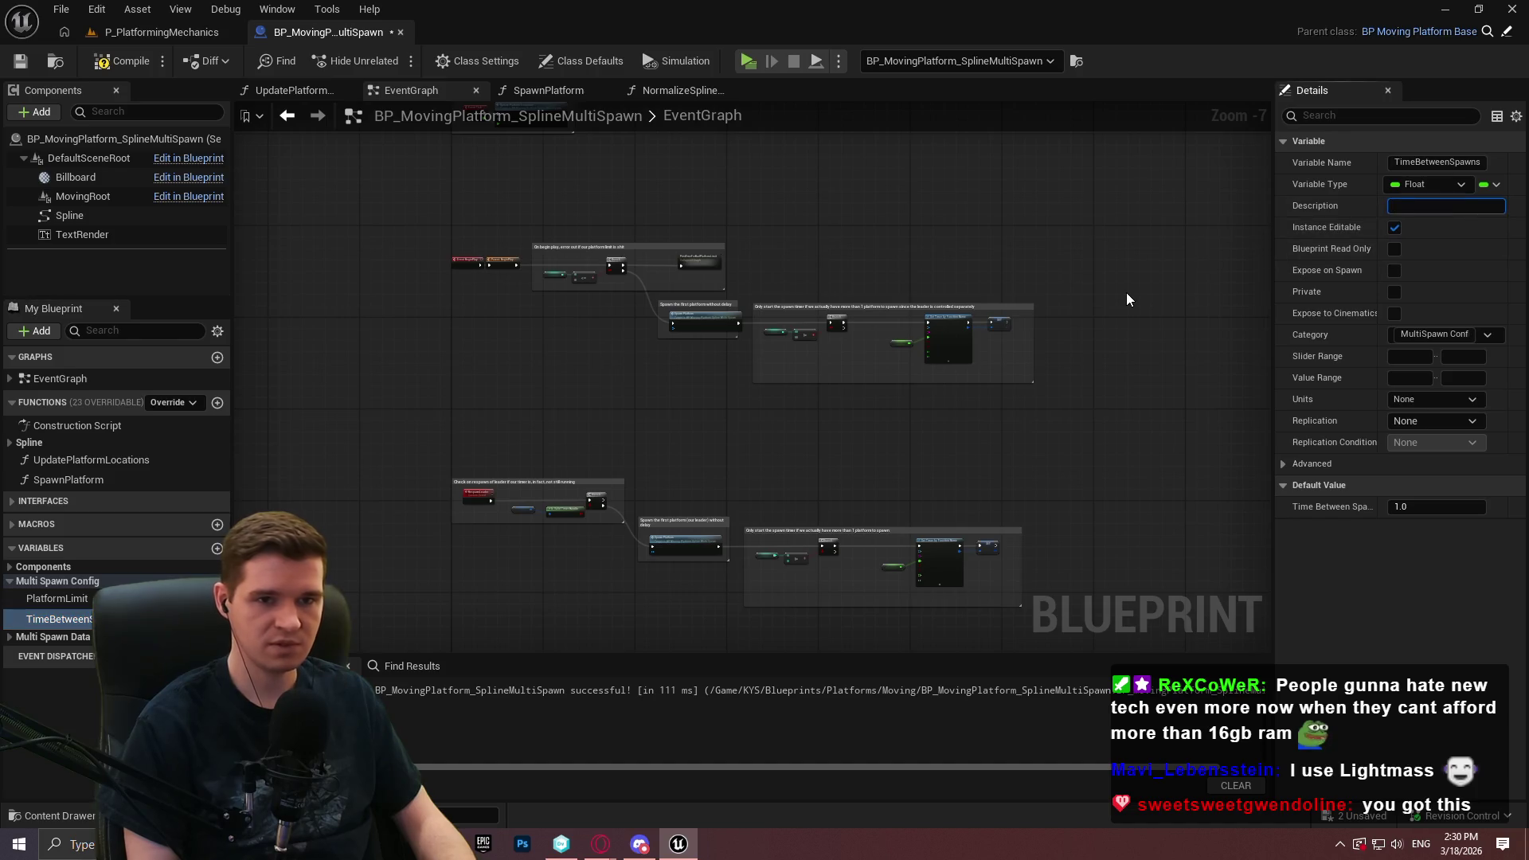
{"action": "type", "text": "ime, in se"}
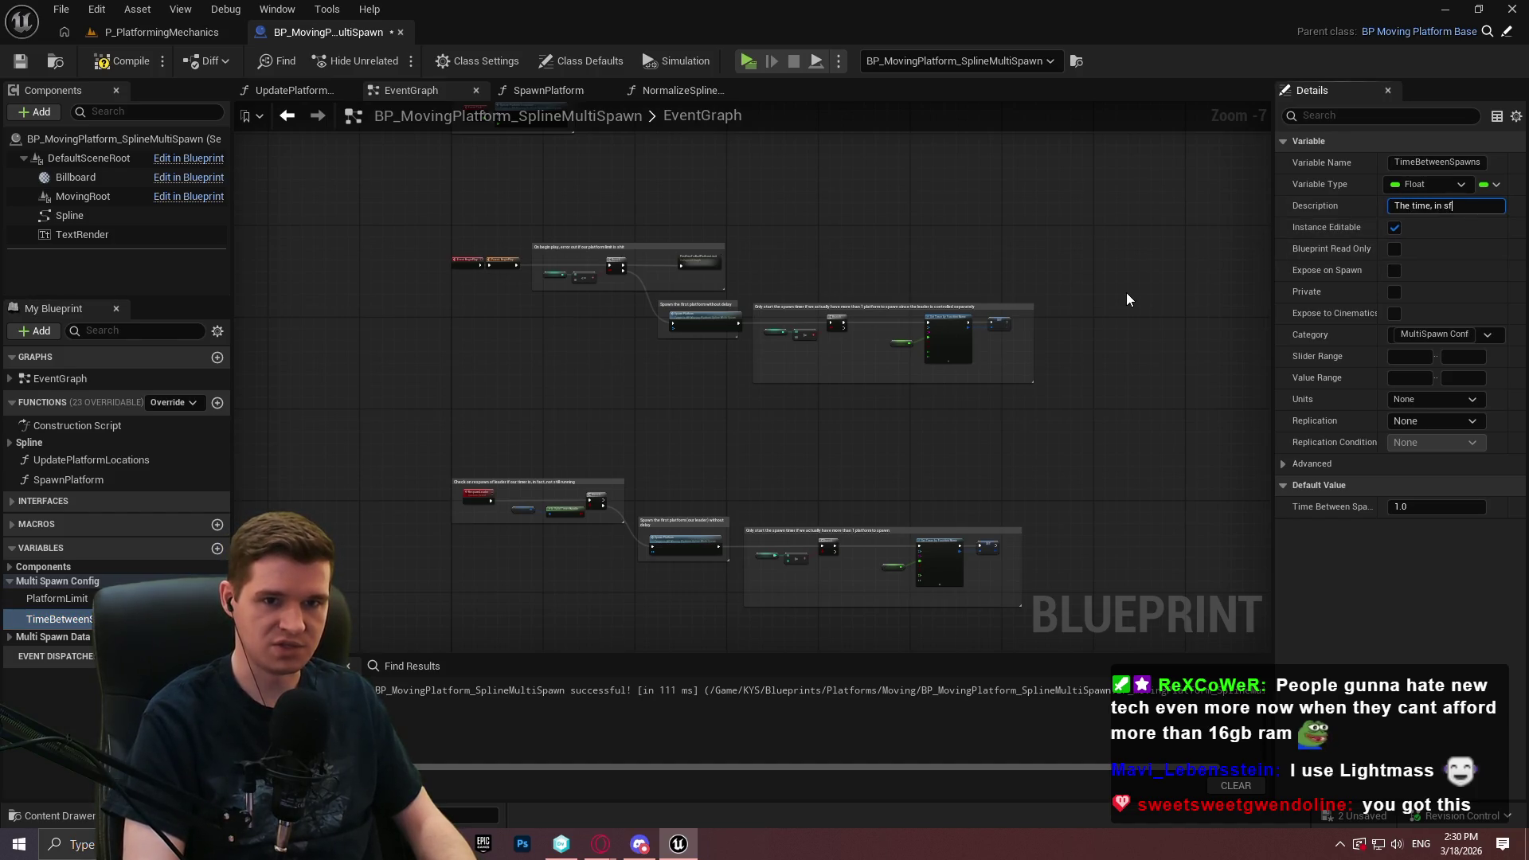
{"action": "type", "text": "cs, be"}
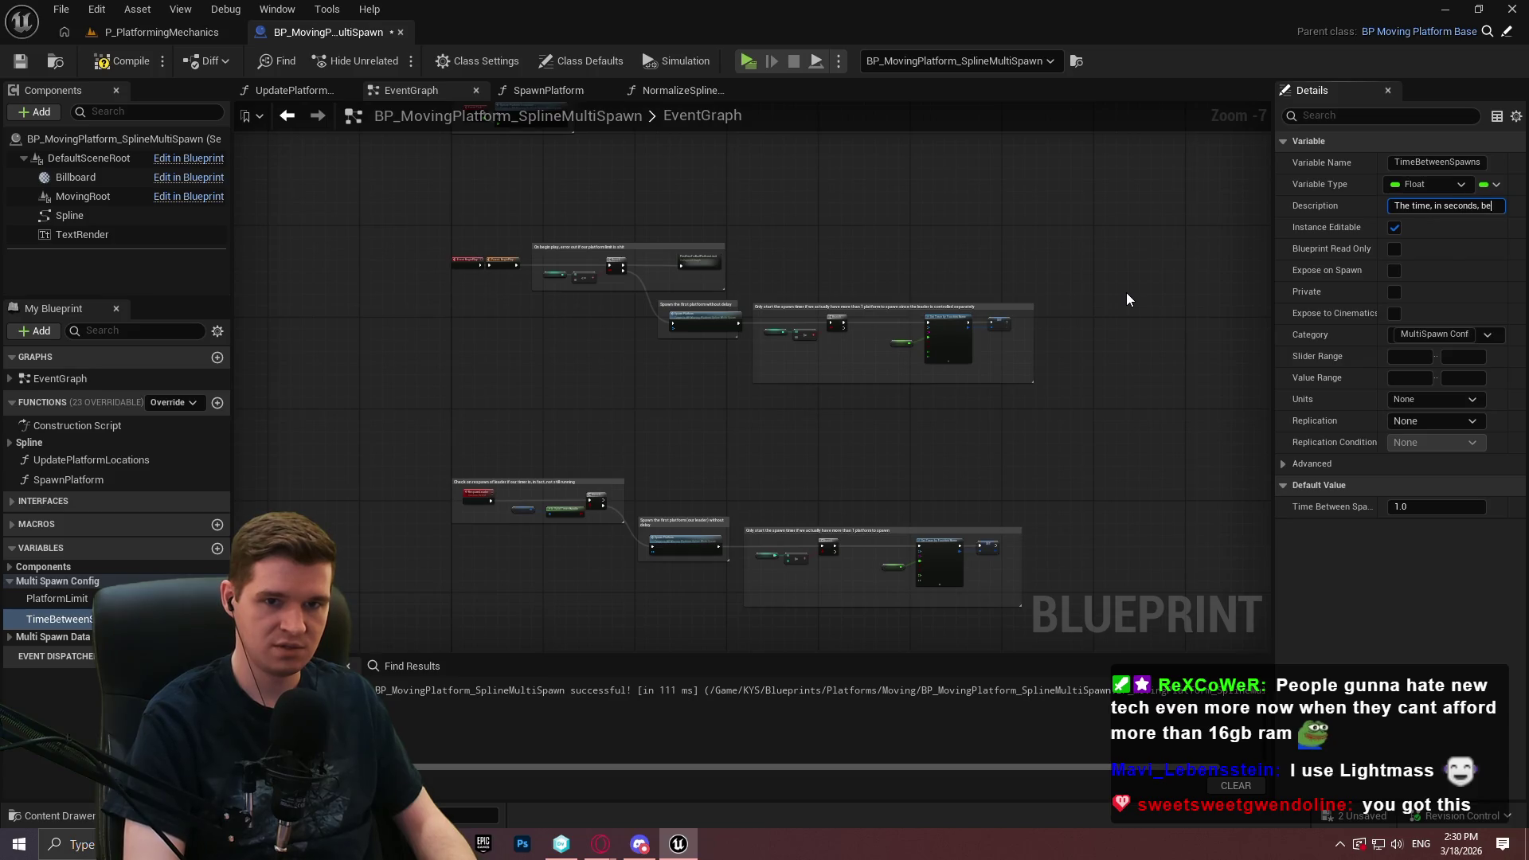
{"action": "type", "text": "tween s"}
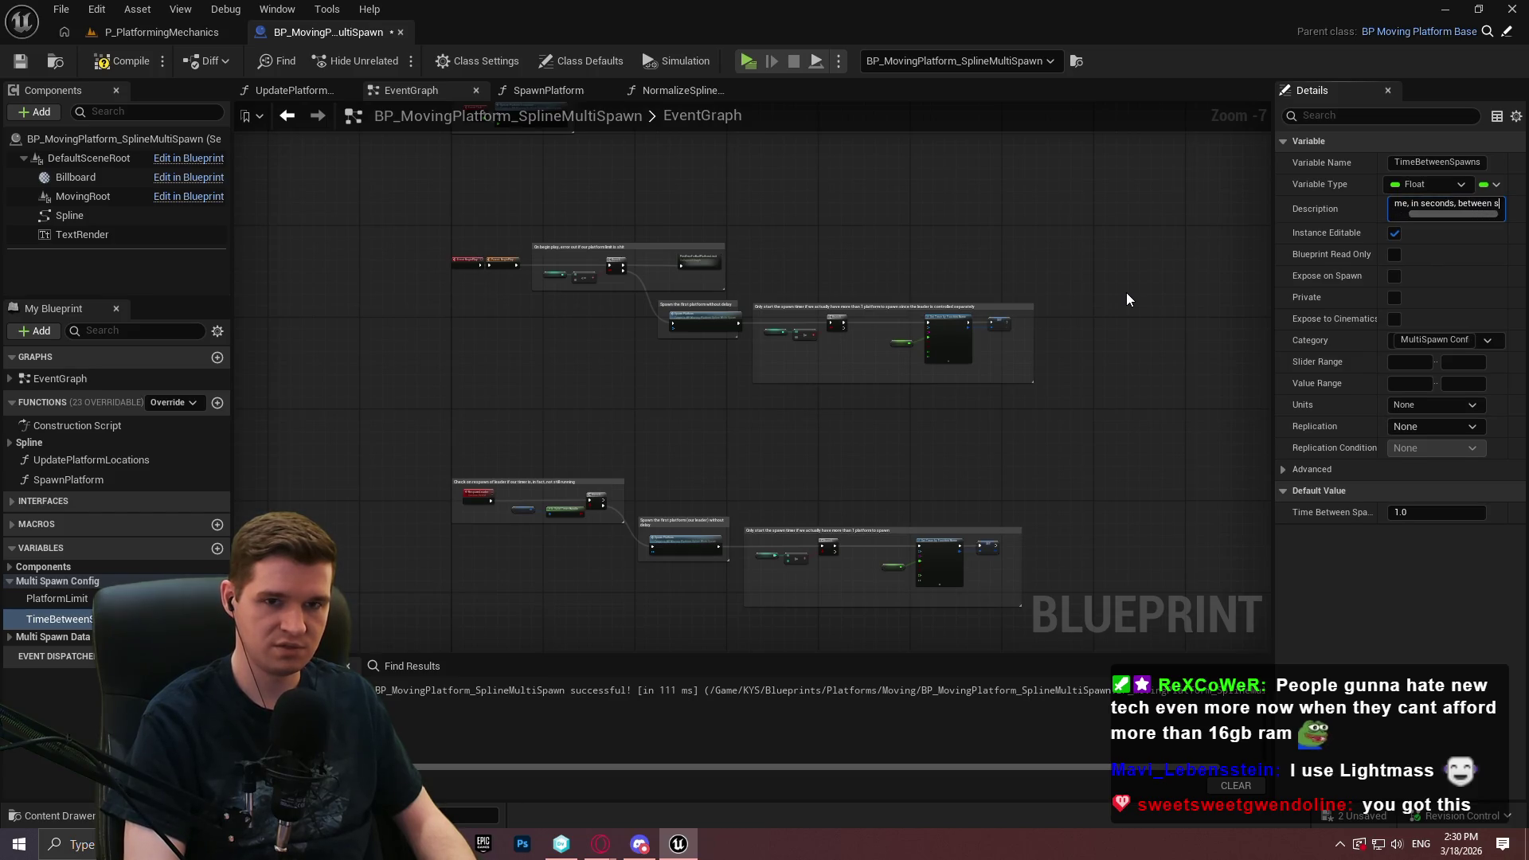
{"action": "type", "text": "pawning platforms."}
{"action": "key", "text": "Return"}
{"action": "left_click", "coordinate": [112, 61]}
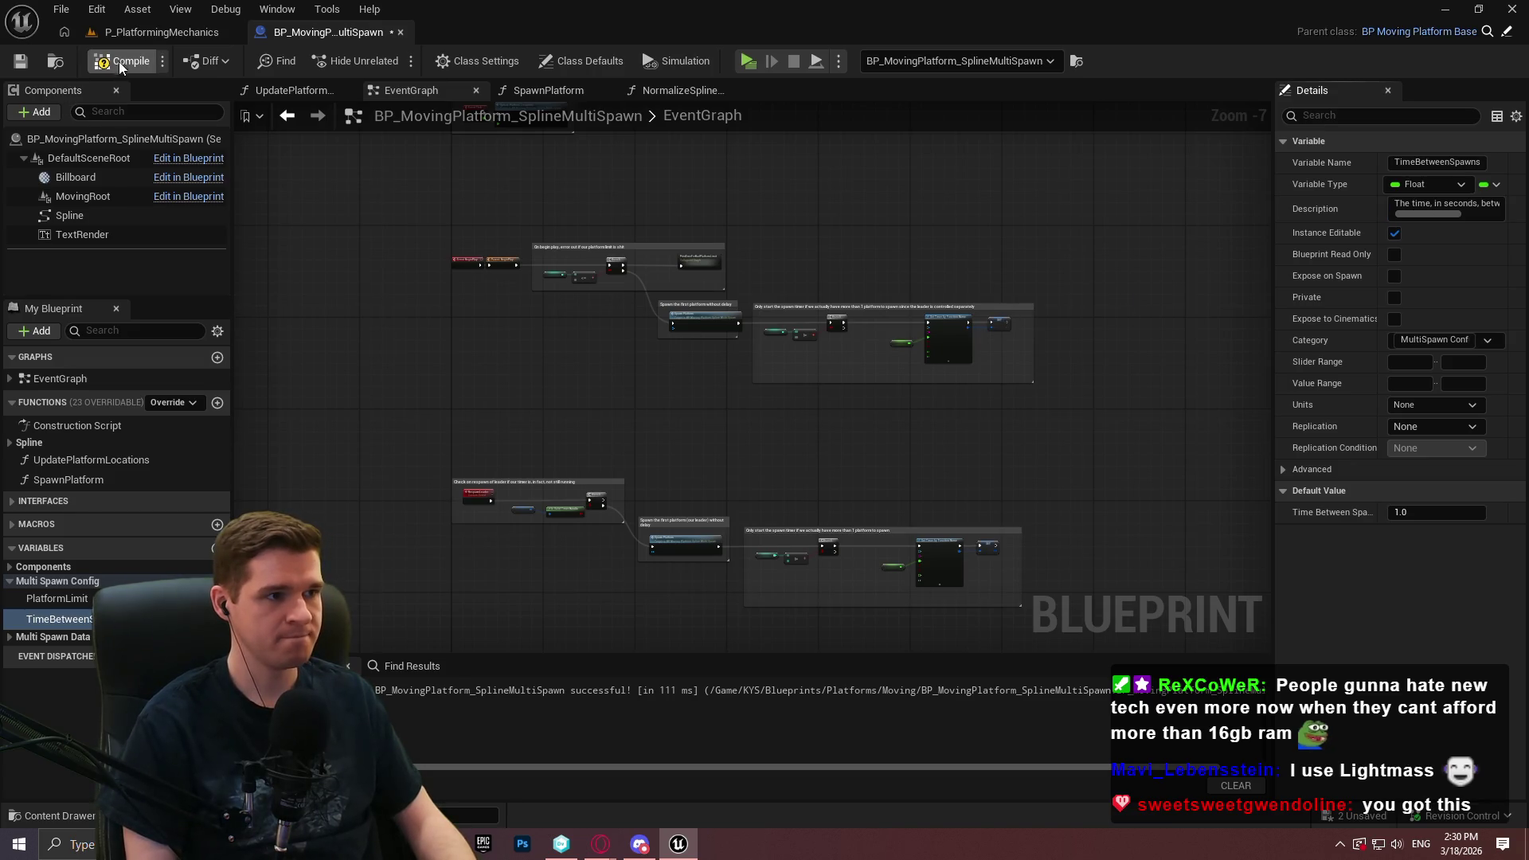
{"action": "left_click", "coordinate": [20, 61]}
Close the blueprint editor and bring up the Moving knowledge base article
{"action": "left_click", "coordinate": [399, 34]}
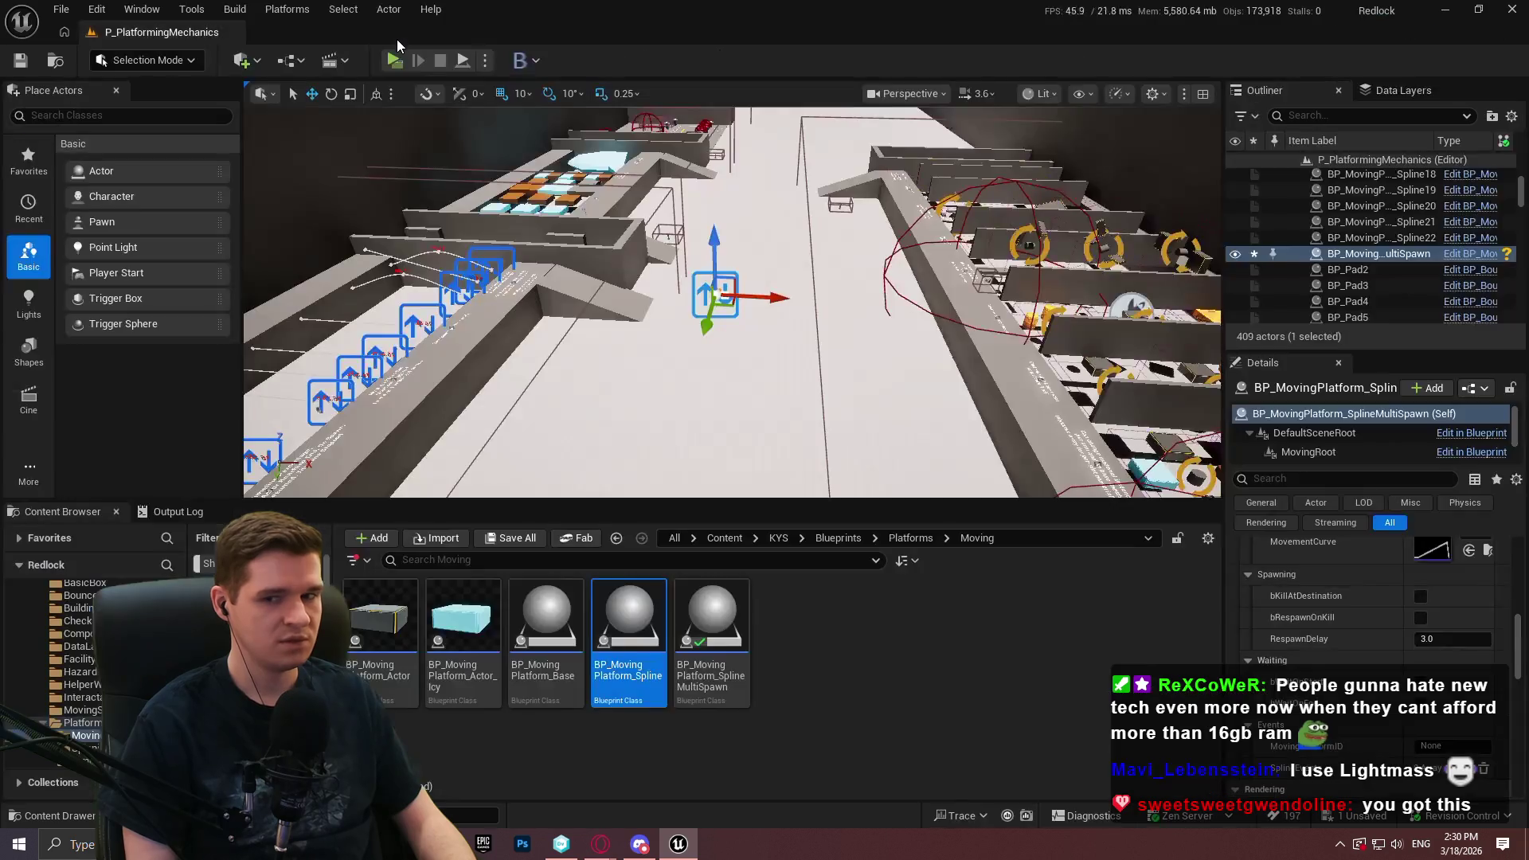
{"action": "left_click", "coordinate": [1042, 717]}
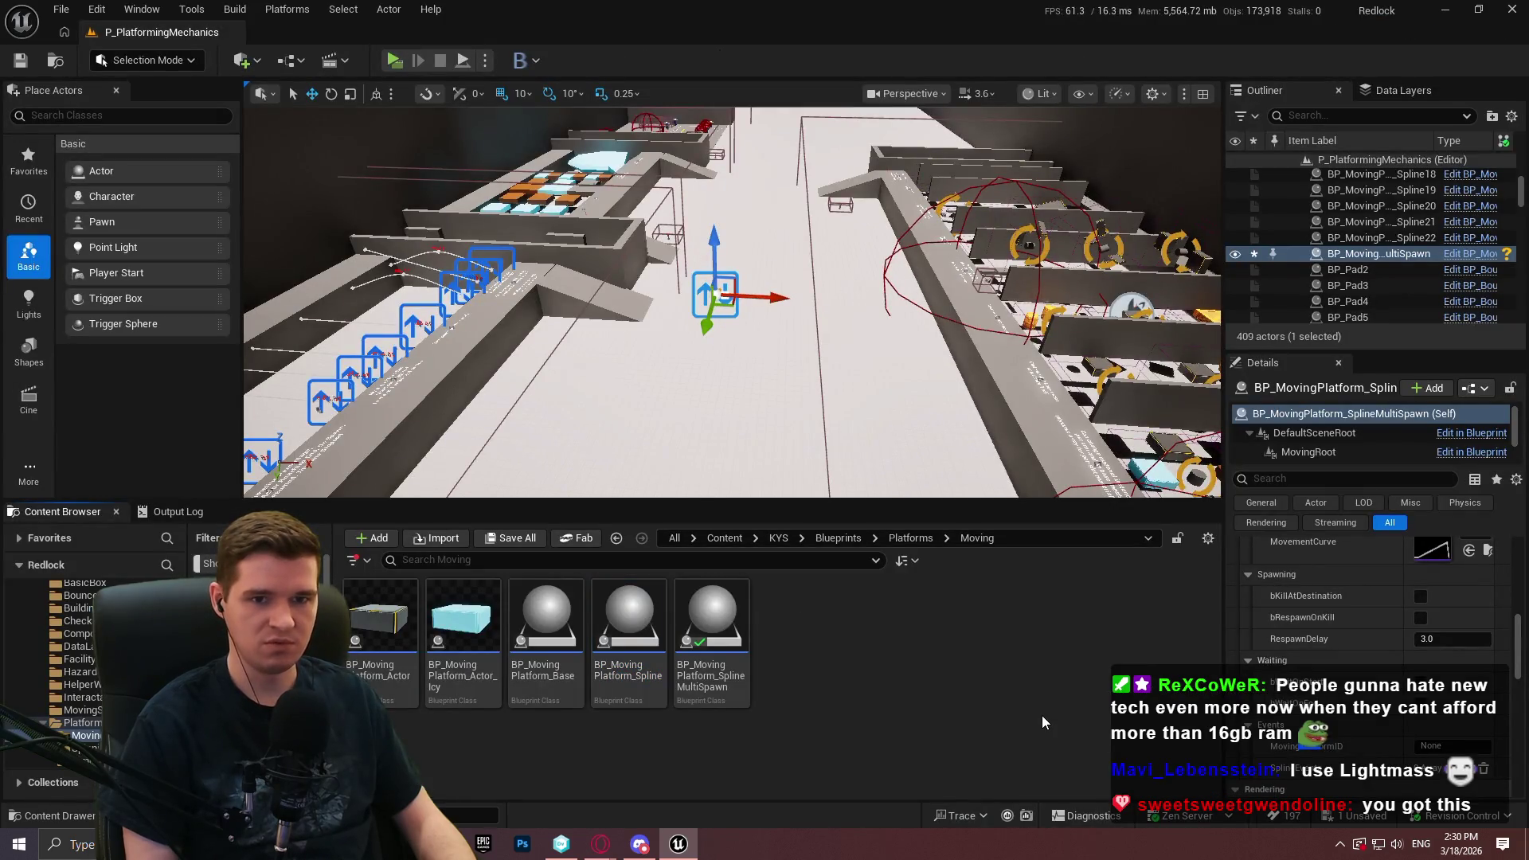
{"action": "mouse_move", "coordinate": [603, 844]}
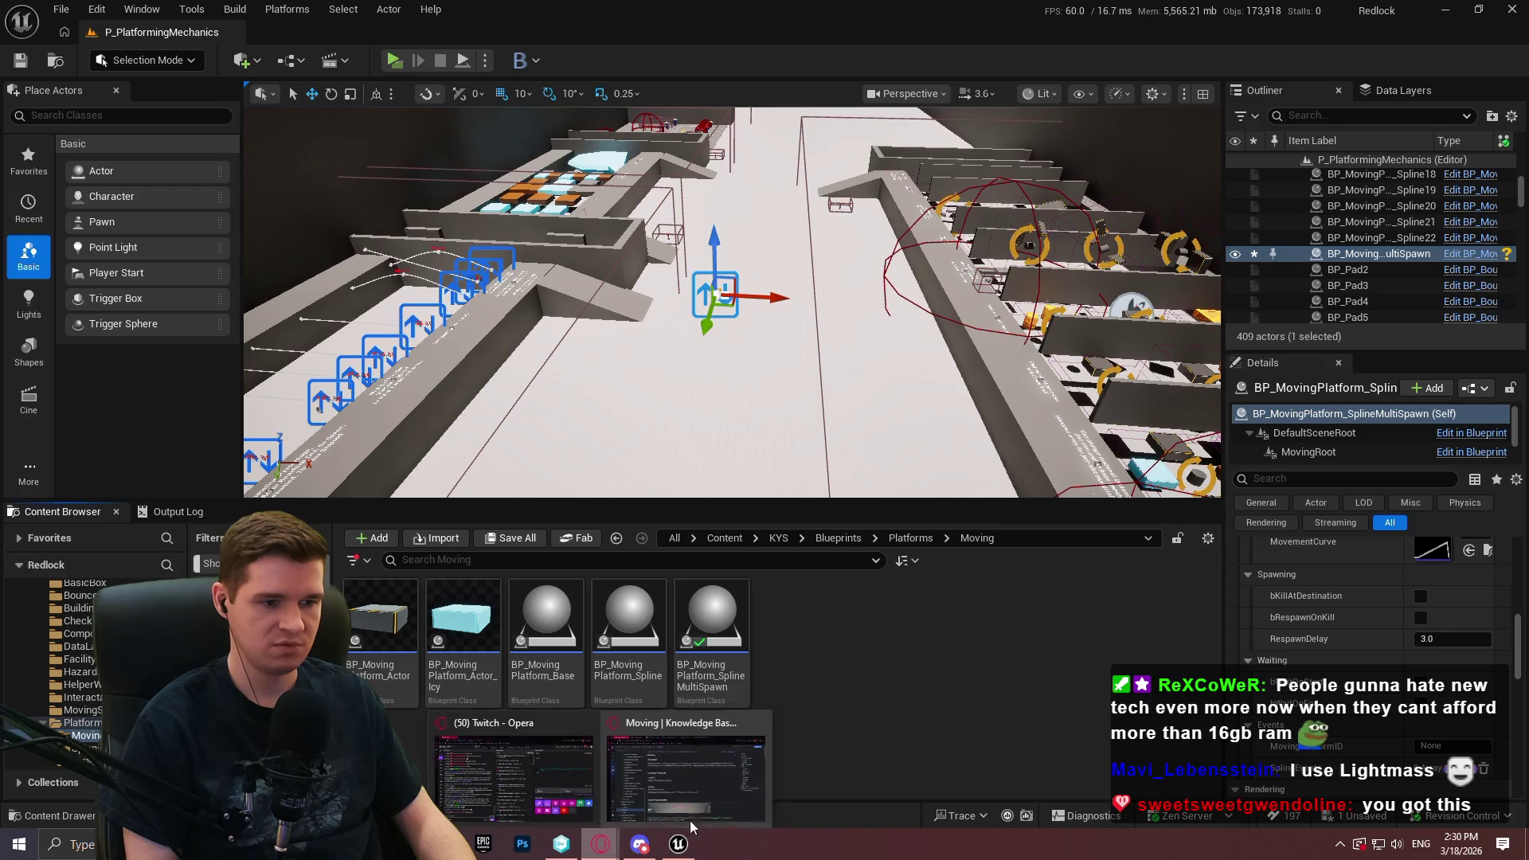
{"action": "left_click", "coordinate": [772, 741]}
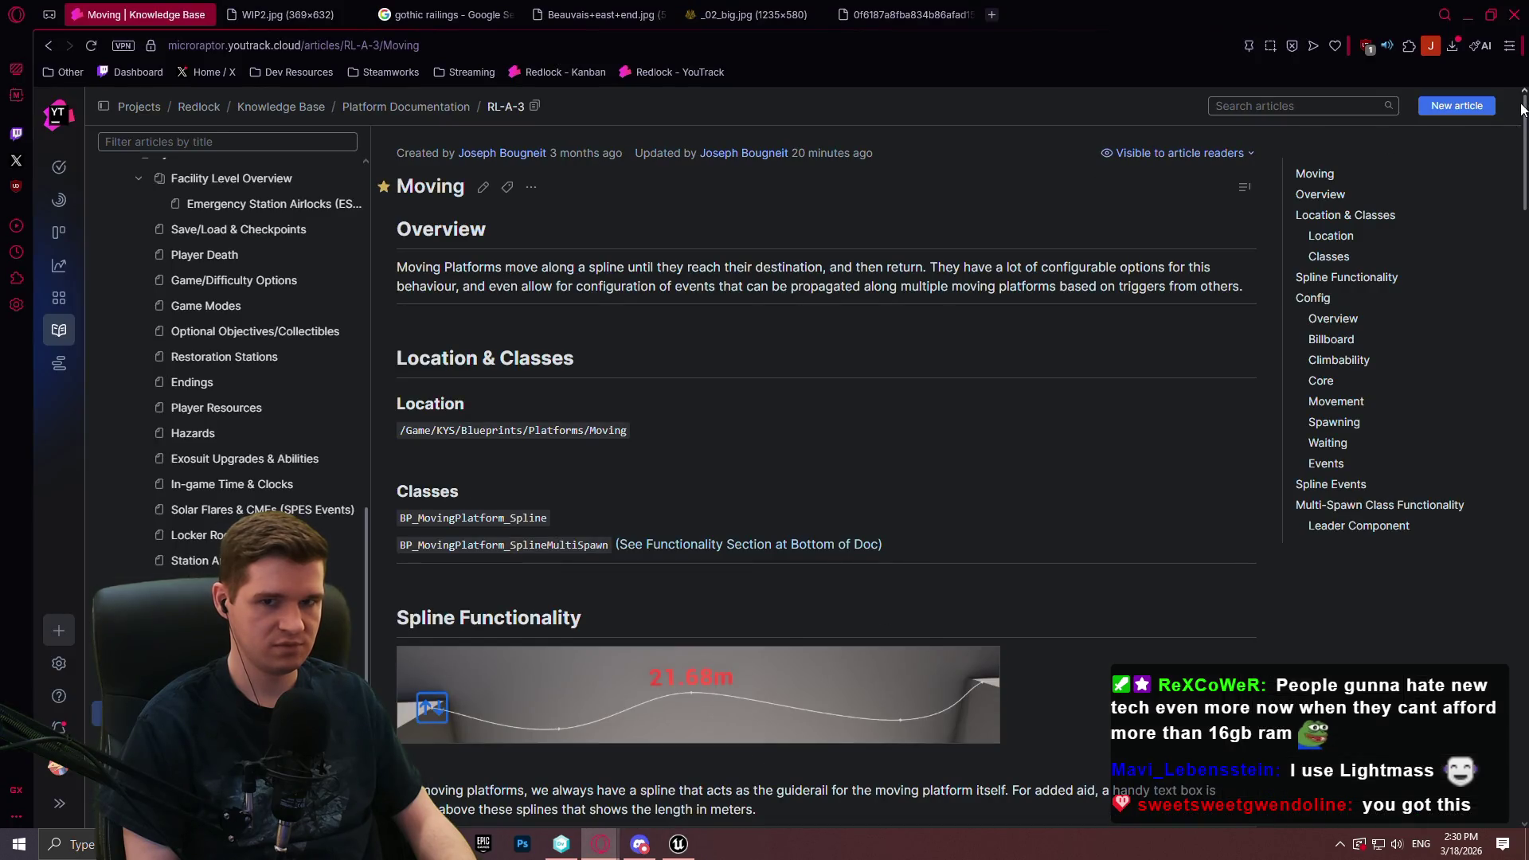
Skim the Moving article, then go back to the Technical Level Design article
{"action": "key", "text": "ctrl+a"}
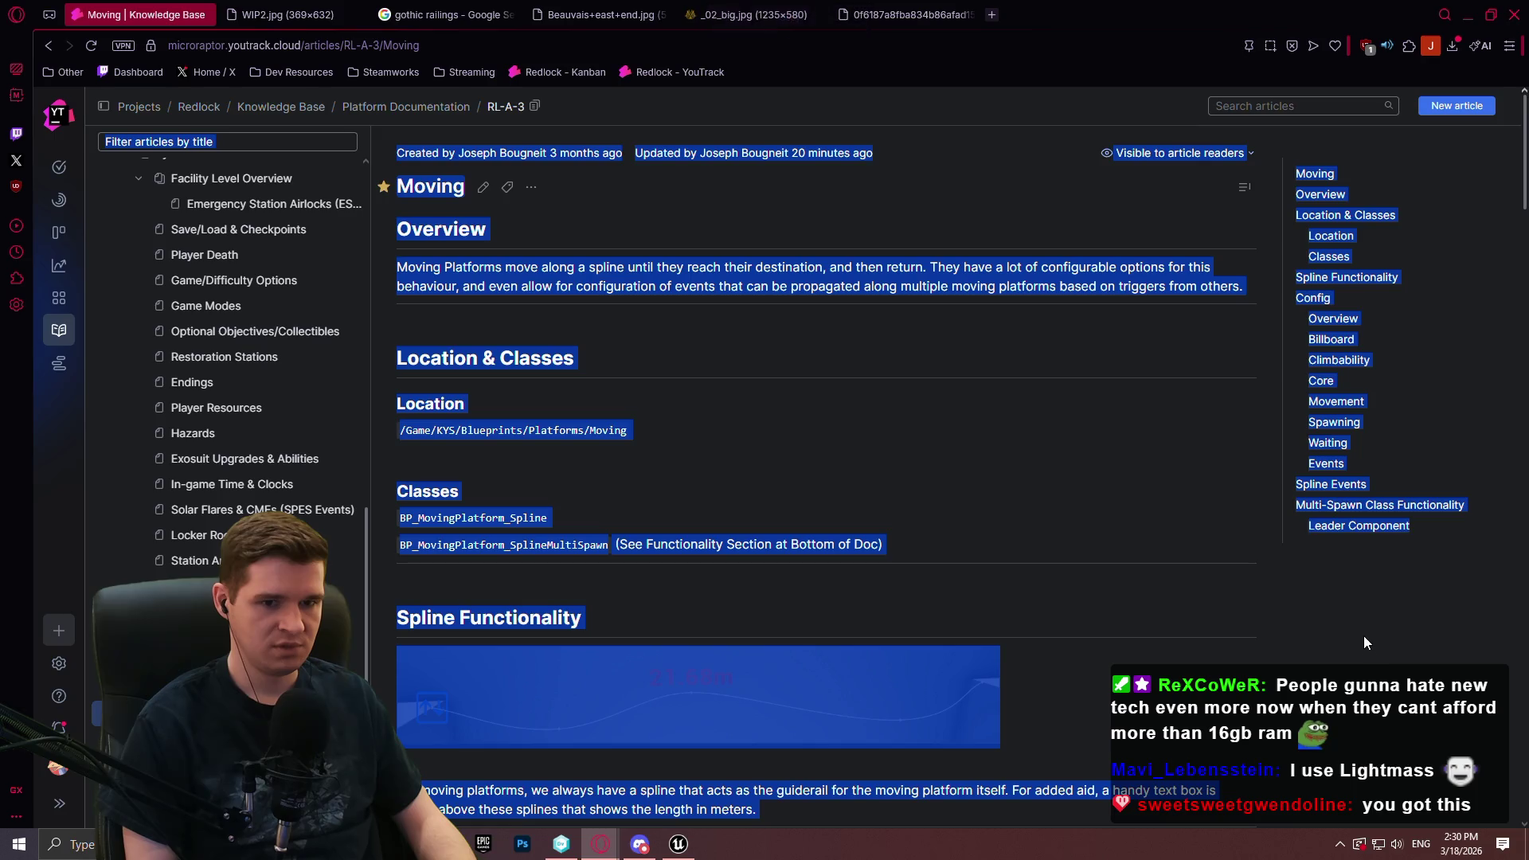
{"action": "left_click", "coordinate": [1378, 617]}
{"action": "scroll", "coordinate": [1524, 119], "scroll_direction": "down", "scroll_amount": 20}
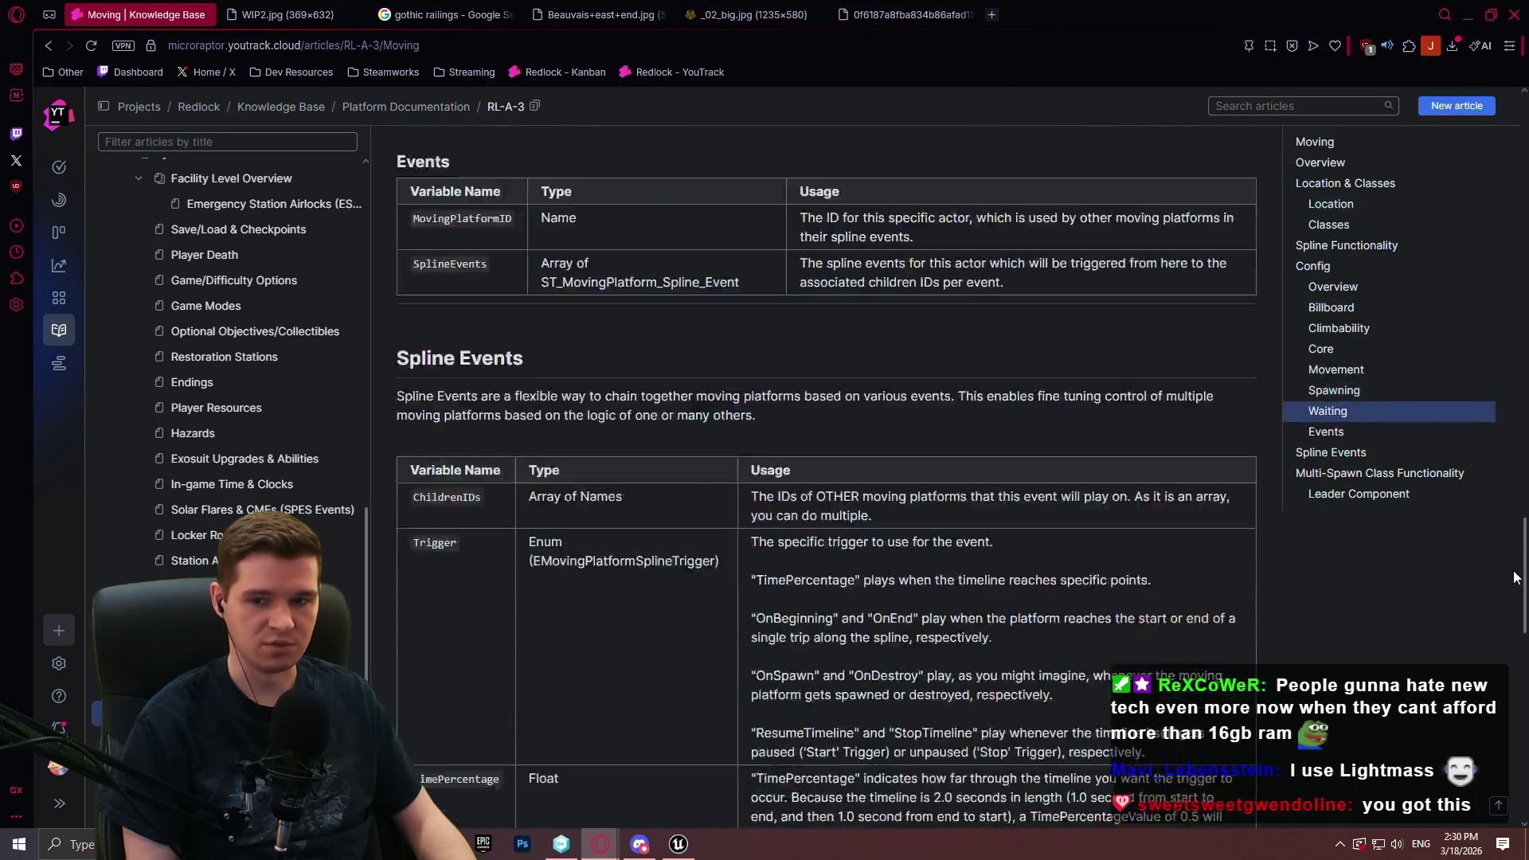
{"action": "left_click", "coordinate": [1425, 175]}
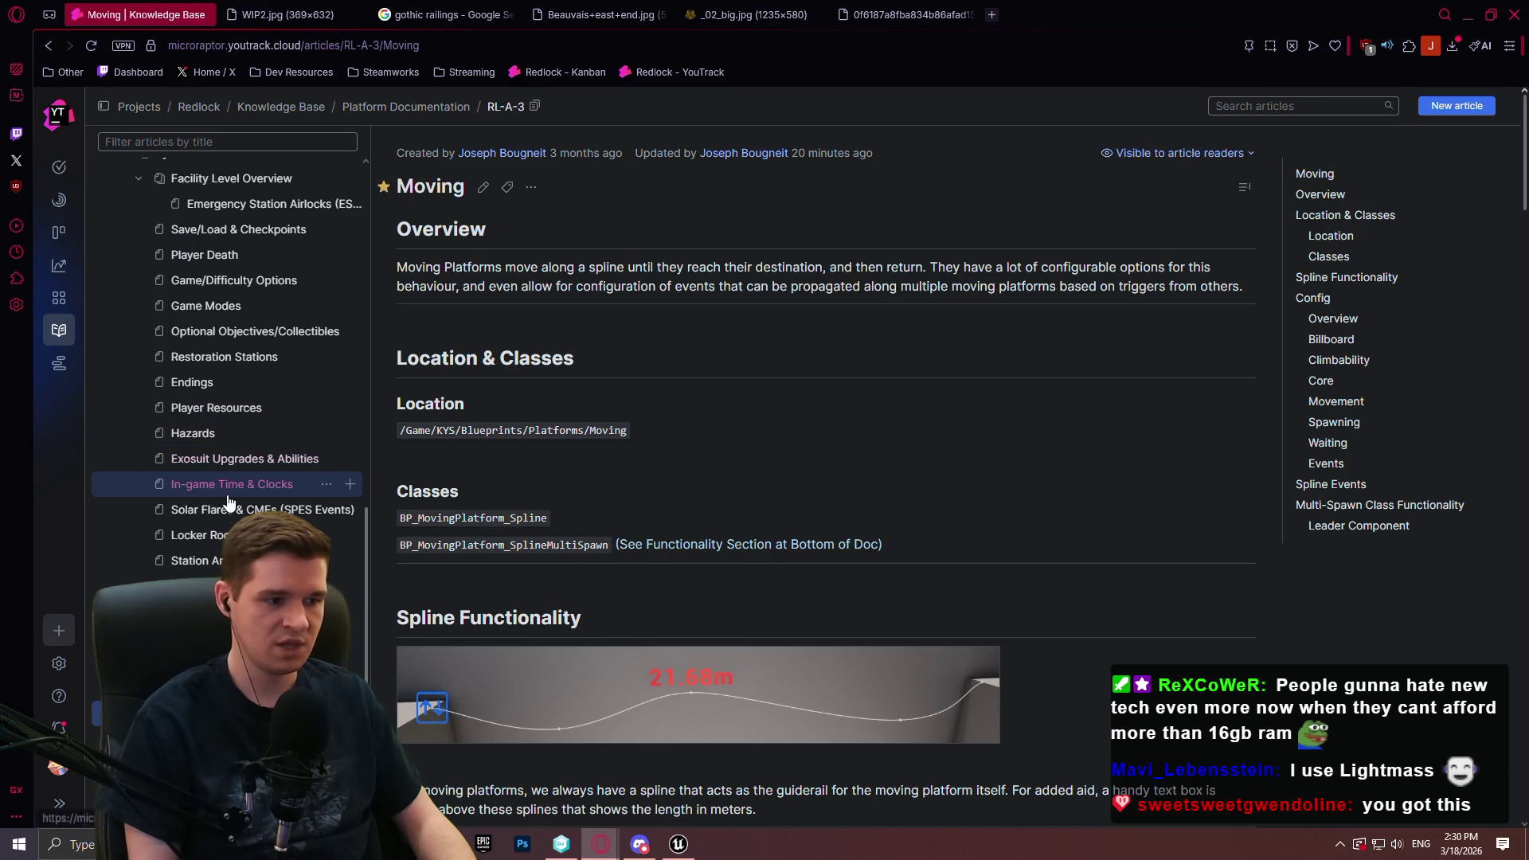
{"action": "key", "text": "alt+Left"}
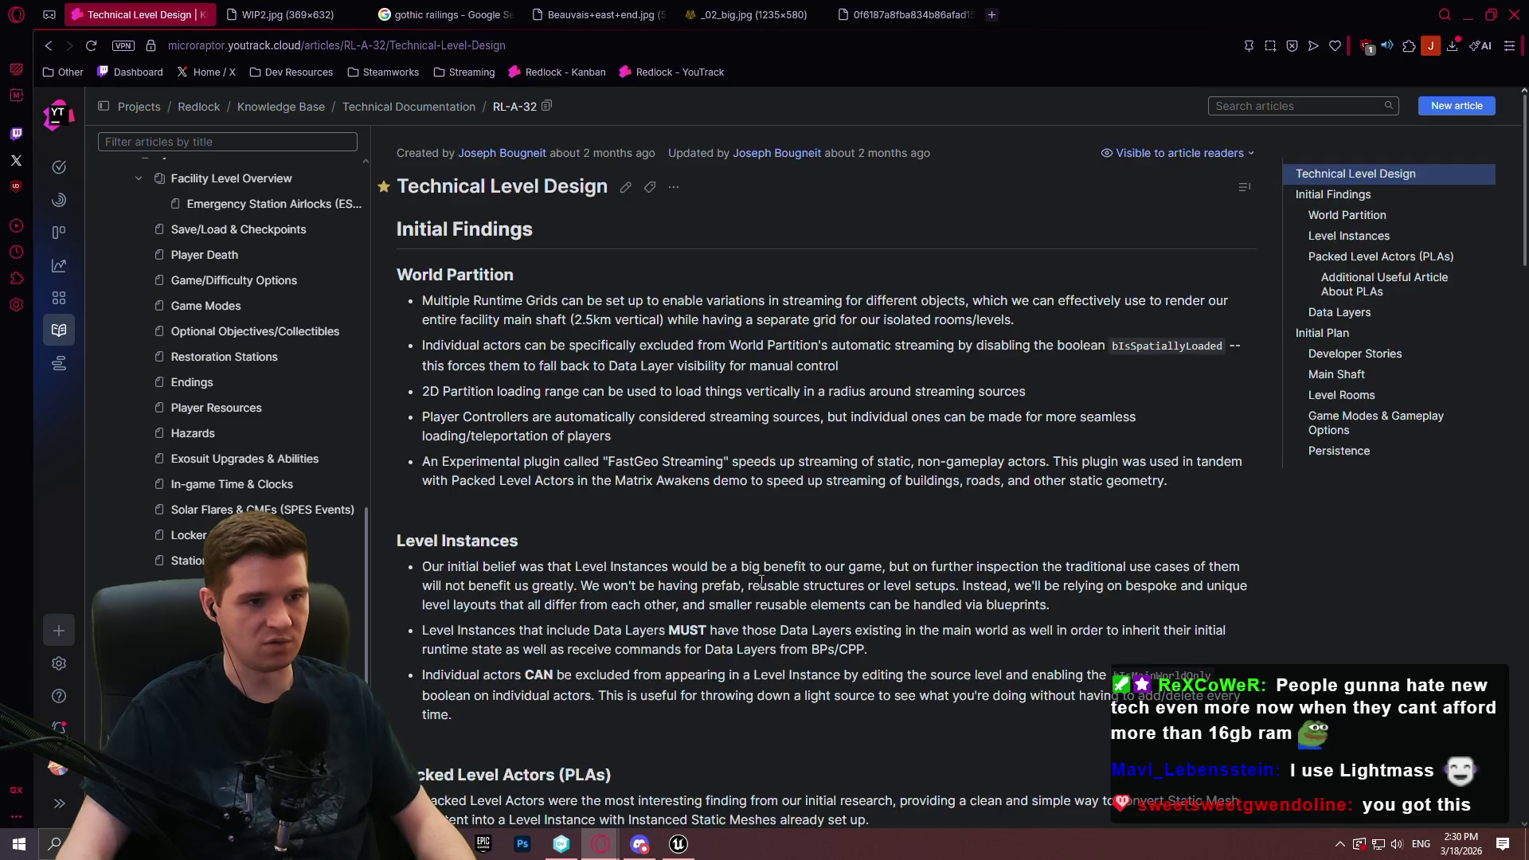